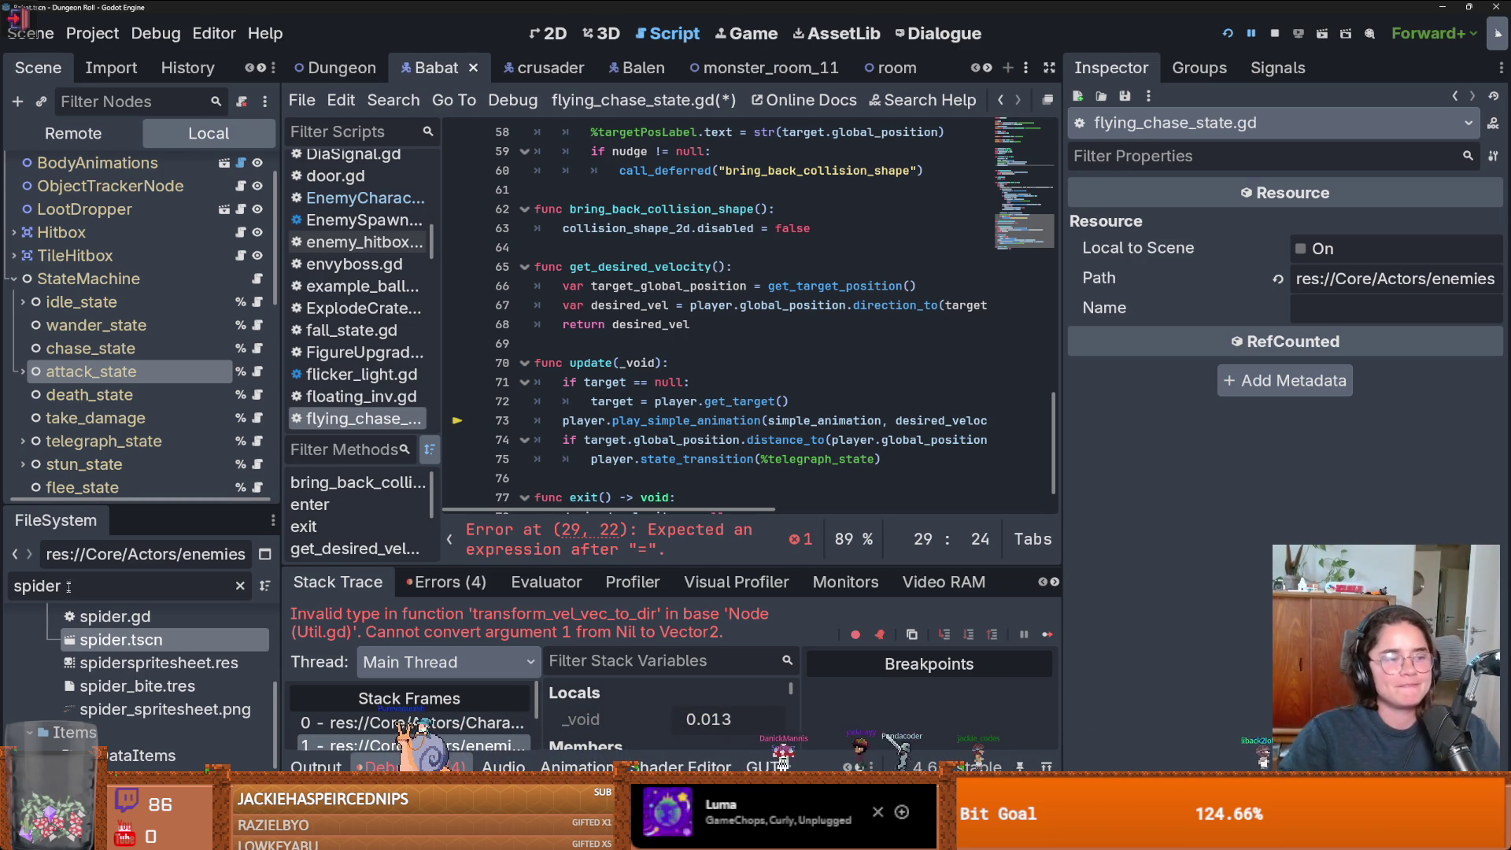
- Copy get_desired_velocity() from line 44 to complete line 29 as desired_velocity = get_desired_velocity(), then run the game with F5
{"action": "left_click", "coordinate": [787, 285]}
{"action": "key", "text": "ctrl+s"}
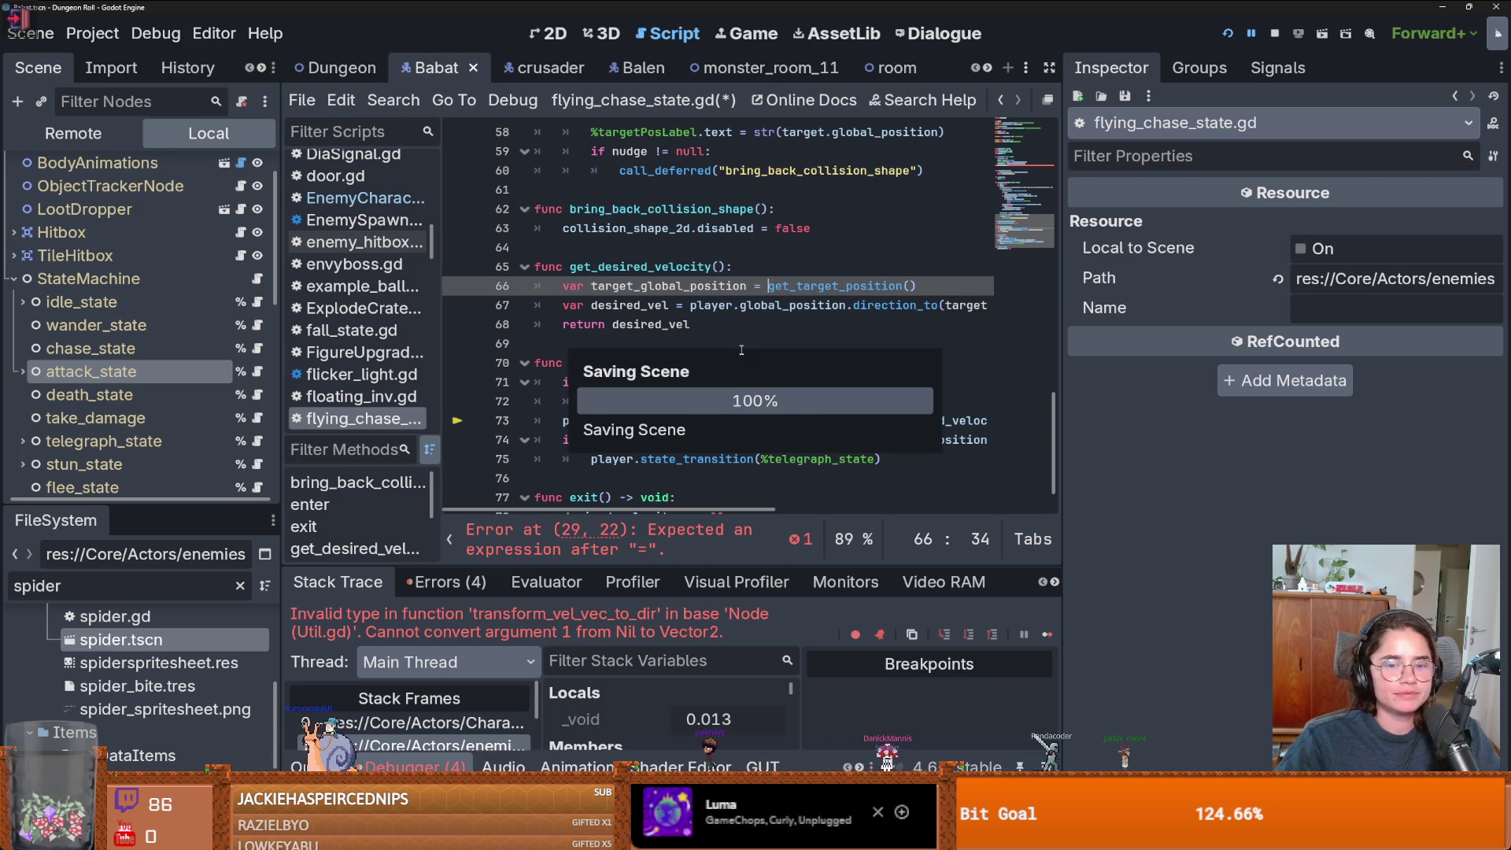
{"action": "scroll", "coordinate": [738, 405], "scroll_direction": "down", "scroll_amount": 1}
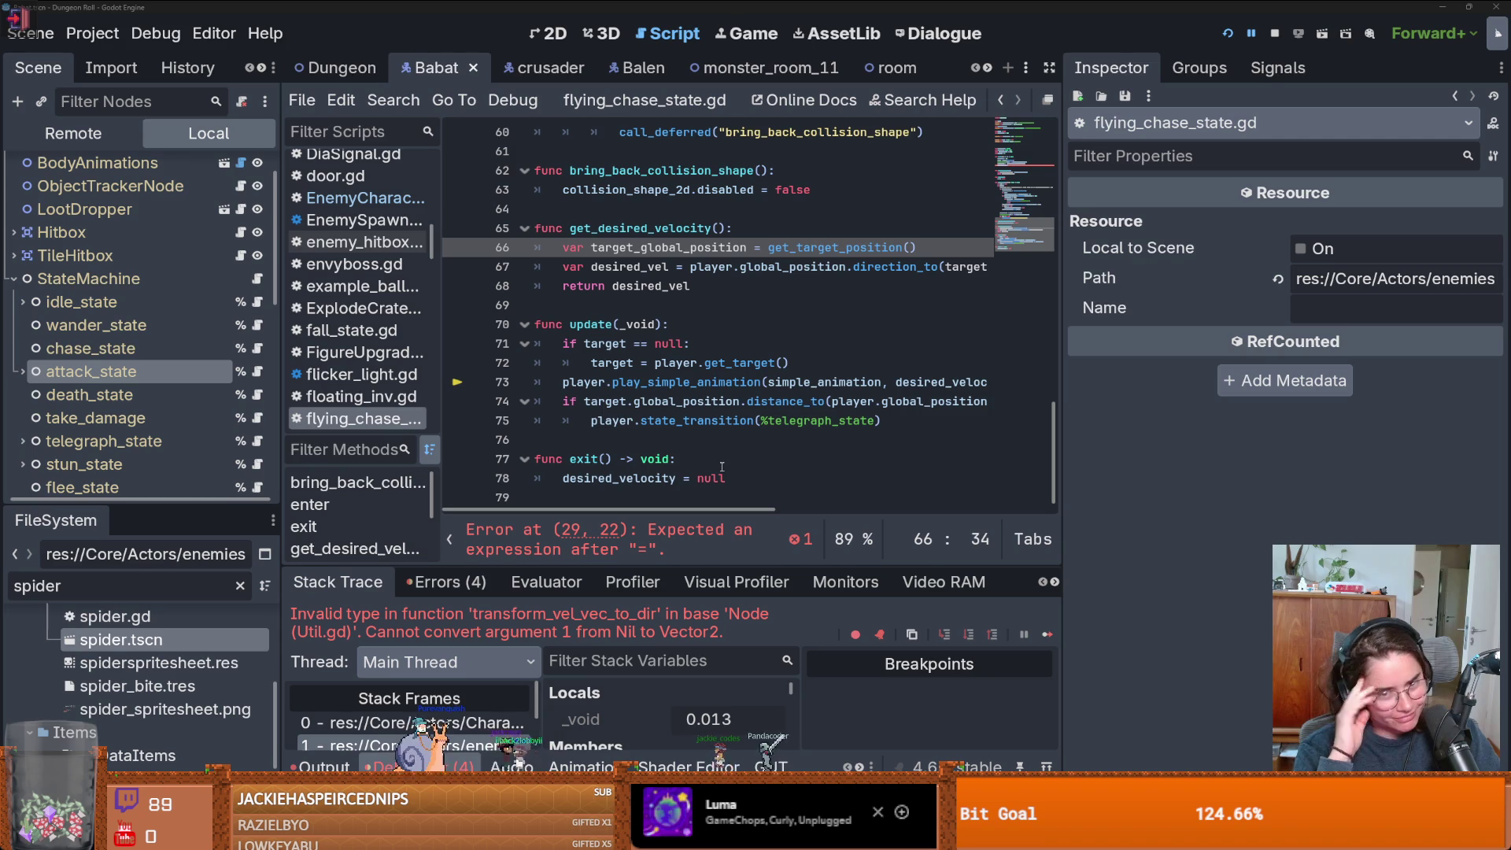
{"action": "left_click", "coordinate": [690, 389]}
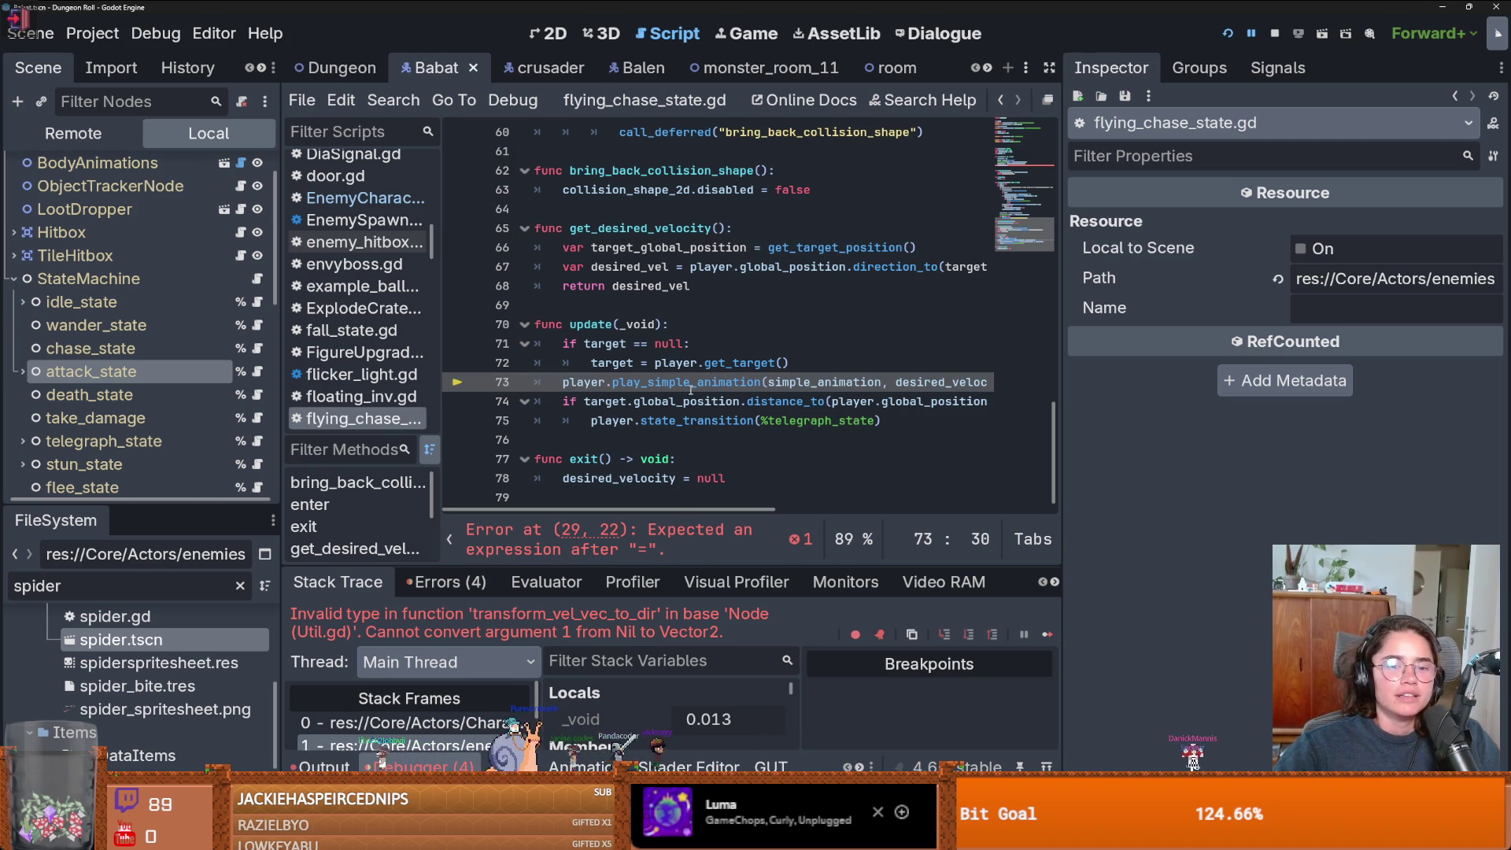
{"action": "scroll", "coordinate": [724, 338], "scroll_direction": "up", "scroll_amount": 12}
{"action": "left_click", "coordinate": [754, 289]}
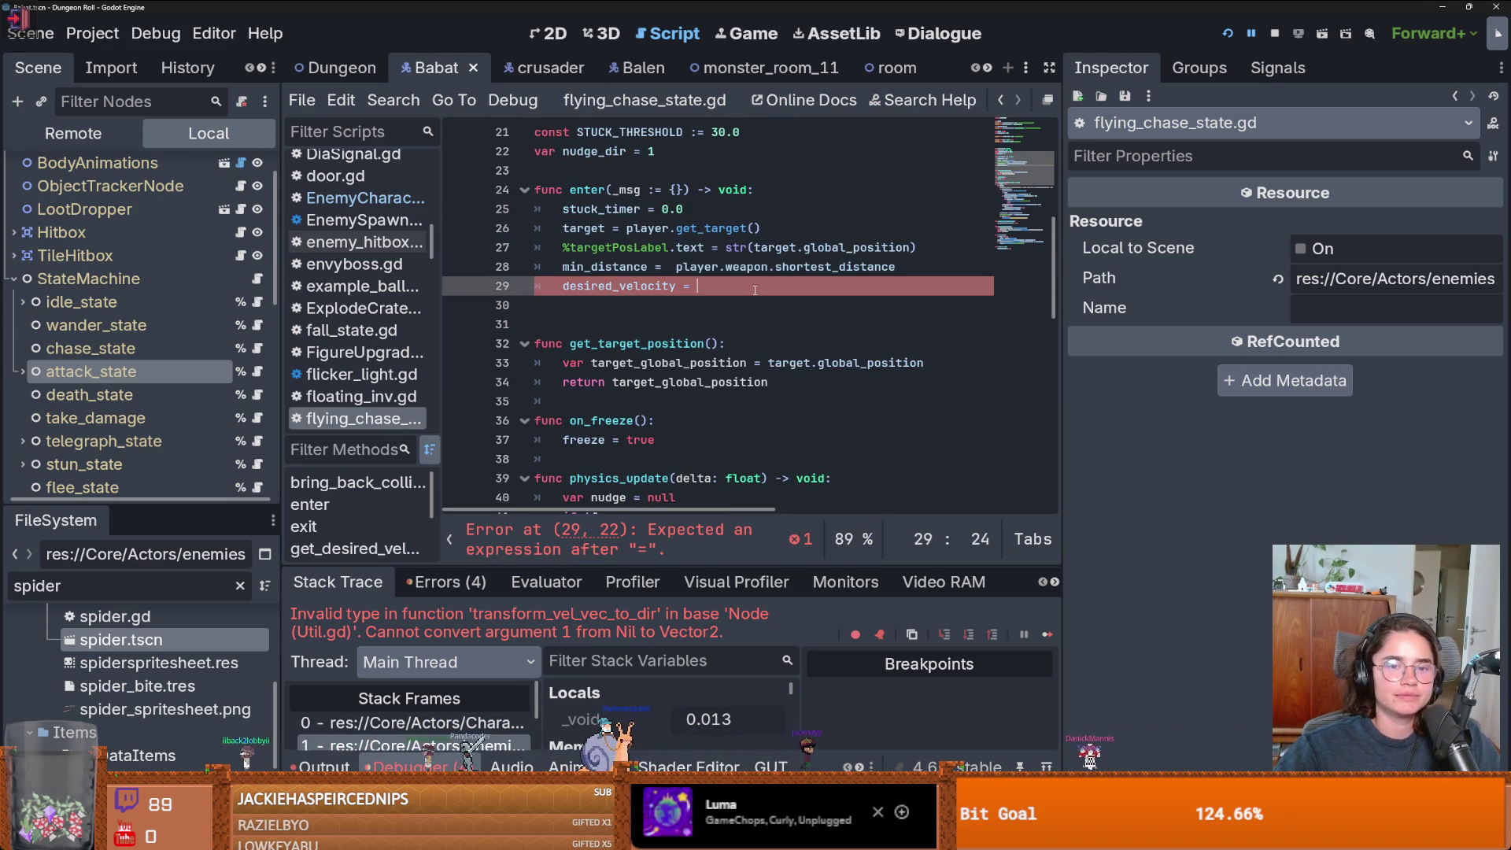
{"action": "scroll", "coordinate": [754, 290], "scroll_direction": "down", "scroll_amount": 5}
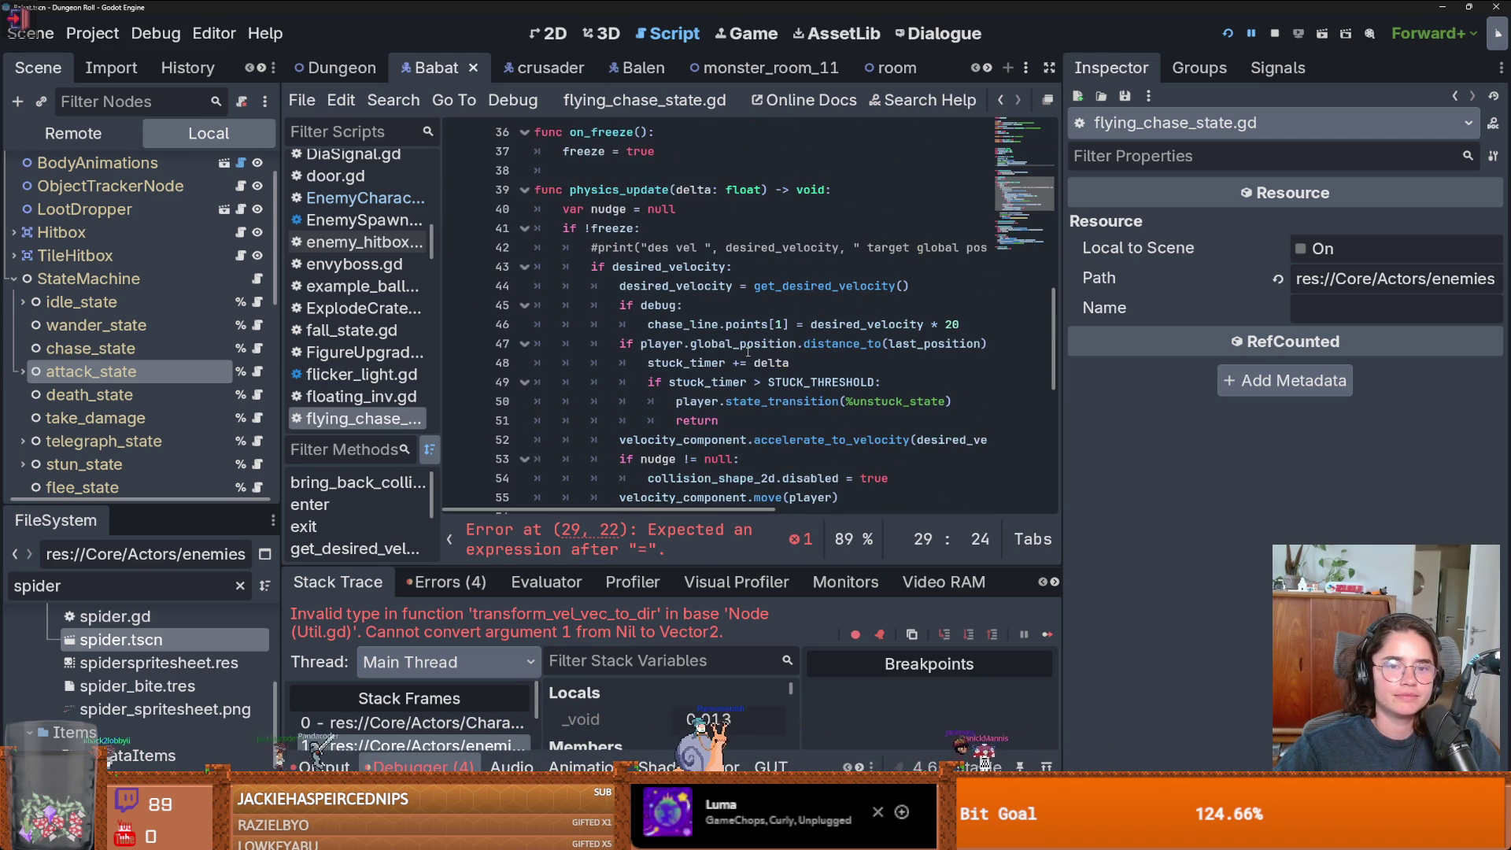
{"action": "left_click_drag", "start_coordinate": [909, 285], "coordinate": [754, 286]}
{"action": "key", "text": "ctrl+c"}
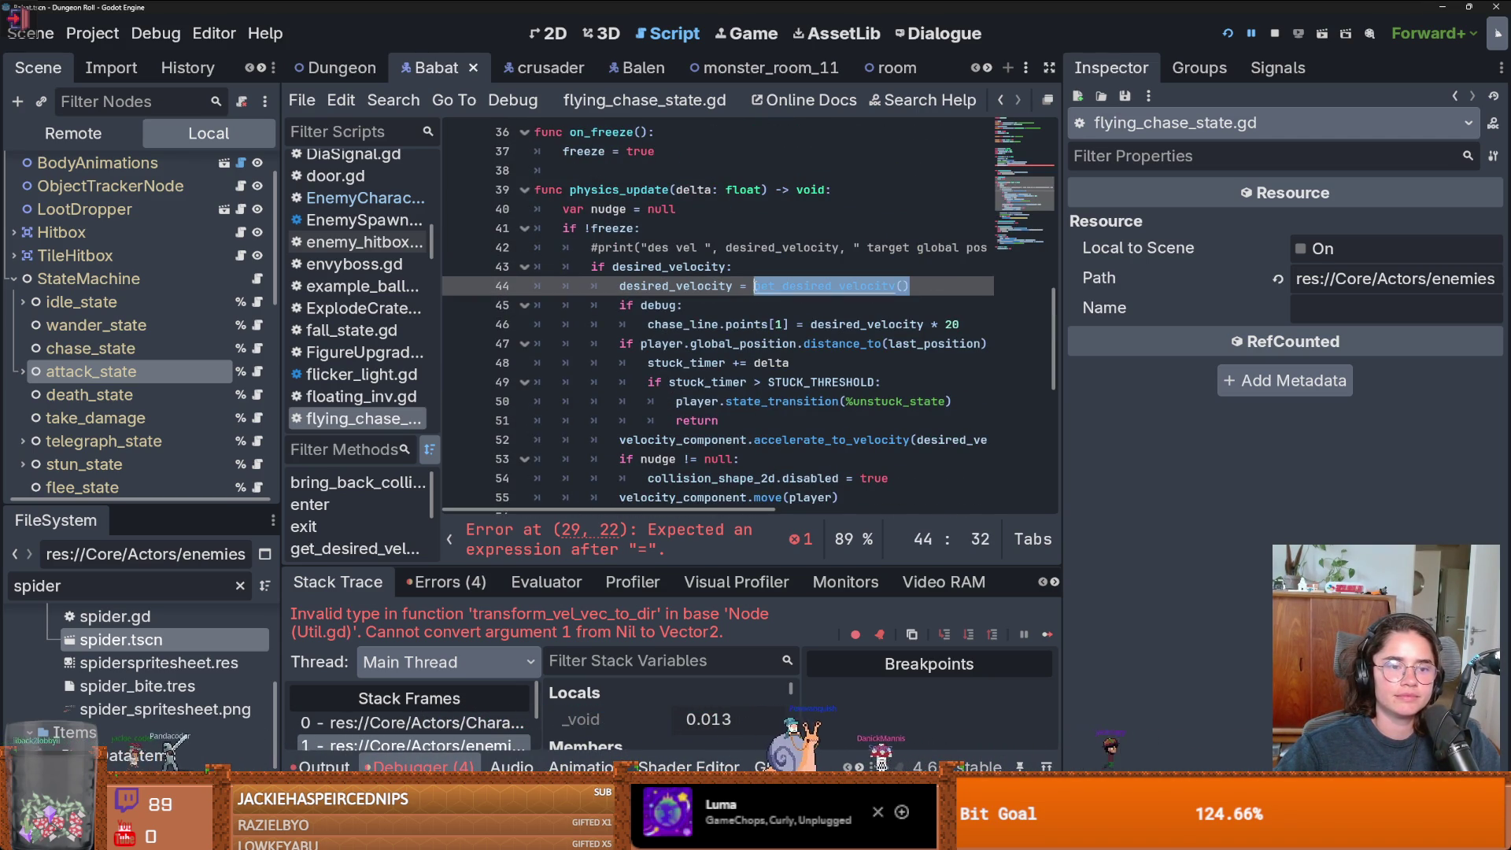
{"action": "scroll", "coordinate": [760, 311], "scroll_direction": "up", "scroll_amount": 4}
{"action": "left_click", "coordinate": [737, 231]}
{"action": "key", "text": "ctrl+v"}
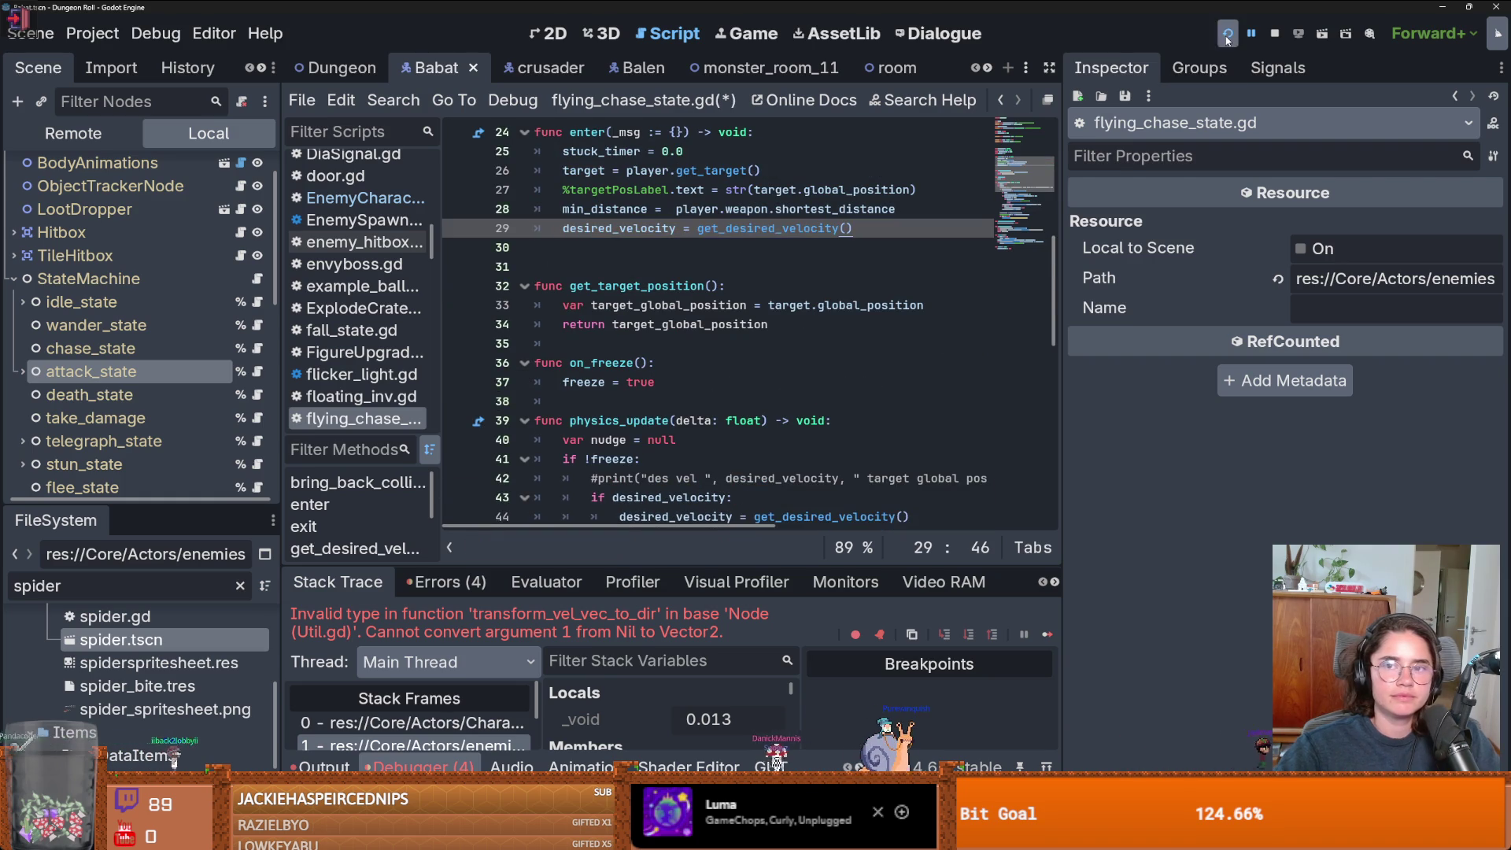
{"action": "key", "text": "F5"}
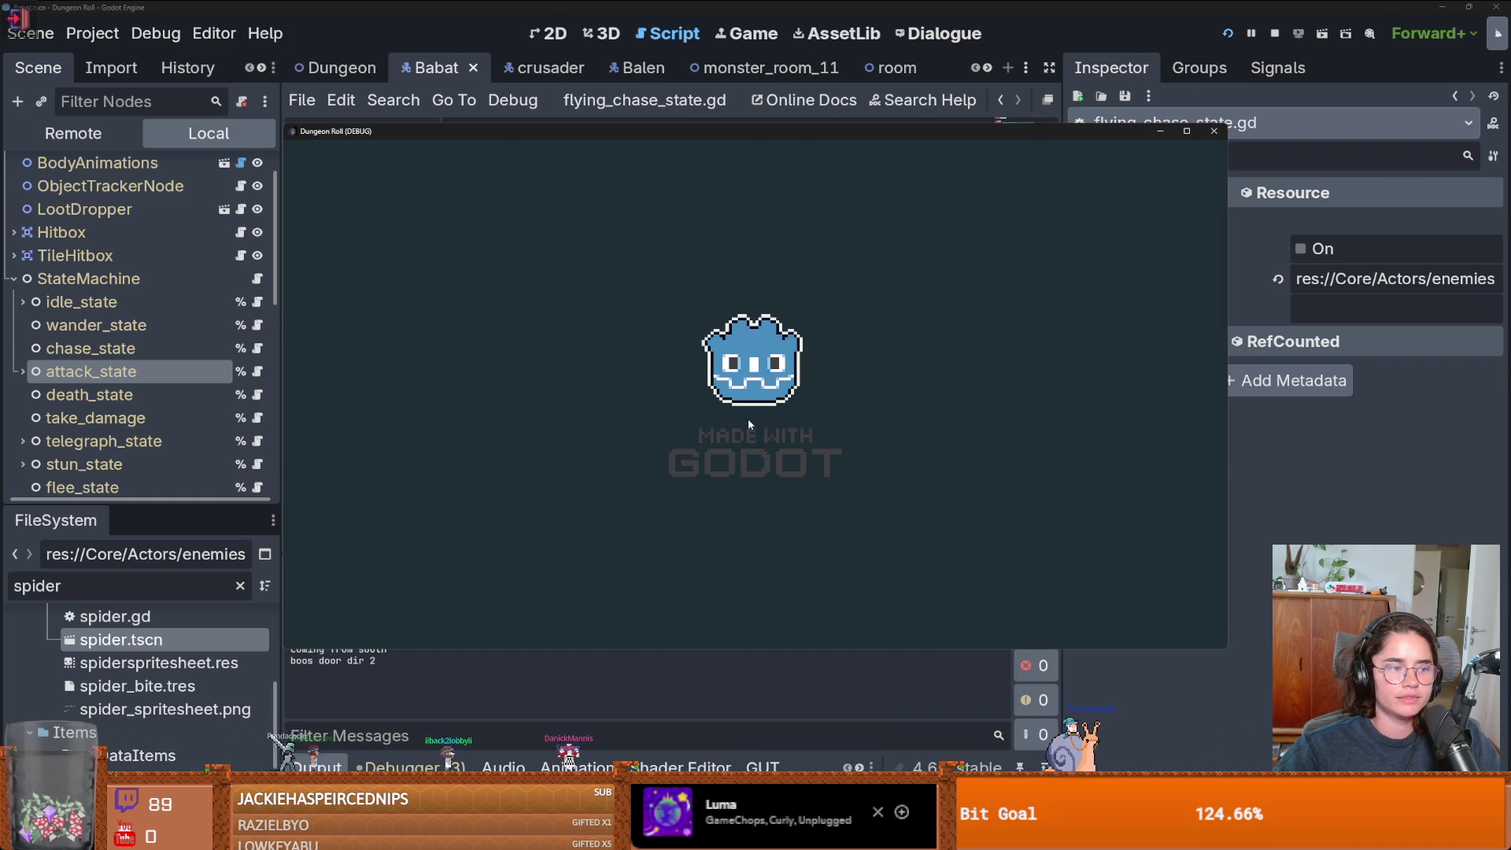
- Walk the knight right through the dungeon and pick a room card to enter the next room
{"action": "key", "text": "d"}
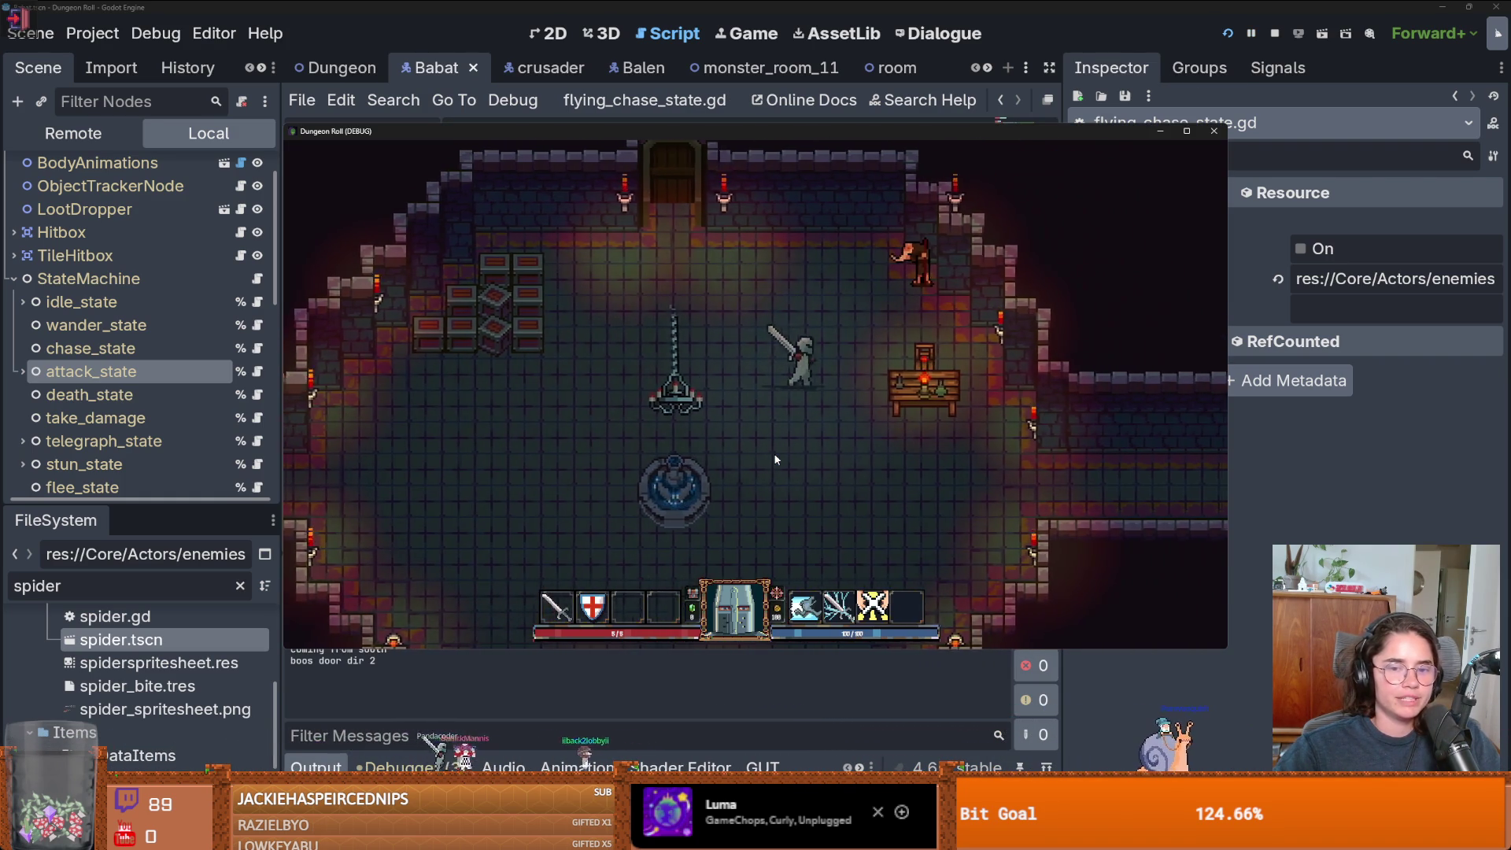
{"action": "key", "text": "d"}
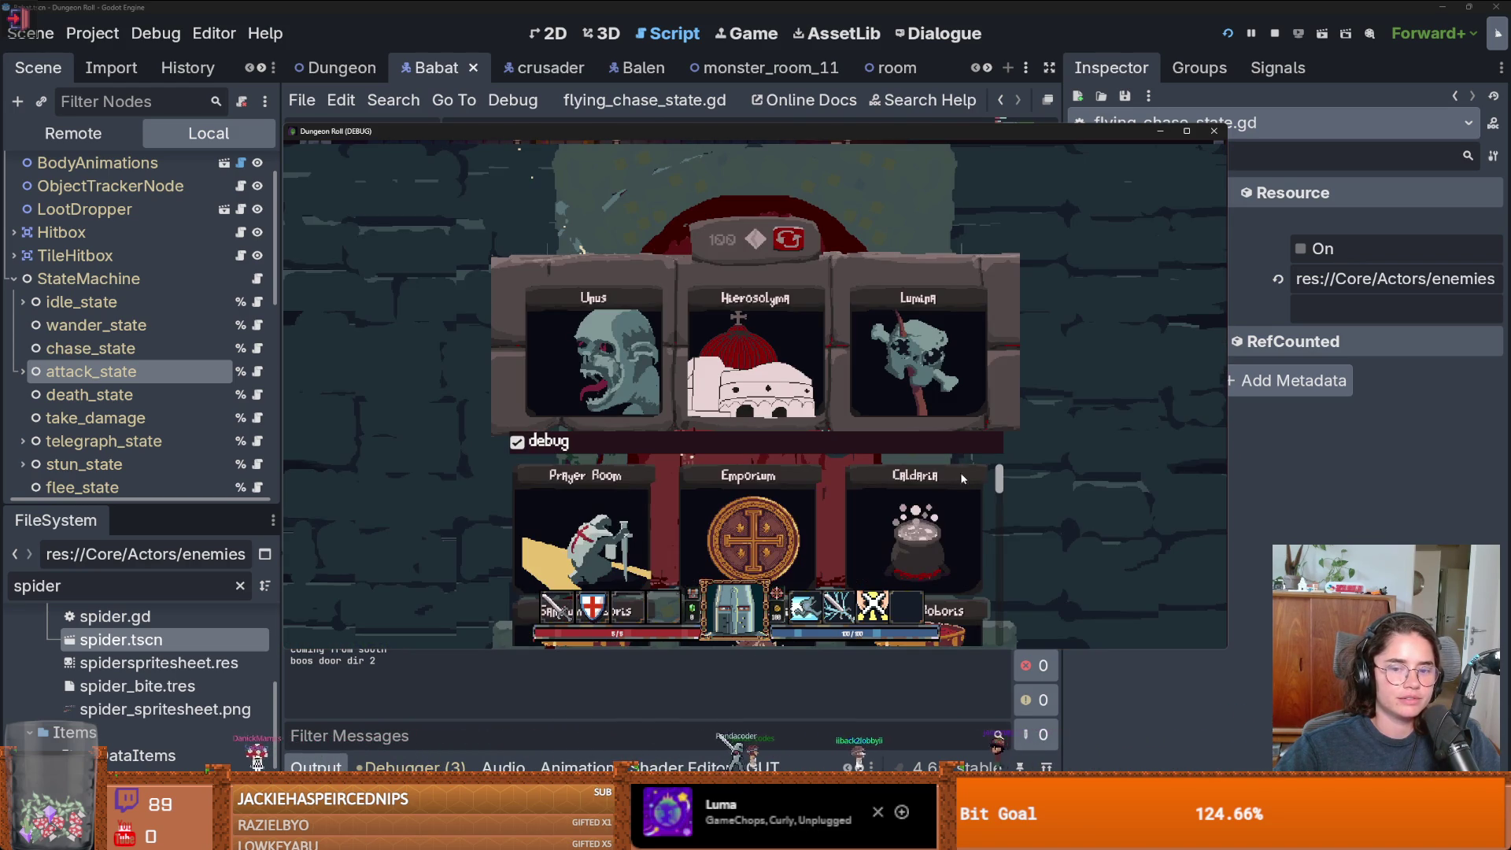
{"action": "left_click", "coordinate": [541, 560]}
{"action": "key", "text": "d"}
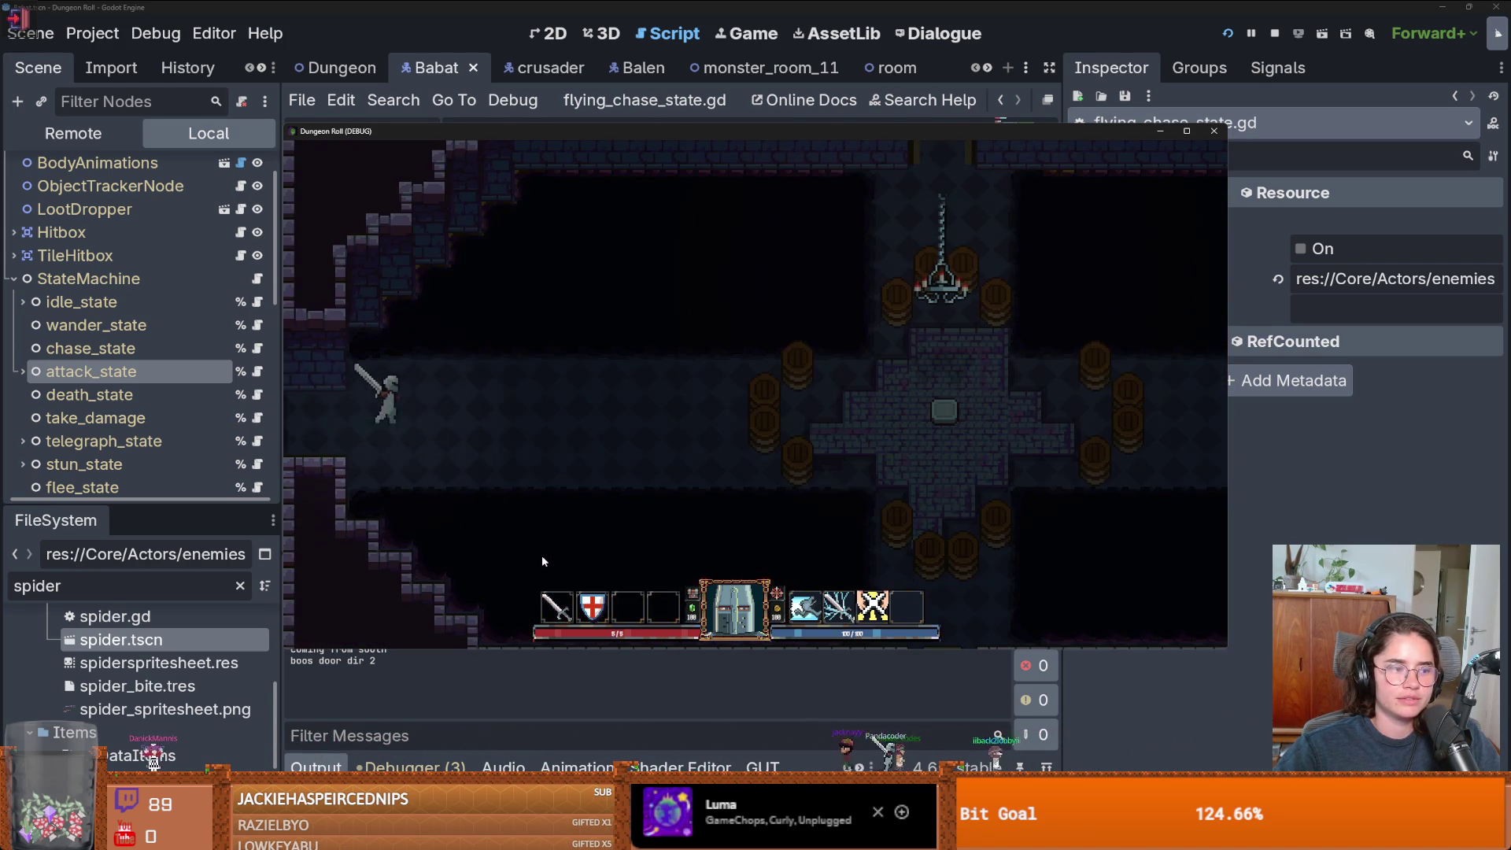
{"action": "key", "text": "d"}
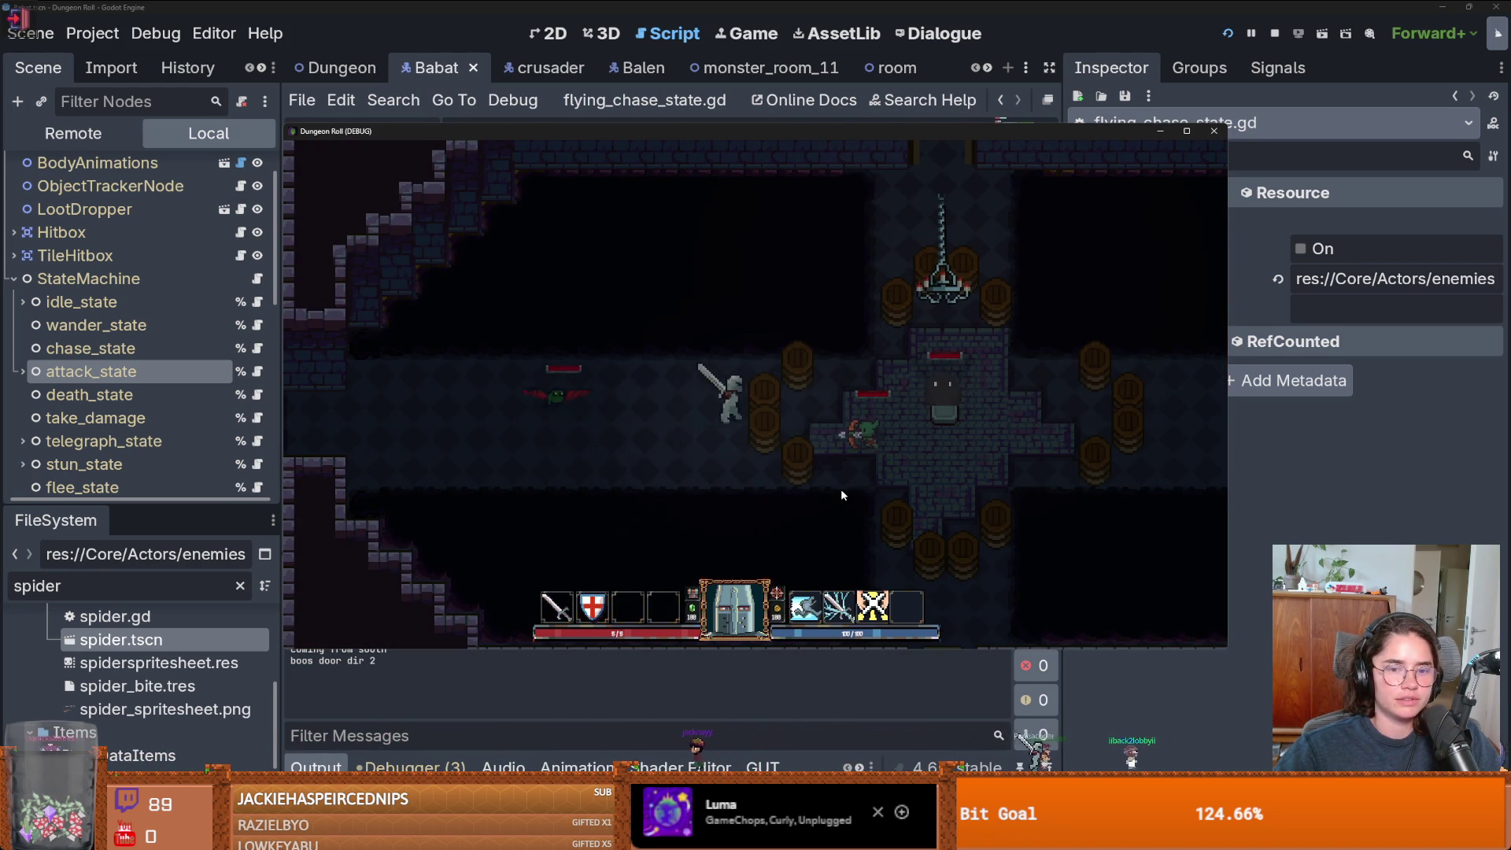
- Fight the goblin and the flying bat in the new room, then stop the running game
{"action": "left_click", "coordinate": [866, 440]}
{"action": "left_click", "coordinate": [865, 437]}
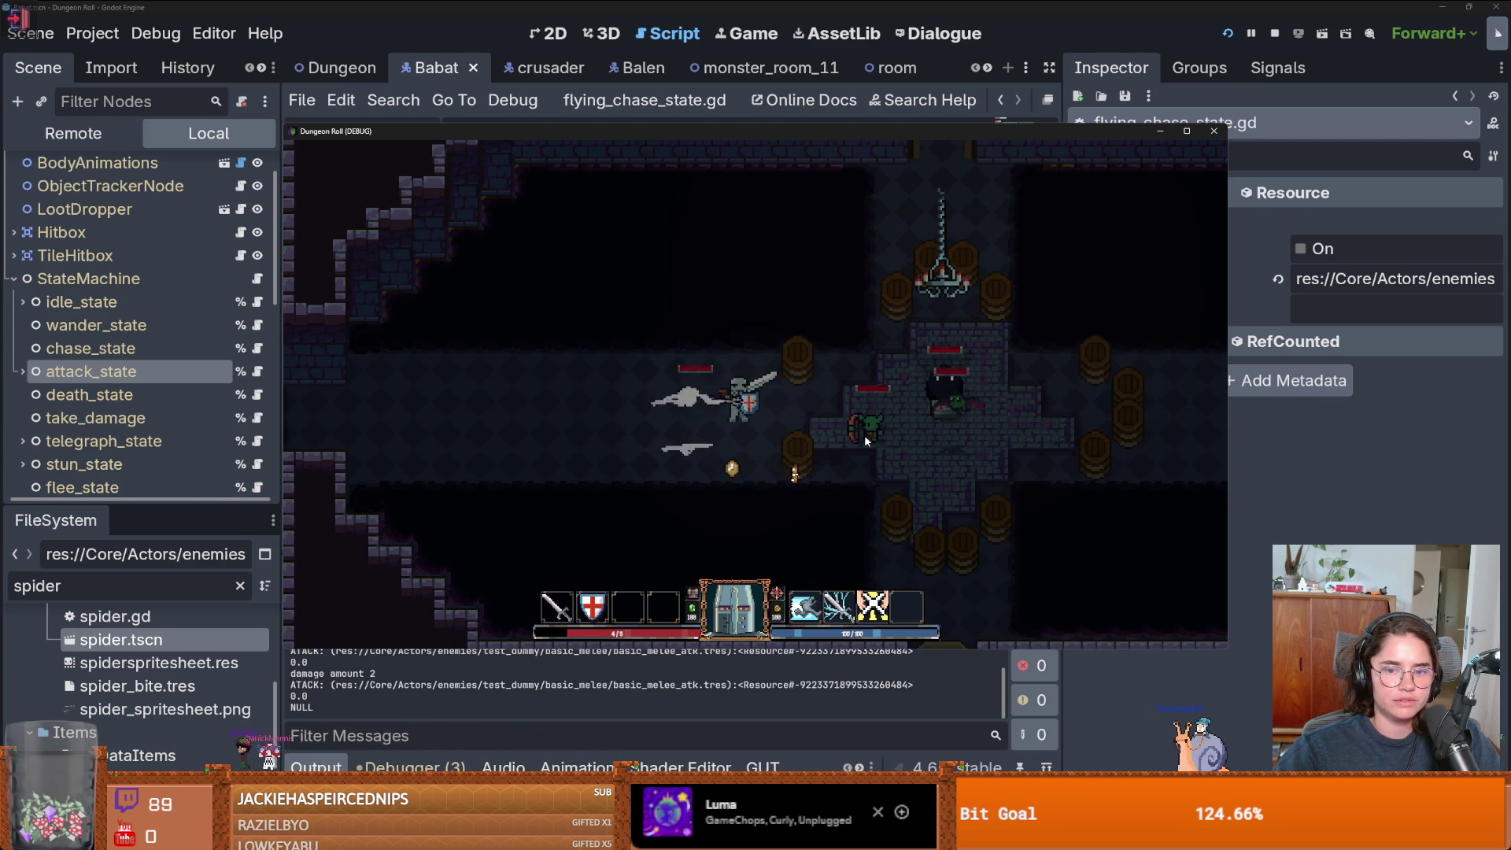
{"action": "key", "text": "d"}
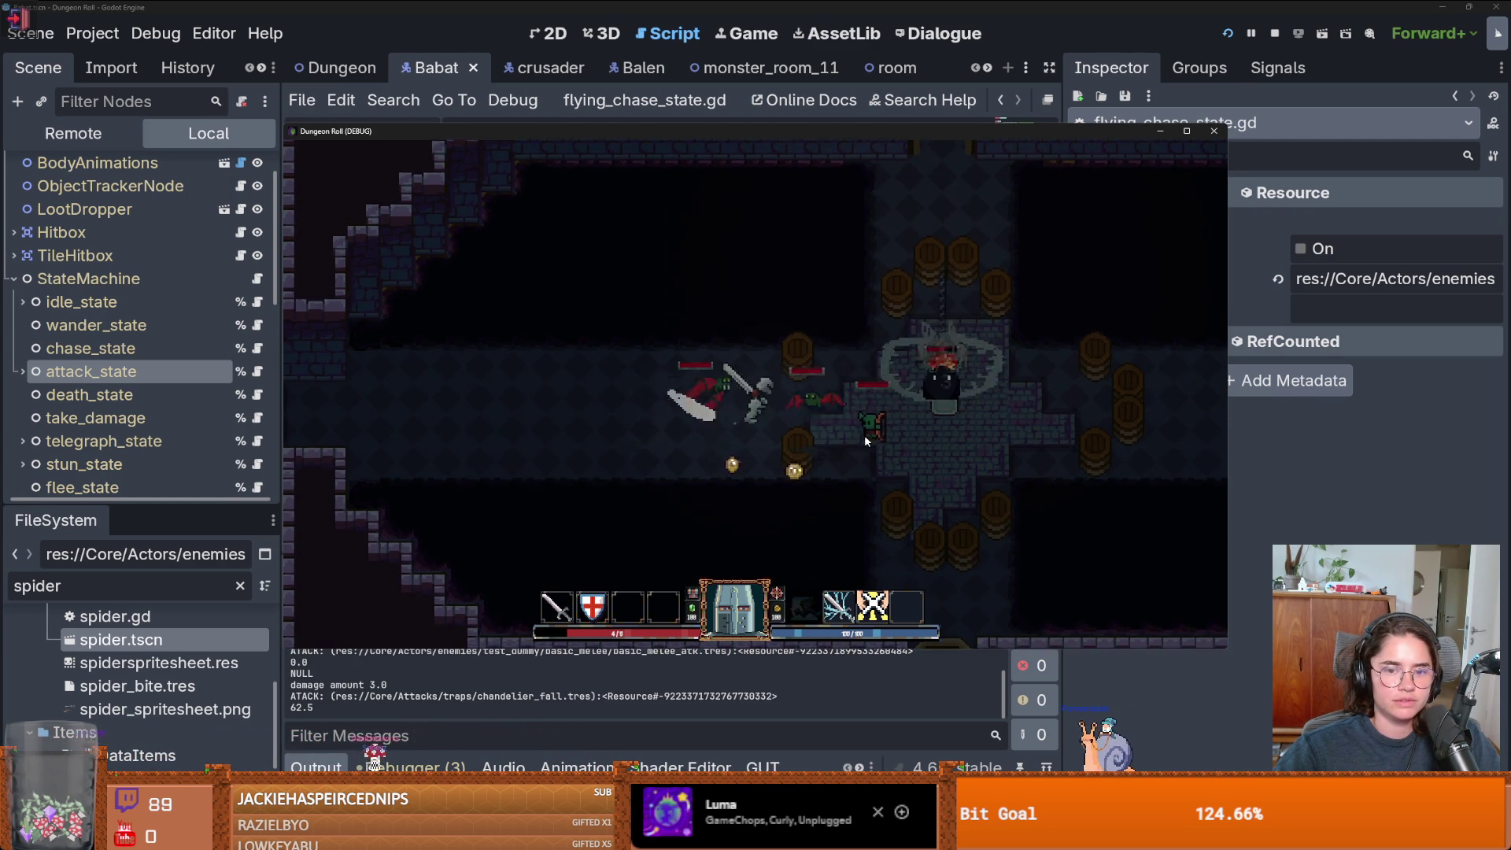
{"action": "left_click", "coordinate": [823, 474]}
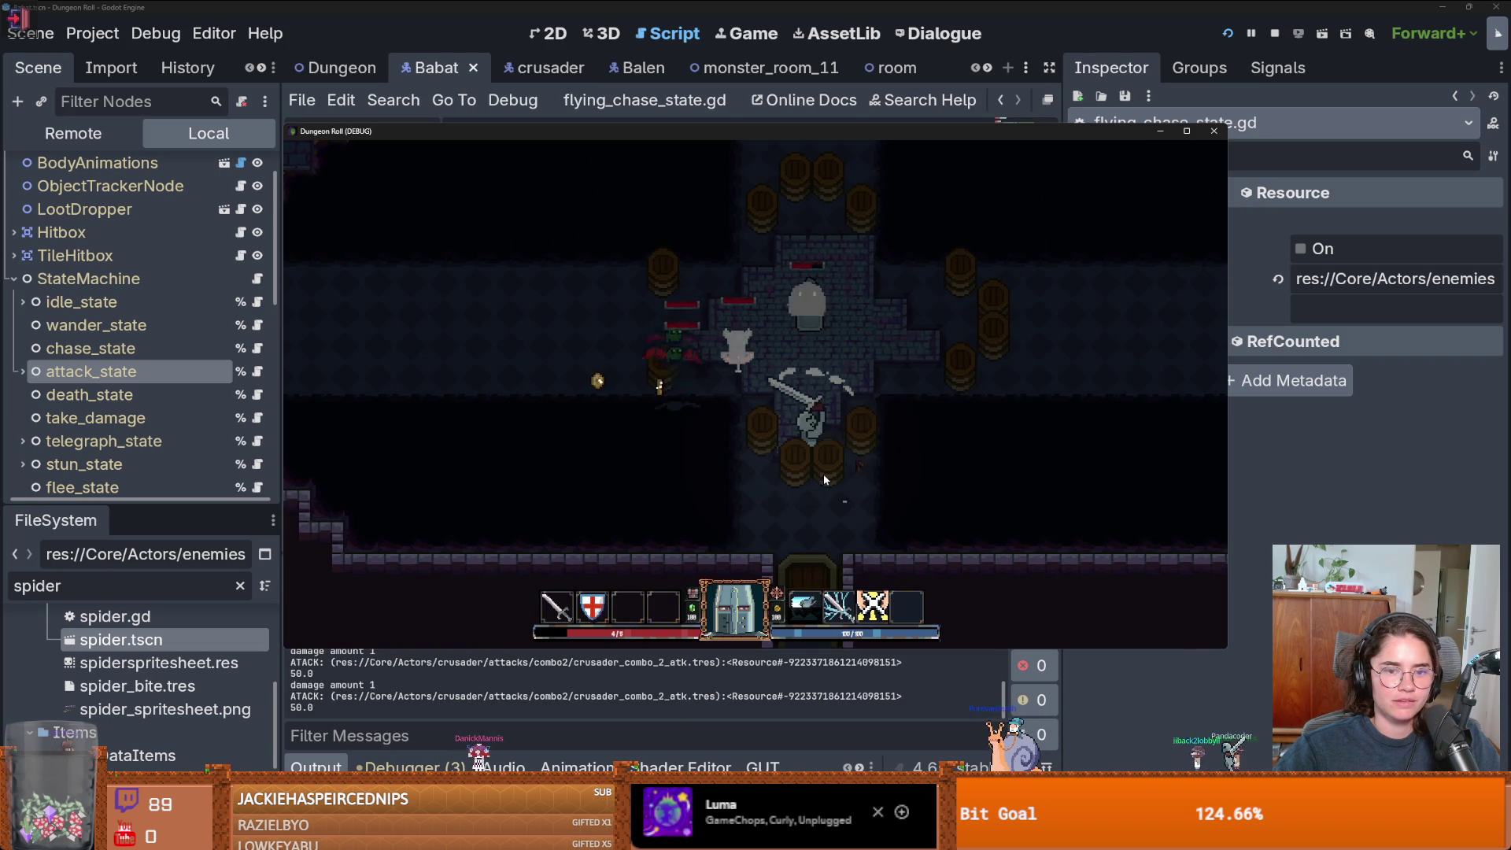
{"action": "key", "text": "s"}
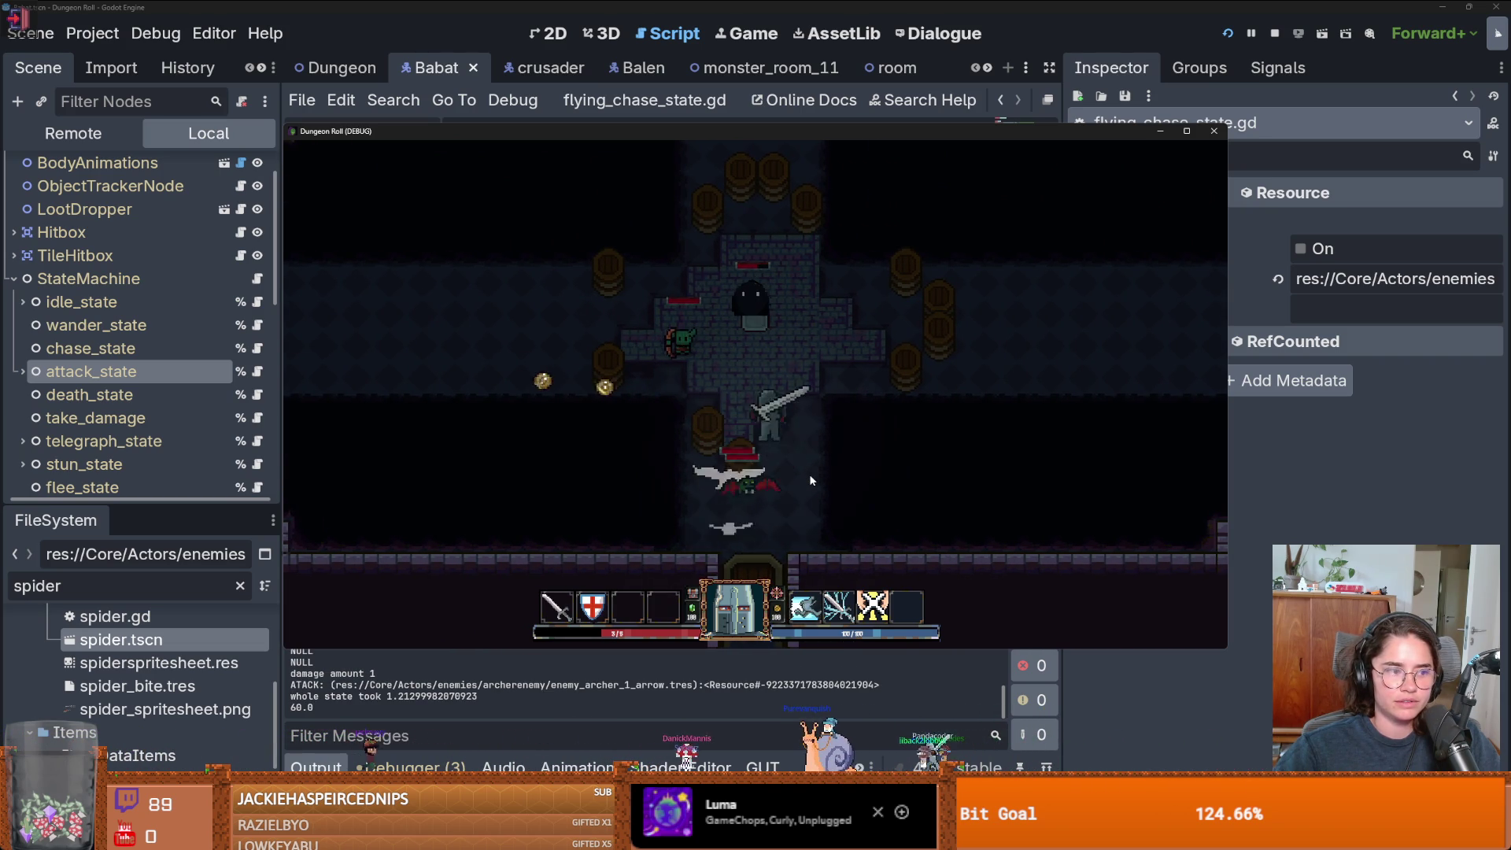
{"action": "key", "text": "w"}
{"action": "key", "text": "d"}
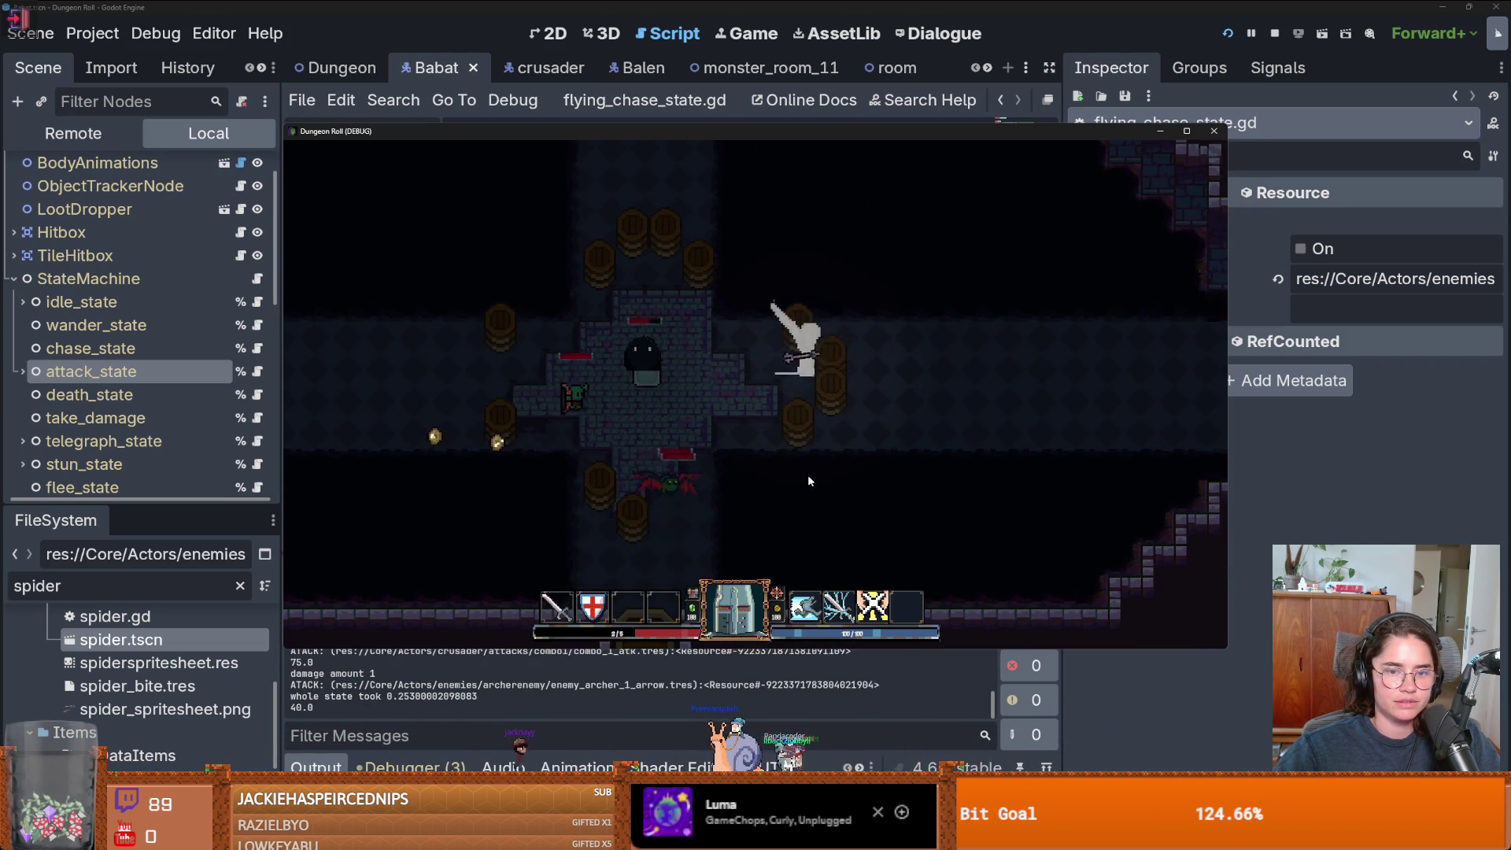
{"action": "left_click", "coordinate": [1275, 33]}
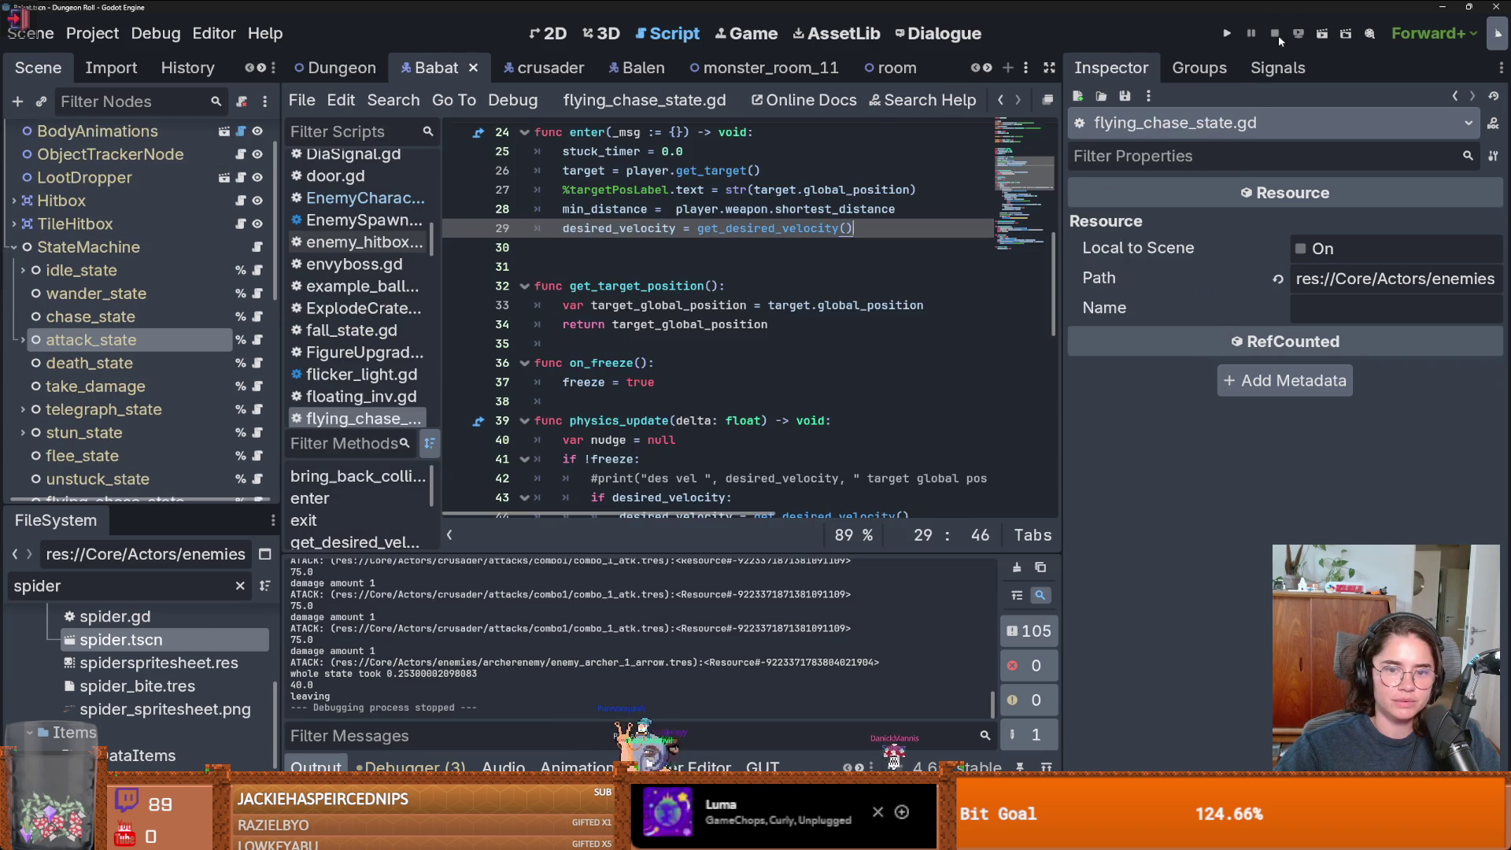
{"action": "left_click", "coordinate": [800, 384]}
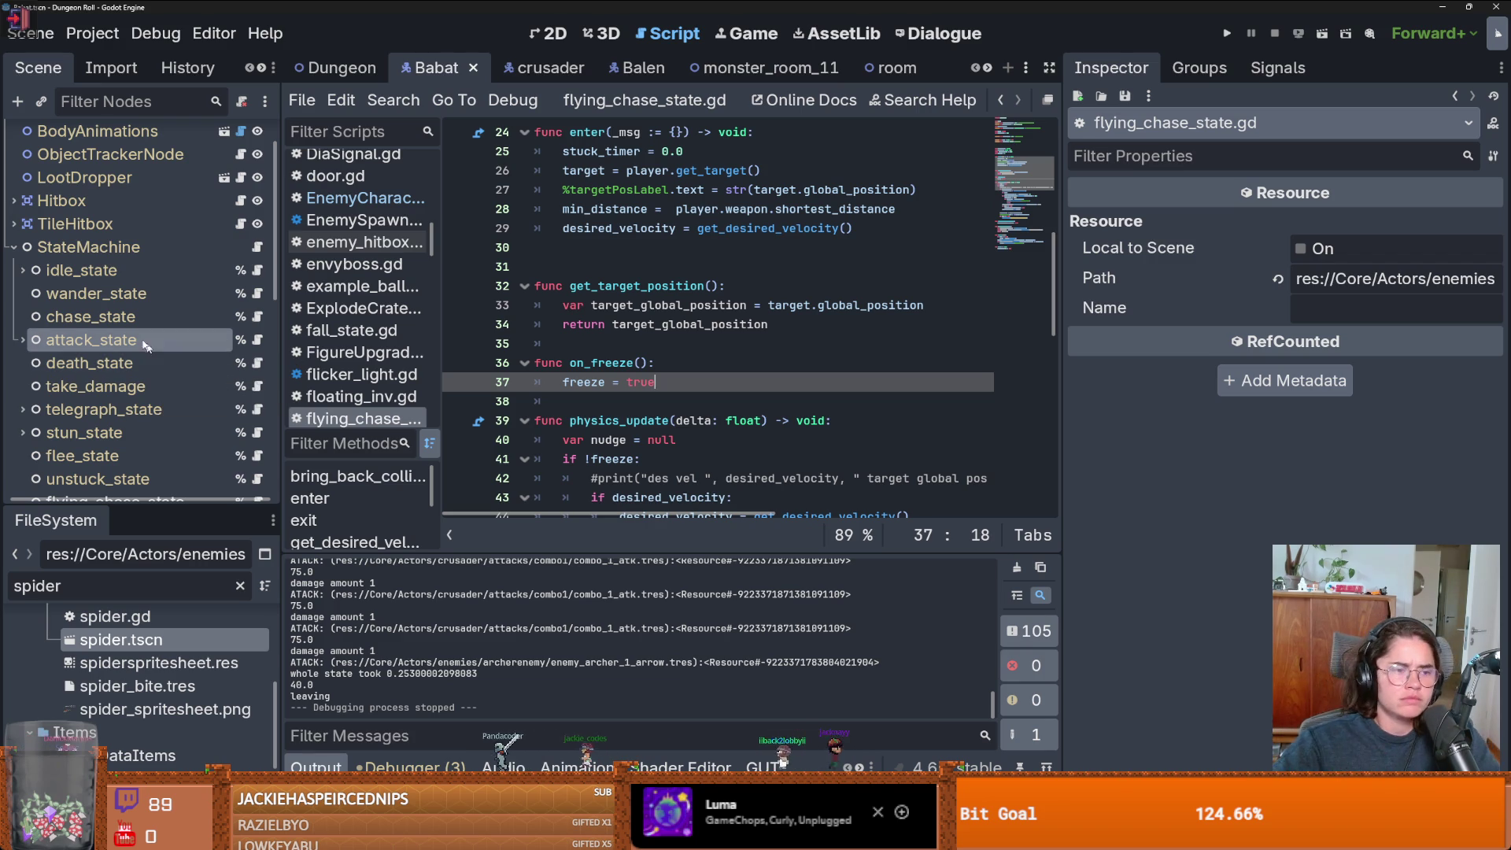
{"action": "scroll", "coordinate": [118, 331], "scroll_direction": "up", "scroll_amount": 2}
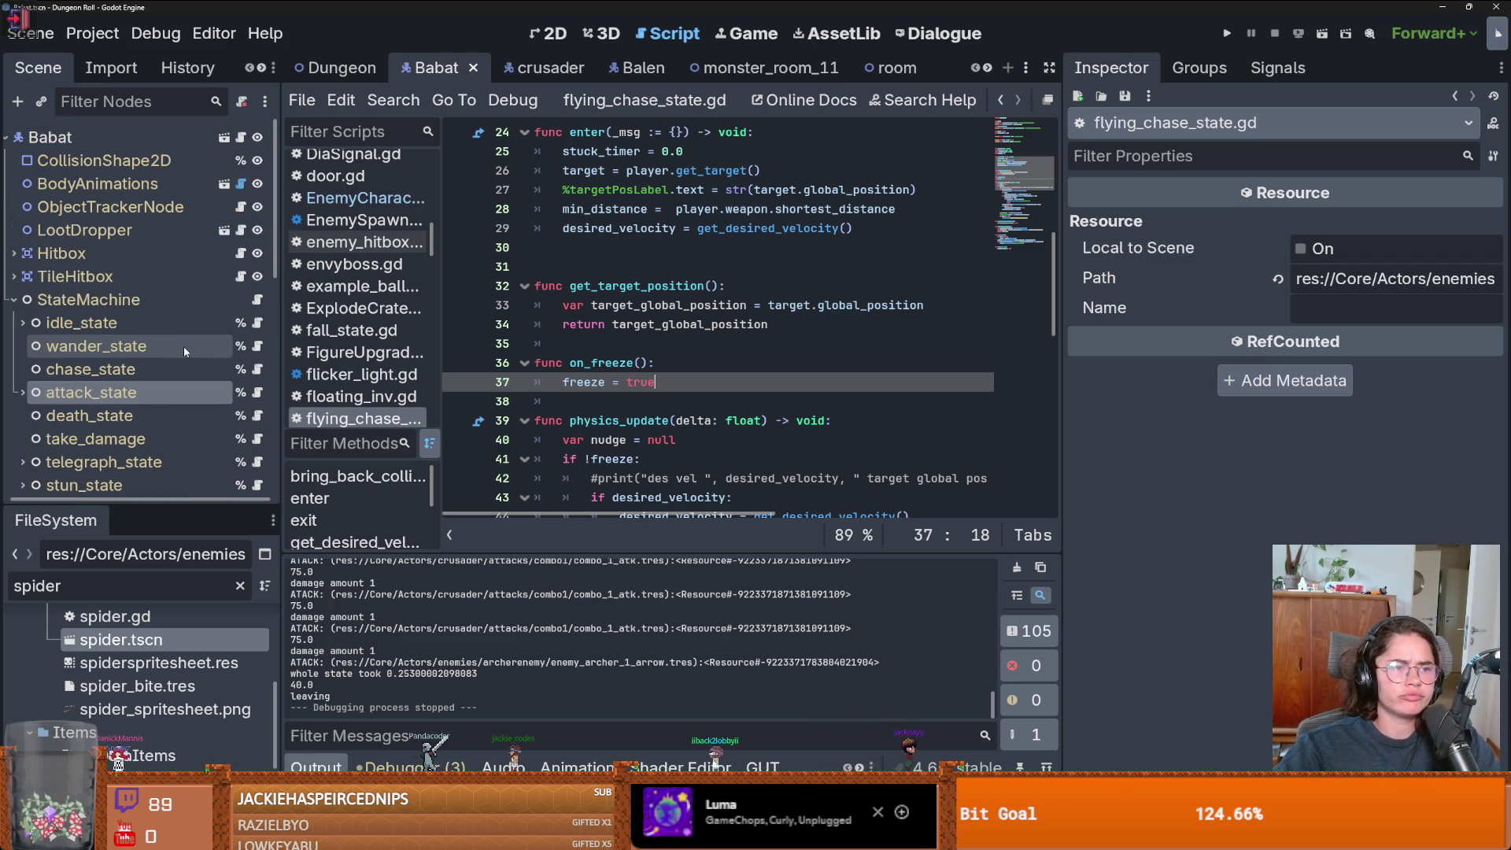
- Collapse StateMachine, AnimationSprites and DebugNodes, enlarge the scene tree, and select PathfindingComponent
{"action": "left_click", "coordinate": [11, 300]}
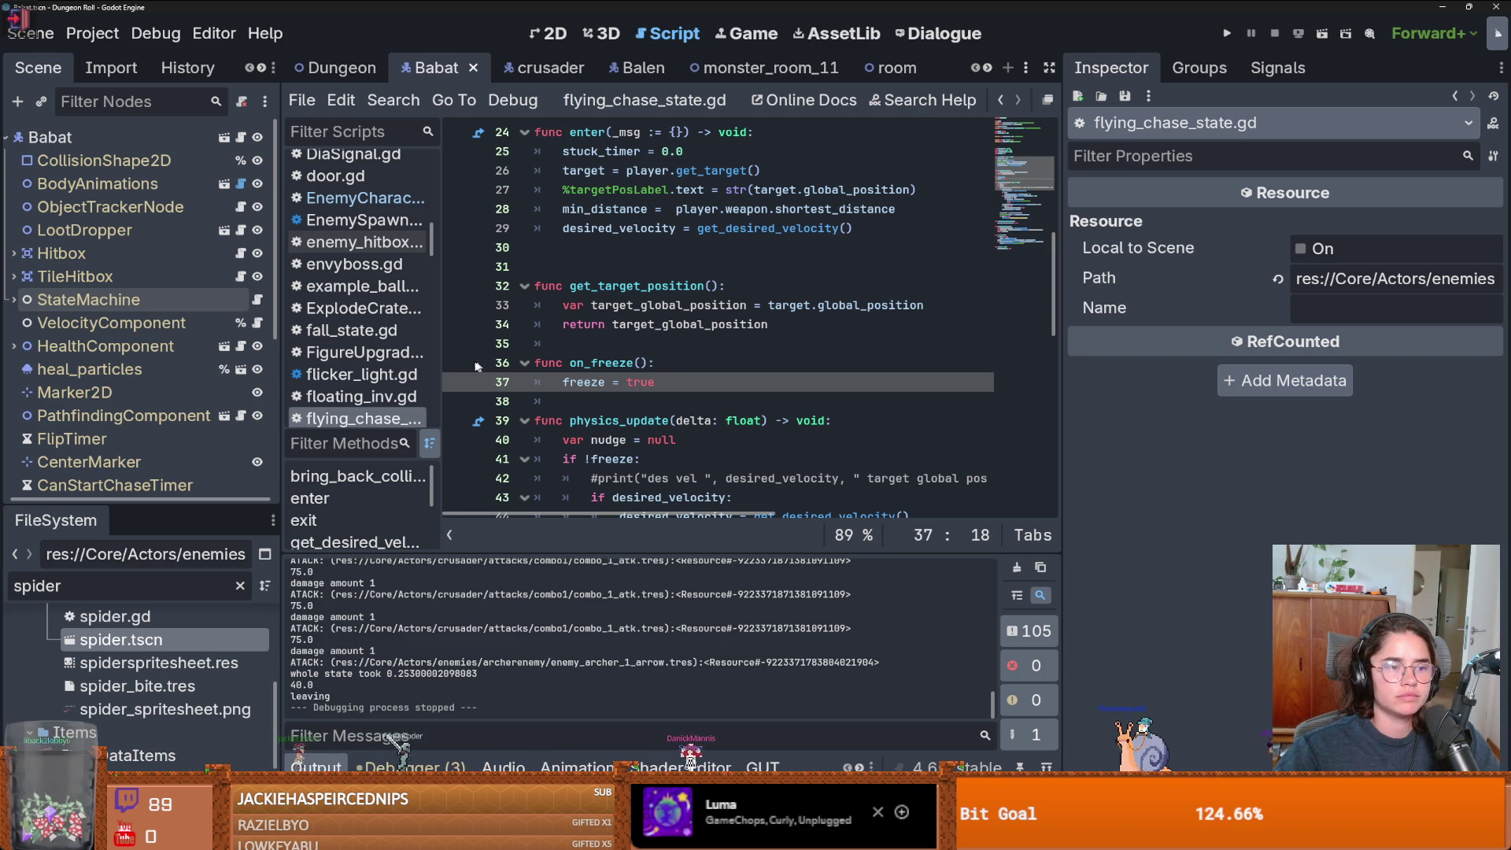
{"action": "scroll", "coordinate": [262, 364], "scroll_direction": "down", "scroll_amount": 5}
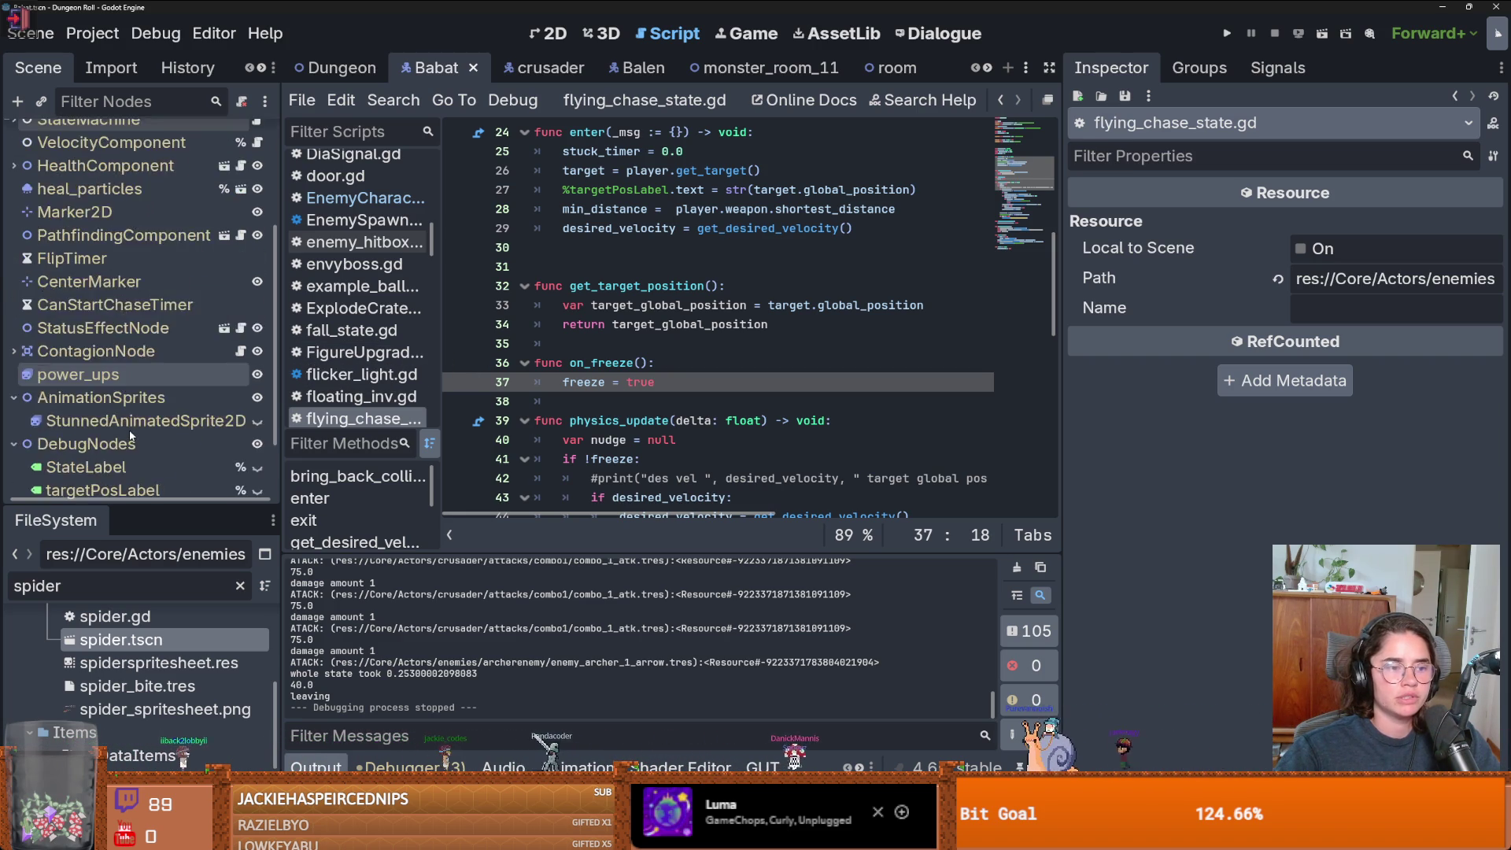
{"action": "scroll", "coordinate": [262, 364], "scroll_direction": "up", "scroll_amount": 3}
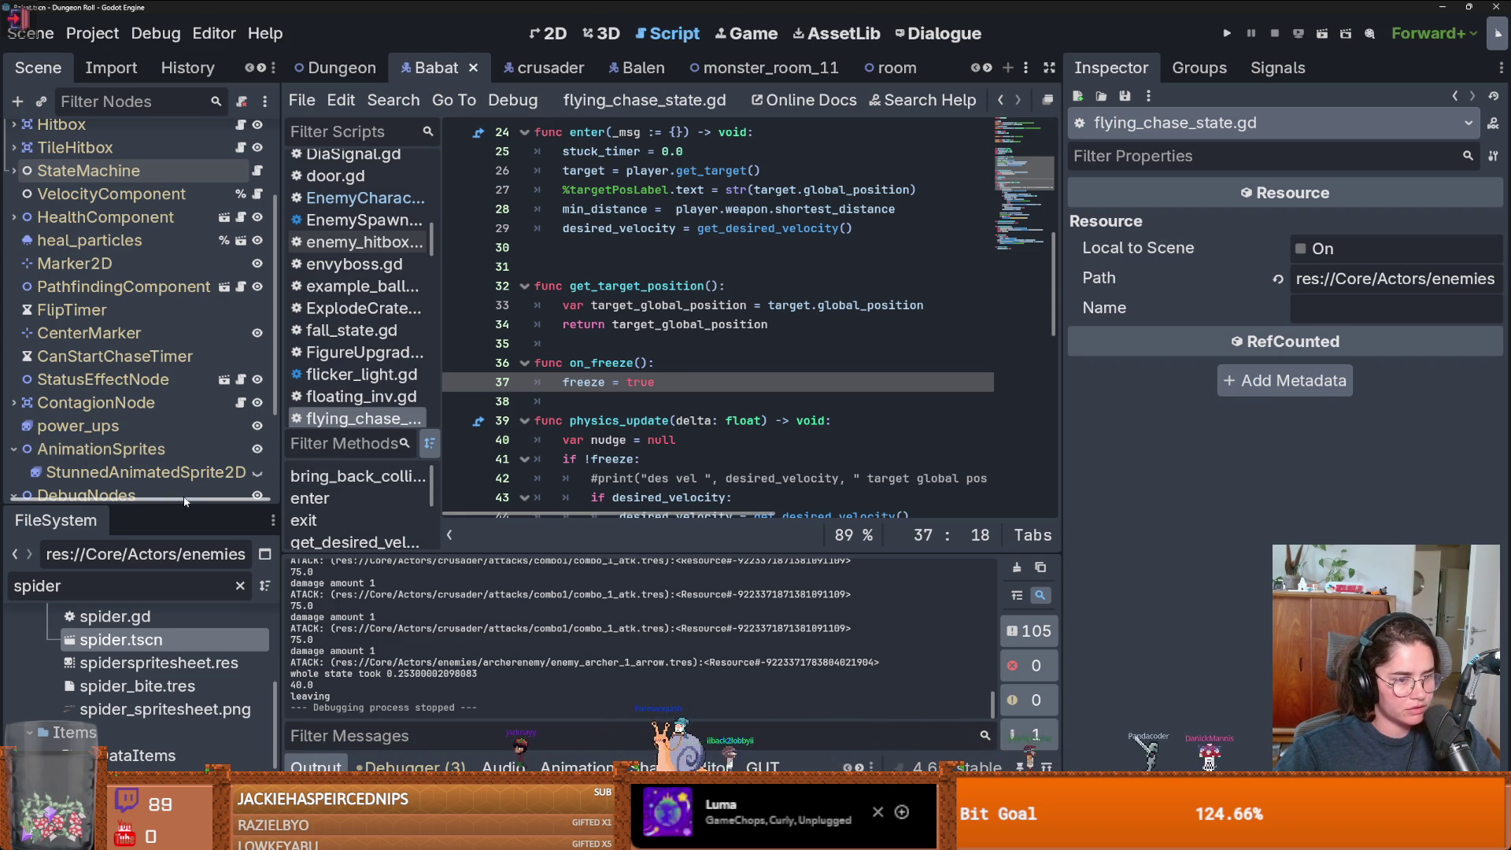
{"action": "left_click_drag", "start_coordinate": [252, 507], "coordinate": [251, 590]}
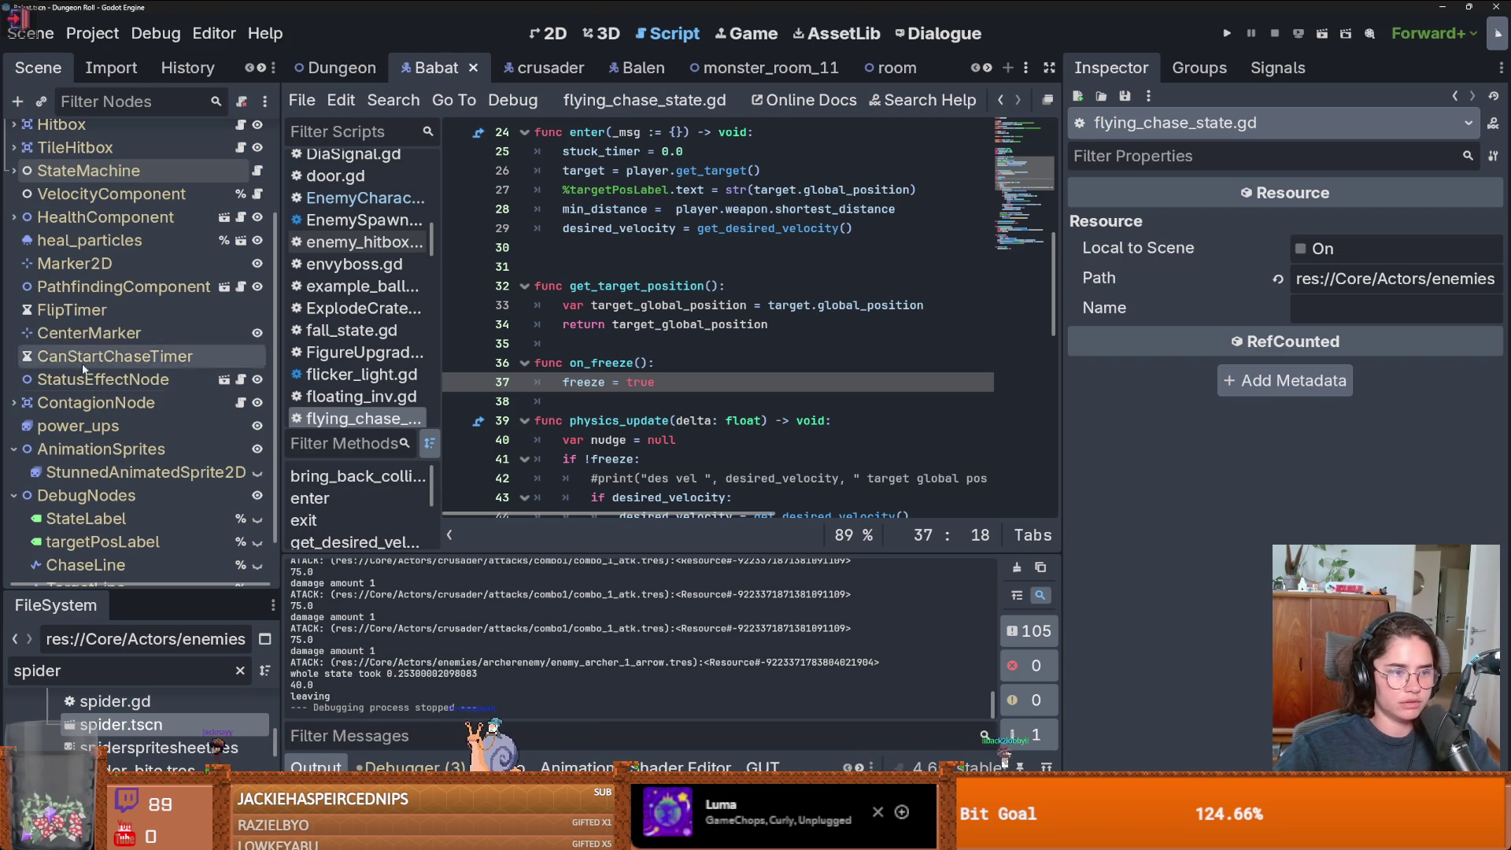
{"action": "left_click", "coordinate": [11, 451]}
{"action": "scroll", "coordinate": [11, 451], "scroll_direction": "up", "scroll_amount": 2}
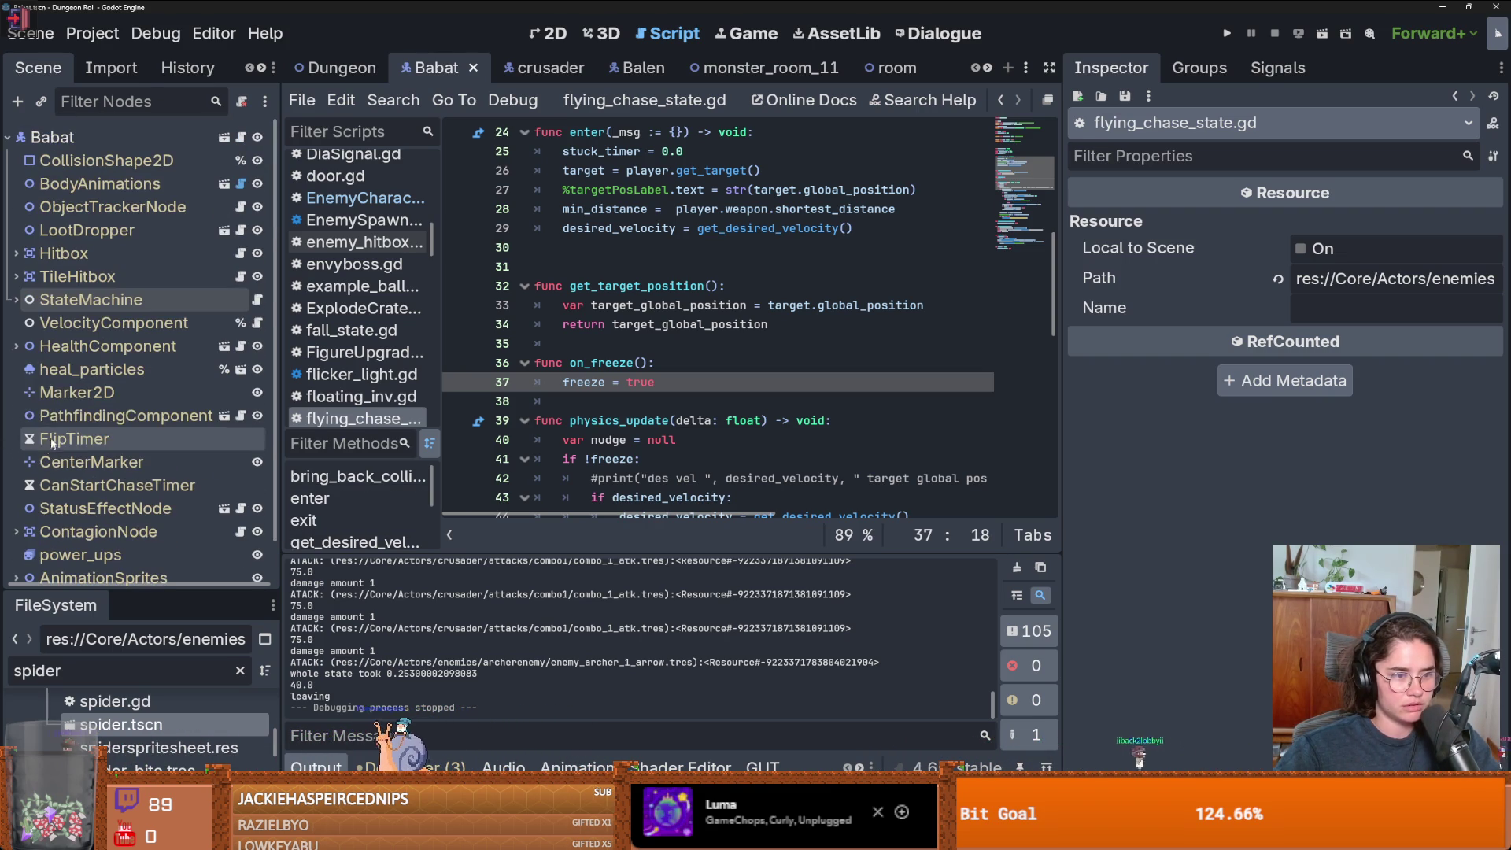
{"action": "left_click", "coordinate": [15, 300]}
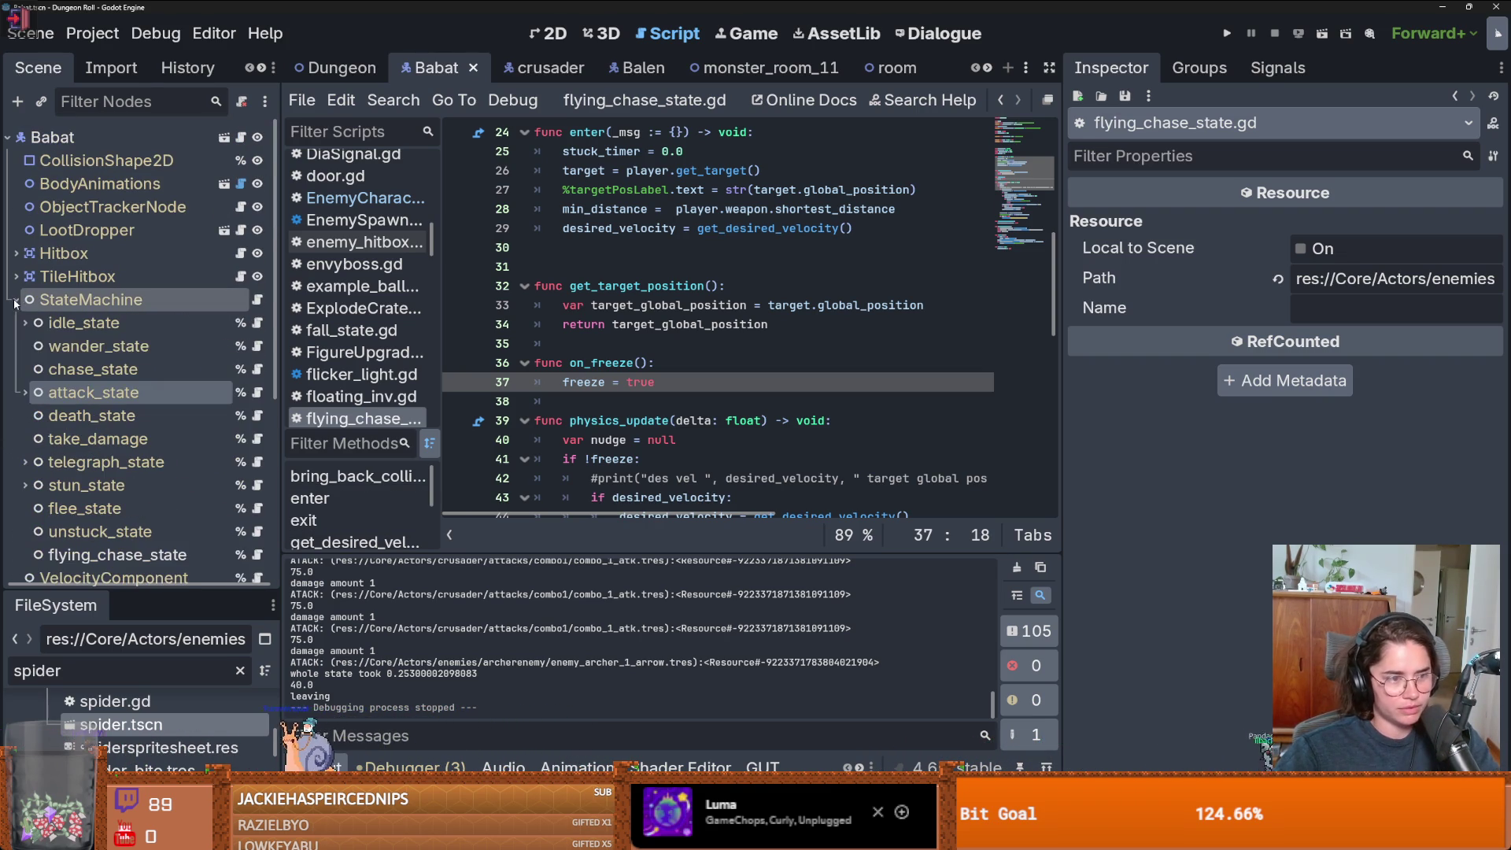
{"action": "left_click", "coordinate": [16, 299]}
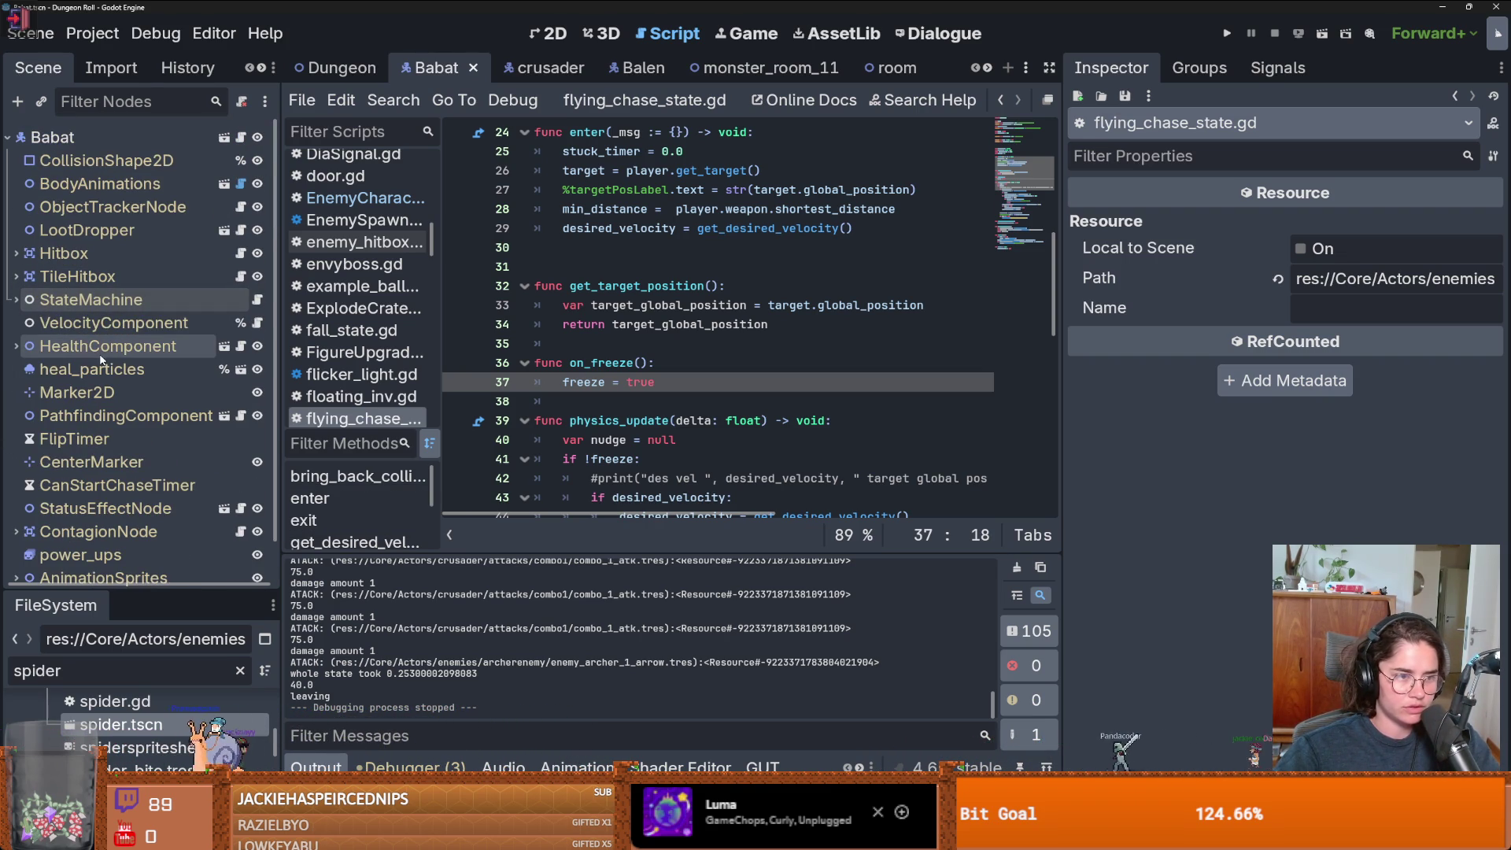
{"action": "double_click", "coordinate": [126, 416]}
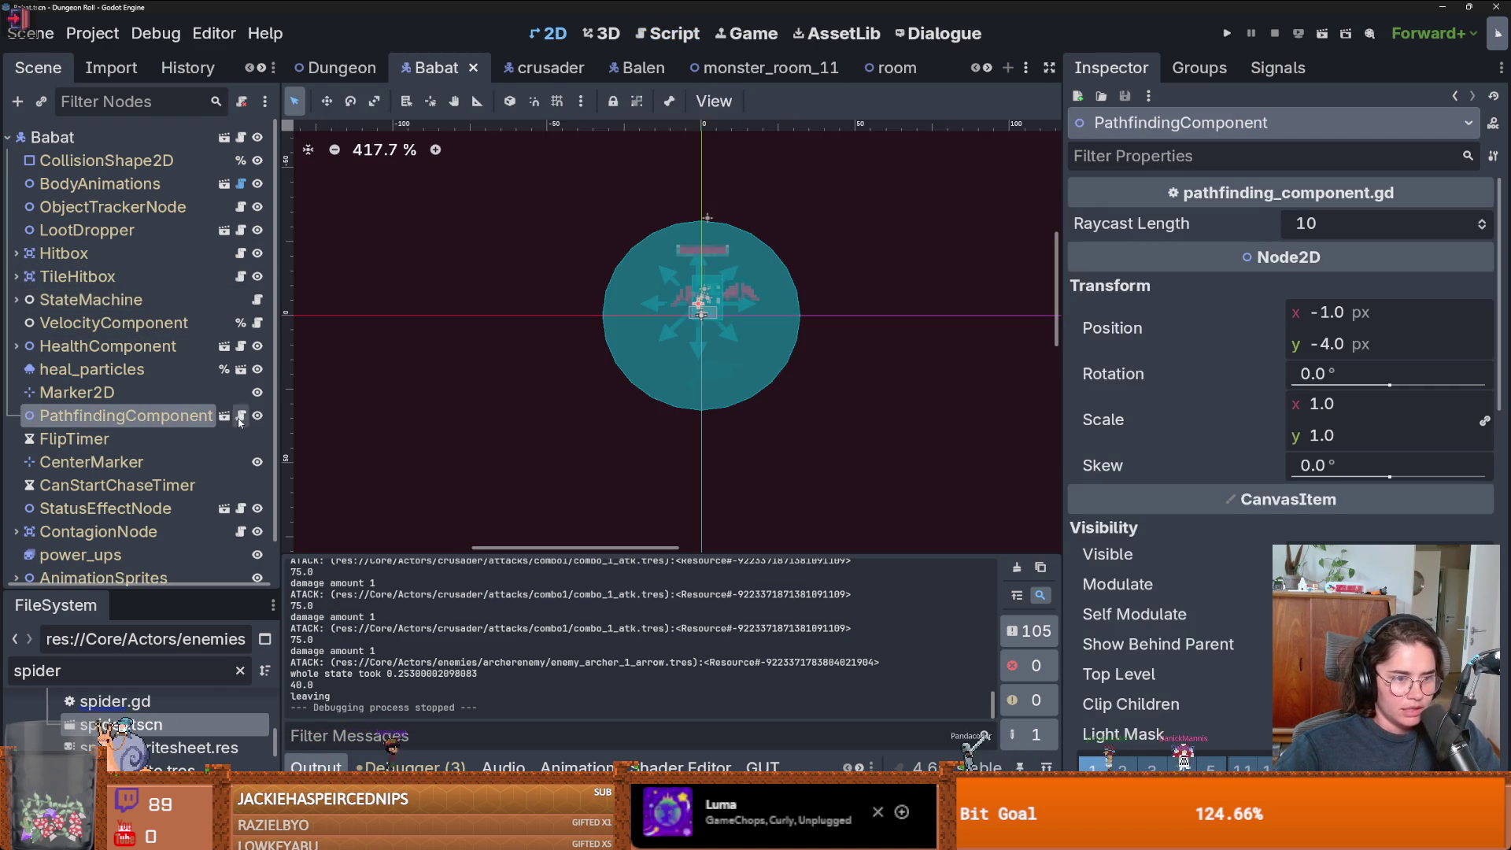
- Open PathfindingComponent's own scene and expand context_map to show its raycasts
{"action": "left_click", "coordinate": [225, 415]}
{"action": "left_click", "coordinate": [250, 138]}
{"action": "scroll", "coordinate": [691, 359], "scroll_direction": "up", "scroll_amount": 4}
{"action": "scroll", "coordinate": [691, 359], "scroll_direction": "down", "scroll_amount": 3}
{"action": "scroll", "coordinate": [691, 360], "scroll_direction": "down", "scroll_amount": 2}
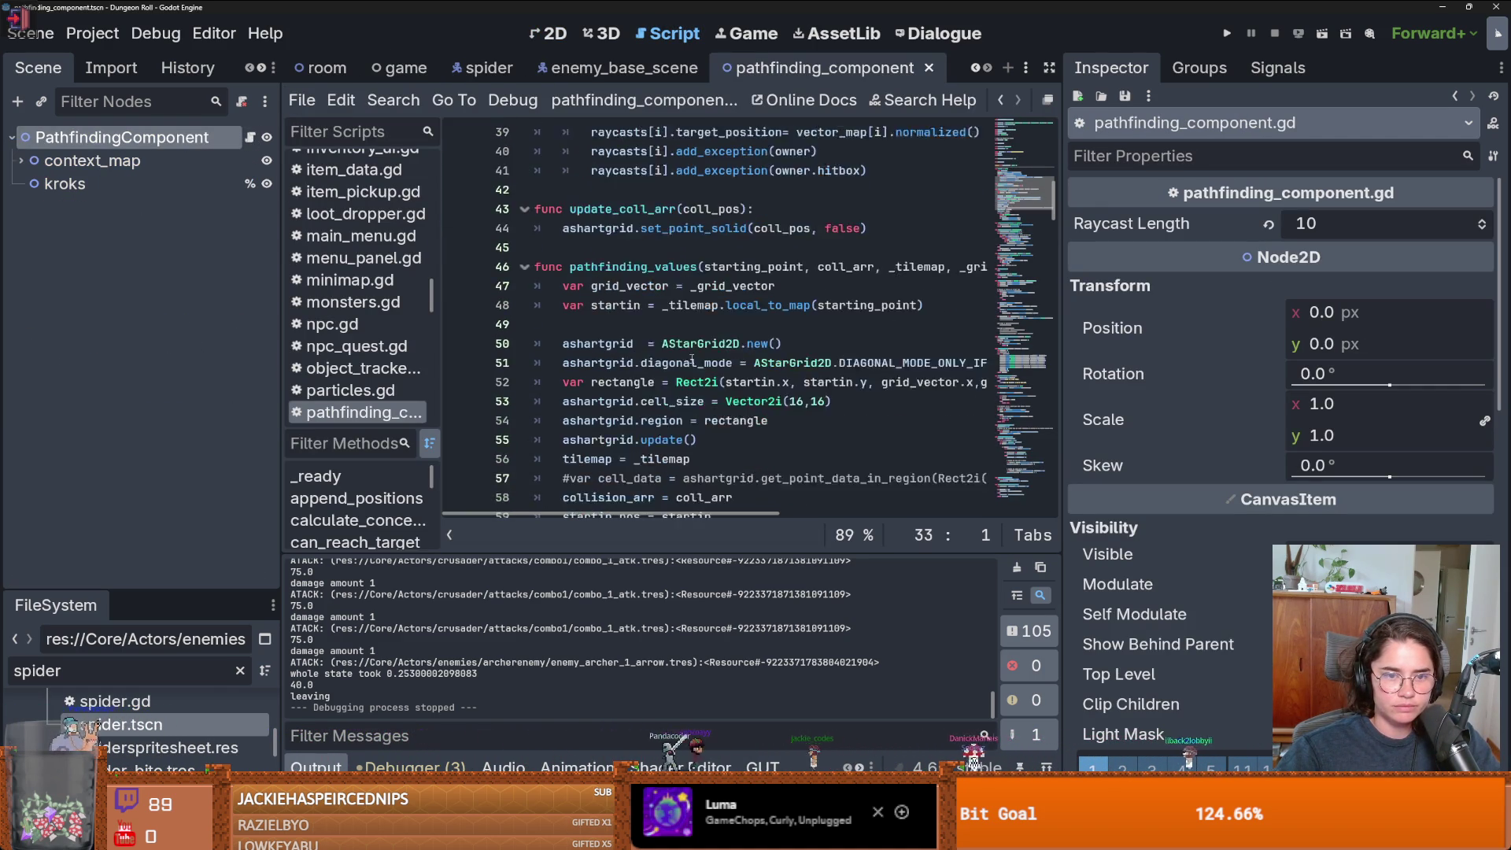
{"action": "left_click", "coordinate": [21, 160]}
{"action": "left_click", "coordinate": [87, 184]}
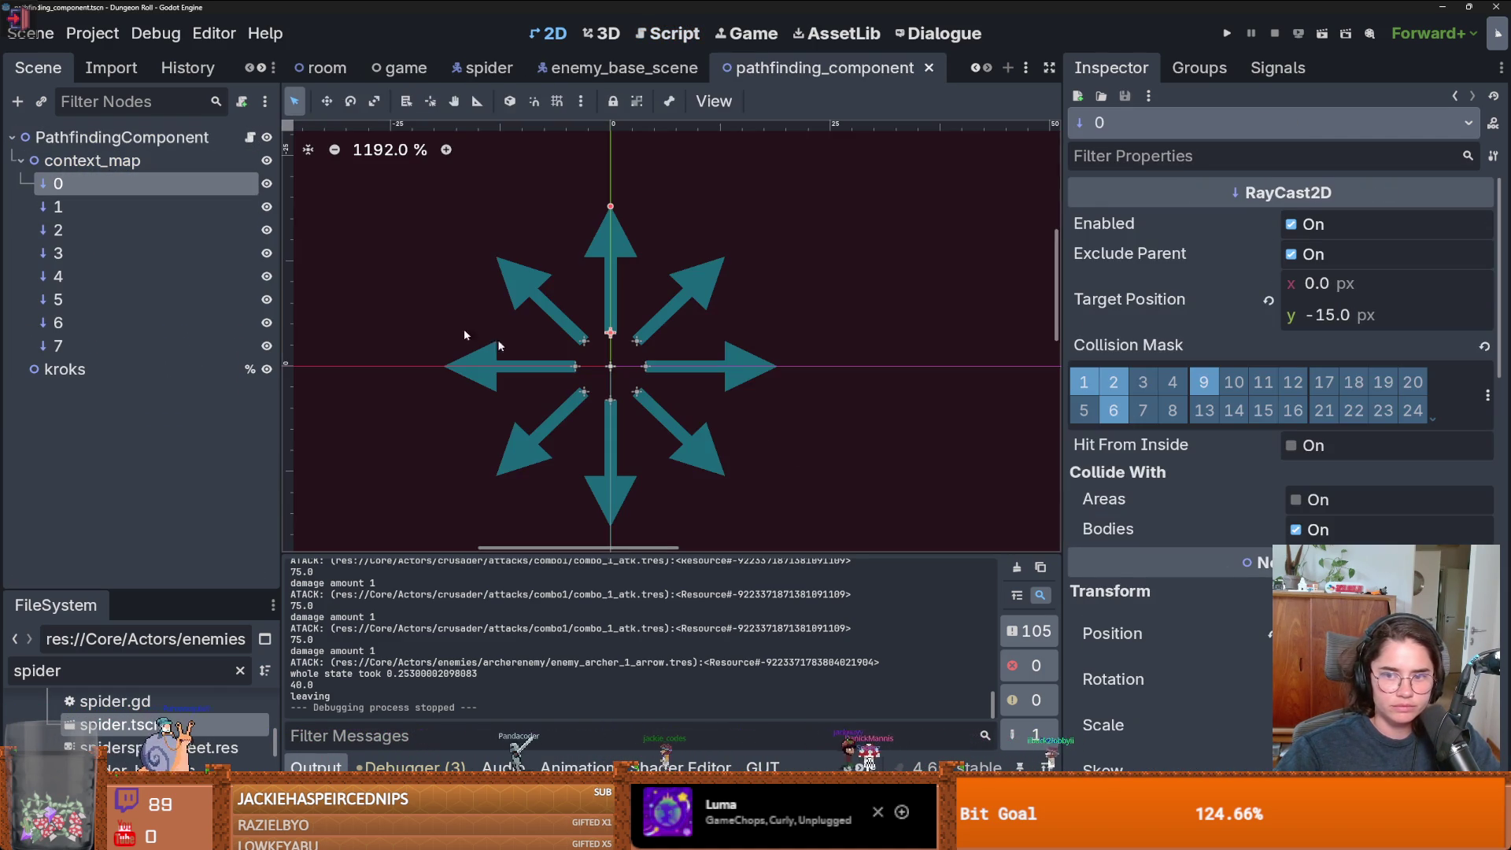
- Select all eight raycasts, review the Collision Mask layer names, then open pathfinding_component.gd
{"action": "scroll", "coordinate": [1426, 415], "scroll_direction": "down", "scroll_amount": 5}
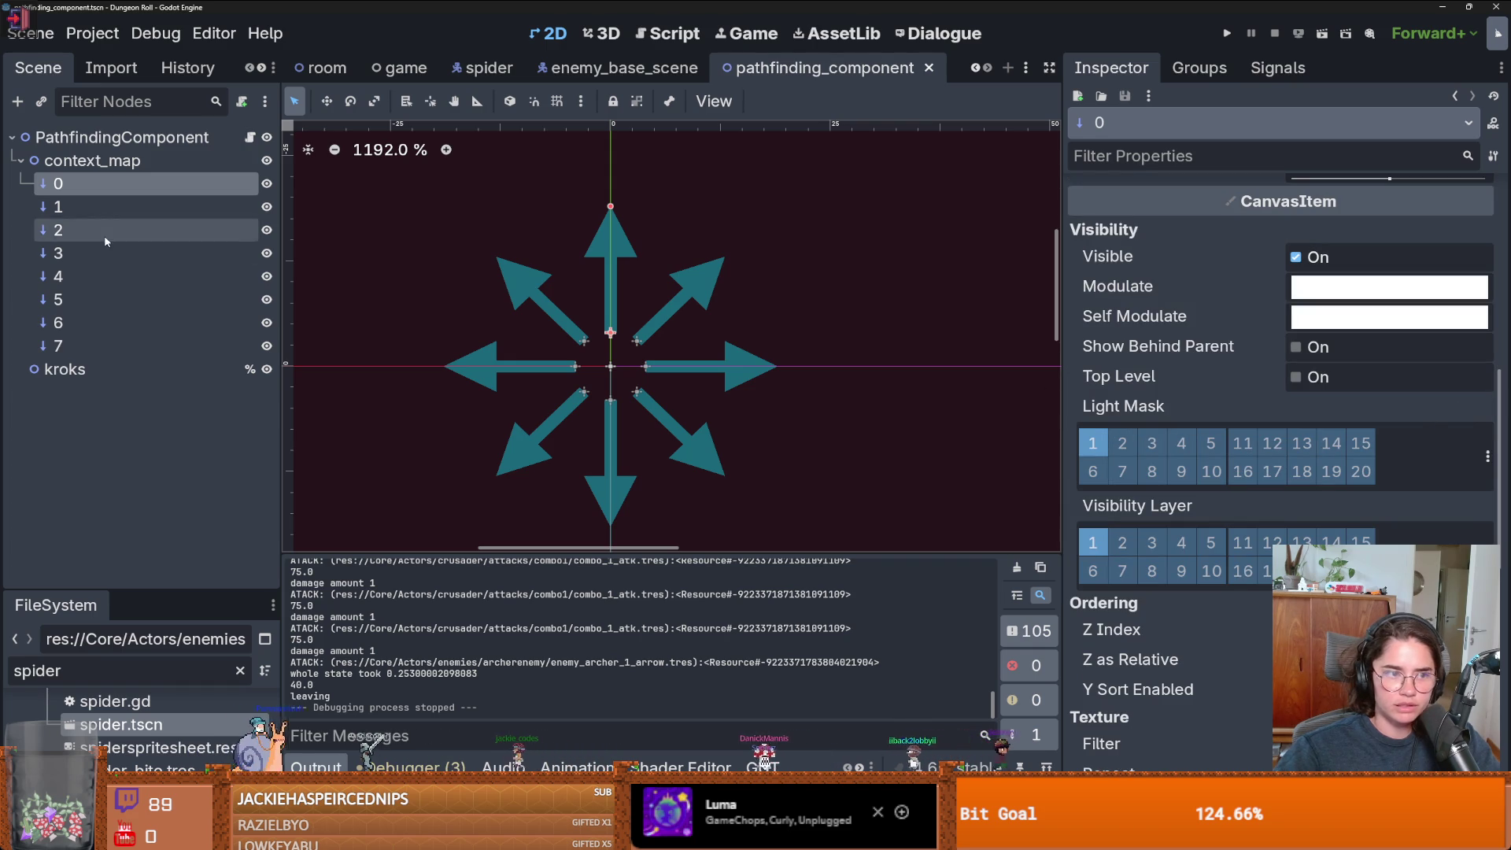
{"action": "left_click", "coordinate": [71, 346], "text": "shift"}
{"action": "left_click", "coordinate": [1486, 396]}
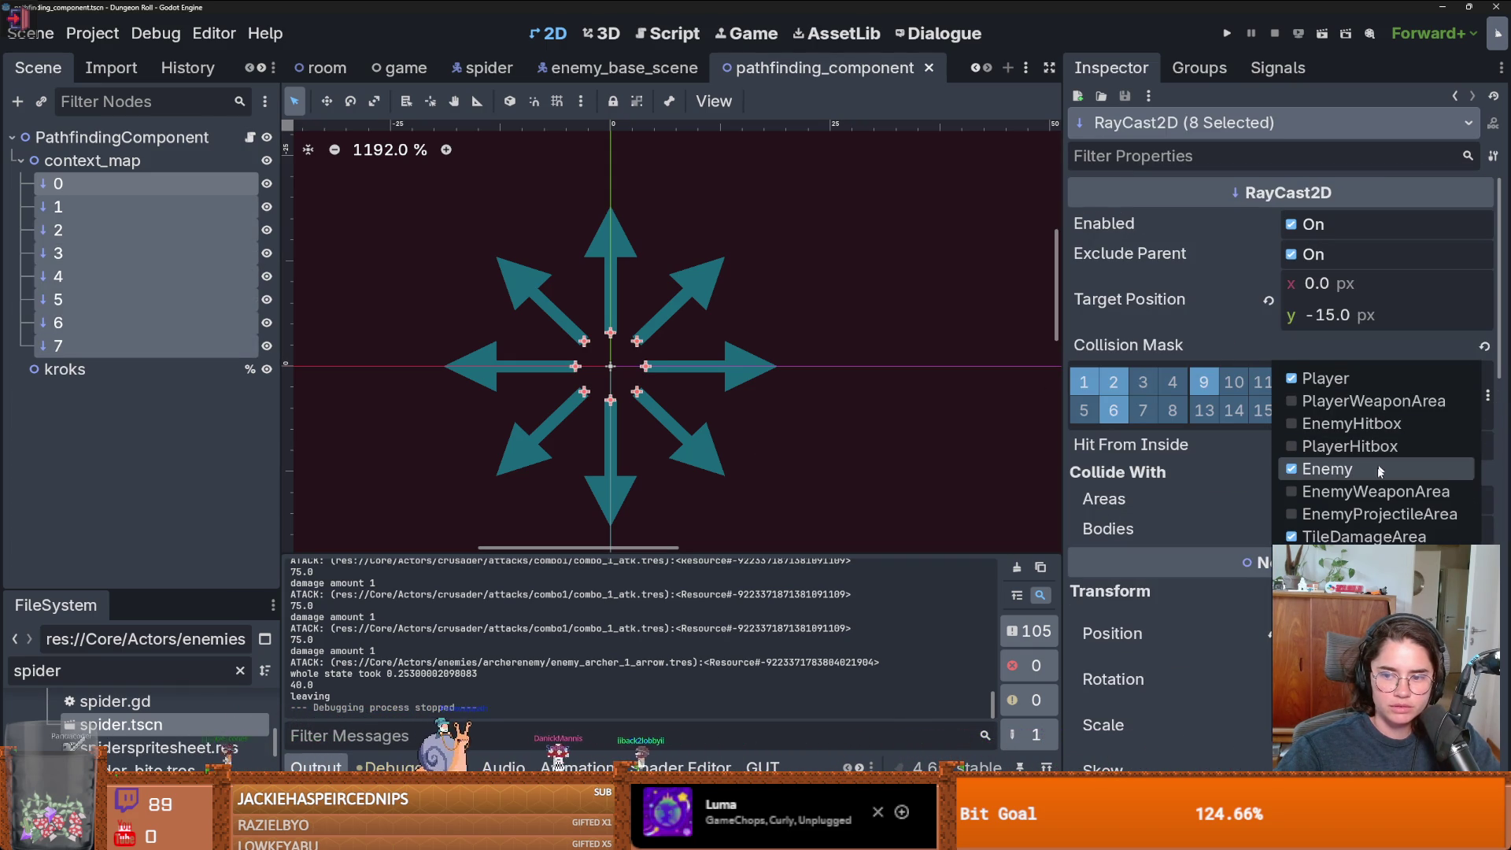
{"action": "left_click", "coordinate": [1230, 499]}
{"action": "left_click", "coordinate": [250, 138]}
{"action": "scroll", "coordinate": [718, 302], "scroll_direction": "up", "scroll_amount": 5}
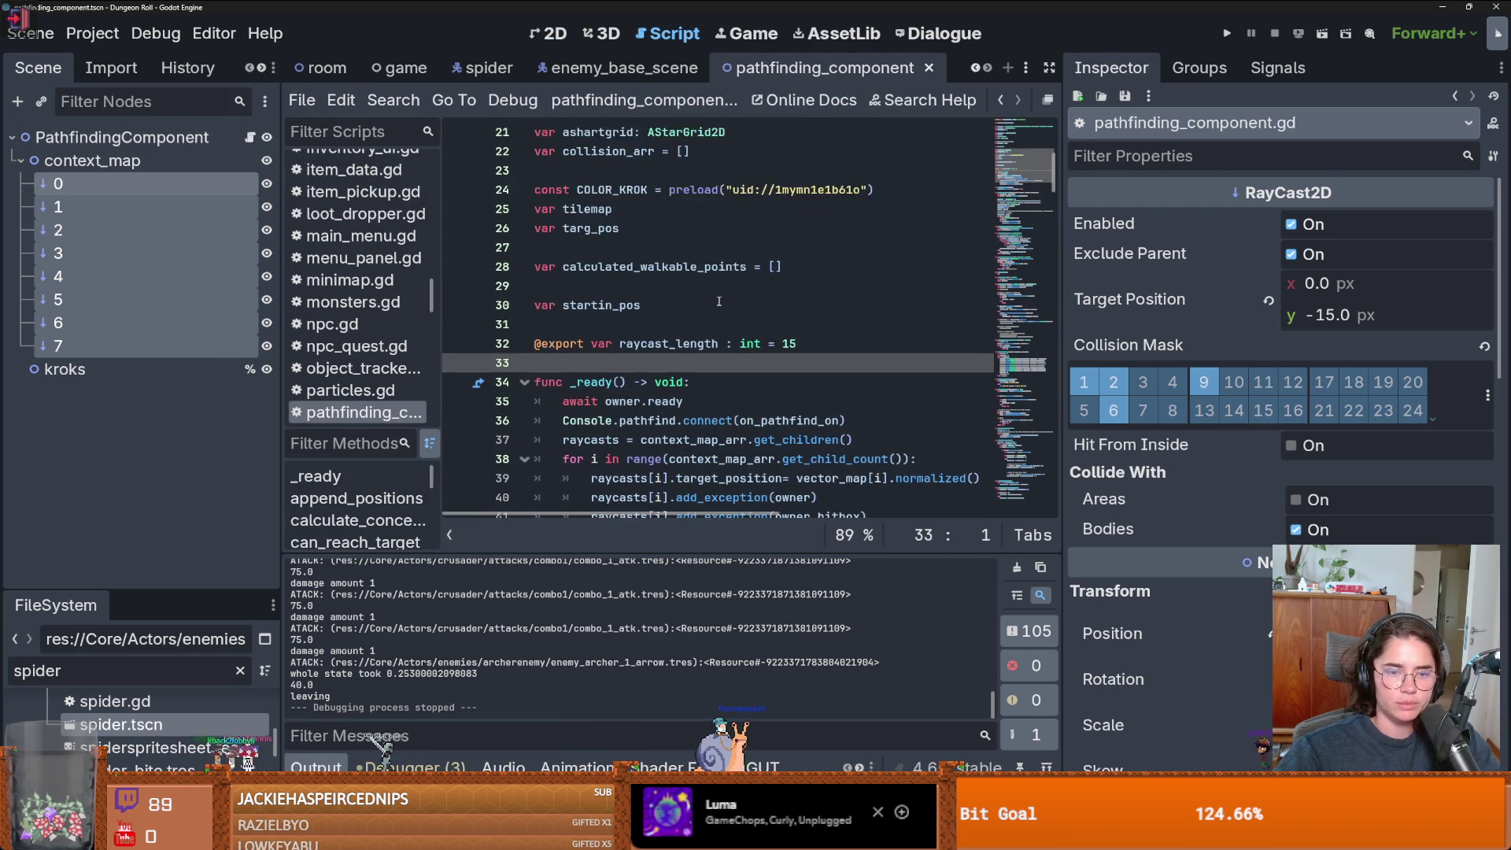
- Add an 'if owner.is_flying:' line below line 41 in _ready and begin a for loop inside it
{"action": "scroll", "coordinate": [850, 432], "scroll_direction": "down", "scroll_amount": 1}
{"action": "left_click", "coordinate": [948, 401]}
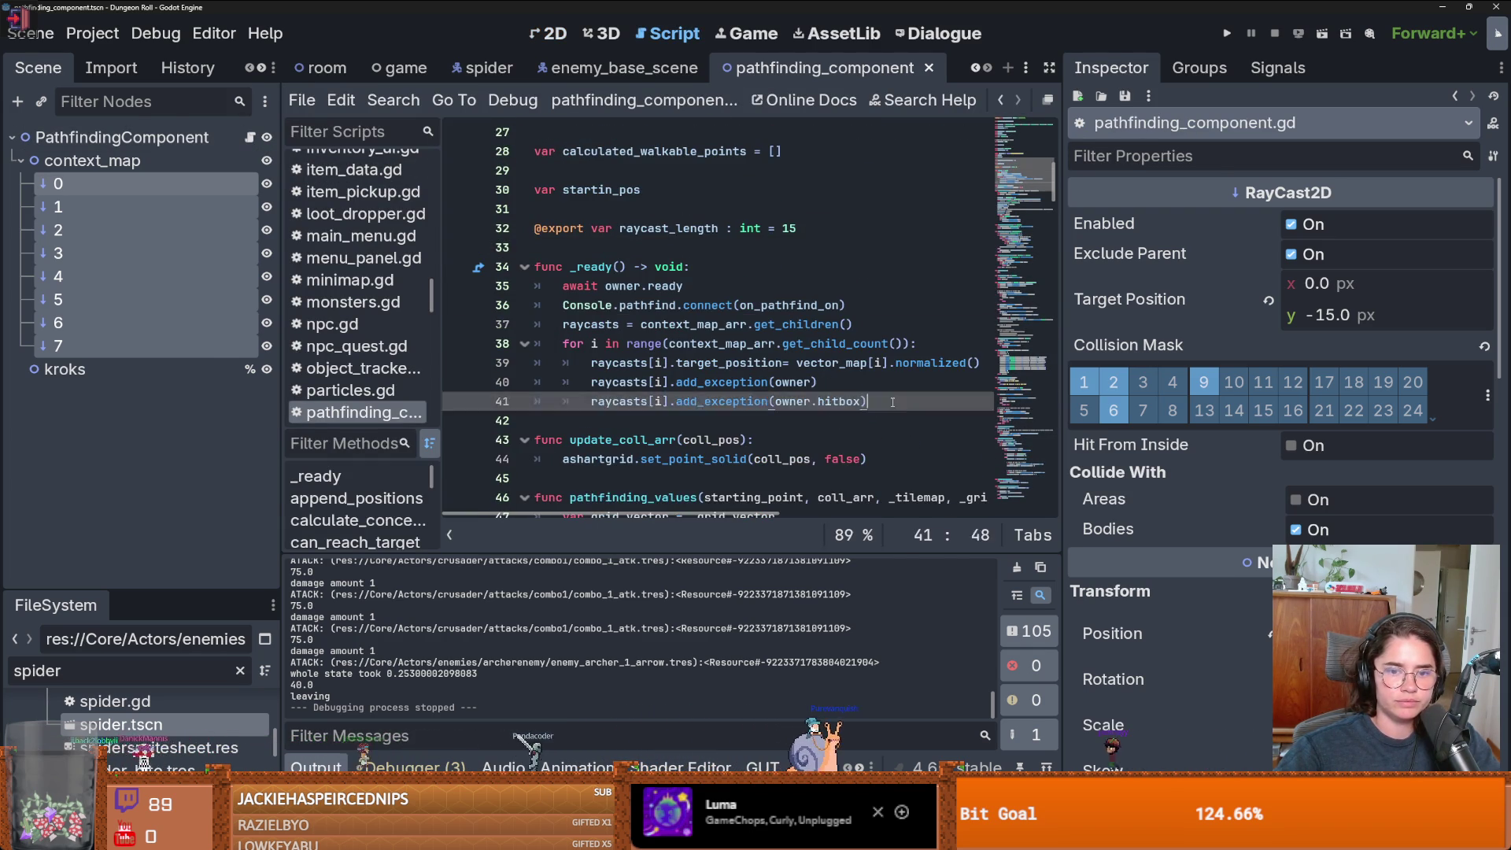
{"action": "key", "text": "Return"}
{"action": "key", "text": "BackSpace"}
{"action": "type", "text": "if owner."}
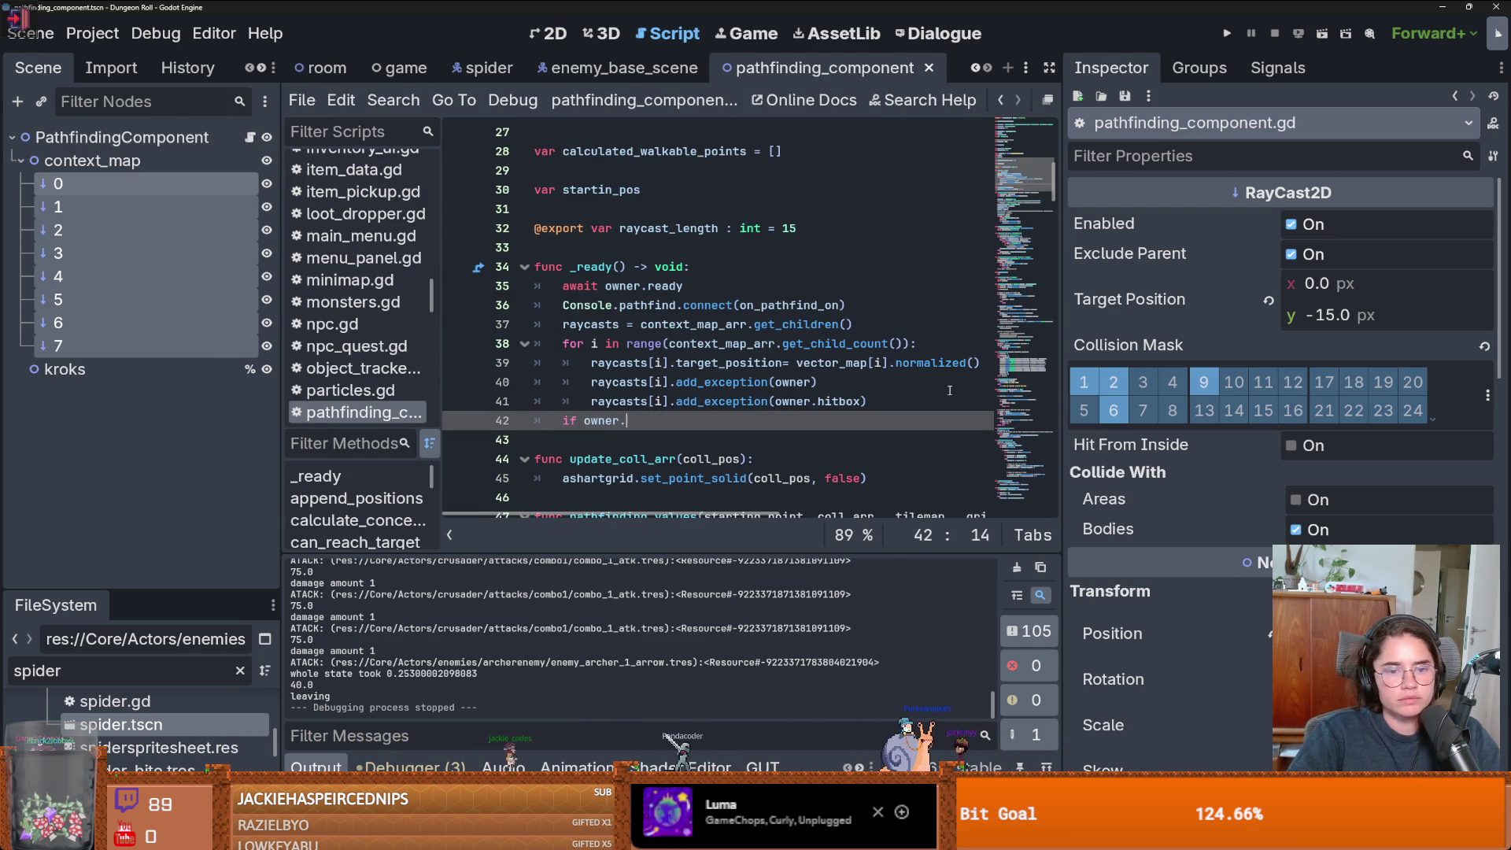
{"action": "type", "text": "is_flying:"}
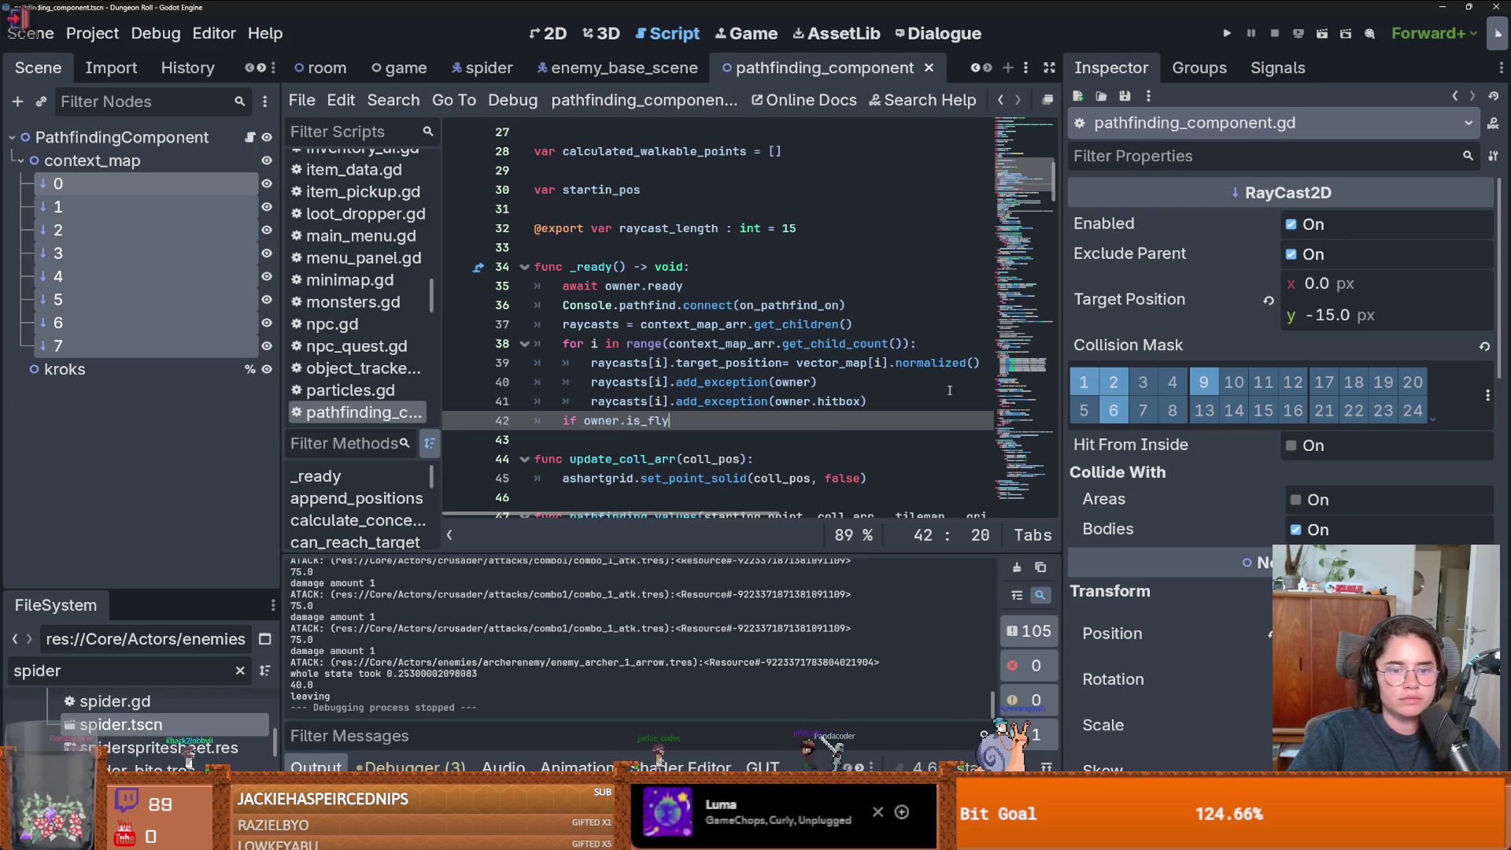
{"action": "key", "text": "Return"}
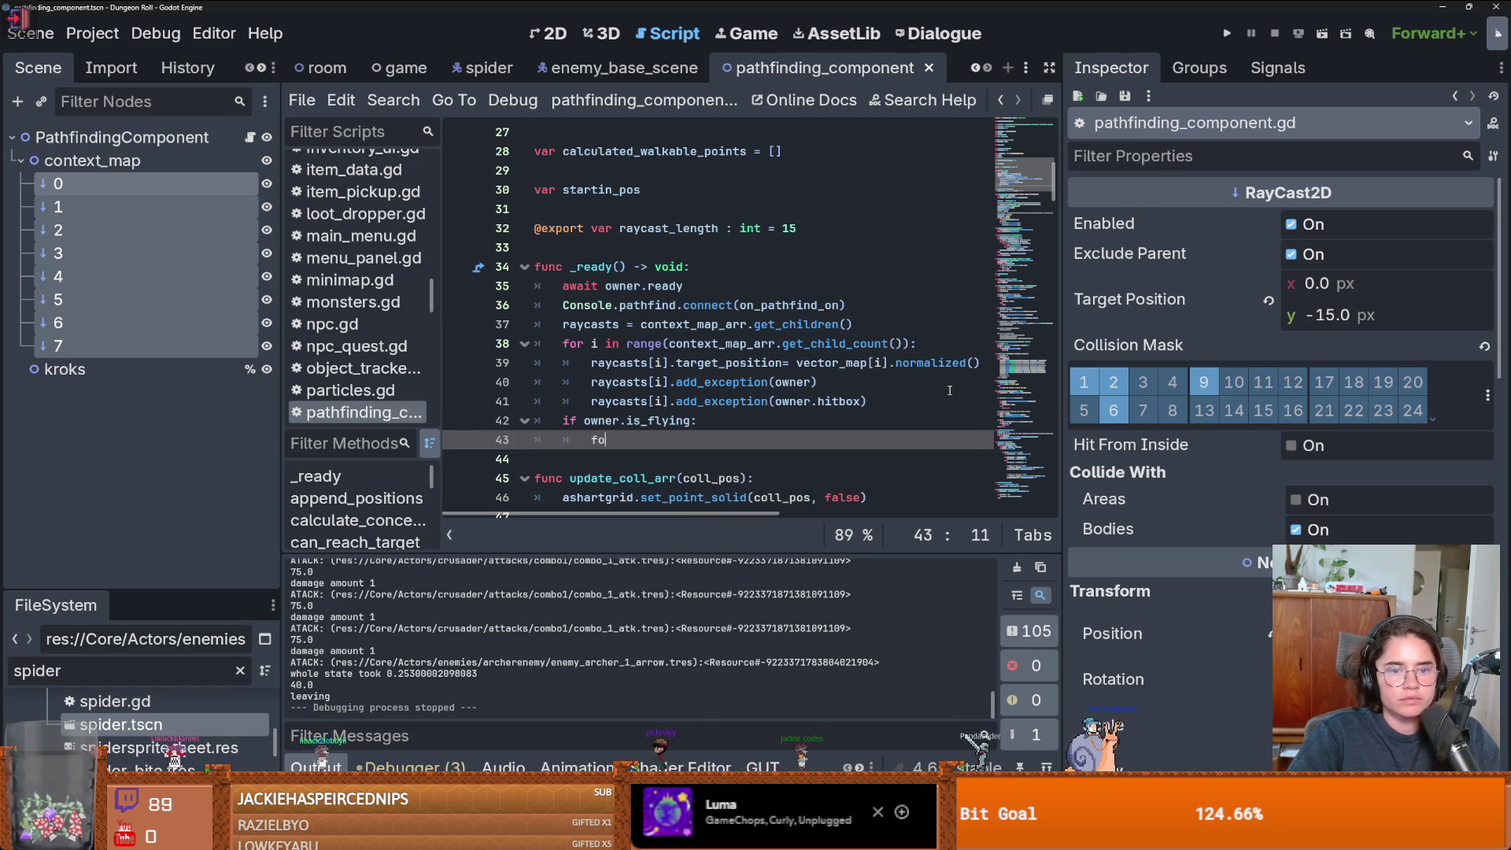
{"action": "type", "text": "for"}
{"action": "key", "text": "Escape"}
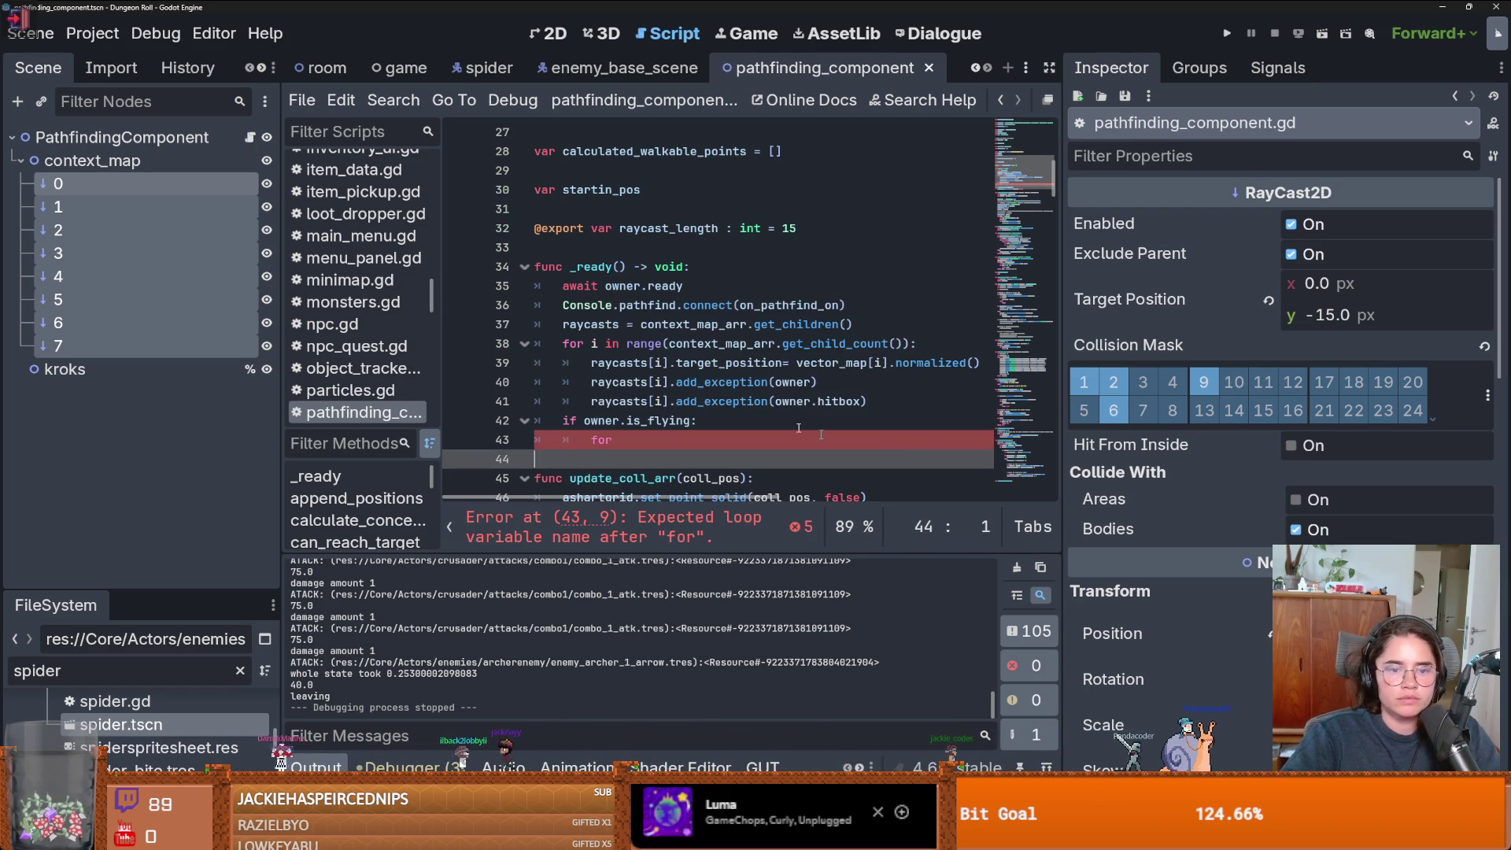
- Copy the context-map loop header from line 38 into the new loop and start a raycasts[i]. body
{"action": "left_click_drag", "start_coordinate": [917, 344], "coordinate": [563, 343]}
{"action": "key", "text": "ctrl+c"}
{"action": "left_click", "coordinate": [748, 441]}
{"action": "key", "text": "ctrl+v"}
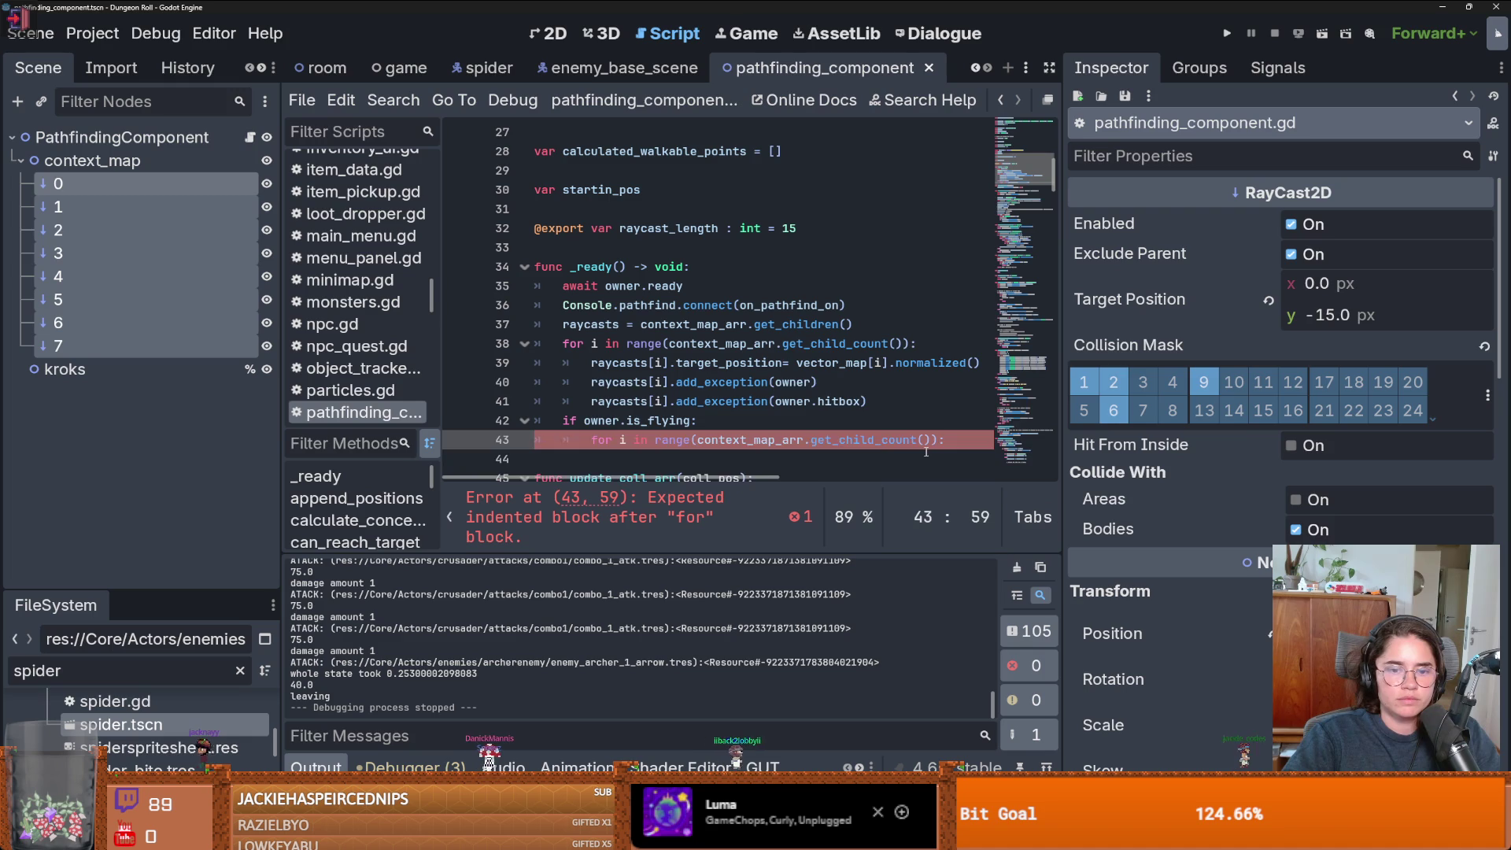
{"action": "key", "text": "Return"}
{"action": "type", "text": "aycasts["}
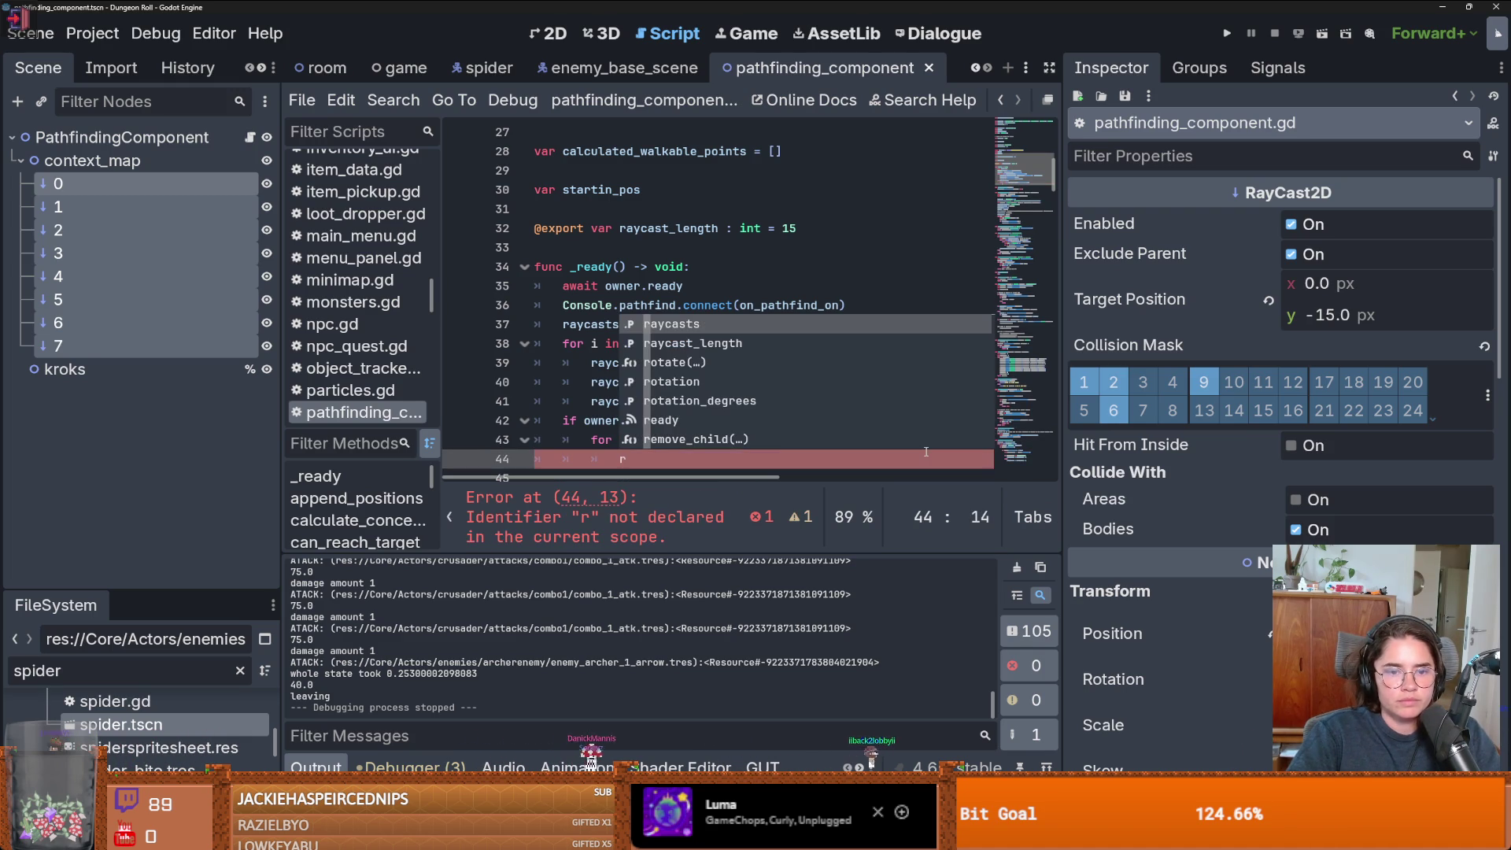
{"action": "type", "text": "i]."}
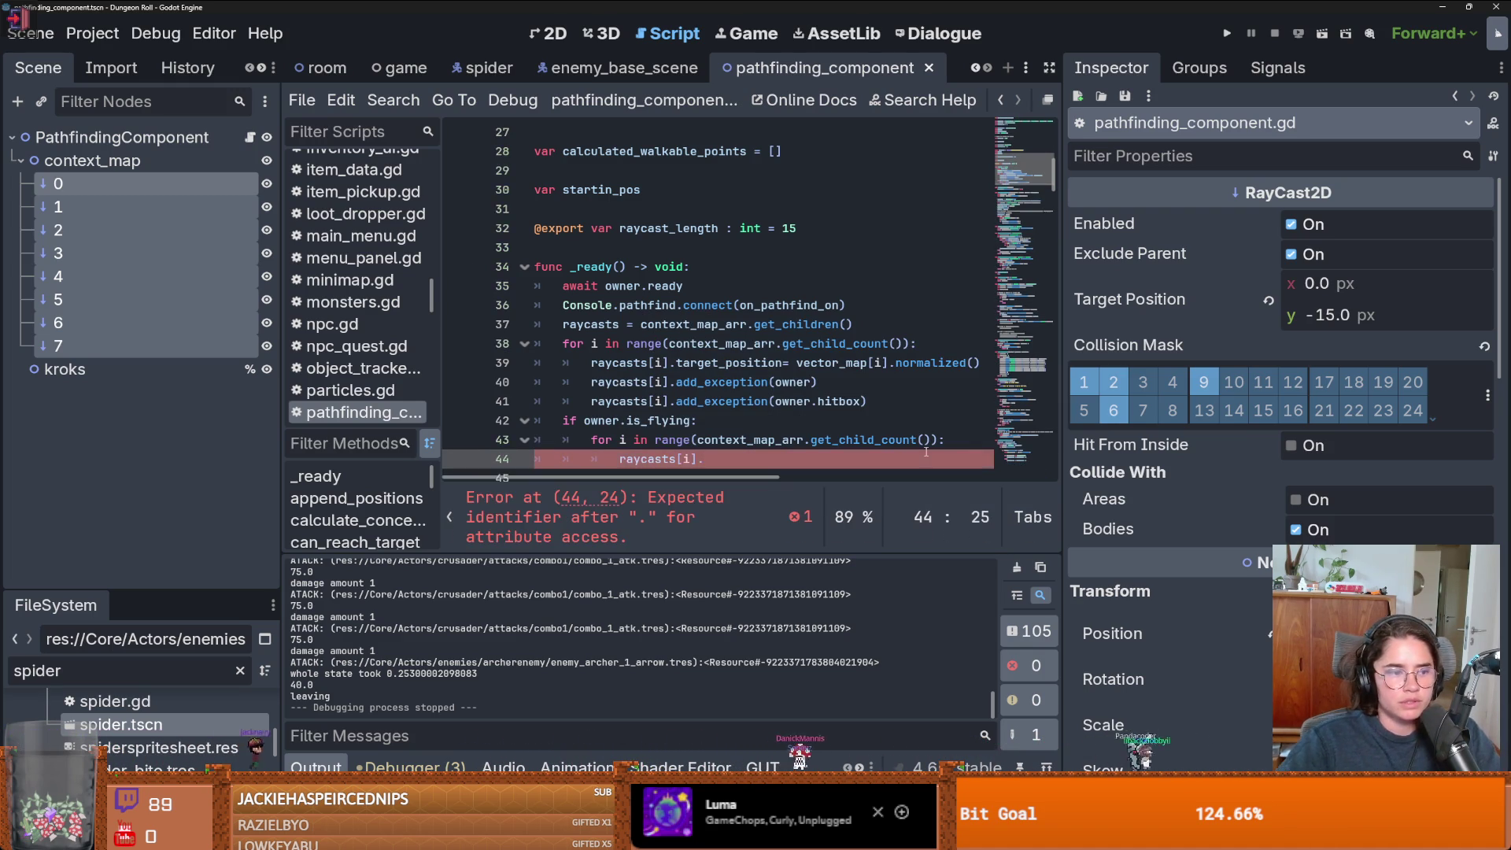
{"action": "left_click", "coordinate": [713, 400]}
- Compare the original loop on line 38 and select the new loop's variable i for renaming
{"action": "left_click", "coordinate": [564, 345]}
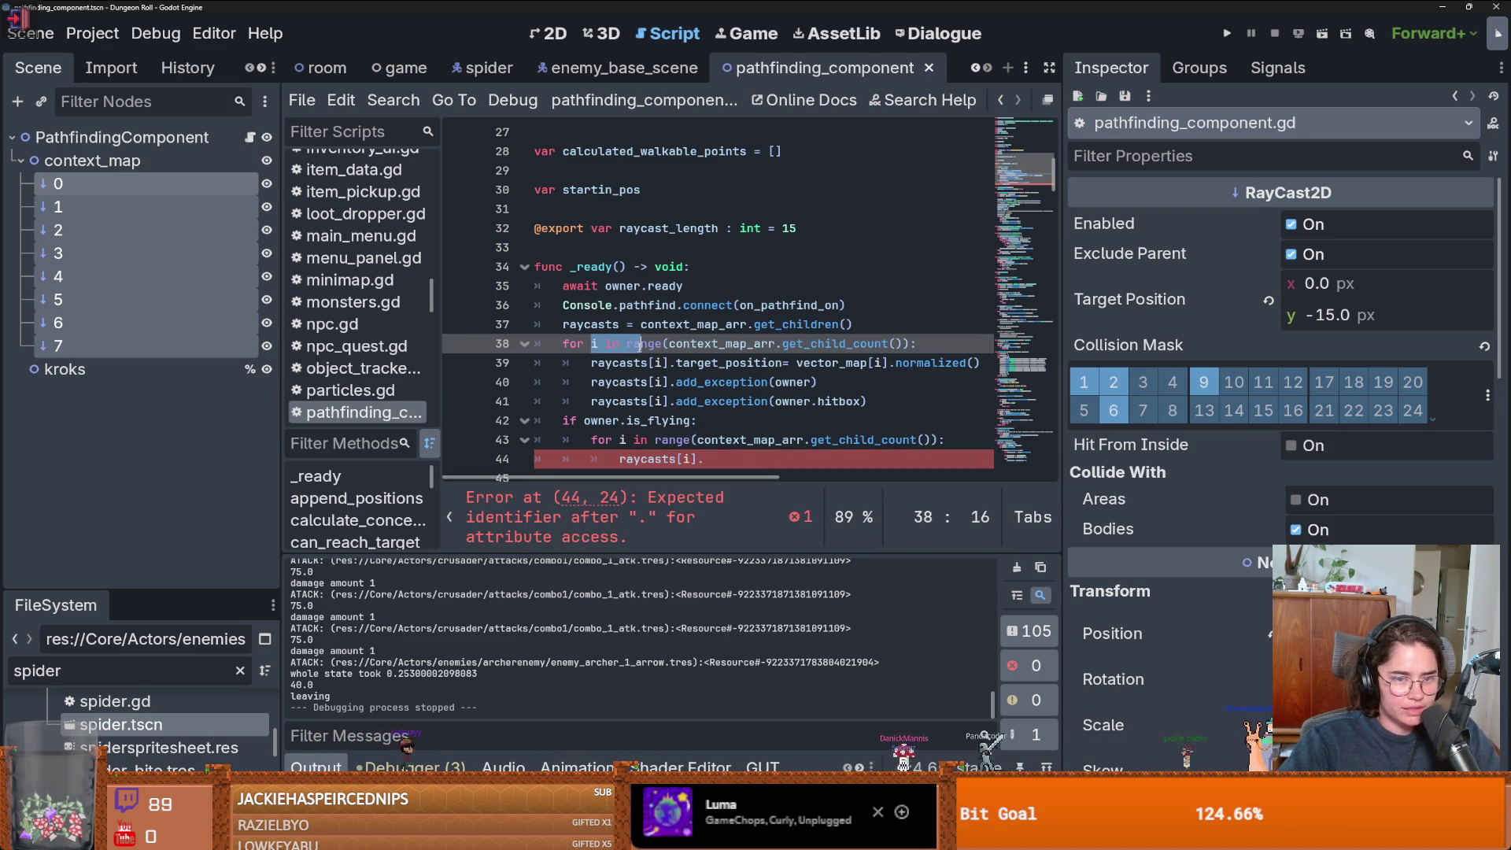
{"action": "left_click", "coordinate": [653, 346]}
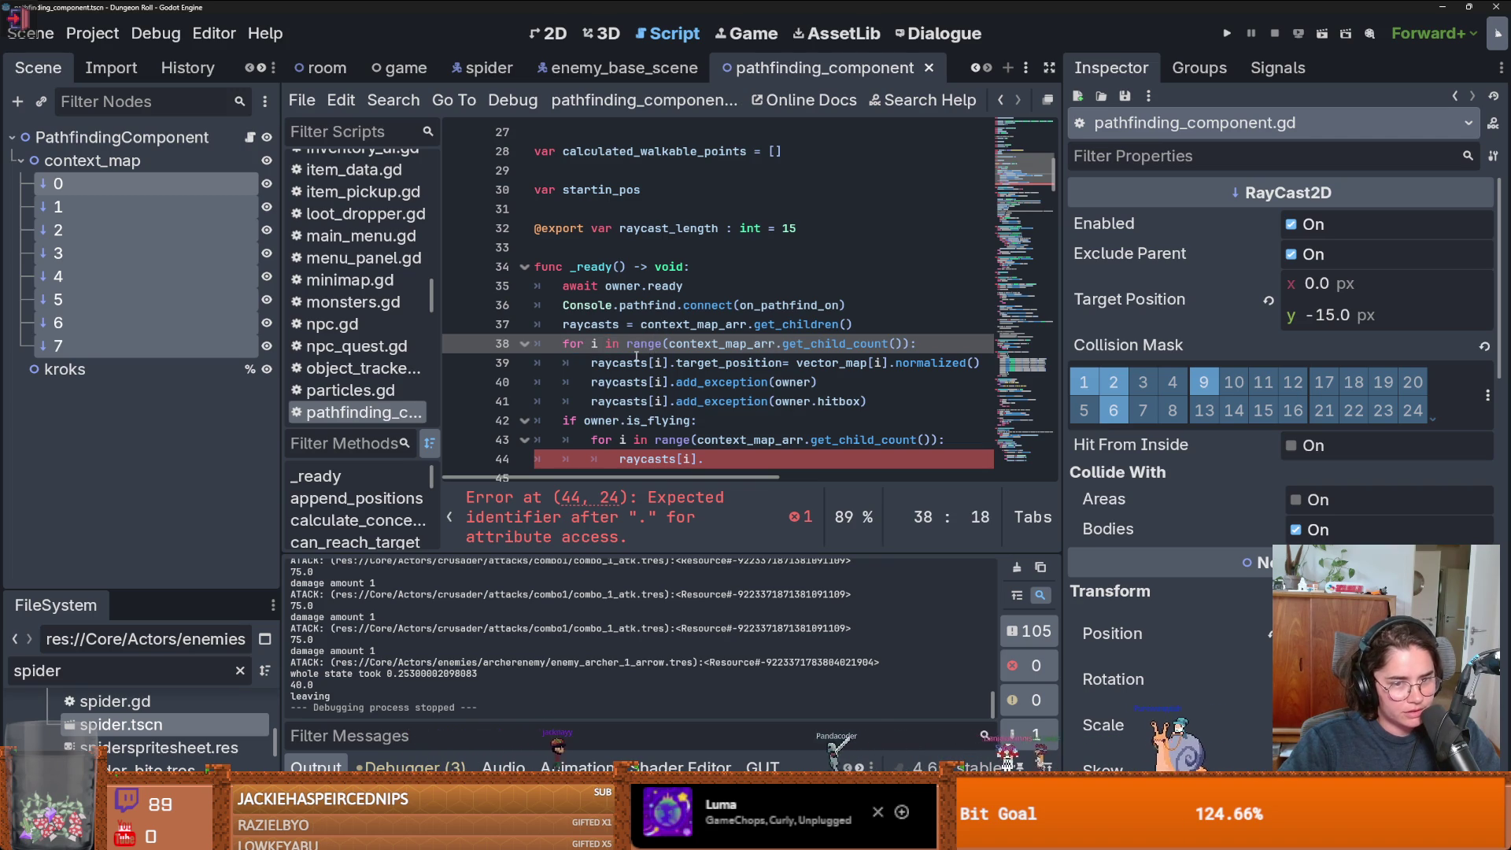
{"action": "left_click_drag", "start_coordinate": [628, 347], "coordinate": [577, 345]}
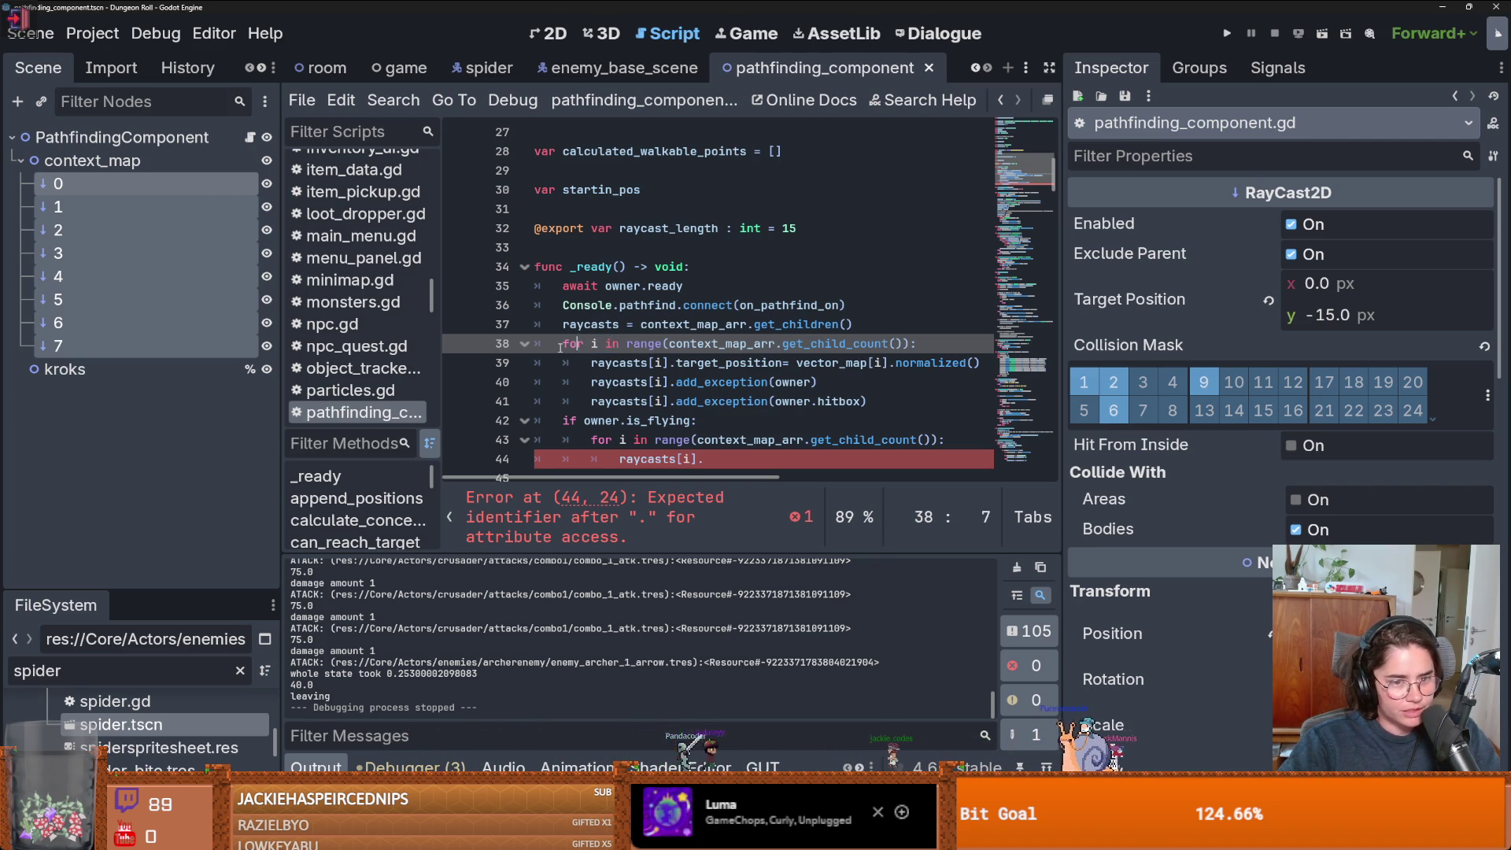
{"action": "left_click", "coordinate": [624, 440]}
{"action": "double_click", "coordinate": [625, 440]}
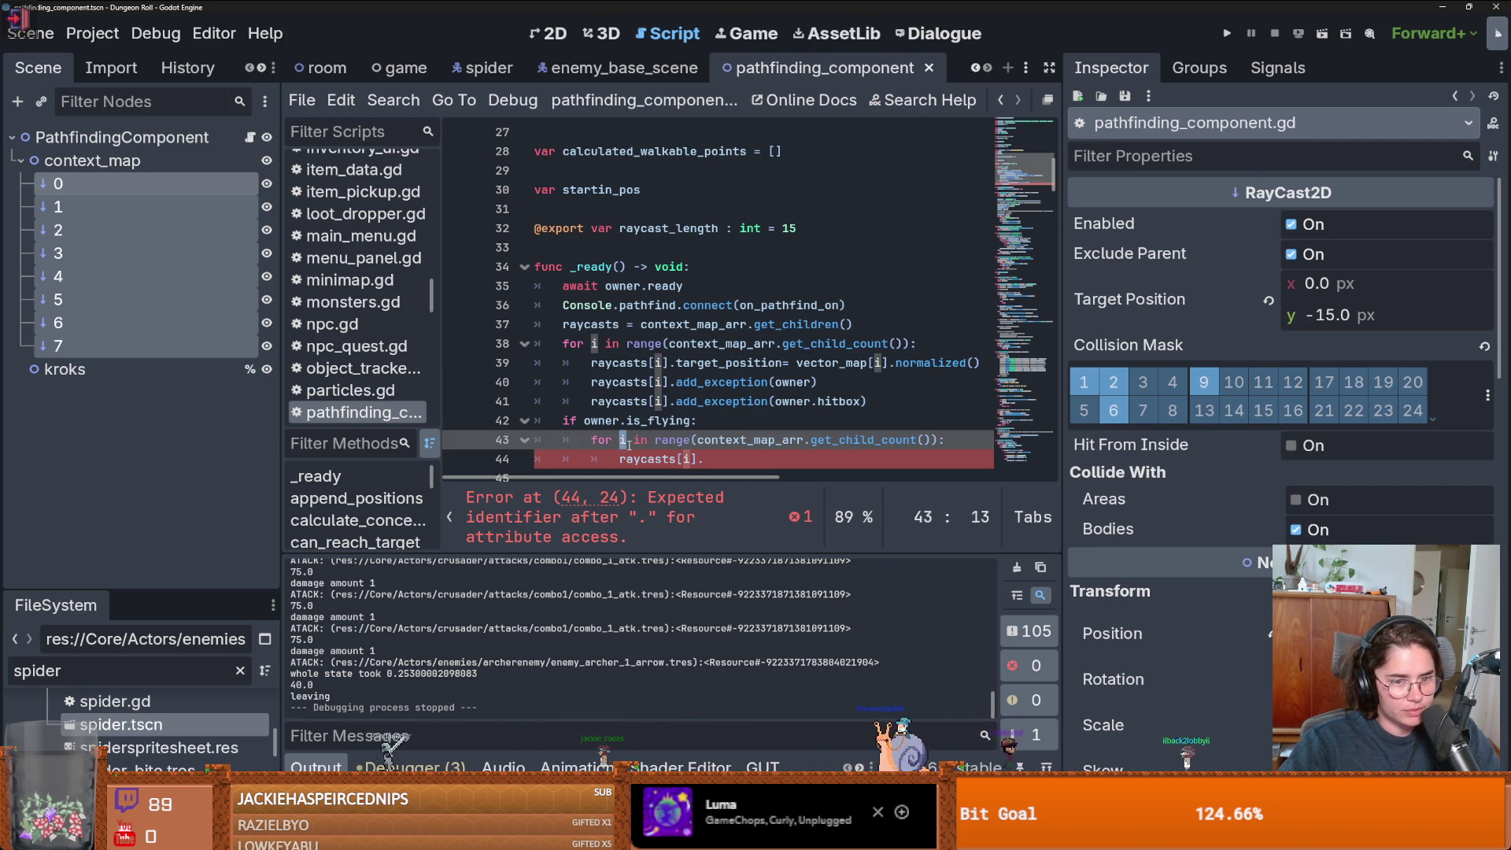
{"action": "left_click", "coordinate": [628, 442]}
{"action": "scroll", "coordinate": [628, 444], "scroll_direction": "down", "scroll_amount": 1}
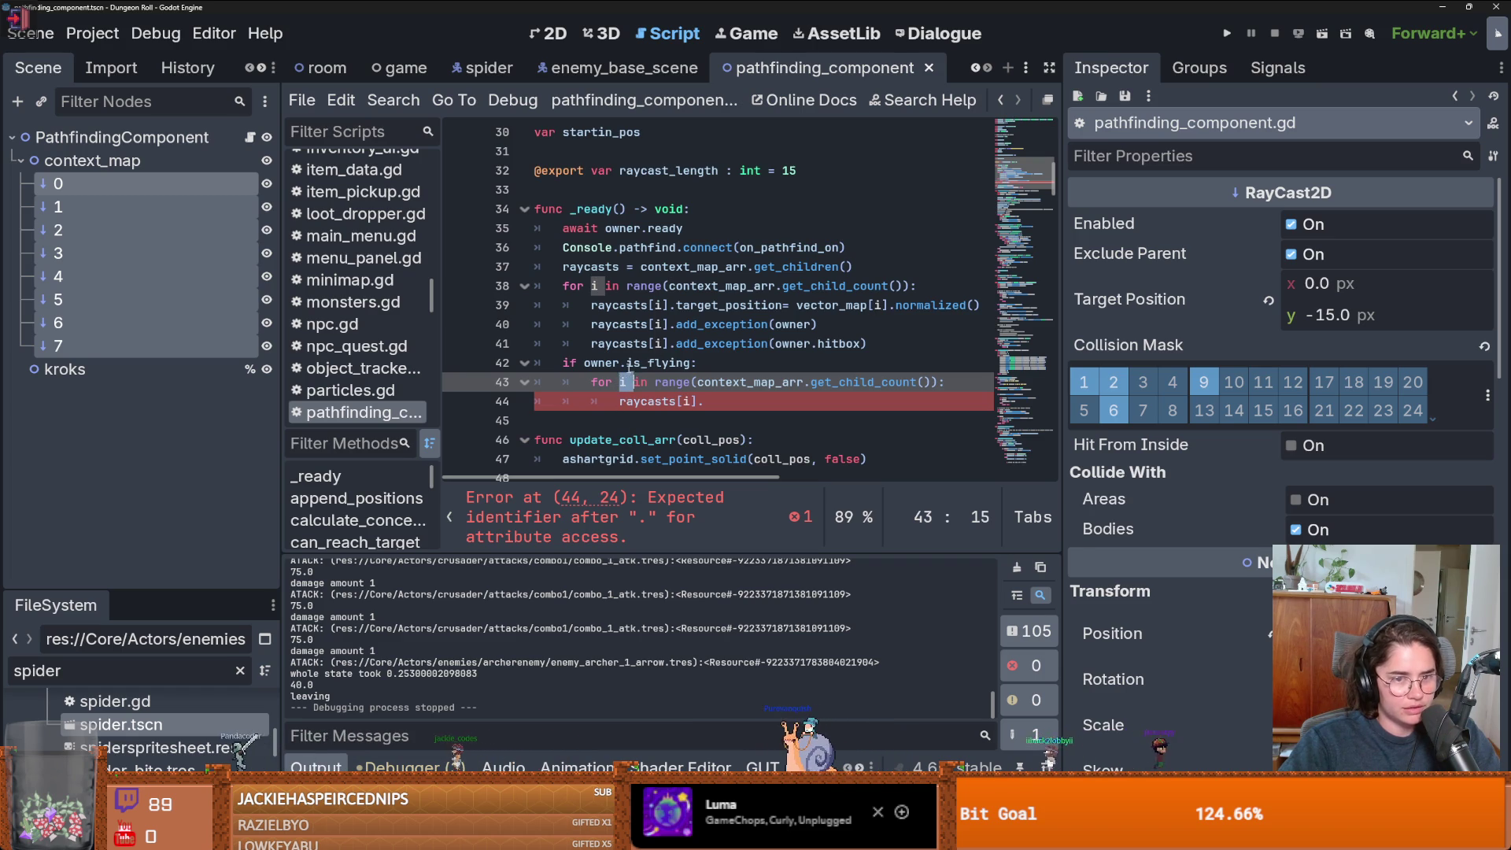
{"action": "left_click", "coordinate": [620, 383], "text": "ctrl"}
{"action": "left_click", "coordinate": [620, 383]}
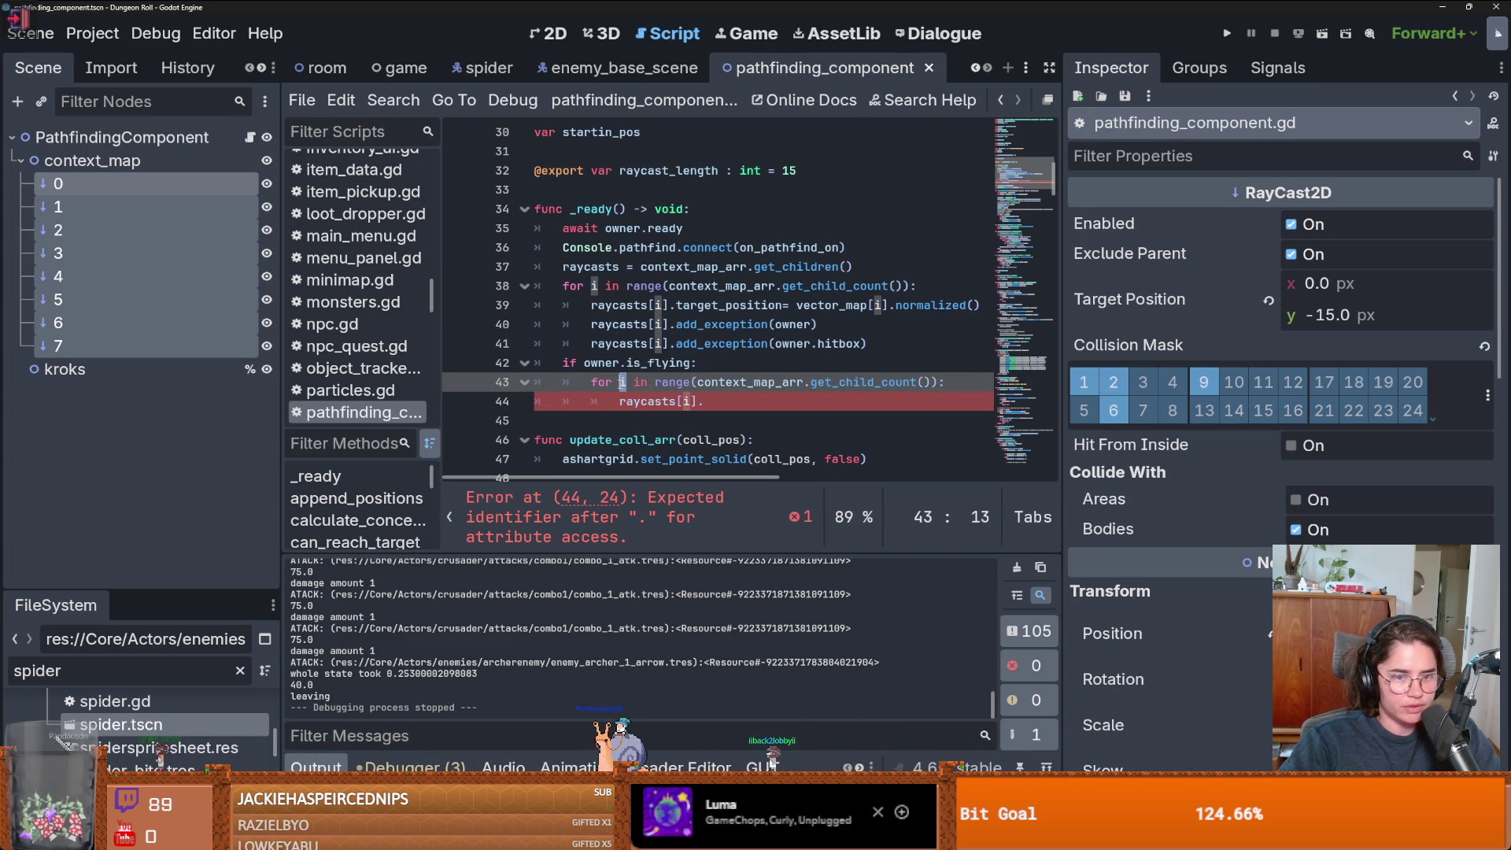
- Rename the inner loop variable and the raycasts index to j, save, and remove the trailing dot
{"action": "type", "text": "j"}
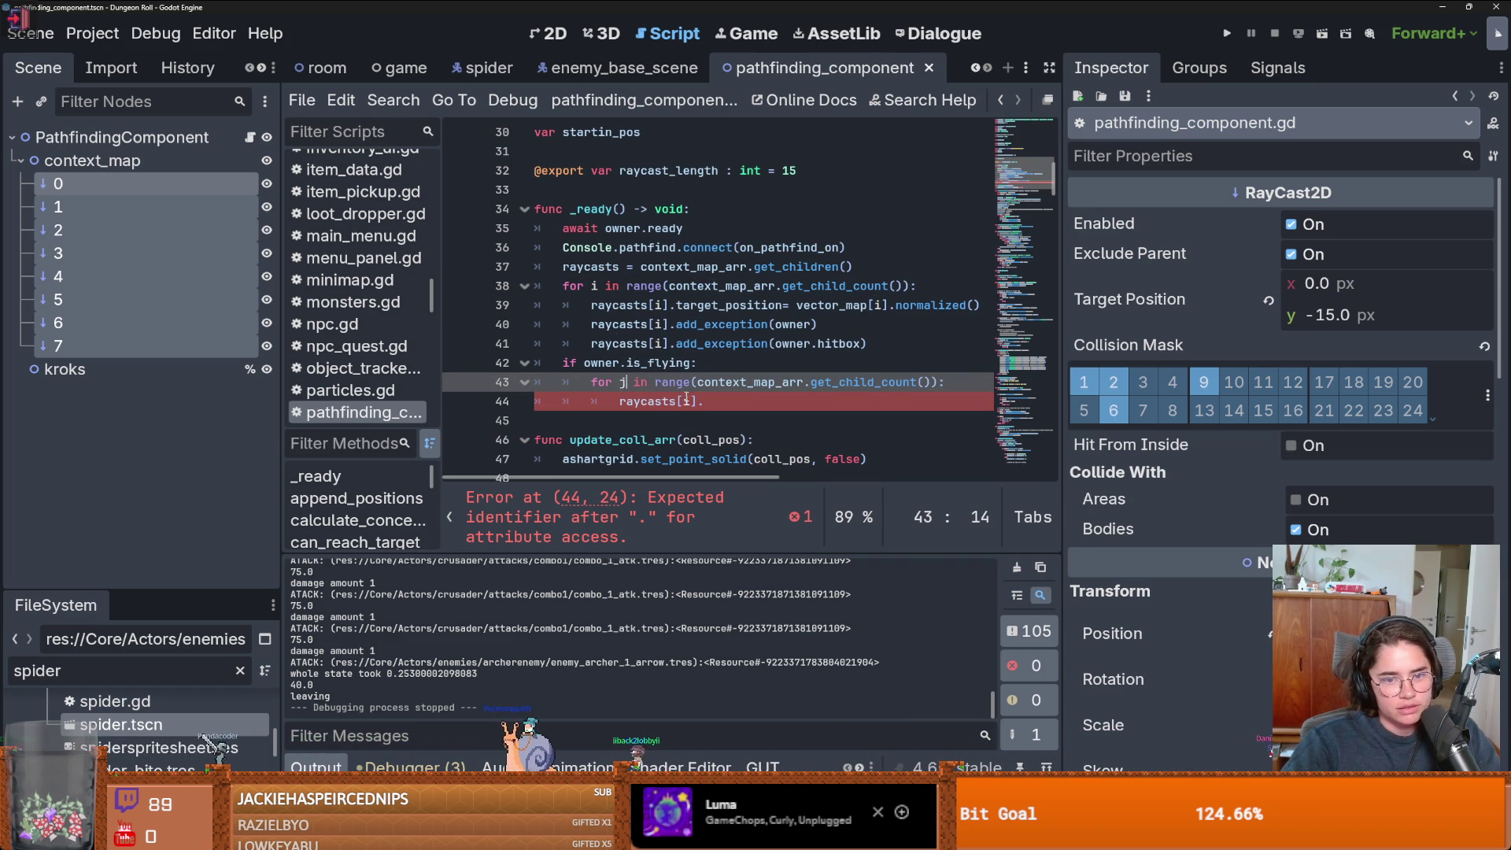
{"action": "left_click", "coordinate": [695, 401]}
{"action": "key", "text": "BackSpace"}
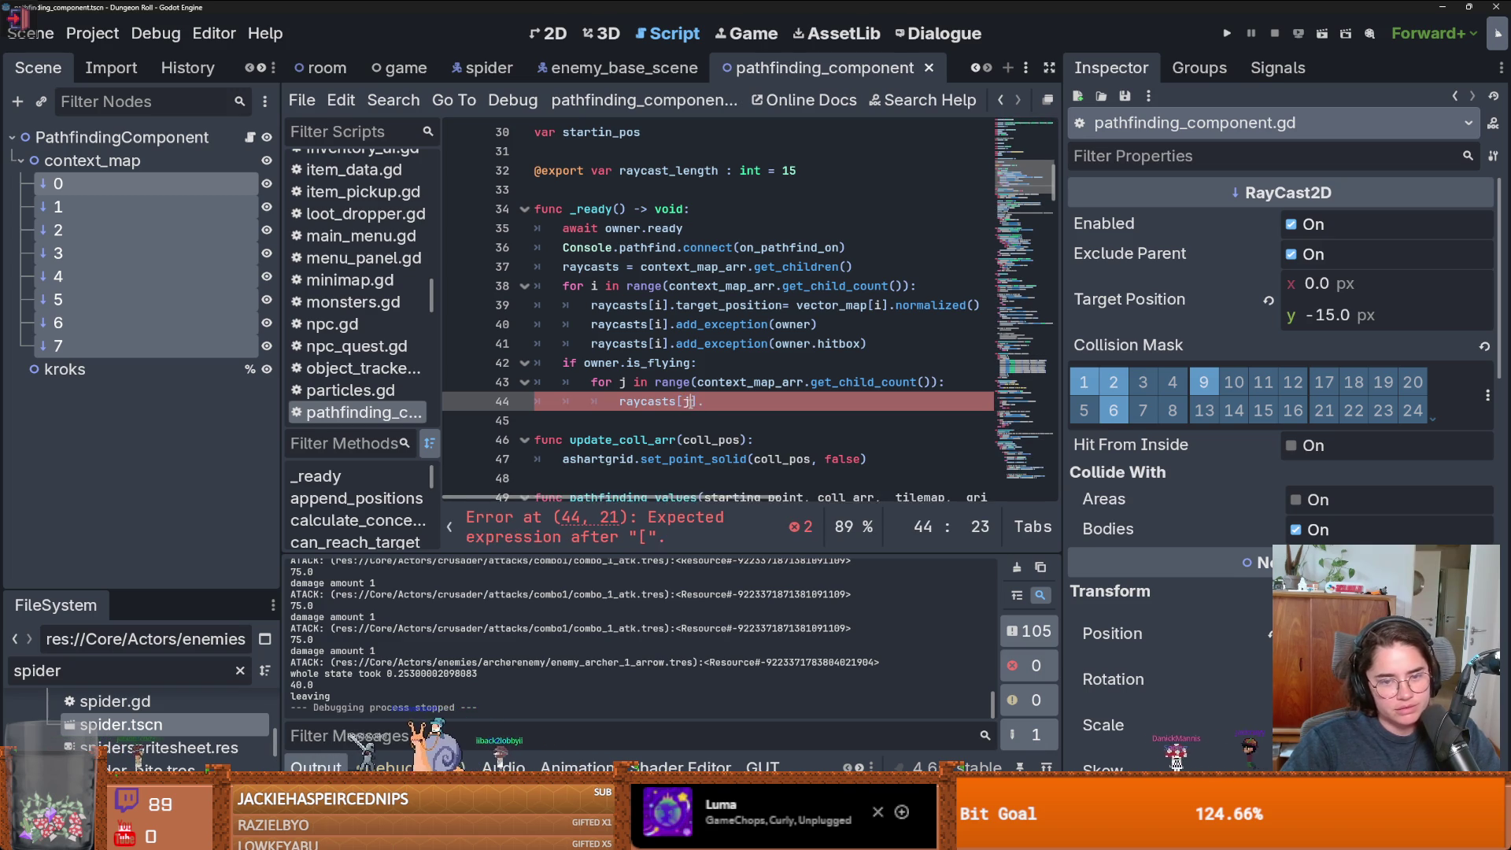
{"action": "type", "text": "j"}
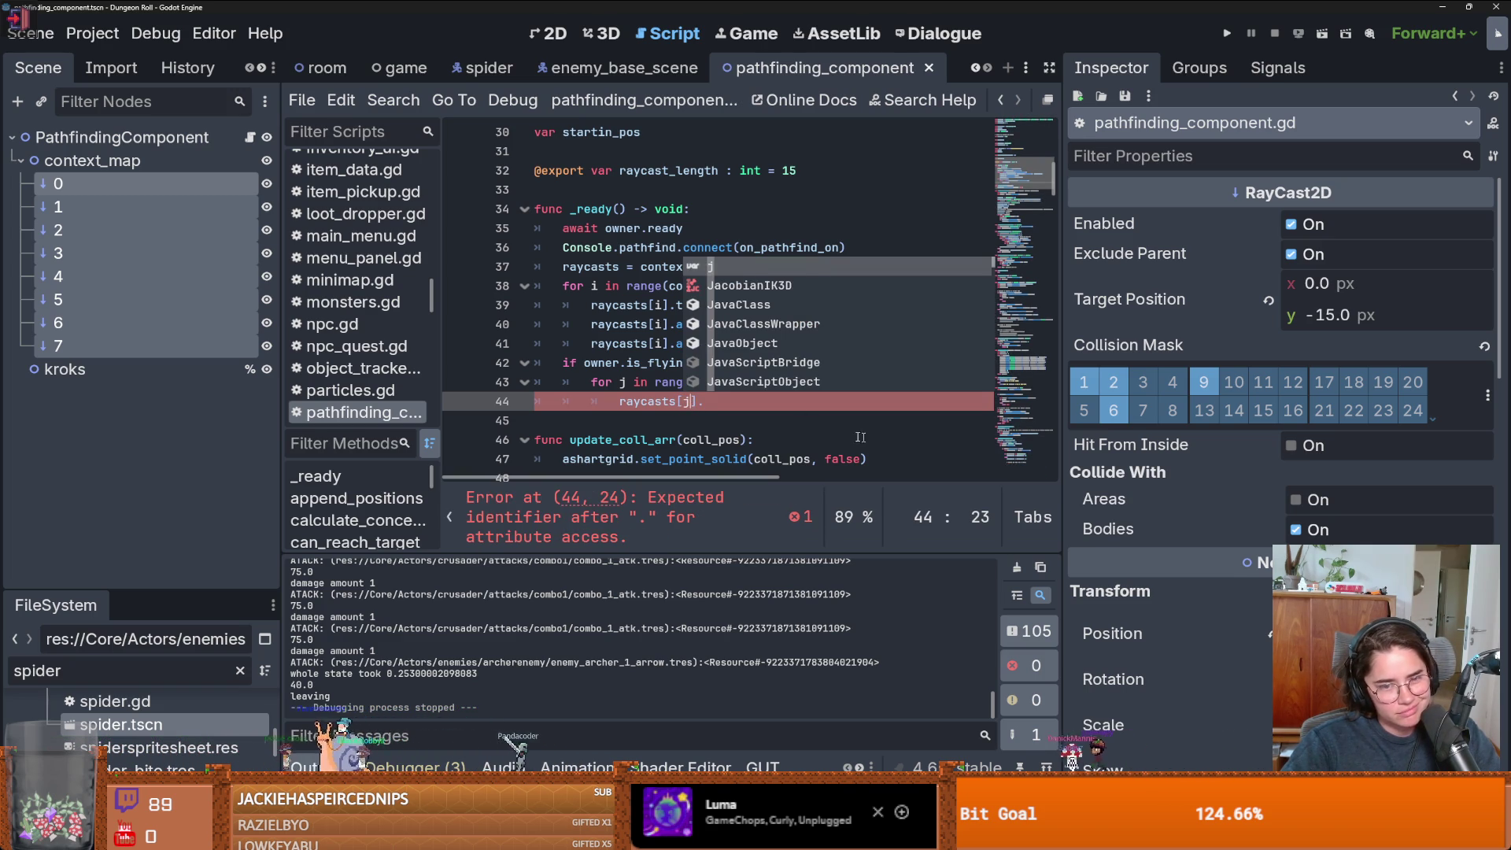
{"action": "key", "text": "End"}
{"action": "key", "text": "ctrl+s"}
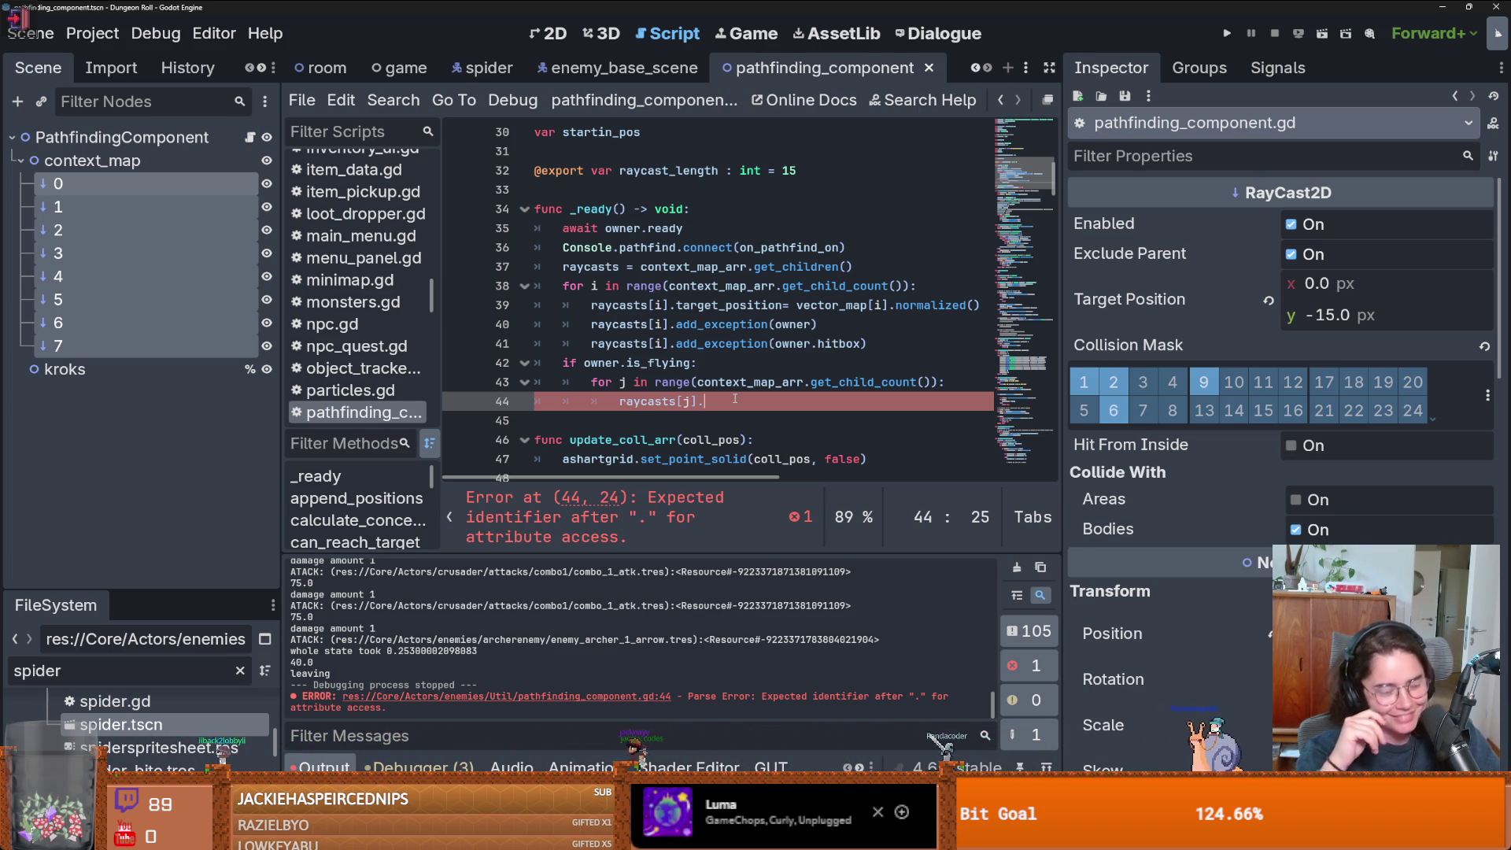
{"action": "key", "text": "BackSpace"}
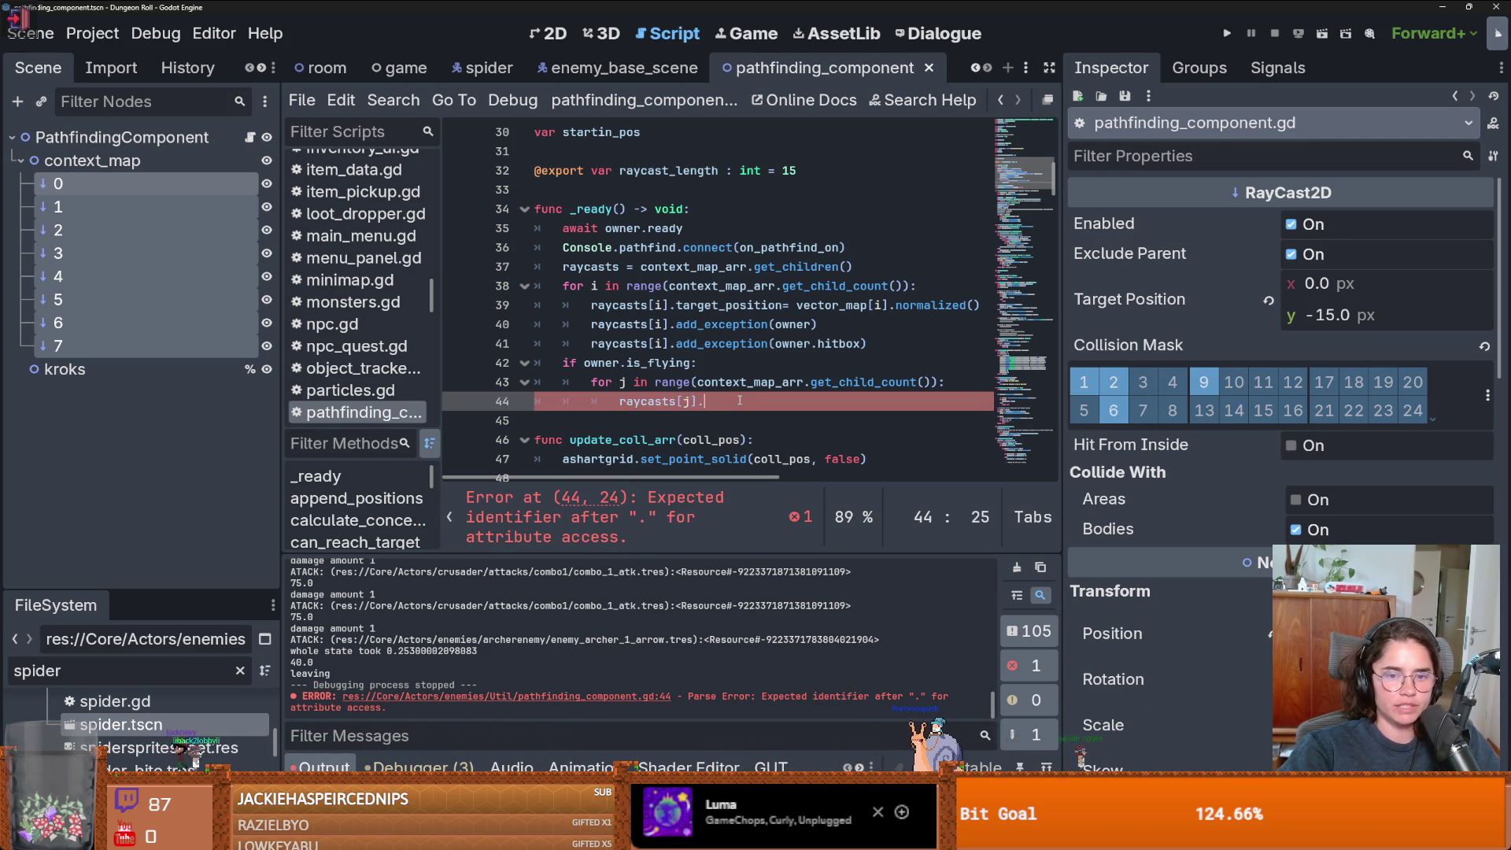
{"action": "right_click", "coordinate": [161, 259]}
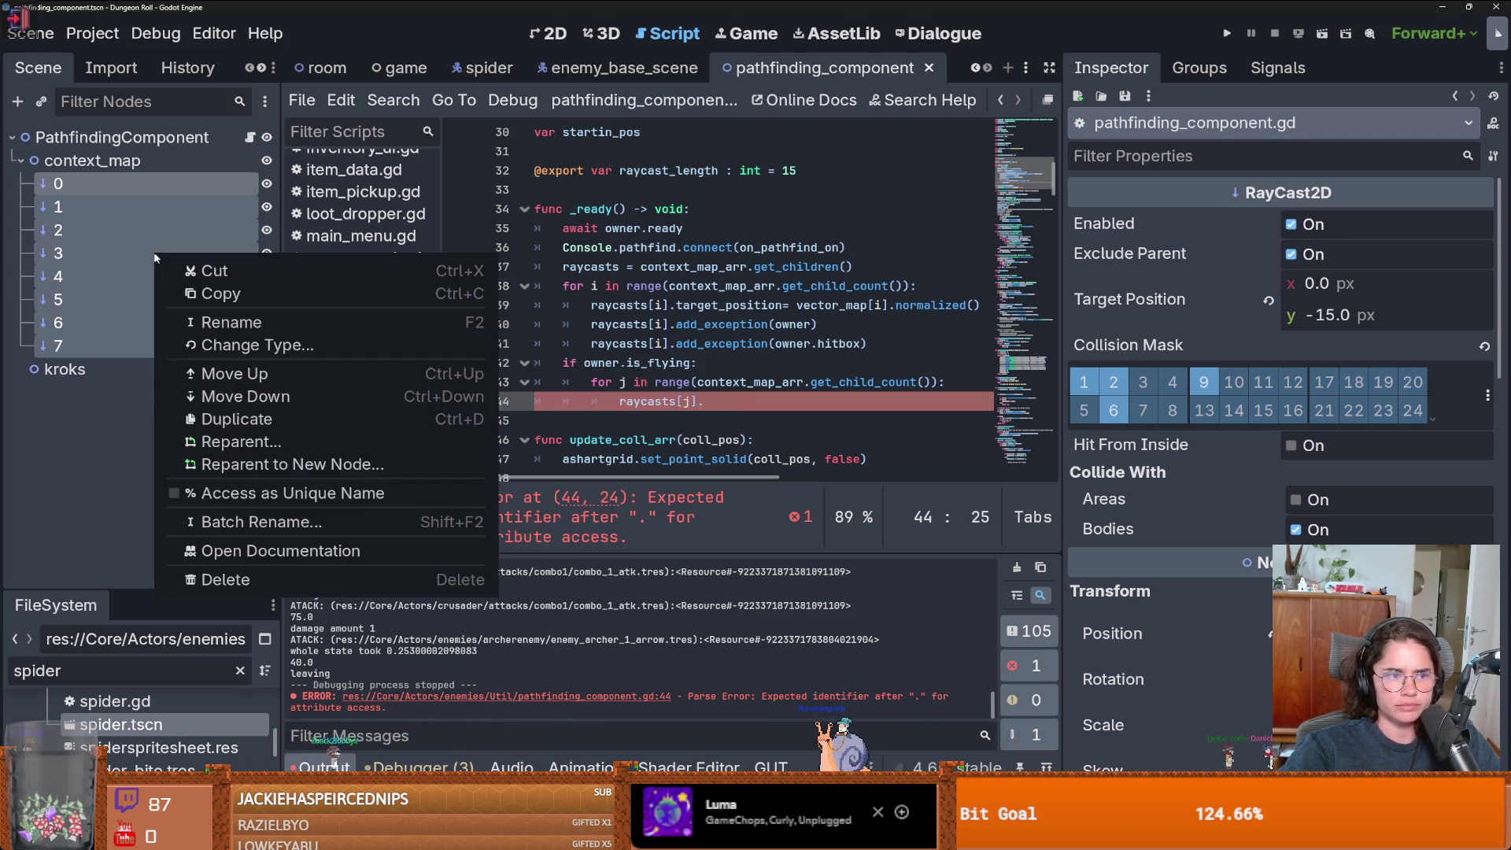
{"action": "left_click", "coordinate": [330, 550]}
{"action": "scroll", "coordinate": [597, 365], "scroll_direction": "down", "scroll_amount": 5}
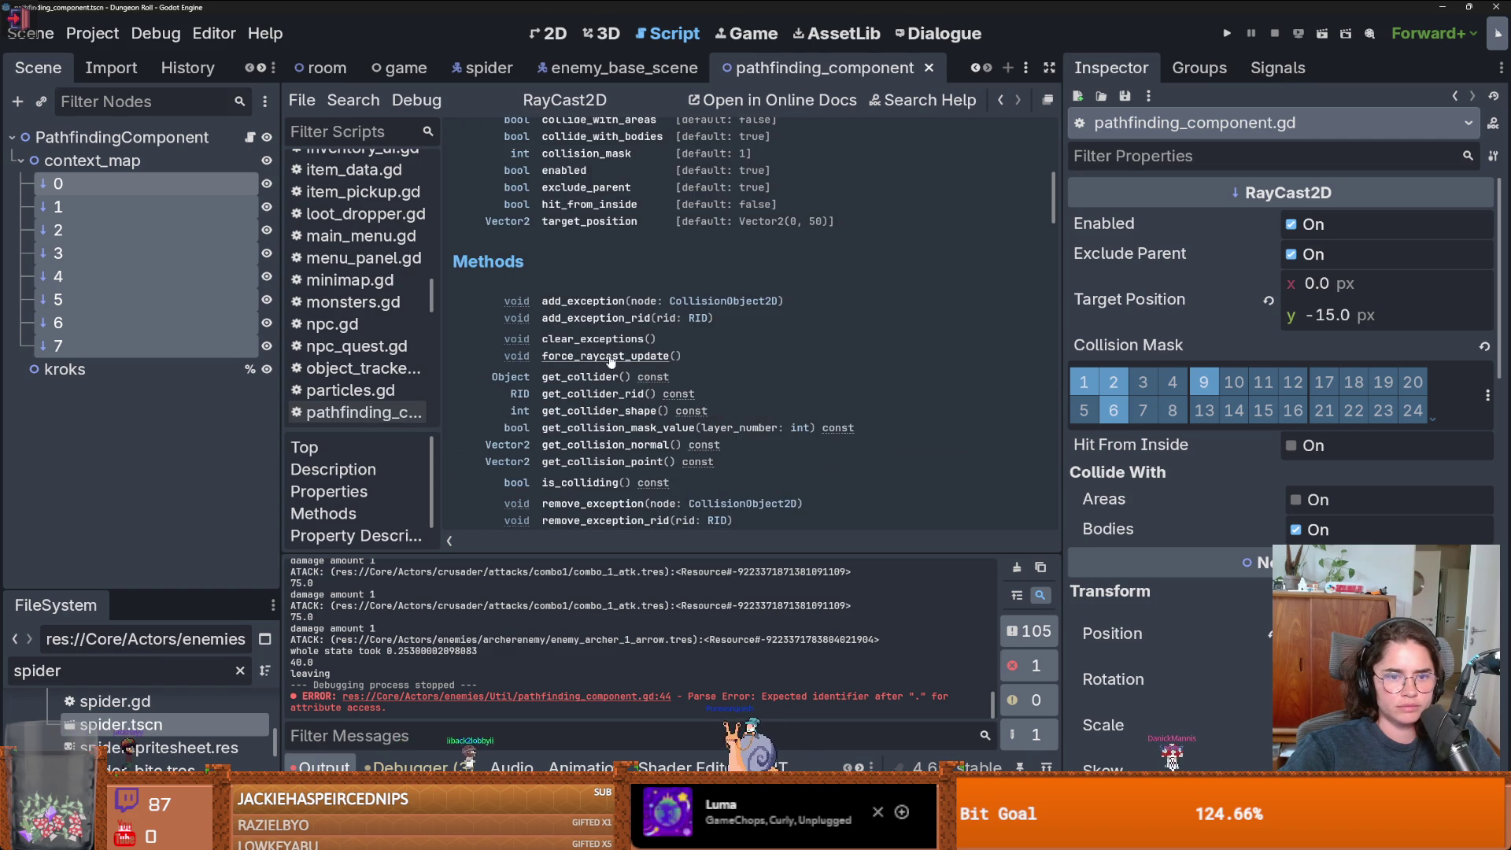
{"action": "scroll", "coordinate": [661, 360], "scroll_direction": "down", "scroll_amount": 1}
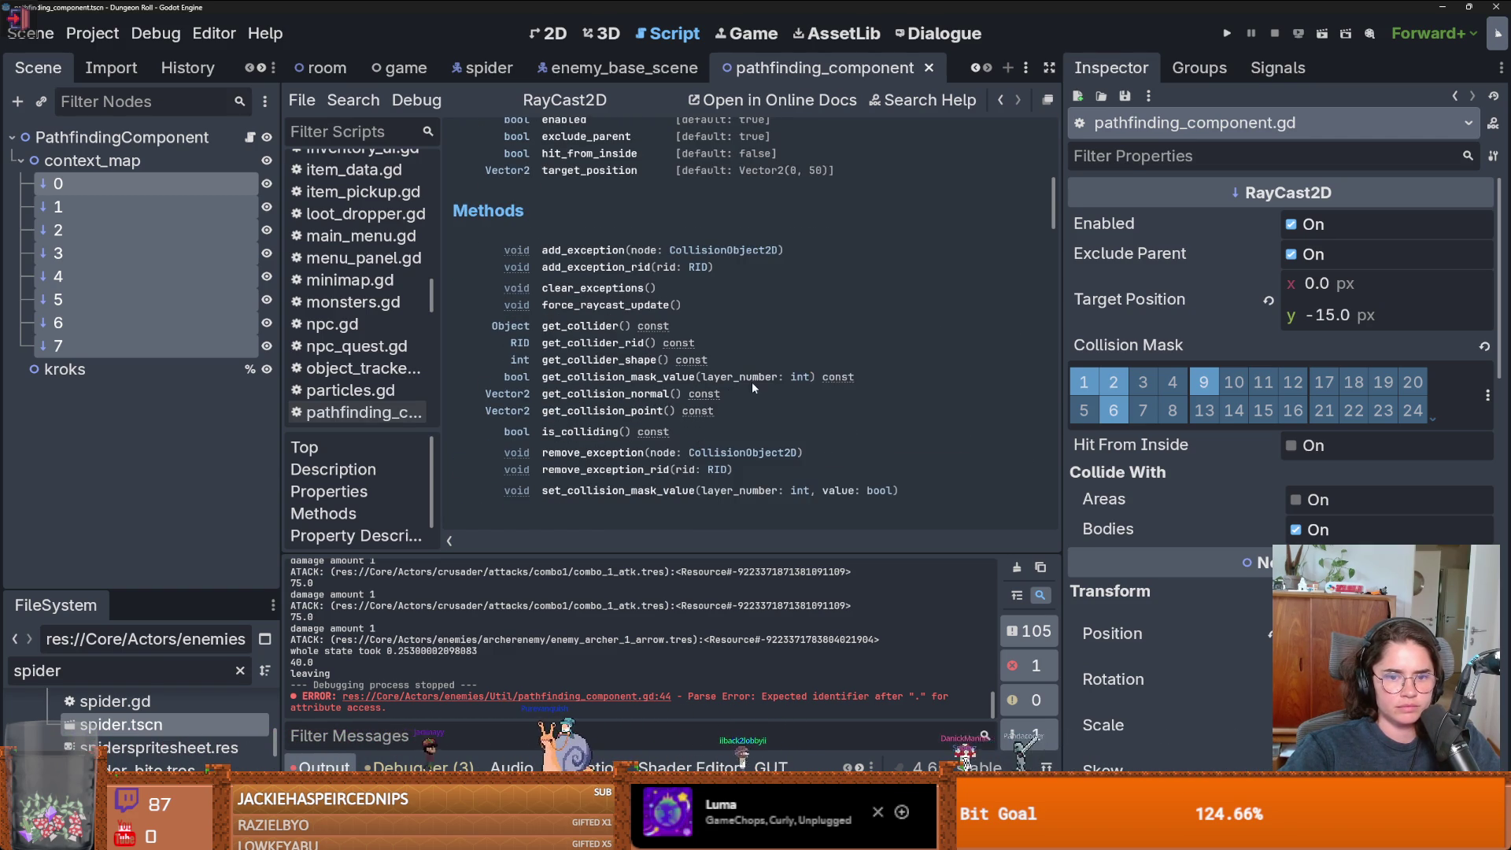
{"action": "scroll", "coordinate": [756, 403], "scroll_direction": "down", "scroll_amount": 1}
{"action": "left_click_drag", "start_coordinate": [905, 439], "coordinate": [545, 446]}
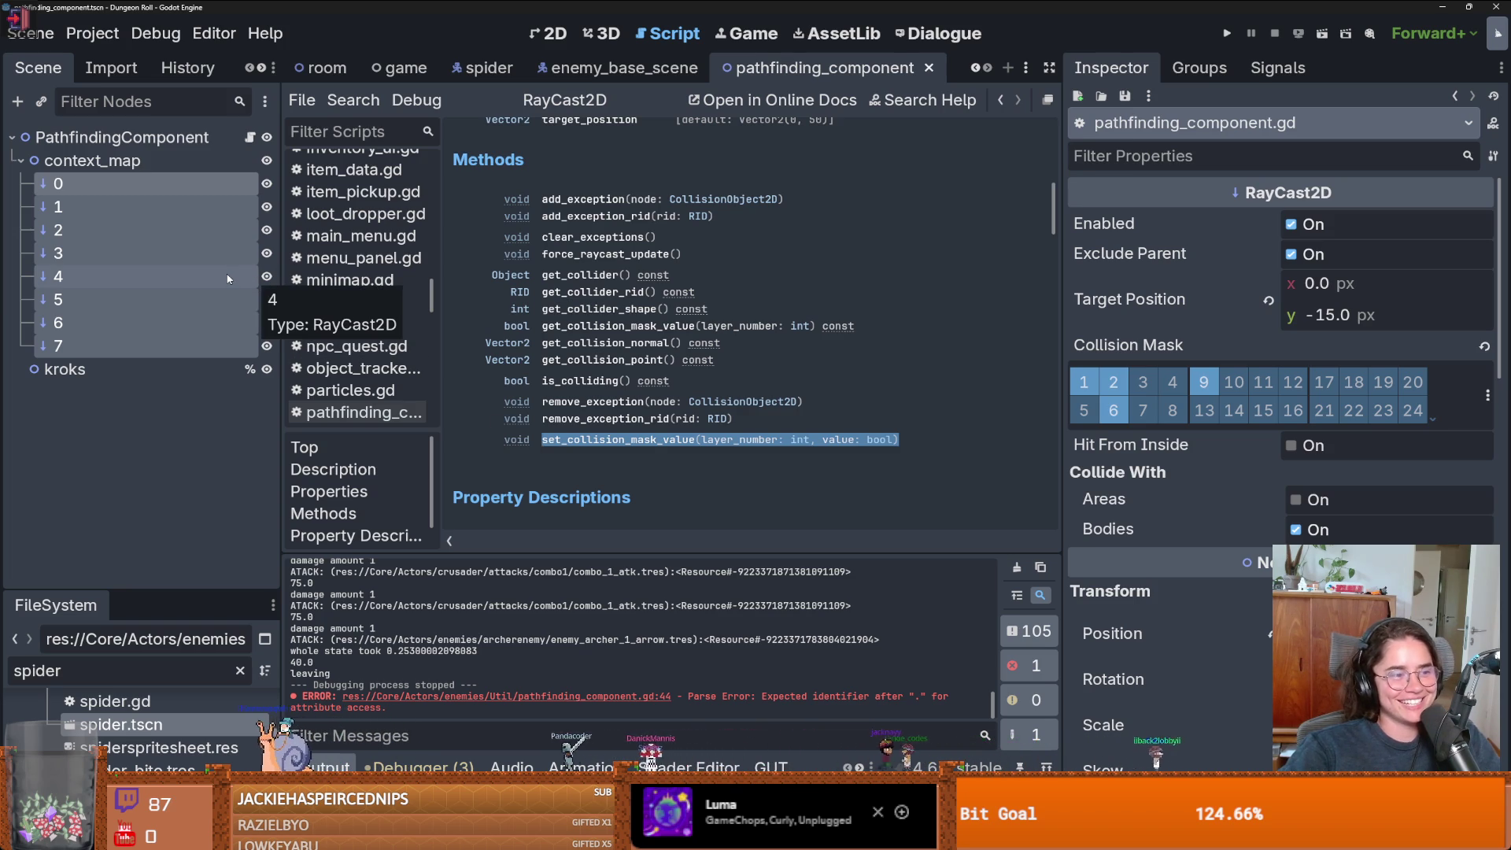
{"action": "left_click", "coordinate": [249, 140]}
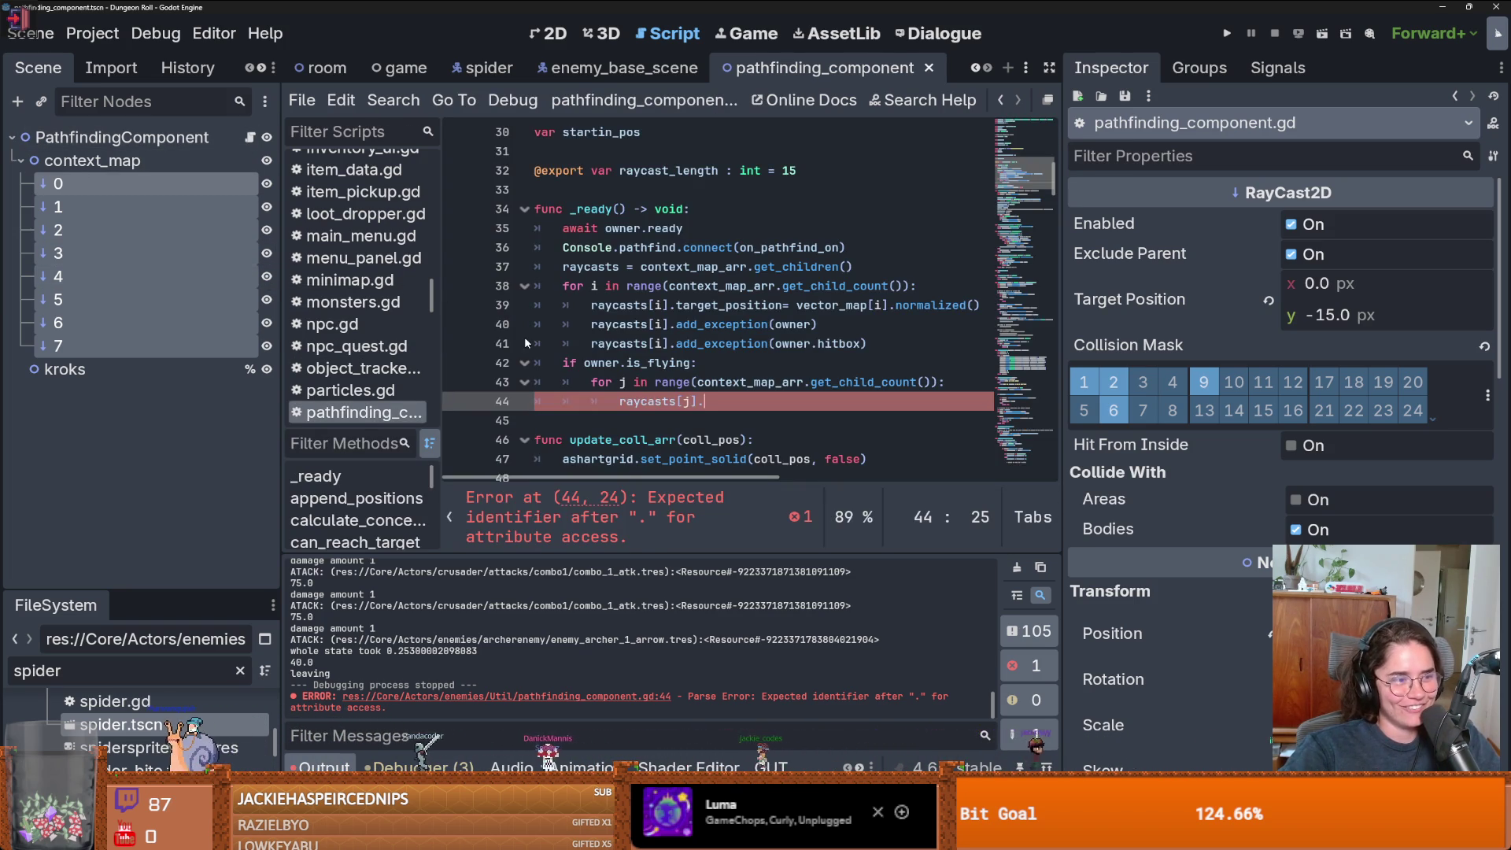
- Write raycasts[j].set_collision_mask_value(layer_number: int, value: bool) on line 44 using the pasted parameters
{"action": "type", "text": "set_collision_mask_value(layer_number: i"}
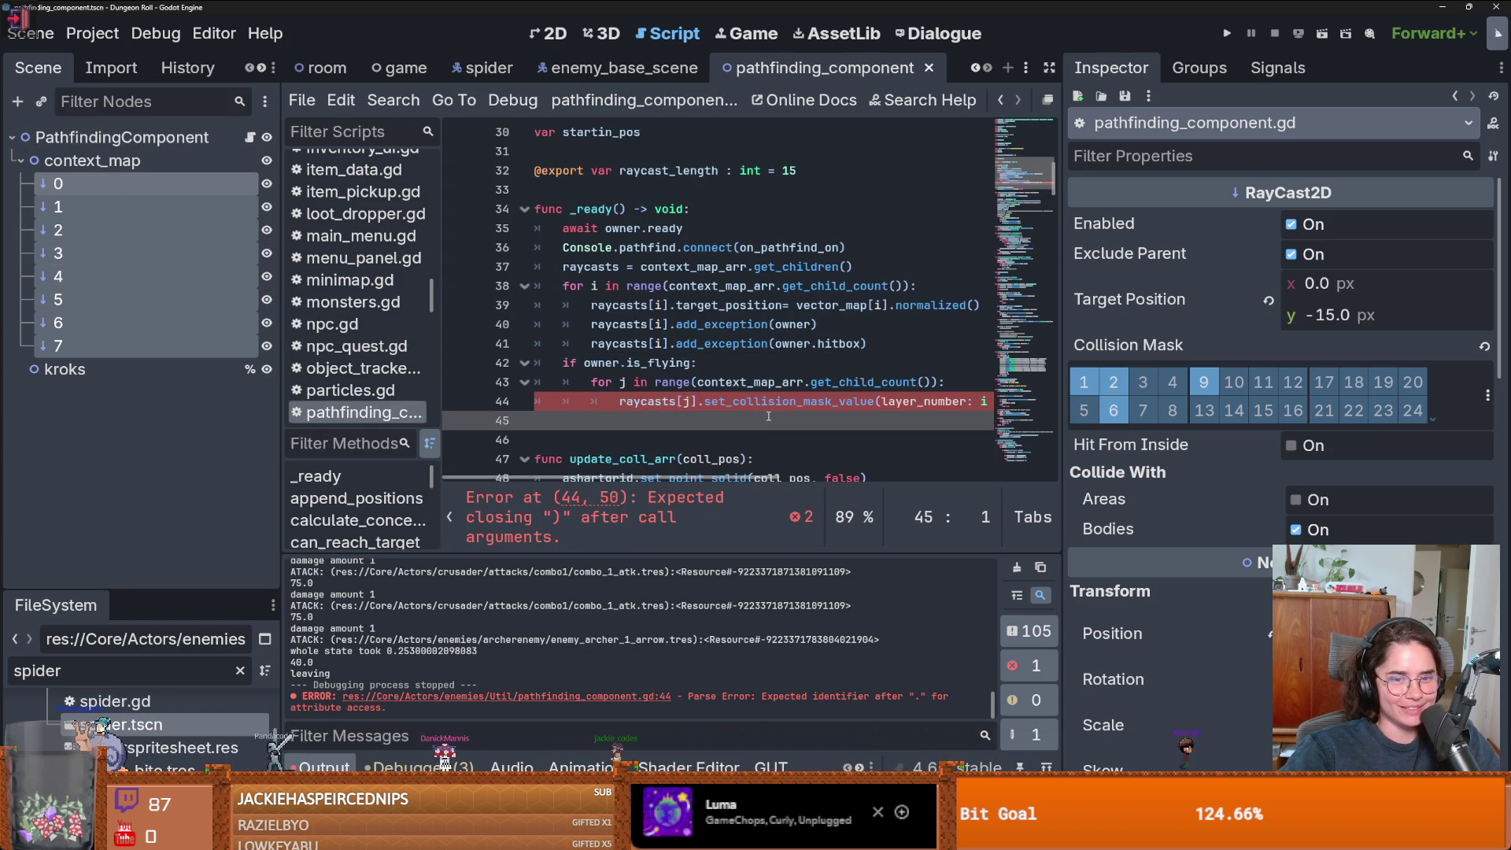
{"action": "key", "text": "Return"}
{"action": "scroll", "coordinate": [786, 409], "scroll_direction": "right", "scroll_amount": 1}
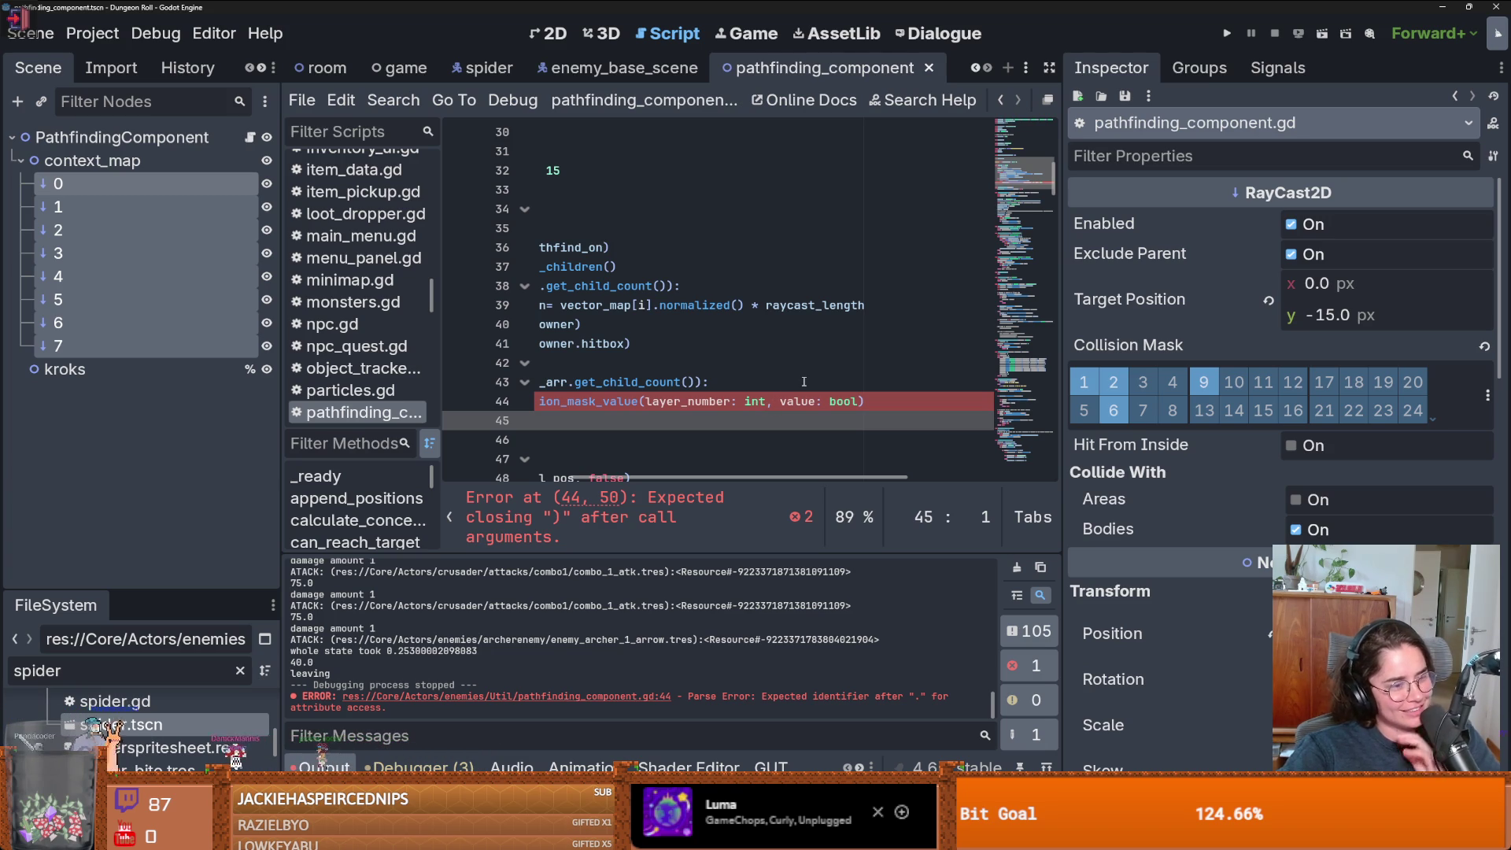
{"action": "left_click", "coordinate": [767, 402]}
{"action": "type", "text": ","}
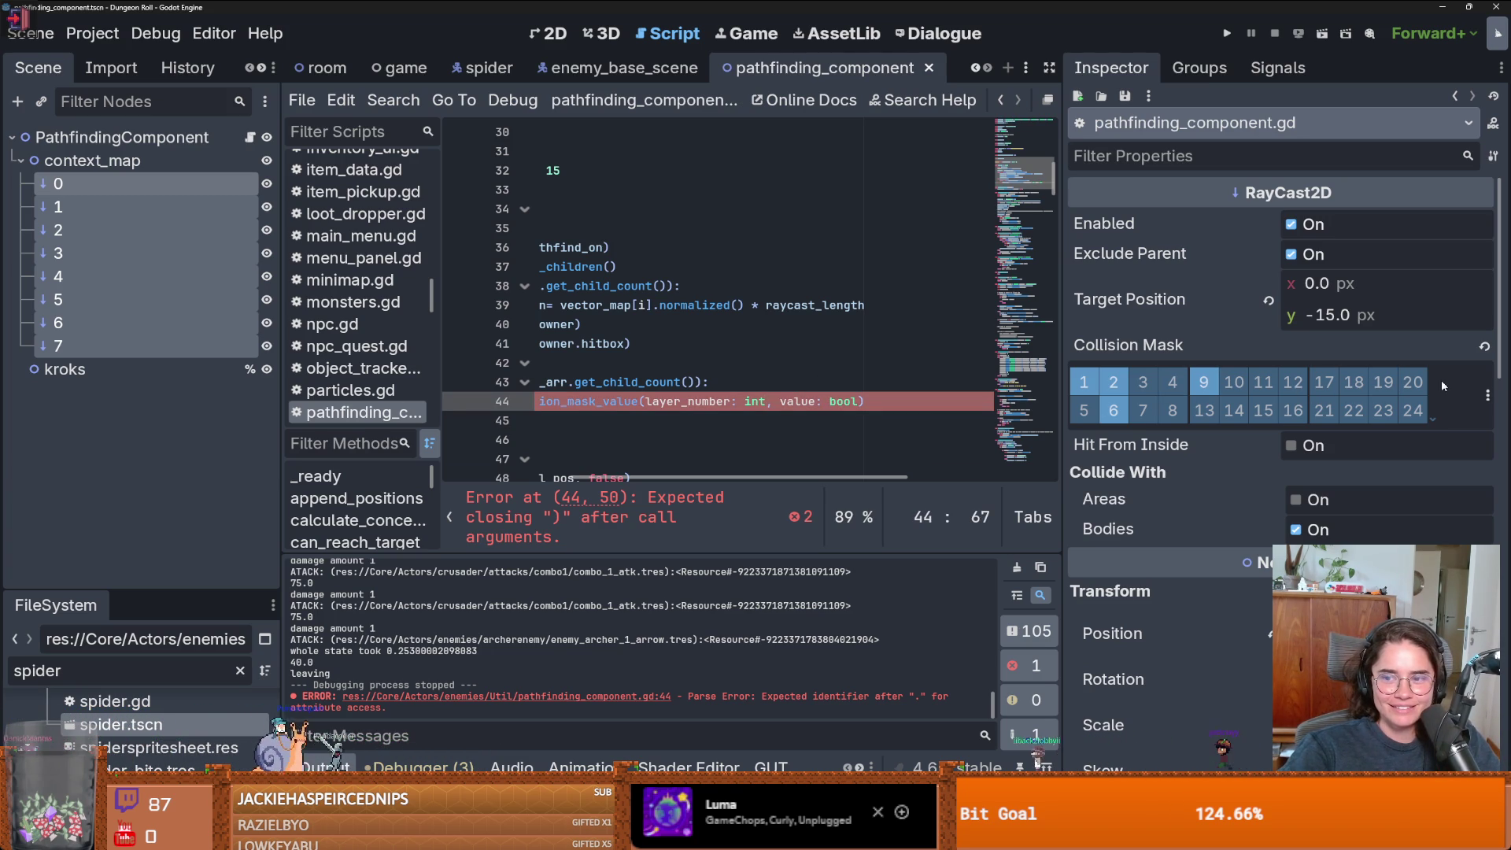
{"action": "left_click", "coordinate": [1487, 396]}
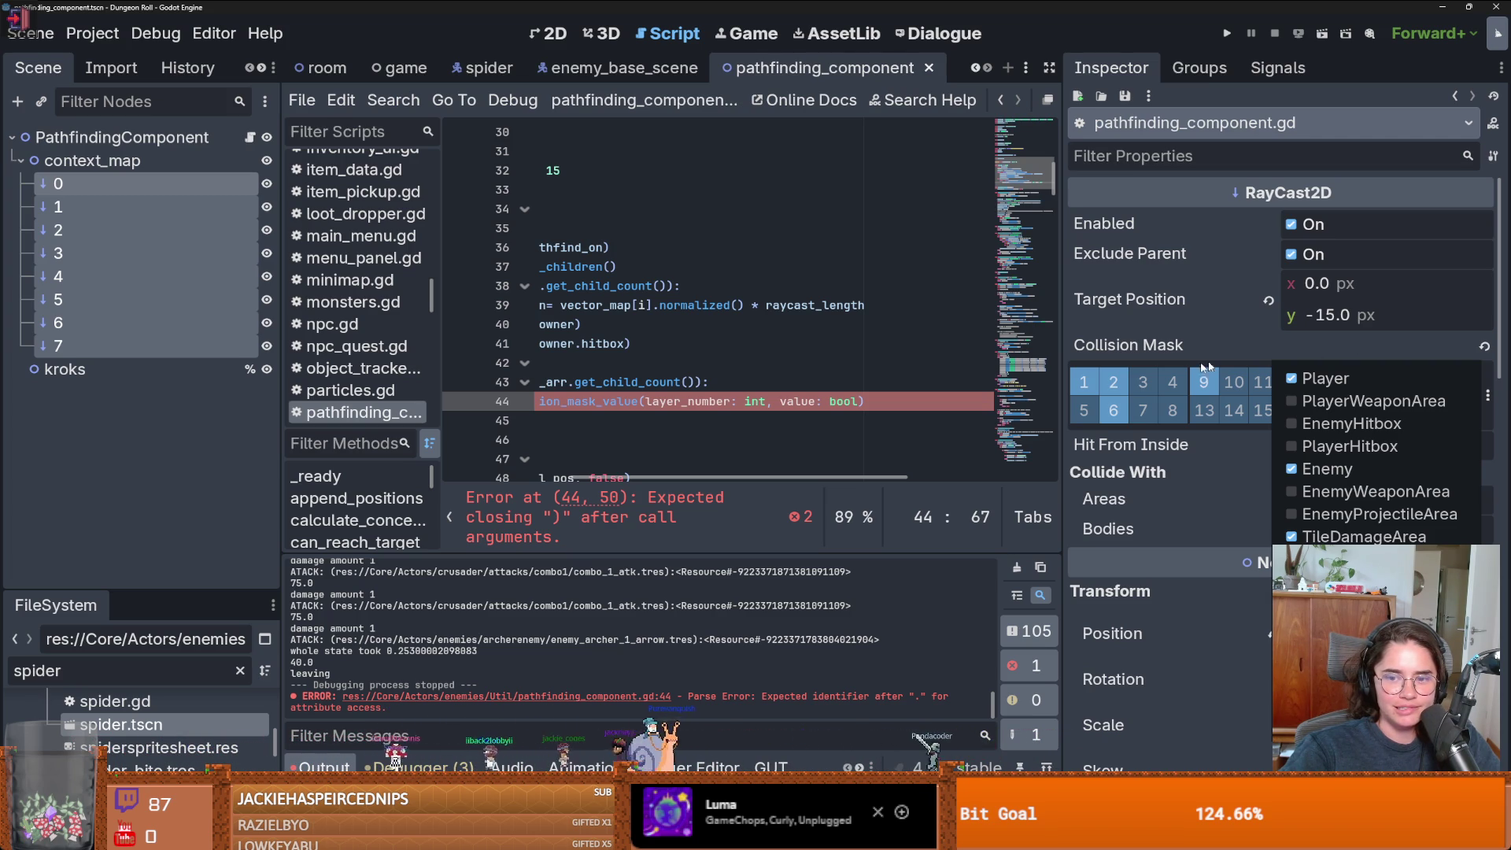
- Add layer 6 to the eight raycasts' collision mask, toggling layer 9 off and back on
{"action": "left_click", "coordinate": [1482, 397]}
{"action": "left_click", "coordinate": [1487, 395]}
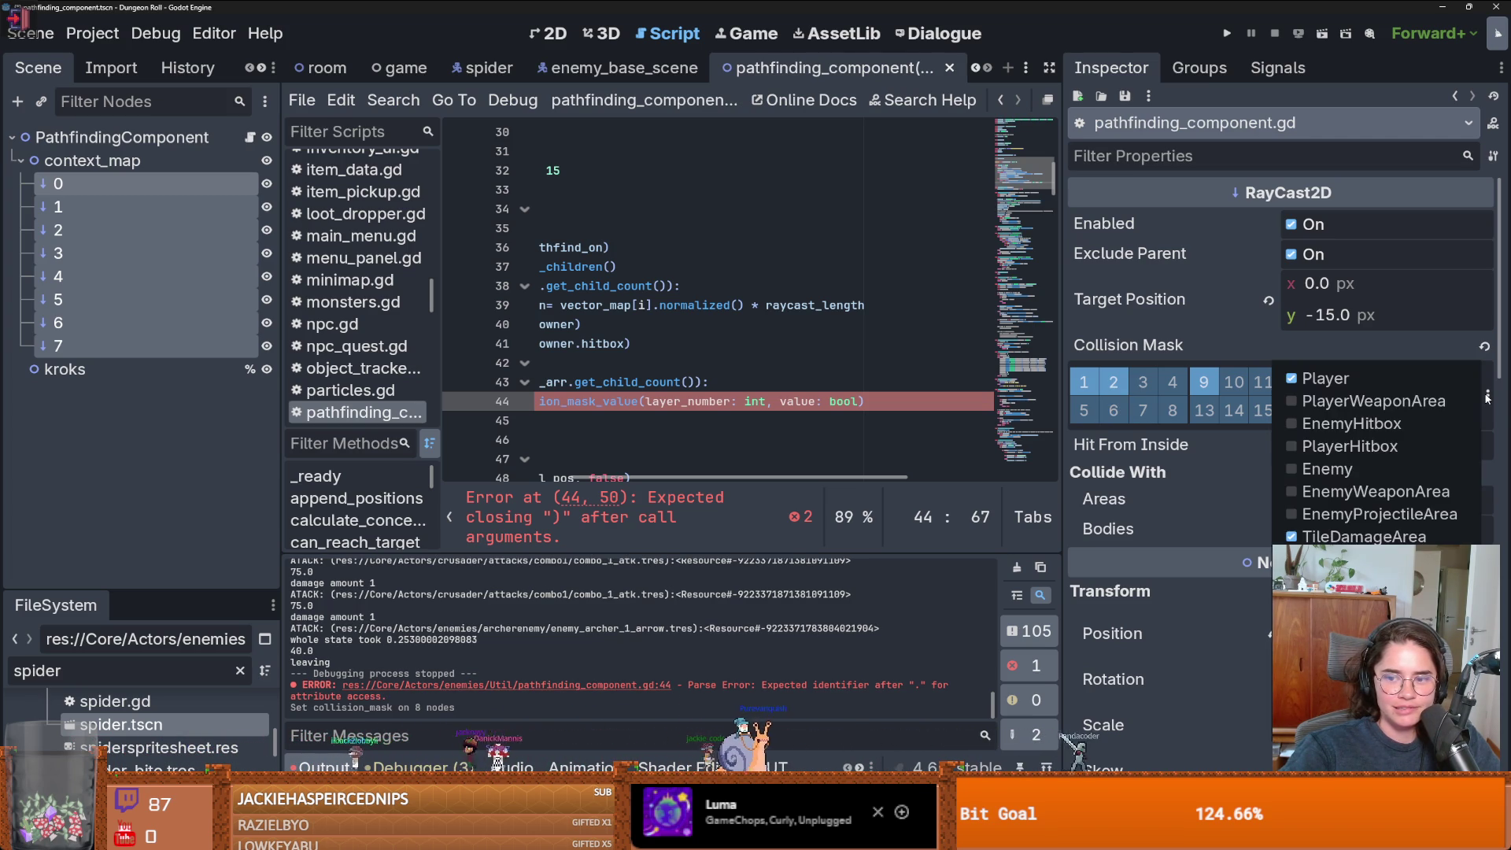
{"action": "left_click", "coordinate": [1109, 408]}
{"action": "left_click", "coordinate": [1109, 408]}
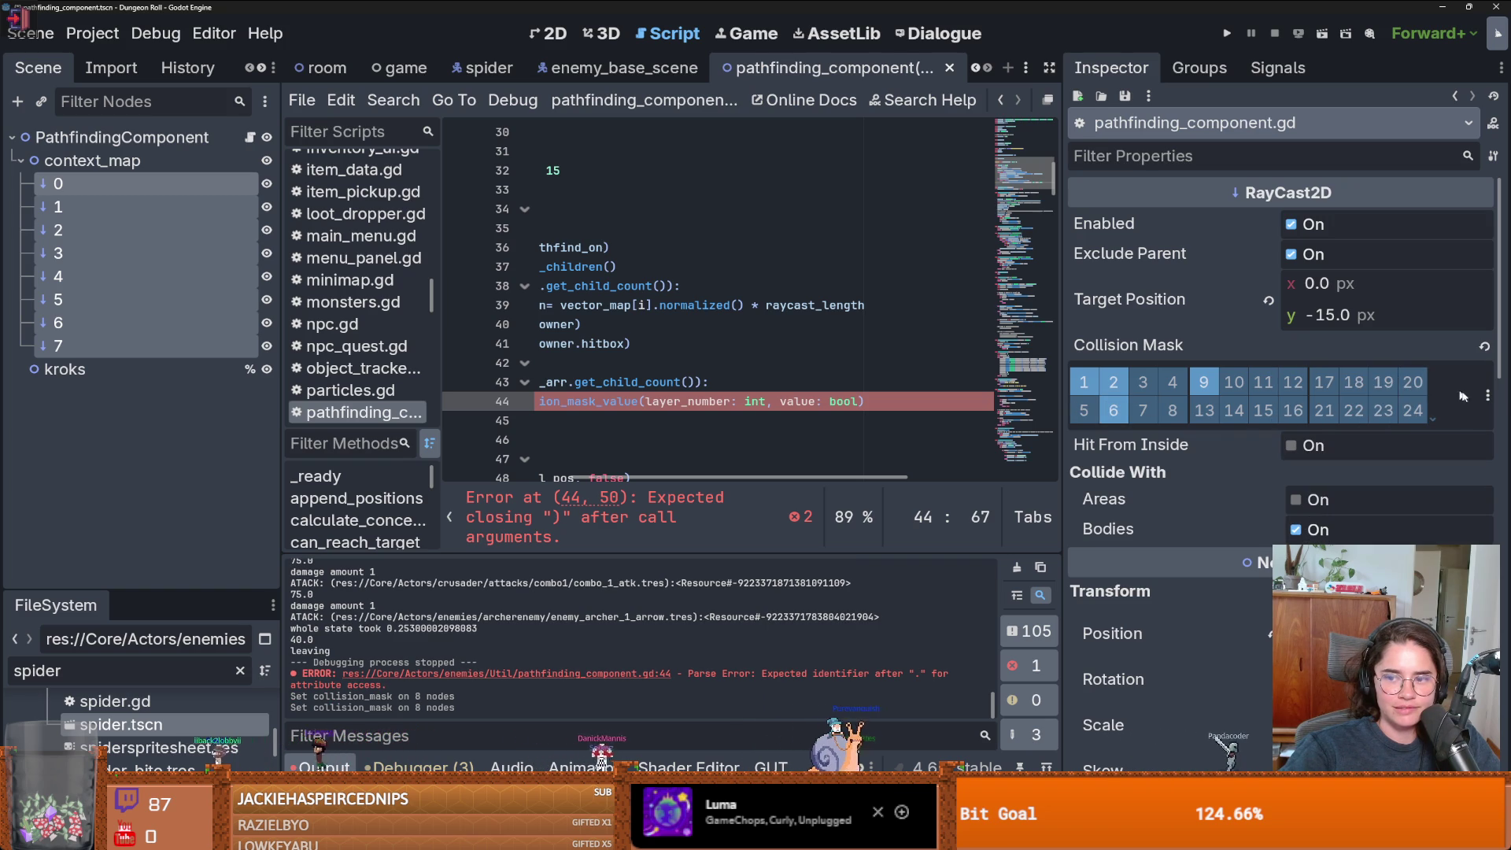
{"action": "left_click", "coordinate": [1209, 387]}
{"action": "left_click", "coordinate": [1488, 397]}
{"action": "left_click", "coordinate": [1232, 382]}
{"action": "left_click", "coordinate": [1205, 383]}
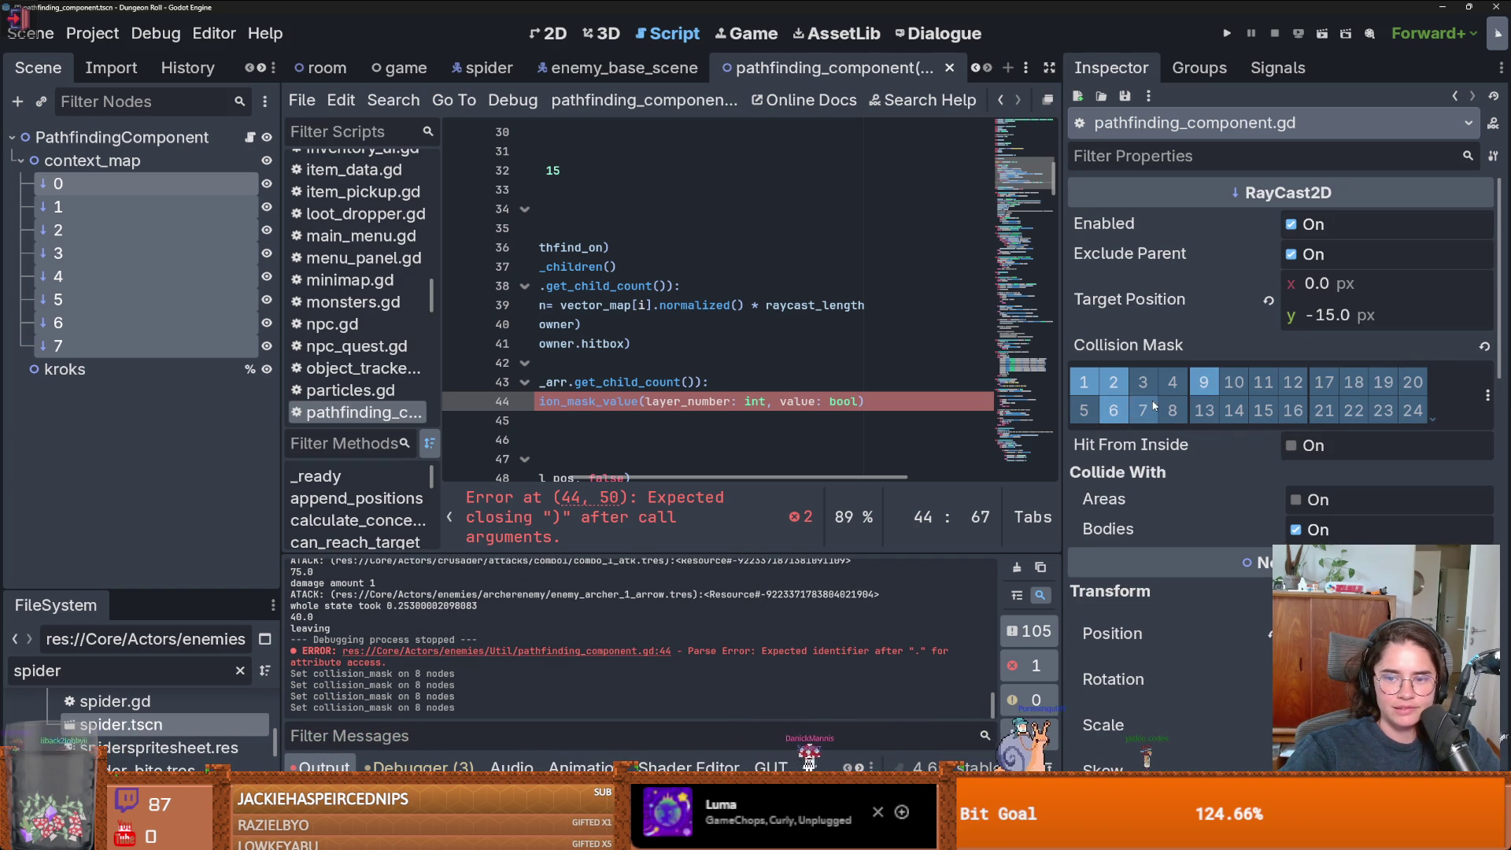
{"action": "left_click", "coordinate": [1488, 397]}
{"action": "left_click", "coordinate": [1488, 398]}
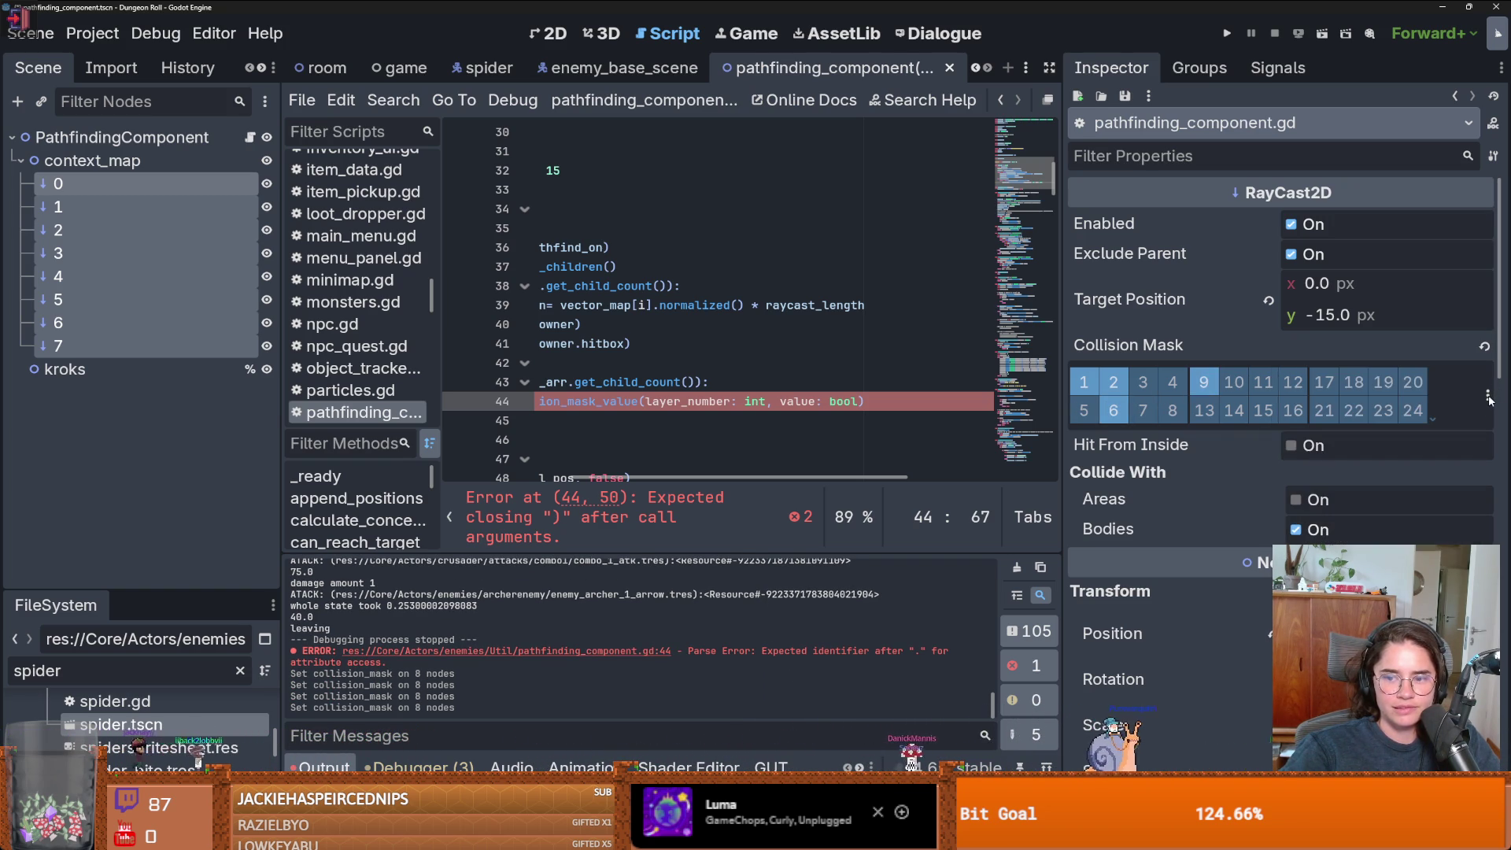
{"action": "scroll", "coordinate": [733, 400], "scroll_direction": "left", "scroll_amount": 5}
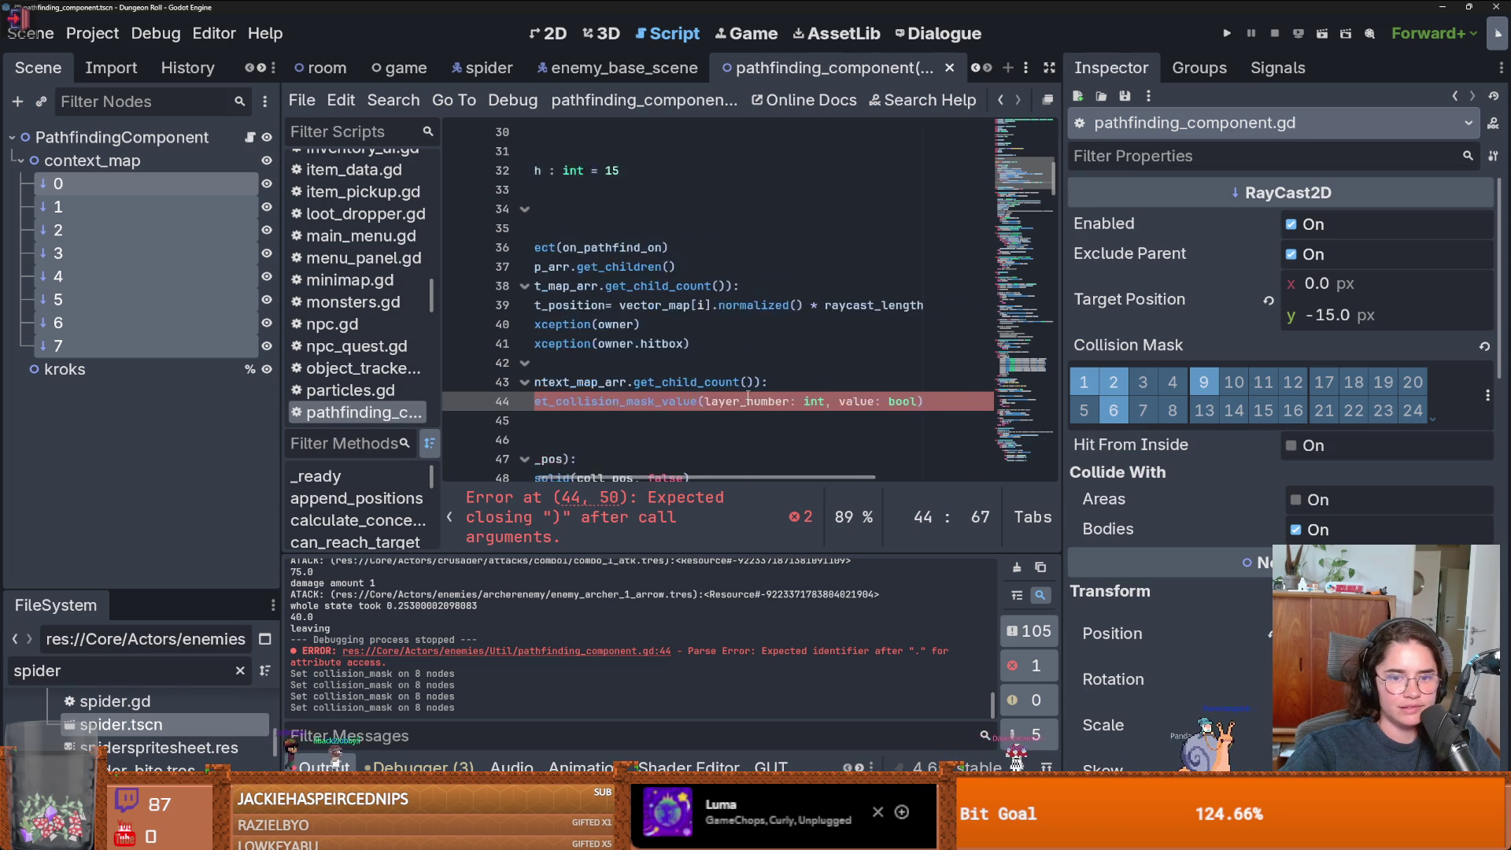
- Make line 44 call set_collision_mask_value(1, false), duplicate it as (9, false) on line 45, and save
{"action": "scroll", "coordinate": [787, 400], "scroll_direction": "right", "scroll_amount": 3}
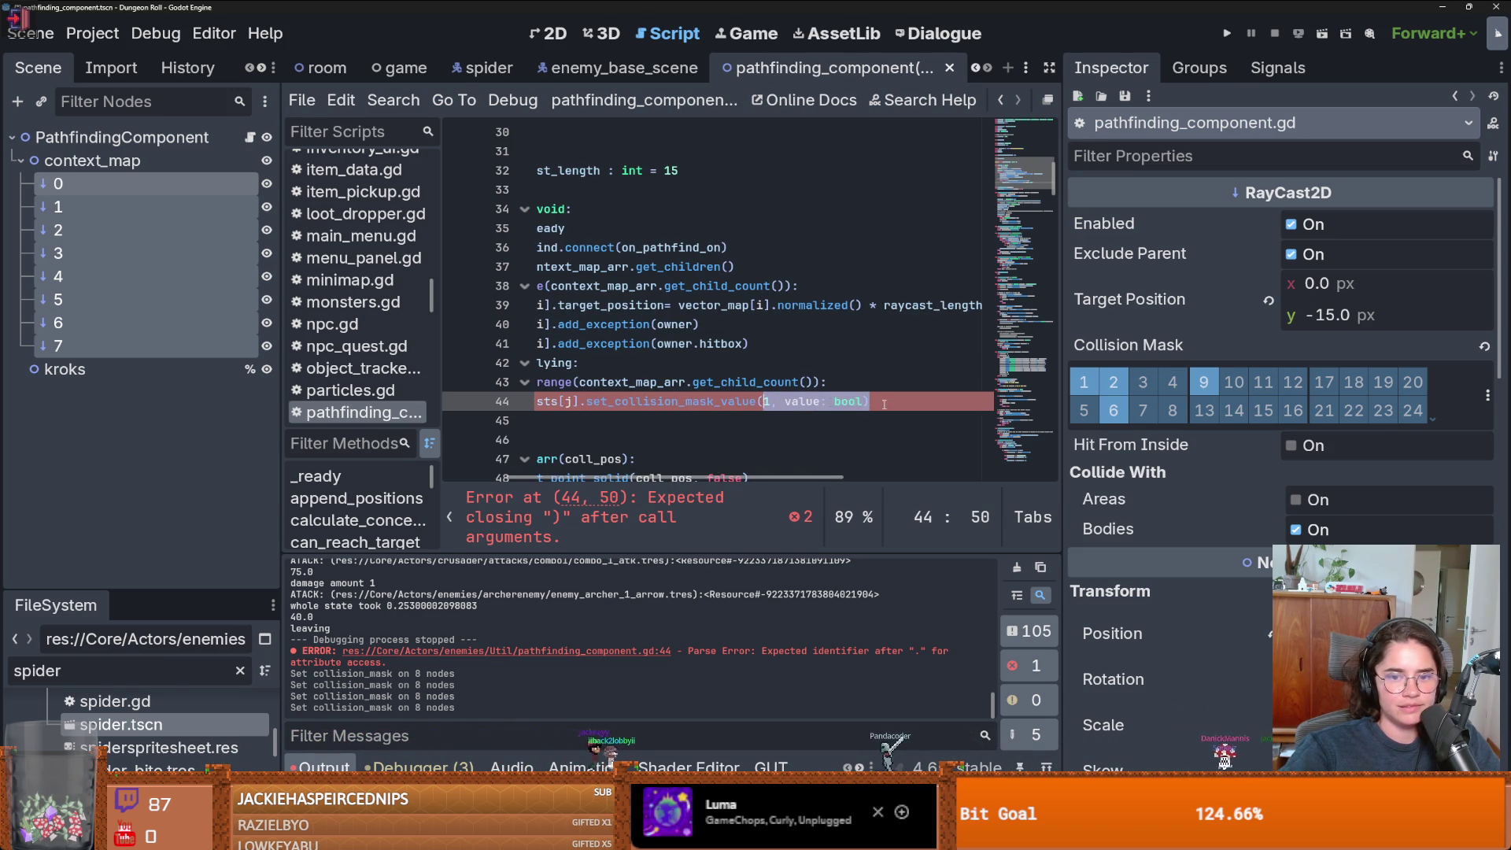
{"action": "scroll", "coordinate": [865, 401], "scroll_direction": "left", "scroll_amount": 3}
{"action": "scroll", "coordinate": [865, 401], "scroll_direction": "right", "scroll_amount": 3}
{"action": "left_click", "coordinate": [864, 401]}
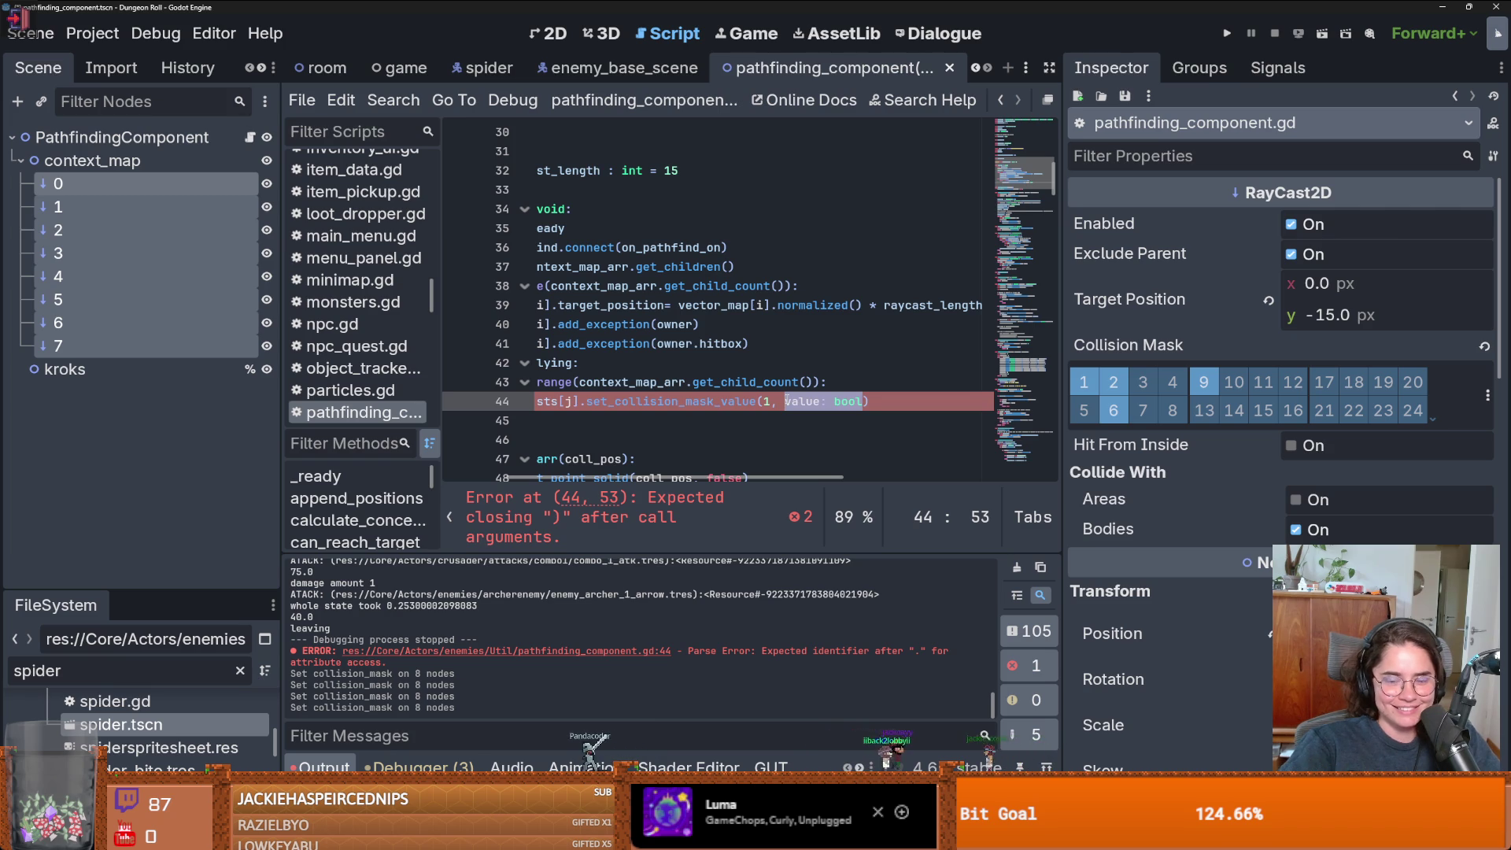
{"action": "type", "text": "fals"}
{"action": "key", "text": "shift+Home"}
{"action": "key", "text": "ctrl+c"}
{"action": "key", "text": "End"}
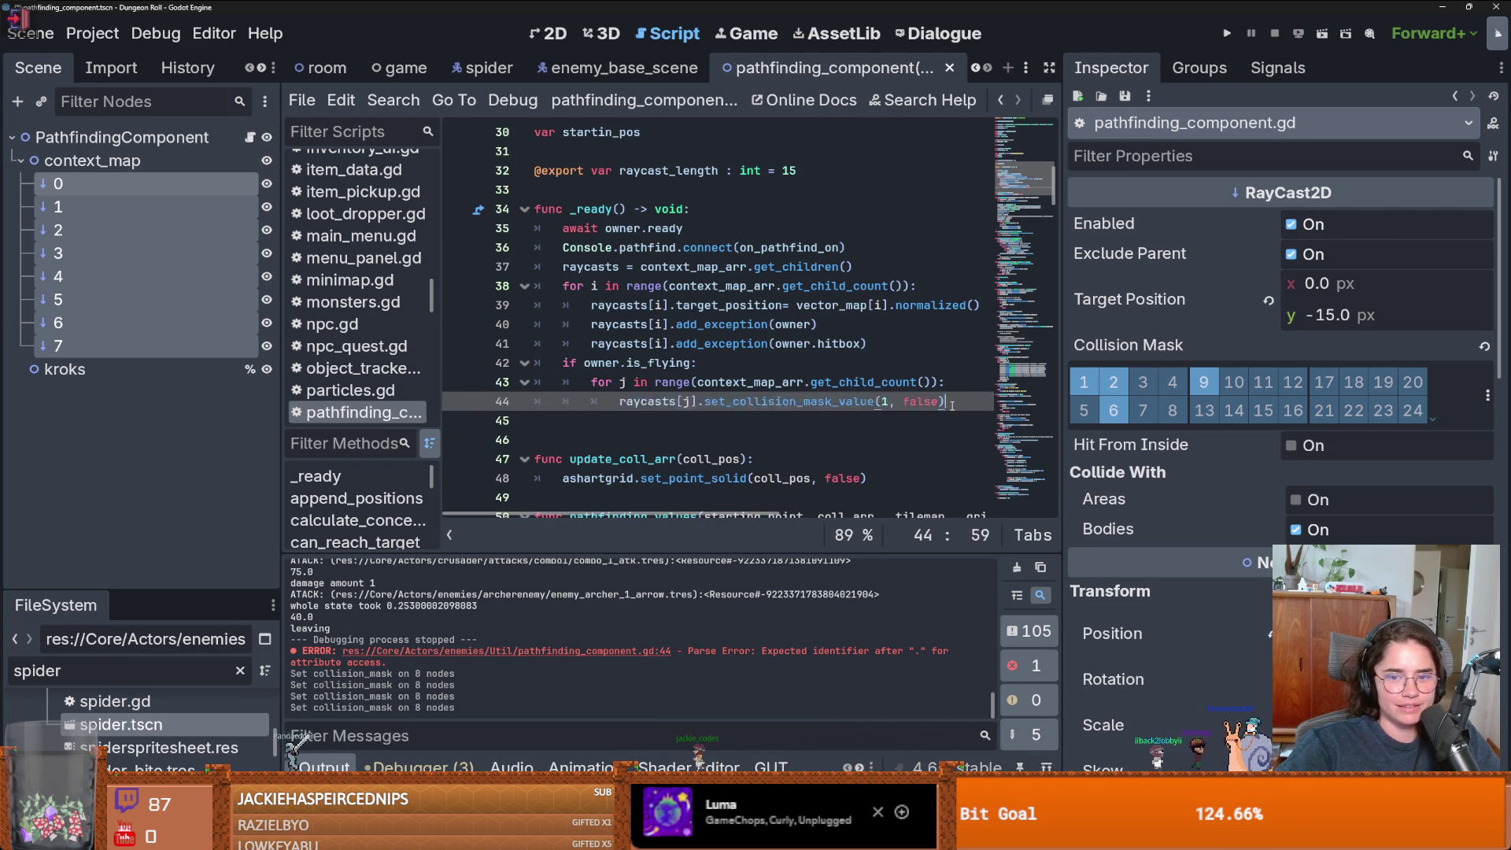
{"action": "key", "text": "Return"}
{"action": "key", "text": "ctrl+v"}
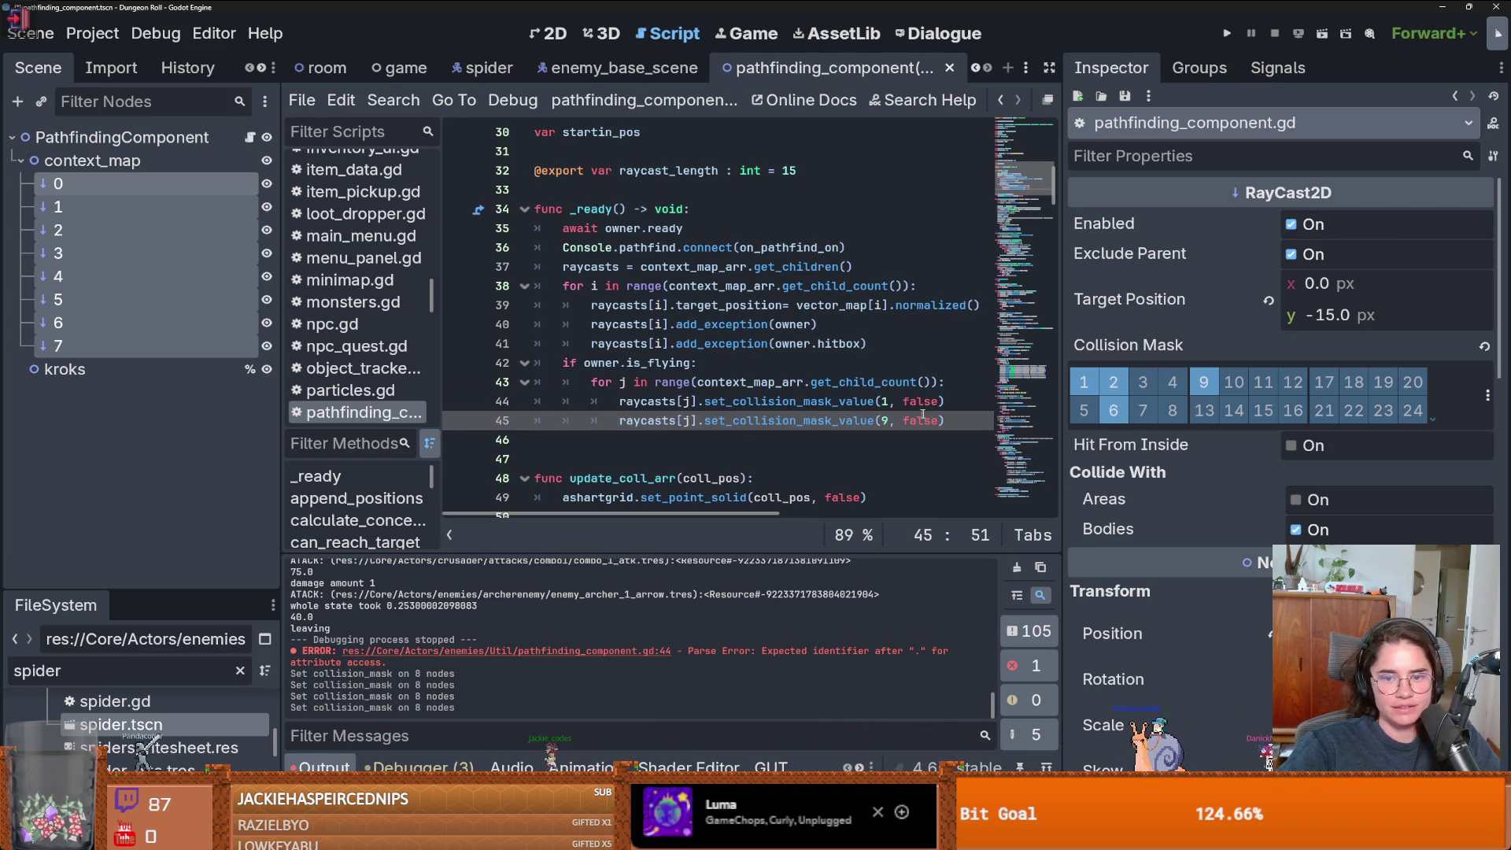
{"action": "left_click", "coordinate": [929, 421]}
{"action": "key", "text": "ctrl+s"}
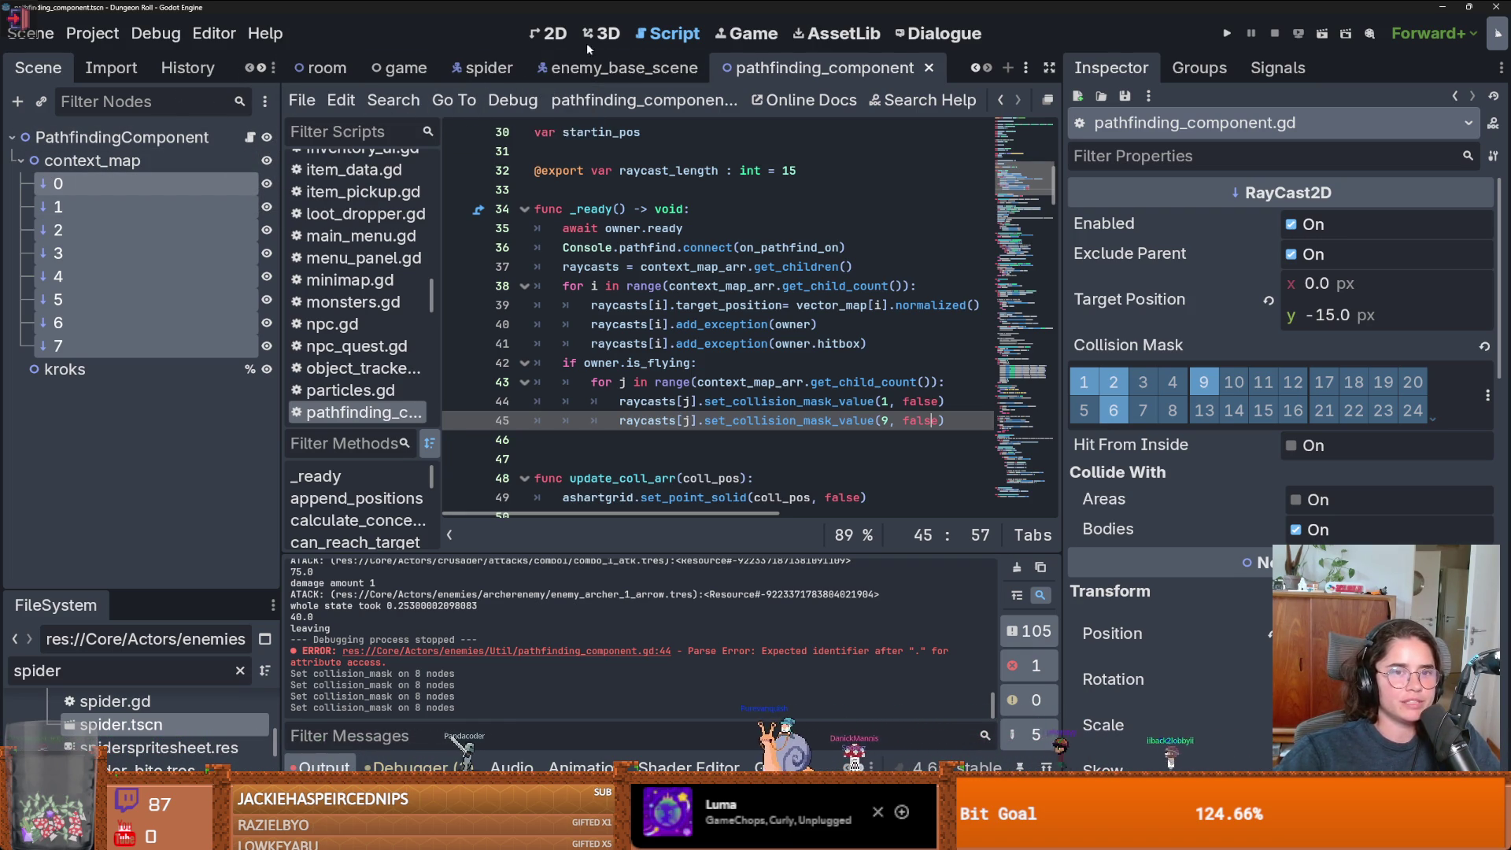
{"action": "left_click", "coordinate": [550, 35]}
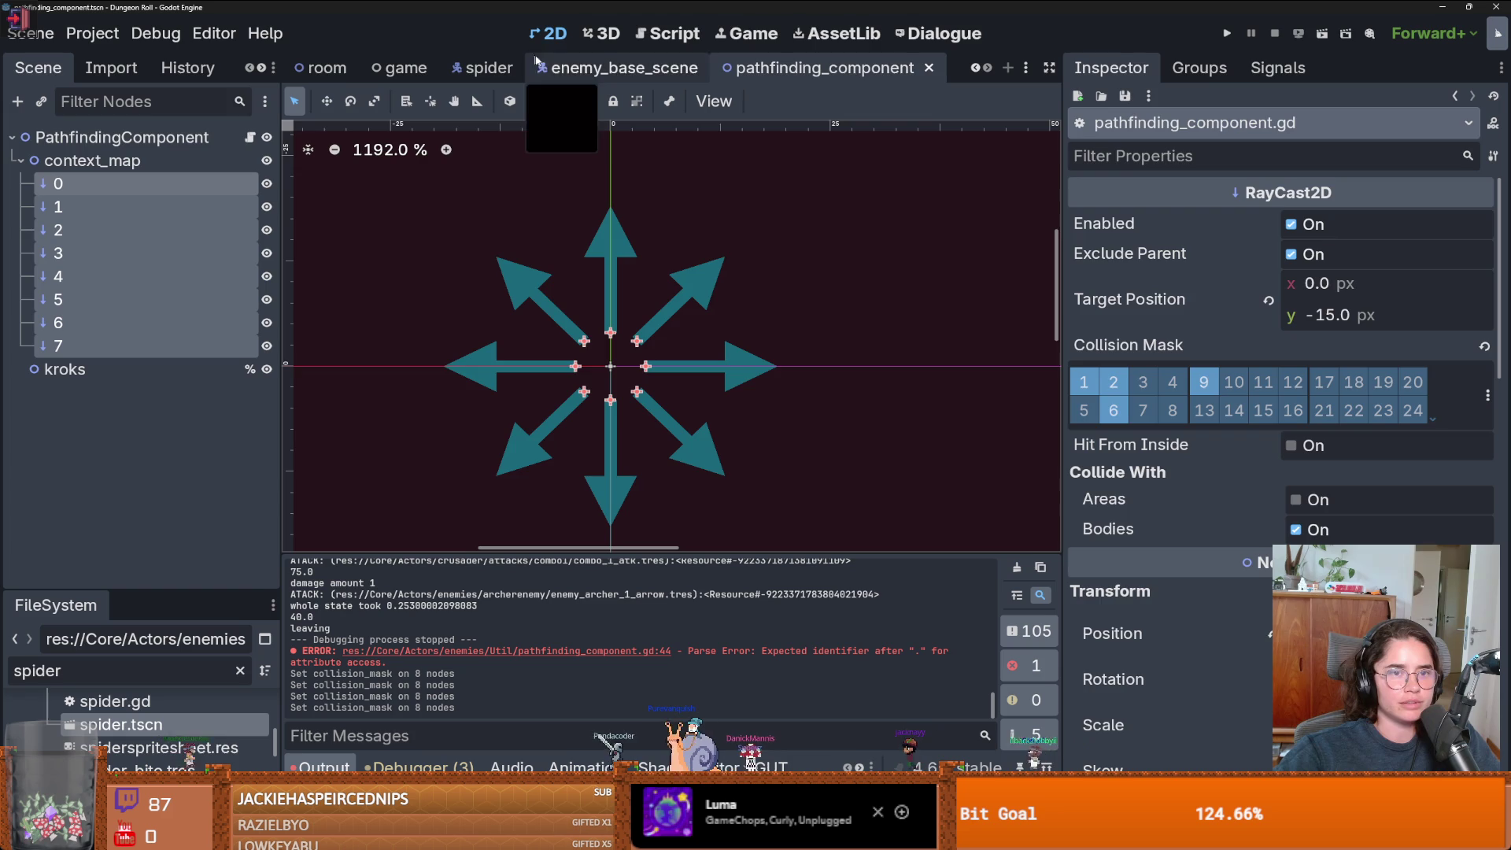
- Open the spider scene's script and follow its extends line to EnemyCharacter.gd's _ready function
{"action": "left_click", "coordinate": [538, 66]}
{"action": "left_click", "coordinate": [486, 68]}
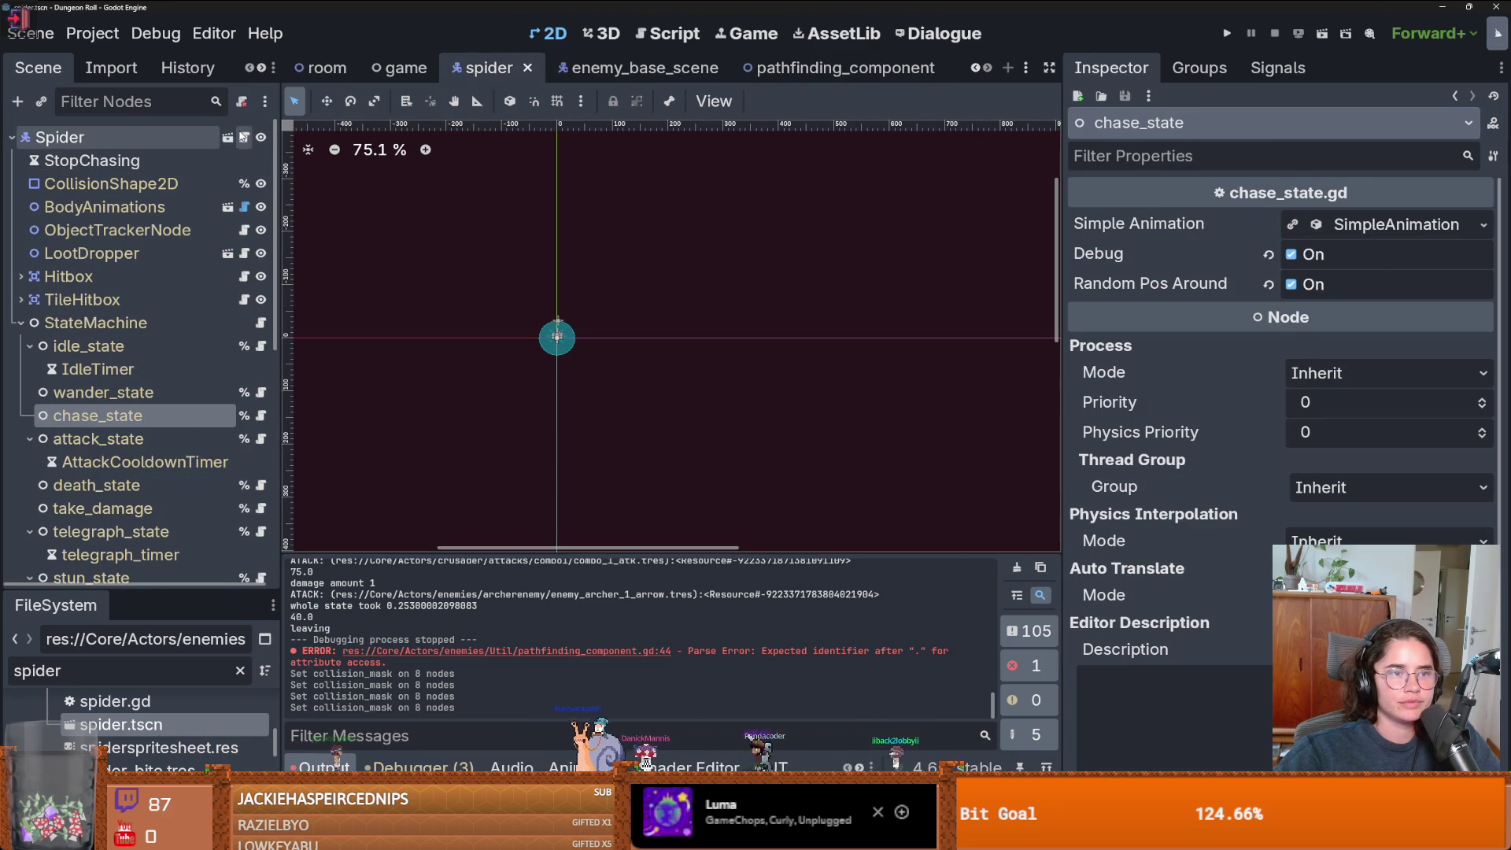
{"action": "left_click", "coordinate": [244, 137]}
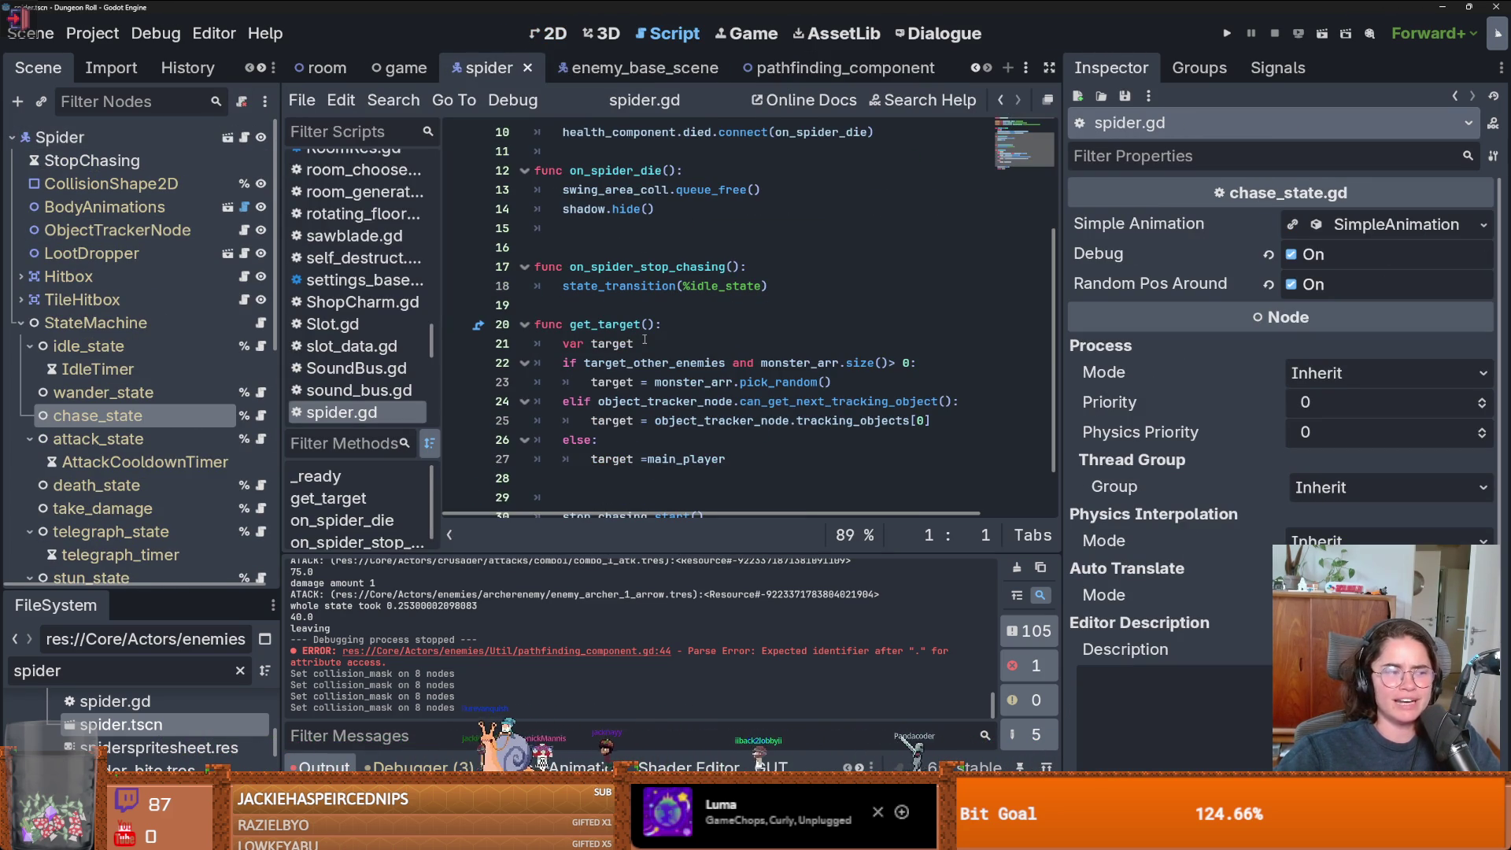
{"action": "scroll", "coordinate": [687, 335], "scroll_direction": "up", "scroll_amount": 3}
{"action": "scroll", "coordinate": [687, 342], "scroll_direction": "down", "scroll_amount": 3}
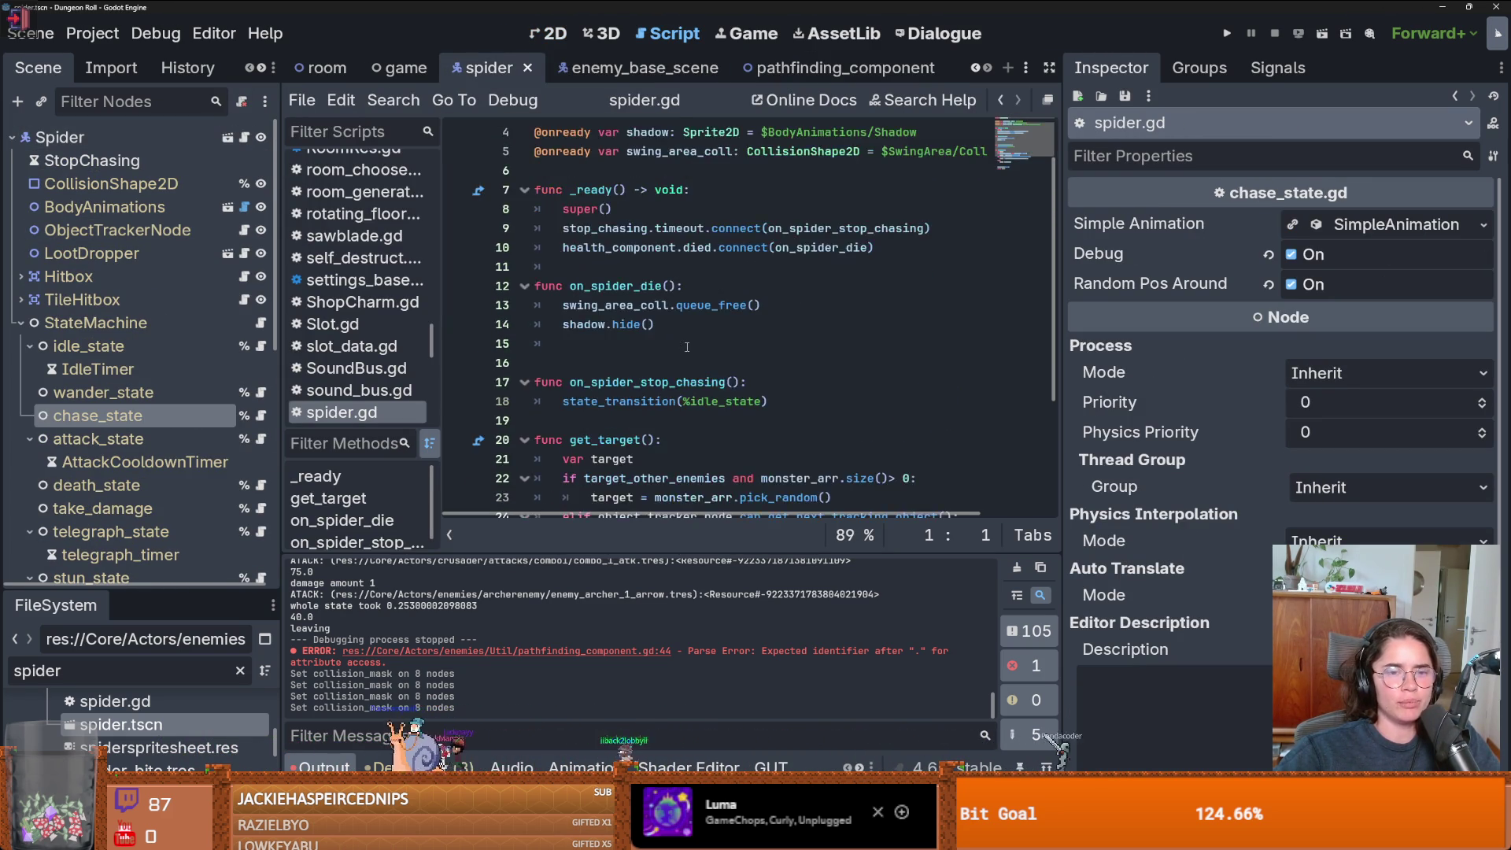
{"action": "scroll", "coordinate": [687, 347], "scroll_direction": "up", "scroll_amount": 3}
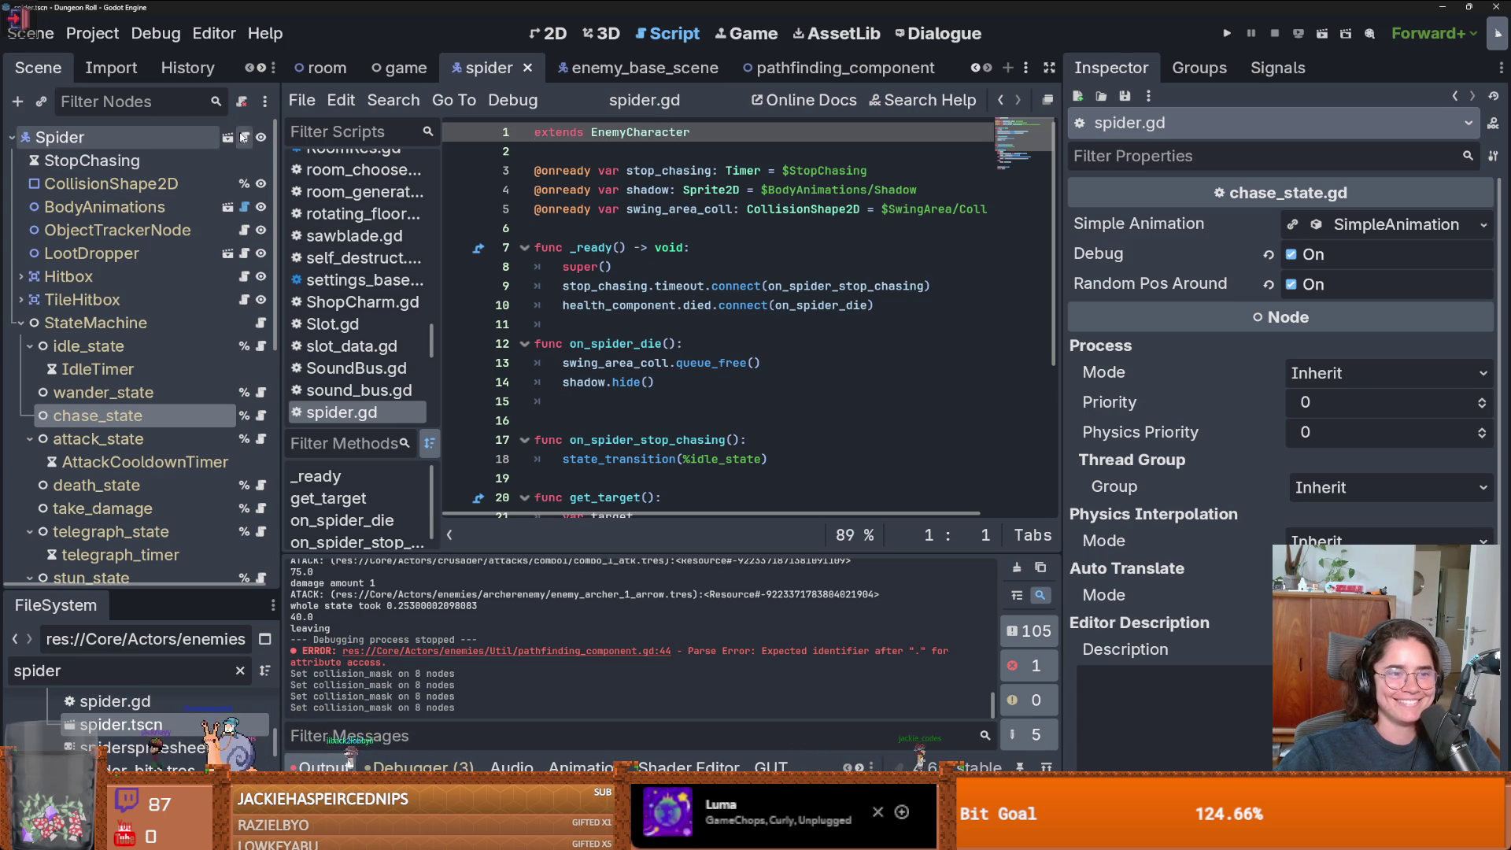
{"action": "left_click", "coordinate": [639, 132], "text": "ctrl"}
{"action": "scroll", "coordinate": [718, 329], "scroll_direction": "up", "scroll_amount": 2}
{"action": "scroll", "coordinate": [718, 329], "scroll_direction": "down", "scroll_amount": 1}
{"action": "left_click", "coordinate": [717, 324]}
- Replace %flying_chase_state with %chase_state on line 25, save, and run the project
{"action": "key", "text": "ctrl+s"}
{"action": "left_click", "coordinate": [779, 344]}
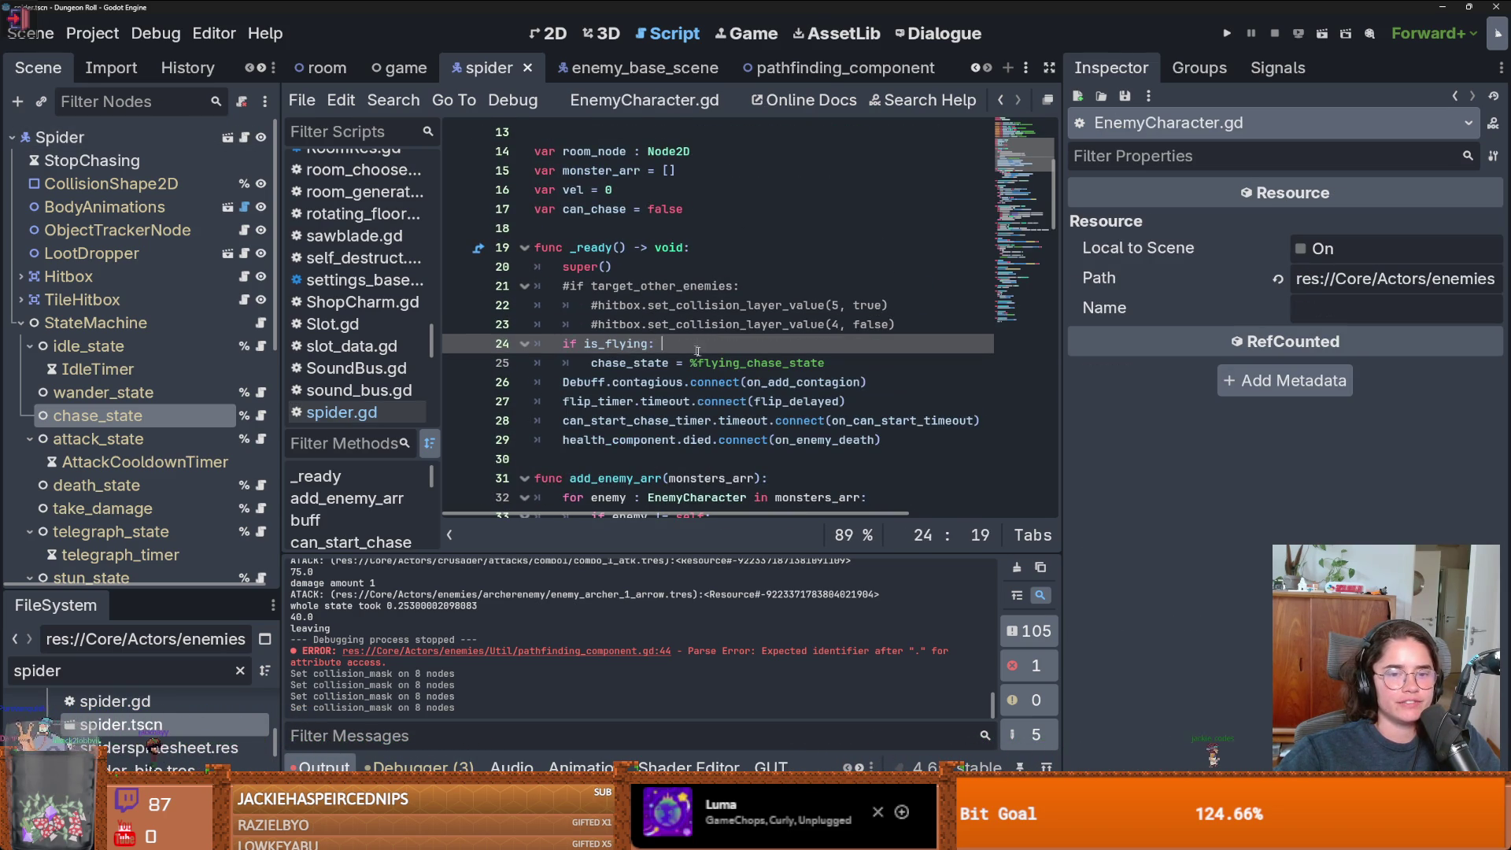
{"action": "left_click", "coordinate": [847, 364]}
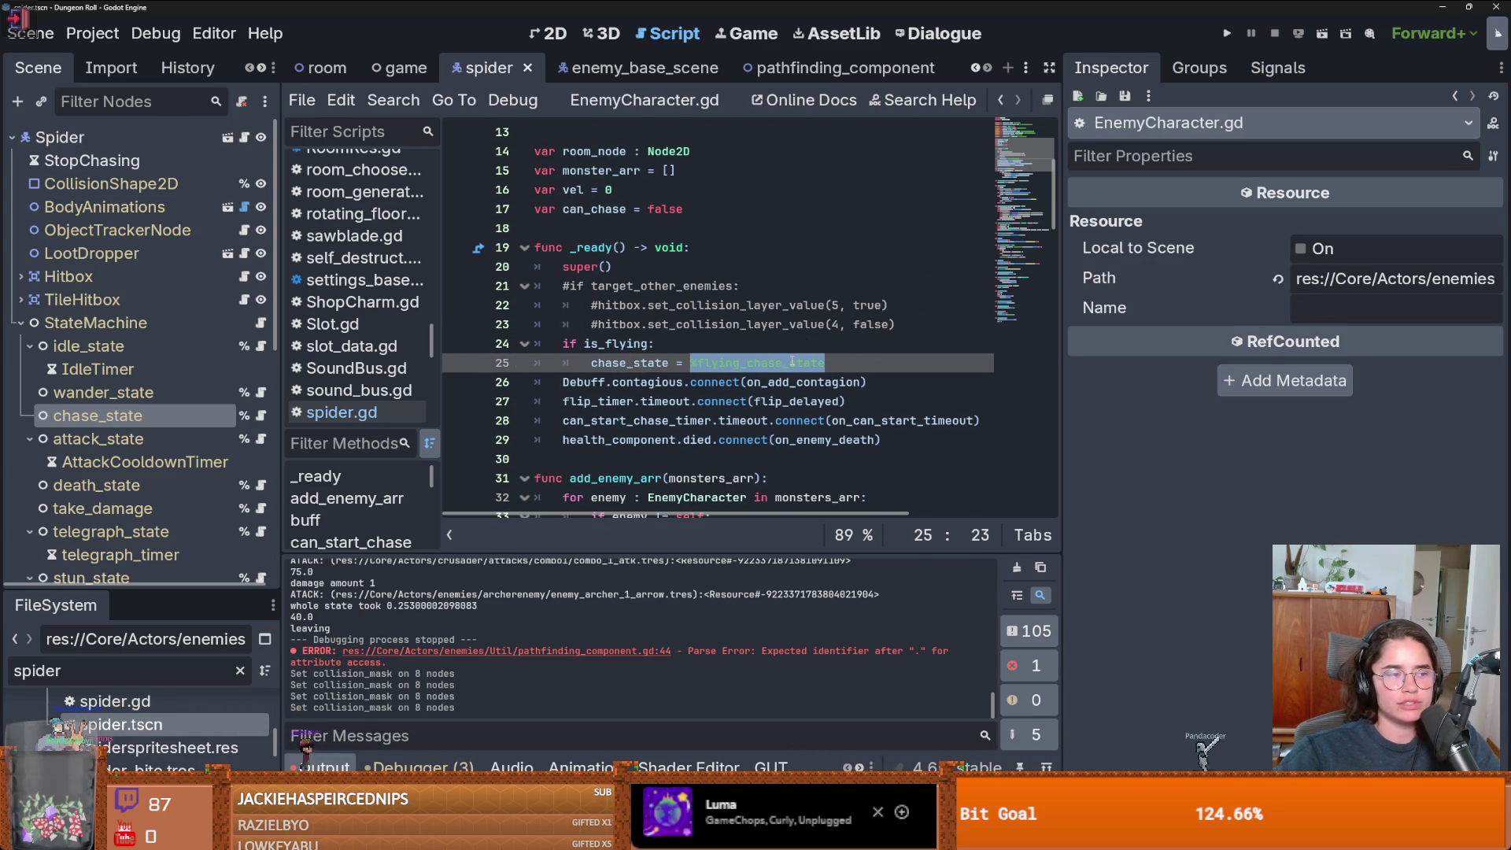
{"action": "left_click_drag", "start_coordinate": [825, 363], "coordinate": [698, 363]}
{"action": "key", "text": "BackSpace"}
{"action": "key", "text": "BackSpace"}
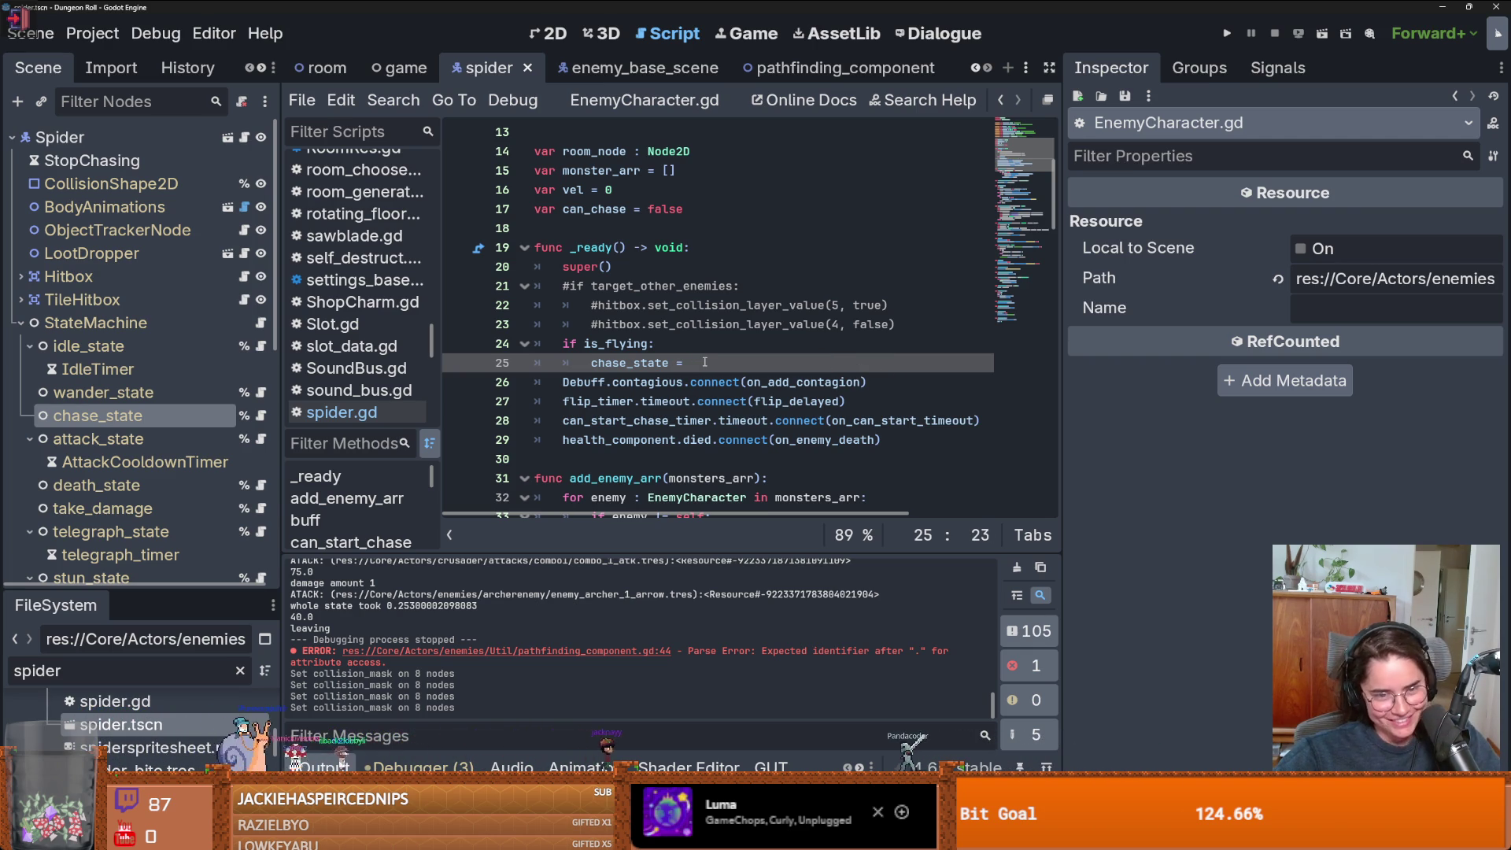
{"action": "left_click_drag", "start_coordinate": [118, 416], "coordinate": [694, 368]}
{"action": "key", "text": "ctrl+s"}
{"action": "left_click", "coordinate": [790, 305]}
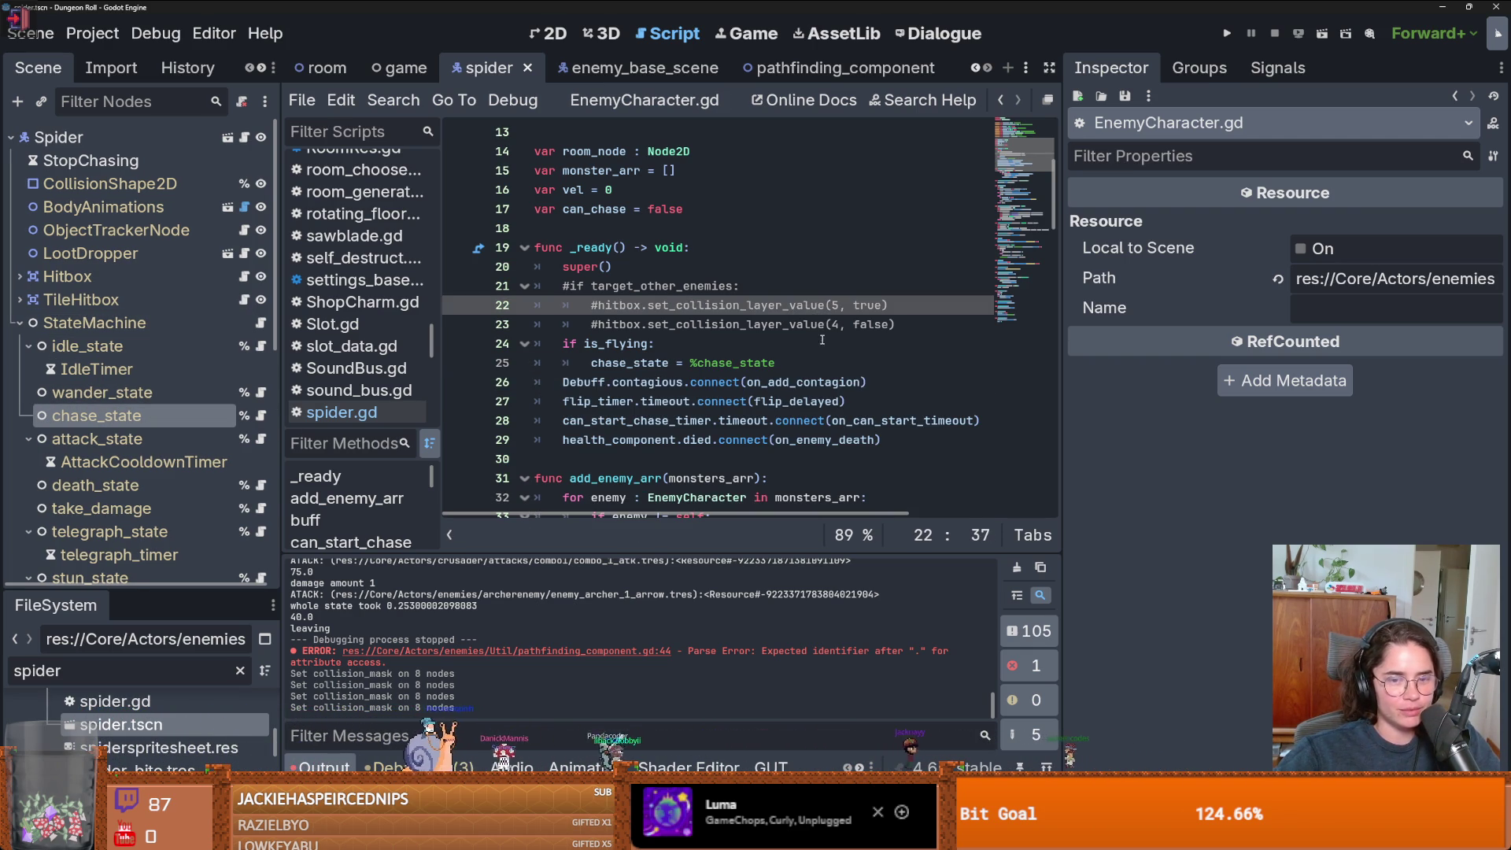
{"action": "left_click", "coordinate": [822, 343]}
{"action": "key", "text": "BackSpace"}
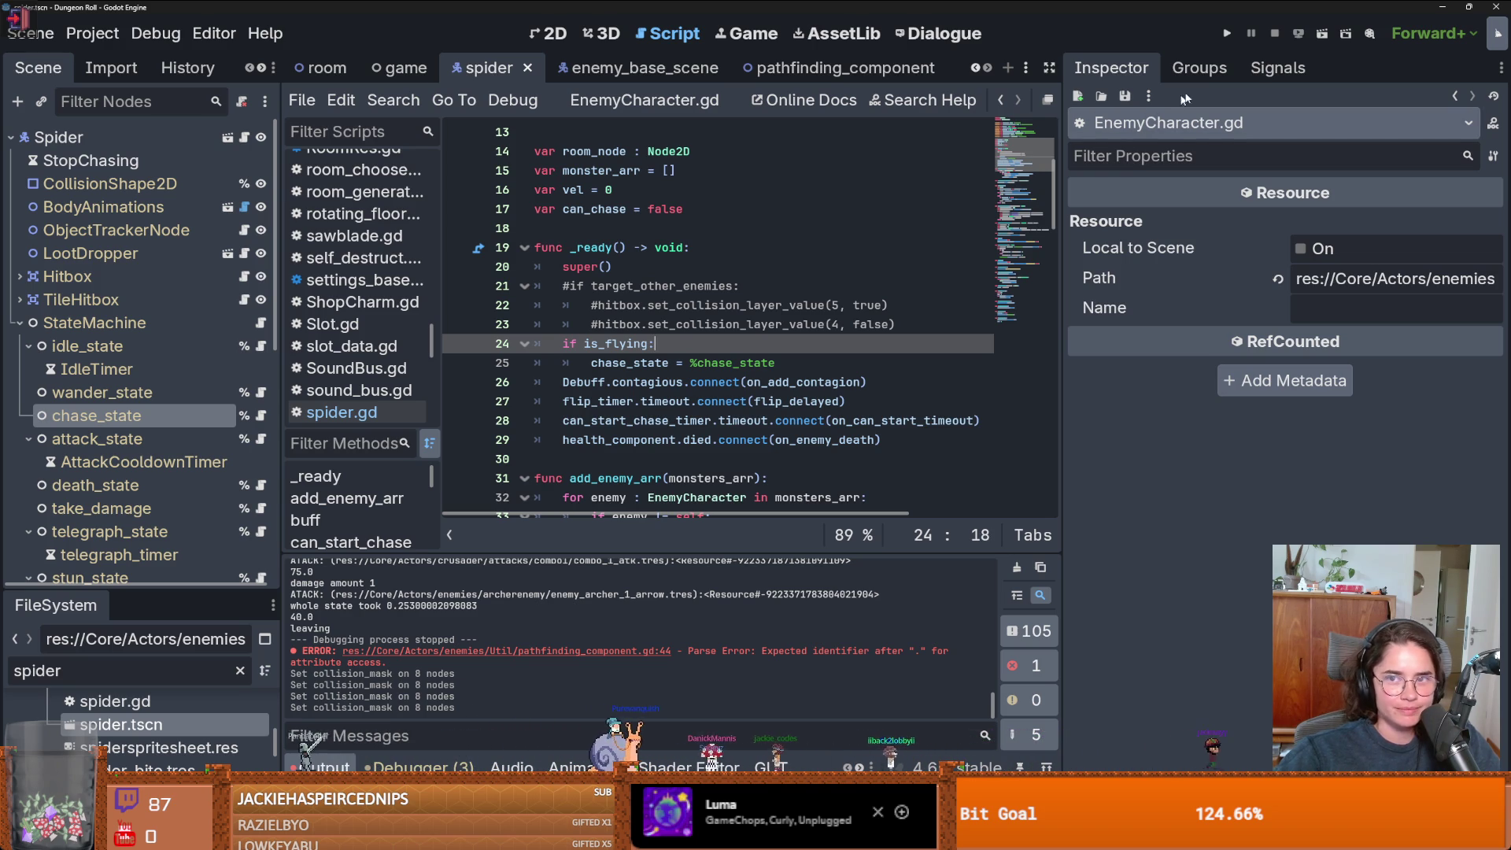
{"action": "left_click", "coordinate": [1226, 33]}
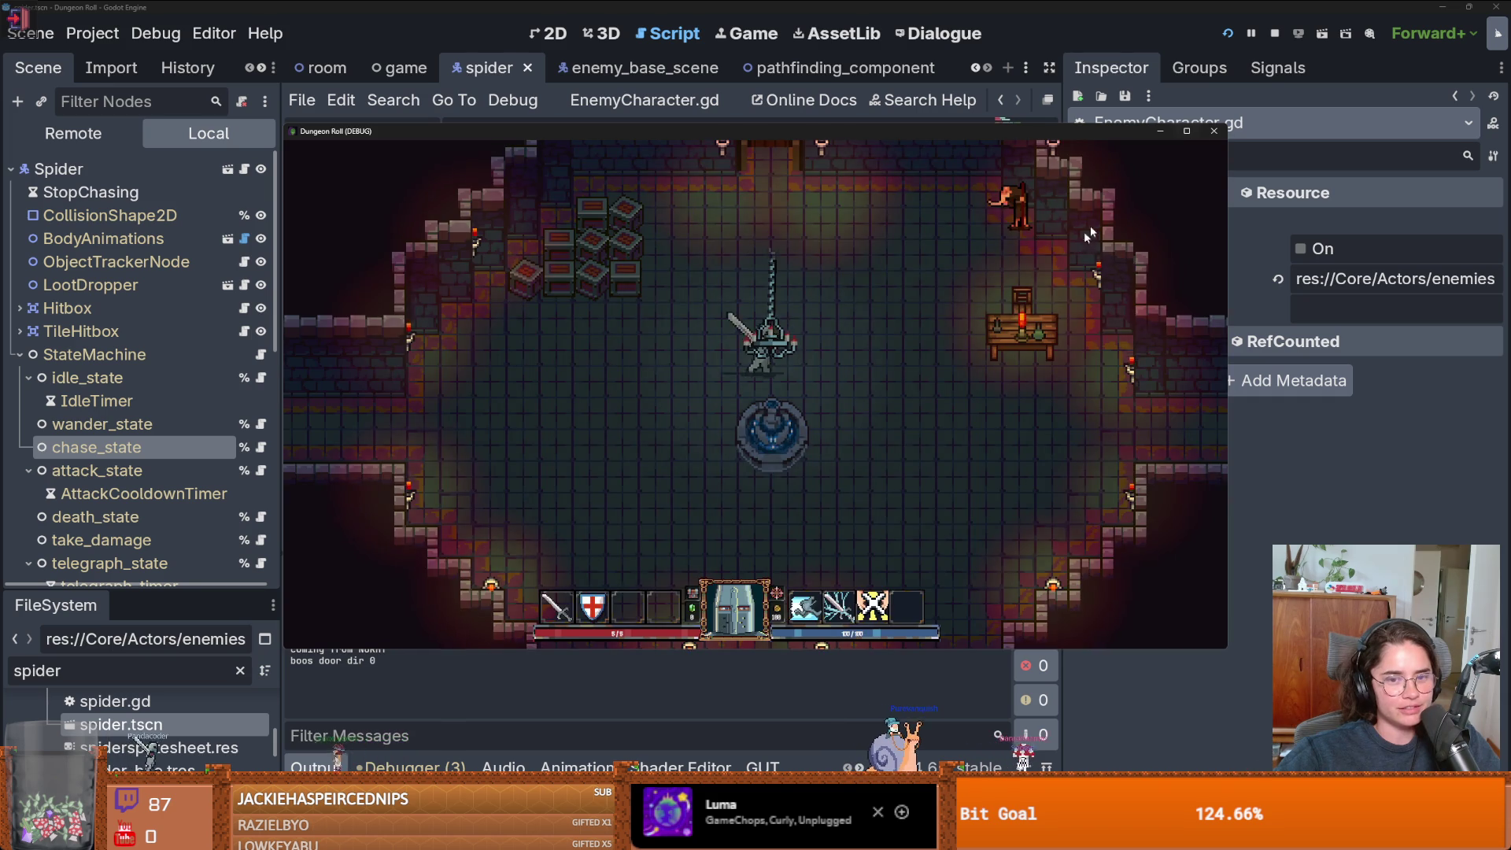
- Walk to the door and enter the default room with debug room selection ticked
{"action": "key", "text": "d"}
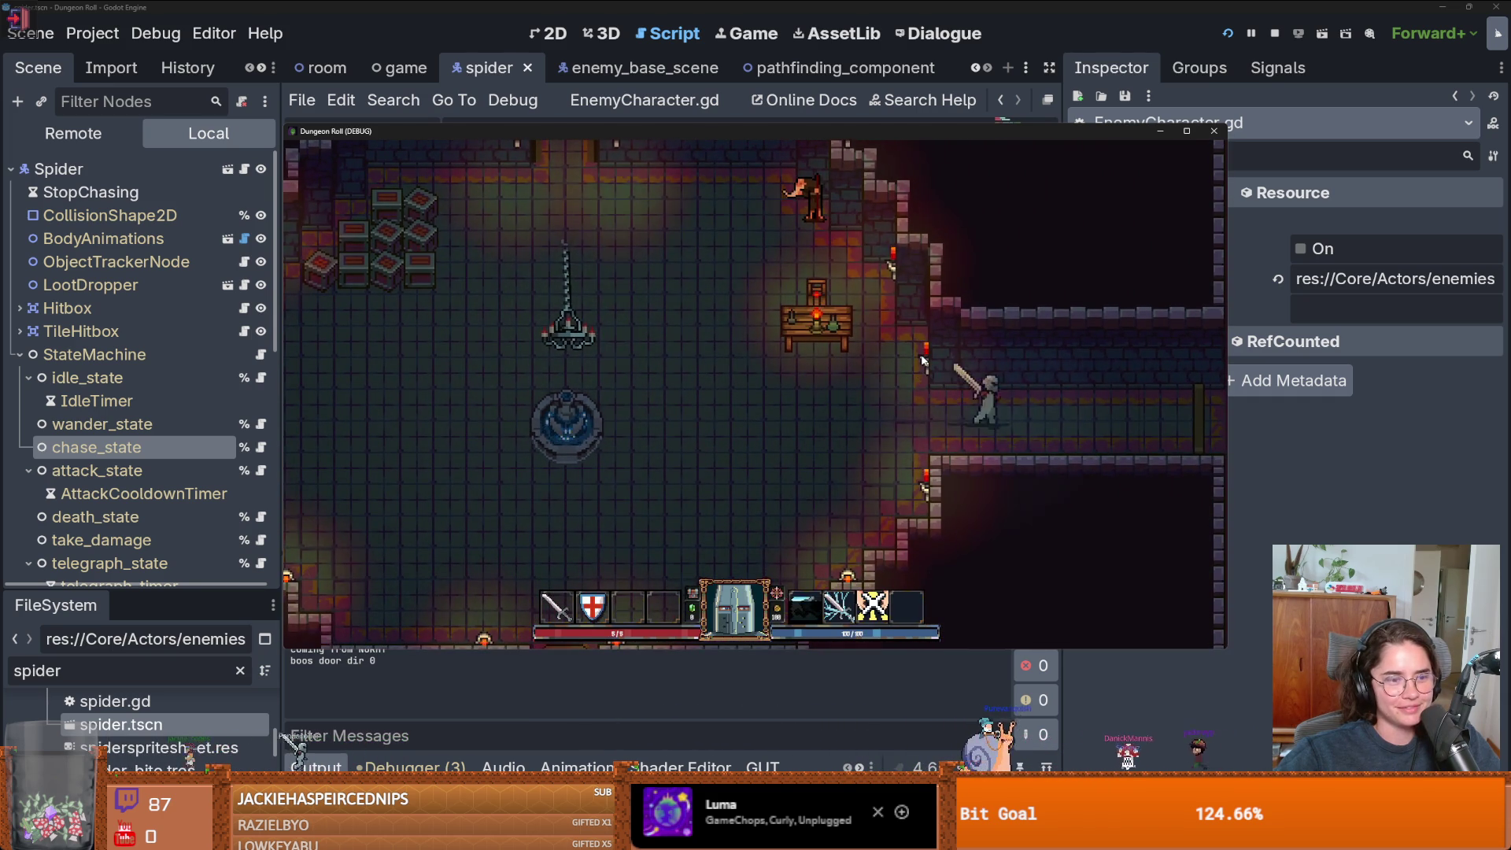
{"action": "key", "text": "e"}
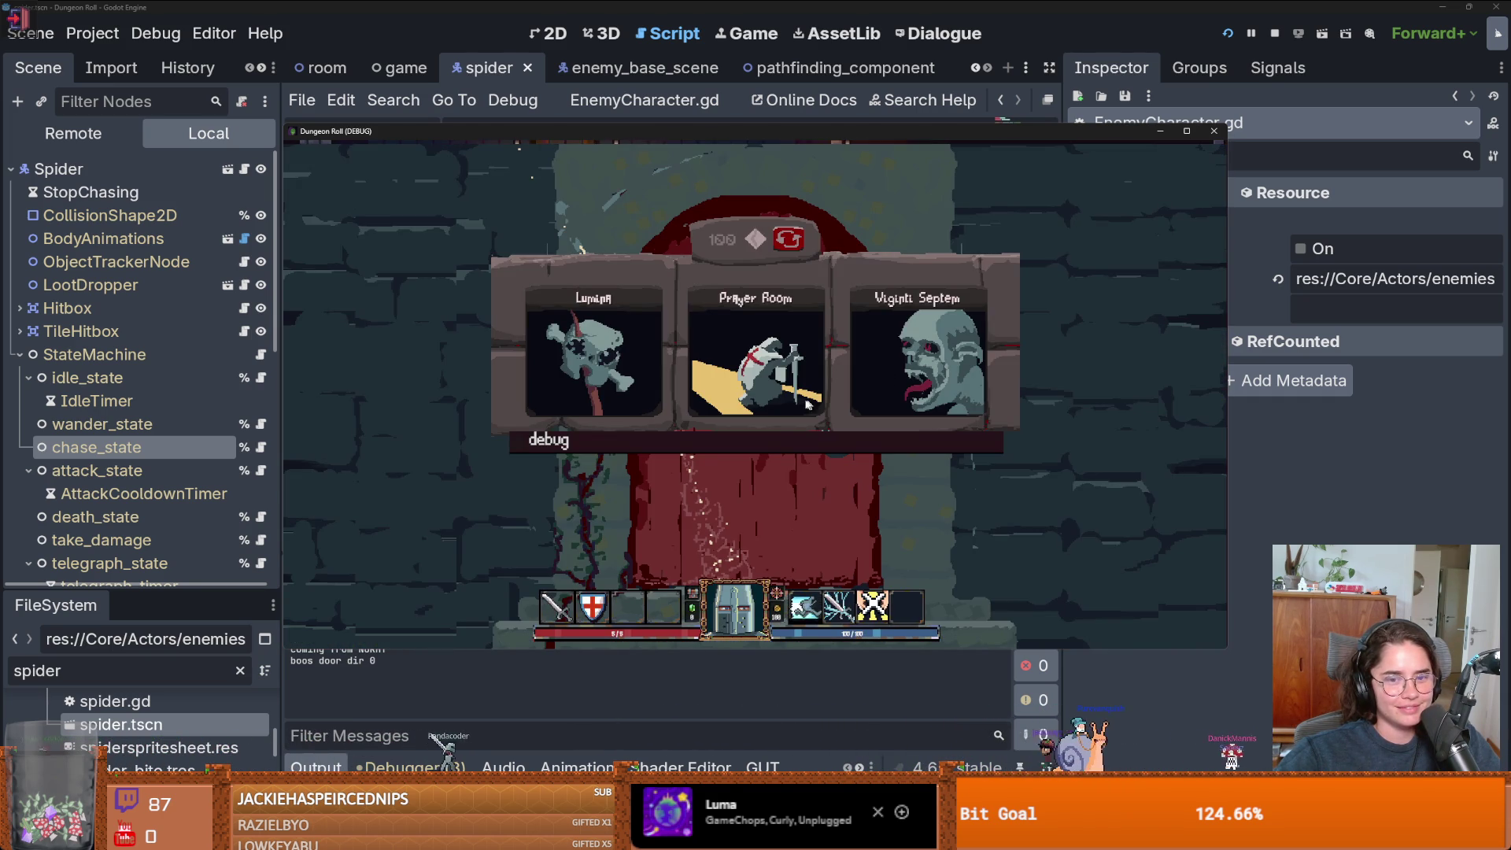
{"action": "left_click", "coordinate": [773, 440]}
{"action": "scroll", "coordinate": [767, 512], "scroll_direction": "down", "scroll_amount": 3}
{"action": "scroll", "coordinate": [769, 516], "scroll_direction": "down", "scroll_amount": 5}
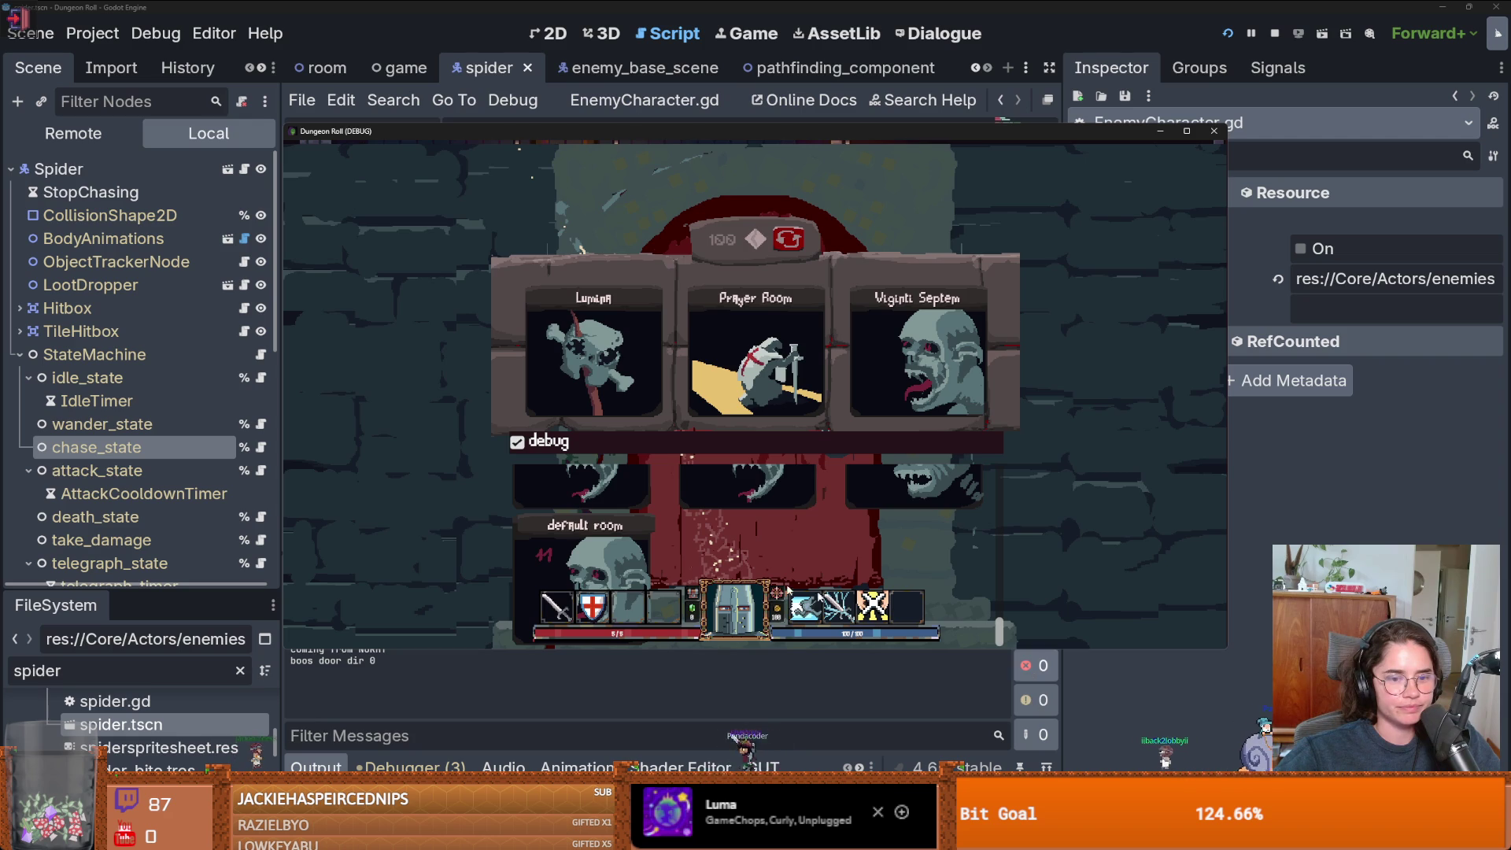
{"action": "left_click", "coordinate": [606, 541]}
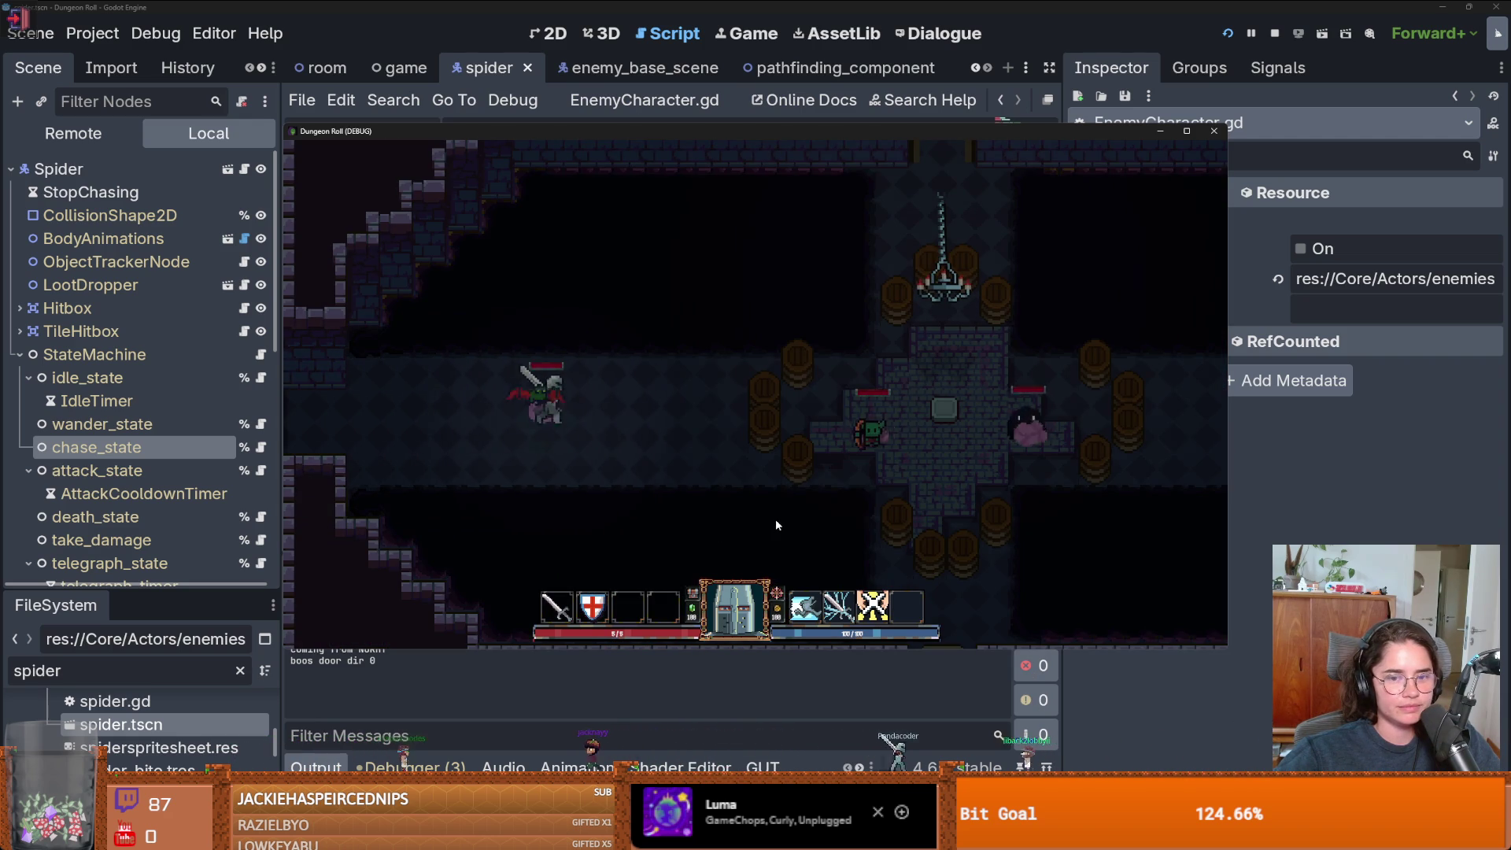
- Swing the sword at the spider, walk into the central room, then close the game window
{"action": "key", "text": "d"}
{"action": "left_click", "coordinate": [826, 409]}
{"action": "left_click", "coordinate": [834, 405]}
{"action": "left_click", "coordinate": [834, 405]}
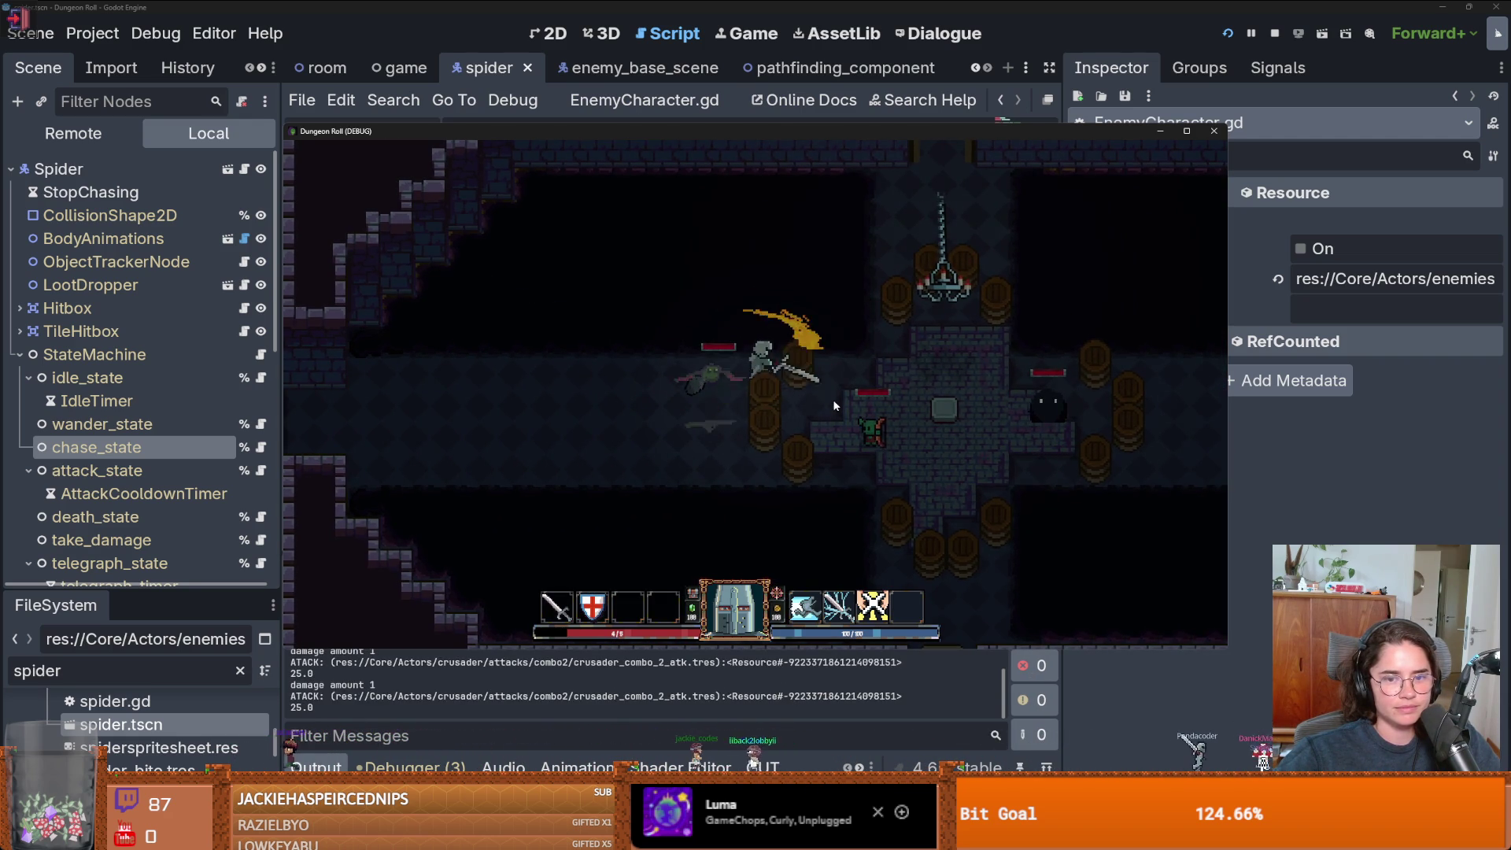
{"action": "key", "text": "d"}
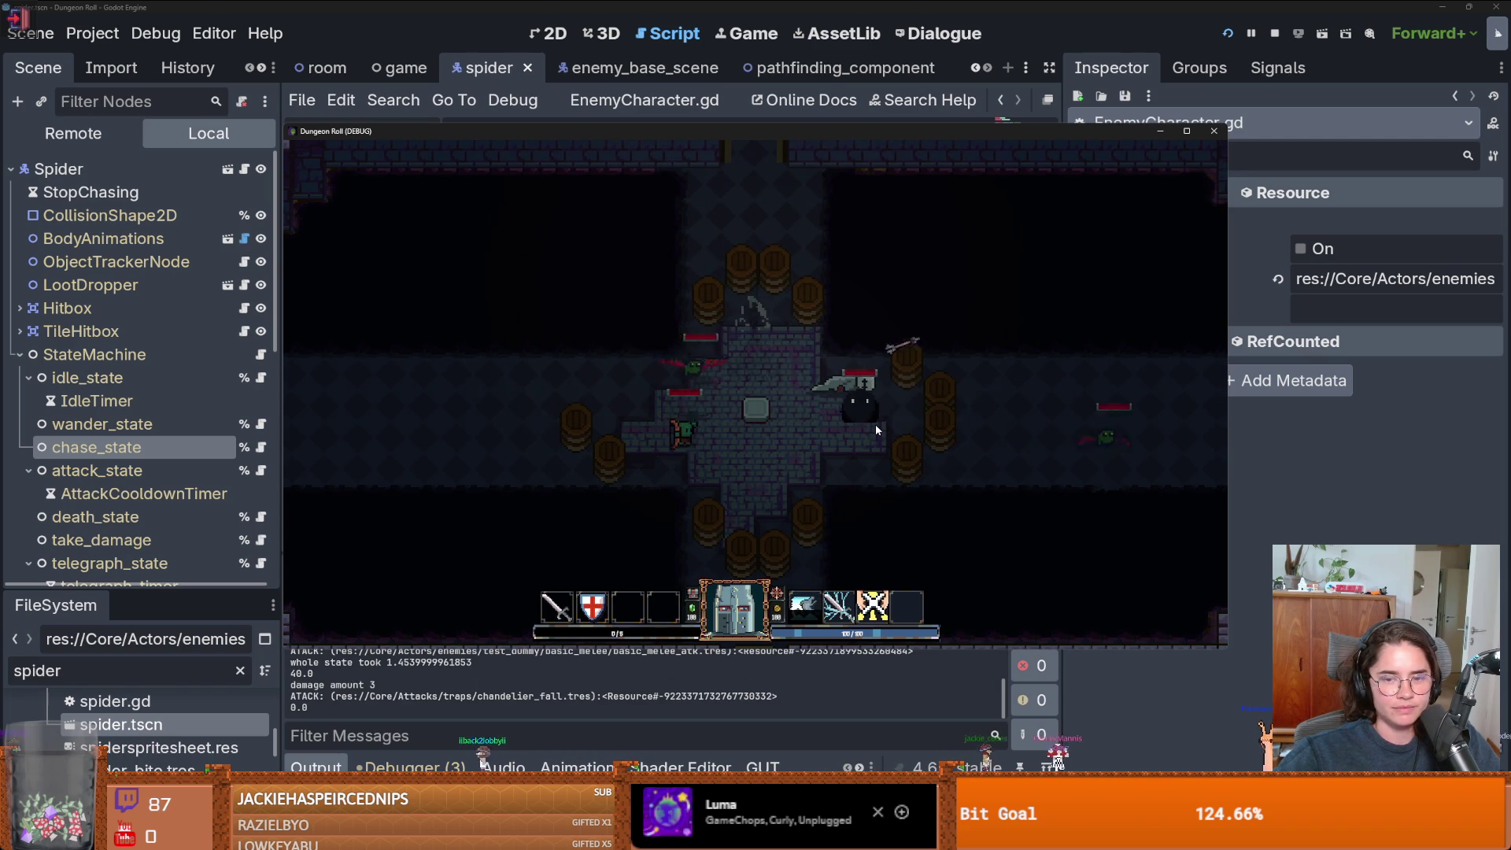
{"action": "left_click", "coordinate": [1212, 133]}
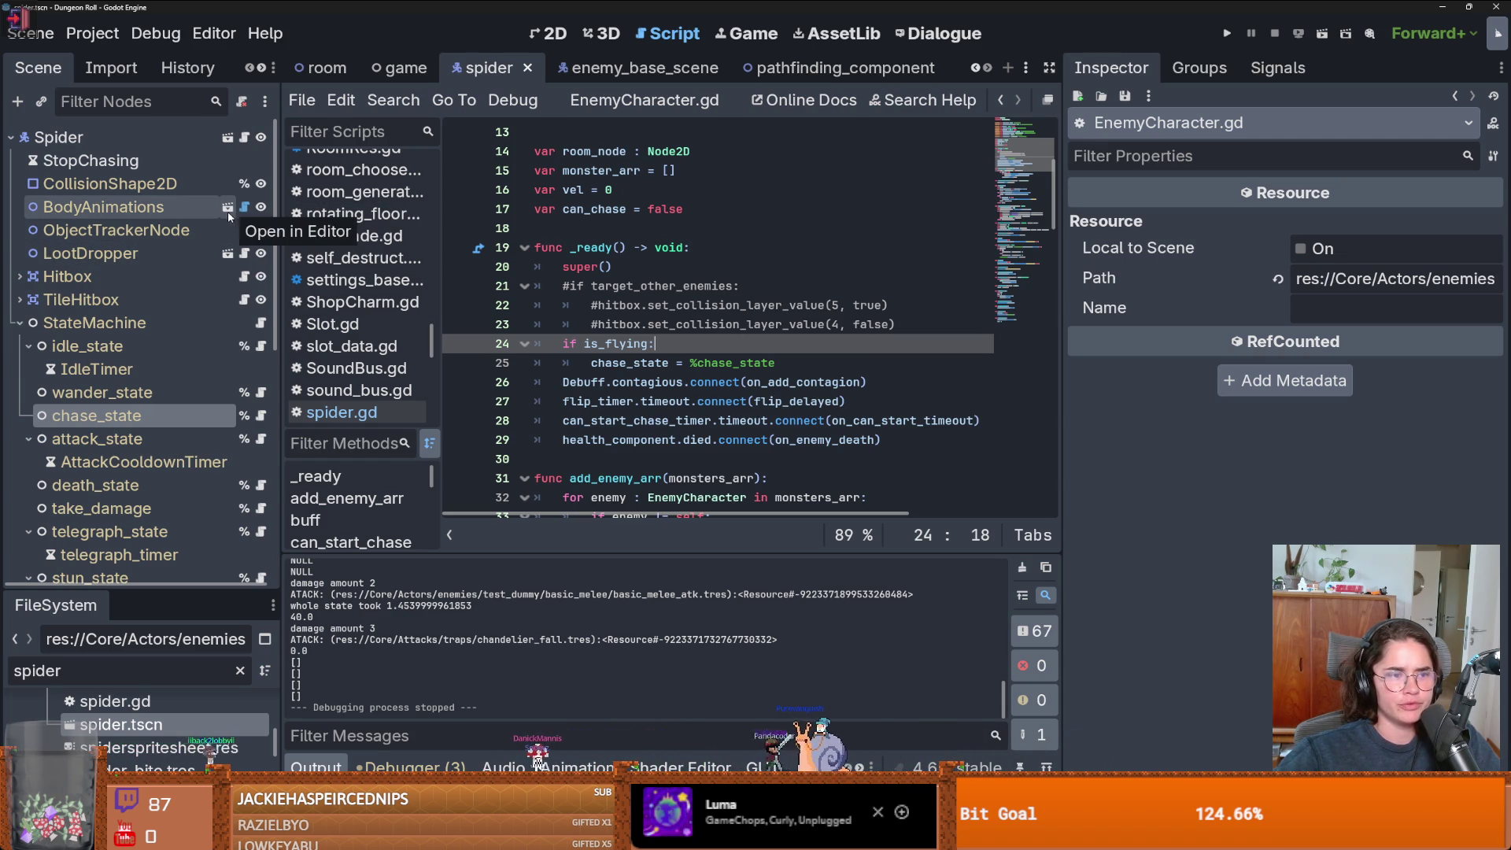
- Collapse the StateMachine node and open pathfinding_component.gd from the script list
{"action": "scroll", "coordinate": [220, 244], "scroll_direction": "down", "scroll_amount": 3}
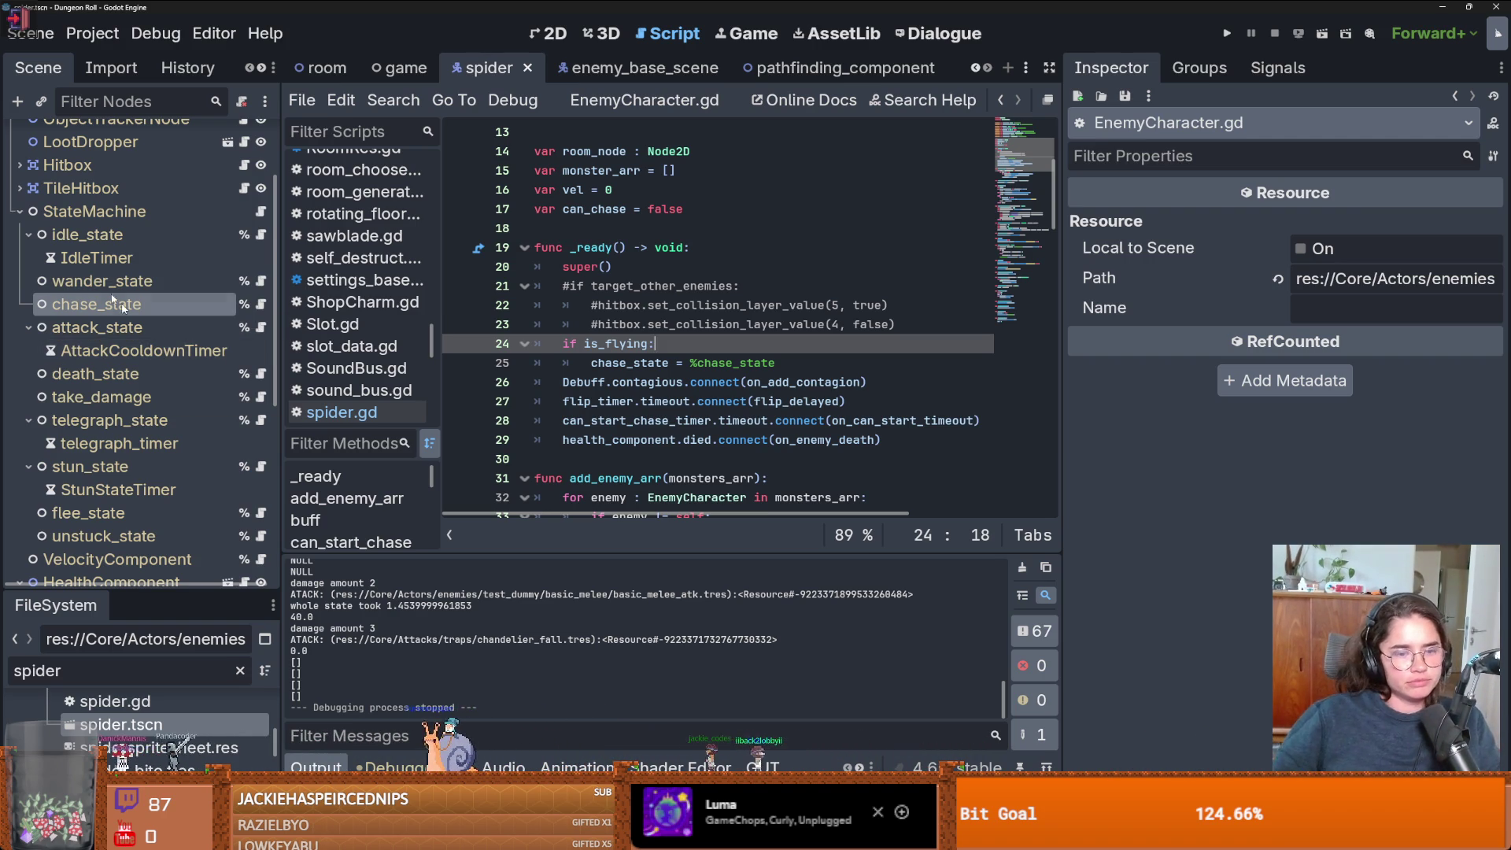
{"action": "scroll", "coordinate": [159, 318], "scroll_direction": "up", "scroll_amount": 3}
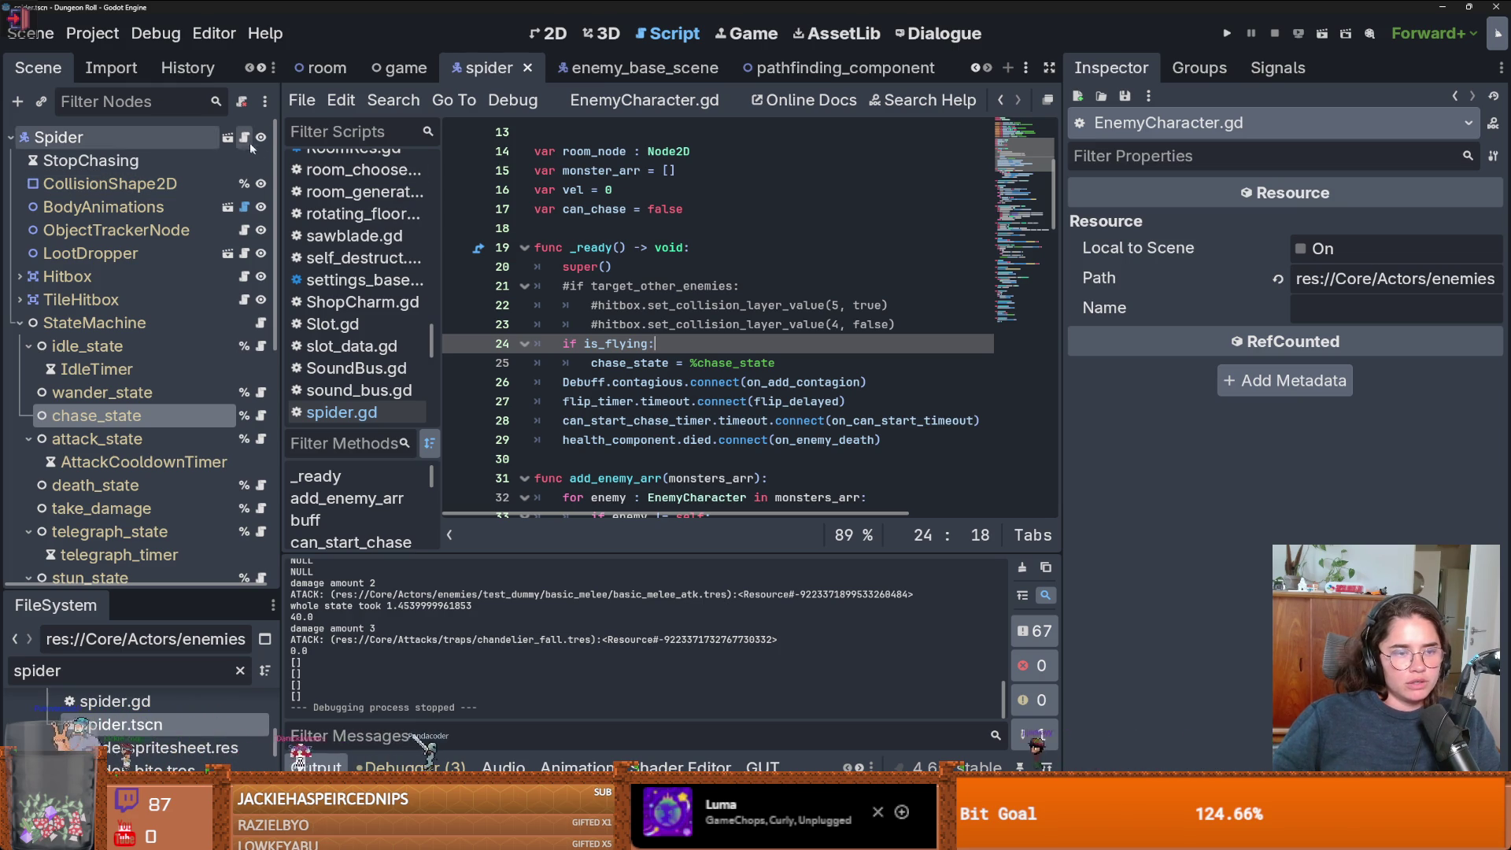
{"action": "left_click", "coordinate": [606, 70]}
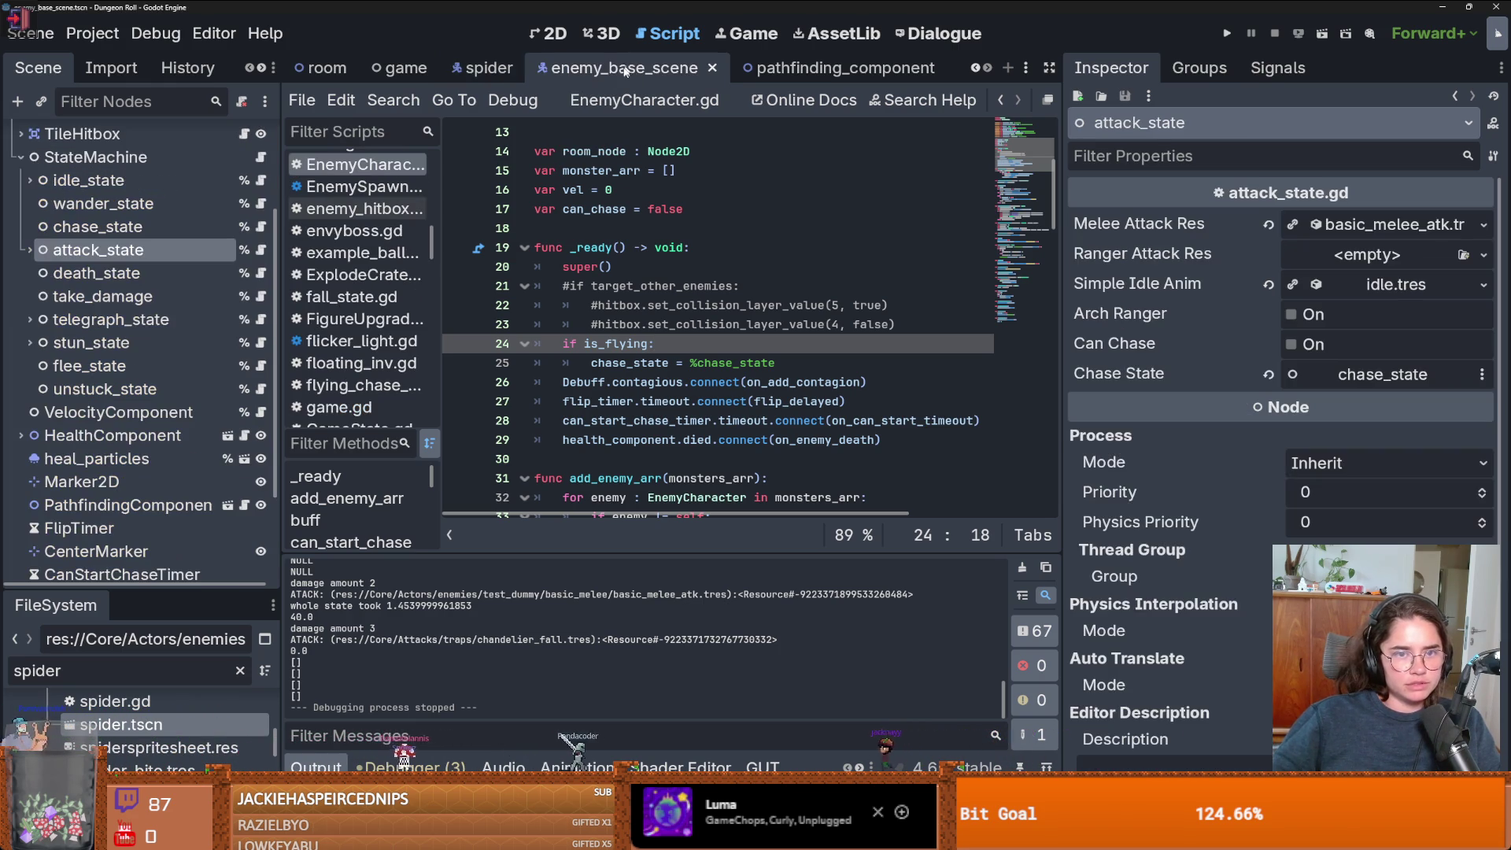
{"action": "left_click", "coordinate": [482, 68]}
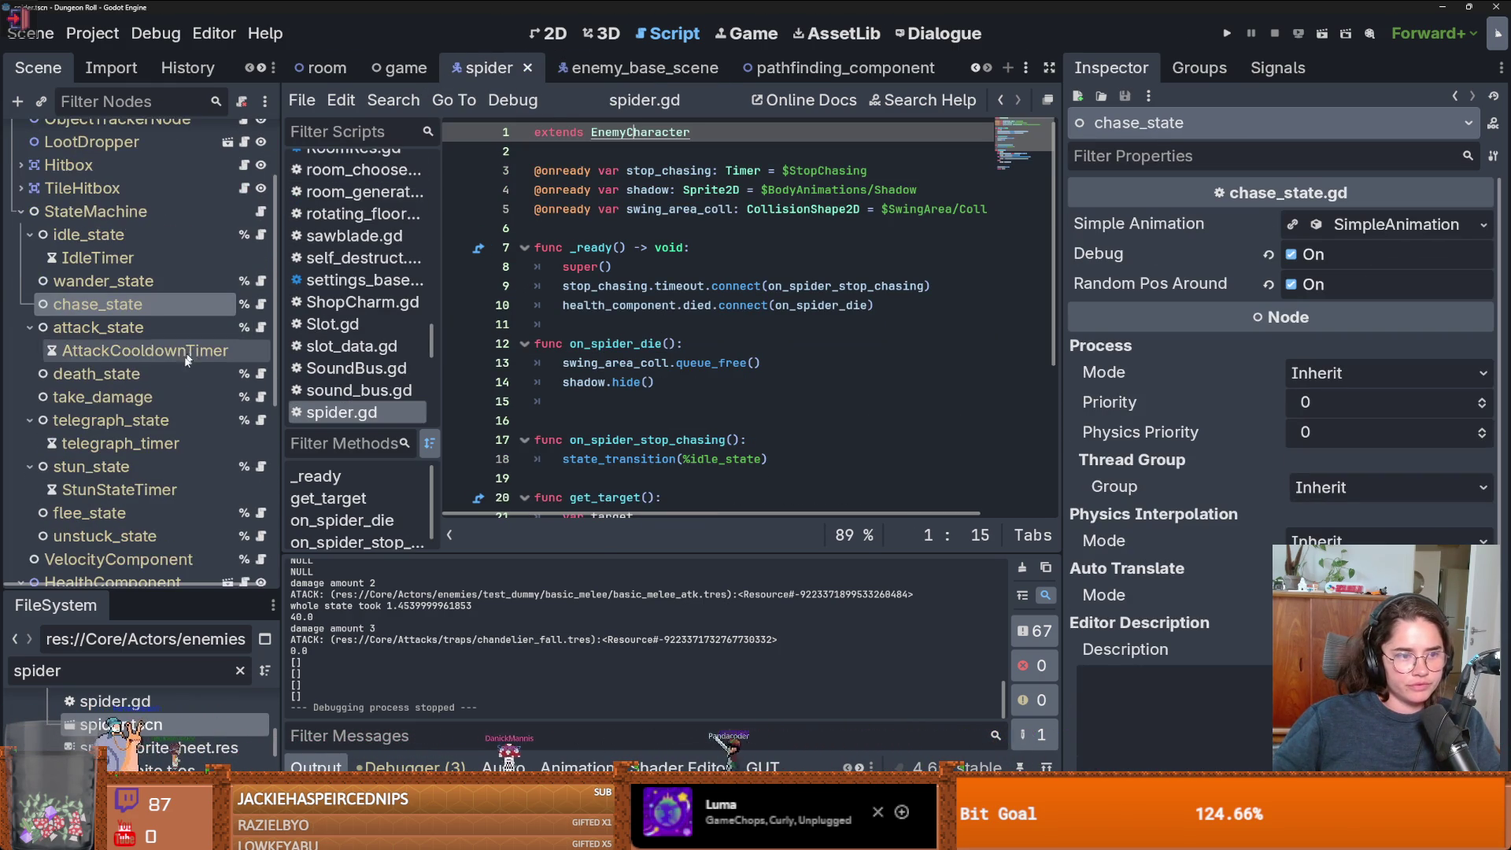
{"action": "left_click", "coordinate": [21, 323]}
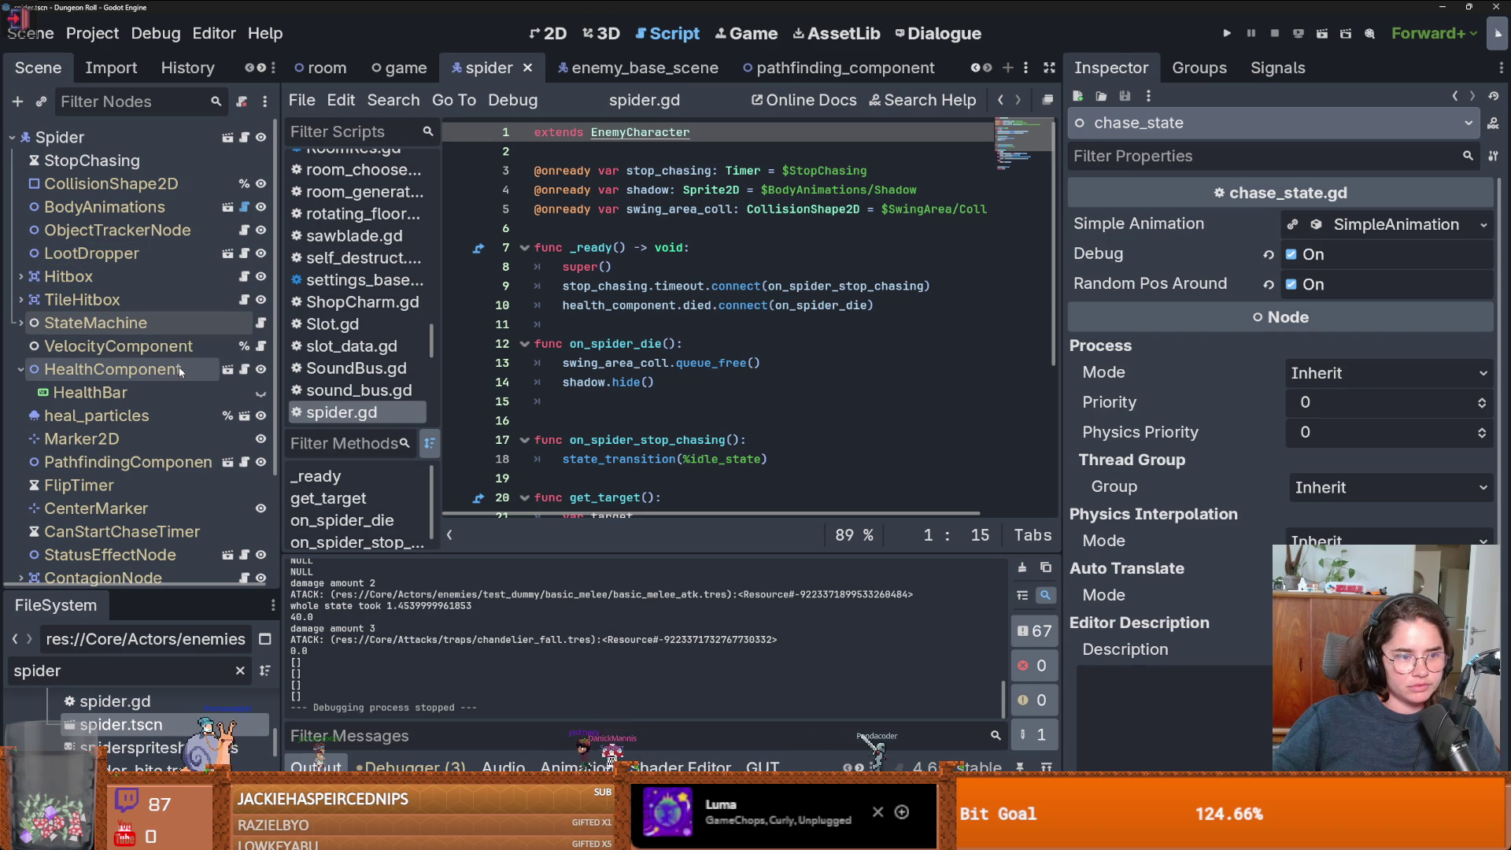
{"action": "left_click", "coordinate": [245, 462]}
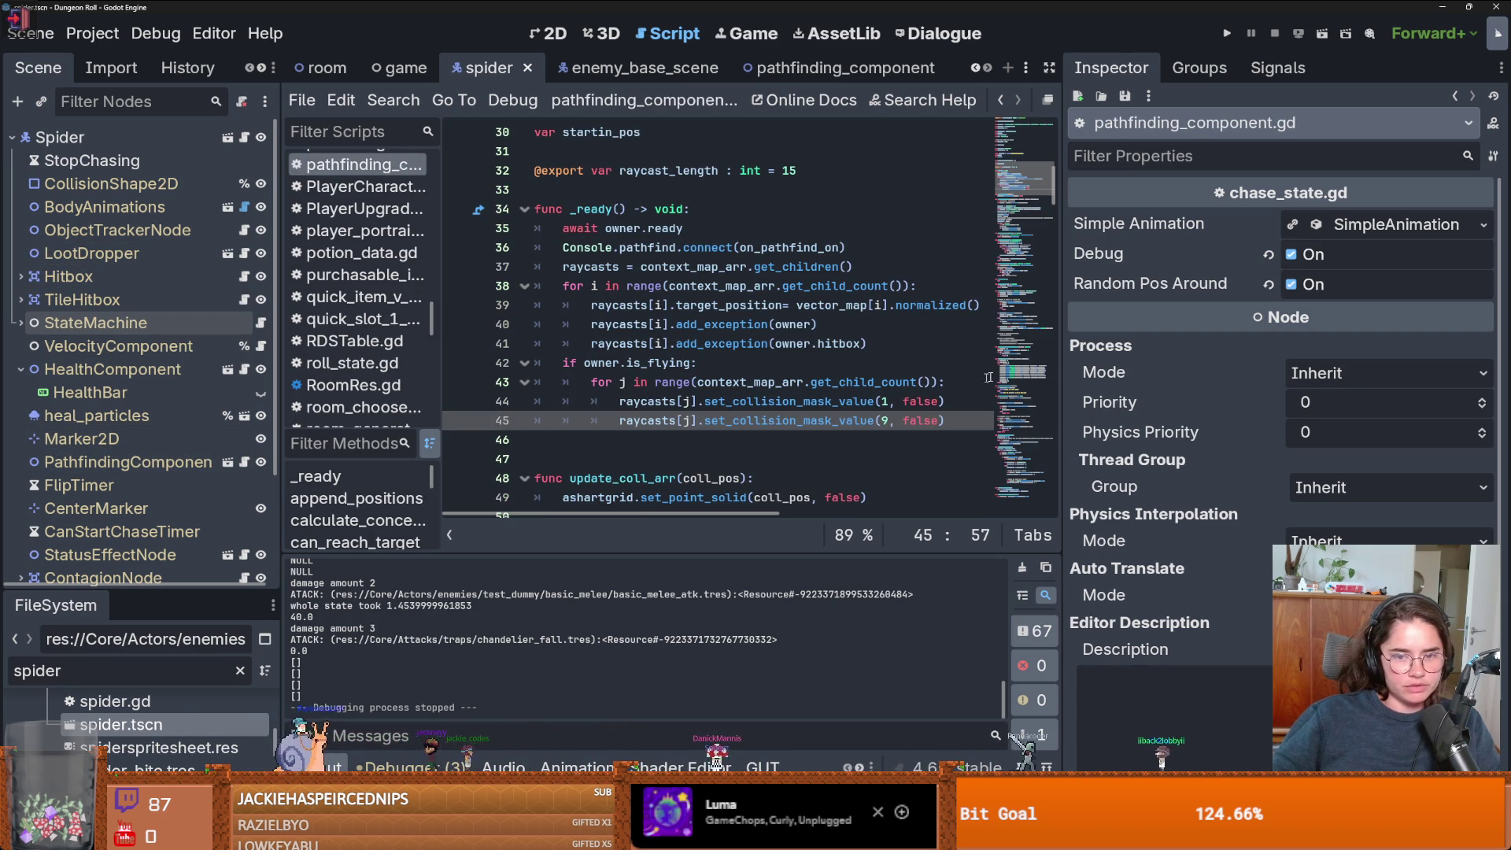
- Widen the script editor and trace astargrid, cell and walkable_points through the grid setup loop
{"action": "left_click_drag", "start_coordinate": [1058, 370], "coordinate": [1346, 369]}
{"action": "scroll", "coordinate": [662, 339], "scroll_direction": "down", "scroll_amount": 6}
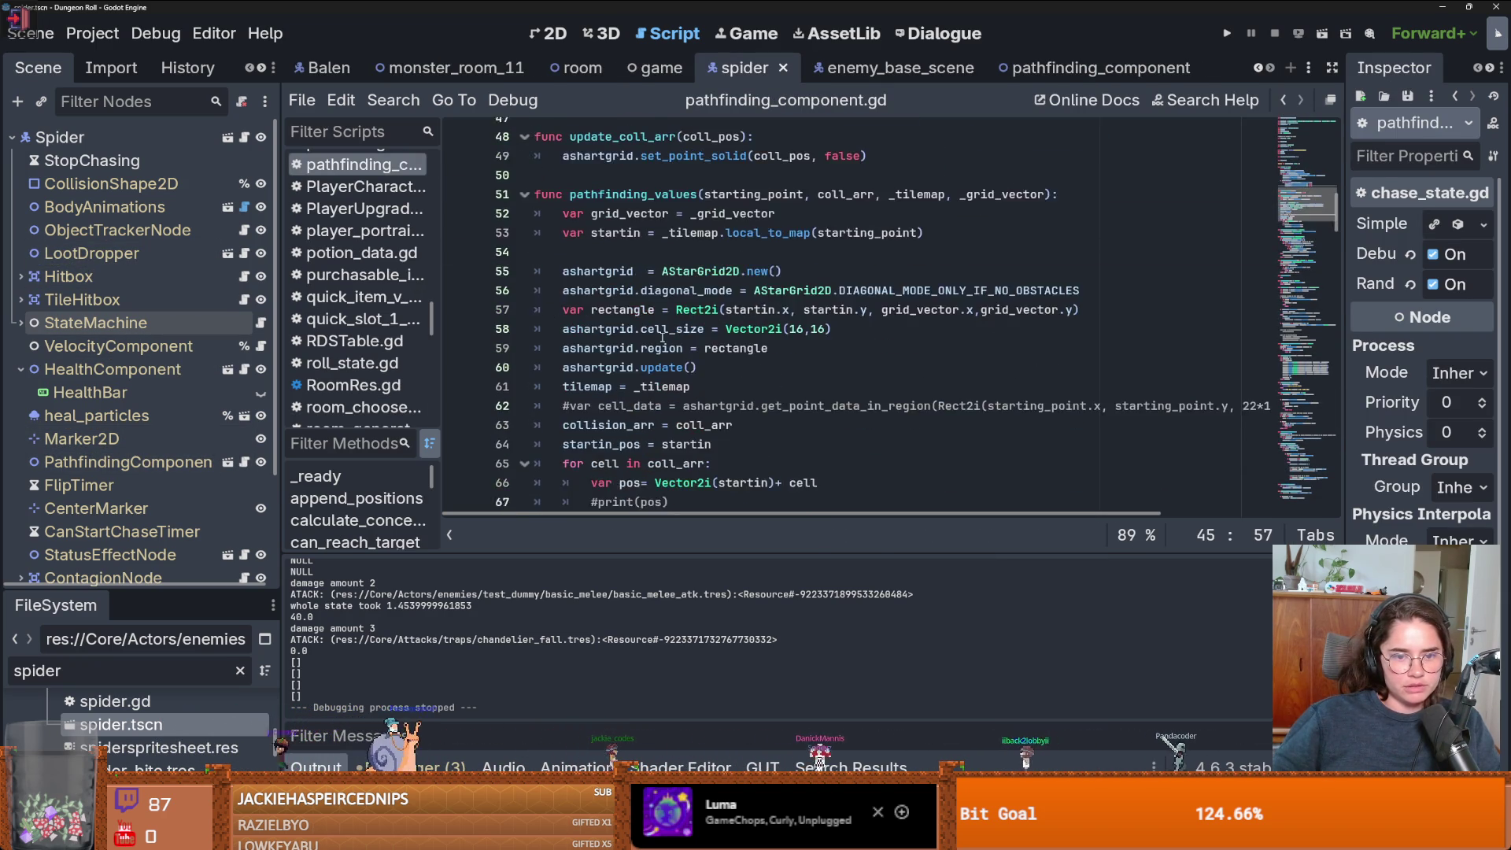
{"action": "scroll", "coordinate": [663, 338], "scroll_direction": "down", "scroll_amount": 1}
{"action": "double_click", "coordinate": [593, 206]}
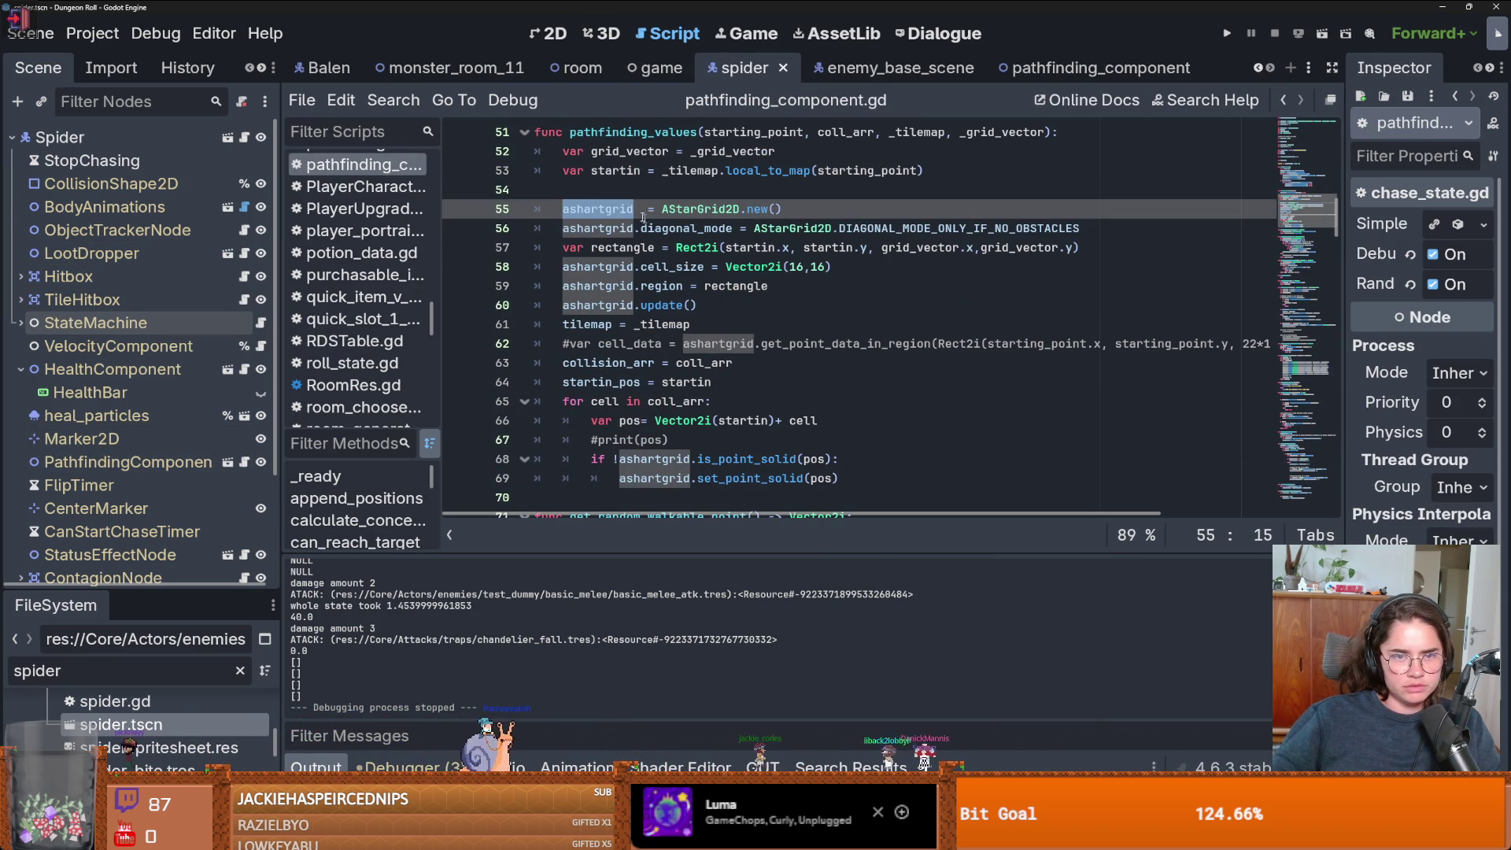
{"action": "scroll", "coordinate": [668, 317], "scroll_direction": "down", "scroll_amount": 1}
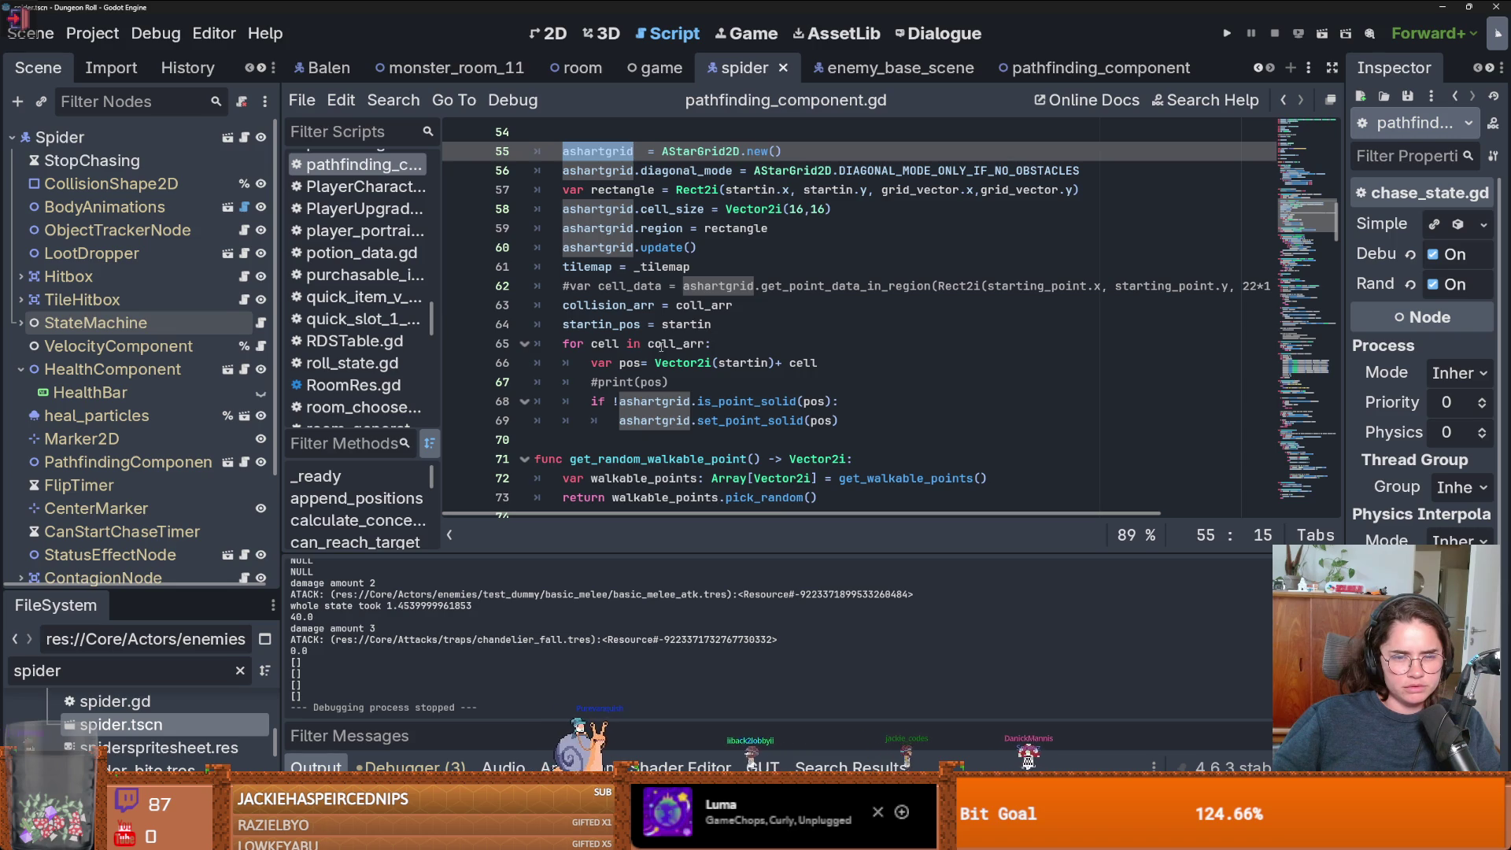
{"action": "double_click", "coordinate": [604, 343]}
{"action": "left_click", "coordinate": [708, 363]}
{"action": "double_click", "coordinate": [604, 344]}
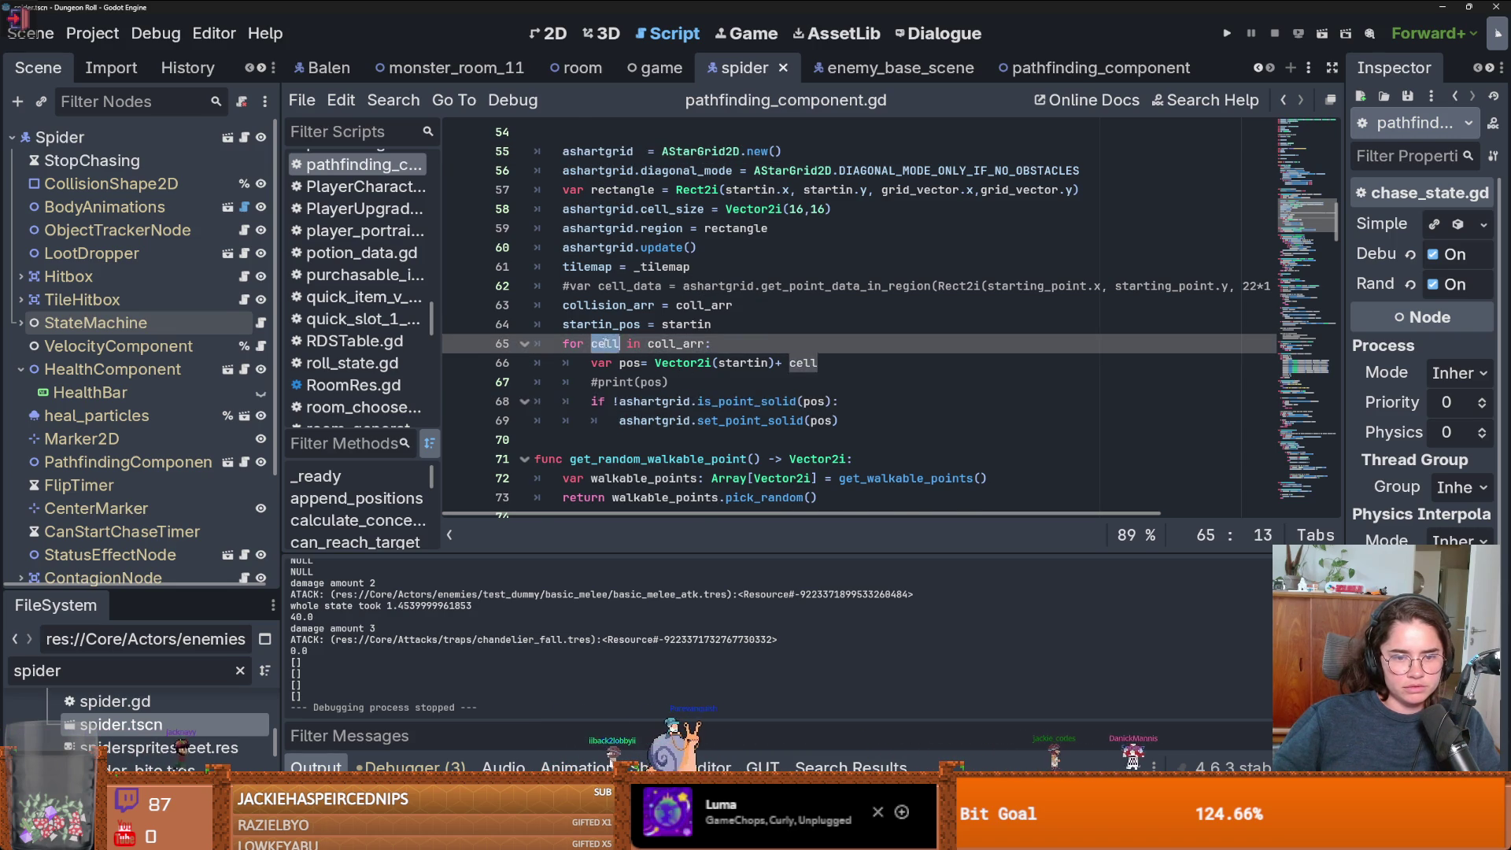
{"action": "scroll", "coordinate": [629, 354], "scroll_direction": "down", "scroll_amount": 2}
{"action": "double_click", "coordinate": [643, 362]}
{"action": "scroll", "coordinate": [669, 370], "scroll_direction": "down", "scroll_amount": 1}
{"action": "scroll", "coordinate": [713, 380], "scroll_direction": "up", "scroll_amount": 3}
{"action": "scroll", "coordinate": [713, 381], "scroll_direction": "up", "scroll_amount": 3}
{"action": "double_click", "coordinate": [602, 401]}
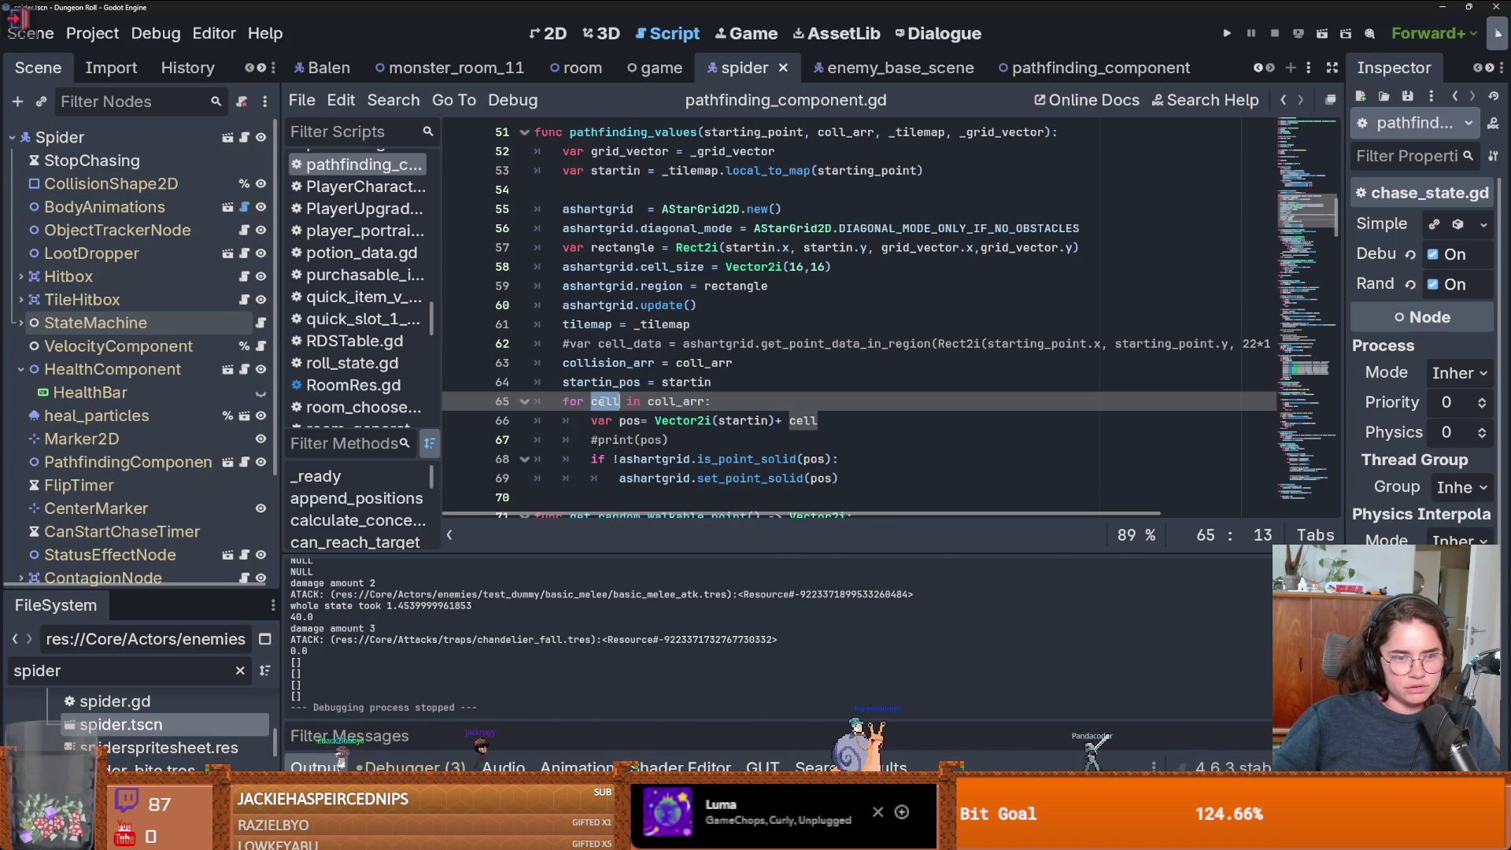
{"action": "left_click", "coordinate": [613, 210]}
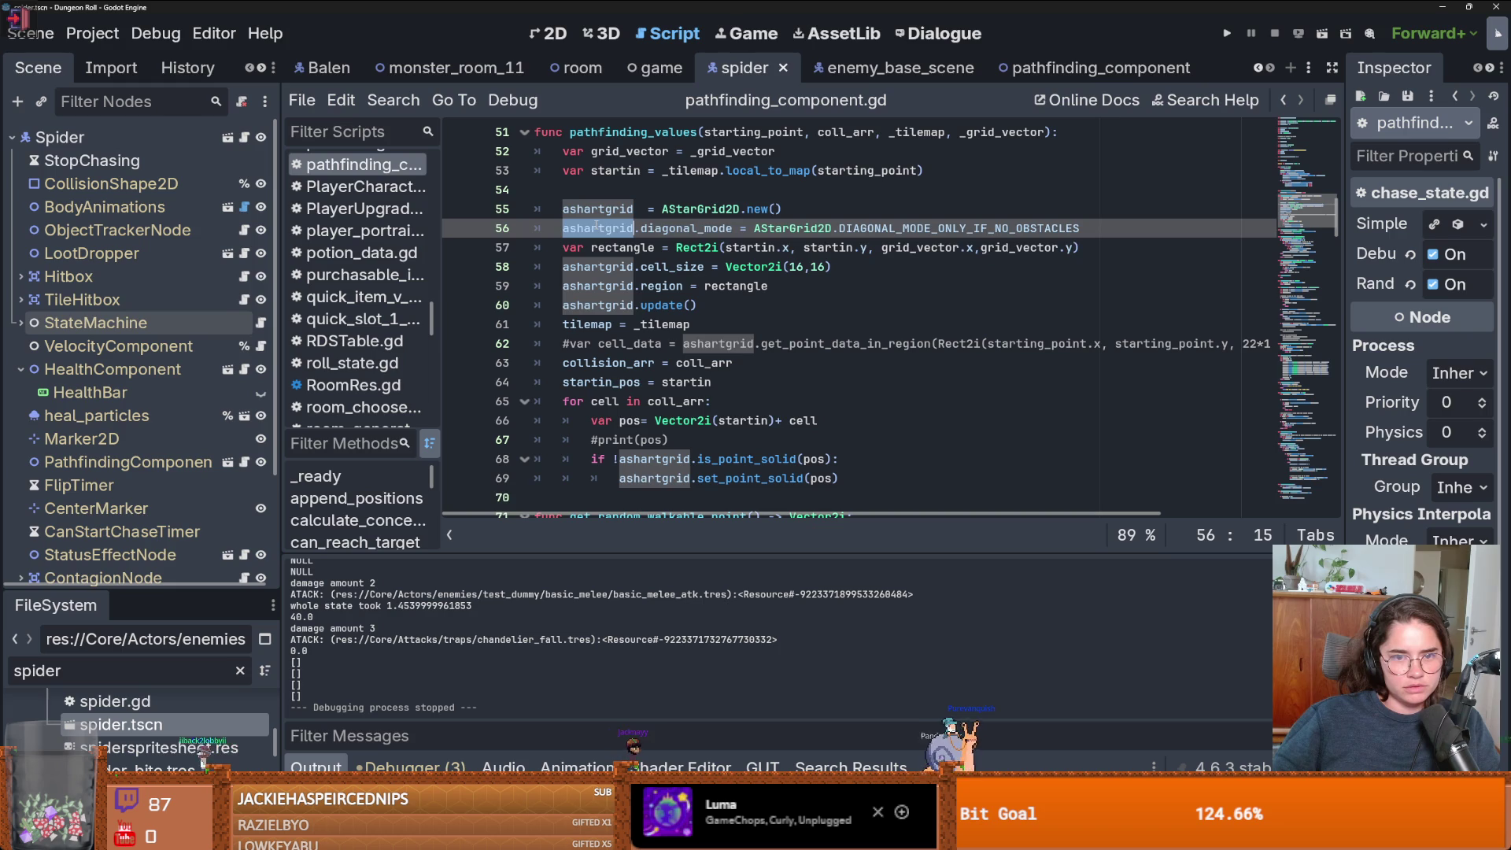
{"action": "left_click", "coordinate": [598, 251]}
- Trace grid_vector, startin, the line 69 set_point_solid call and calculated_walkable_points in pathfinding_values
{"action": "double_click", "coordinate": [636, 134]}
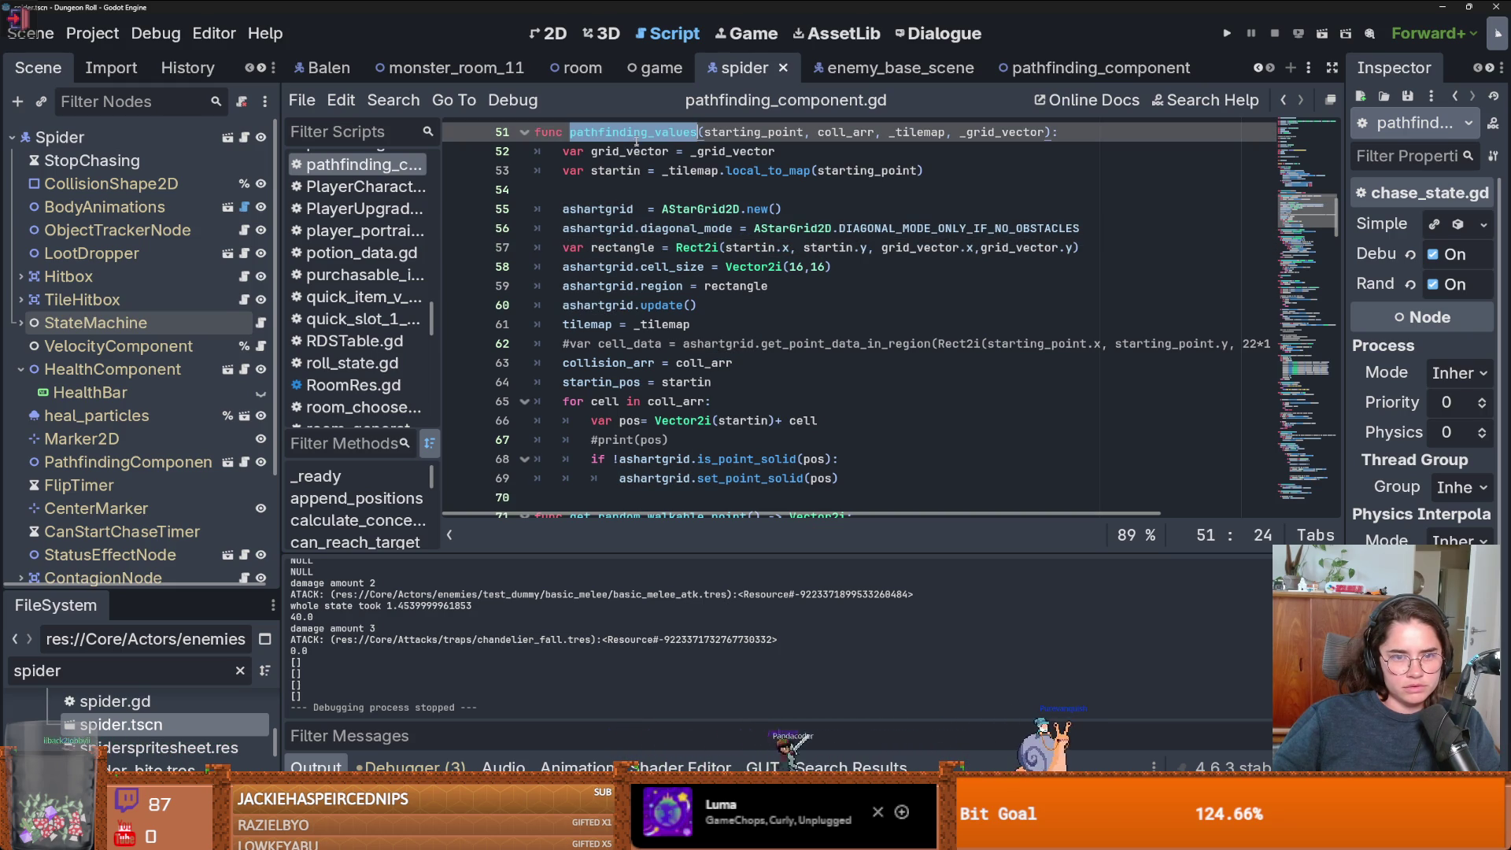
{"action": "double_click", "coordinate": [636, 151]}
{"action": "double_click", "coordinate": [628, 171]}
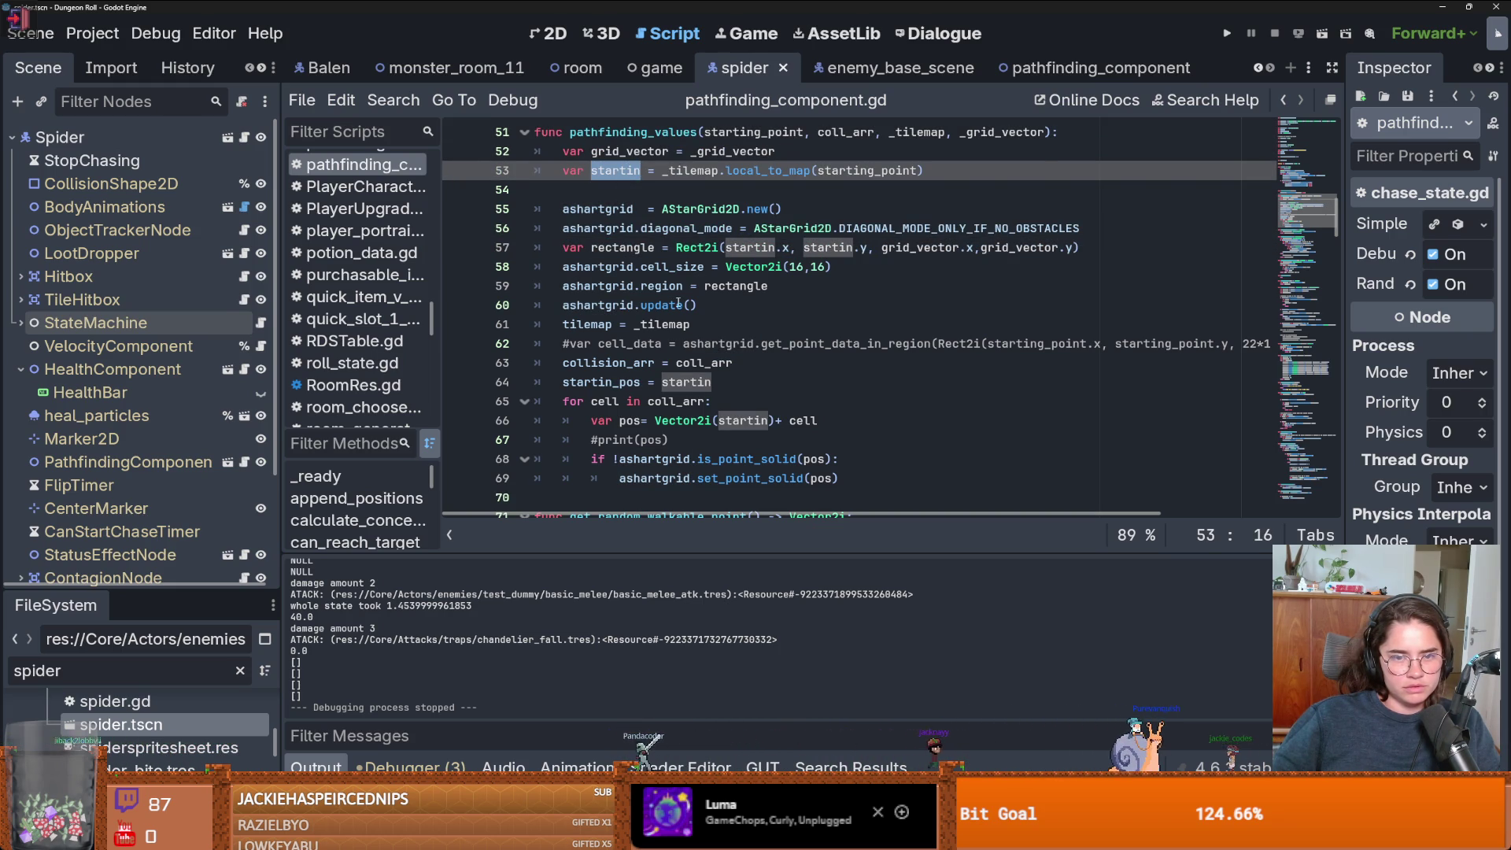
{"action": "mouse_move", "coordinate": [683, 306]}
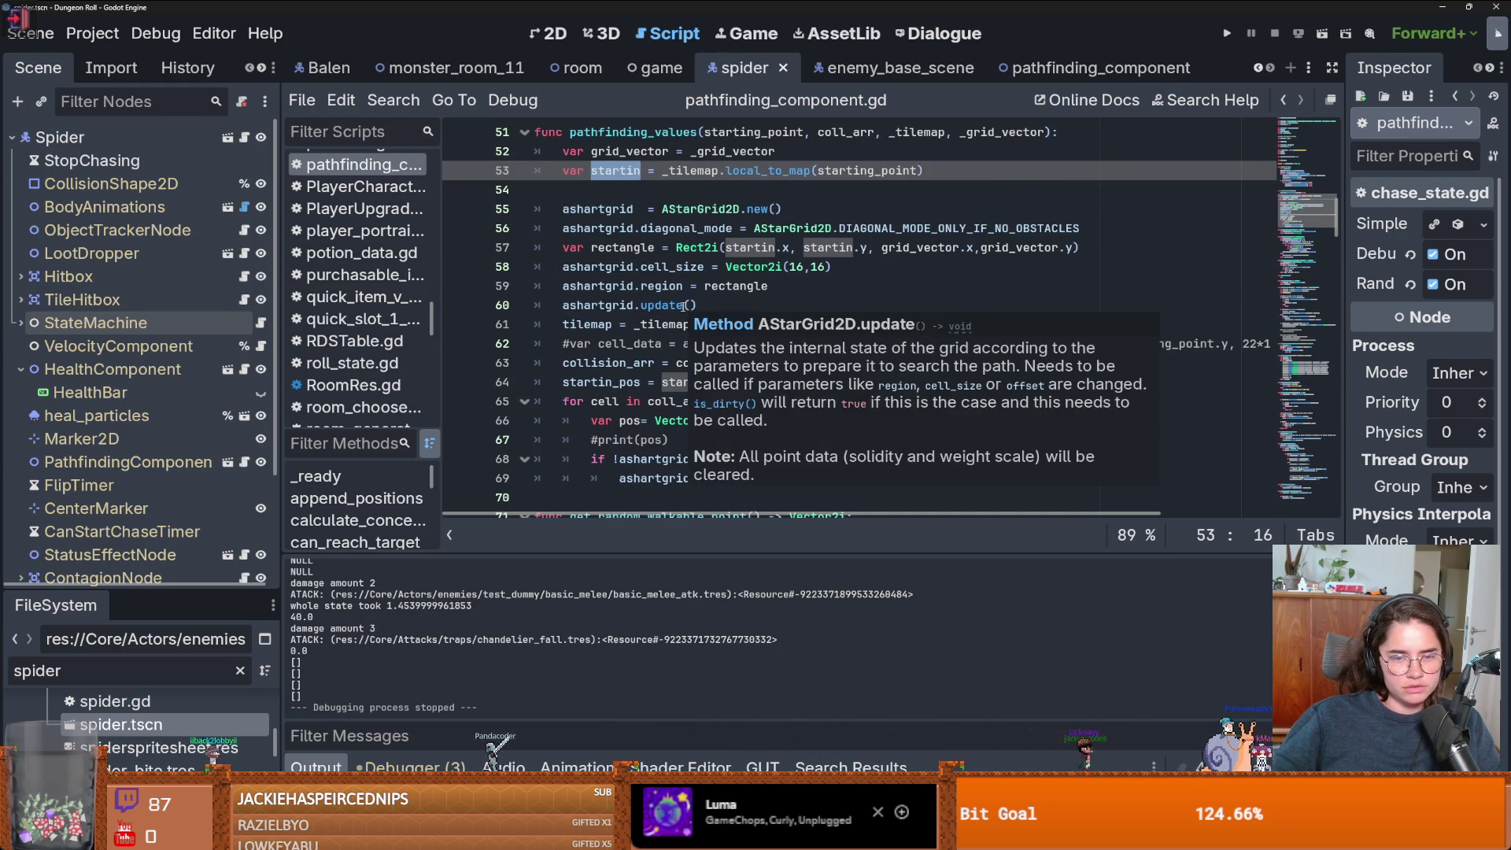
{"action": "scroll", "coordinate": [683, 306], "scroll_direction": "down", "scroll_amount": 1}
{"action": "scroll", "coordinate": [612, 324], "scroll_direction": "down", "scroll_amount": 2}
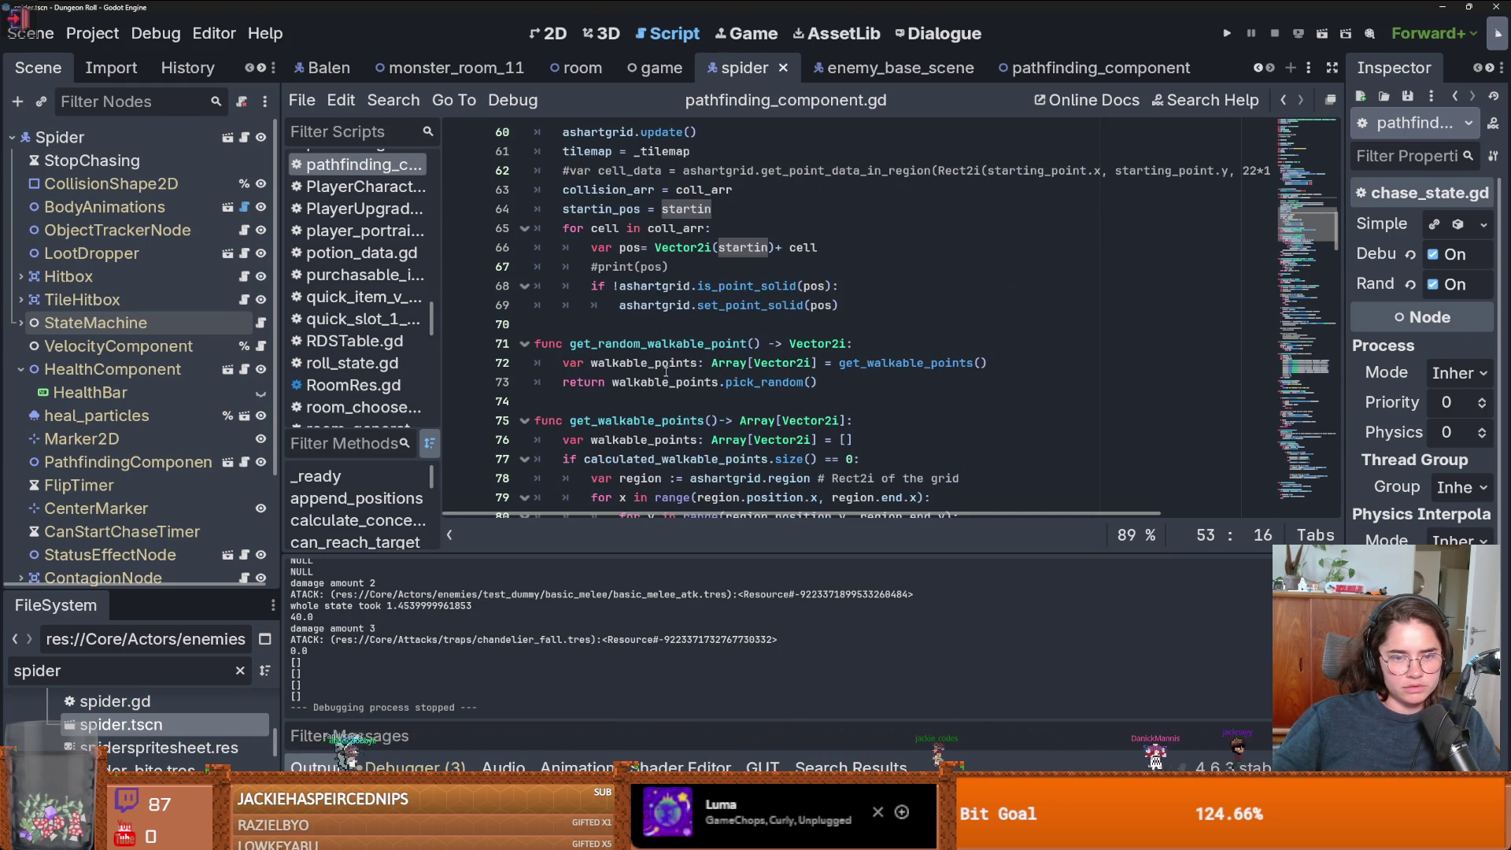
{"action": "left_click", "coordinate": [739, 306]}
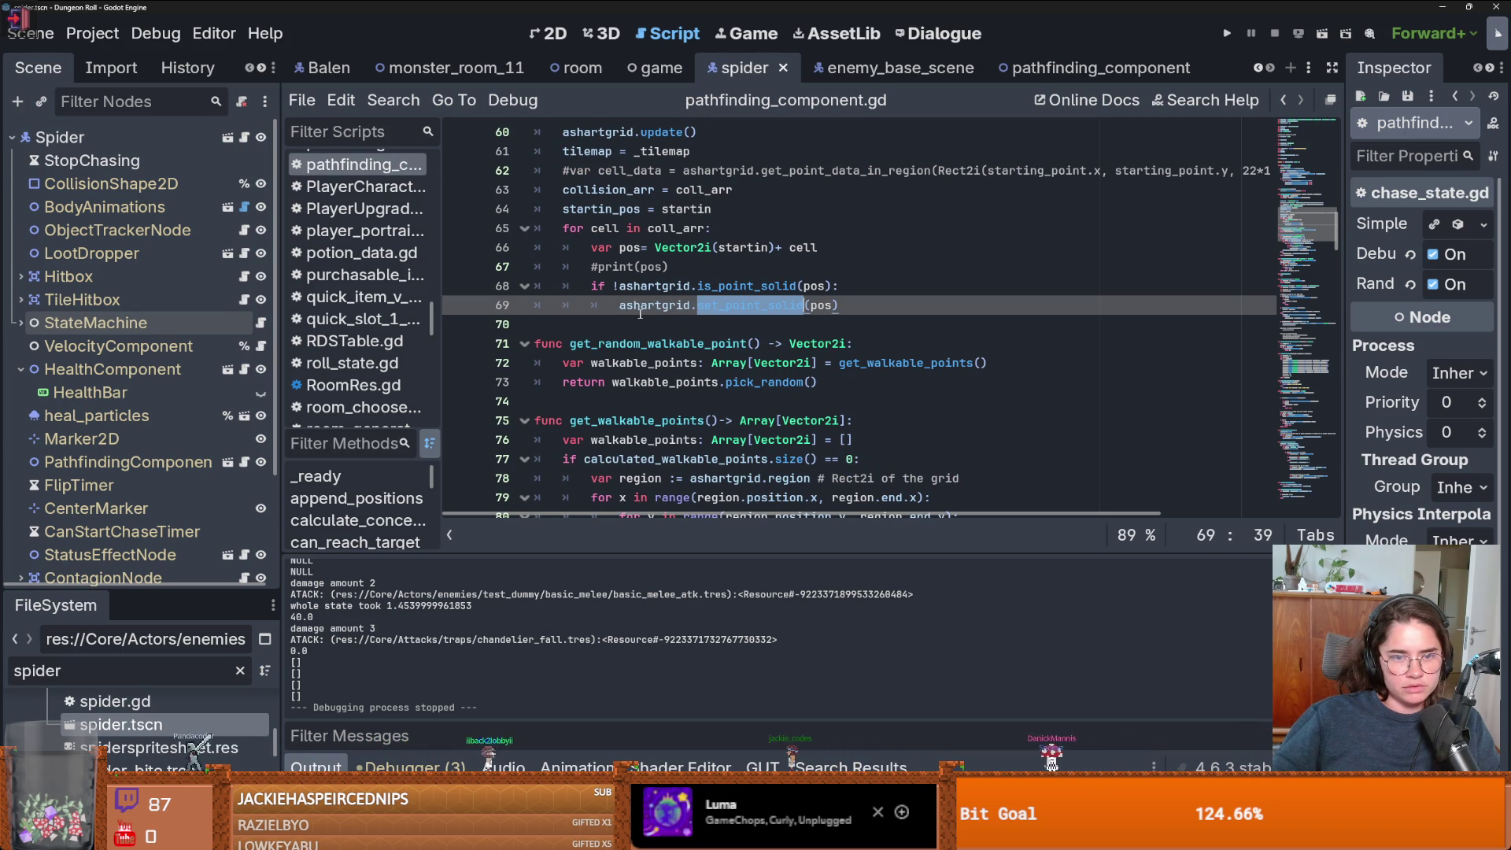
{"action": "scroll", "coordinate": [661, 329], "scroll_direction": "down", "scroll_amount": 3}
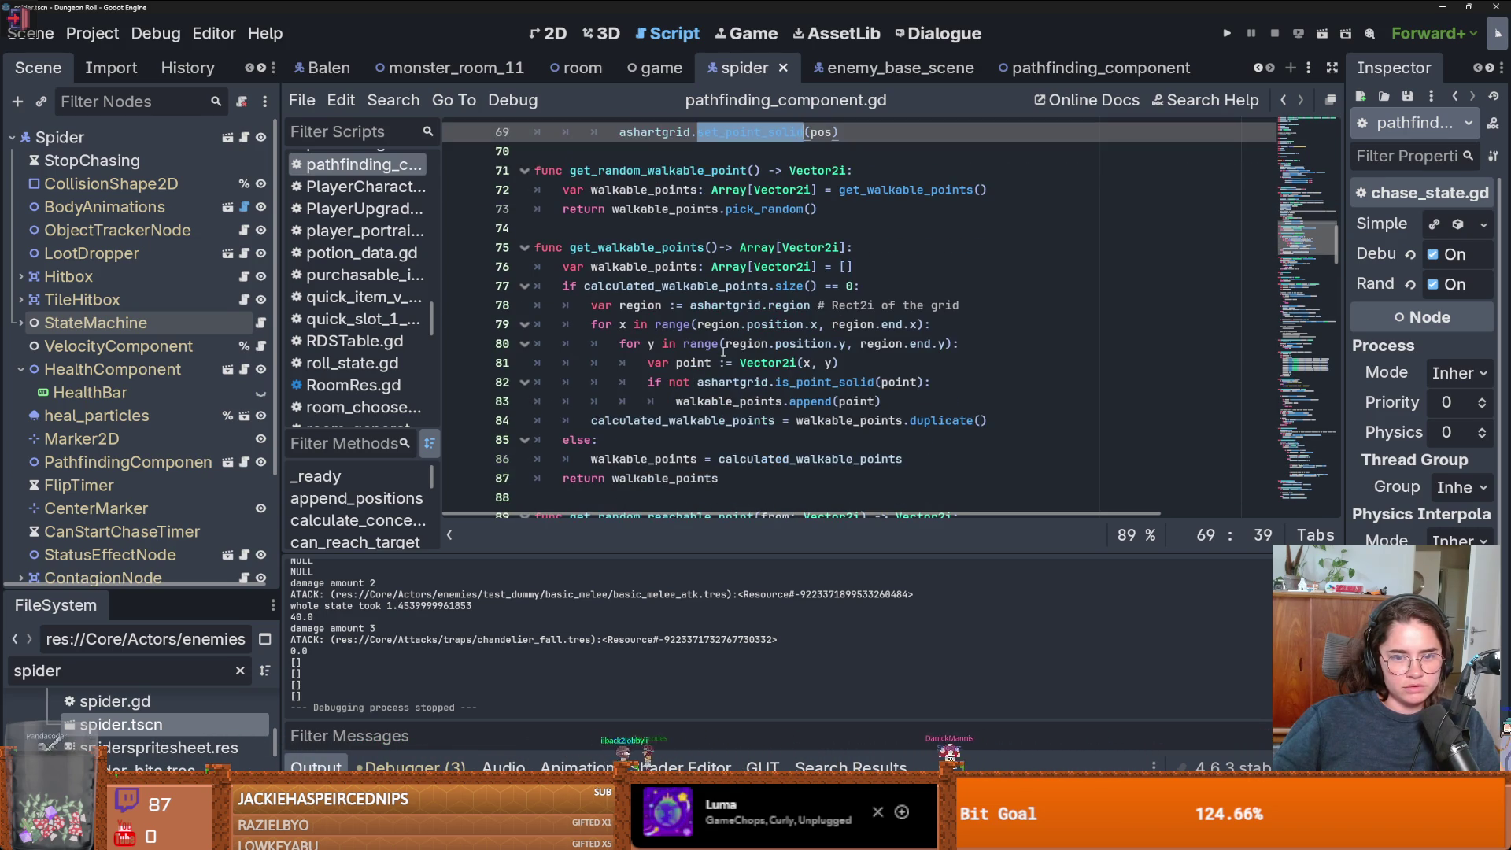
{"action": "scroll", "coordinate": [720, 351], "scroll_direction": "down", "scroll_amount": 1}
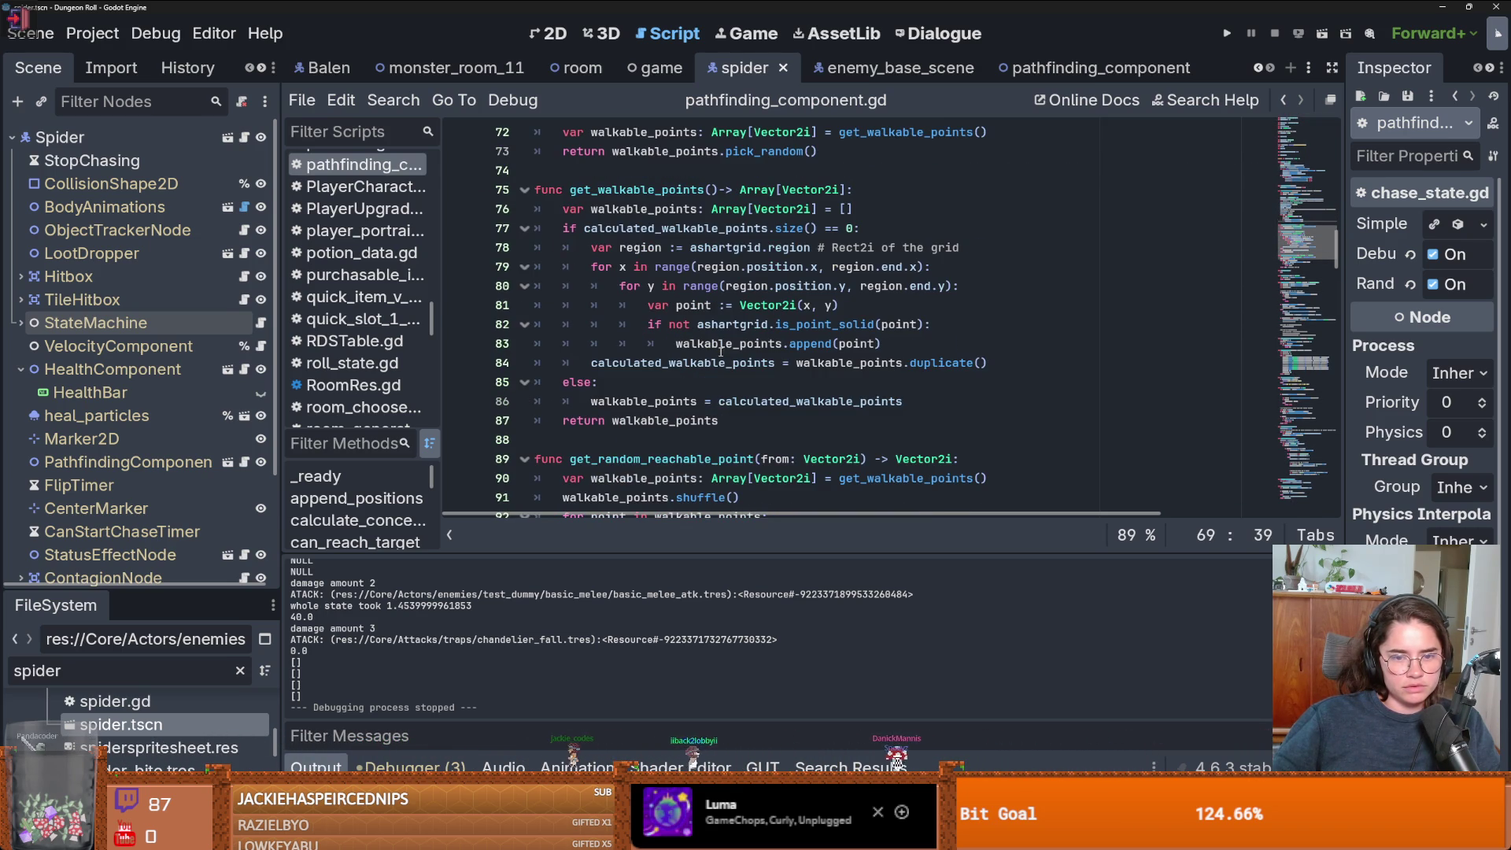
{"action": "double_click", "coordinate": [684, 363]}
{"action": "left_click", "coordinate": [702, 190]}
- Trace astargrid, global_pos and get_closest_point_not_in_coll_arr in navigate_path
{"action": "scroll", "coordinate": [716, 330], "scroll_direction": "up", "scroll_amount": 13}
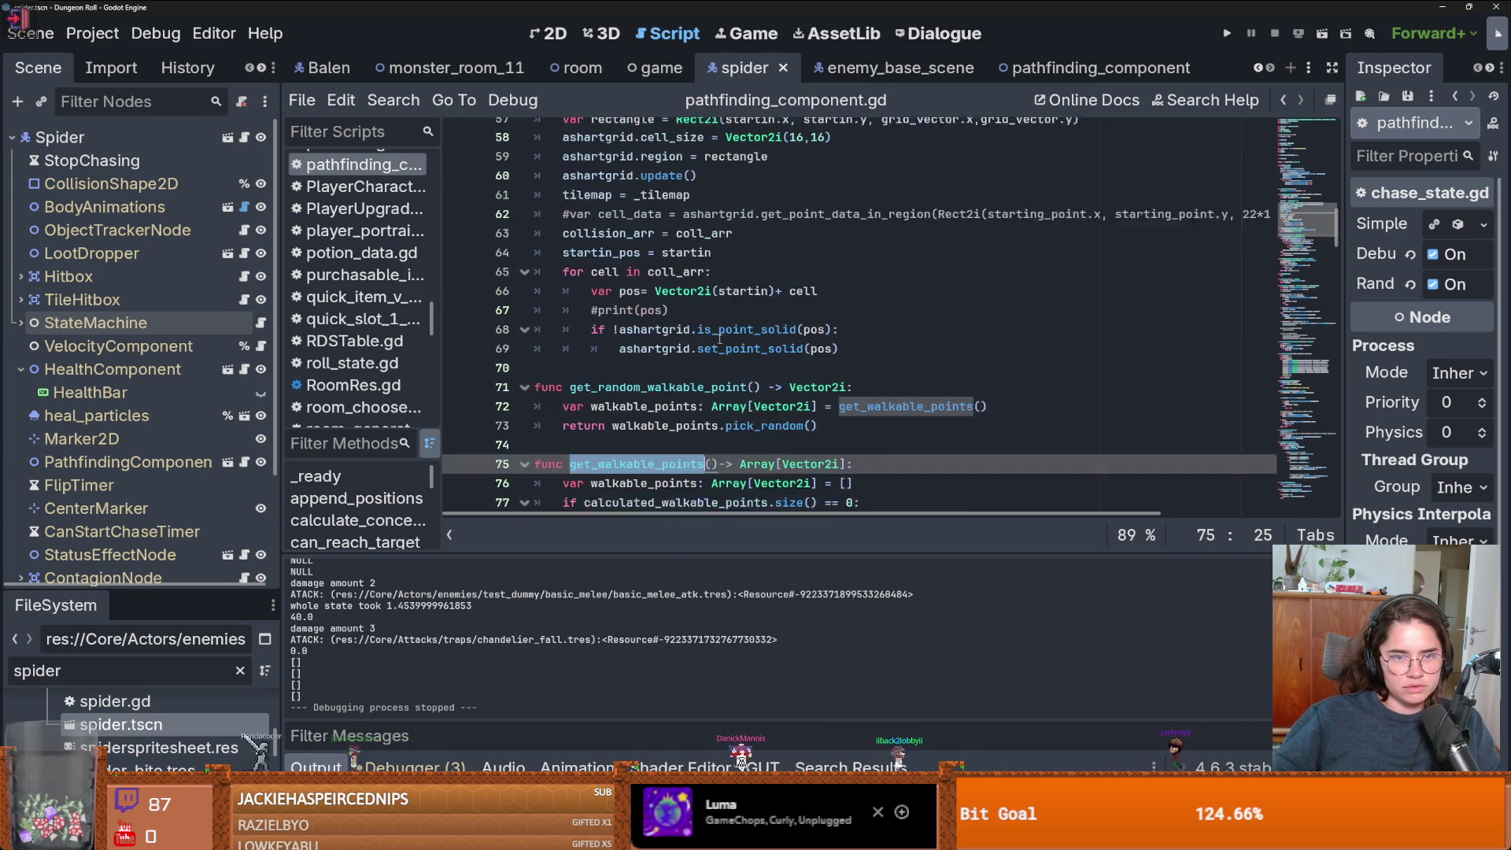
{"action": "scroll", "coordinate": [719, 340], "scroll_direction": "down", "scroll_amount": 17}
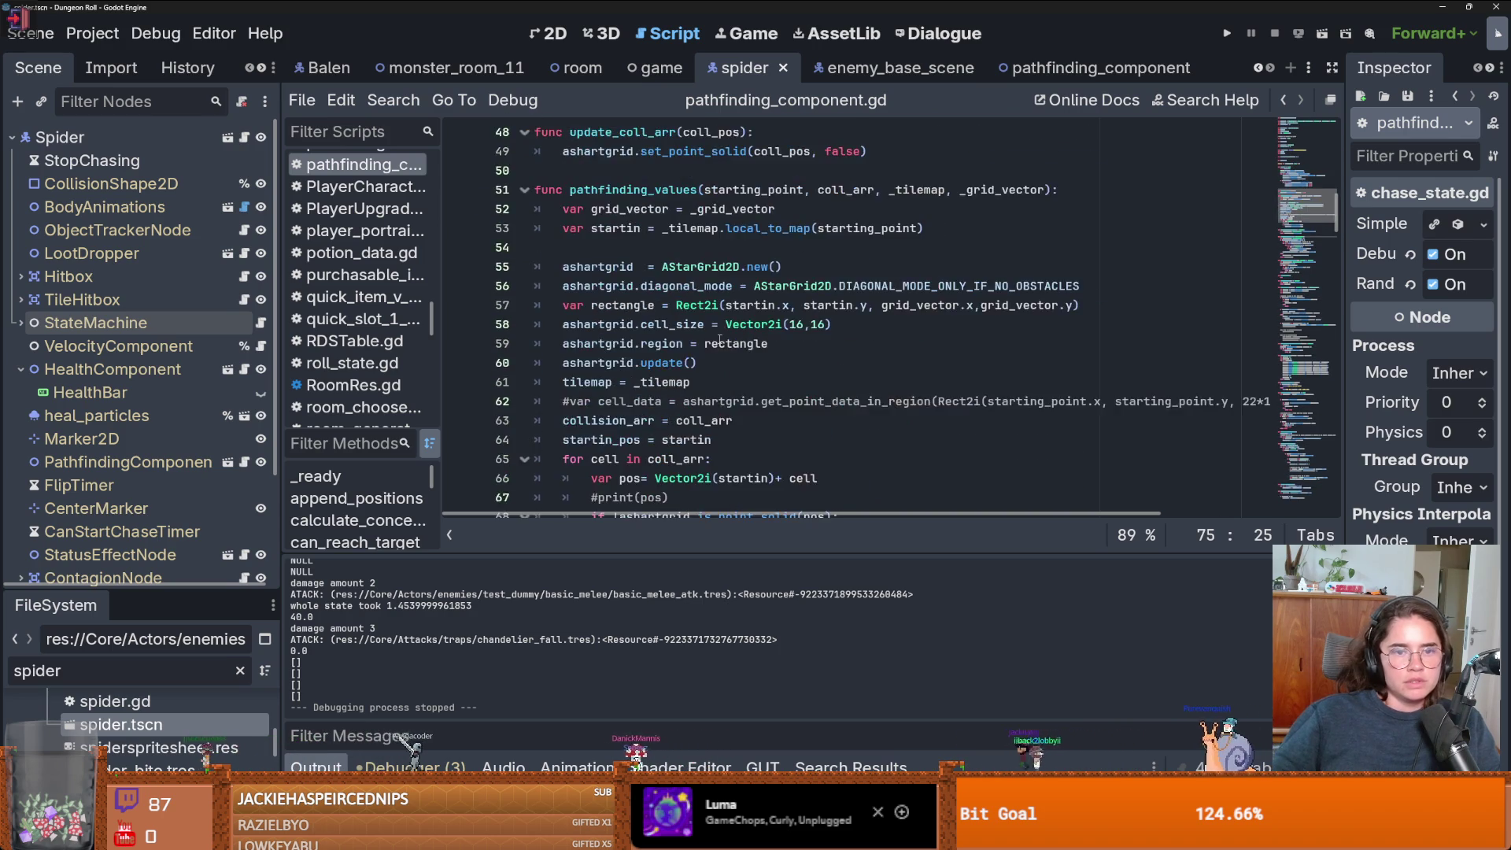
{"action": "scroll", "coordinate": [719, 340], "scroll_direction": "down", "scroll_amount": 6}
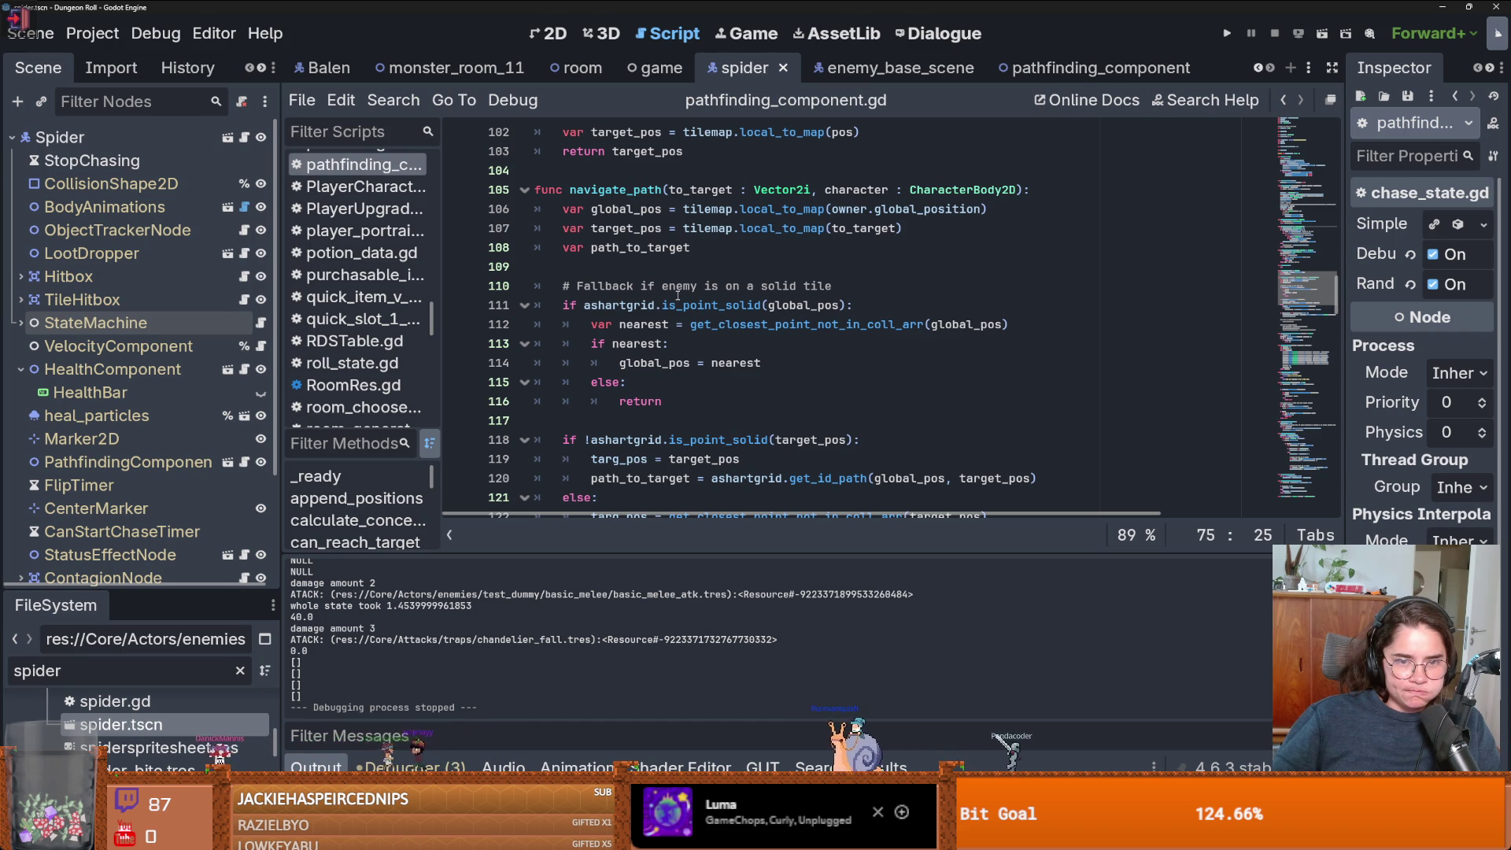
{"action": "double_click", "coordinate": [596, 306]}
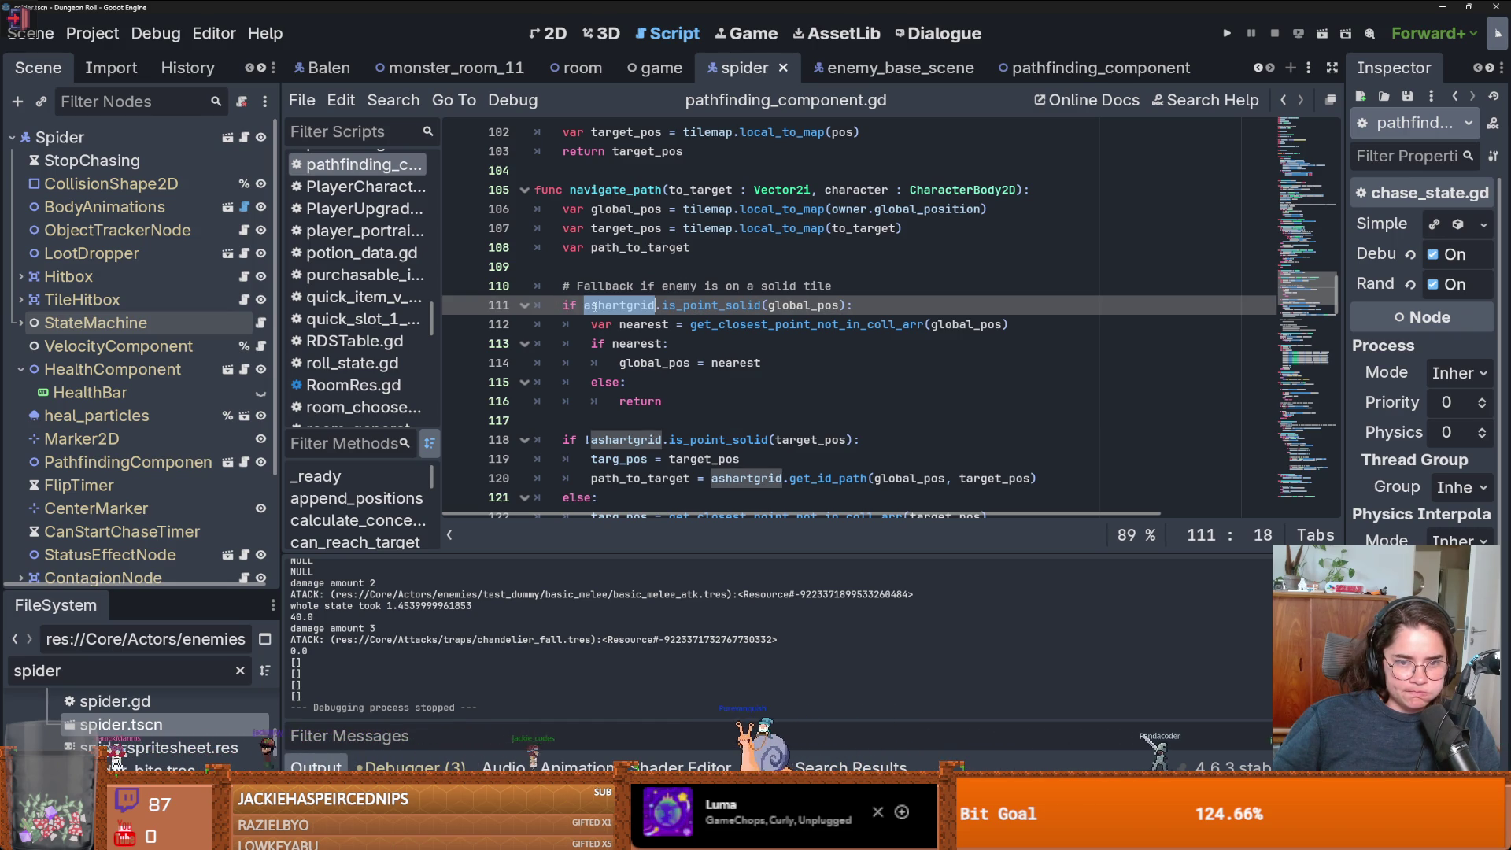
{"action": "double_click", "coordinate": [803, 305]}
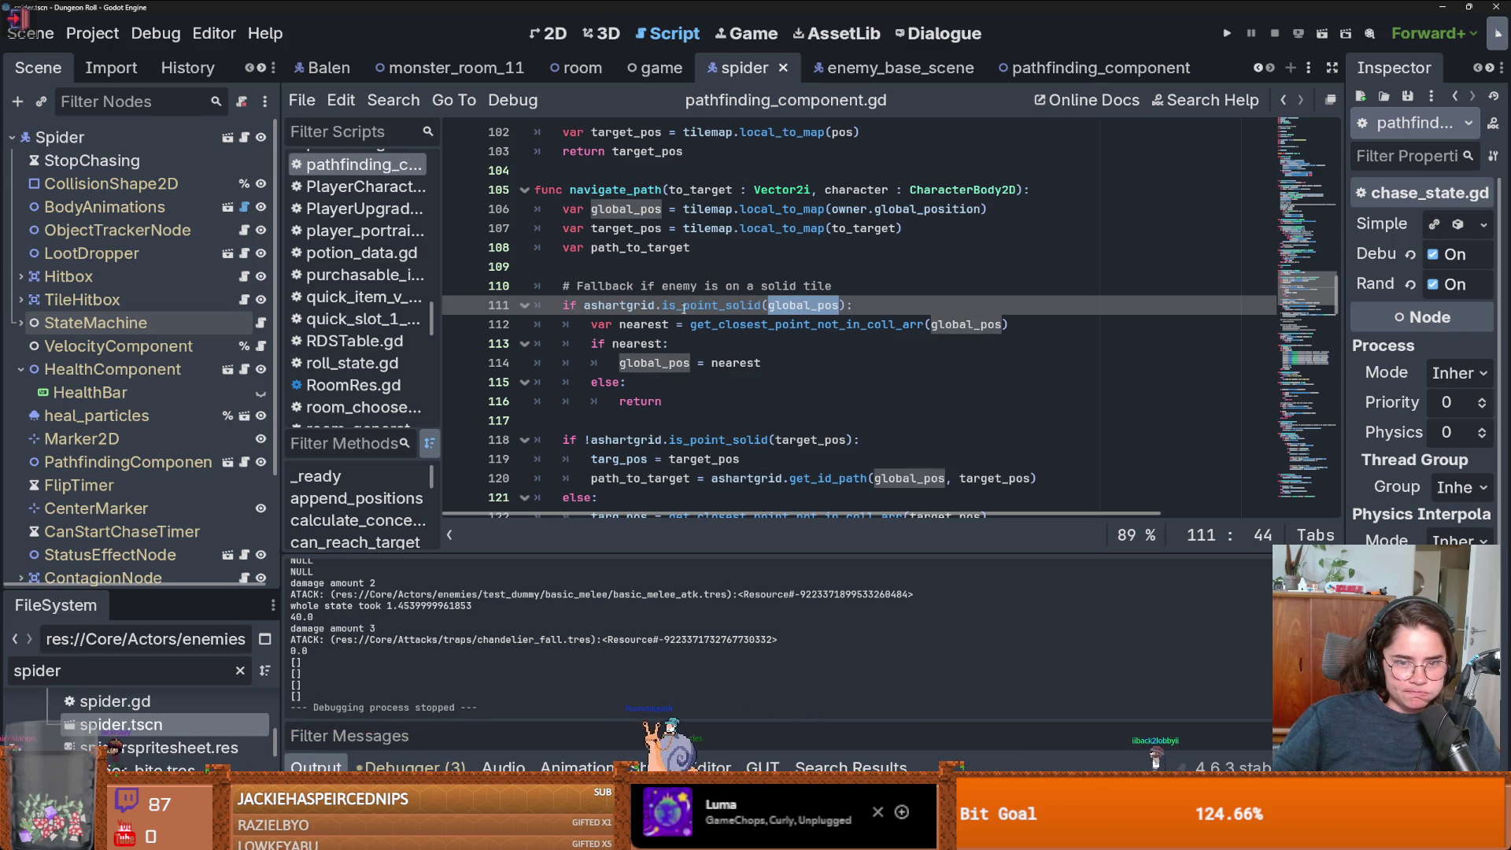
{"action": "double_click", "coordinate": [759, 324]}
{"action": "scroll", "coordinate": [761, 330], "scroll_direction": "down", "scroll_amount": 2}
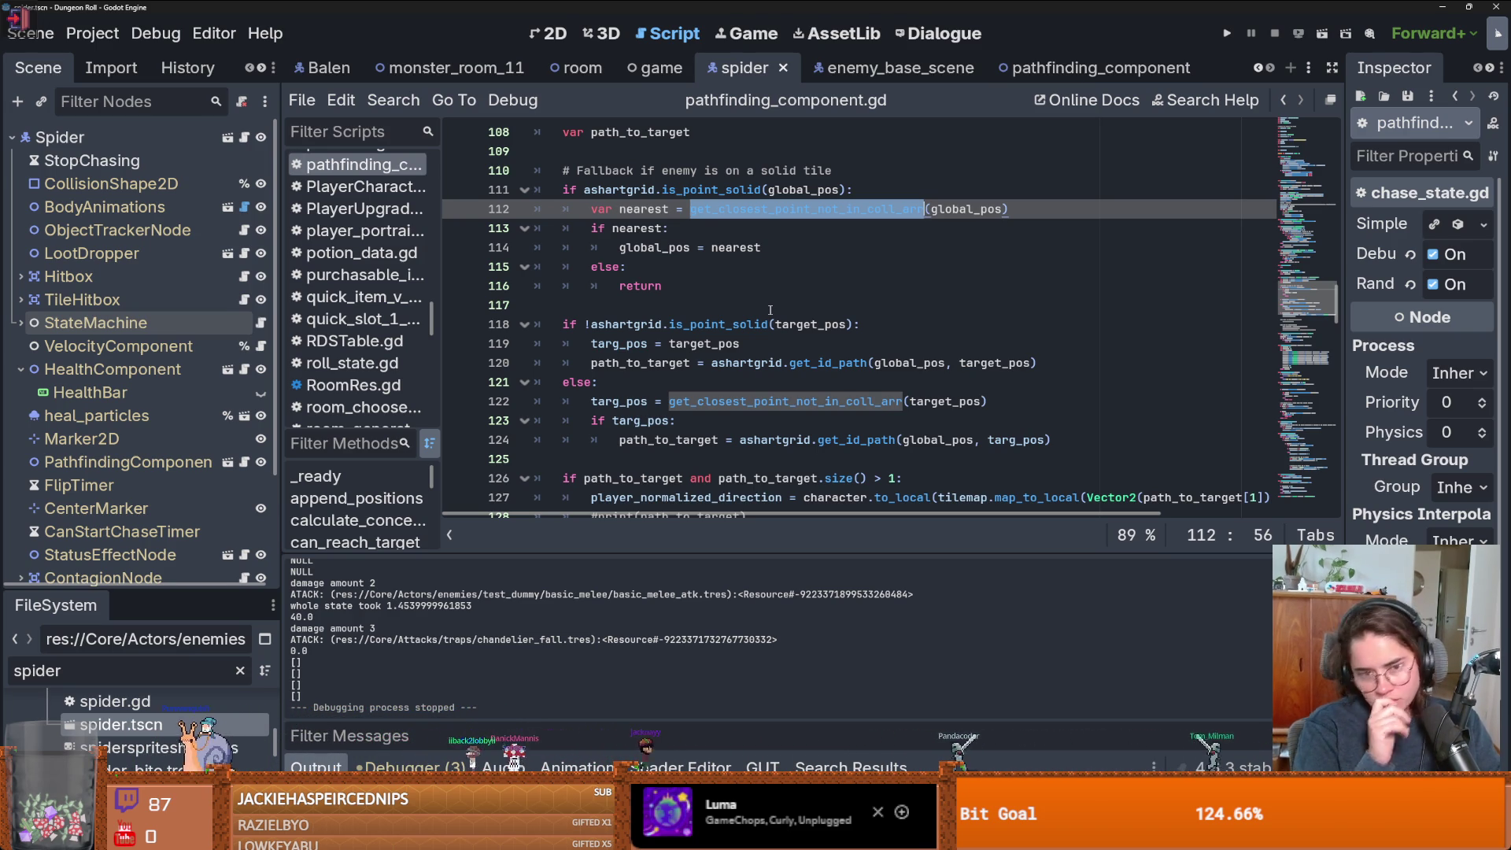
{"action": "scroll", "coordinate": [643, 370], "scroll_direction": "down", "scroll_amount": 4}
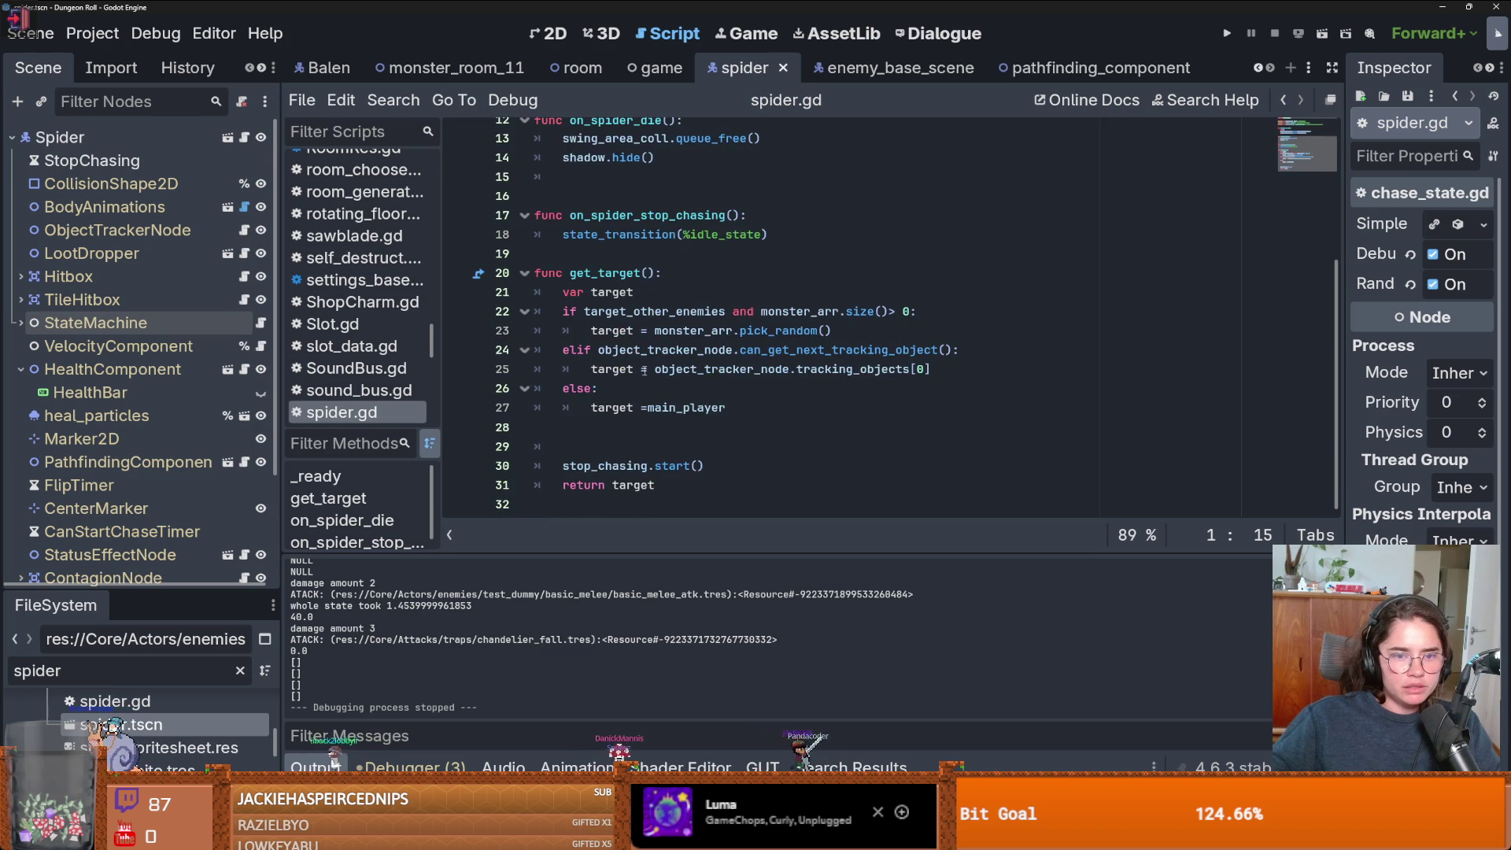
- Switch to the Babat bat scene and open the EnemyCharacter base script
{"action": "scroll", "coordinate": [645, 369], "scroll_direction": "up", "scroll_amount": 4}
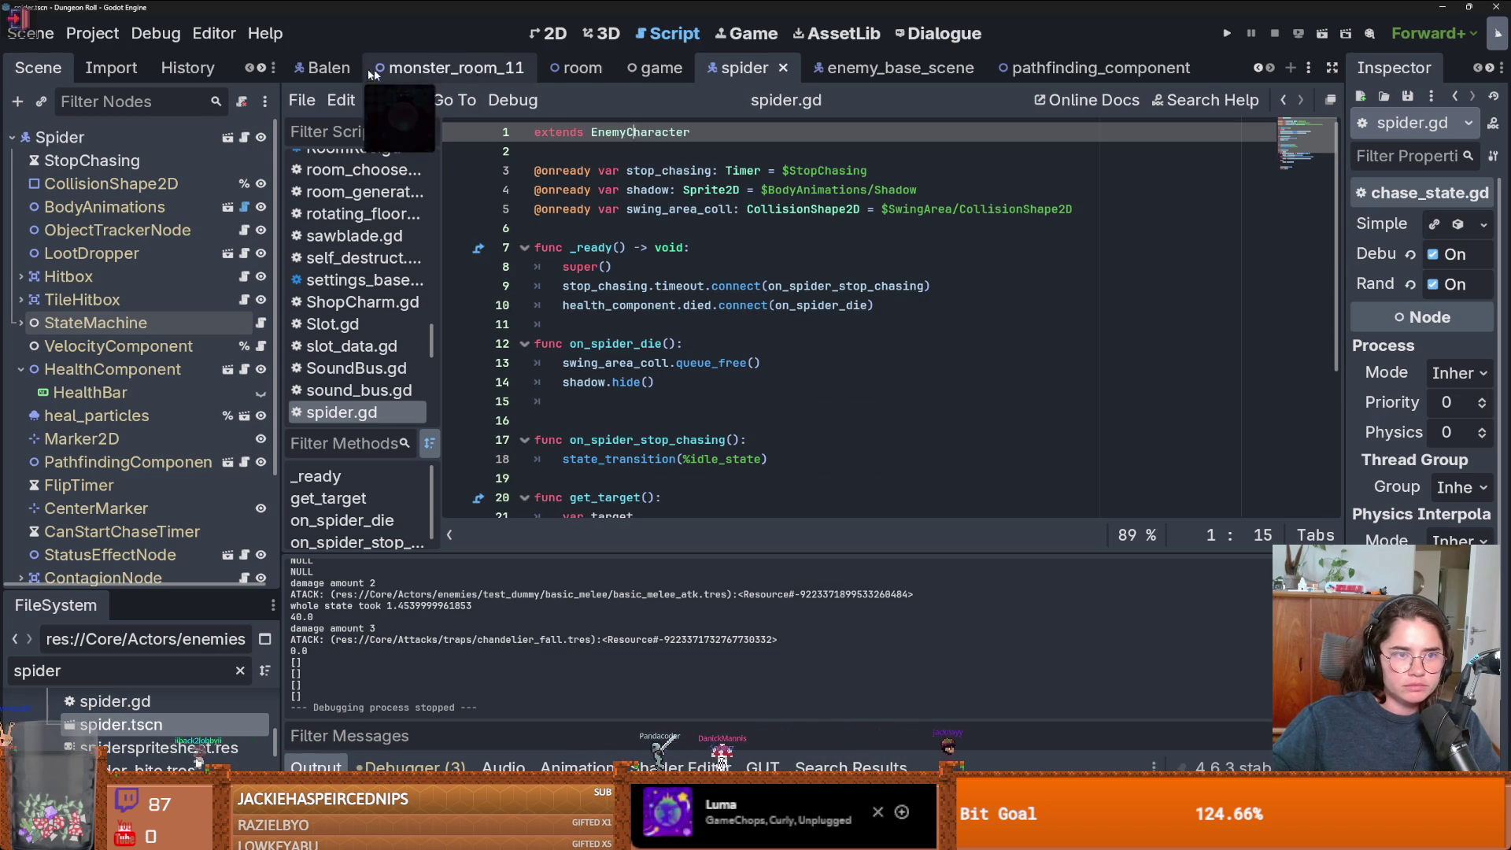
{"action": "scroll", "coordinate": [944, 68], "scroll_direction": "up", "scroll_amount": 3}
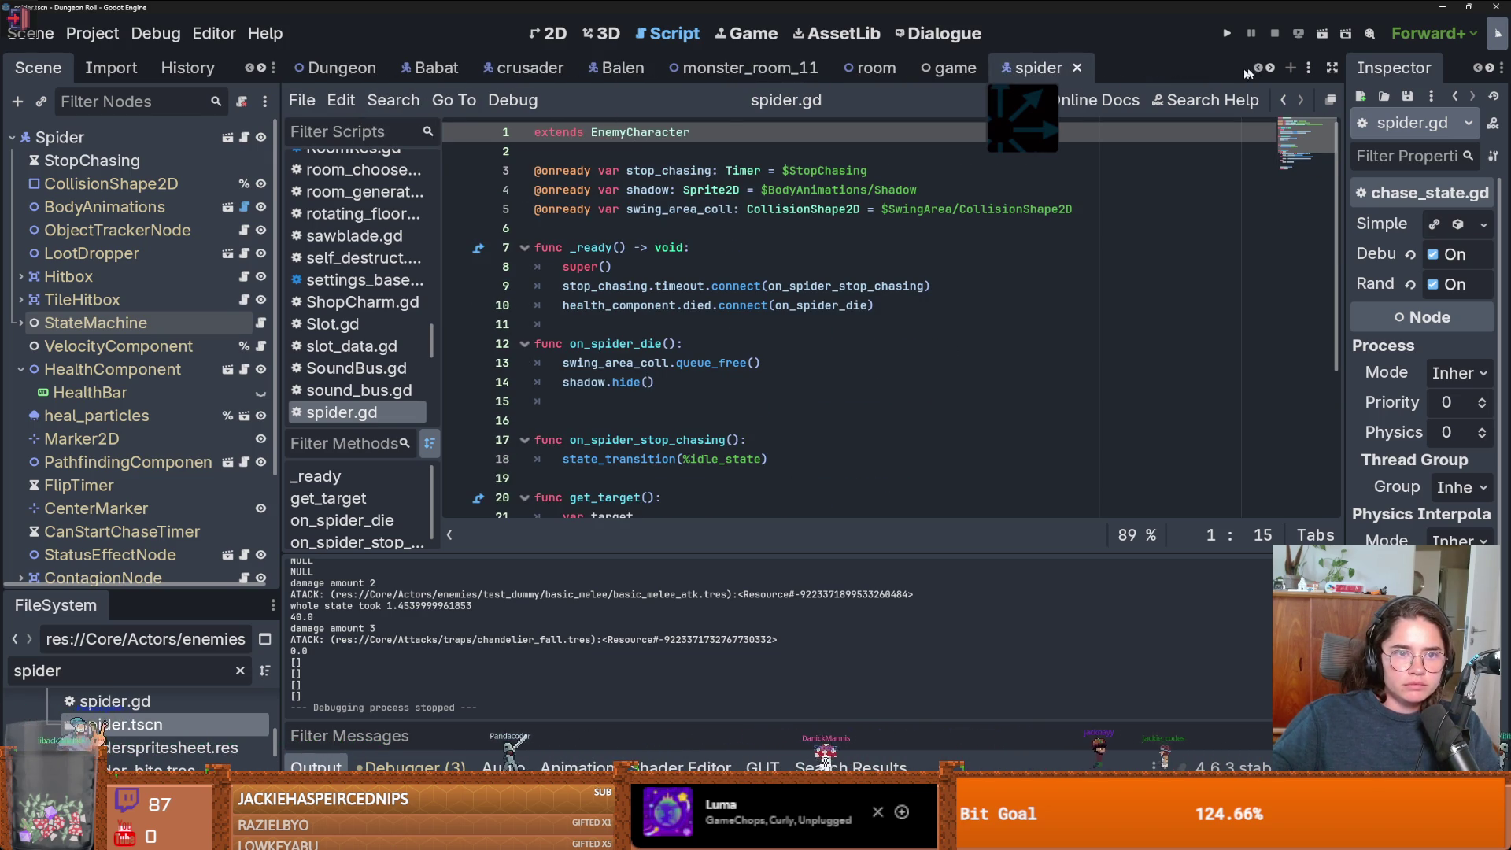
{"action": "left_click", "coordinate": [431, 68]}
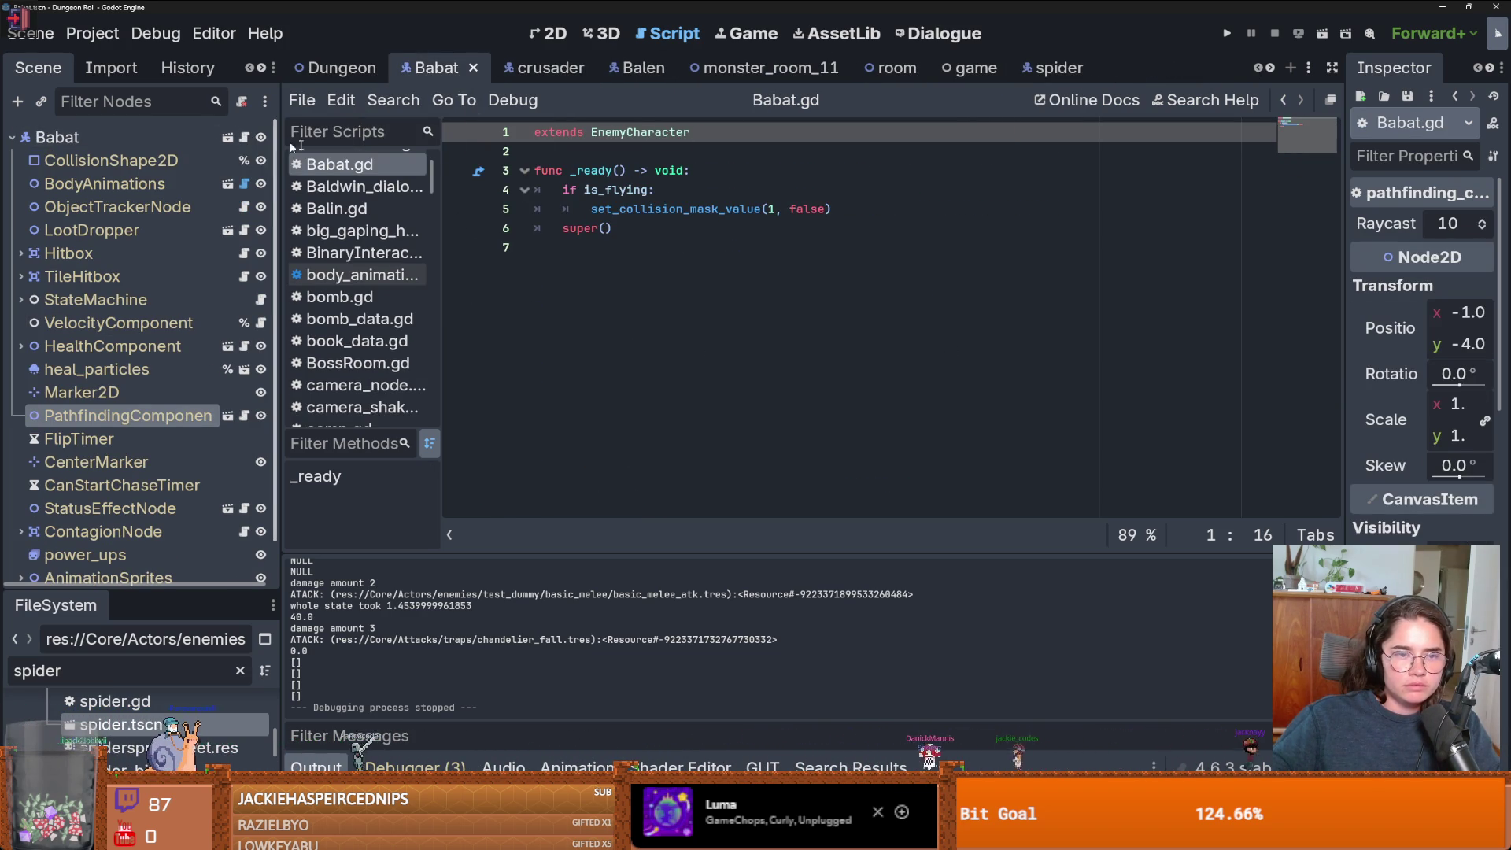
{"action": "left_click", "coordinate": [630, 133], "text": "ctrl"}
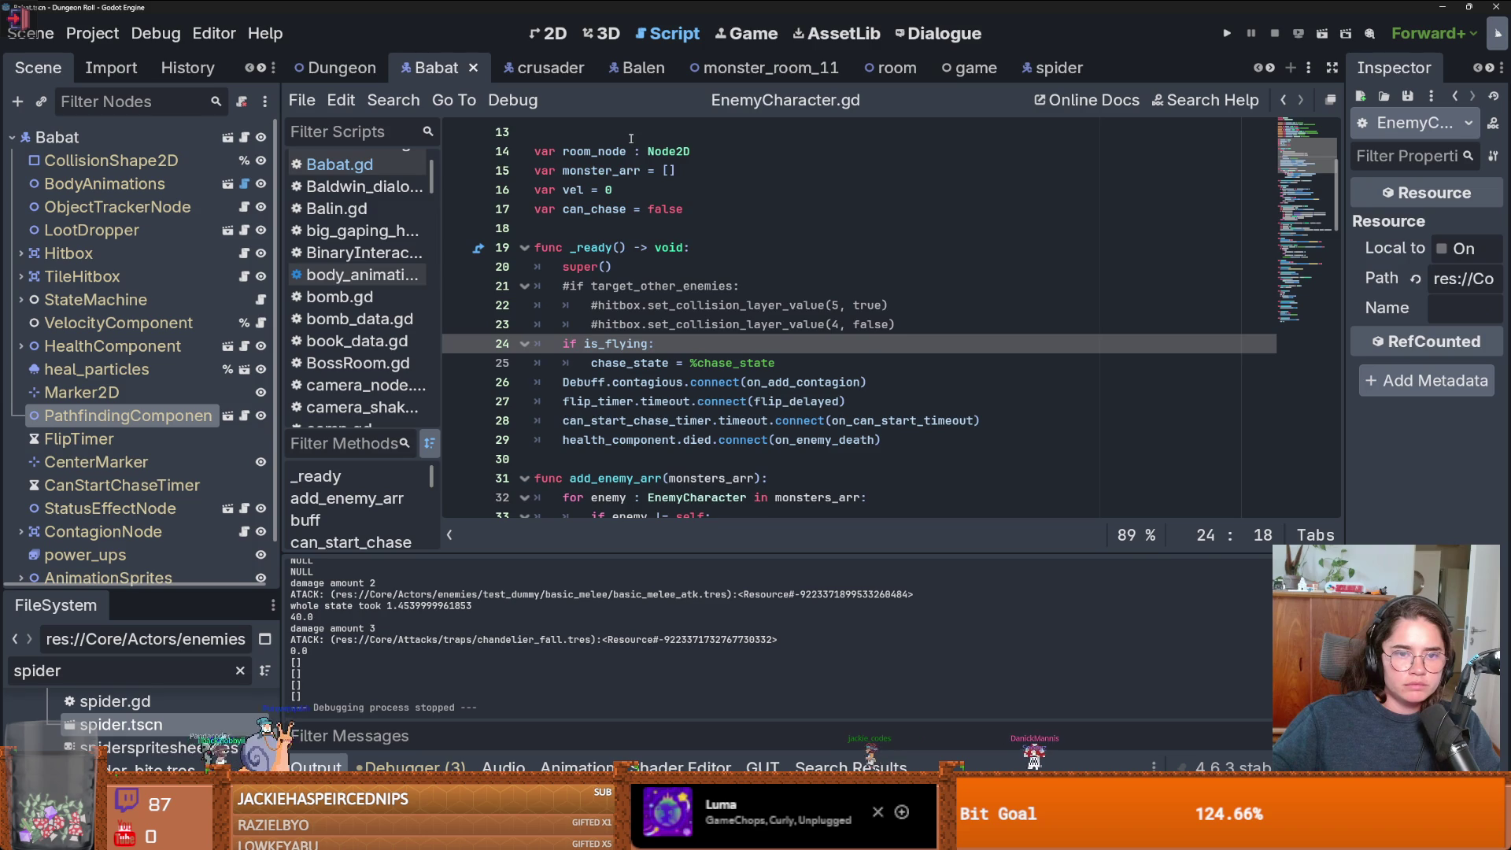
- Trace monster_arr and the enemy loop variable through add_enemy_arr and its append call on line 36
{"action": "scroll", "coordinate": [679, 281], "scroll_direction": "down", "scroll_amount": 4}
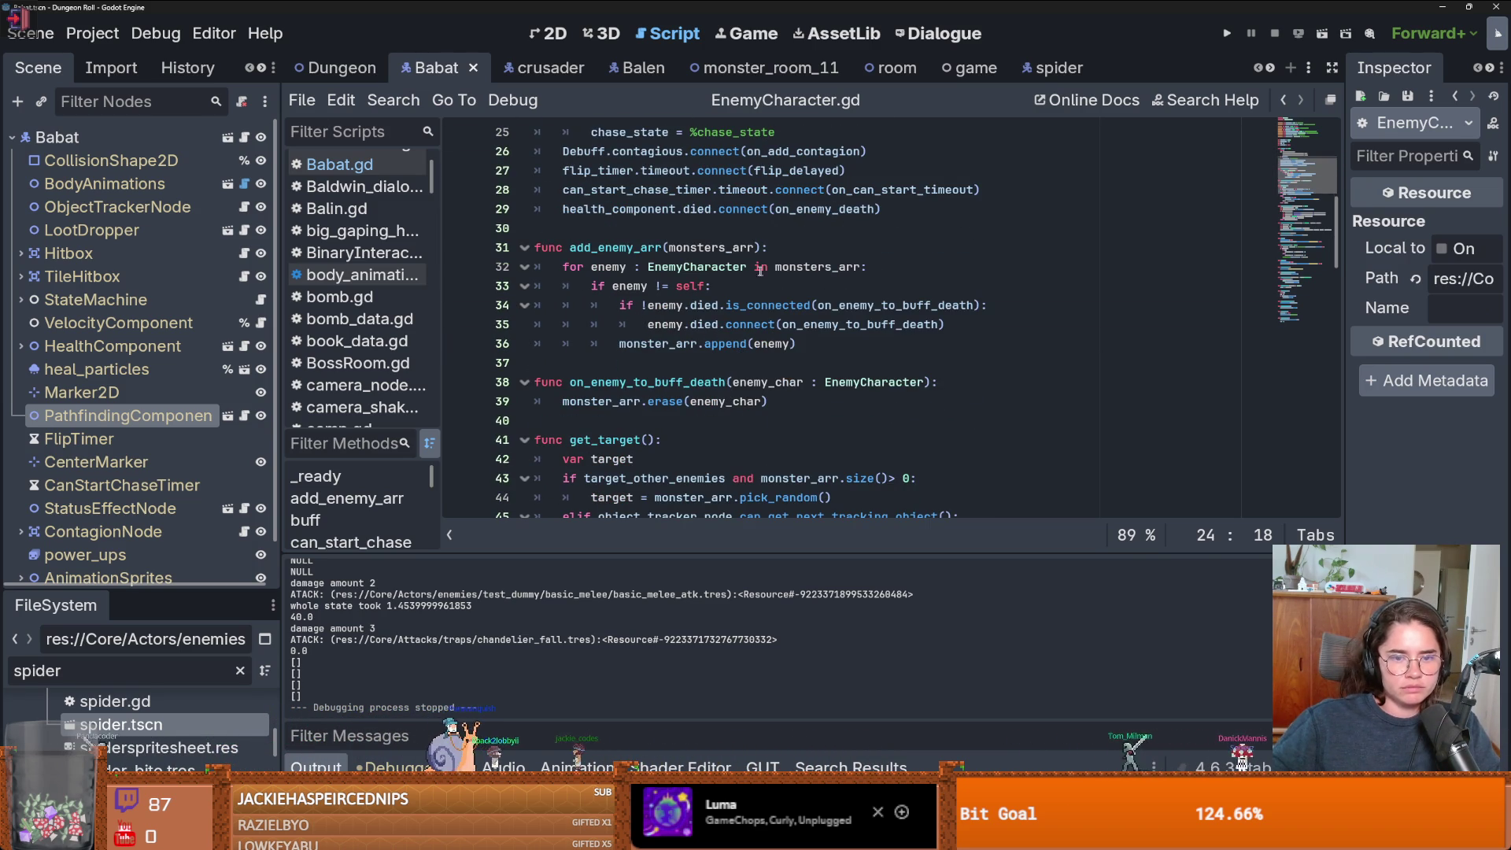
{"action": "double_click", "coordinate": [679, 338]}
{"action": "double_click", "coordinate": [722, 343]}
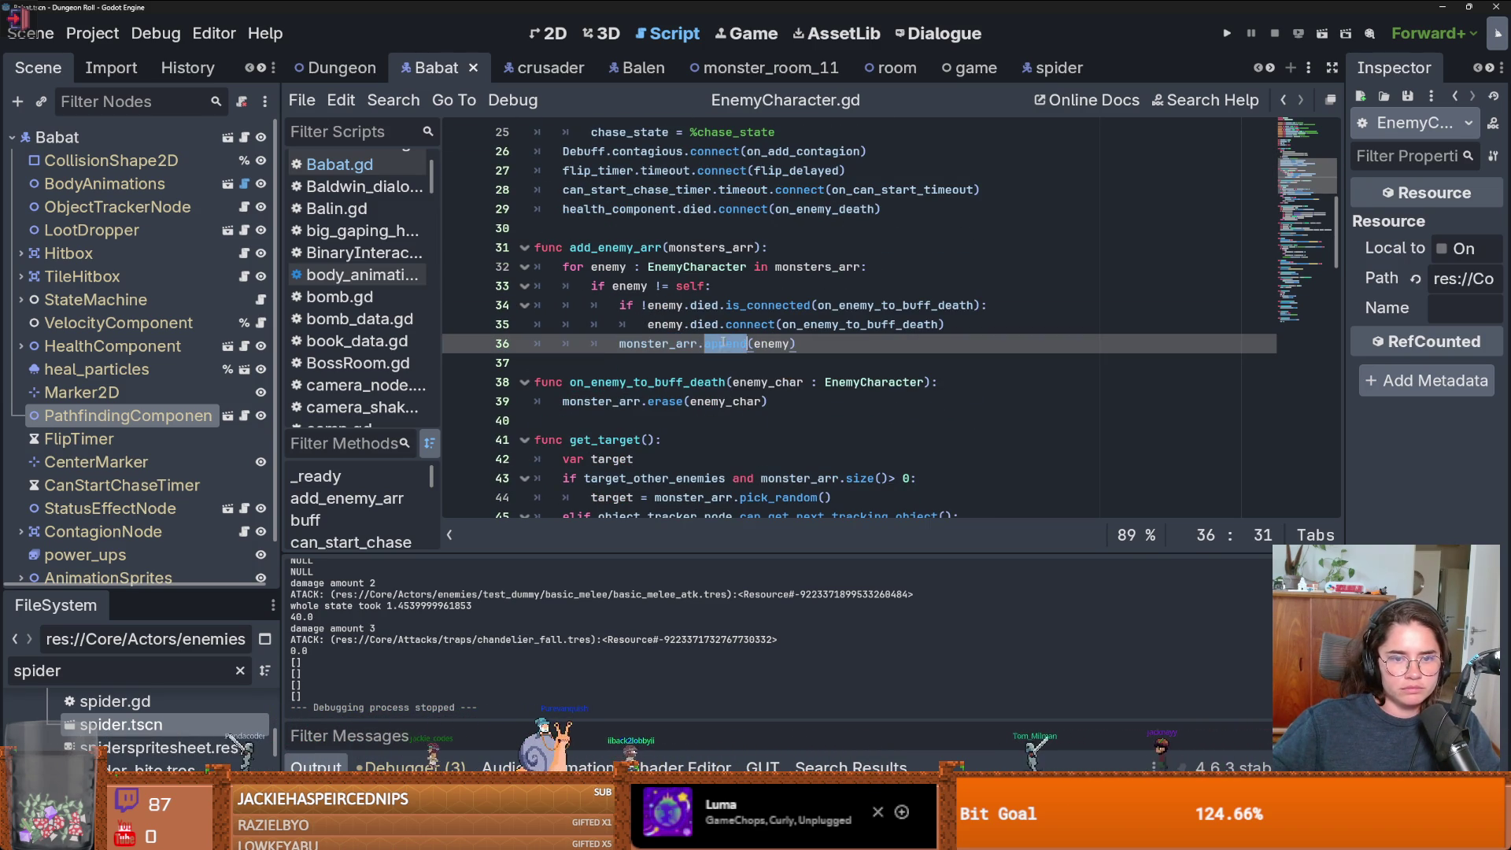
{"action": "left_click", "coordinate": [690, 244]}
{"action": "double_click", "coordinate": [690, 247]}
{"action": "double_click", "coordinate": [630, 247]}
{"action": "double_click", "coordinate": [608, 267]}
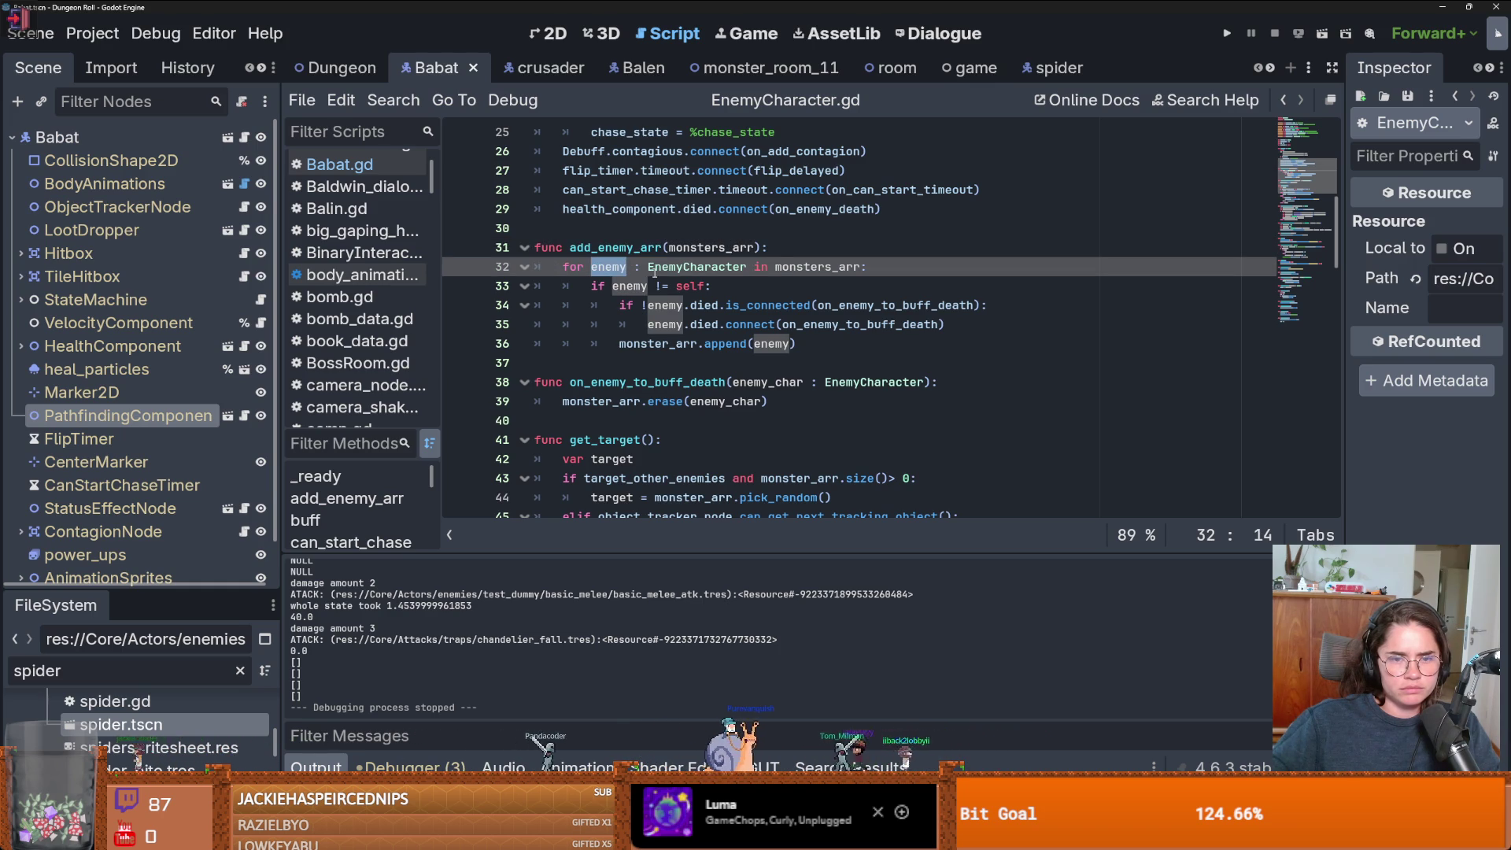
{"action": "double_click", "coordinate": [650, 343]}
{"action": "double_click", "coordinate": [771, 343]}
- Scroll down to the update_coll_arr function and select its name
{"action": "scroll", "coordinate": [665, 335], "scroll_direction": "down", "scroll_amount": 2}
{"action": "scroll", "coordinate": [665, 335], "scroll_direction": "down", "scroll_amount": 4}
{"action": "scroll", "coordinate": [665, 334], "scroll_direction": "down", "scroll_amount": 5}
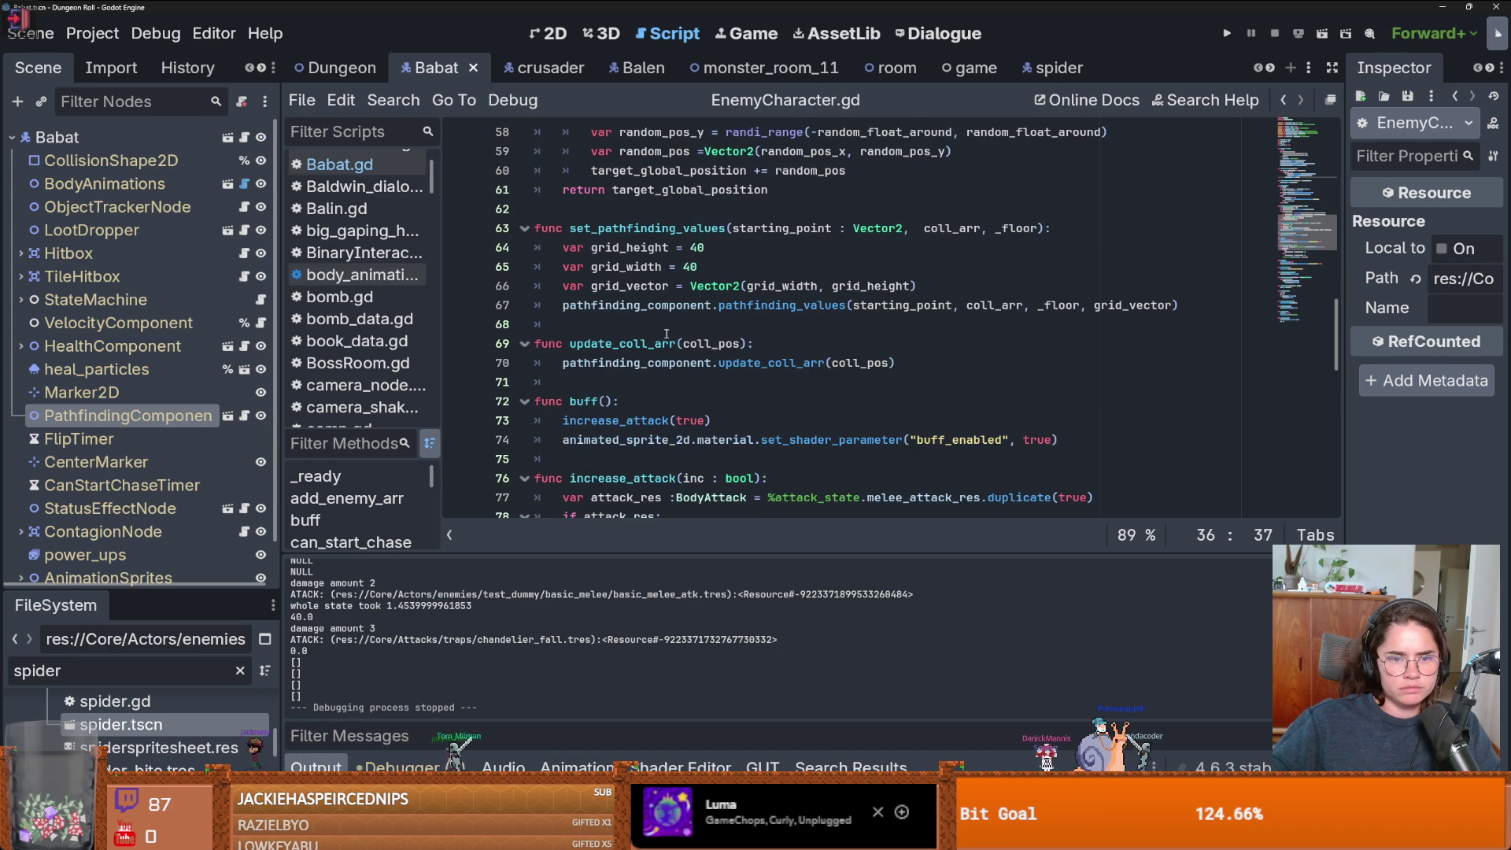
{"action": "scroll", "coordinate": [665, 334], "scroll_direction": "down", "scroll_amount": 1}
{"action": "left_click", "coordinate": [871, 309]}
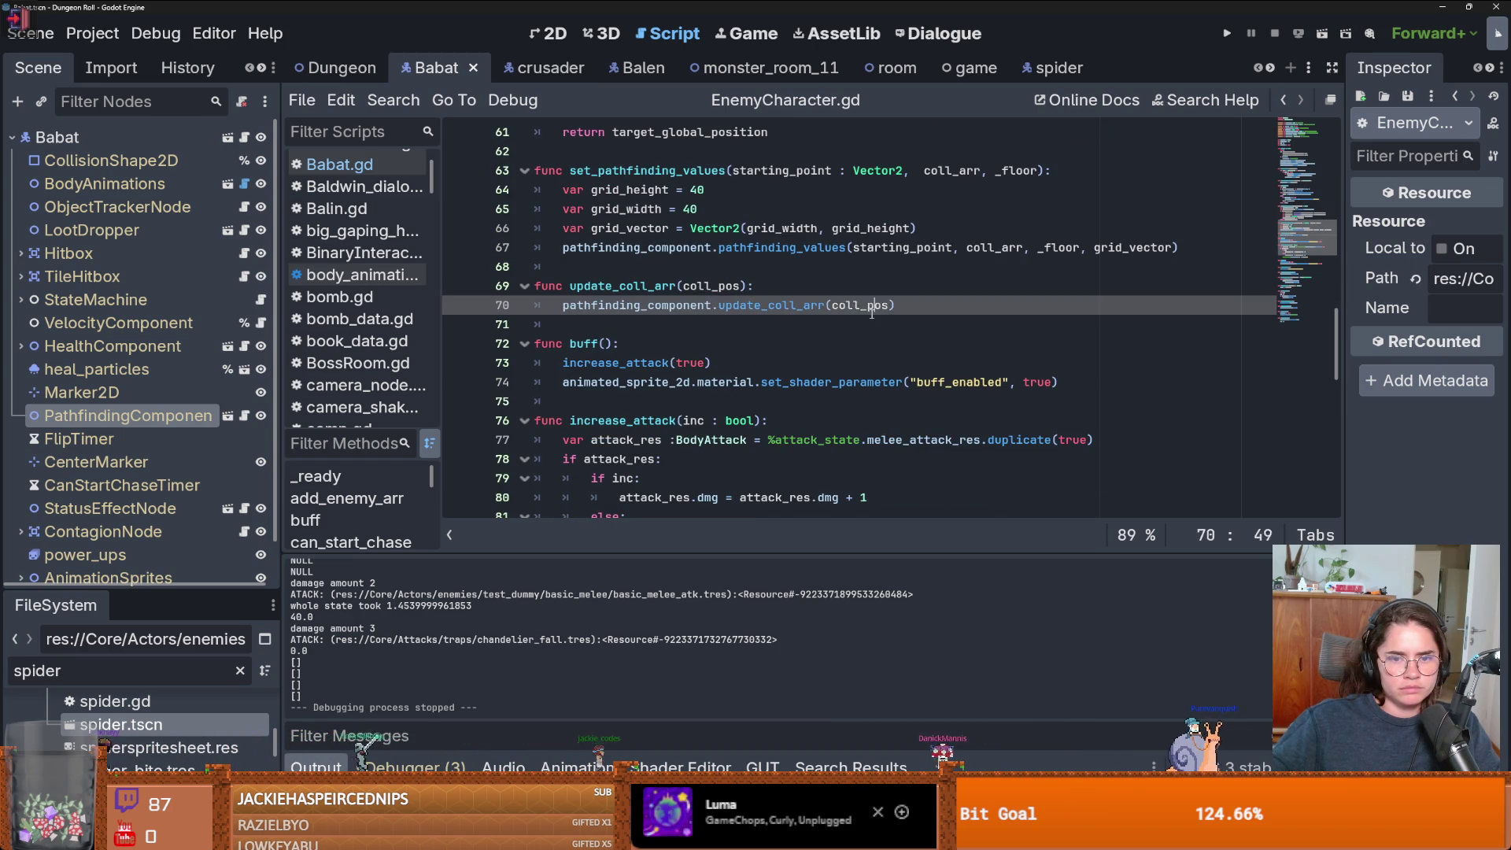
{"action": "double_click", "coordinate": [621, 286]}
{"action": "scroll", "coordinate": [706, 315], "scroll_direction": "down", "scroll_amount": 2}
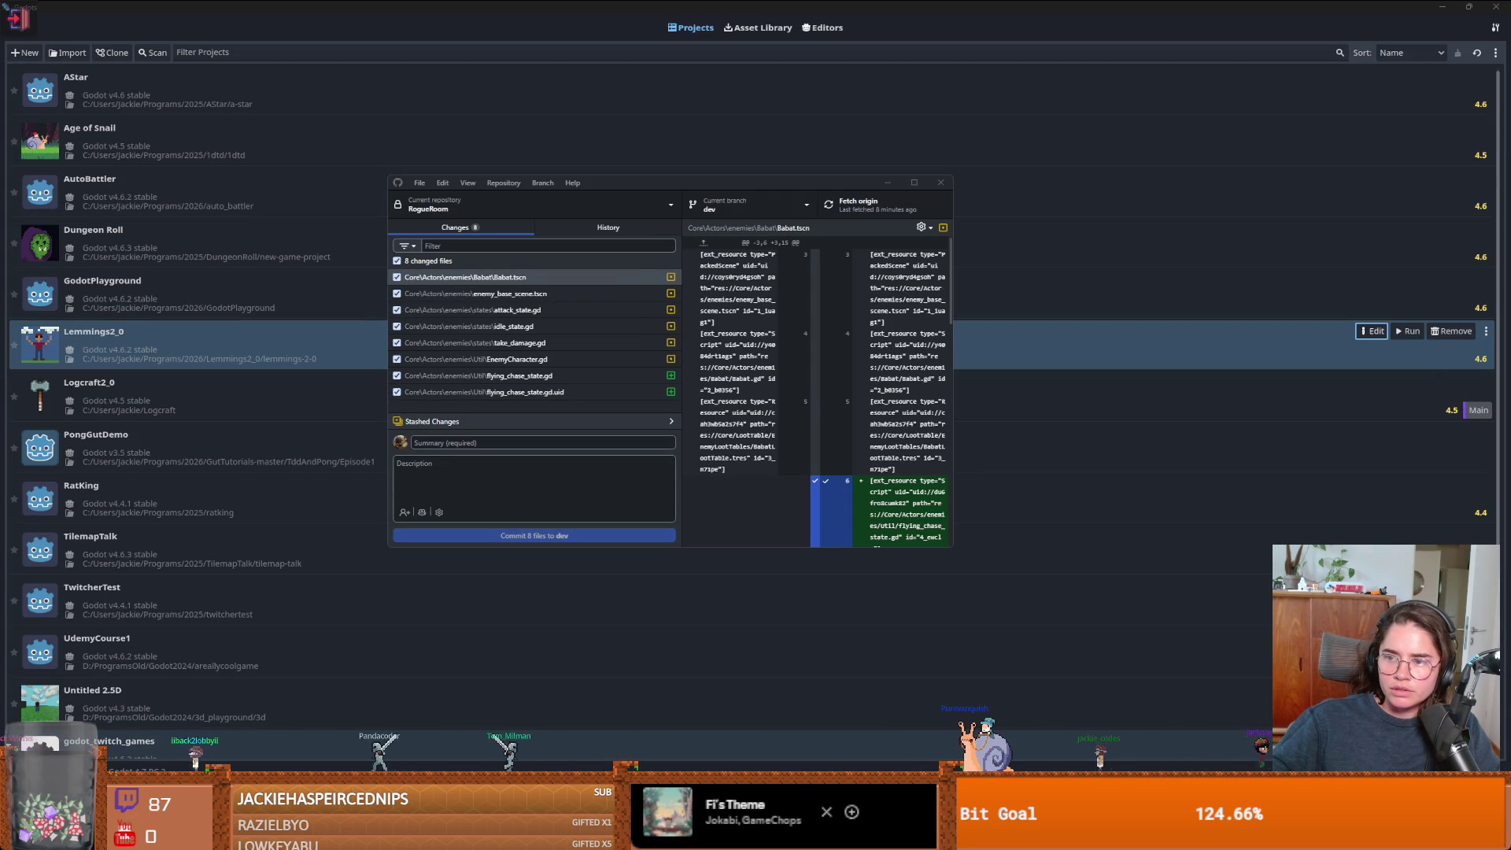
- Maximize GitHub Desktop and close the media player covering the diff
{"action": "key", "text": "super+Up"}
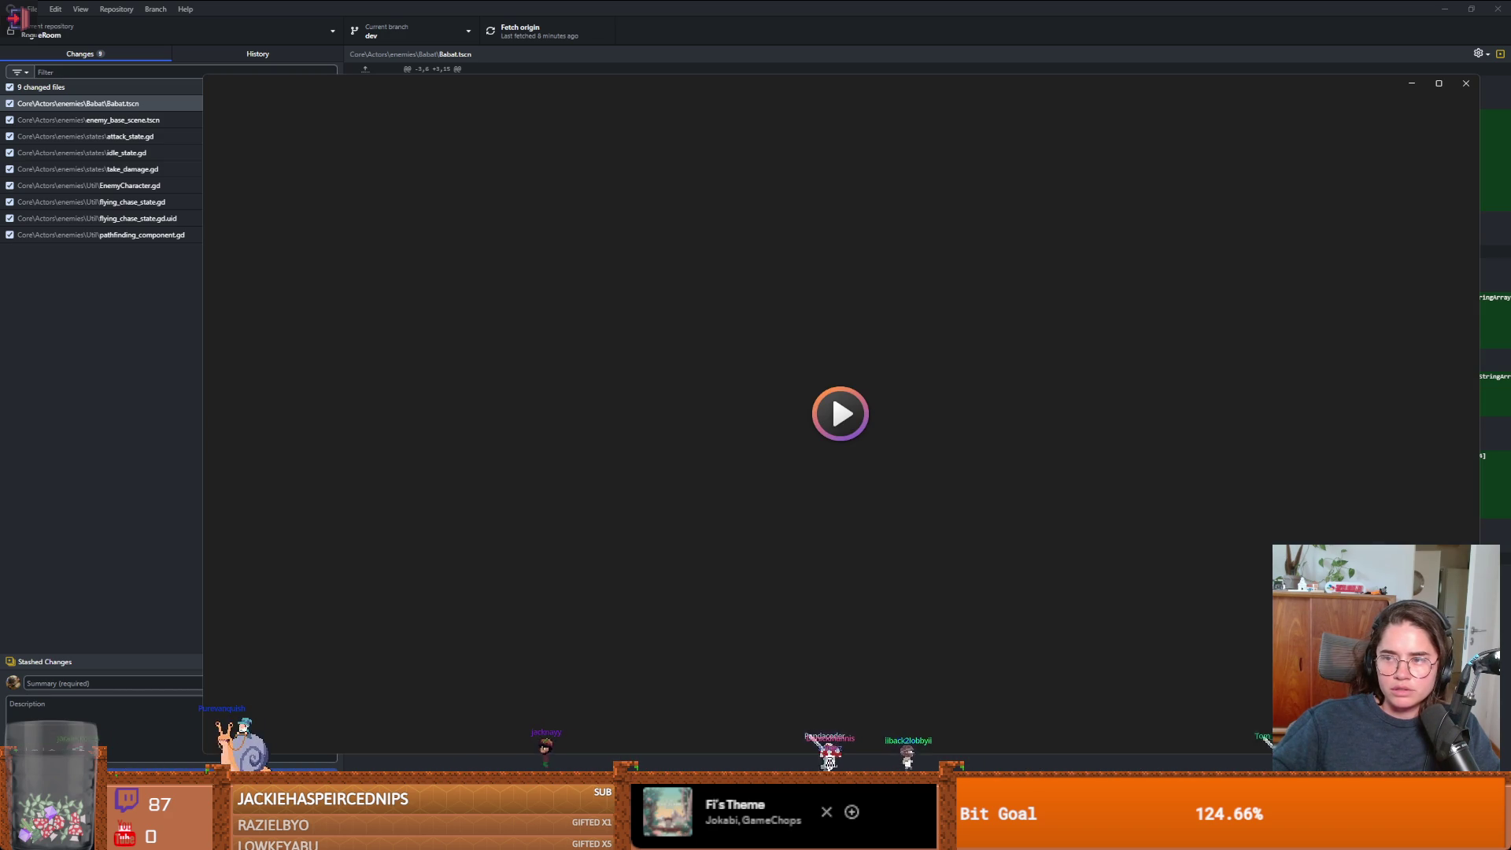
{"action": "left_click", "coordinate": [1465, 83]}
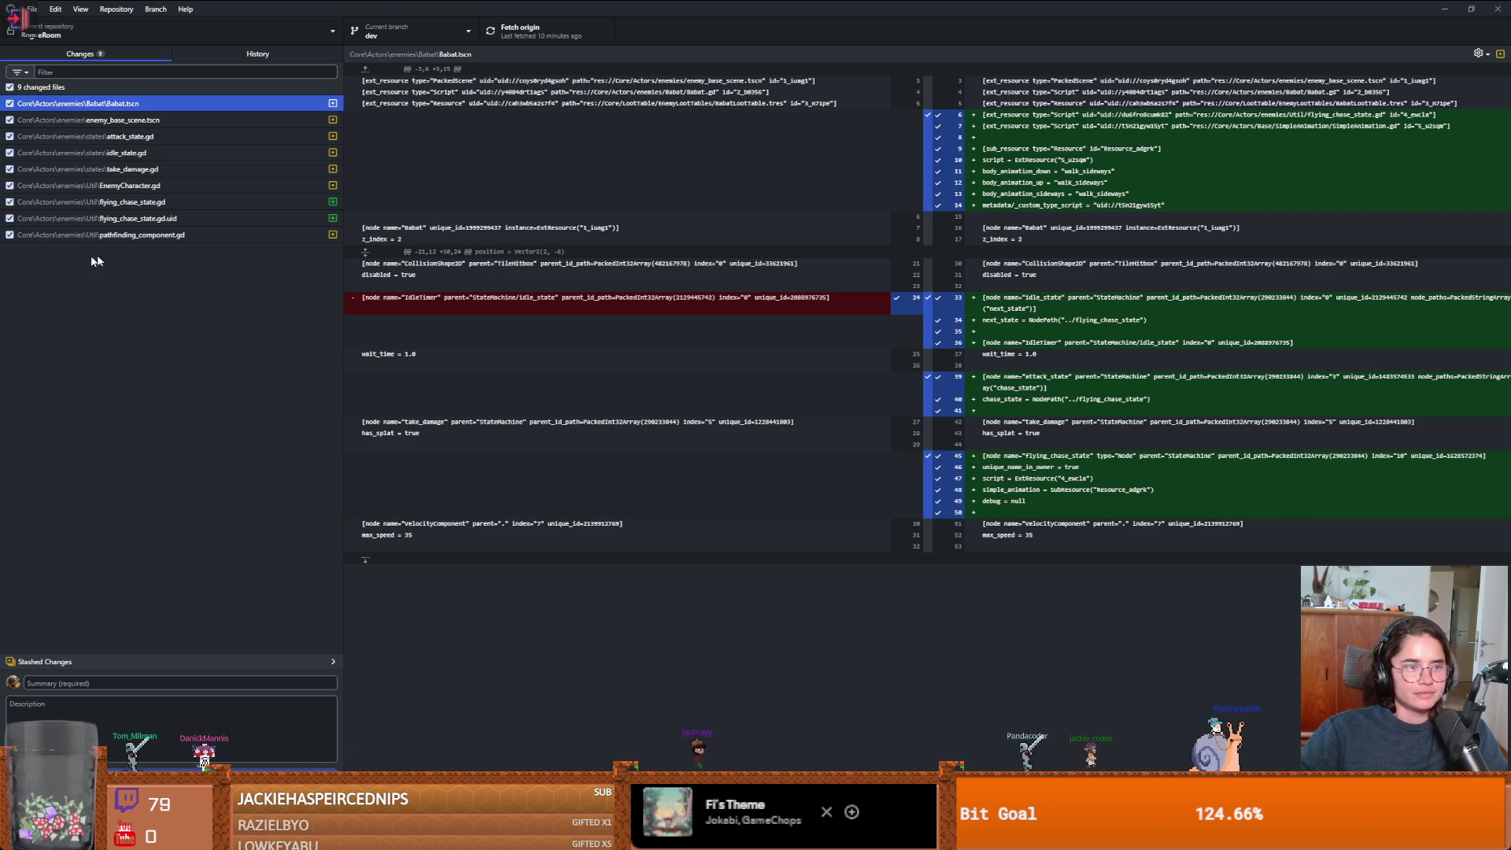
- Restore GitHub Desktop to its smaller size and switch back to the Godot editor
{"action": "double_click", "coordinate": [252, 10]}
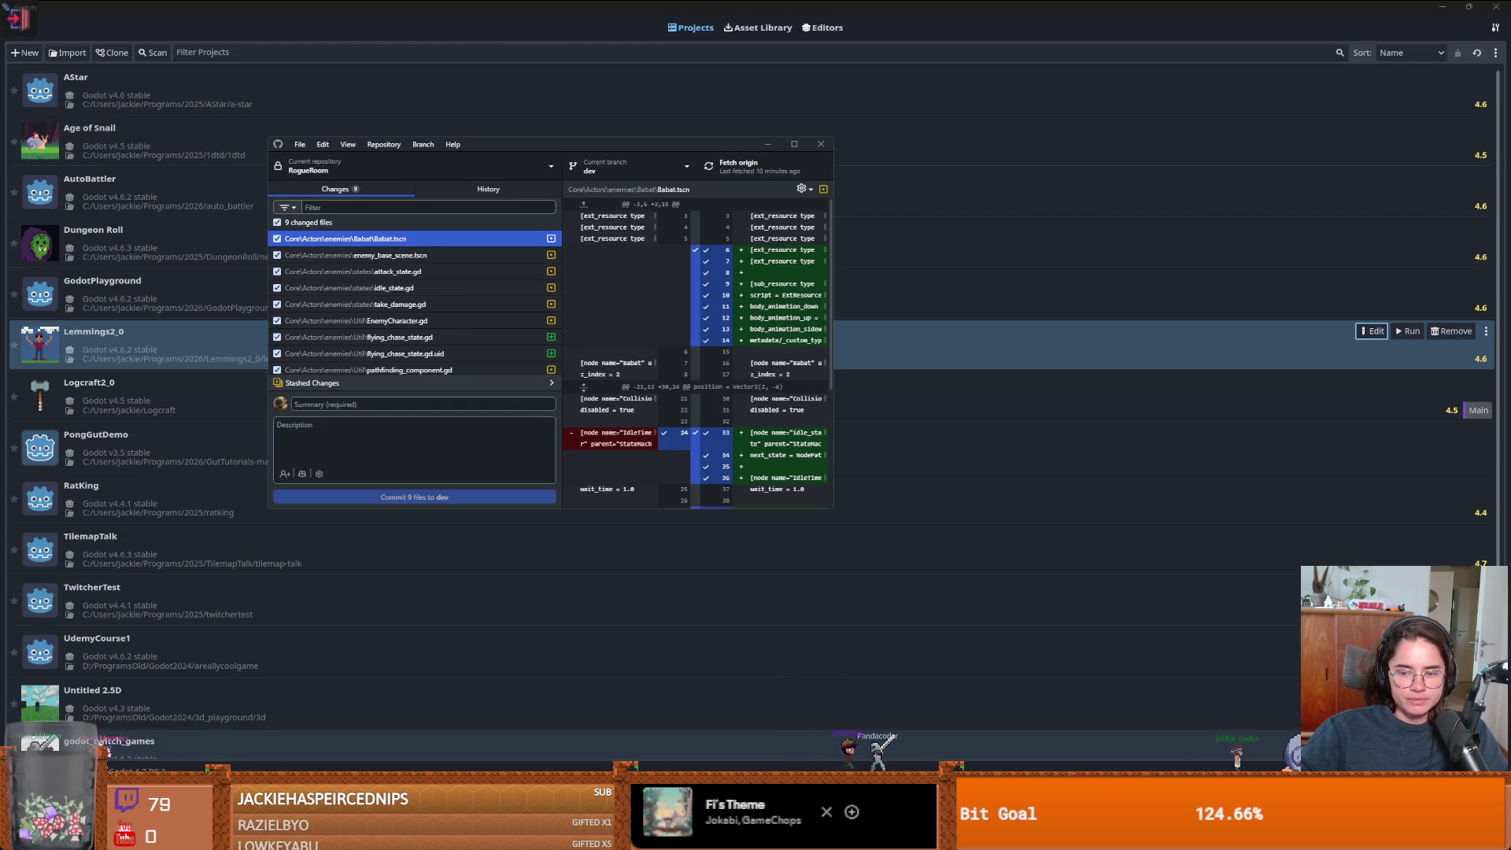
{"action": "key", "text": "alt+Tab"}
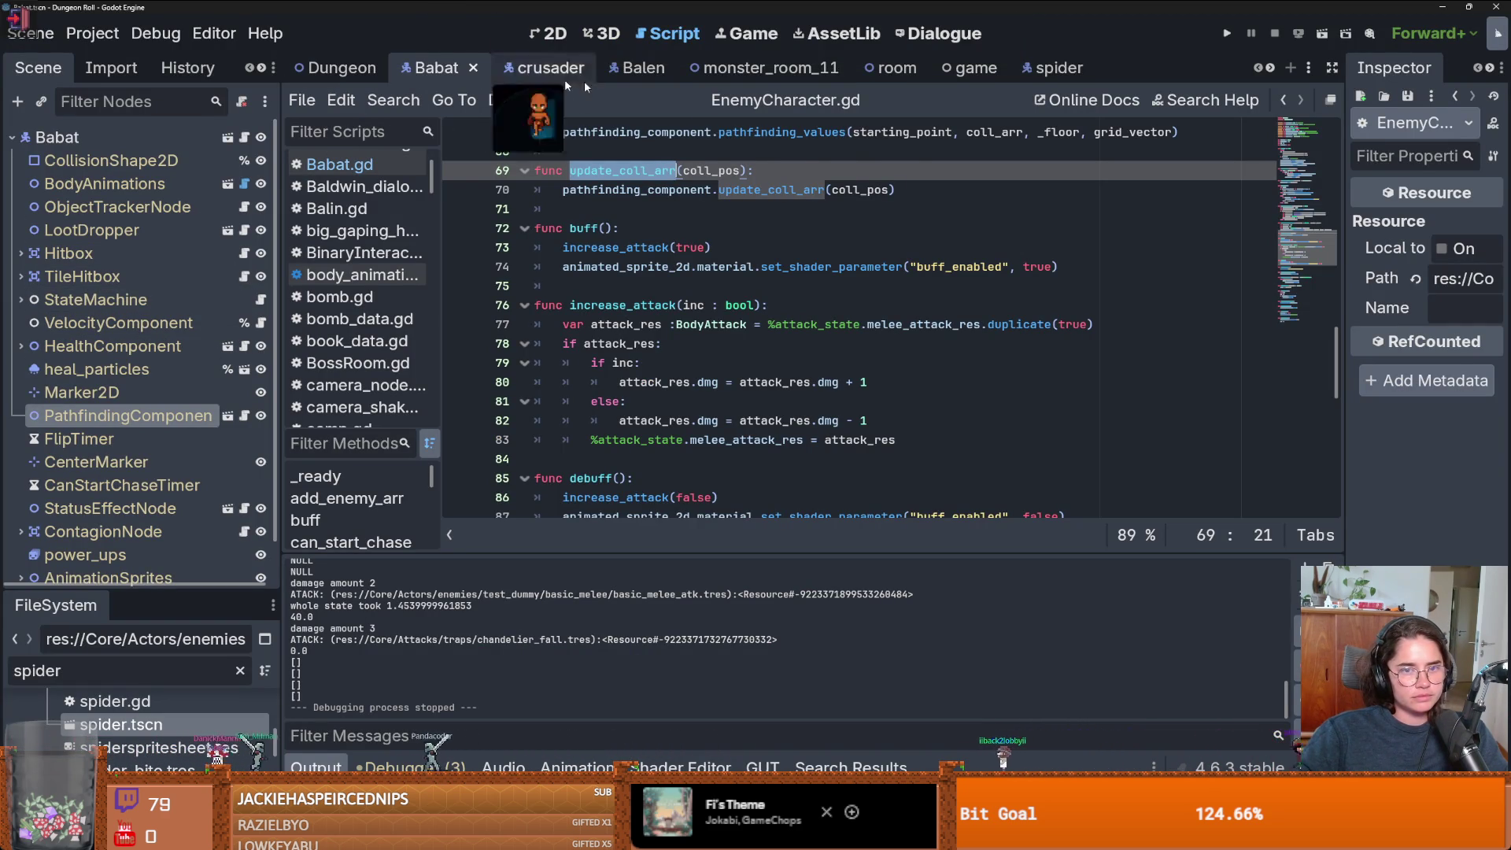
- Open monster_room_11's monsters.gd and select the set_pathfinding_values call on line 93
{"action": "left_click", "coordinate": [763, 68]}
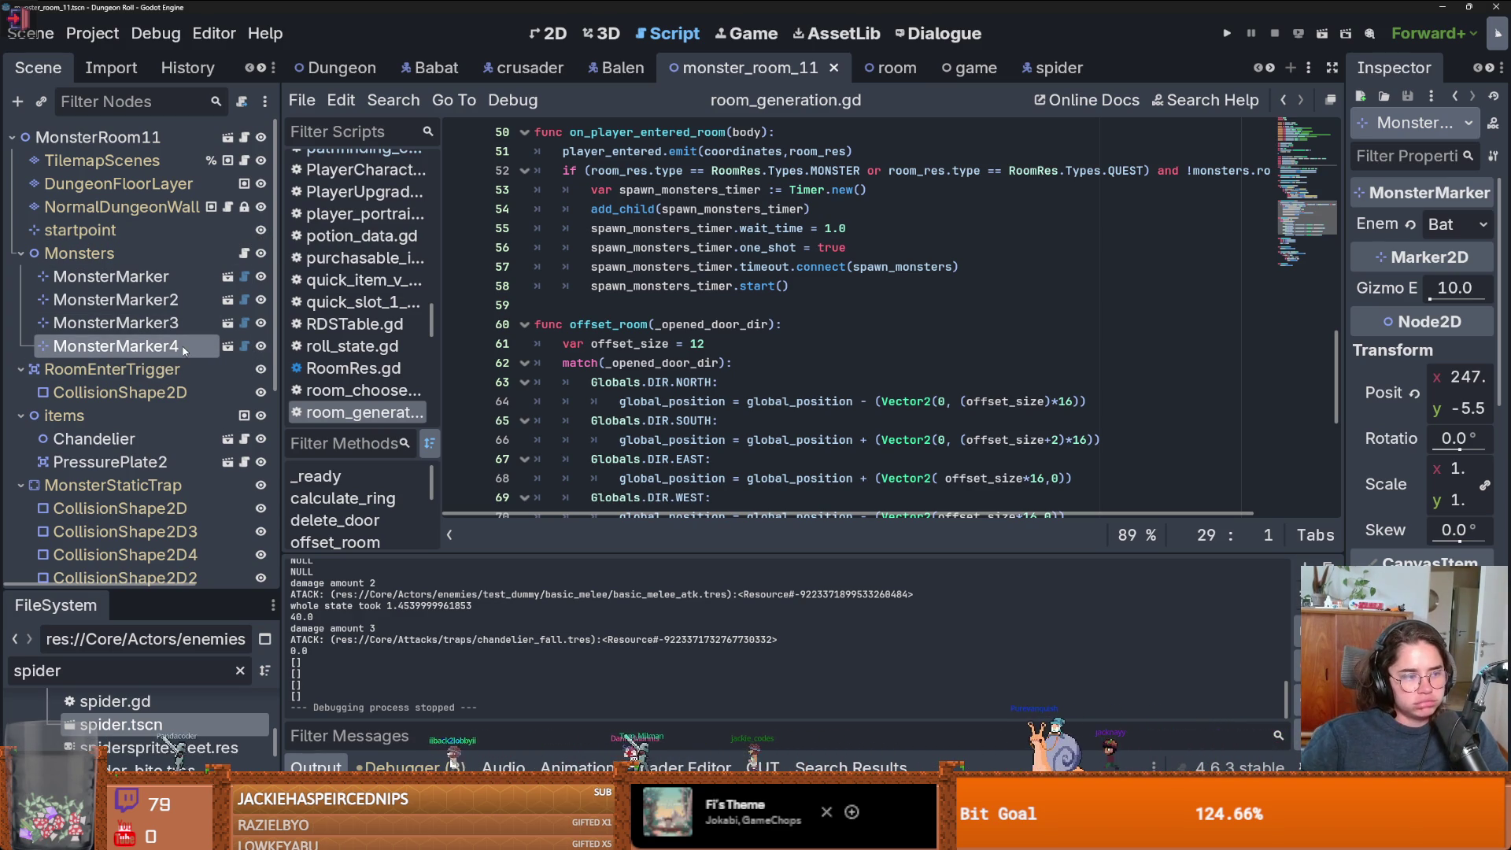
{"action": "scroll", "coordinate": [184, 352], "scroll_direction": "down", "scroll_amount": 5}
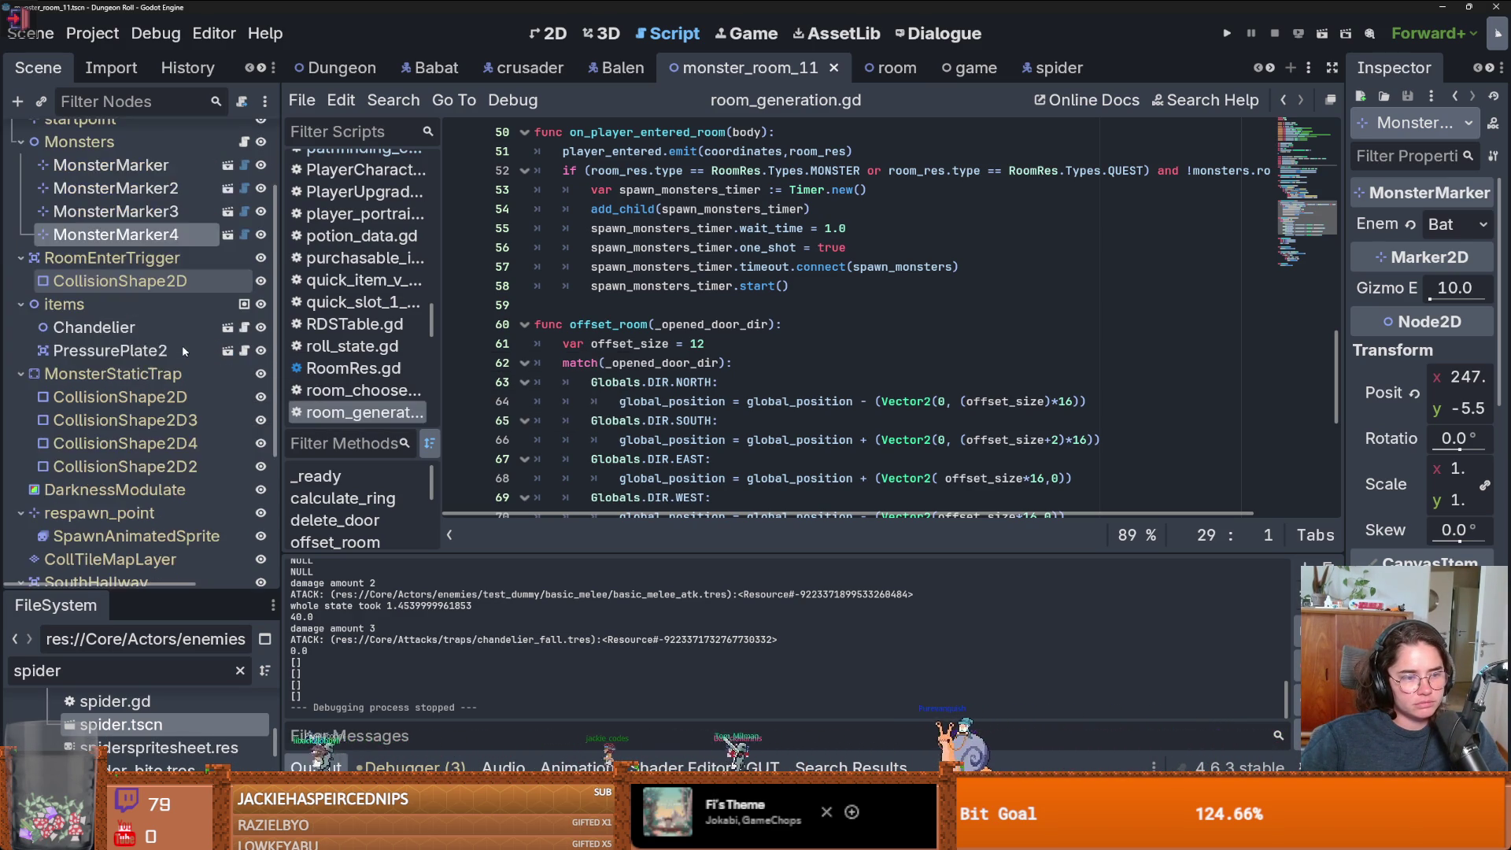
{"action": "scroll", "coordinate": [184, 357], "scroll_direction": "up", "scroll_amount": 5}
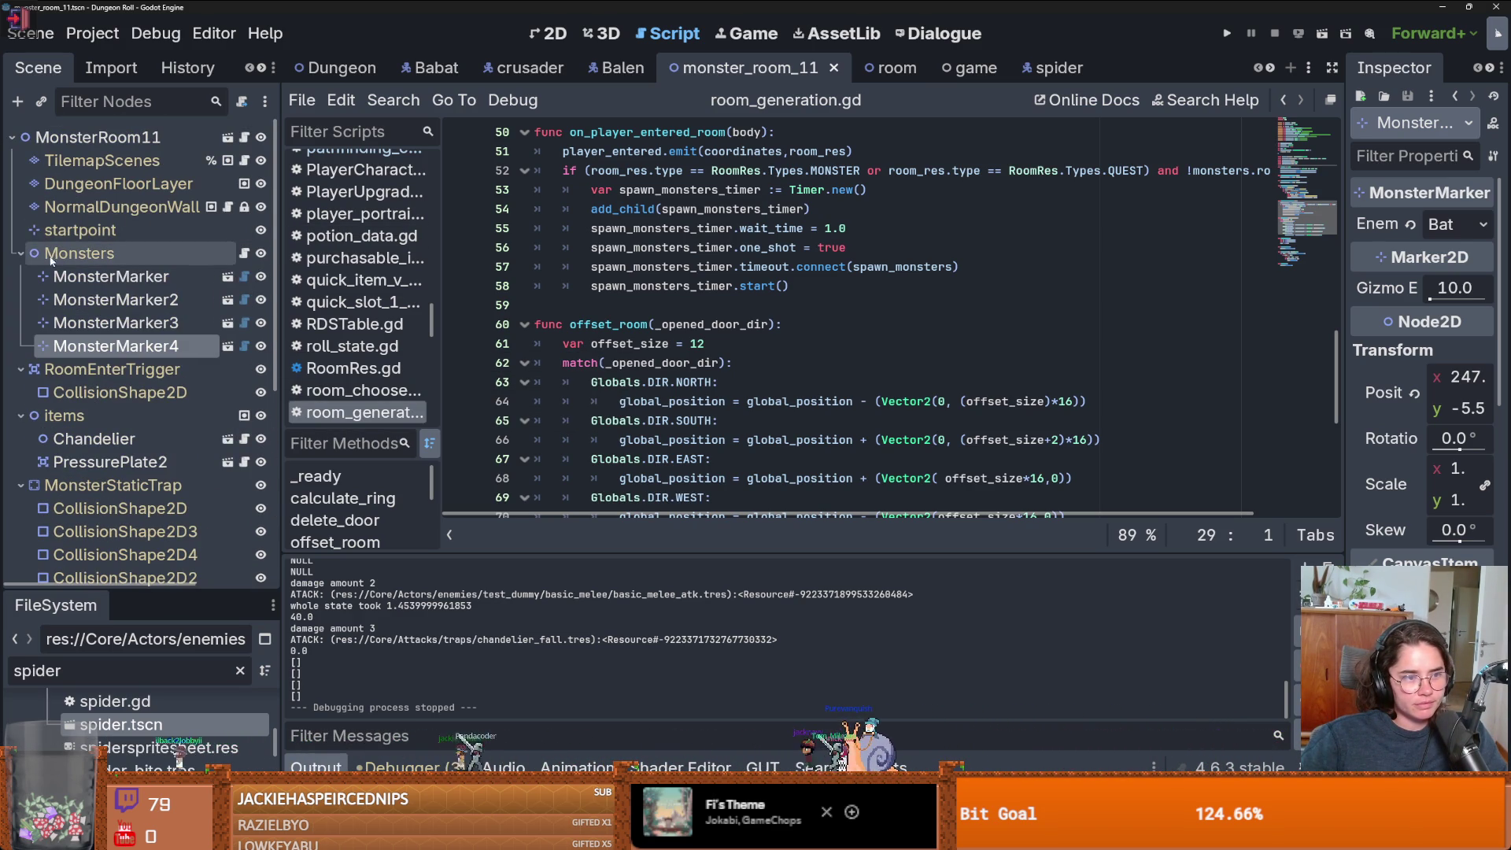
{"action": "left_click", "coordinate": [244, 252]}
{"action": "scroll", "coordinate": [637, 396], "scroll_direction": "down", "scroll_amount": 3}
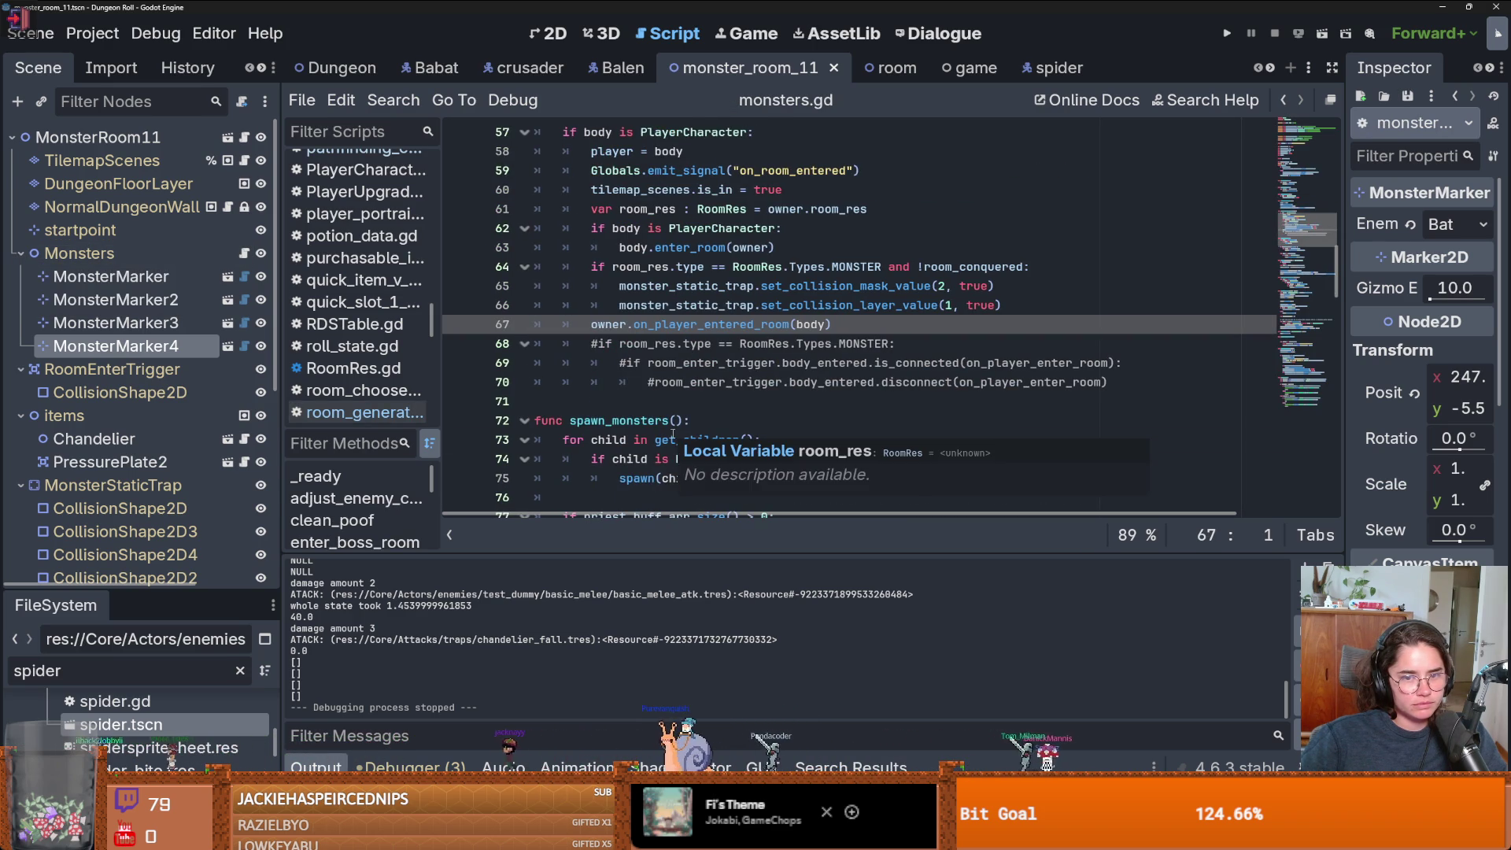
{"action": "scroll", "coordinate": [673, 434], "scroll_direction": "down", "scroll_amount": 3}
{"action": "scroll", "coordinate": [674, 433], "scroll_direction": "down", "scroll_amount": 6}
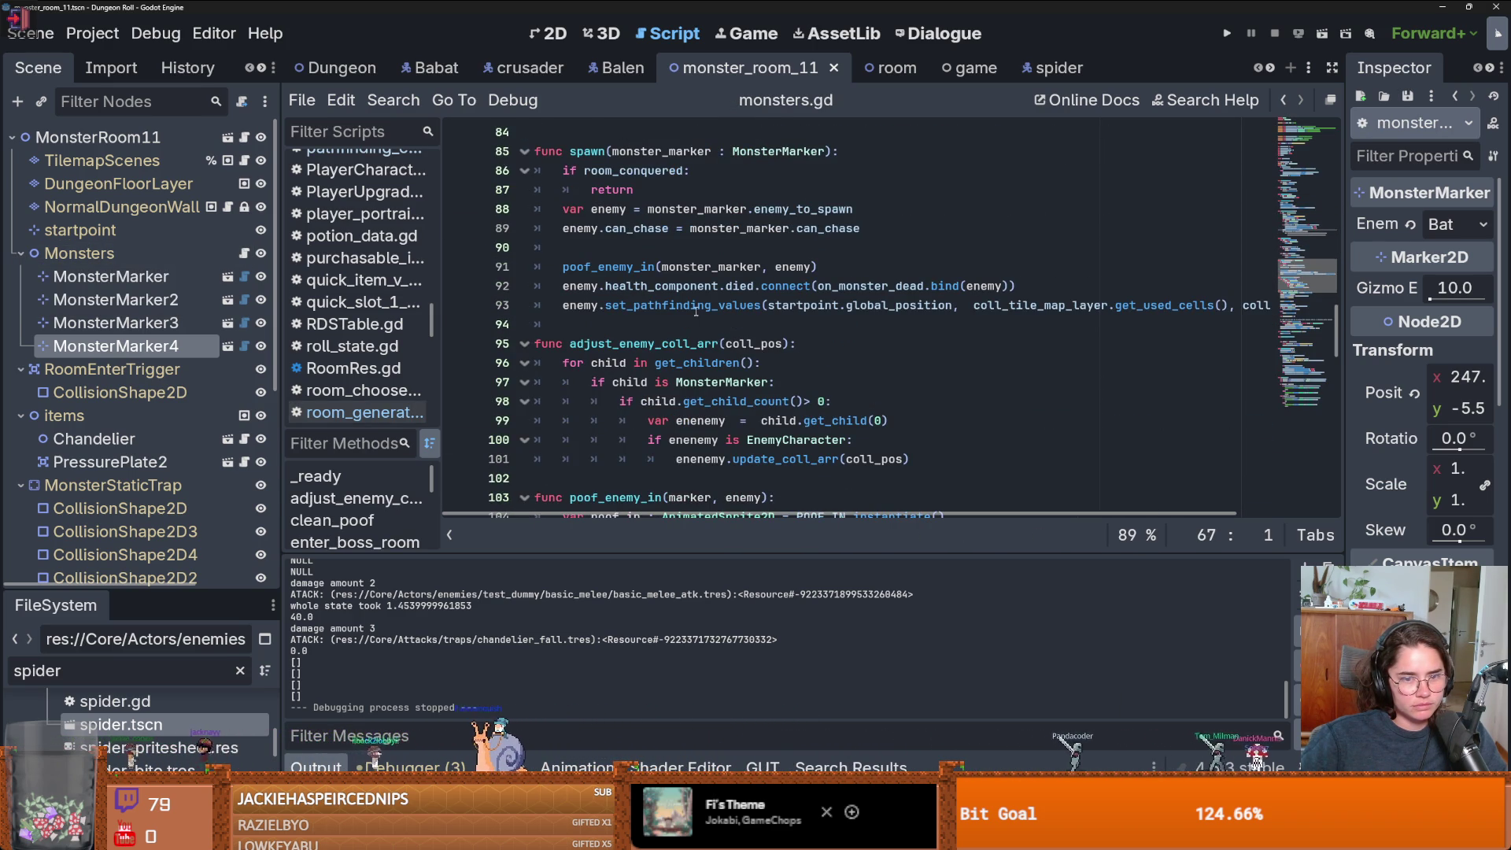
{"action": "double_click", "coordinate": [683, 305]}
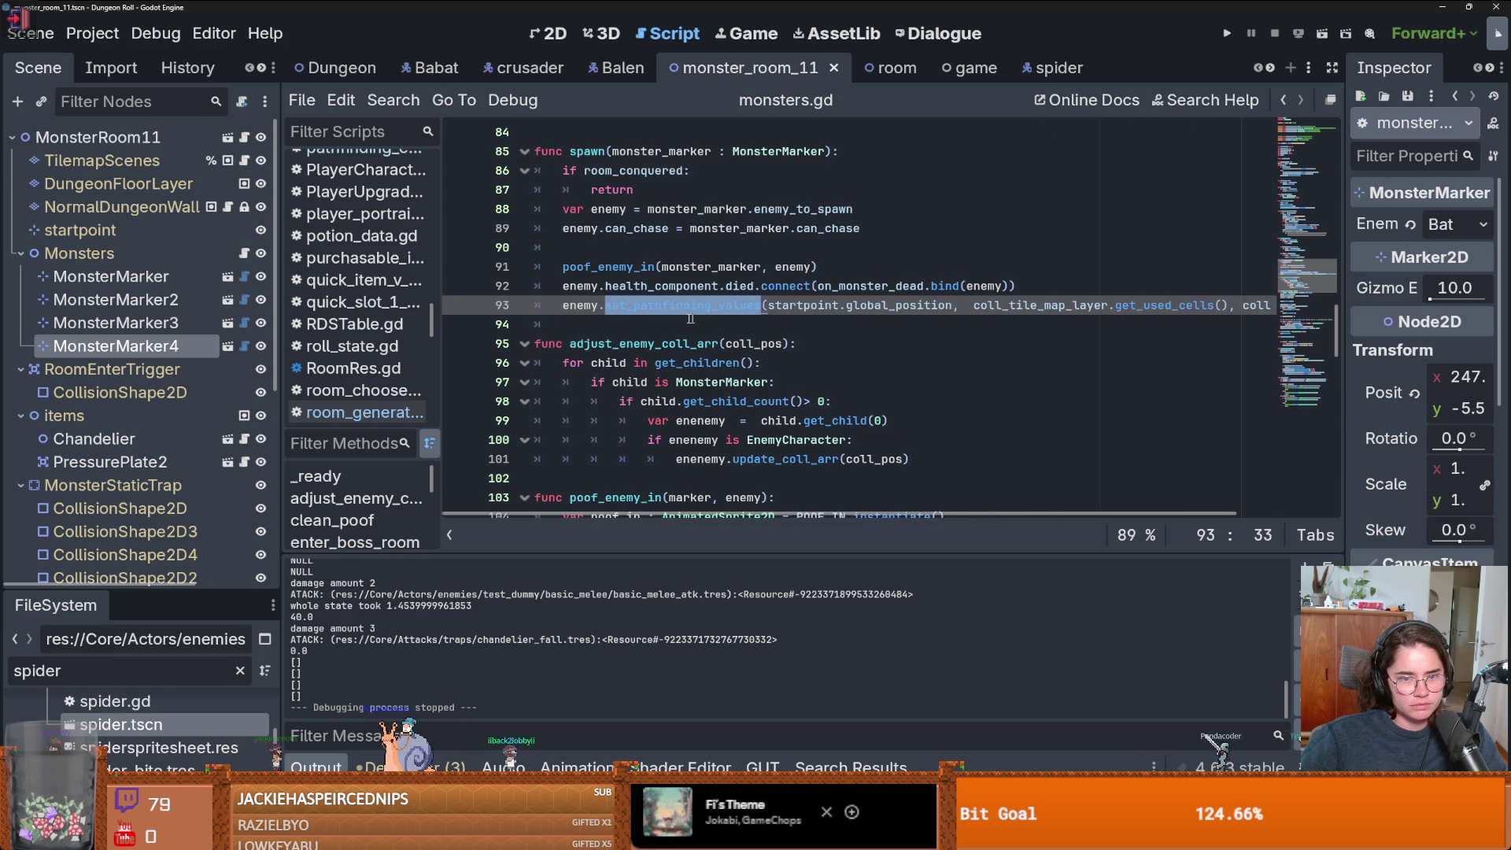
{"action": "left_click", "coordinate": [394, 100]}
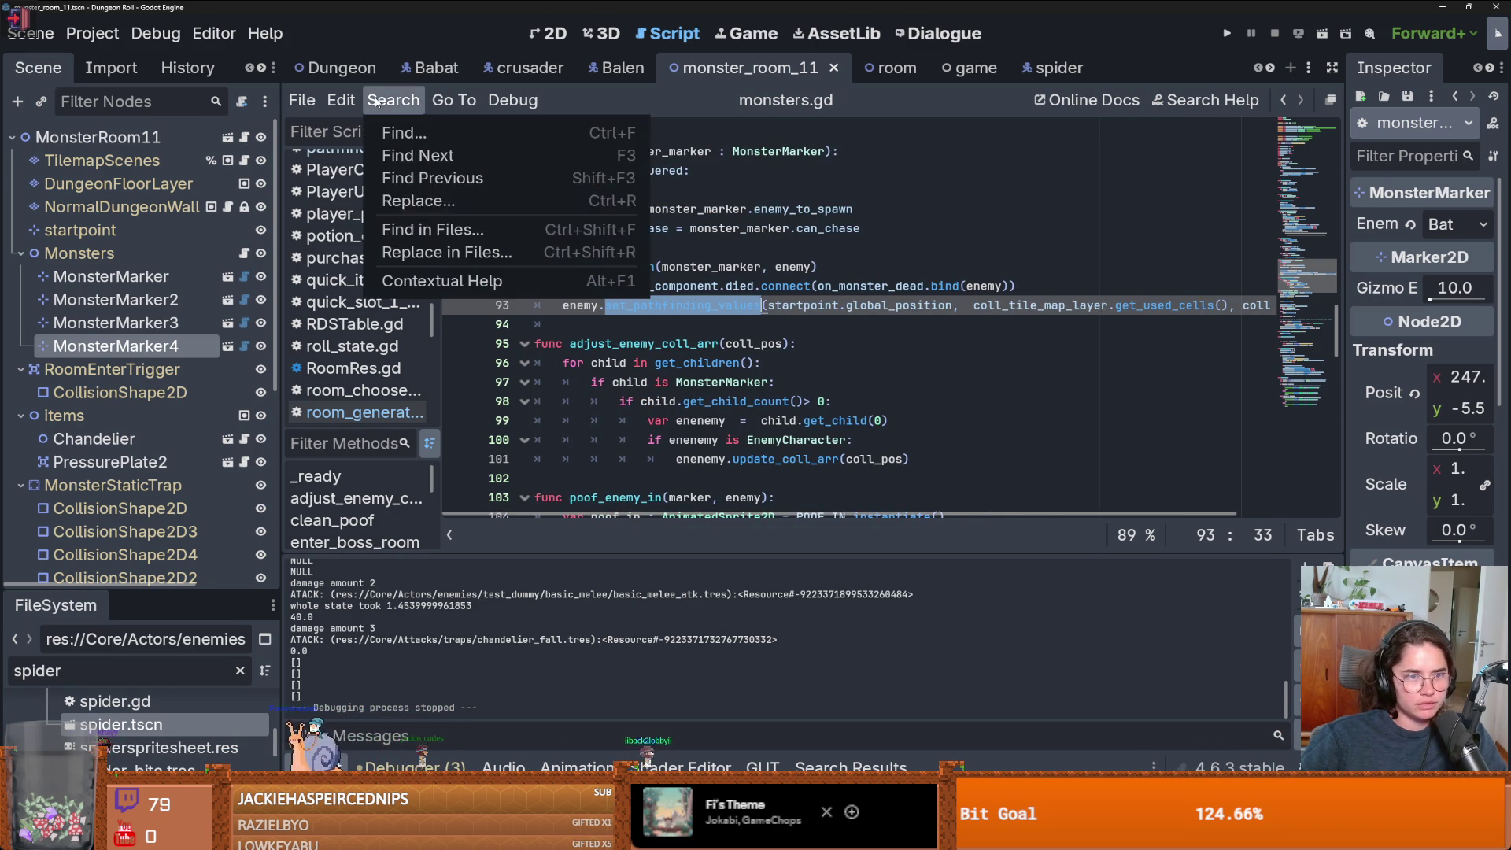
- Find set_pathfinding_values in all project files and open its definition in EnemyCharacter.gd
{"action": "left_click", "coordinate": [429, 229]}
{"action": "left_click", "coordinate": [771, 497]}
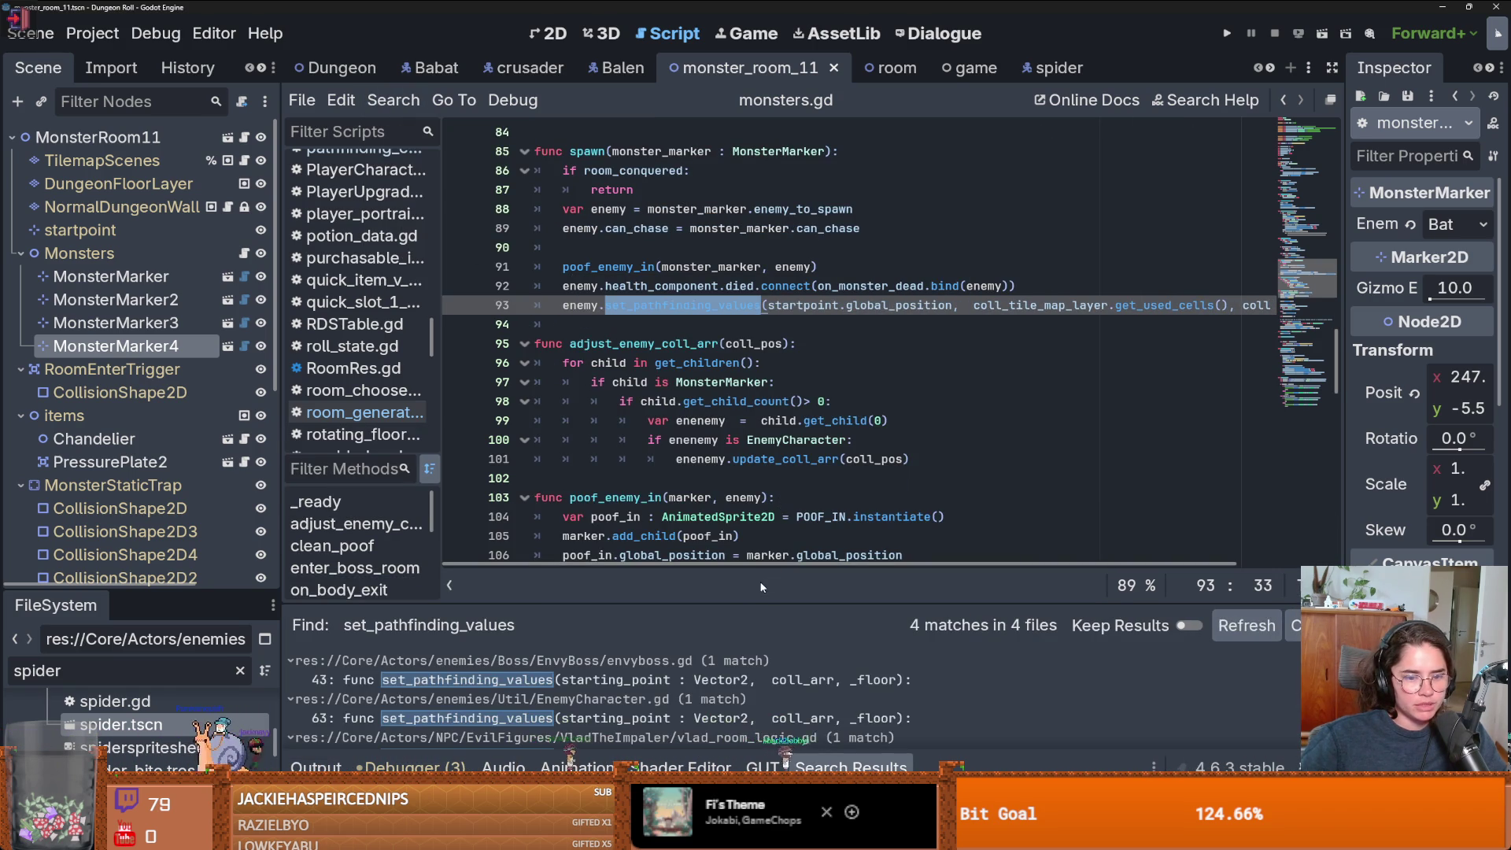
{"action": "left_click_drag", "start_coordinate": [754, 600], "coordinate": [754, 387]}
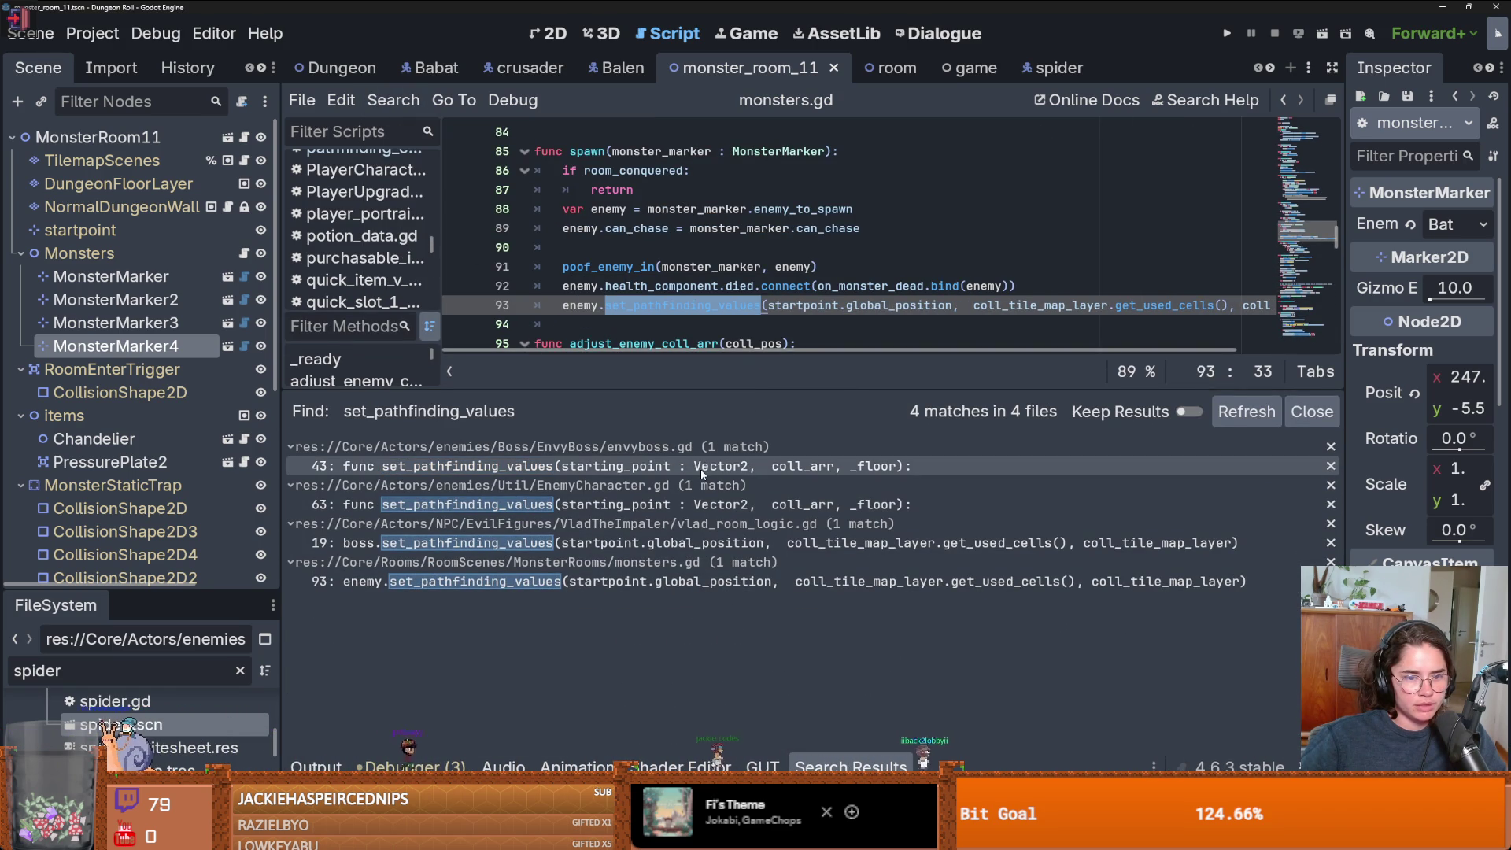
{"action": "left_click", "coordinate": [705, 505]}
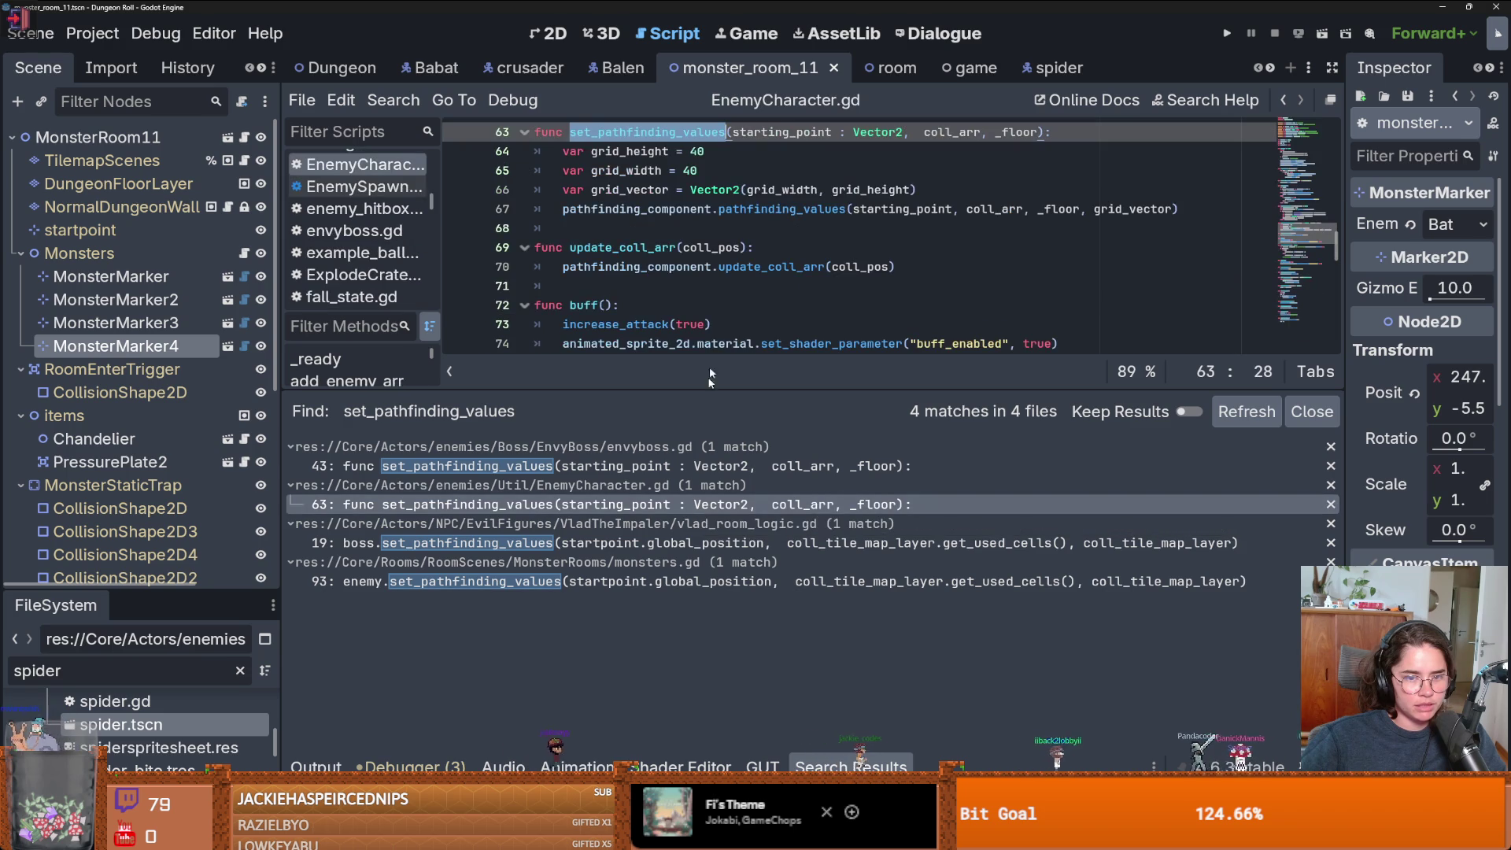
{"action": "left_click_drag", "start_coordinate": [705, 384], "coordinate": [705, 466]}
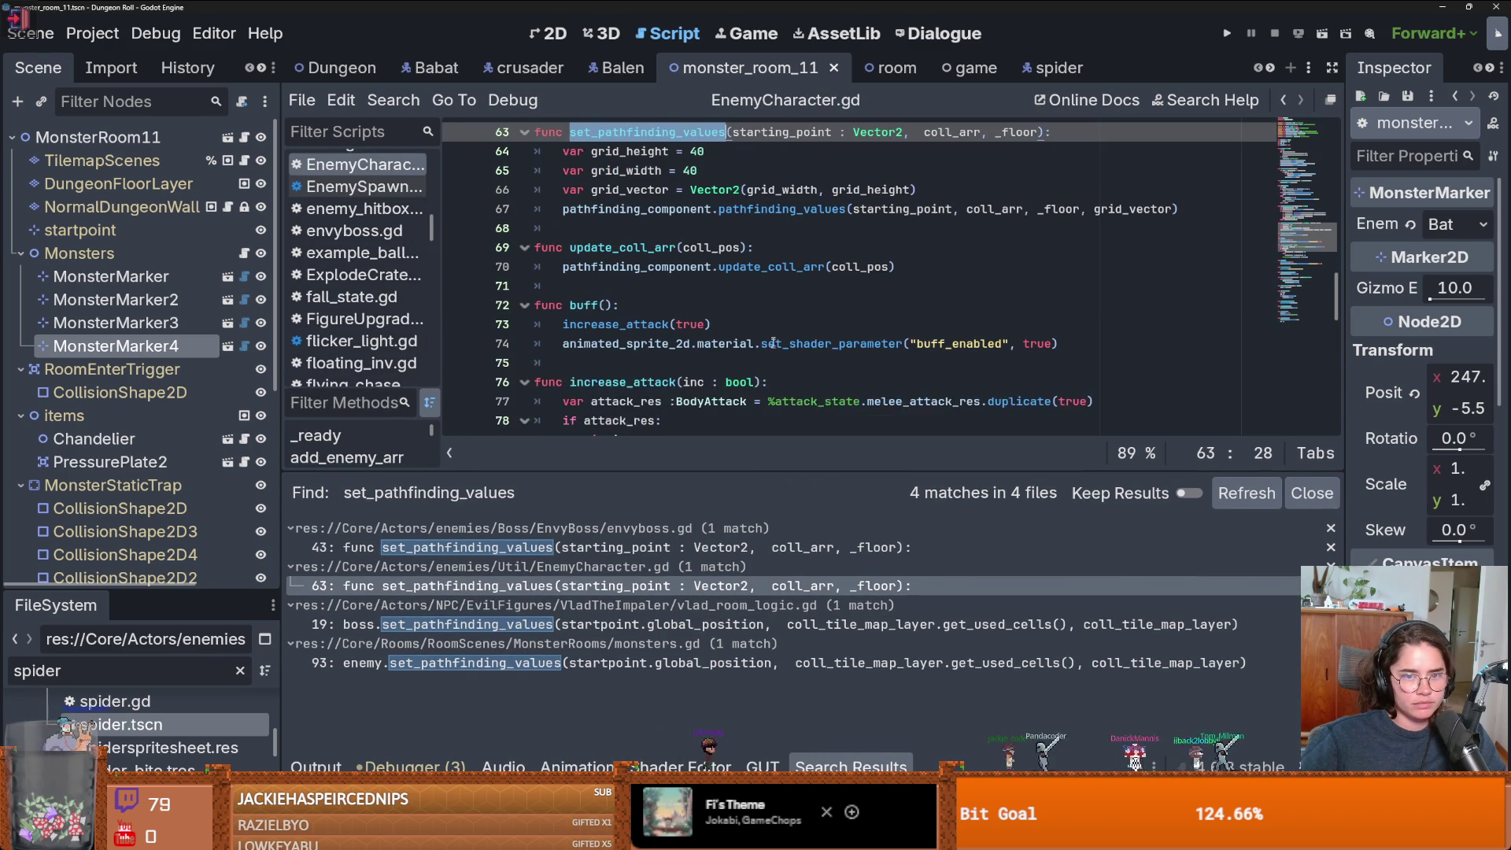
- Wrap the pathfinding call in 'if !is_flying:', save the script, and run the game
{"action": "left_click", "coordinate": [930, 304]}
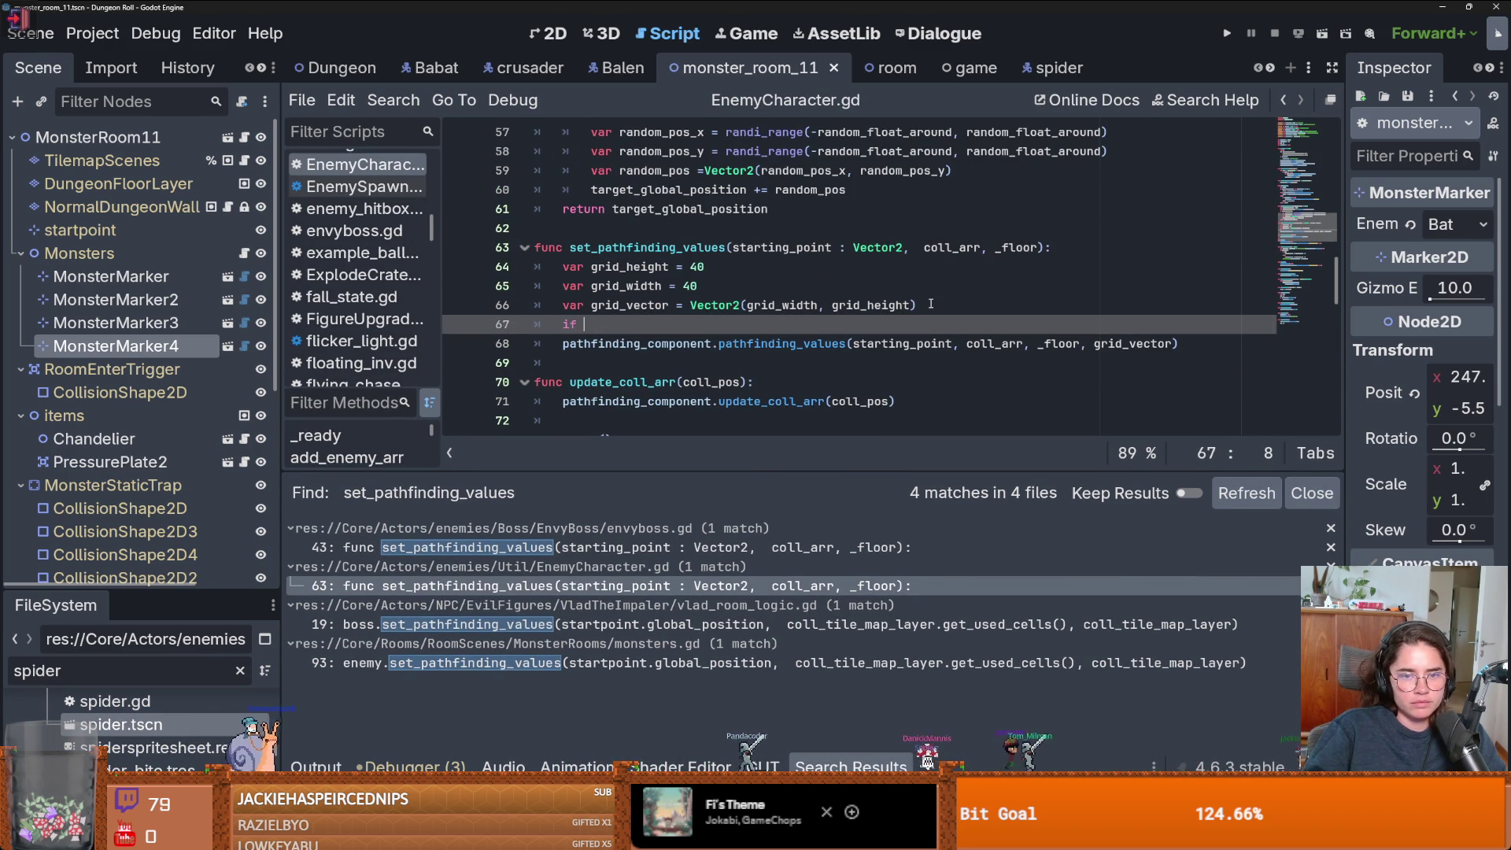
{"action": "type", "text": "is"}
{"action": "key", "text": "Down"}
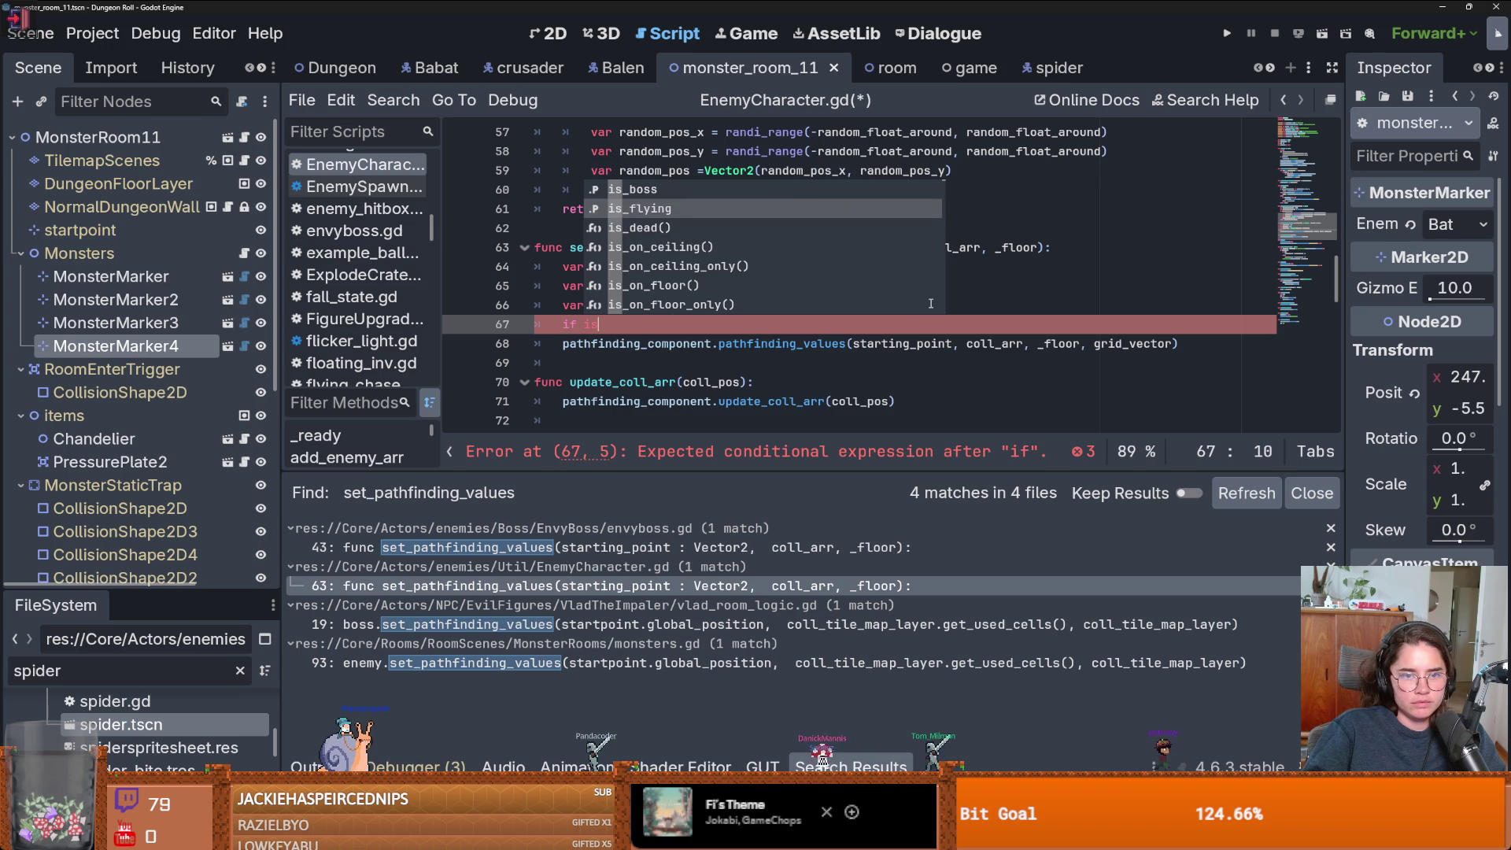
{"action": "key", "text": "Return"}
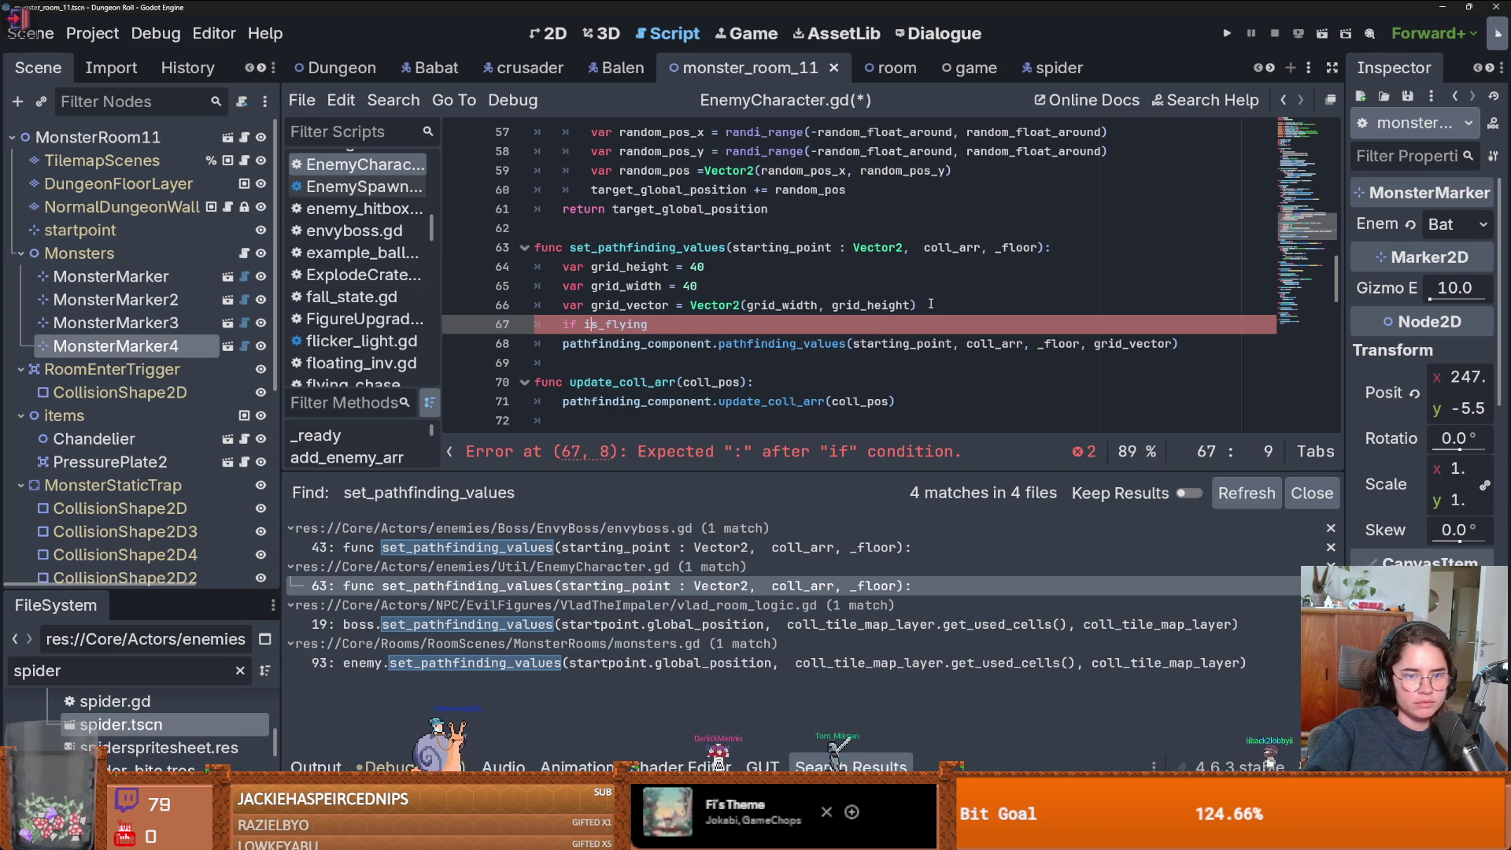
{"action": "type", "text": "!"}
{"action": "key", "text": "End"}
{"action": "type", "text": ":"}
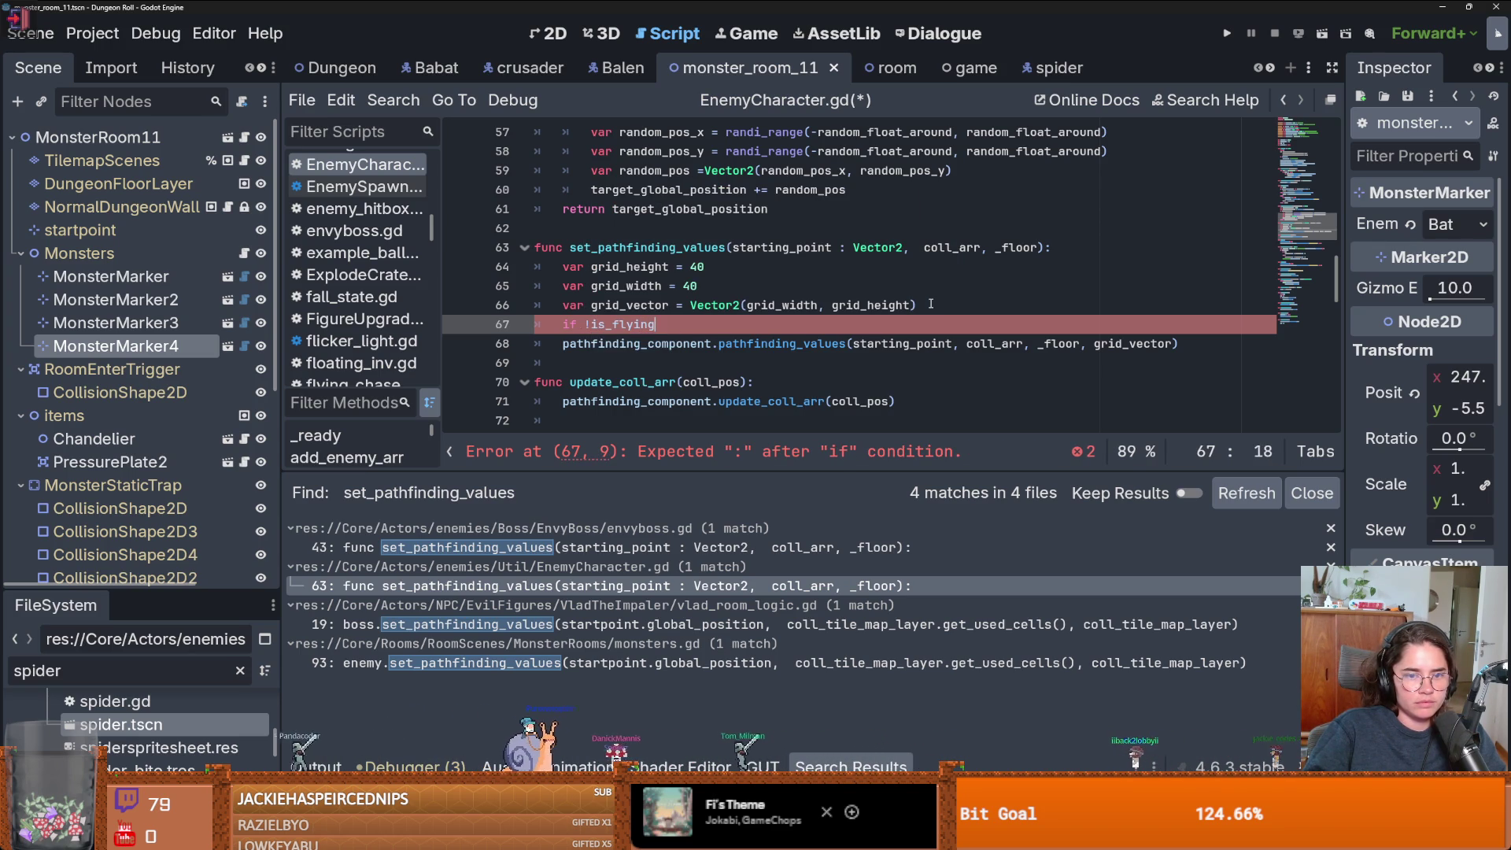
{"action": "key", "text": "Down"}
{"action": "key", "text": "Home"}
{"action": "key", "text": "Tab"}
{"action": "key", "text": "ctrl+s"}
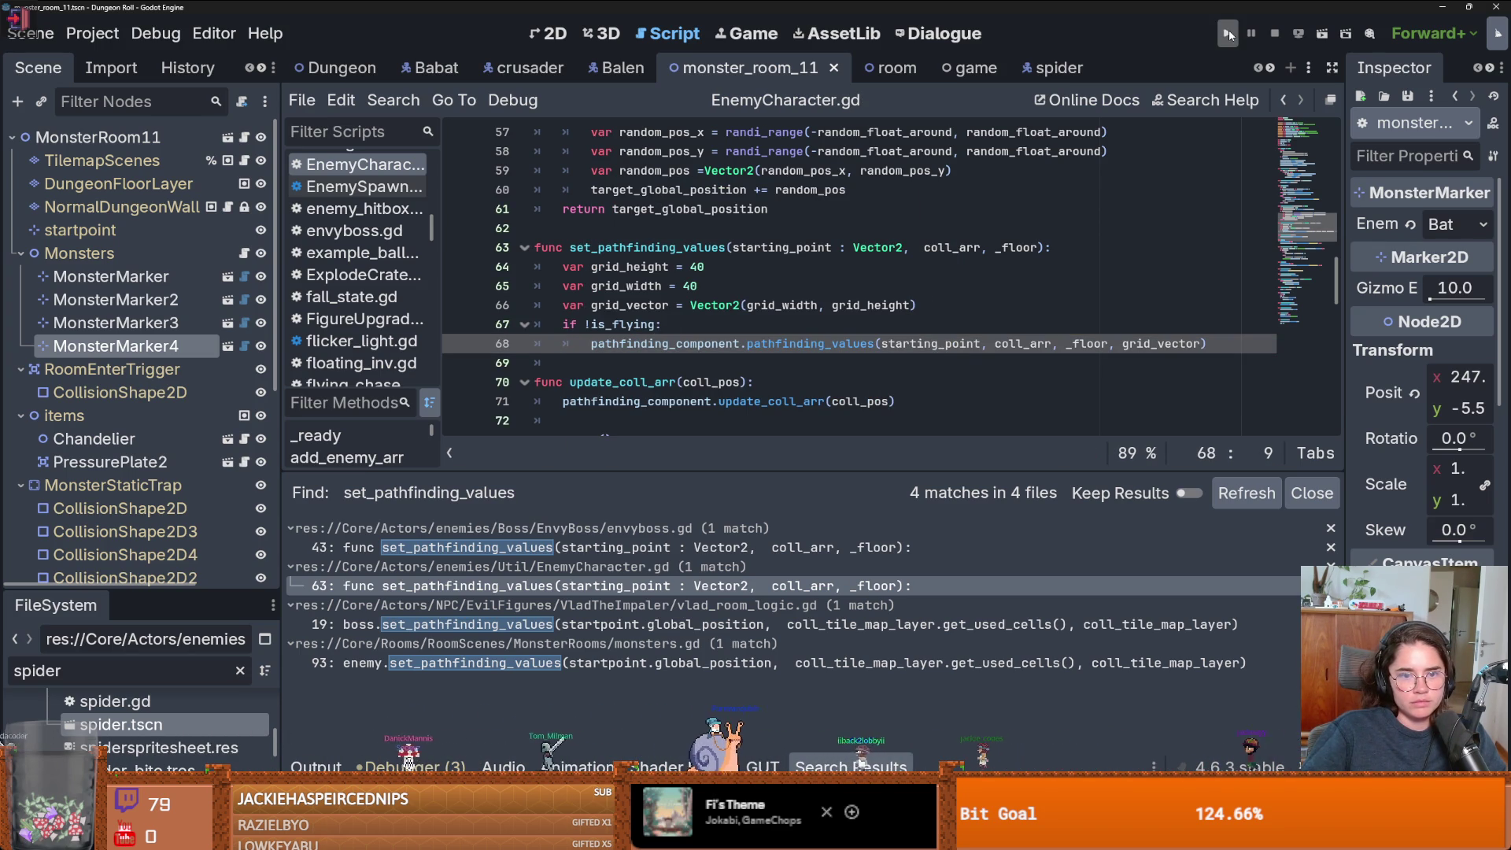
{"action": "left_click", "coordinate": [1229, 35]}
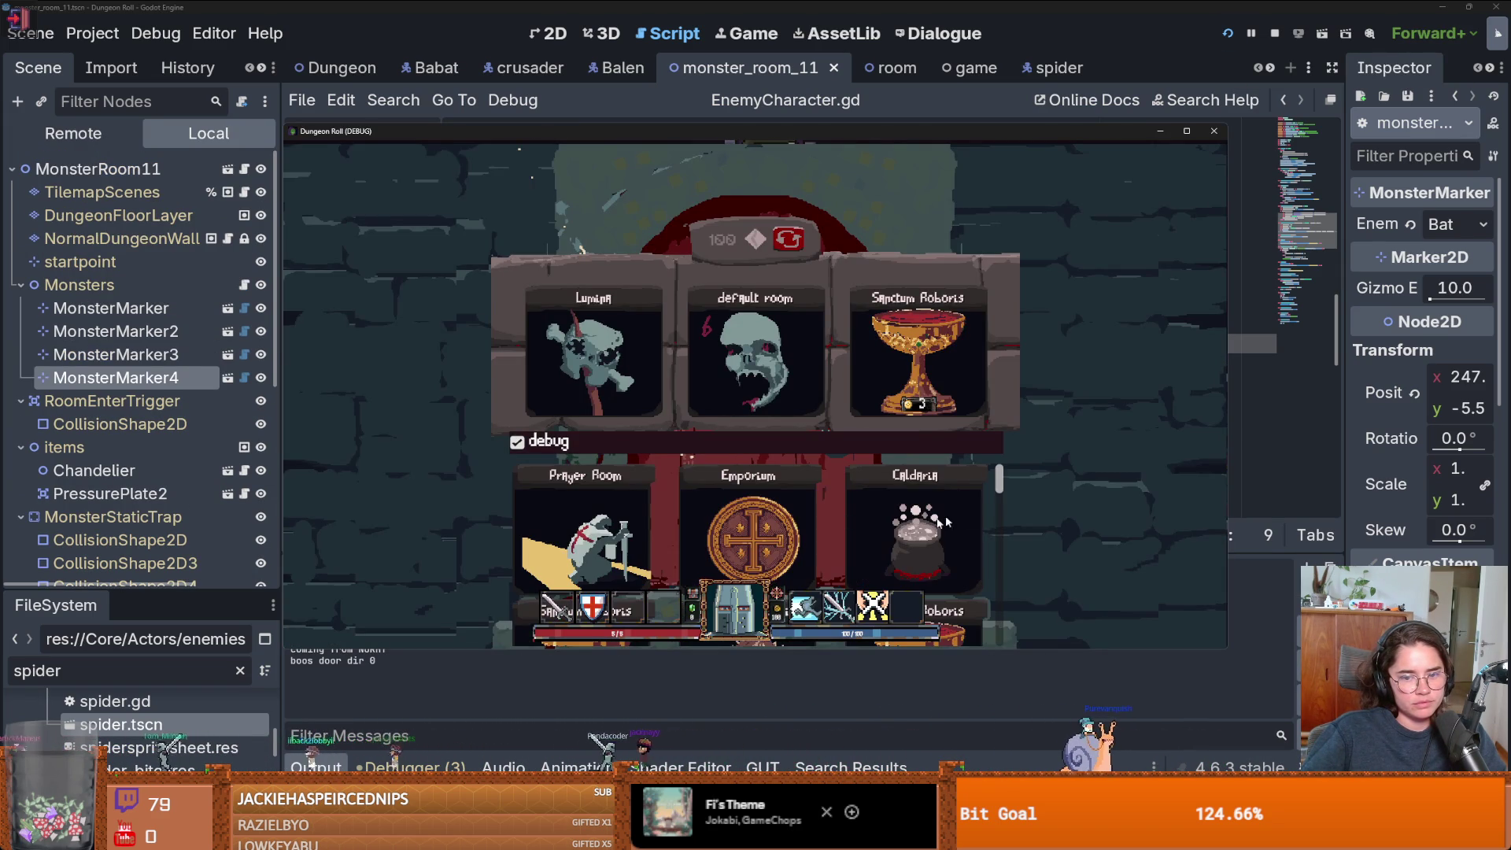
- Enter a dungeon room and turn on invincibility through the in-game console
{"action": "left_click", "coordinate": [621, 565]}
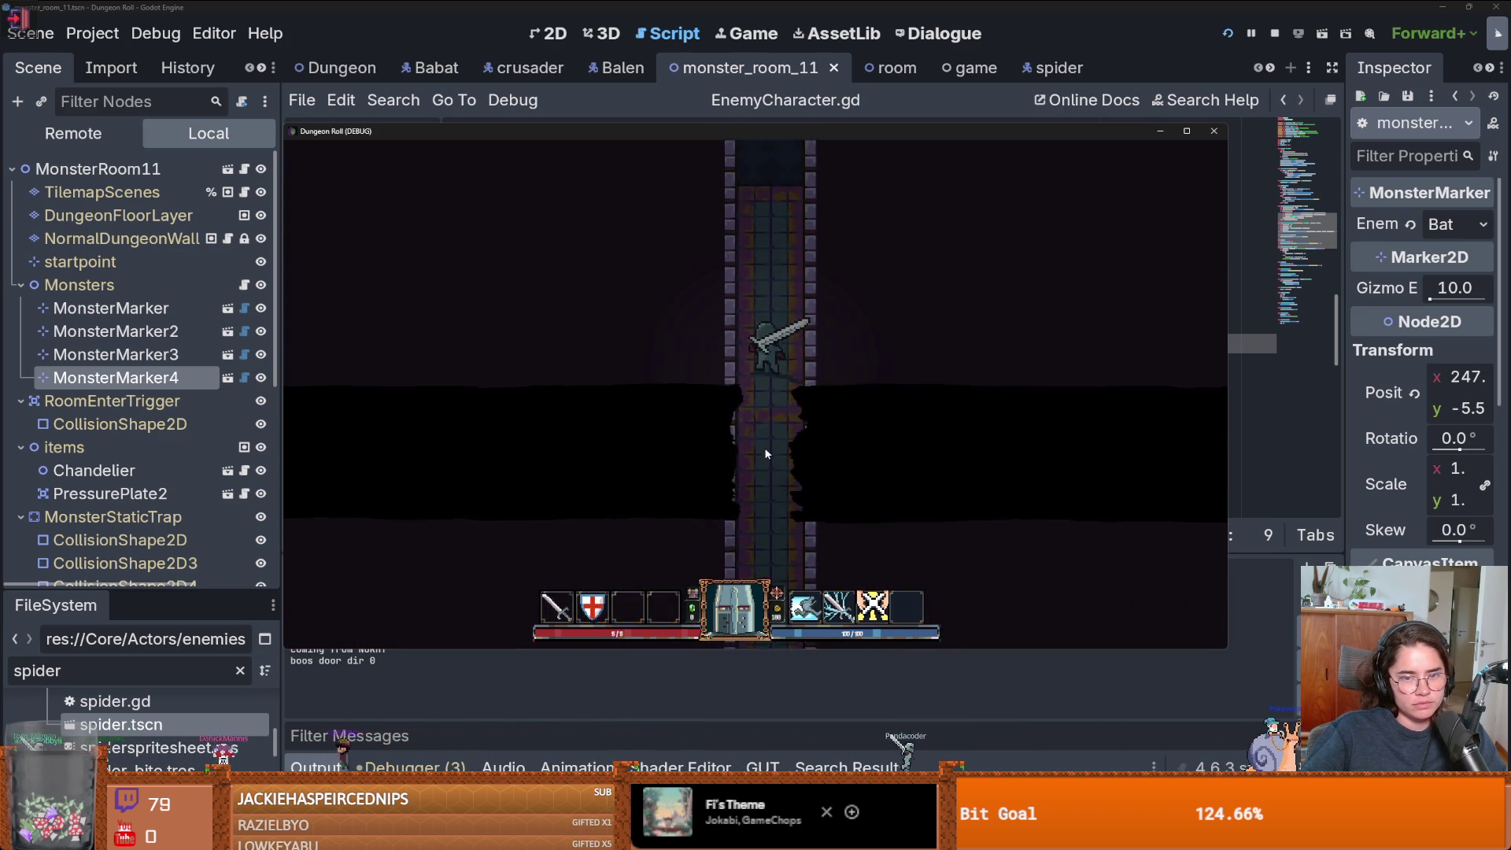
{"action": "key", "text": "grave"}
{"action": "type", "text": "invincible"}
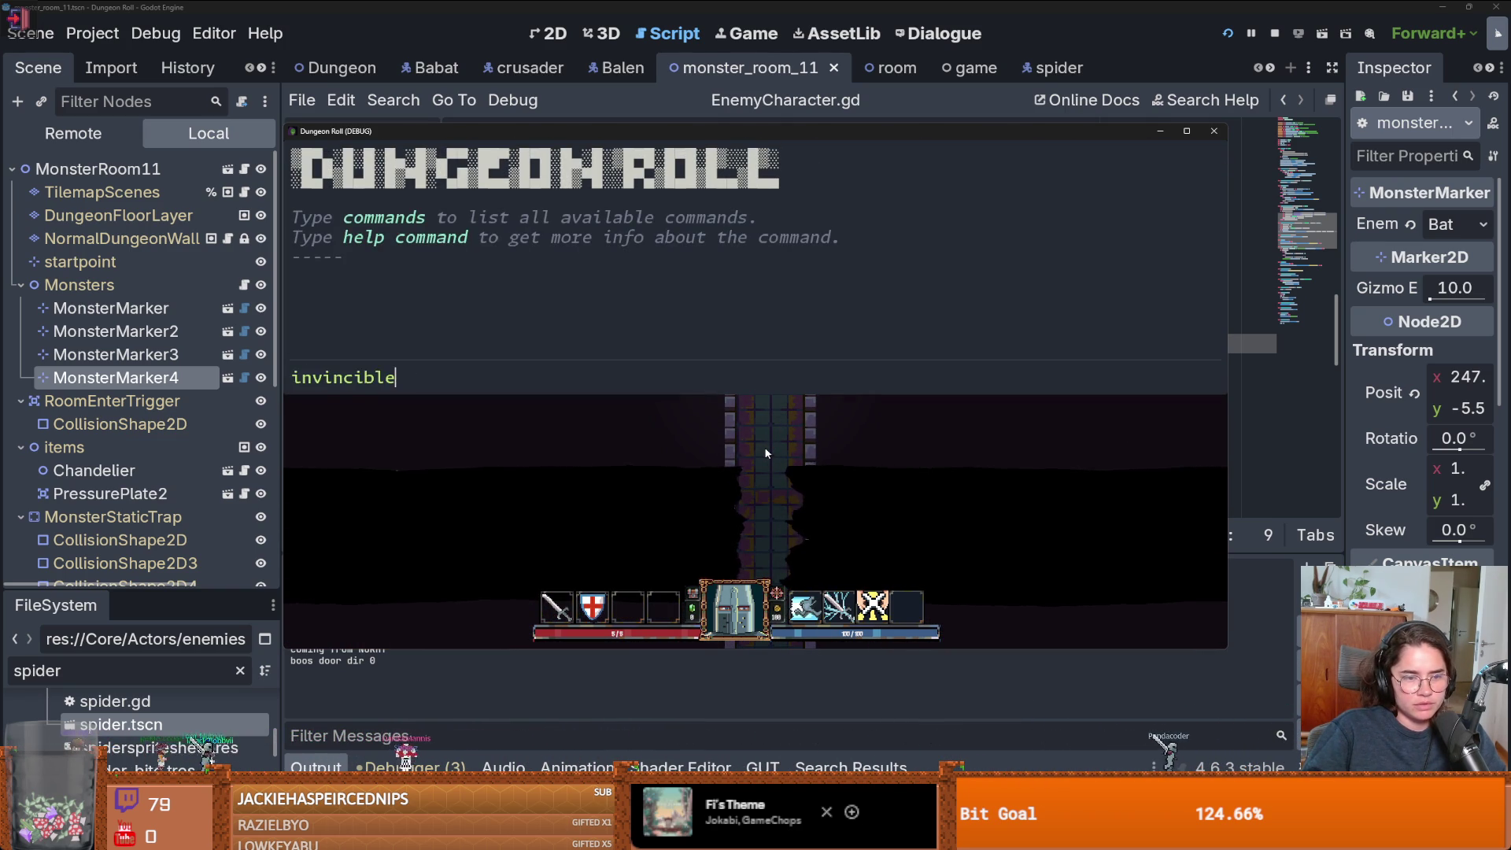
{"action": "key", "text": "Return"}
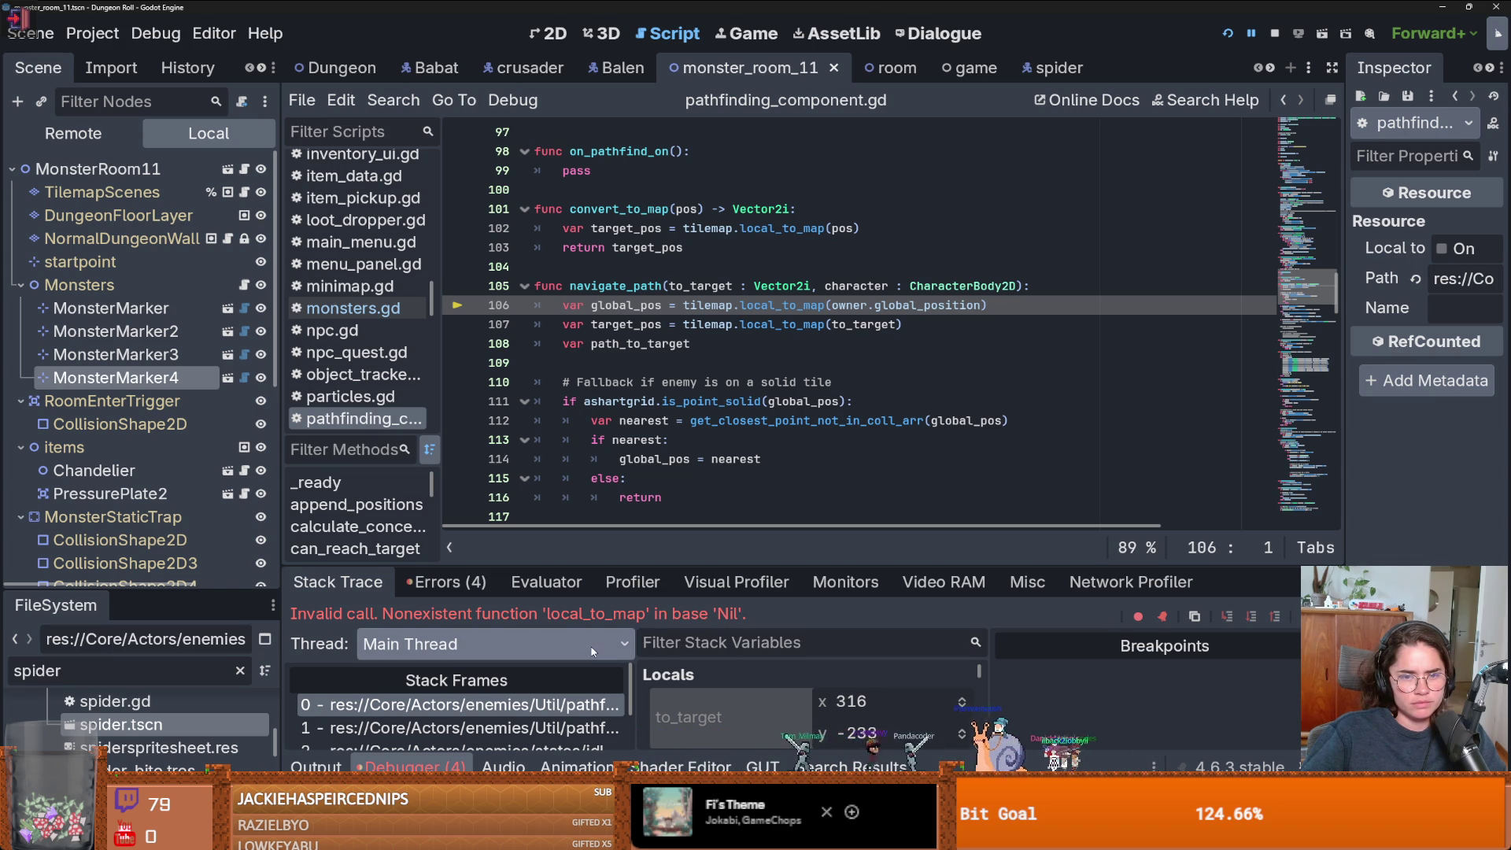
- Trace the failing pathfinding error back to the set_pathfinding_values call in monsters.gd's spawn function
{"action": "scroll", "coordinate": [705, 434], "scroll_direction": "up", "scroll_amount": 3}
{"action": "scroll", "coordinate": [705, 433], "scroll_direction": "down", "scroll_amount": 3}
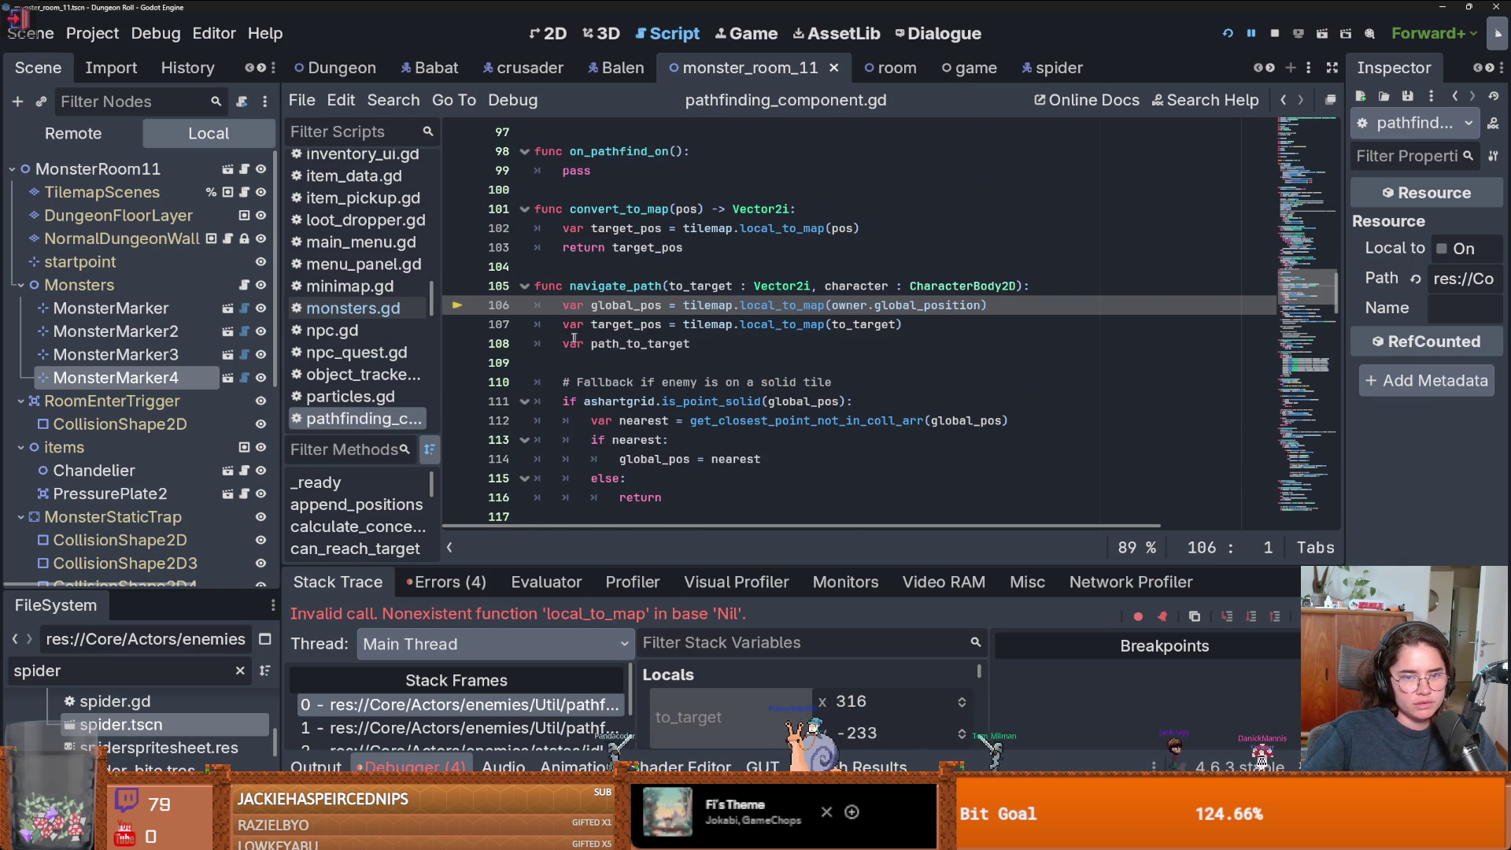
{"action": "left_click", "coordinate": [353, 308]}
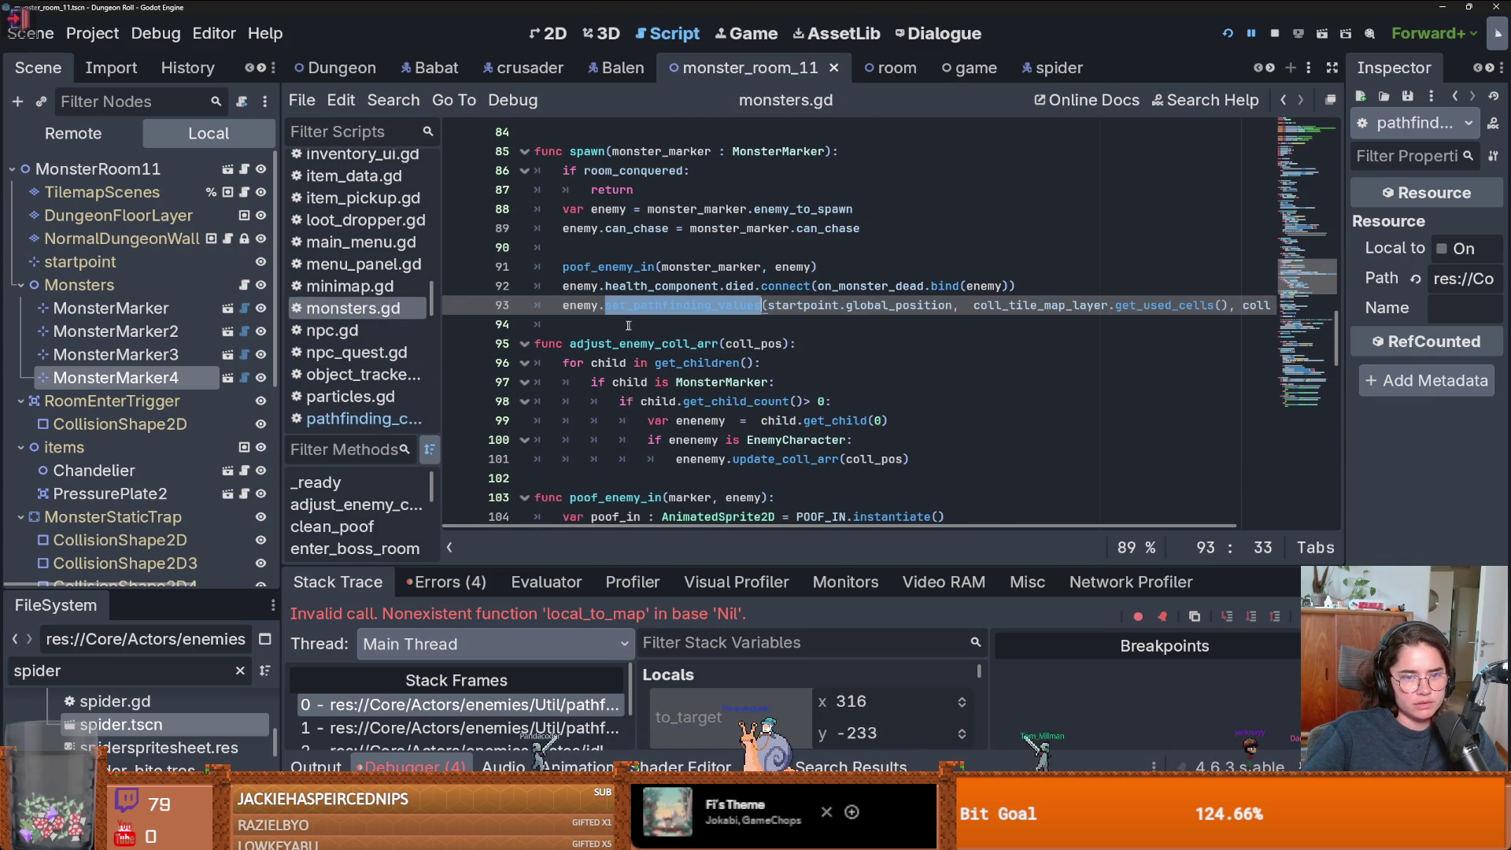
{"action": "left_click", "coordinate": [483, 709]}
{"action": "left_click", "coordinate": [1282, 102]}
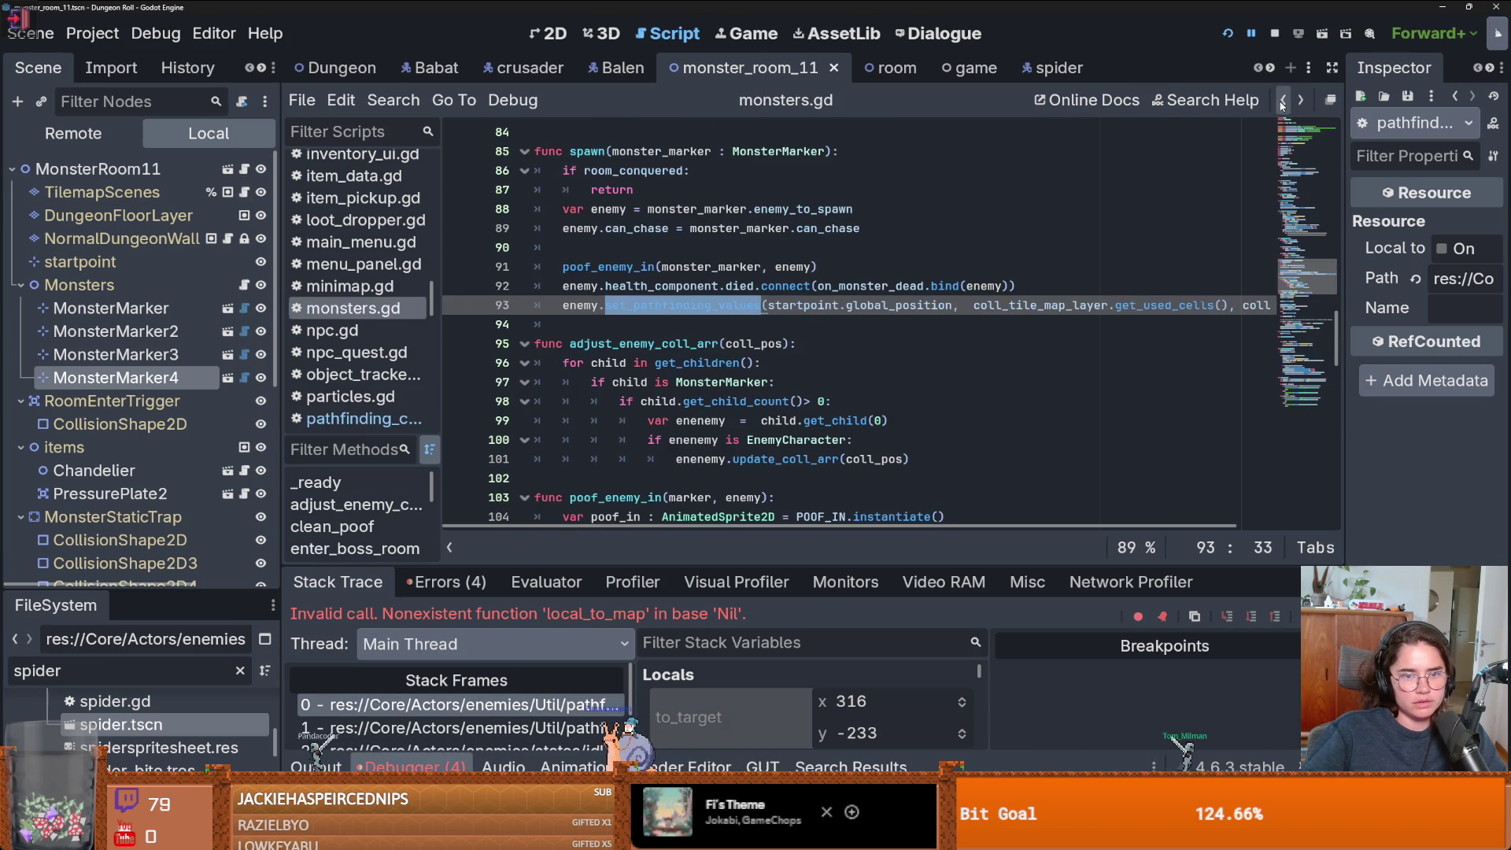
{"action": "scroll", "coordinate": [1018, 322], "scroll_direction": "right", "scroll_amount": 3}
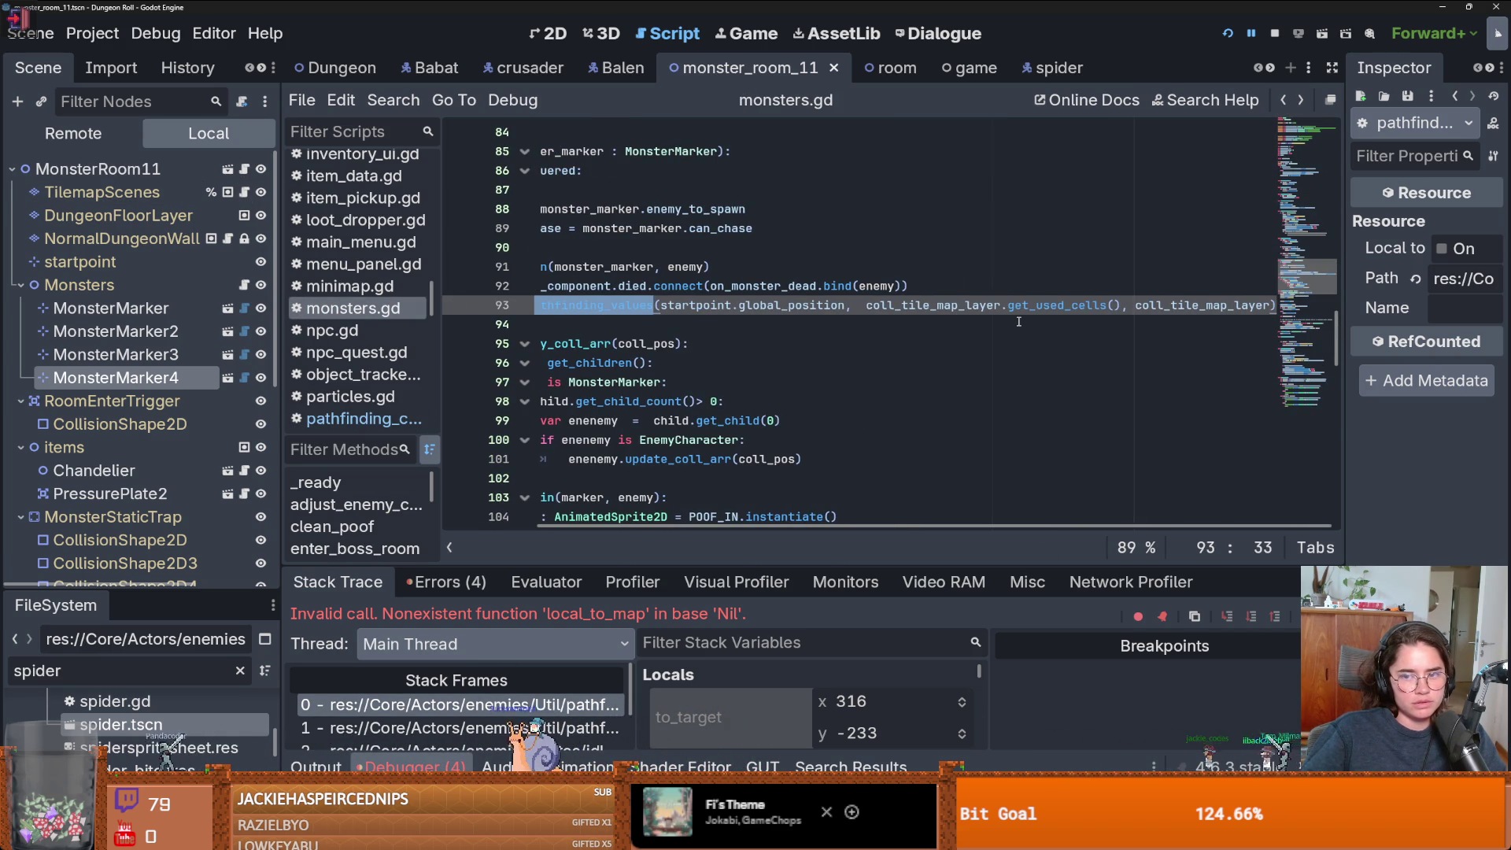
{"action": "scroll", "coordinate": [1018, 322], "scroll_direction": "left", "scroll_amount": 3}
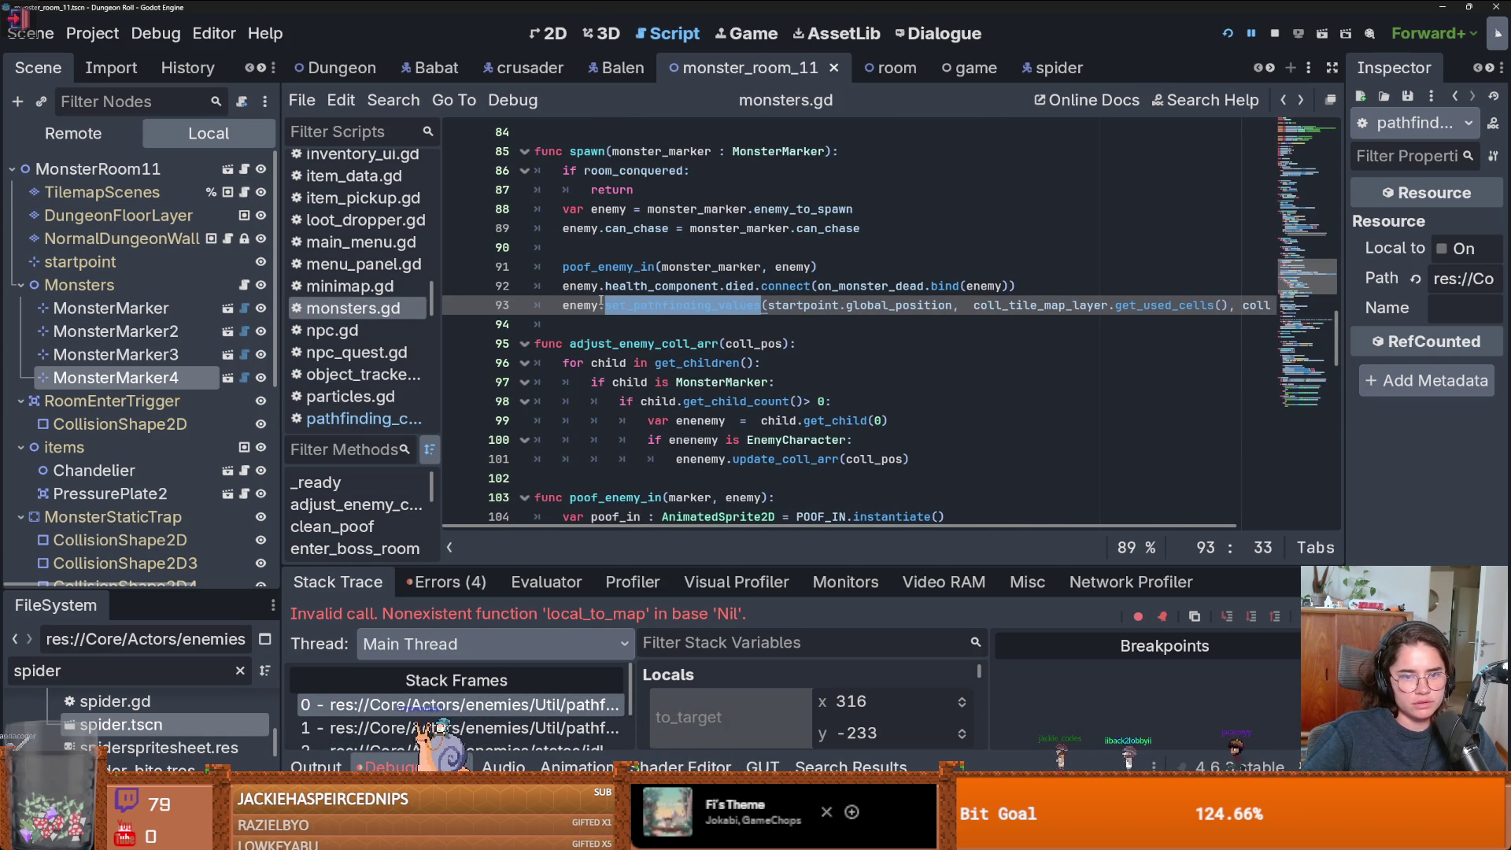
{"action": "left_click", "coordinate": [595, 285]}
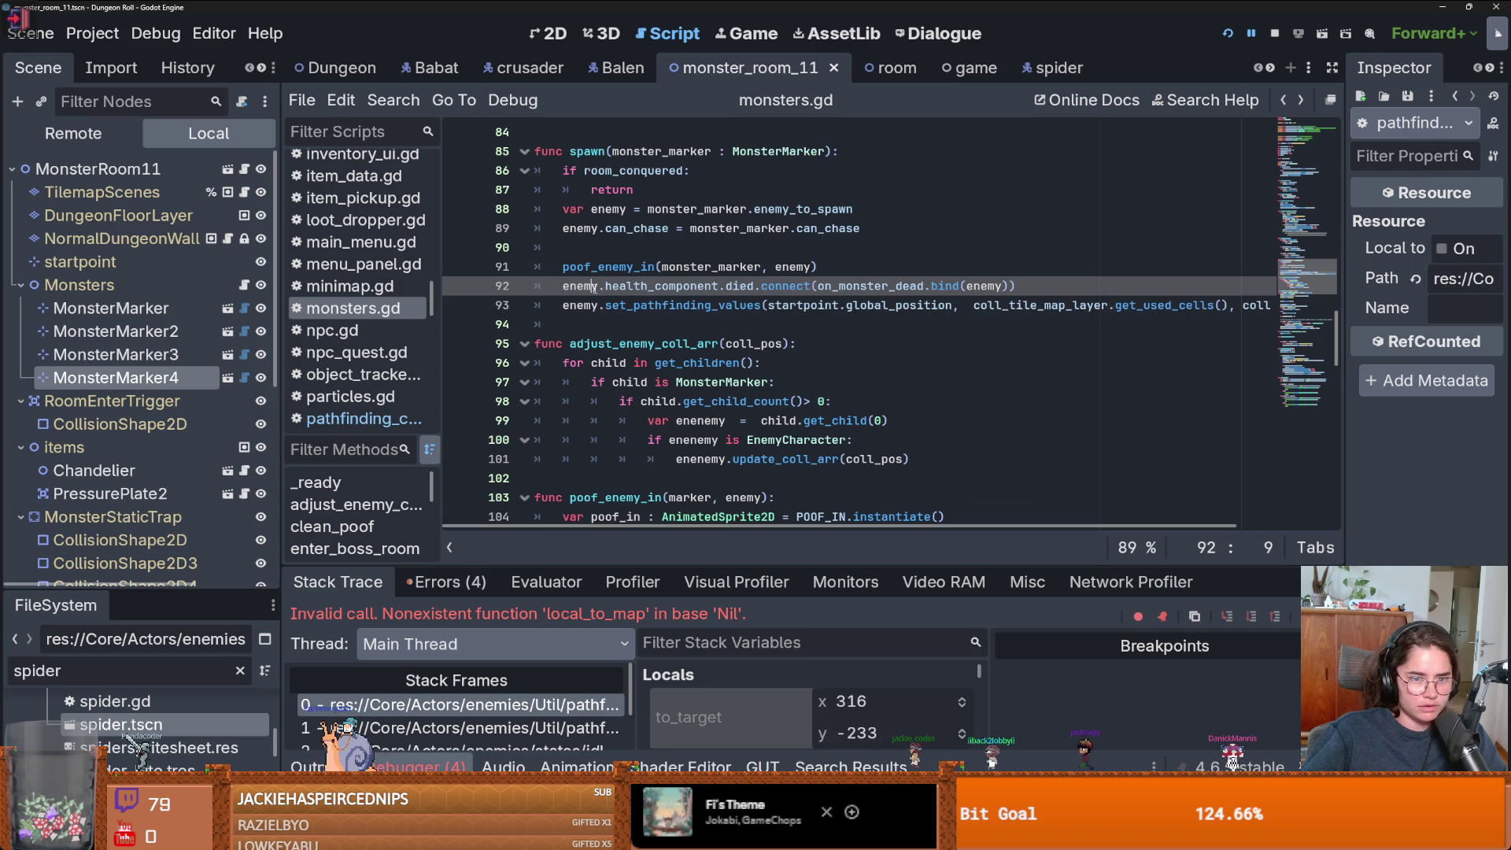
{"action": "scroll", "coordinate": [596, 290], "scroll_direction": "up", "scroll_amount": 2}
{"action": "scroll", "coordinate": [594, 286], "scroll_direction": "down", "scroll_amount": 2}
{"action": "left_click", "coordinate": [647, 307]}
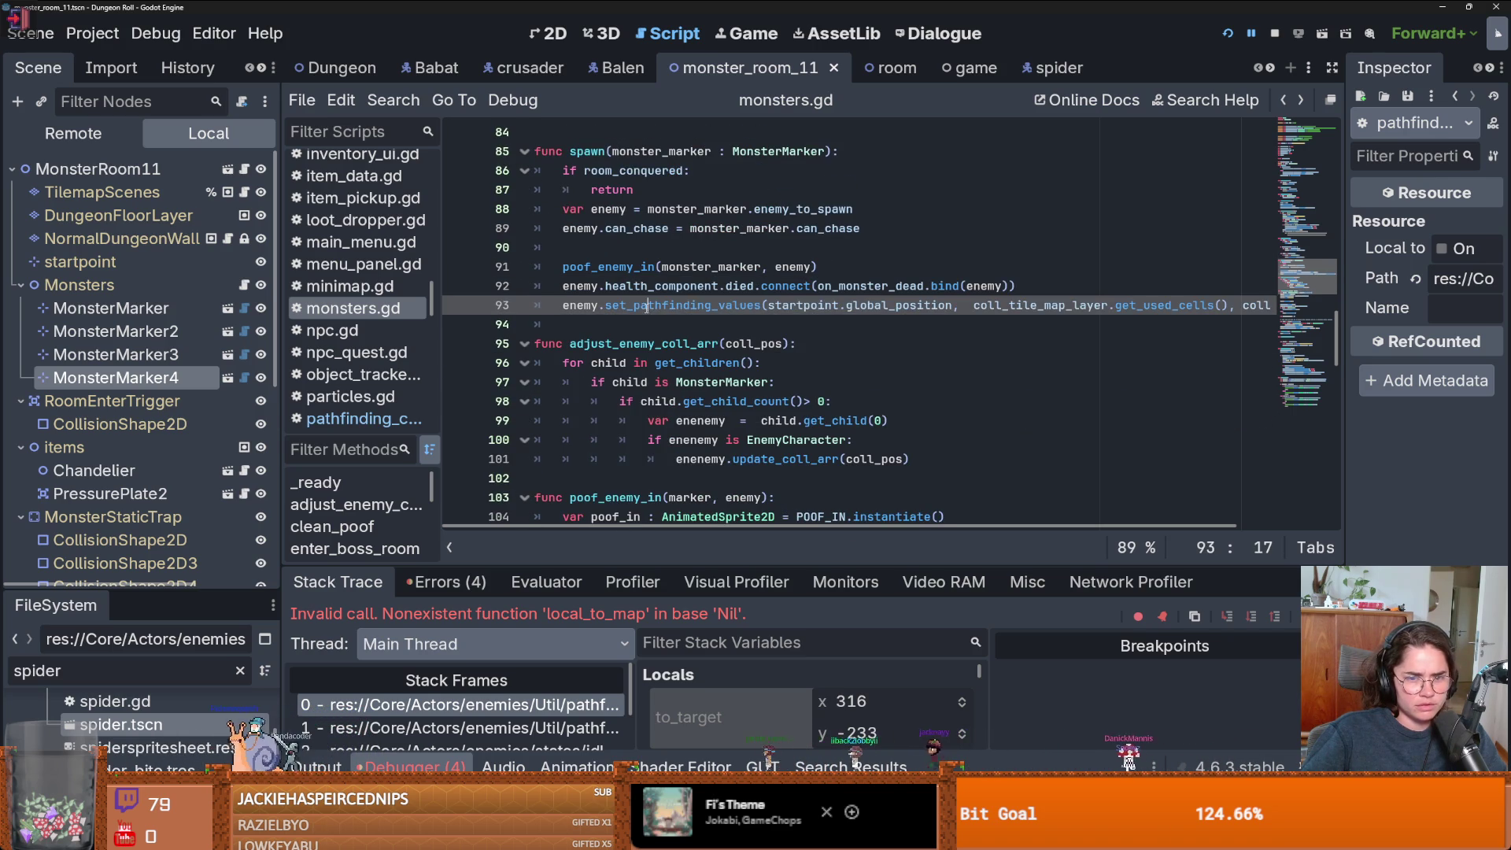
{"action": "double_click", "coordinate": [671, 307]}
- Search the project for set_pathfinding_values and open its definition in EnemyCharacter.gd
{"action": "left_click", "coordinate": [393, 100]}
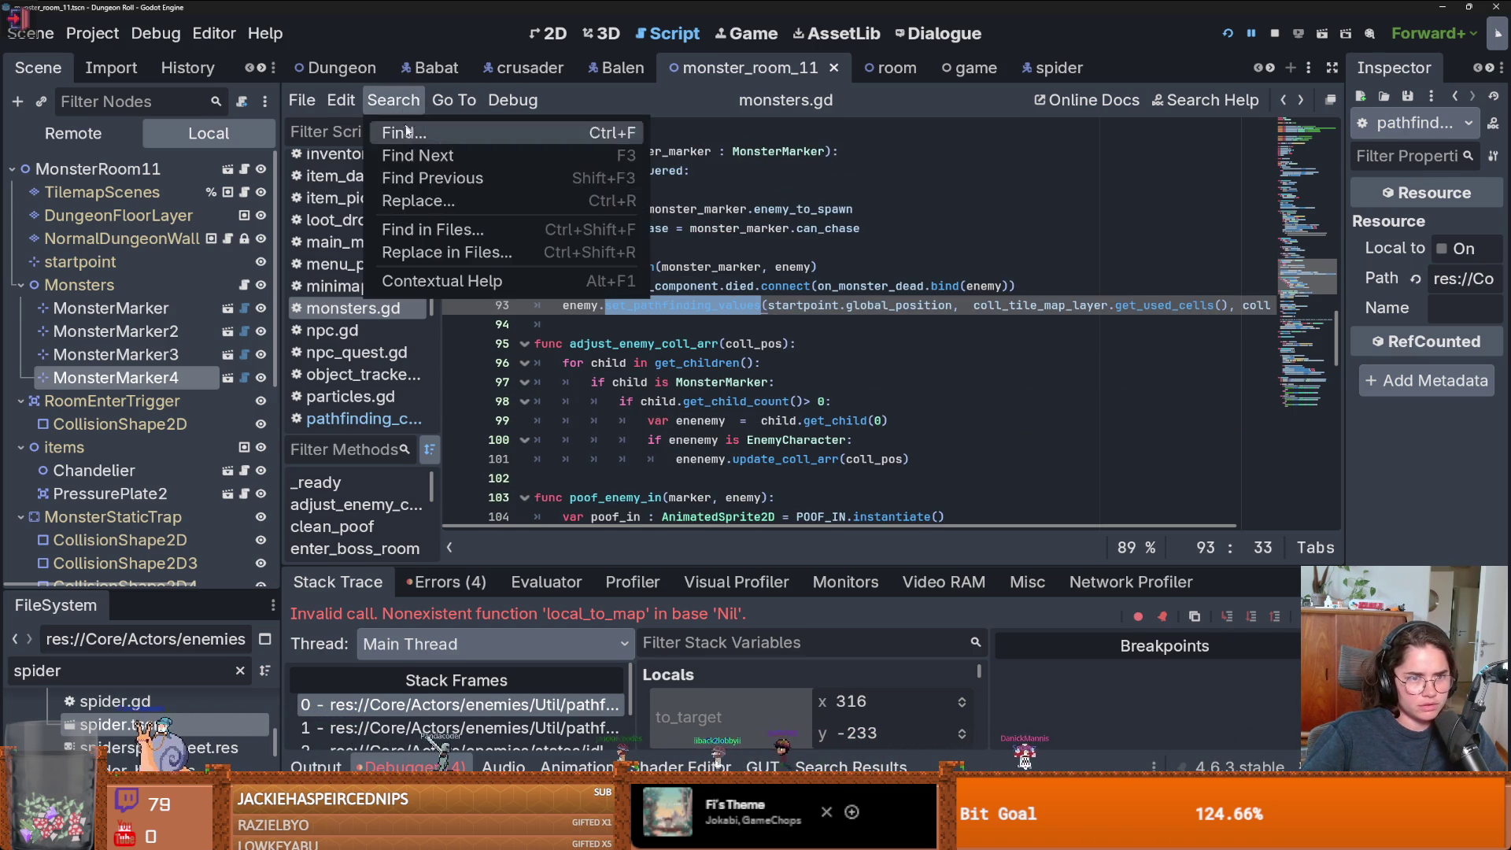
{"action": "left_click", "coordinate": [457, 230]}
{"action": "left_click", "coordinate": [760, 504]}
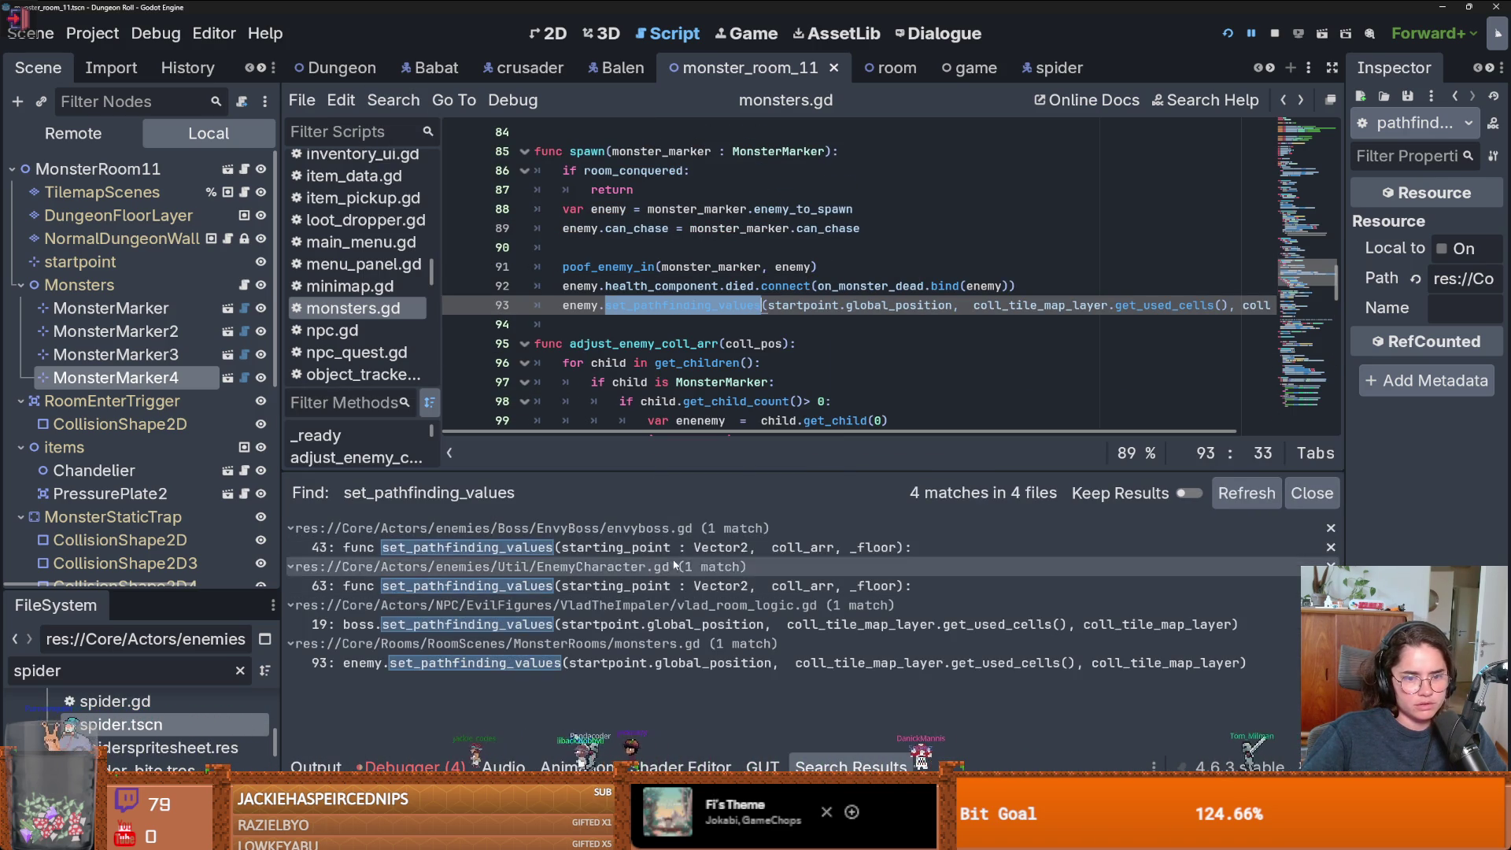
{"action": "left_click", "coordinate": [665, 585]}
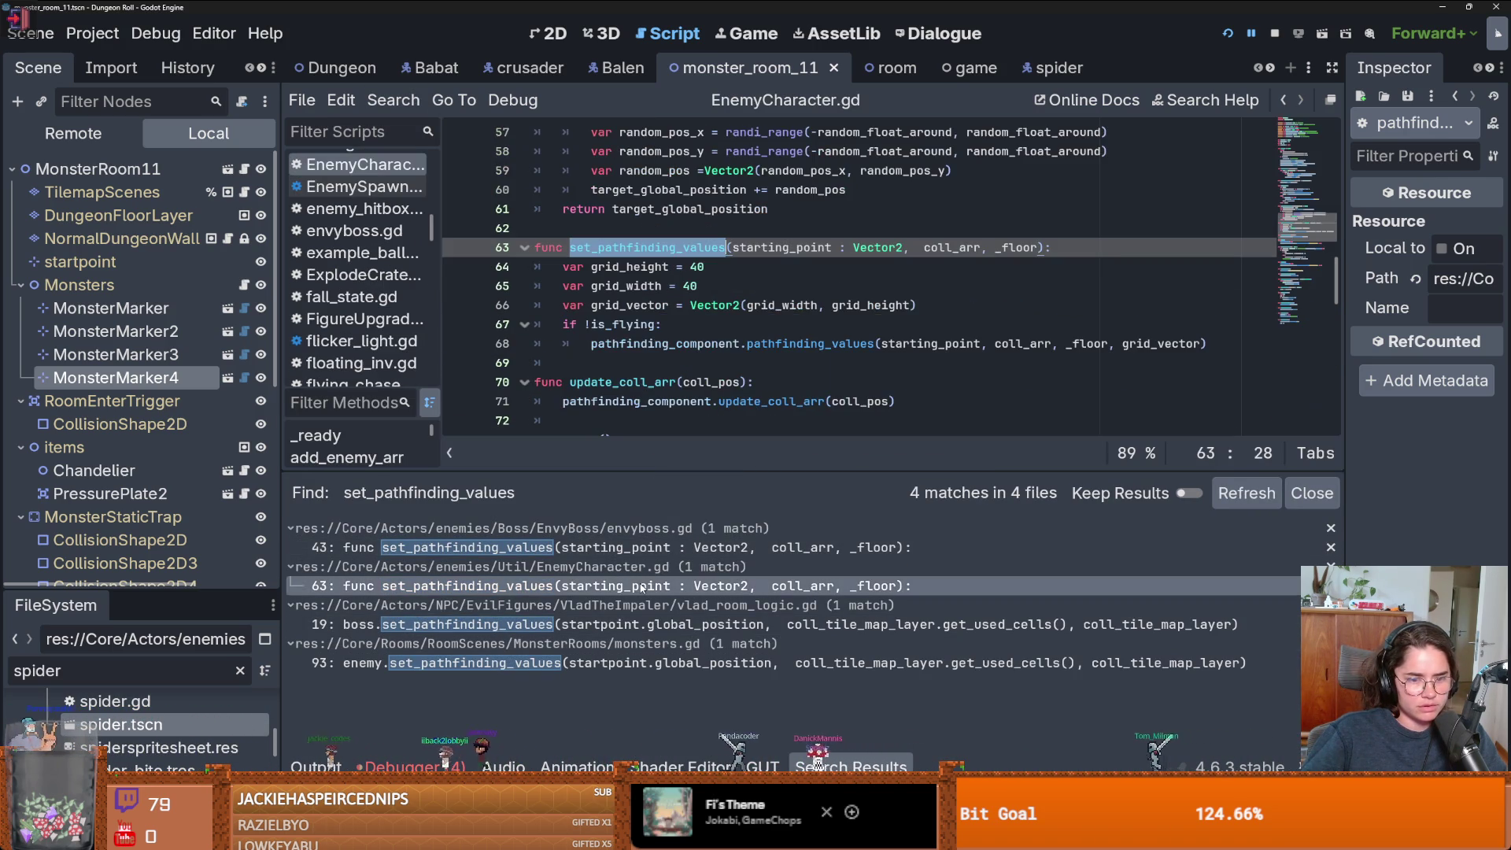
- Delete the 'if !is_flying:' line and unindent the pathfinding_values call beneath it
{"action": "left_click", "coordinate": [665, 324]}
{"action": "key", "text": "shift+Home"}
{"action": "key", "text": "BackSpace"}
{"action": "key", "text": "BackSpace"}
{"action": "left_click", "coordinate": [591, 344]}
{"action": "key", "text": "BackSpace"}
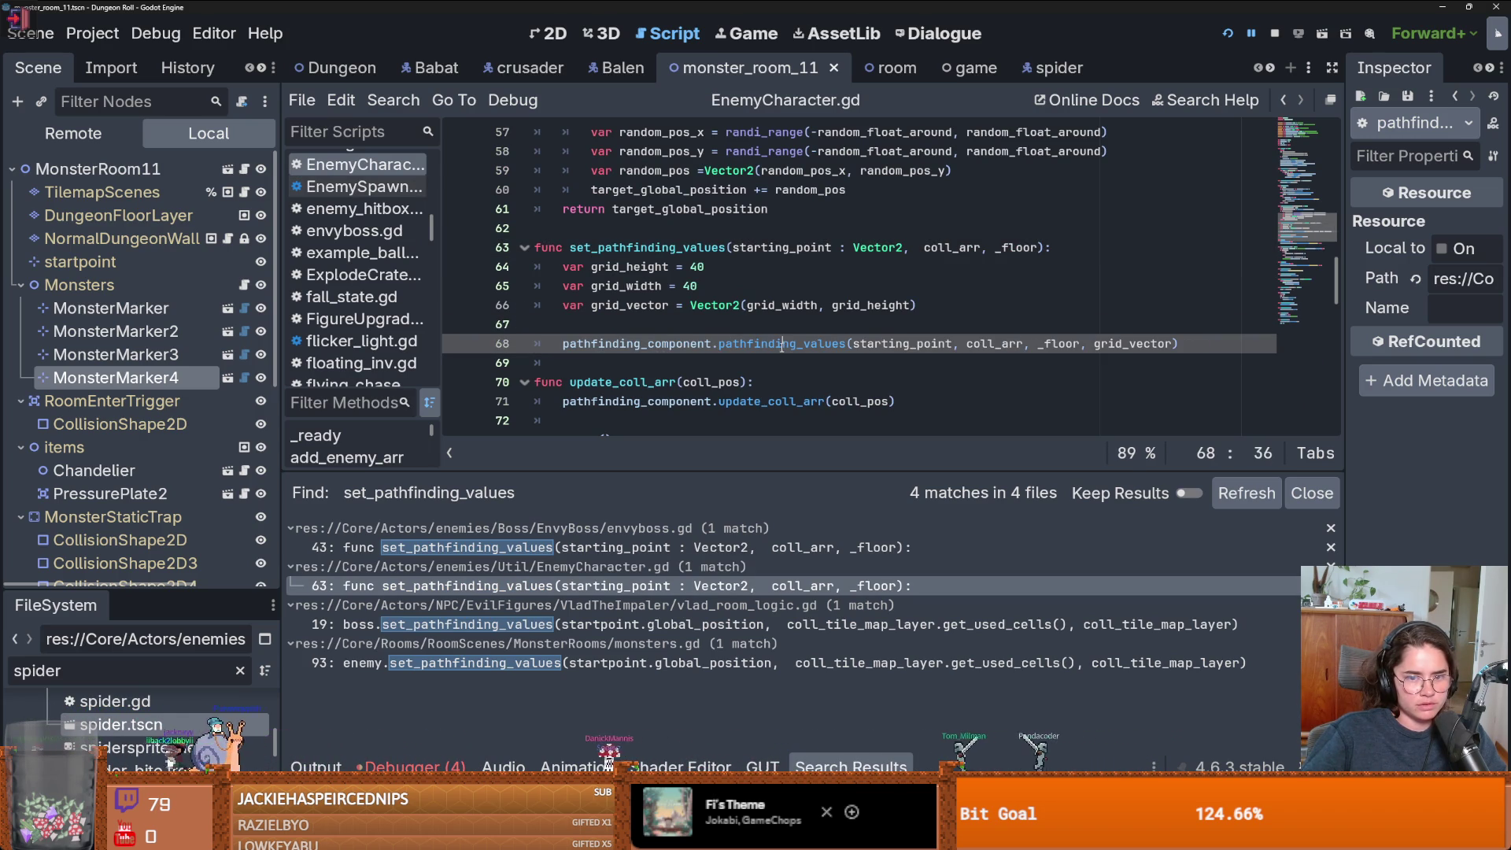
- Open pathfinding_component.gd, then start and cancel a project search for 'if !is_flying:'
{"action": "left_click", "coordinate": [429, 68]}
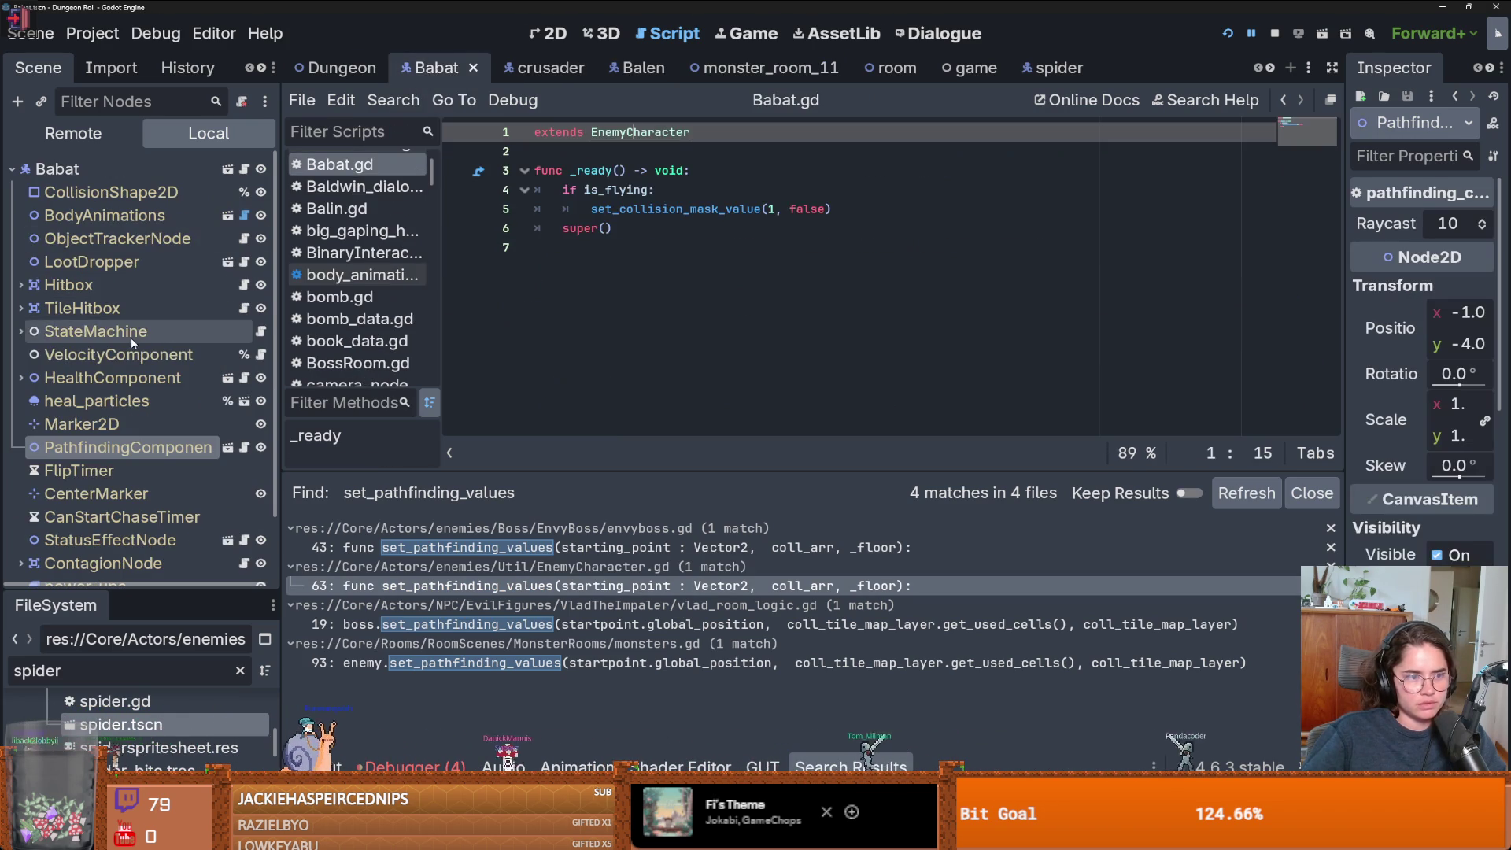
{"action": "left_click", "coordinate": [245, 447]}
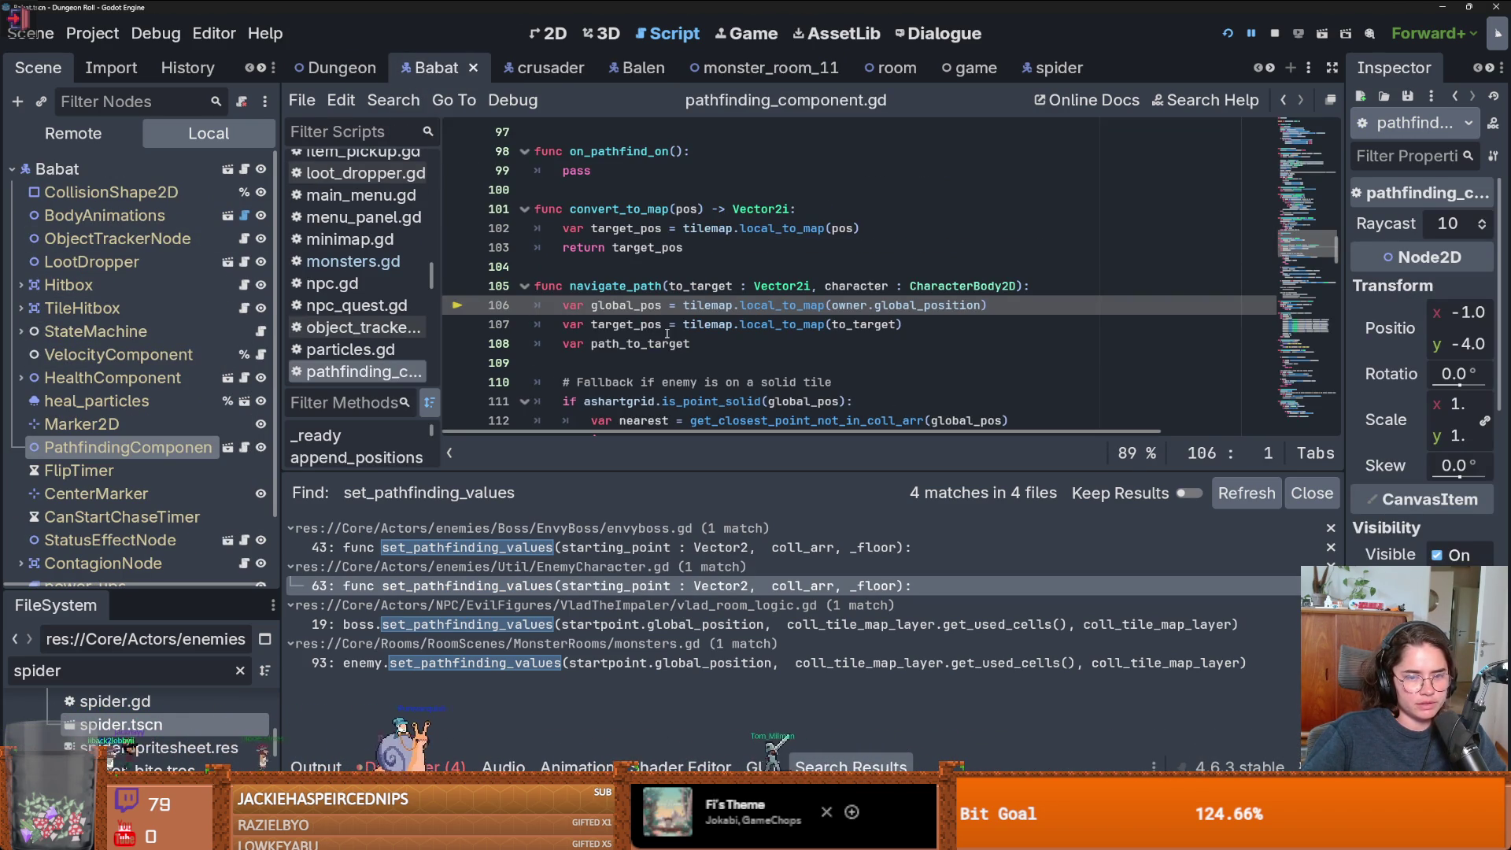
{"action": "left_click", "coordinate": [393, 100]}
{"action": "left_click", "coordinate": [467, 229]}
{"action": "type", "text": "if !is_flying:"}
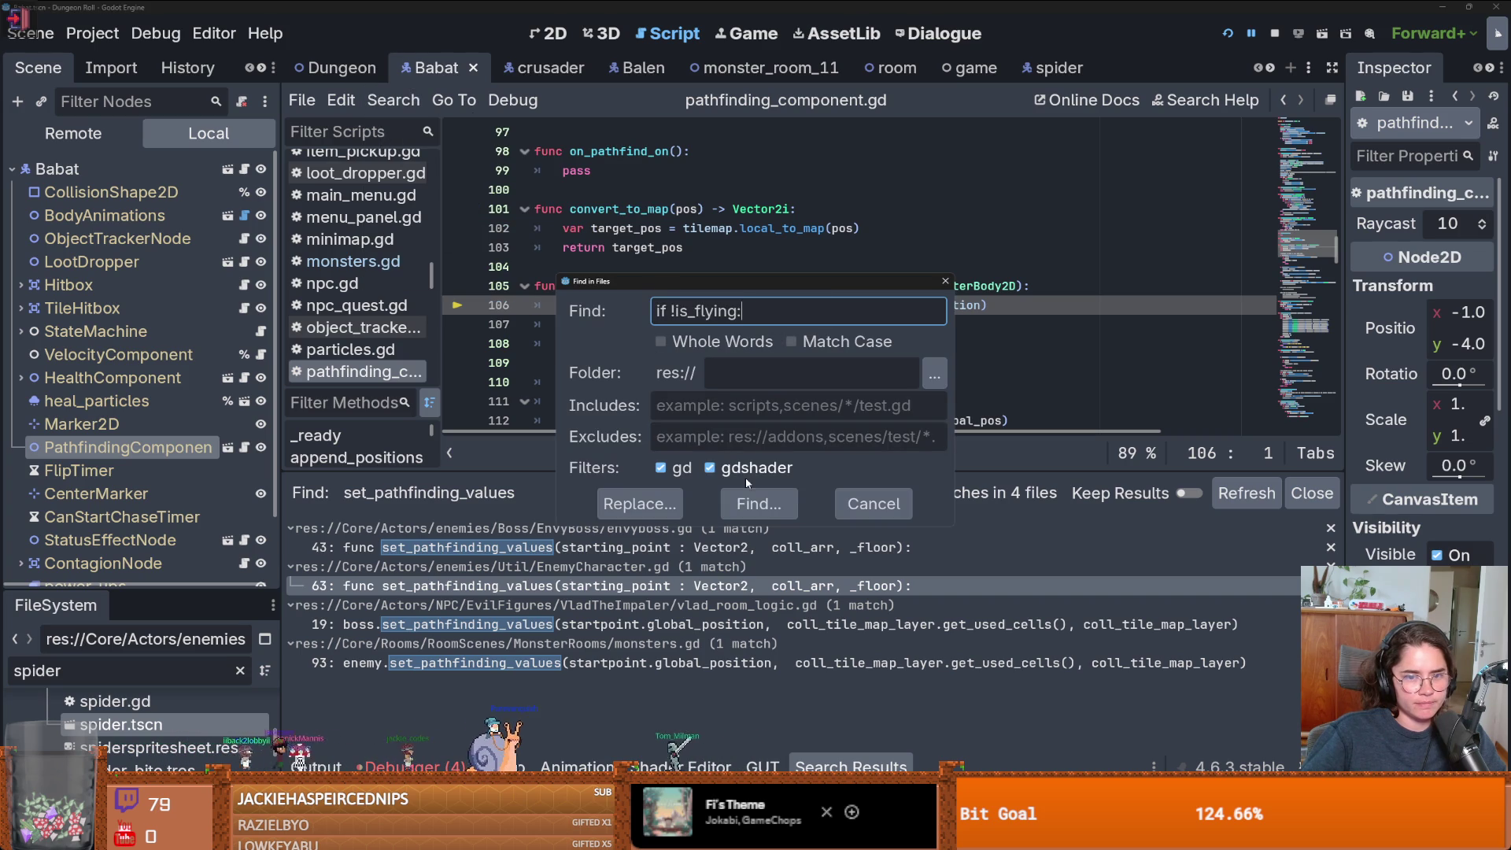
{"action": "key", "text": "ctrl+z"}
{"action": "left_click", "coordinate": [944, 284]}
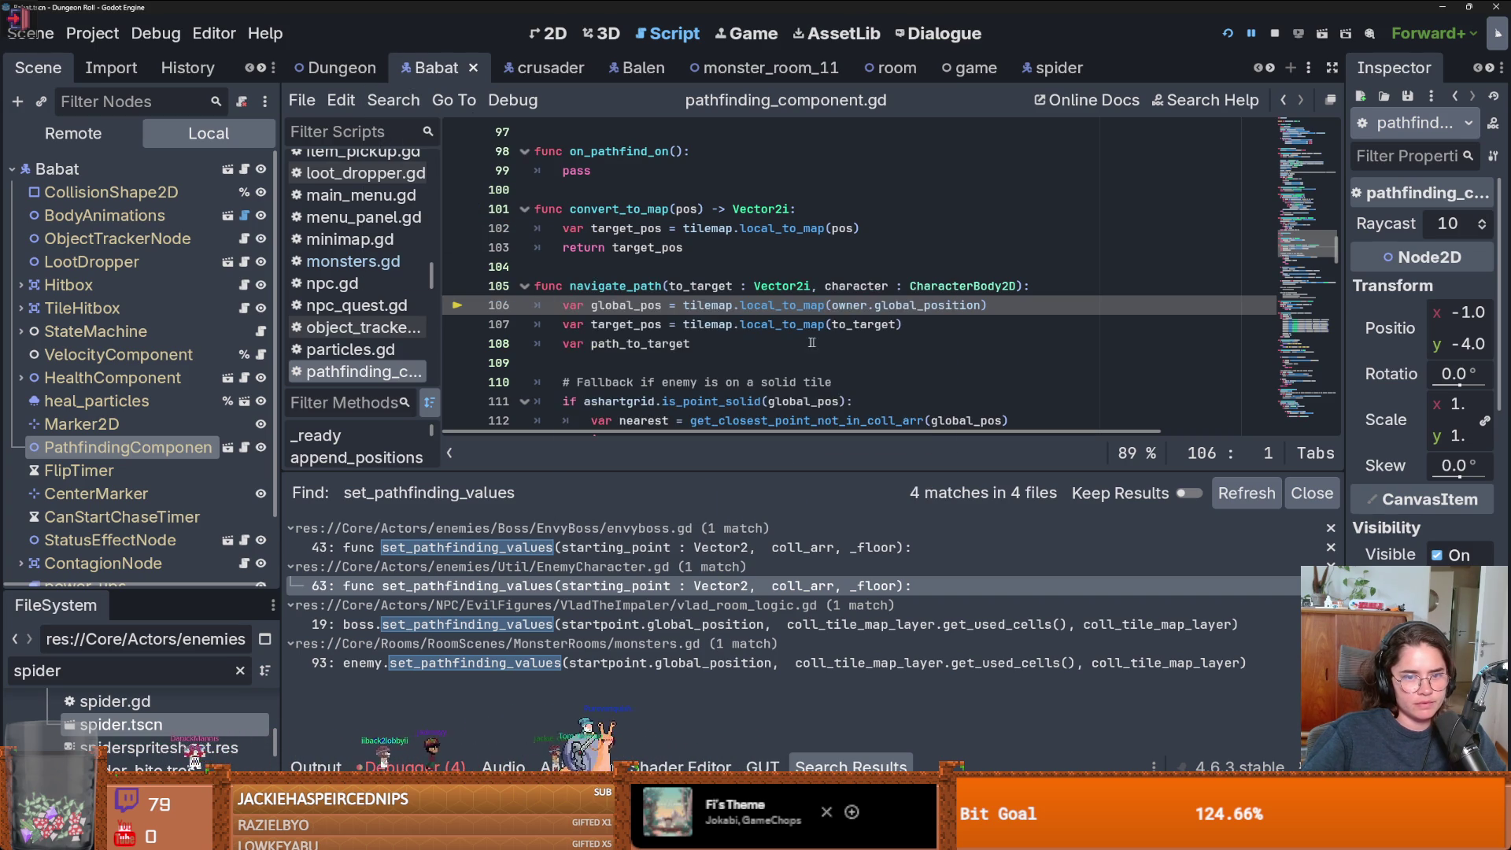
- Review pathfinding_values in pathfinding_component.gd, highlighting where _tilemap is used
{"action": "scroll", "coordinate": [816, 345], "scroll_direction": "up", "scroll_amount": 8}
{"action": "scroll", "coordinate": [816, 345], "scroll_direction": "up", "scroll_amount": 4}
{"action": "right_click", "coordinate": [816, 345]}
{"action": "key", "text": "Escape"}
{"action": "scroll", "coordinate": [762, 289], "scroll_direction": "up", "scroll_amount": 6}
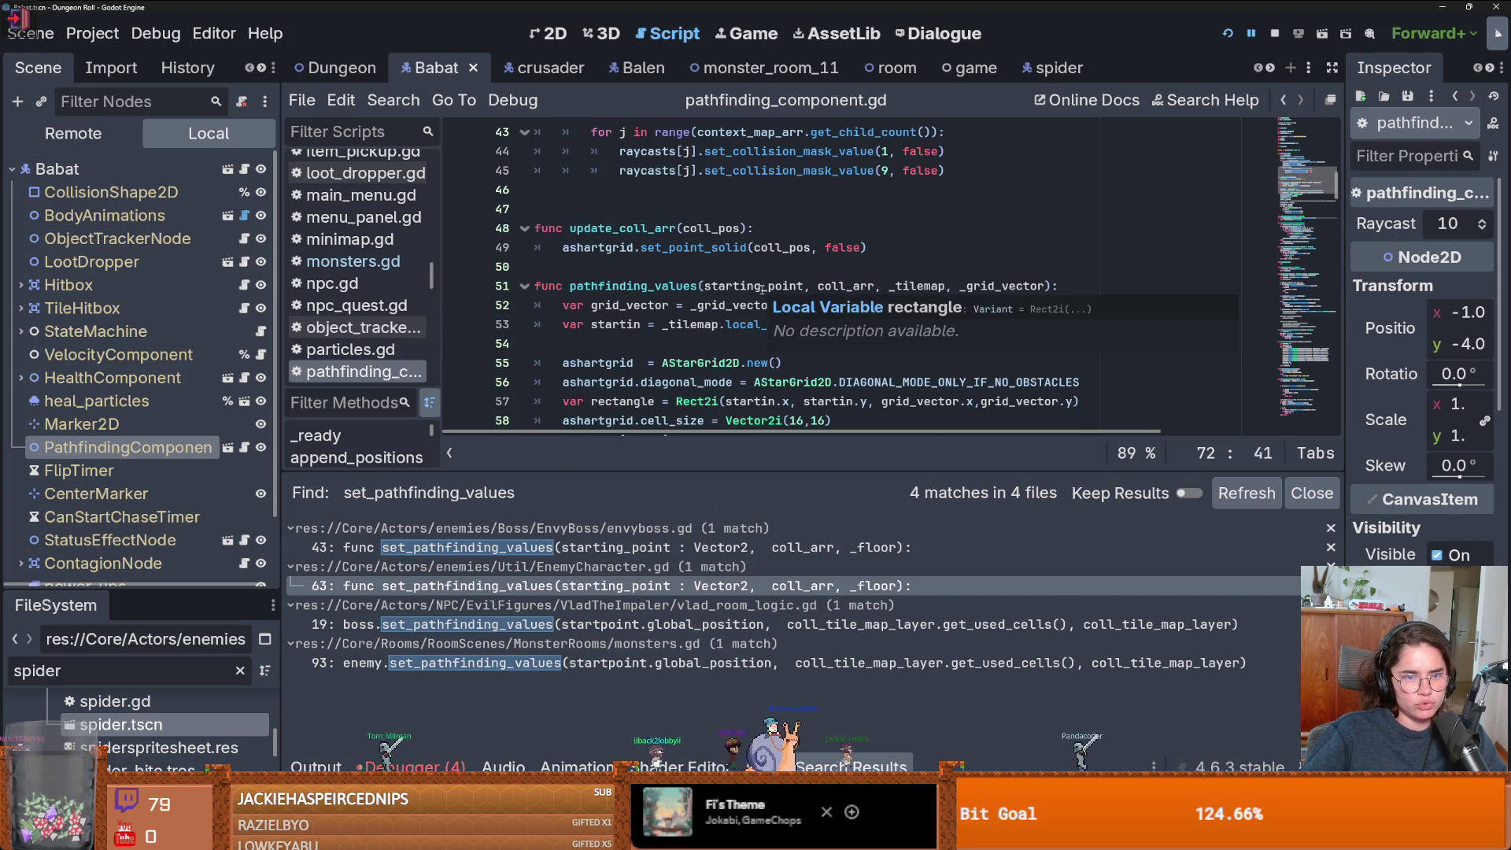
{"action": "scroll", "coordinate": [762, 290], "scroll_direction": "down", "scroll_amount": 2}
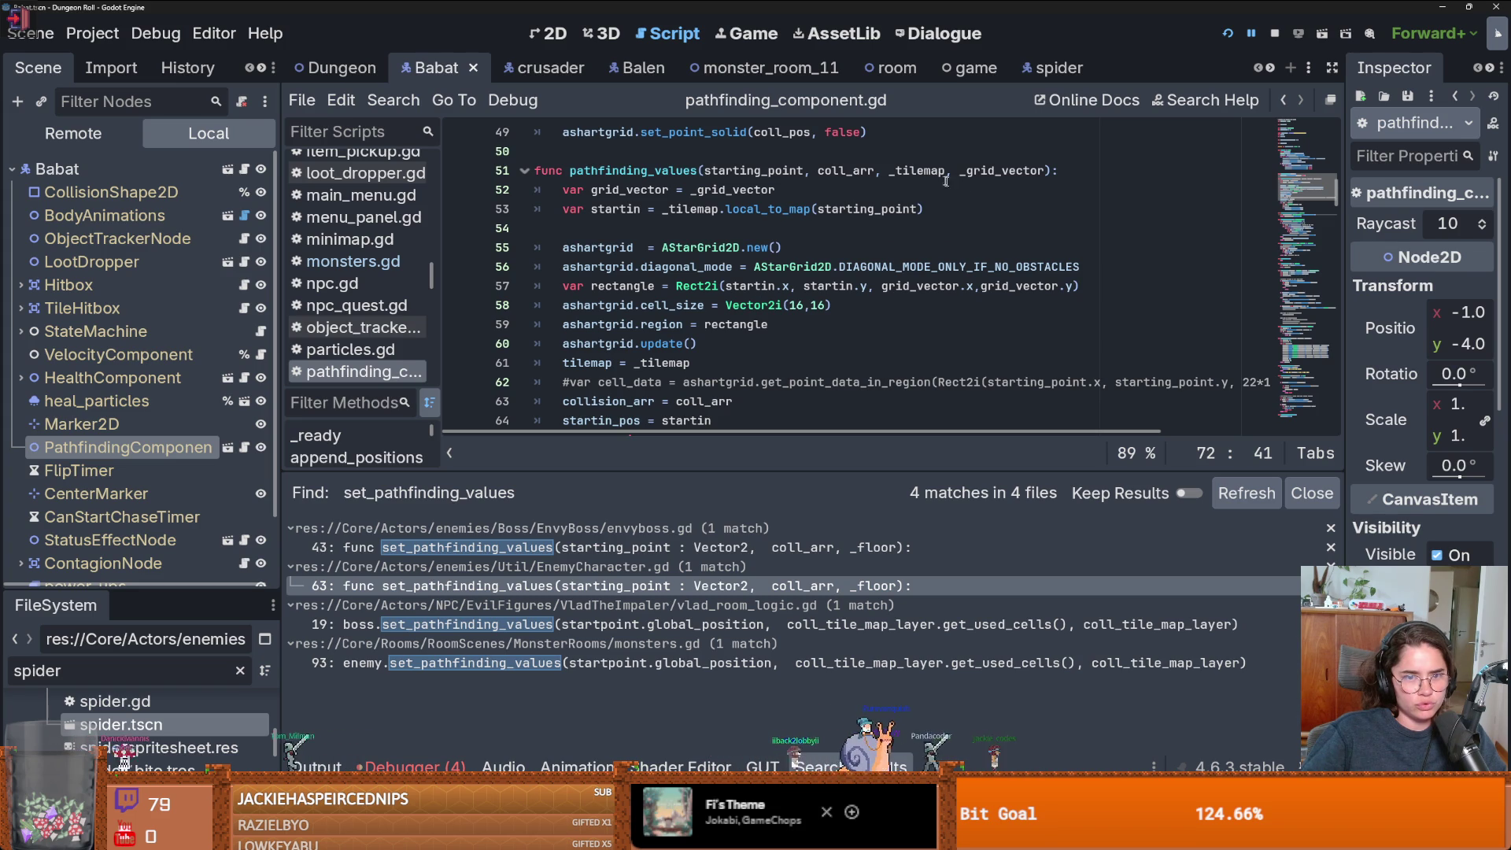
{"action": "double_click", "coordinate": [942, 172]}
{"action": "left_click", "coordinate": [1002, 170]}
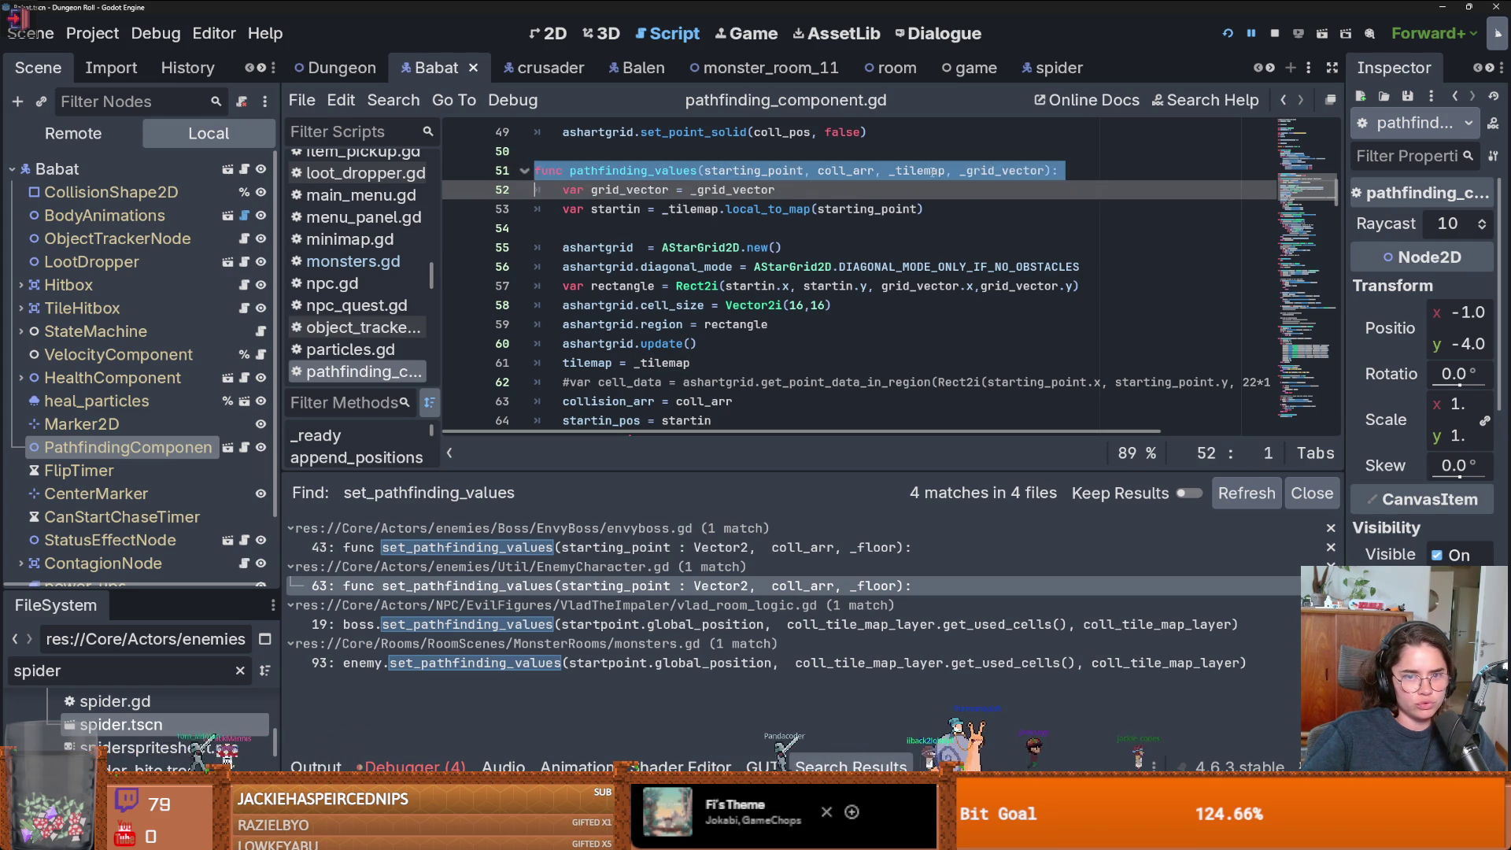
- Add 'if !owner.is_flying:' on line 54 and indent the AStarGrid2D setup lines beneath it
{"action": "left_click", "coordinate": [924, 170]}
{"action": "left_click", "coordinate": [657, 234]}
{"action": "key", "text": "Tab"}
{"action": "scroll", "coordinate": [669, 240], "scroll_direction": "down", "scroll_amount": 3}
{"action": "scroll", "coordinate": [681, 244], "scroll_direction": "up", "scroll_amount": 3}
{"action": "type", "text": "if o"}
{"action": "key", "text": "ctrl+shift+Left"}
{"action": "key", "text": "ctrl+space"}
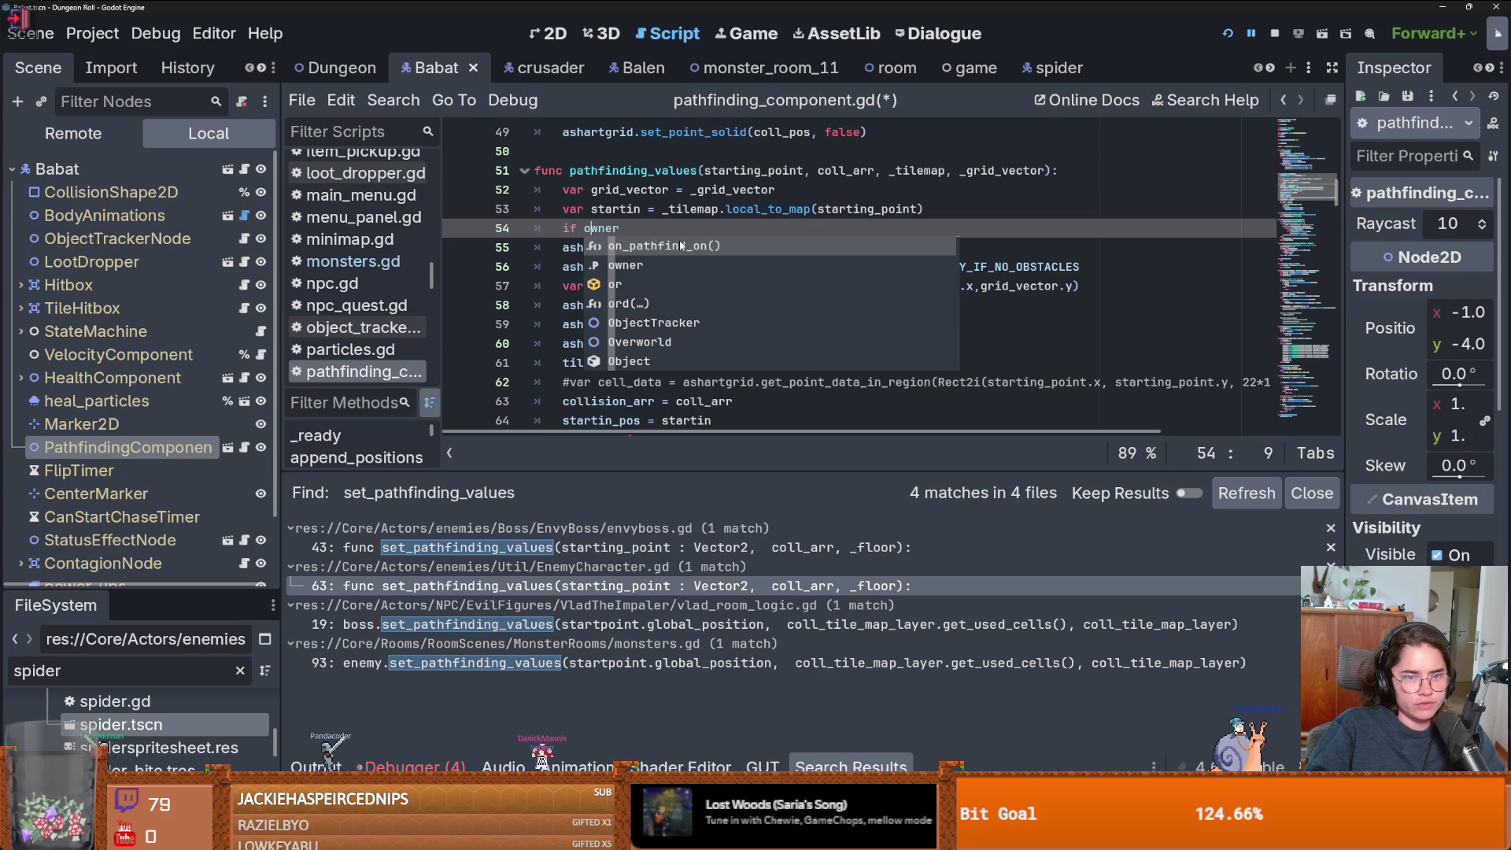
{"action": "type", "text": "!owner."}
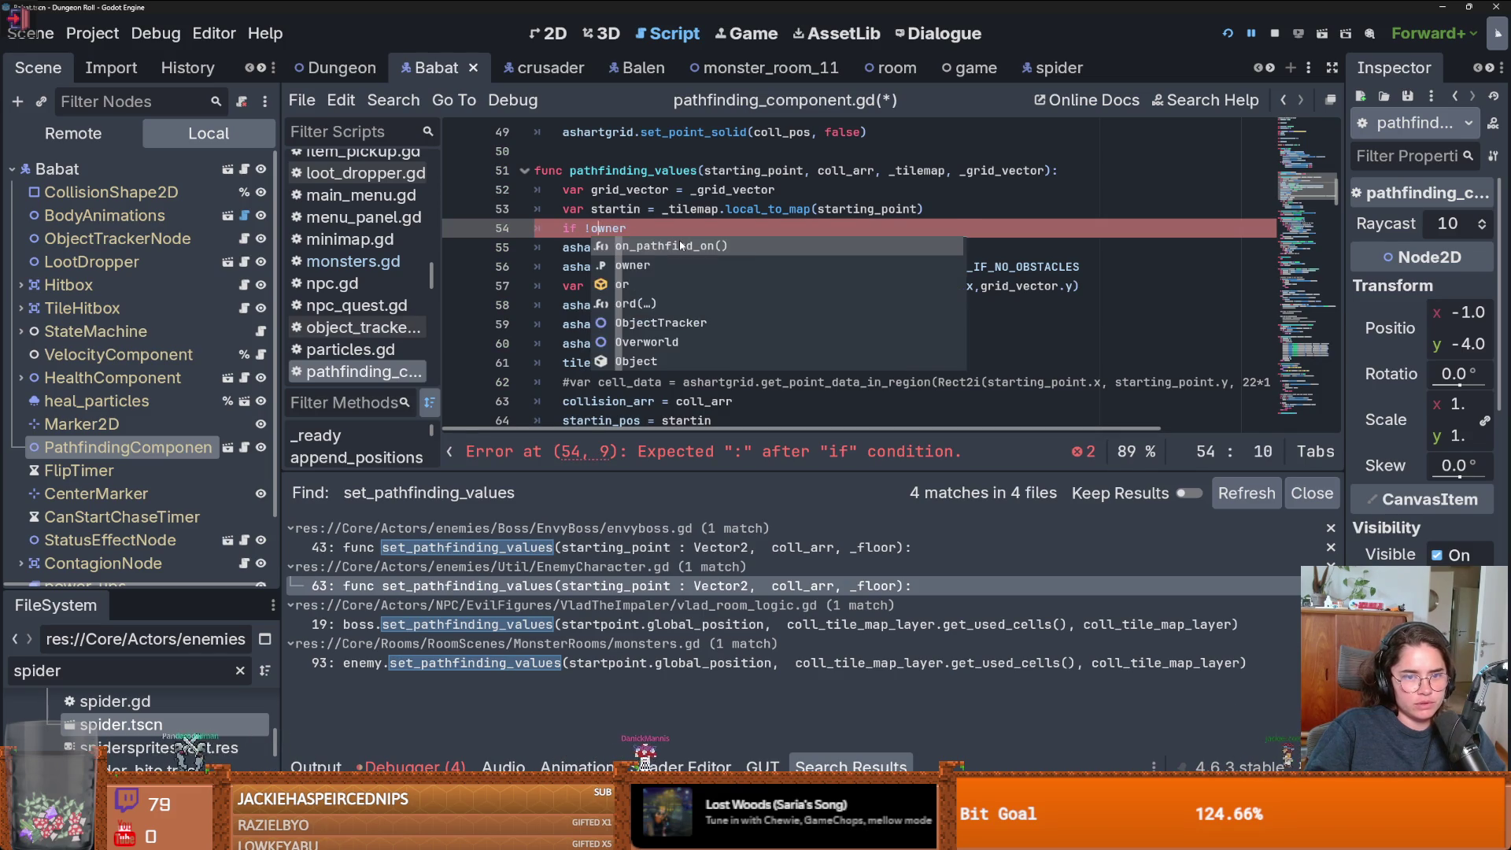
{"action": "type", "text": "is_flying:"}
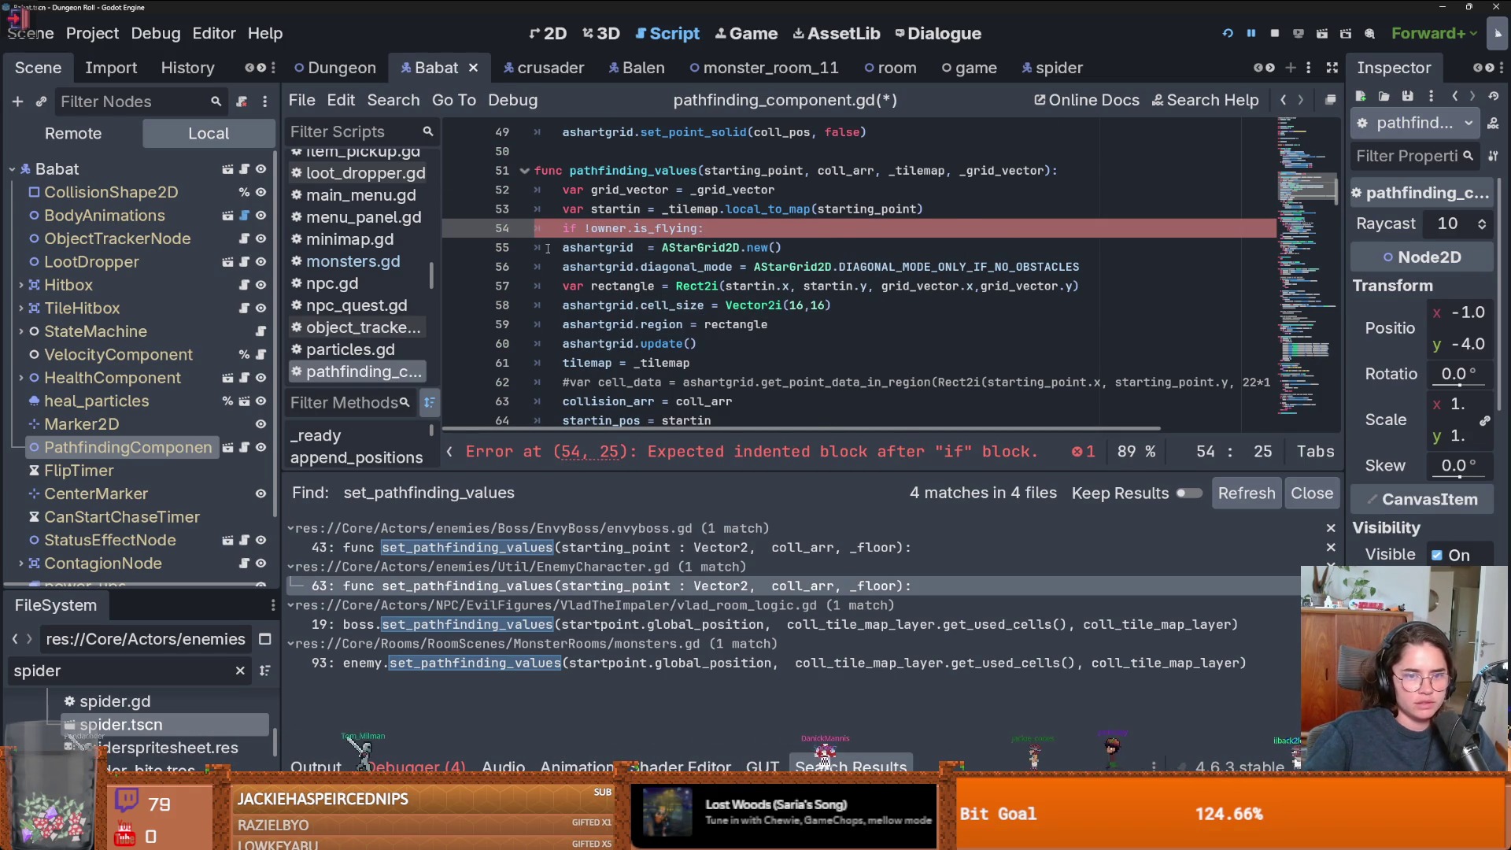
{"action": "scroll", "coordinate": [548, 249], "scroll_direction": "down", "scroll_amount": 2}
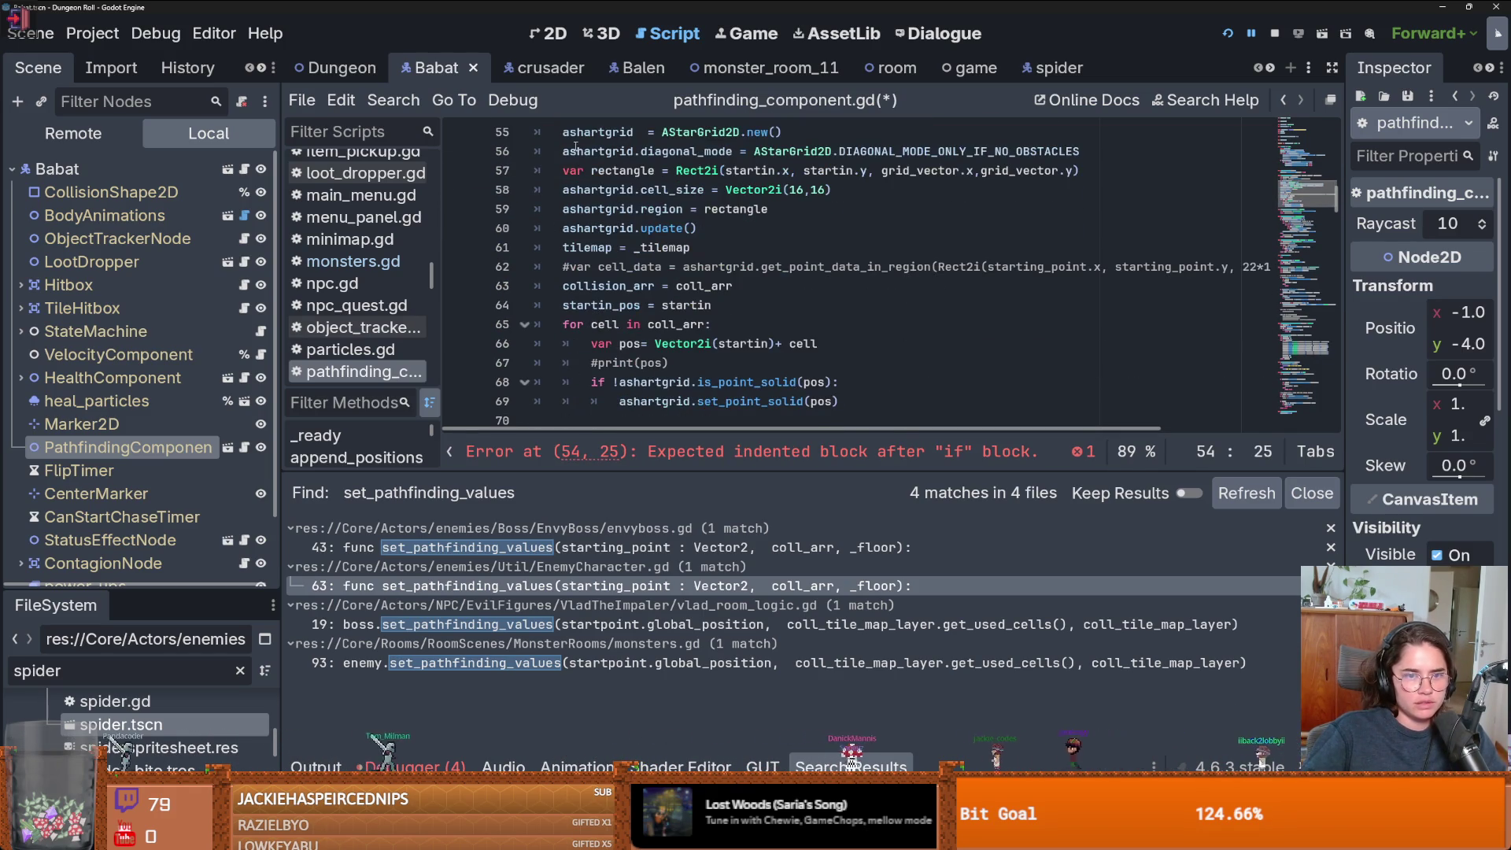
{"action": "mouse_move", "coordinate": [562, 142]}
{"action": "left_mouse_down"}
{"action": "mouse_move", "coordinate": [582, 189]}
{"action": "mouse_move", "coordinate": [779, 424]}
{"action": "mouse_move", "coordinate": [783, 294]}
{"action": "left_mouse_up"}
{"action": "key", "text": "Tab"}
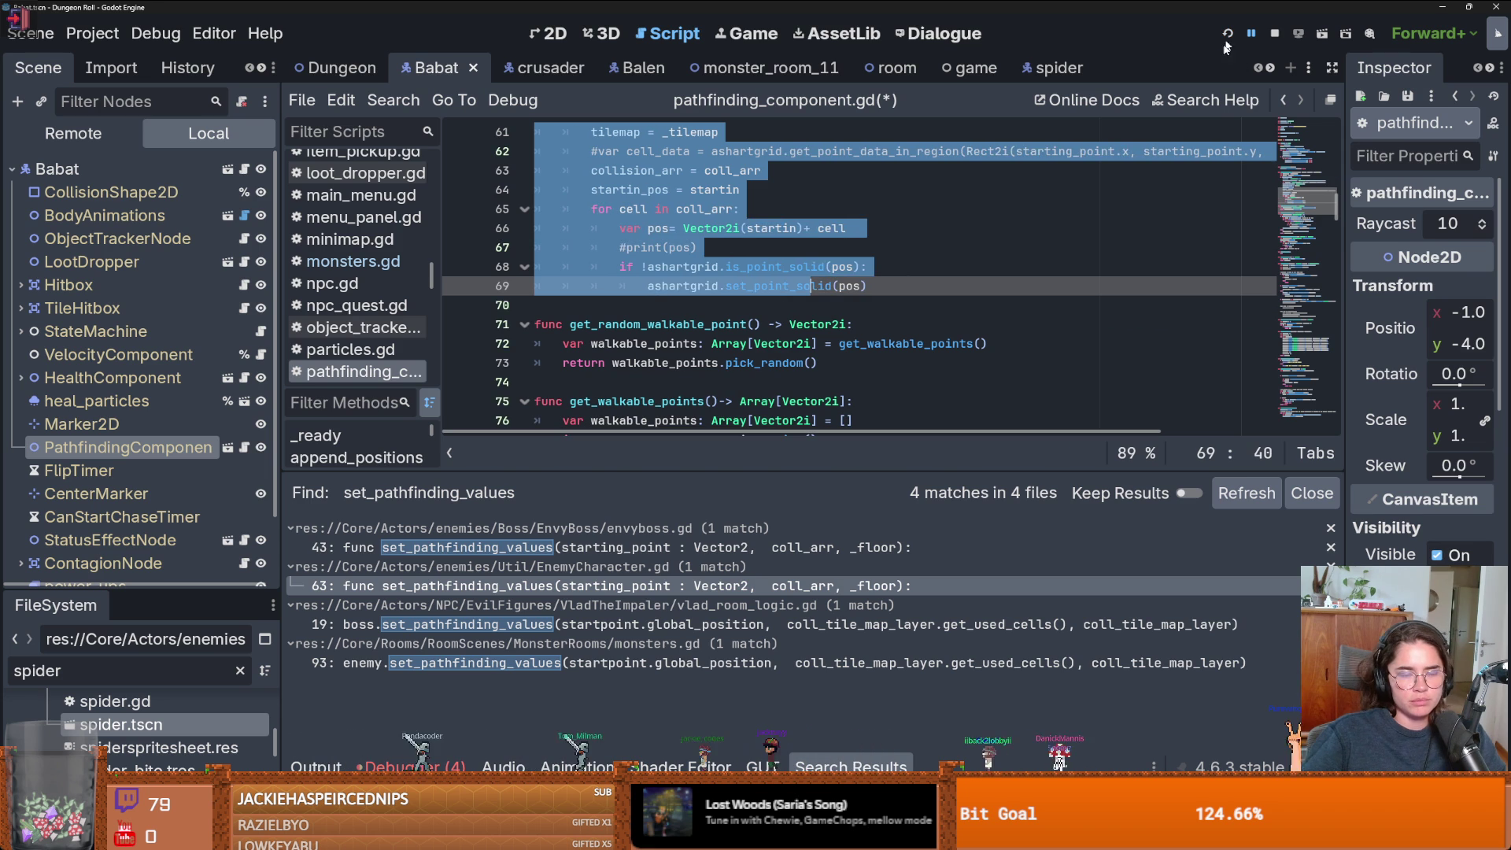
- Save and rerun the game, walking to the top door and picking the next room
{"action": "left_click", "coordinate": [1227, 34]}
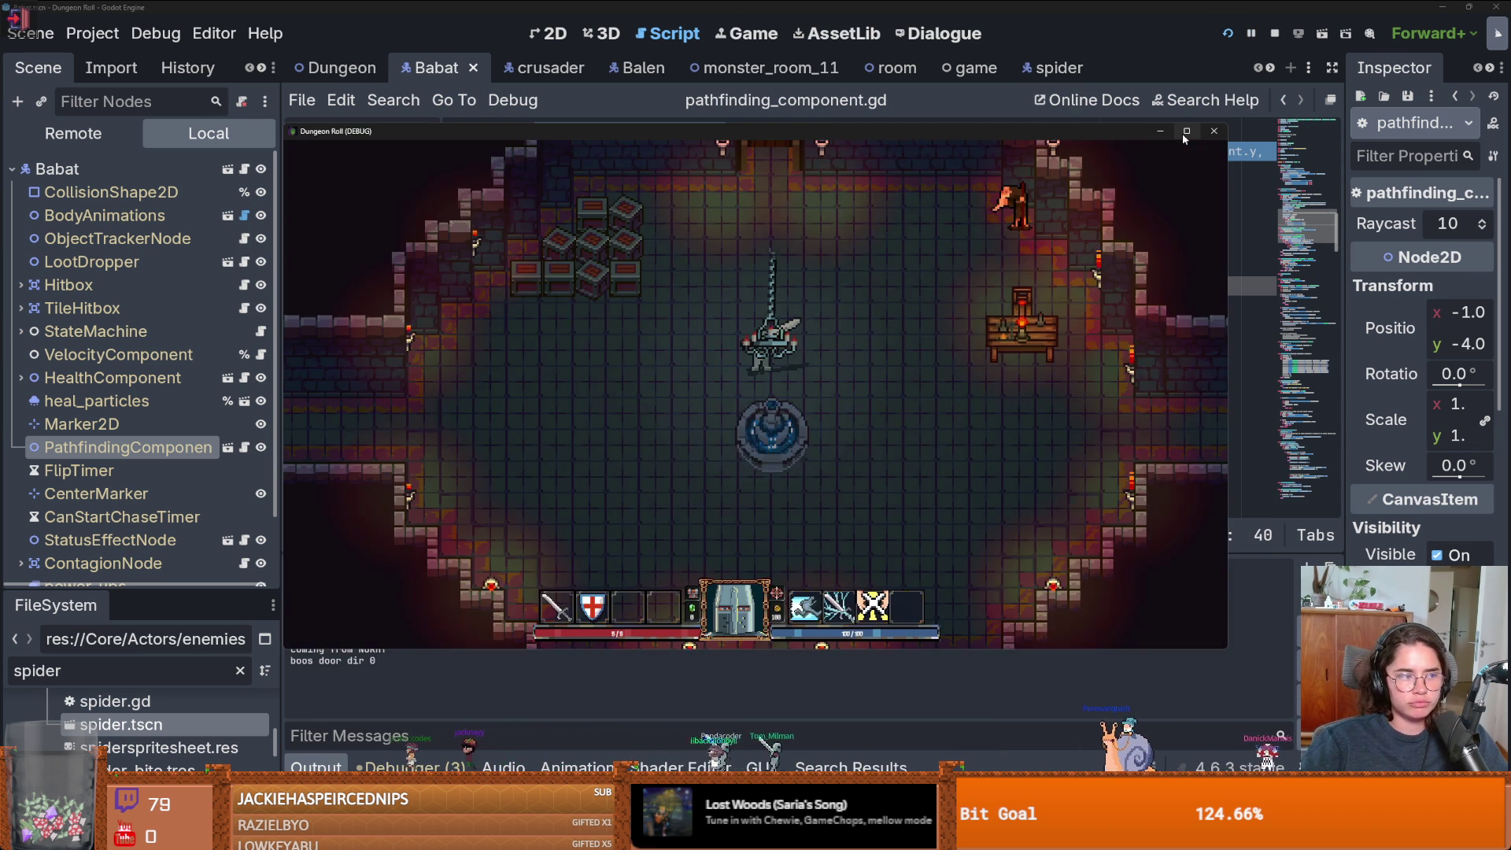
{"action": "key", "text": "w"}
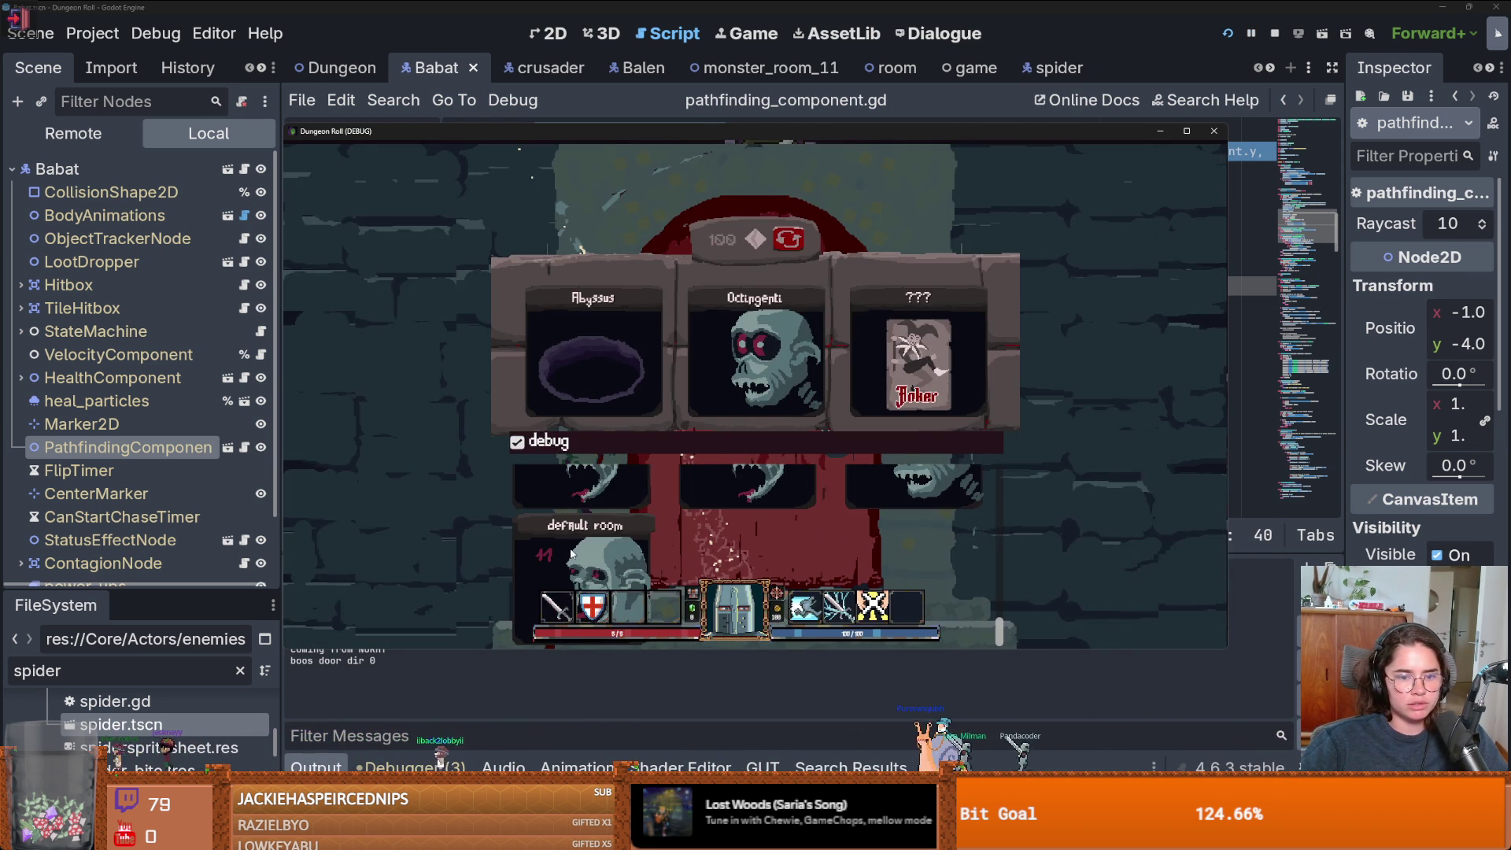
{"action": "left_click", "coordinate": [571, 553]}
- Enable invincible mode from the in-game console and walk up through the top door
{"action": "key", "text": "grave"}
{"action": "type", "text": "invin"}
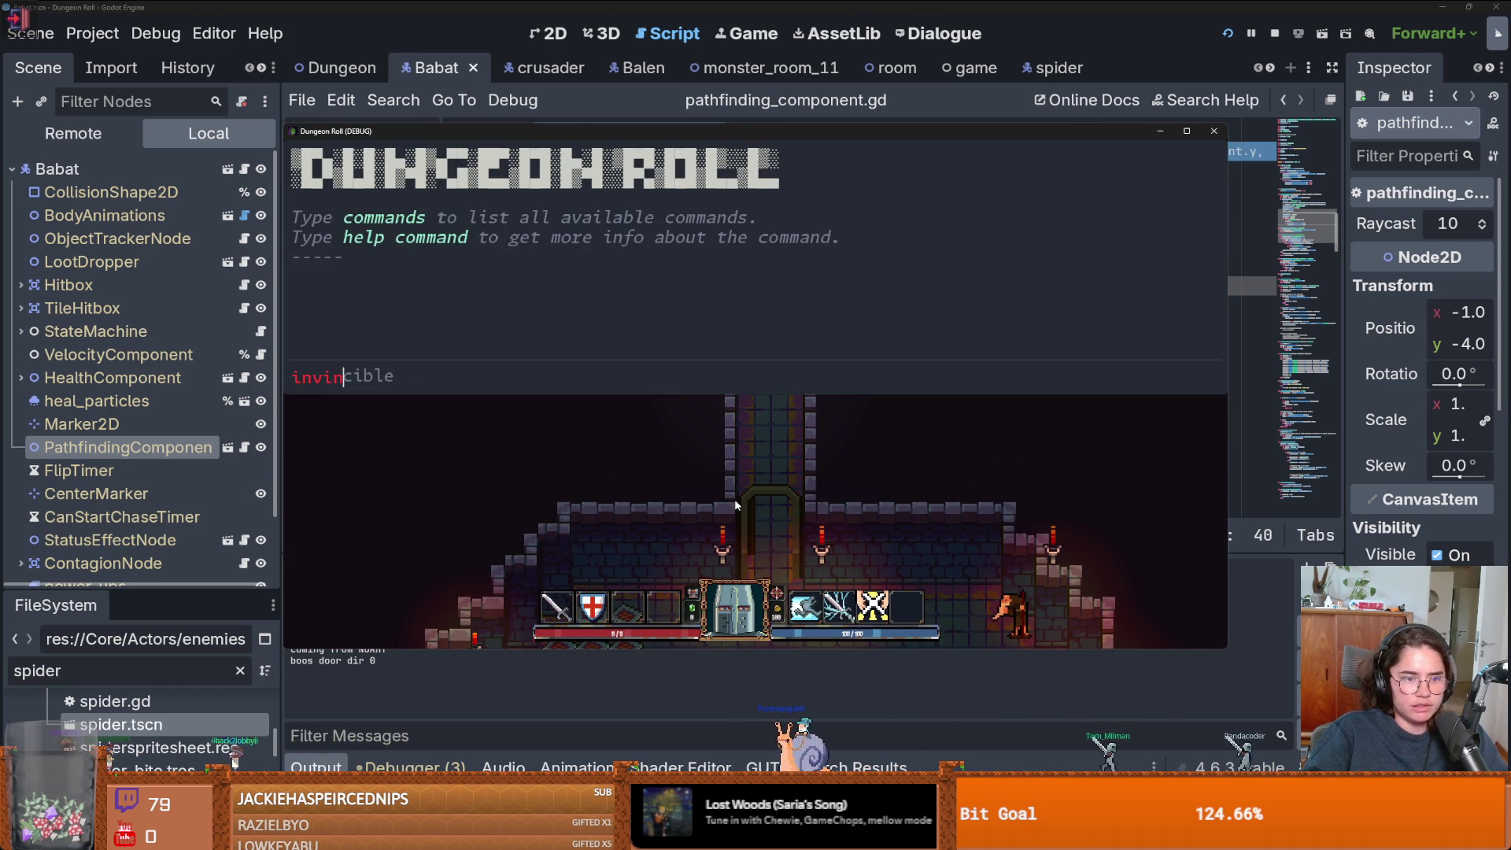
{"action": "key", "text": "Tab"}
{"action": "key", "text": "Return"}
{"action": "key", "text": "grave"}
{"action": "key", "text": "w"}
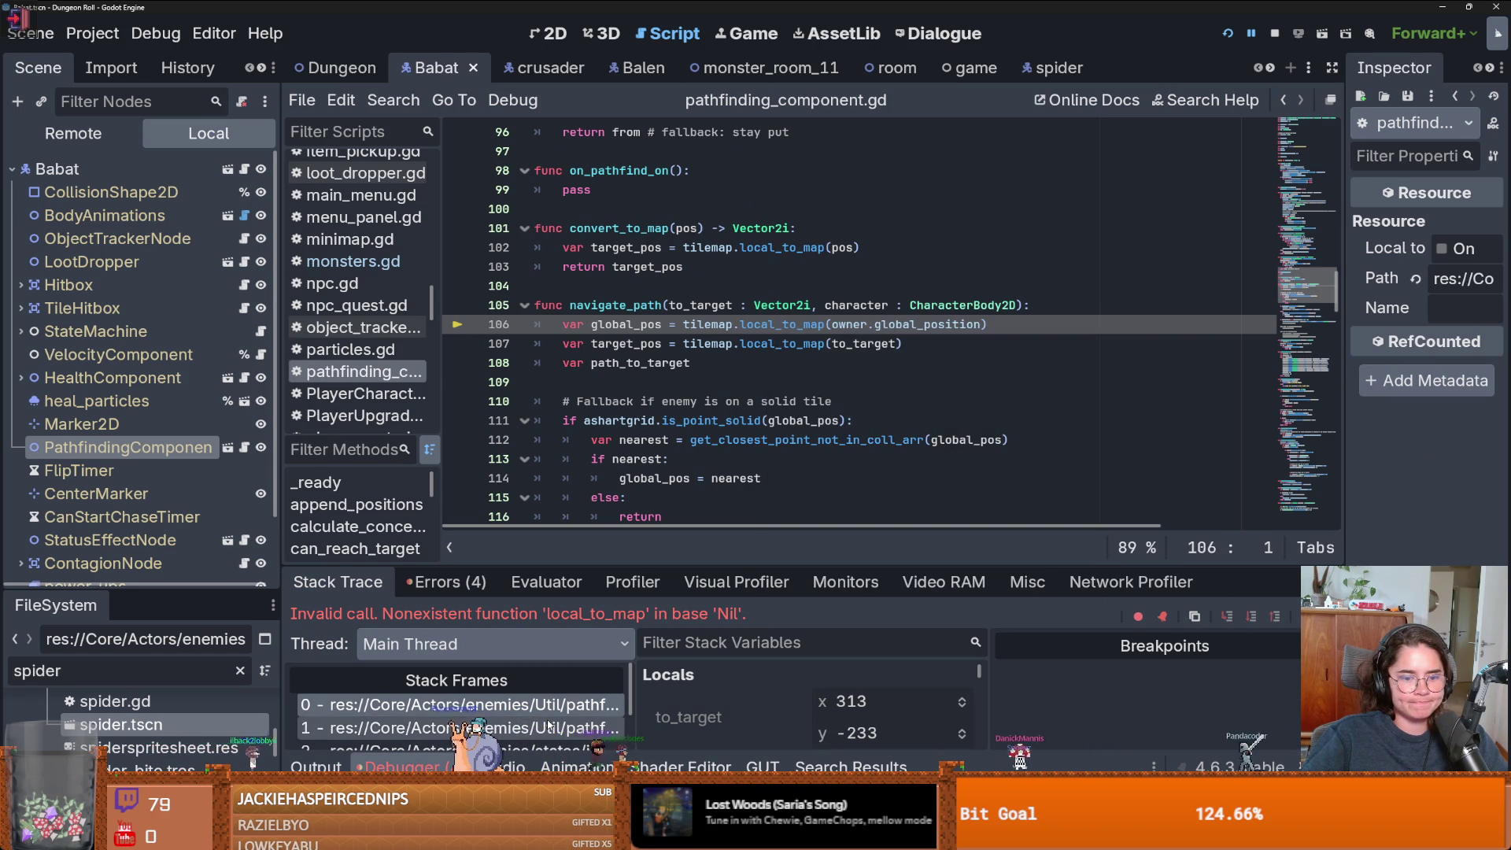
- Inspect the navigate_path stack frames and highlight every use of tilemap
{"action": "left_click", "coordinate": [553, 729]}
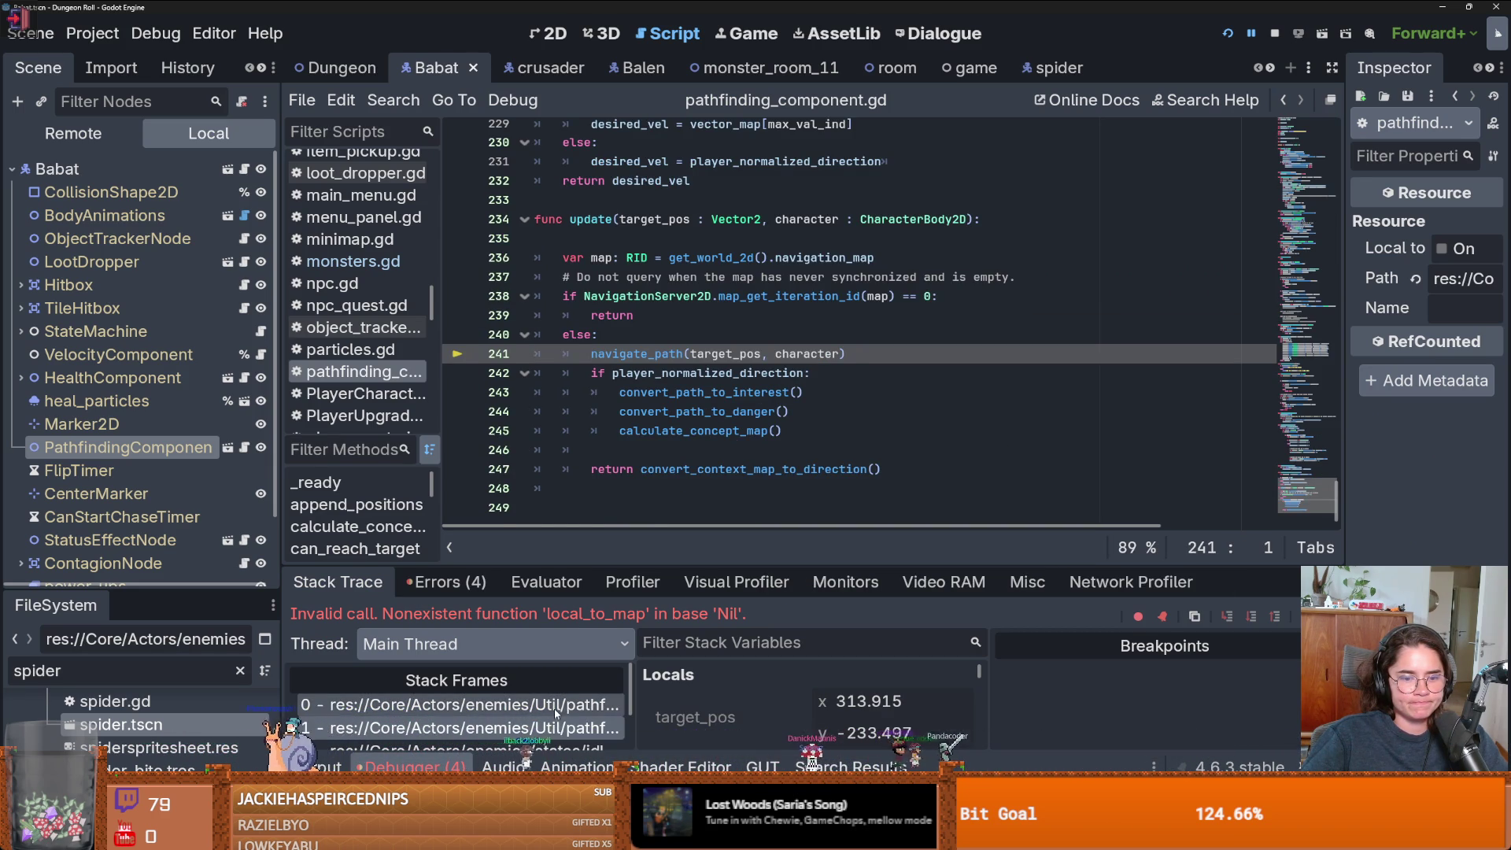
{"action": "left_click", "coordinate": [551, 704]}
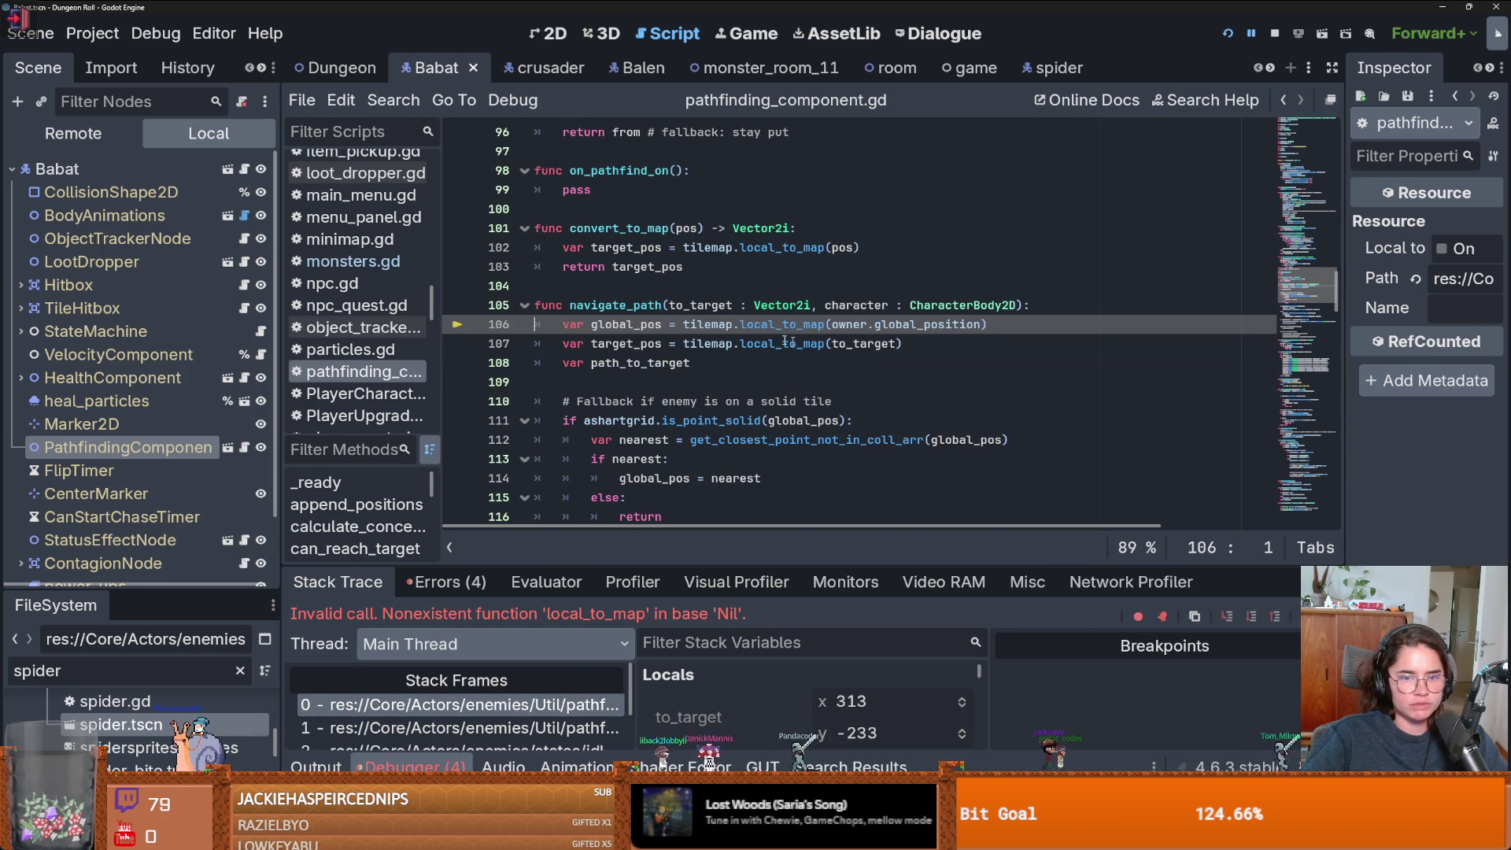
{"action": "double_click", "coordinate": [706, 324]}
{"action": "scroll", "coordinate": [719, 369], "scroll_direction": "up", "scroll_amount": 3}
{"action": "scroll", "coordinate": [719, 370], "scroll_direction": "up", "scroll_amount": 15}
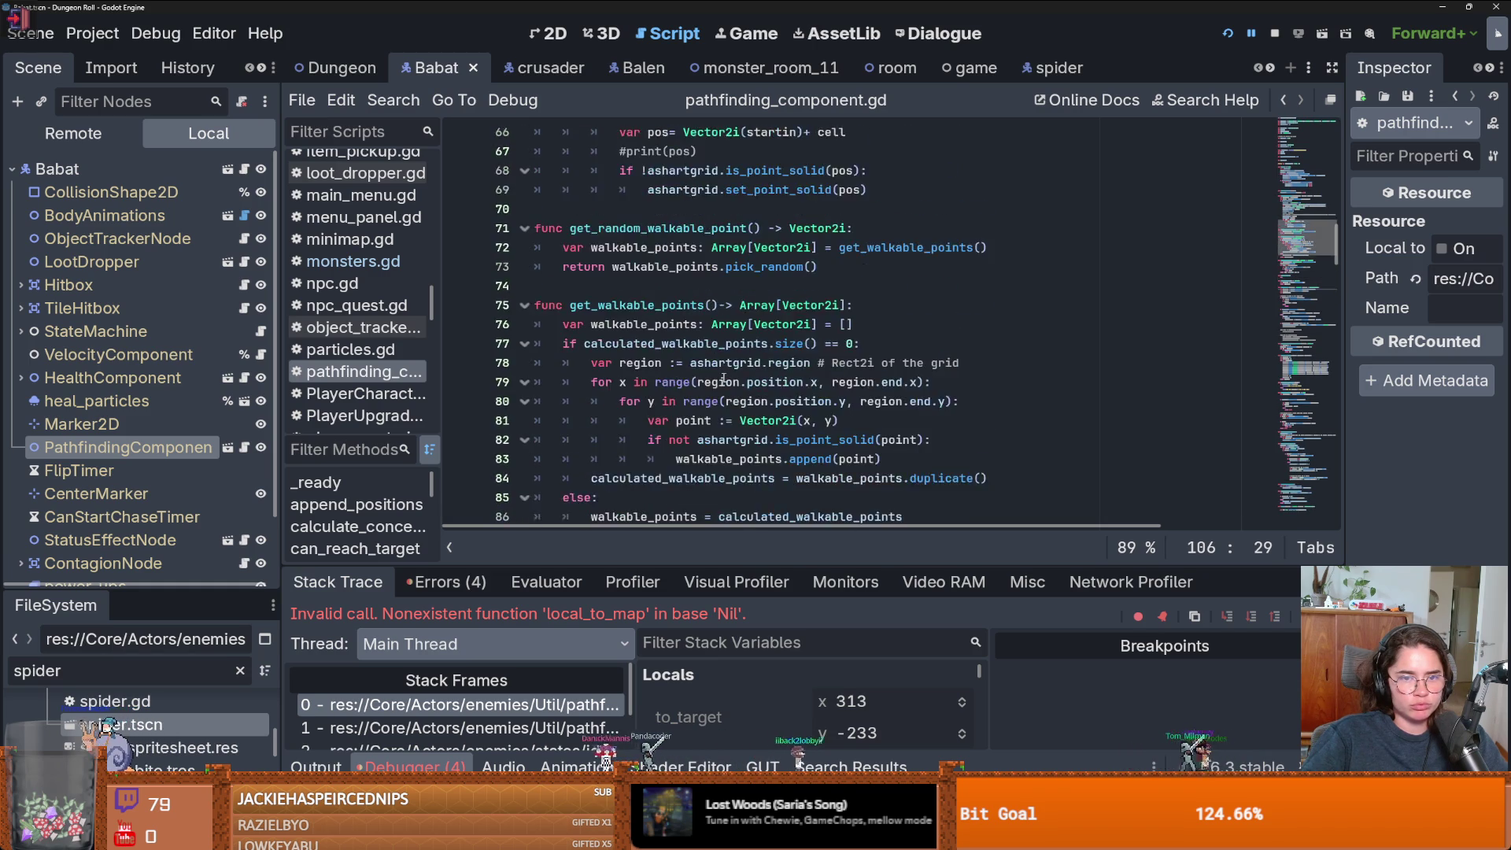
{"action": "scroll", "coordinate": [723, 378], "scroll_direction": "down", "scroll_amount": 1}
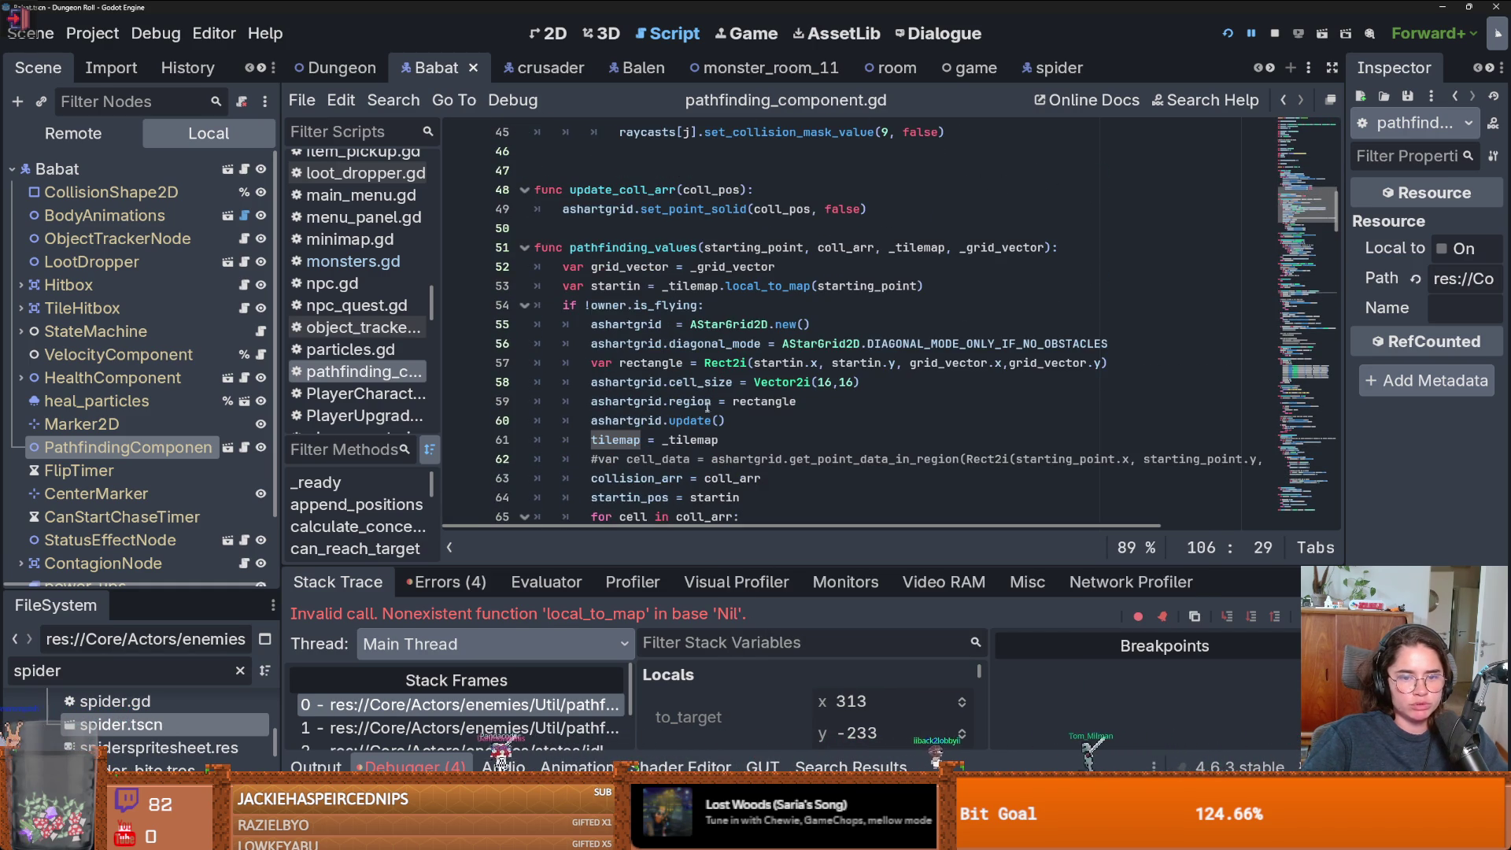
- Move 'tilemap = _tilemap' out of the flying block onto line 54, then relaunch the game
{"action": "left_click_drag", "start_coordinate": [727, 445], "coordinate": [603, 443]}
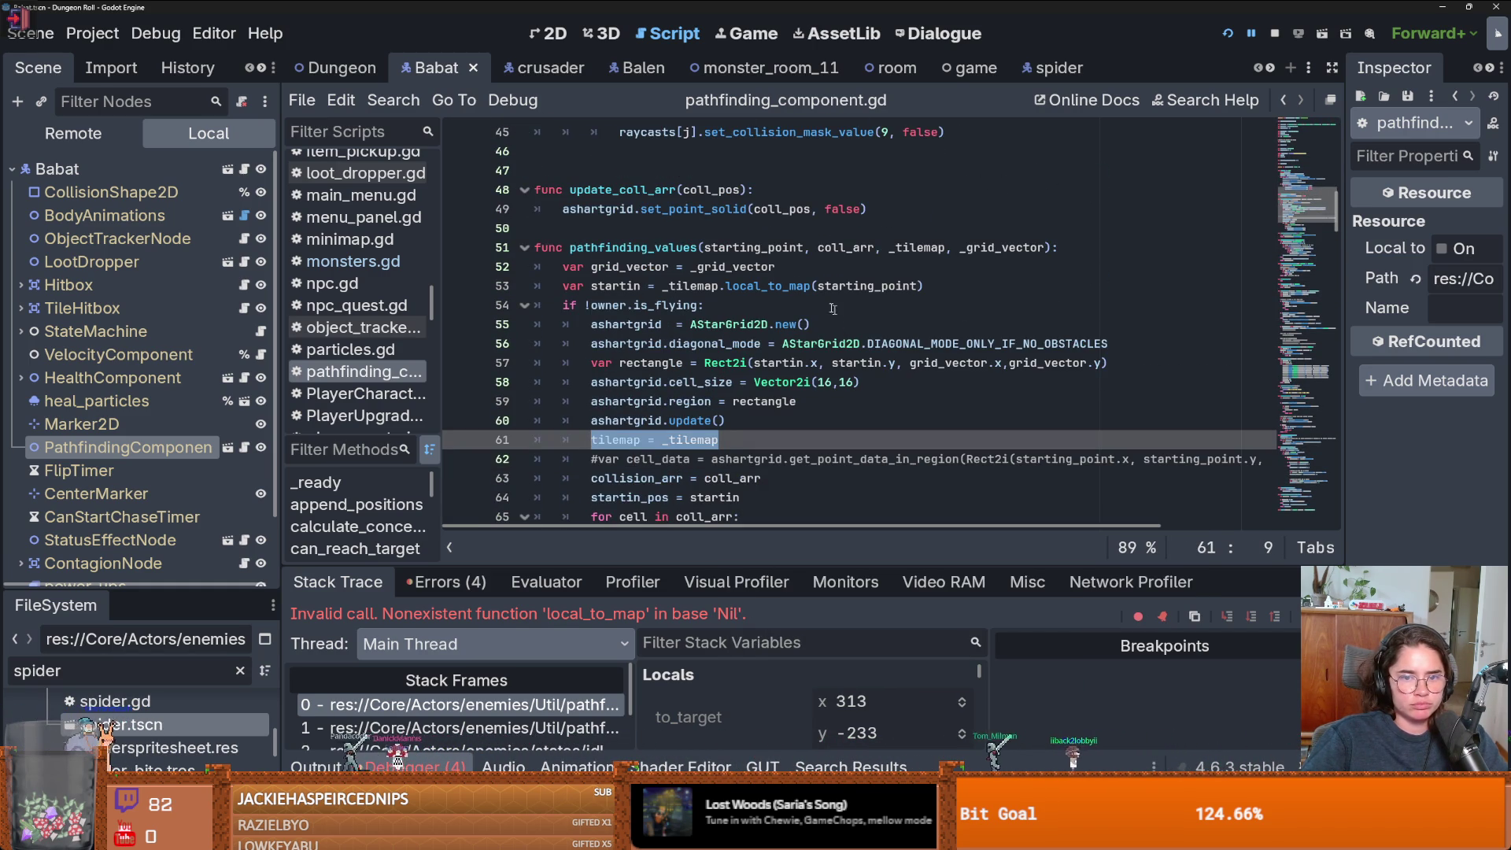
{"action": "key", "text": "BackSpace"}
{"action": "left_click", "coordinate": [940, 286]}
{"action": "key", "text": "Return"}
{"action": "type", "text": "tilemap = _tilemap"}
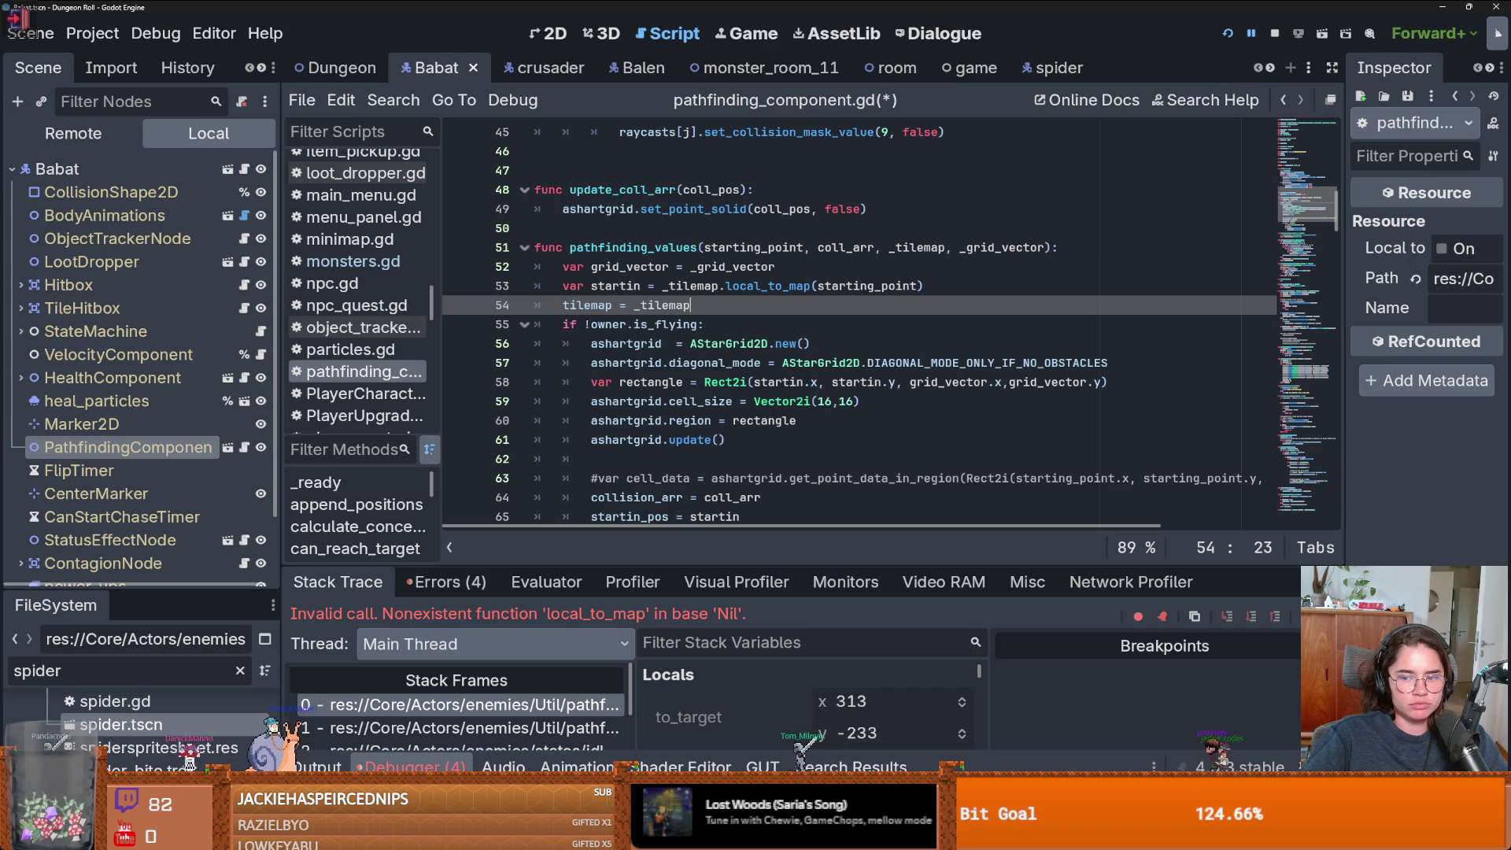
{"action": "left_click", "coordinate": [1228, 34]}
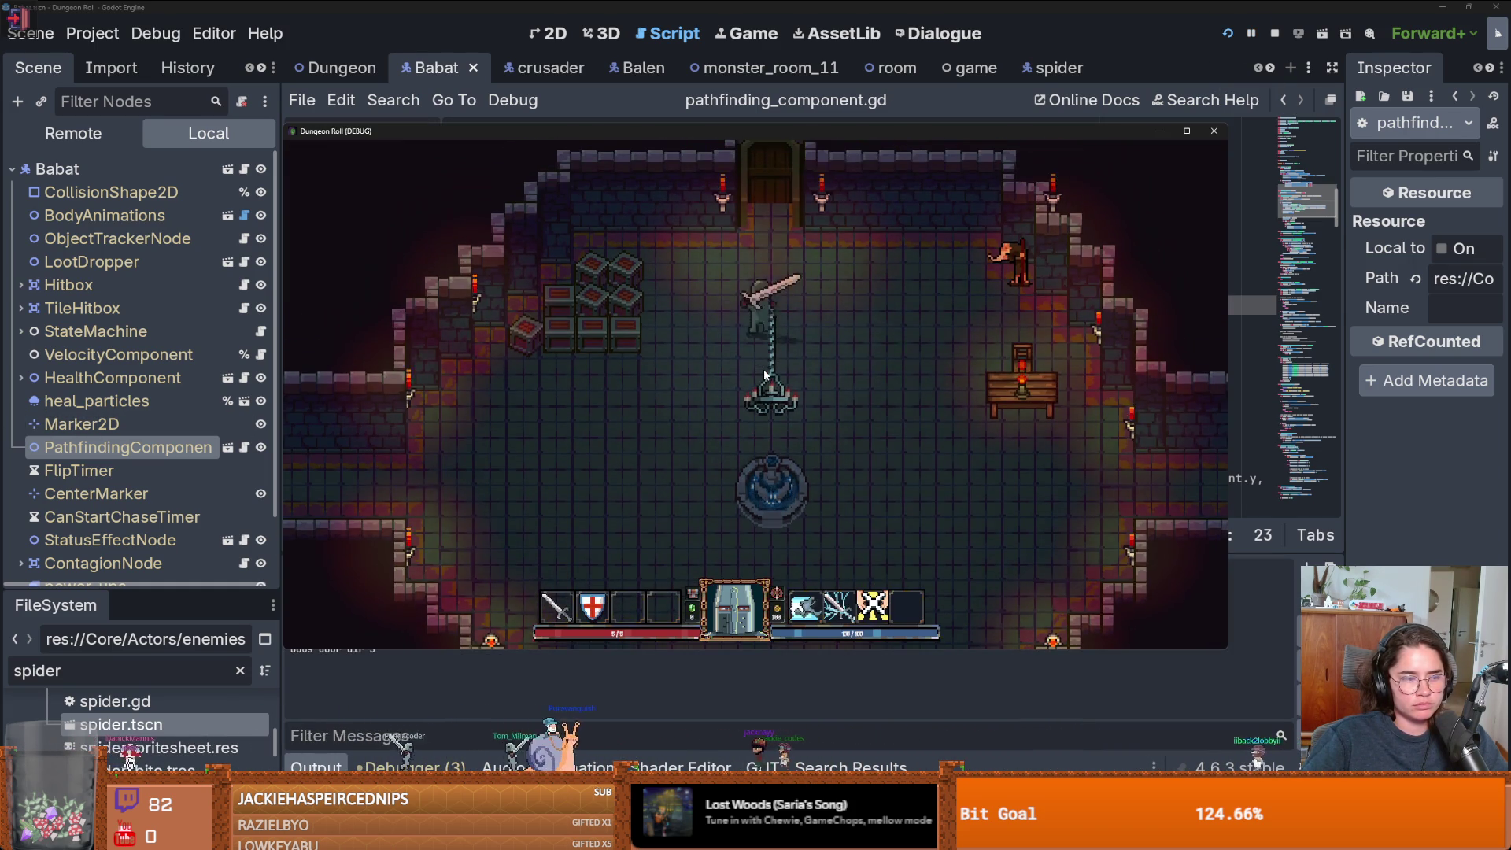
- Enter the Prayer Room and run the invincible console command, hitting the is_point_solid error at line 112
{"action": "key", "text": "e"}
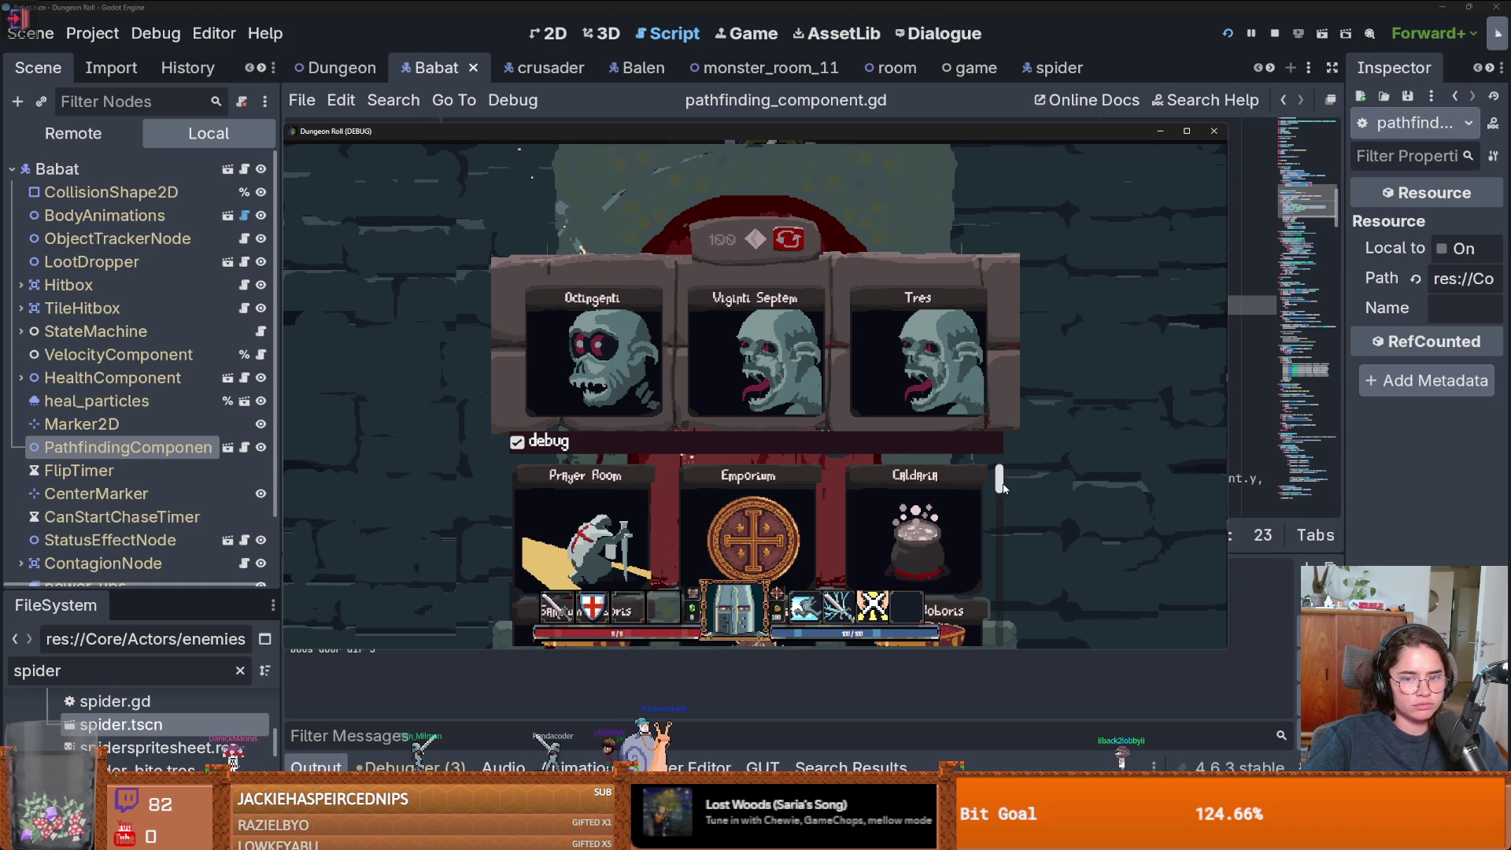
{"action": "left_click", "coordinate": [584, 570]}
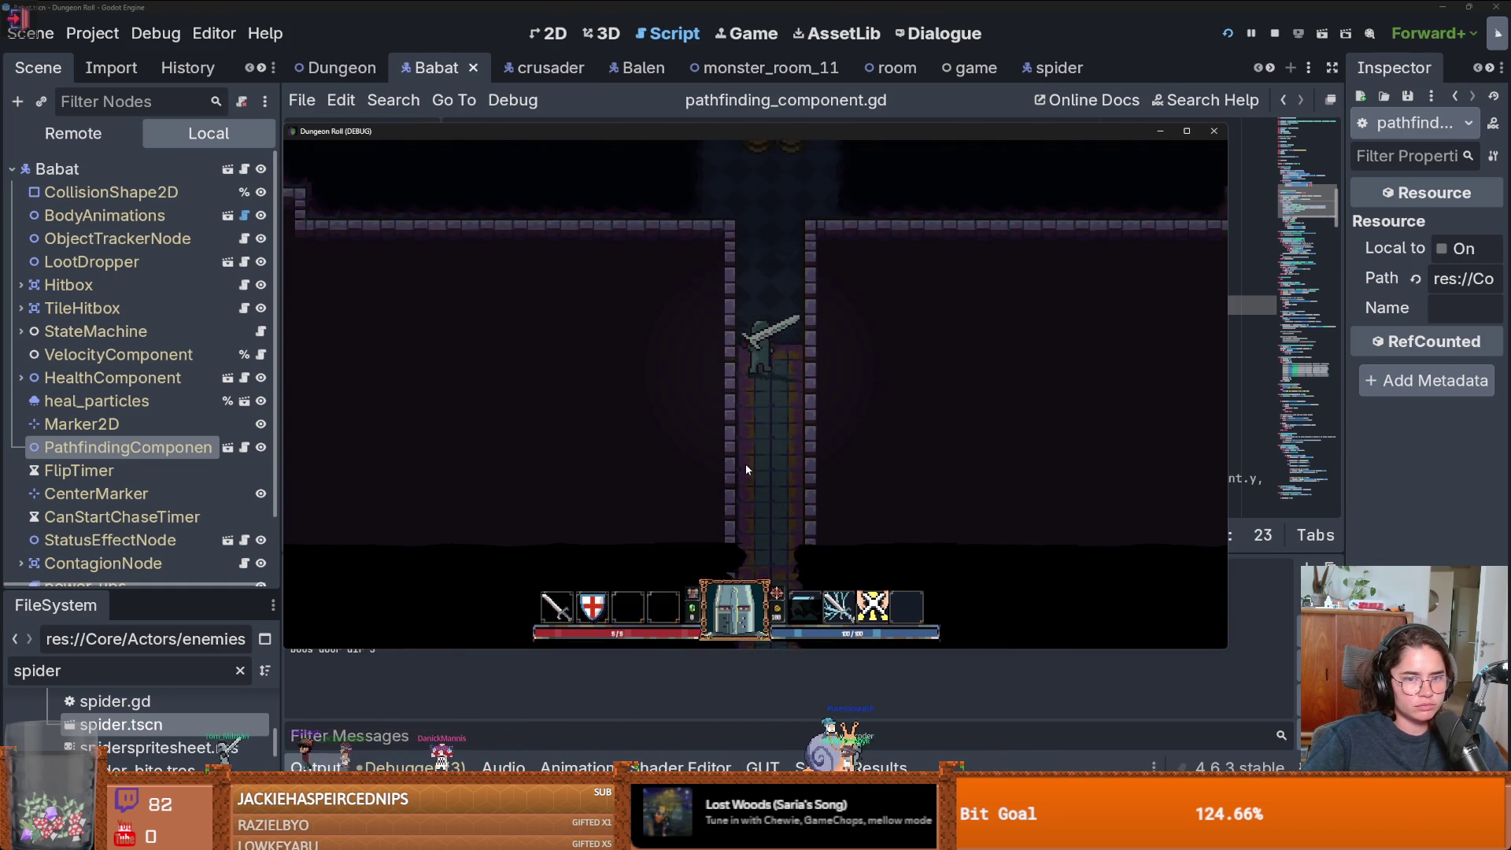
{"action": "key", "text": "grave"}
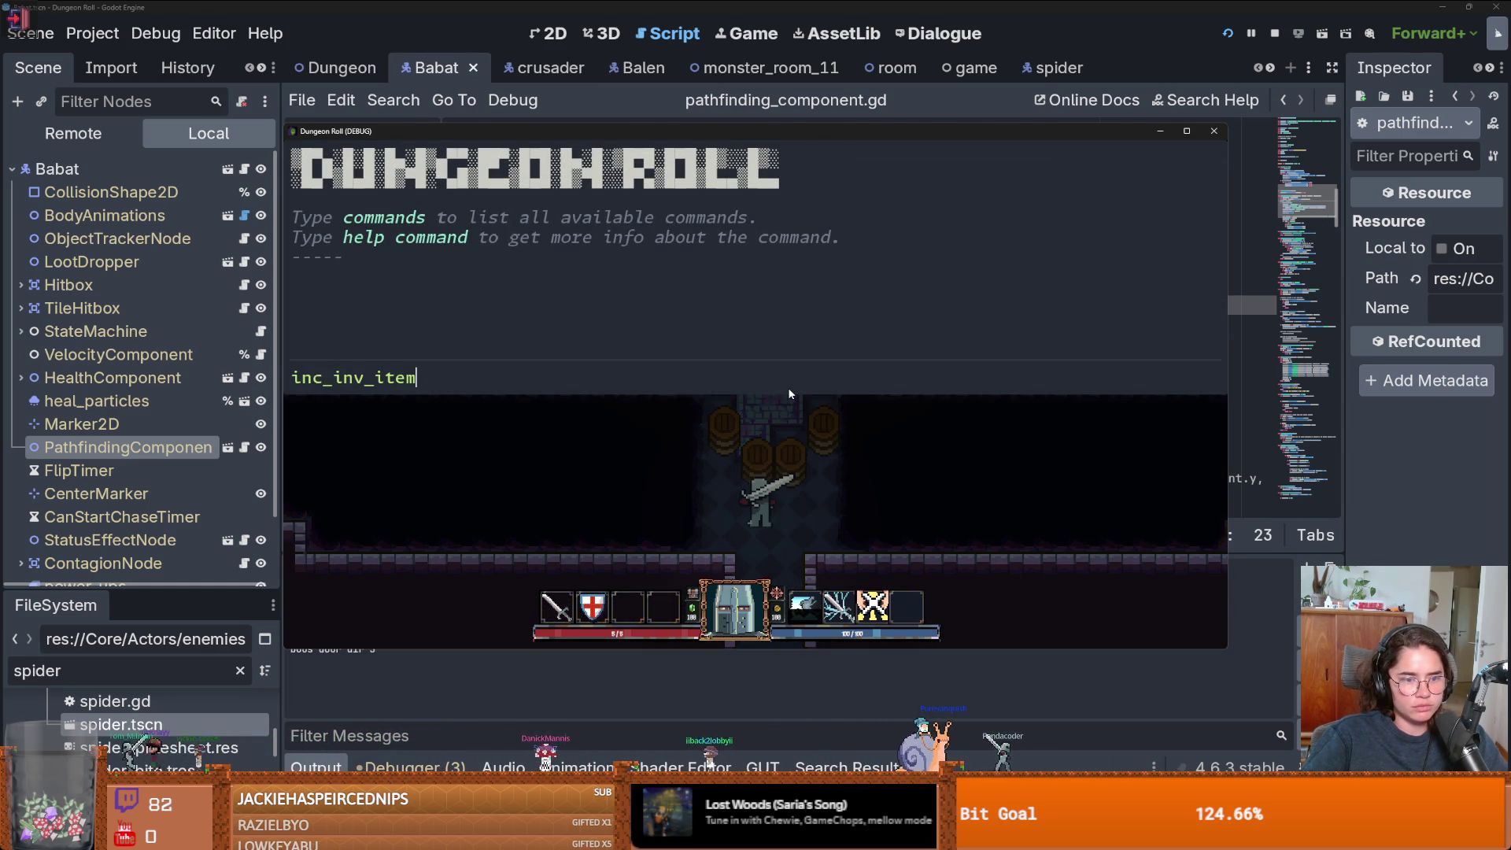
{"action": "key", "text": "ctrl+a"}
{"action": "key", "text": "BackSpace"}
{"action": "type", "text": "v"}
{"action": "type", "text": "cible"}
{"action": "key", "text": "Return"}
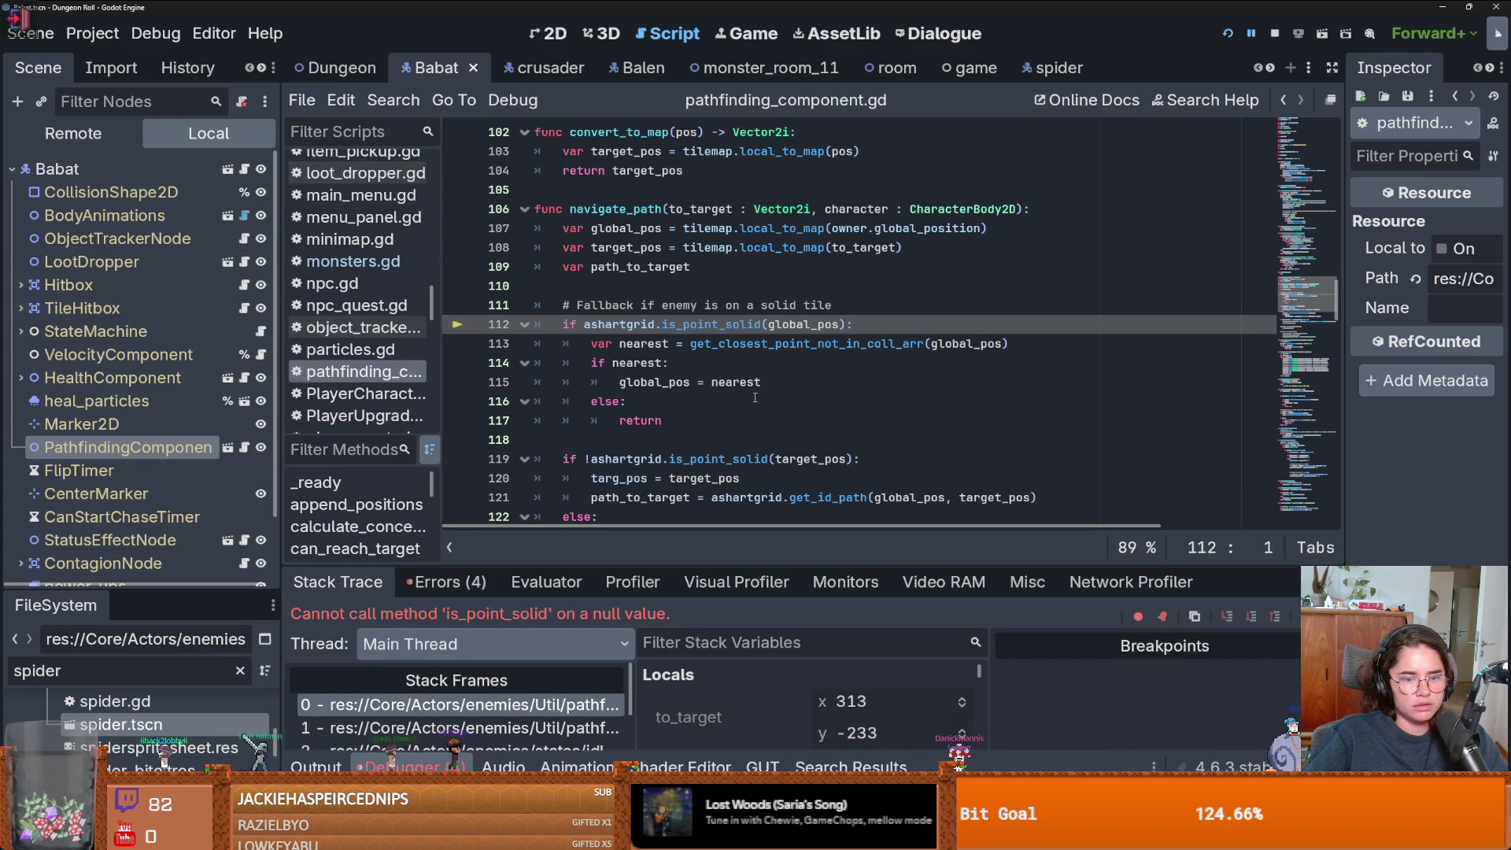
- Highlight is_point_solid uses and examine the AStarGrid2D creation lines in pathfinding_values
{"action": "double_click", "coordinate": [700, 324]}
{"action": "scroll", "coordinate": [700, 370], "scroll_direction": "up", "scroll_amount": 12}
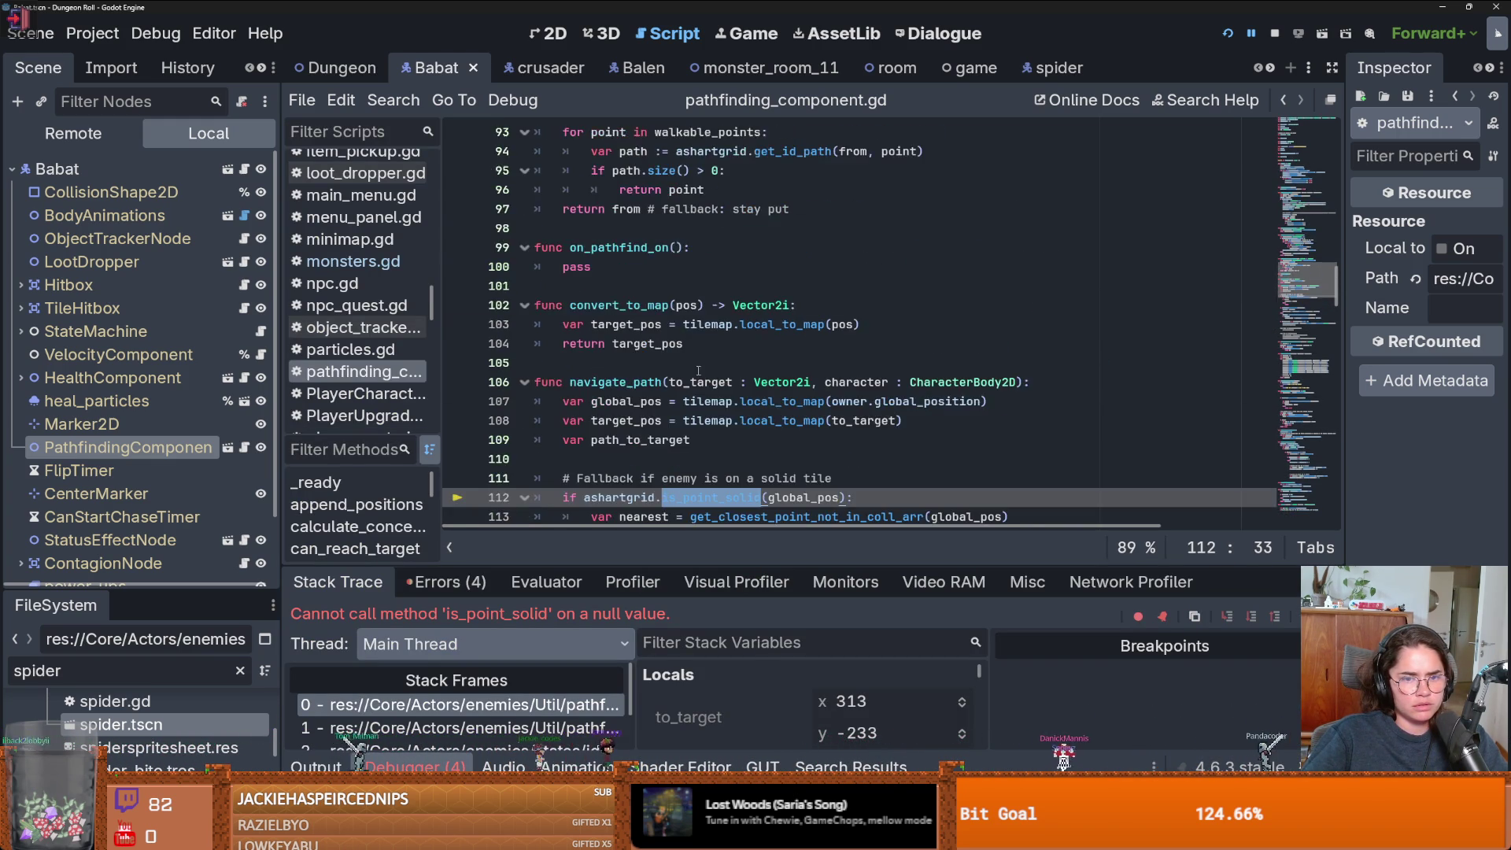
{"action": "scroll", "coordinate": [700, 380], "scroll_direction": "up", "scroll_amount": 7}
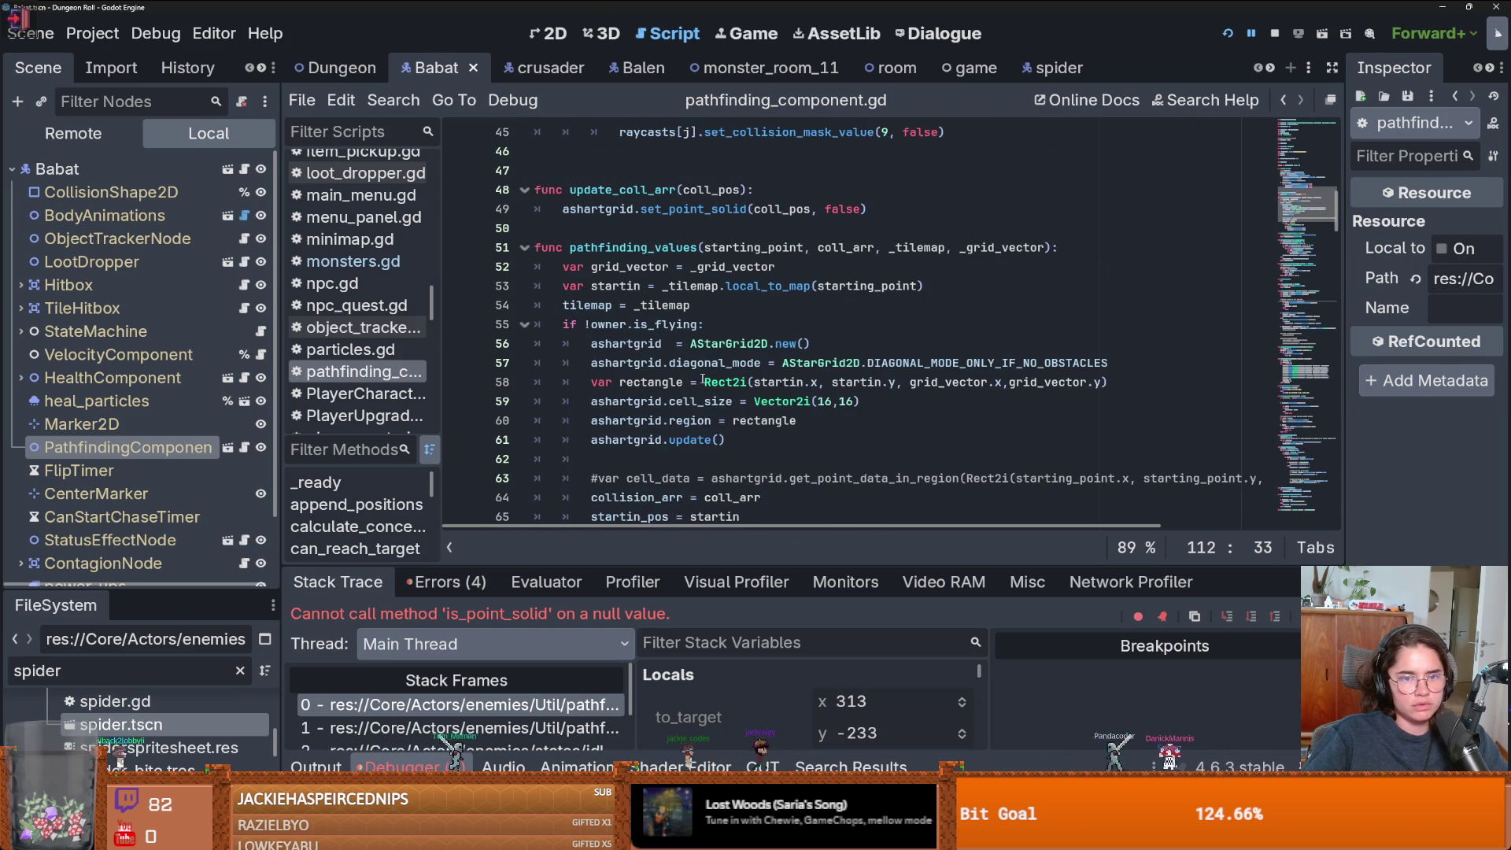
{"action": "left_click", "coordinate": [685, 381]}
{"action": "left_click", "coordinate": [839, 350]}
{"action": "key", "text": "shift+Home"}
{"action": "left_click_drag", "start_coordinate": [1144, 363], "coordinate": [634, 344]}
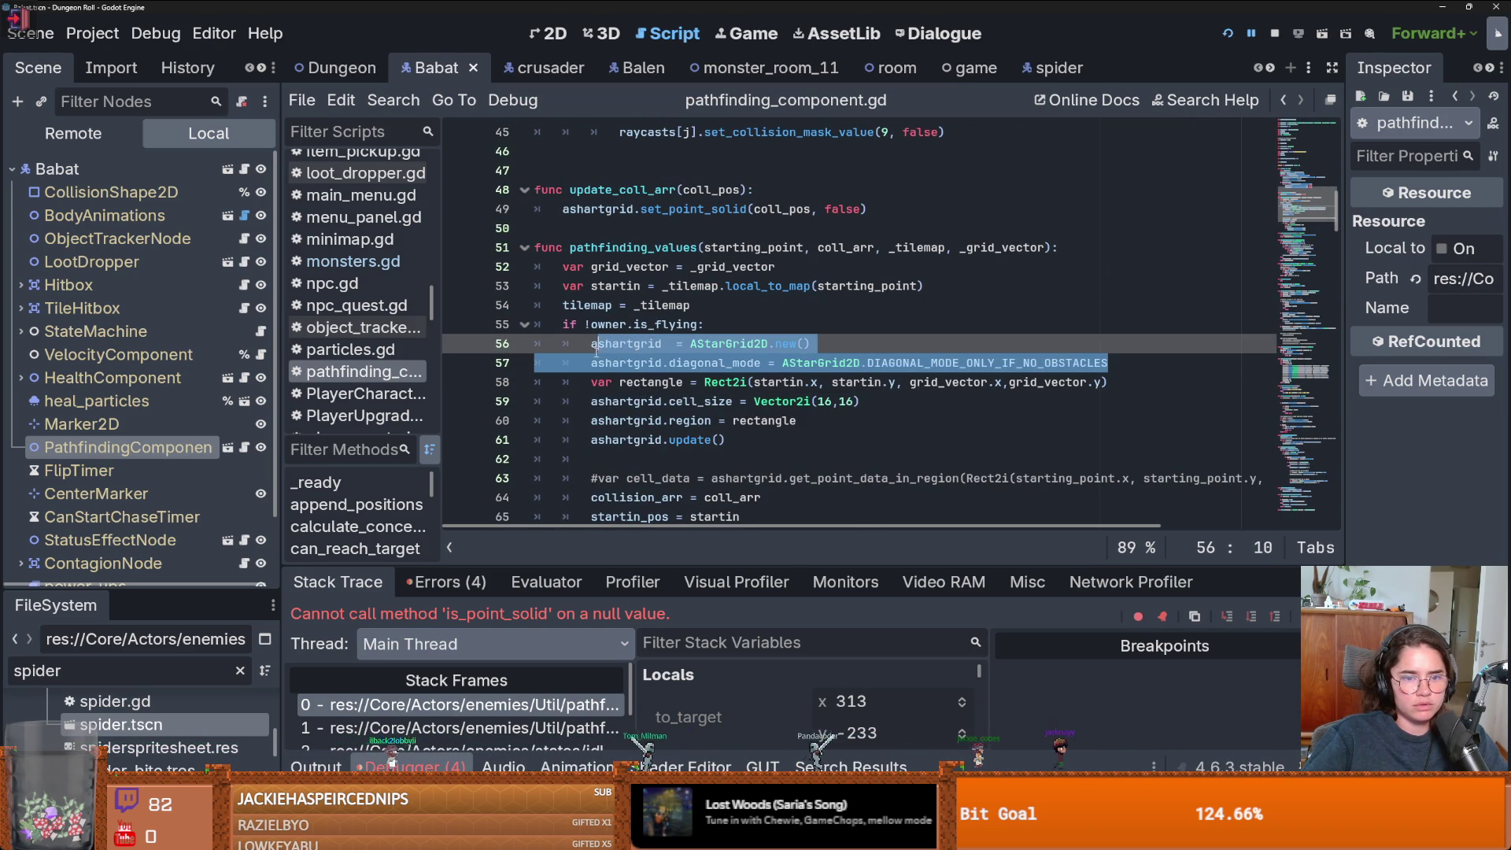
{"action": "key", "text": "End"}
{"action": "left_click_drag", "start_coordinate": [1154, 361], "coordinate": [591, 343]}
{"action": "left_click", "coordinate": [668, 350]}
- Move 'if !owner.is_flying:' from line 55 to line 62, just above the collision loop
{"action": "left_click_drag", "start_coordinate": [714, 334], "coordinate": [540, 326]}
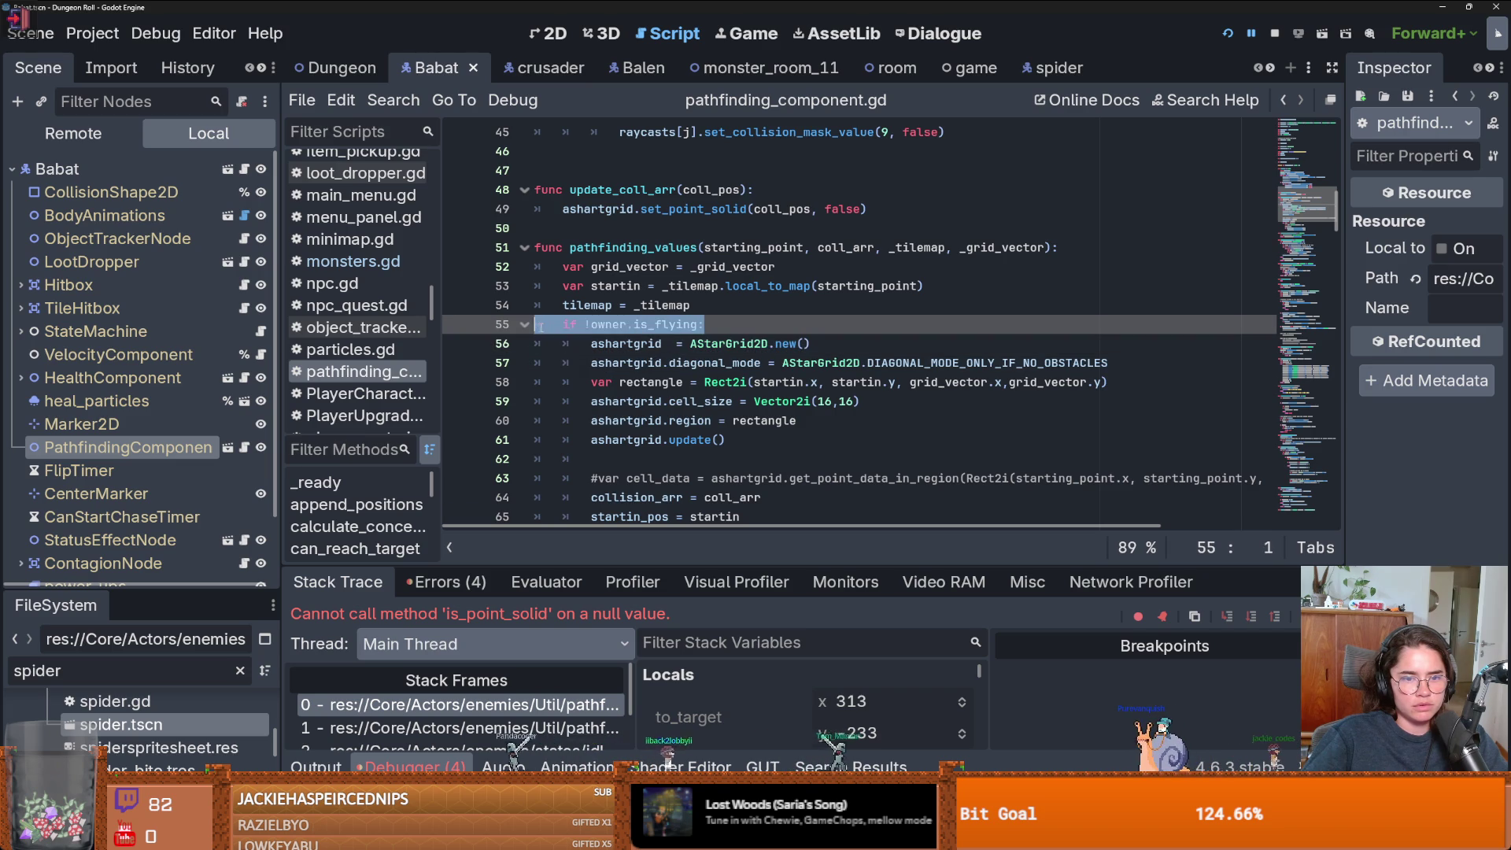
{"action": "key", "text": "BackSpace"}
{"action": "scroll", "coordinate": [772, 402], "scroll_direction": "down", "scroll_amount": 1}
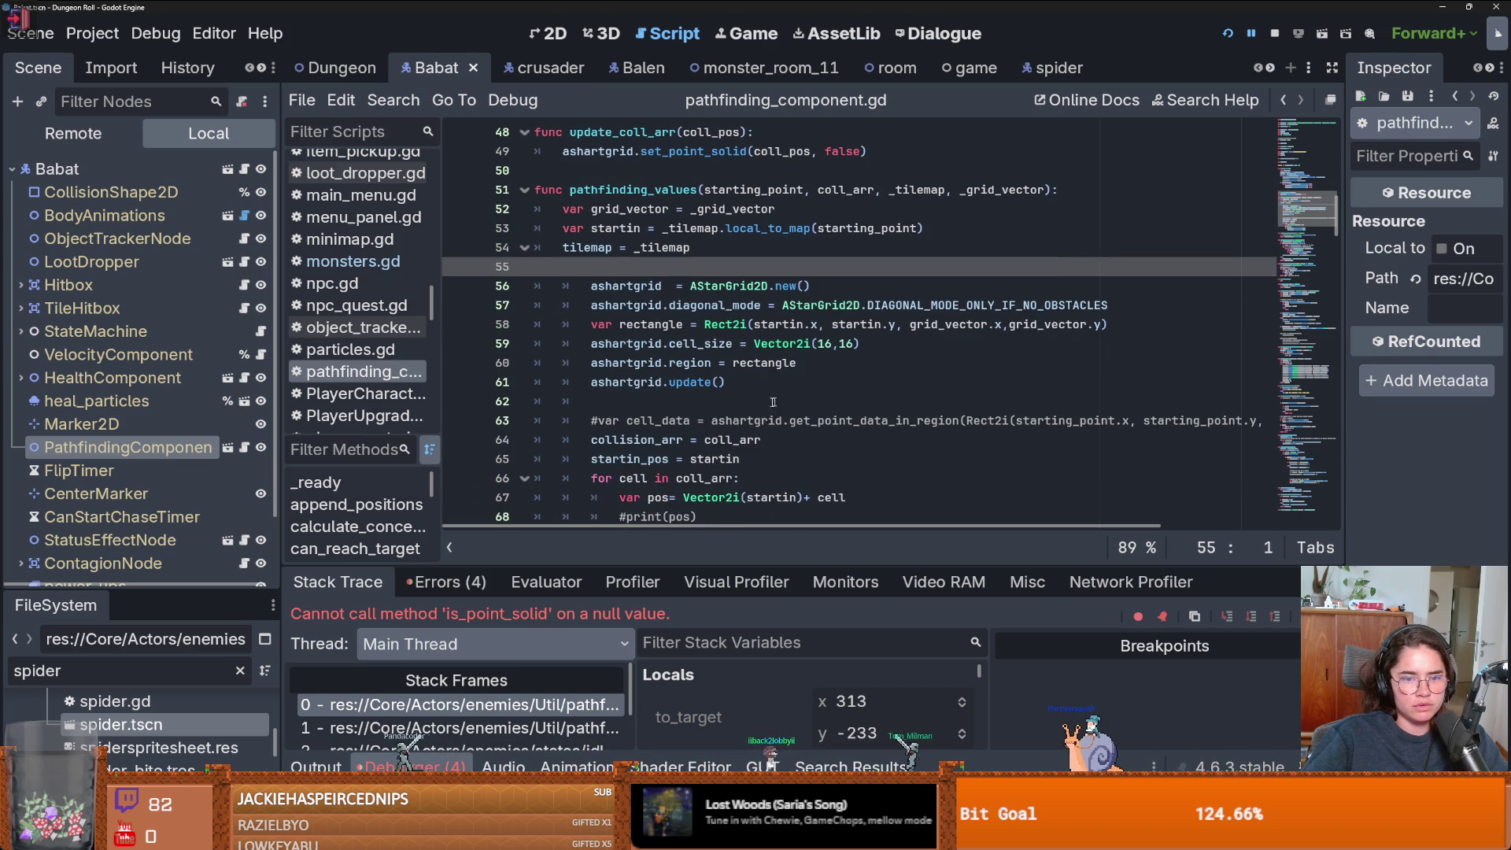
{"action": "left_click", "coordinate": [667, 402]}
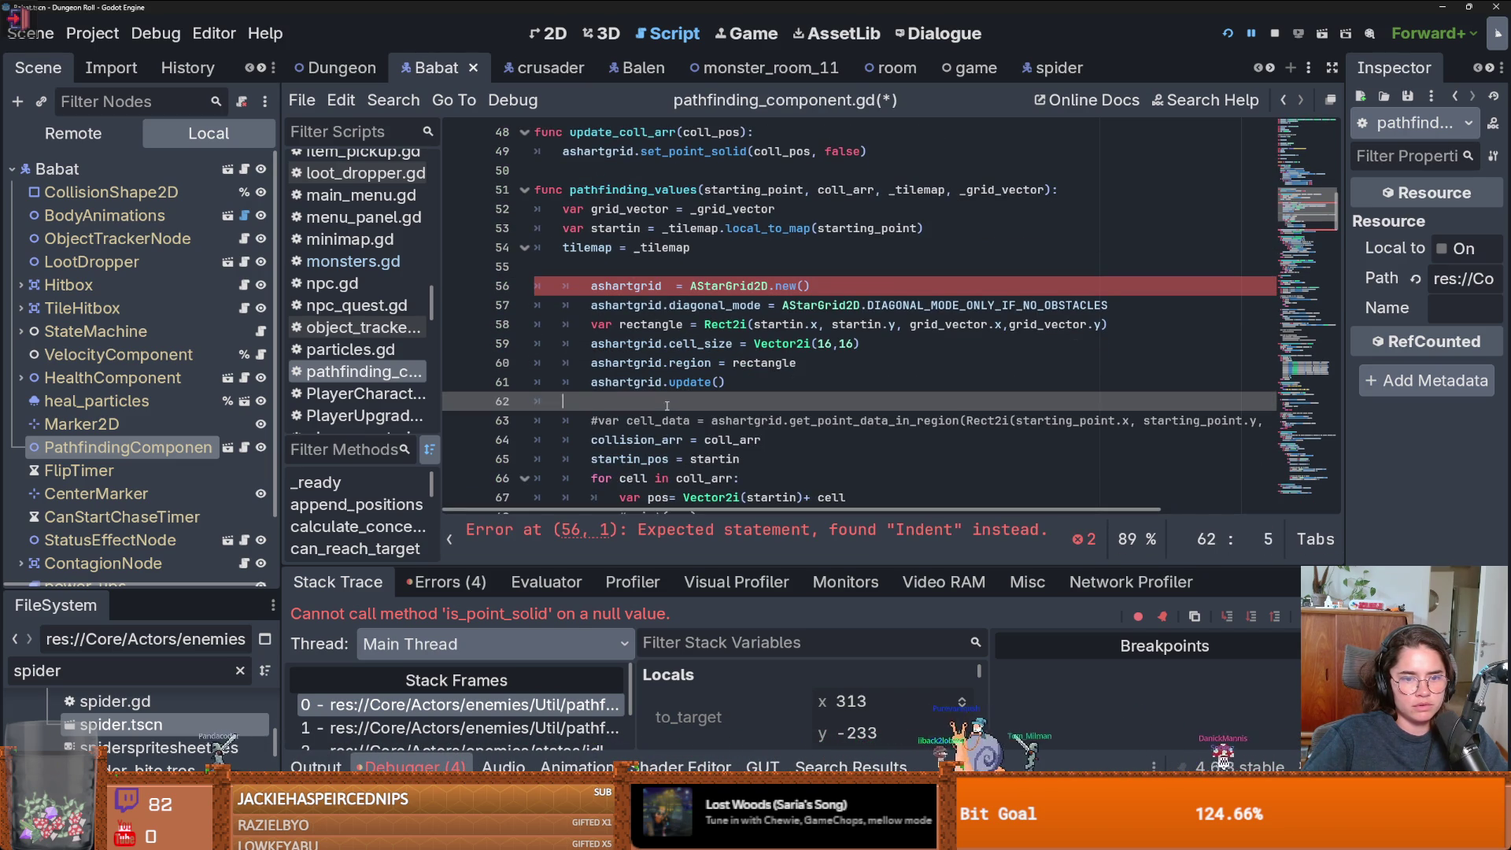
{"action": "type", "text": "if !owner.is_flying:"}
{"action": "key", "text": "ctrl+v"}
- Fix the indentation of grid setup lines 56–61, undoing stray 'Q' replacements
{"action": "mouse_move", "coordinate": [750, 377]}
{"action": "left_mouse_down"}
{"action": "mouse_move", "coordinate": [598, 343]}
{"action": "mouse_move", "coordinate": [568, 286]}
{"action": "left_mouse_up"}
{"action": "type", "text": "Q"}
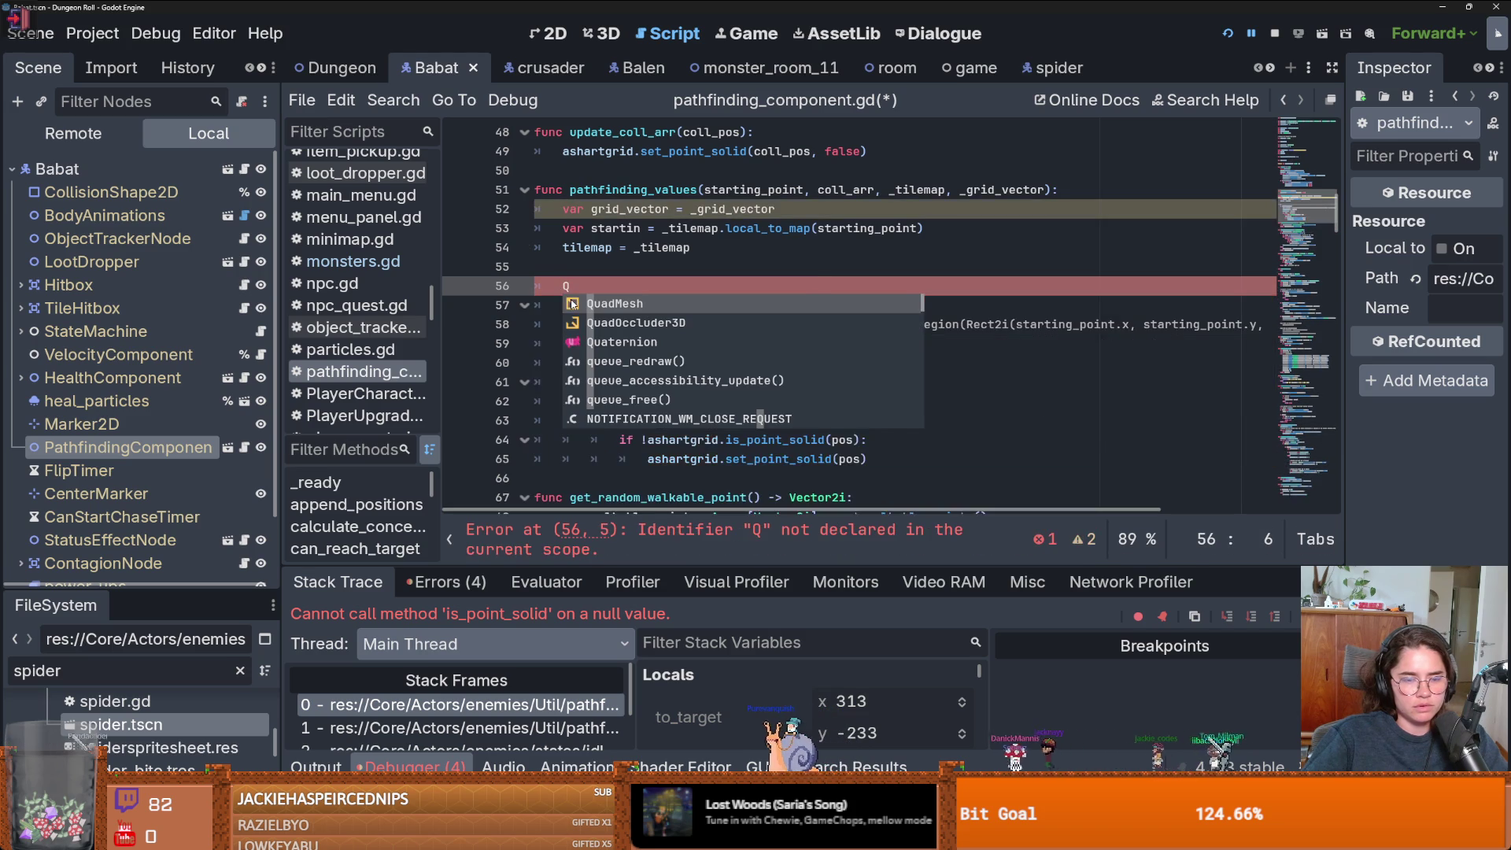
{"action": "key", "text": "ctrl+z"}
{"action": "left_click", "coordinate": [654, 273]}
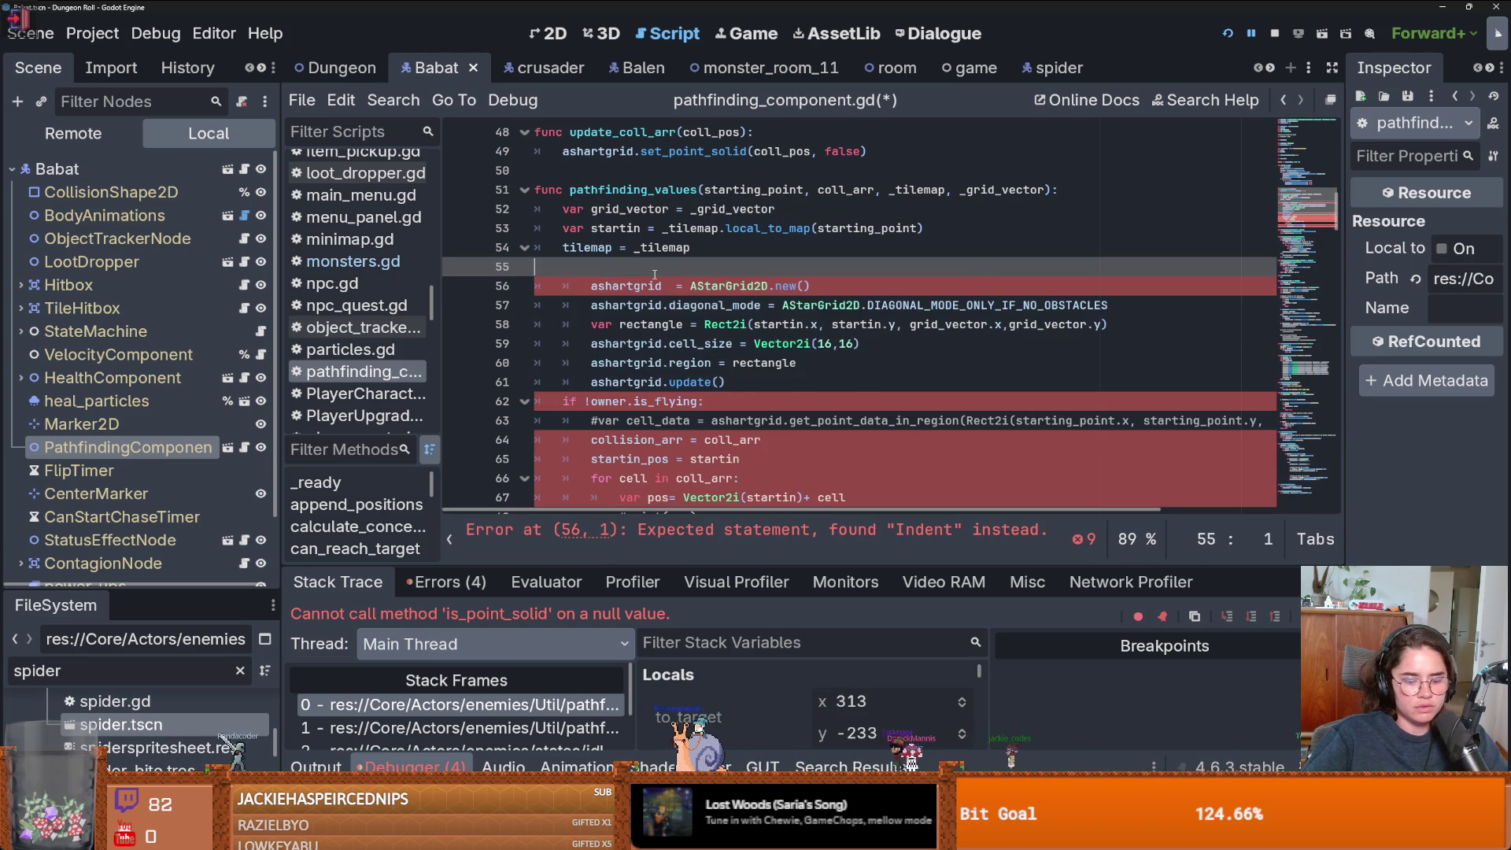
{"action": "mouse_move", "coordinate": [755, 383]}
{"action": "left_mouse_down"}
{"action": "mouse_move", "coordinate": [669, 361]}
{"action": "mouse_move", "coordinate": [569, 292]}
{"action": "left_mouse_up"}
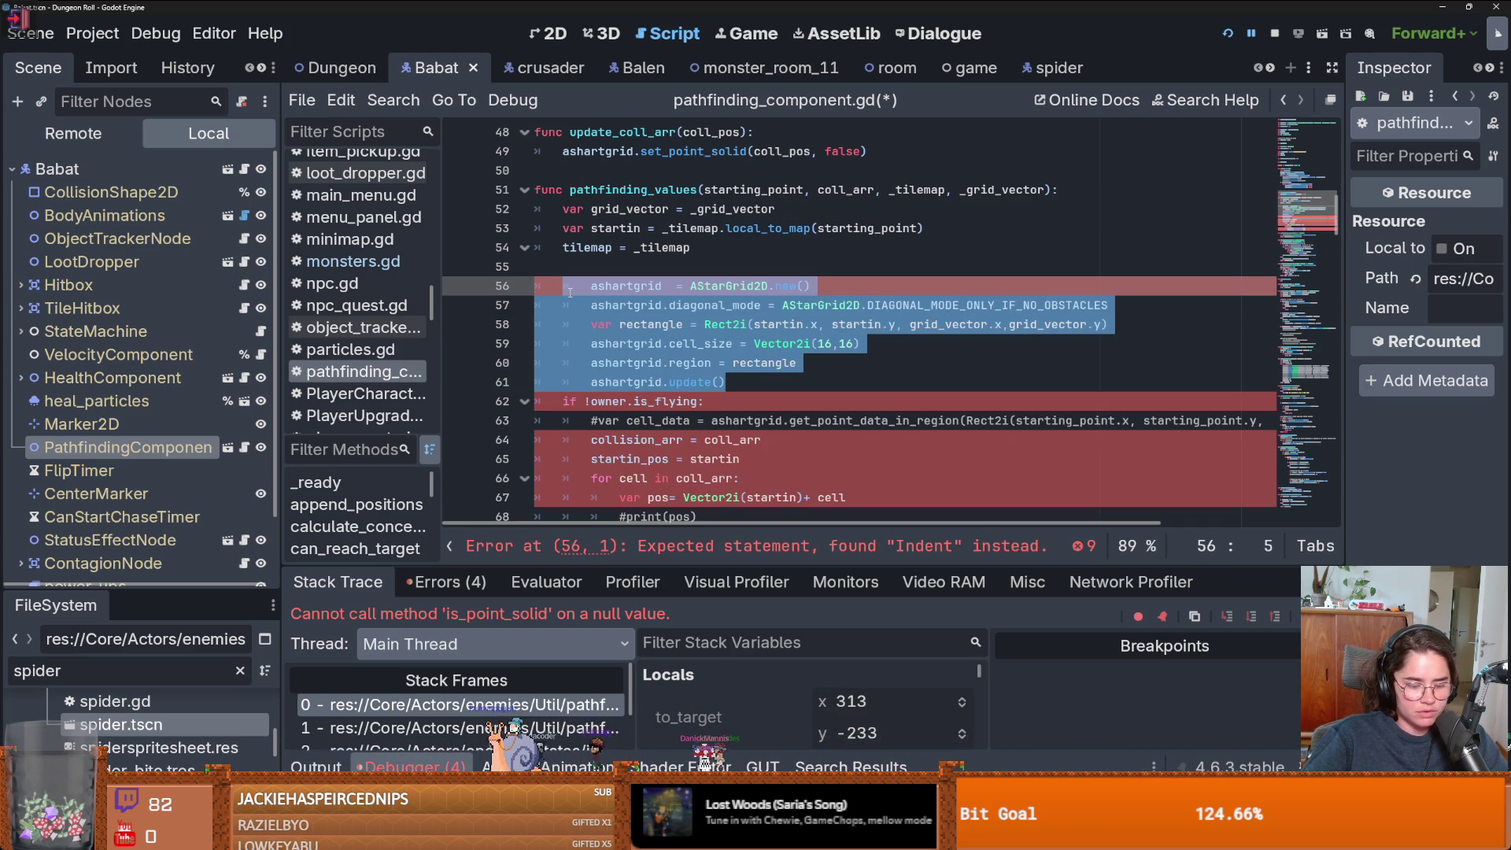
{"action": "key", "text": "Tab"}
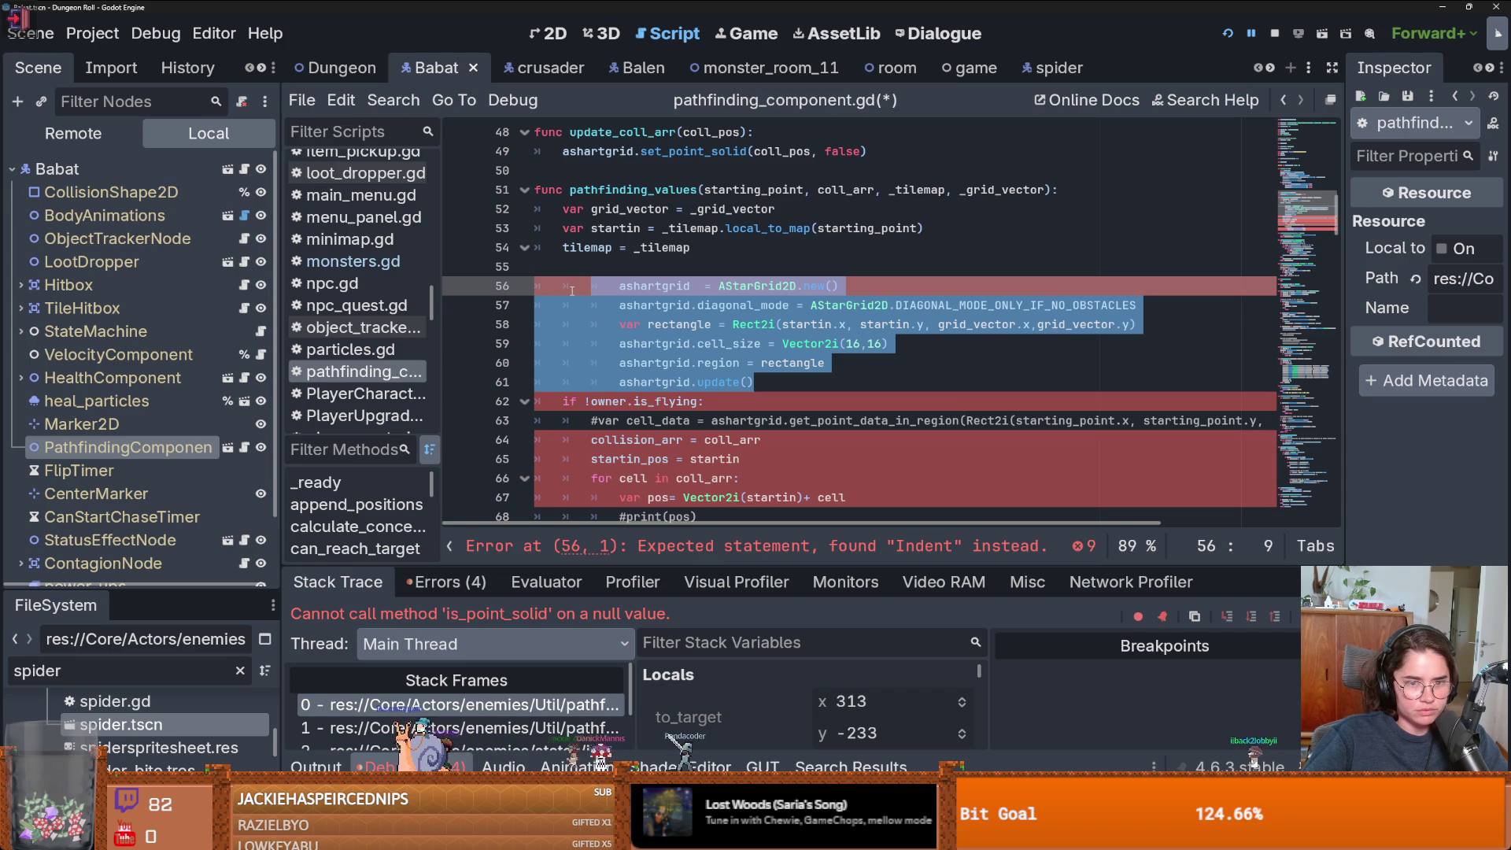
{"action": "type", "text": "Q"}
{"action": "key", "text": "ctrl+z"}
{"action": "key", "text": "ctrl+z"}
- Add a blank line after the grid setup and save pathfinding_component.gd
{"action": "left_click", "coordinate": [743, 379]}
{"action": "key", "text": "ctrl+s"}
{"action": "key", "text": "Return"}
{"action": "key", "text": "ctrl+s"}
{"action": "scroll", "coordinate": [743, 376], "scroll_direction": "down", "scroll_amount": 5}
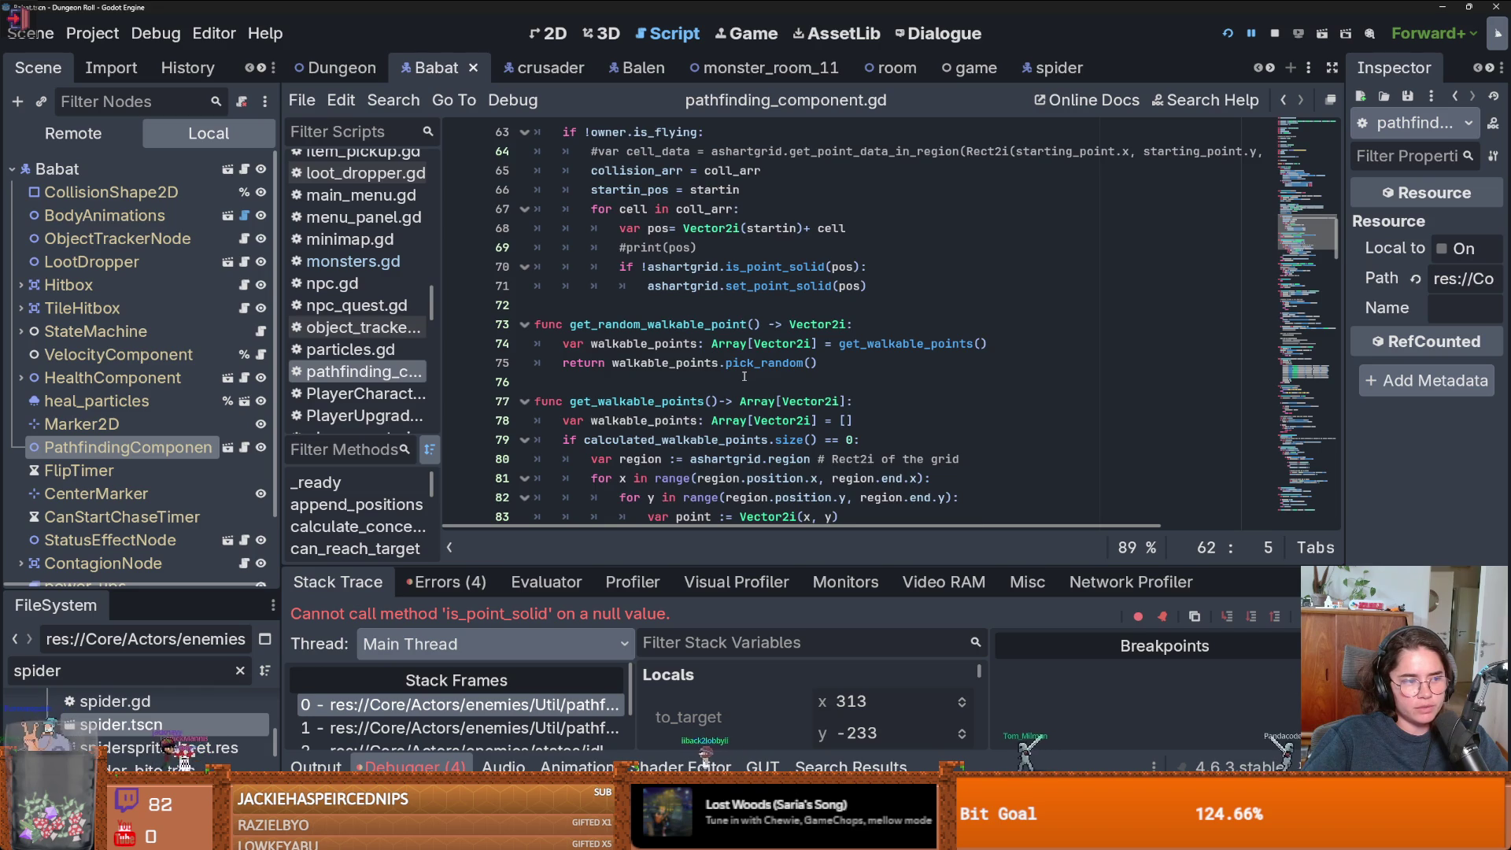
{"action": "scroll", "coordinate": [744, 376], "scroll_direction": "up", "scroll_amount": 3}
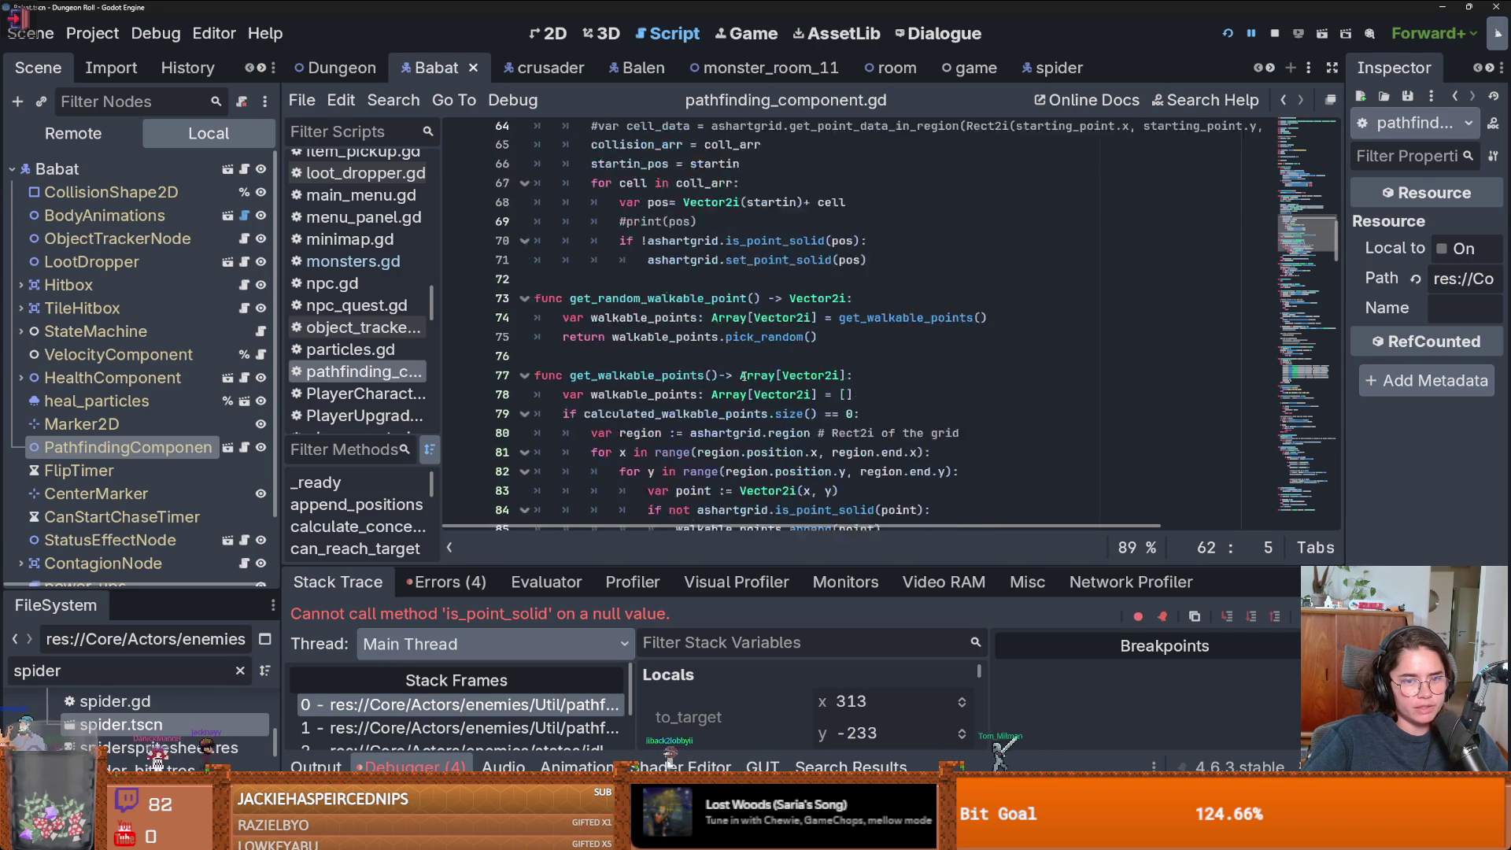
- Relaunch the game and walk the knight around the starting room
{"action": "left_click", "coordinate": [1223, 35]}
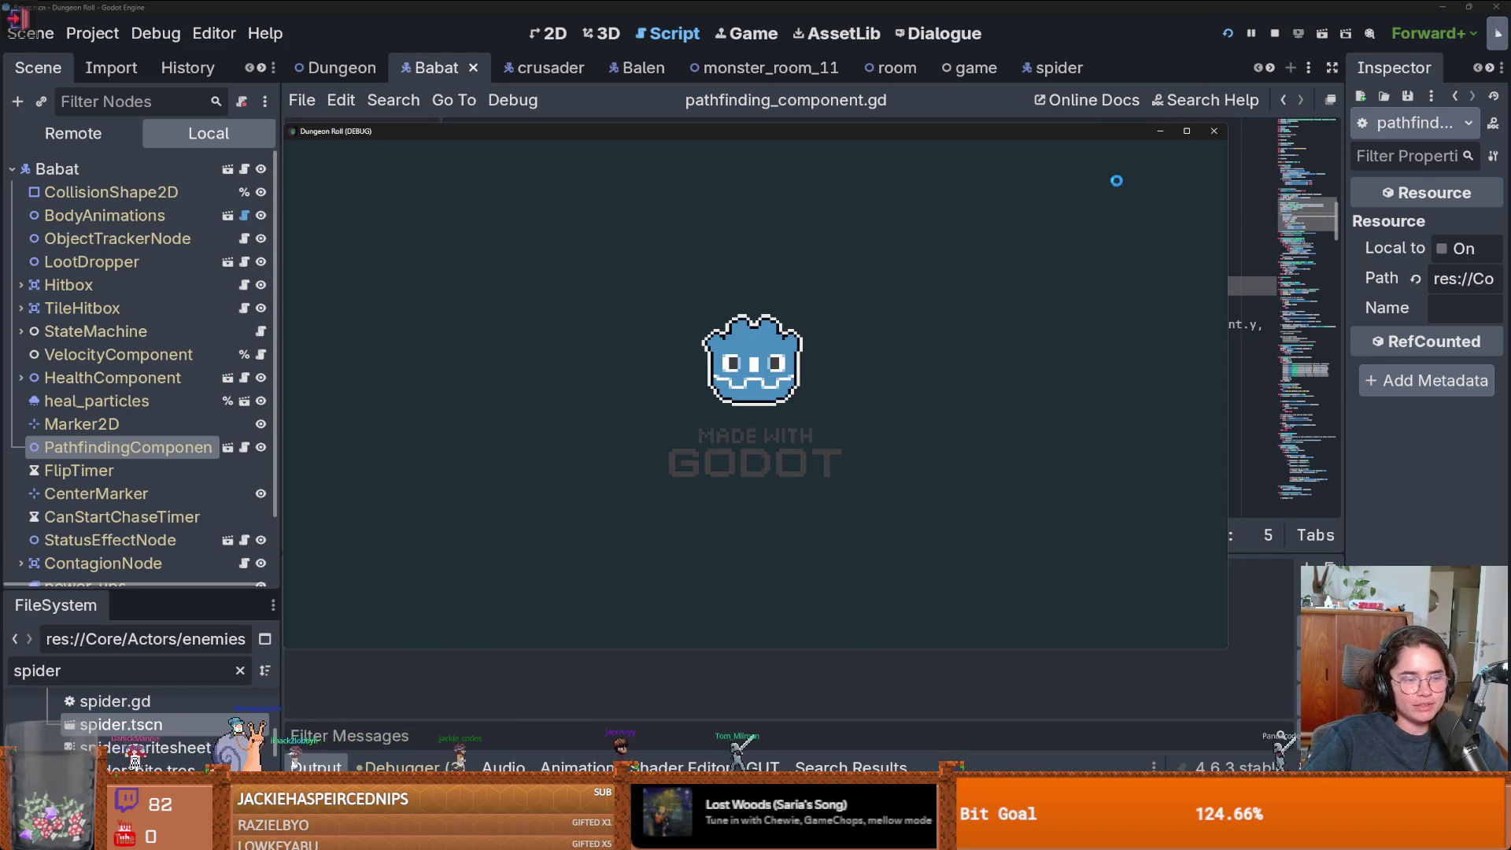
{"action": "key", "text": "w"}
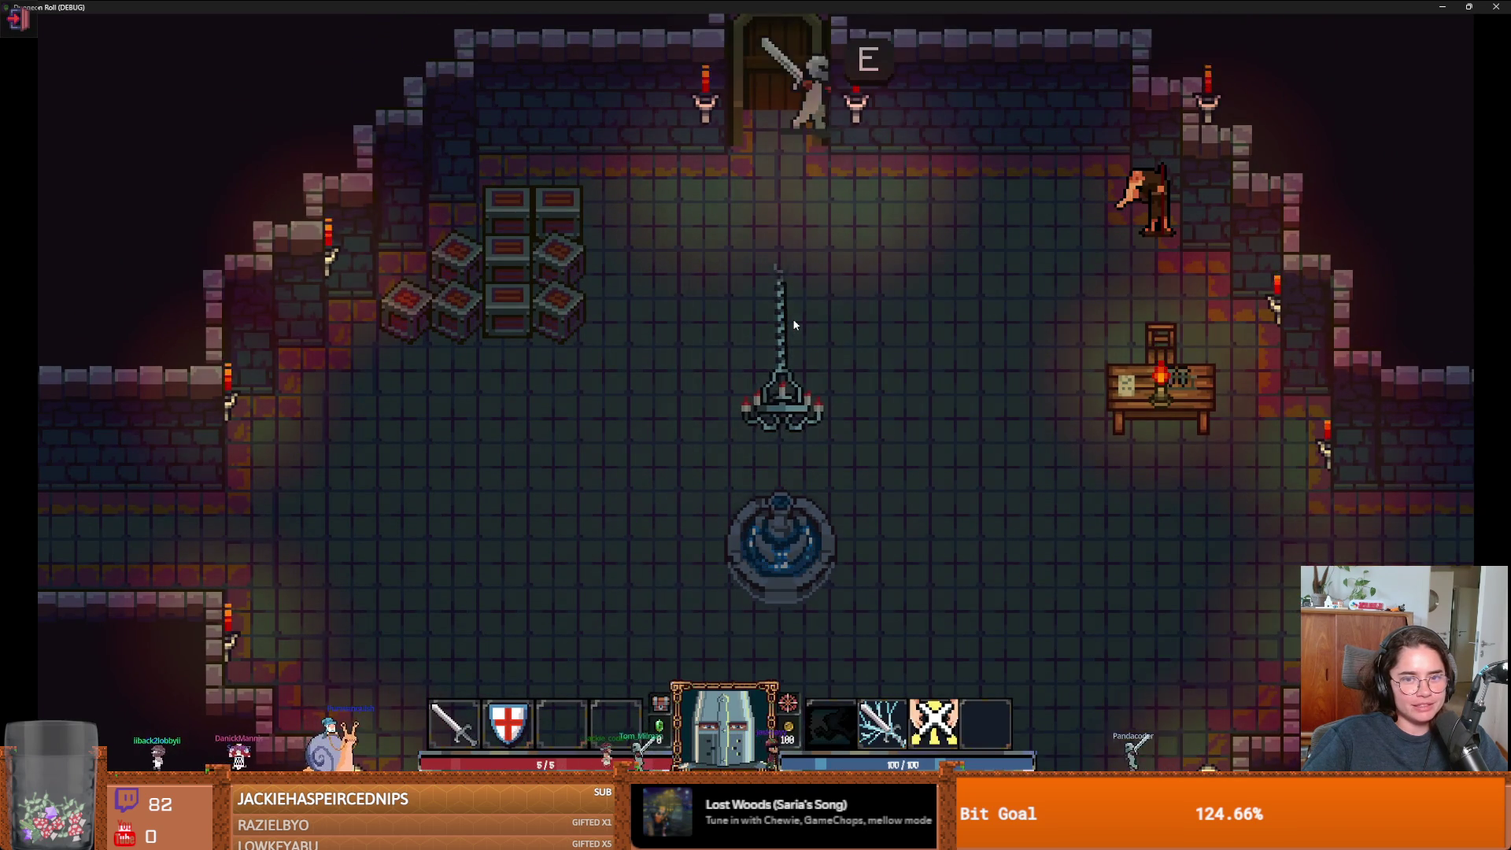
{"action": "key", "text": "s"}
{"action": "key", "text": "d"}
{"action": "key", "text": "s"}
{"action": "key", "text": "d"}
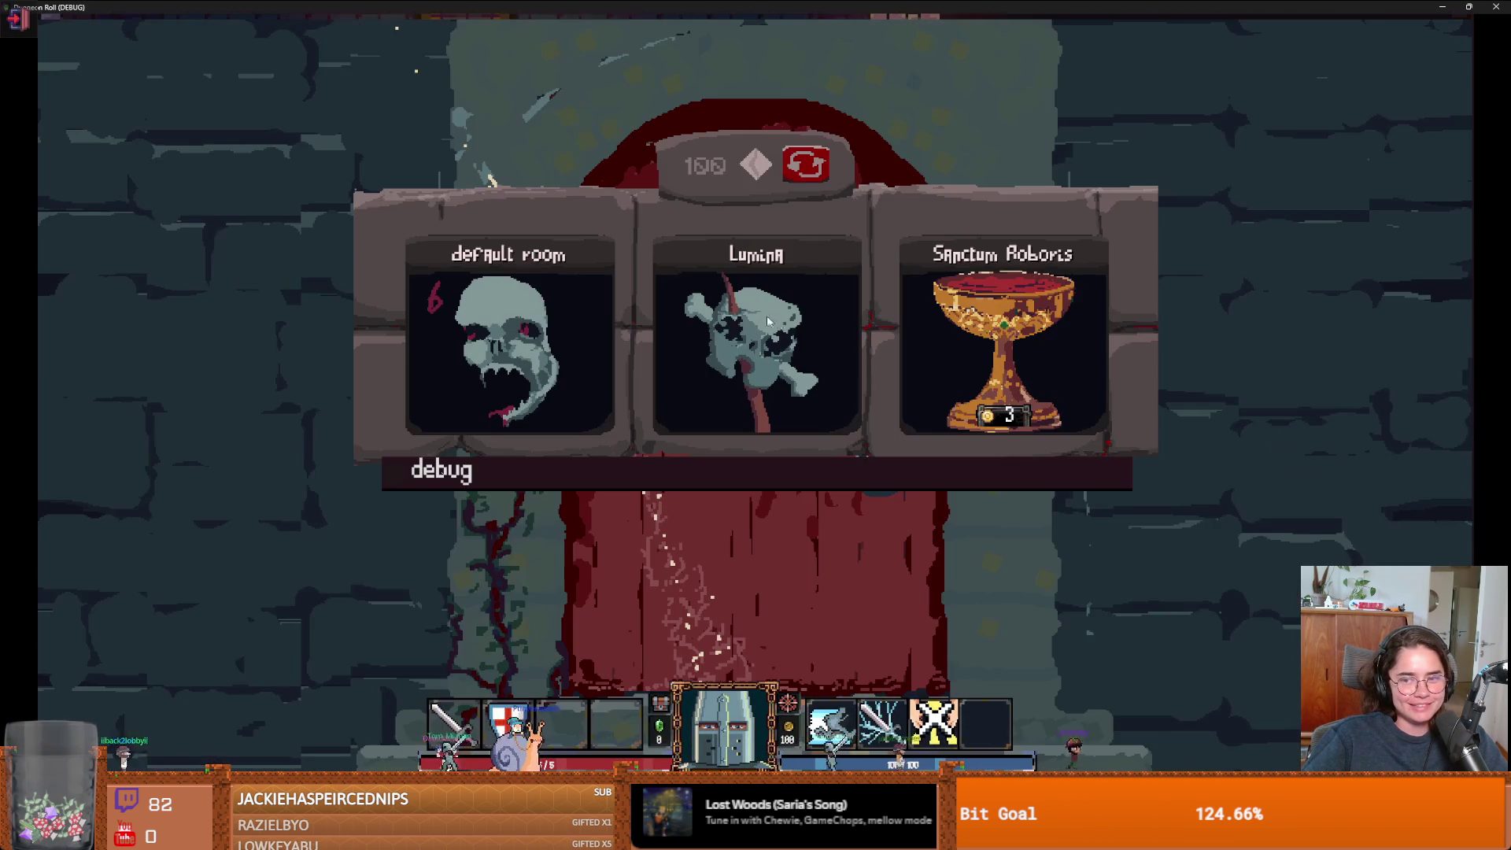
- Load a room from the room list and enable the invincible command in the debug console
{"action": "scroll", "coordinate": [1133, 531], "scroll_direction": "down", "scroll_amount": 3}
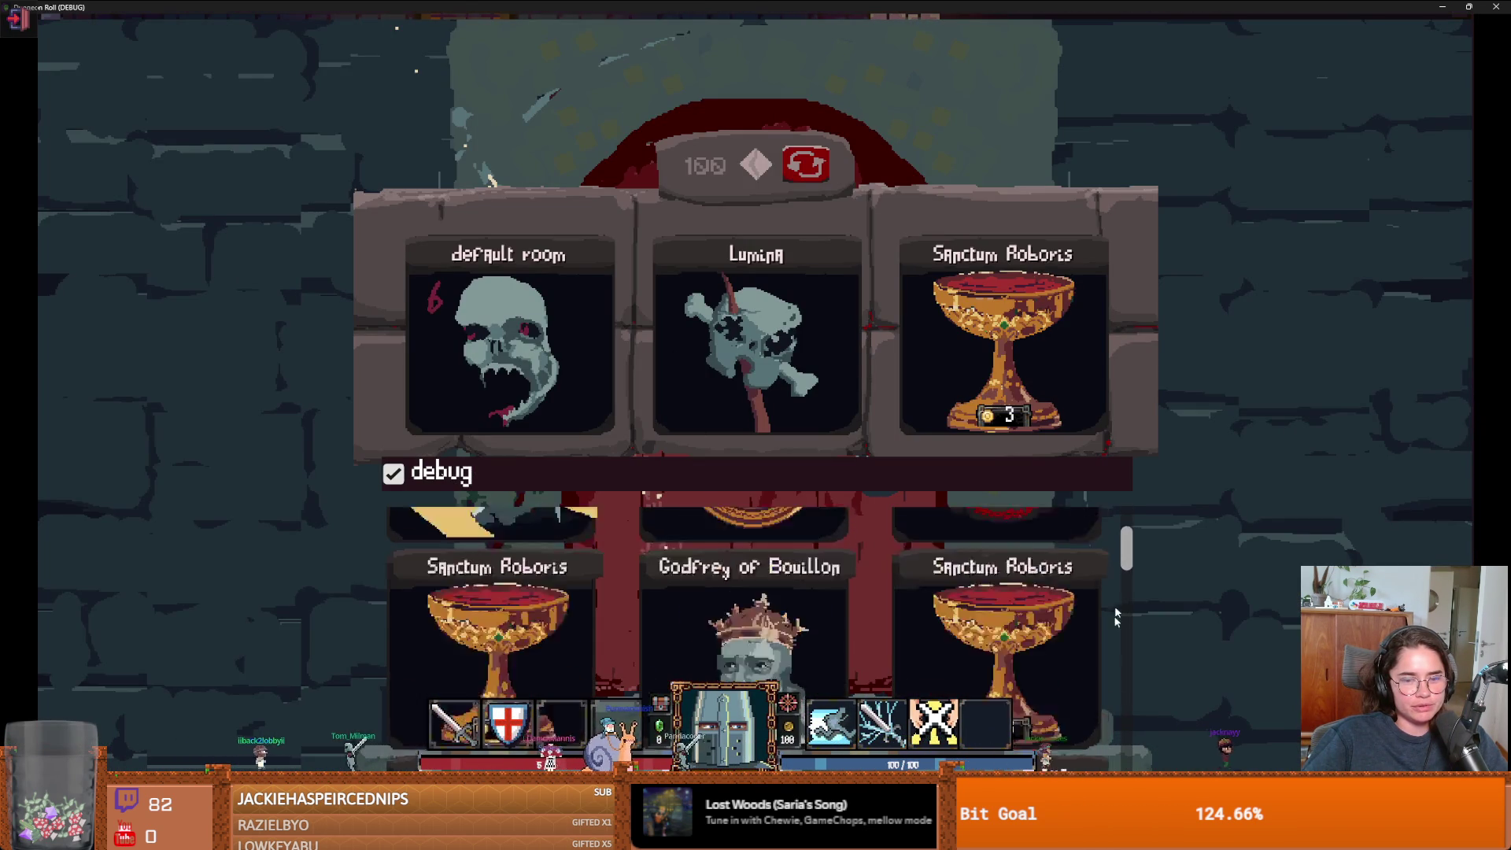
{"action": "left_click", "coordinate": [580, 641]}
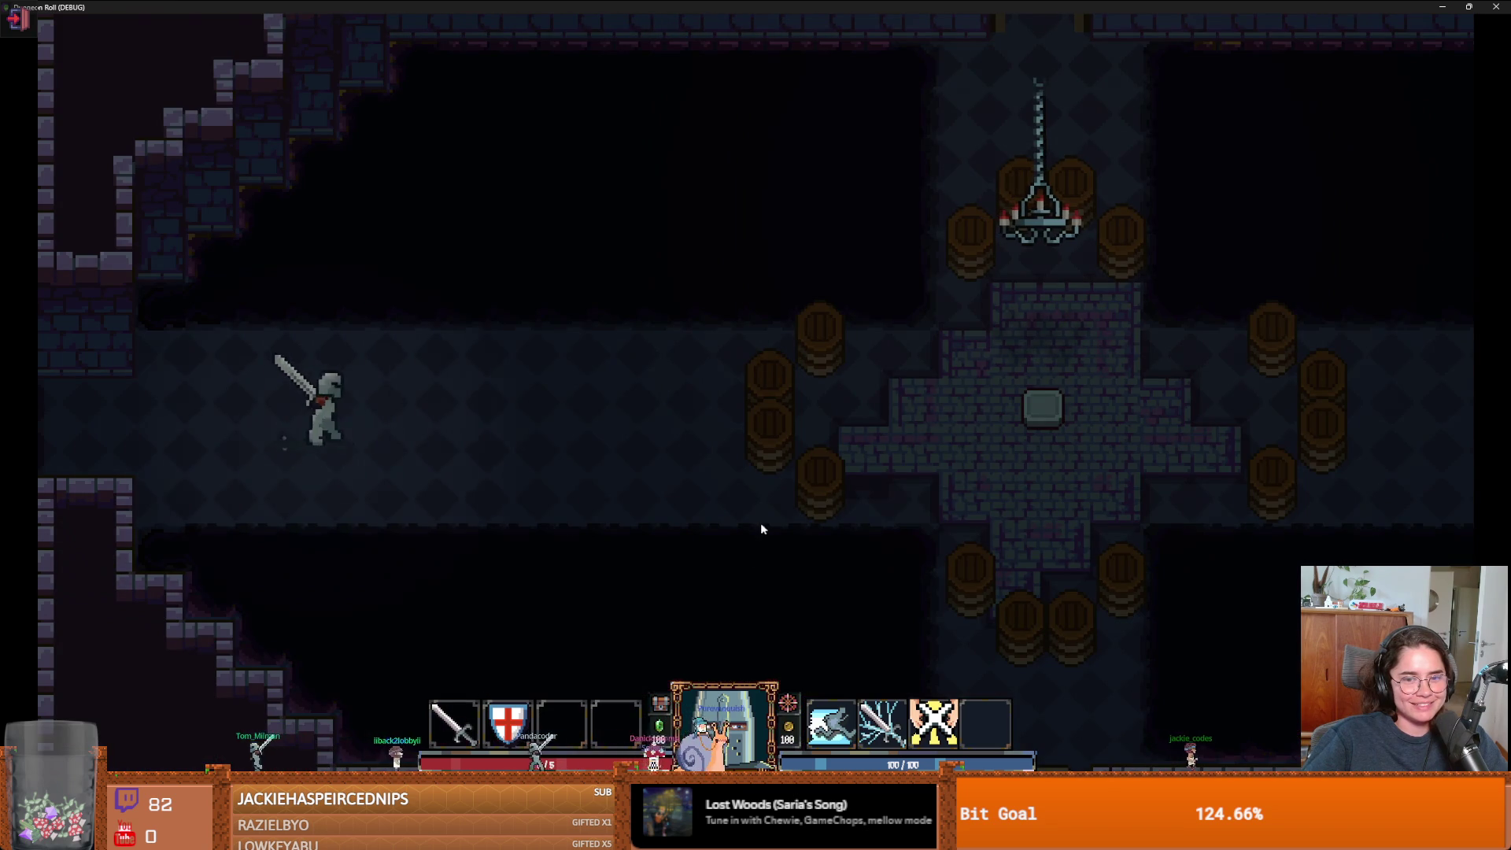
{"action": "key", "text": "grave"}
{"action": "type", "text": "inv"}
{"action": "key", "text": "Tab"}
{"action": "key", "text": "Return"}
{"action": "key", "text": "grave"}
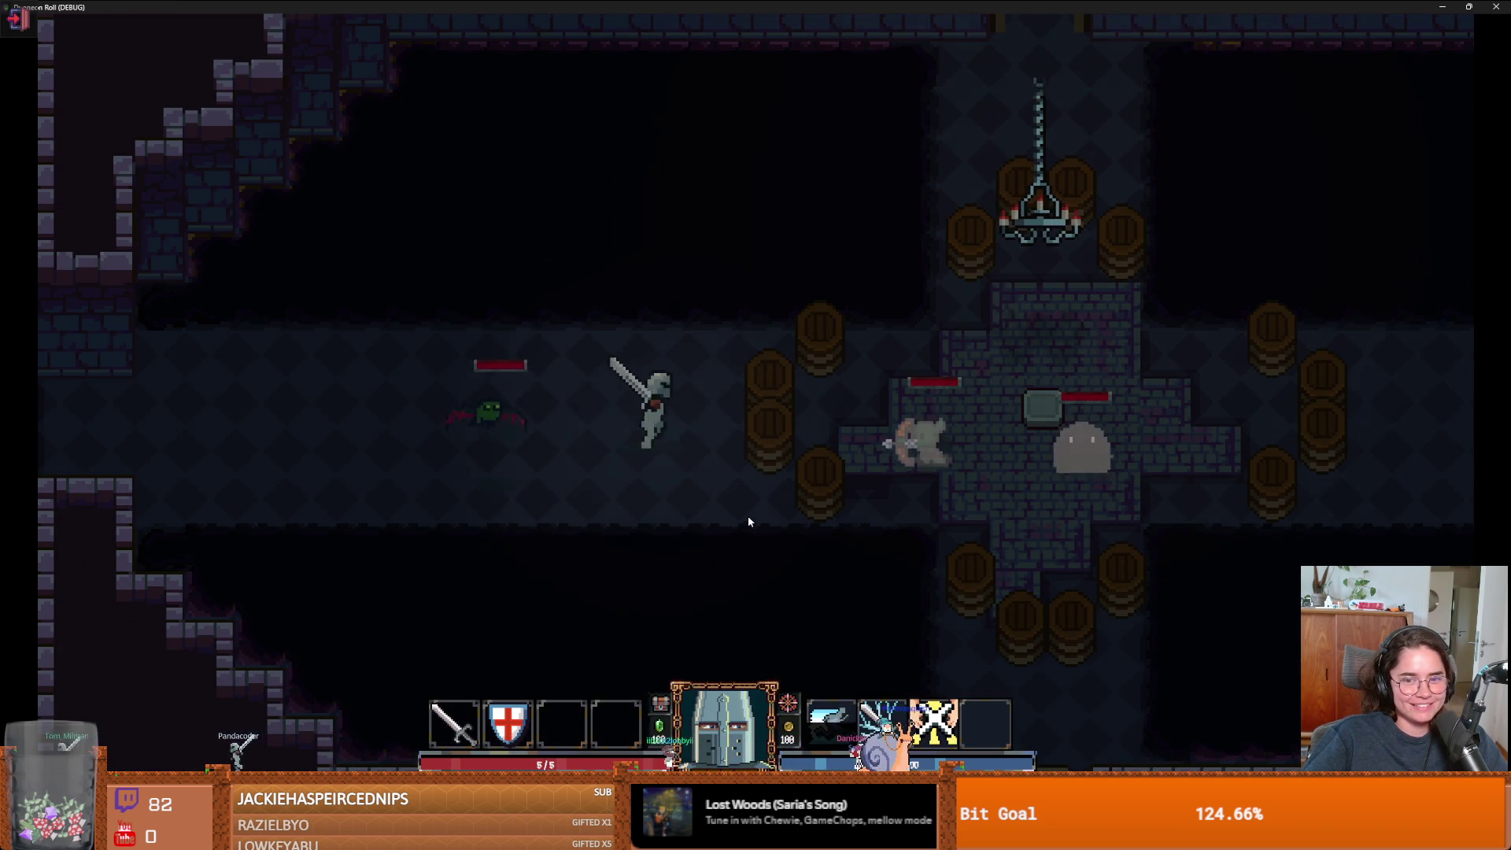
- Attack the bat enemy with sword swings to the right
{"action": "key", "text": "space"}
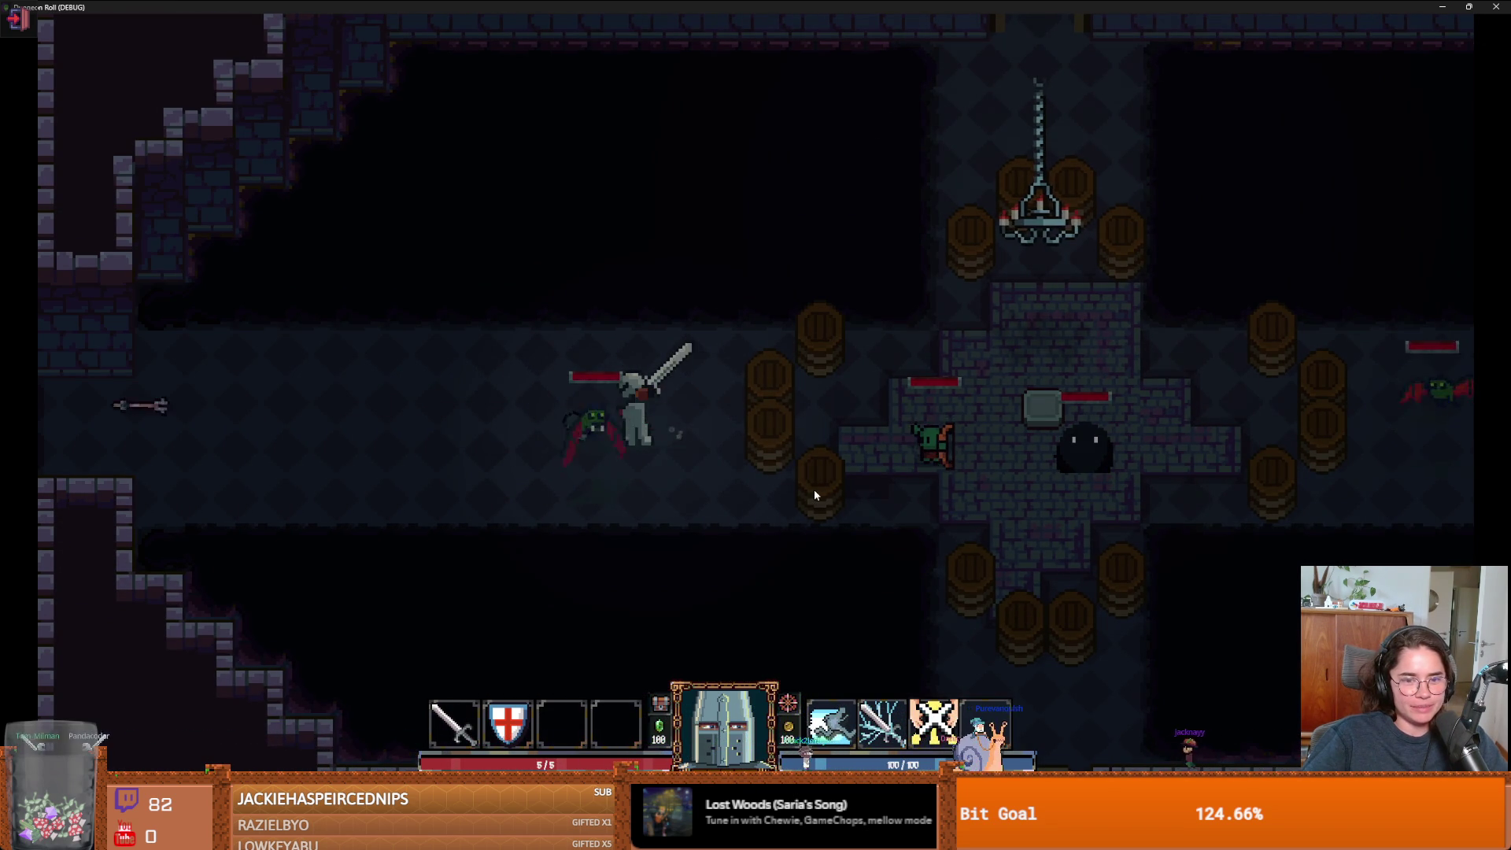
{"action": "key", "text": "d"}
{"action": "key", "text": "space"}
{"action": "left_click", "coordinate": [814, 479]}
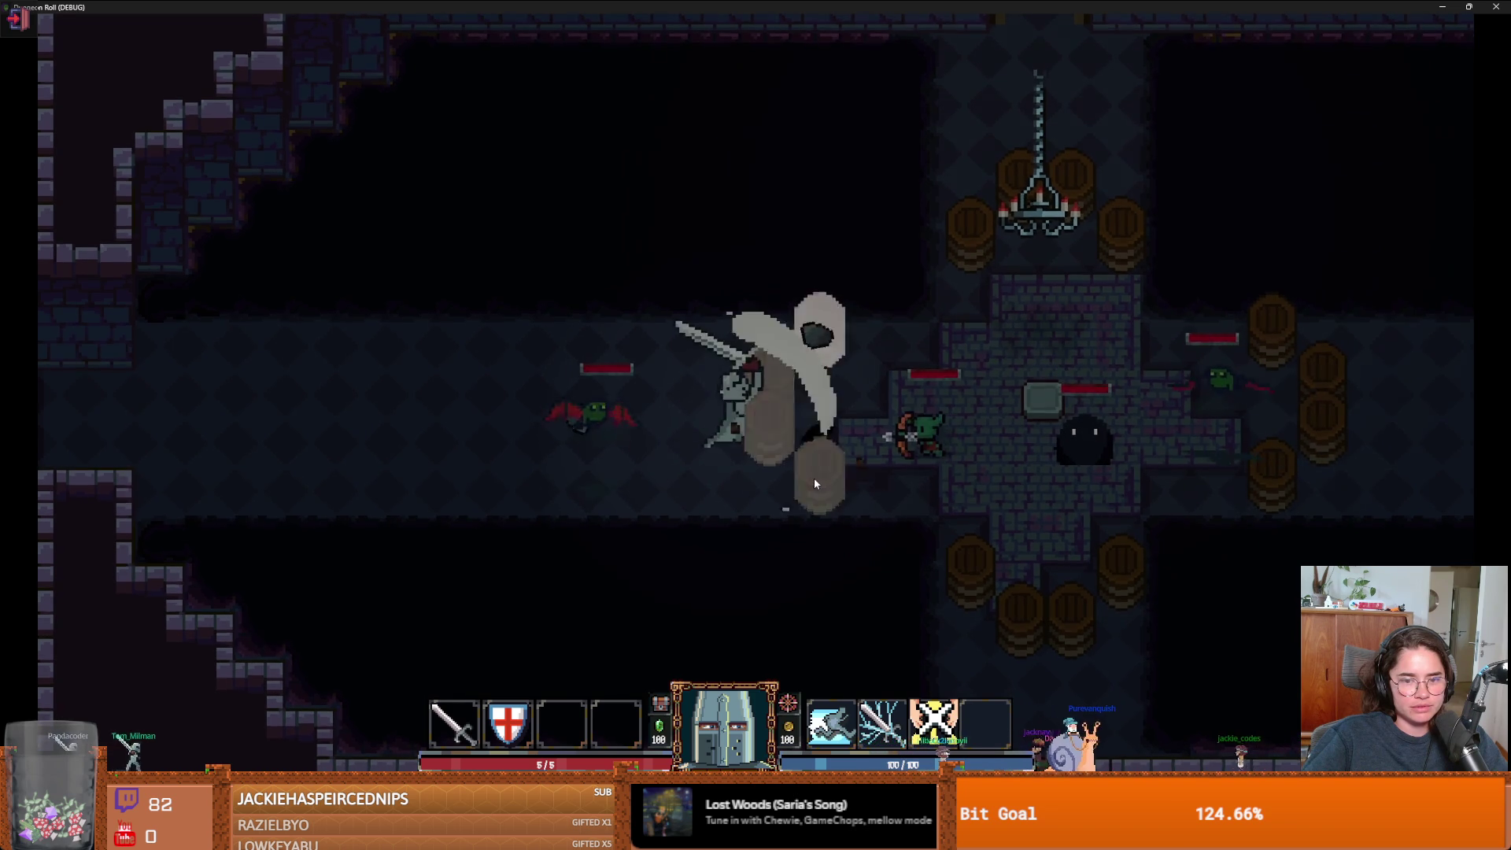
{"action": "left_click", "coordinate": [813, 478]}
{"action": "left_click", "coordinate": [810, 483]}
{"action": "left_click", "coordinate": [810, 487]}
{"action": "left_click", "coordinate": [809, 483]}
- Fight the enemies along the corridor and into the chandelier room
{"action": "key", "text": "d"}
{"action": "left_click", "coordinate": [809, 483]}
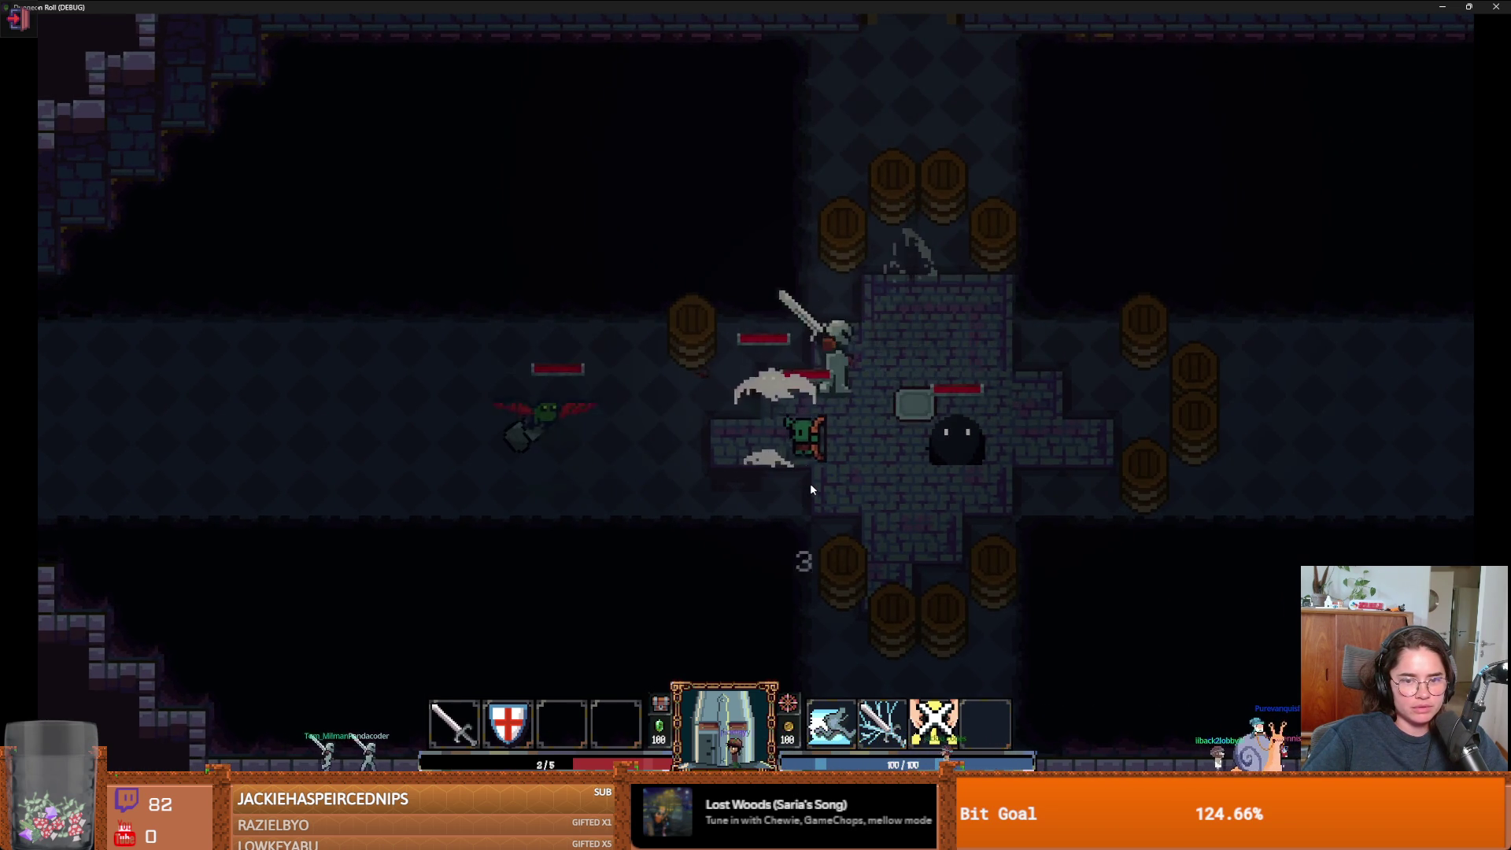
{"action": "key", "text": "a"}
{"action": "left_click", "coordinate": [808, 487]}
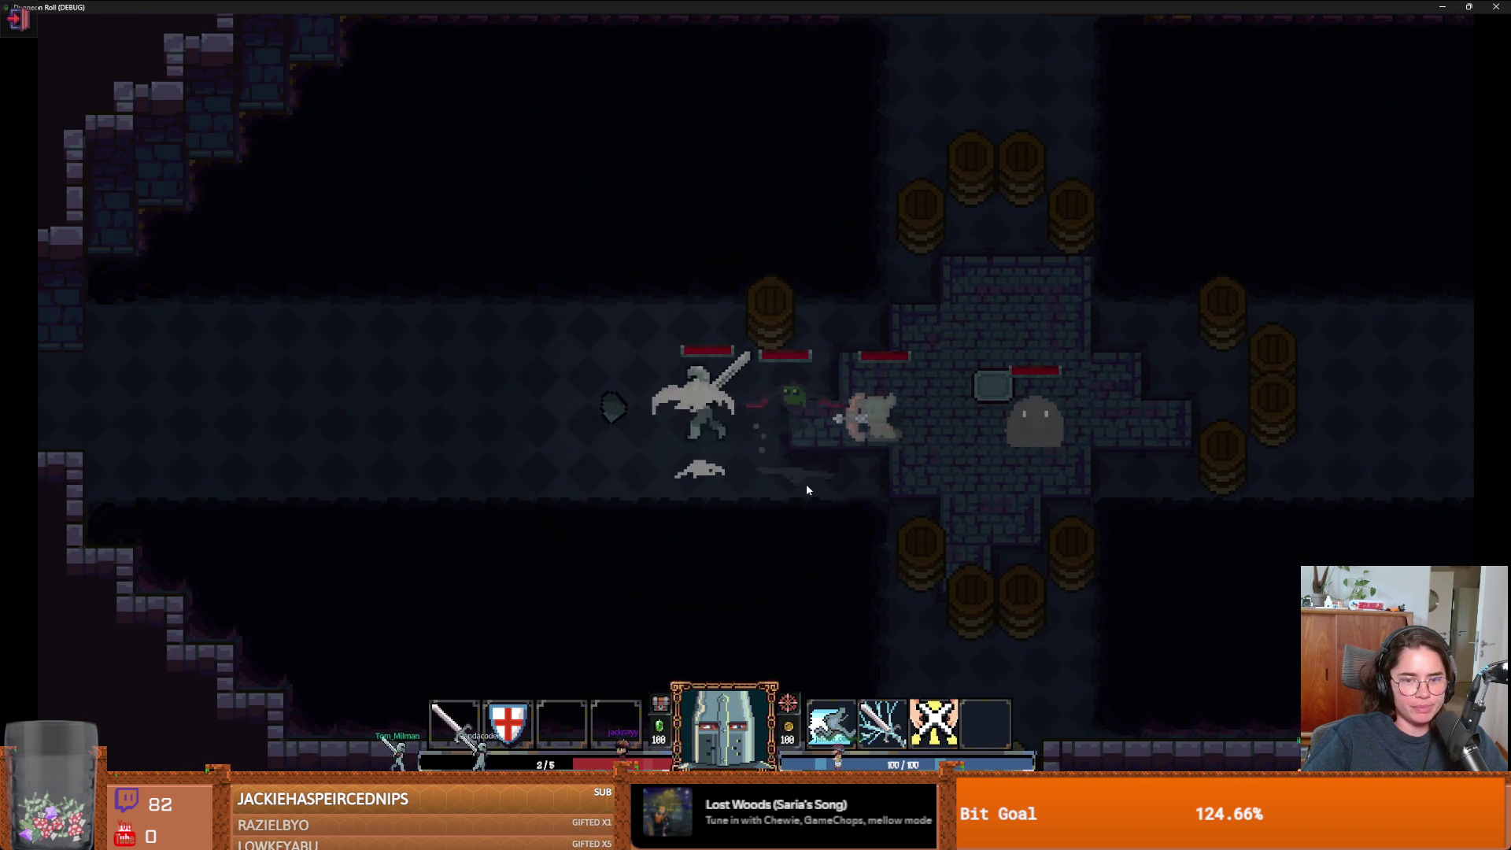
{"action": "key", "text": "a"}
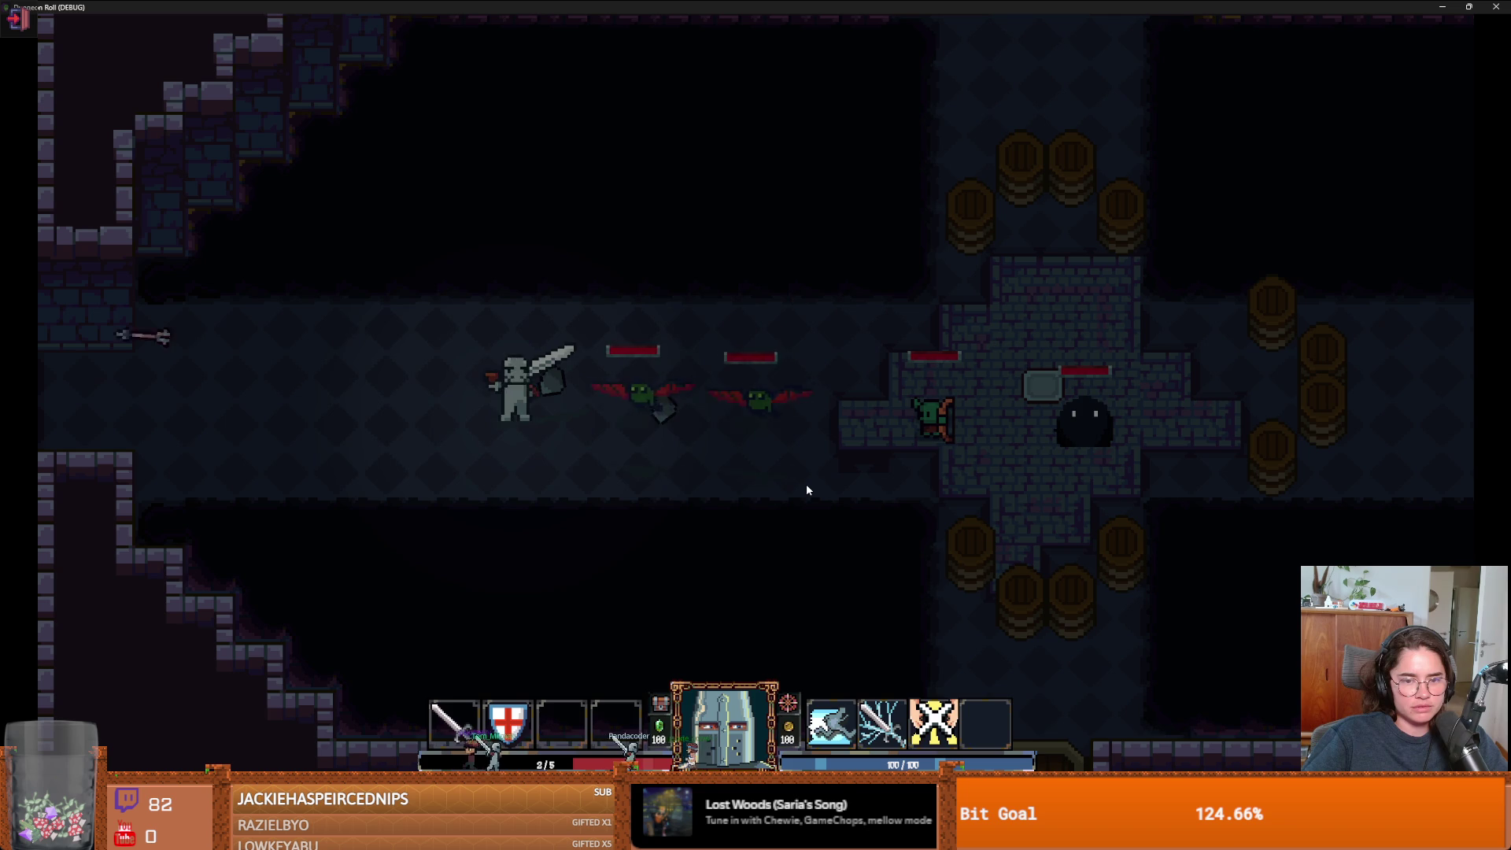
{"action": "key", "text": "d"}
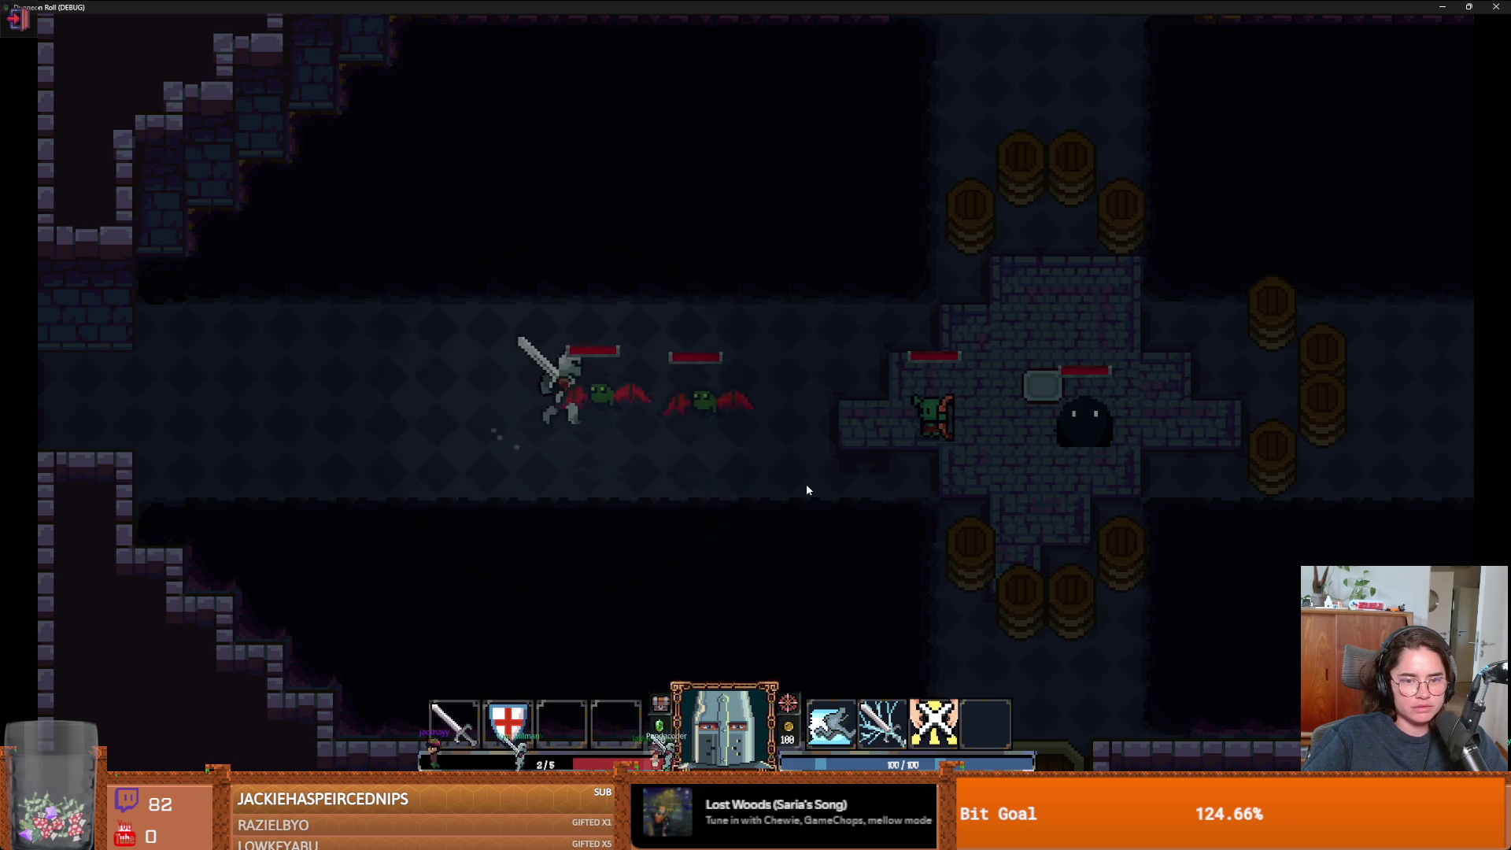
{"action": "left_click", "coordinate": [807, 489]}
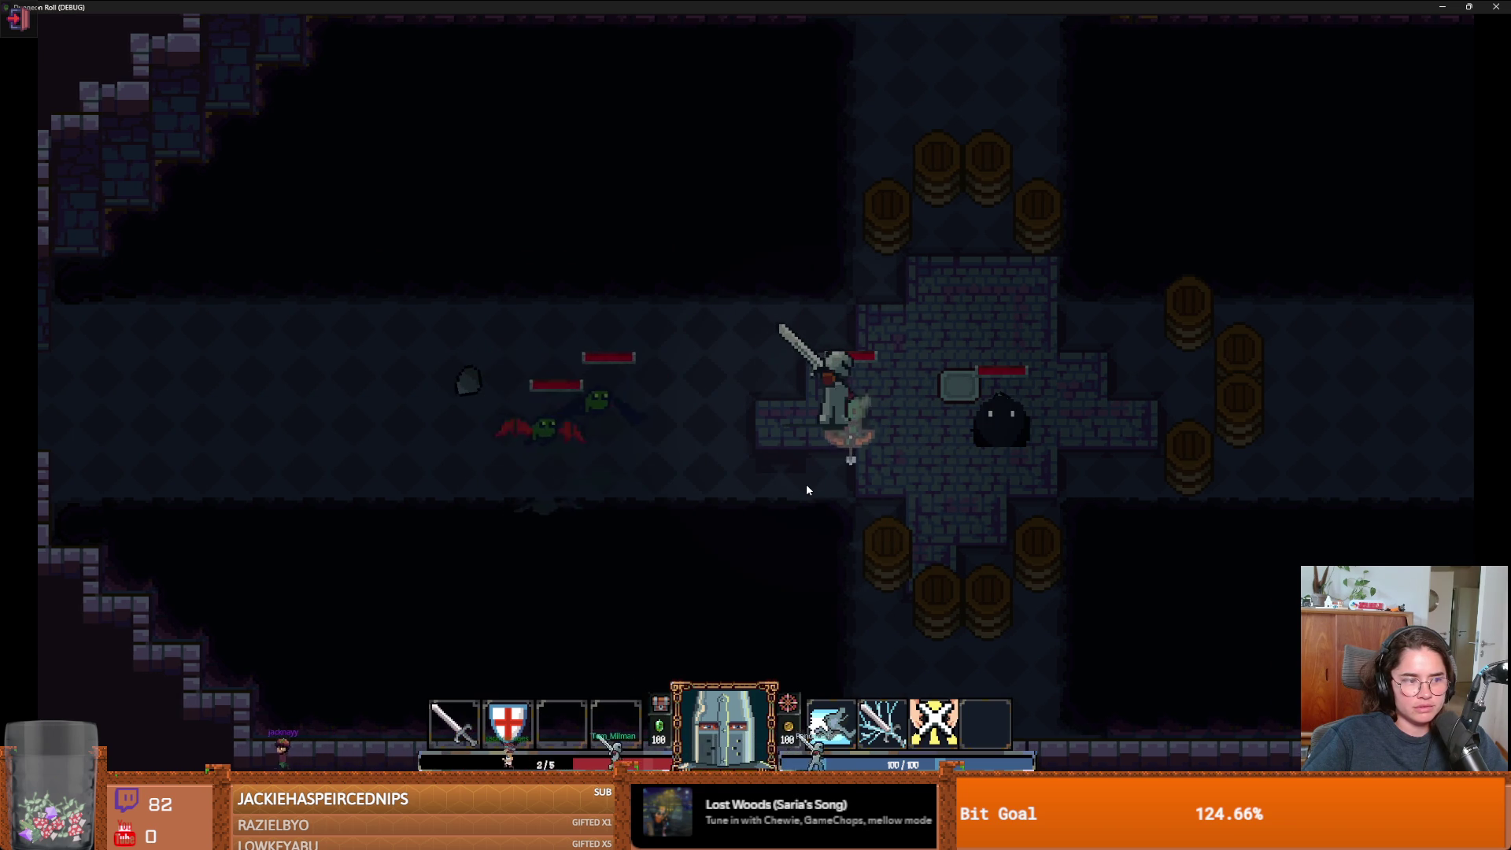
{"action": "key", "text": "d"}
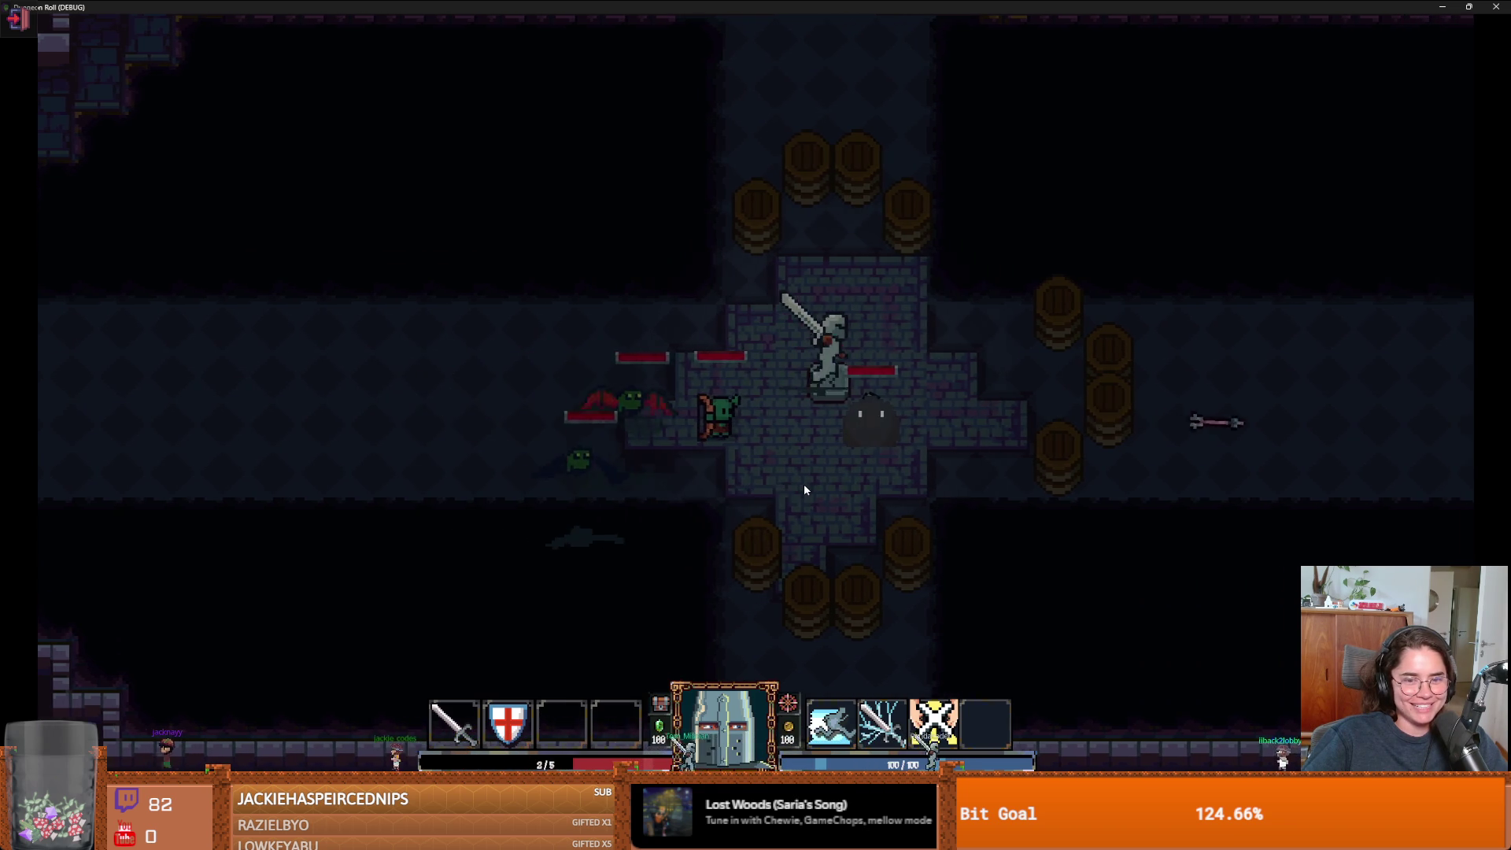
{"action": "left_click", "coordinate": [804, 483]}
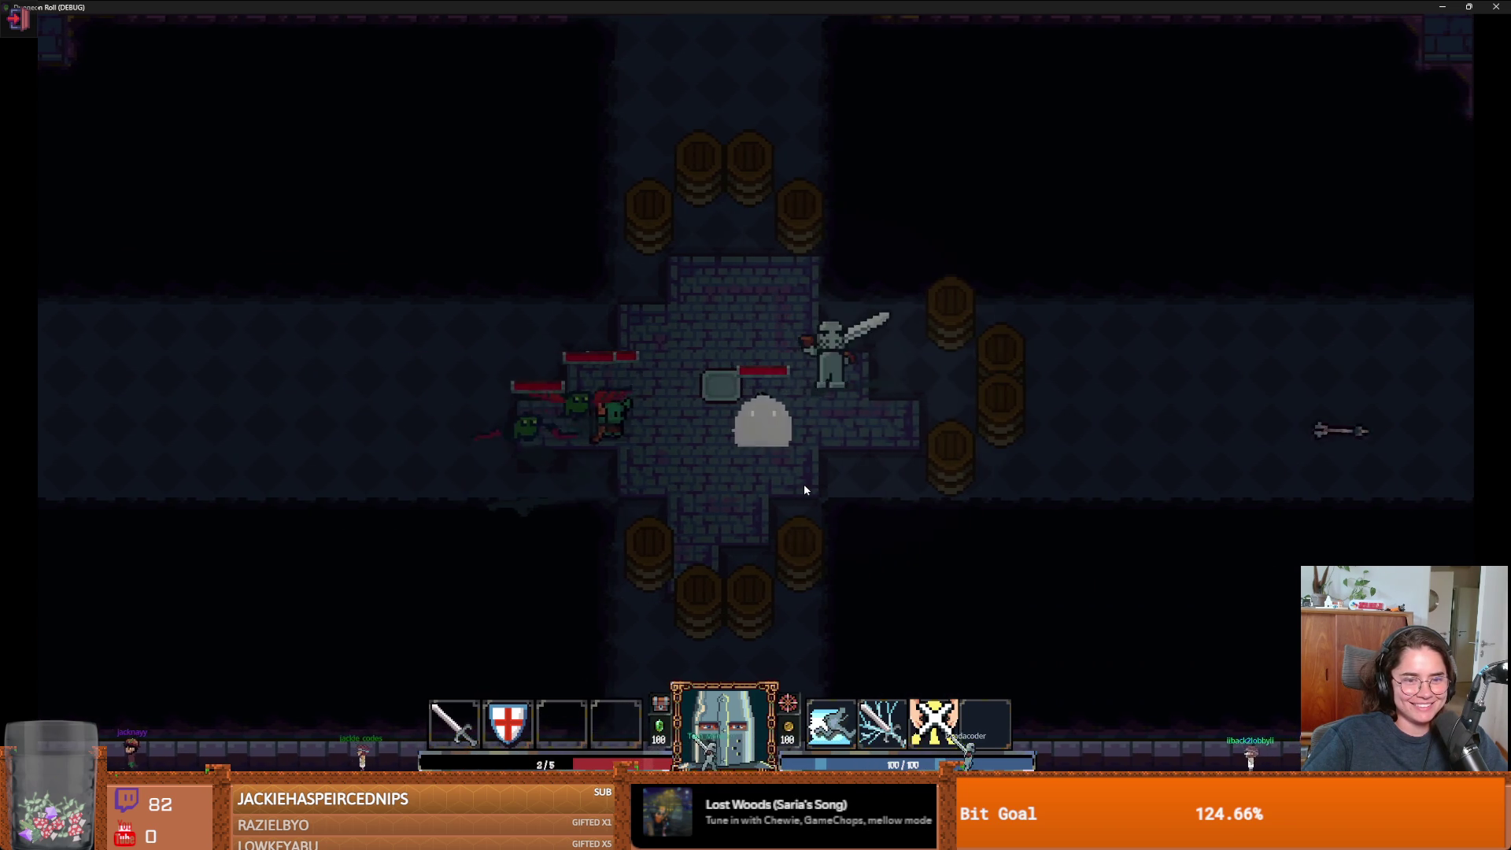
- Clear the central room, smash a barrel, then head to the bottom exit and open the console
{"action": "key", "text": "a"}
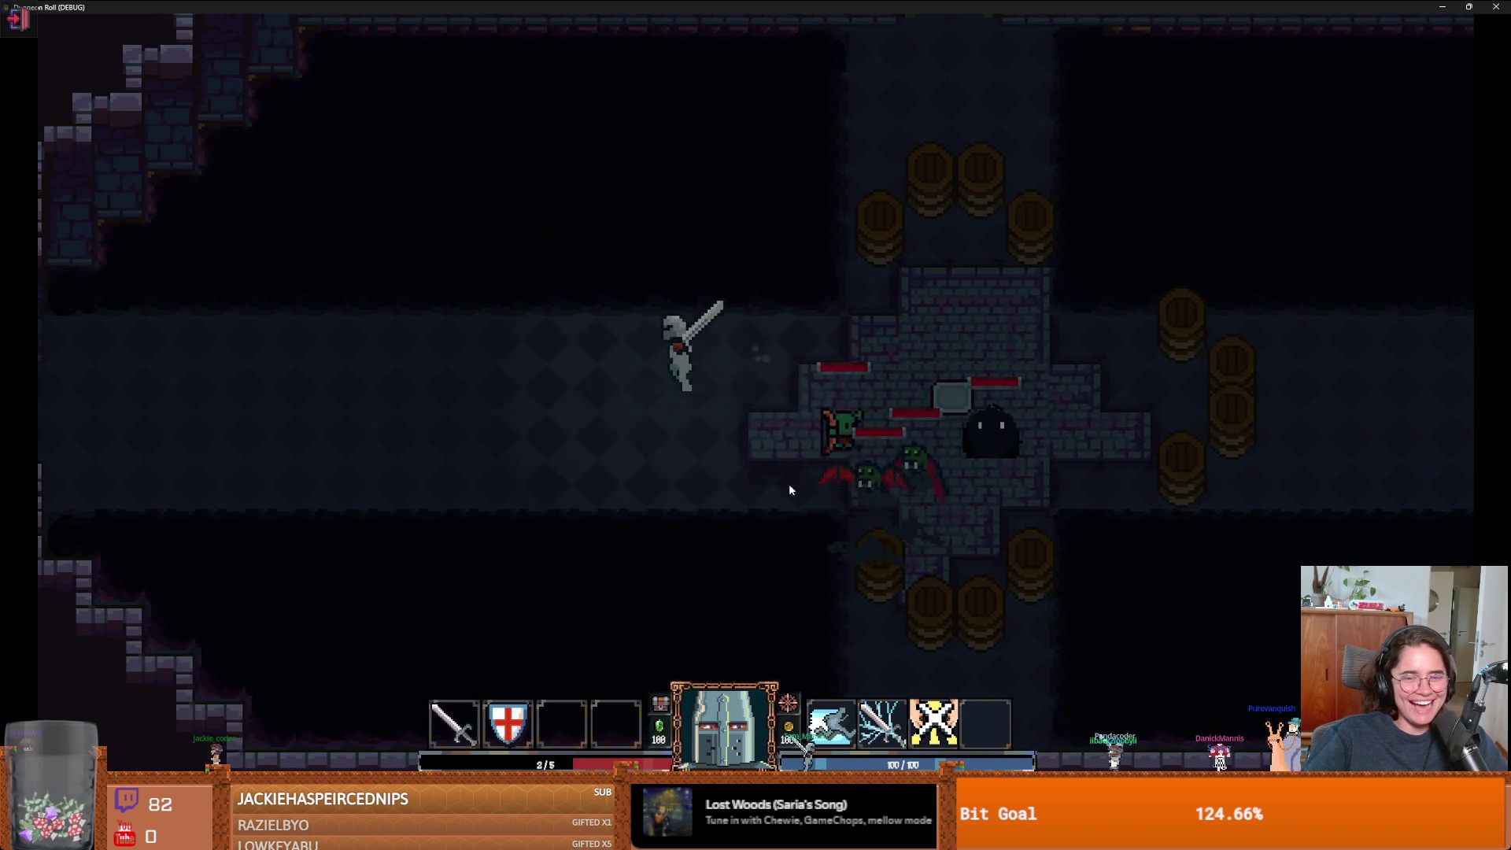
{"action": "key", "text": "d"}
{"action": "left_click", "coordinate": [884, 479]}
{"action": "key", "text": "d"}
{"action": "left_click", "coordinate": [1031, 461]}
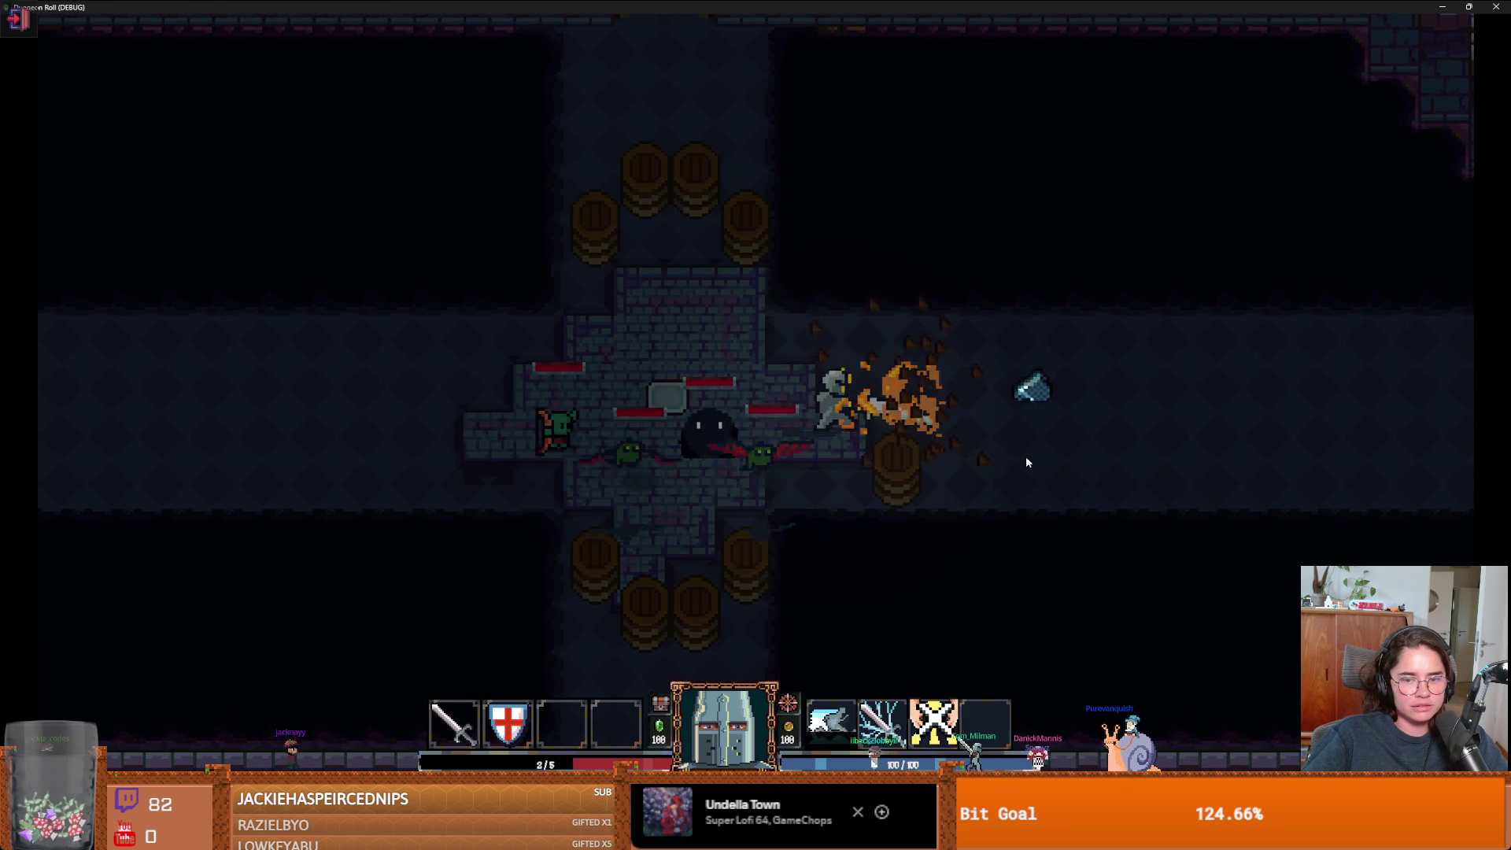
{"action": "key", "text": "d"}
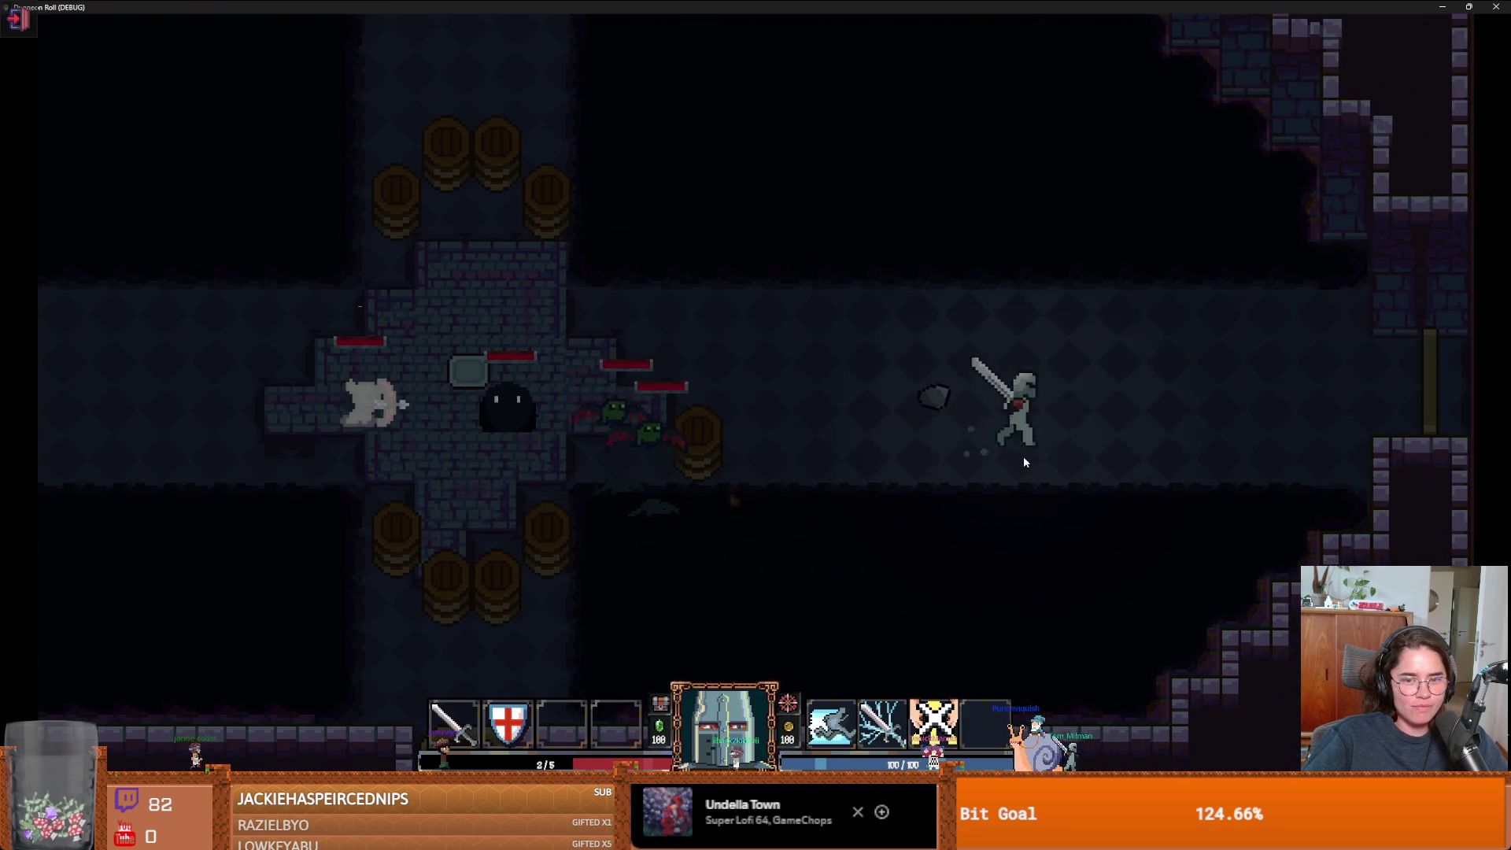
{"action": "key", "text": "d"}
{"action": "key", "text": "a"}
{"action": "key", "text": "a"}
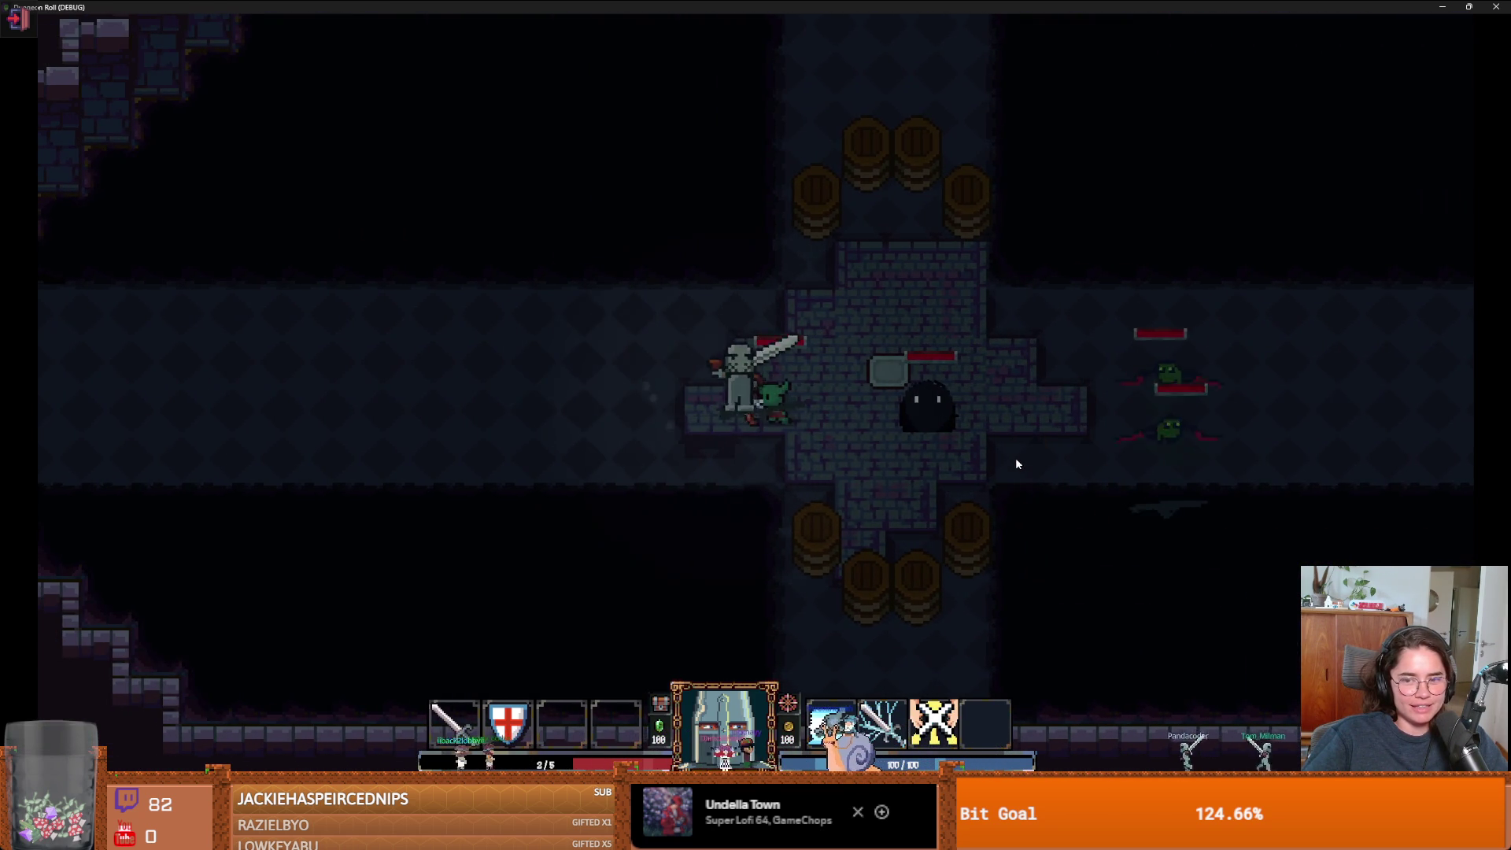
{"action": "key", "text": "s"}
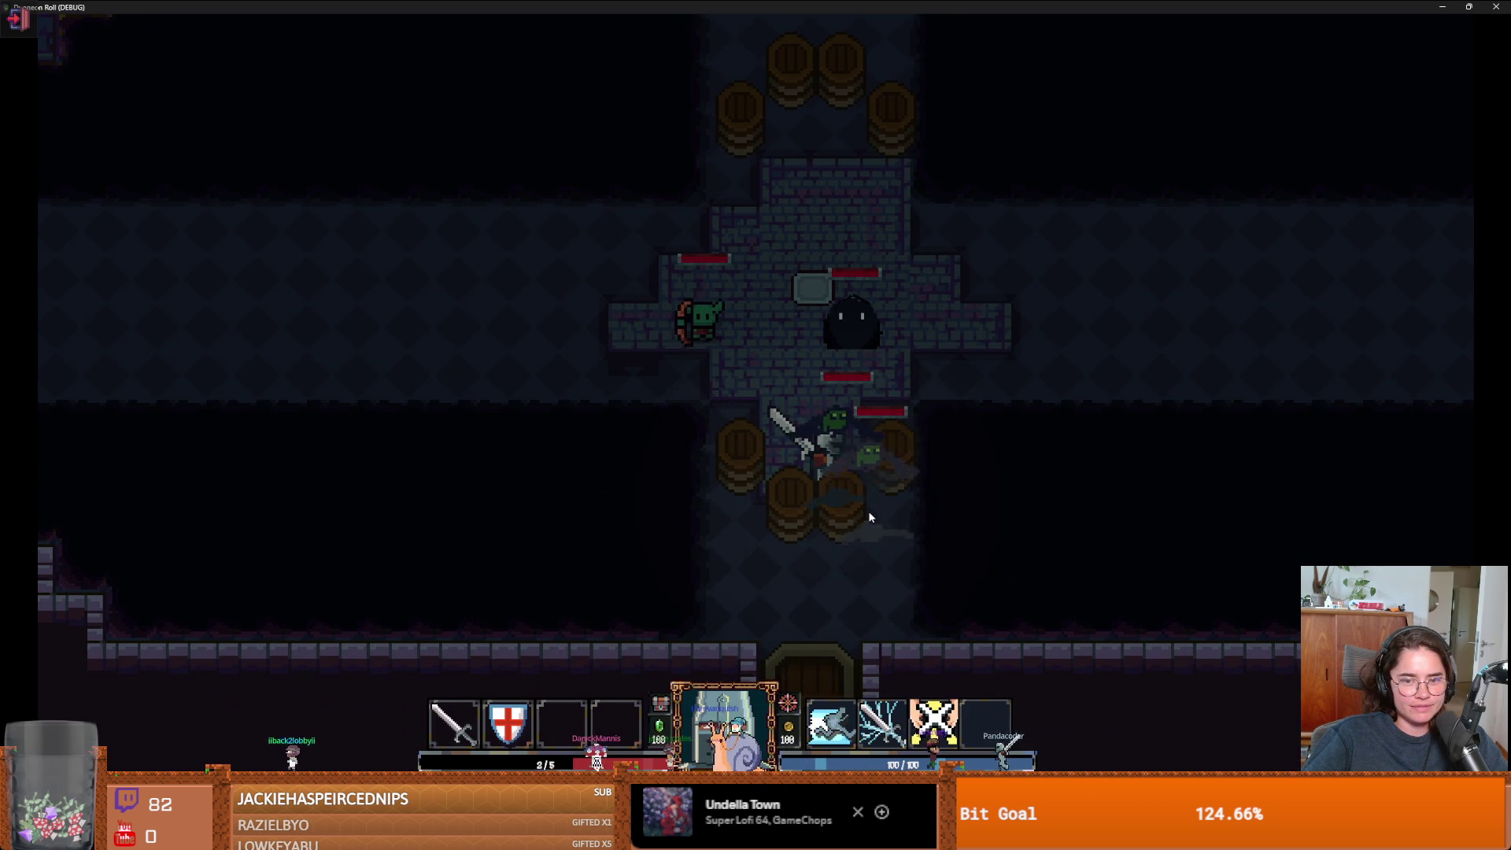
{"action": "key", "text": "grave"}
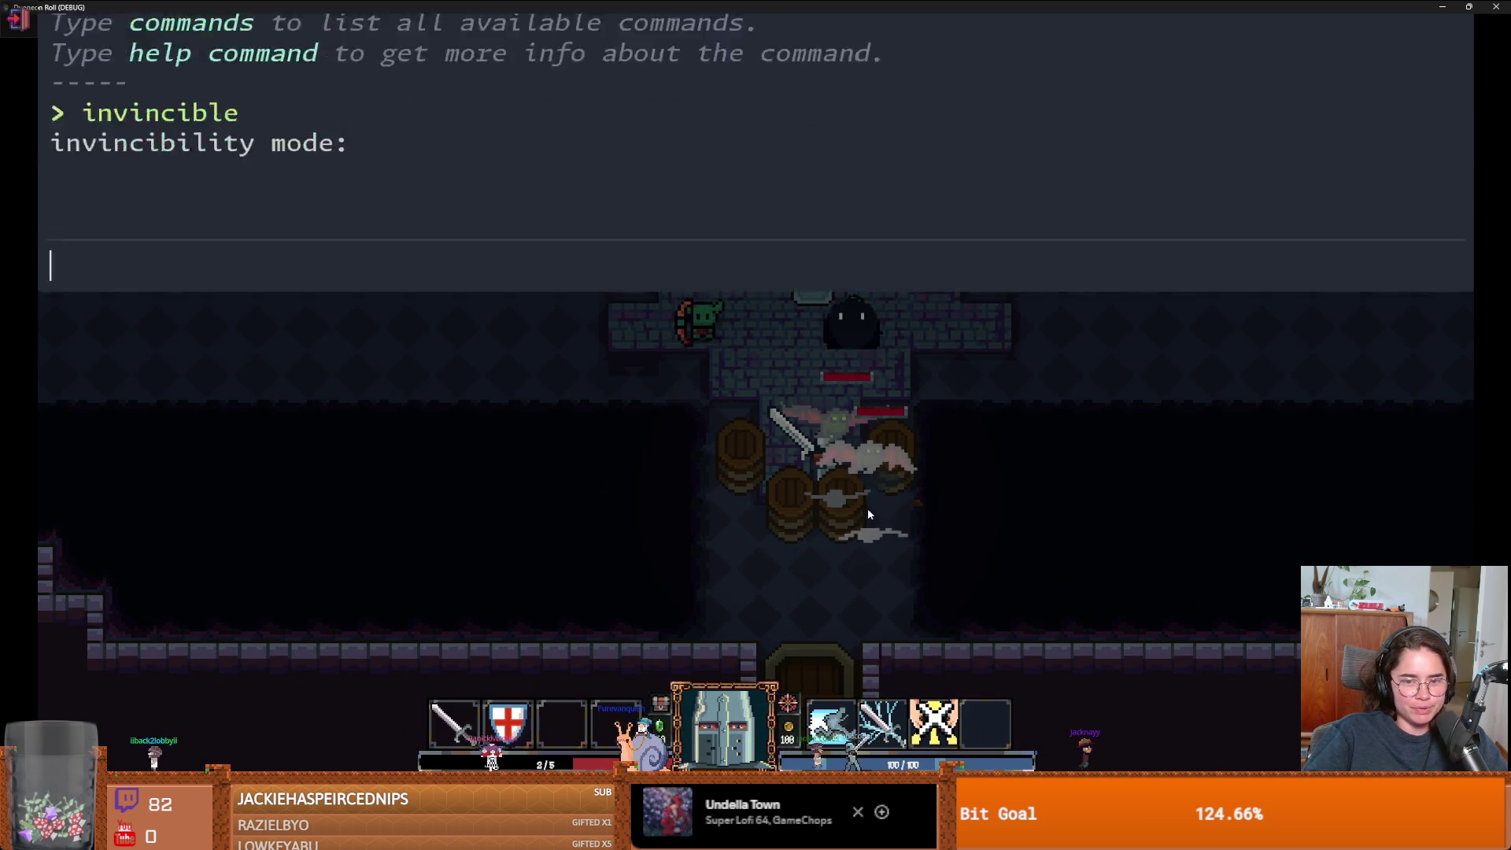
- Run kill_all_monsters in the console to destroy every enemy
{"action": "type", "text": "ki"}
{"action": "key", "text": "Tab"}
{"action": "key", "text": "Return"}
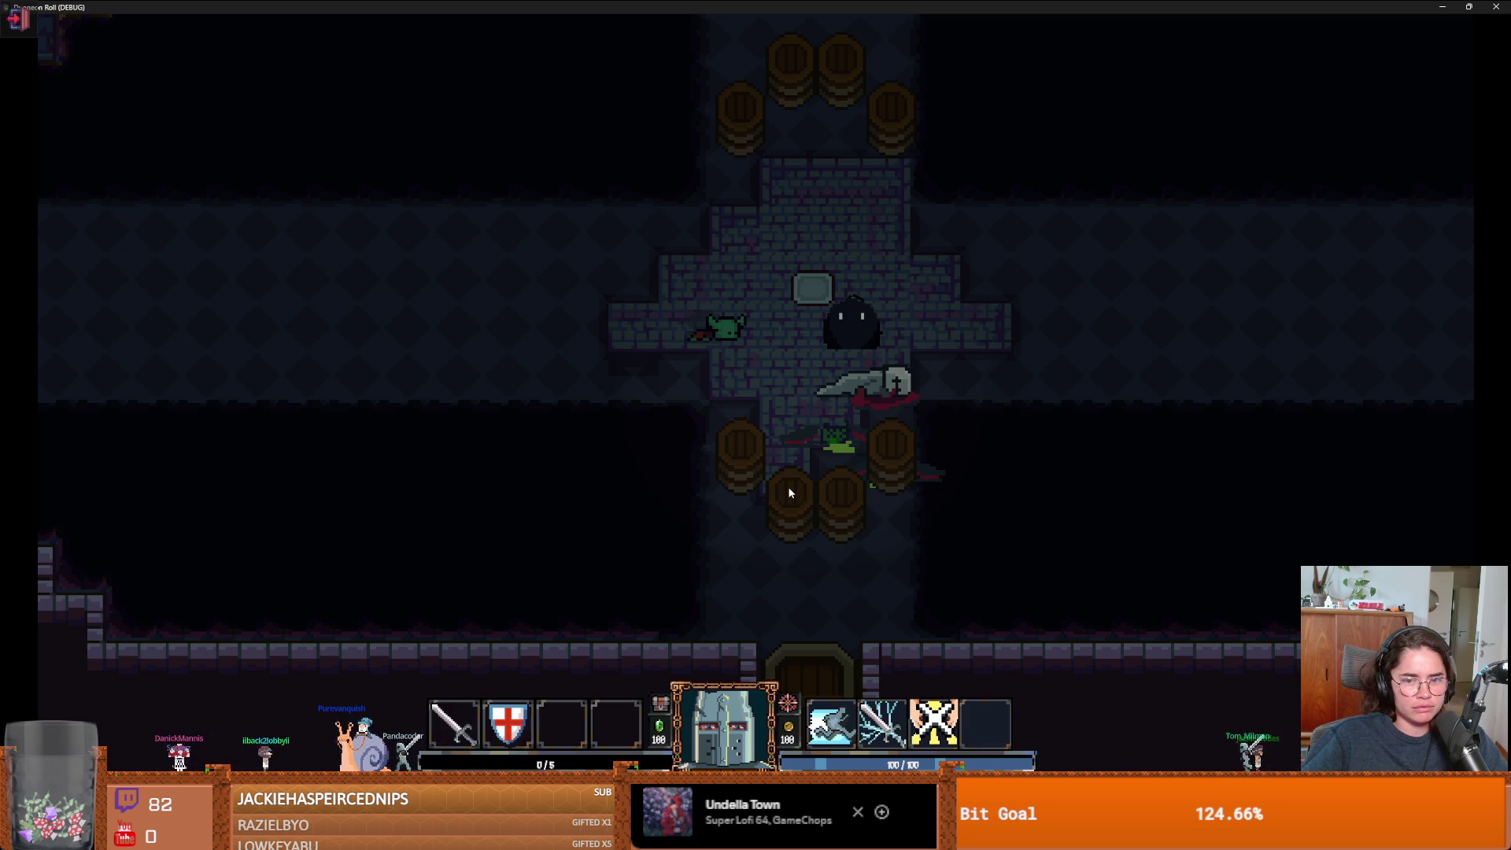
- Start a new run after game over, then stop the game and save
{"action": "left_click", "coordinate": [777, 413]}
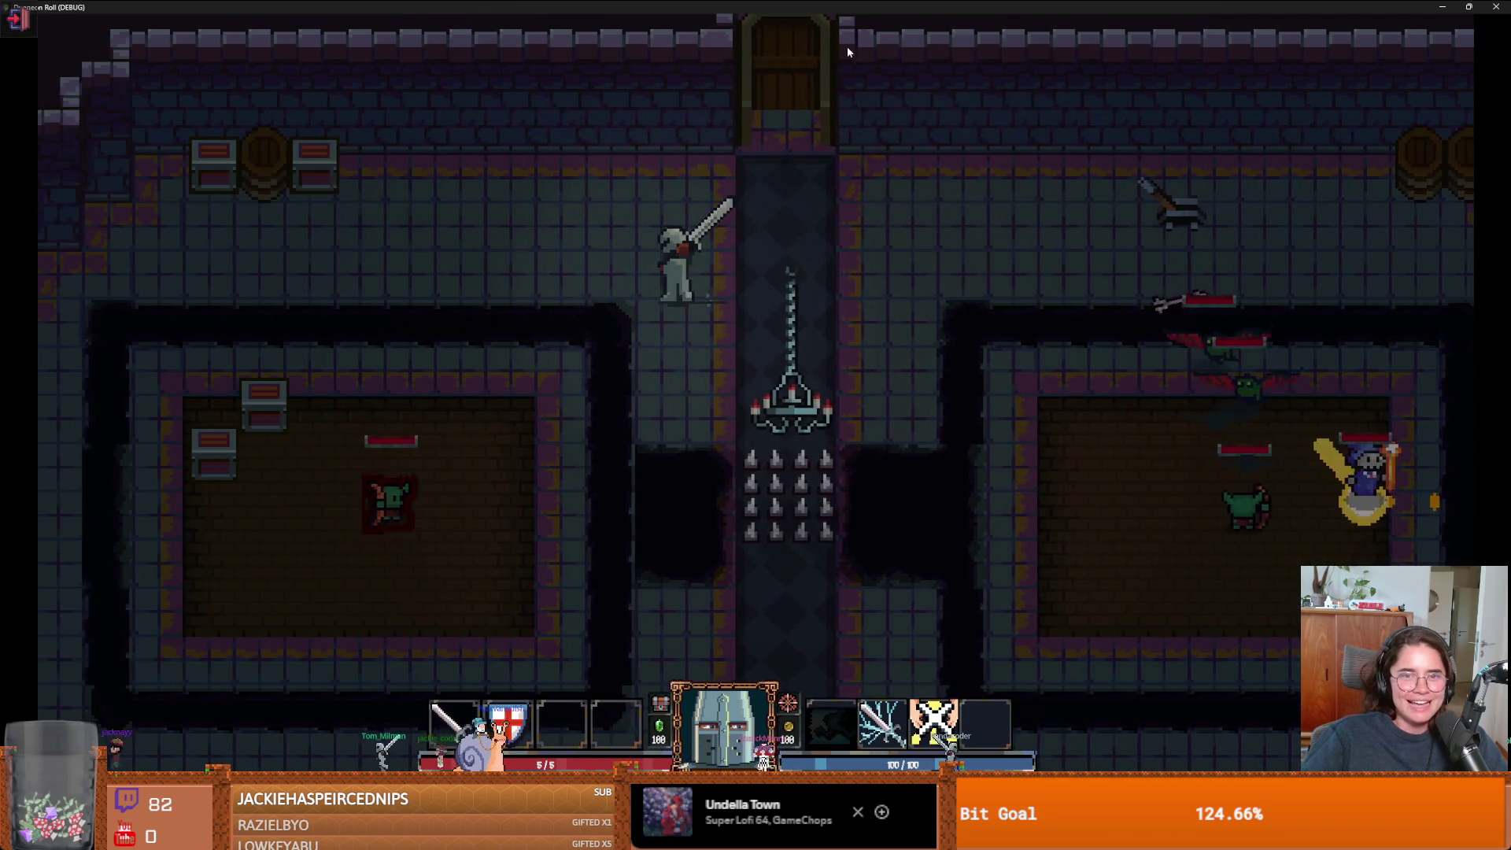
{"action": "key", "text": "F8"}
{"action": "key", "text": "ctrl+s"}
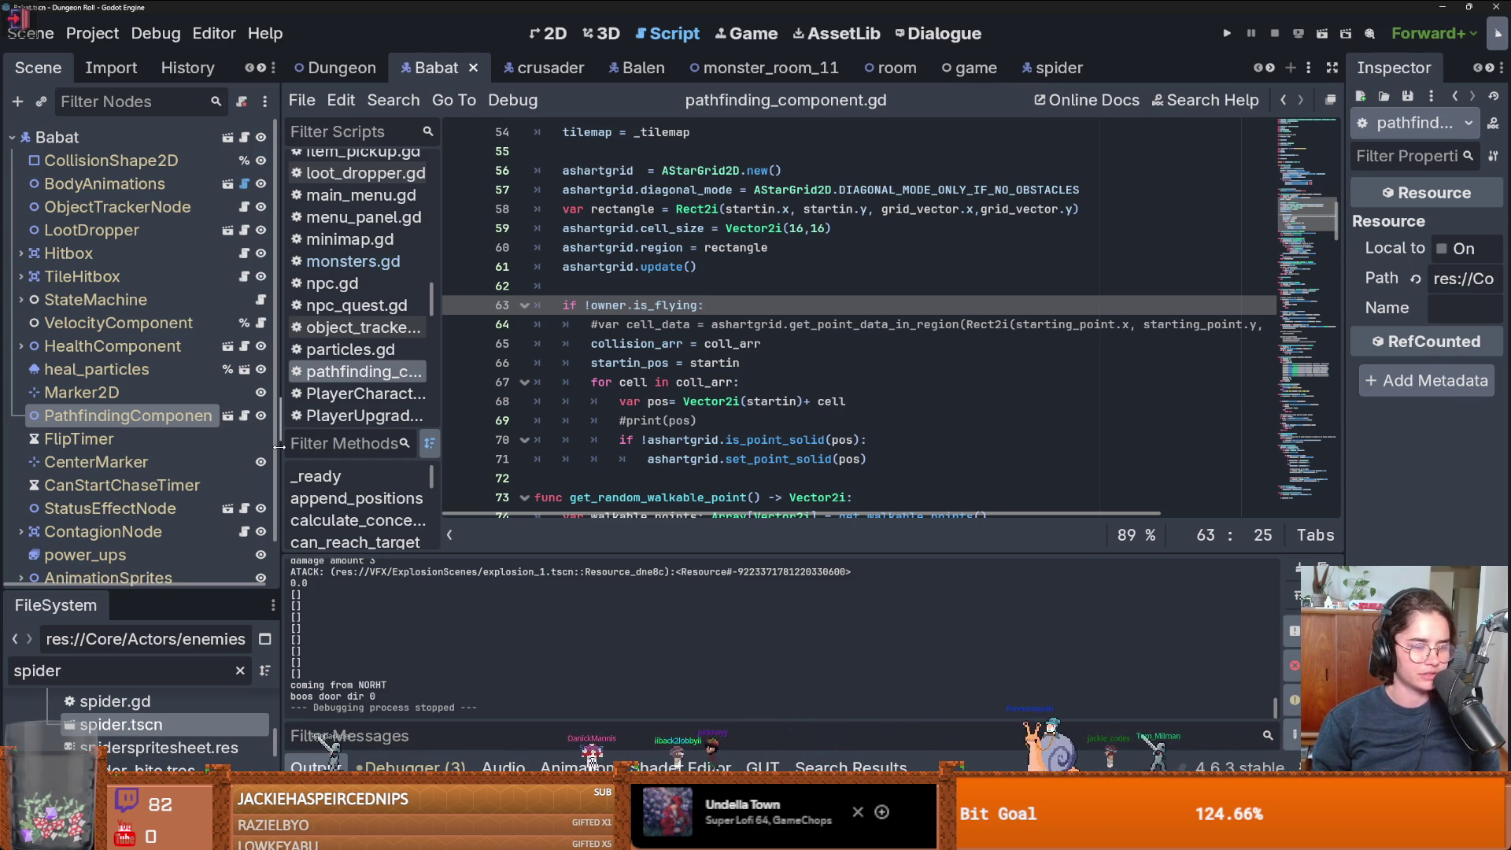
- Save pathfinding_component.gd and the scene after selecting VelocityComponent
{"action": "key", "text": "Up"}
{"action": "key", "text": "ctrl+s"}
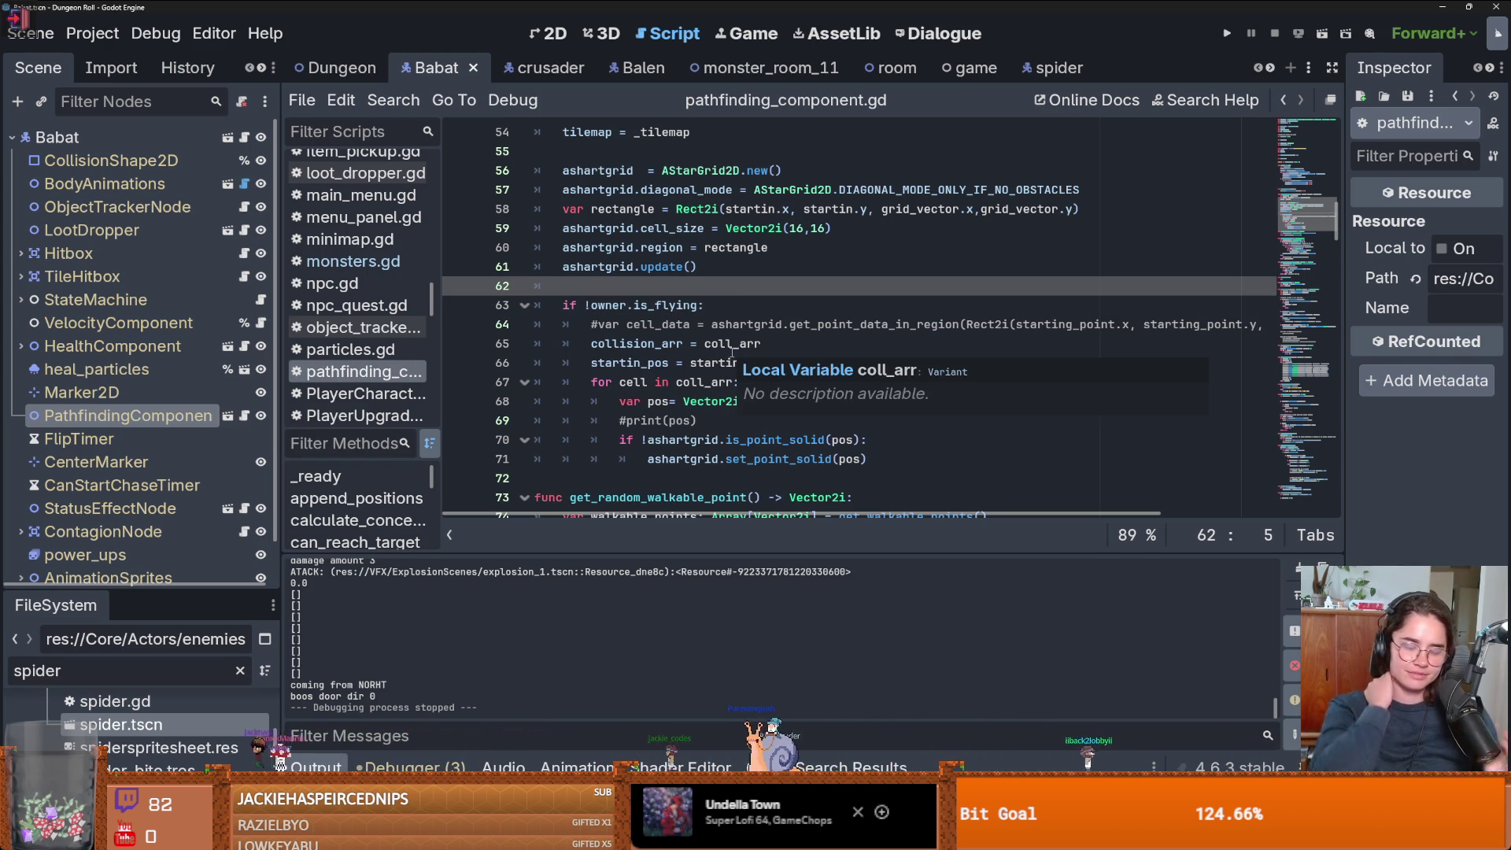
{"action": "left_click", "coordinate": [110, 327]}
{"action": "key", "text": "ctrl+s"}
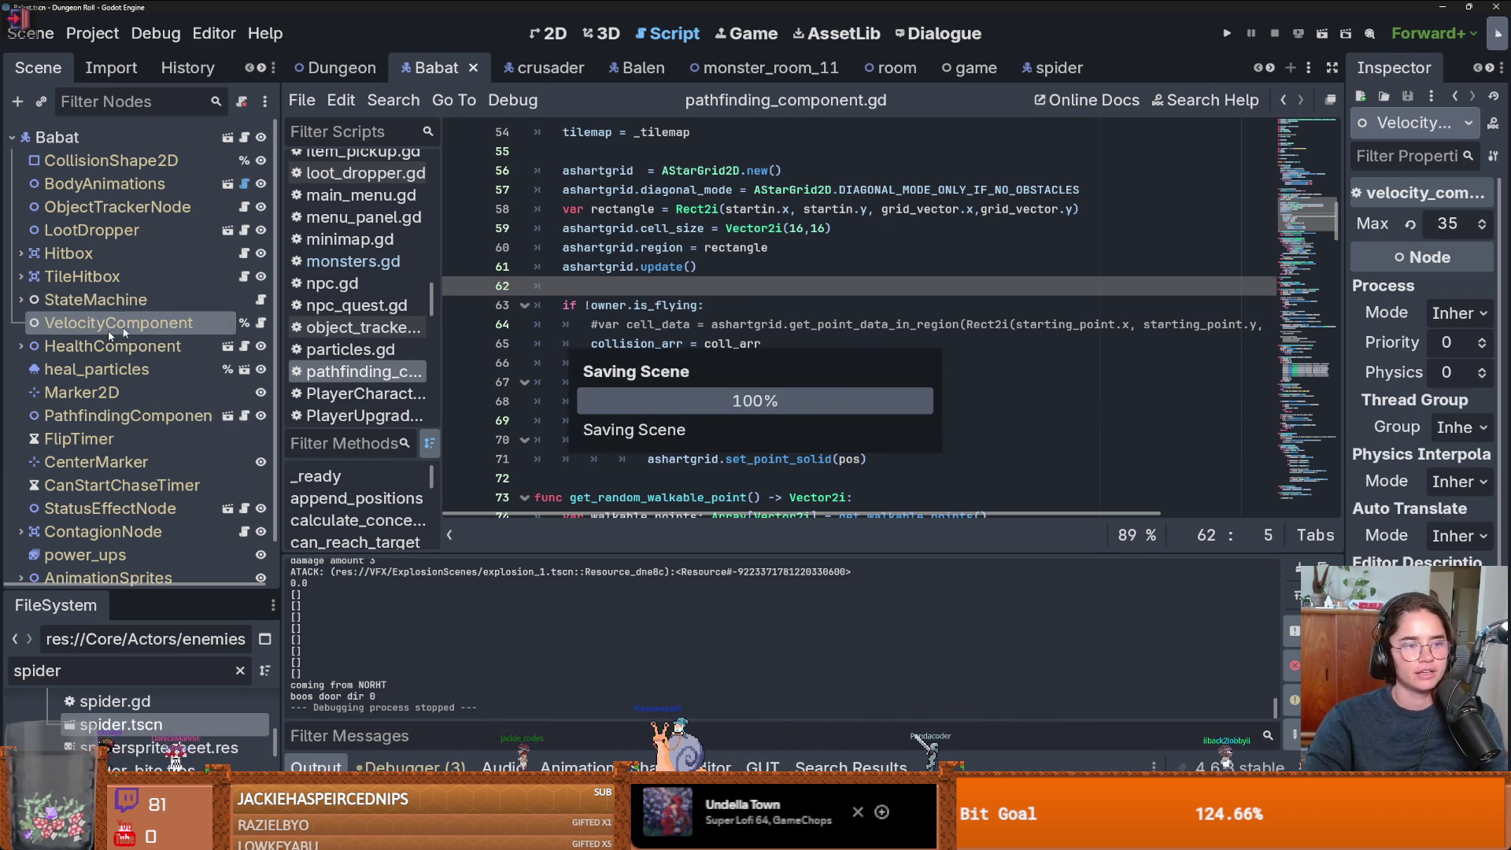
- Close the crusader, Balen, monster_room_11, game, room, spider, enemy_base_scene and pathfinding_component tabs
{"action": "left_click", "coordinate": [563, 70]}
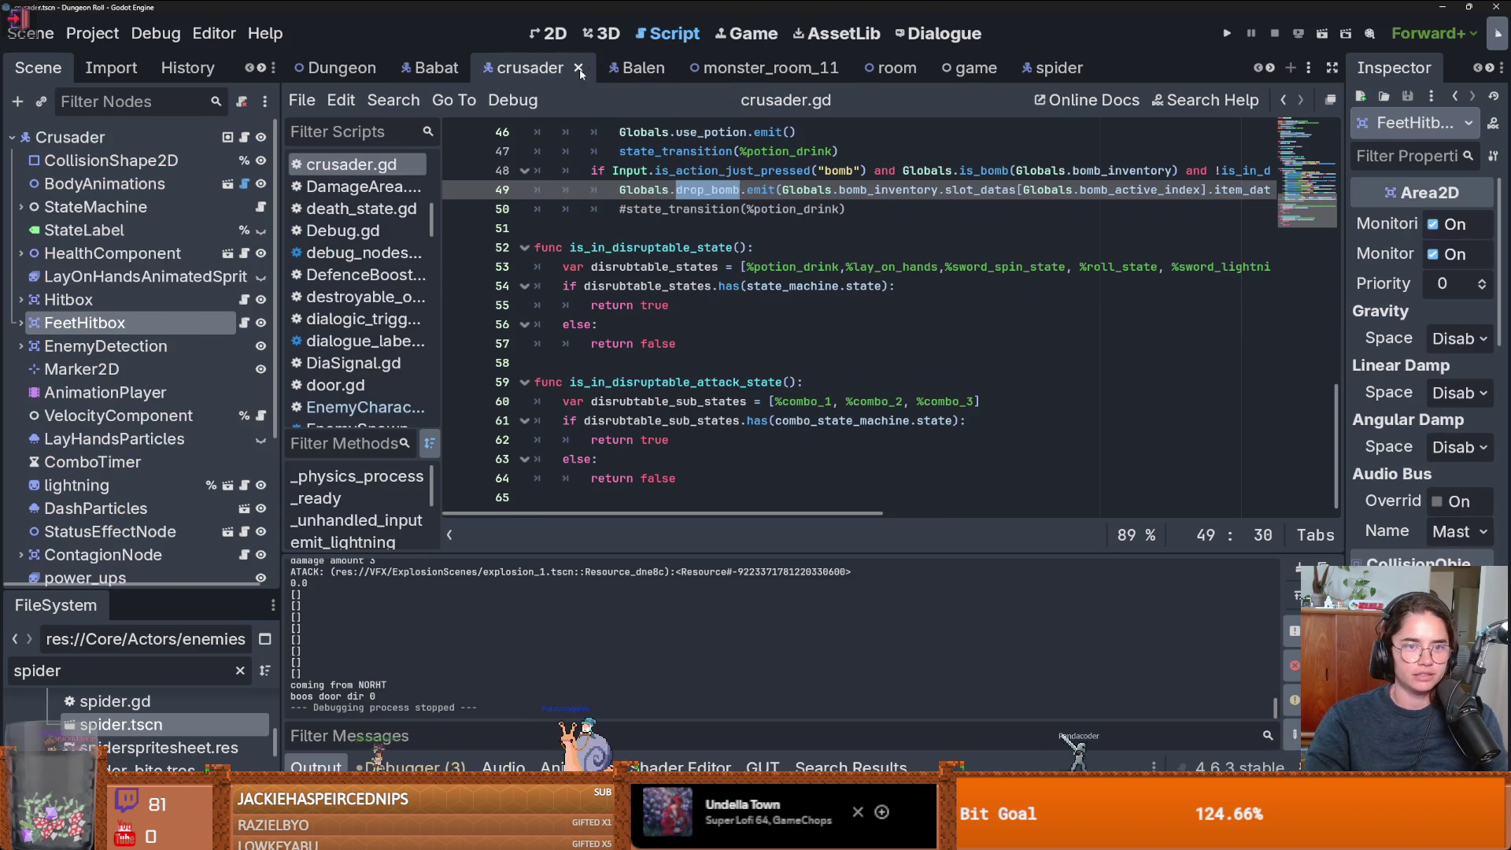
{"action": "left_click", "coordinate": [579, 70]}
{"action": "left_click", "coordinate": [551, 69]}
{"action": "left_click", "coordinate": [570, 69]}
{"action": "left_click", "coordinate": [629, 69]}
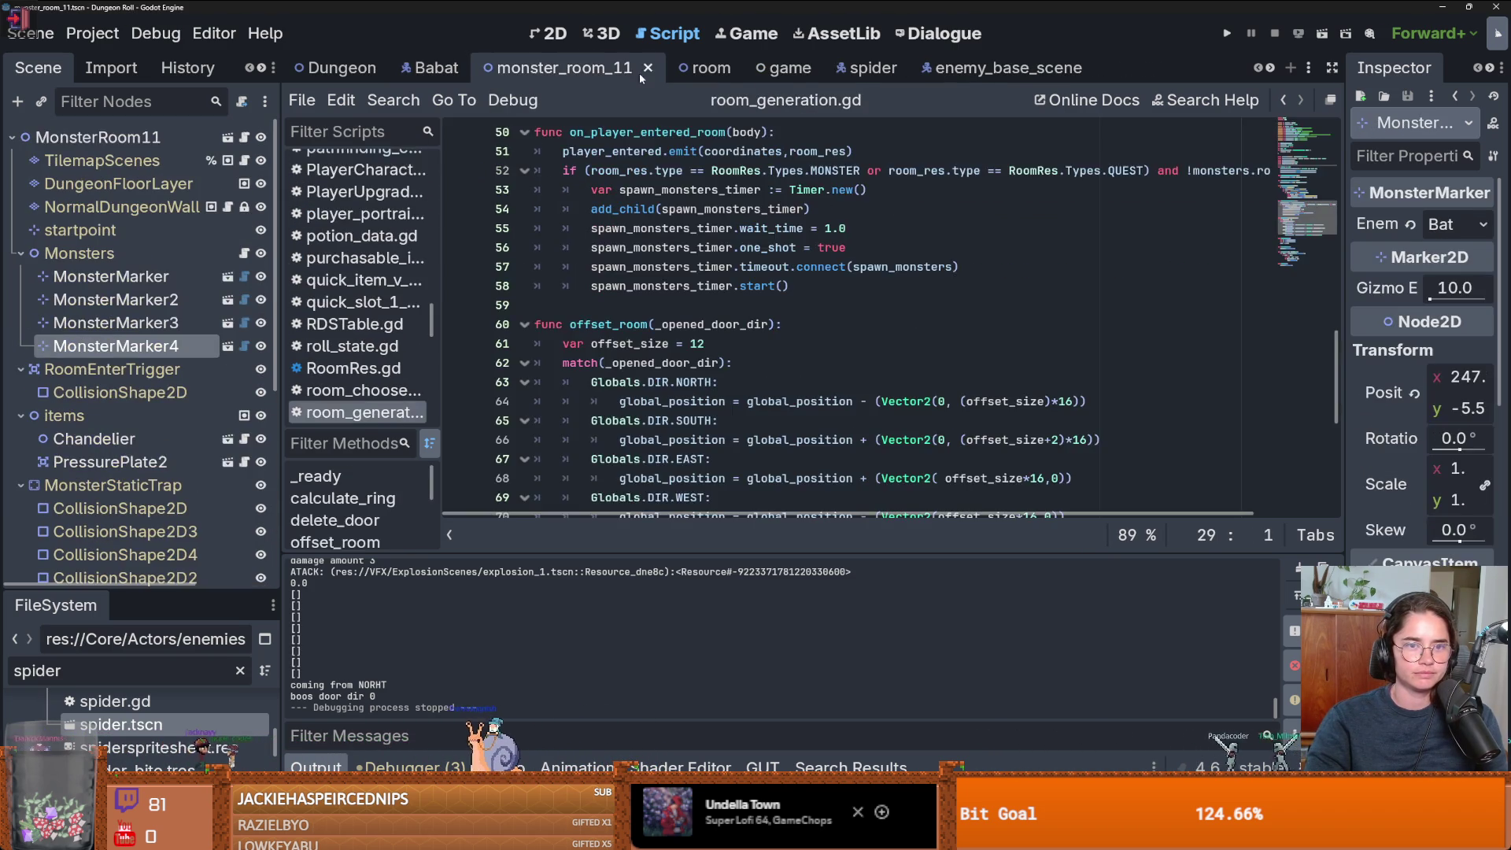
{"action": "left_click", "coordinate": [648, 68]}
{"action": "left_click", "coordinate": [621, 67]}
{"action": "left_click", "coordinate": [641, 67]}
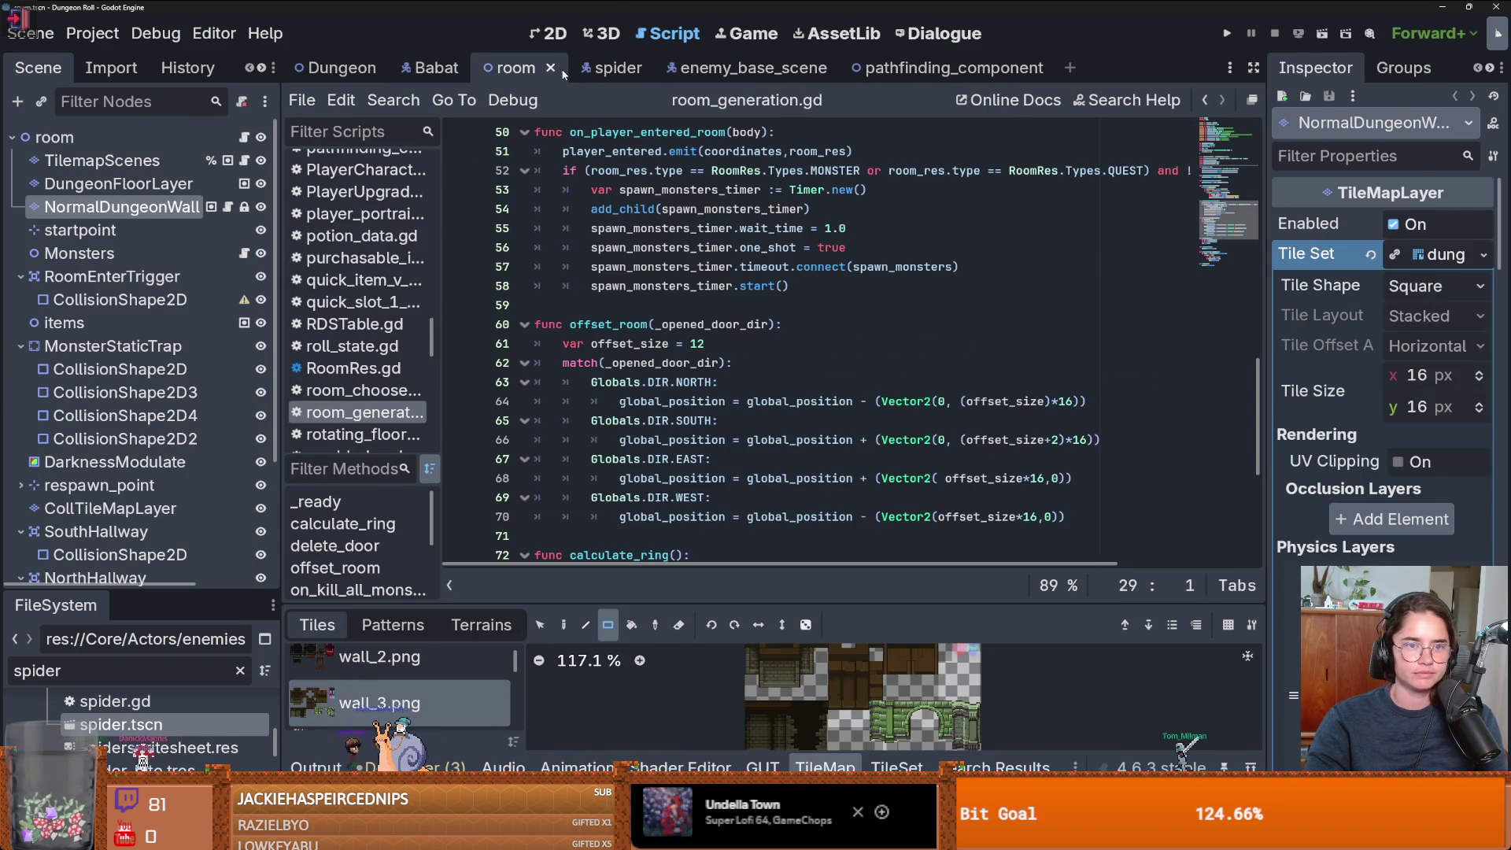
{"action": "left_click", "coordinate": [552, 69]}
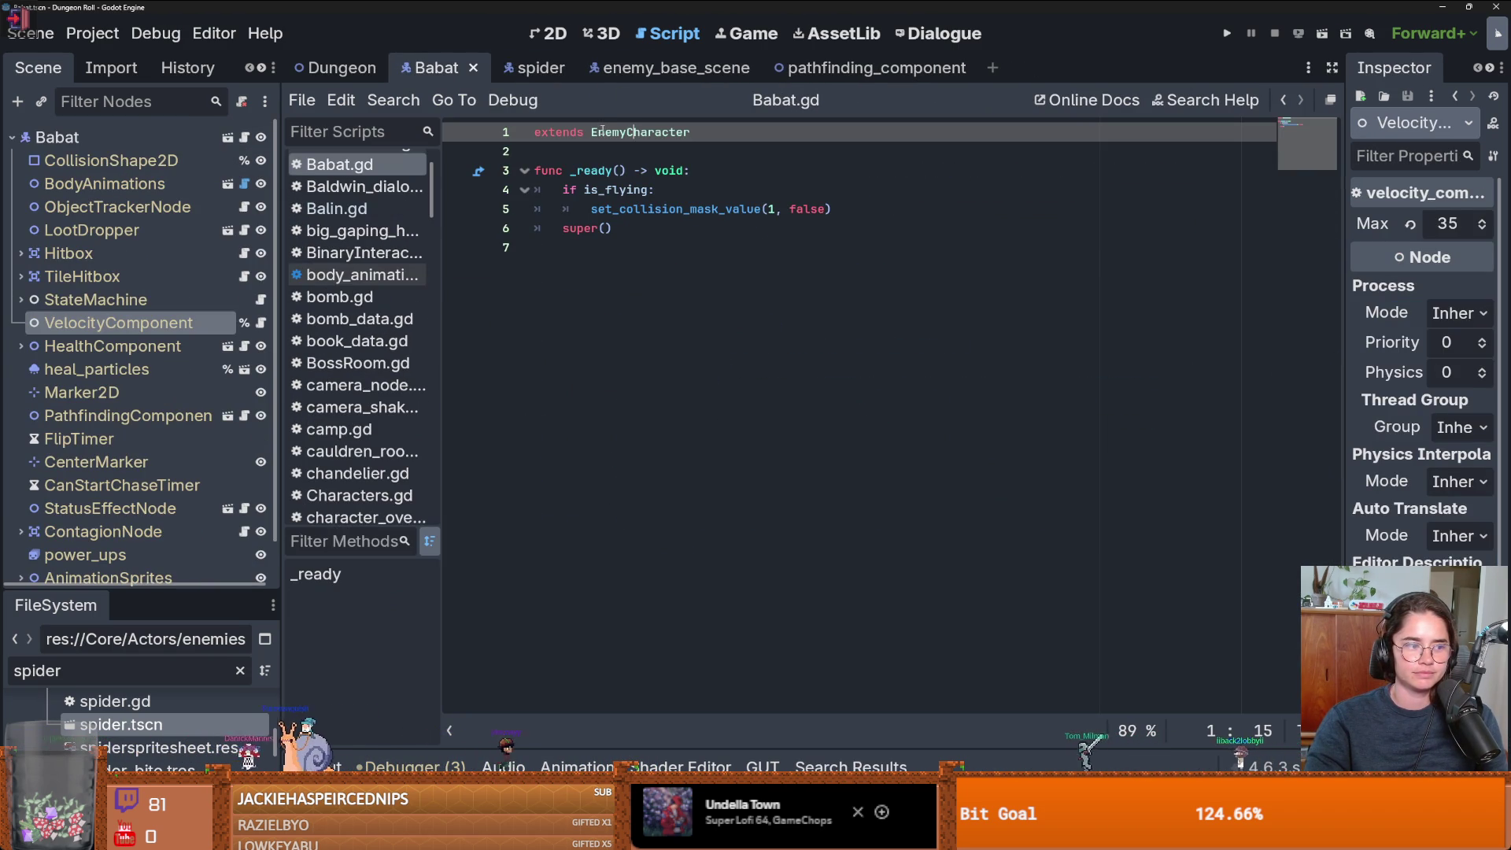
{"action": "middle_click", "coordinate": [543, 67]}
{"action": "middle_click", "coordinate": [594, 67]}
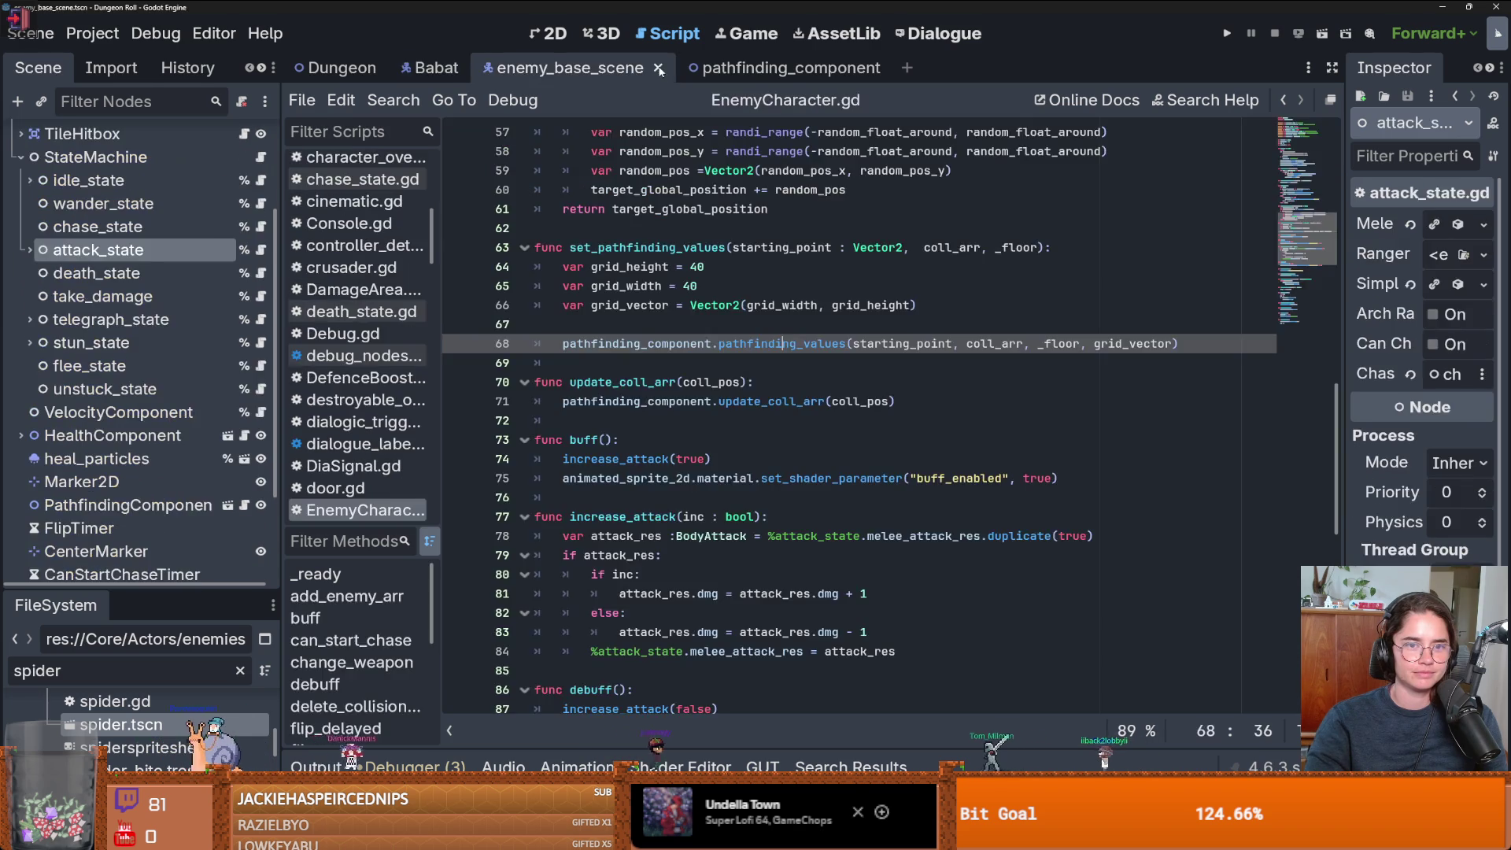
{"action": "middle_click", "coordinate": [594, 67]}
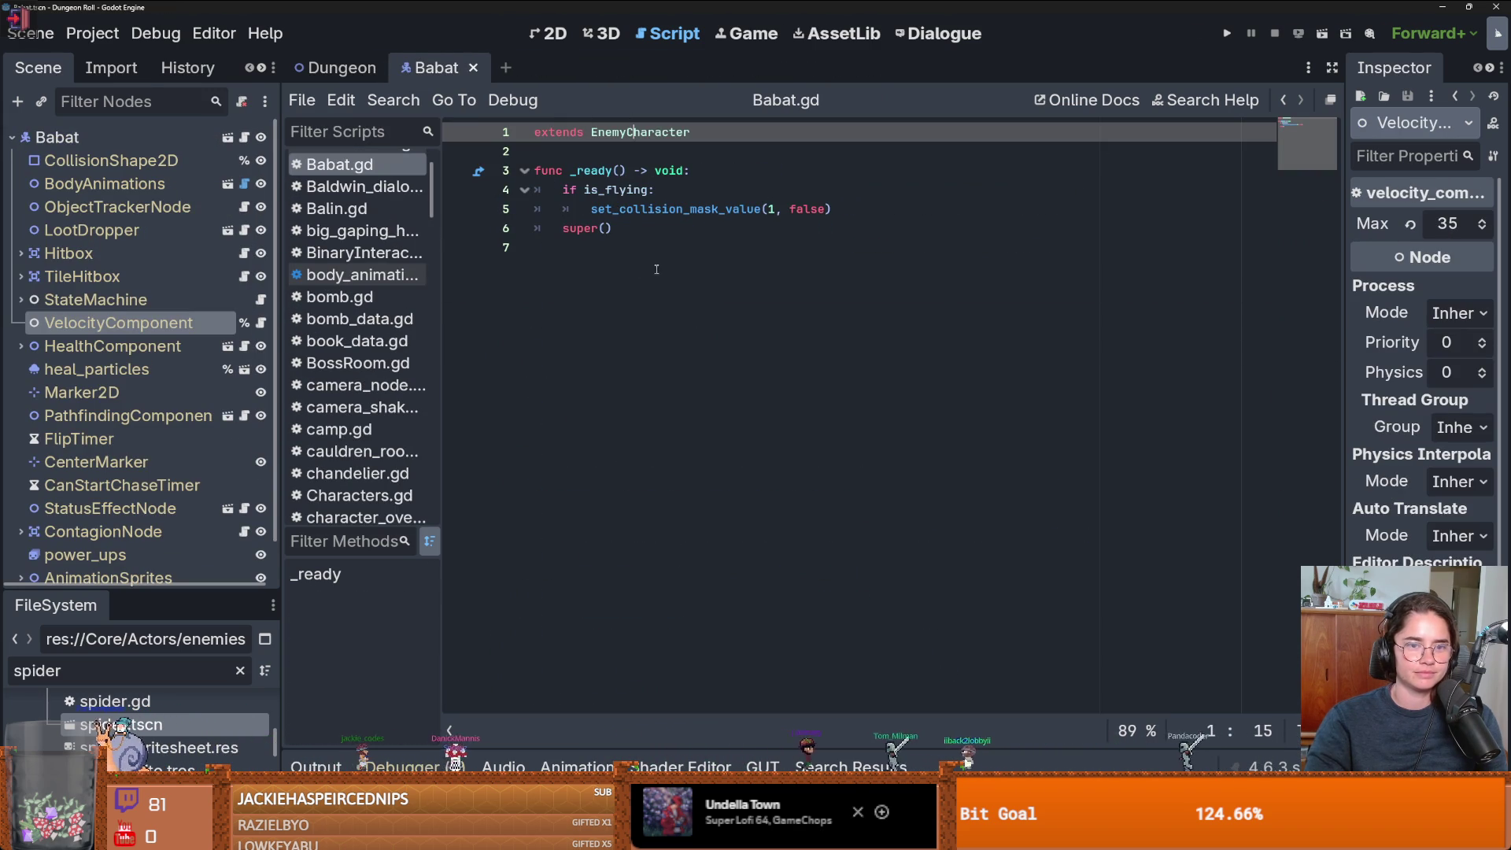
- Expand Babat's StateMachine node to list its states and save the scene
{"action": "left_click", "coordinate": [21, 300]}
{"action": "key", "text": "ctrl+s"}
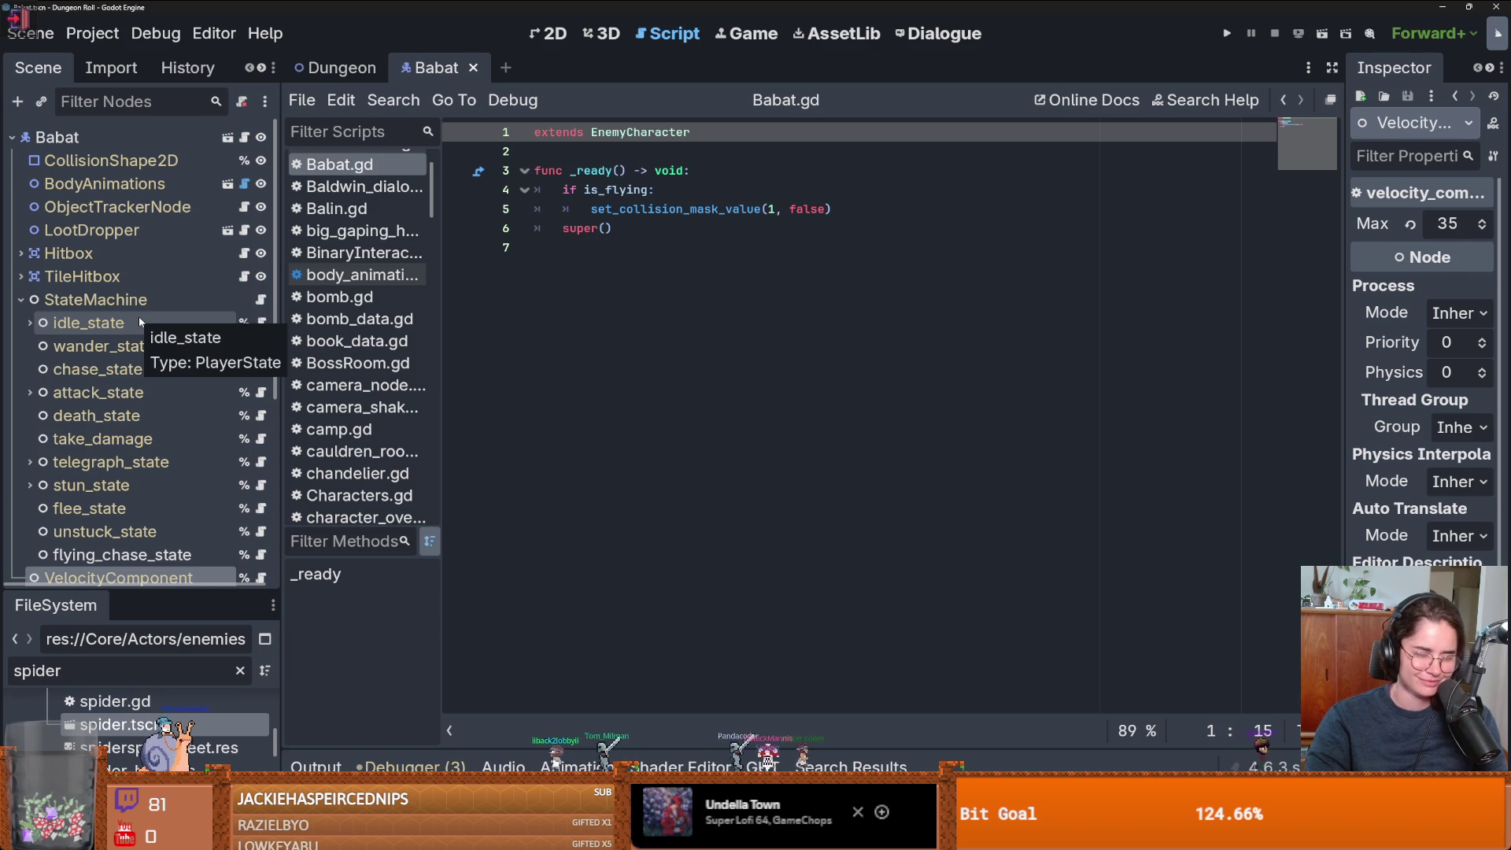
{"action": "key", "text": "ctrl+s"}
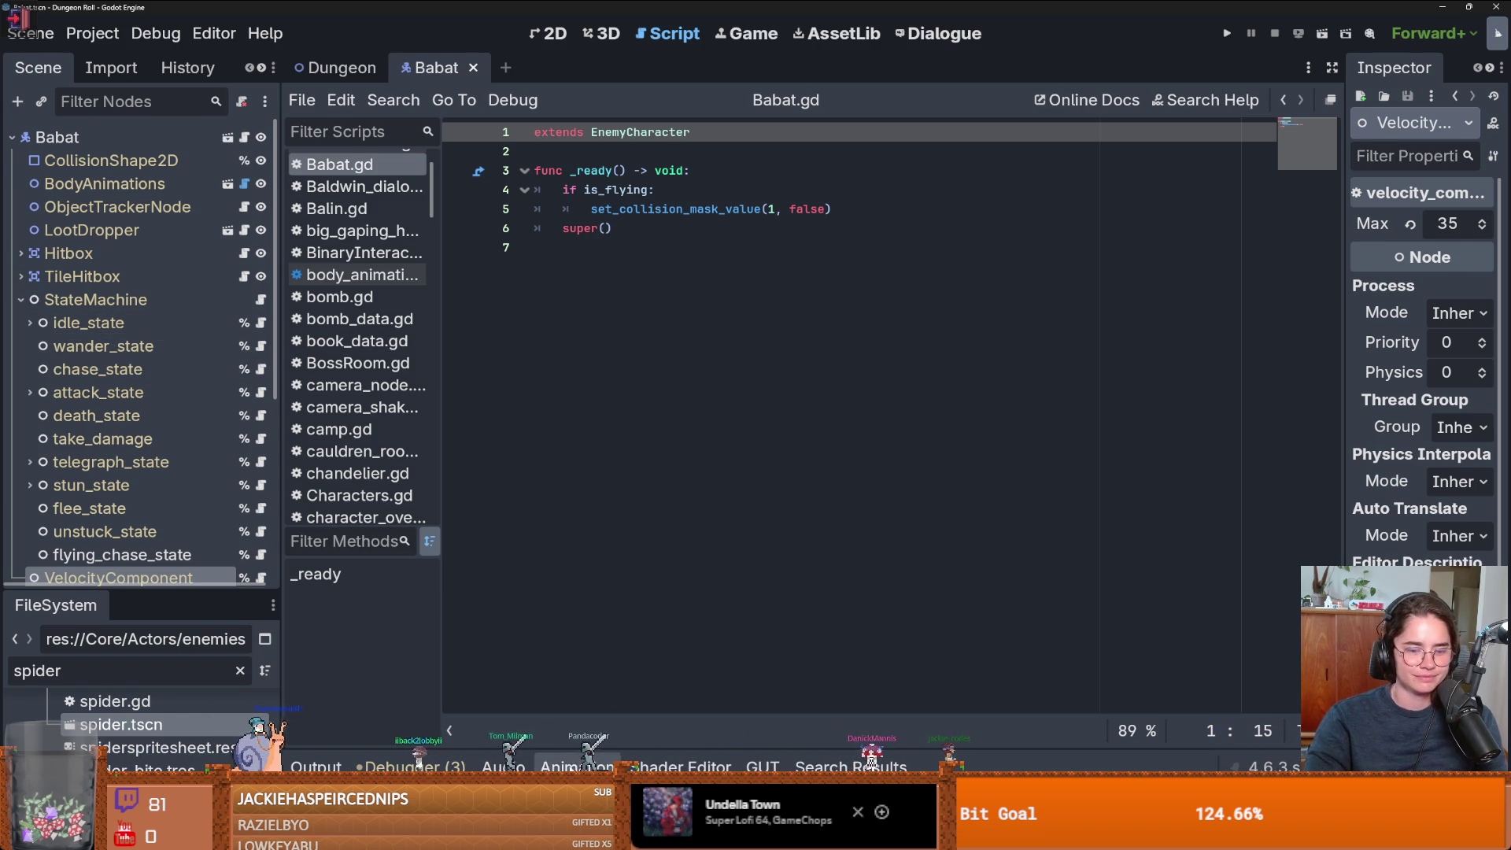
{"action": "scroll", "coordinate": [133, 529], "scroll_direction": "down", "scroll_amount": 2}
- Delete the flying_chase_state node from Babat, then briefly launch and stop the game
{"action": "left_click", "coordinate": [118, 499]}
{"action": "right_click", "coordinate": [118, 499]}
{"action": "key", "text": "Delete"}
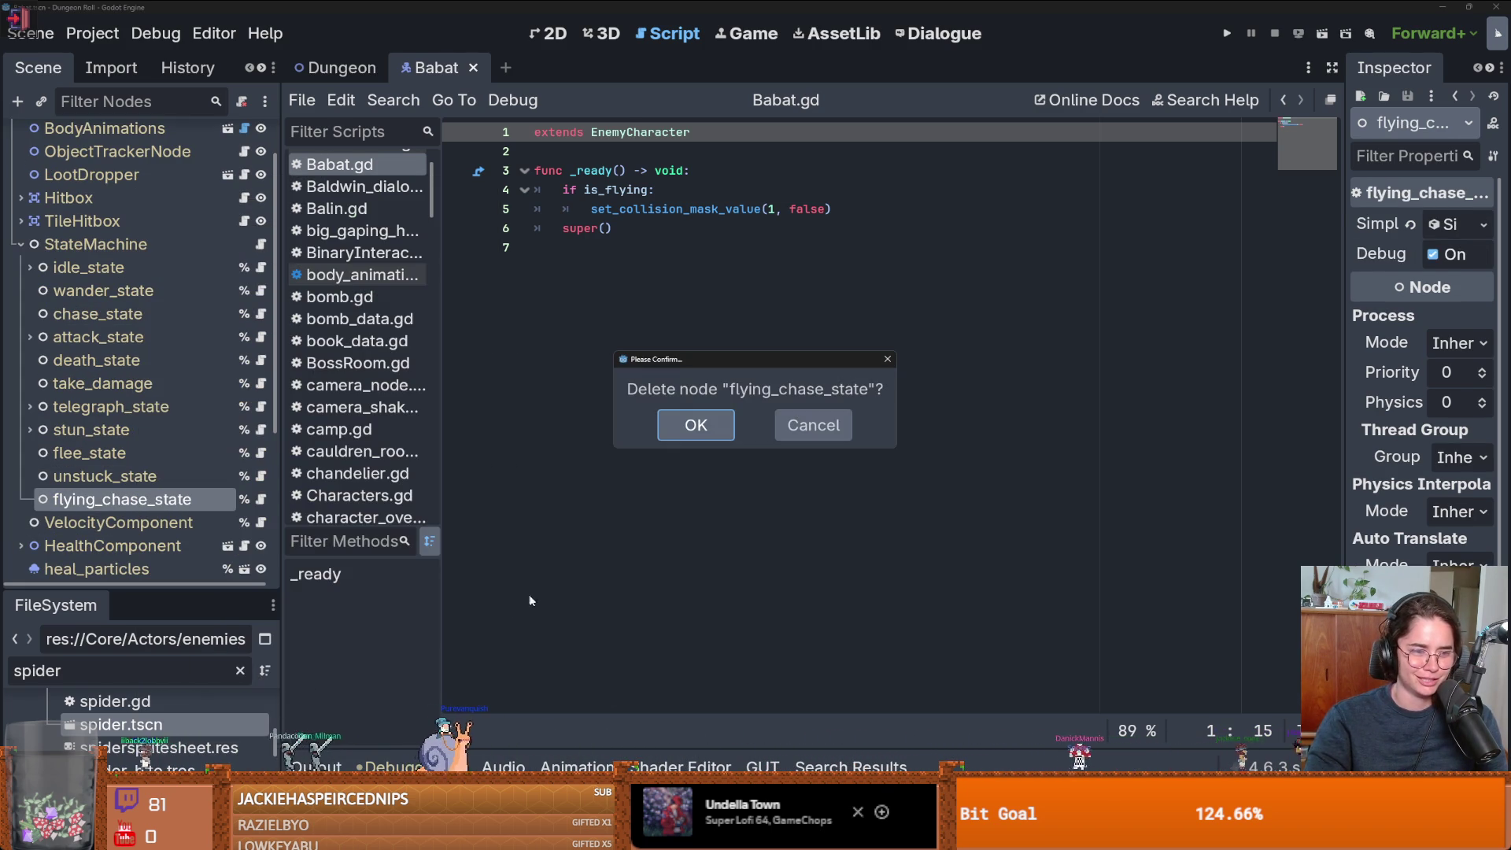
{"action": "left_click", "coordinate": [696, 425]}
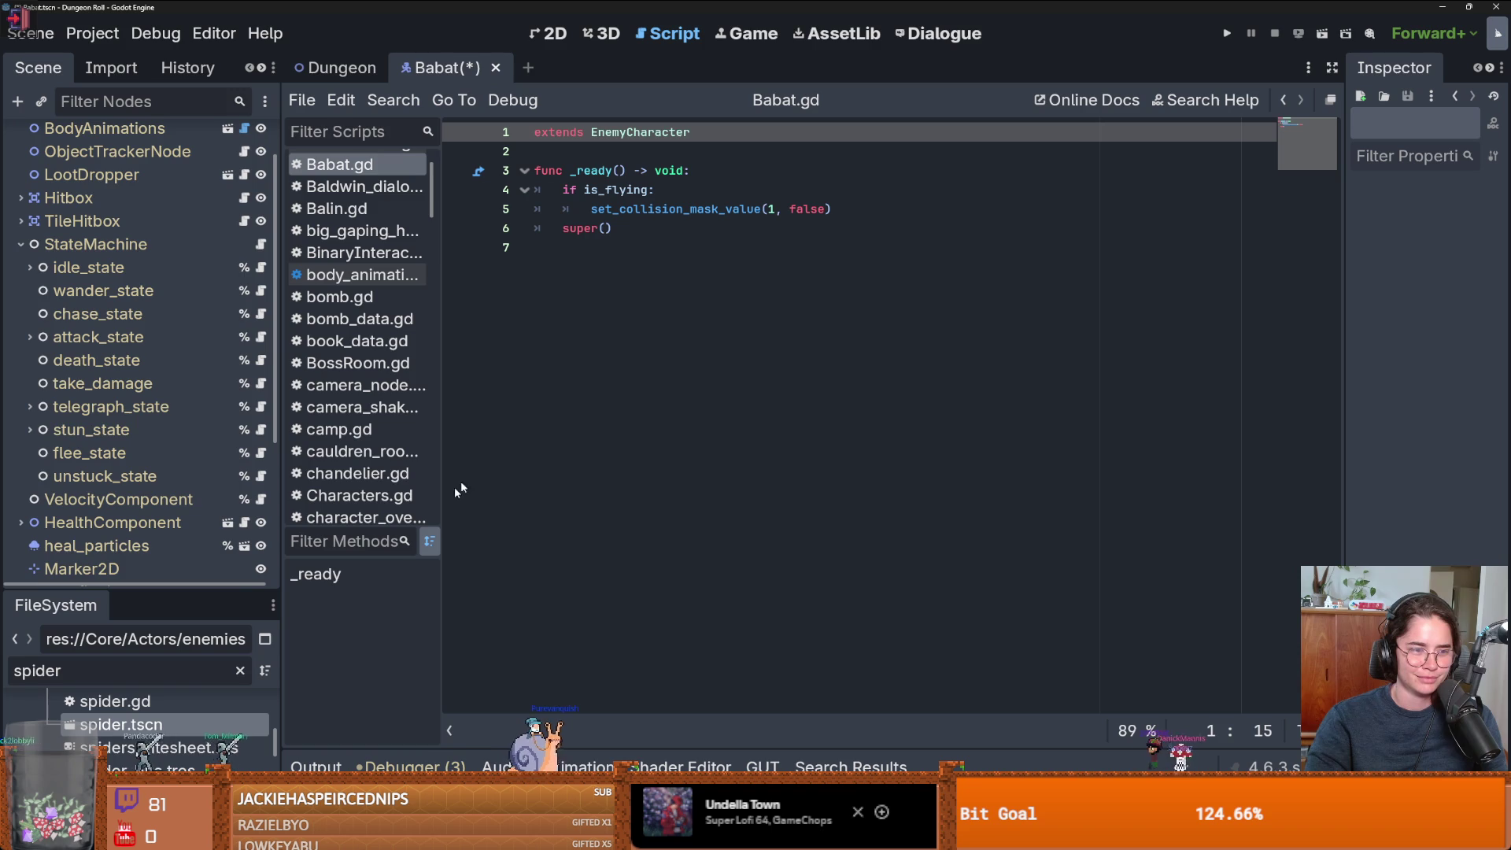
{"action": "scroll", "coordinate": [157, 432], "scroll_direction": "up", "scroll_amount": 2}
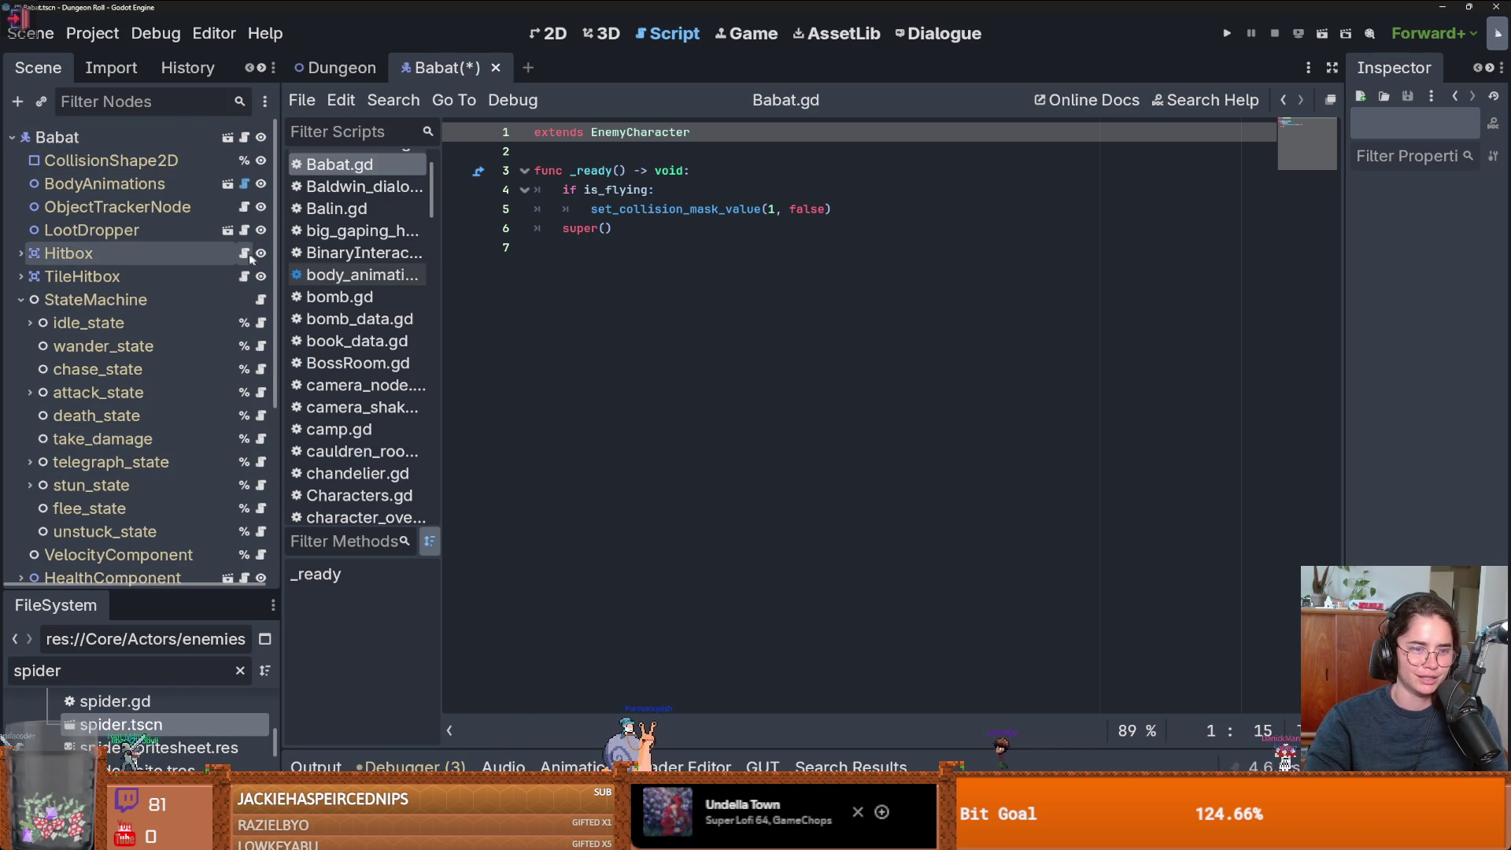
{"action": "left_click", "coordinate": [1227, 34]}
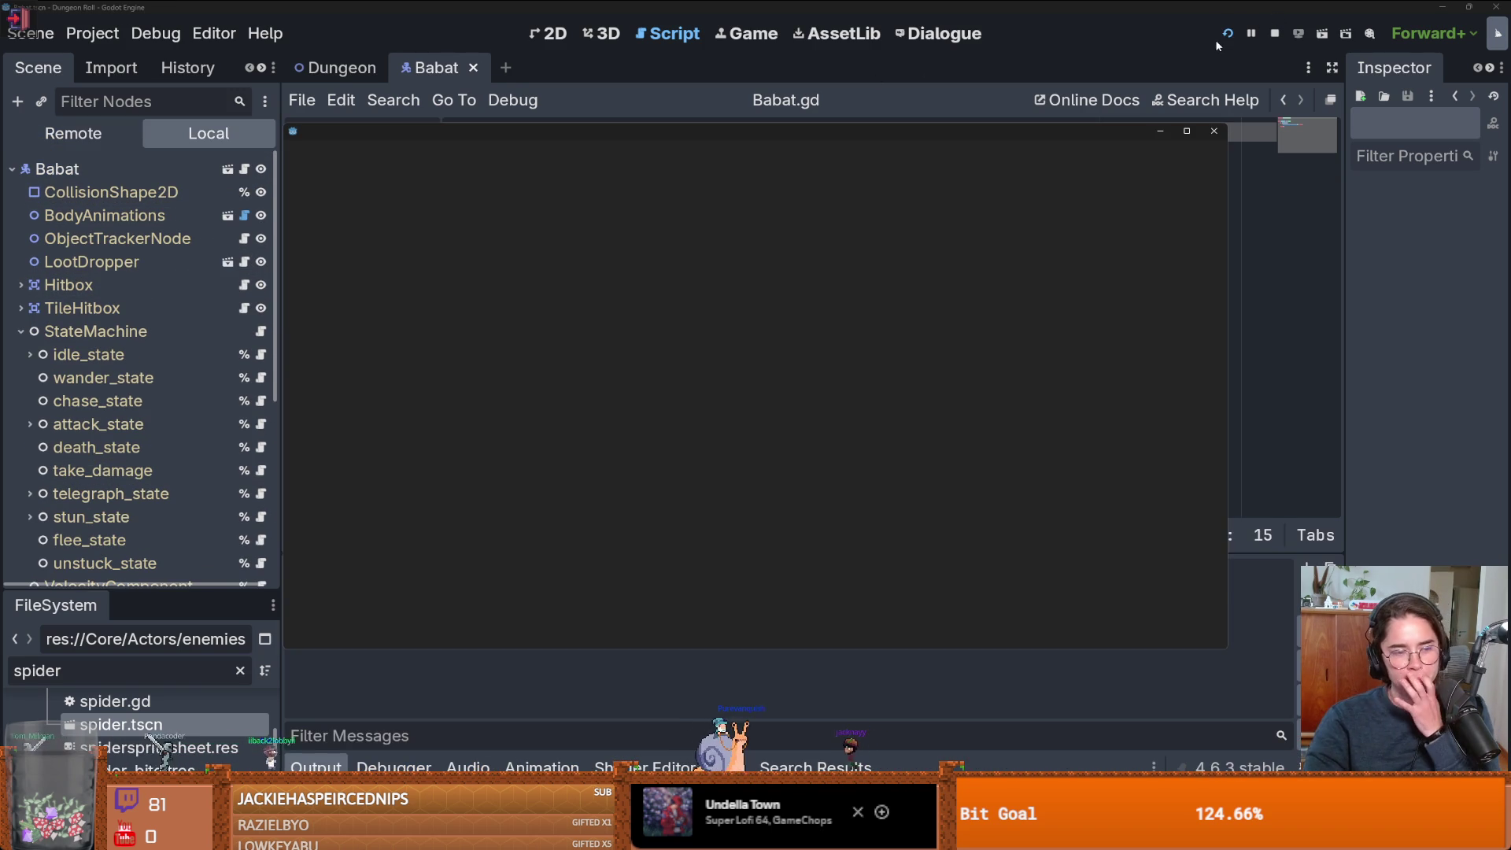
{"action": "left_click", "coordinate": [1212, 132]}
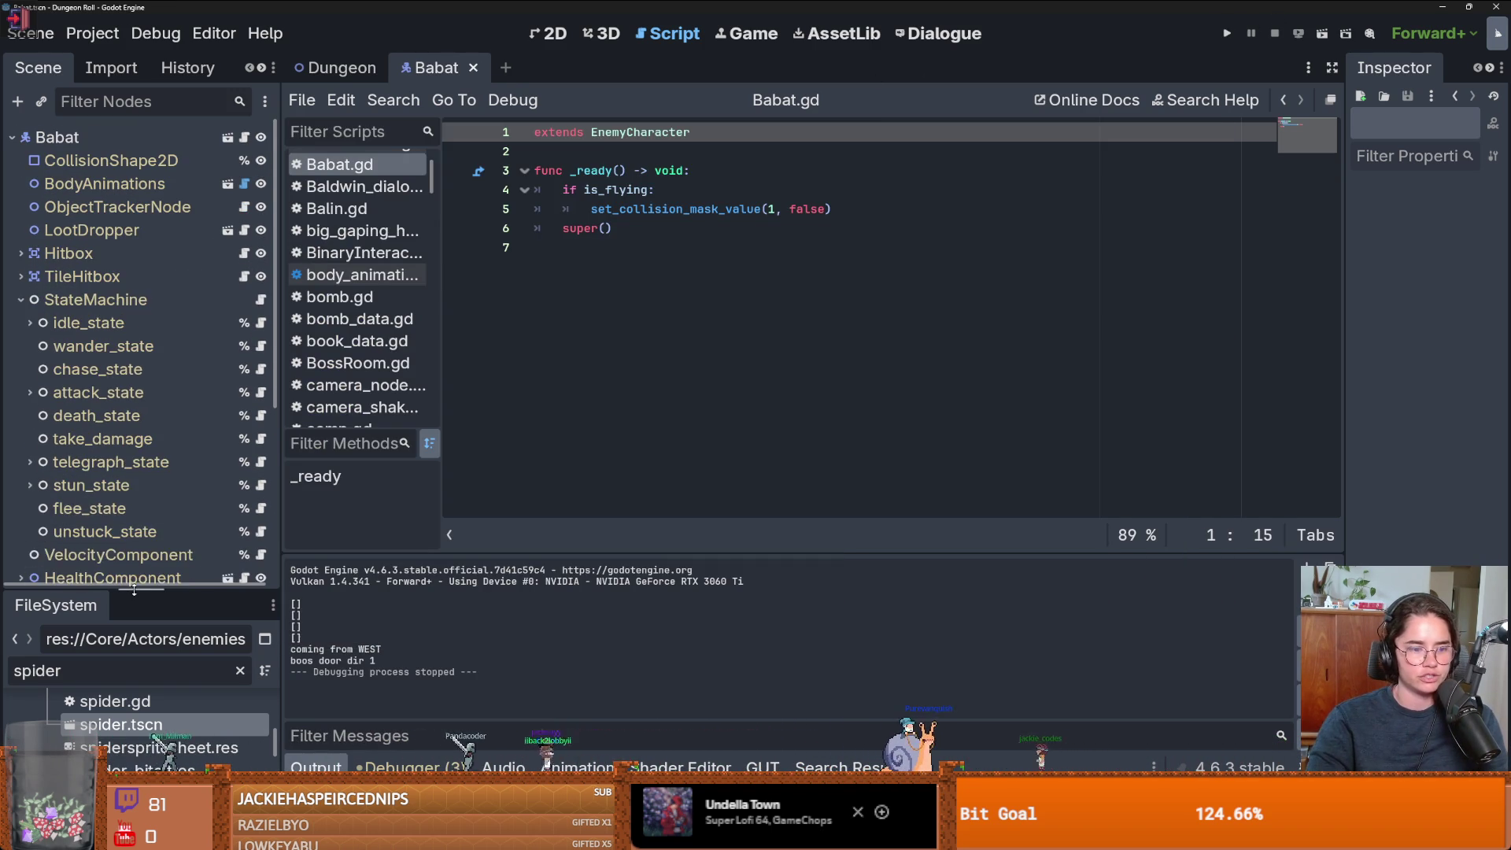
- Filter the FileSystem for 'flying', delete flying_chase_state.gd, and relaunch the game
{"action": "left_click_drag", "start_coordinate": [177, 590], "coordinate": [178, 293]}
{"action": "double_click", "coordinate": [117, 360]}
{"action": "type", "text": "flying"}
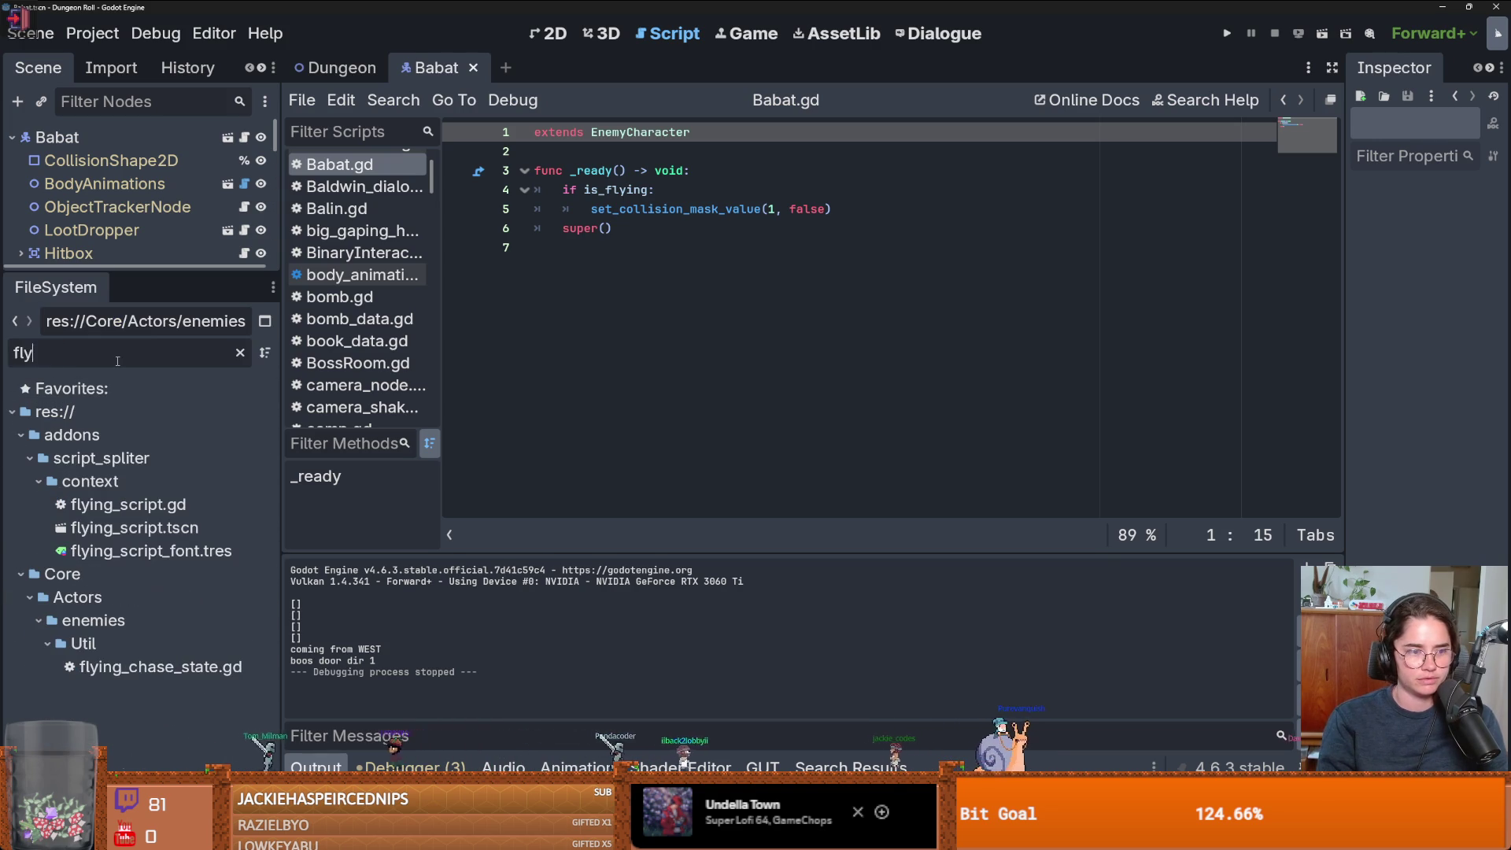
{"action": "right_click", "coordinate": [118, 667]}
{"action": "left_click", "coordinate": [181, 666]}
{"action": "left_click", "coordinate": [591, 481]}
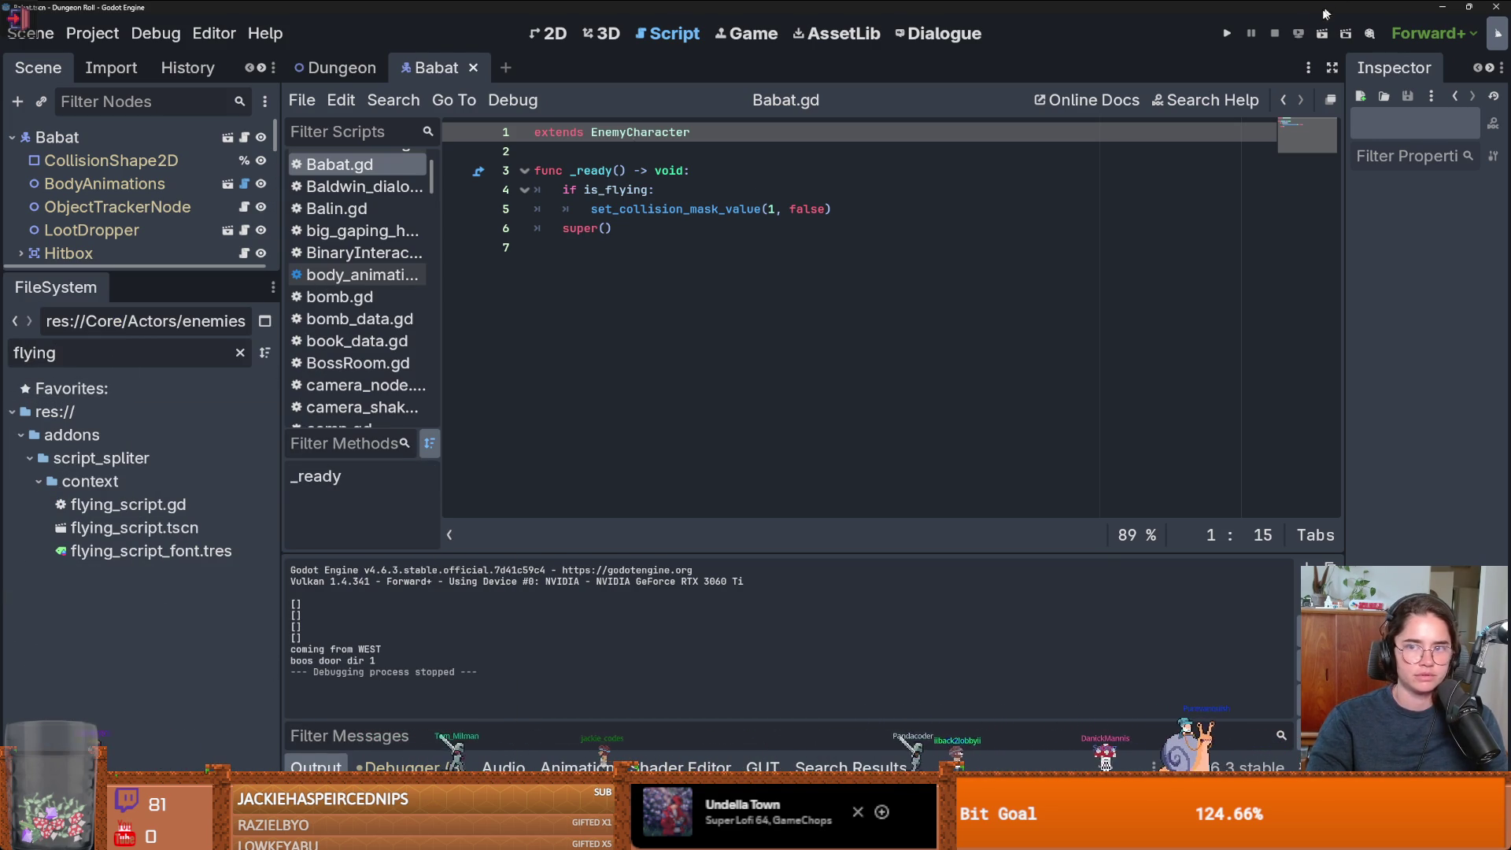
{"action": "left_click", "coordinate": [1227, 35]}
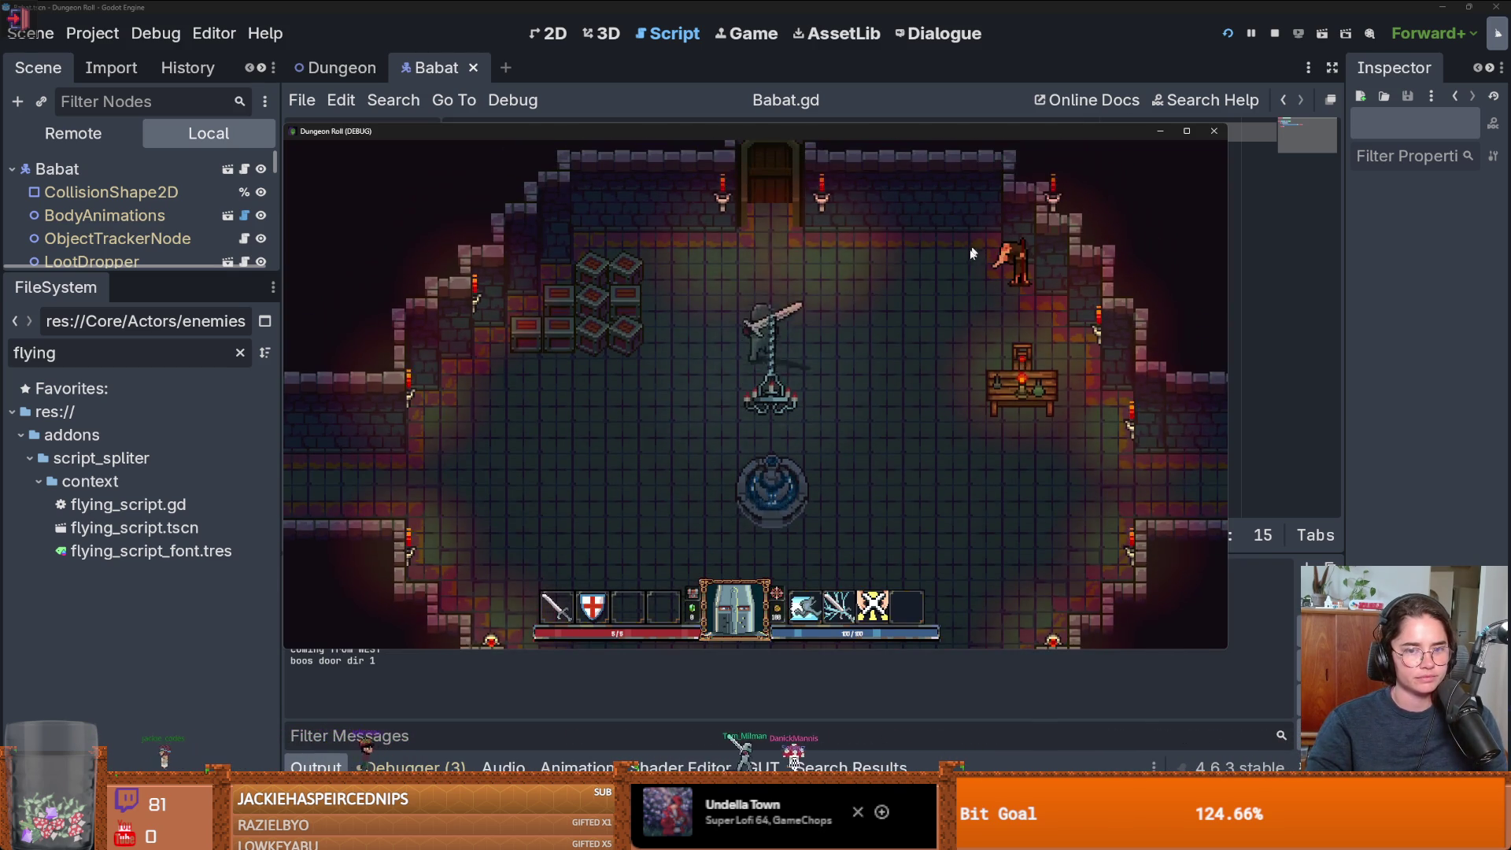
- Check the bats in the default room, stop the game, and maximize GitHub Desktop
{"action": "left_click_drag", "start_coordinate": [998, 478], "coordinate": [994, 632]}
{"action": "left_click", "coordinate": [601, 575]}
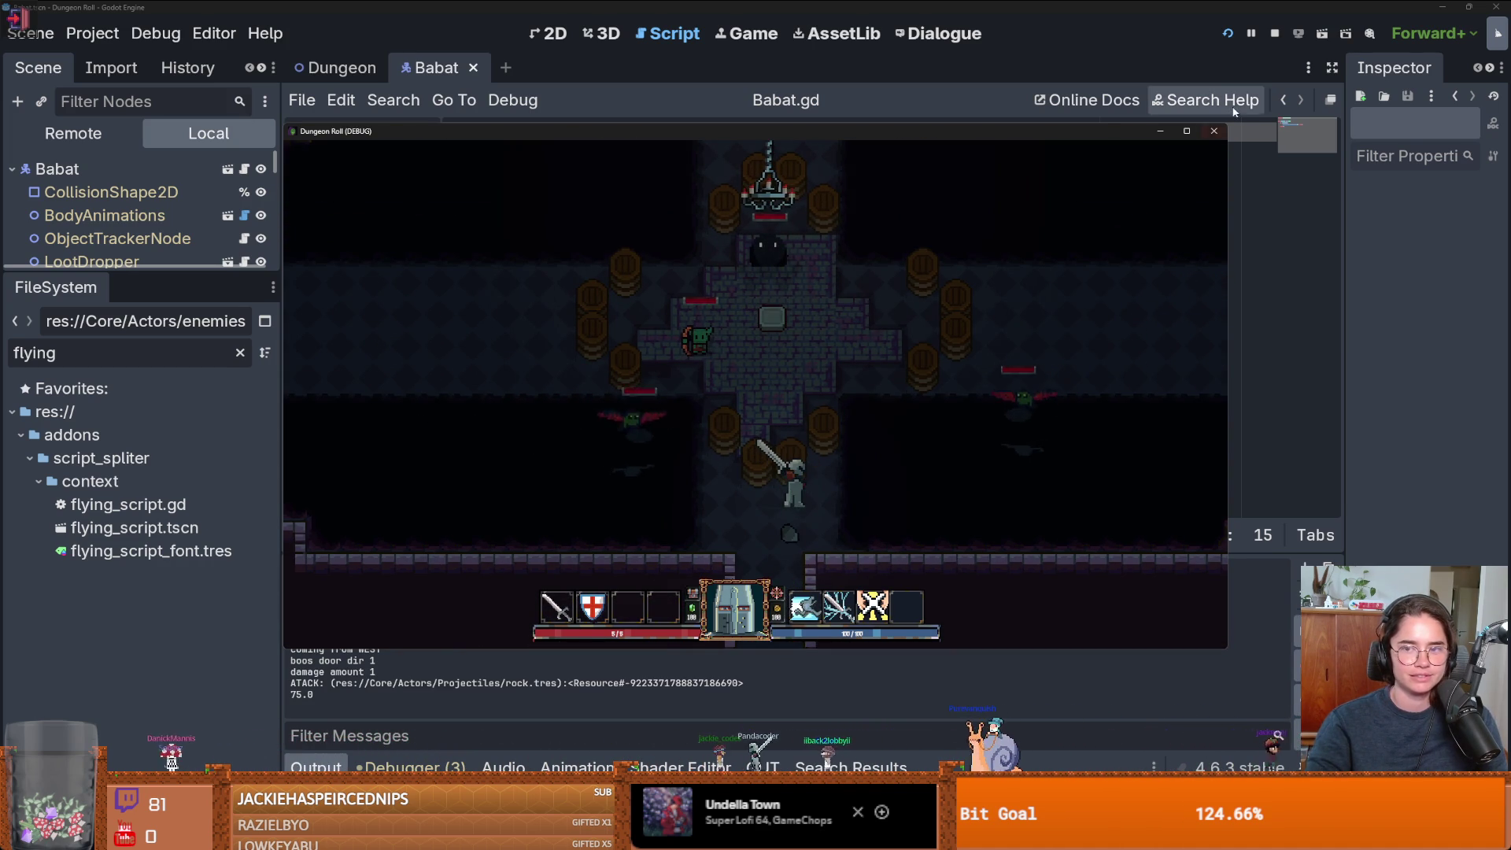
{"action": "left_click", "coordinate": [1212, 131]}
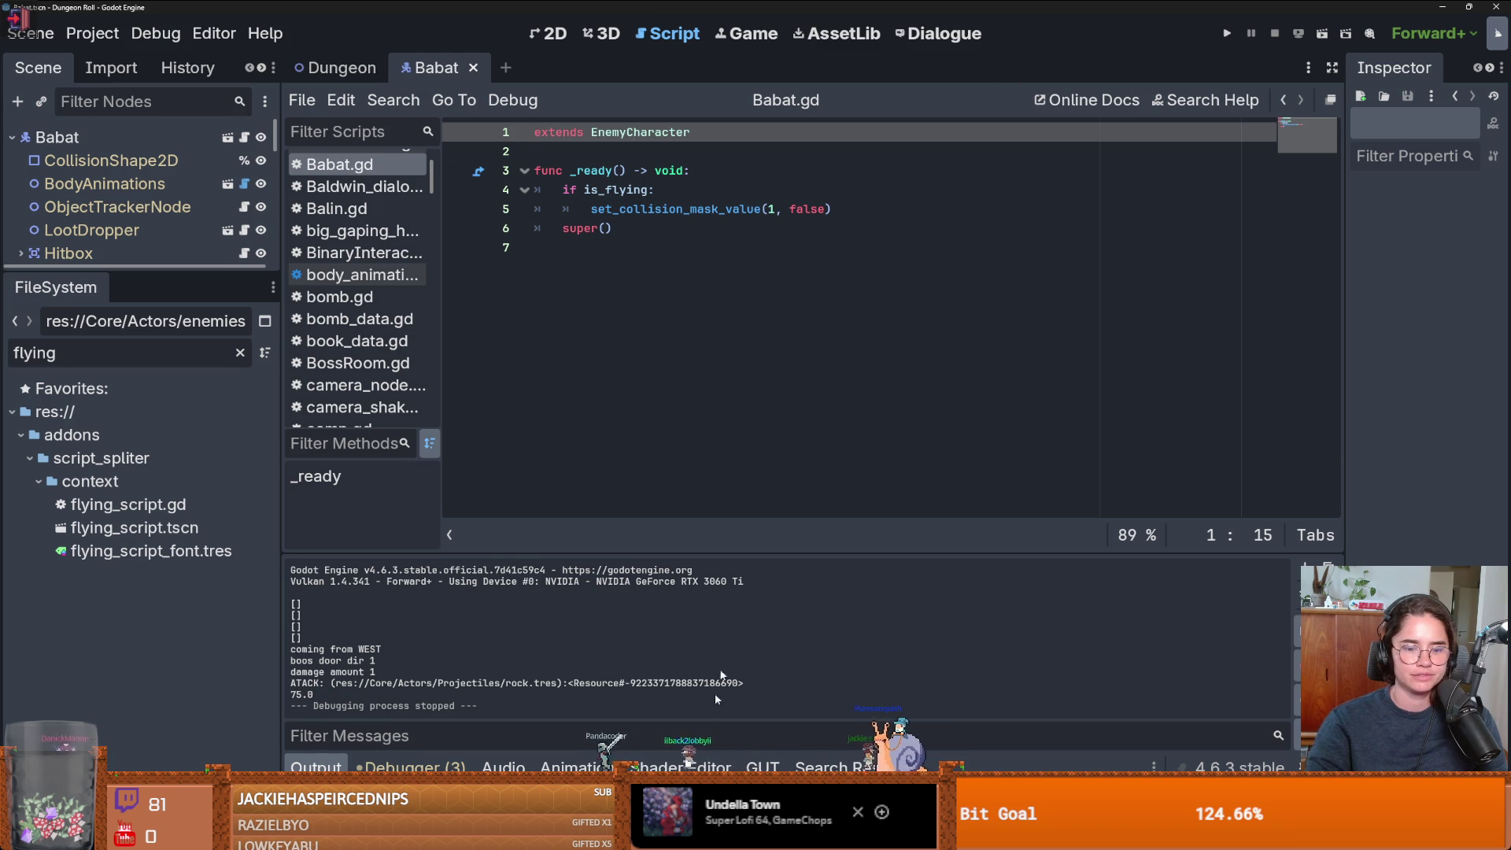
{"action": "key", "text": "alt+Tab"}
{"action": "left_click", "coordinate": [794, 143]}
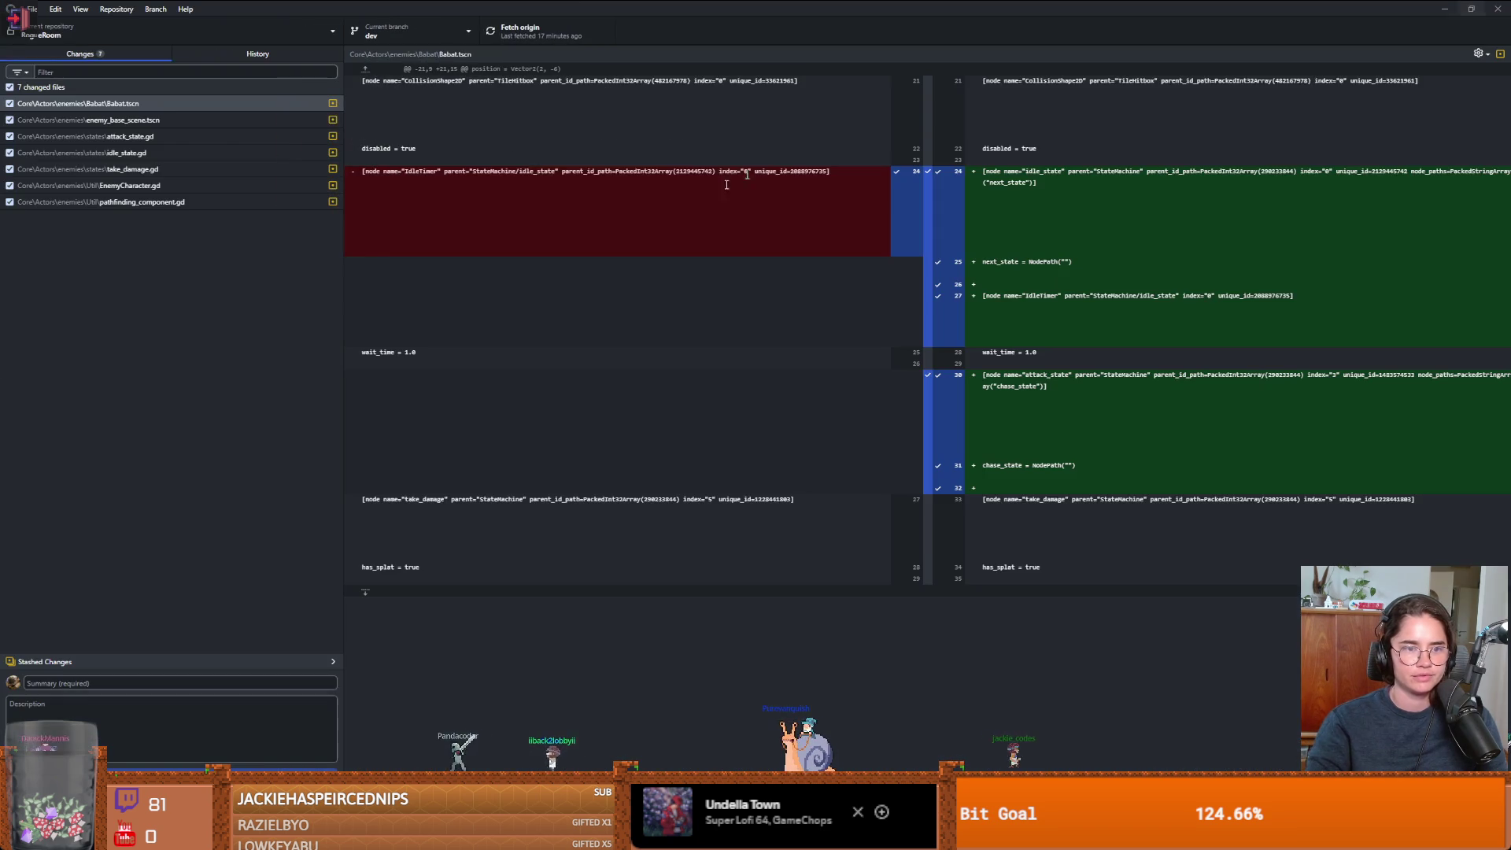
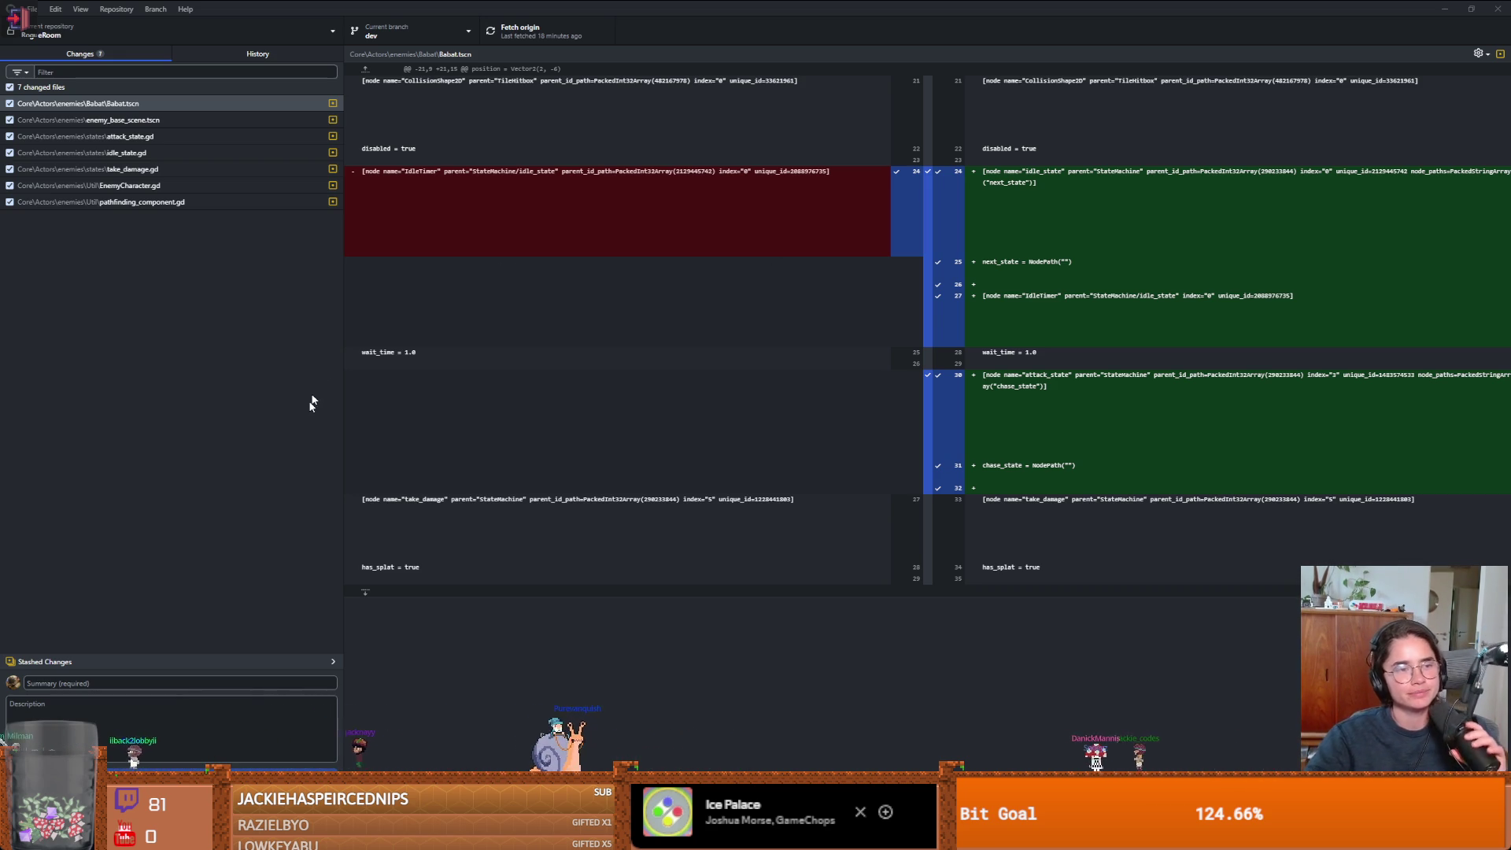
- Commit the seven changed files as 'flying enemies better' and push the commit to origin
{"action": "left_click", "coordinate": [306, 632]}
{"action": "type", "text": "flying enemies better"}
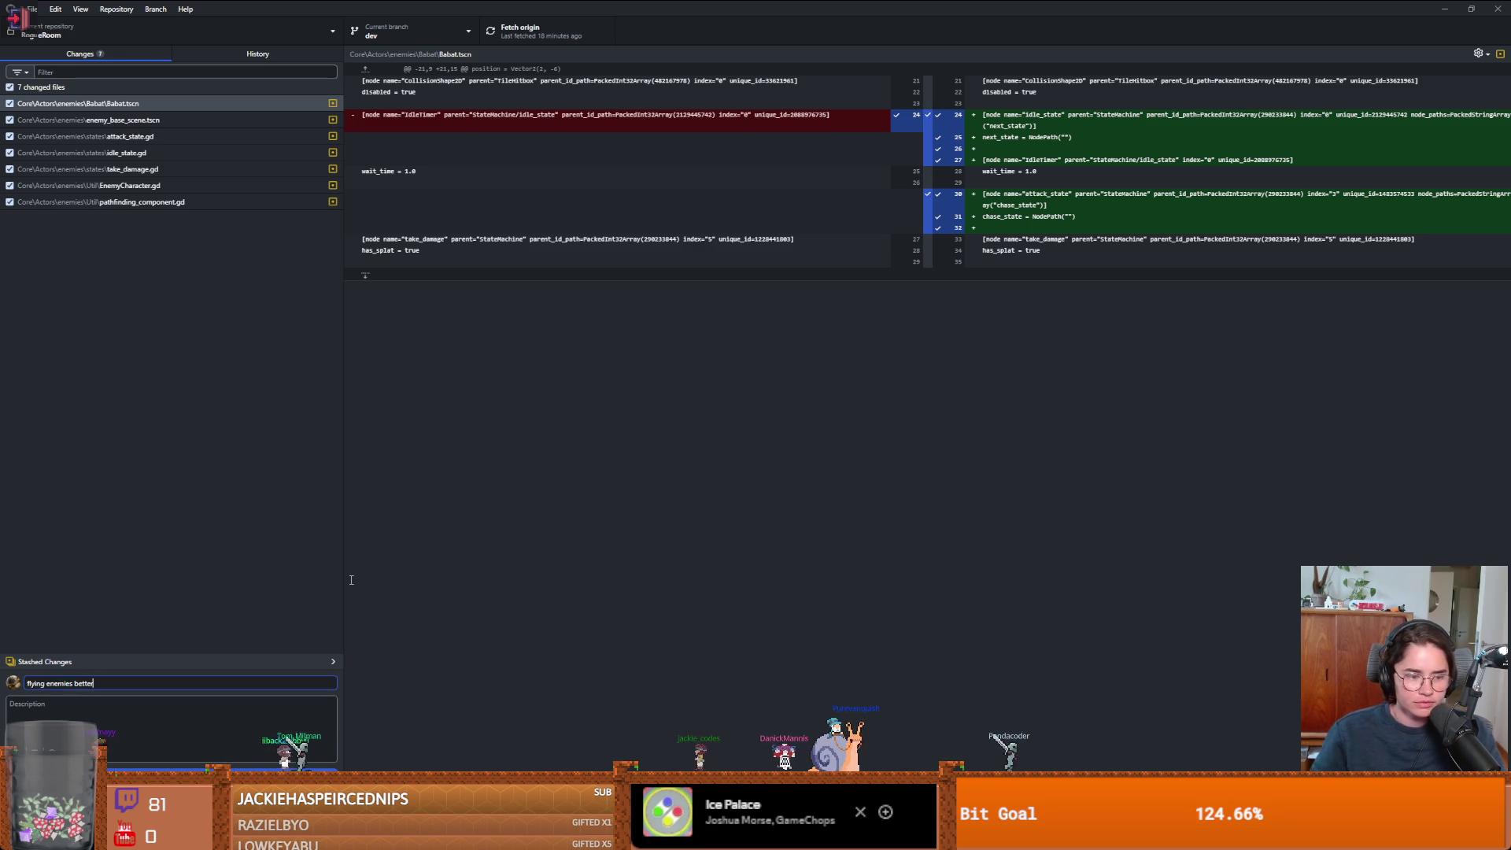
{"action": "key", "text": "ctrl+Return"}
{"action": "left_click", "coordinate": [521, 31]}
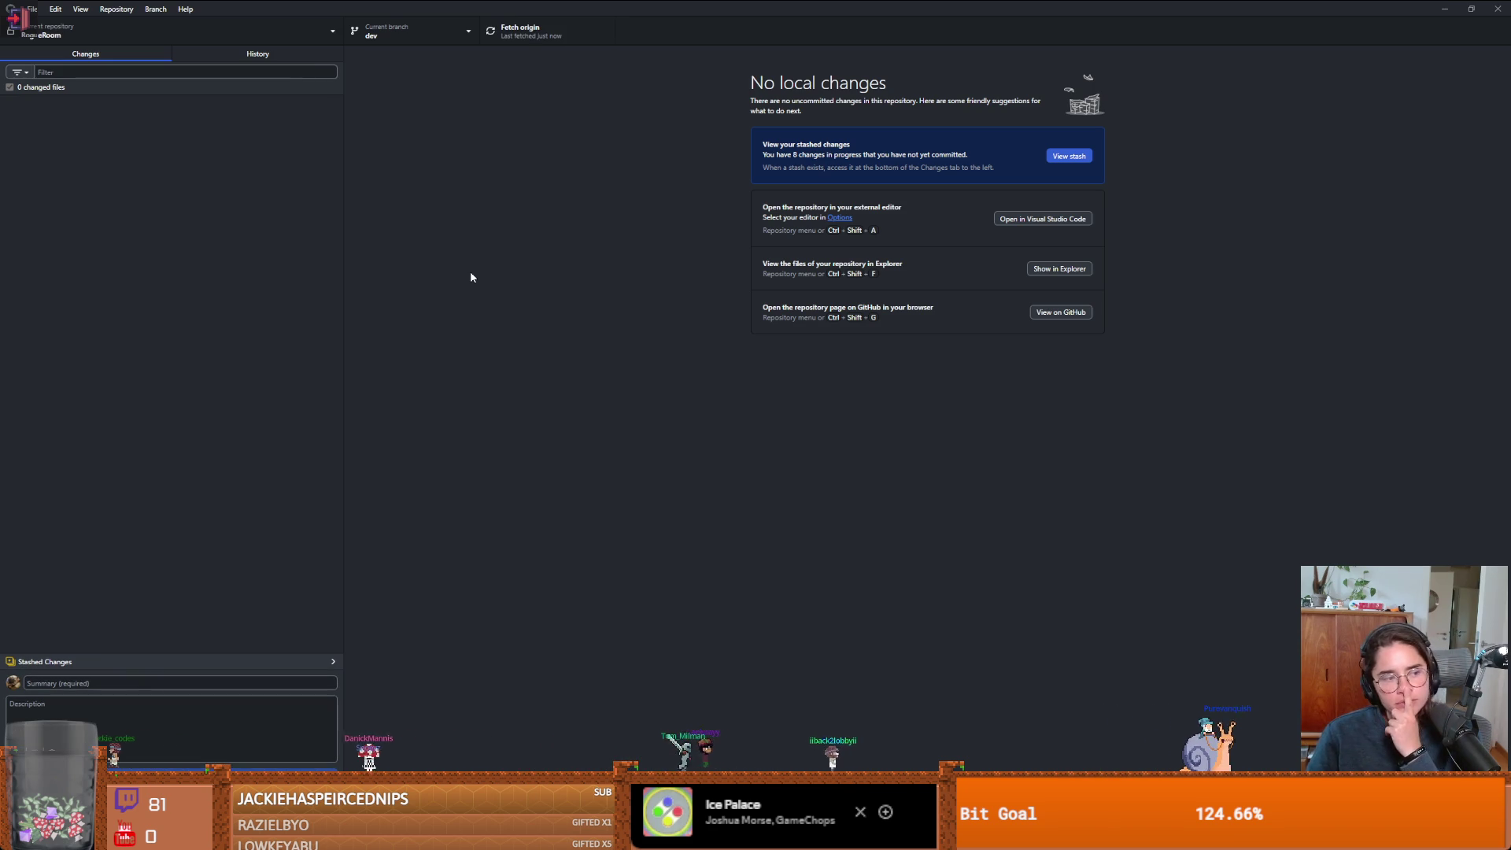
{"action": "key", "text": "alt+Tab"}
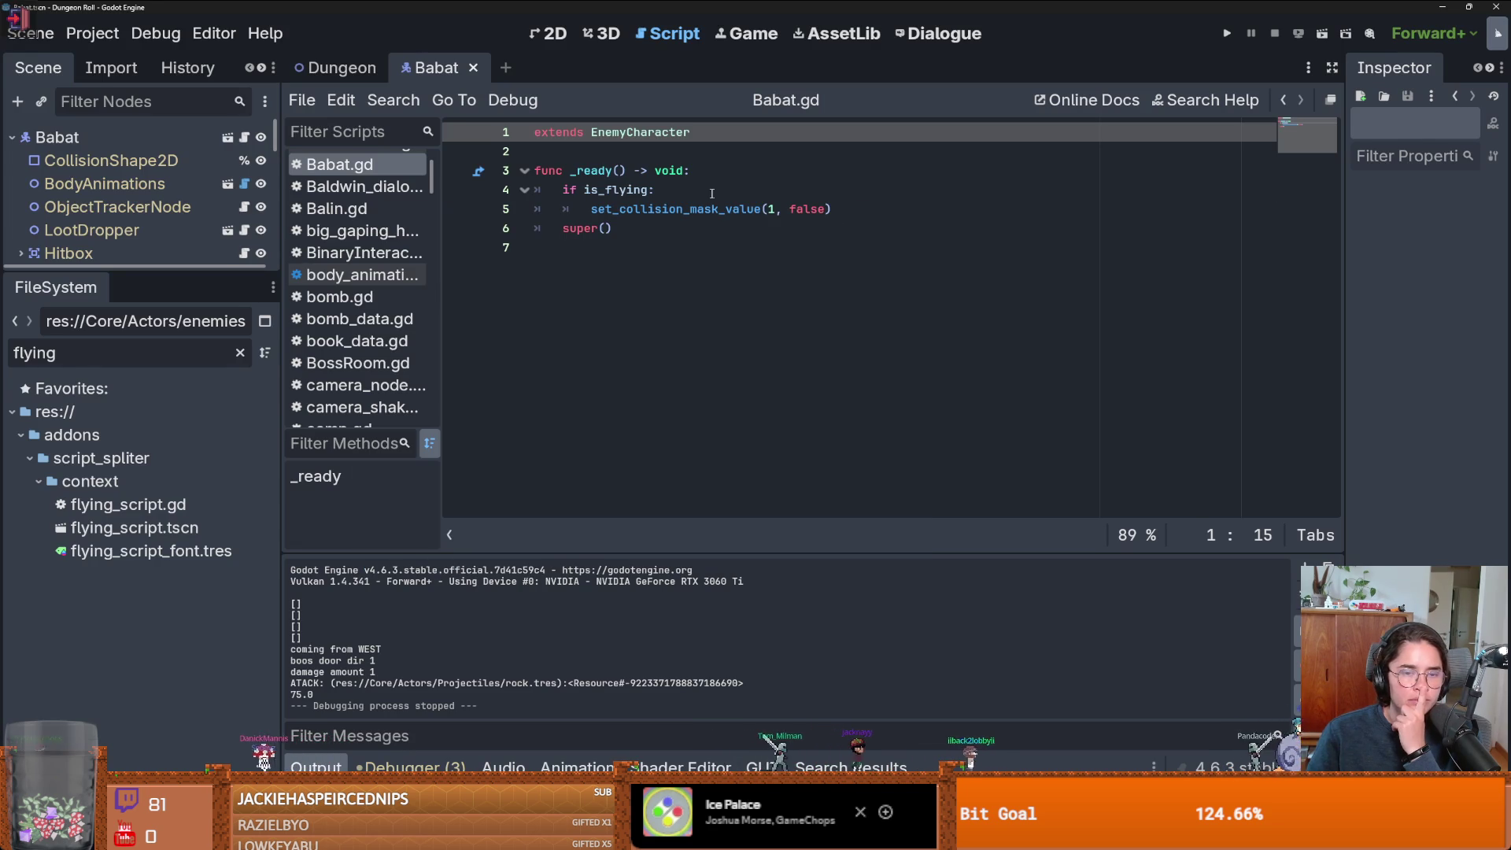
- Save the Babat scene and its is_flying script, then move over to the browser
{"action": "left_click", "coordinate": [711, 192]}
{"action": "key", "text": "ctrl+s"}
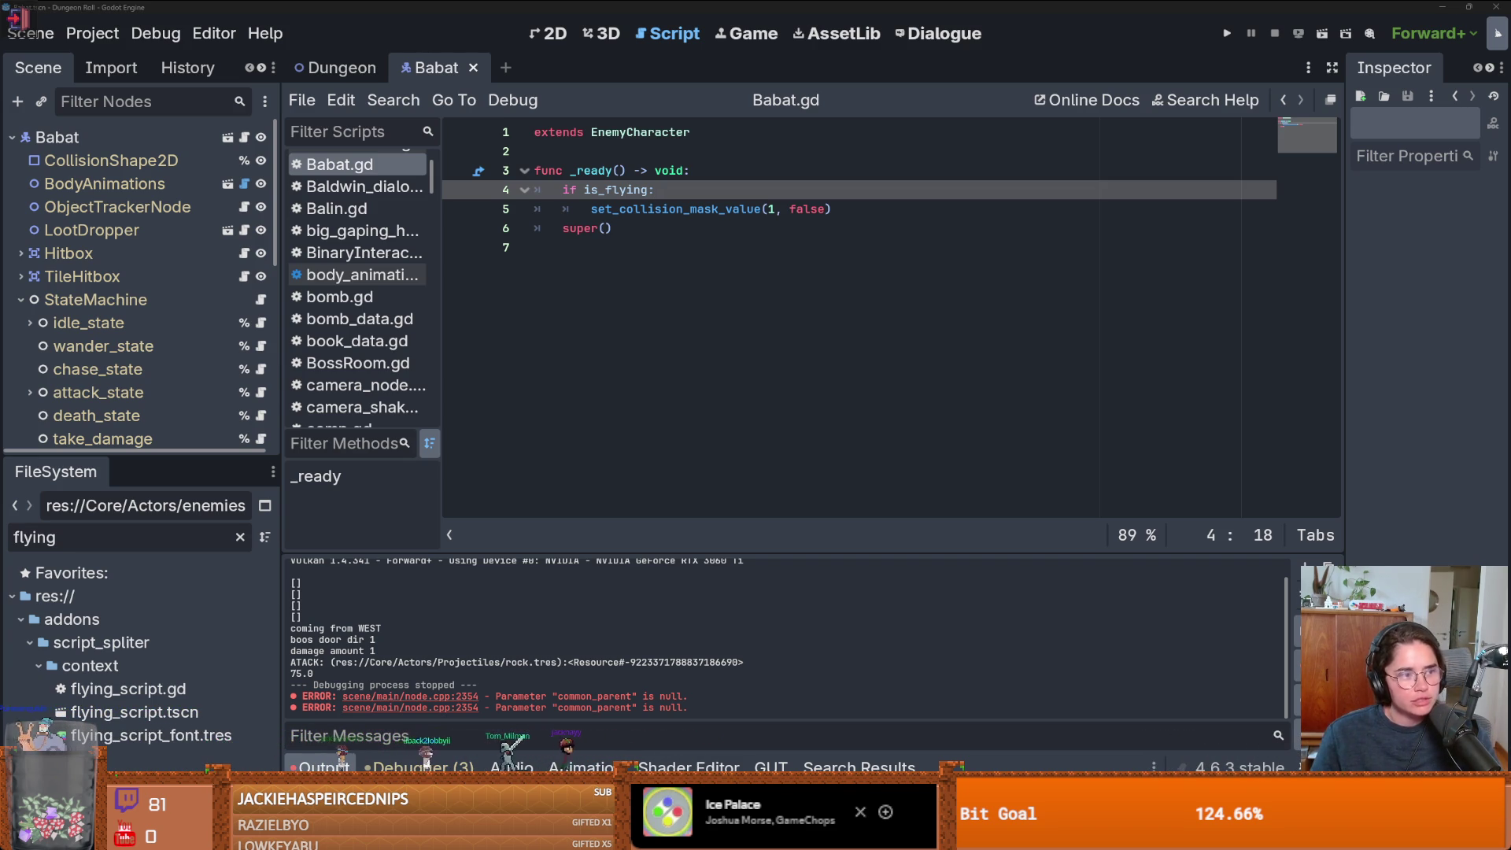
{"action": "key", "text": "alt+Tab"}
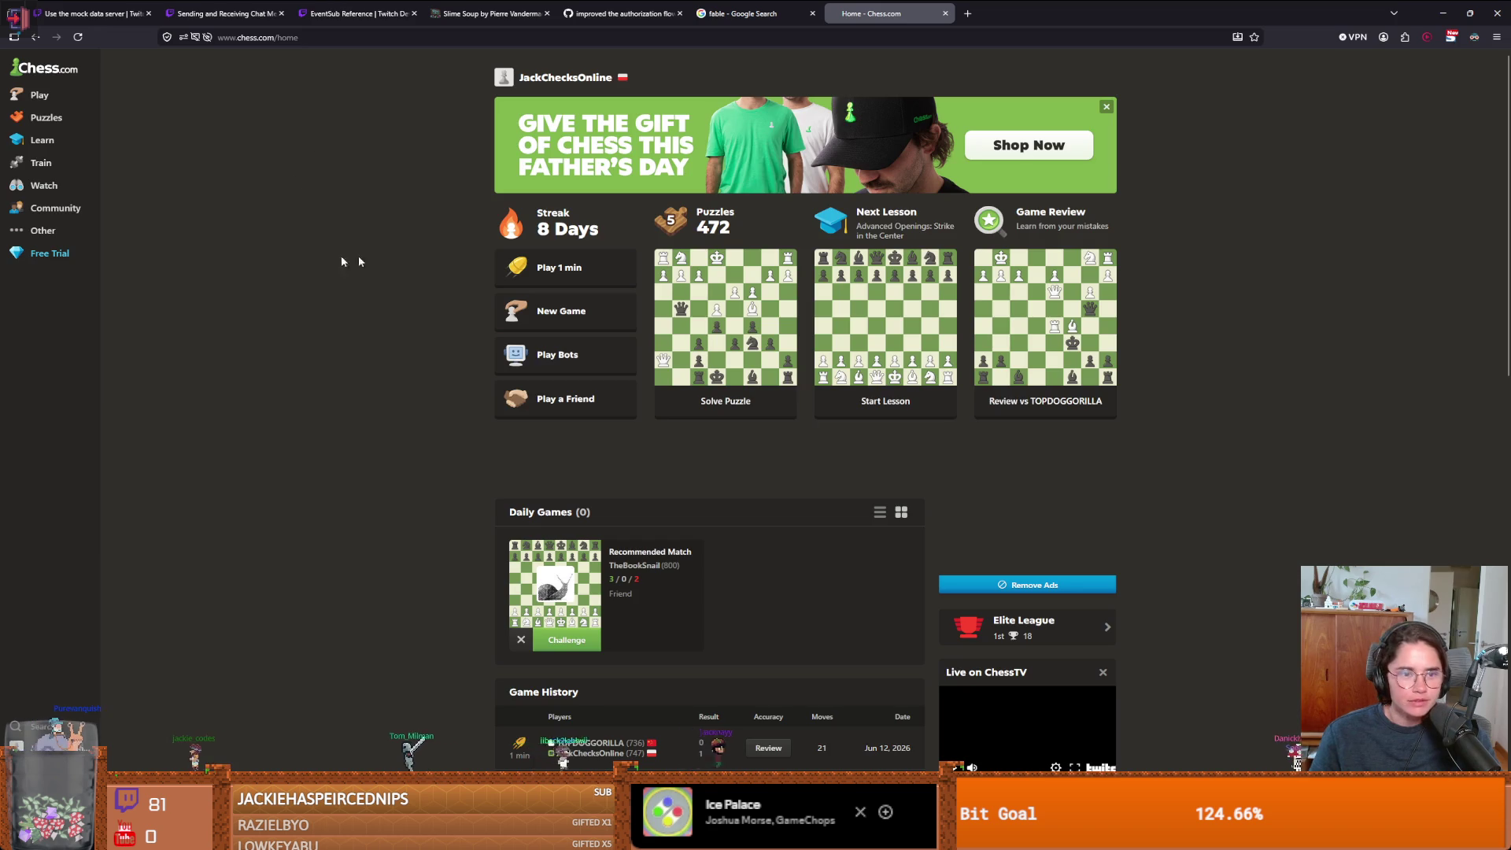
- Start a one-minute game as Black and open with e5, Nc6, Bc5, Nf6, O-O, h6, Qxf6
{"action": "left_click", "coordinate": [587, 270]}
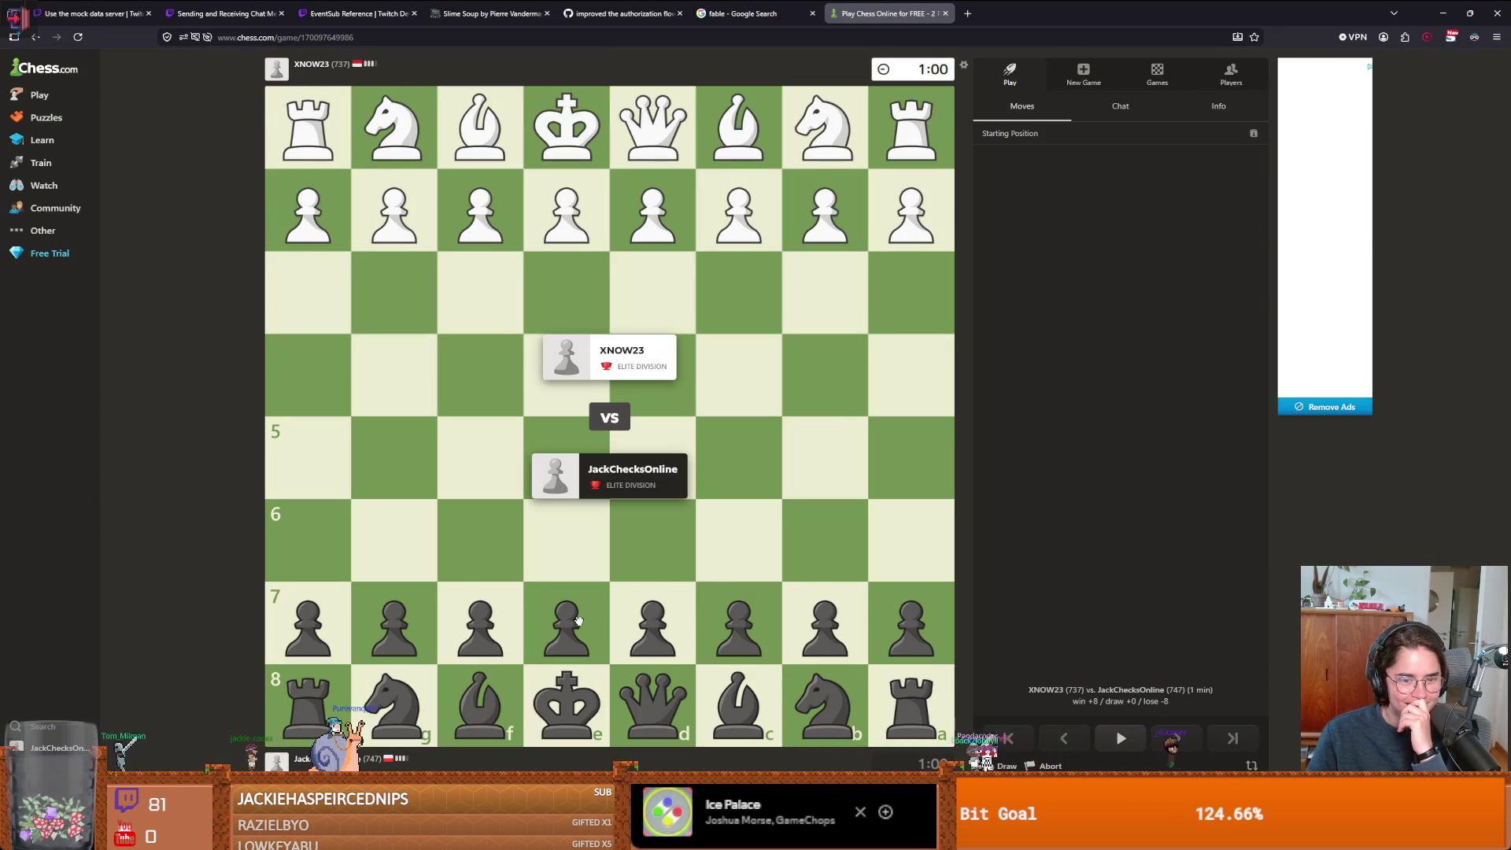
{"action": "left_click_drag", "start_coordinate": [588, 612], "coordinate": [568, 471]}
{"action": "left_click_drag", "start_coordinate": [785, 694], "coordinate": [740, 543]}
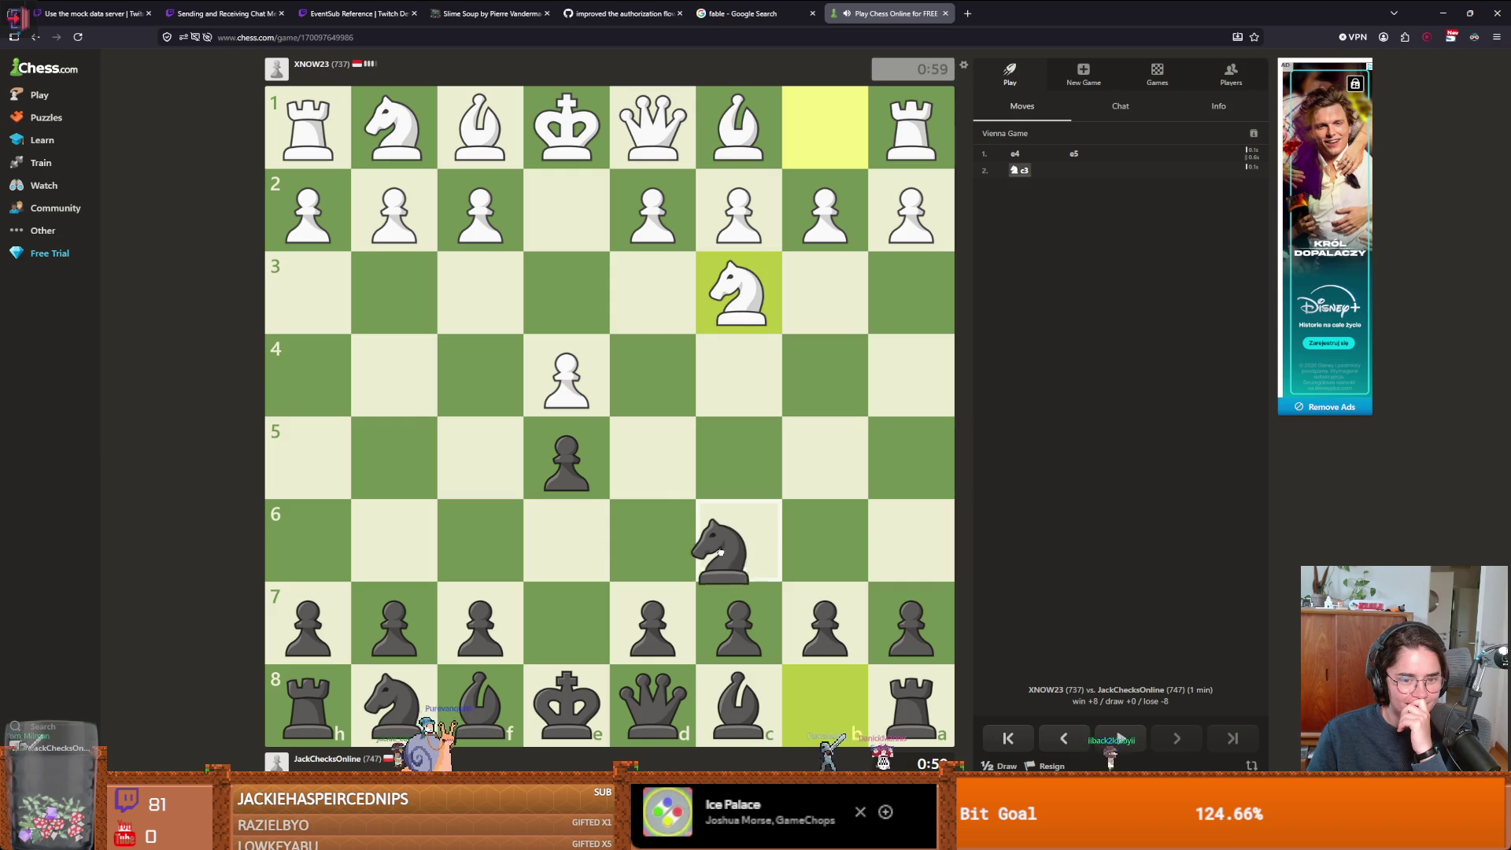
{"action": "left_click_drag", "start_coordinate": [481, 700], "coordinate": [737, 460]}
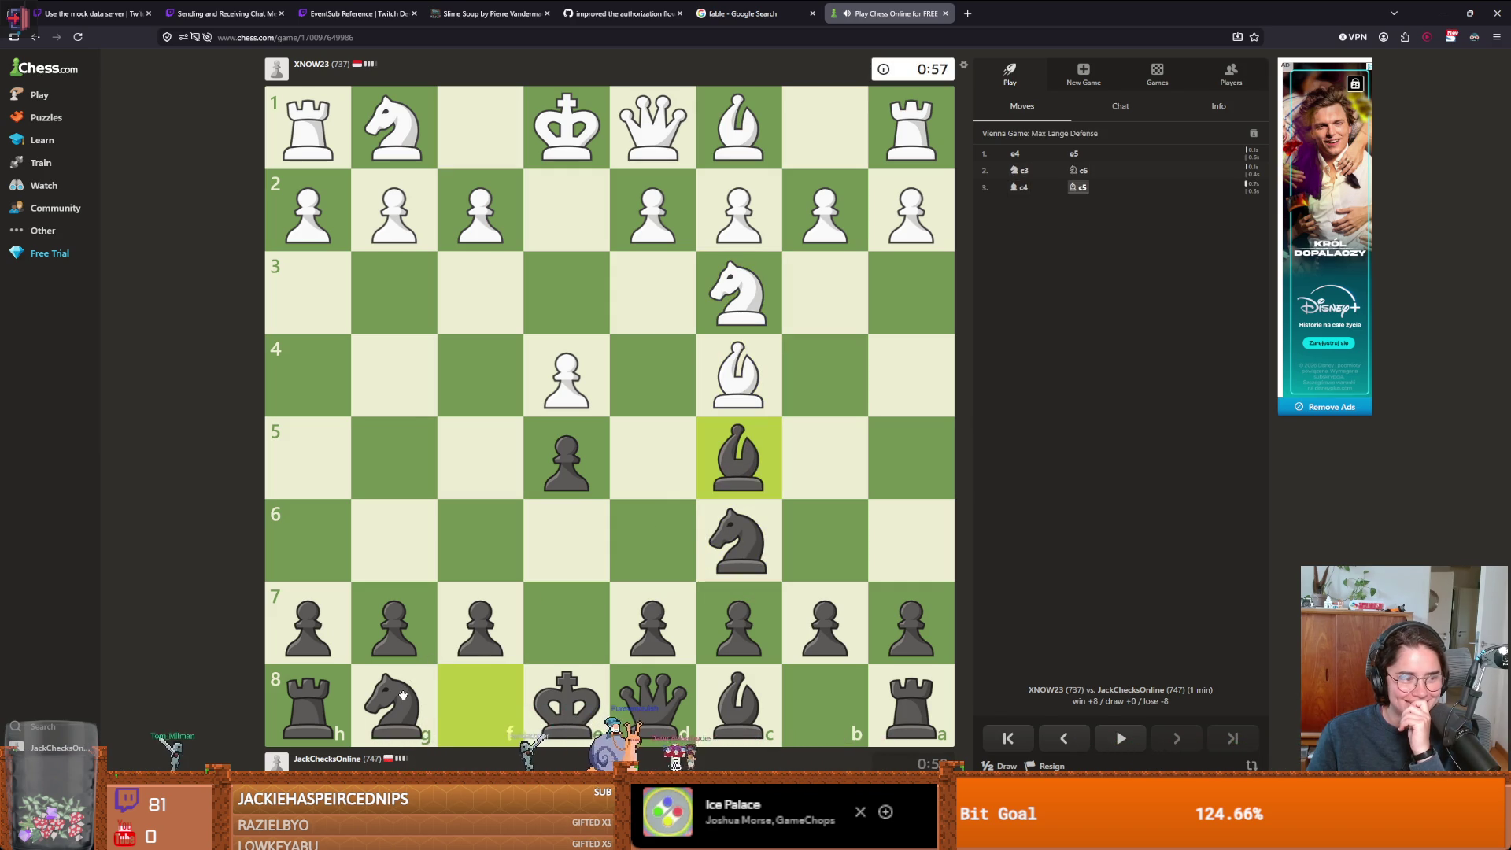
{"action": "mouse_move", "coordinate": [403, 694]}
{"action": "left_mouse_down"}
{"action": "mouse_move", "coordinate": [394, 627]}
{"action": "mouse_move", "coordinate": [484, 541]}
{"action": "left_mouse_up"}
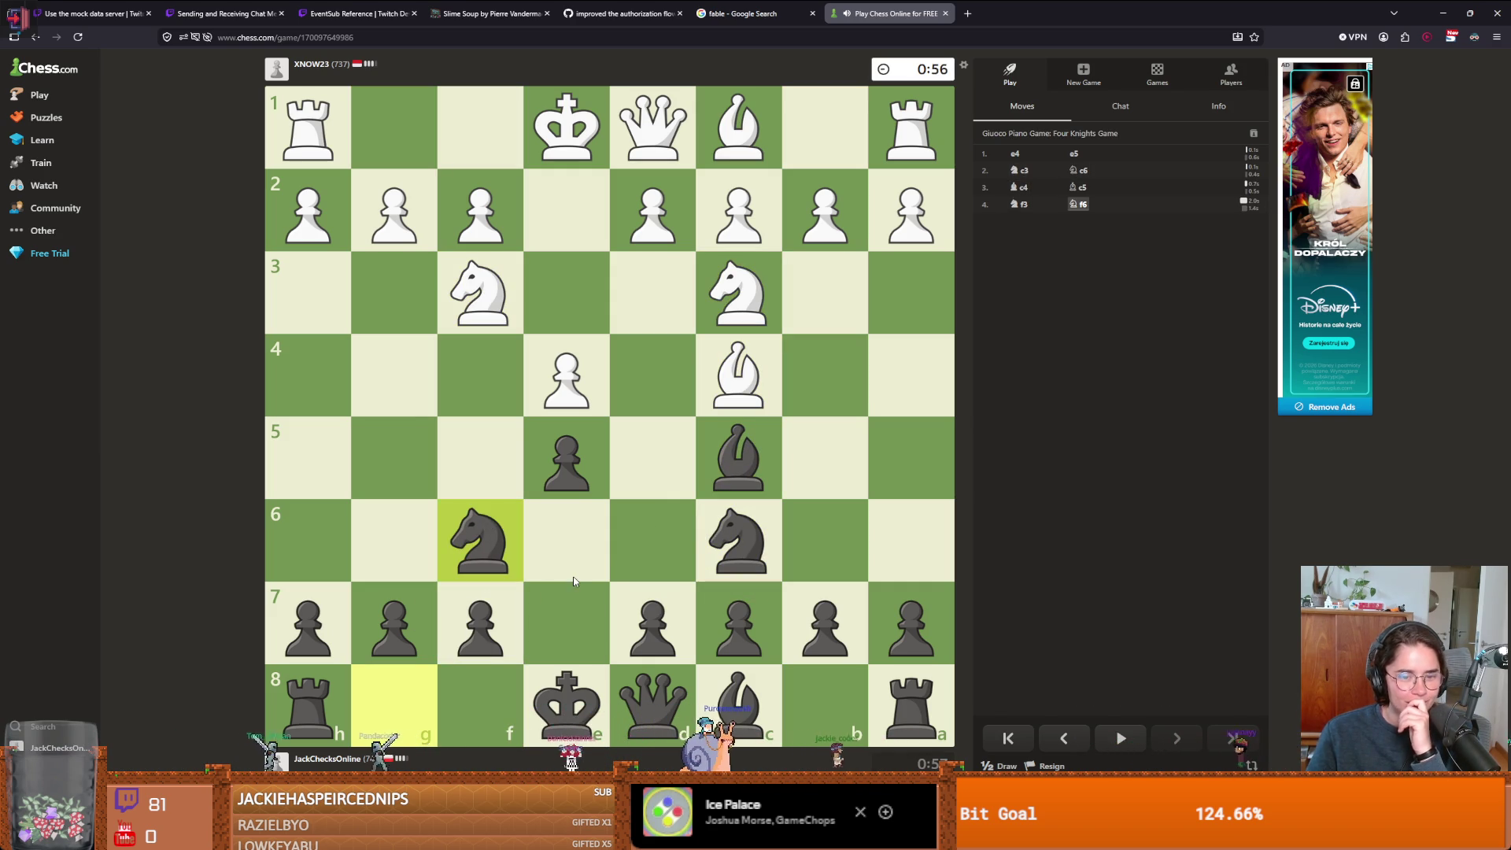
{"action": "left_click_drag", "start_coordinate": [568, 700], "coordinate": [395, 700]}
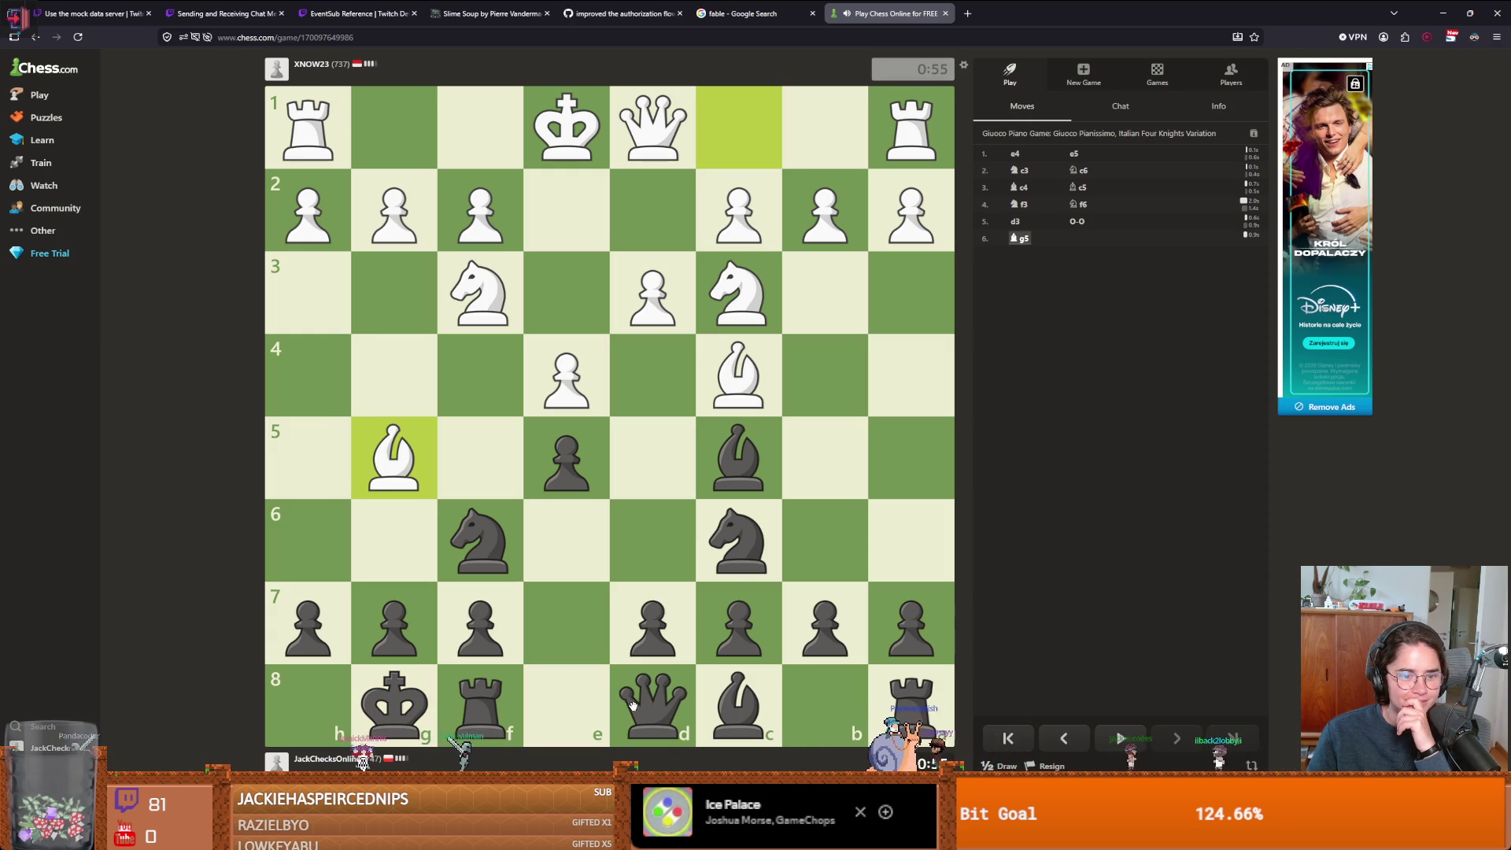
{"action": "left_click_drag", "start_coordinate": [307, 621], "coordinate": [307, 543]}
{"action": "left_click_drag", "start_coordinate": [649, 700], "coordinate": [489, 567]}
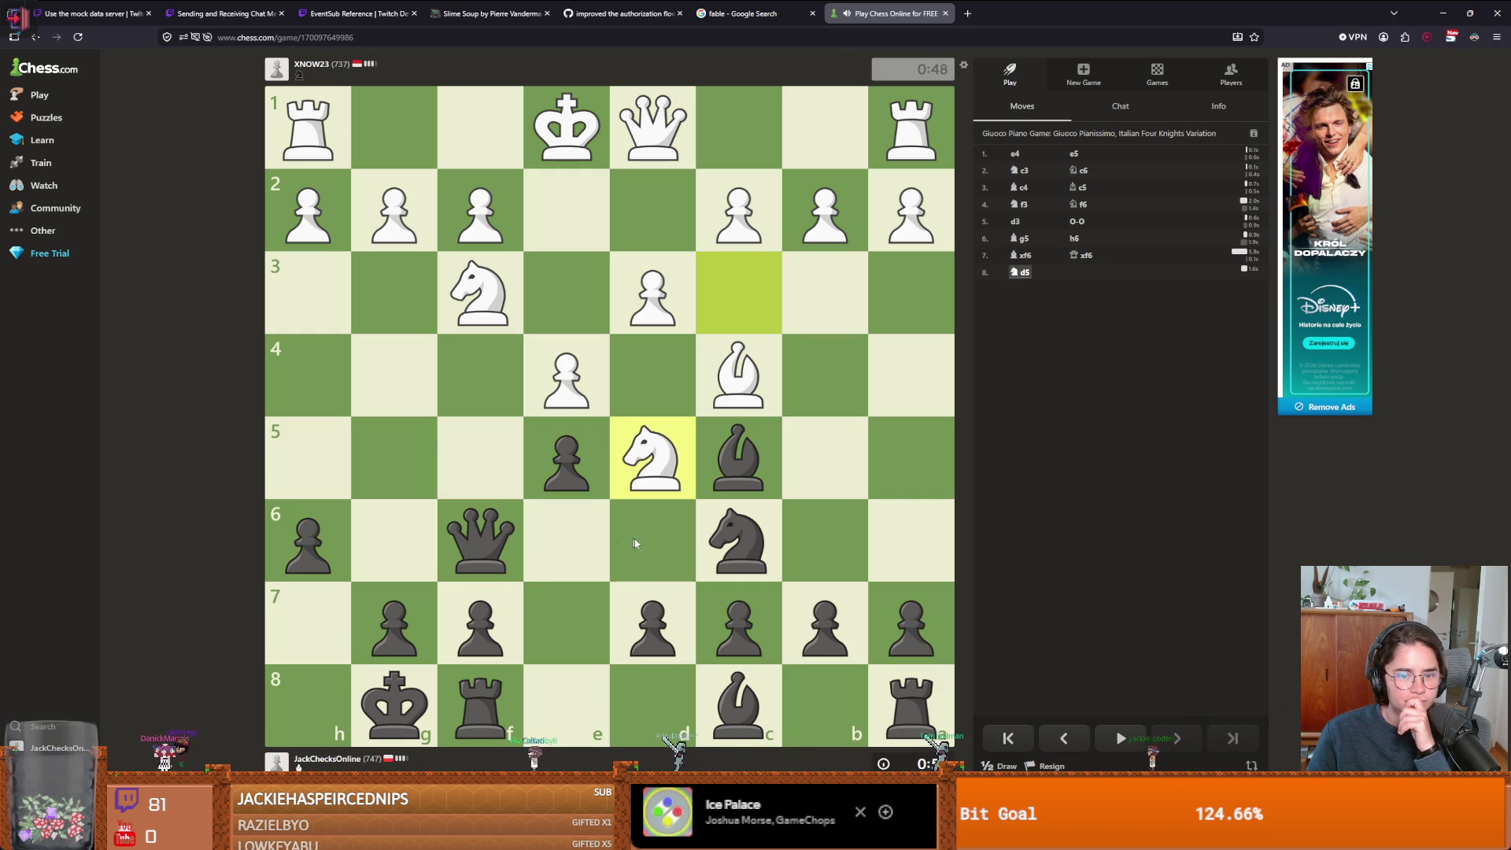
- Play Qd8, Na5, Nxc4 and c6, then recapture on d5 with the c-pawn
{"action": "left_click_drag", "start_coordinate": [470, 533], "coordinate": [652, 702]}
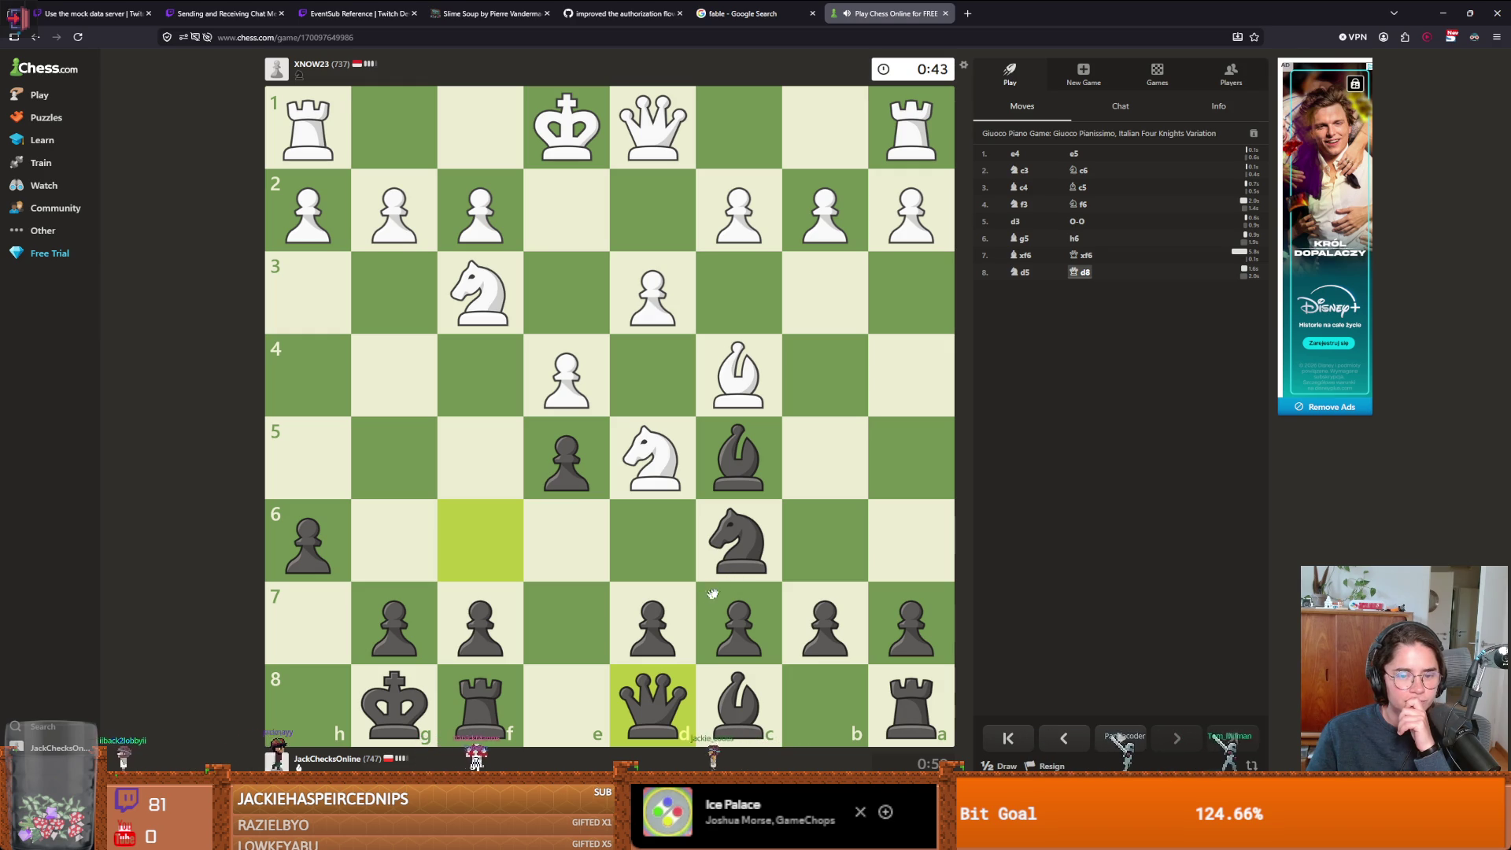
{"action": "left_click_drag", "start_coordinate": [744, 563], "coordinate": [928, 460]}
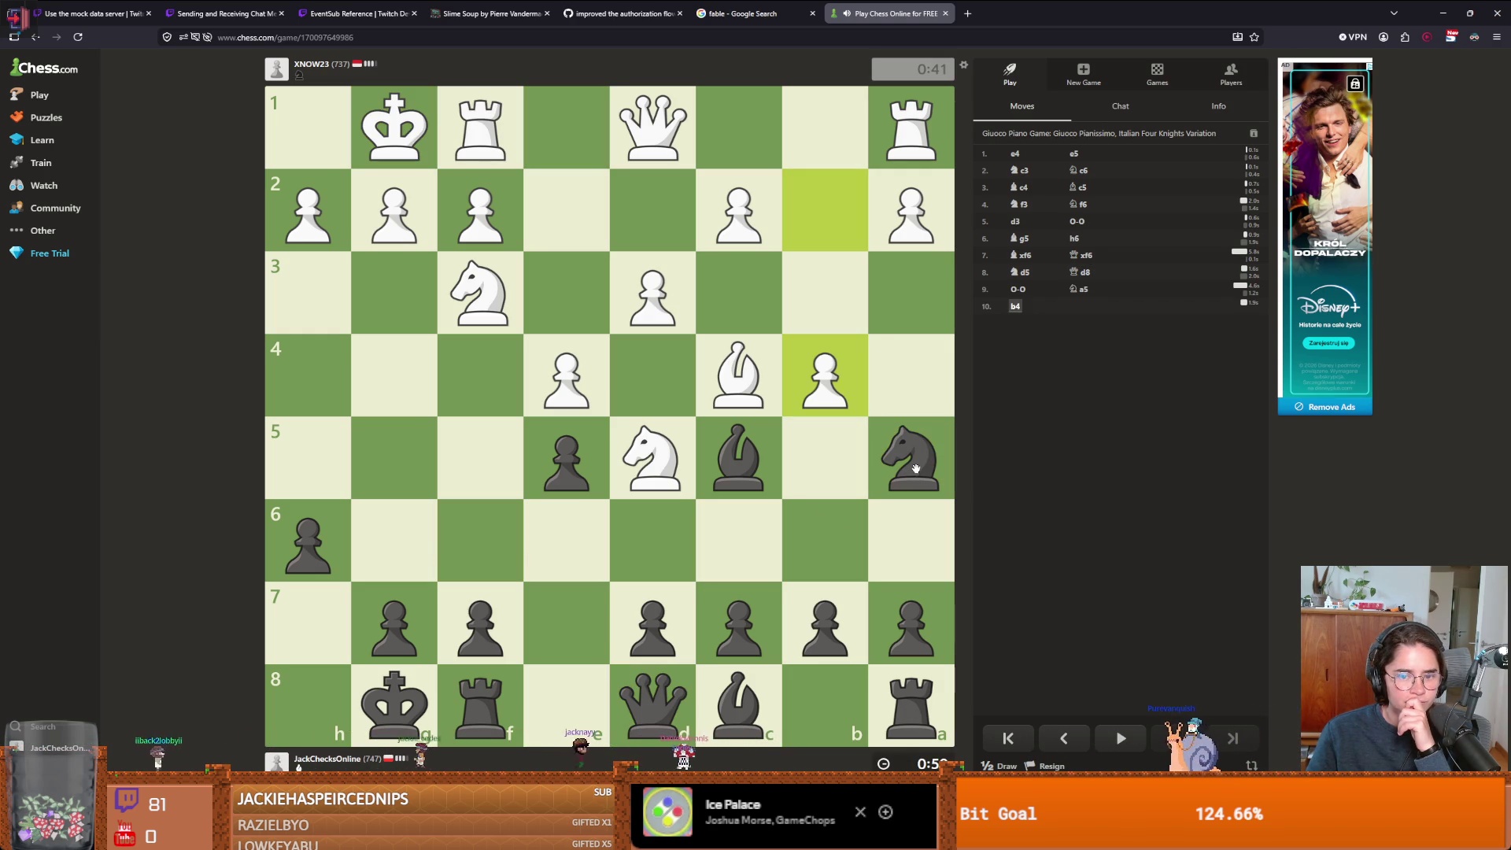
{"action": "mouse_move", "coordinate": [914, 468]}
{"action": "left_mouse_down"}
{"action": "mouse_move", "coordinate": [736, 385]}
{"action": "mouse_move", "coordinate": [776, 406]}
{"action": "left_mouse_up"}
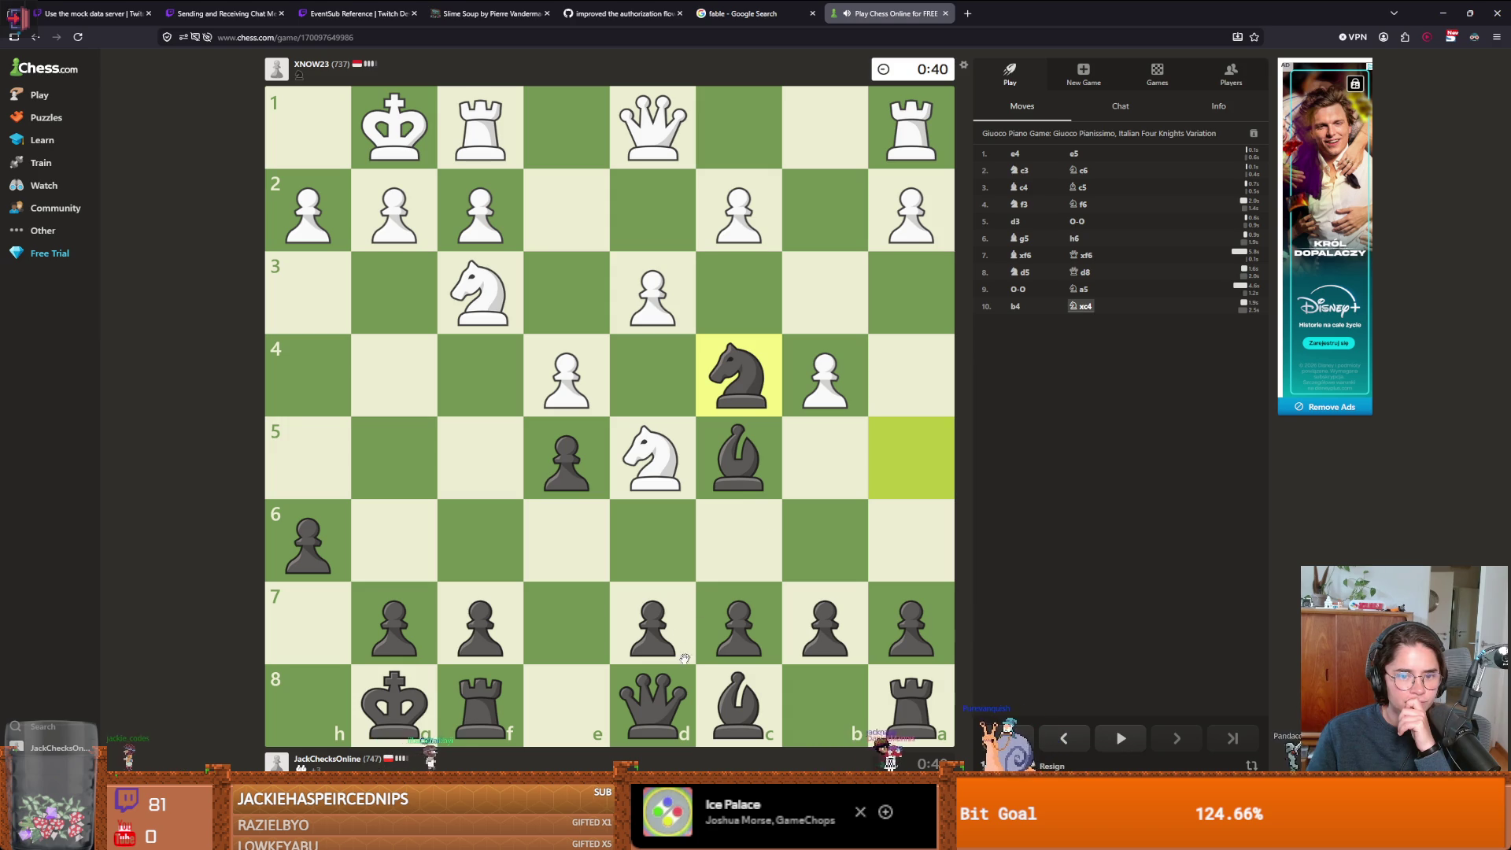
{"action": "mouse_move", "coordinate": [735, 626]}
{"action": "left_mouse_down"}
{"action": "mouse_move", "coordinate": [718, 590]}
{"action": "mouse_move", "coordinate": [738, 541]}
{"action": "left_mouse_up"}
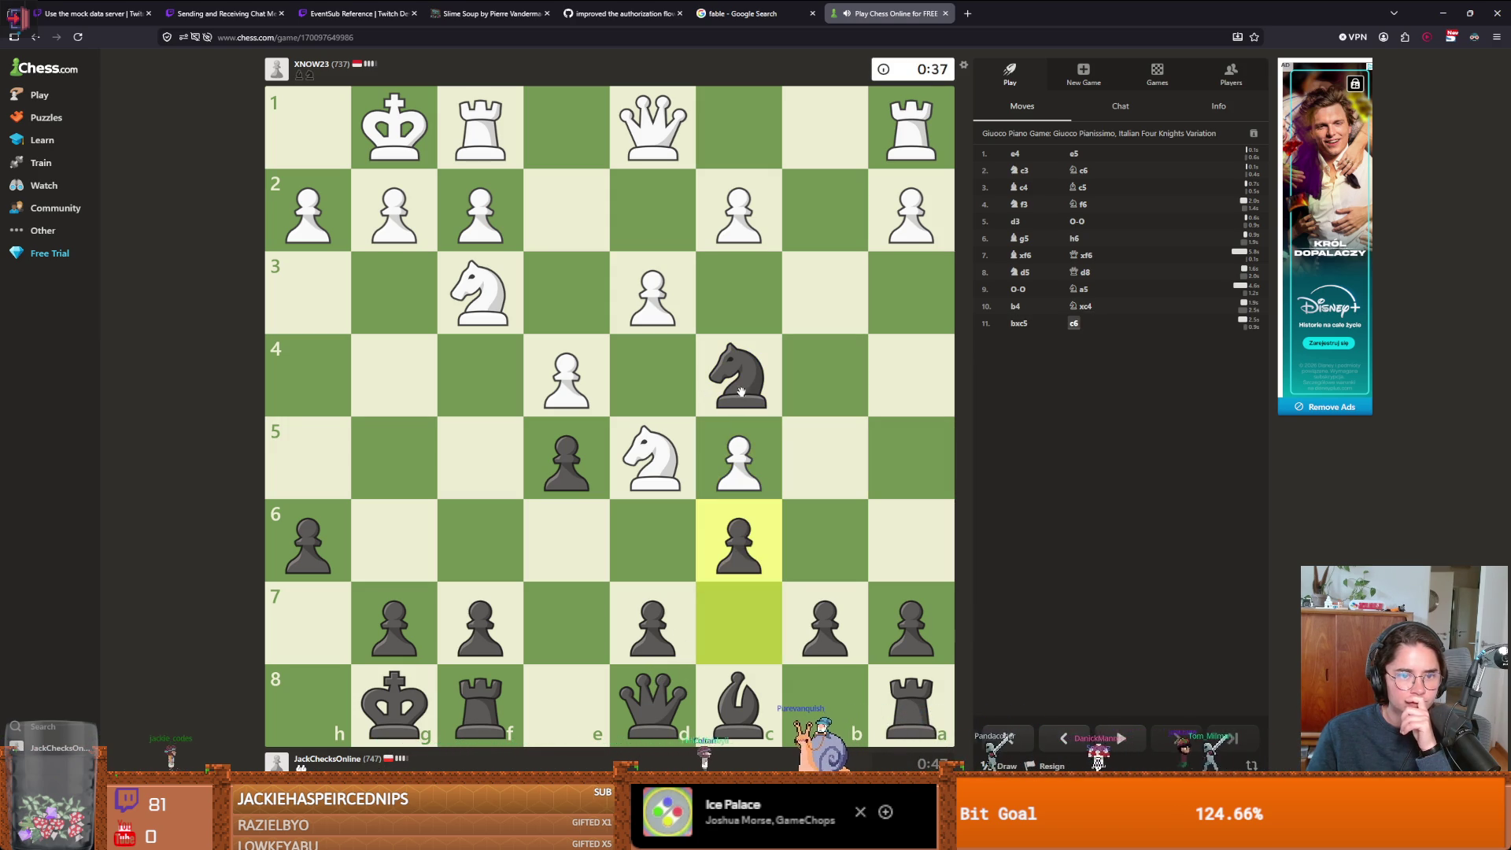
{"action": "mouse_move", "coordinate": [653, 704]}
{"action": "left_mouse_down"}
{"action": "mouse_move", "coordinate": [576, 660]}
{"action": "mouse_move", "coordinate": [653, 702]}
{"action": "left_mouse_up"}
{"action": "left_click_drag", "start_coordinate": [738, 541], "coordinate": [652, 458]}
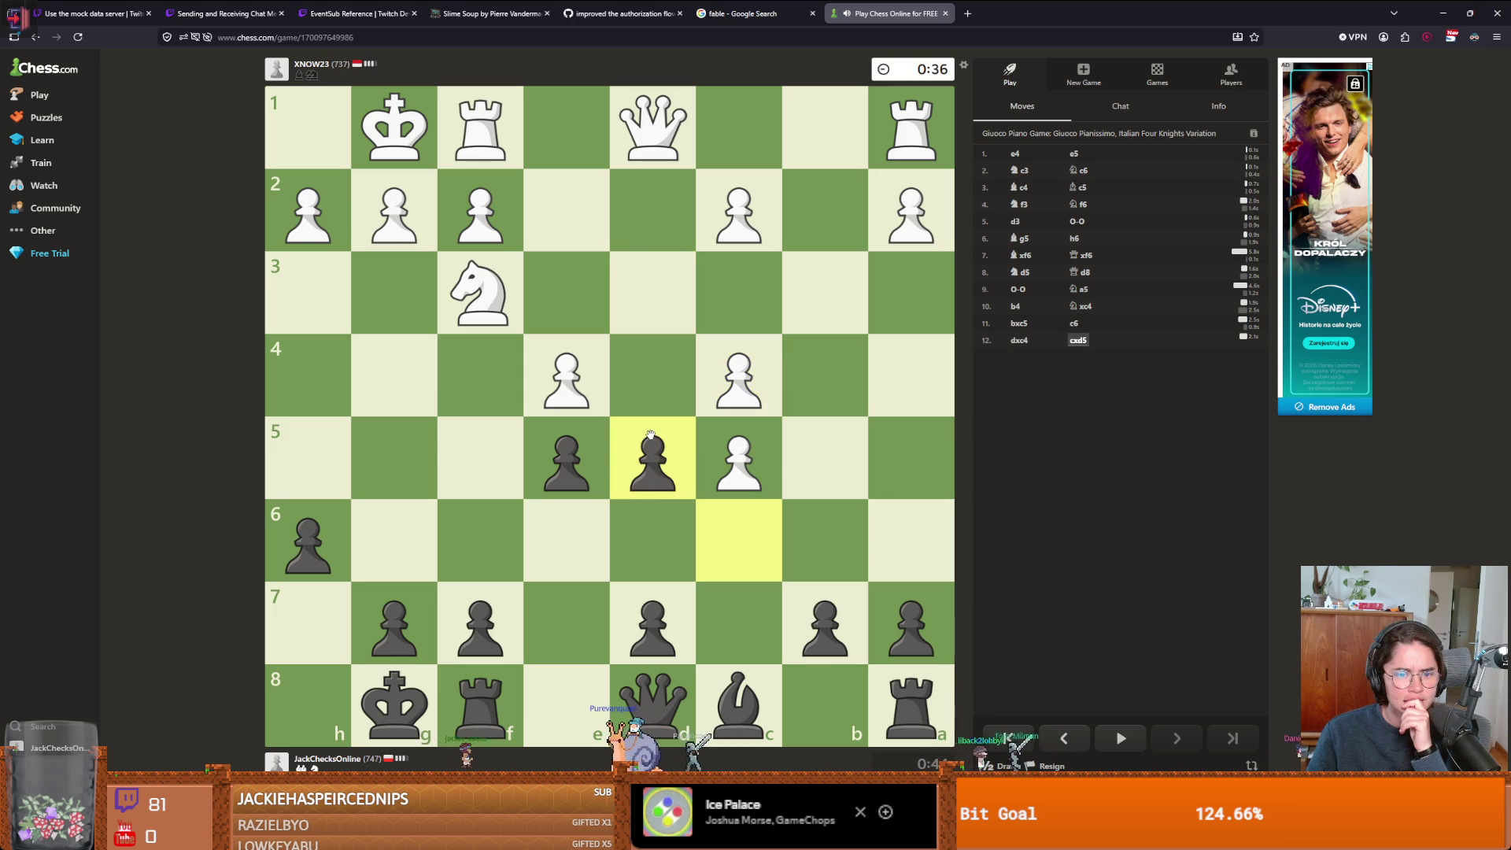
- Continue with Qa5, the c6 pawn exchanges, Qxc3 and Ba6
{"action": "left_click_drag", "start_coordinate": [653, 728], "coordinate": [901, 476]}
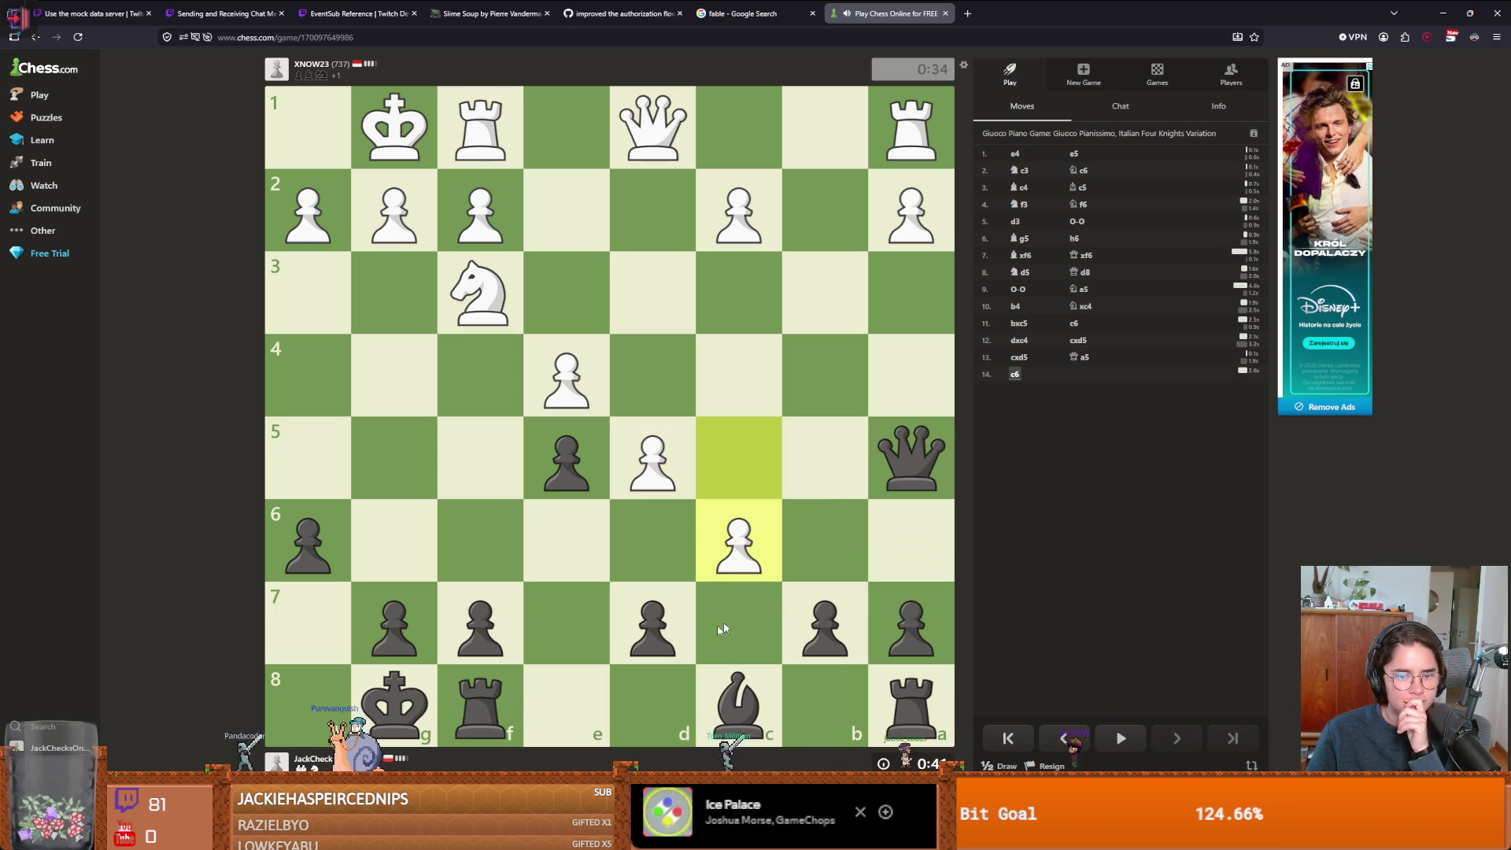
{"action": "left_click_drag", "start_coordinate": [684, 626], "coordinate": [749, 535]}
{"action": "left_click_drag", "start_coordinate": [830, 622], "coordinate": [760, 562]}
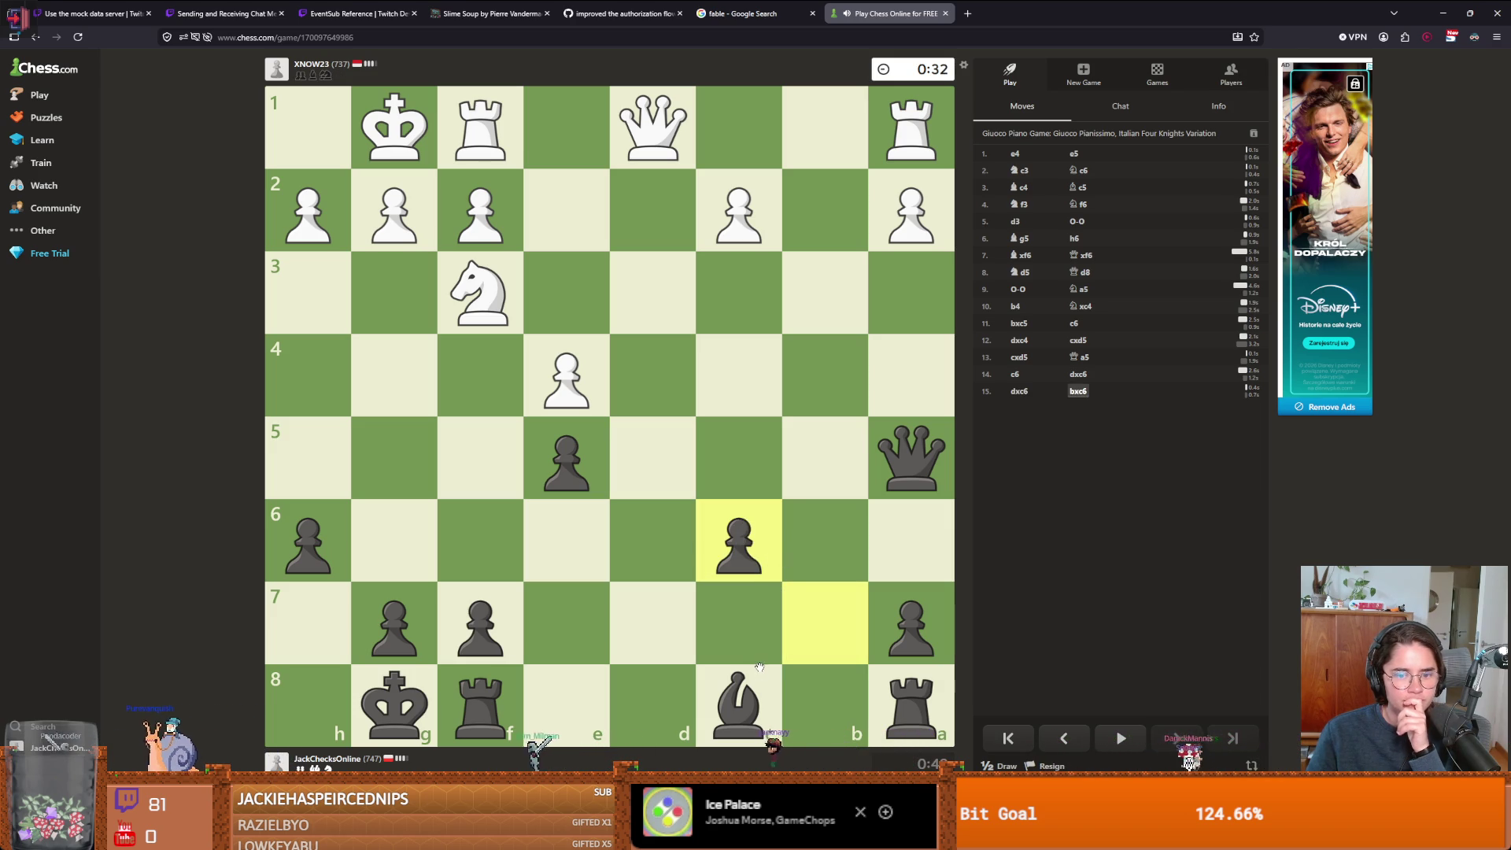
{"action": "mouse_move", "coordinate": [736, 715]}
{"action": "left_mouse_down"}
{"action": "mouse_move", "coordinate": [894, 634]}
{"action": "mouse_move", "coordinate": [923, 538]}
{"action": "left_mouse_up"}
{"action": "mouse_move", "coordinate": [911, 456]}
{"action": "left_mouse_down"}
{"action": "mouse_move", "coordinate": [846, 441]}
{"action": "mouse_move", "coordinate": [735, 306]}
{"action": "left_mouse_up"}
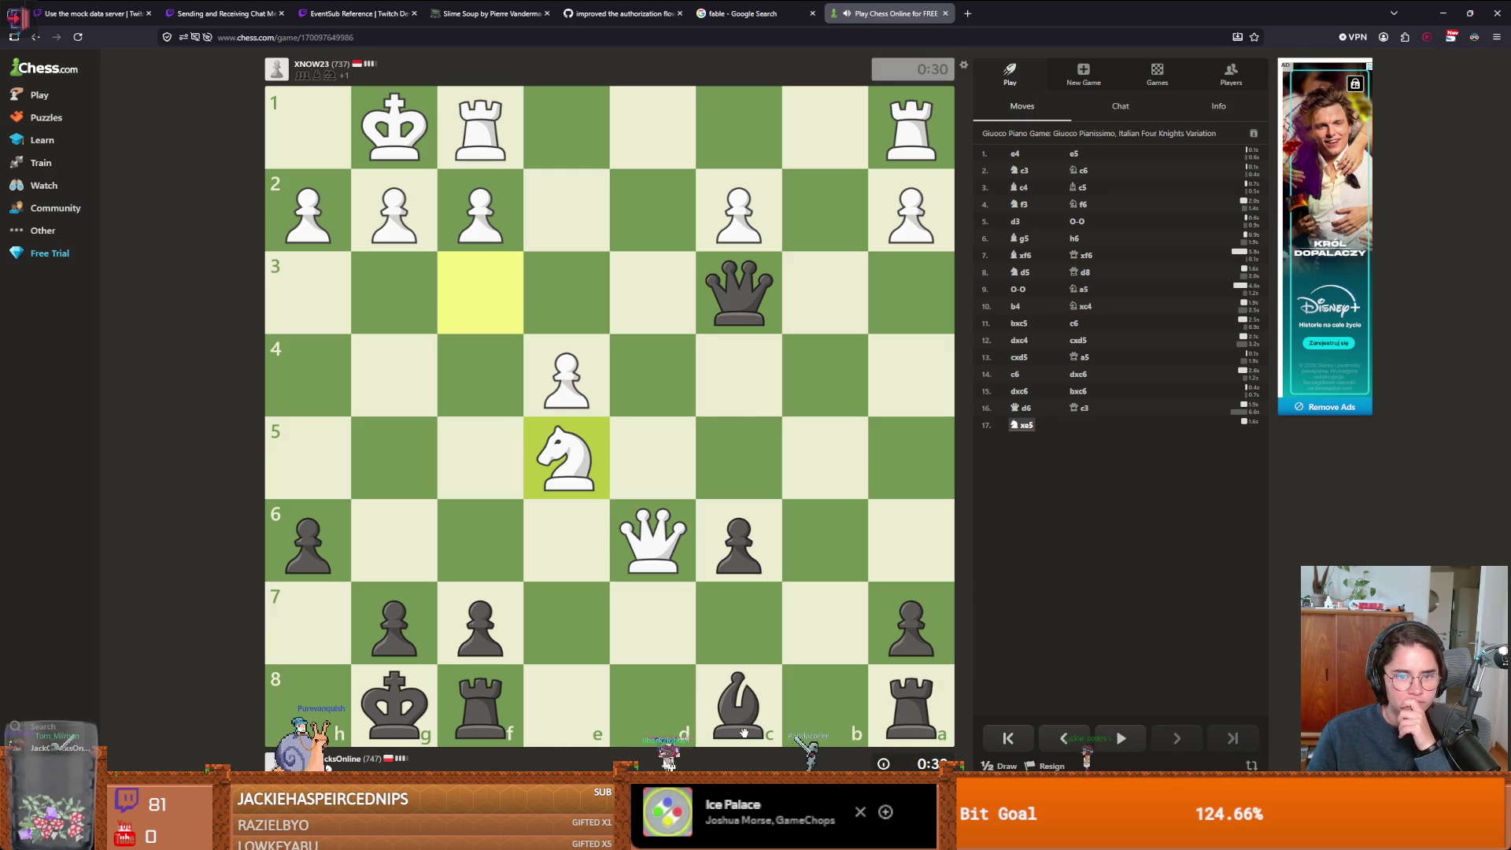
{"action": "mouse_move", "coordinate": [756, 701]}
{"action": "left_mouse_down"}
{"action": "mouse_move", "coordinate": [810, 675]}
{"action": "mouse_move", "coordinate": [930, 526]}
{"action": "left_mouse_up"}
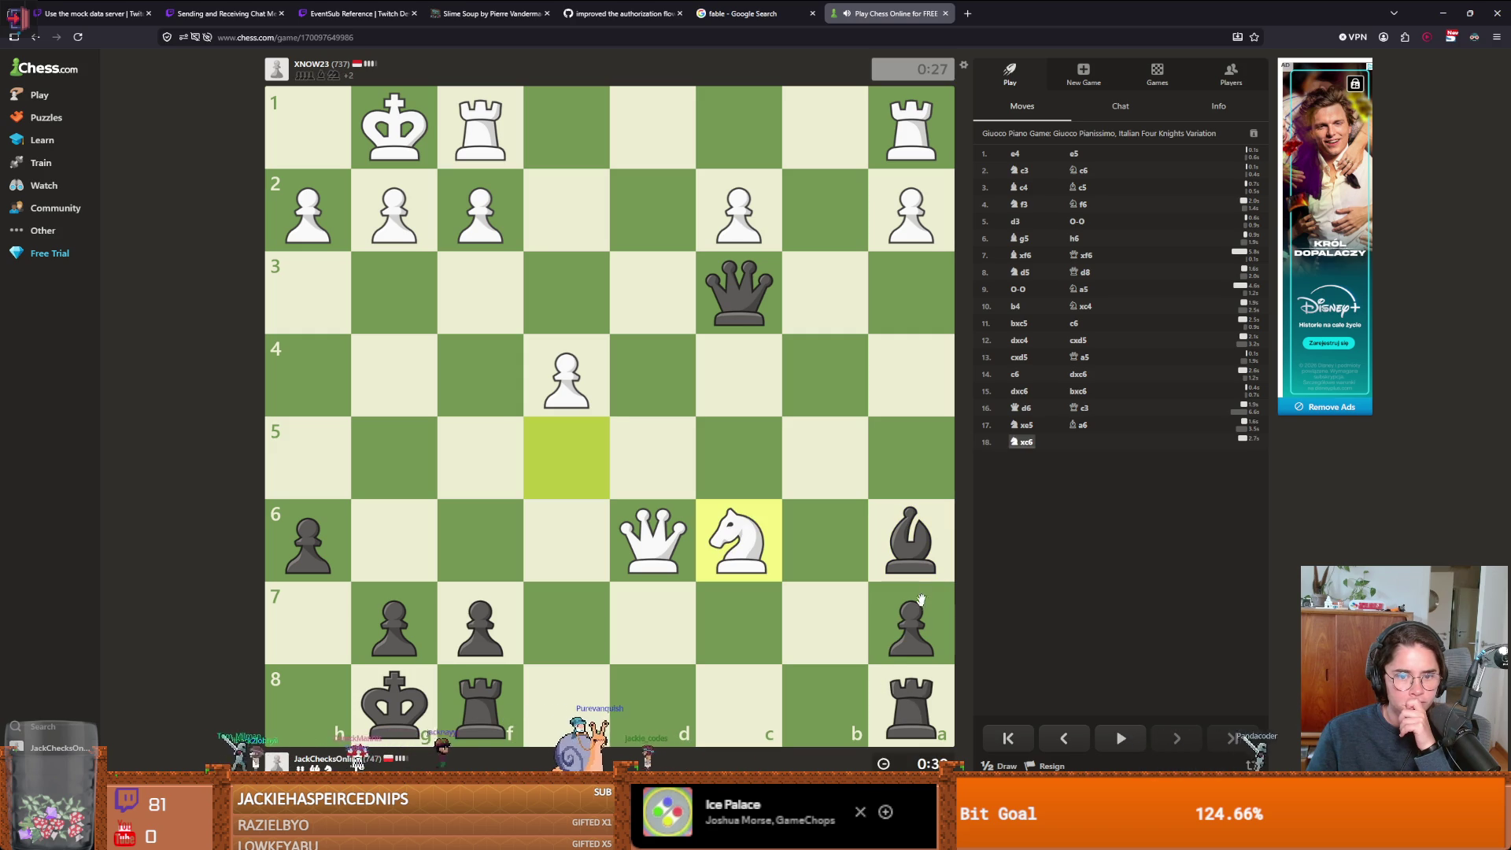
- Win material with Bxf1, Rd8, Qxc2 and Qxa2
{"action": "mouse_move", "coordinate": [906, 541]}
{"action": "left_mouse_down"}
{"action": "mouse_move", "coordinate": [624, 209]}
{"action": "mouse_move", "coordinate": [513, 134]}
{"action": "left_mouse_up"}
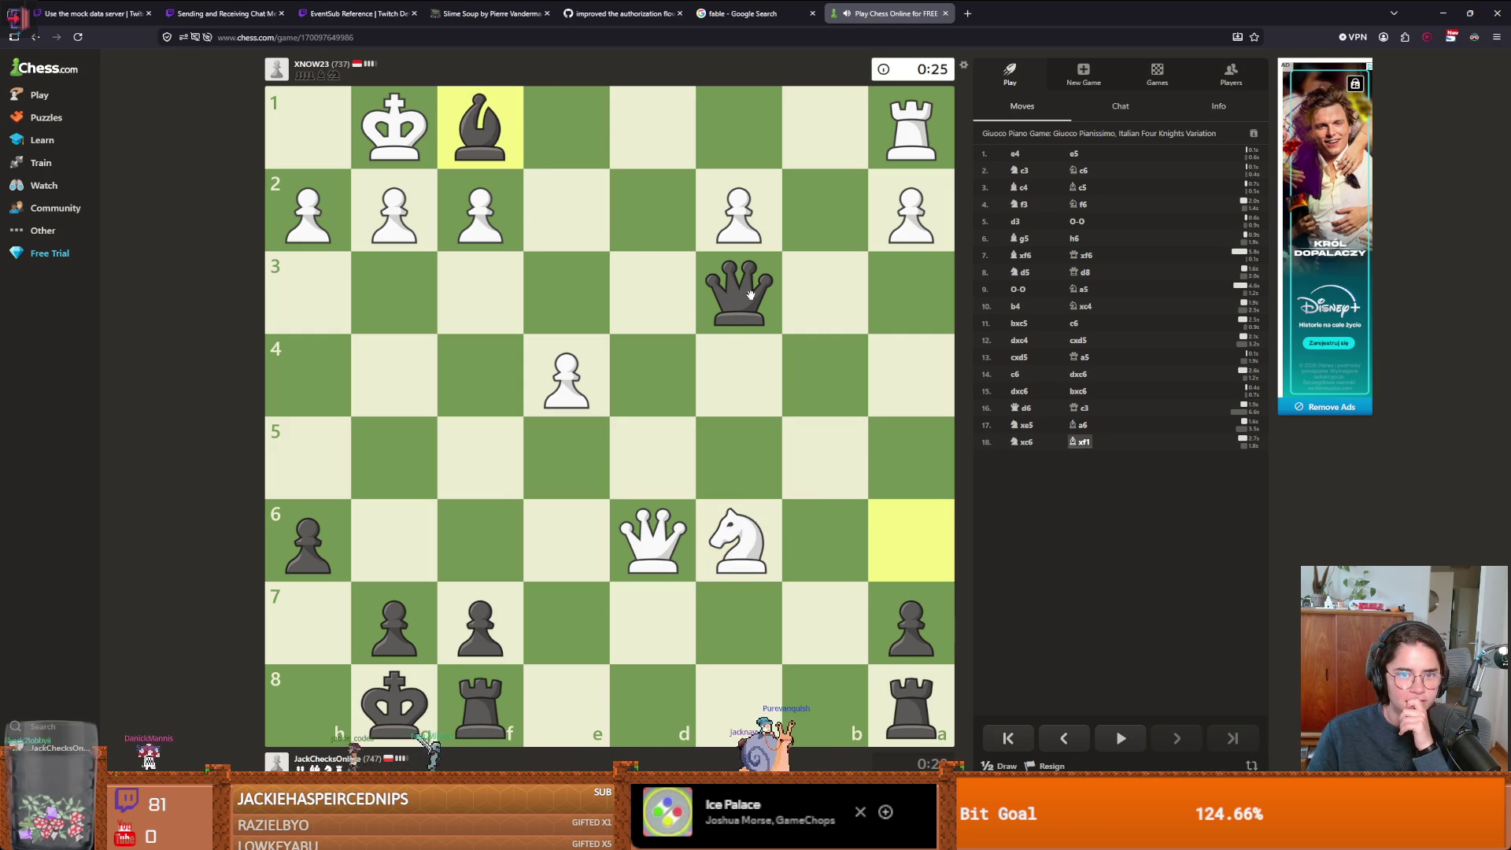
{"action": "left_click_drag", "start_coordinate": [905, 700], "coordinate": [654, 696]}
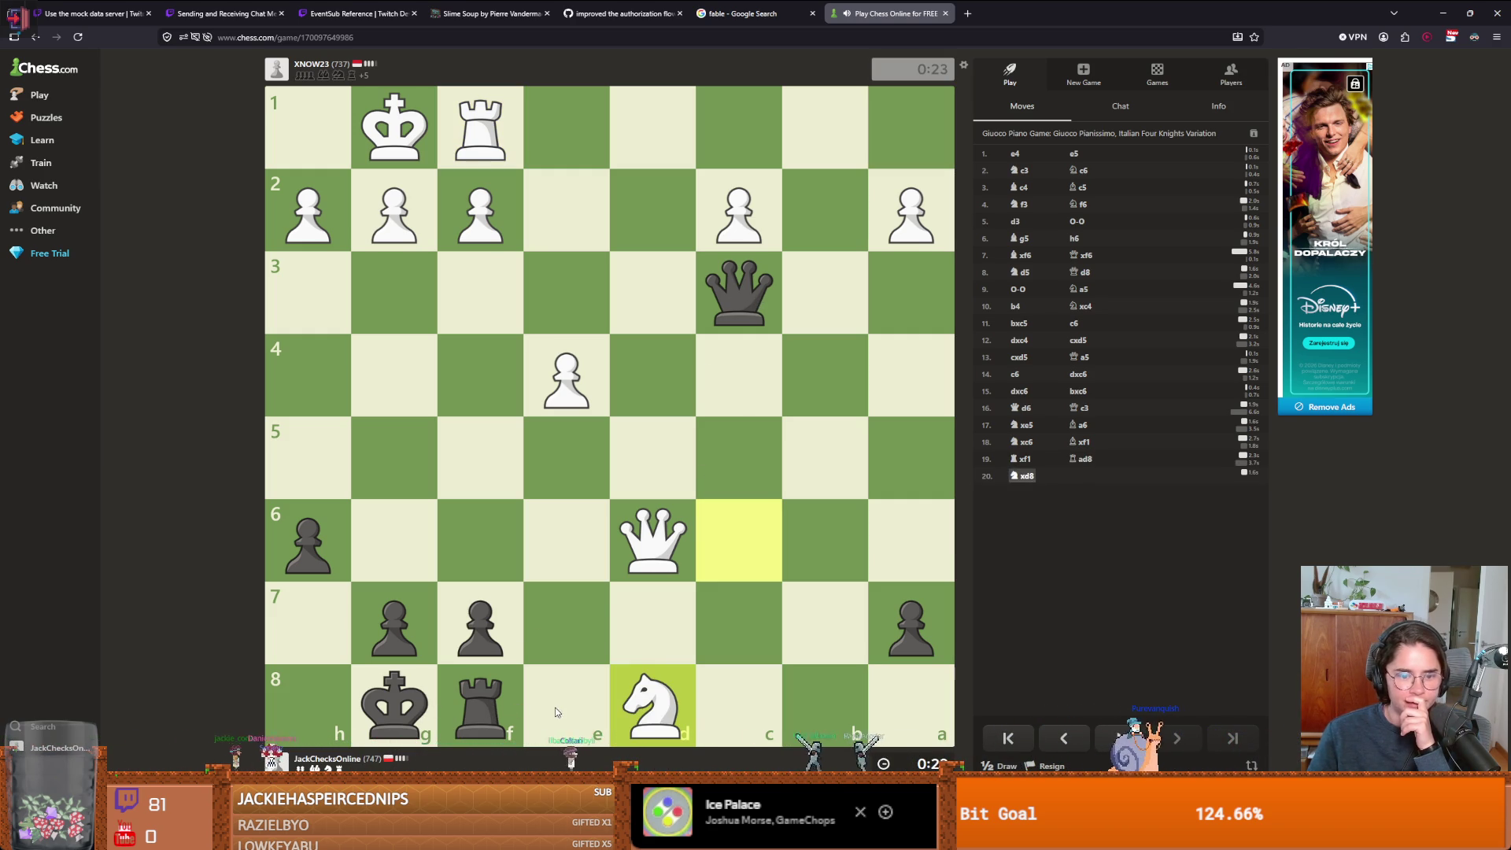
{"action": "left_click_drag", "start_coordinate": [752, 304], "coordinate": [741, 242]}
{"action": "left_click_drag", "start_coordinate": [740, 206], "coordinate": [740, 208]}
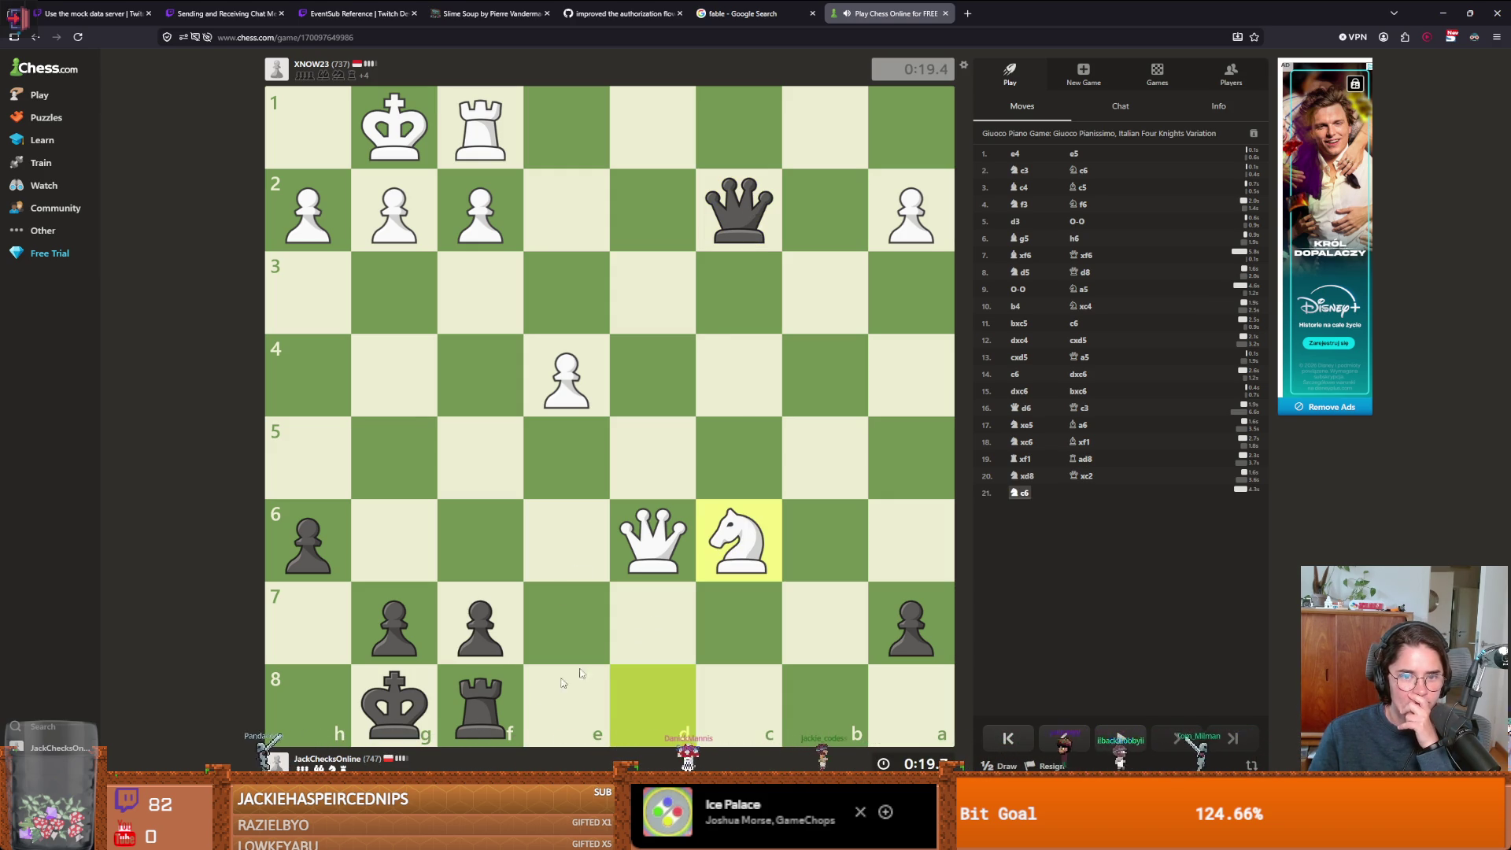
{"action": "left_click_drag", "start_coordinate": [743, 208], "coordinate": [904, 208]}
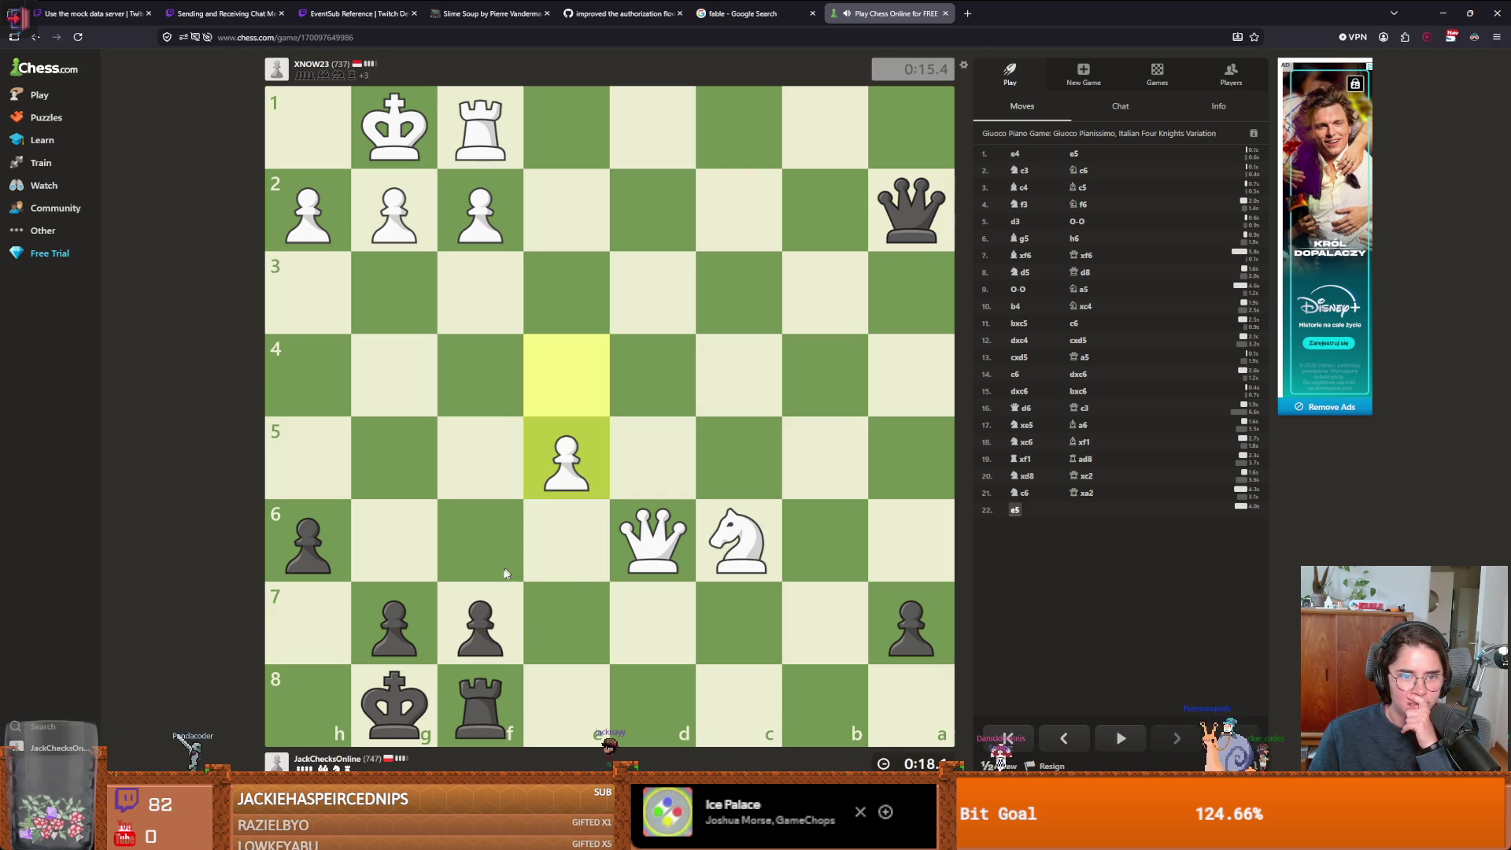
- Play f5, Re8, Kf8, Qe6, Rxe7 and Qf6 until the opponent flags, then start a new 1-minute game
{"action": "left_click_drag", "start_coordinate": [491, 631], "coordinate": [483, 453]}
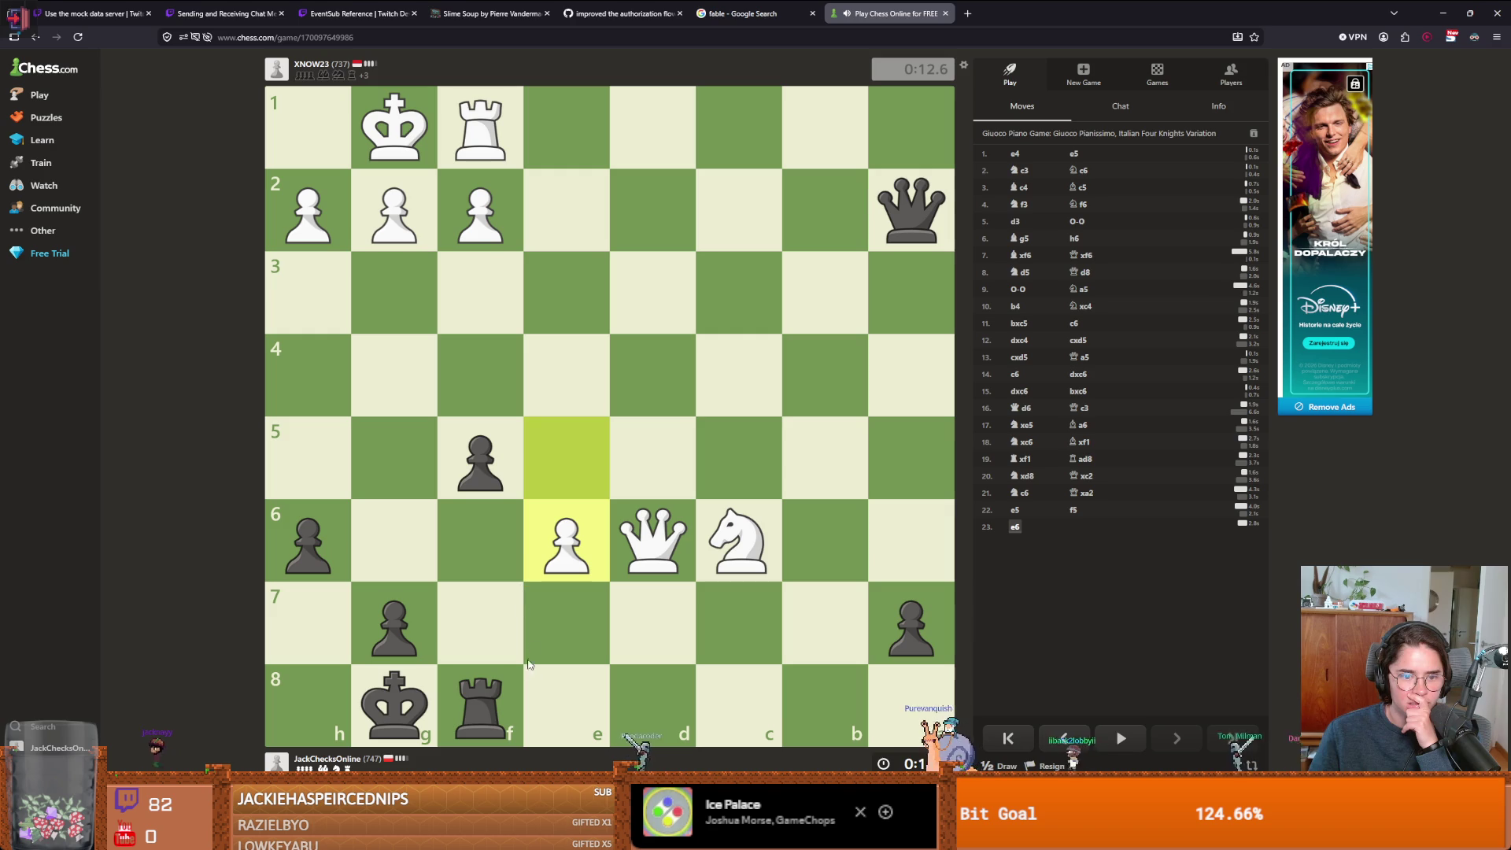
{"action": "mouse_move", "coordinate": [394, 704]}
{"action": "left_mouse_down"}
{"action": "mouse_move", "coordinate": [430, 720]}
{"action": "mouse_move", "coordinate": [429, 661]}
{"action": "mouse_move", "coordinate": [681, 489]}
{"action": "left_mouse_up"}
{"action": "left_click_drag", "start_coordinate": [480, 736], "coordinate": [567, 708]}
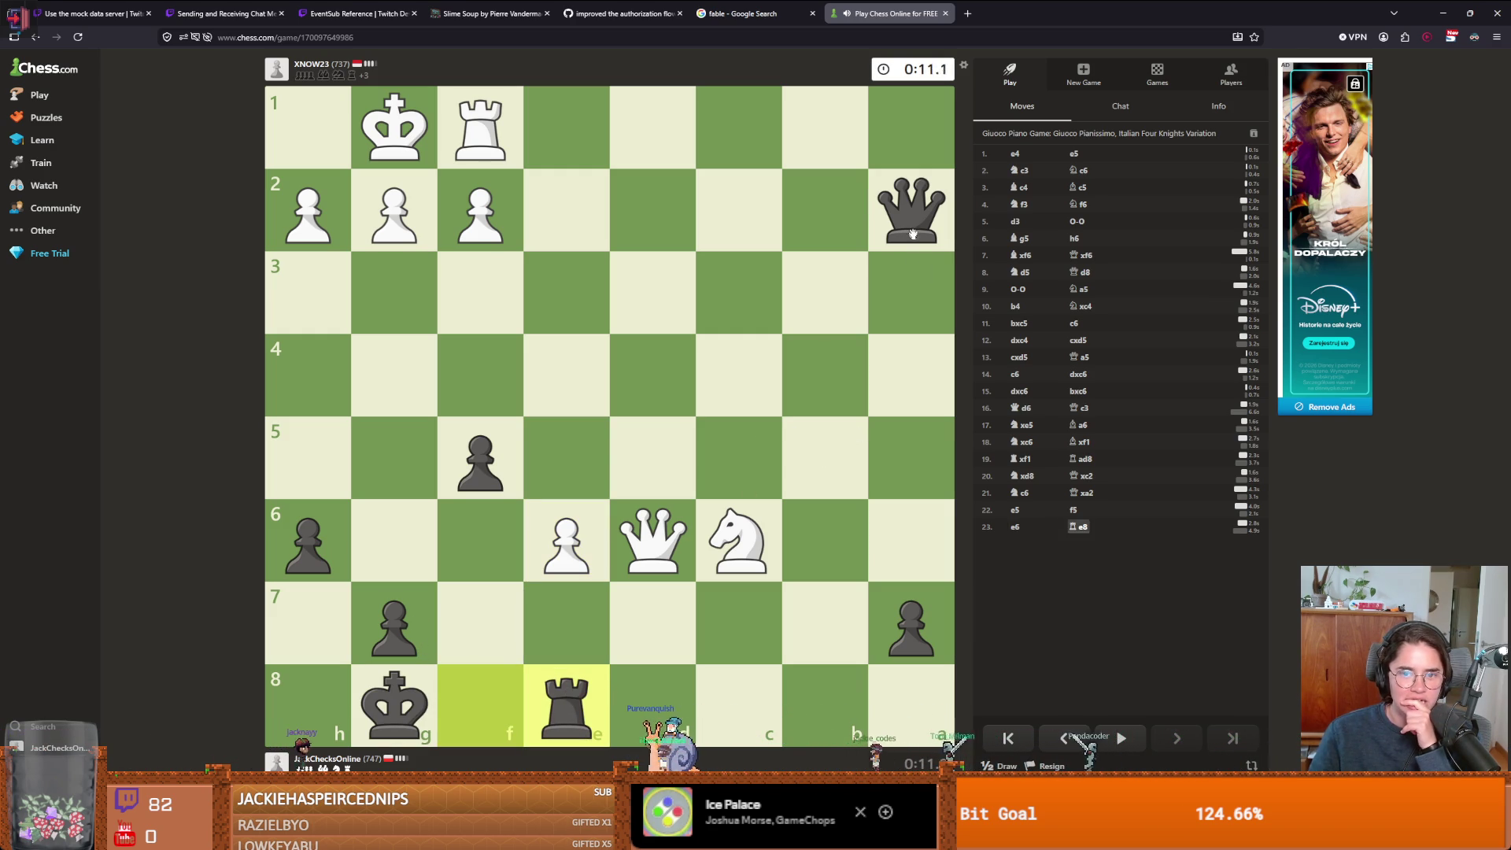
{"action": "left_click_drag", "start_coordinate": [413, 706], "coordinate": [480, 704]}
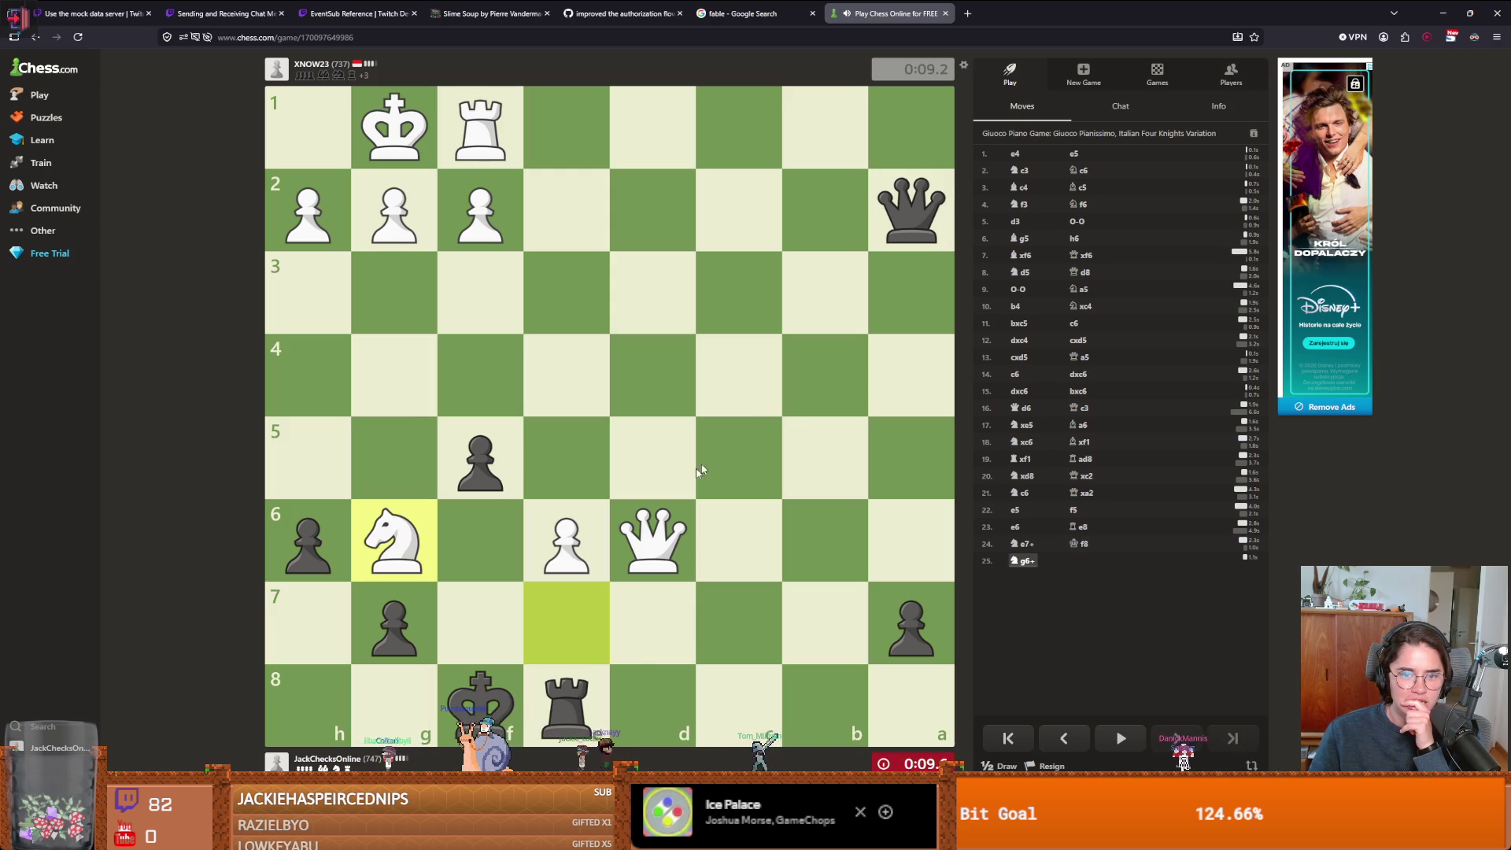
{"action": "mouse_move", "coordinate": [480, 700]}
{"action": "left_mouse_down"}
{"action": "mouse_move", "coordinate": [499, 624]}
{"action": "mouse_move", "coordinate": [472, 669]}
{"action": "mouse_move", "coordinate": [394, 703]}
{"action": "left_mouse_up"}
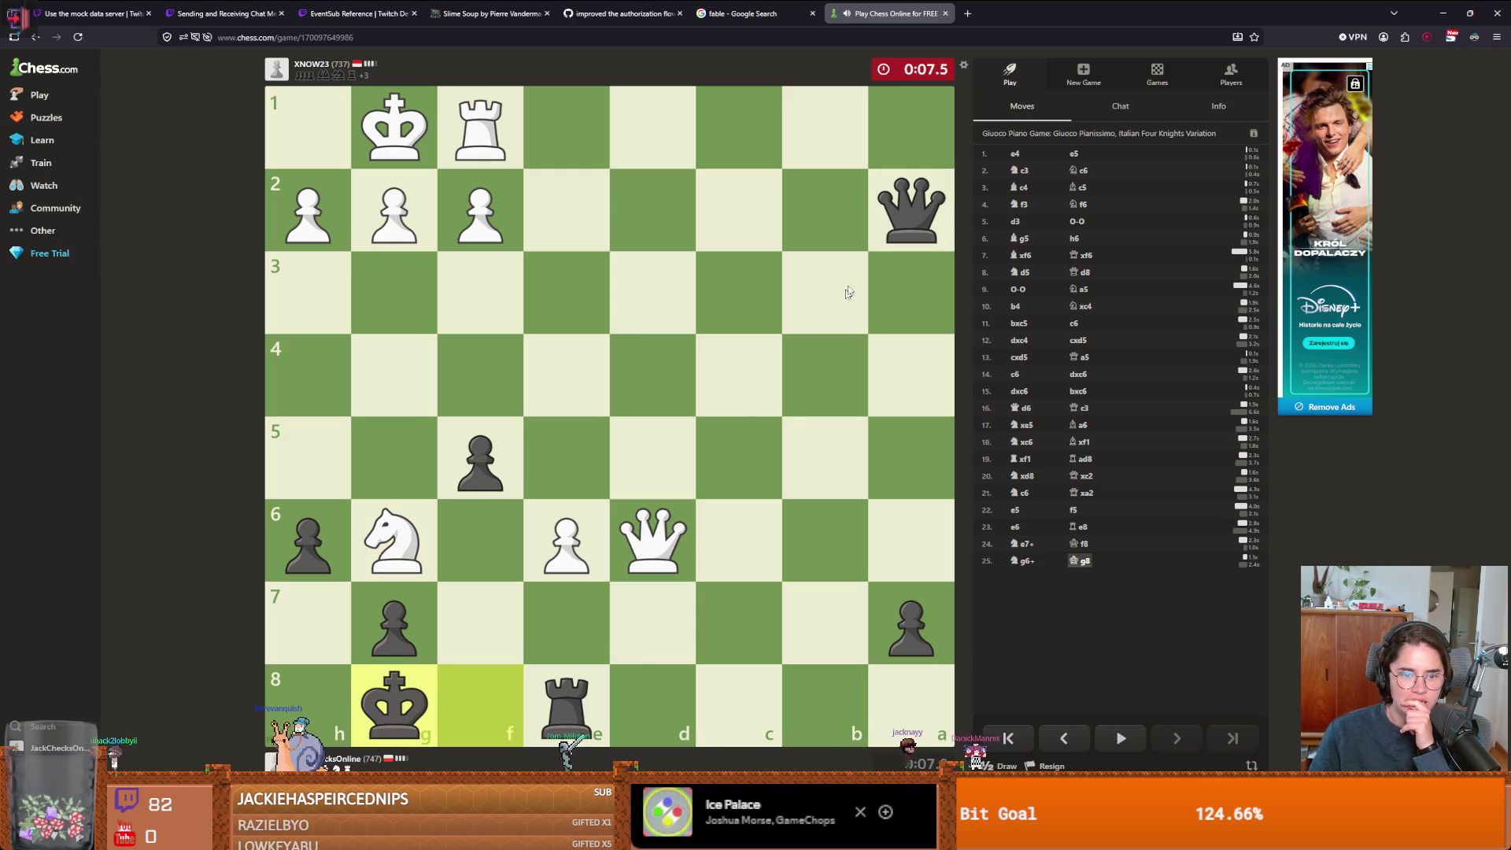
{"action": "mouse_move", "coordinate": [911, 208]}
{"action": "left_mouse_down"}
{"action": "mouse_move", "coordinate": [826, 276]}
{"action": "mouse_move", "coordinate": [546, 578]}
{"action": "mouse_move", "coordinate": [483, 616]}
{"action": "left_mouse_up"}
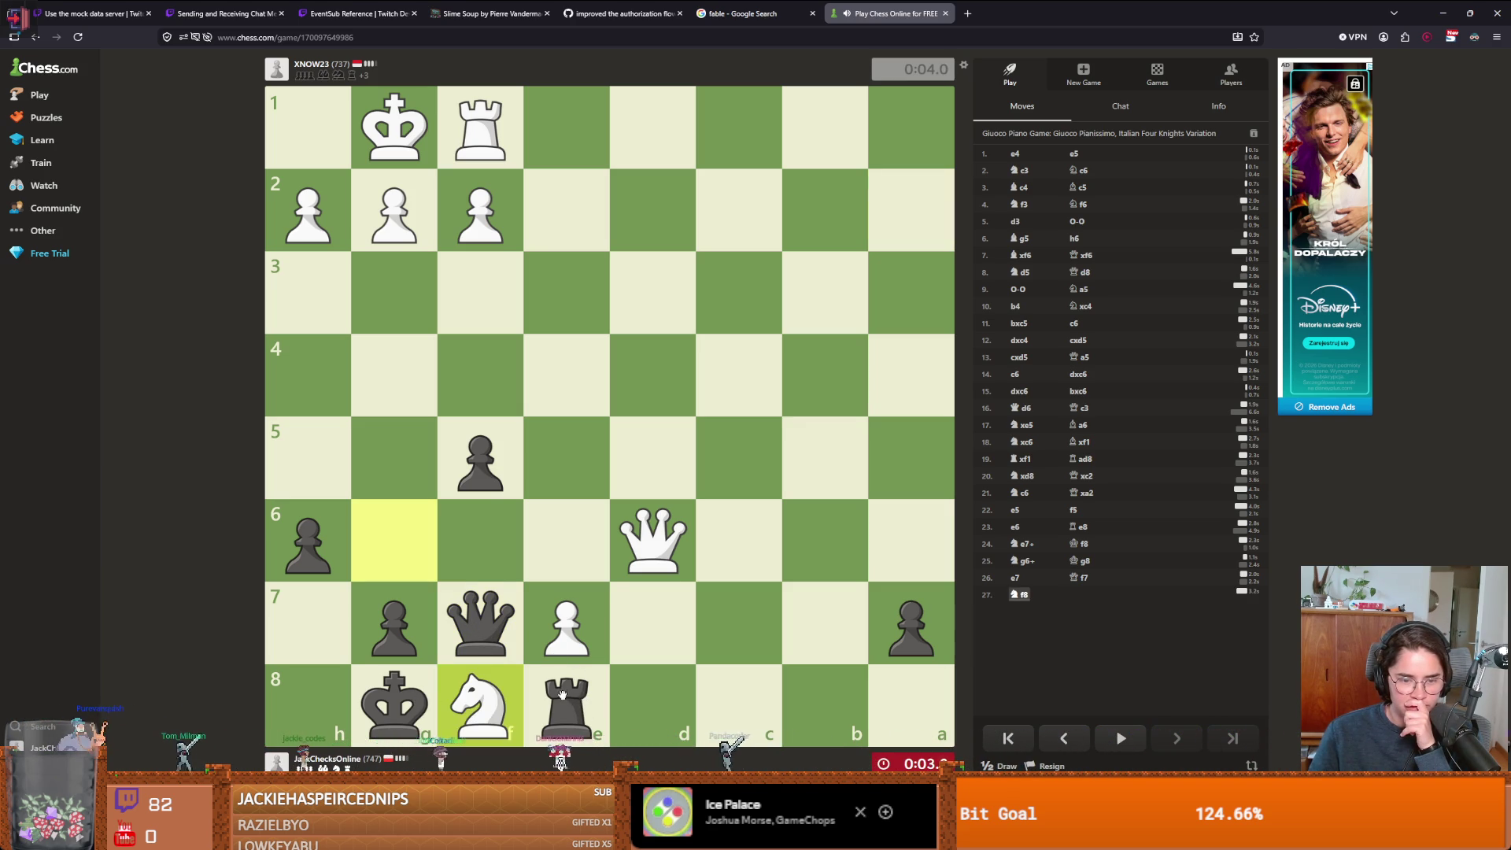
{"action": "left_click_drag", "start_coordinate": [562, 694], "coordinate": [542, 627]}
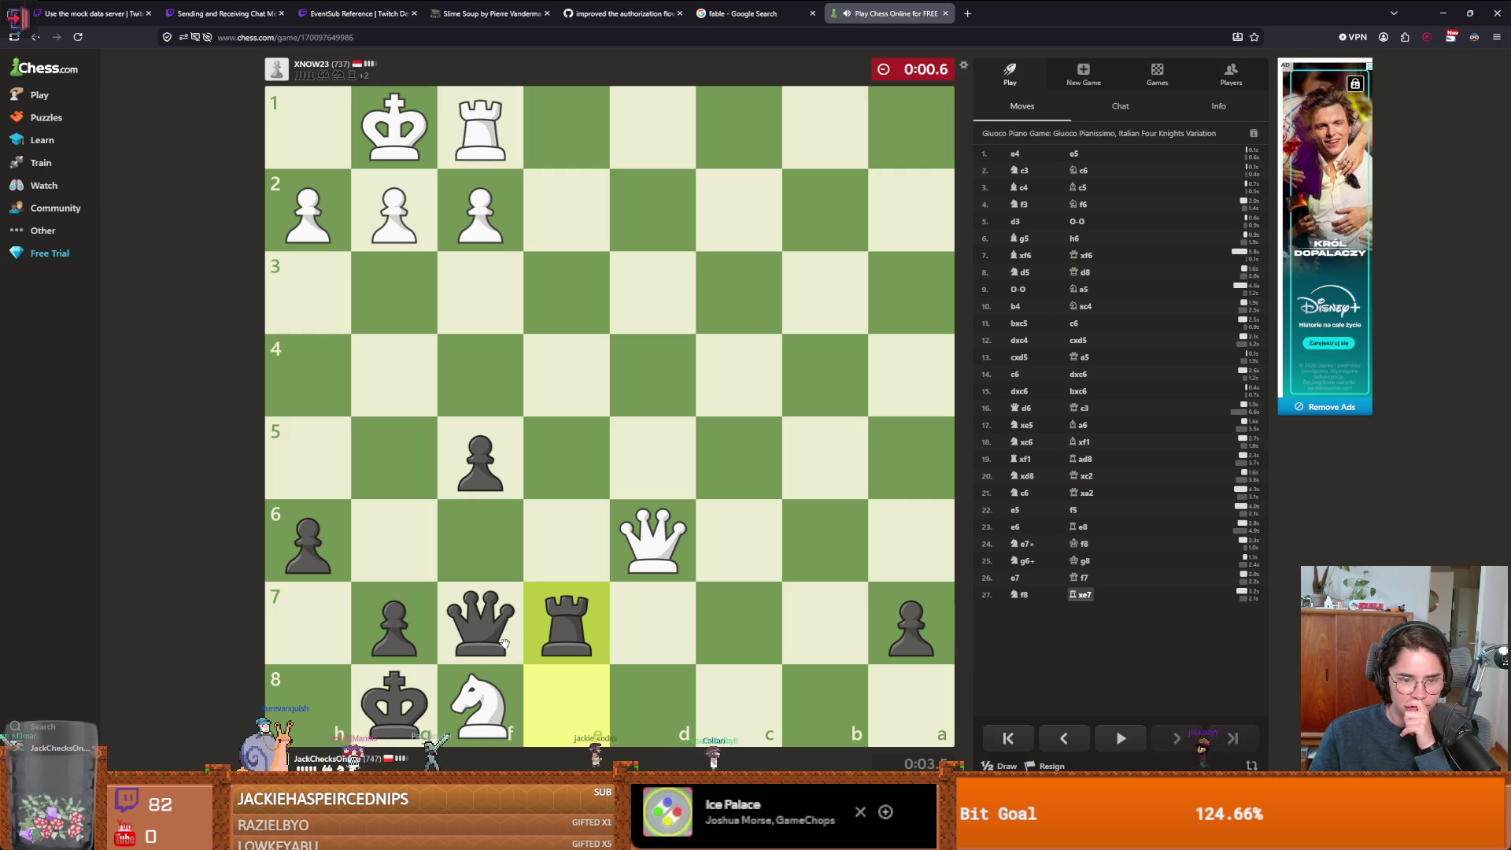
{"action": "left_click_drag", "start_coordinate": [511, 629], "coordinate": [476, 542]}
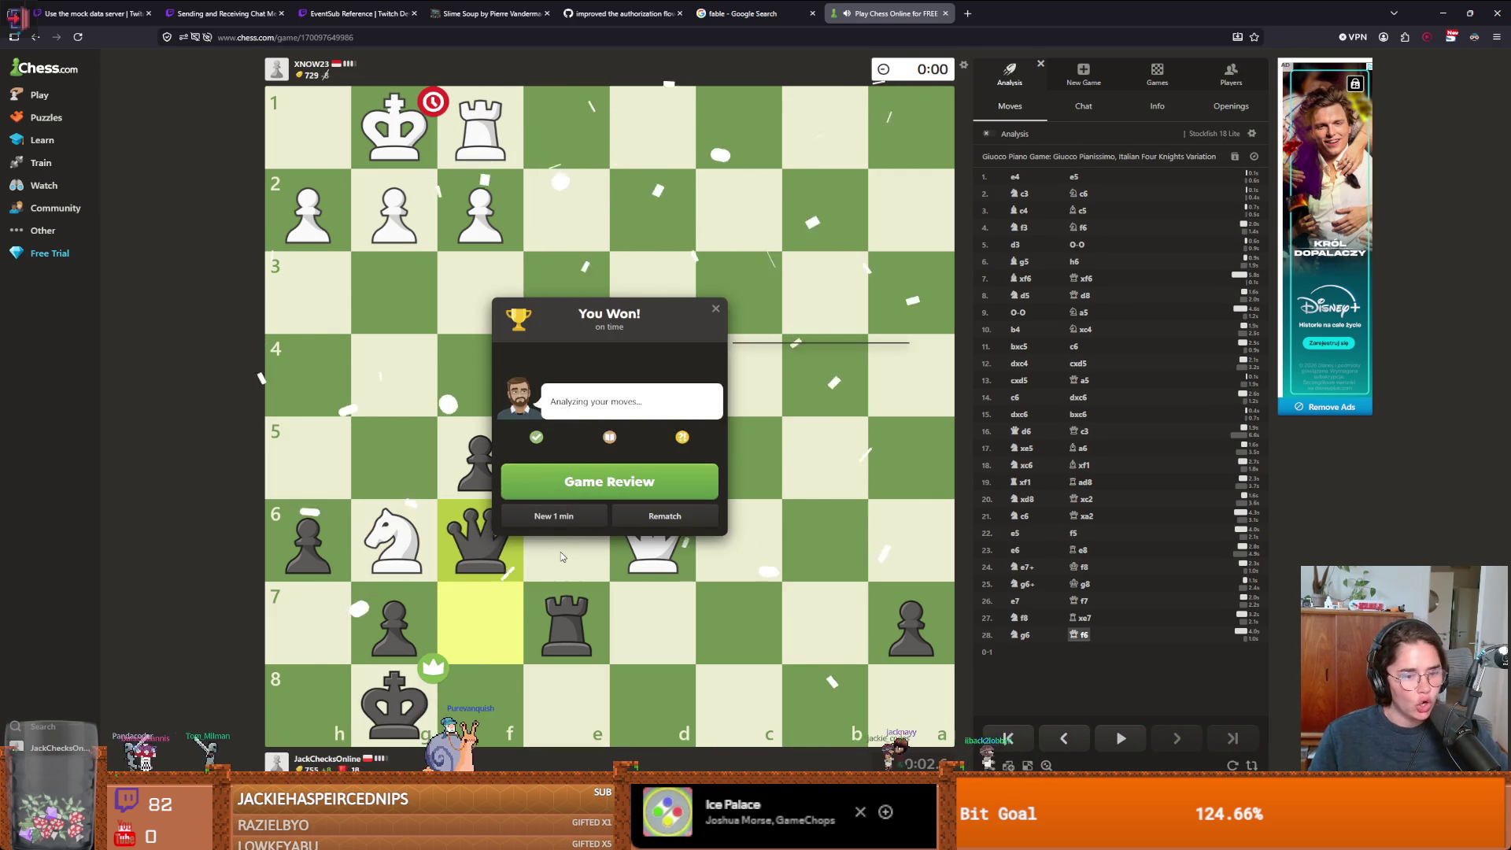
{"action": "left_click", "coordinate": [580, 523]}
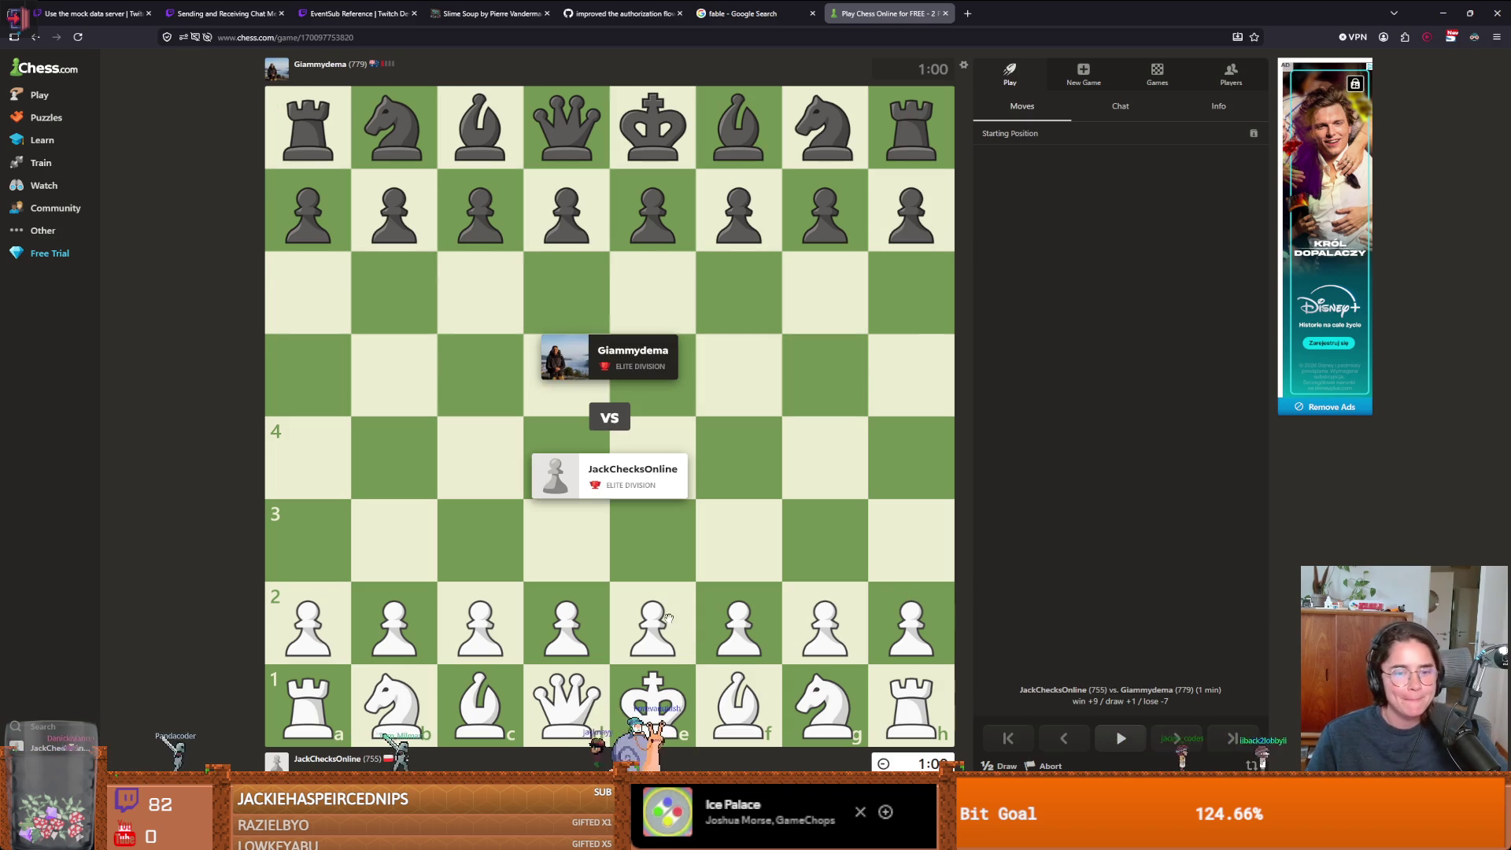
- Open as White with e4, Nf3, Nc3, Bc4, e5, Qe2, O-O and Qe3
{"action": "left_click_drag", "start_coordinate": [673, 624], "coordinate": [653, 460]}
{"action": "mouse_move", "coordinate": [825, 700]}
{"action": "left_mouse_down"}
{"action": "mouse_move", "coordinate": [735, 610]}
{"action": "mouse_move", "coordinate": [735, 546]}
{"action": "left_mouse_up"}
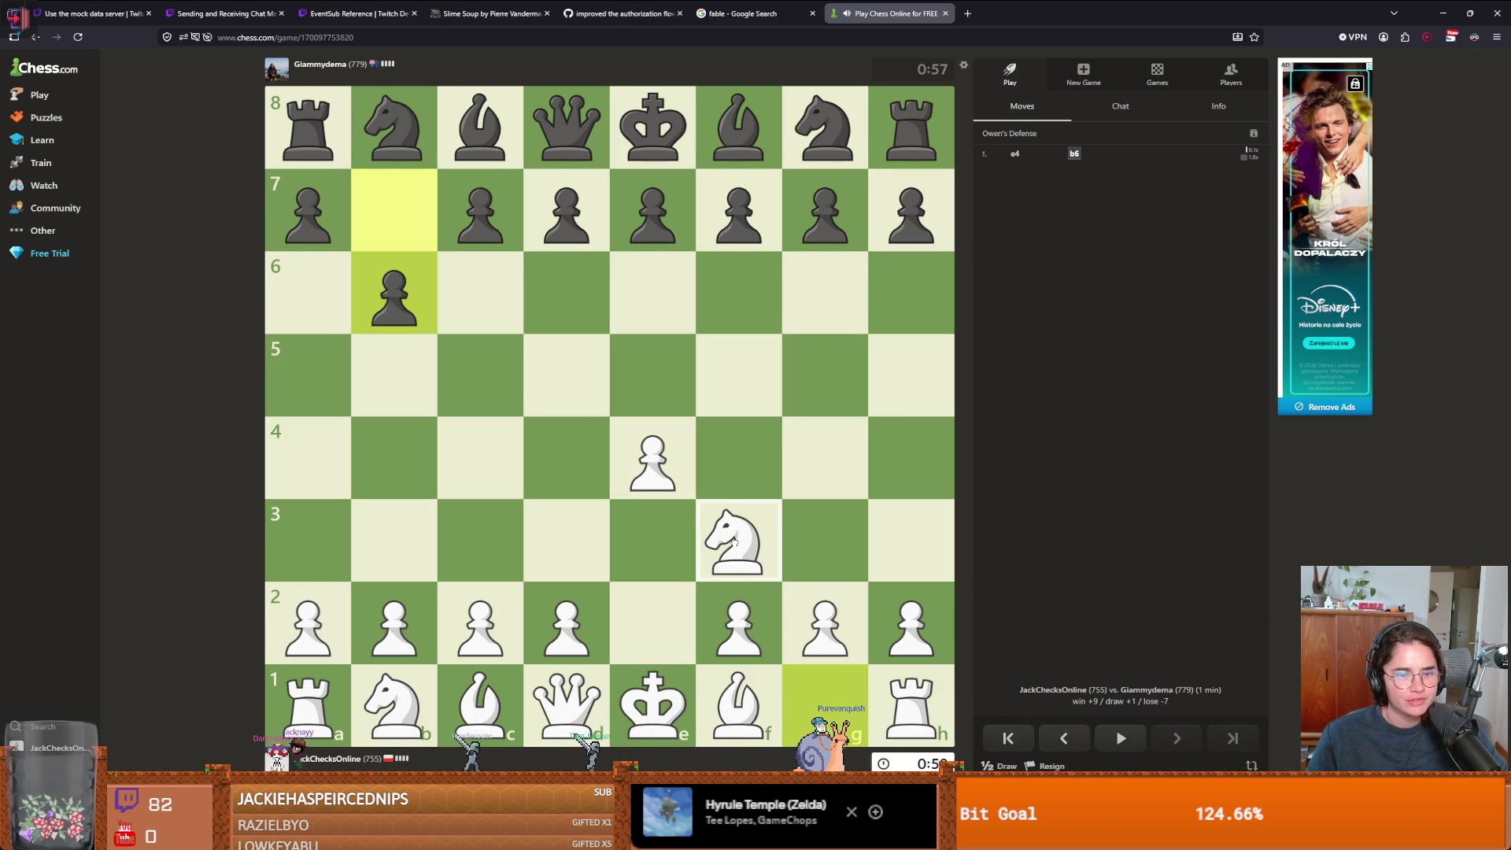
{"action": "mouse_move", "coordinate": [393, 700]}
{"action": "left_mouse_down"}
{"action": "mouse_move", "coordinate": [439, 540]}
{"action": "mouse_move", "coordinate": [481, 543]}
{"action": "left_mouse_up"}
{"action": "left_click_drag", "start_coordinate": [738, 700], "coordinate": [496, 449]}
{"action": "left_click", "coordinate": [653, 460]}
{"action": "left_click", "coordinate": [653, 374]}
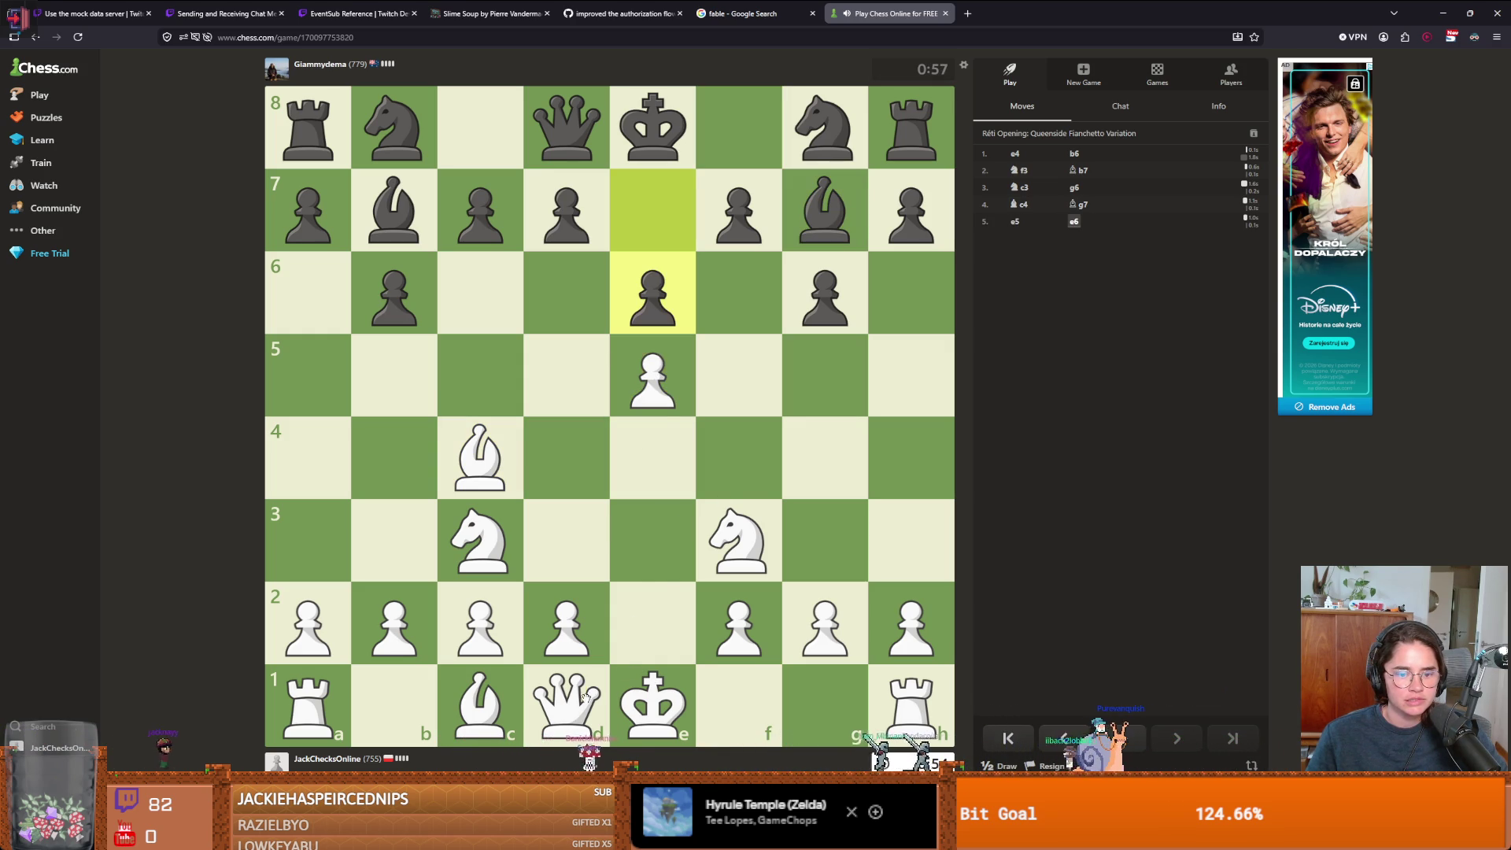
{"action": "left_click_drag", "start_coordinate": [584, 696], "coordinate": [653, 621]}
{"action": "left_click_drag", "start_coordinate": [653, 700], "coordinate": [824, 700]}
{"action": "left_click_drag", "start_coordinate": [653, 622], "coordinate": [657, 547]}
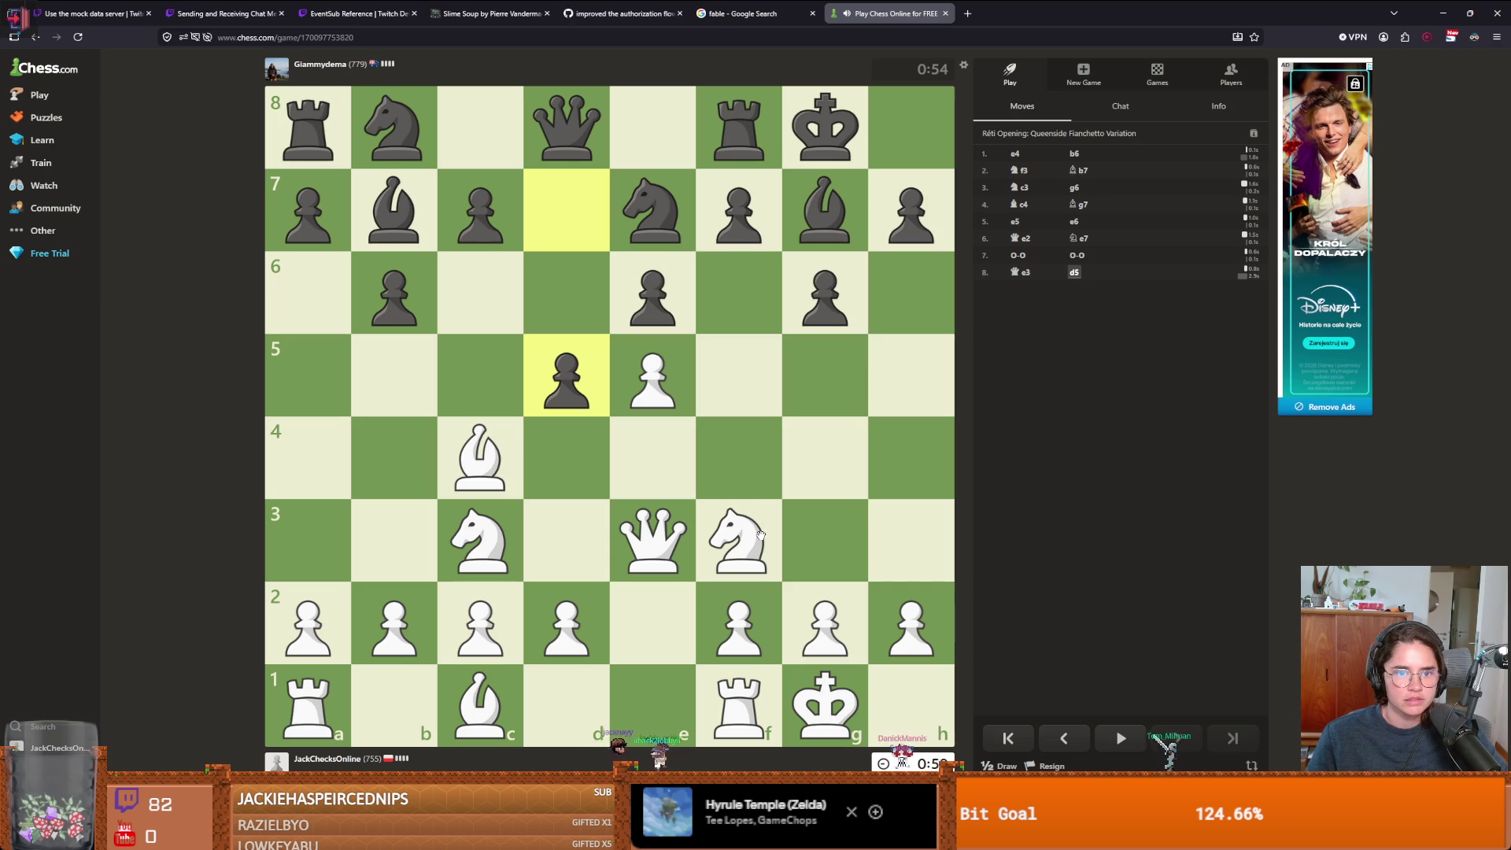
- Continue with Bb3, Na4, Qd3, c3, Nxc5 and Qxf3
{"action": "left_click", "coordinate": [480, 457]}
{"action": "left_click", "coordinate": [393, 539]}
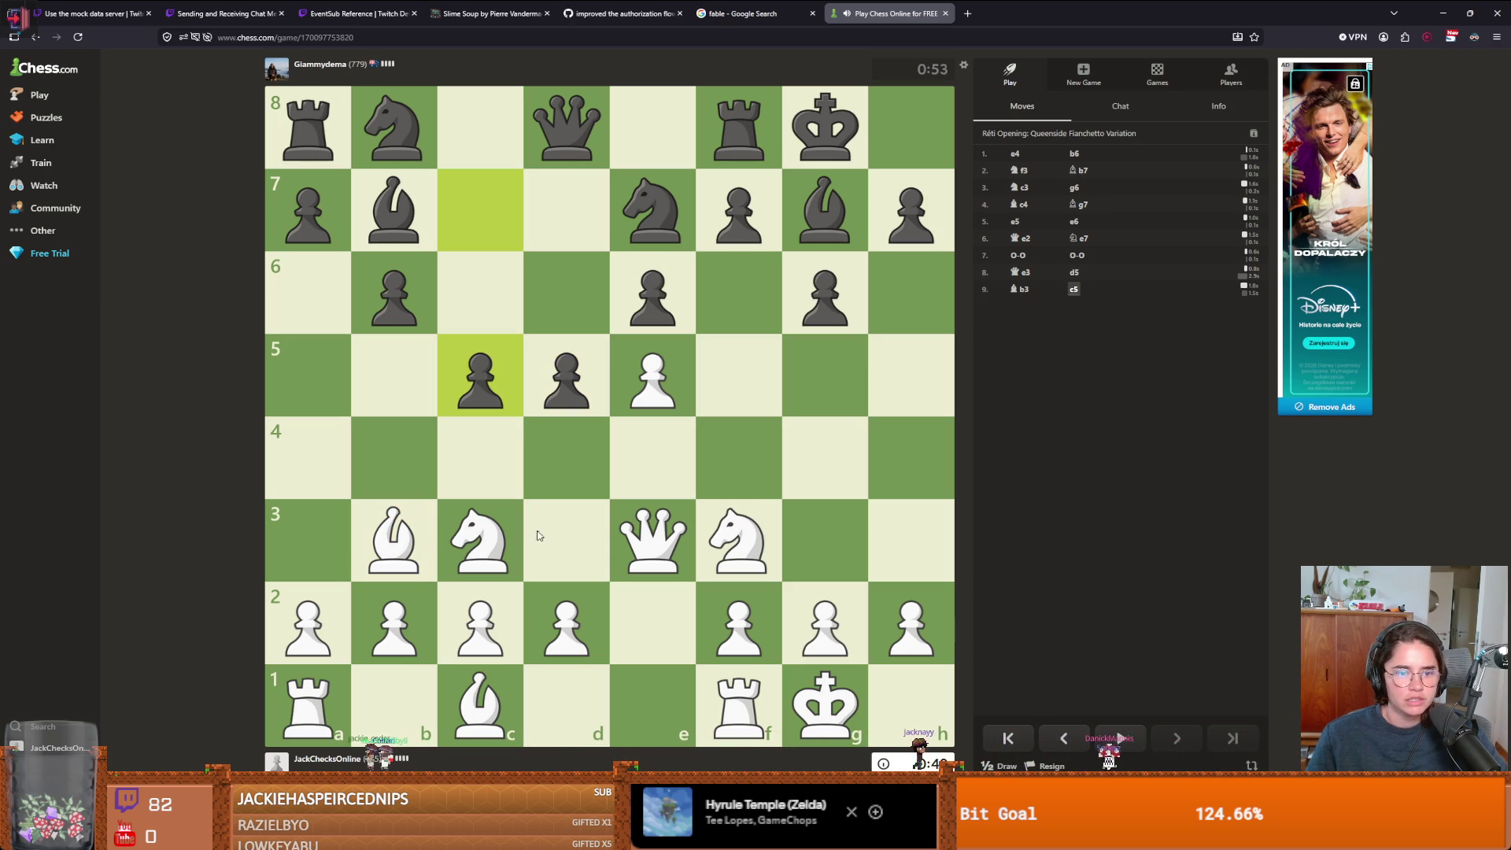
{"action": "left_click_drag", "start_coordinate": [460, 546], "coordinate": [307, 458]}
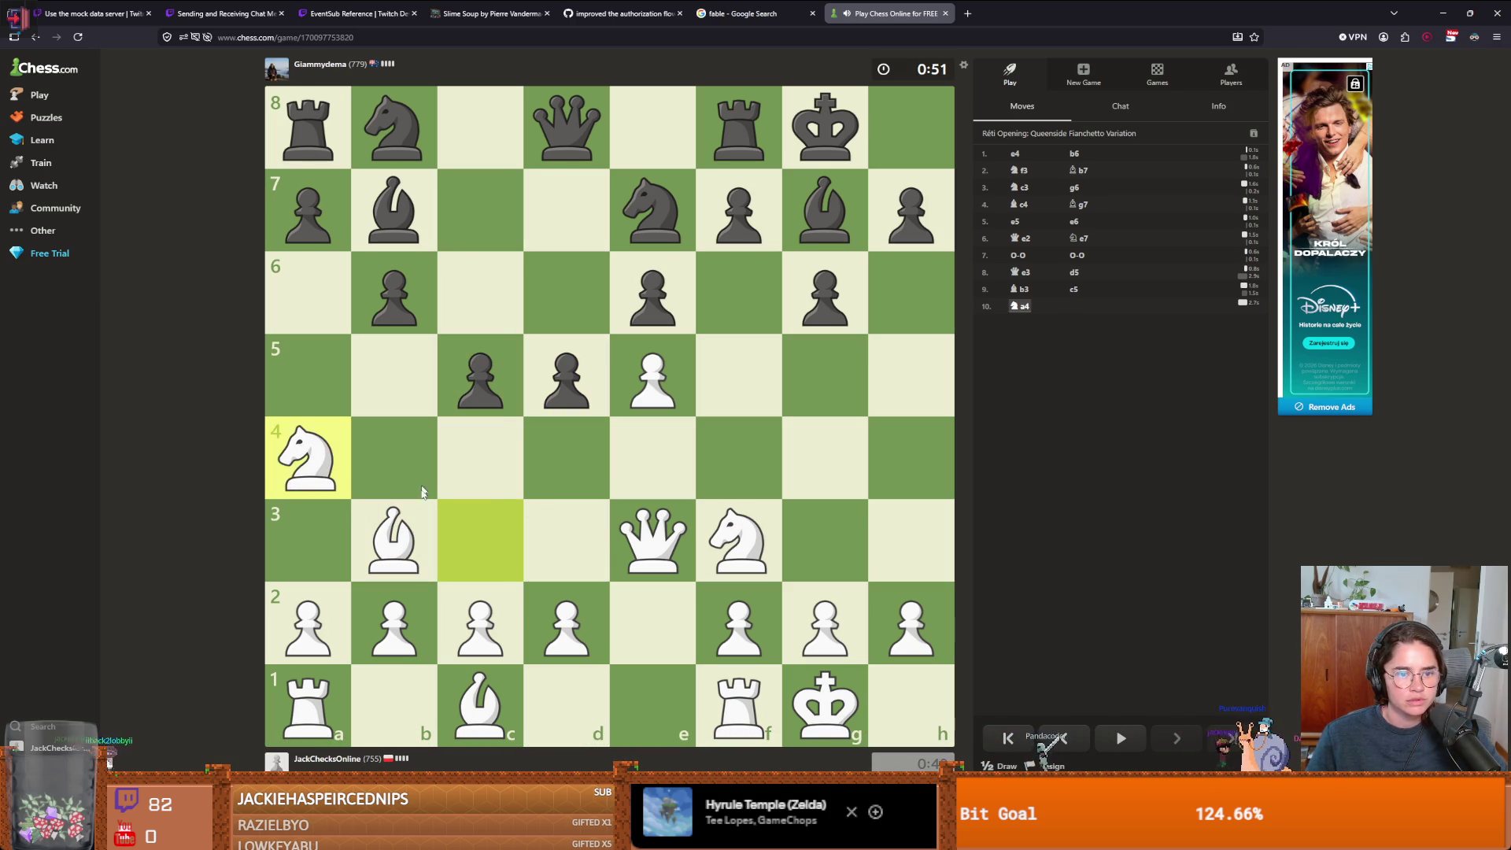
{"action": "left_click_drag", "start_coordinate": [637, 538], "coordinate": [570, 540]}
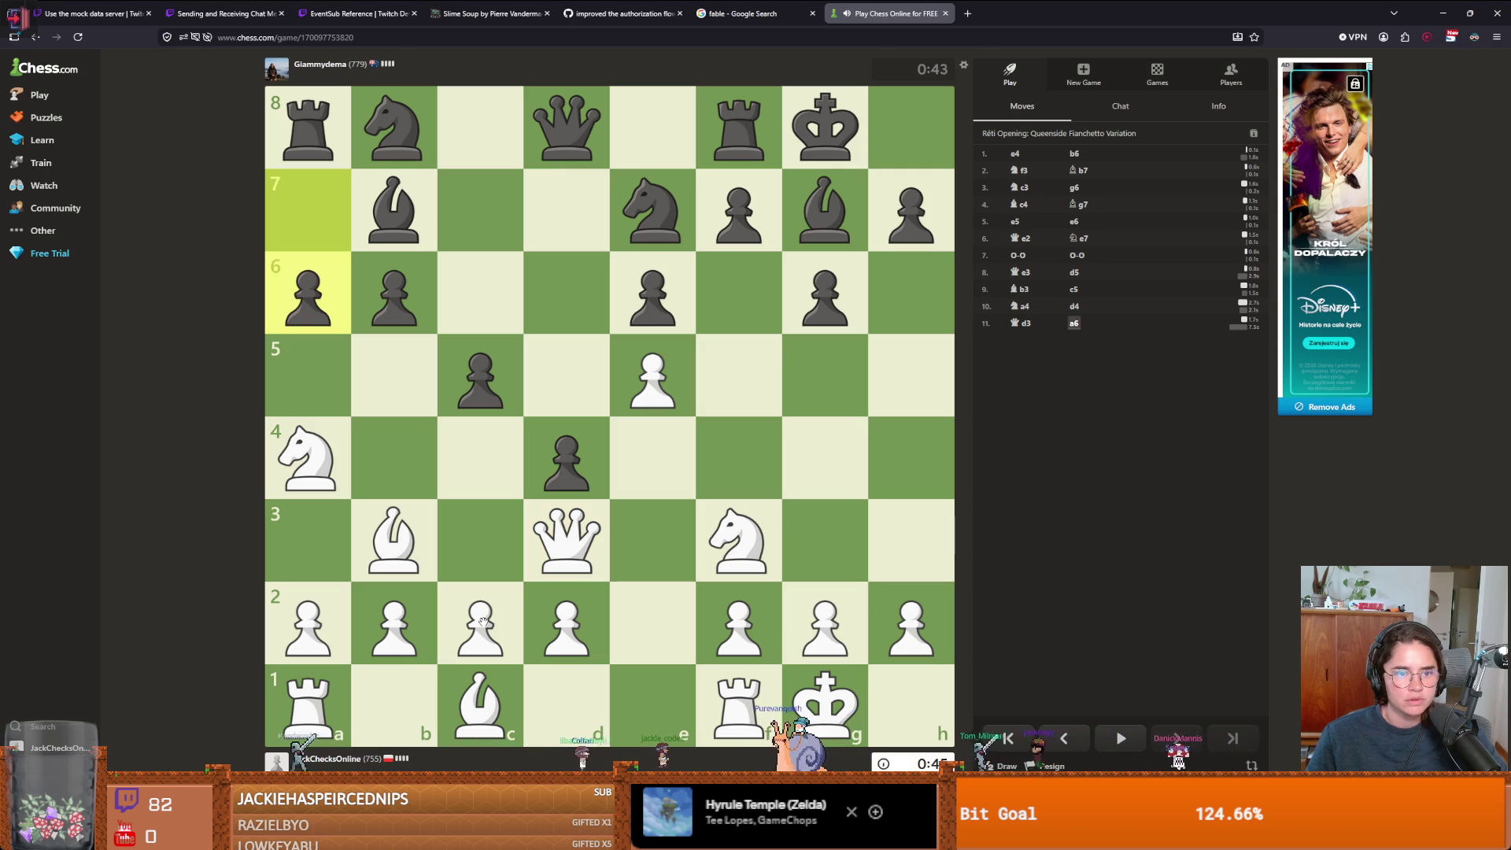
{"action": "left_click_drag", "start_coordinate": [482, 622], "coordinate": [488, 545]}
{"action": "left_click", "coordinate": [307, 460]}
{"action": "left_click", "coordinate": [395, 479]}
{"action": "left_click_drag", "start_coordinate": [314, 462], "coordinate": [481, 393]}
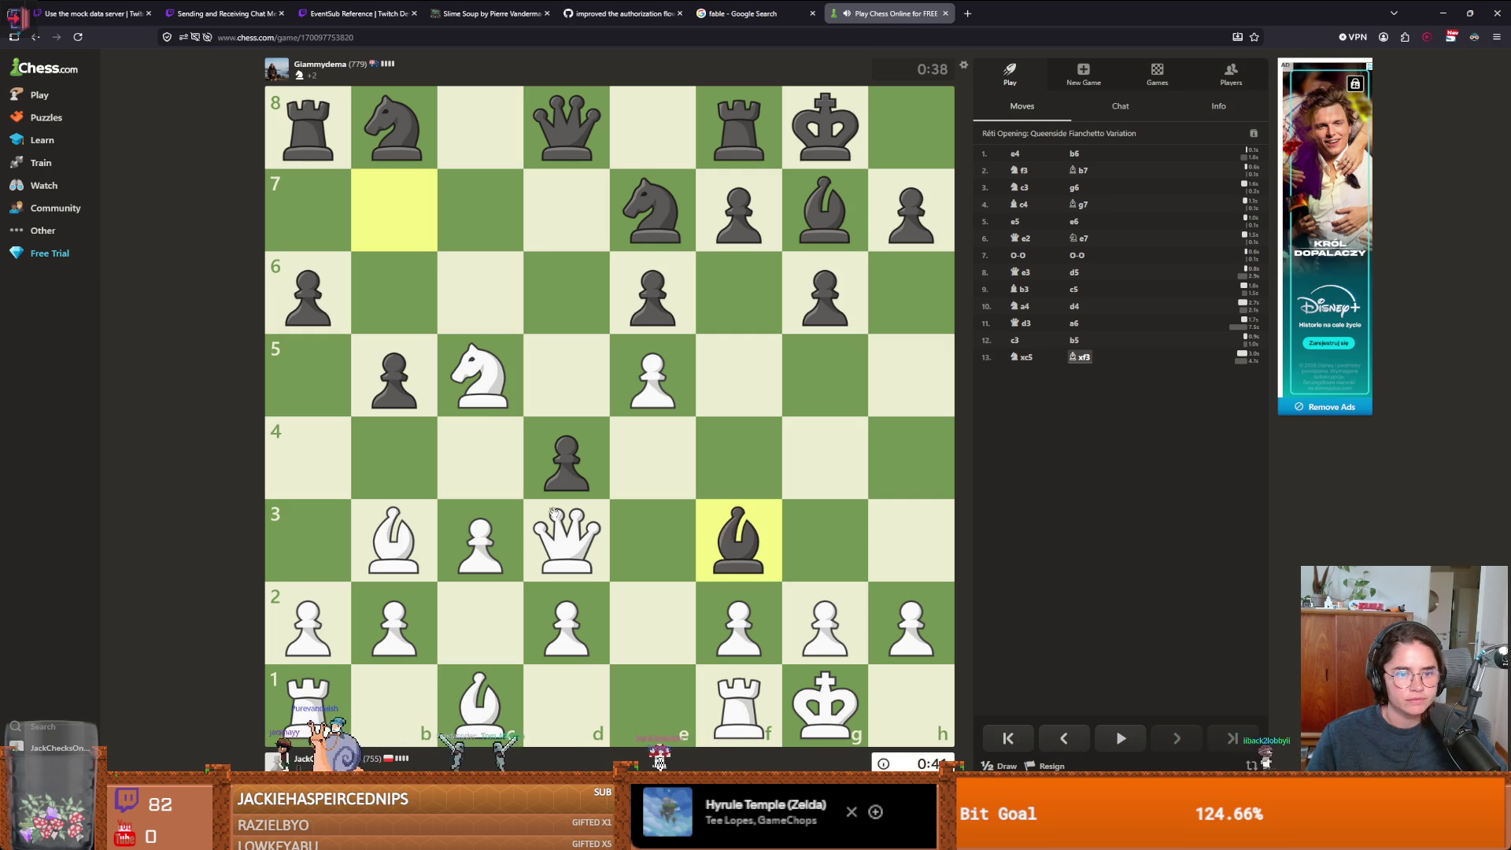
{"action": "mouse_move", "coordinate": [565, 516]}
{"action": "left_mouse_down"}
{"action": "mouse_move", "coordinate": [645, 542]}
{"action": "mouse_move", "coordinate": [736, 544]}
{"action": "left_mouse_up"}
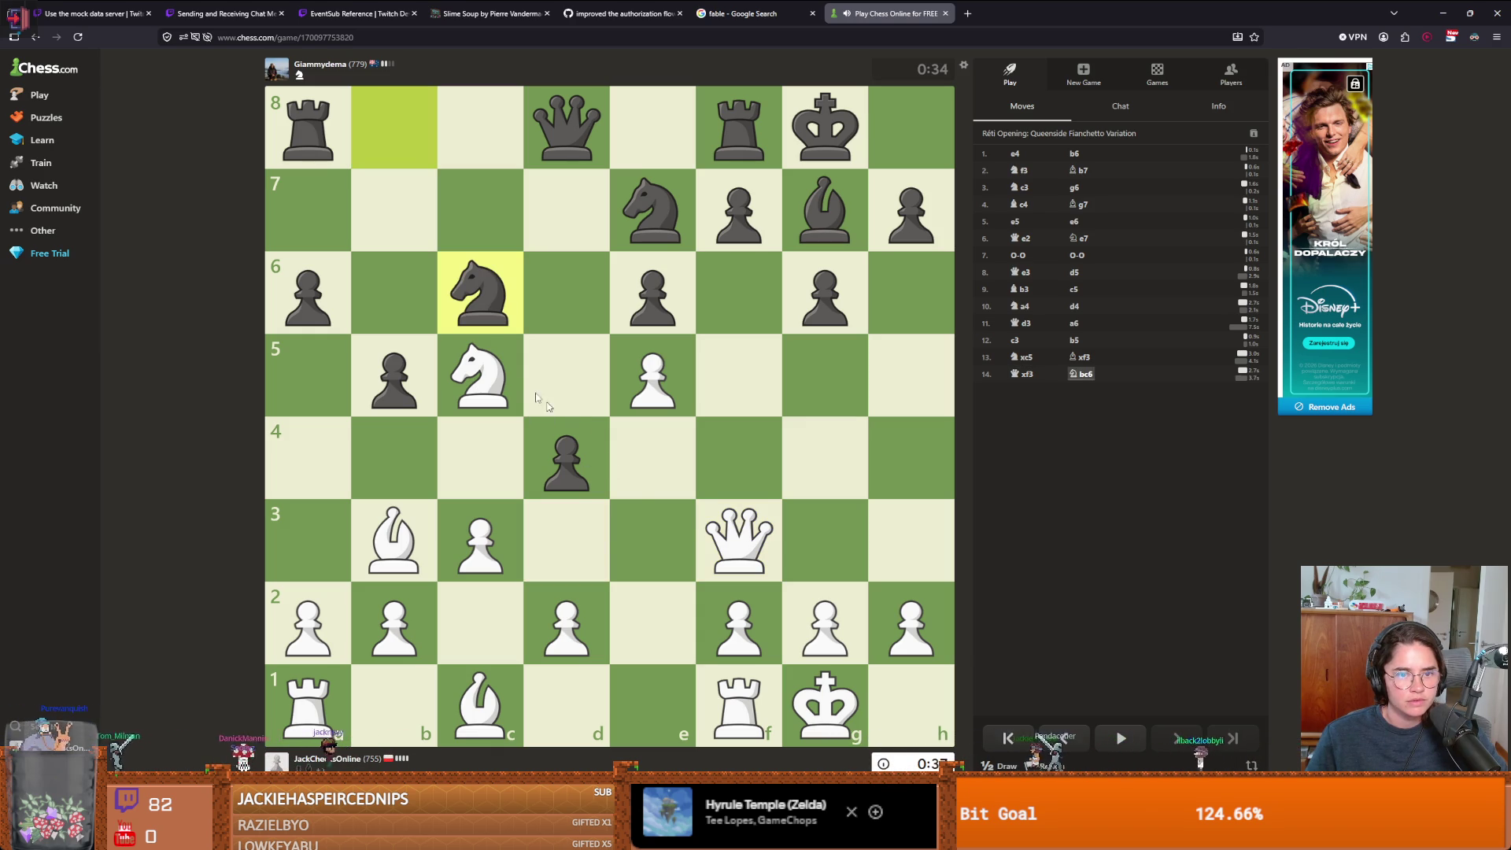
- Play cxd4, Qe3, then reroute the knight via d3 and f4 to capture on d5
{"action": "left_click", "coordinate": [480, 540]}
{"action": "left_click", "coordinate": [555, 462]}
{"action": "left_click_drag", "start_coordinate": [736, 541], "coordinate": [489, 538]}
{"action": "mouse_move", "coordinate": [701, 534]}
{"action": "left_mouse_down"}
{"action": "mouse_move", "coordinate": [620, 550]}
{"action": "mouse_move", "coordinate": [394, 540]}
{"action": "left_mouse_up"}
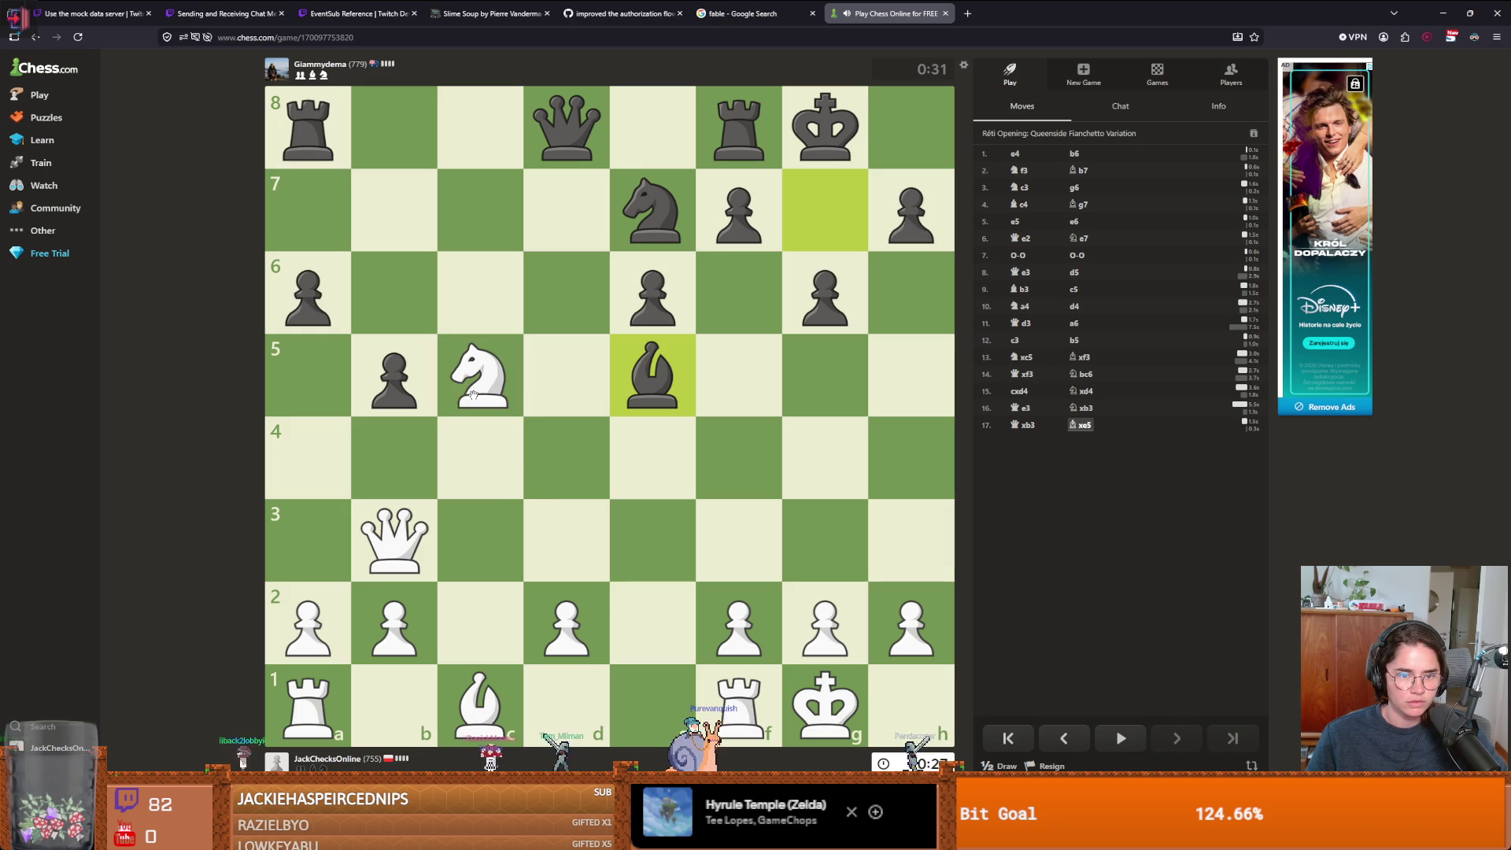
{"action": "left_click_drag", "start_coordinate": [473, 393], "coordinate": [603, 506]}
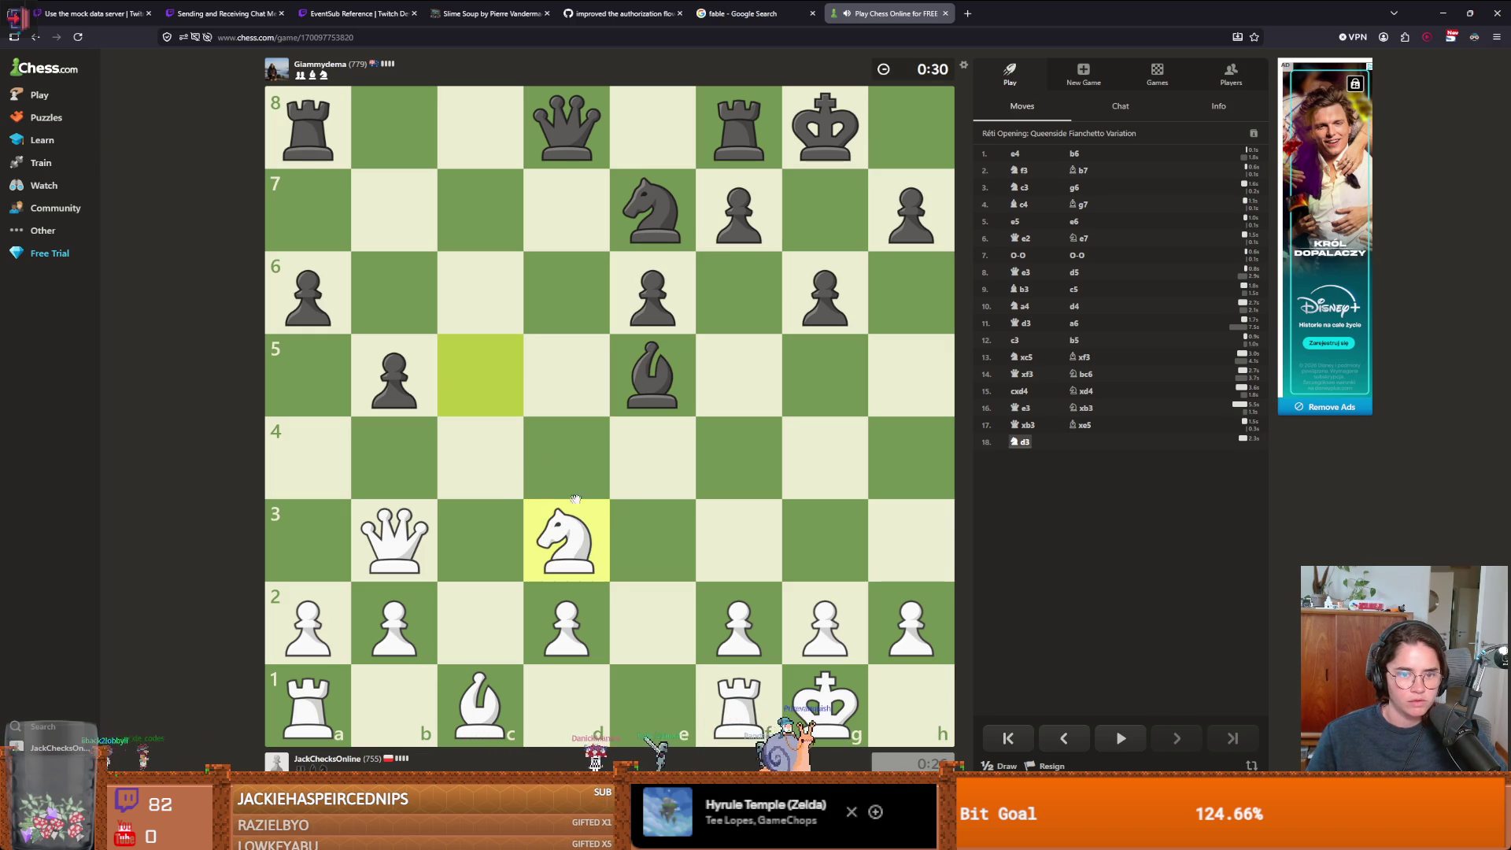
{"action": "mouse_move", "coordinate": [568, 543]}
{"action": "left_mouse_down"}
{"action": "mouse_move", "coordinate": [627, 417]}
{"action": "mouse_move", "coordinate": [729, 450]}
{"action": "mouse_move", "coordinate": [736, 472]}
{"action": "left_mouse_up"}
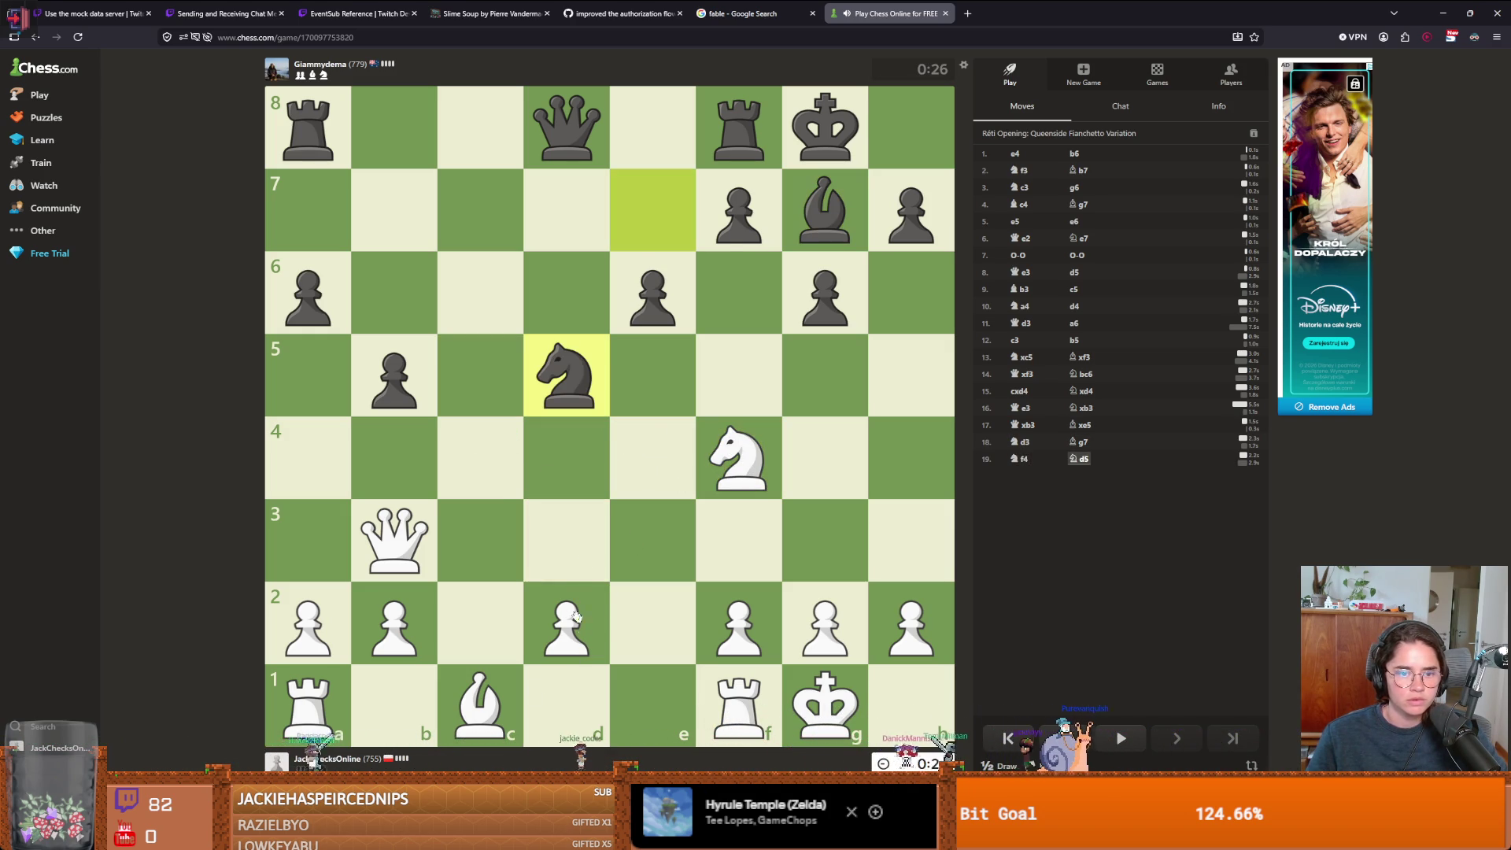
{"action": "left_click_drag", "start_coordinate": [731, 445], "coordinate": [563, 387]}
- Continue with d3, Bf4, d4, Qd3, Rfe1, Qd4 and Rxe1 until Black mates
{"action": "mouse_move", "coordinate": [480, 704]}
{"action": "left_mouse_down"}
{"action": "mouse_move", "coordinate": [551, 606]}
{"action": "mouse_move", "coordinate": [559, 622]}
{"action": "left_mouse_up"}
{"action": "left_click_drag", "start_coordinate": [566, 622], "coordinate": [554, 535]}
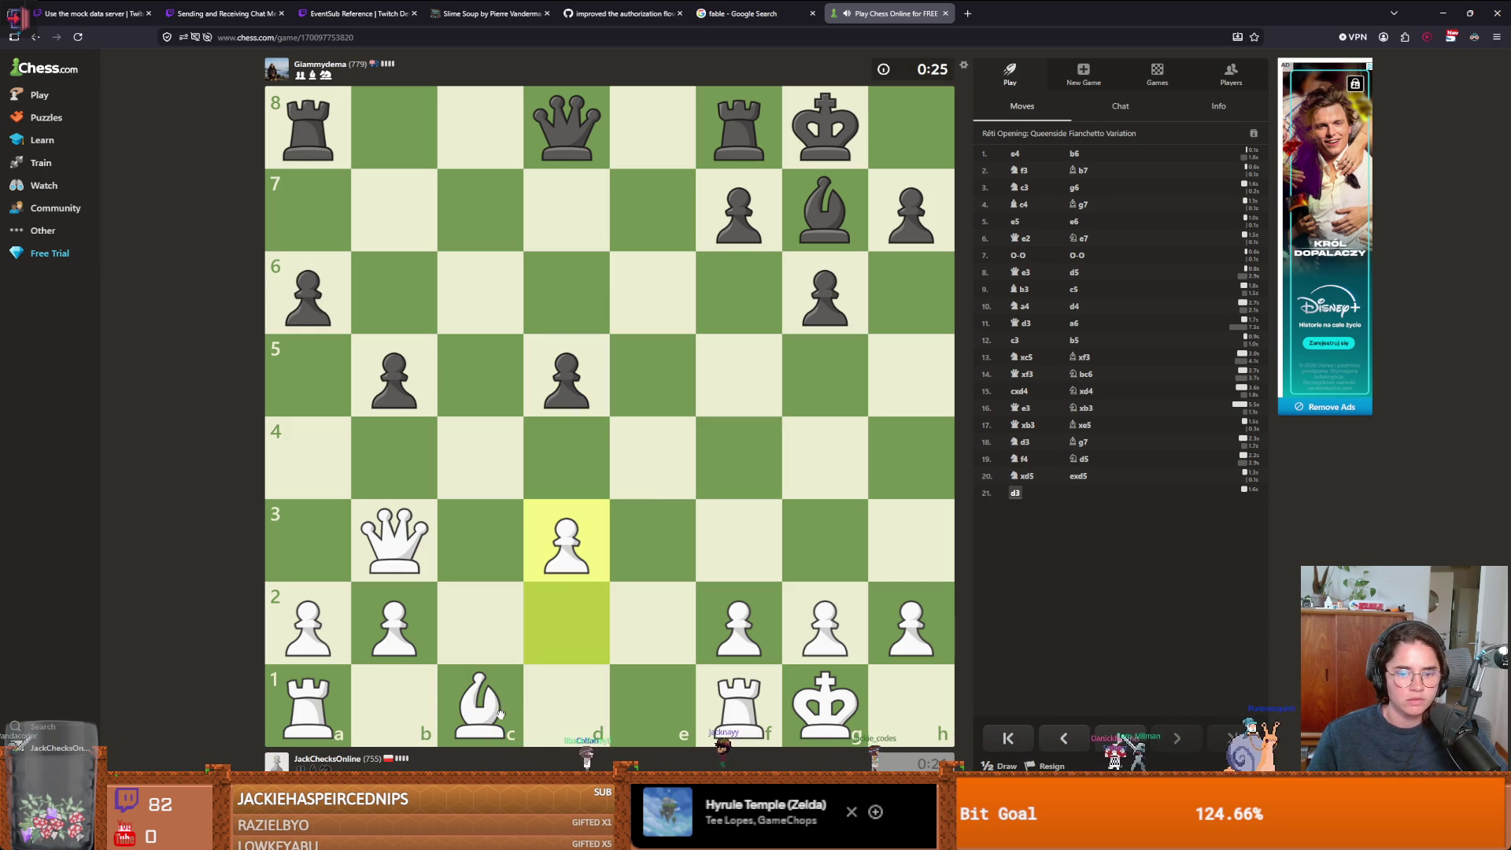
{"action": "mouse_move", "coordinate": [480, 705]}
{"action": "left_mouse_down"}
{"action": "mouse_move", "coordinate": [762, 513]}
{"action": "mouse_move", "coordinate": [741, 464]}
{"action": "left_mouse_up"}
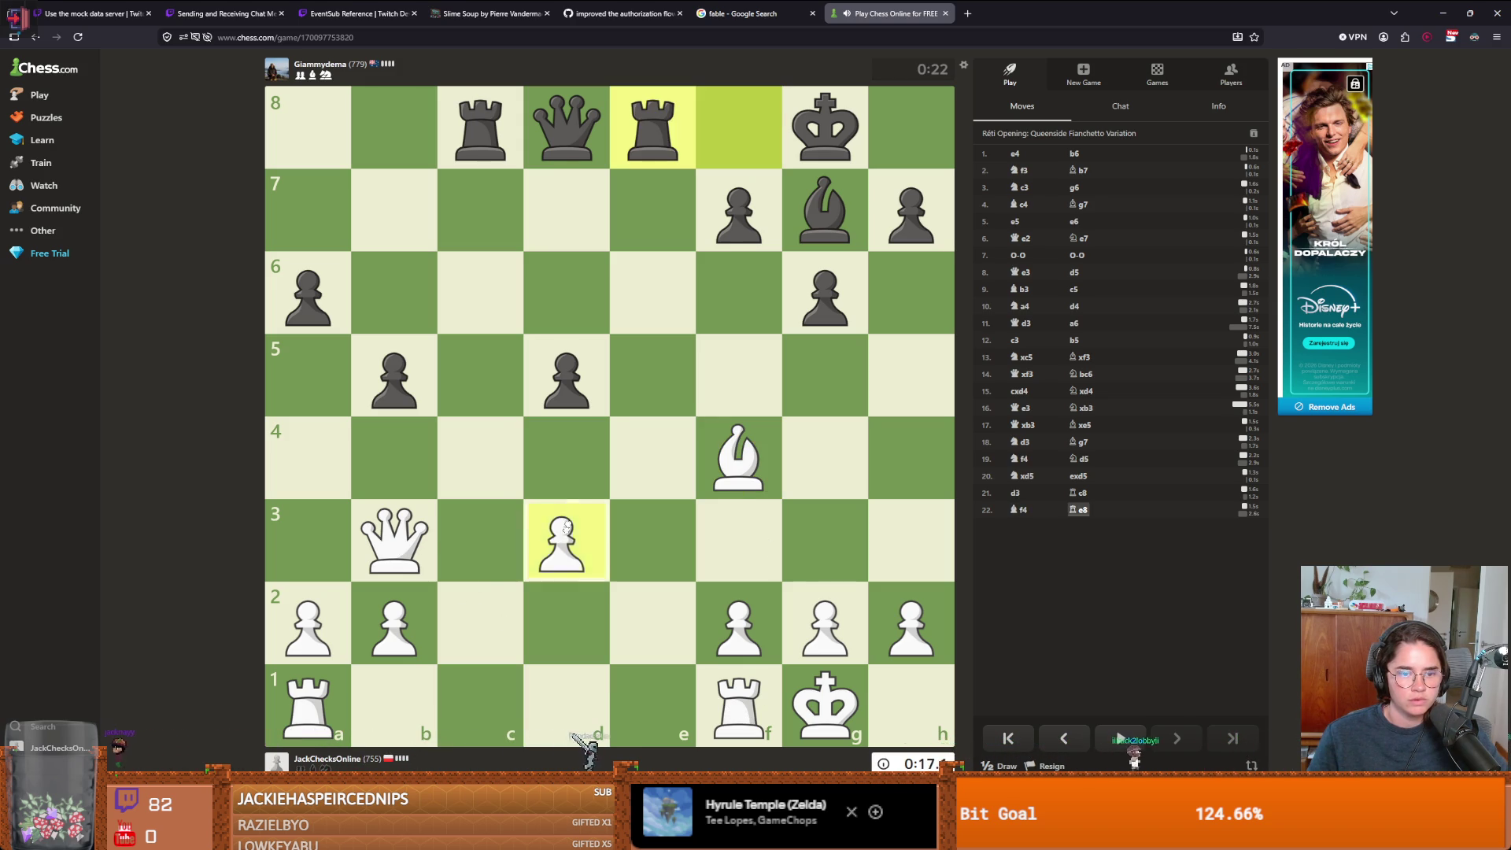
{"action": "left_click_drag", "start_coordinate": [566, 525], "coordinate": [567, 460]}
{"action": "left_click_drag", "start_coordinate": [419, 555], "coordinate": [569, 535]}
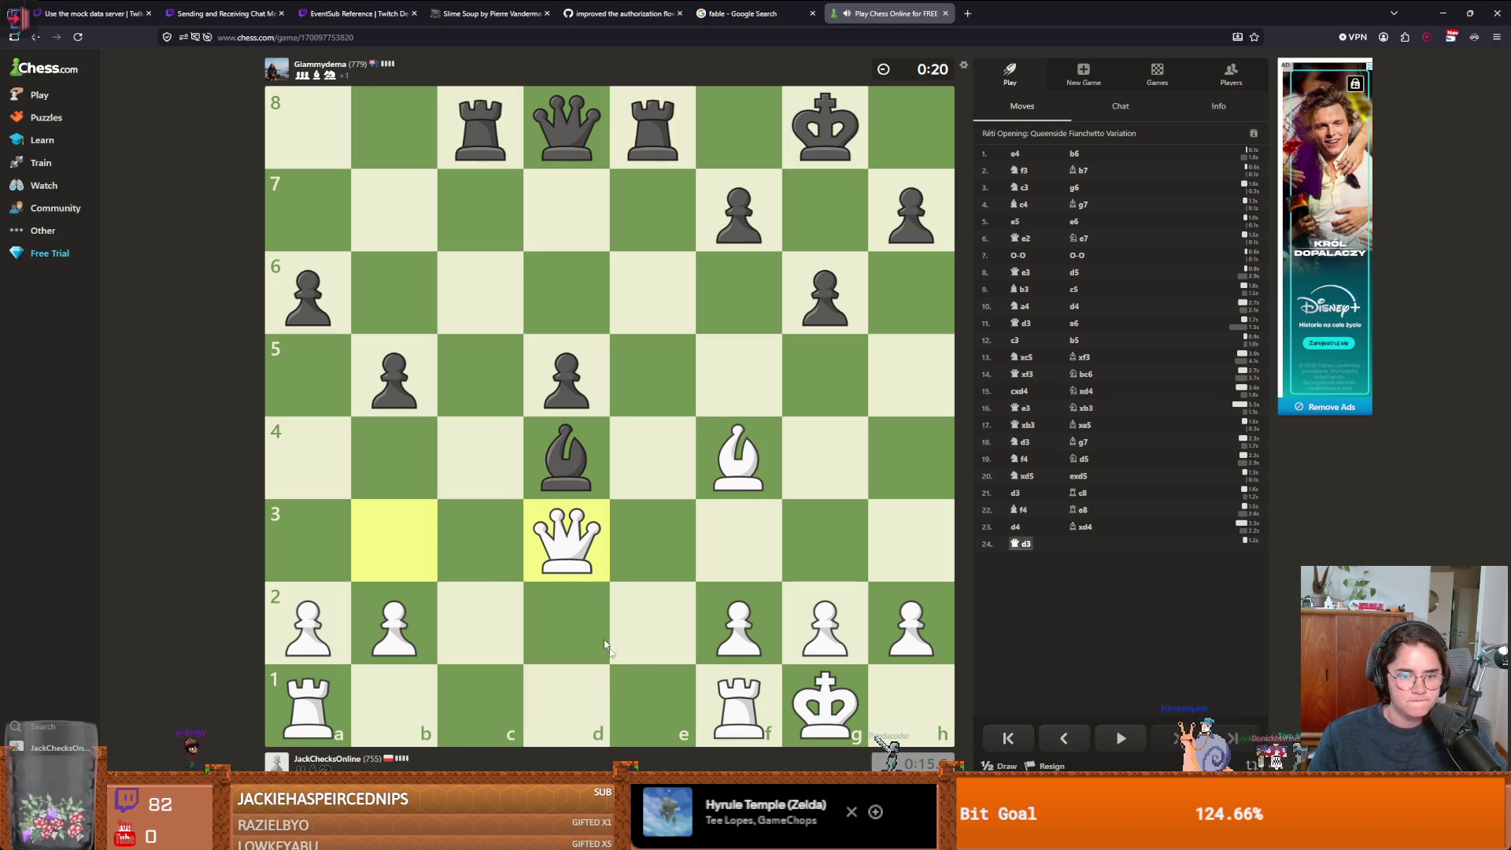
{"action": "left_click_drag", "start_coordinate": [731, 707], "coordinate": [307, 701]}
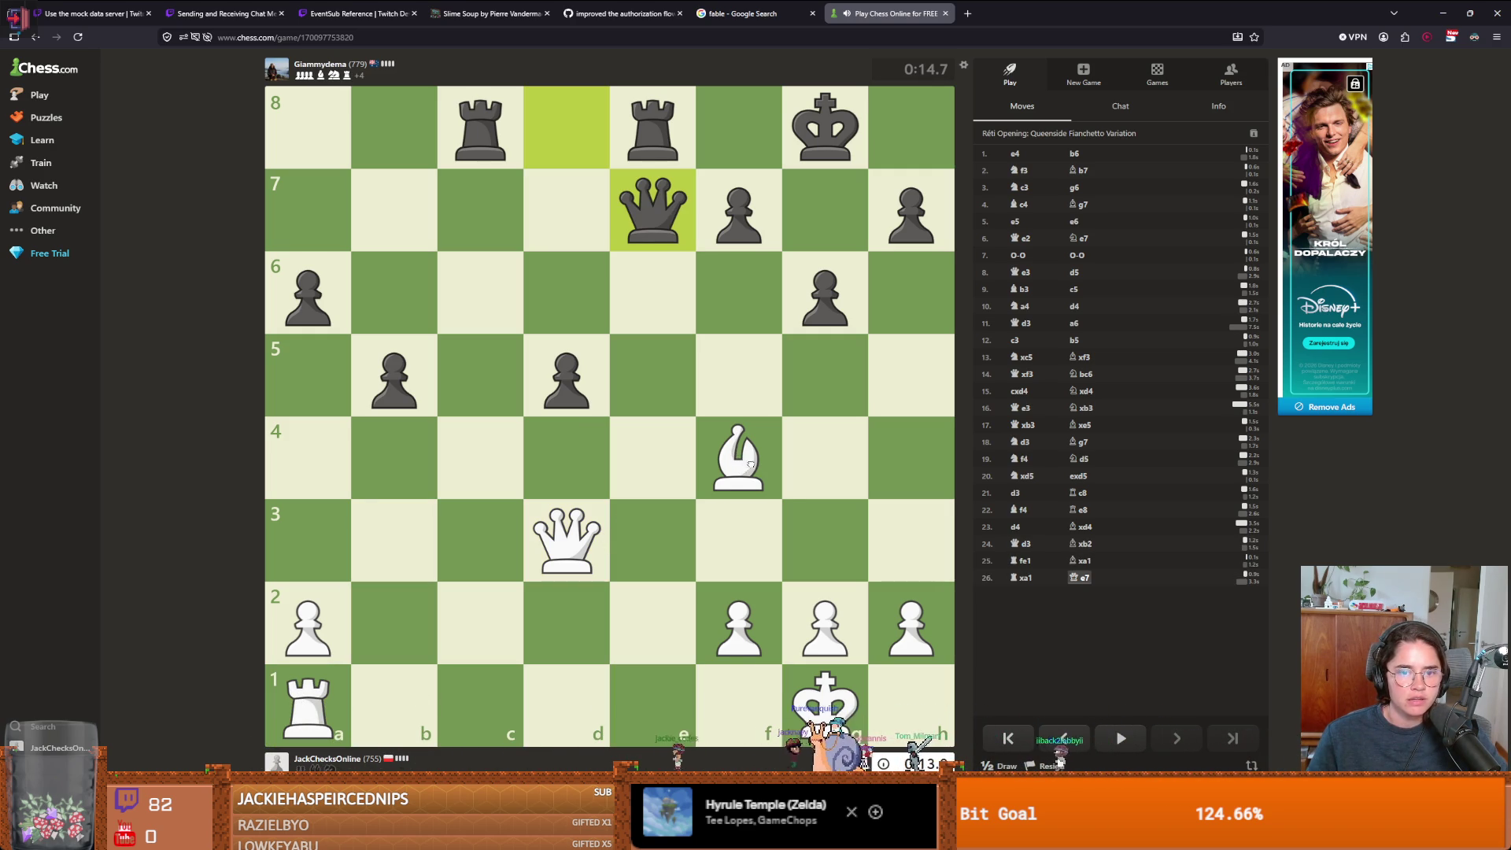
{"action": "mouse_move", "coordinate": [566, 539]}
{"action": "left_mouse_down"}
{"action": "mouse_move", "coordinate": [580, 513]}
{"action": "mouse_move", "coordinate": [567, 456]}
{"action": "left_mouse_up"}
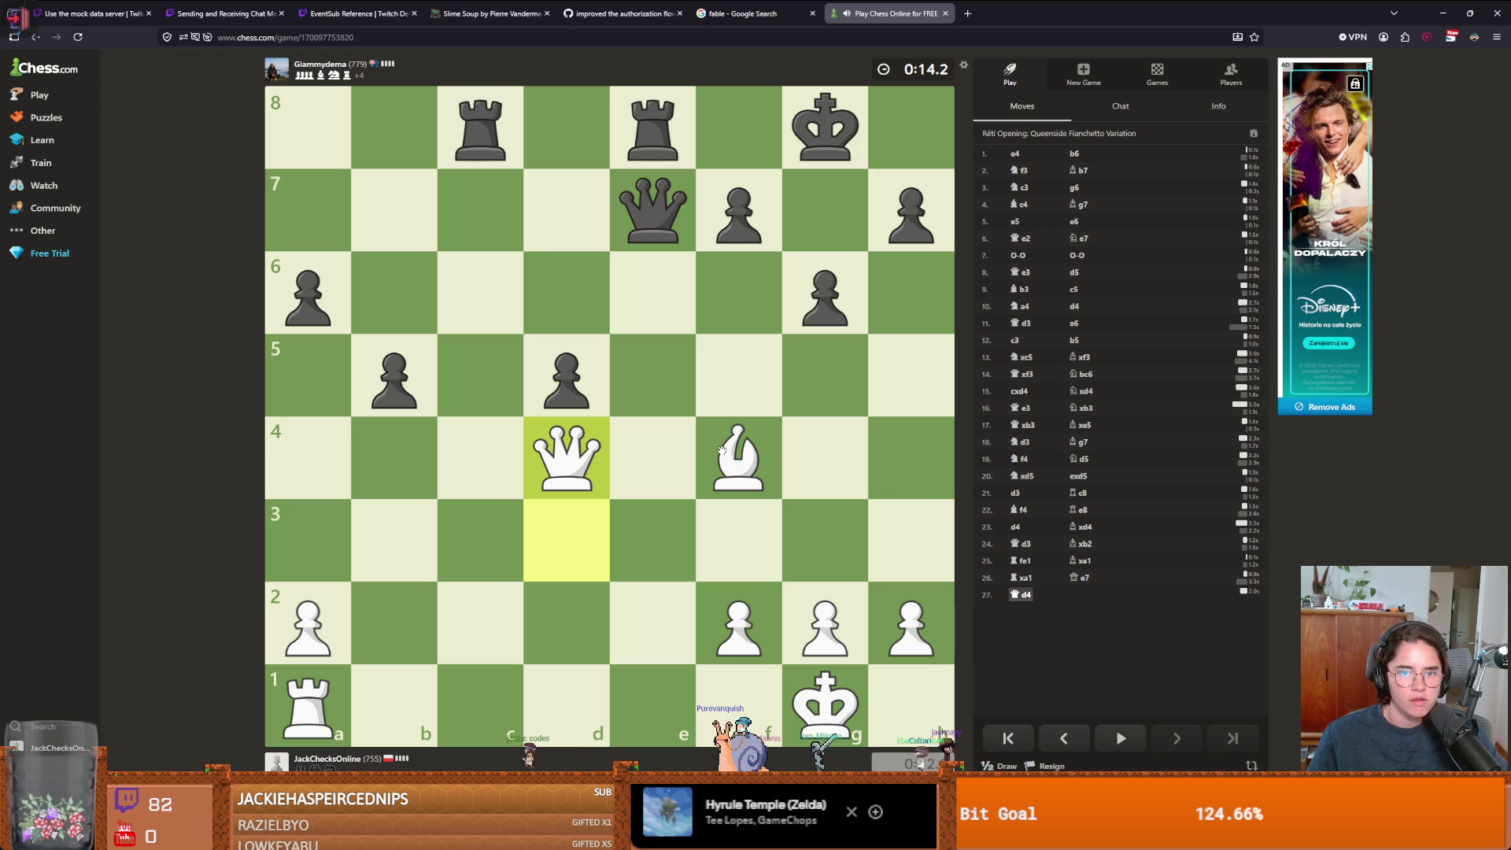
{"action": "left_click_drag", "start_coordinate": [309, 703], "coordinate": [686, 689]}
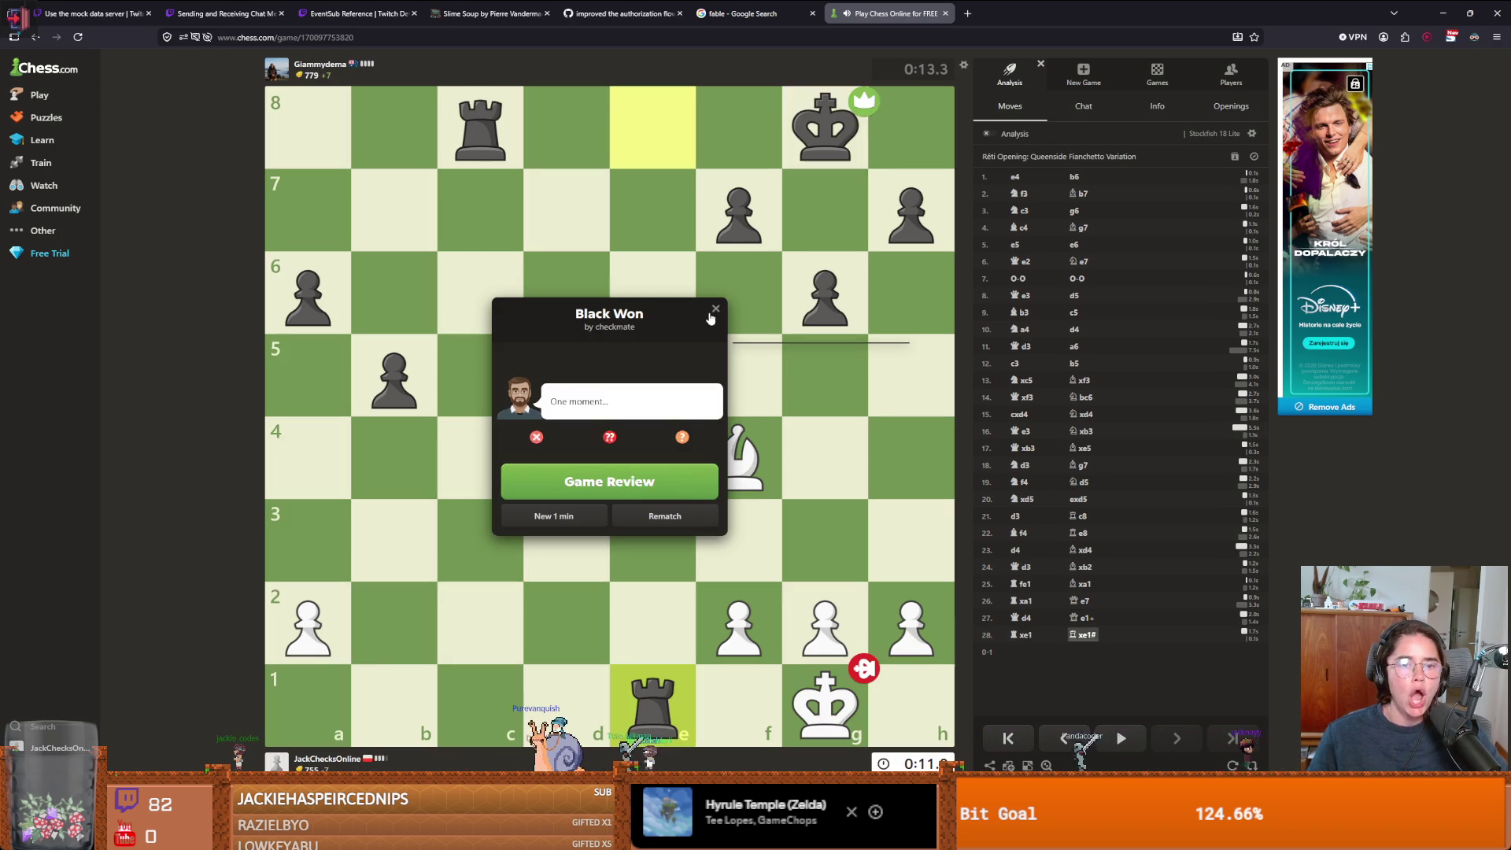
- Close the 'Black Won' result and start a new 1-minute game
{"action": "left_click", "coordinate": [708, 317]}
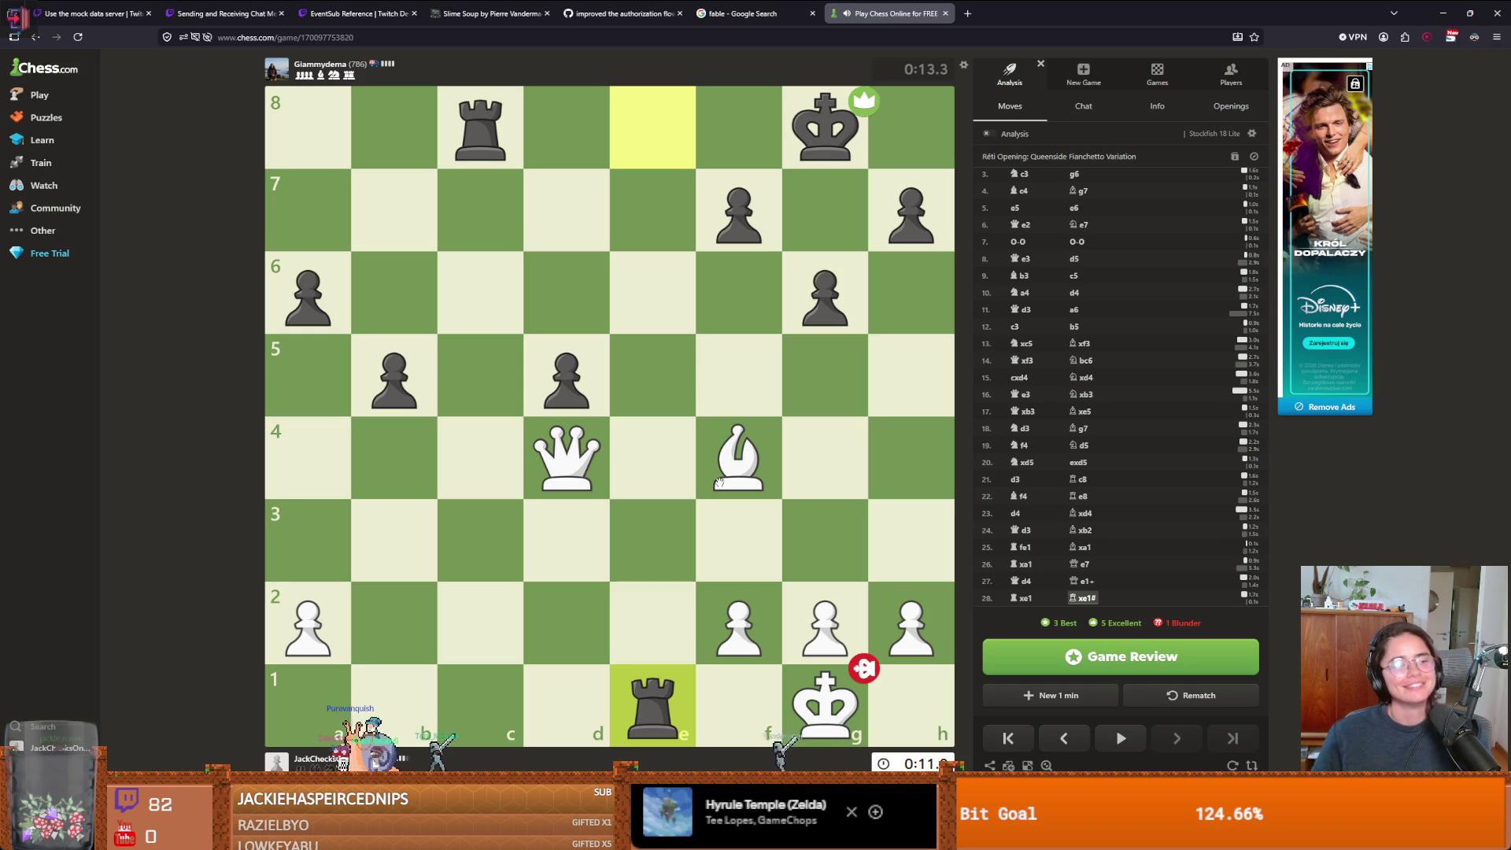
{"action": "left_click", "coordinate": [1046, 694]}
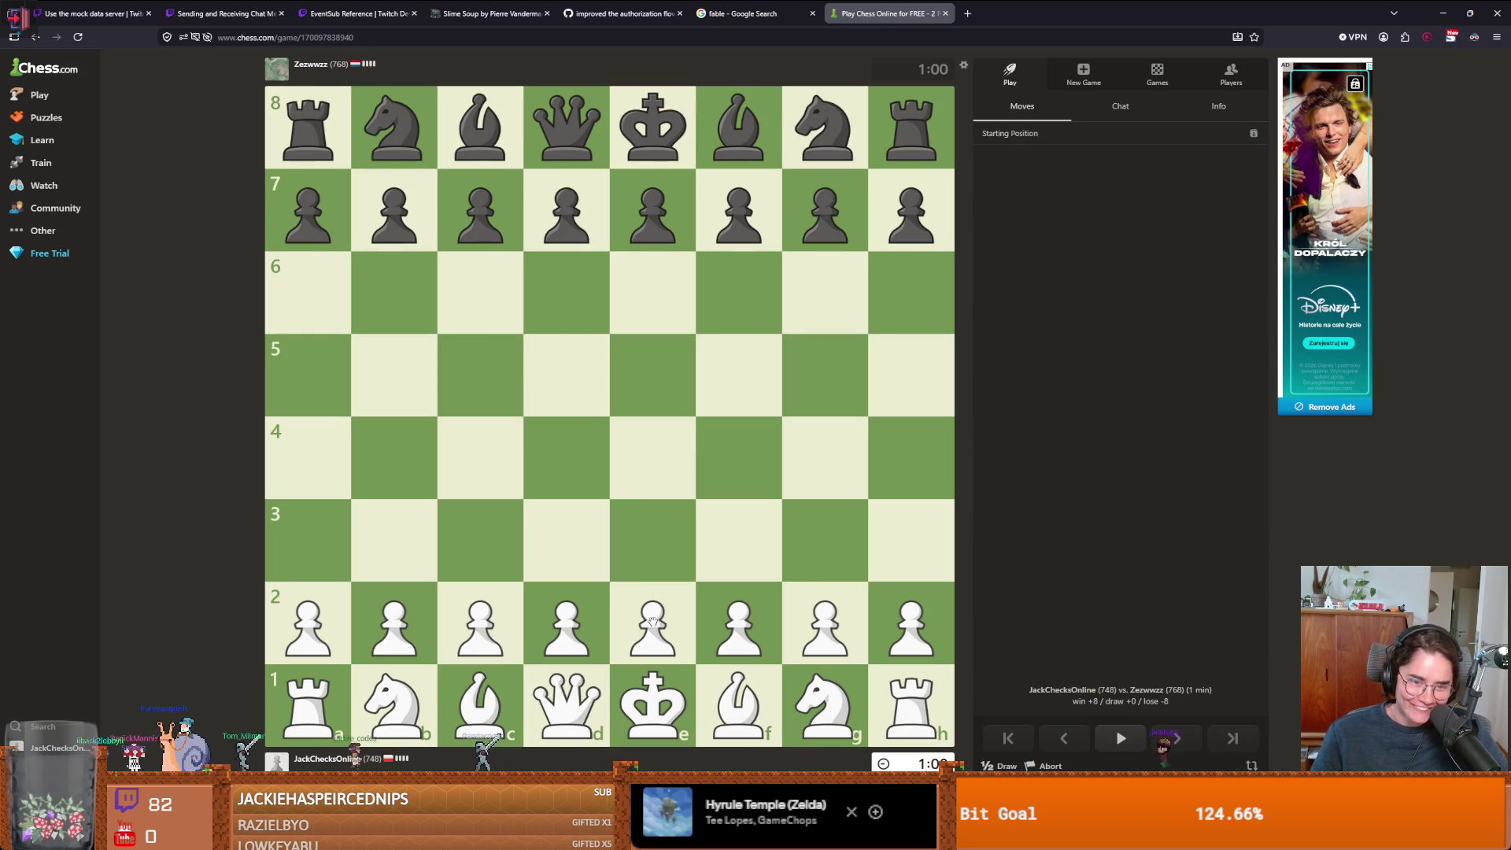
- Open as White with e4, Nf3, Bc4, d3, Ng5 and Bxf7+, premoving Nxf7
{"action": "left_click_drag", "start_coordinate": [652, 621], "coordinate": [652, 456]}
{"action": "left_click_drag", "start_coordinate": [825, 704], "coordinate": [738, 541]}
{"action": "left_click_drag", "start_coordinate": [738, 704], "coordinate": [504, 472]}
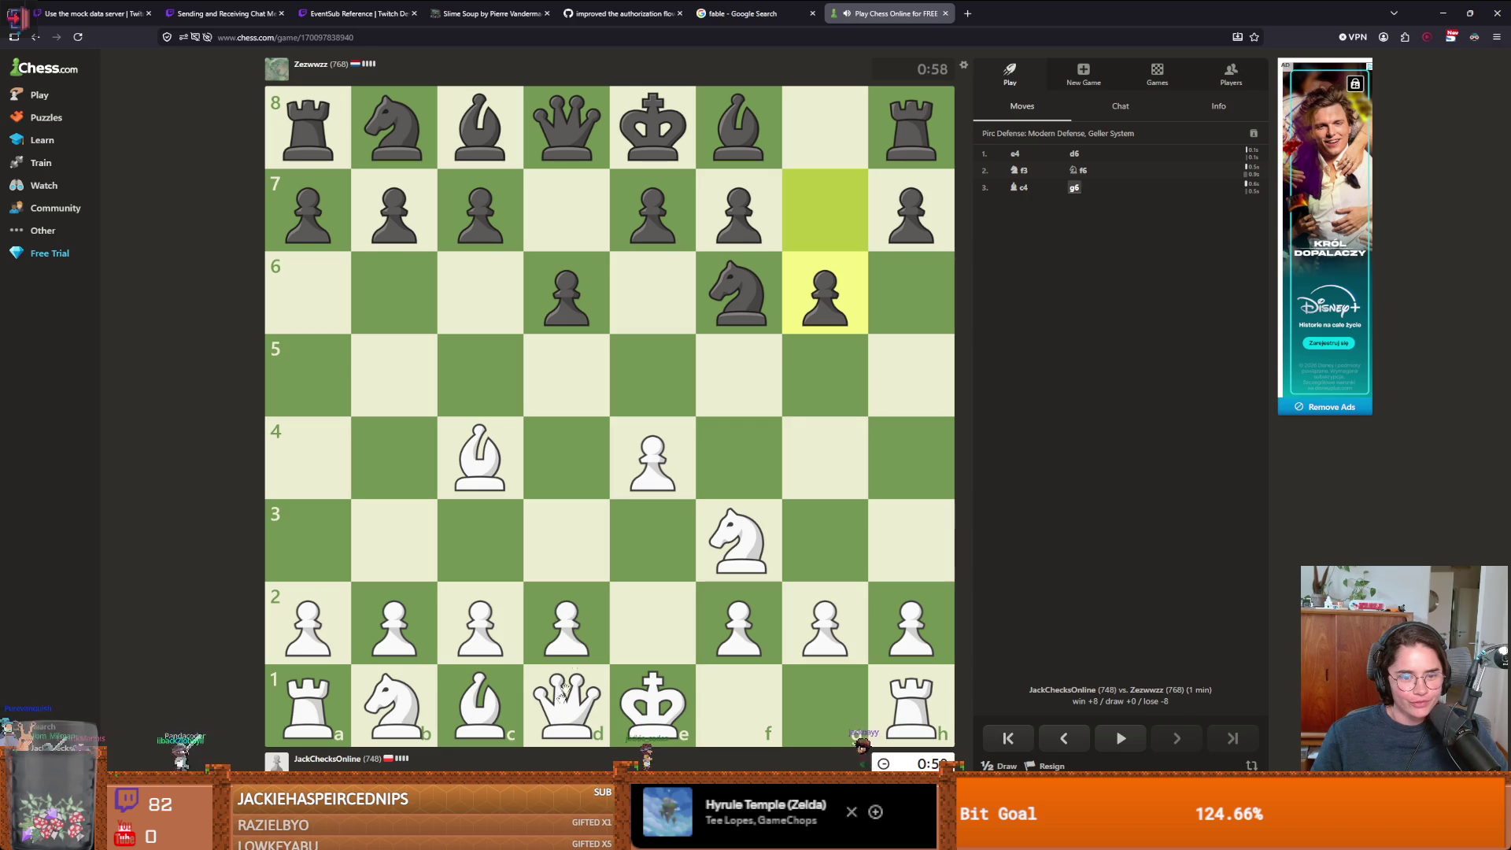
{"action": "left_click_drag", "start_coordinate": [599, 630], "coordinate": [578, 567]}
{"action": "mouse_move", "coordinate": [733, 535]}
{"action": "left_mouse_down"}
{"action": "mouse_move", "coordinate": [776, 435]}
{"action": "mouse_move", "coordinate": [814, 413]}
{"action": "mouse_move", "coordinate": [823, 370]}
{"action": "mouse_move", "coordinate": [523, 426]}
{"action": "mouse_move", "coordinate": [740, 208]}
{"action": "left_mouse_up"}
{"action": "left_click", "coordinate": [824, 374]}
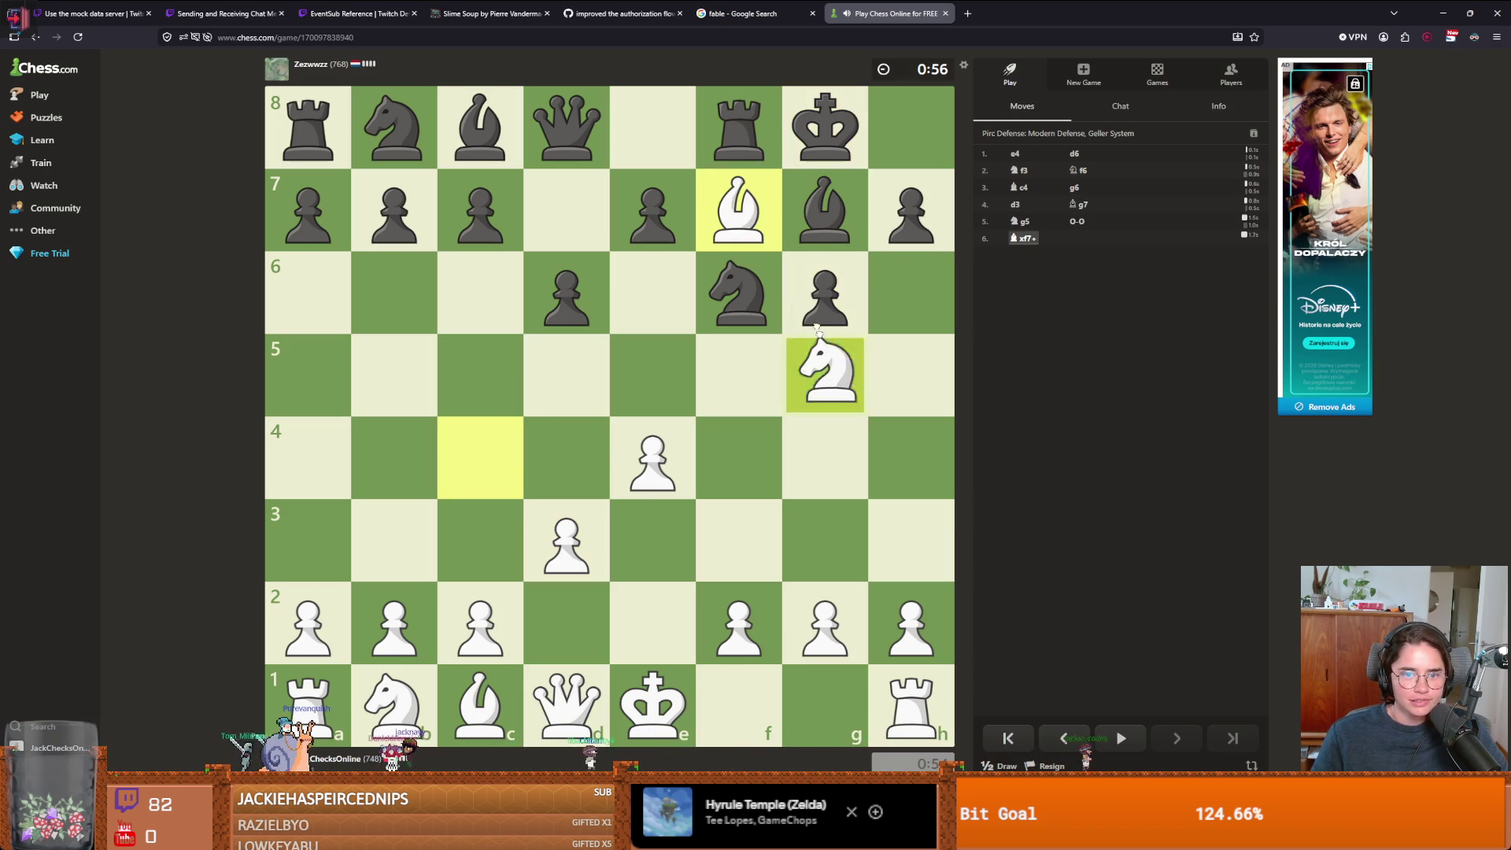
{"action": "left_click", "coordinate": [739, 208]}
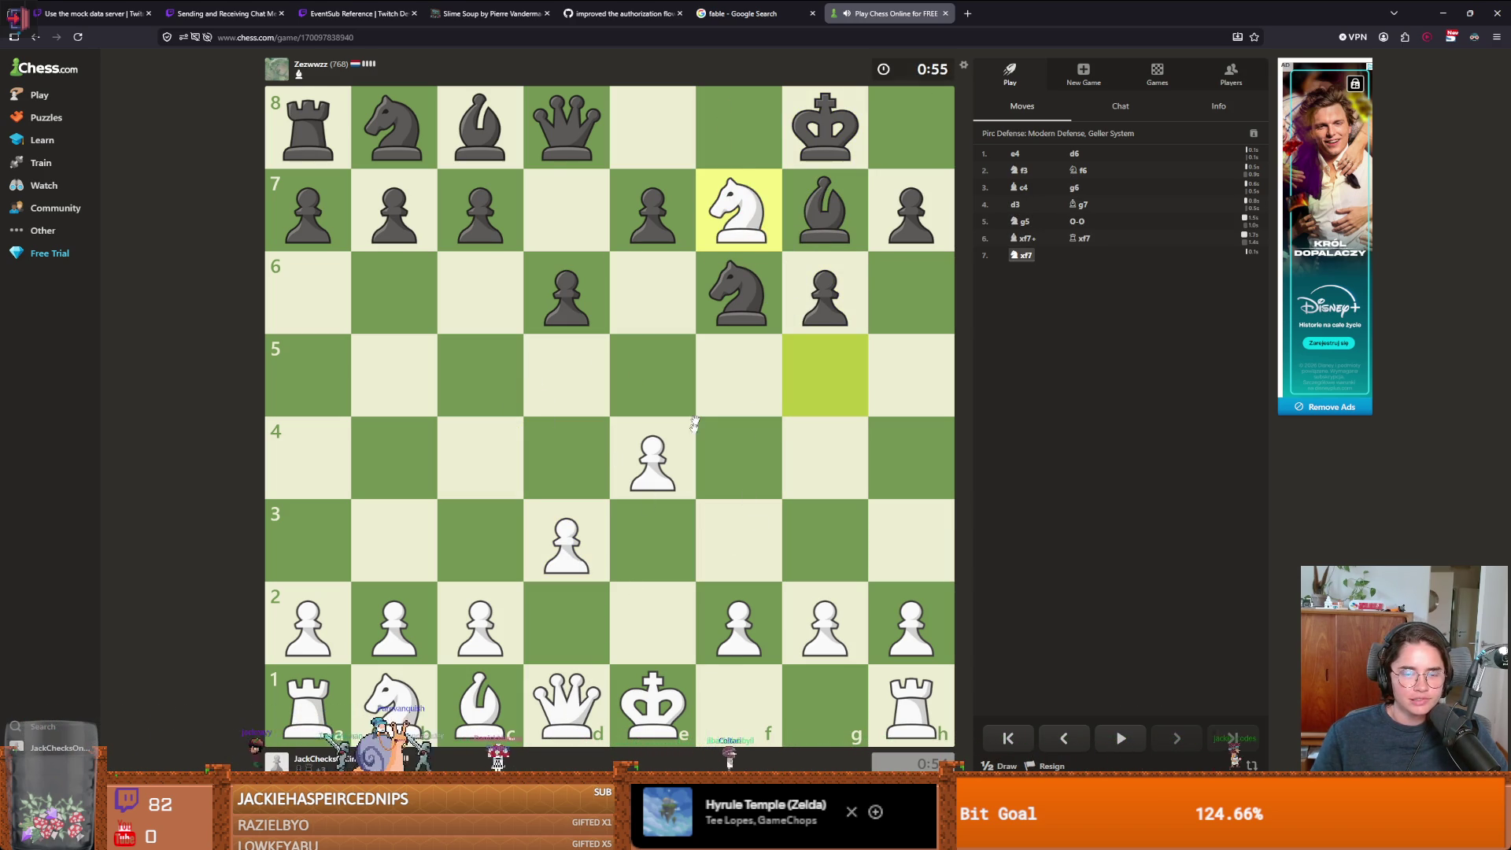
- Play Qd2, Bg5, Nc3, Qe6 and O-O, then fork queen and rook with Nc7
{"action": "mouse_move", "coordinate": [580, 689]}
{"action": "left_mouse_down"}
{"action": "mouse_move", "coordinate": [580, 616]}
{"action": "mouse_move", "coordinate": [480, 543]}
{"action": "mouse_move", "coordinate": [394, 543]}
{"action": "left_mouse_up"}
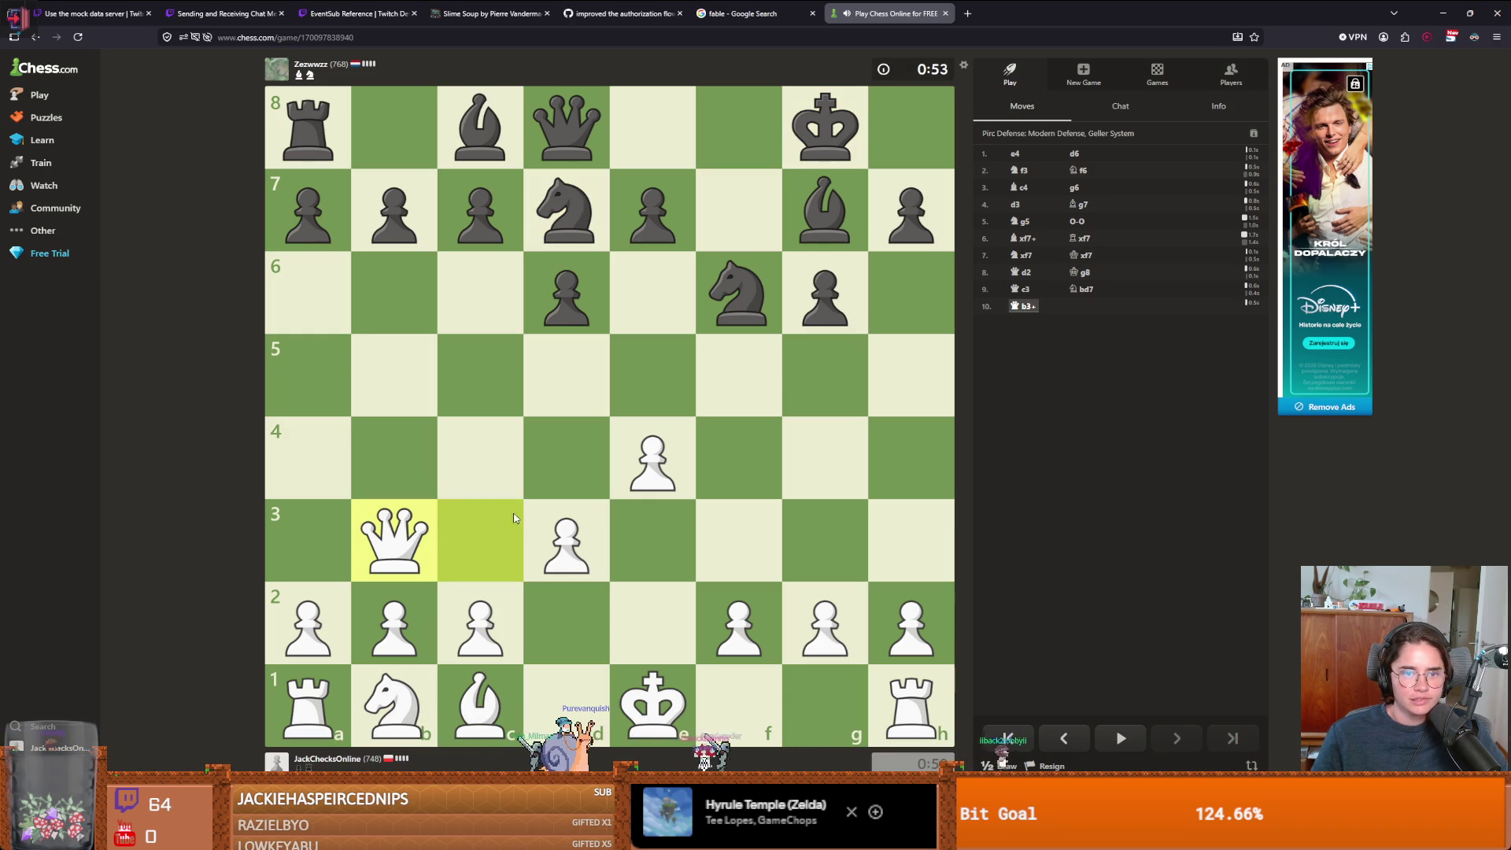
{"action": "mouse_move", "coordinate": [479, 703]}
{"action": "left_mouse_down"}
{"action": "mouse_move", "coordinate": [775, 455]}
{"action": "mouse_move", "coordinate": [809, 378]}
{"action": "mouse_move", "coordinate": [738, 292]}
{"action": "left_mouse_up"}
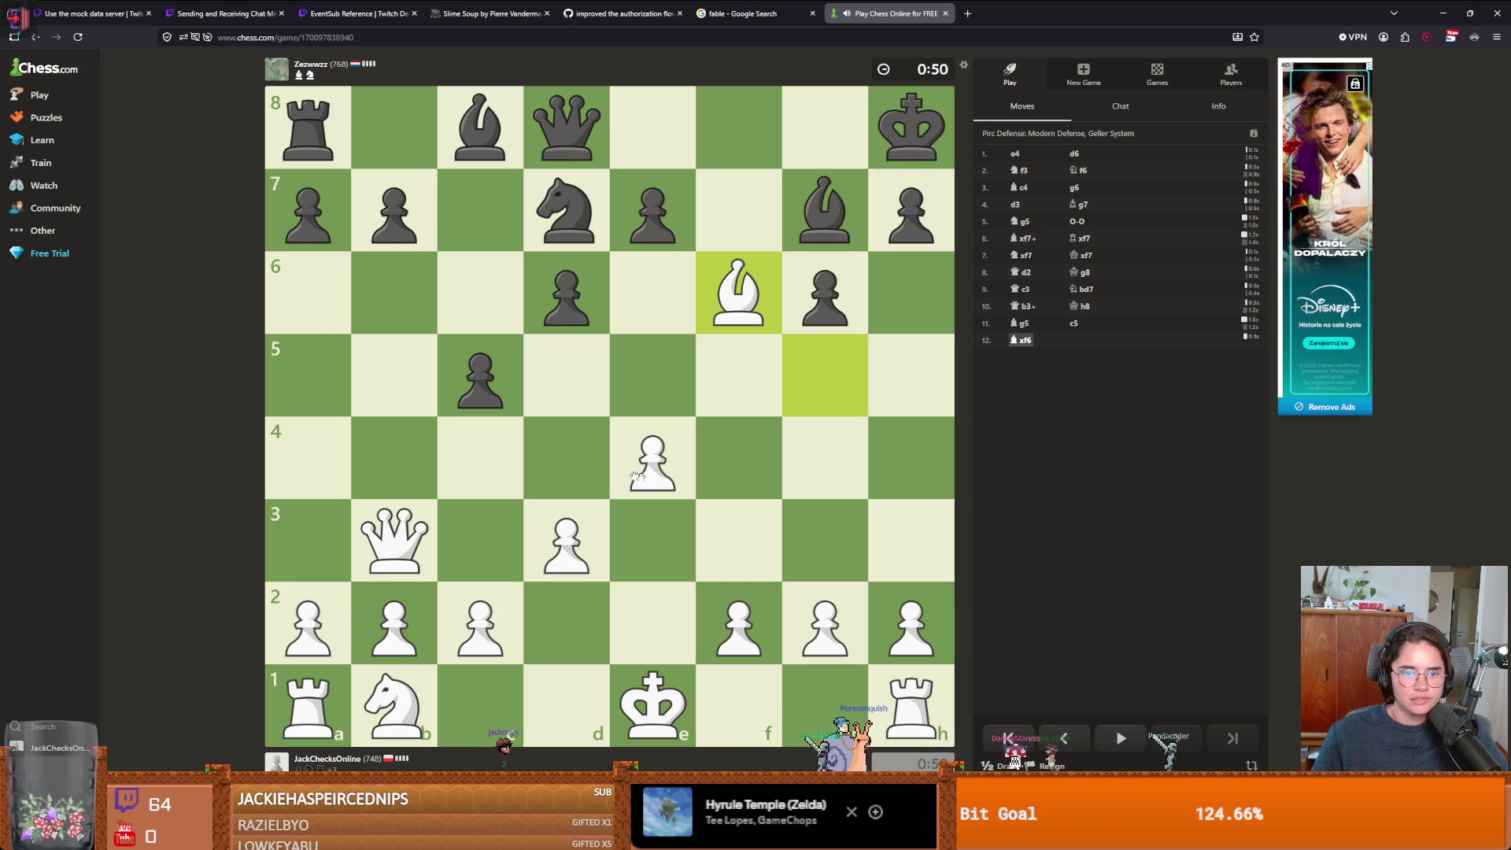
{"action": "mouse_move", "coordinate": [429, 703]}
{"action": "left_mouse_down"}
{"action": "mouse_move", "coordinate": [476, 529]}
{"action": "mouse_move", "coordinate": [399, 388]}
{"action": "left_mouse_up"}
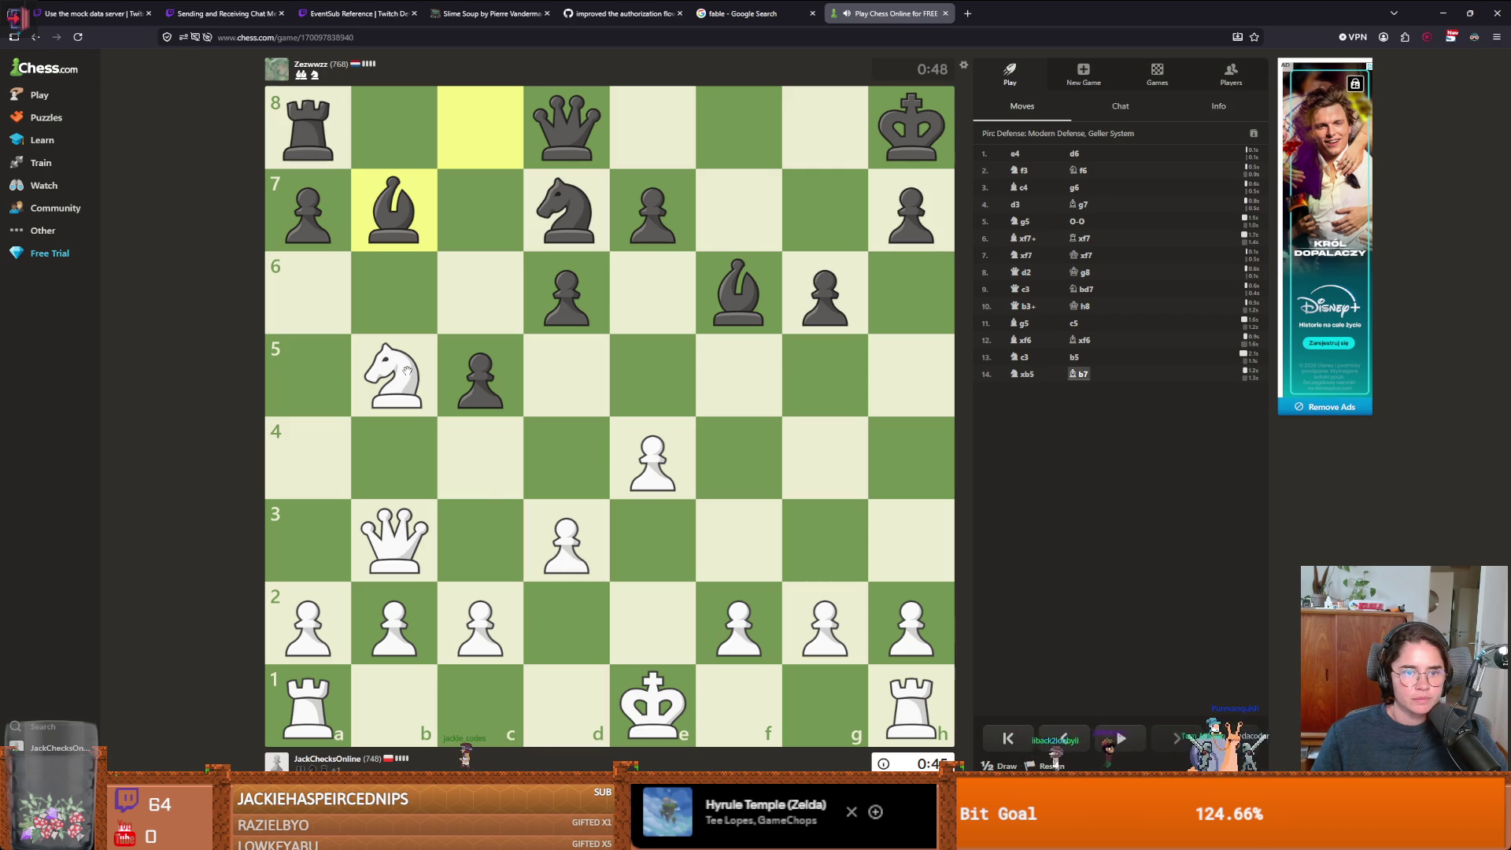
{"action": "mouse_move", "coordinate": [397, 543]}
{"action": "left_mouse_down"}
{"action": "mouse_move", "coordinate": [647, 297]}
{"action": "mouse_move", "coordinate": [661, 324]}
{"action": "left_mouse_up"}
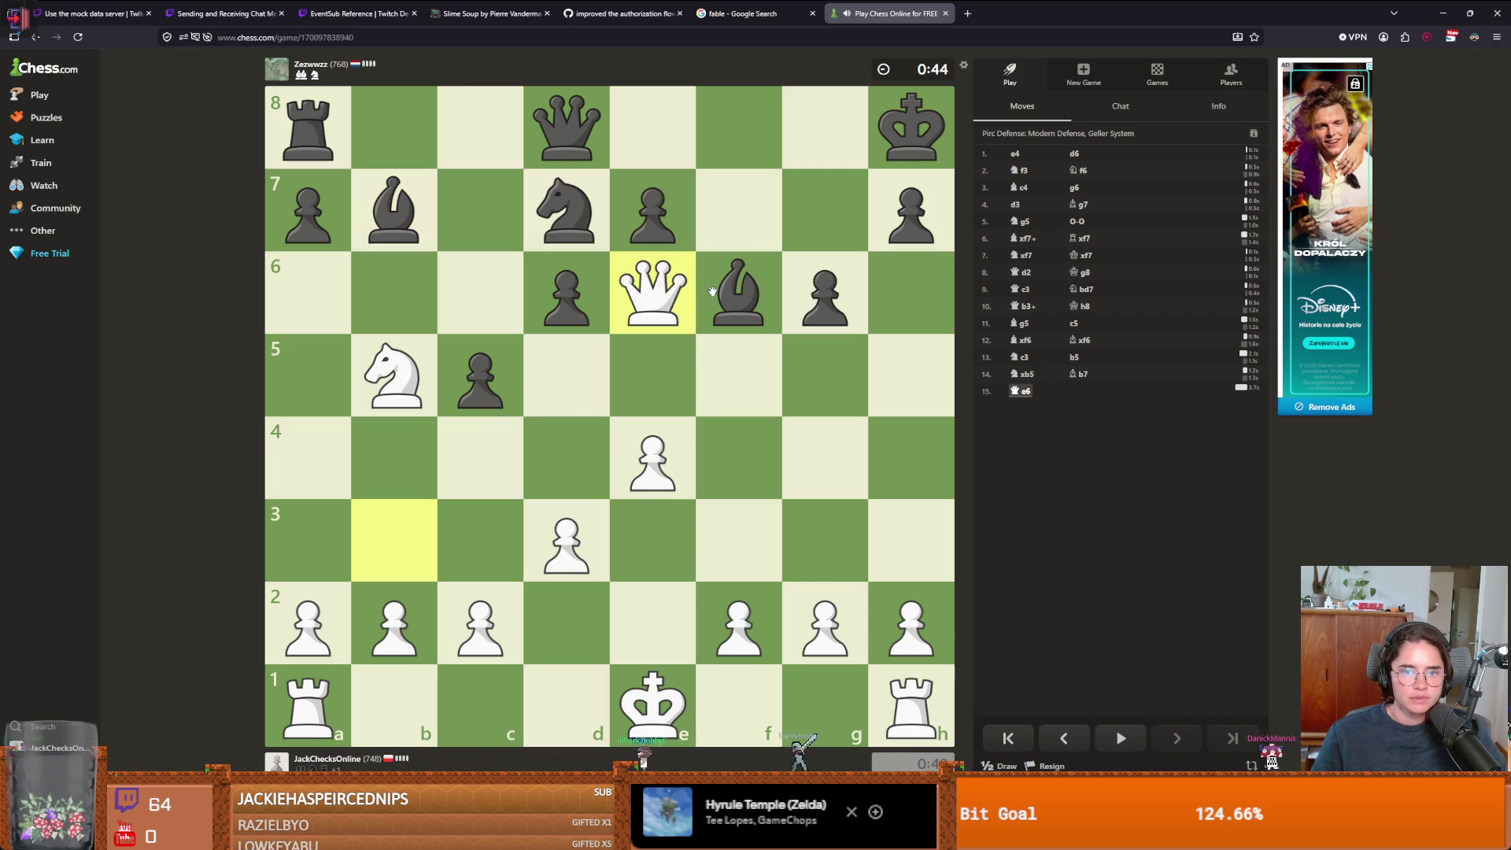
{"action": "left_click_drag", "start_coordinate": [661, 699], "coordinate": [832, 681]}
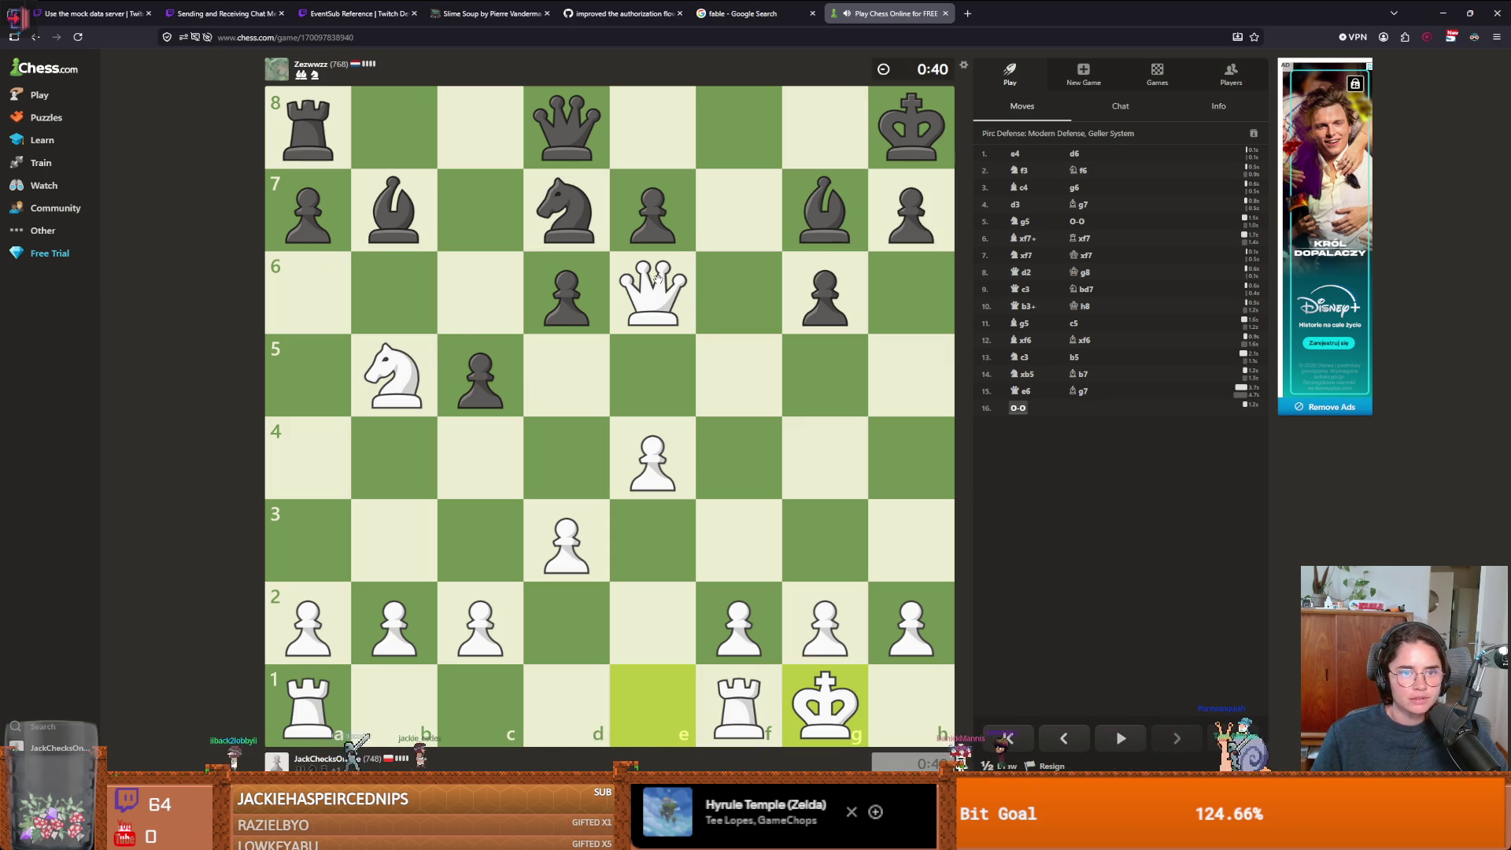
{"action": "left_click_drag", "start_coordinate": [406, 341], "coordinate": [482, 207]}
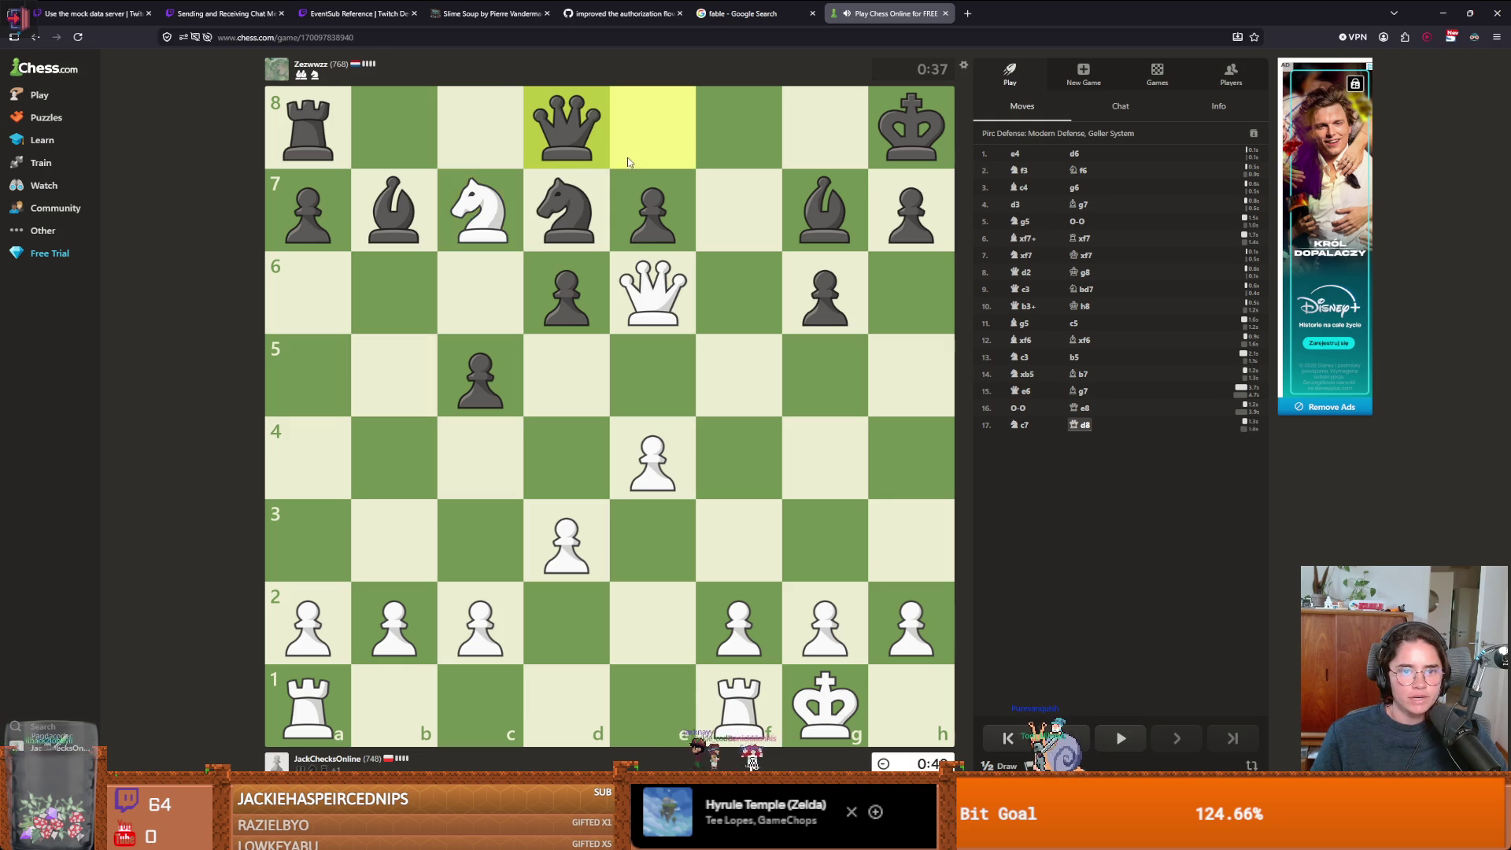
- Play Nxa8, Rae1, exd5 and dxc4
{"action": "left_click_drag", "start_coordinate": [498, 220], "coordinate": [331, 135]}
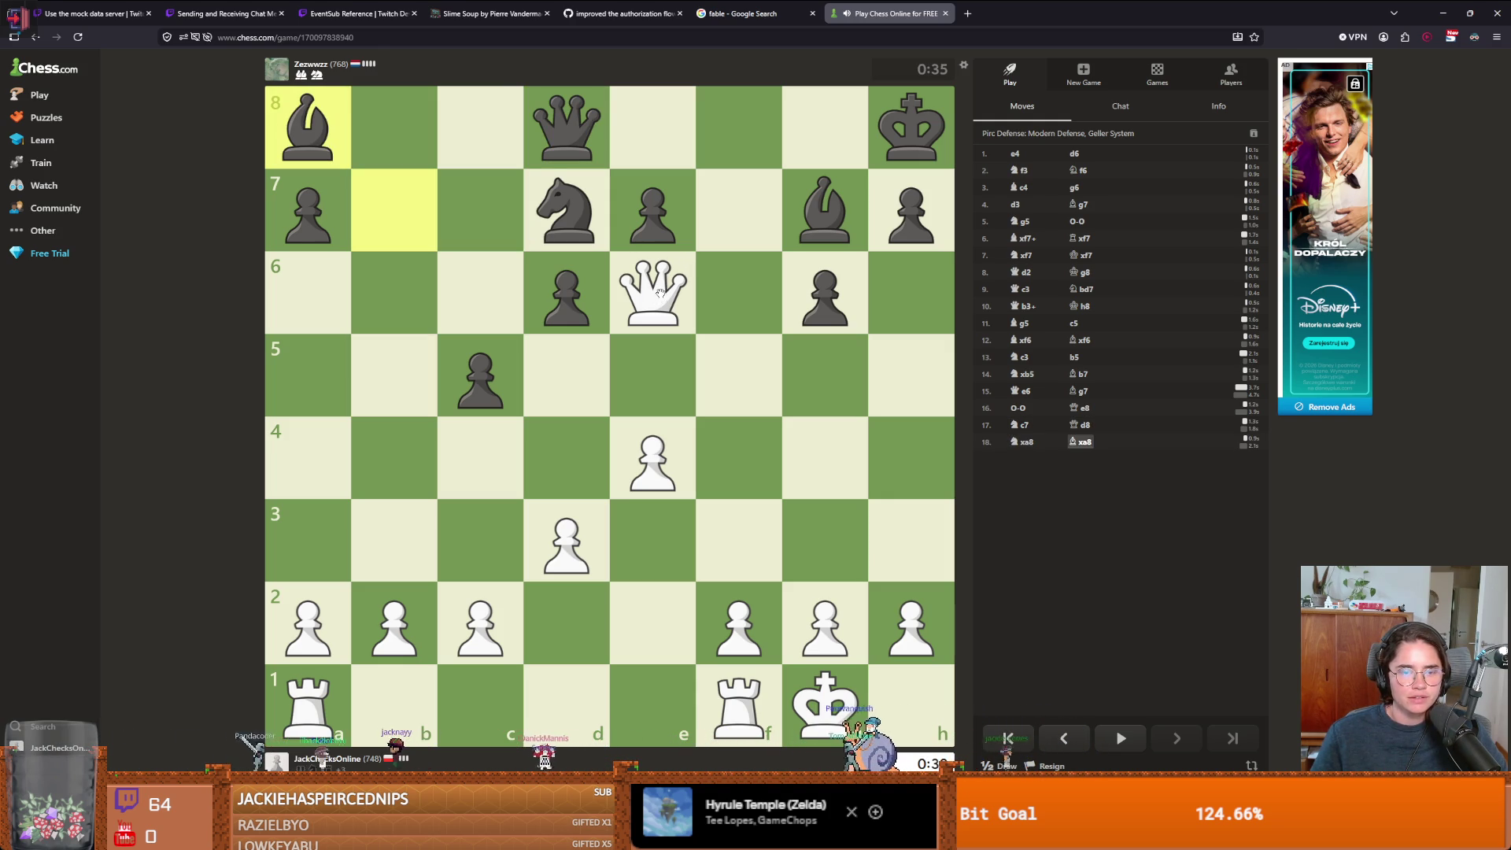
{"action": "left_click", "coordinate": [308, 700]}
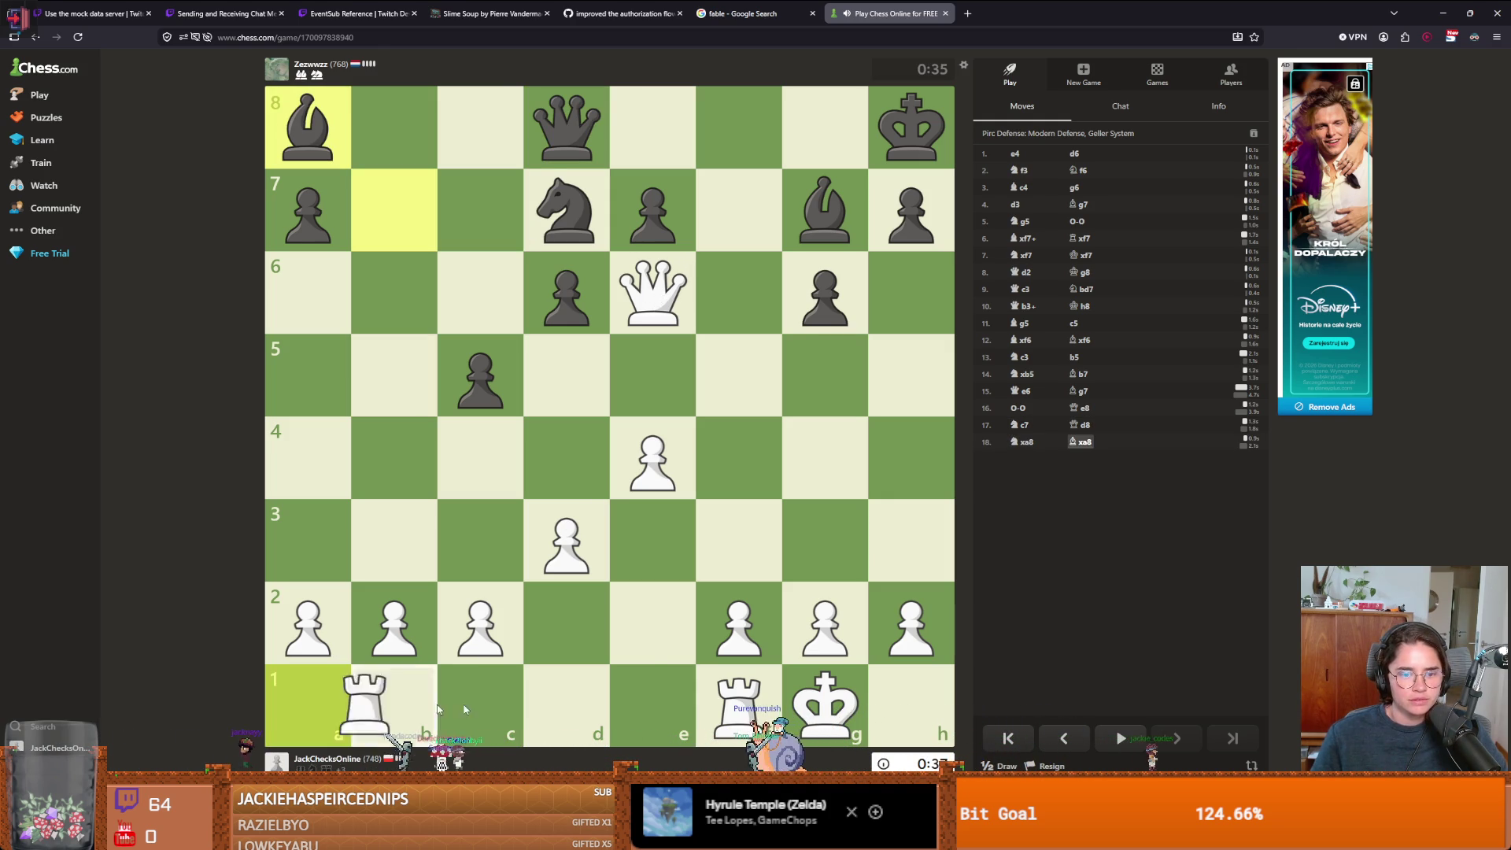
{"action": "left_click", "coordinate": [653, 692]}
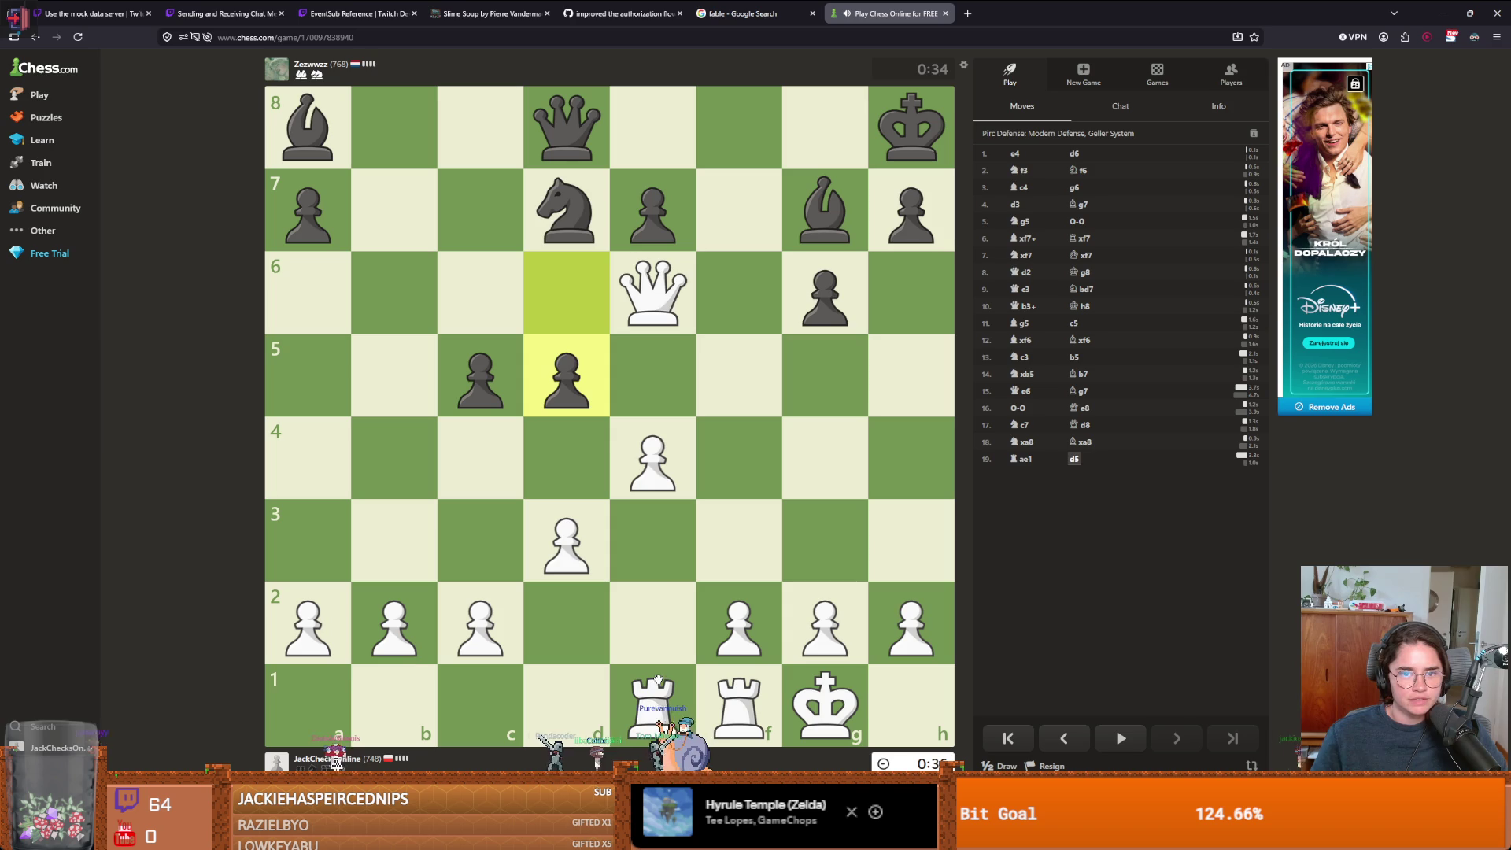
{"action": "left_click", "coordinate": [653, 460]}
{"action": "left_click", "coordinate": [606, 348]}
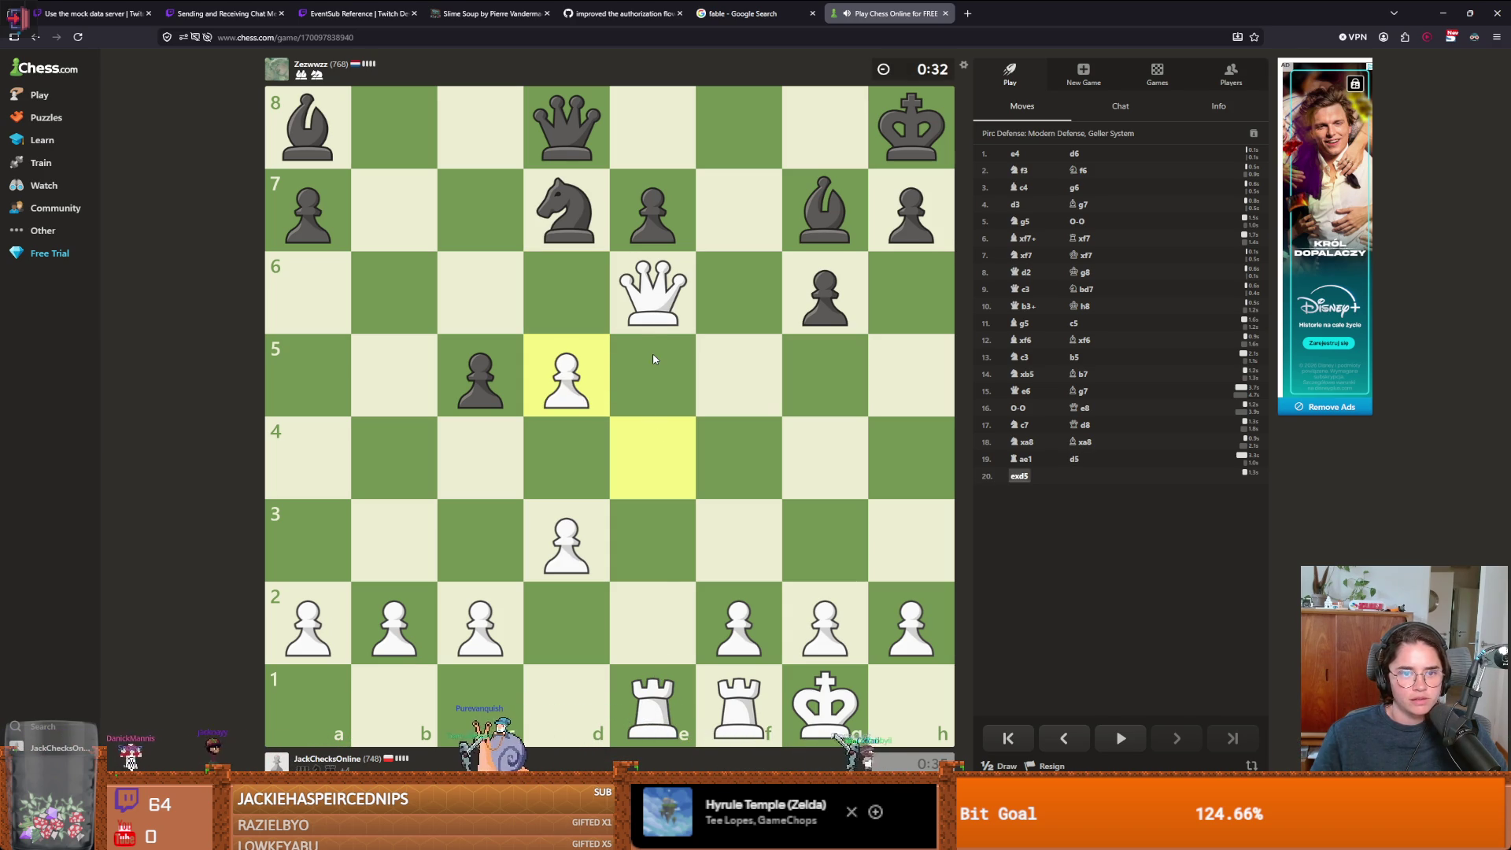
{"action": "left_click", "coordinate": [567, 540]}
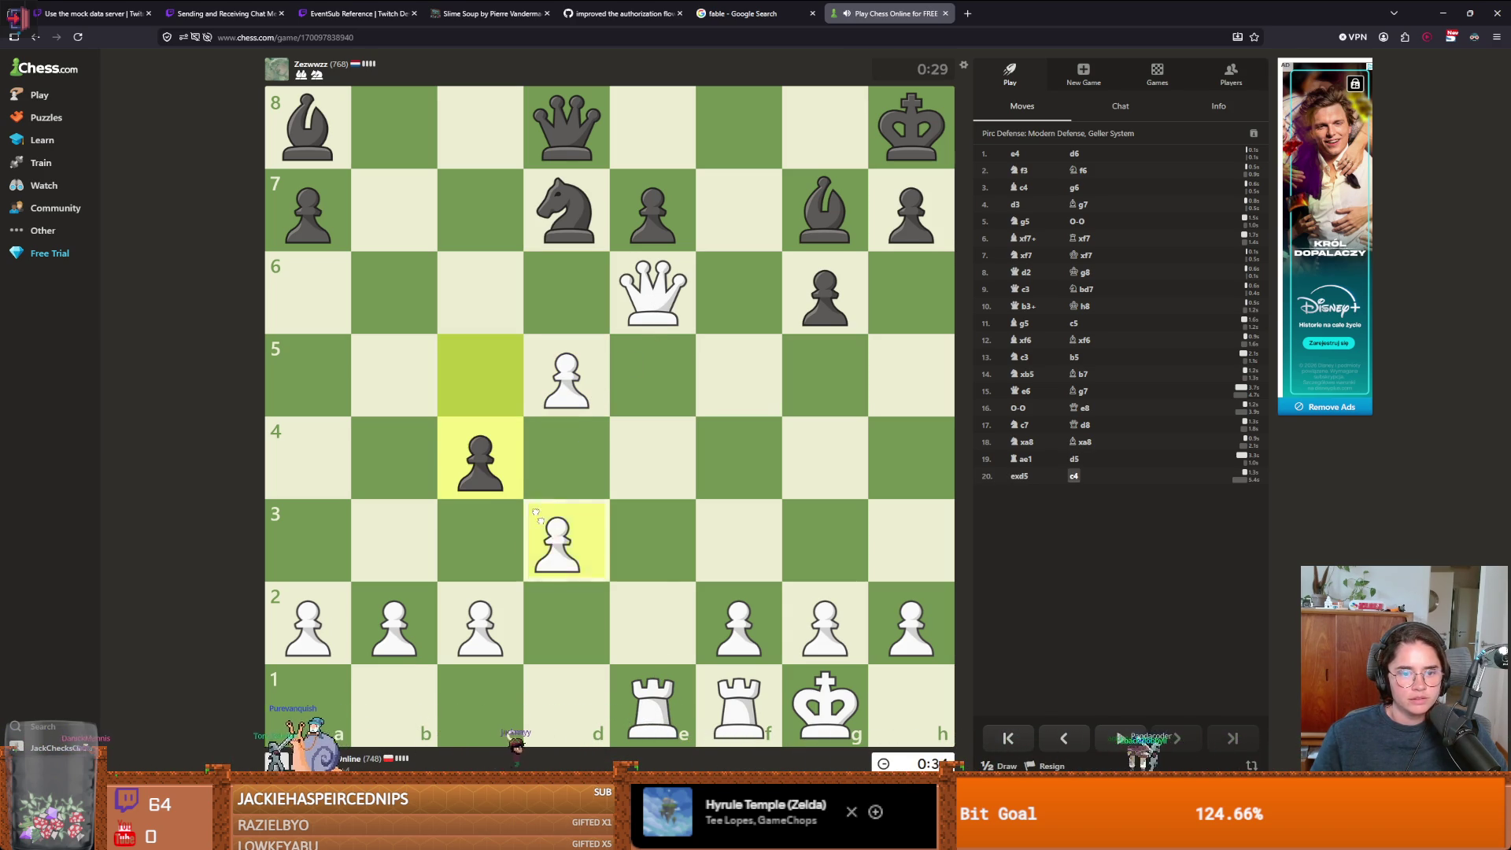
{"action": "left_click", "coordinate": [480, 456]}
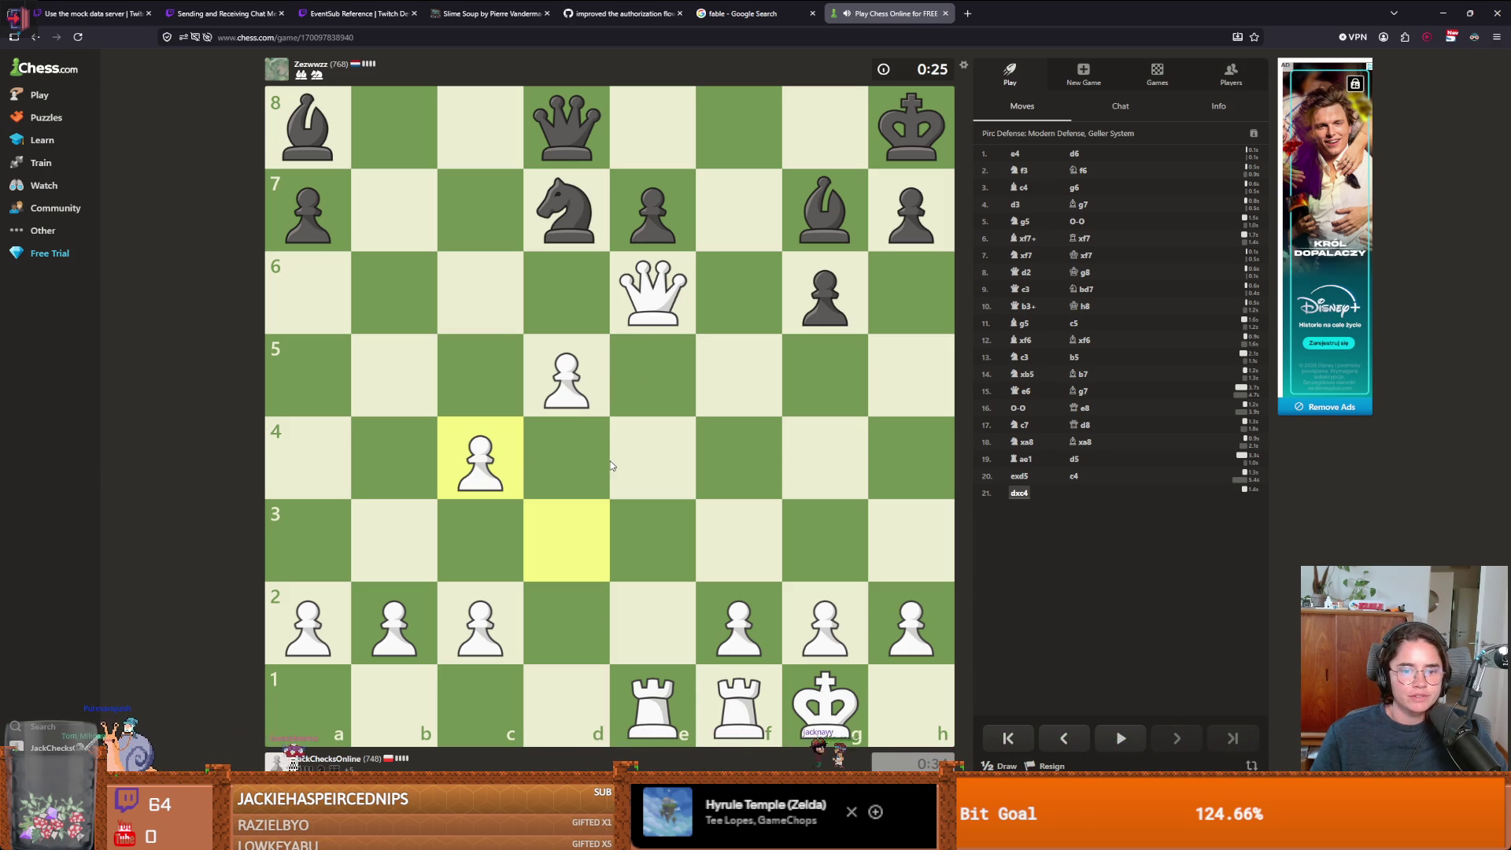
- Continue with f4, cxd5, Qe3 and Qxa7
{"action": "mouse_move", "coordinate": [667, 313]}
{"action": "left_mouse_down"}
{"action": "mouse_move", "coordinate": [671, 256]}
{"action": "mouse_move", "coordinate": [668, 303]}
{"action": "left_mouse_up"}
{"action": "left_click", "coordinate": [719, 646]}
{"action": "left_click", "coordinate": [734, 455]}
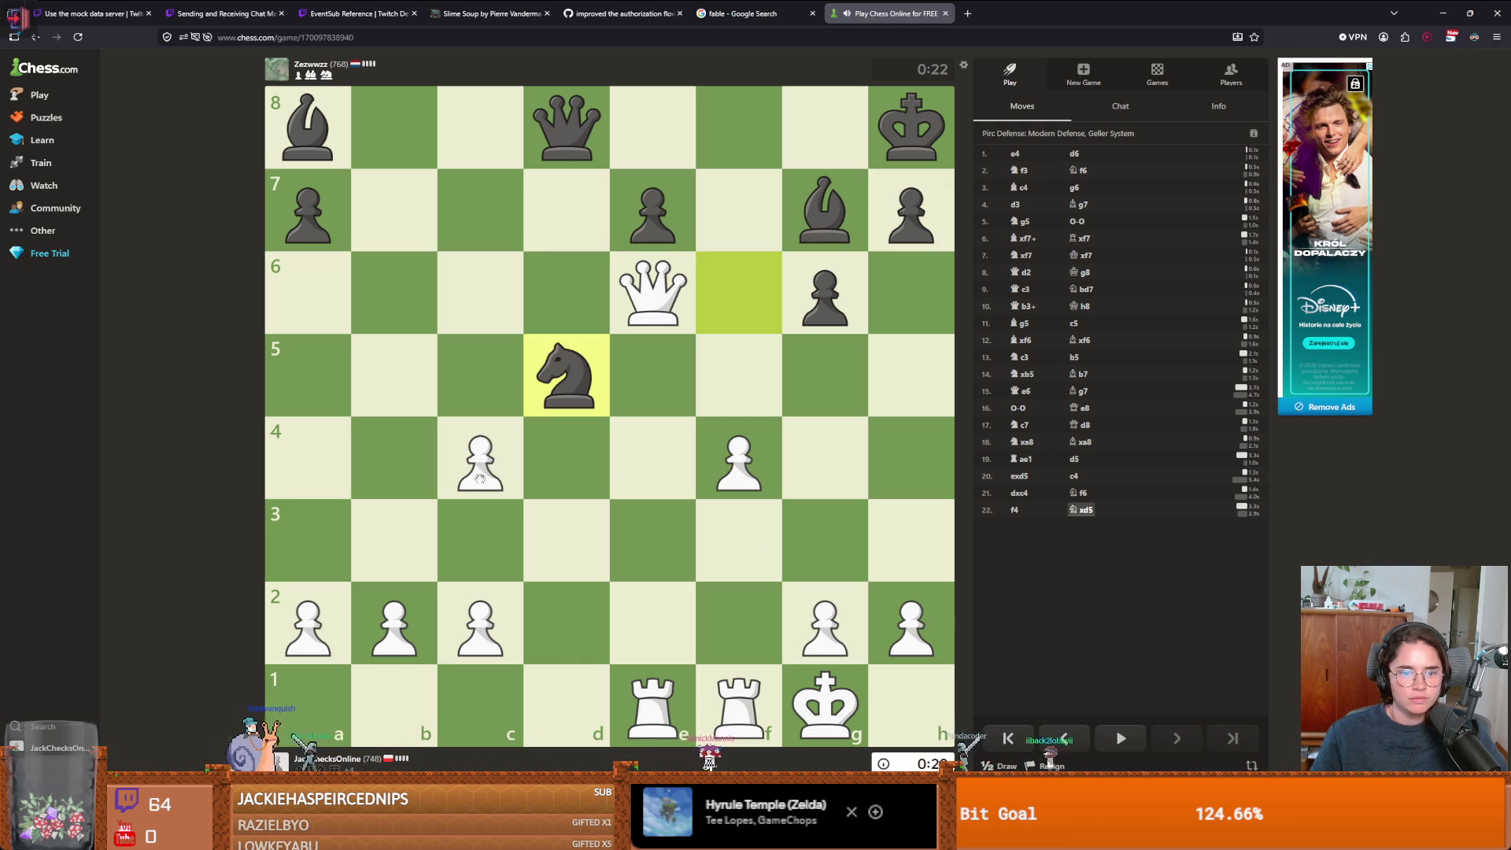
{"action": "left_click", "coordinate": [480, 477]}
{"action": "left_click", "coordinate": [567, 374]}
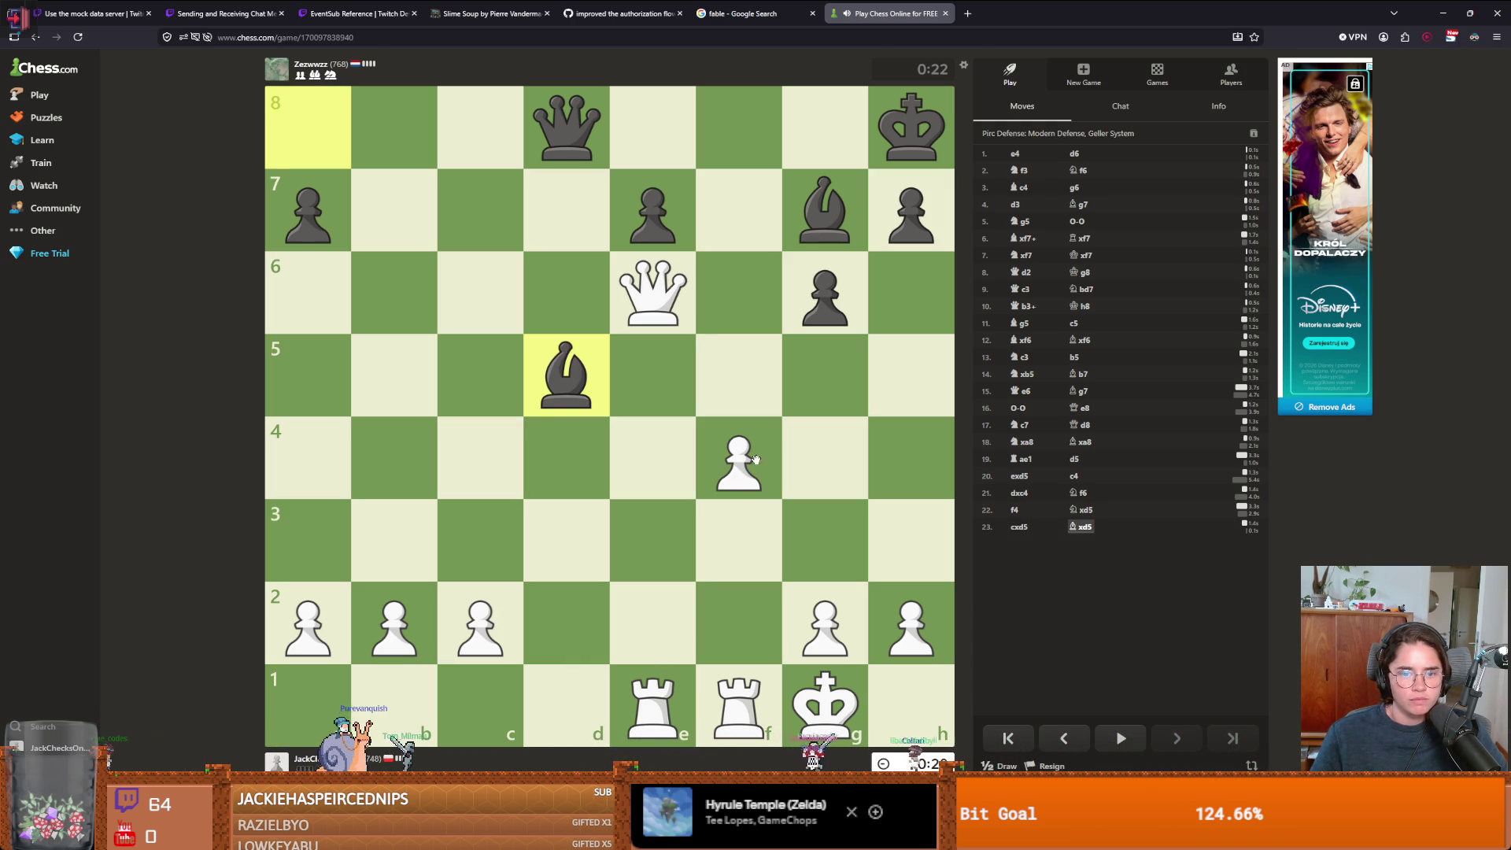
{"action": "mouse_move", "coordinate": [653, 291]}
{"action": "left_mouse_down"}
{"action": "mouse_move", "coordinate": [663, 370]}
{"action": "mouse_move", "coordinate": [646, 529]}
{"action": "left_mouse_up"}
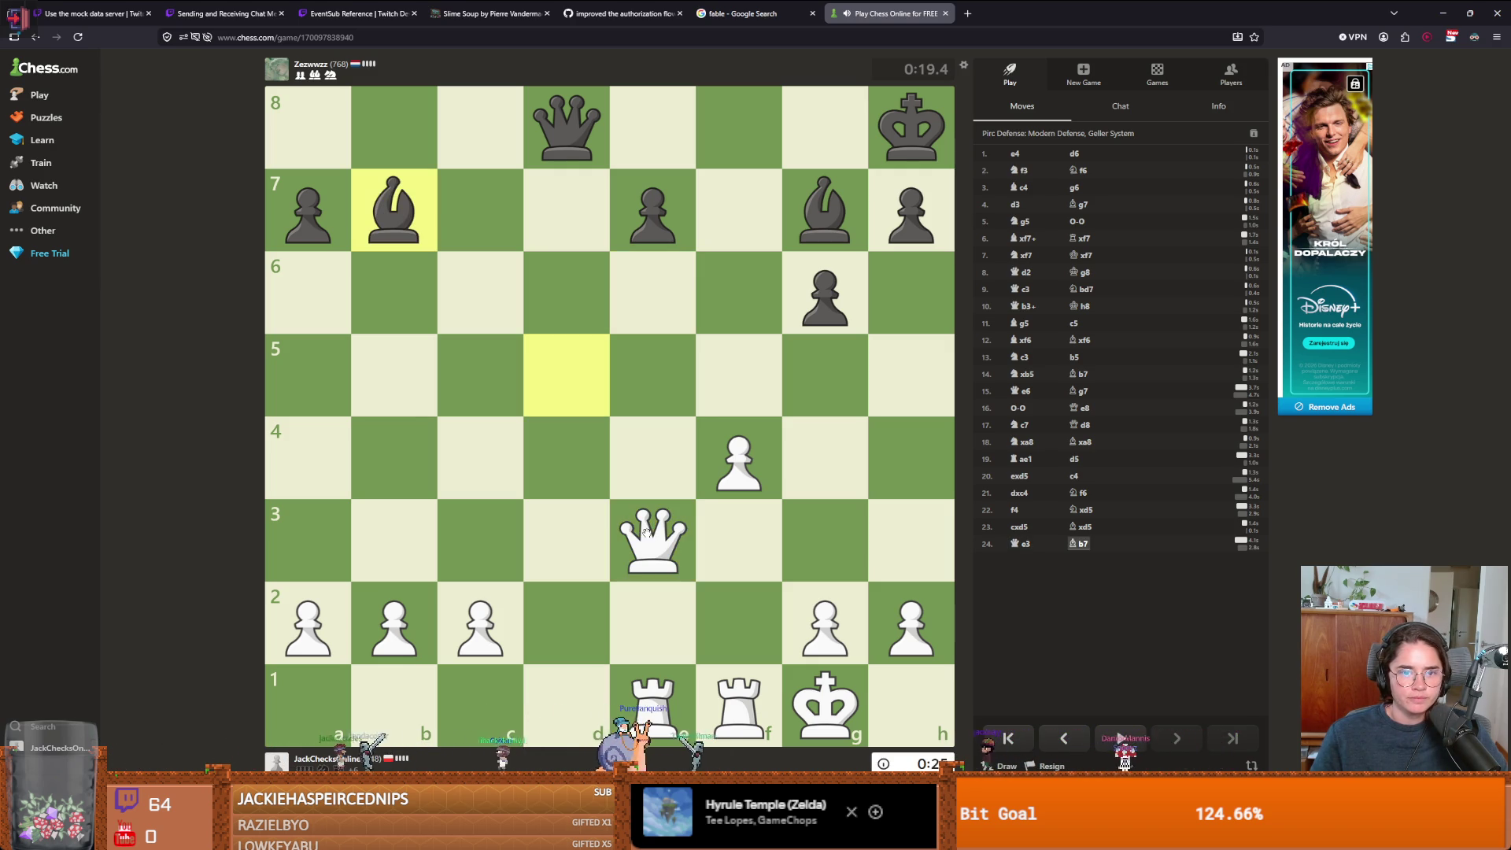
{"action": "left_click", "coordinate": [647, 532]}
{"action": "left_click", "coordinate": [308, 208]}
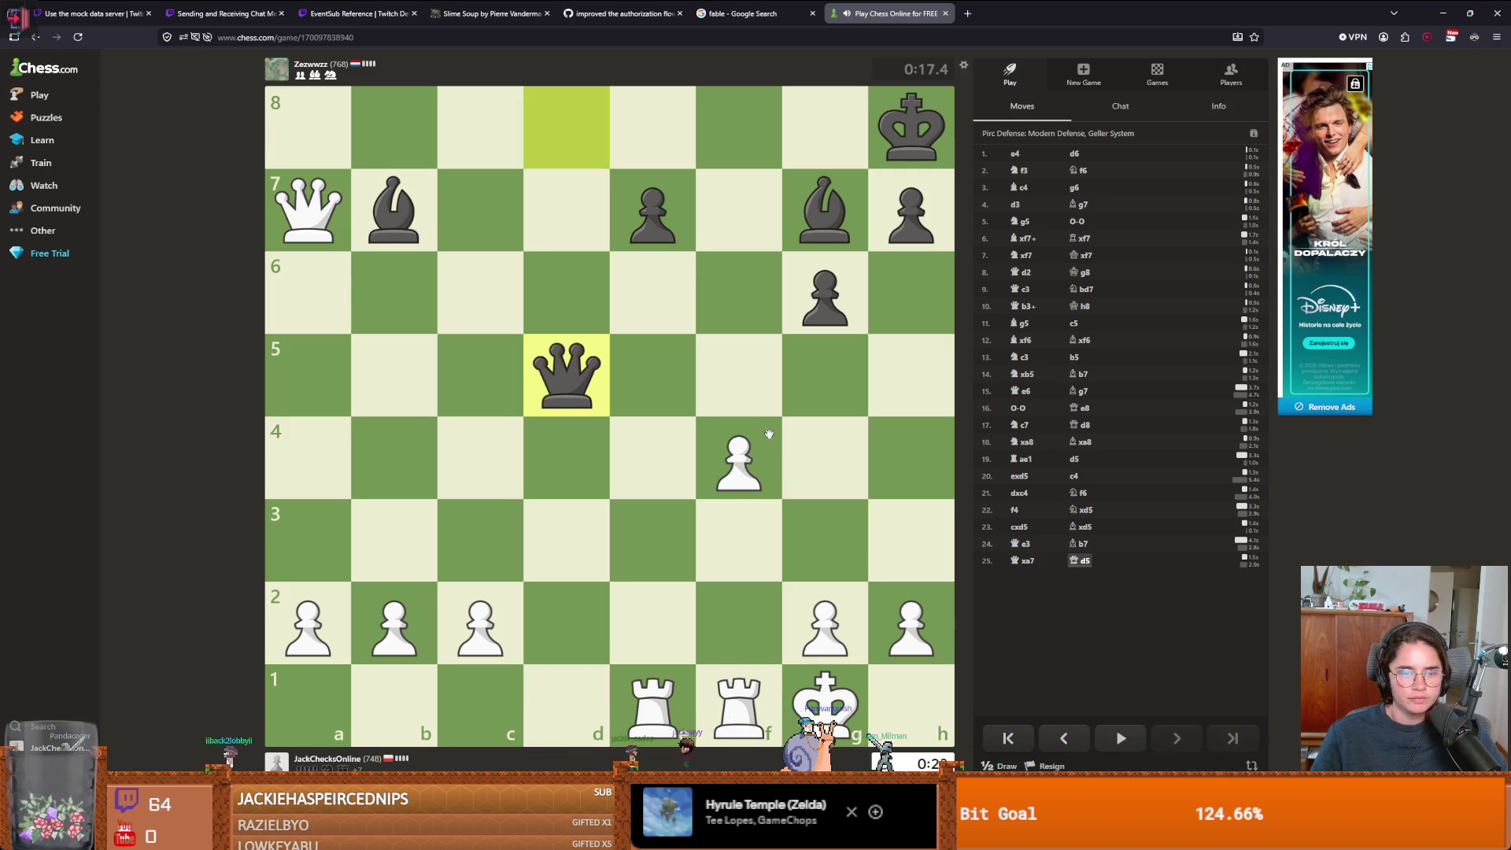
- Attack with Qb8+, Qxf8+, Qxe7, Qe8+ and bring the rook to e7
{"action": "left_click", "coordinate": [313, 218]}
{"action": "left_click", "coordinate": [394, 120]}
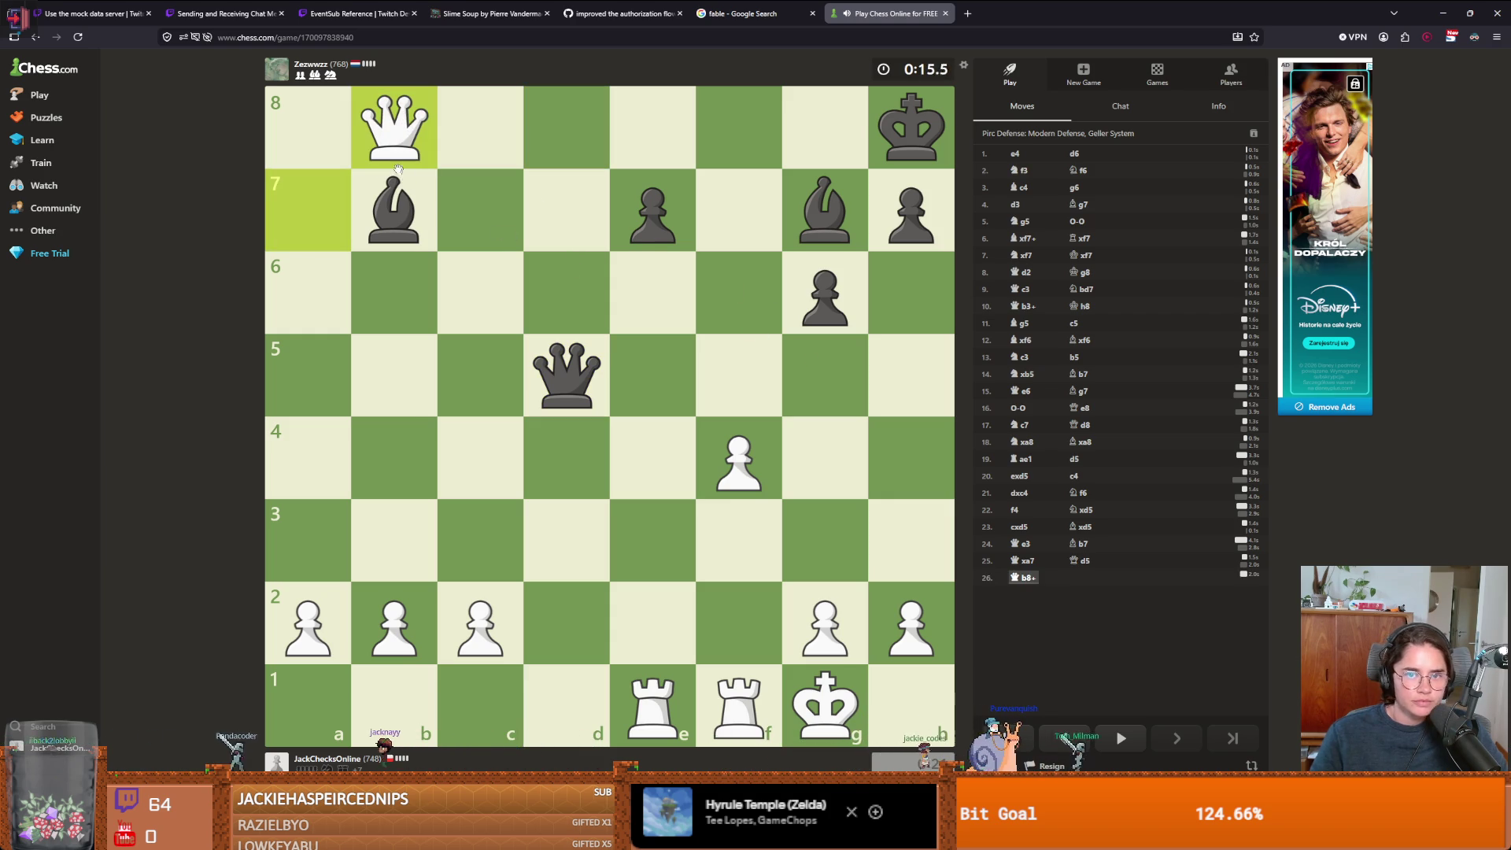
{"action": "left_click", "coordinate": [395, 138]}
{"action": "left_click", "coordinate": [744, 126]}
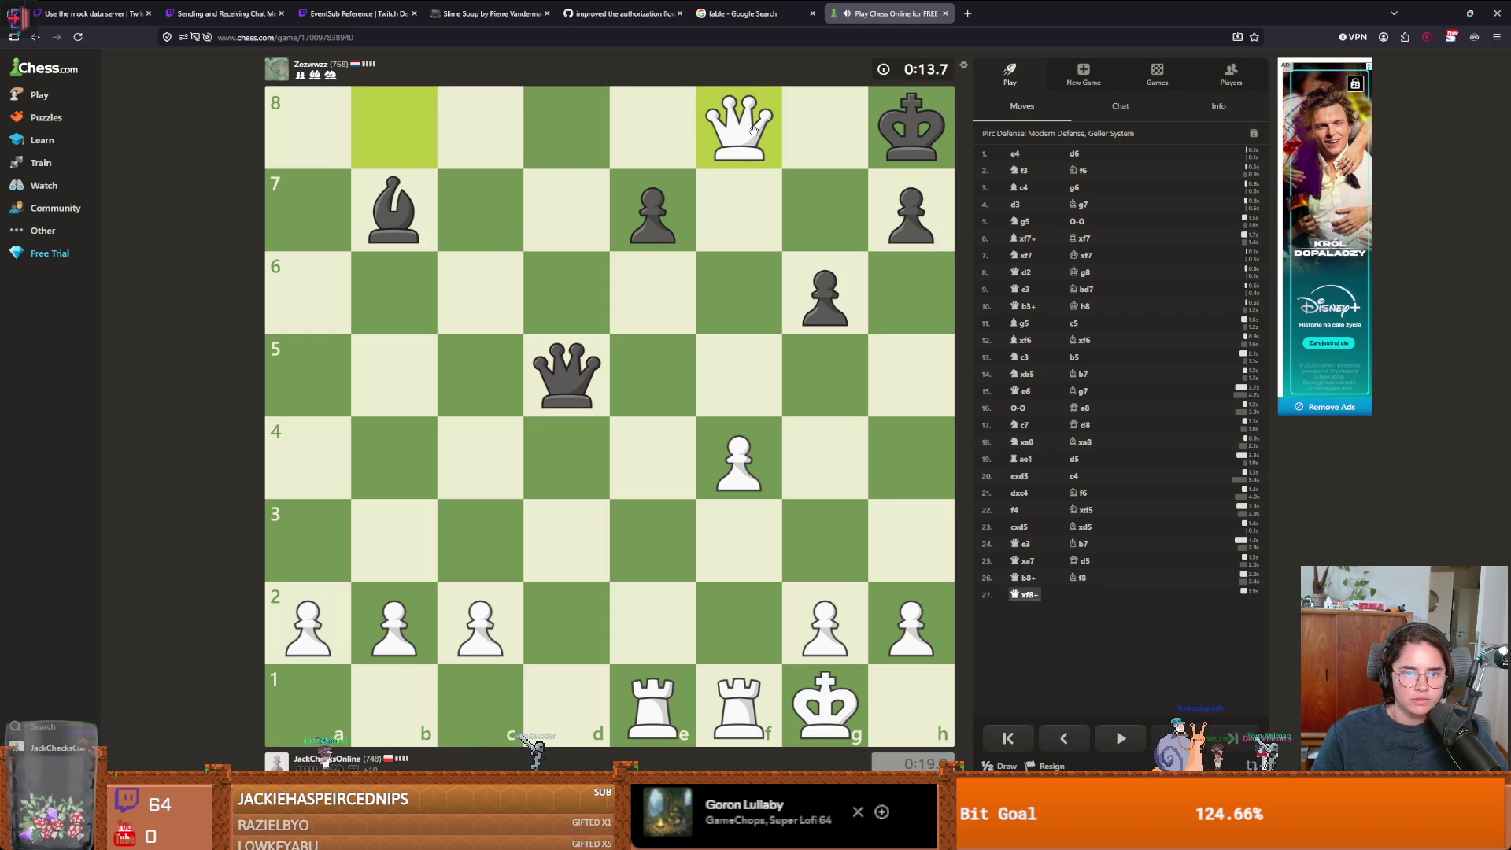
{"action": "left_click_drag", "start_coordinate": [753, 130], "coordinate": [661, 216]}
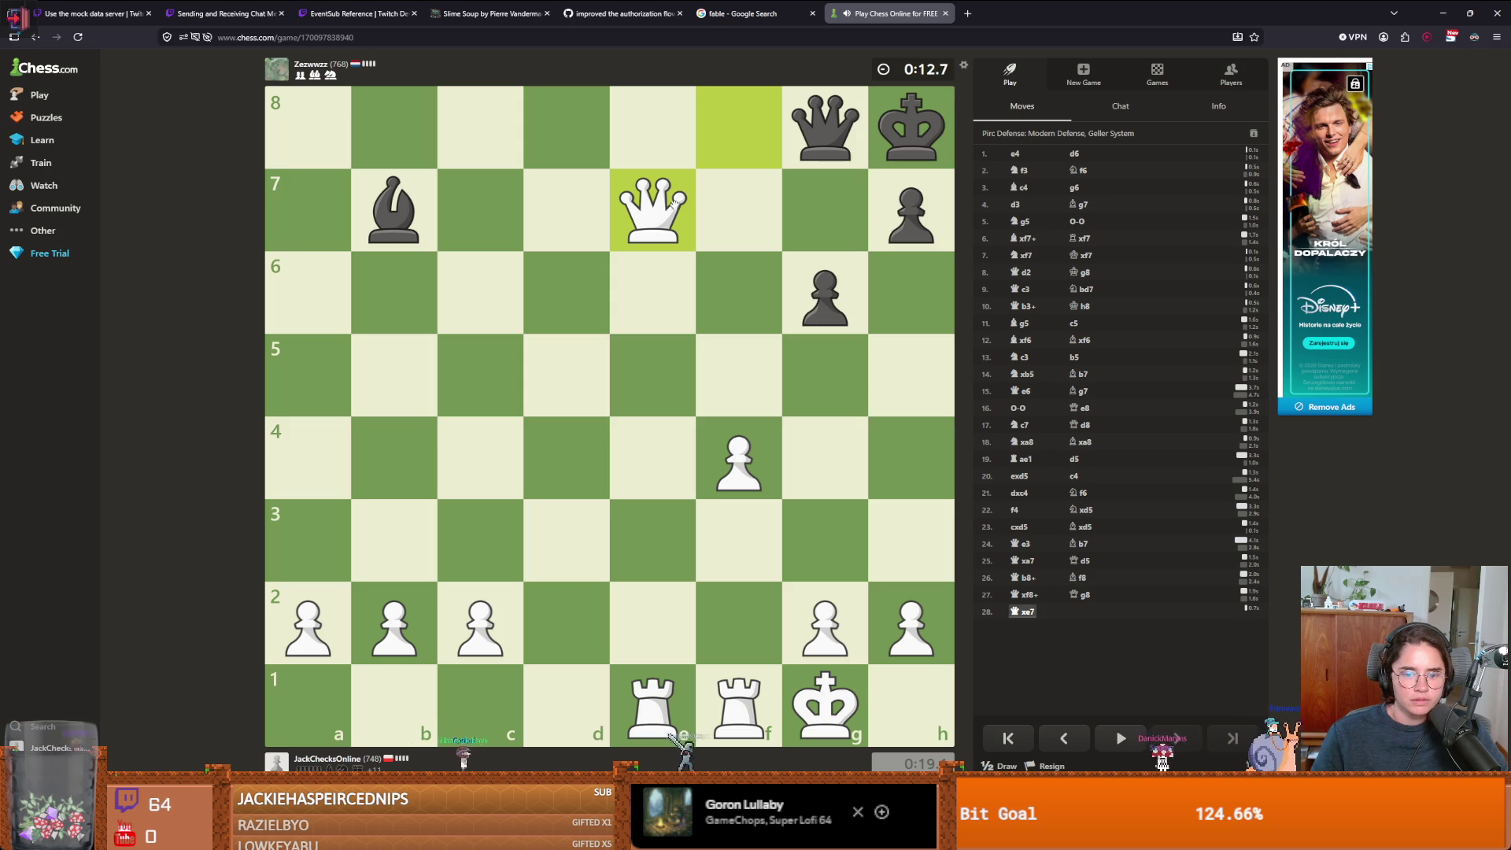
{"action": "left_click", "coordinate": [652, 208]}
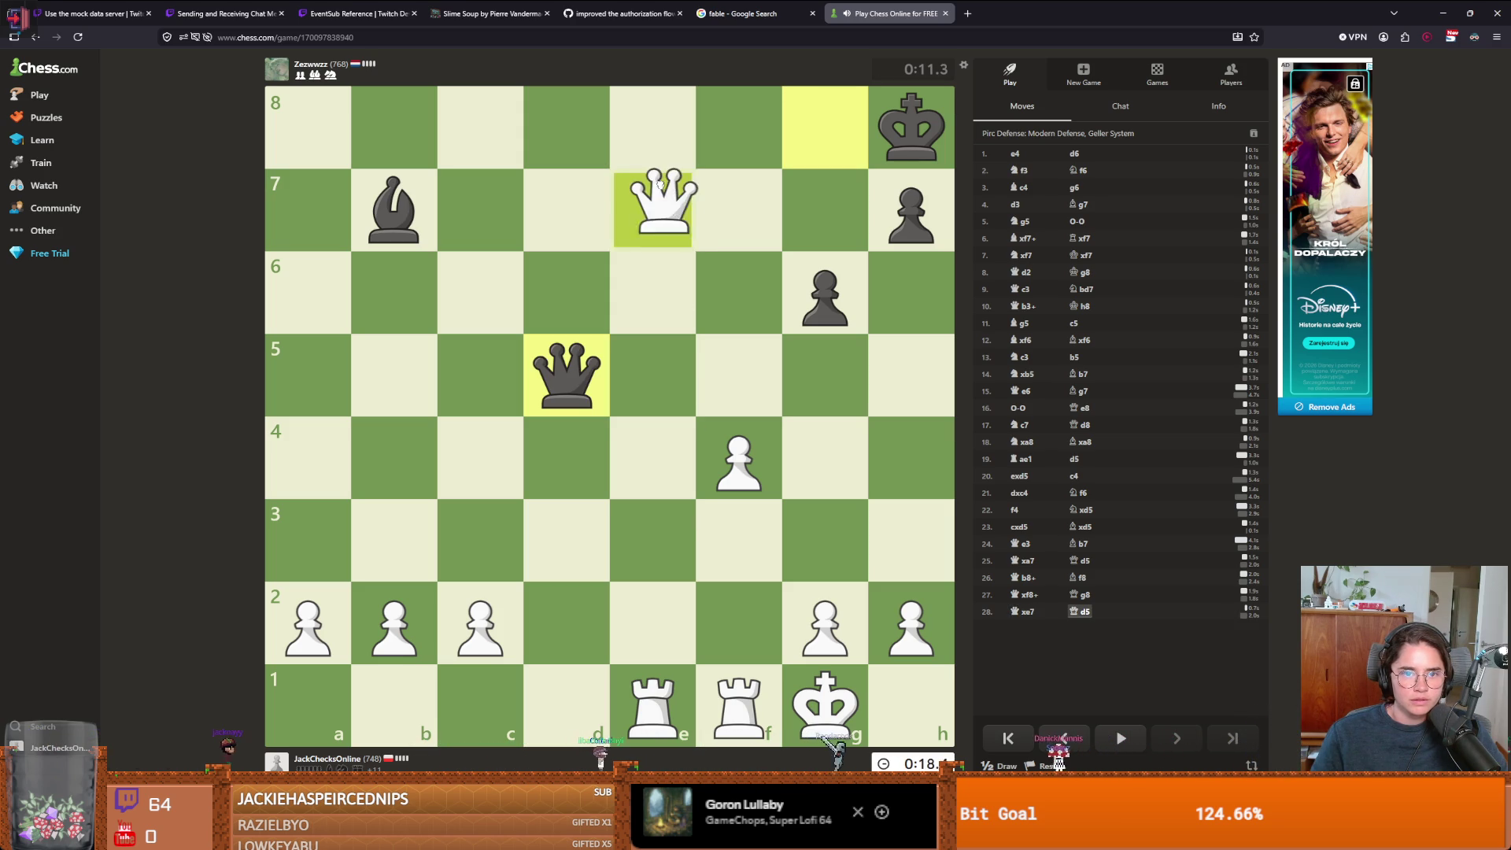
{"action": "left_click", "coordinate": [652, 126]}
{"action": "left_click", "coordinate": [663, 694]}
{"action": "left_click", "coordinate": [665, 676]}
{"action": "left_click_drag", "start_coordinate": [695, 698], "coordinate": [674, 244]}
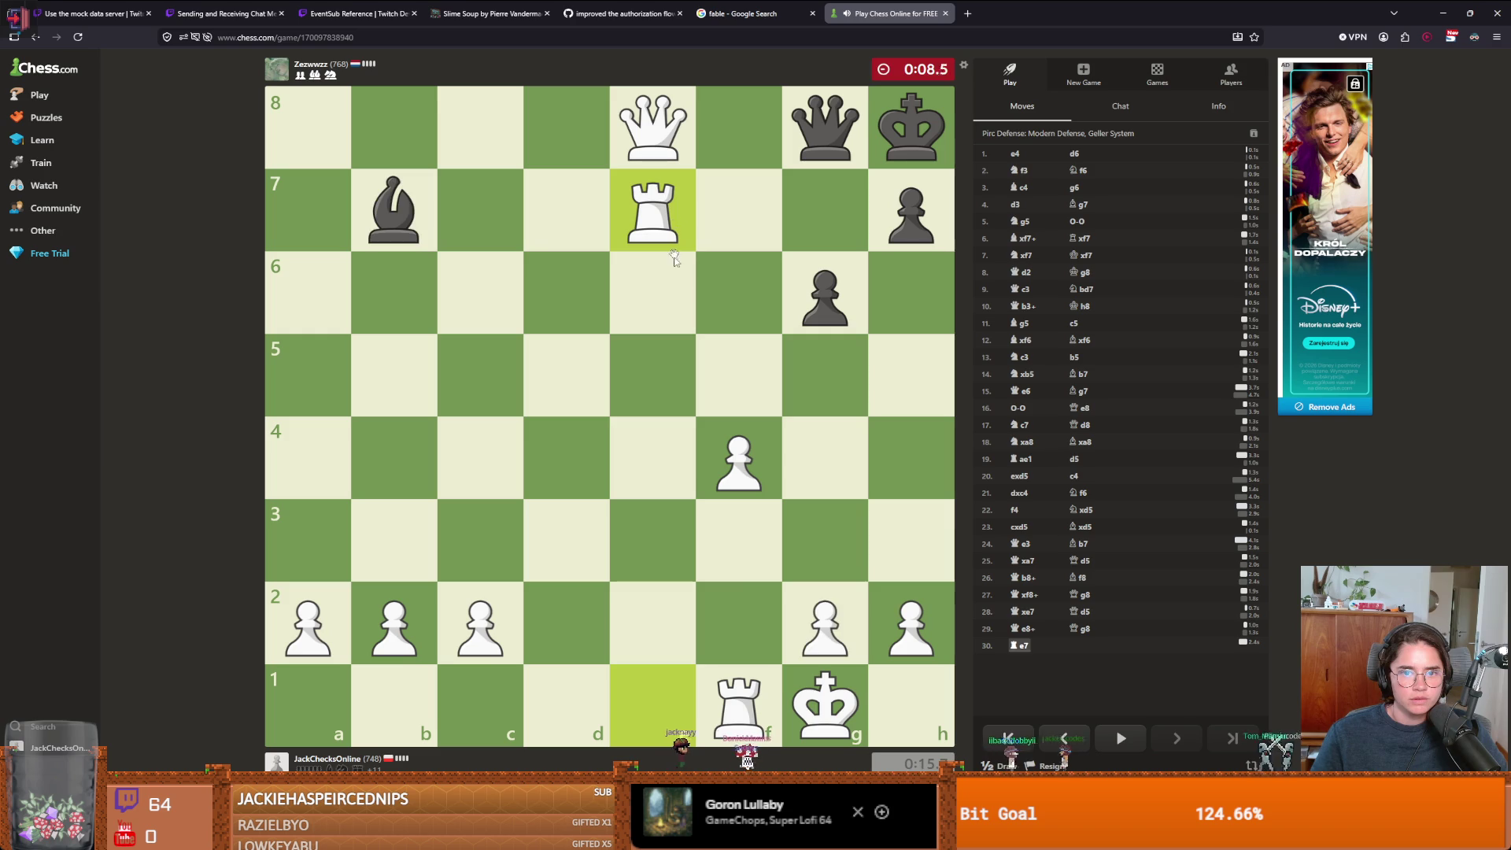
- Play Rf2, Rd2, Kg2, Rd3, Kh3 and Rd7+ until the win on time, then start a new 1-minute game
{"action": "left_click_drag", "start_coordinate": [744, 710], "coordinate": [769, 649]}
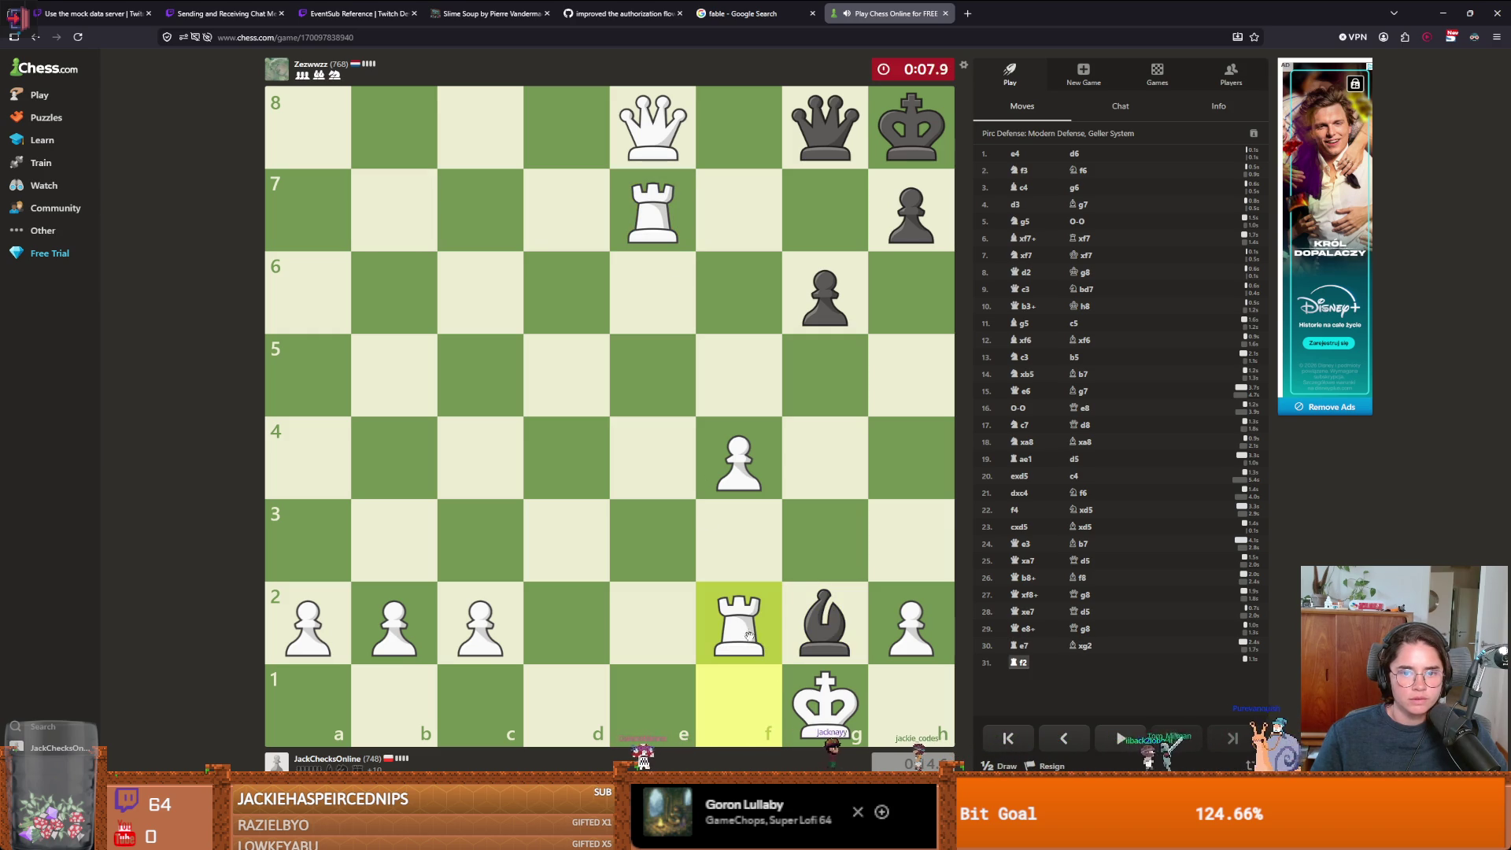
{"action": "left_click_drag", "start_coordinate": [759, 632], "coordinate": [569, 622]}
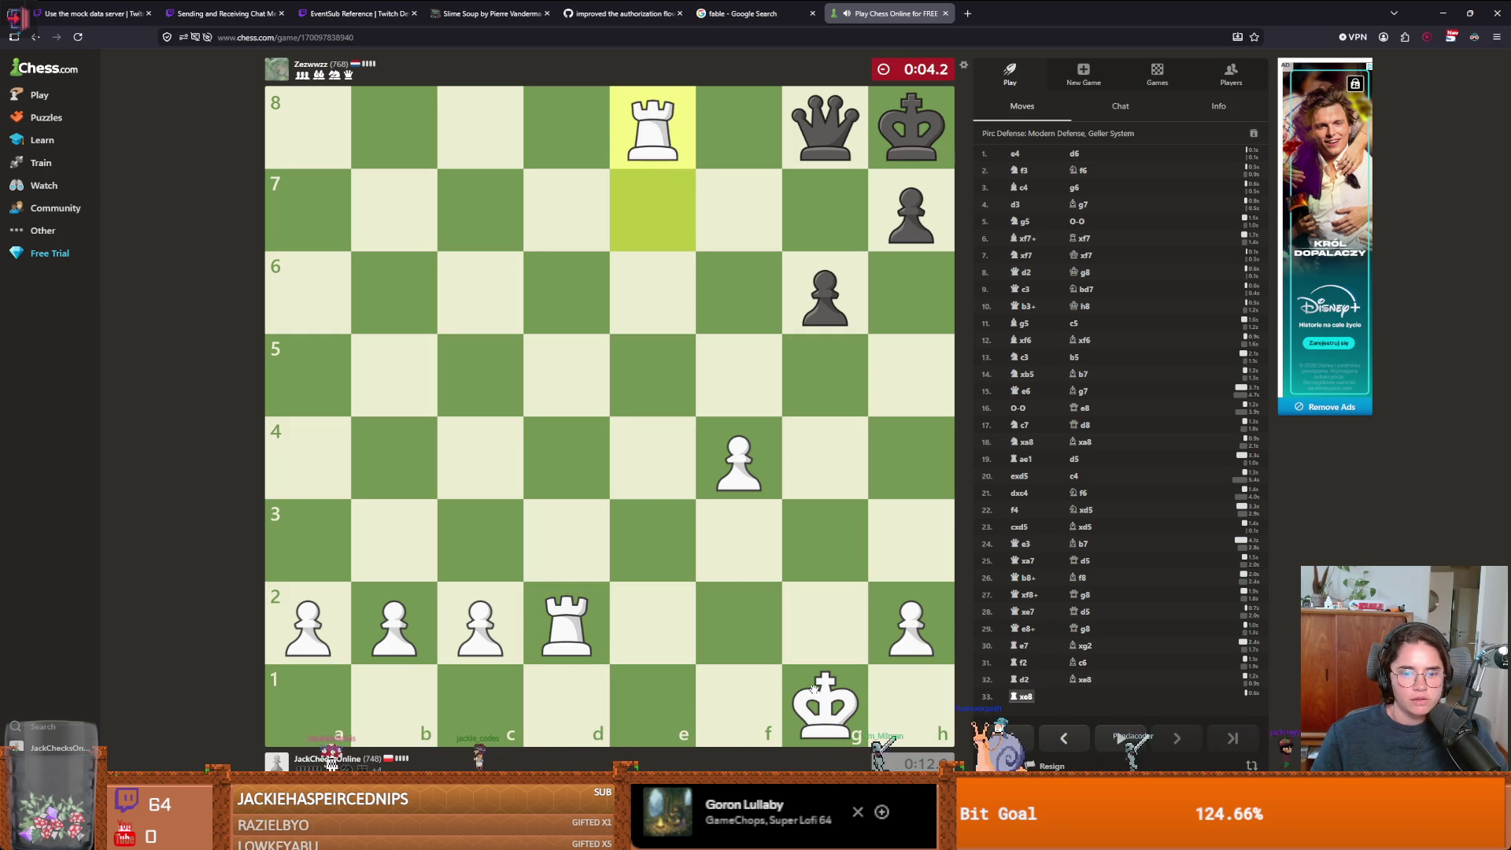
{"action": "left_click_drag", "start_coordinate": [815, 690], "coordinate": [824, 622]}
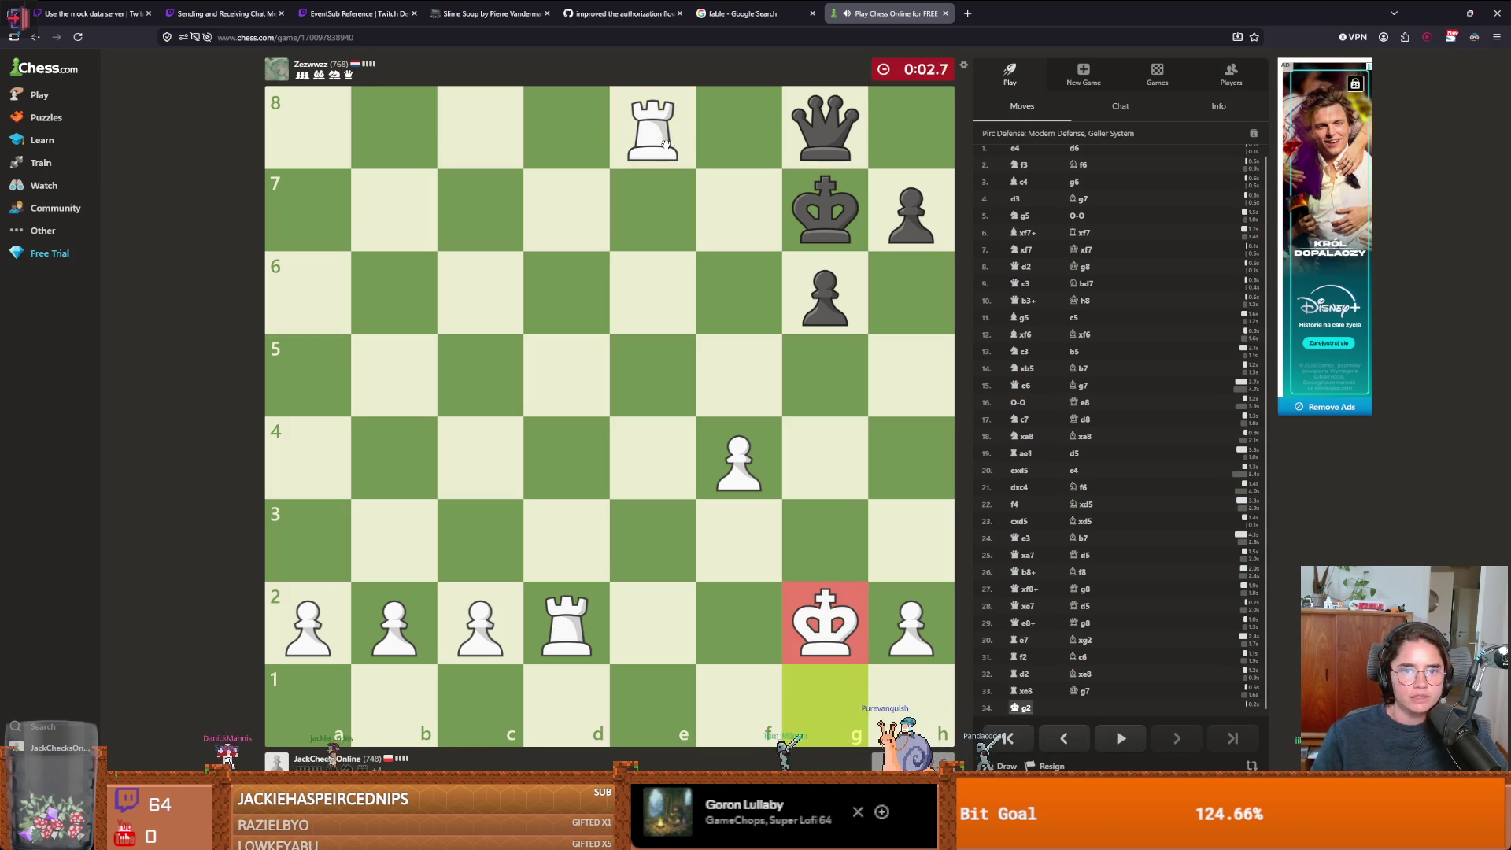
{"action": "mouse_move", "coordinate": [567, 622]}
{"action": "left_mouse_down"}
{"action": "mouse_move", "coordinate": [513, 539]}
{"action": "mouse_move", "coordinate": [565, 599]}
{"action": "mouse_move", "coordinate": [575, 551]}
{"action": "left_mouse_up"}
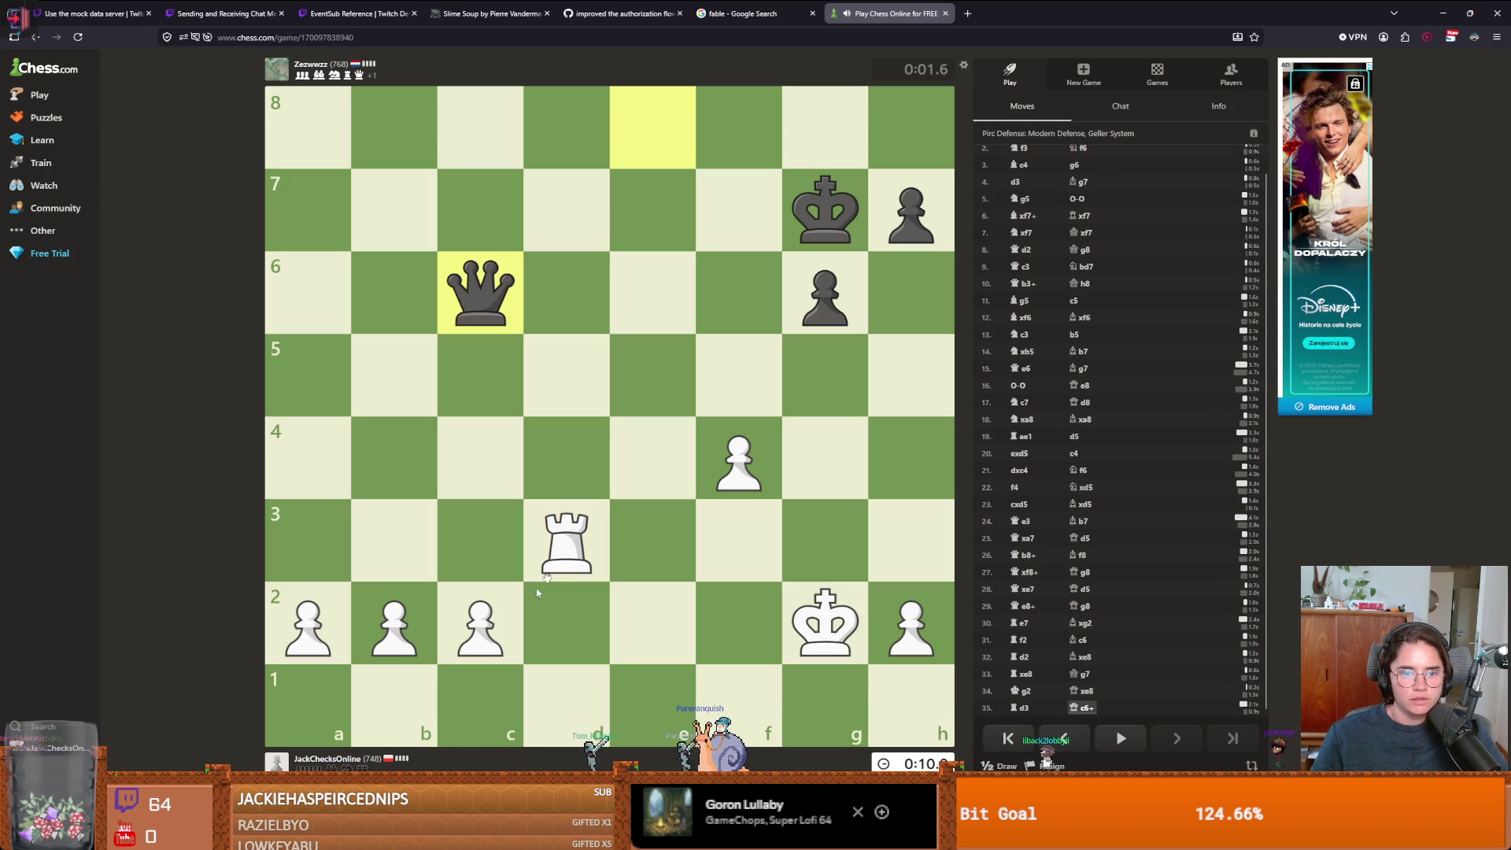
{"action": "left_click_drag", "start_coordinate": [825, 622], "coordinate": [873, 554]}
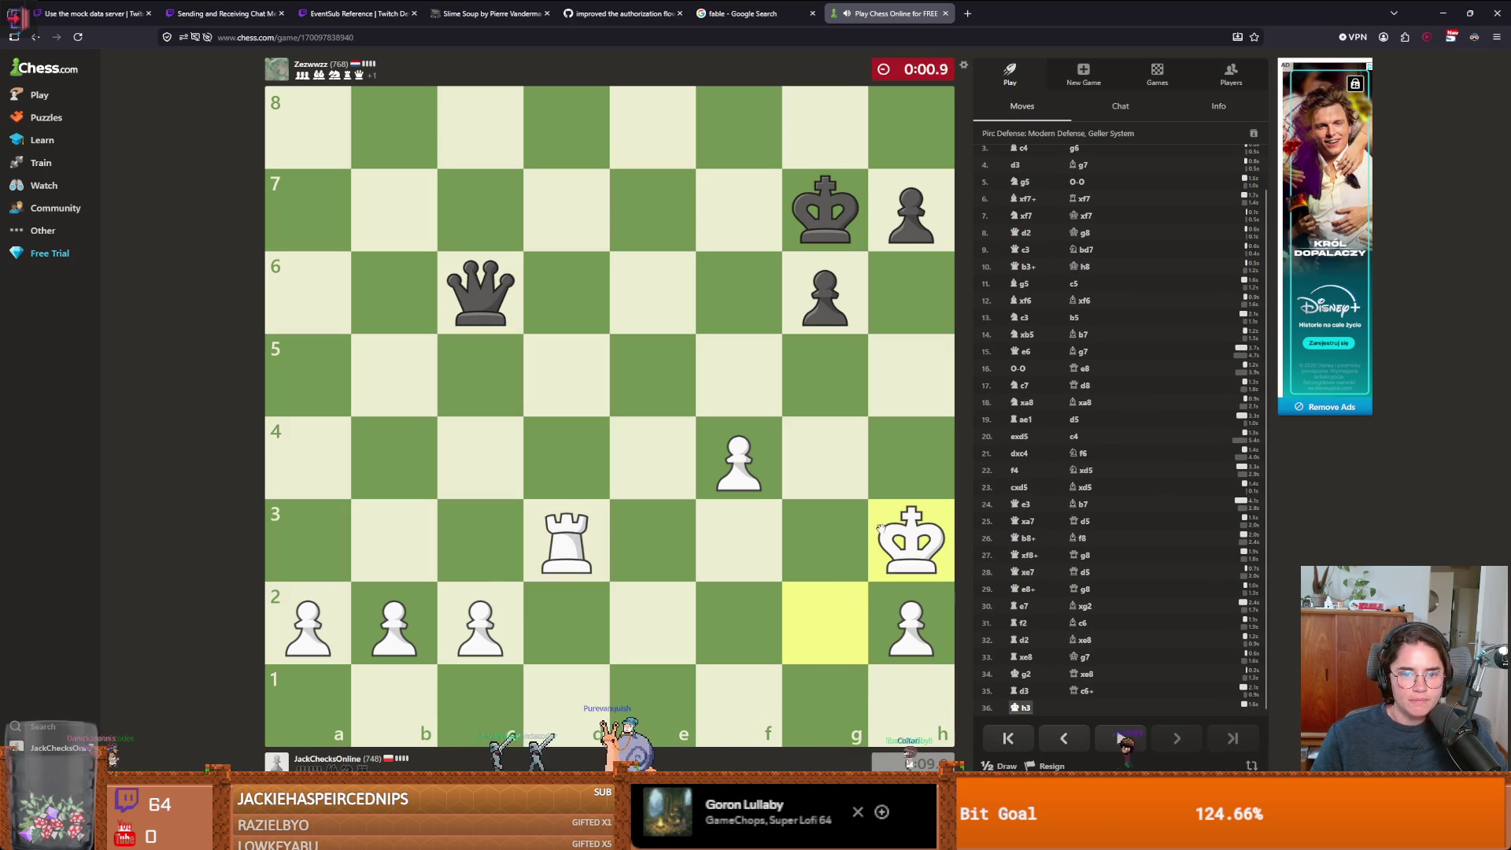
{"action": "left_click_drag", "start_coordinate": [566, 543], "coordinate": [559, 210]}
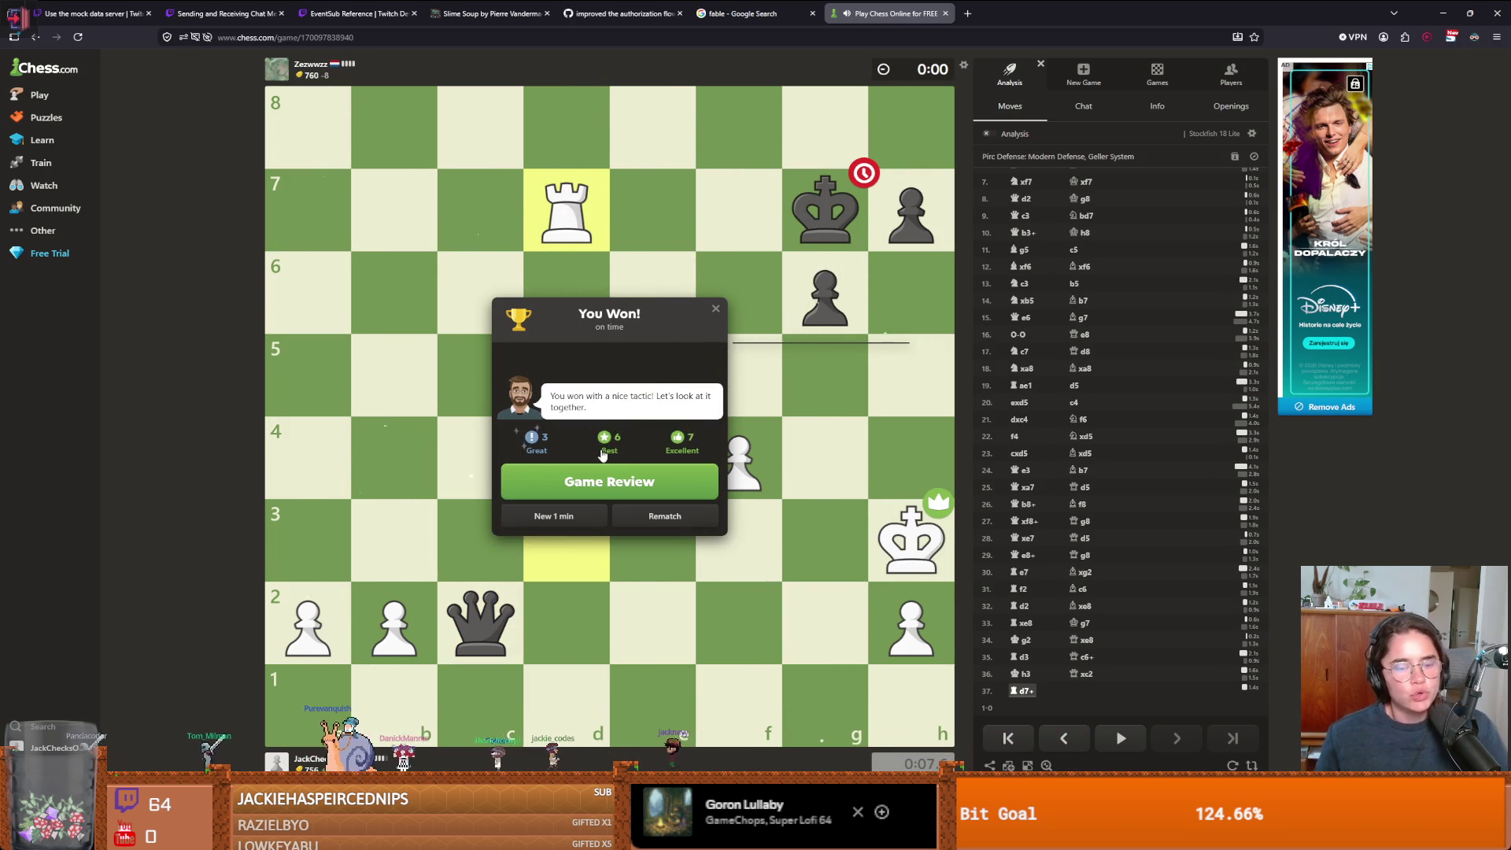
{"action": "left_click", "coordinate": [586, 519]}
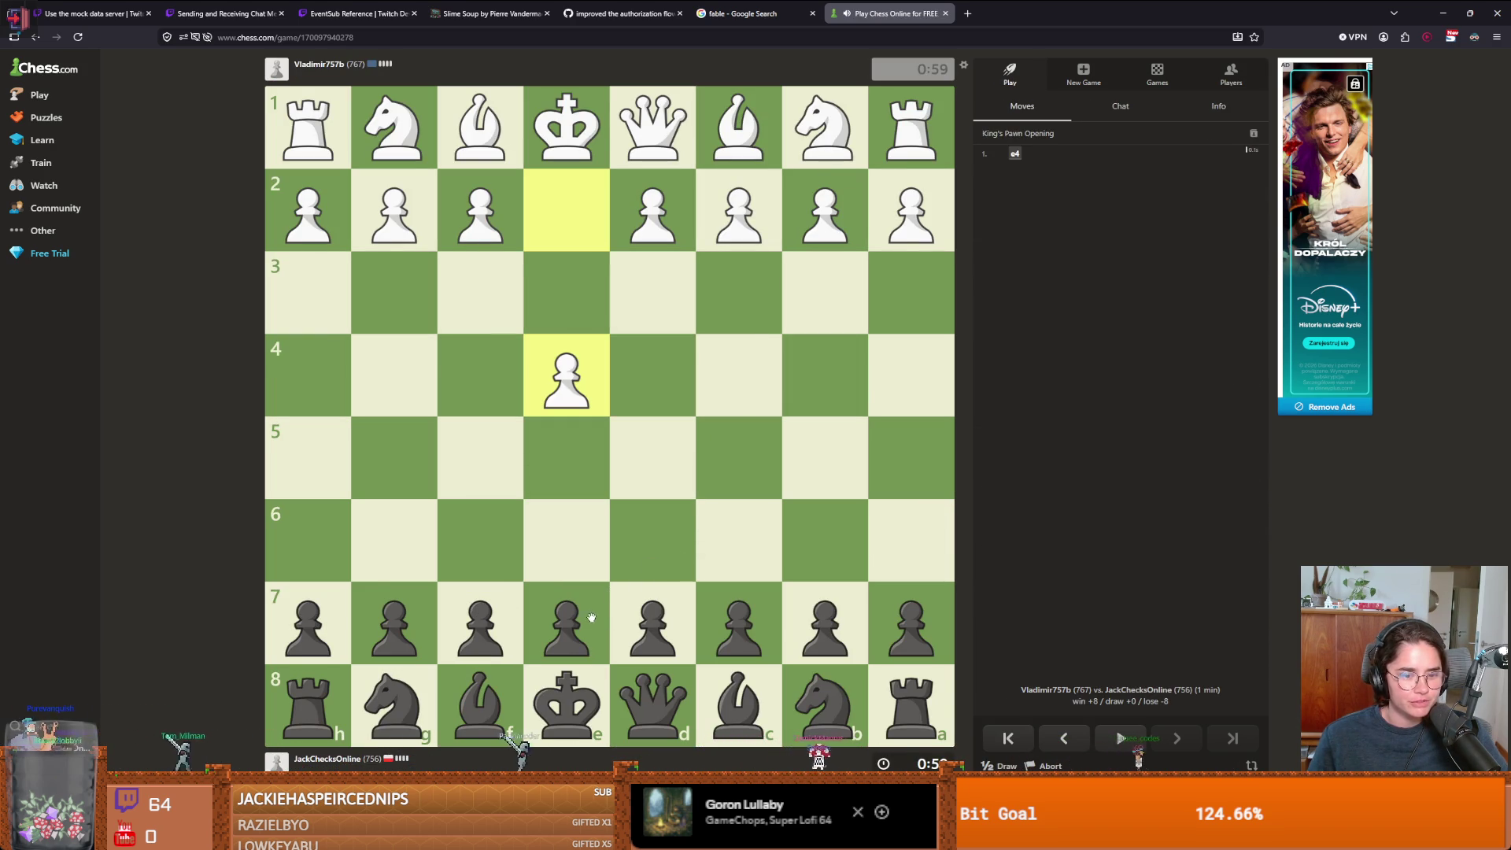
- Open as Black with e5, Nc6, Bc5, Nf6, Qe7, kingside castling, h6, d6 and Qd7
{"action": "left_click_drag", "start_coordinate": [566, 622], "coordinate": [566, 469]}
{"action": "mouse_move", "coordinate": [800, 692]}
{"action": "left_mouse_down"}
{"action": "mouse_move", "coordinate": [741, 606]}
{"action": "mouse_move", "coordinate": [740, 542]}
{"action": "left_mouse_up"}
{"action": "left_click_drag", "start_coordinate": [480, 704], "coordinate": [744, 453]}
{"action": "left_click_drag", "start_coordinate": [393, 704], "coordinate": [486, 548]}
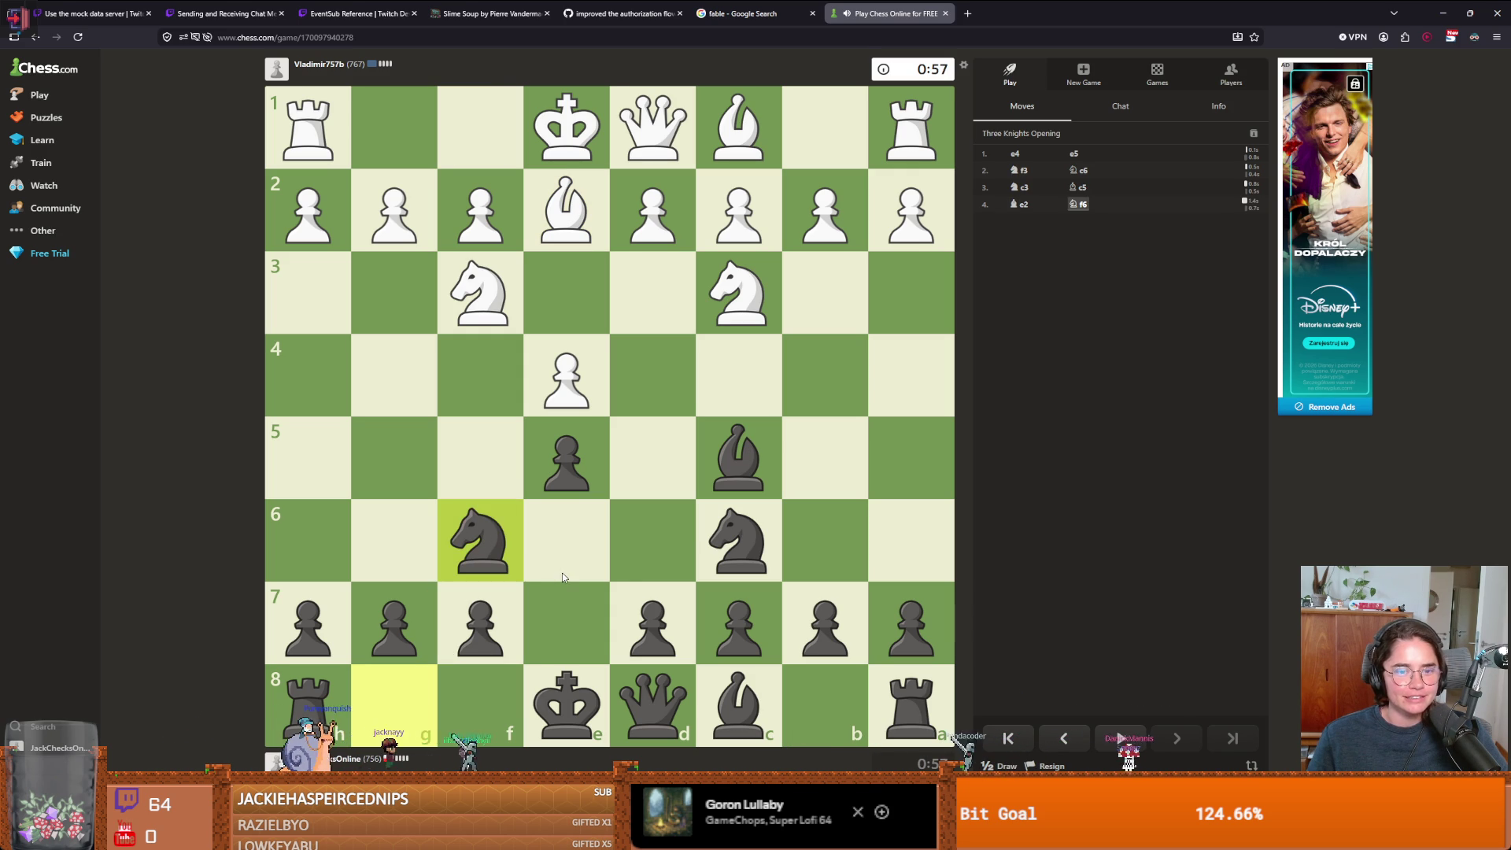
{"action": "left_click_drag", "start_coordinate": [612, 674], "coordinate": [566, 626]}
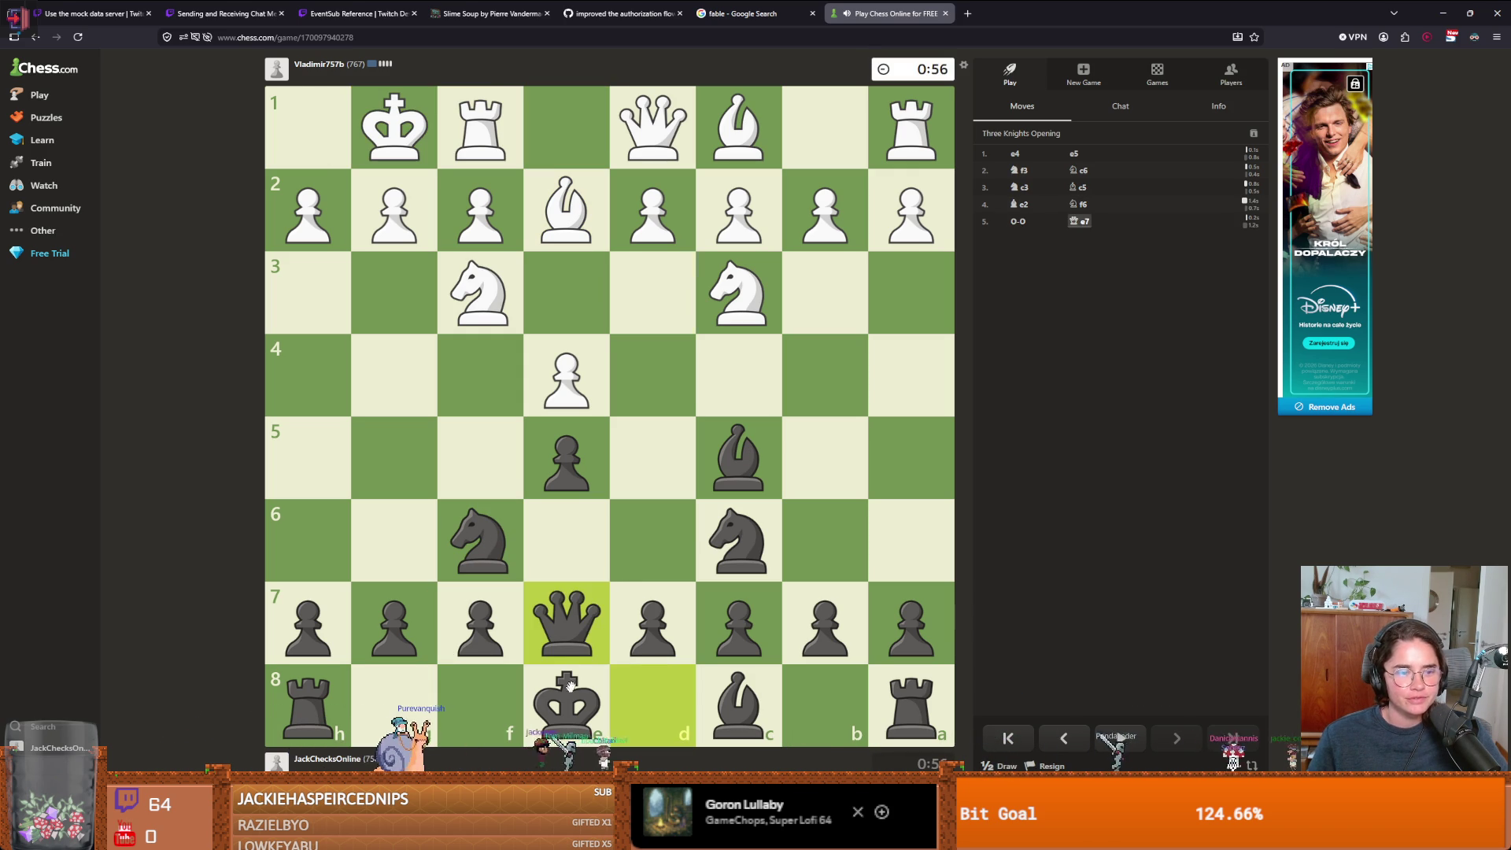
{"action": "mouse_move", "coordinate": [566, 696]}
{"action": "left_mouse_down"}
{"action": "mouse_move", "coordinate": [419, 667]}
{"action": "mouse_move", "coordinate": [402, 696]}
{"action": "left_mouse_up"}
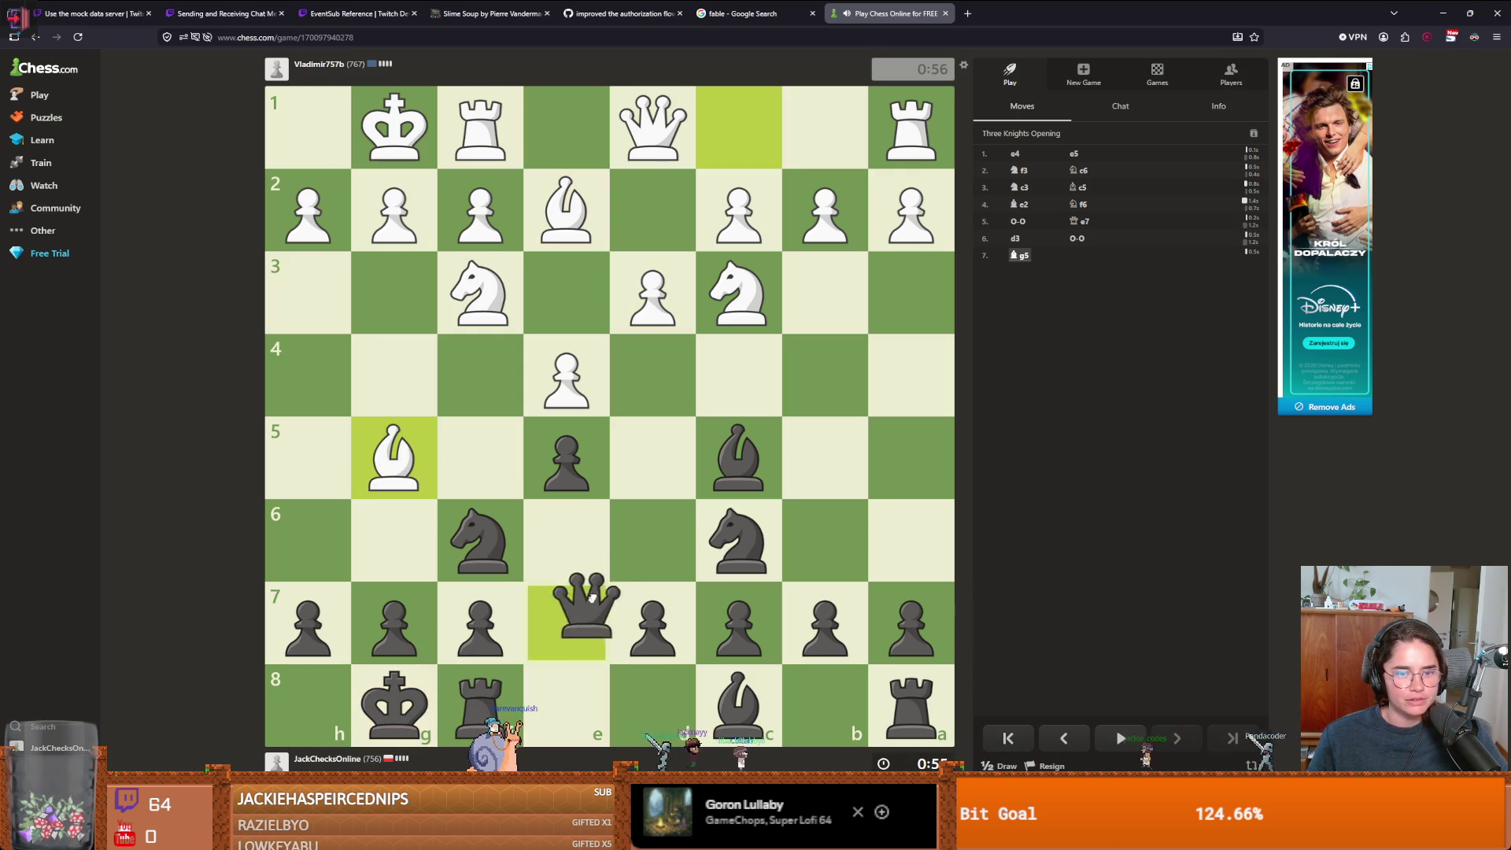
{"action": "left_click_drag", "start_coordinate": [328, 619], "coordinate": [315, 543]}
{"action": "left_click_drag", "start_coordinate": [566, 625], "coordinate": [469, 528]}
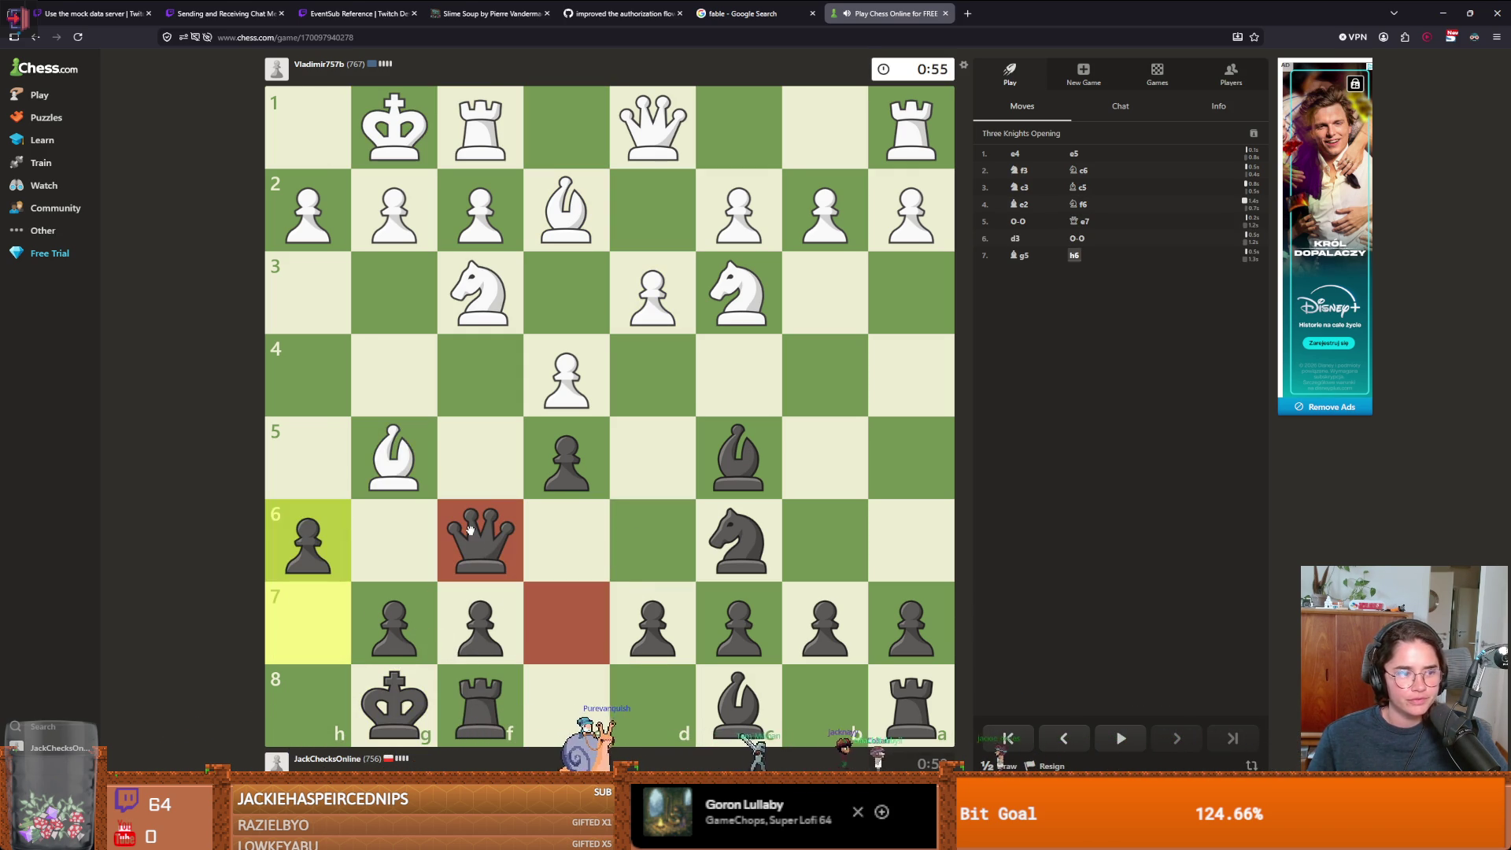
{"action": "left_click_drag", "start_coordinate": [642, 622], "coordinate": [646, 541]}
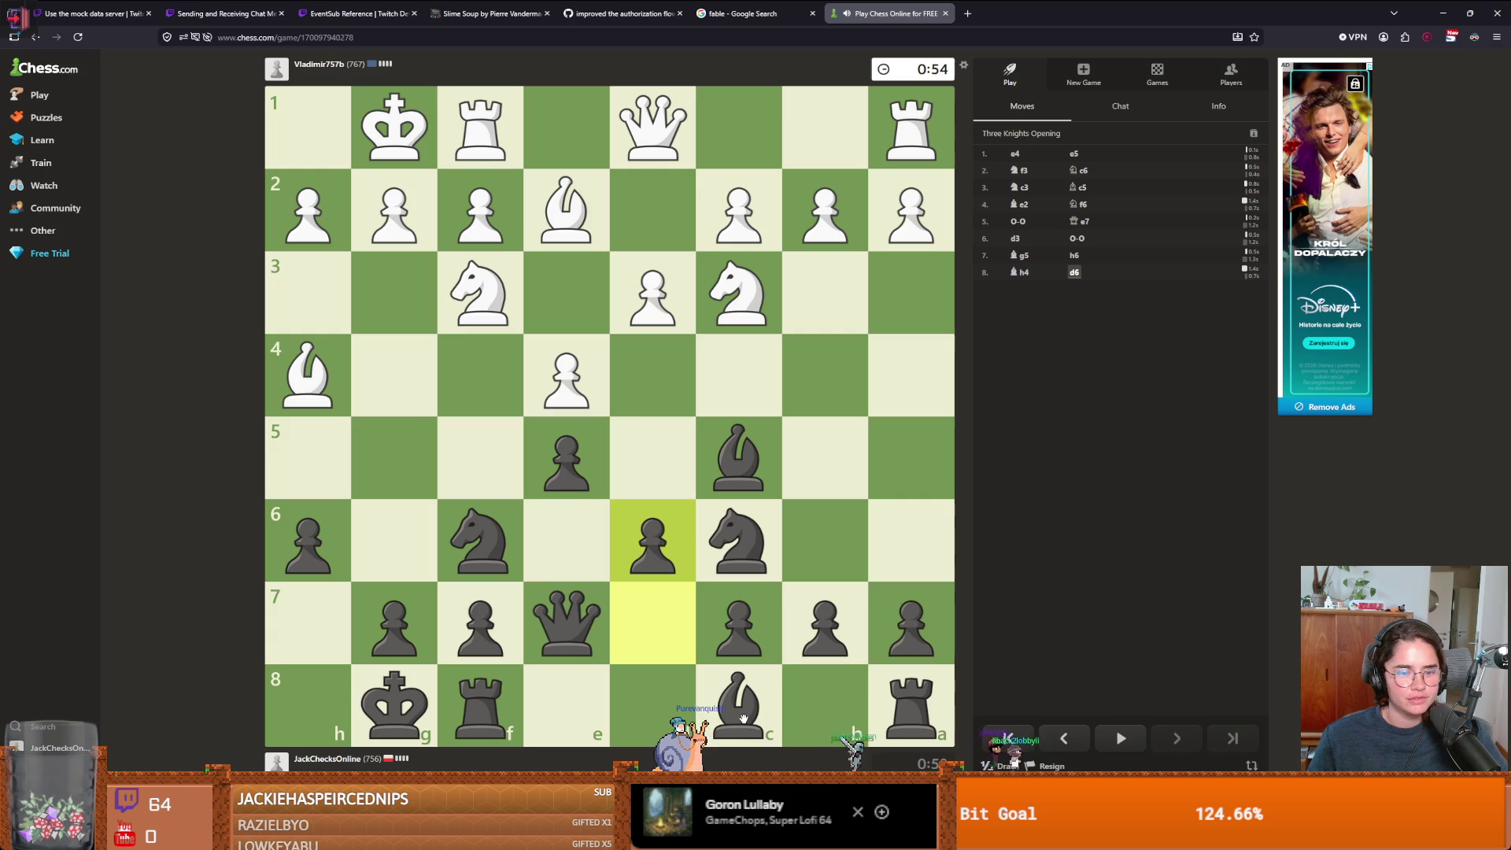
{"action": "mouse_move", "coordinate": [566, 617]}
{"action": "left_mouse_down"}
{"action": "mouse_move", "coordinate": [580, 531]}
{"action": "mouse_move", "coordinate": [617, 608]}
{"action": "mouse_move", "coordinate": [664, 627]}
{"action": "left_mouse_up"}
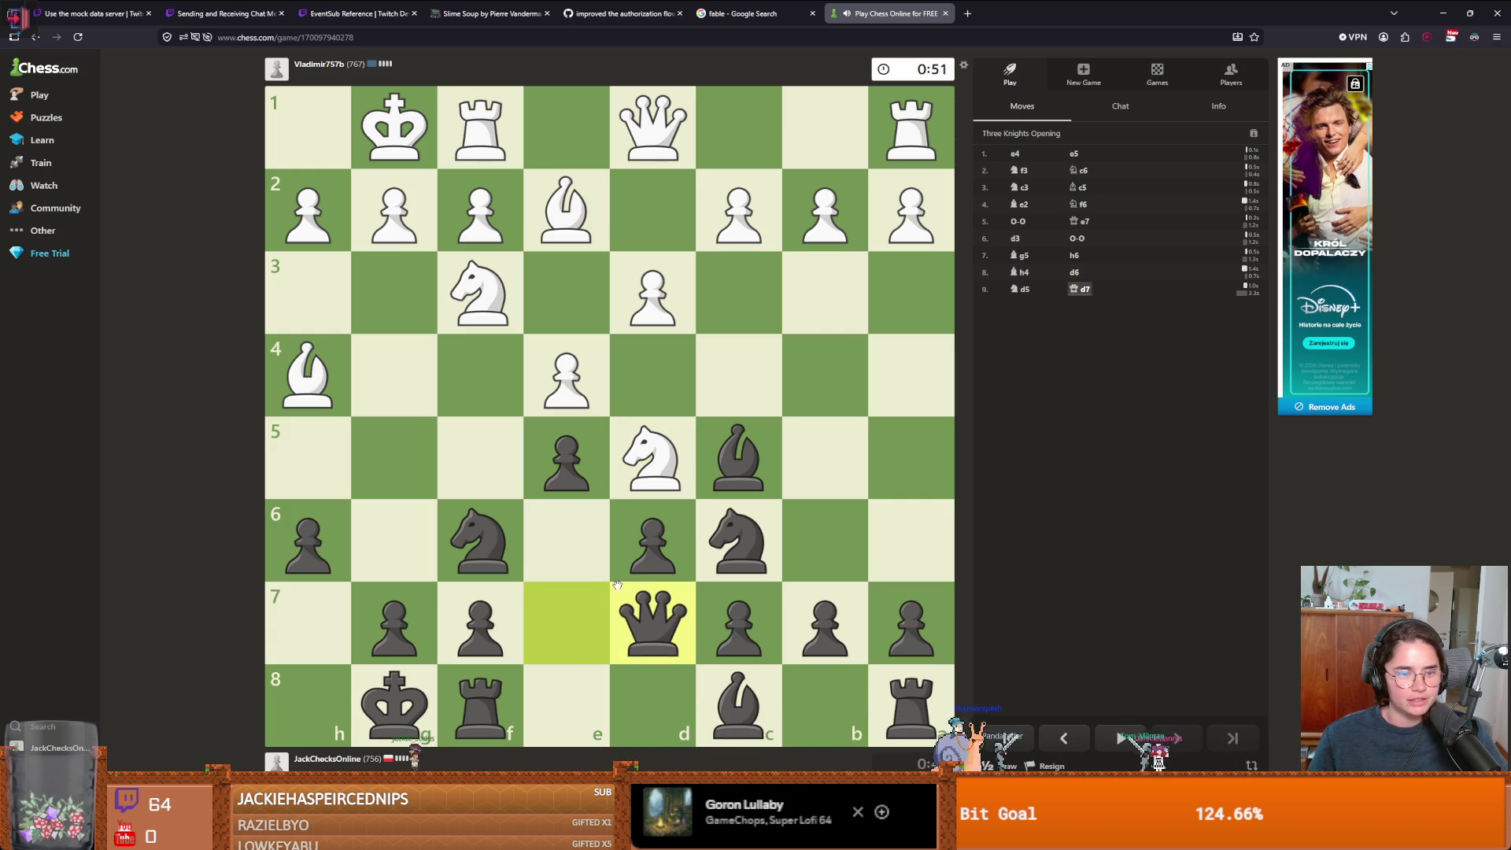
- Recapture gxf6, then play Kg7, Bd7, Bg4, Bb6, Nd4, Bxd4 and Bxe2
{"action": "mouse_move", "coordinate": [393, 625]}
{"action": "left_mouse_down"}
{"action": "mouse_move", "coordinate": [453, 601]}
{"action": "mouse_move", "coordinate": [480, 543]}
{"action": "left_mouse_up"}
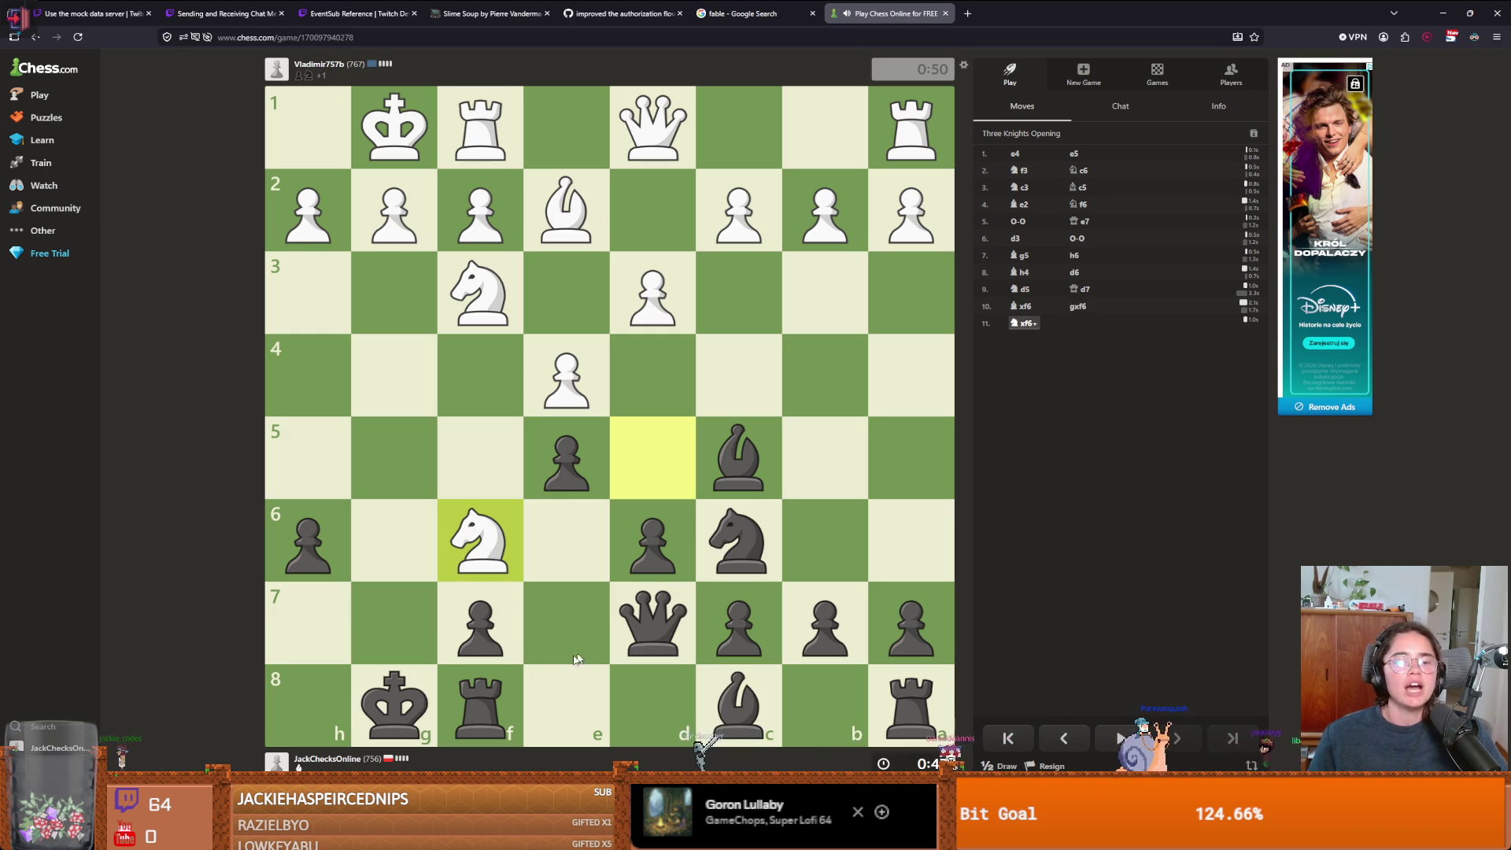
{"action": "left_click_drag", "start_coordinate": [393, 705], "coordinate": [393, 622]}
{"action": "left_click_drag", "start_coordinate": [738, 704], "coordinate": [645, 613]}
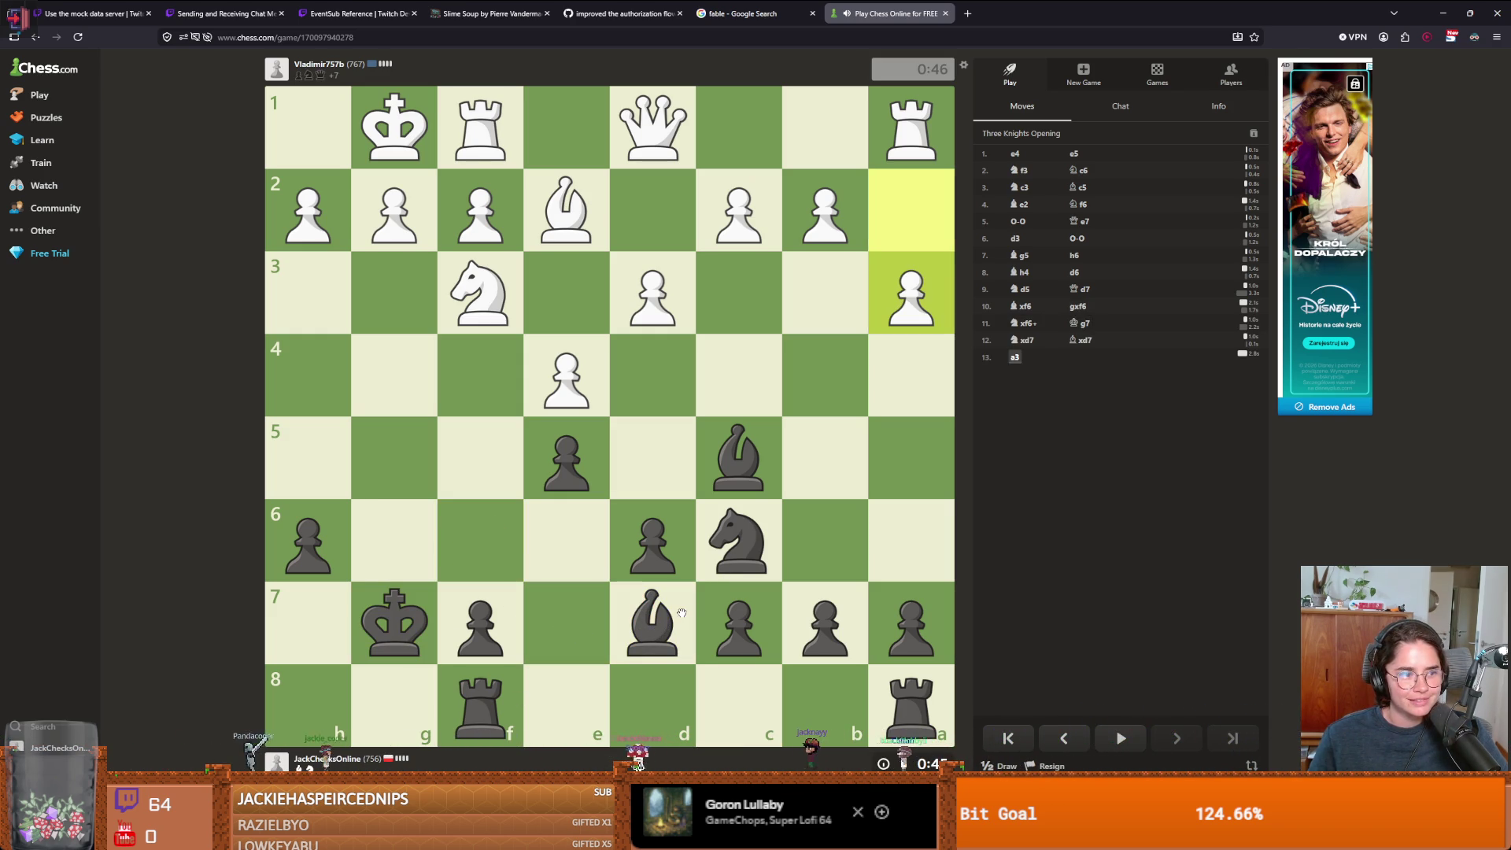
{"action": "left_click_drag", "start_coordinate": [671, 616], "coordinate": [415, 362]}
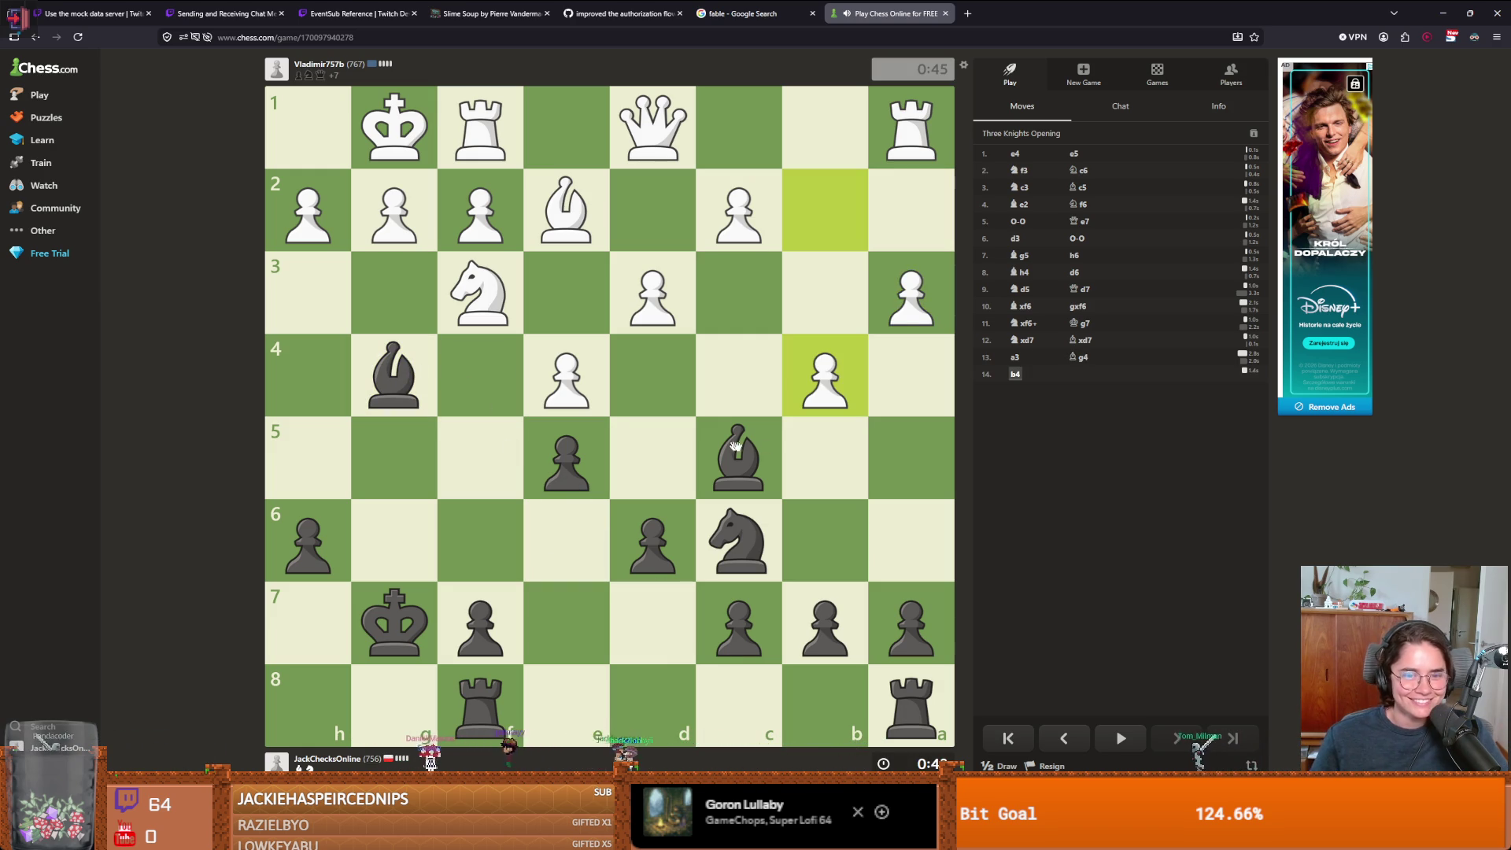
{"action": "left_click_drag", "start_coordinate": [759, 453], "coordinate": [819, 511]}
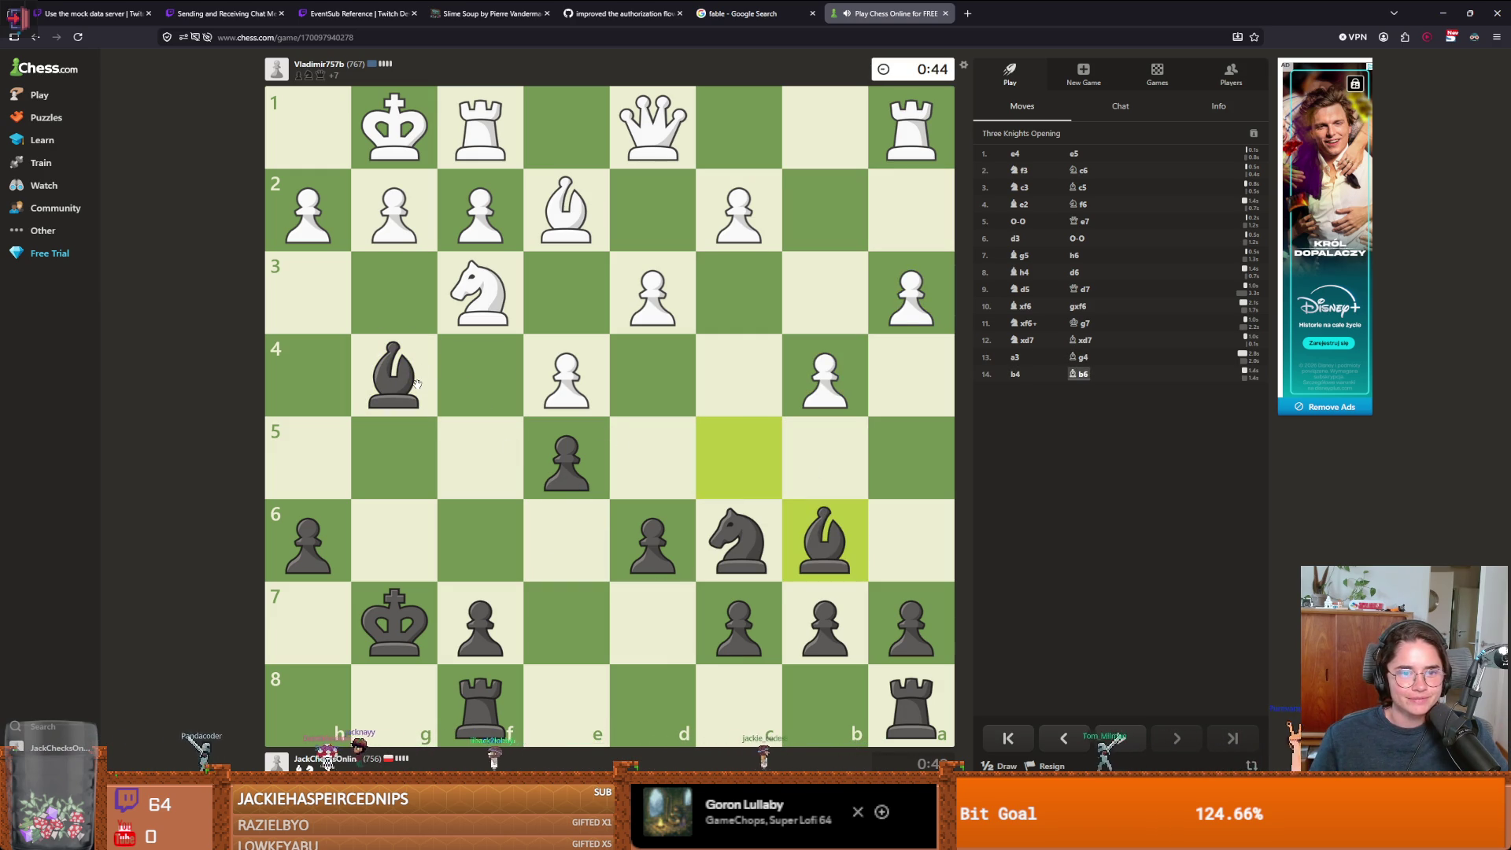
{"action": "left_click_drag", "start_coordinate": [738, 535], "coordinate": [661, 396]}
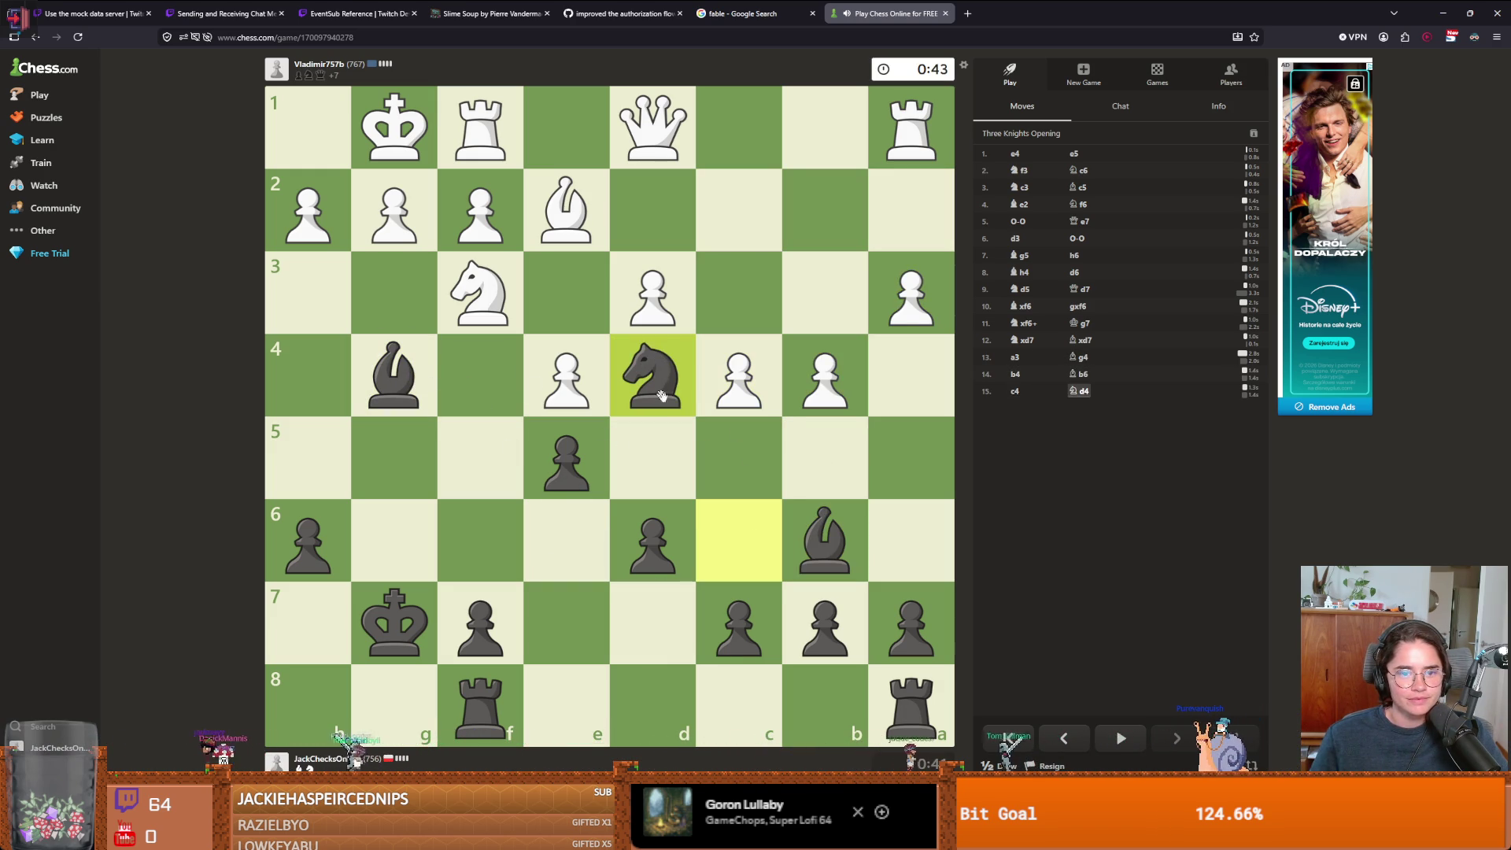
{"action": "left_click_drag", "start_coordinate": [825, 540], "coordinate": [675, 391]}
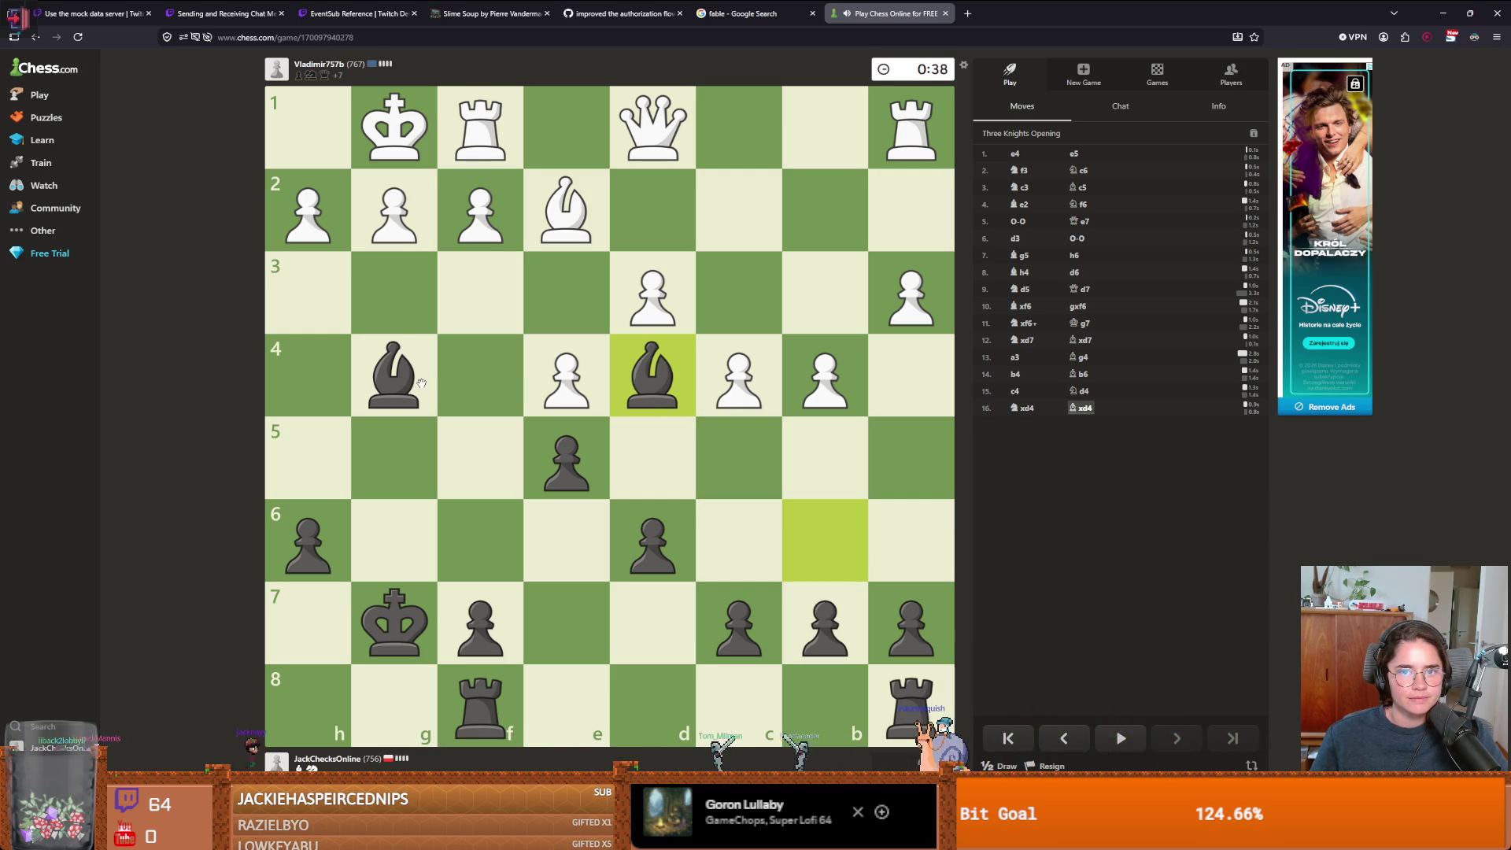
{"action": "mouse_move", "coordinate": [421, 383]}
{"action": "left_mouse_down"}
{"action": "mouse_move", "coordinate": [580, 237]}
{"action": "mouse_move", "coordinate": [570, 220]}
{"action": "left_mouse_up"}
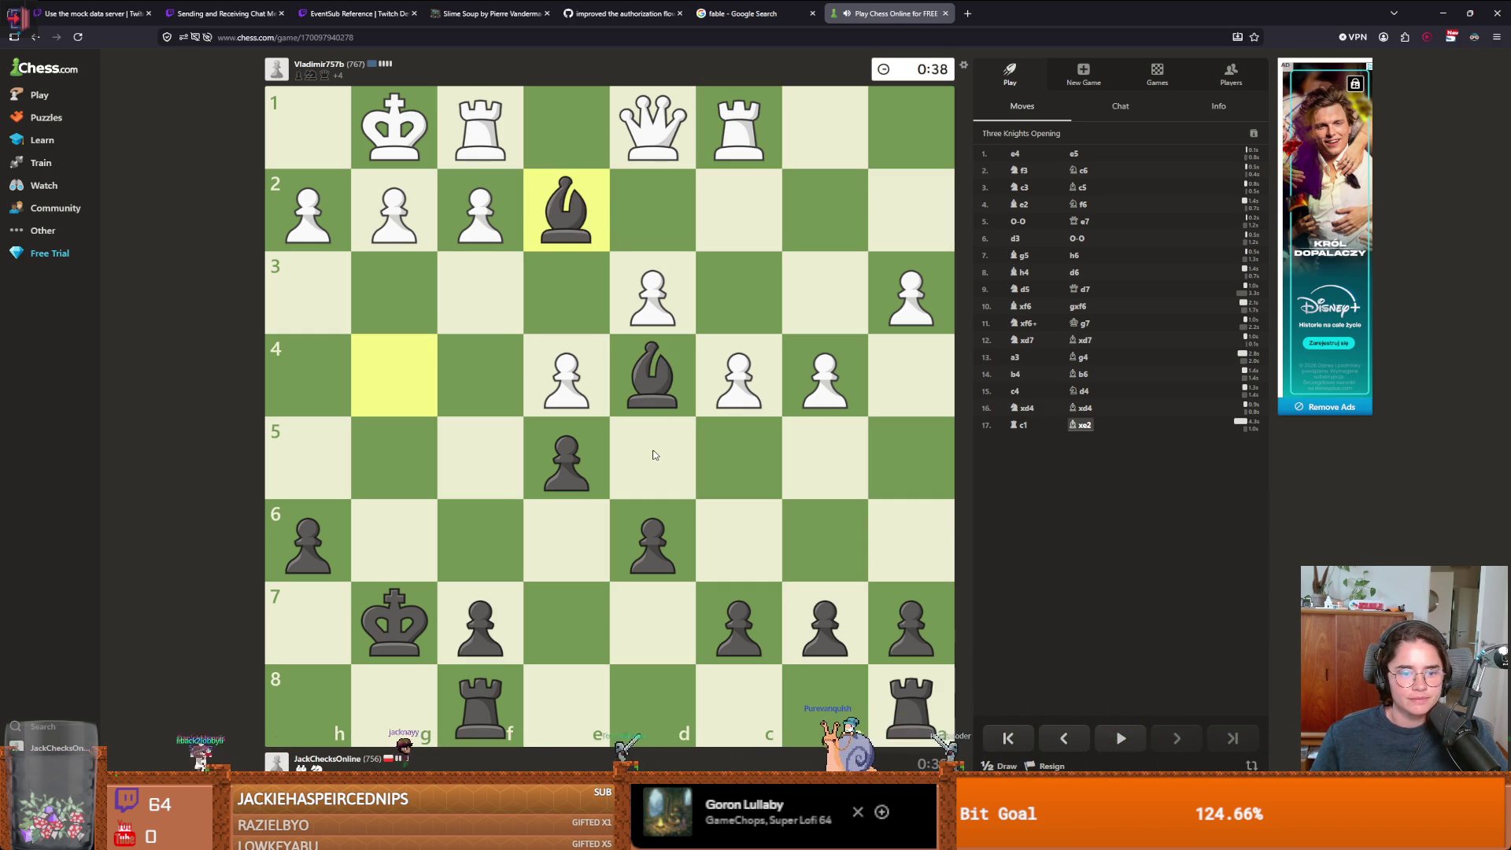
- Continue with Kh8, dxc5, Bxc5, Rg8, b5 and Re8 until White delivers checkmate
{"action": "left_click_drag", "start_coordinate": [393, 621], "coordinate": [308, 703]}
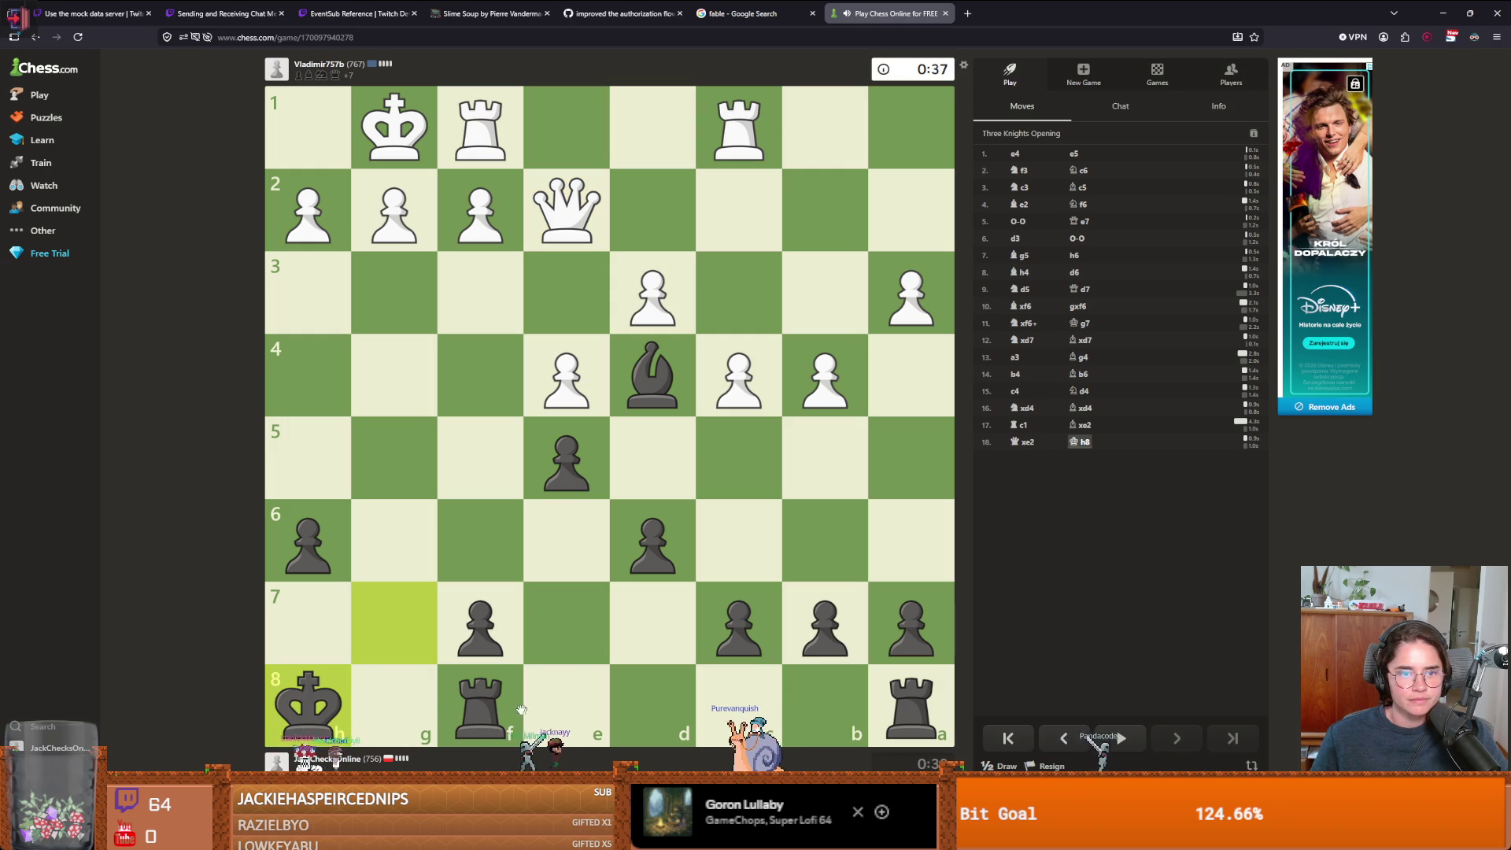
{"action": "left_click_drag", "start_coordinate": [652, 540], "coordinate": [728, 470]}
{"action": "left_click_drag", "start_coordinate": [661, 382], "coordinate": [706, 427]}
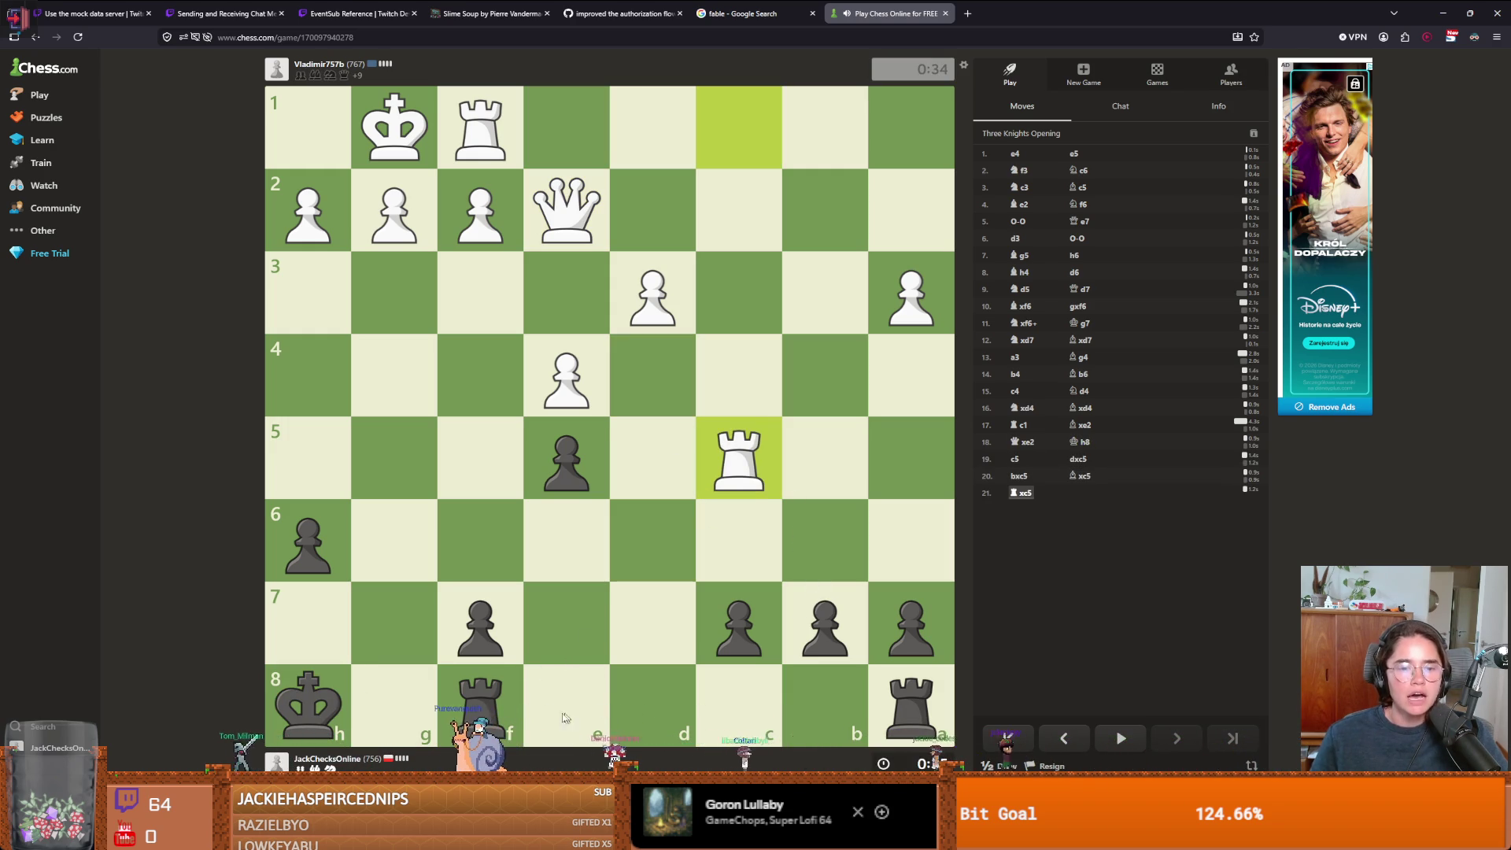
{"action": "left_click_drag", "start_coordinate": [480, 704], "coordinate": [394, 704]}
{"action": "left_click_drag", "start_coordinate": [787, 641], "coordinate": [824, 460]}
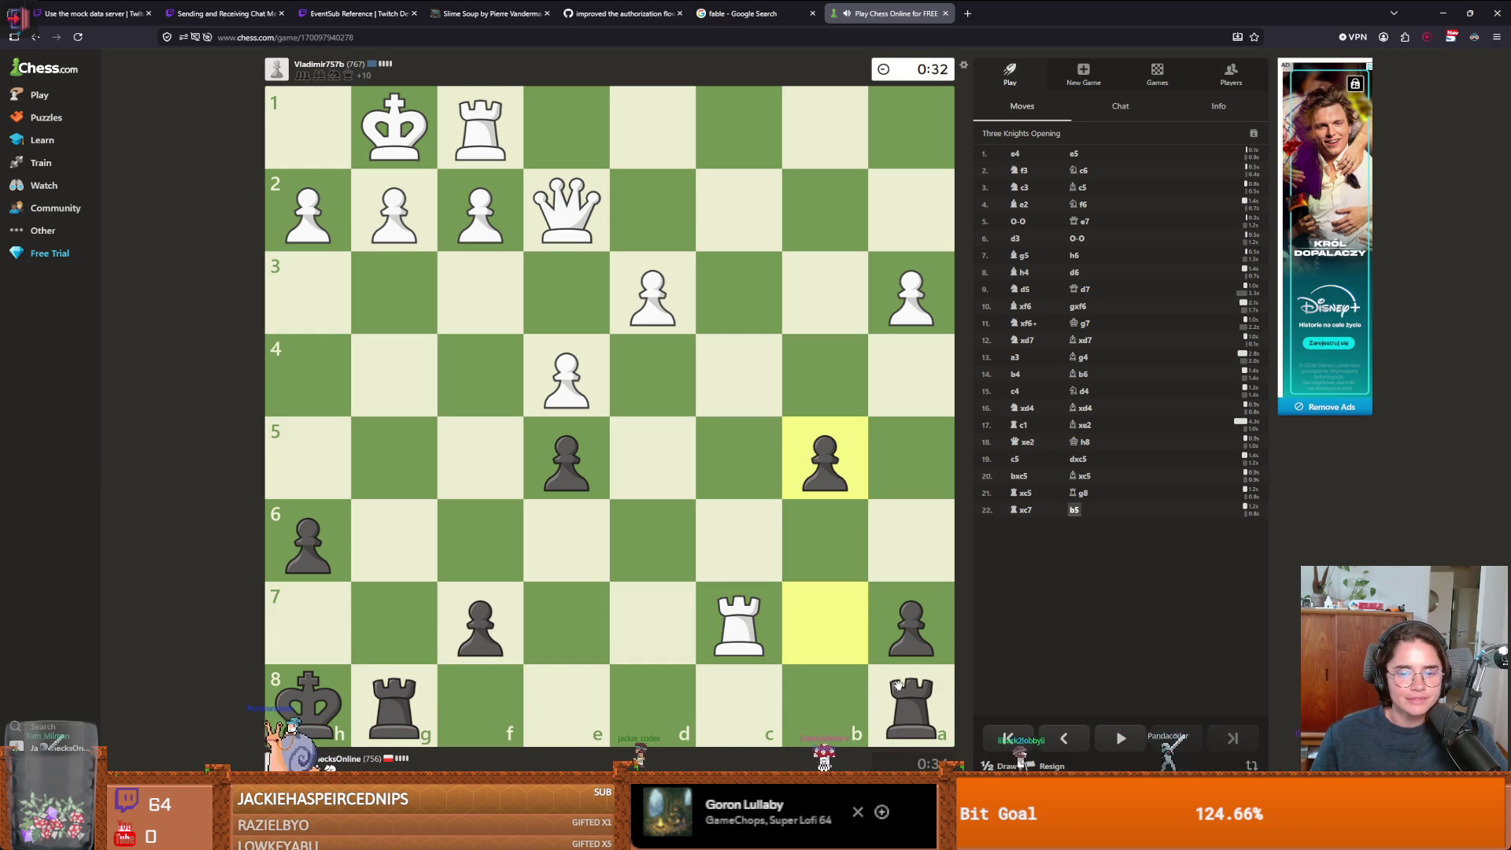
{"action": "mouse_move", "coordinate": [909, 704]}
{"action": "left_mouse_down"}
{"action": "mouse_move", "coordinate": [519, 701]}
{"action": "mouse_move", "coordinate": [586, 702]}
{"action": "mouse_move", "coordinate": [591, 554]}
{"action": "mouse_move", "coordinate": [578, 535]}
{"action": "mouse_move", "coordinate": [403, 526]}
{"action": "left_mouse_up"}
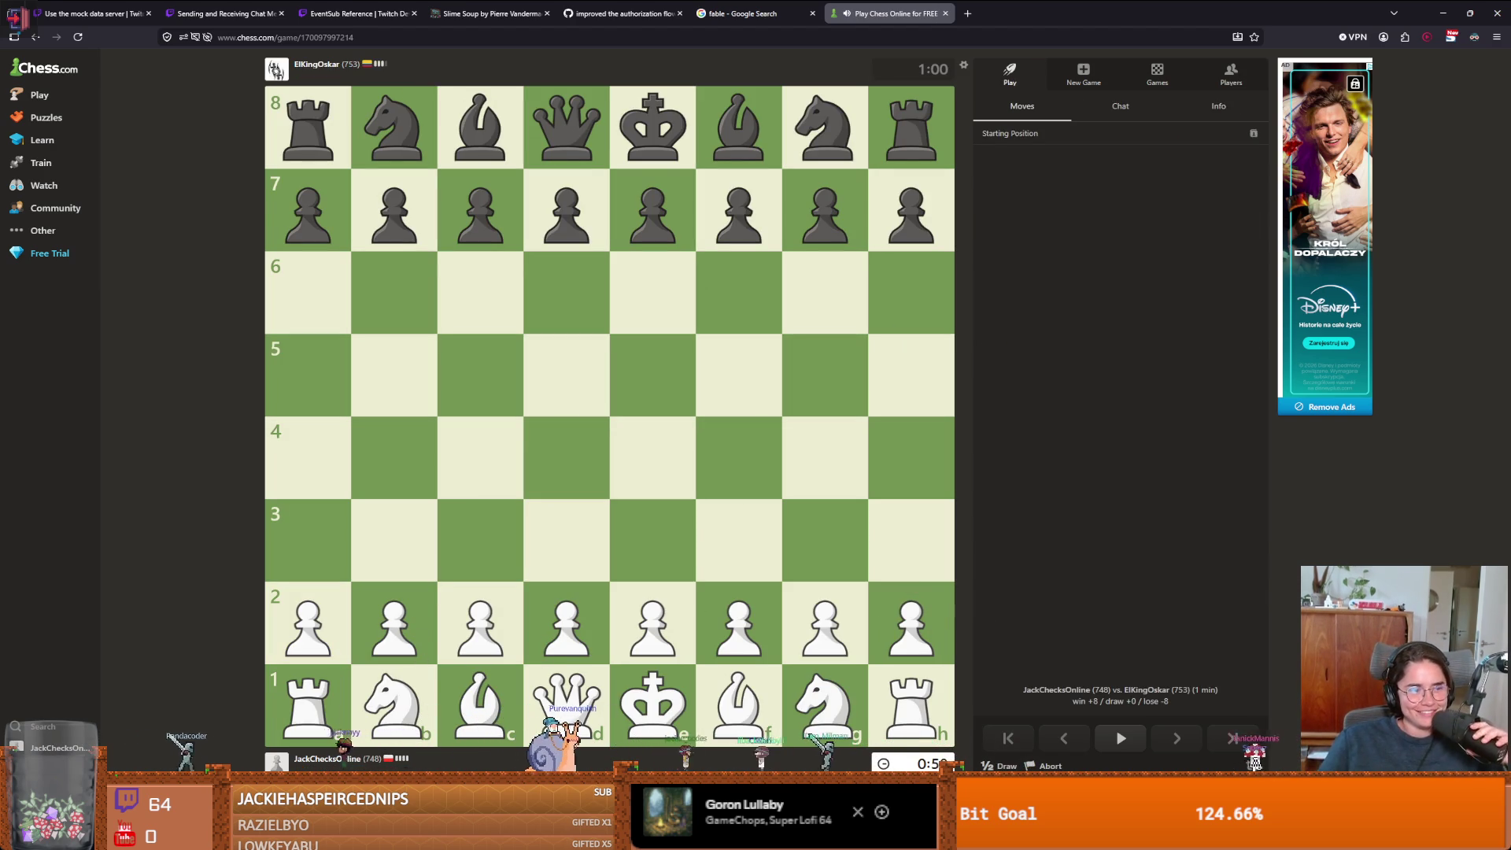
- Start the new game as White with e4, Nf3, Bc4, Qe2 and kingside castling
{"action": "left_click_drag", "start_coordinate": [652, 621], "coordinate": [652, 457]}
{"action": "mouse_move", "coordinate": [825, 705]}
{"action": "left_mouse_down"}
{"action": "mouse_move", "coordinate": [738, 539]}
{"action": "mouse_move", "coordinate": [807, 403]}
{"action": "left_mouse_up"}
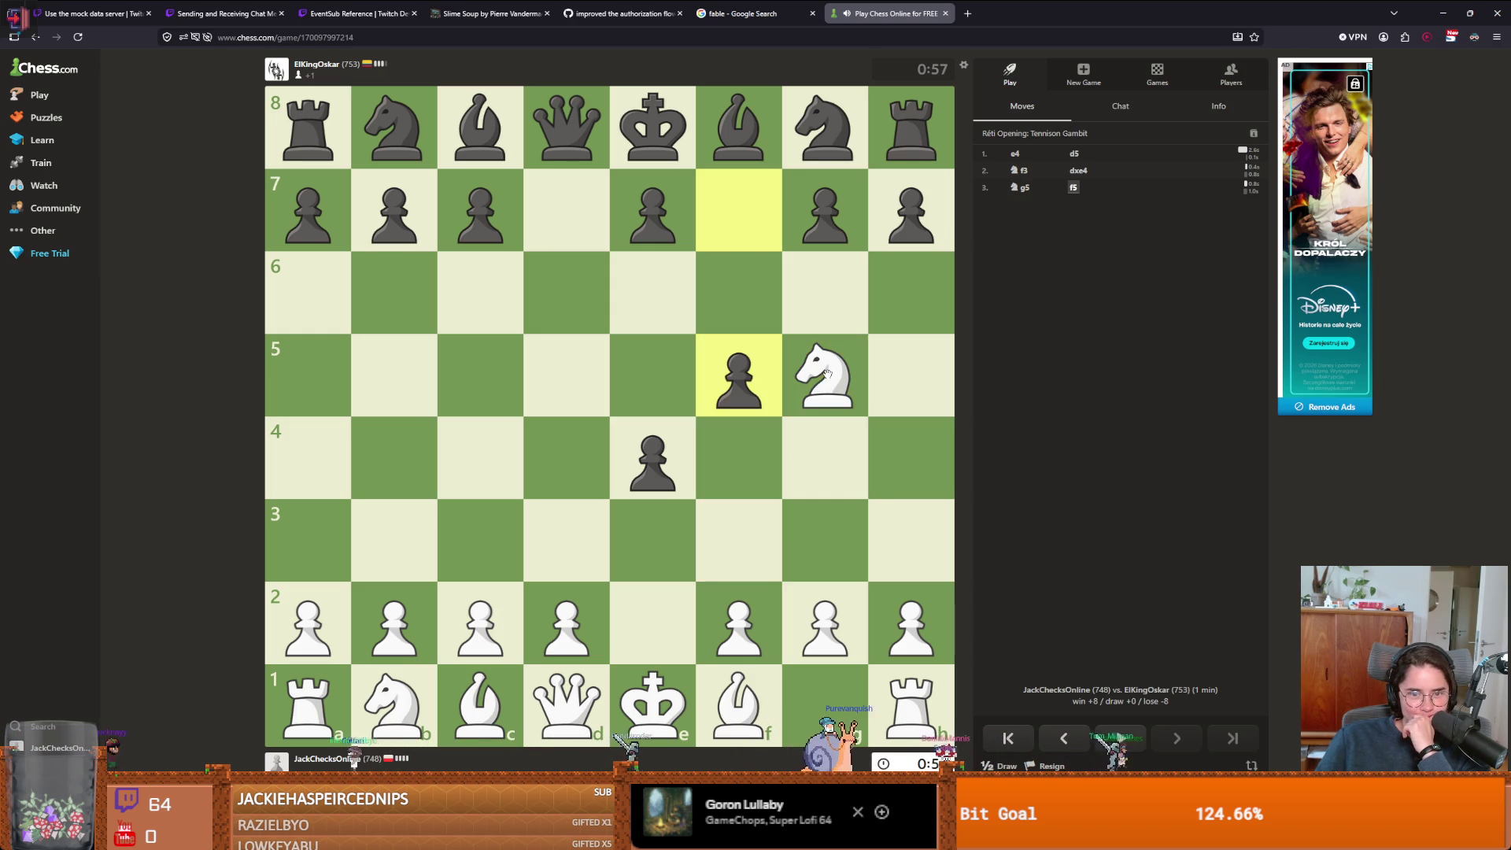
{"action": "mouse_move", "coordinate": [738, 704]}
{"action": "left_mouse_down"}
{"action": "mouse_move", "coordinate": [499, 440]}
{"action": "mouse_move", "coordinate": [480, 456]}
{"action": "left_mouse_up"}
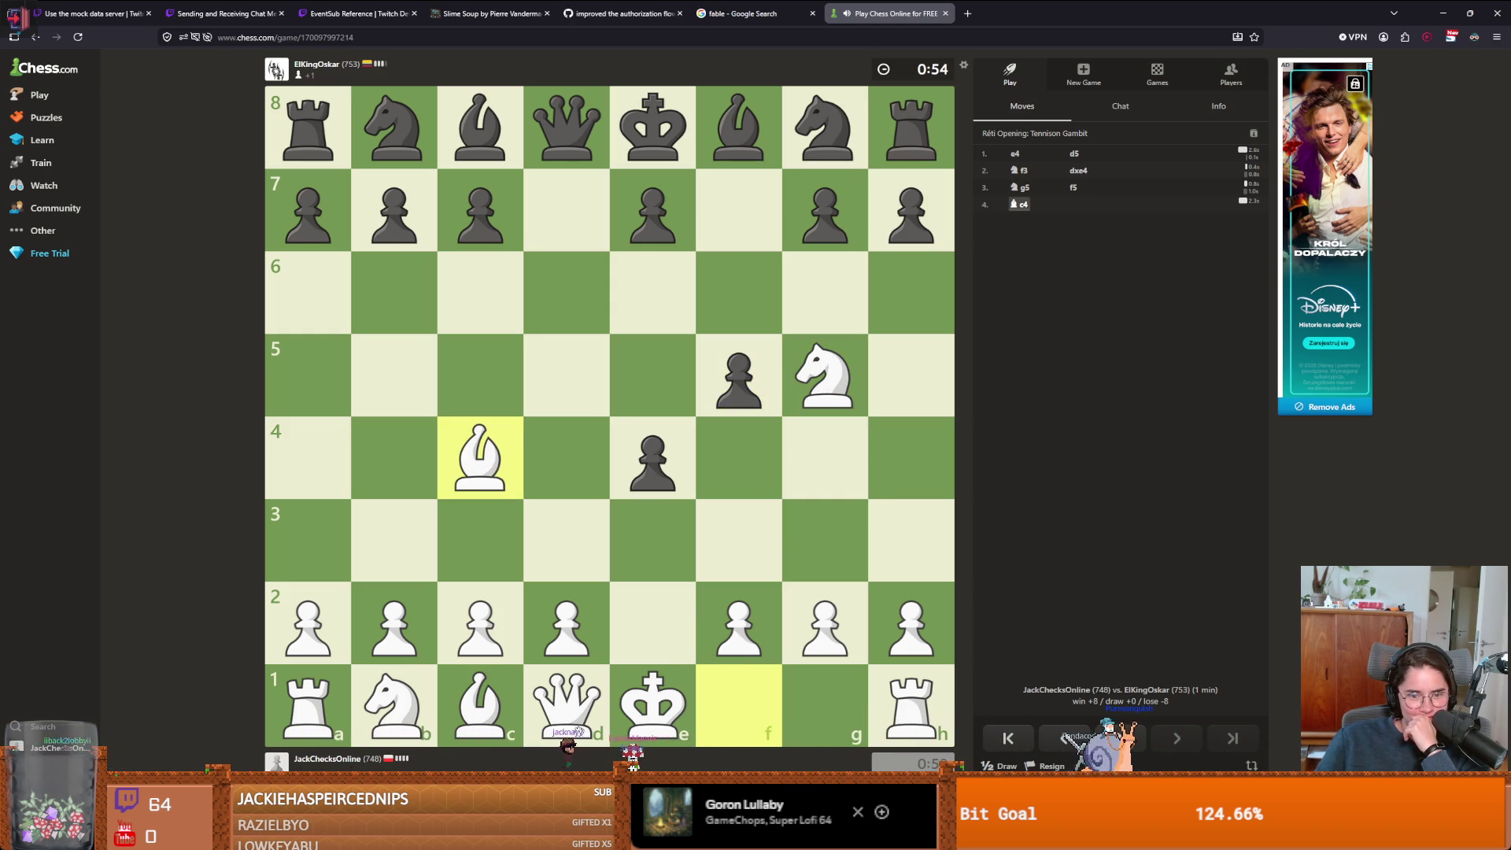
{"action": "left_click", "coordinate": [583, 720]}
{"action": "left_click", "coordinate": [670, 639]}
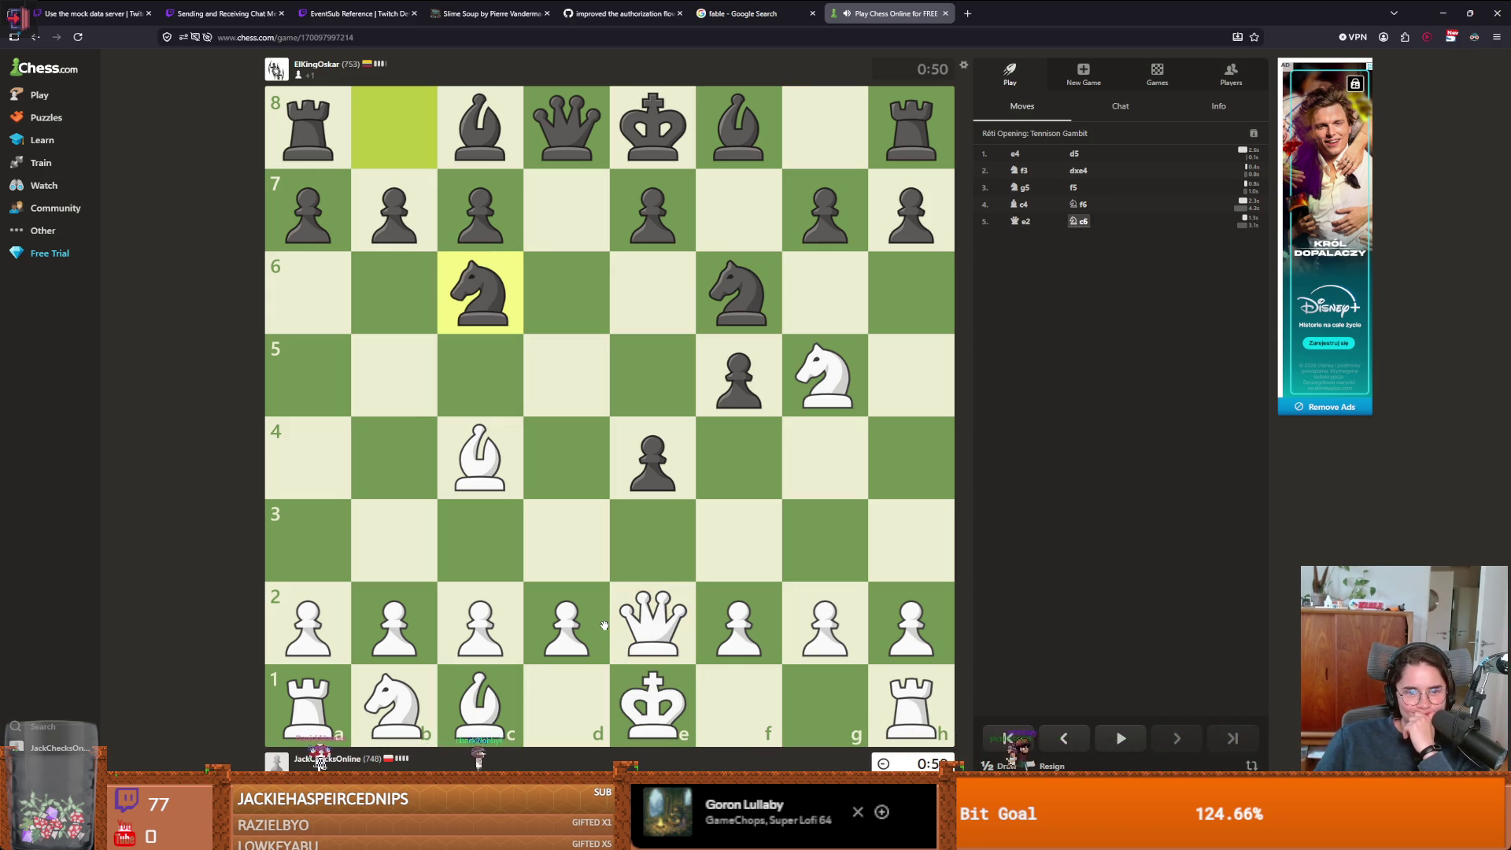
{"action": "left_click", "coordinate": [653, 705]}
{"action": "left_click", "coordinate": [824, 704]}
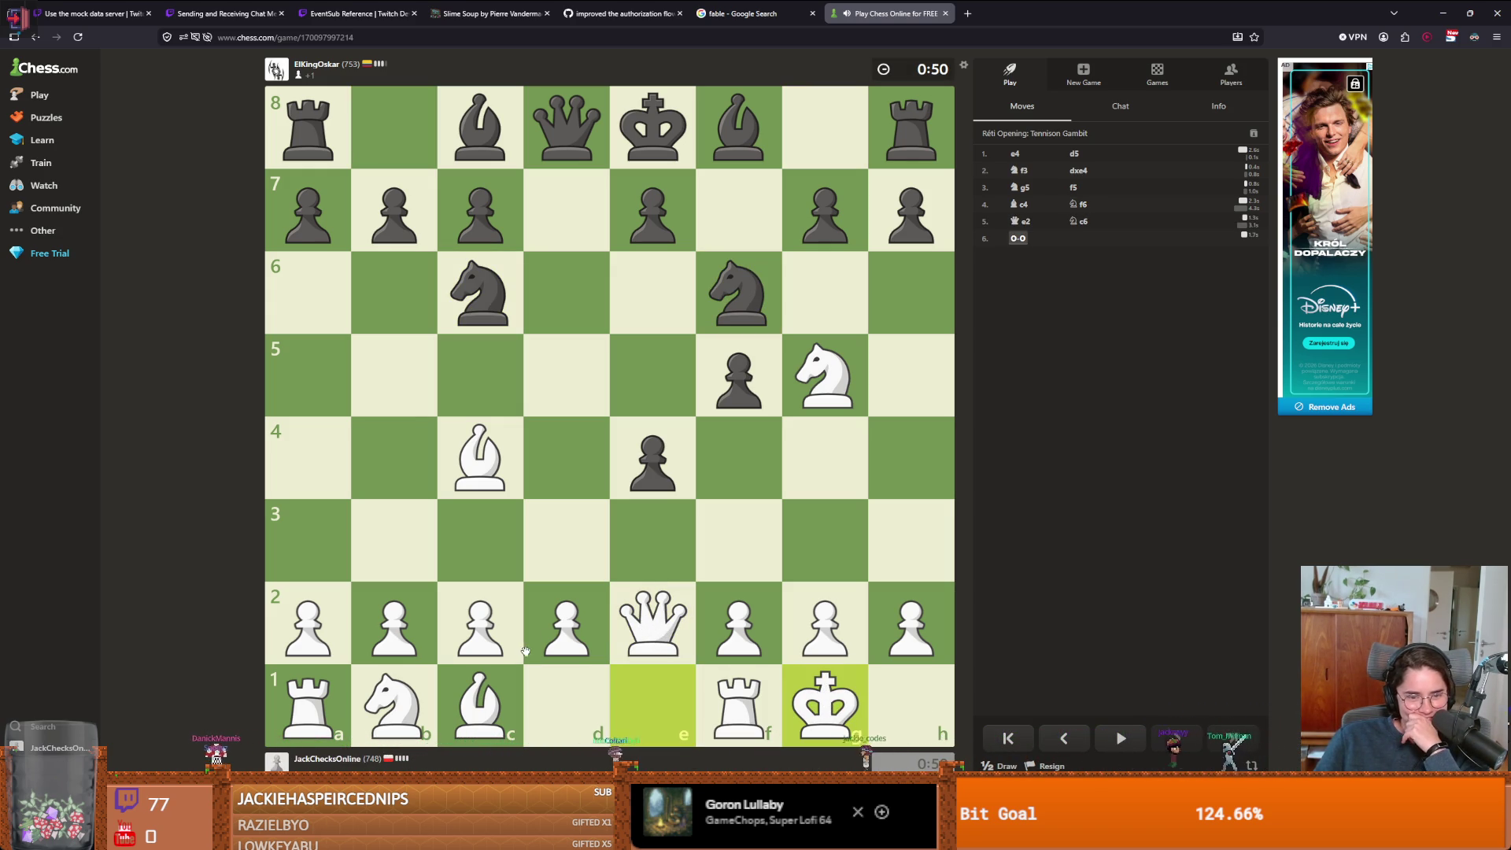
- Play Nh3, Nc3, Nxe4, gxh3, Qxe4 and d3
{"action": "left_click_drag", "start_coordinate": [789, 407], "coordinate": [890, 530]}
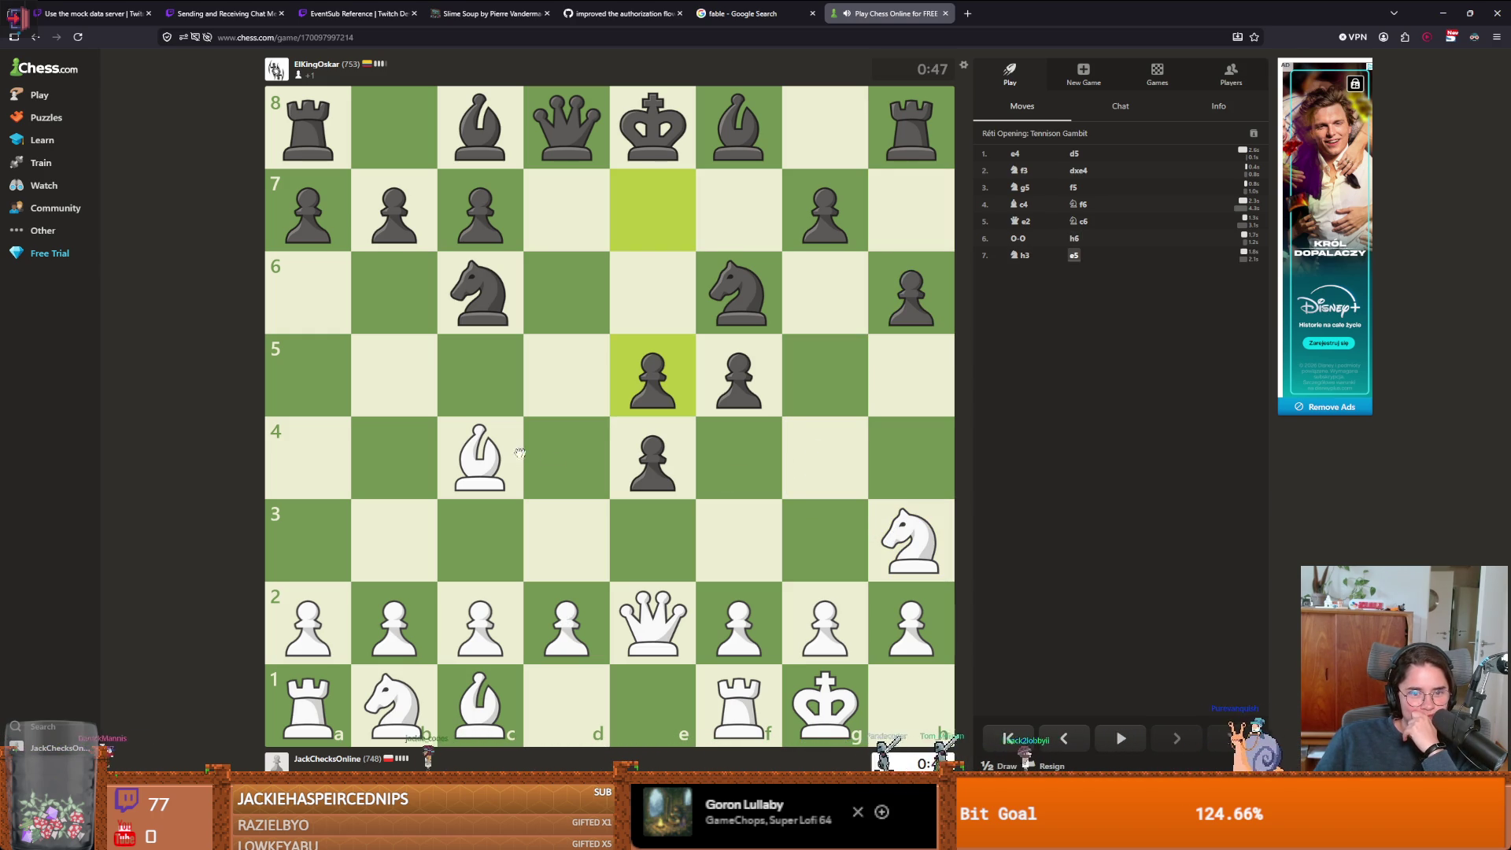
{"action": "mouse_move", "coordinate": [393, 700]}
{"action": "left_mouse_down"}
{"action": "mouse_move", "coordinate": [393, 621]}
{"action": "mouse_move", "coordinate": [507, 520]}
{"action": "left_mouse_up"}
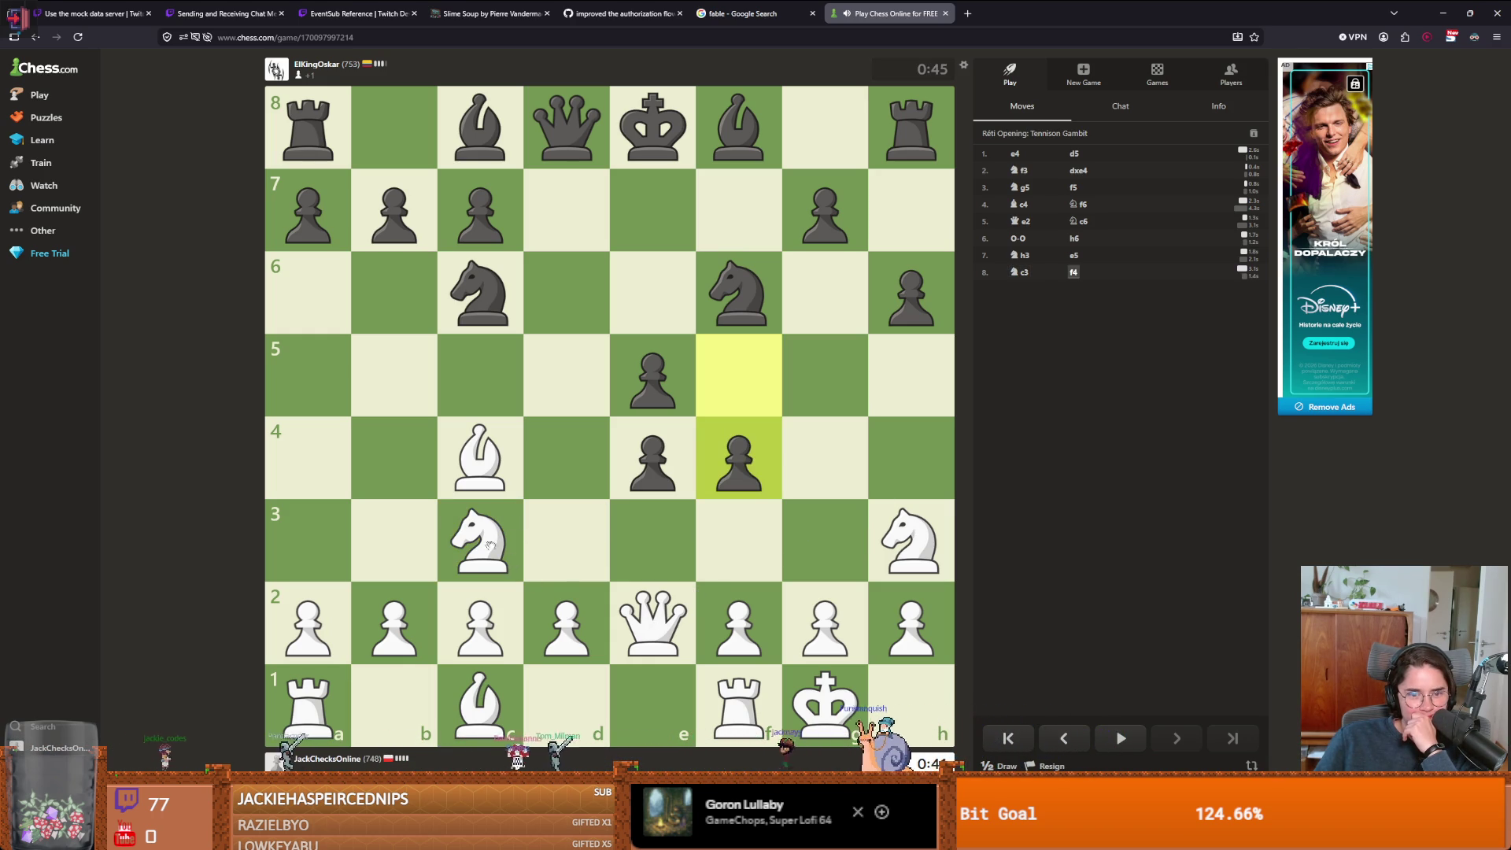
{"action": "left_click_drag", "start_coordinate": [489, 544], "coordinate": [651, 460]}
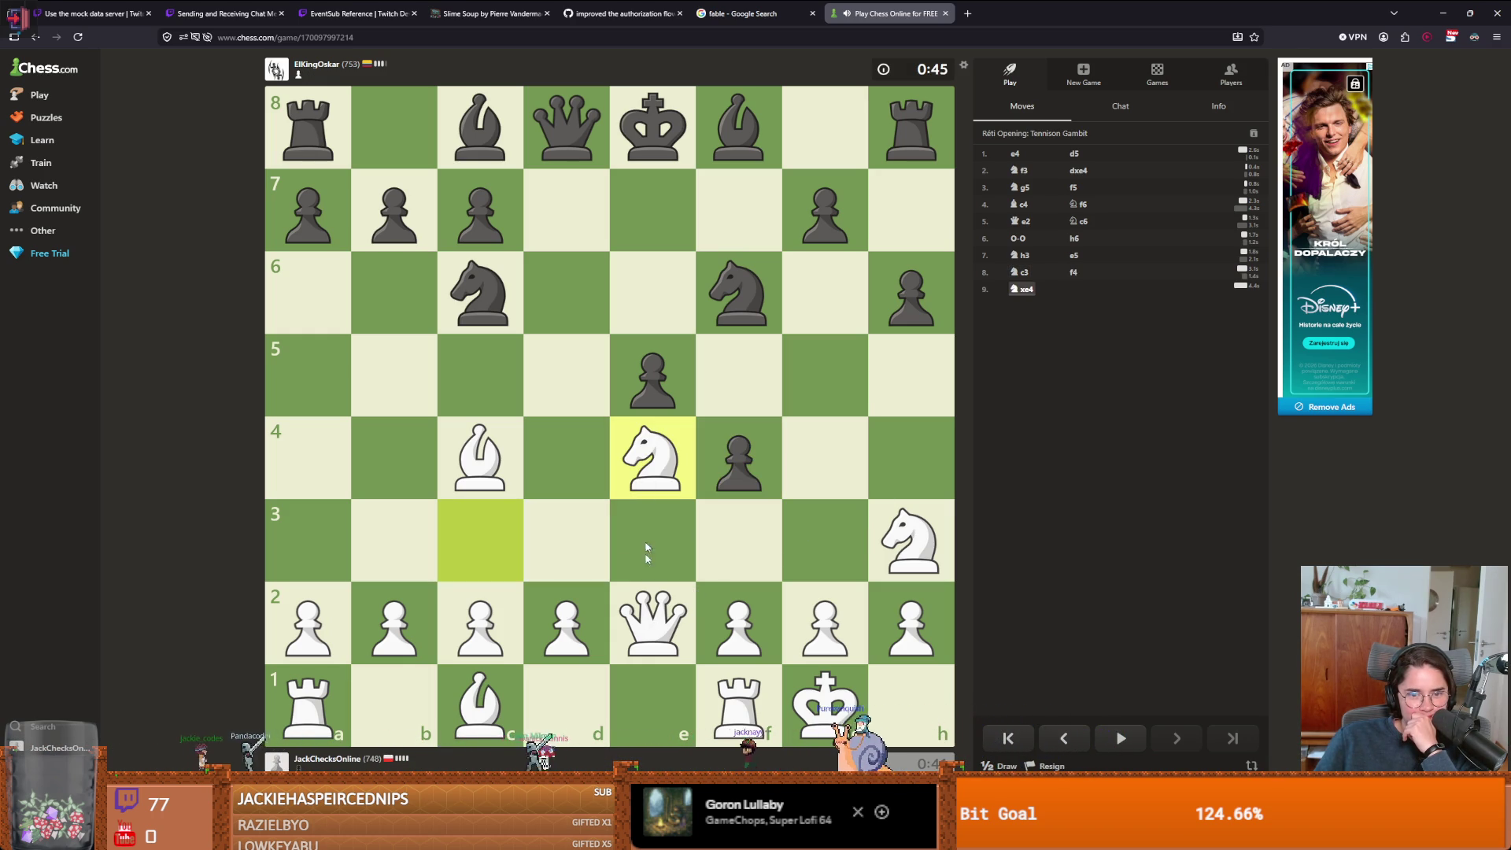
{"action": "left_click_drag", "start_coordinate": [825, 625], "coordinate": [911, 543]}
{"action": "left_click", "coordinate": [653, 621]}
{"action": "left_click", "coordinate": [652, 458]}
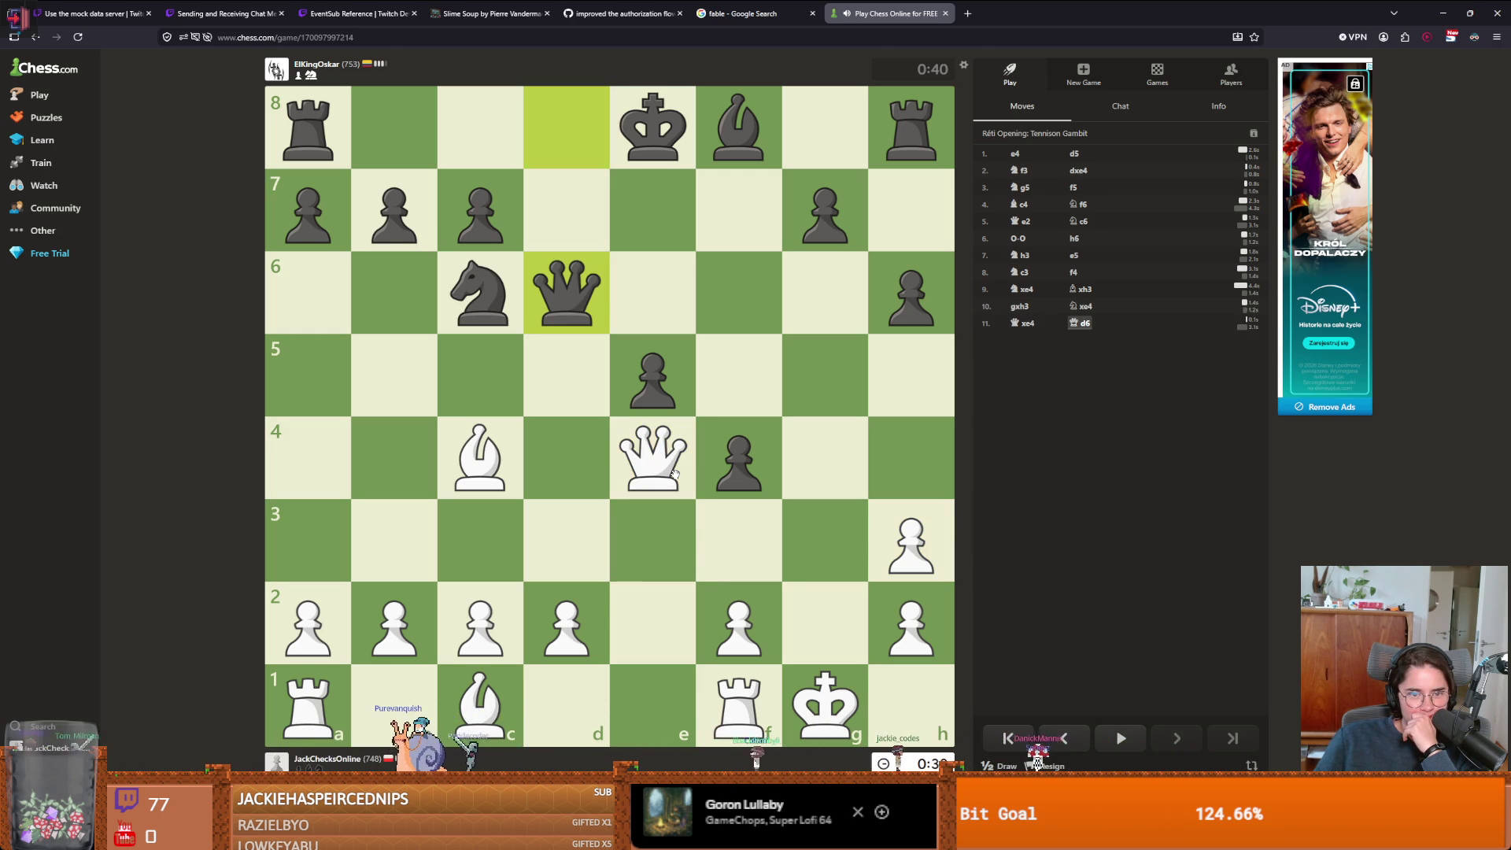
{"action": "left_click", "coordinate": [567, 621]}
{"action": "left_click", "coordinate": [567, 543]}
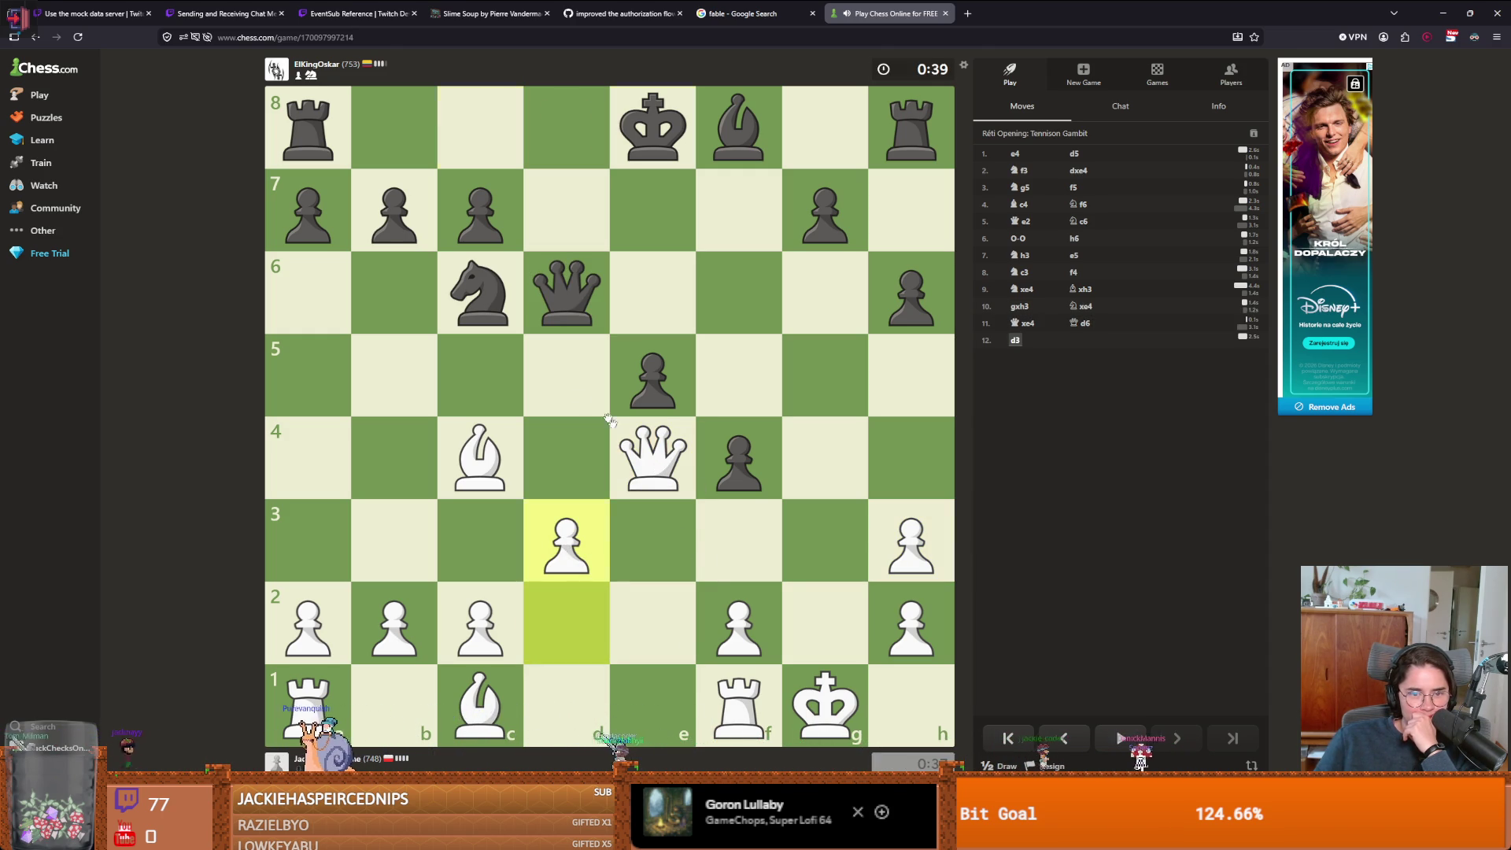
- Check with Qf5, push a4, bring the queen to g4, then retreat it to g2
{"action": "left_click_drag", "start_coordinate": [653, 457], "coordinate": [739, 391]}
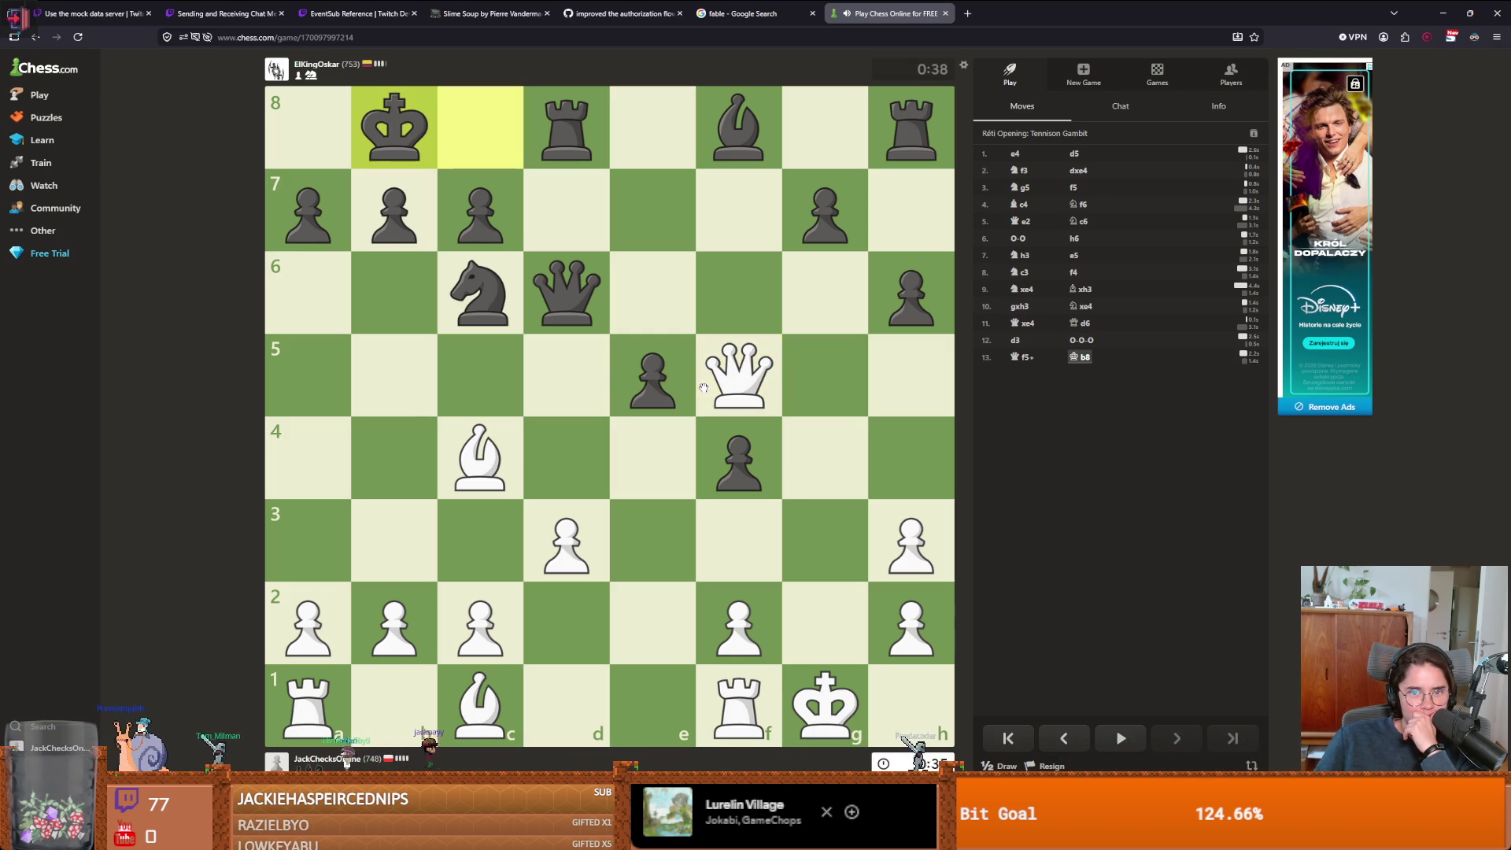
{"action": "left_click_drag", "start_coordinate": [484, 708], "coordinate": [635, 554]}
{"action": "left_click_drag", "start_coordinate": [309, 621], "coordinate": [328, 454]}
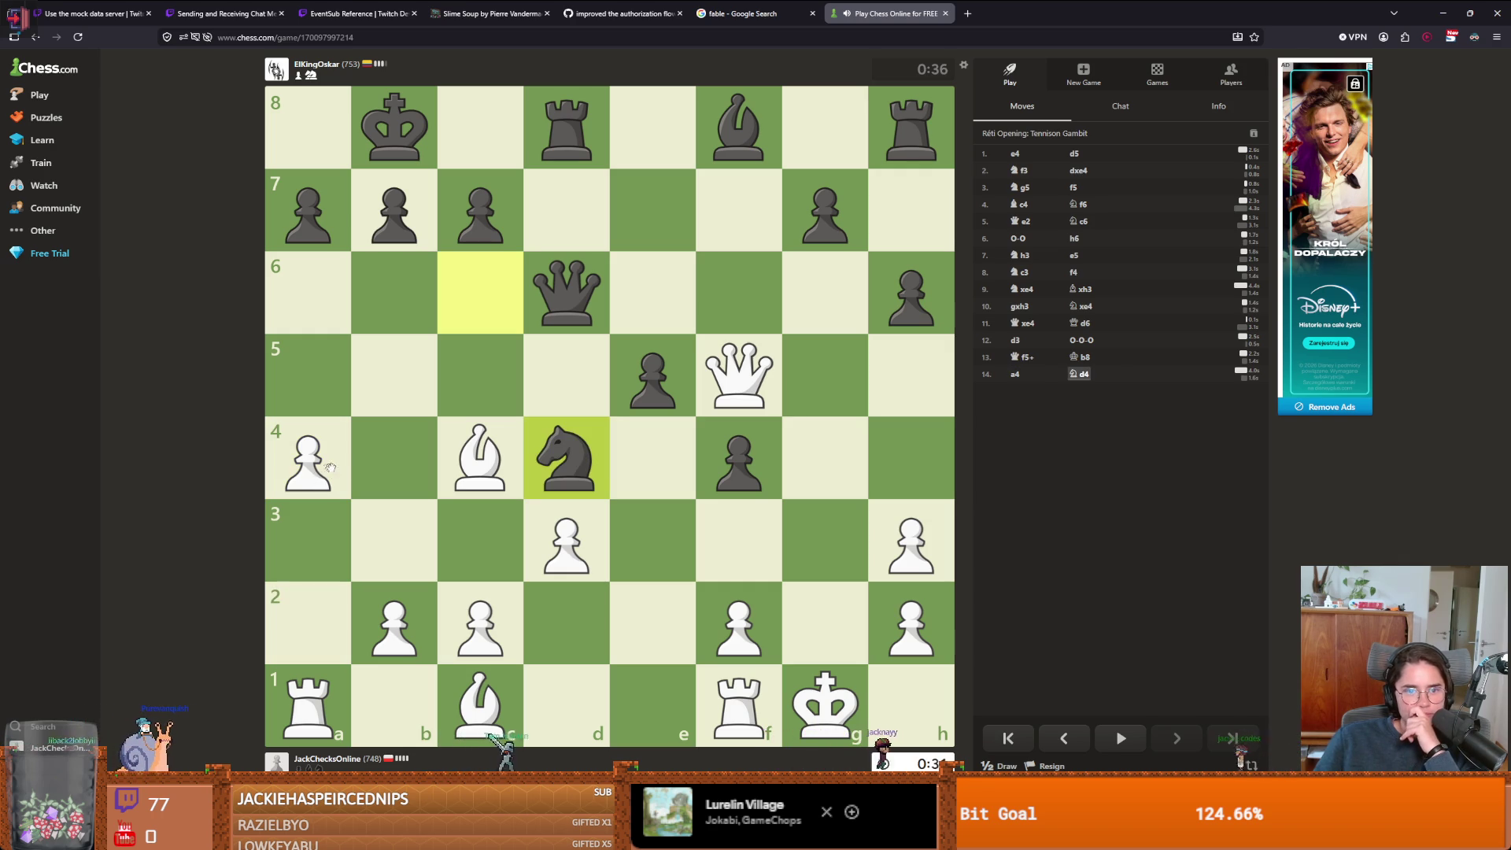
{"action": "mouse_move", "coordinate": [693, 404]}
{"action": "left_mouse_down"}
{"action": "mouse_move", "coordinate": [722, 393]}
{"action": "mouse_move", "coordinate": [643, 453]}
{"action": "mouse_move", "coordinate": [735, 370]}
{"action": "mouse_move", "coordinate": [823, 453]}
{"action": "left_mouse_up"}
{"action": "left_click", "coordinate": [315, 708]}
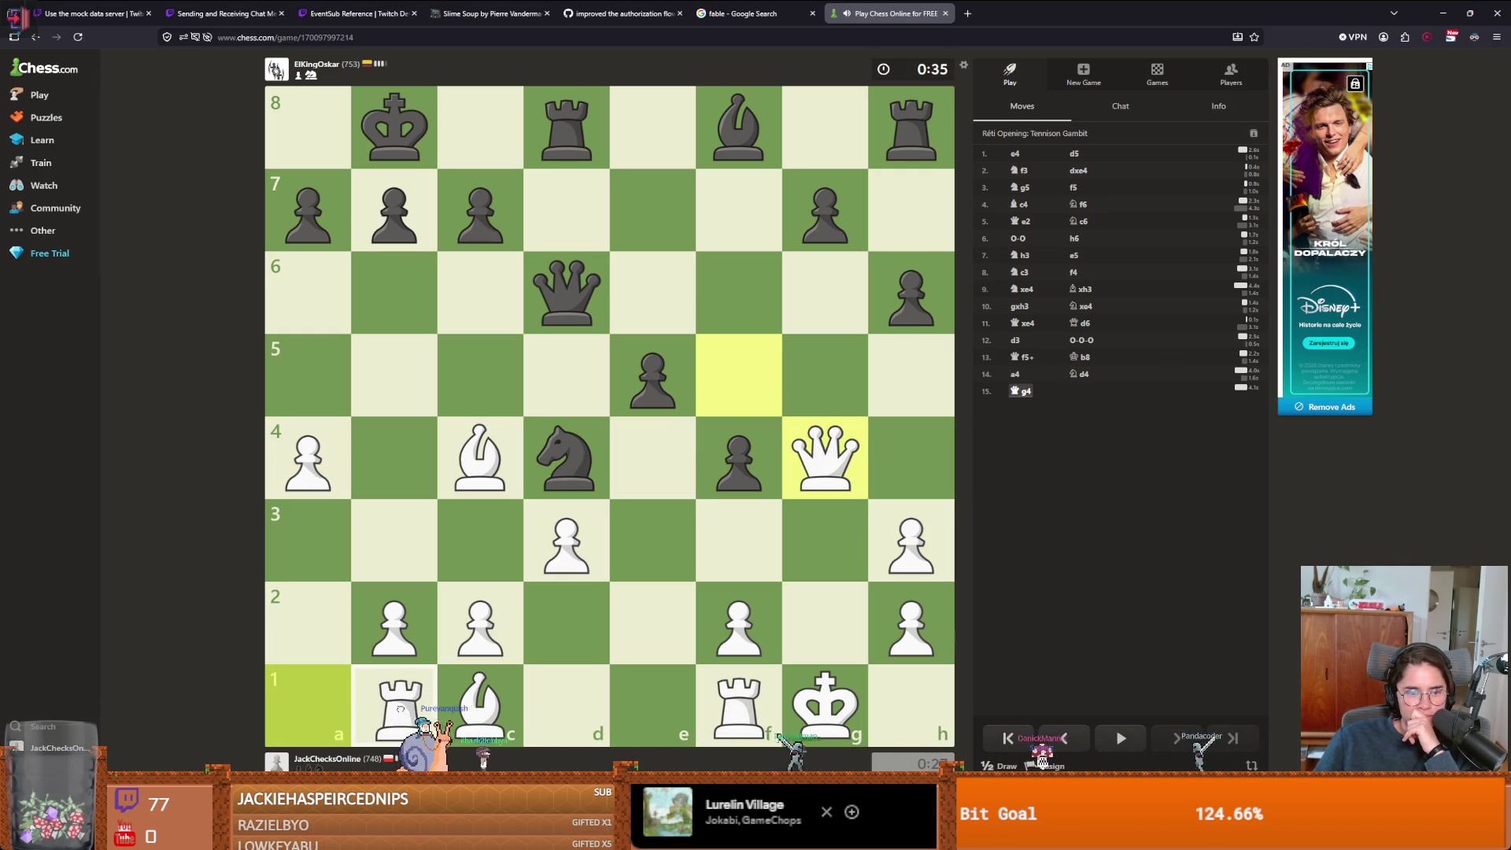
{"action": "left_click", "coordinate": [312, 709]}
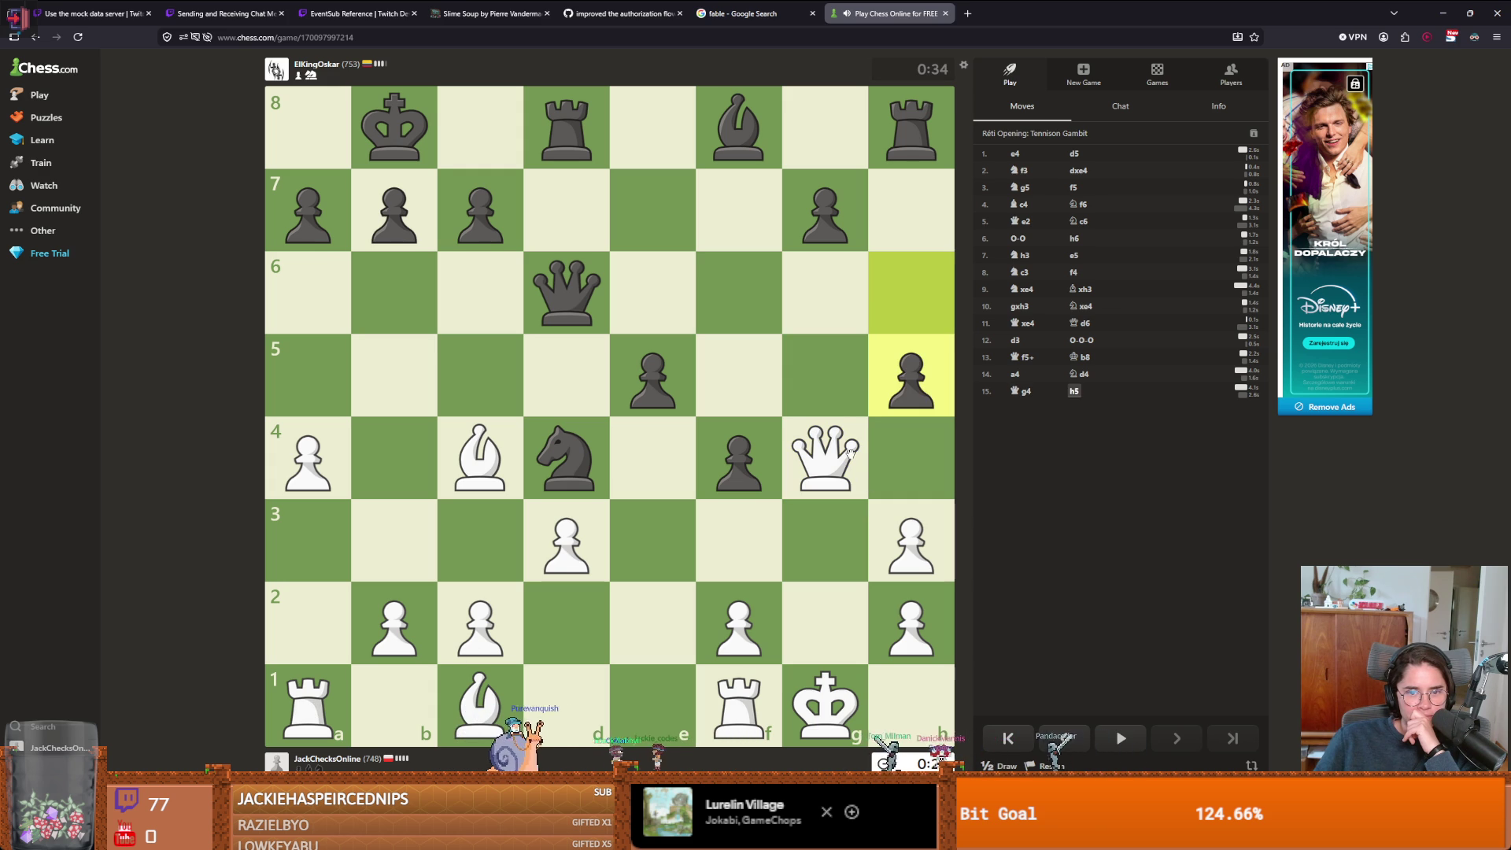
{"action": "mouse_move", "coordinate": [823, 452]}
{"action": "left_mouse_down"}
{"action": "mouse_move", "coordinate": [824, 375]}
{"action": "mouse_move", "coordinate": [824, 605]}
{"action": "left_mouse_up"}
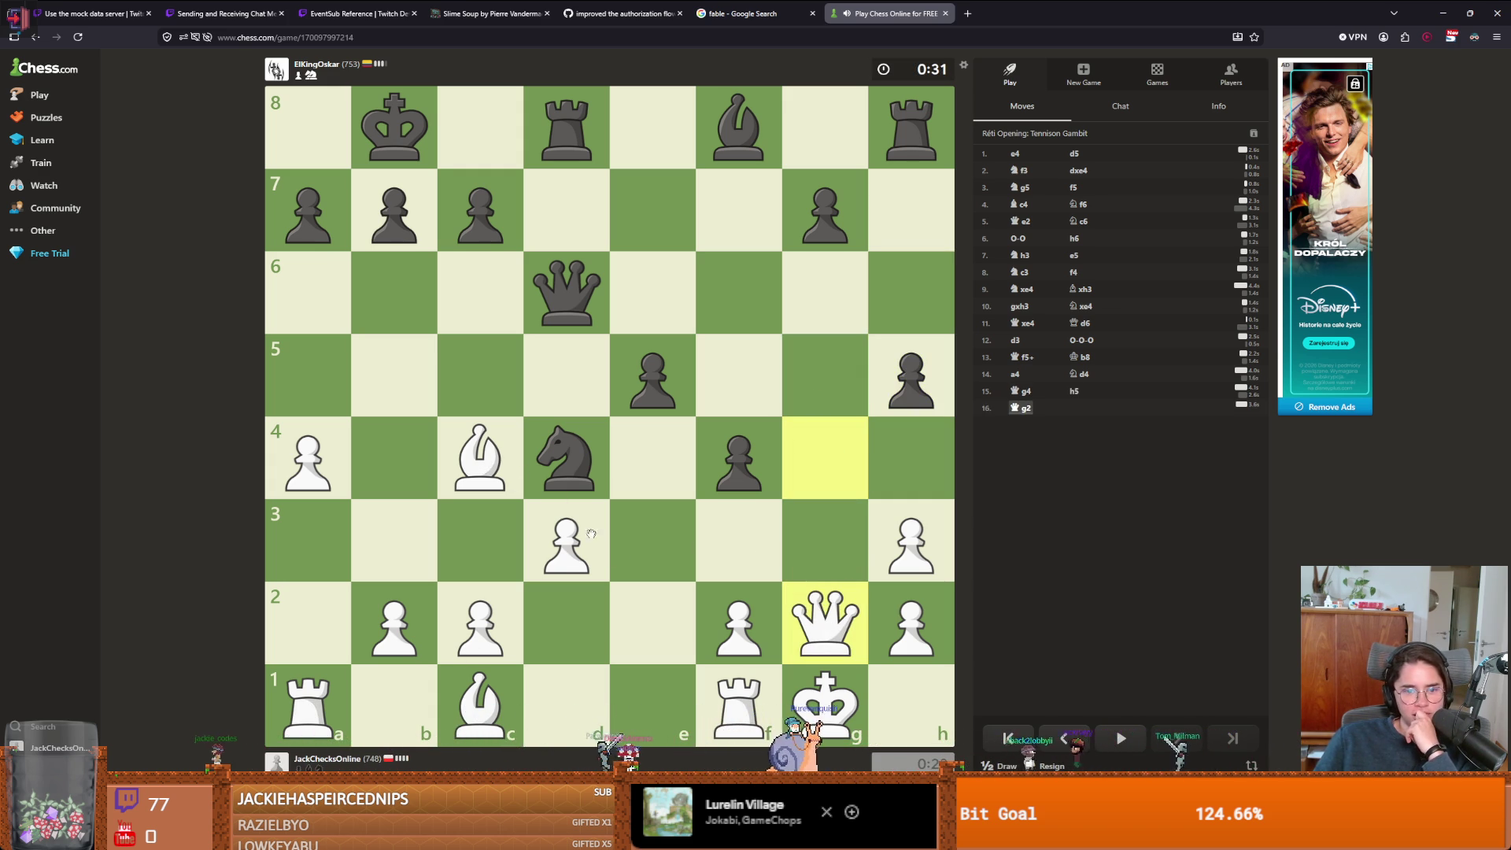
- Play c3, escape check with Kh1, then hxg4, Qxg4 and Qxf3
{"action": "left_click", "coordinate": [501, 629]}
{"action": "left_click", "coordinate": [503, 543]}
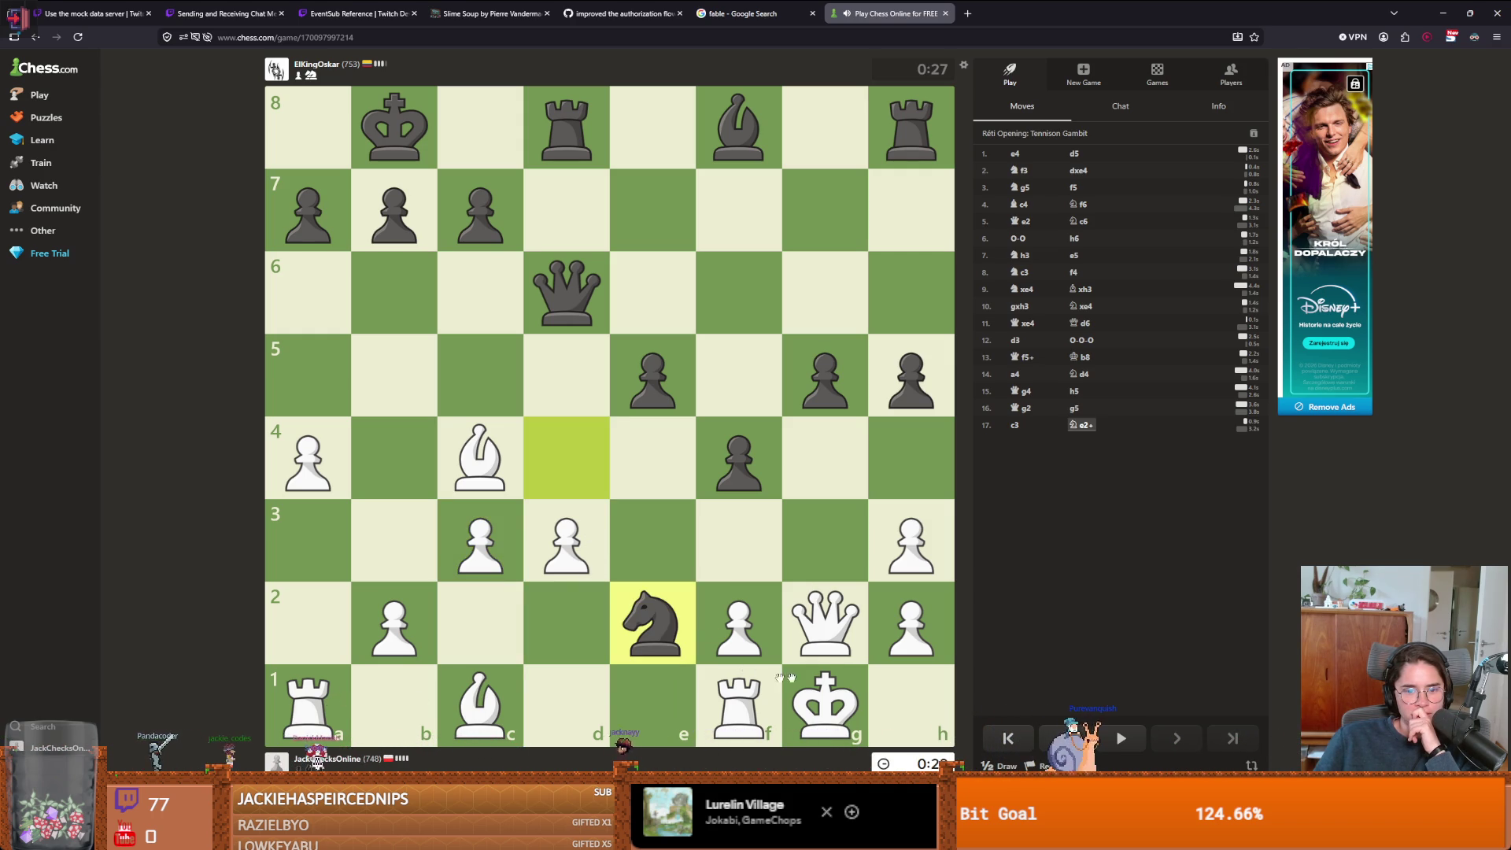
{"action": "left_click_drag", "start_coordinate": [836, 704], "coordinate": [910, 704]}
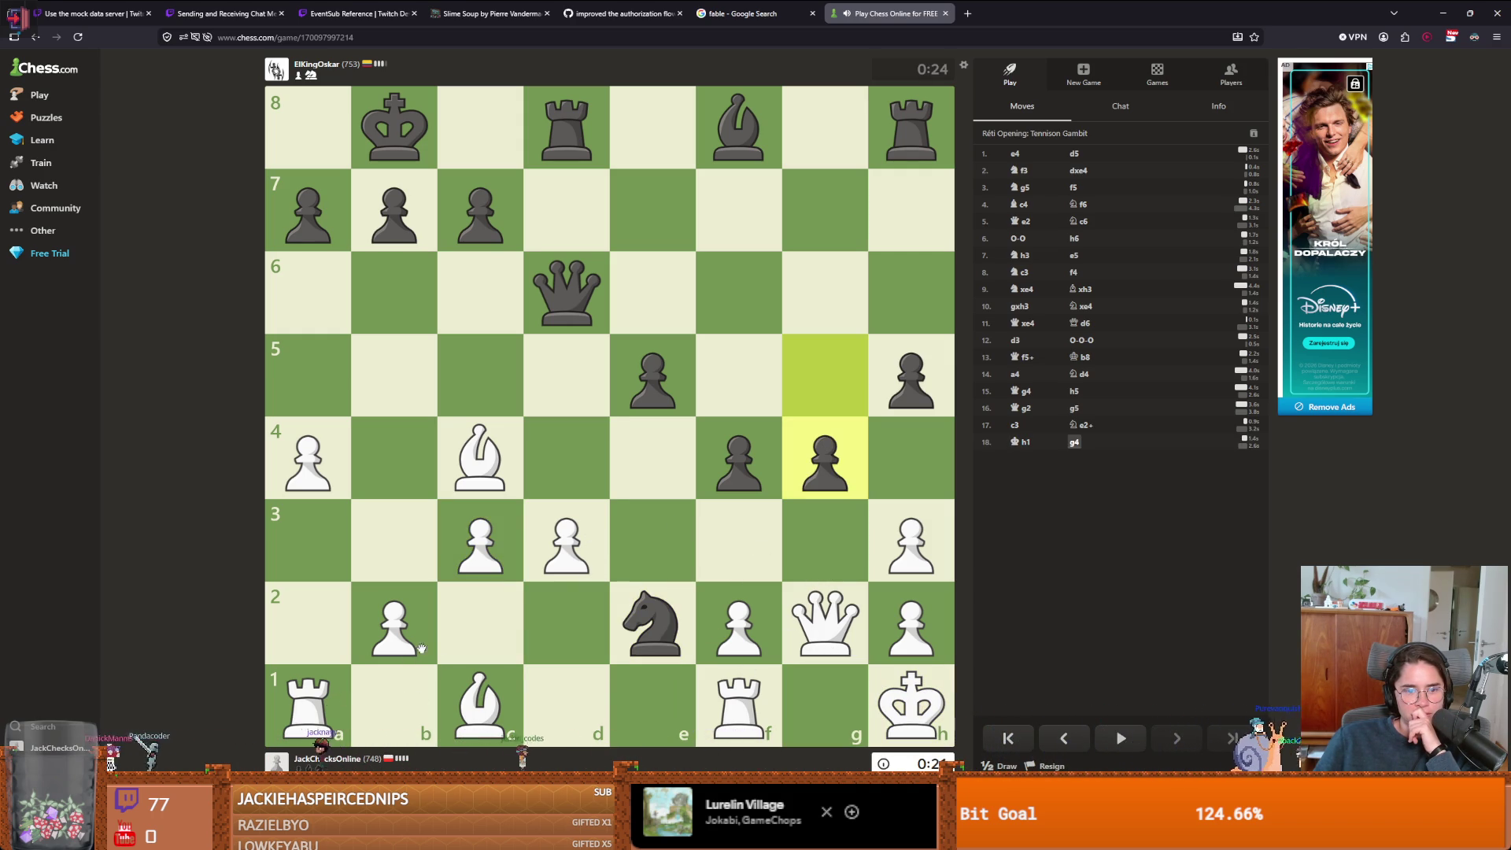
{"action": "left_click_drag", "start_coordinate": [919, 552], "coordinate": [828, 446]}
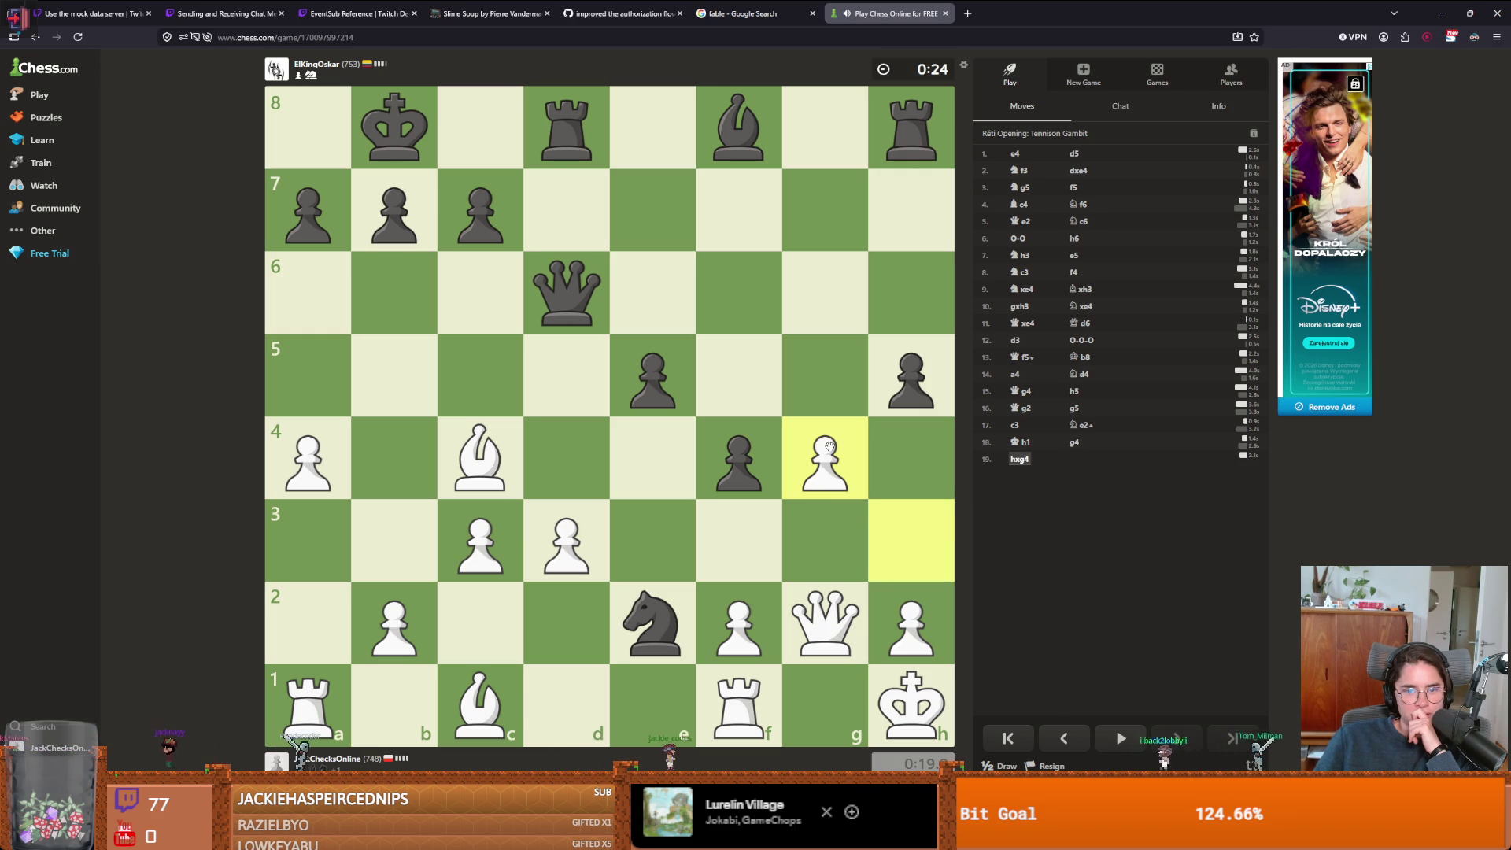
{"action": "left_click_drag", "start_coordinate": [834, 626], "coordinate": [832, 464]}
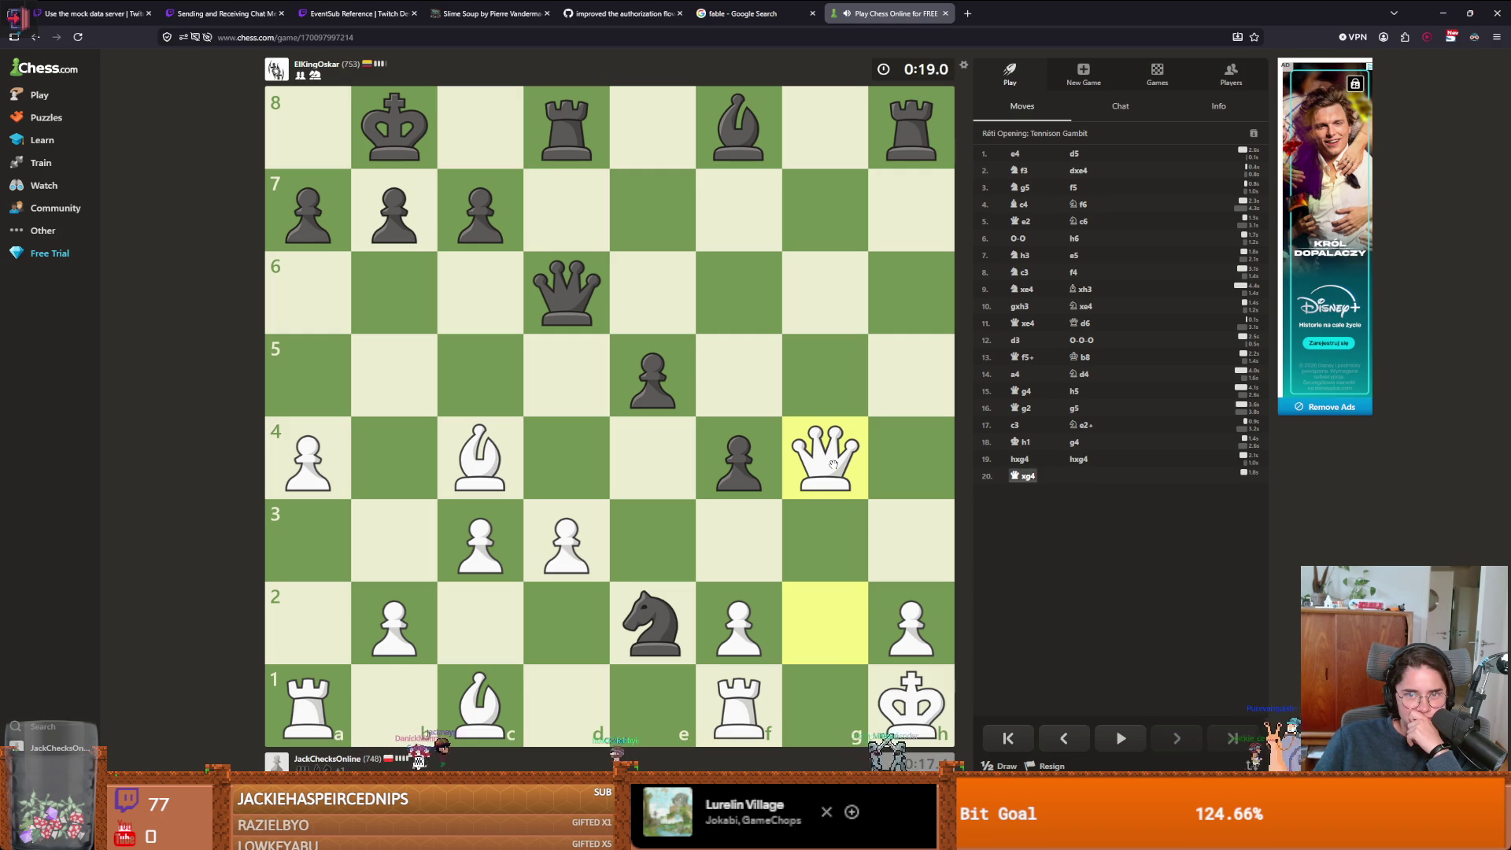
{"action": "left_click_drag", "start_coordinate": [832, 465], "coordinate": [724, 542]}
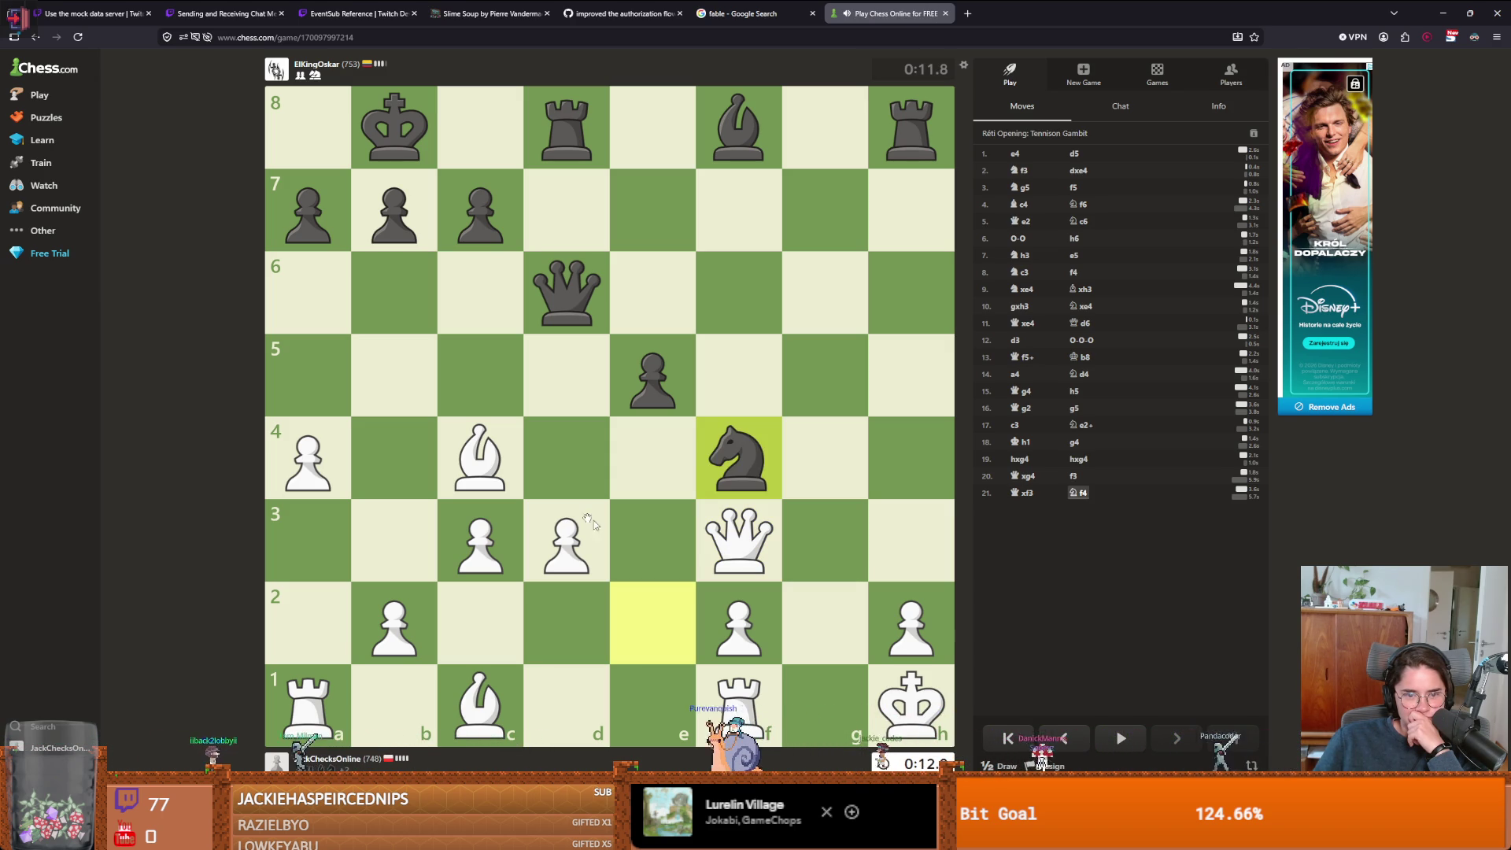
- Play Bd5, return the queen to g2, recapture on g2, and premove king moves and d4
{"action": "left_click_drag", "start_coordinate": [480, 465], "coordinate": [573, 390]}
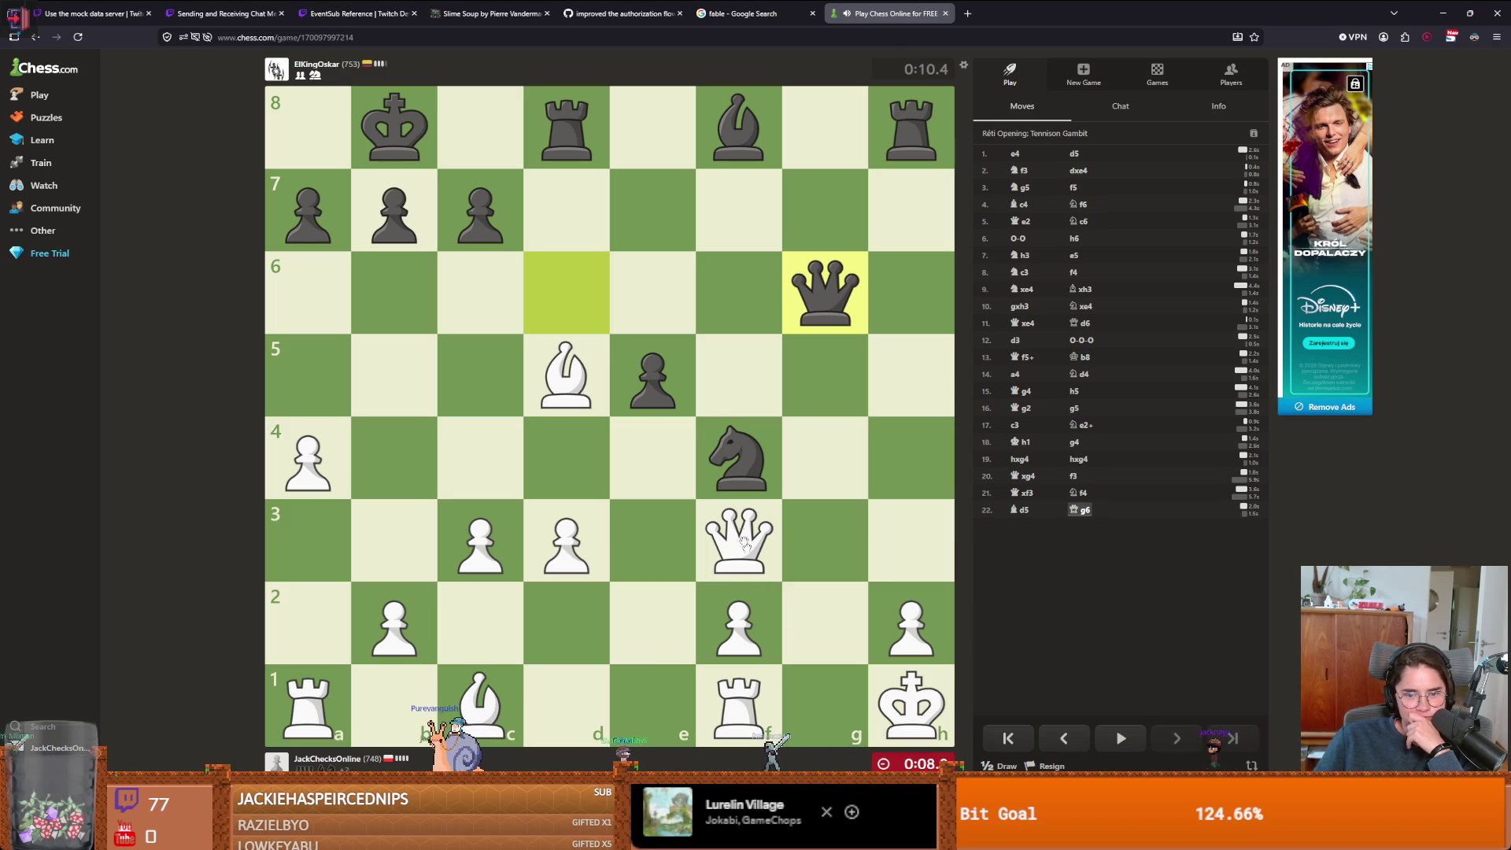
{"action": "left_click_drag", "start_coordinate": [743, 543], "coordinate": [823, 622]}
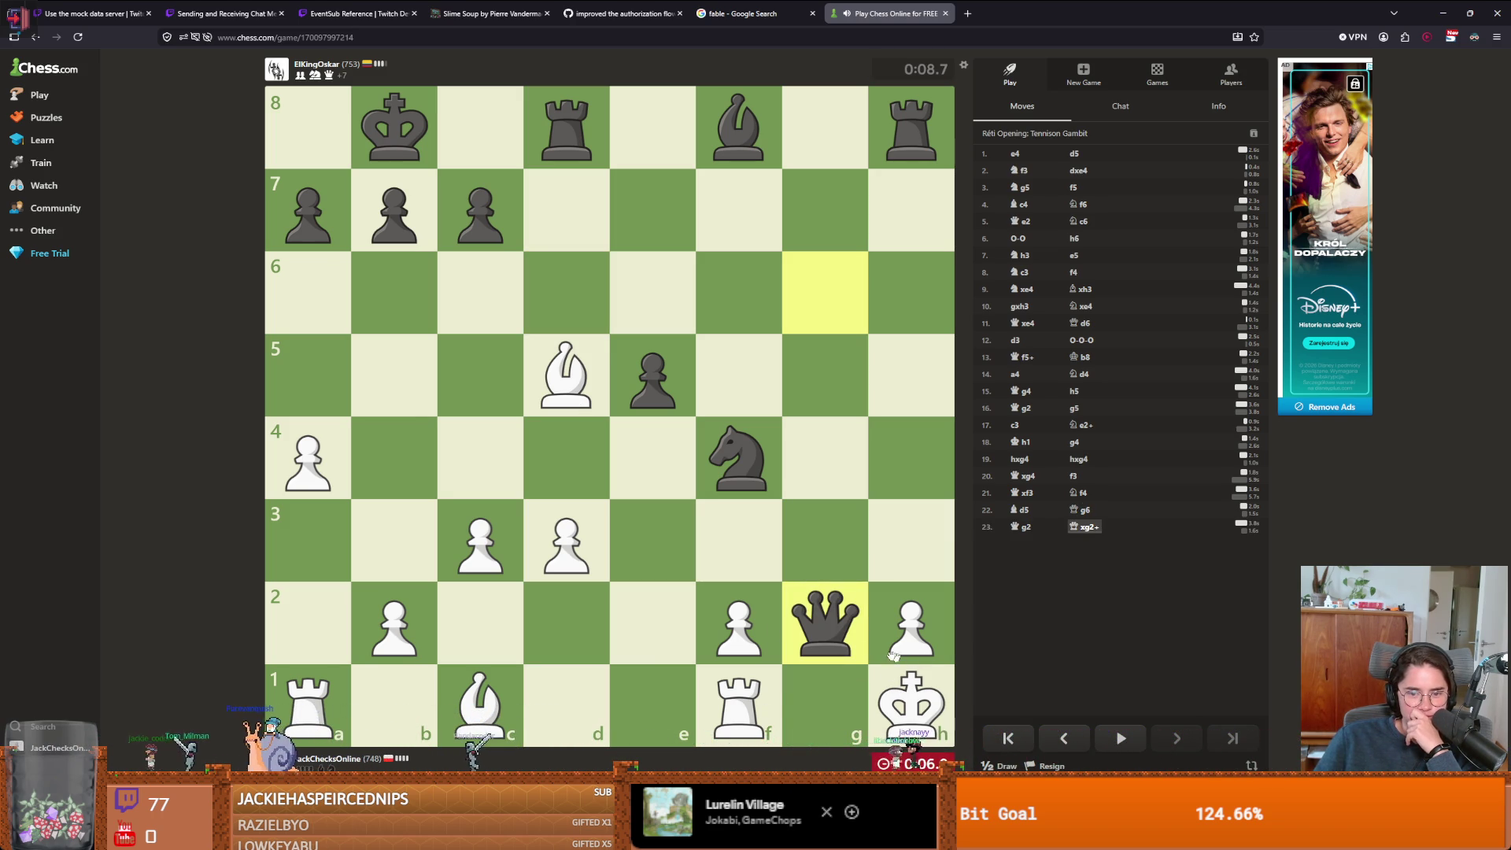
{"action": "left_click", "coordinate": [567, 374]}
{"action": "left_click", "coordinate": [825, 621]}
{"action": "mouse_move", "coordinate": [911, 705]}
{"action": "left_mouse_down"}
{"action": "mouse_move", "coordinate": [843, 624]}
{"action": "mouse_move", "coordinate": [769, 602]}
{"action": "mouse_move", "coordinate": [738, 543]}
{"action": "mouse_move", "coordinate": [655, 630]}
{"action": "mouse_move", "coordinate": [567, 621]}
{"action": "left_mouse_up"}
{"action": "left_click_drag", "start_coordinate": [566, 542], "coordinate": [566, 460]}
{"action": "left_click_drag", "start_coordinate": [484, 543], "coordinate": [568, 482]}
{"action": "left_click_drag", "start_coordinate": [596, 588], "coordinate": [652, 541]}
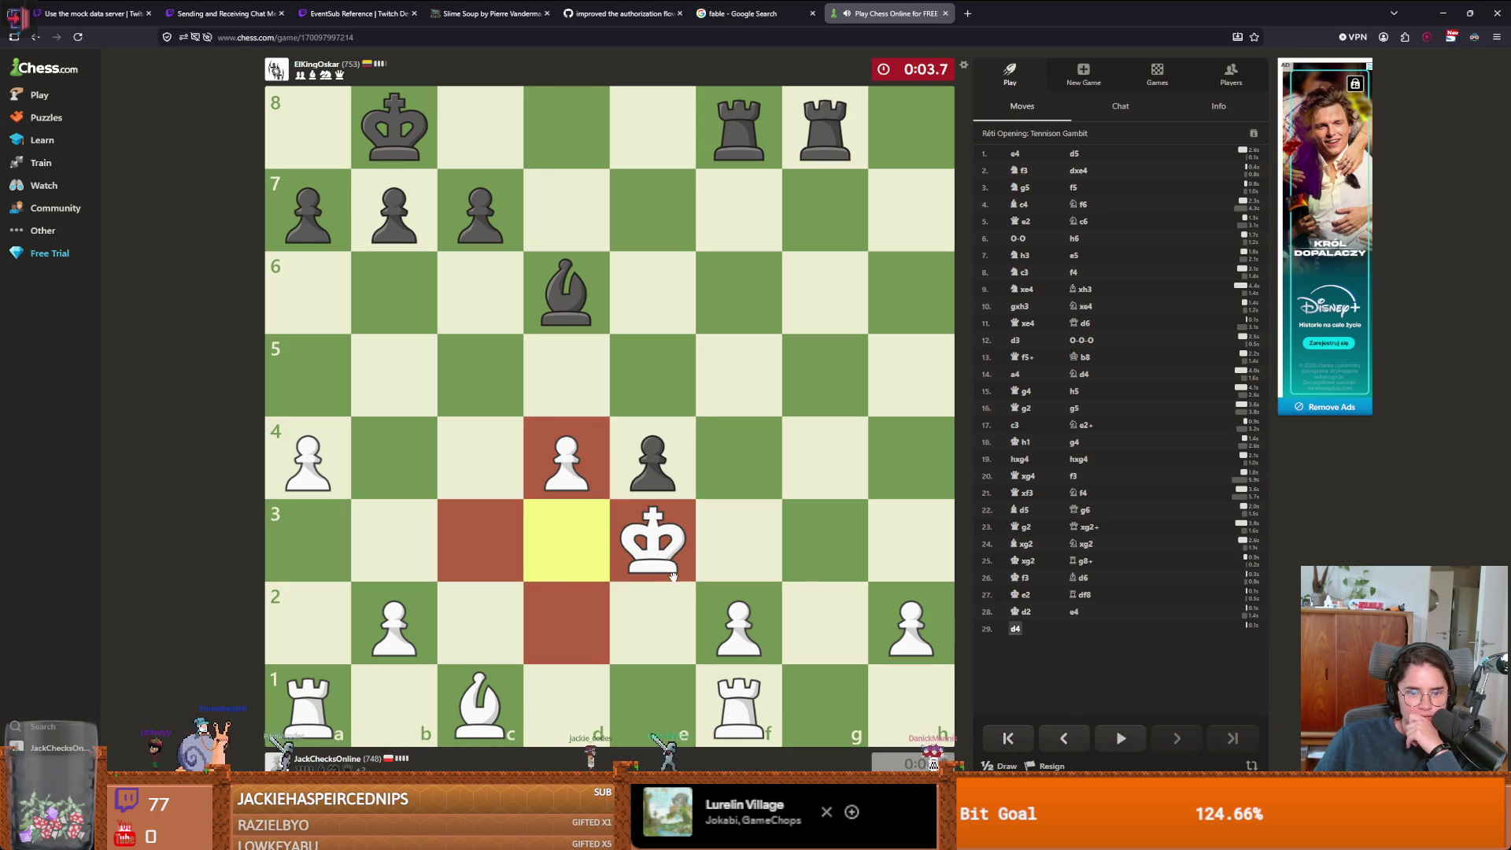
- Take the checking pawn with Kxe3, play Kd3 and Re1 until winning on time, then return to Godot
{"action": "mouse_move", "coordinate": [567, 622]}
{"action": "left_mouse_down"}
{"action": "mouse_move", "coordinate": [653, 548]}
{"action": "mouse_move", "coordinate": [566, 543]}
{"action": "mouse_move", "coordinate": [480, 621]}
{"action": "left_mouse_up"}
{"action": "mouse_move", "coordinate": [480, 621]}
{"action": "left_mouse_down"}
{"action": "mouse_move", "coordinate": [404, 610]}
{"action": "mouse_move", "coordinate": [394, 543]}
{"action": "left_mouse_up"}
{"action": "left_click_drag", "start_coordinate": [393, 543], "coordinate": [314, 624]}
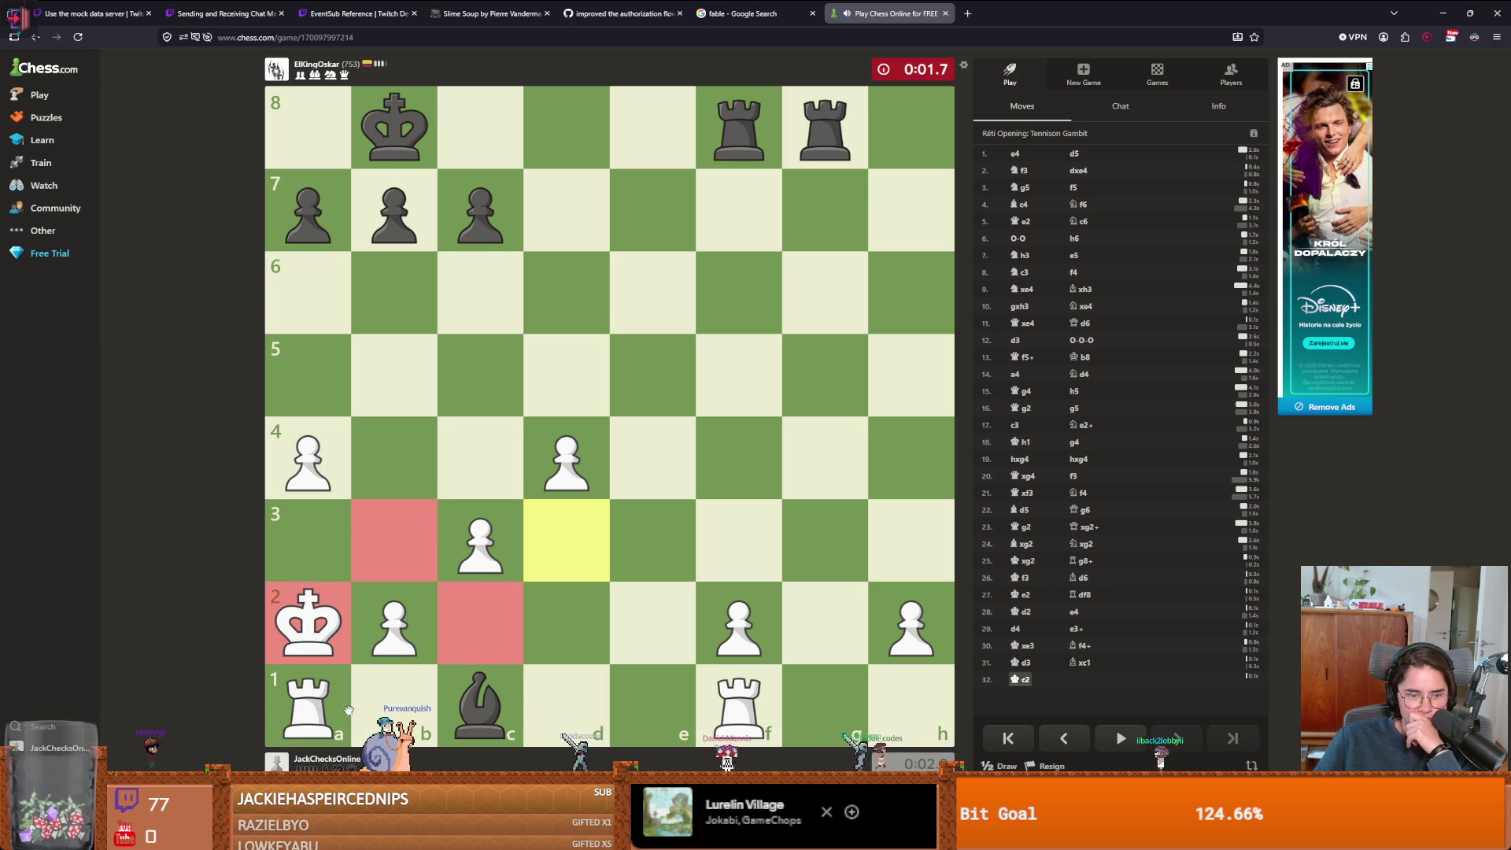
{"action": "left_click_drag", "start_coordinate": [307, 704], "coordinate": [509, 703]}
{"action": "right_click", "coordinate": [508, 703]}
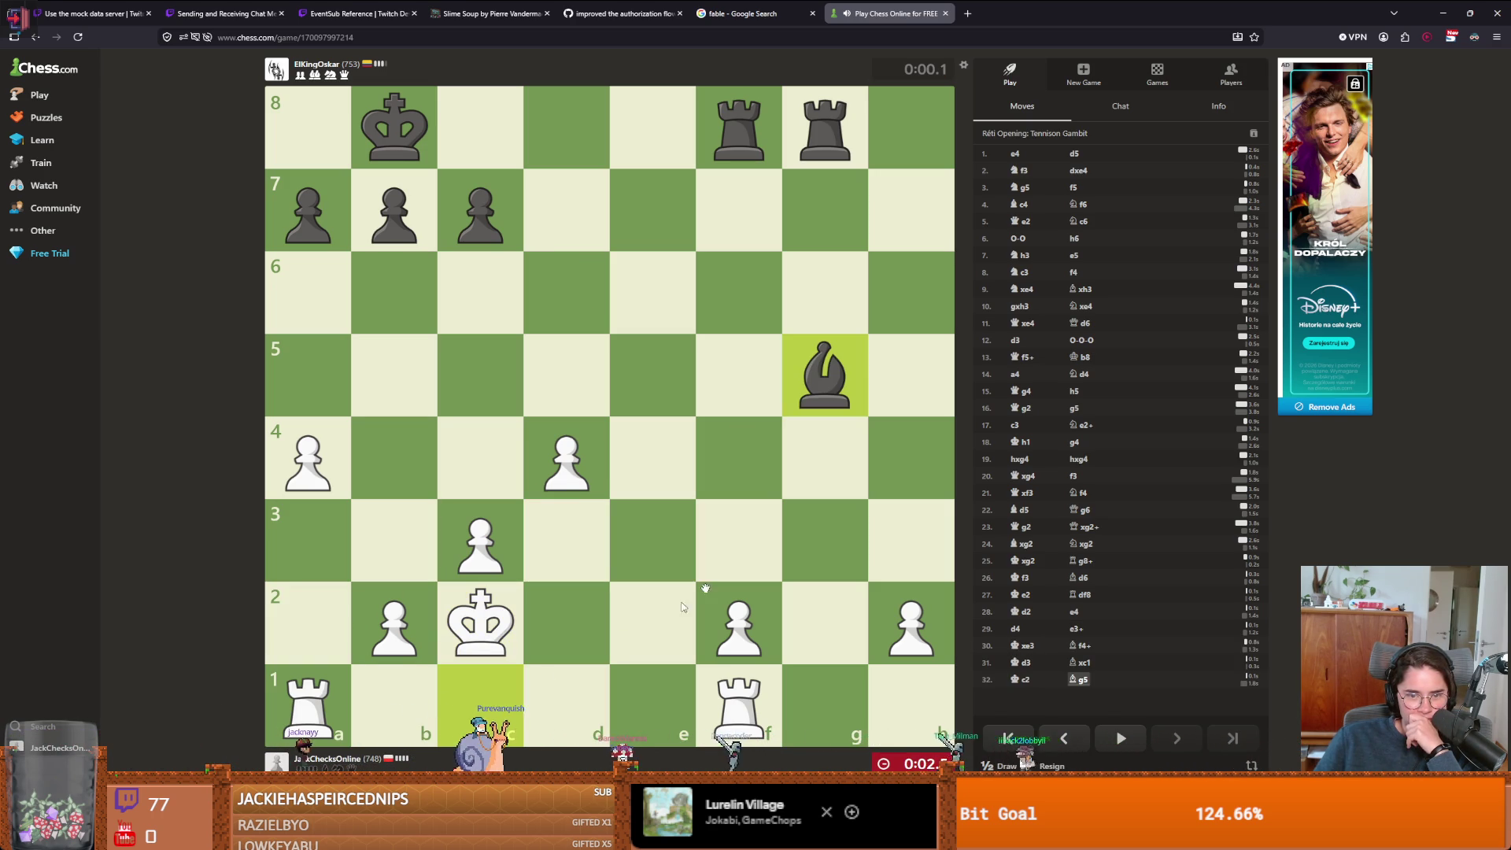
{"action": "left_click_drag", "start_coordinate": [738, 704], "coordinate": [675, 683]}
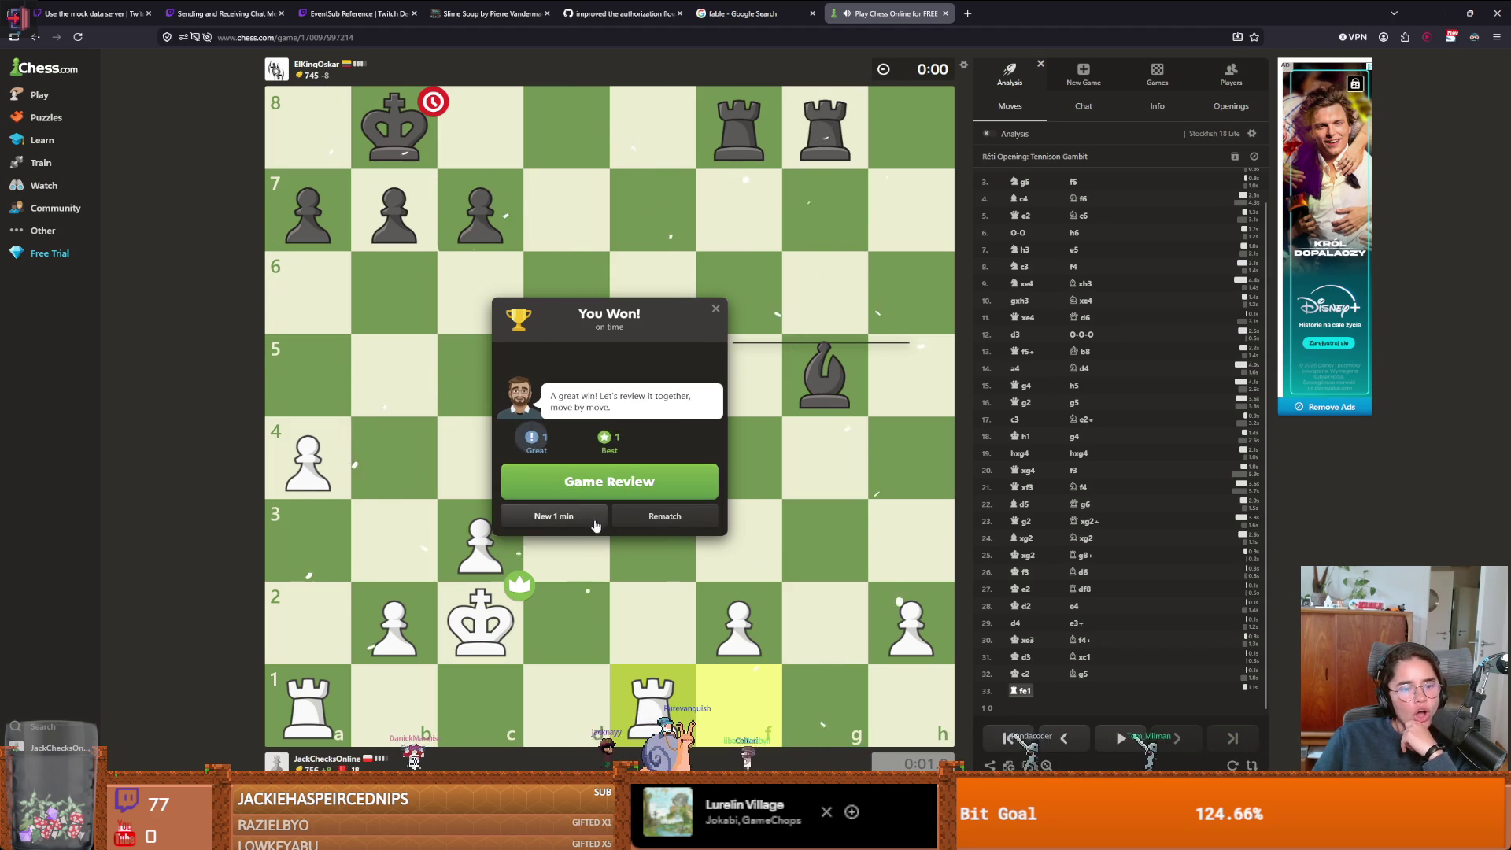
{"action": "left_click", "coordinate": [716, 314]}
{"action": "key", "text": "alt+Tab"}
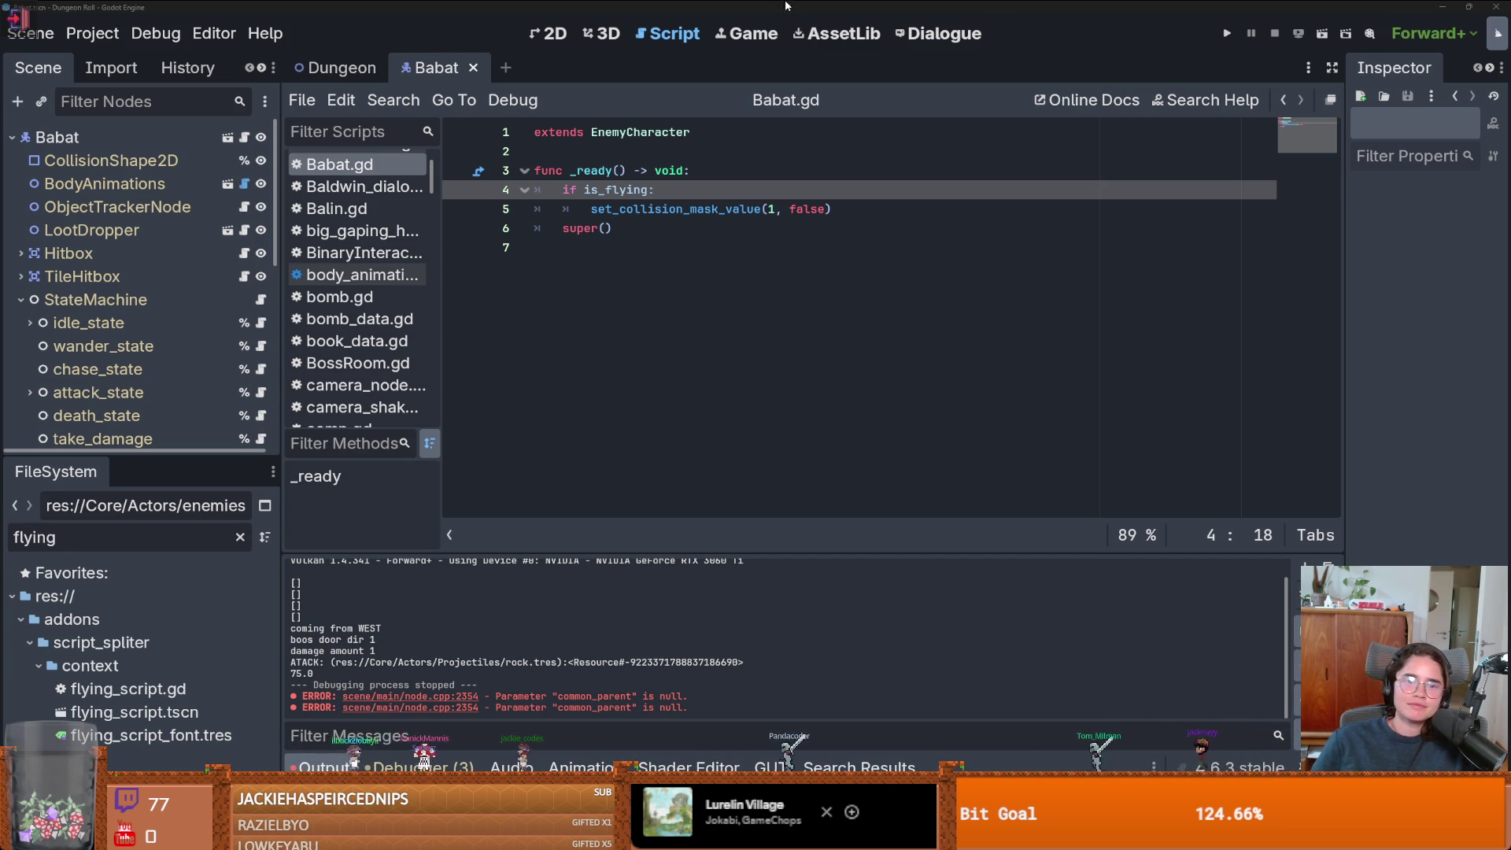
- Save the Dungeon scene, test-run the game, and close the game window
{"action": "key", "text": "ctrl+s"}
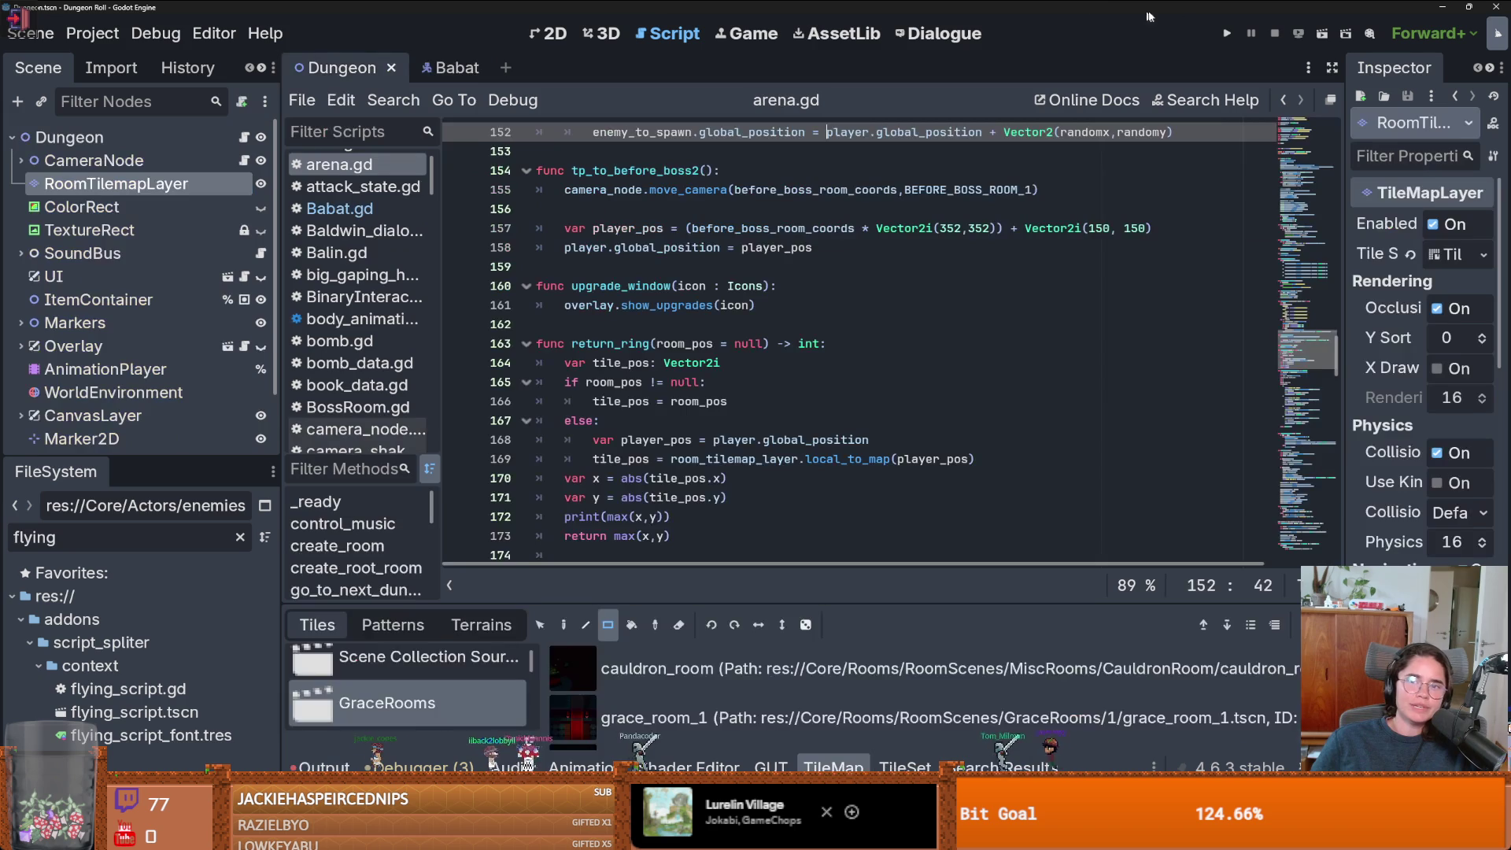
{"action": "left_click", "coordinate": [1222, 35]}
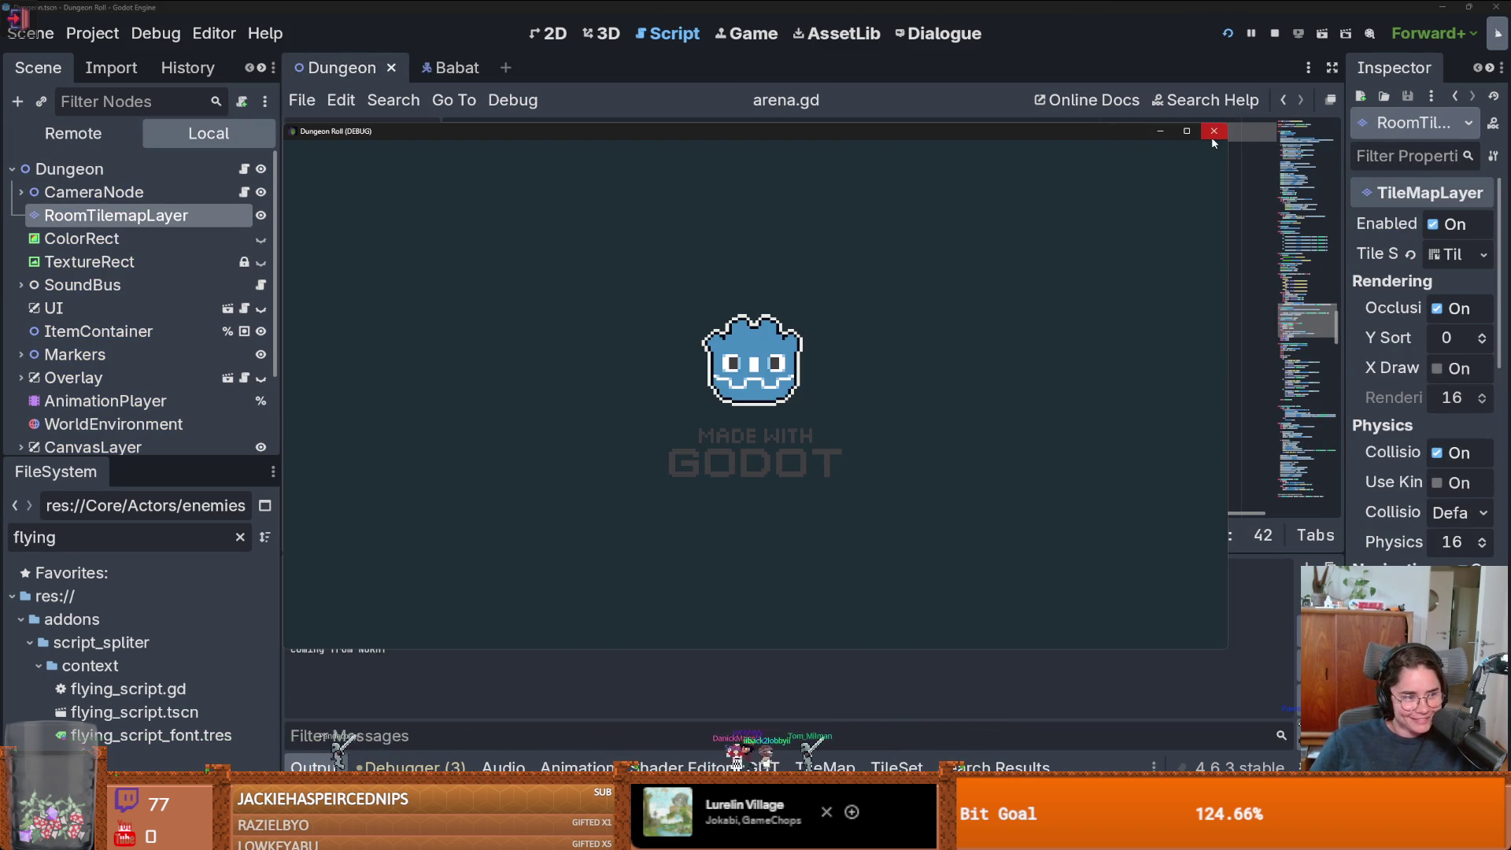
{"action": "left_click", "coordinate": [1213, 132]}
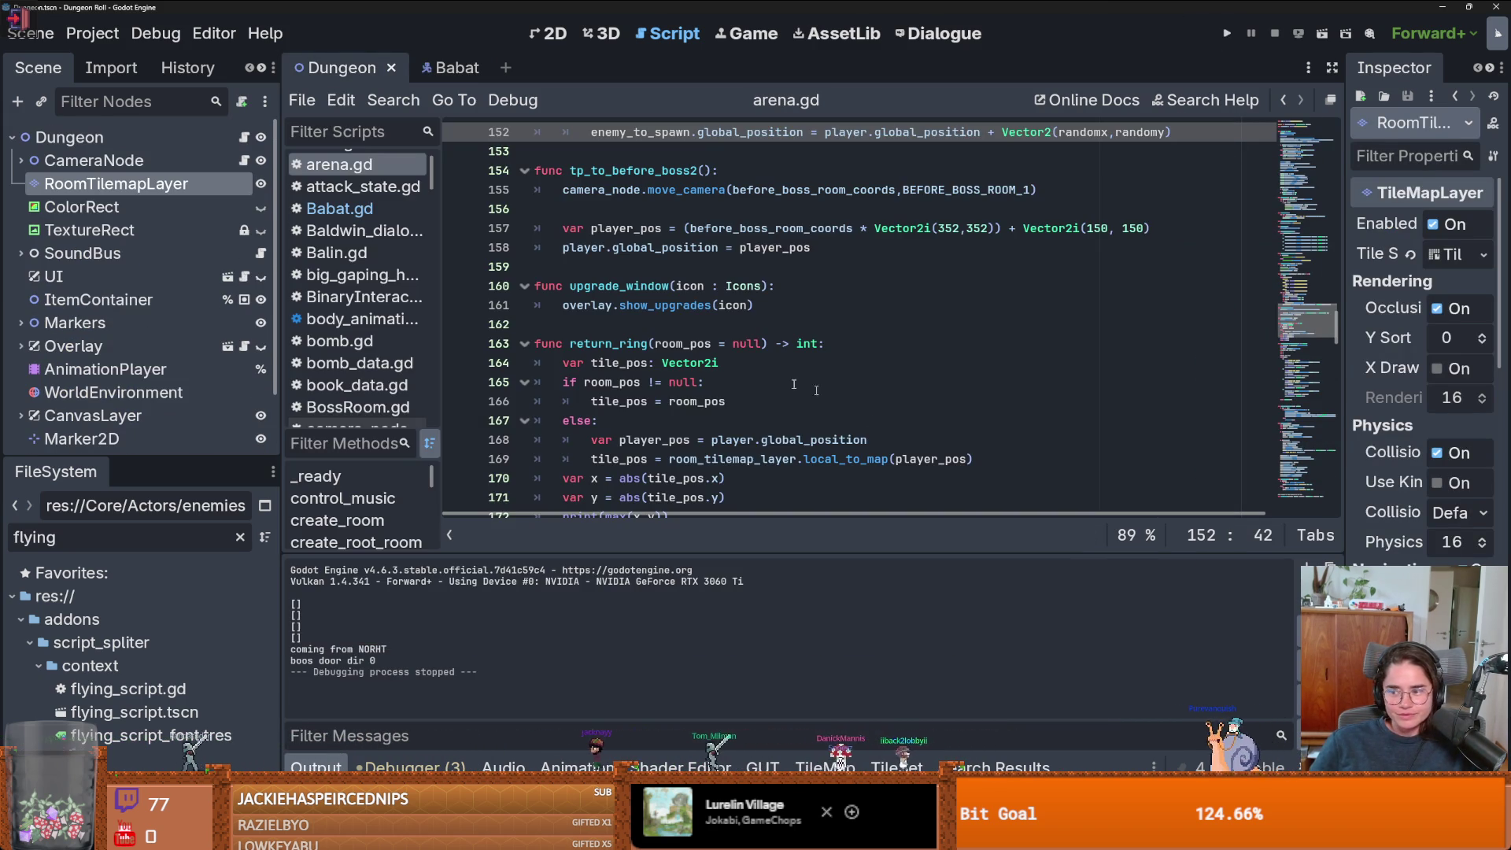
- Return to arena.gd, save again, and switch to the crusader artwork in Aseprite
{"action": "left_click", "coordinate": [655, 334]}
{"action": "key", "text": "ctrl+s"}
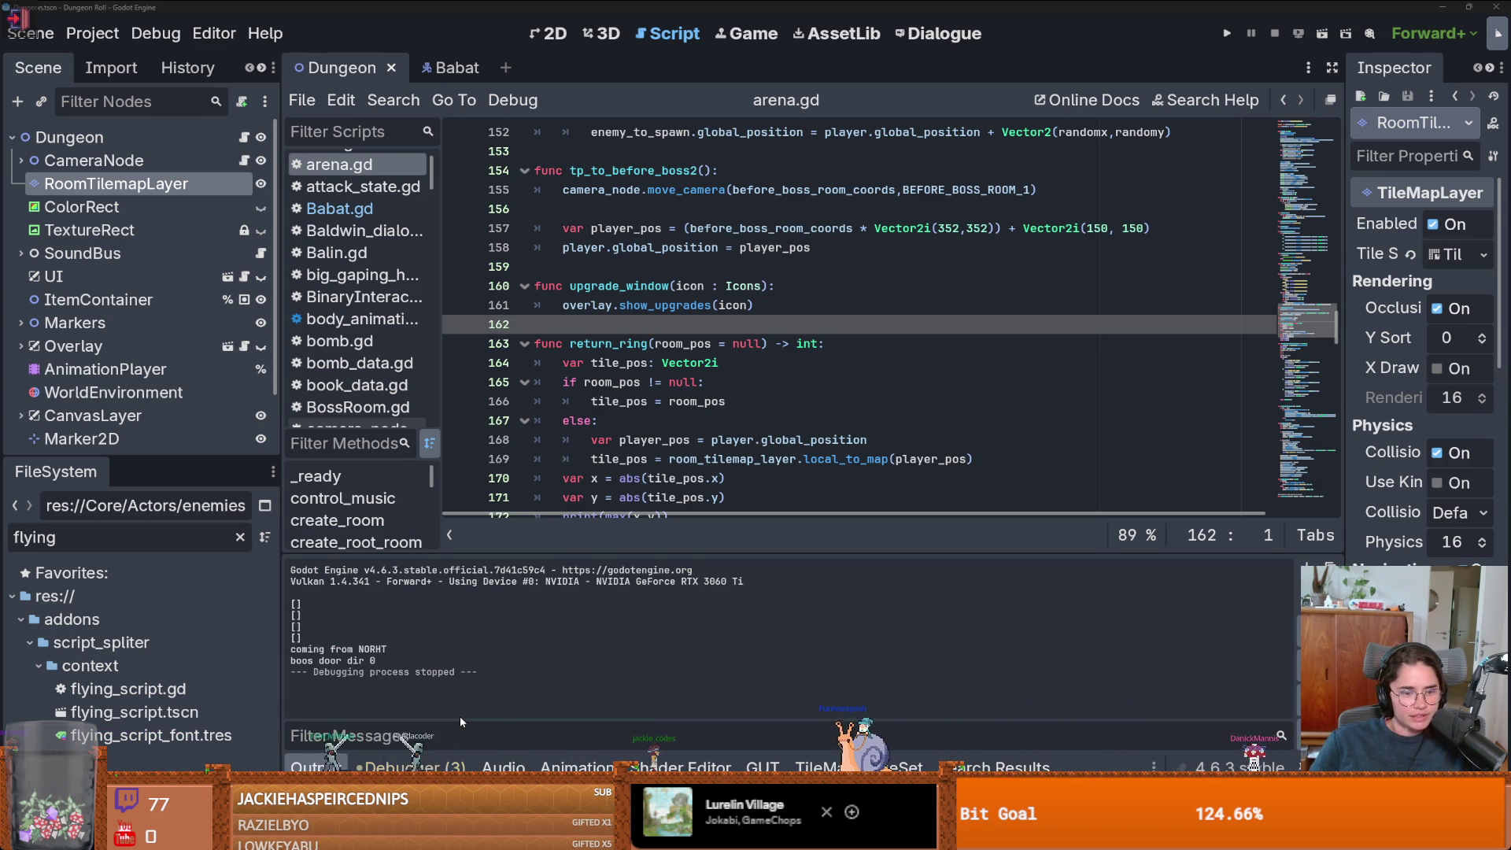
{"action": "key", "text": "alt+Tab"}
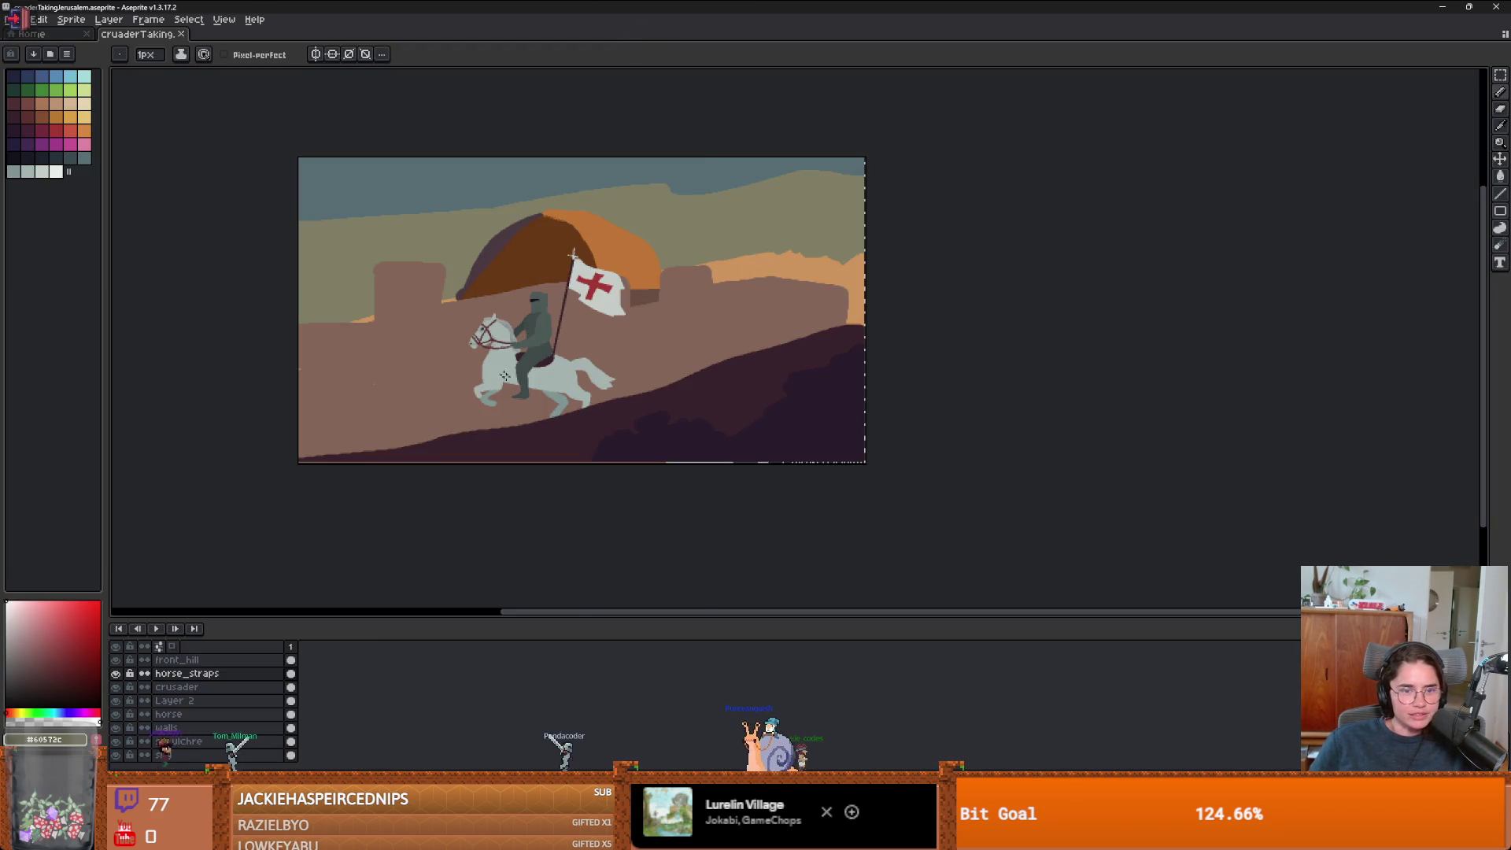
{"action": "scroll", "coordinate": [725, 425], "scroll_direction": "up", "scroll_amount": 3}
{"action": "scroll", "coordinate": [724, 425], "scroll_direction": "down", "scroll_amount": 2}
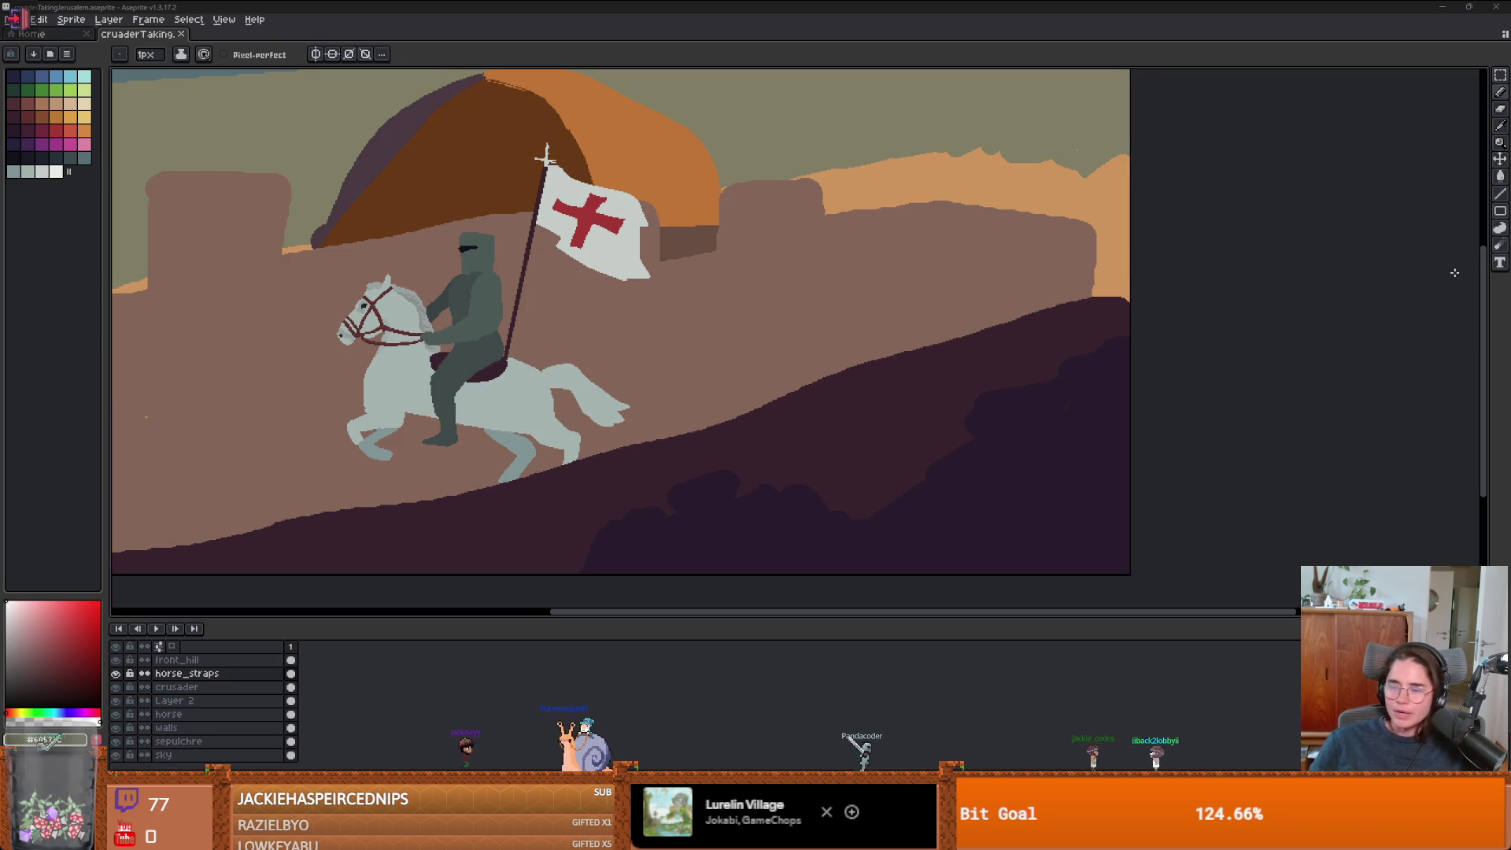
{"action": "left_click_drag", "start_coordinate": [576, 339], "coordinate": [622, 381]}
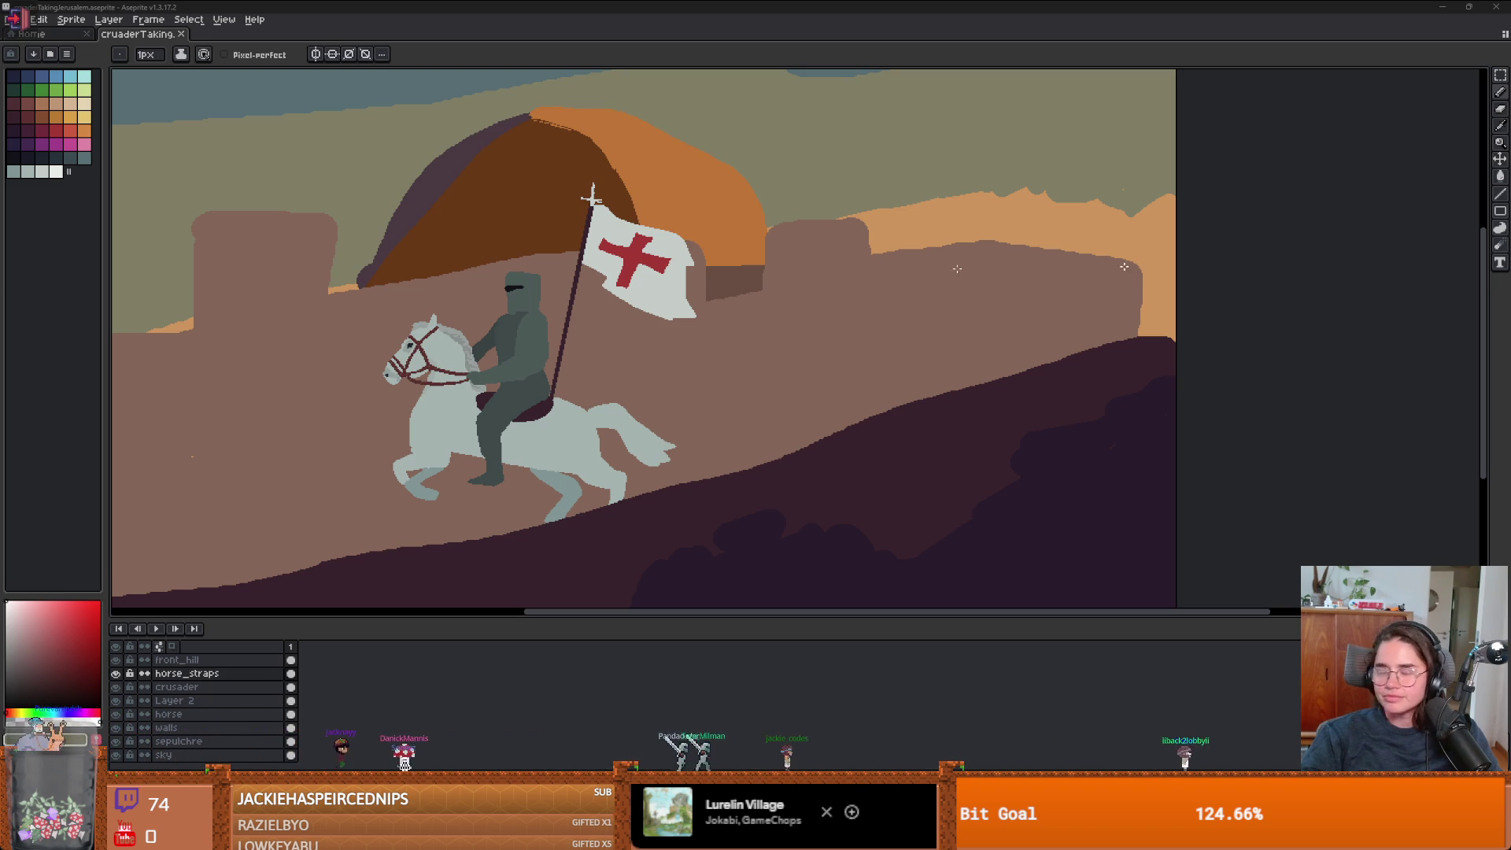
{"action": "mouse_move", "coordinate": [511, 380]}
{"action": "left_mouse_down"}
{"action": "mouse_move", "coordinate": [550, 369]}
{"action": "mouse_move", "coordinate": [441, 340]}
{"action": "mouse_move", "coordinate": [488, 341]}
{"action": "left_mouse_up"}
{"action": "scroll", "coordinate": [551, 370], "scroll_direction": "down", "scroll_amount": 3}
- Select the walls layer and paint along the edge of the left wall tower
{"action": "scroll", "coordinate": [472, 346], "scroll_direction": "up", "scroll_amount": 3}
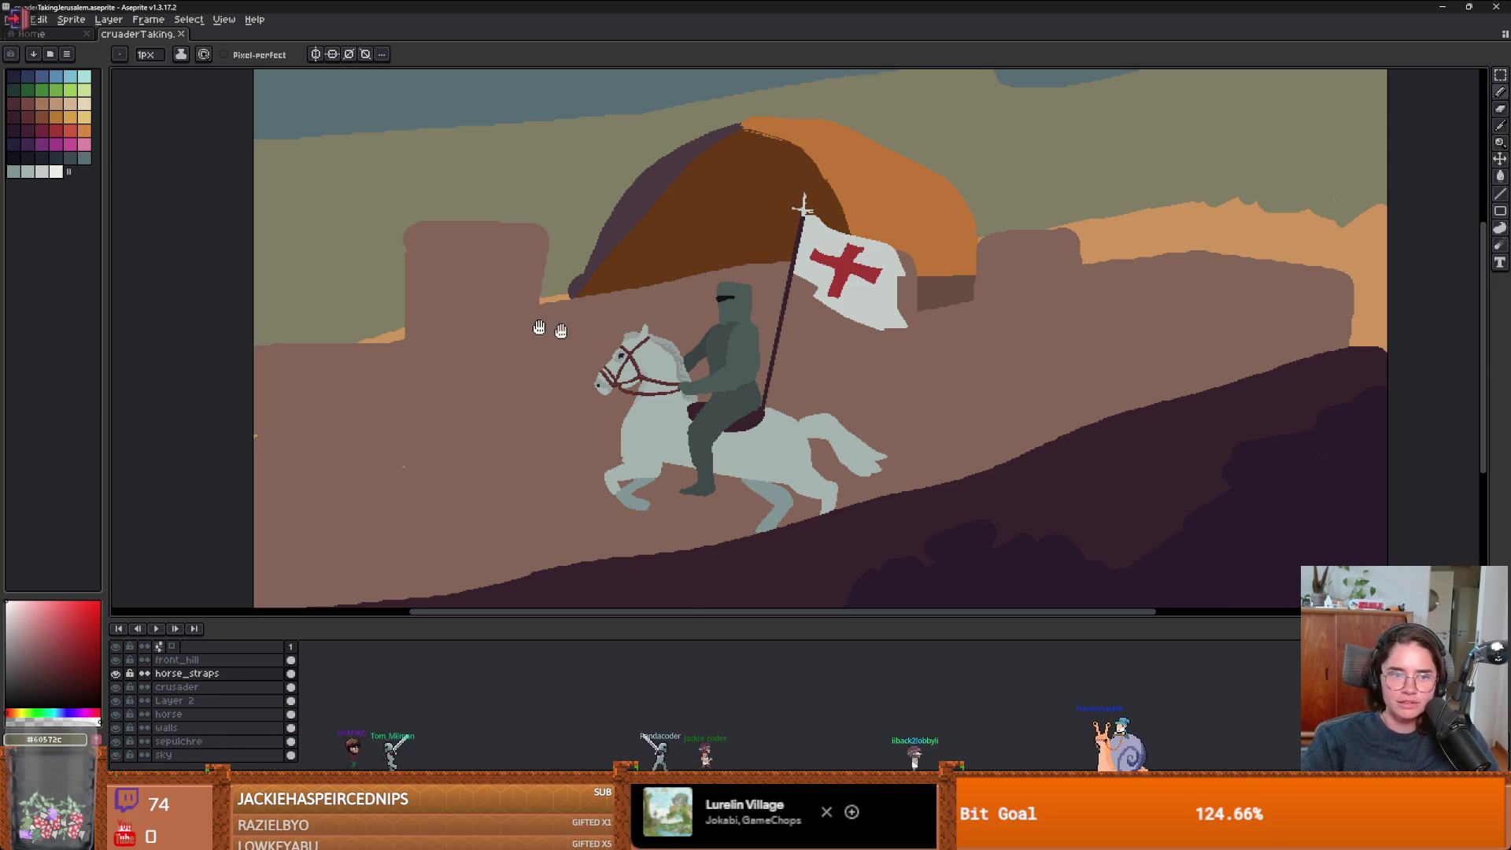
{"action": "scroll", "coordinate": [556, 356], "scroll_direction": "up", "scroll_amount": 2}
{"action": "scroll", "coordinate": [641, 365], "scroll_direction": "down", "scroll_amount": 2}
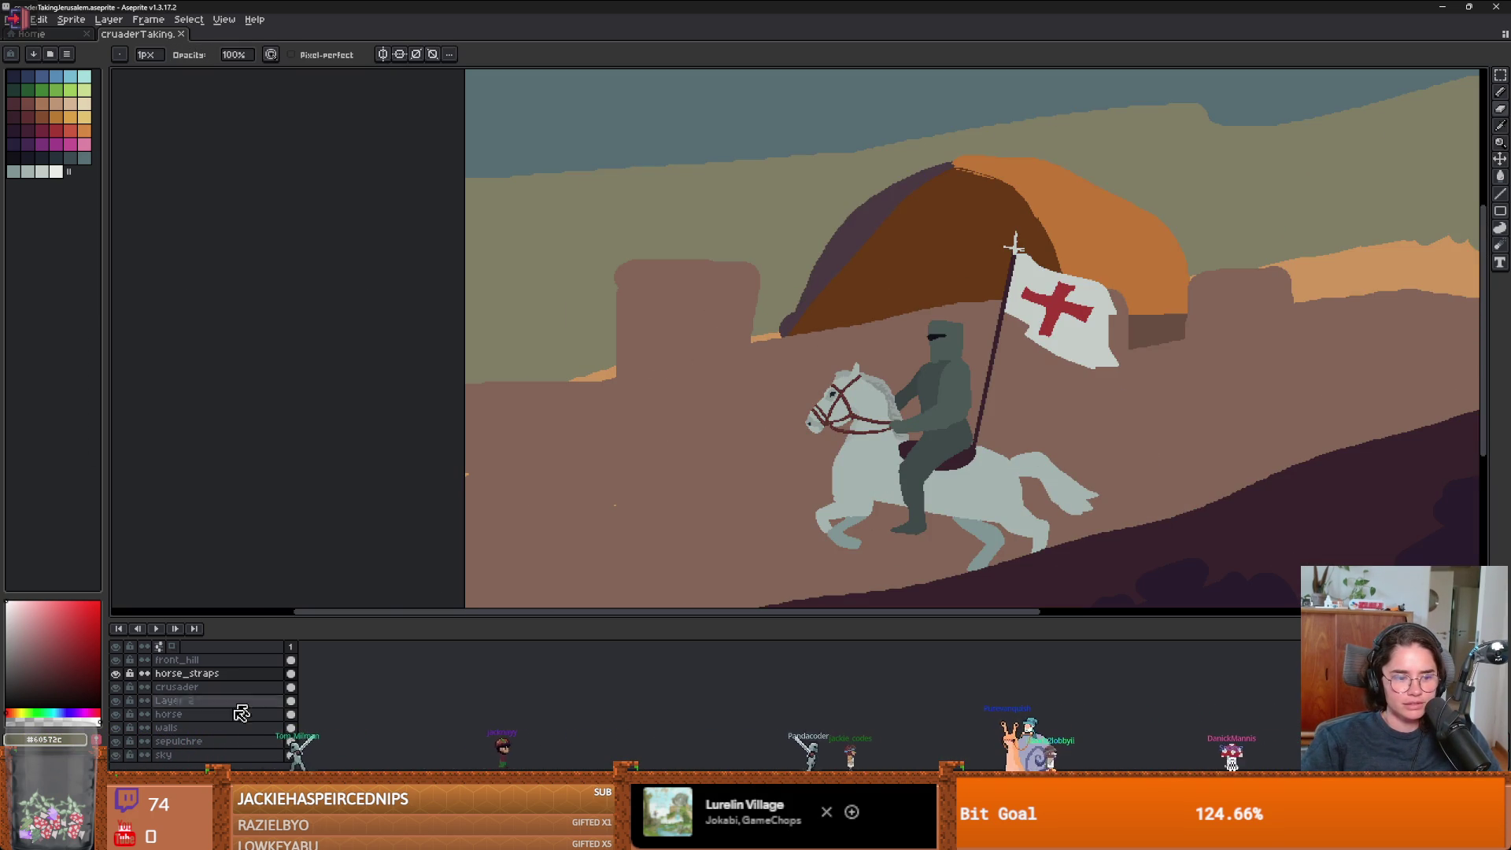
{"action": "left_click", "coordinate": [170, 727]}
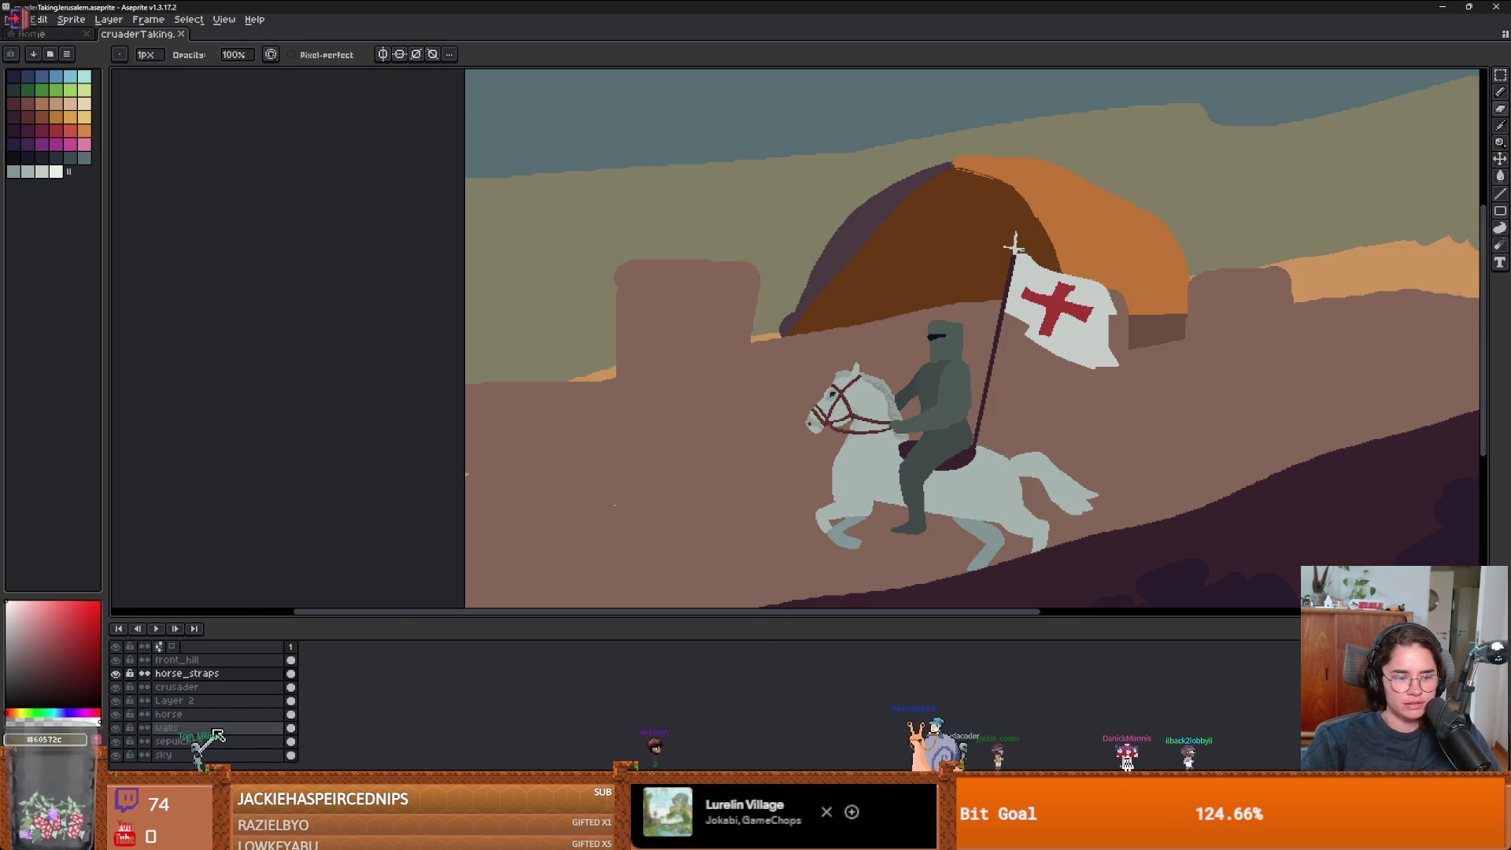
{"action": "scroll", "coordinate": [669, 461], "scroll_direction": "down", "scroll_amount": 2}
{"action": "scroll", "coordinate": [669, 462], "scroll_direction": "down", "scroll_amount": 1}
{"action": "scroll", "coordinate": [693, 419], "scroll_direction": "up", "scroll_amount": 3}
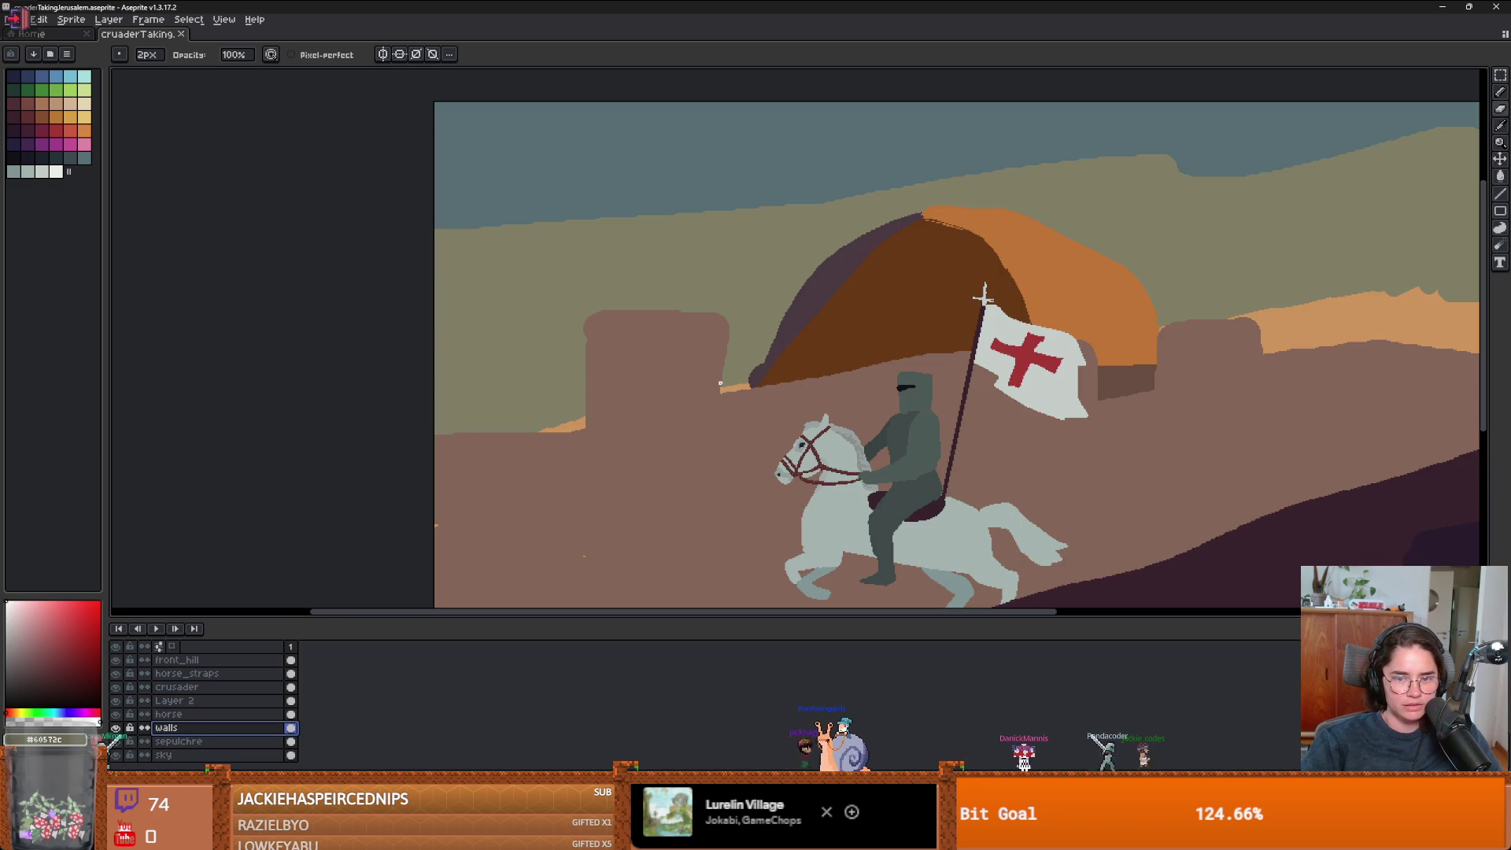
{"action": "scroll", "coordinate": [719, 325], "scroll_direction": "up", "scroll_amount": 8}
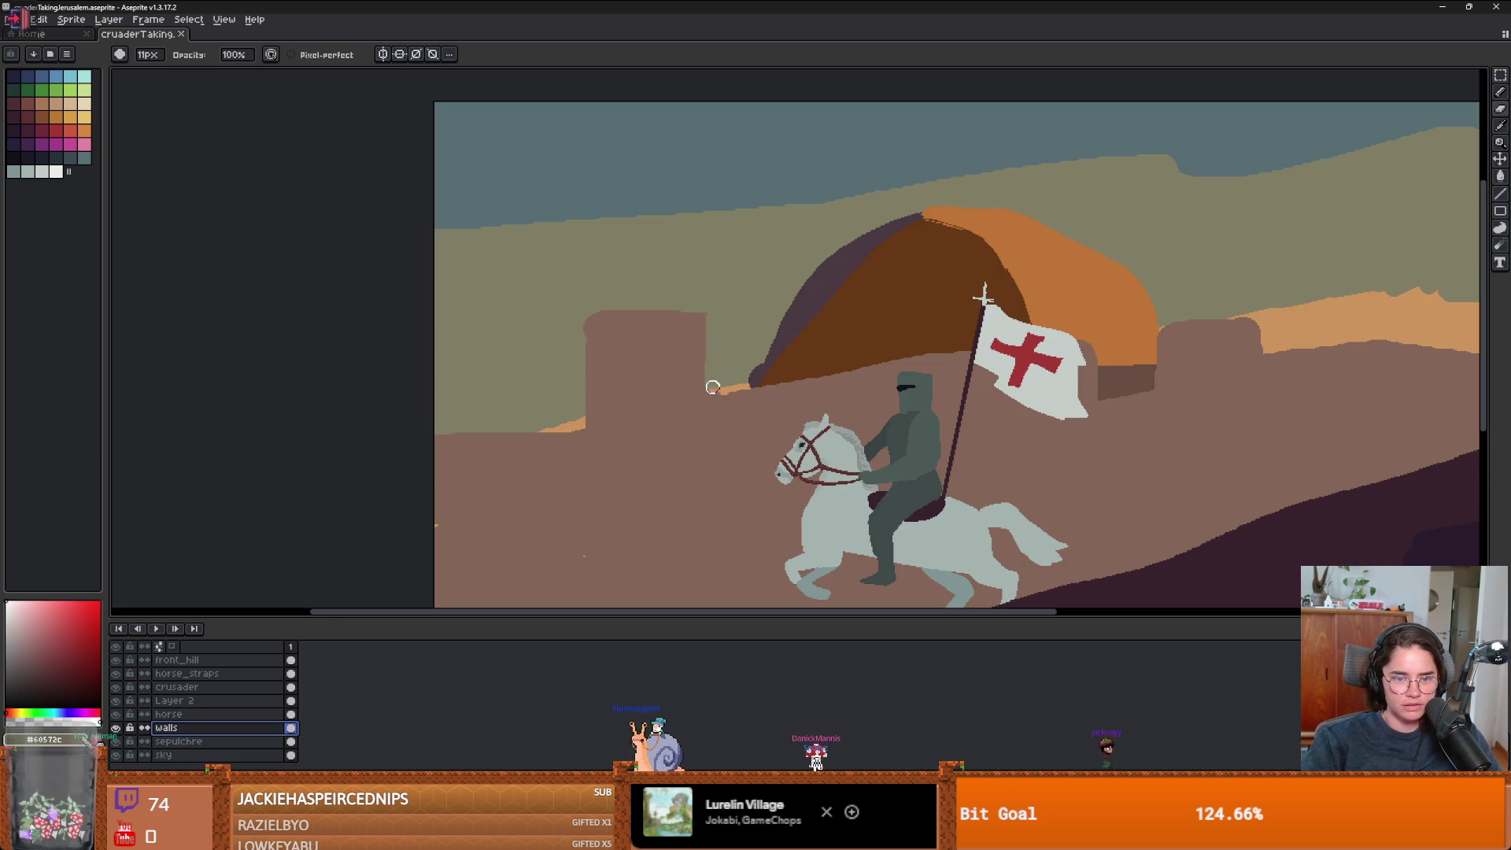
{"action": "left_click_drag", "start_coordinate": [731, 390], "coordinate": [740, 395]}
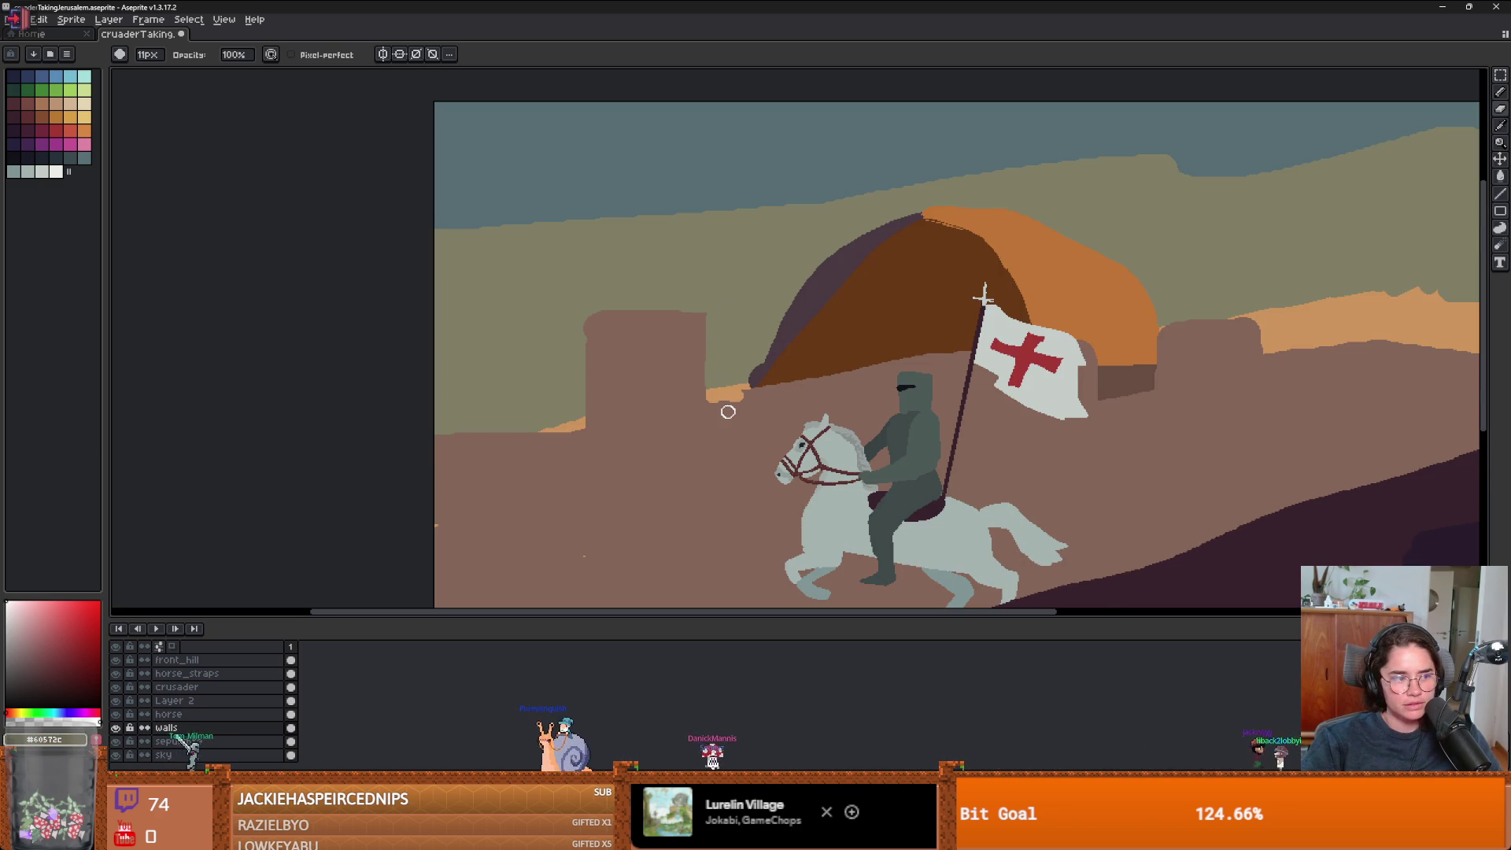
- Pick the brownish wall colour and try a straight line toward the tower, then undo it
{"action": "scroll", "coordinate": [728, 411], "scroll_direction": "up", "scroll_amount": 2}
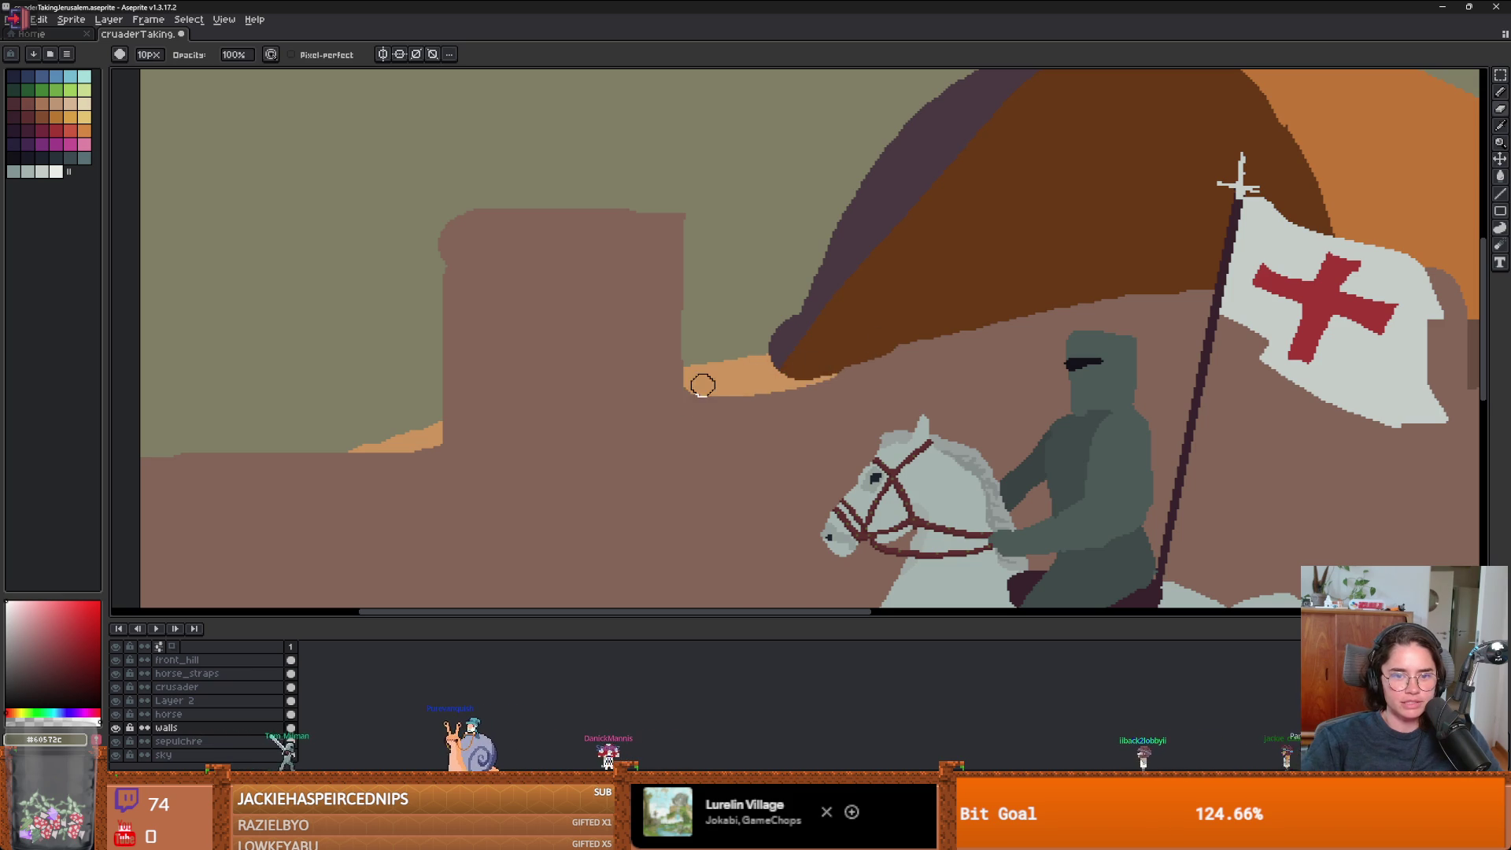
{"action": "scroll", "coordinate": [930, 354], "scroll_direction": "down", "scroll_amount": 2}
{"action": "left_click_drag", "start_coordinate": [921, 411], "coordinate": [782, 421]}
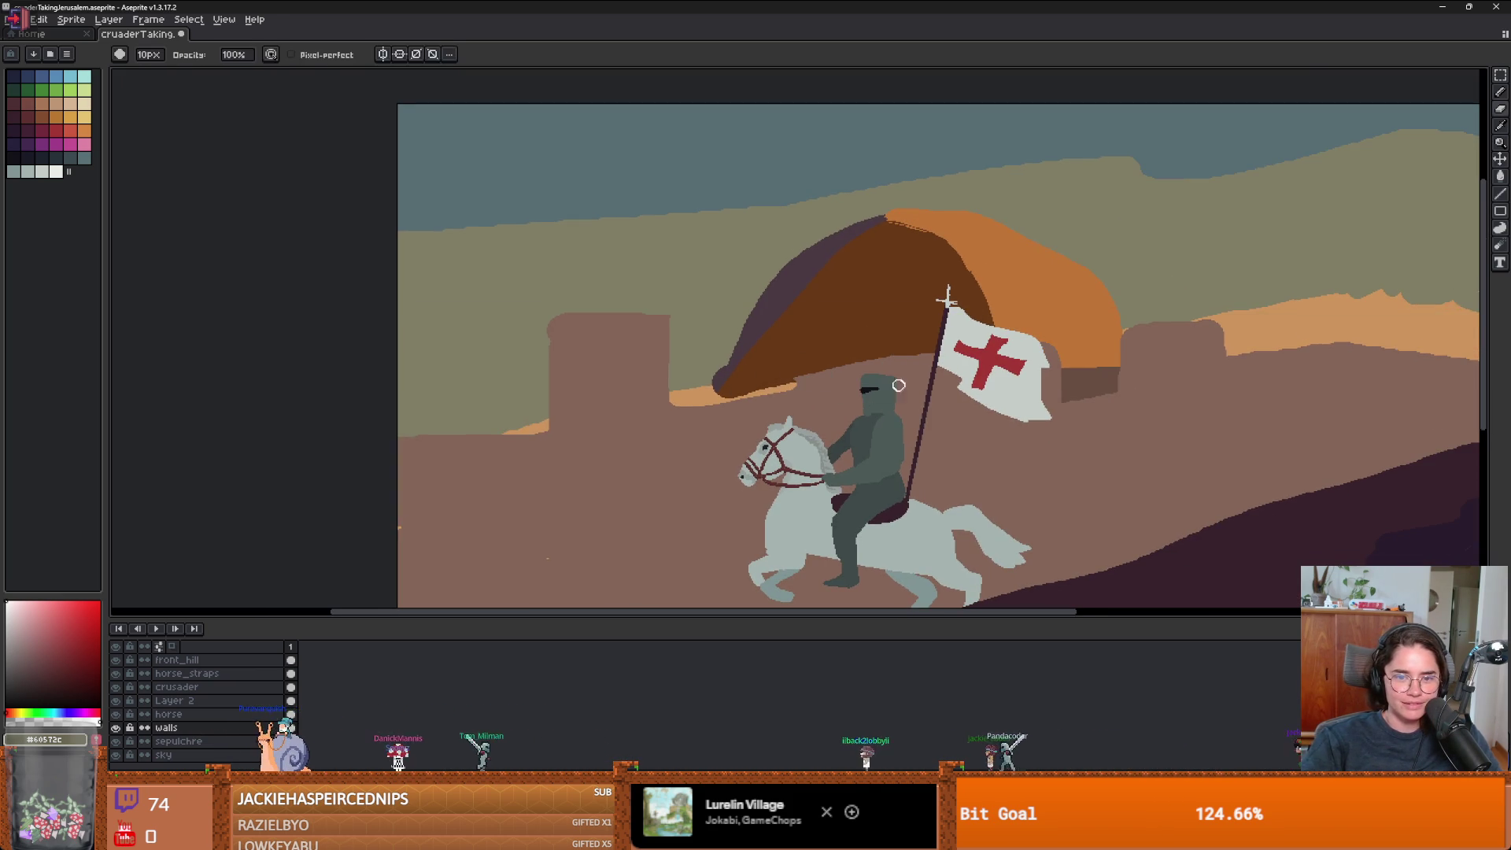
{"action": "scroll", "coordinate": [893, 405], "scroll_direction": "up", "scroll_amount": 2}
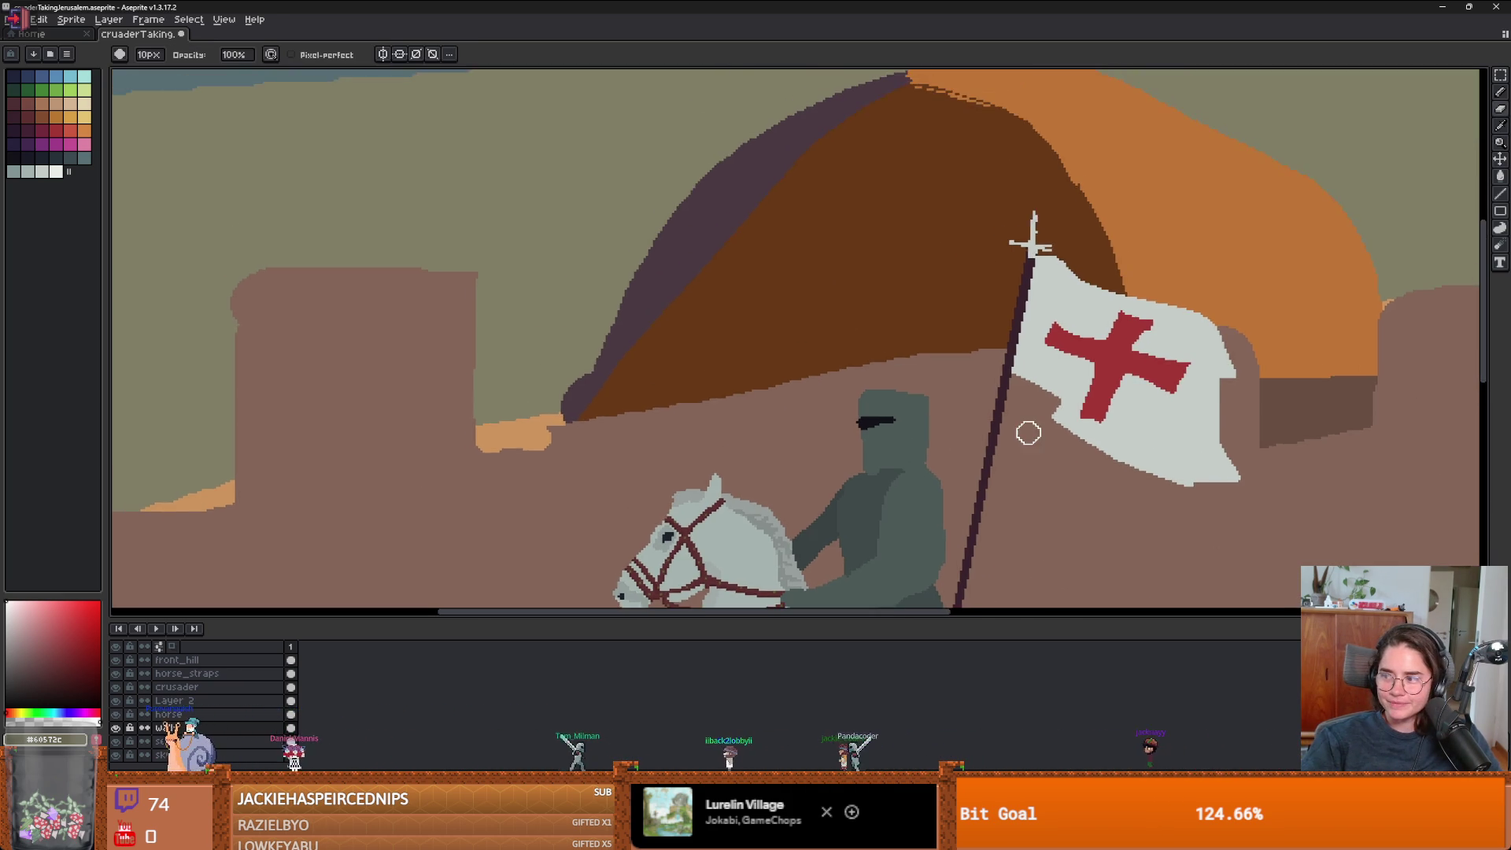
{"action": "scroll", "coordinate": [1096, 405], "scroll_direction": "down", "scroll_amount": 2}
{"action": "left_click", "coordinate": [1101, 394], "text": "alt"}
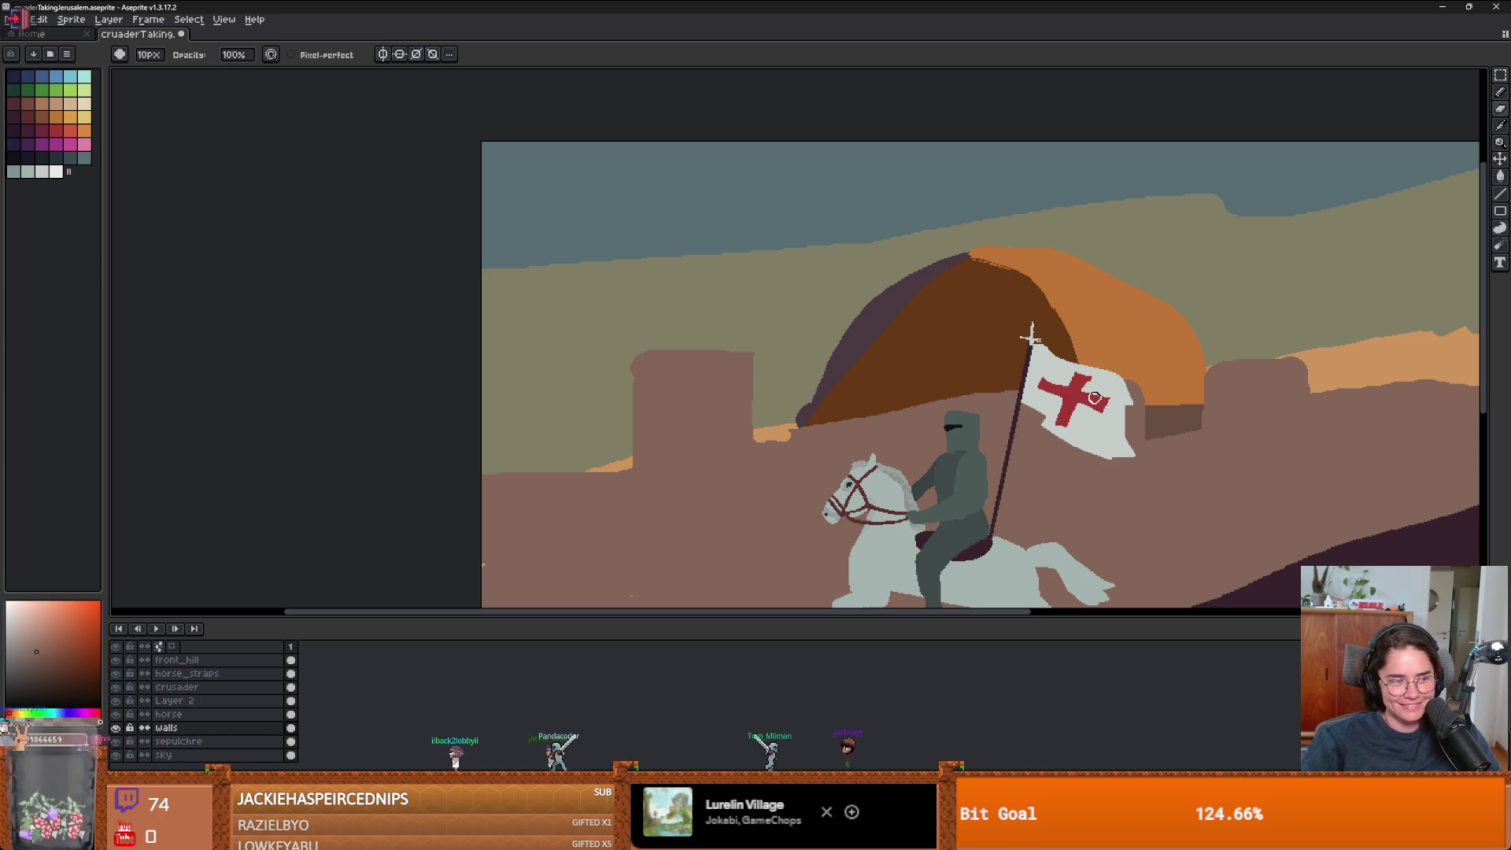
{"action": "key", "text": "i"}
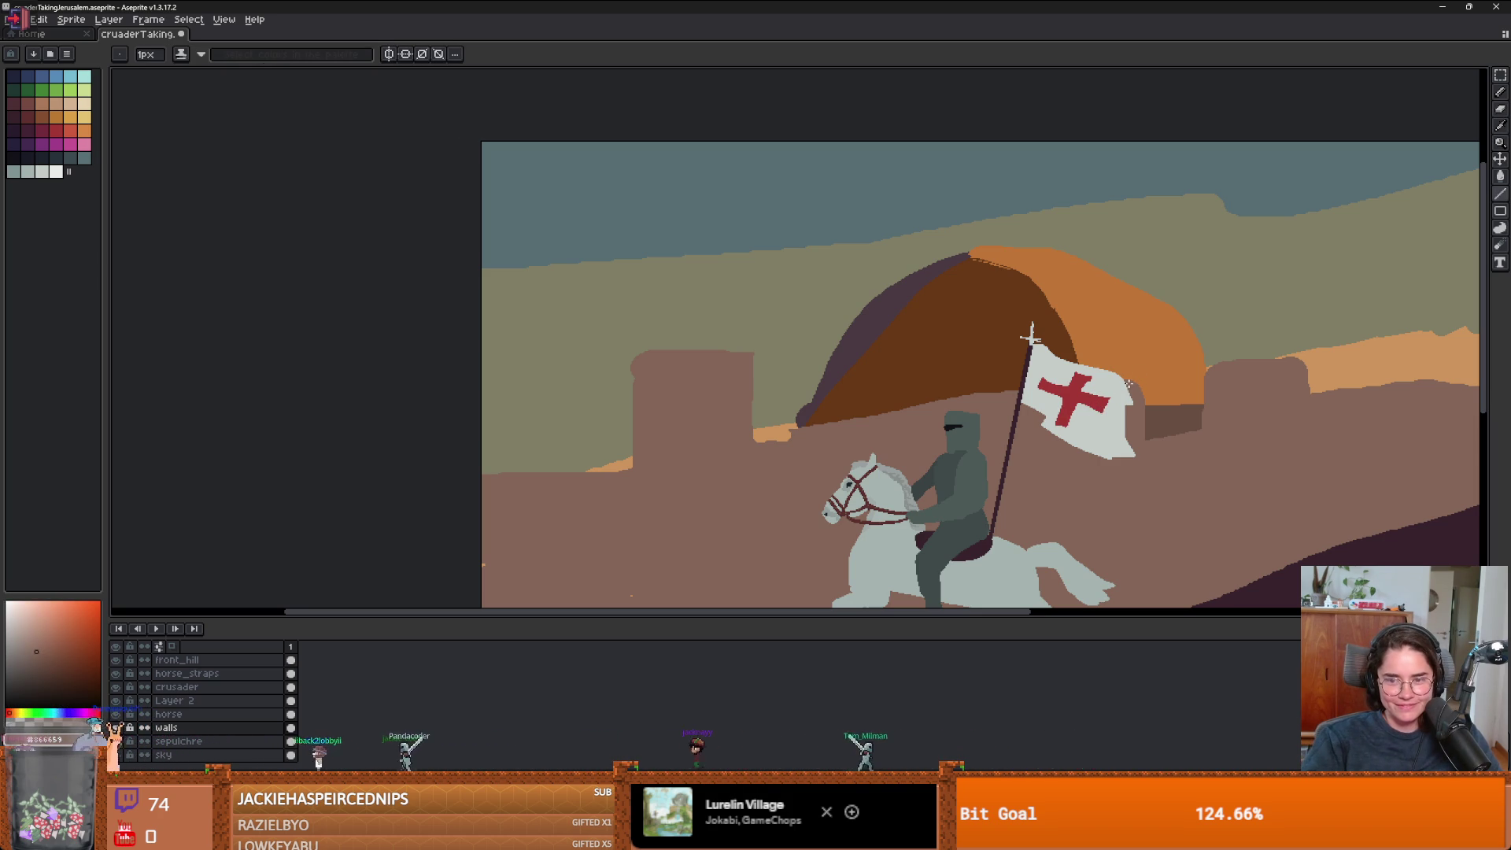
{"action": "left_click_drag", "start_coordinate": [1019, 388], "coordinate": [728, 403]}
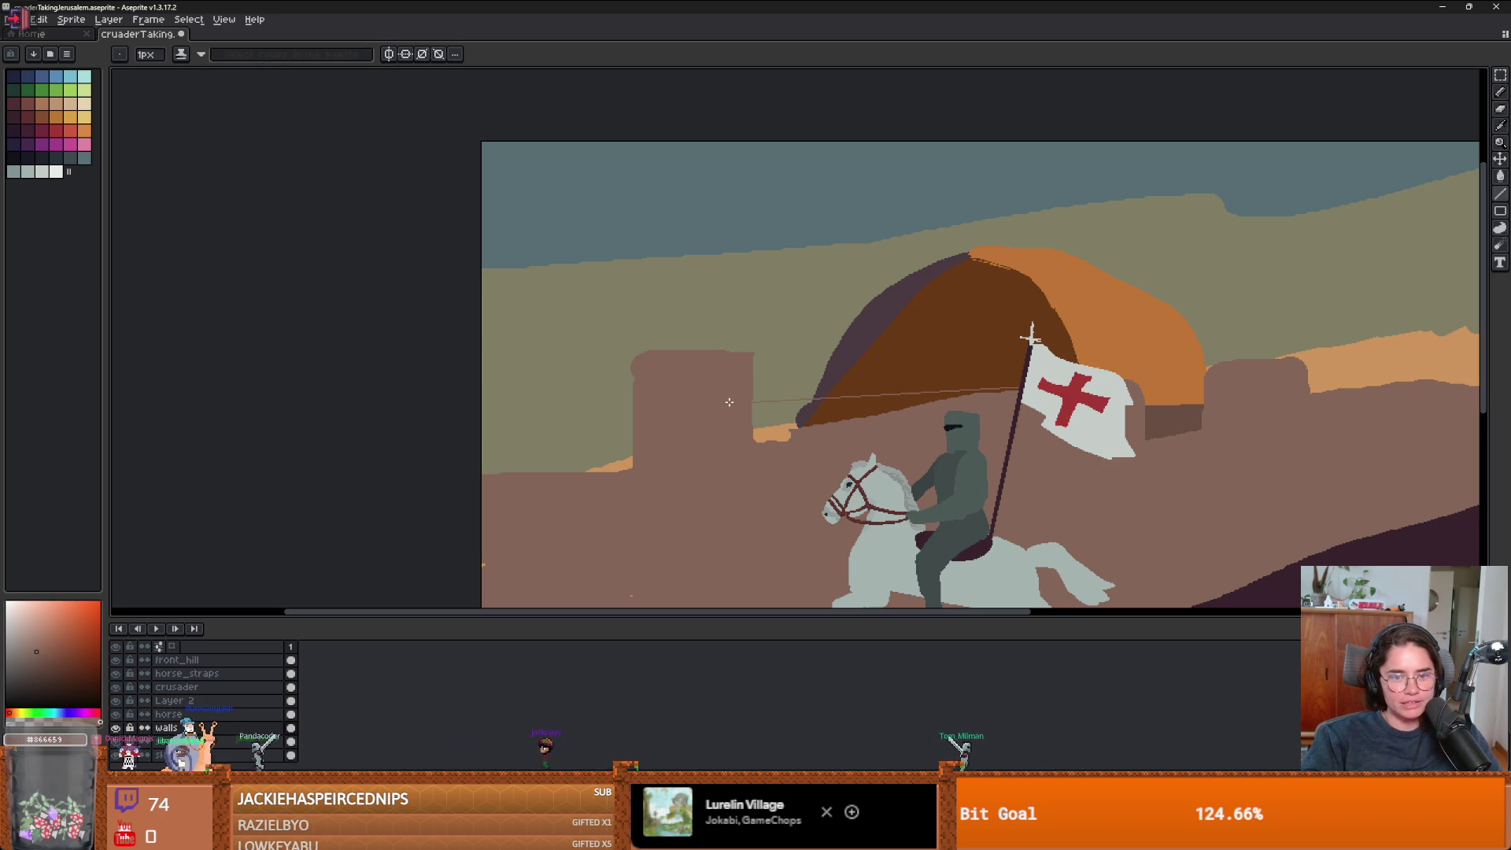
{"action": "key", "text": "ctrl+z"}
- Fill the wall area left of the tower with the Paint Bucket
{"action": "key", "text": "g"}
{"action": "scroll", "coordinate": [762, 400], "scroll_direction": "up", "scroll_amount": 2}
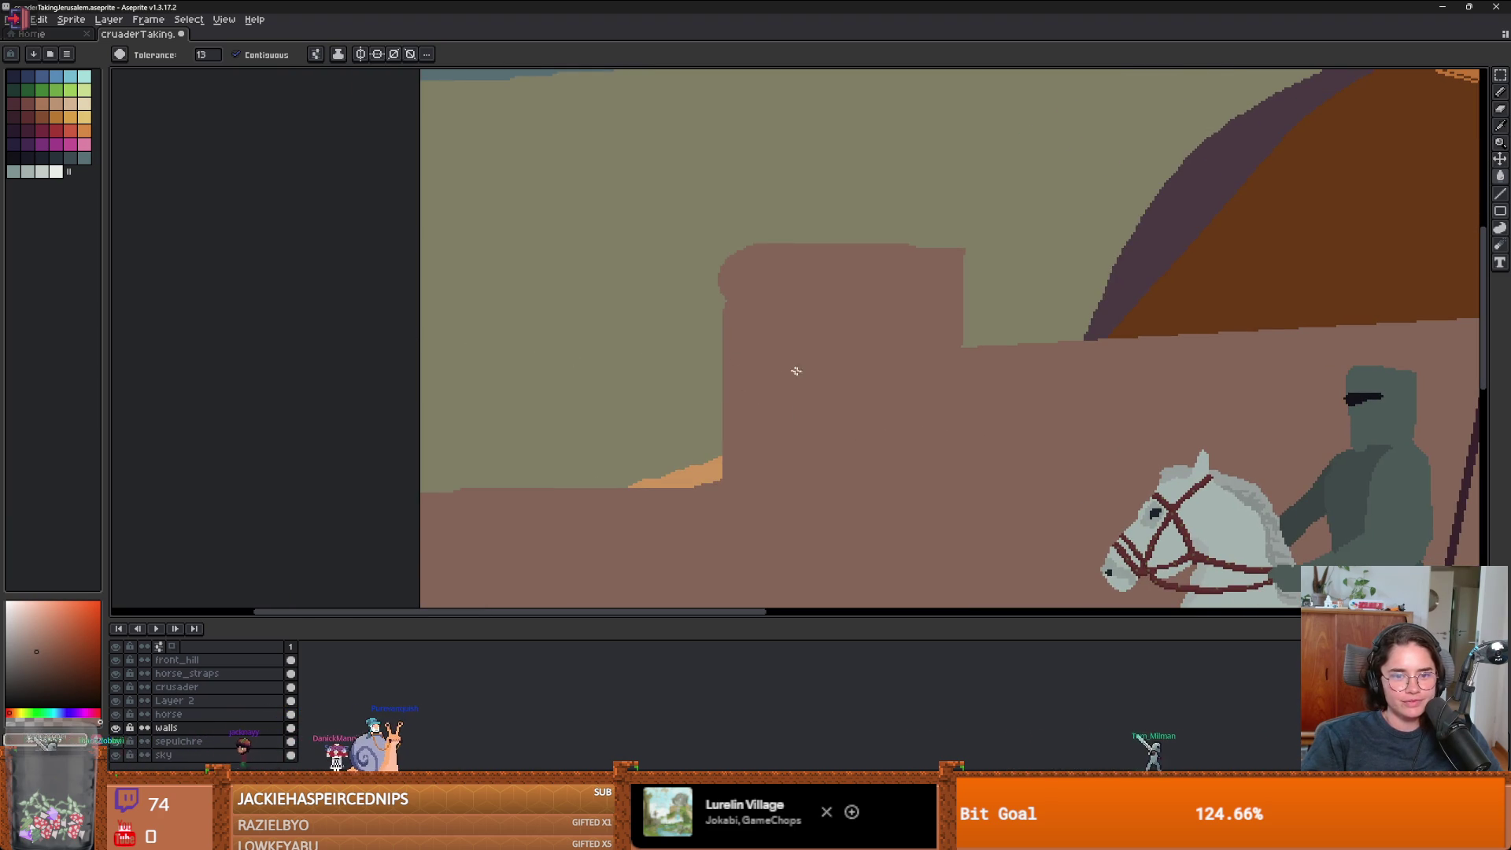
{"action": "key", "text": "l"}
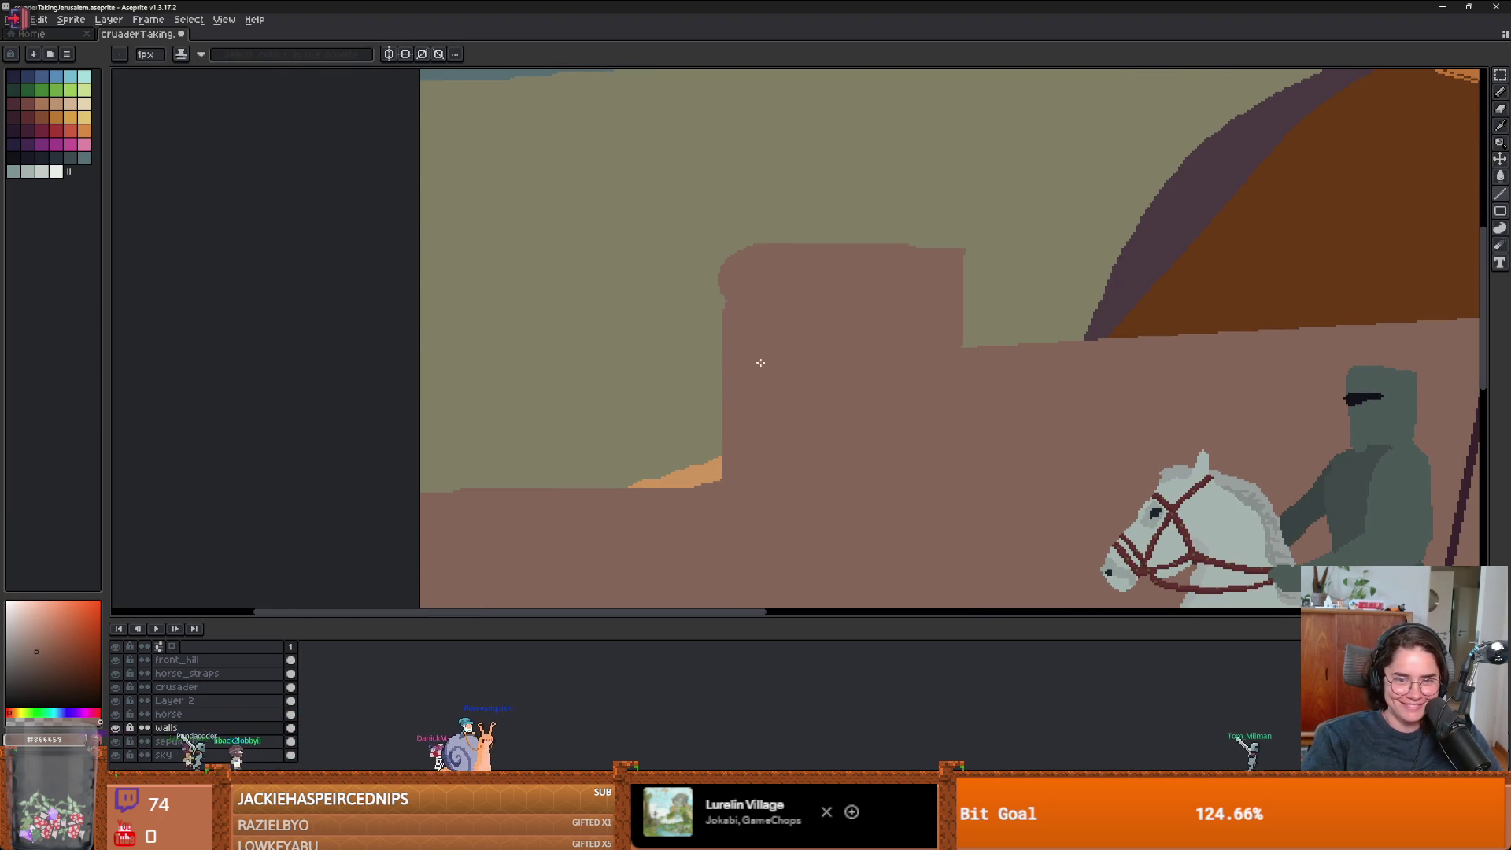
{"action": "key", "text": "g"}
{"action": "left_click", "coordinate": [564, 418]}
{"action": "scroll", "coordinate": [656, 441], "scroll_direction": "down", "scroll_amount": 4}
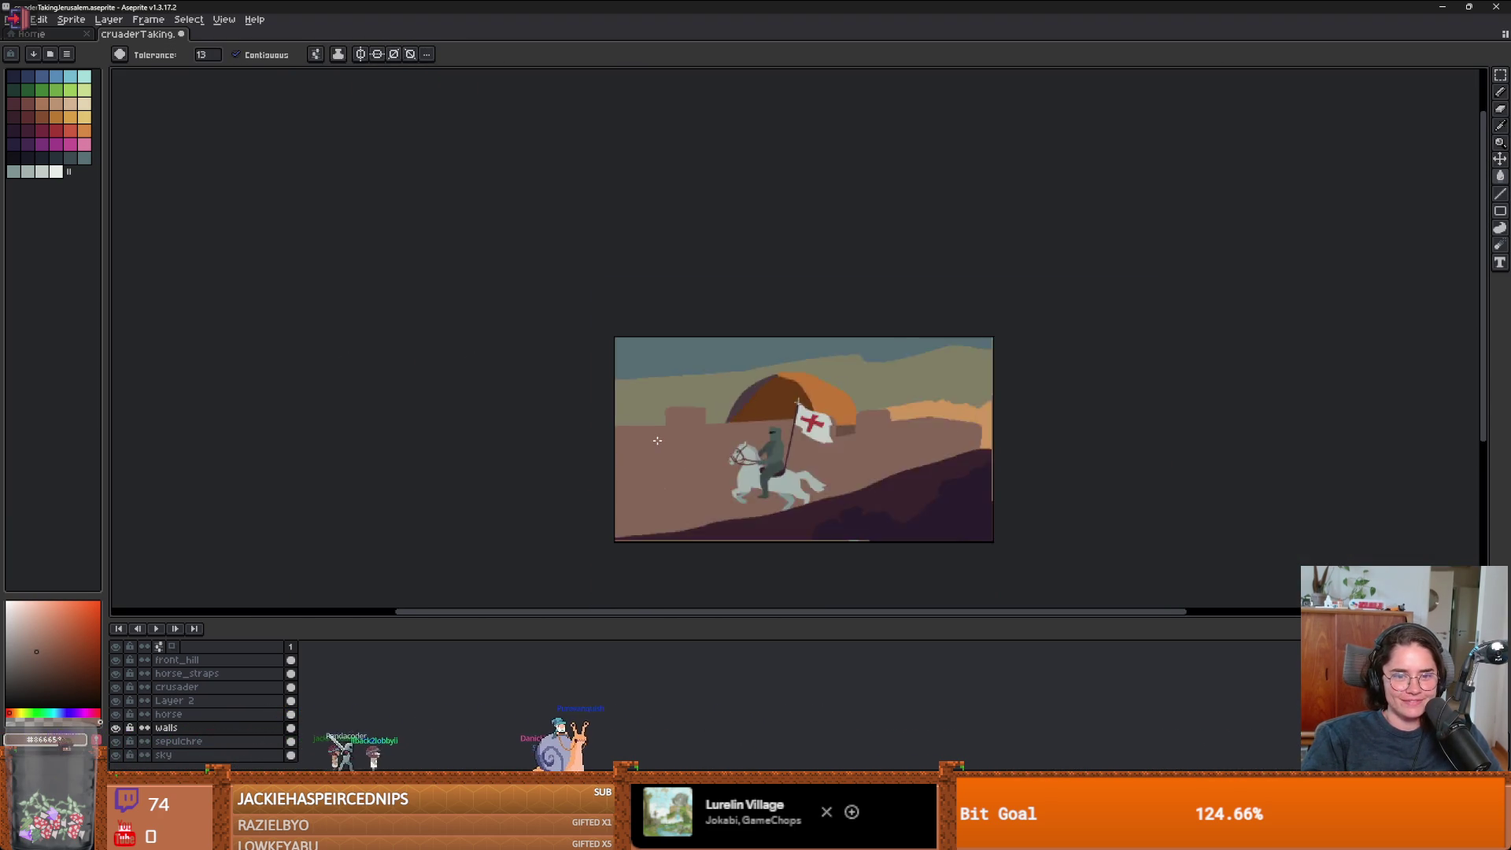
{"action": "scroll", "coordinate": [669, 431], "scroll_direction": "up", "scroll_amount": 4}
{"action": "scroll", "coordinate": [692, 405], "scroll_direction": "down", "scroll_amount": 4}
{"action": "scroll", "coordinate": [728, 397], "scroll_direction": "up", "scroll_amount": 2}
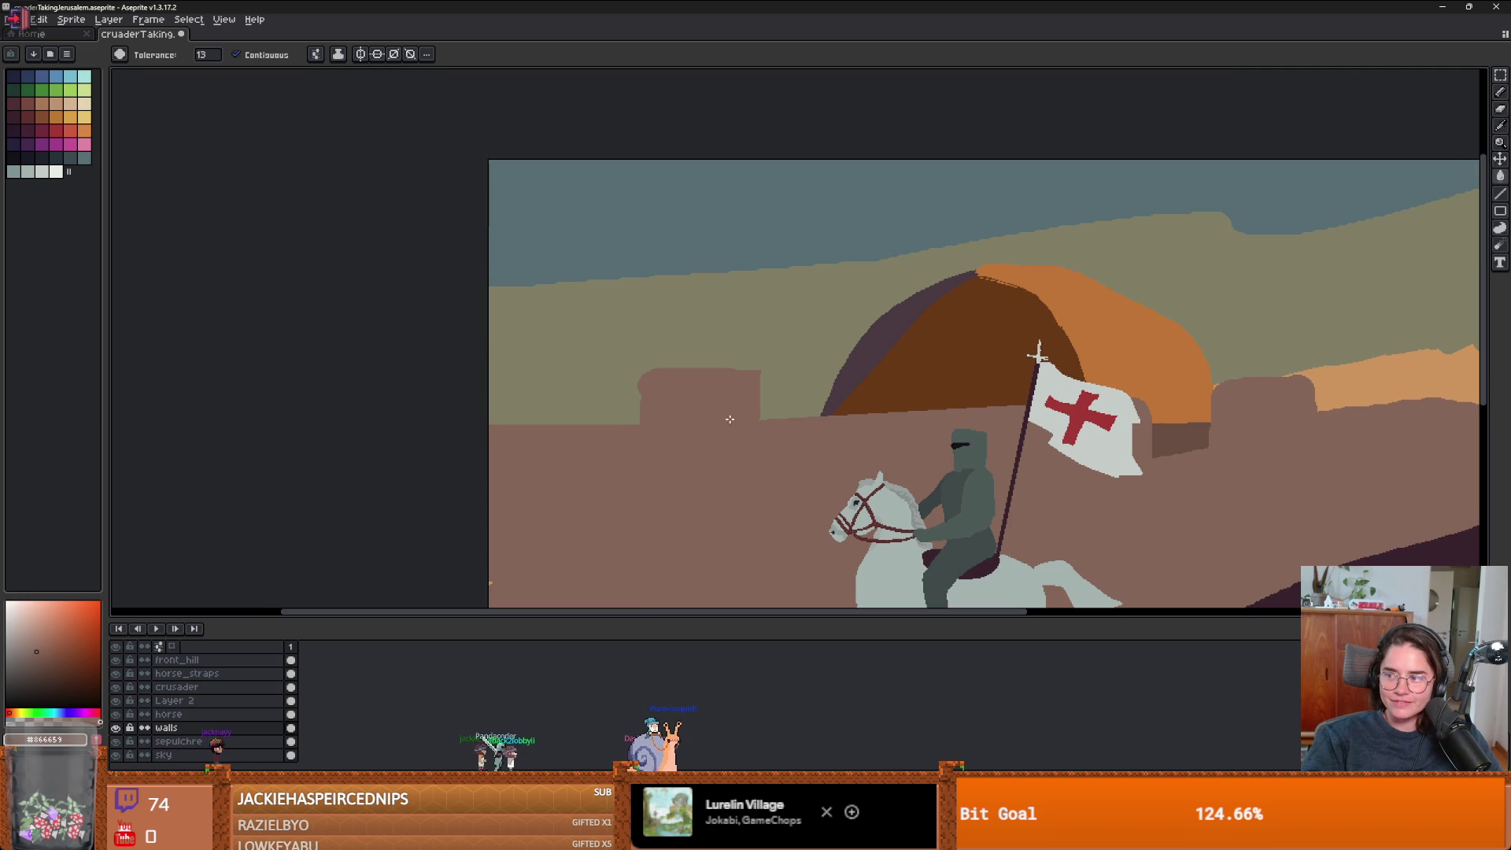
- Switch to the brush and bring up its brush shape options
{"action": "key", "text": "b"}
{"action": "scroll", "coordinate": [624, 401], "scroll_direction": "up", "scroll_amount": 2}
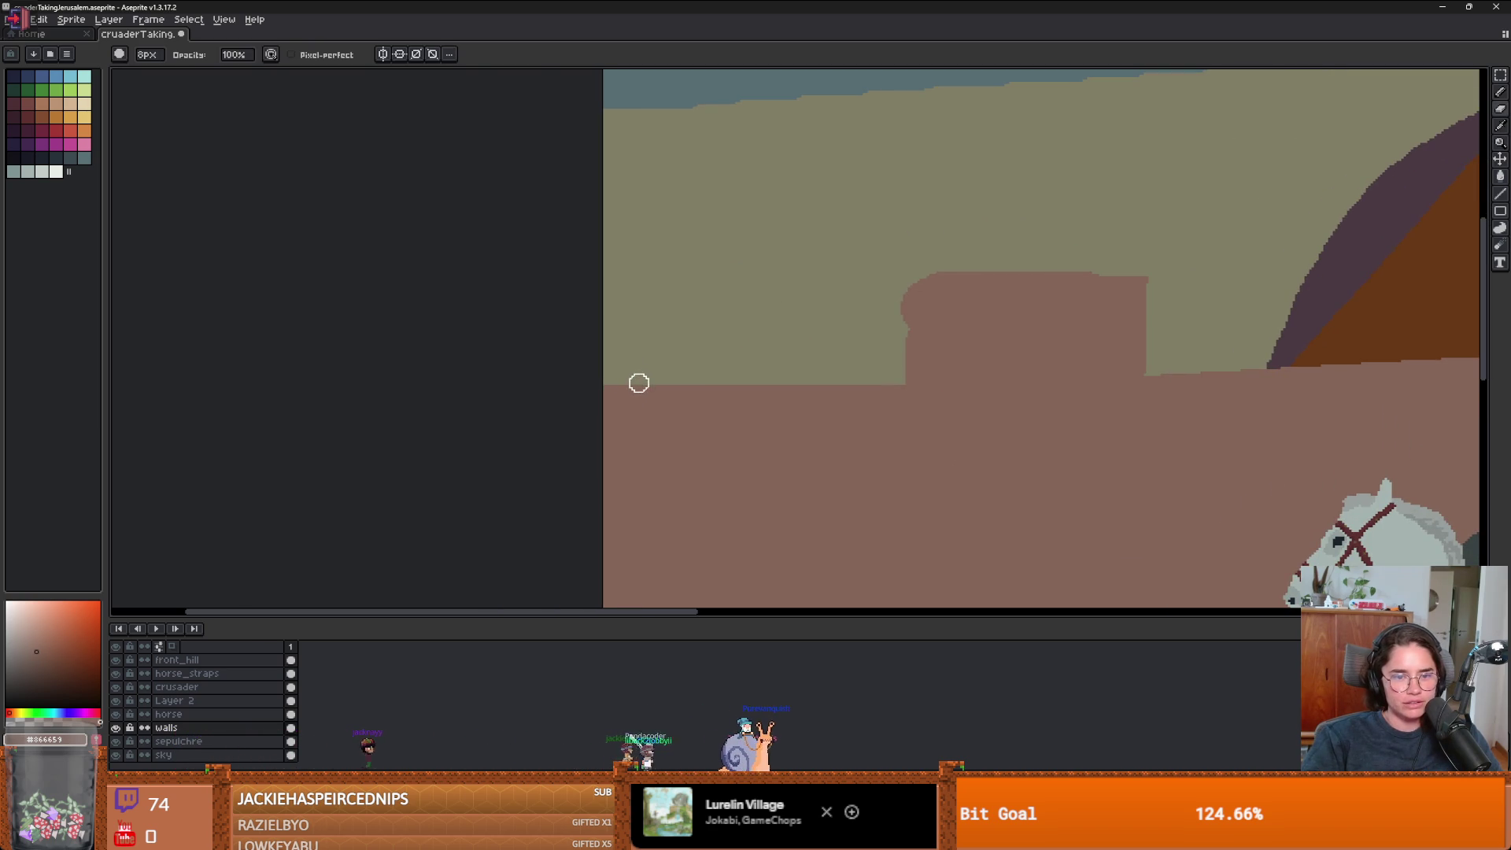
{"action": "left_click", "coordinate": [121, 54]}
- Use a square brush to paint sky-coloured notches into the wall top, then shrink the brush
{"action": "left_click", "coordinate": [142, 64]}
{"action": "scroll", "coordinate": [691, 394], "scroll_direction": "up", "scroll_amount": 2}
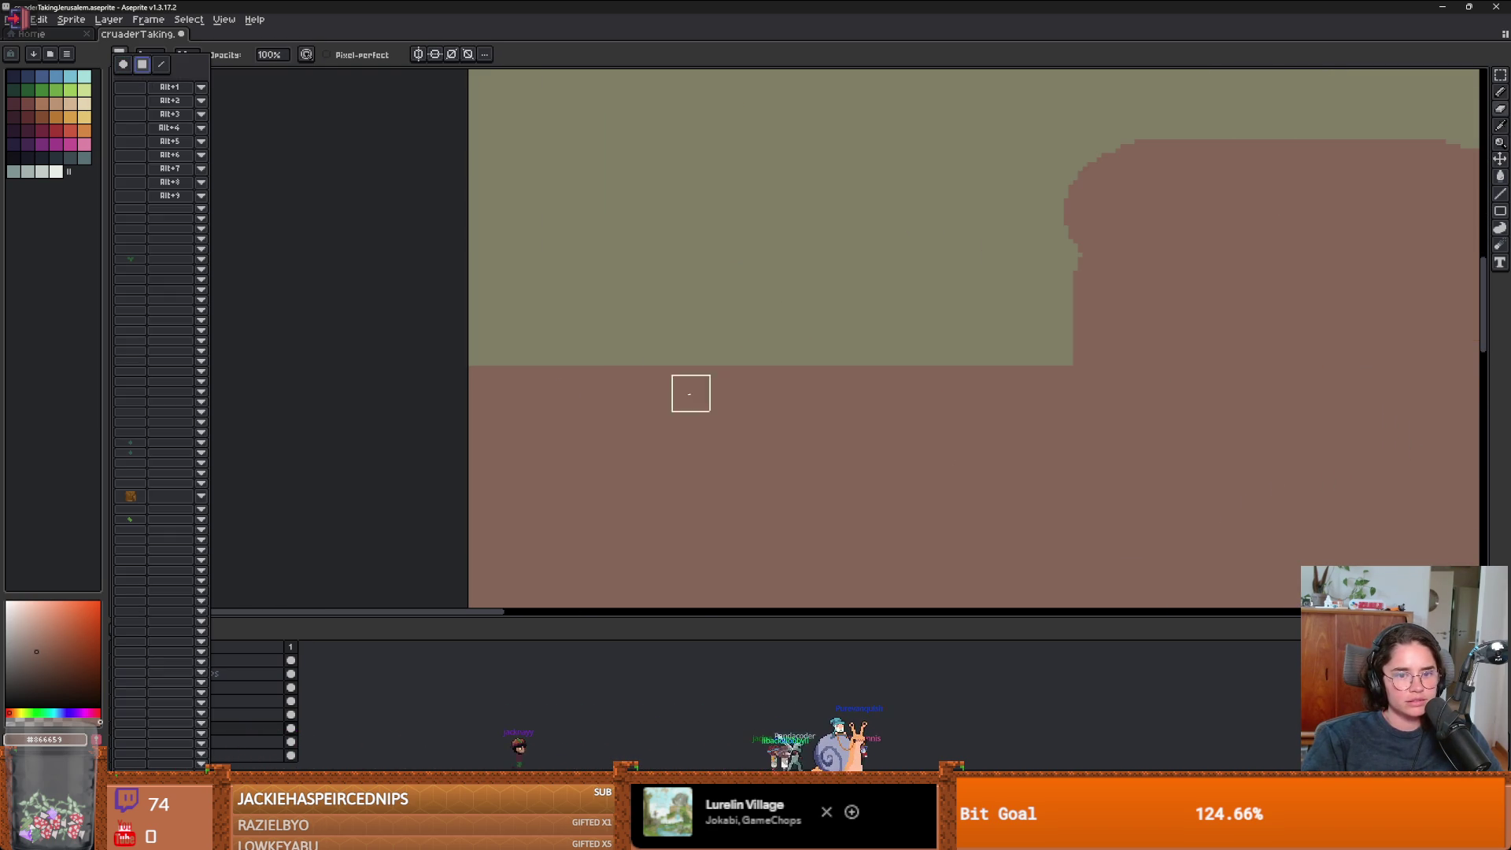
{"action": "left_click_drag", "start_coordinate": [645, 370], "coordinate": [646, 468]}
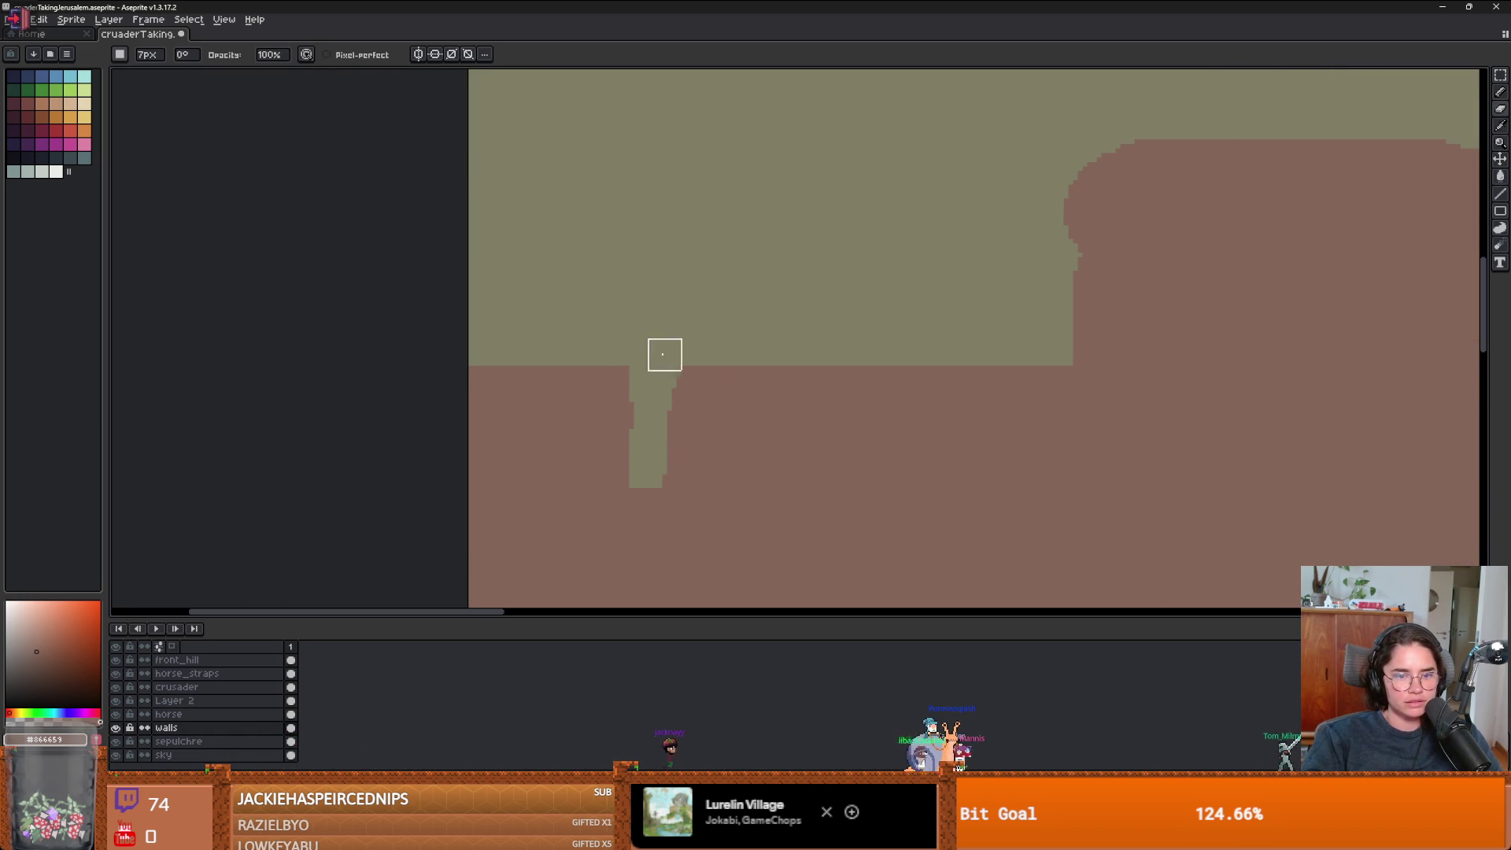
{"action": "left_click_drag", "start_coordinate": [664, 354], "coordinate": [697, 408]}
{"action": "scroll", "coordinate": [695, 454], "scroll_direction": "down", "scroll_amount": 3}
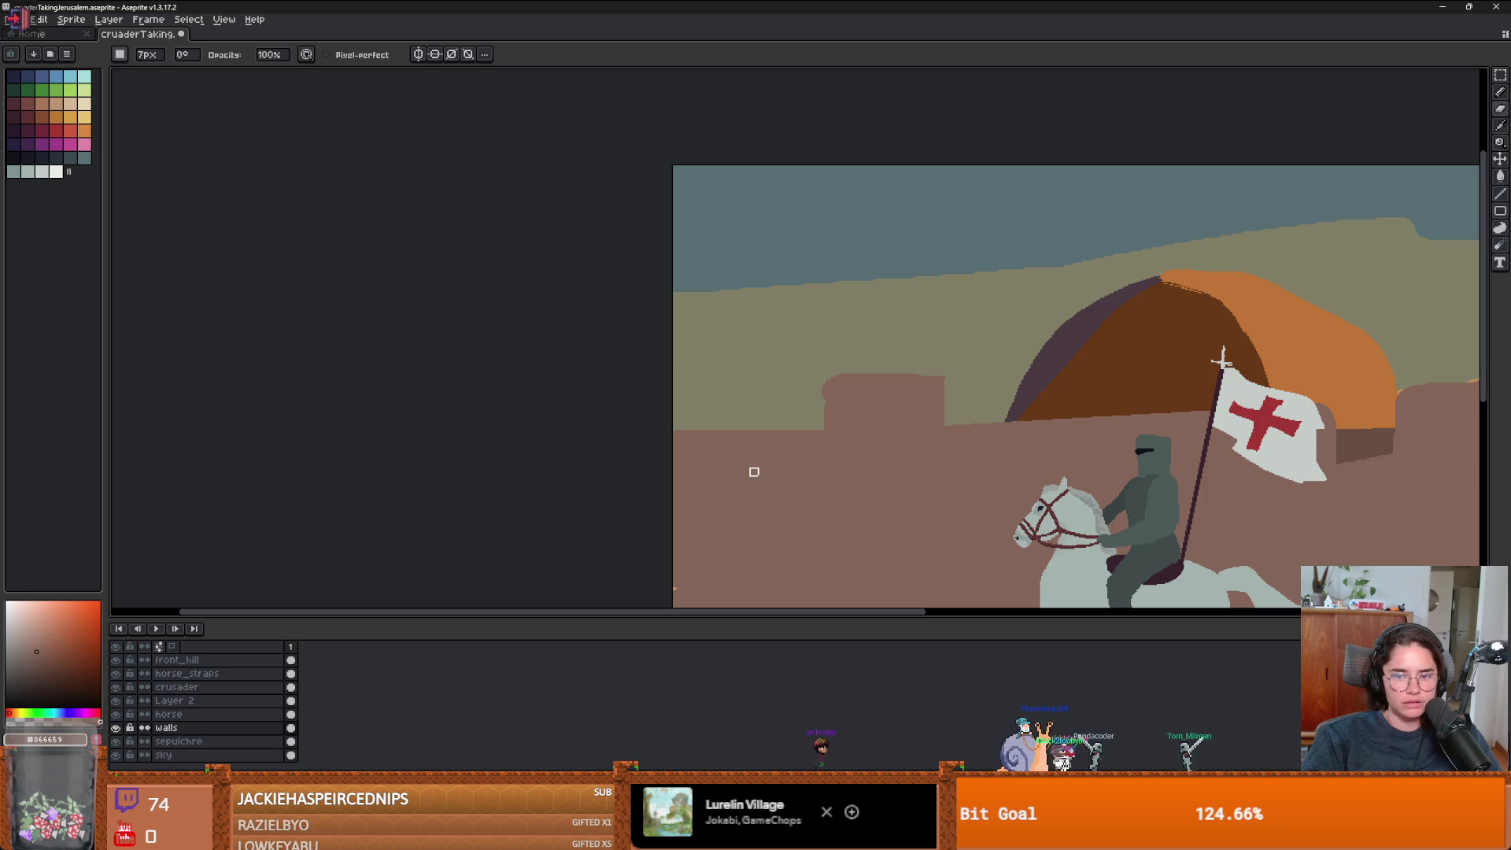
{"action": "scroll", "coordinate": [694, 432], "scroll_direction": "up", "scroll_amount": 2}
{"action": "key", "text": "minus"}
{"action": "key", "text": "minus"}
{"action": "key", "text": "minus"}
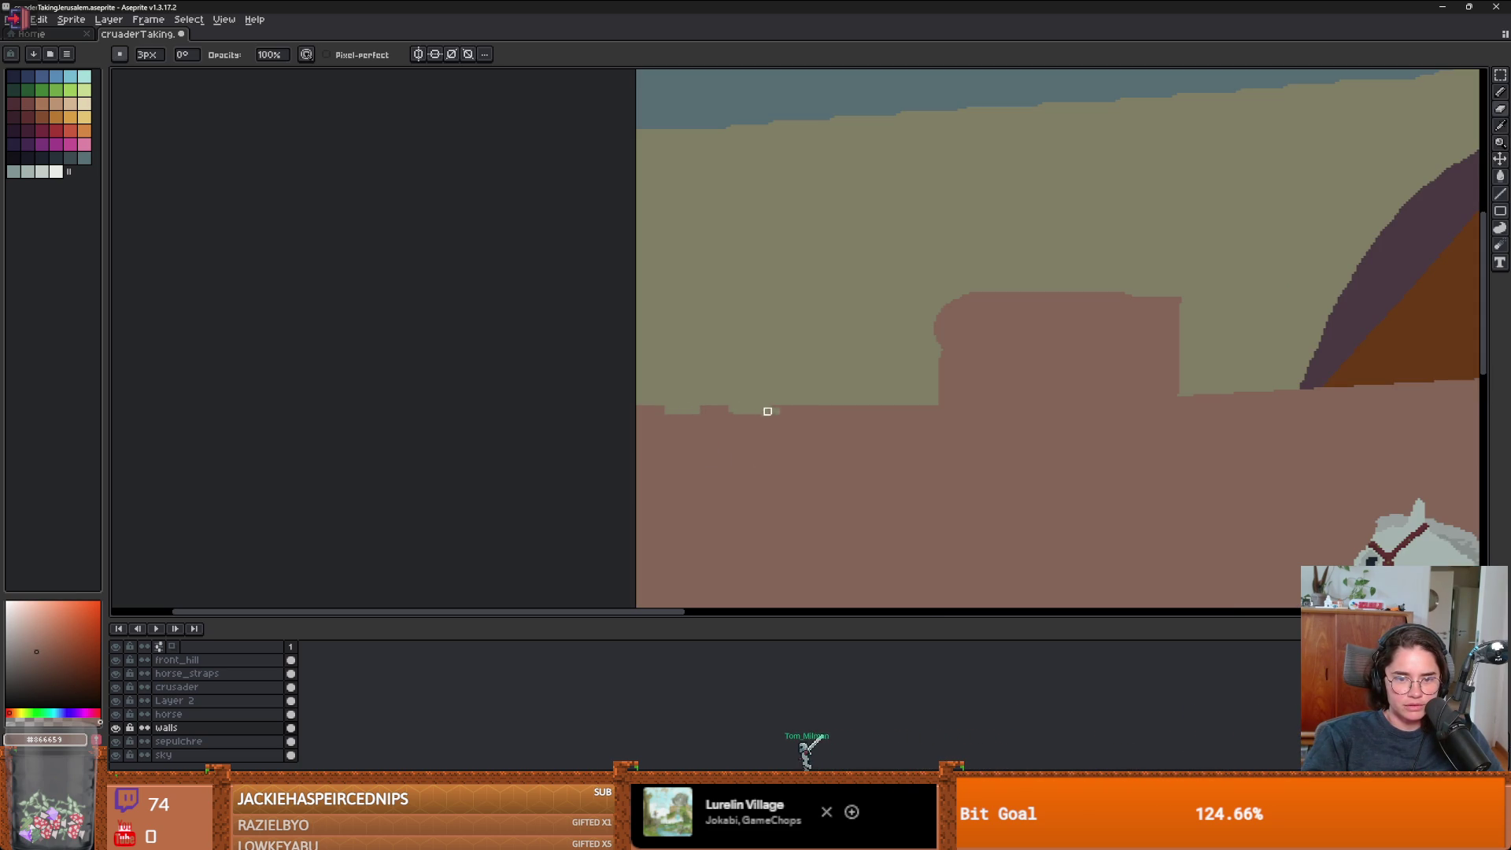
- Erase battlement gaps along the wall top up to the tower
{"action": "scroll", "coordinate": [801, 424], "scroll_direction": "up", "scroll_amount": 3}
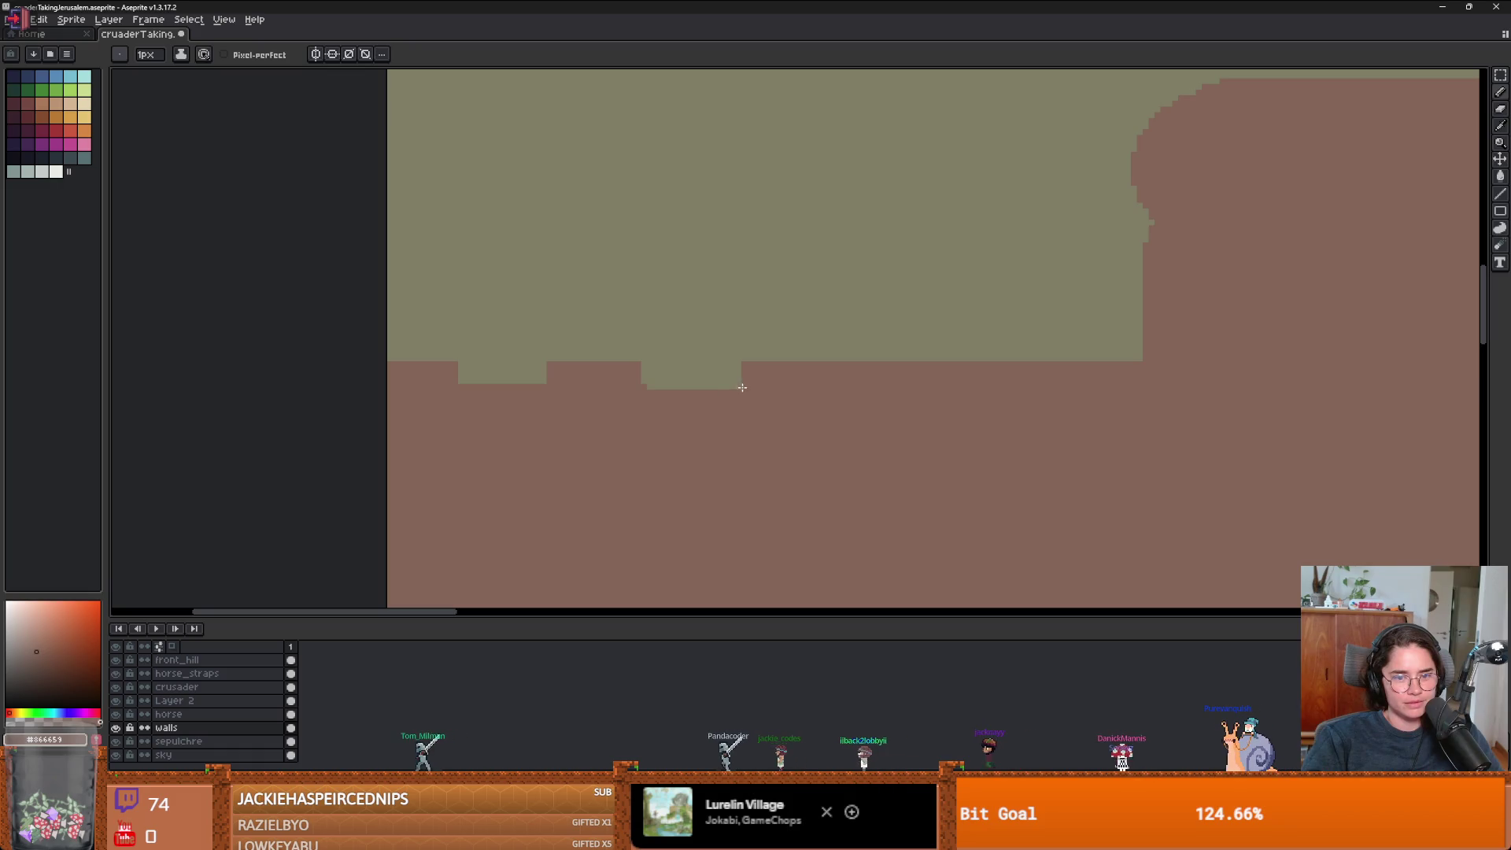
{"action": "scroll", "coordinate": [809, 405], "scroll_direction": "down", "scroll_amount": 1}
{"action": "key", "text": "e"}
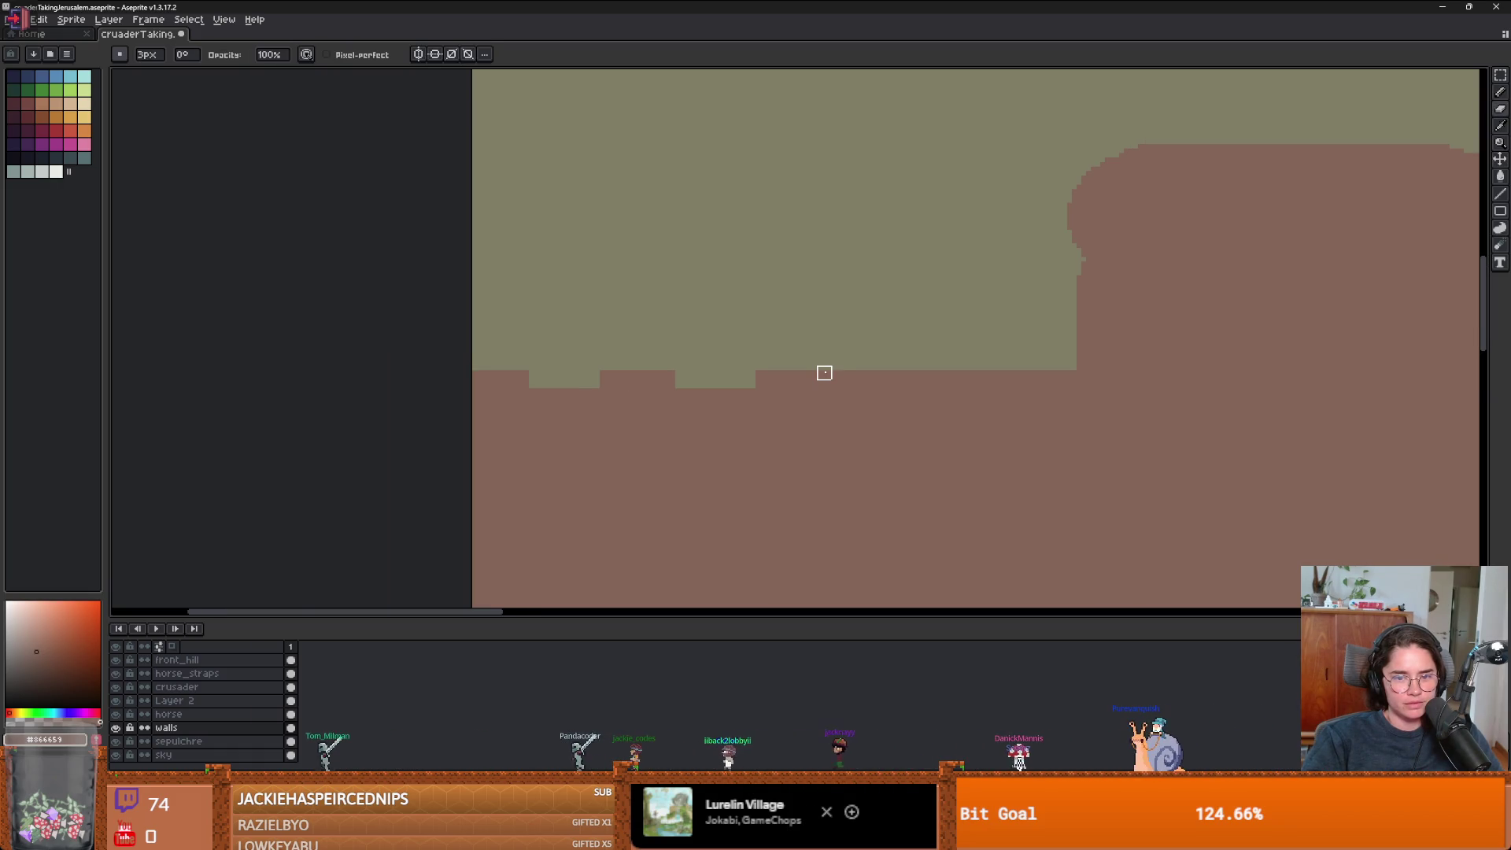
{"action": "mouse_move", "coordinate": [823, 381]}
{"action": "left_mouse_down"}
{"action": "mouse_move", "coordinate": [904, 375]}
{"action": "mouse_move", "coordinate": [931, 394]}
{"action": "mouse_move", "coordinate": [885, 371]}
{"action": "left_mouse_up"}
{"action": "scroll", "coordinate": [905, 386], "scroll_direction": "down", "scroll_amount": 1}
{"action": "scroll", "coordinate": [912, 380], "scroll_direction": "up", "scroll_amount": 2}
{"action": "key", "text": "b"}
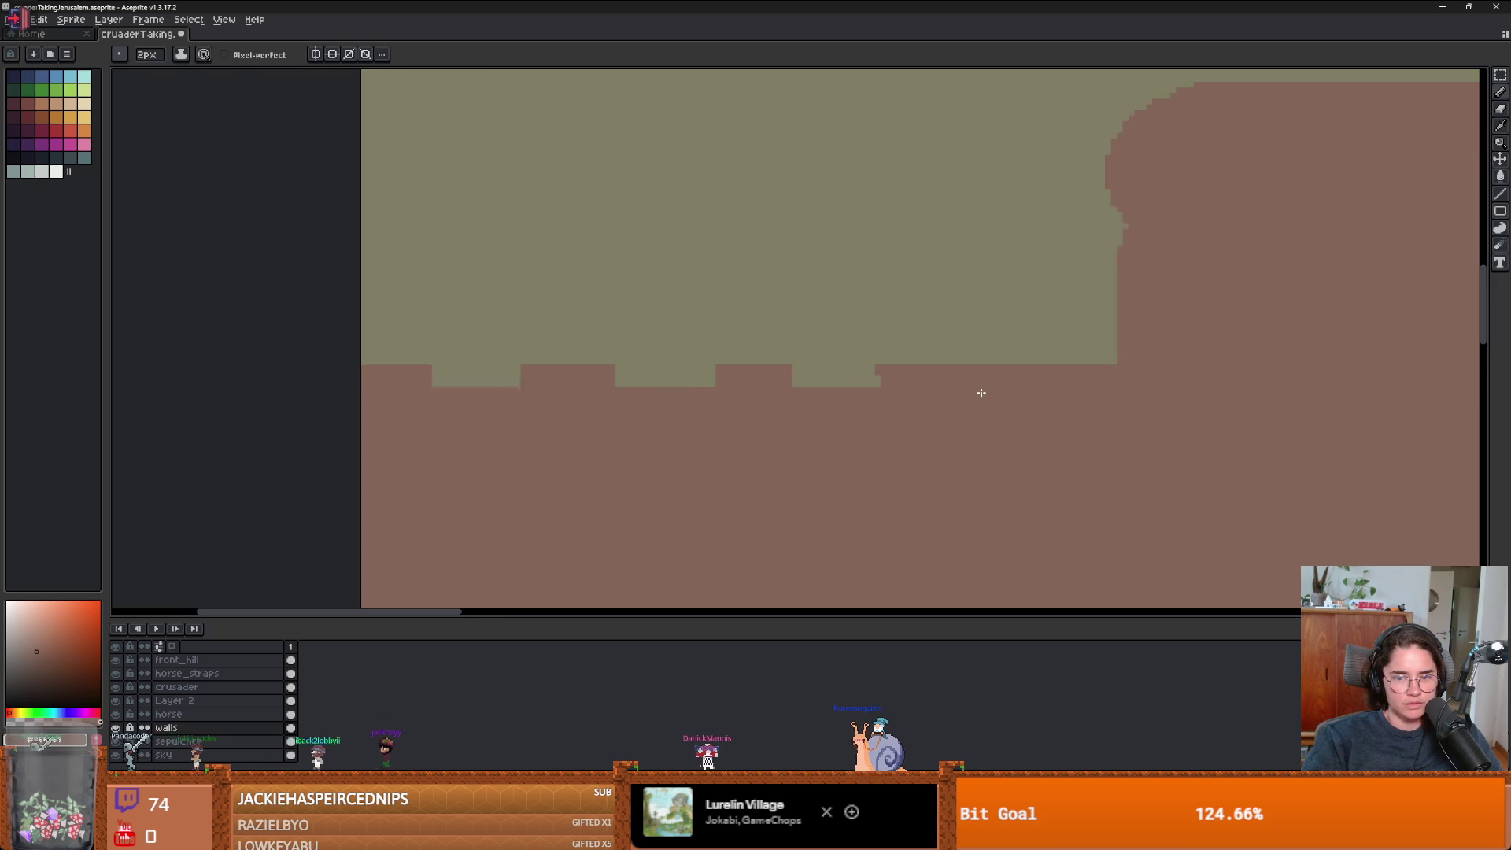
{"action": "scroll", "coordinate": [980, 391], "scroll_direction": "up", "scroll_amount": 1}
{"action": "key", "text": "e"}
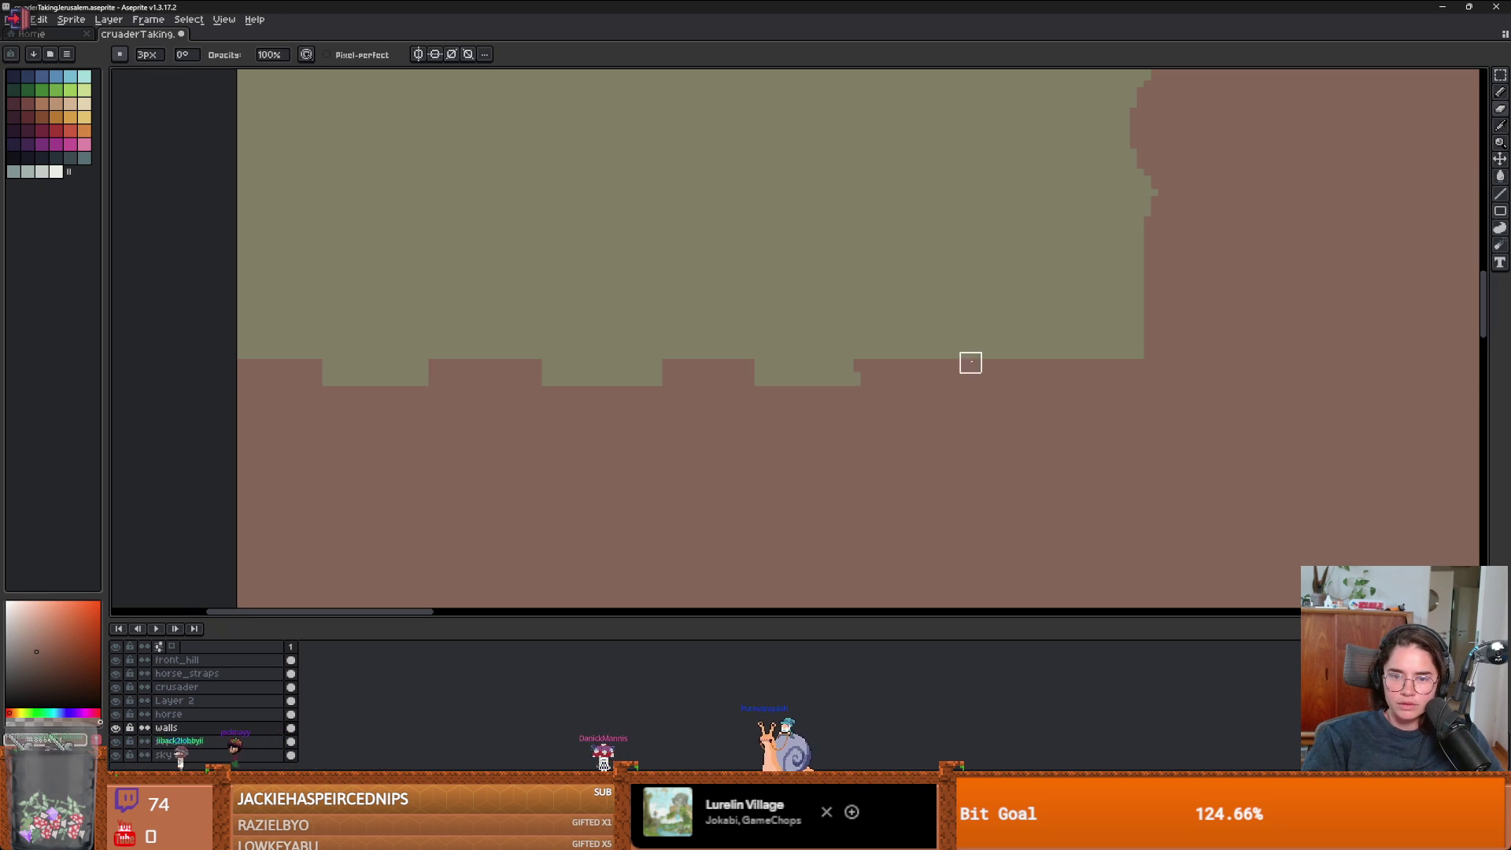
{"action": "left_click_drag", "start_coordinate": [956, 369], "coordinate": [1126, 369]}
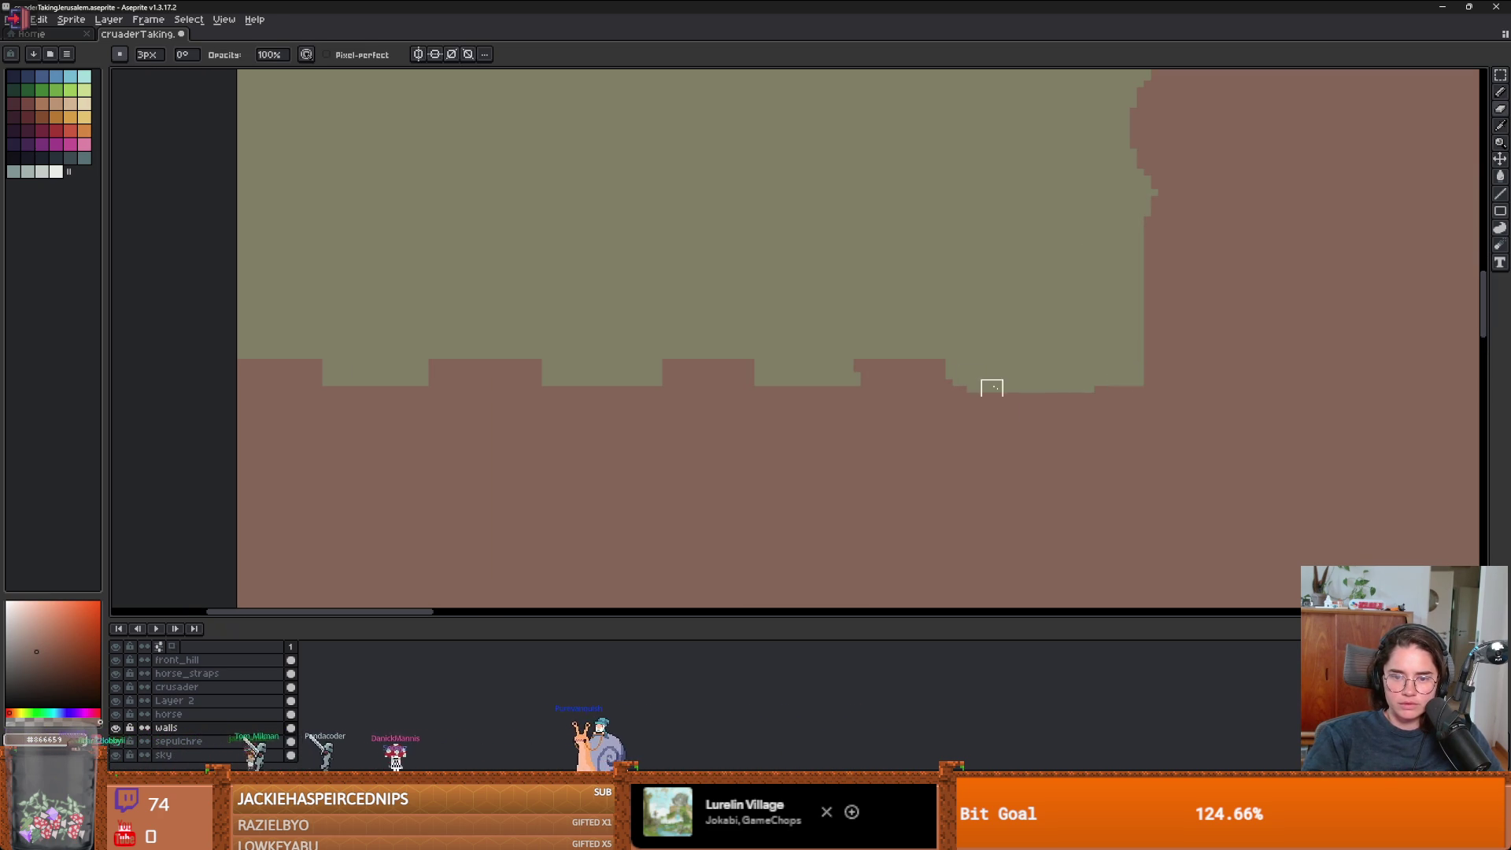
- Pick a colour for the tower edge and undo the stray dark line on the tower
{"action": "scroll", "coordinate": [992, 388], "scroll_direction": "down", "scroll_amount": 3}
{"action": "left_click_drag", "start_coordinate": [1059, 432], "coordinate": [956, 426]}
{"action": "scroll", "coordinate": [956, 426], "scroll_direction": "down", "scroll_amount": 1}
{"action": "scroll", "coordinate": [984, 412], "scroll_direction": "up", "scroll_amount": 2}
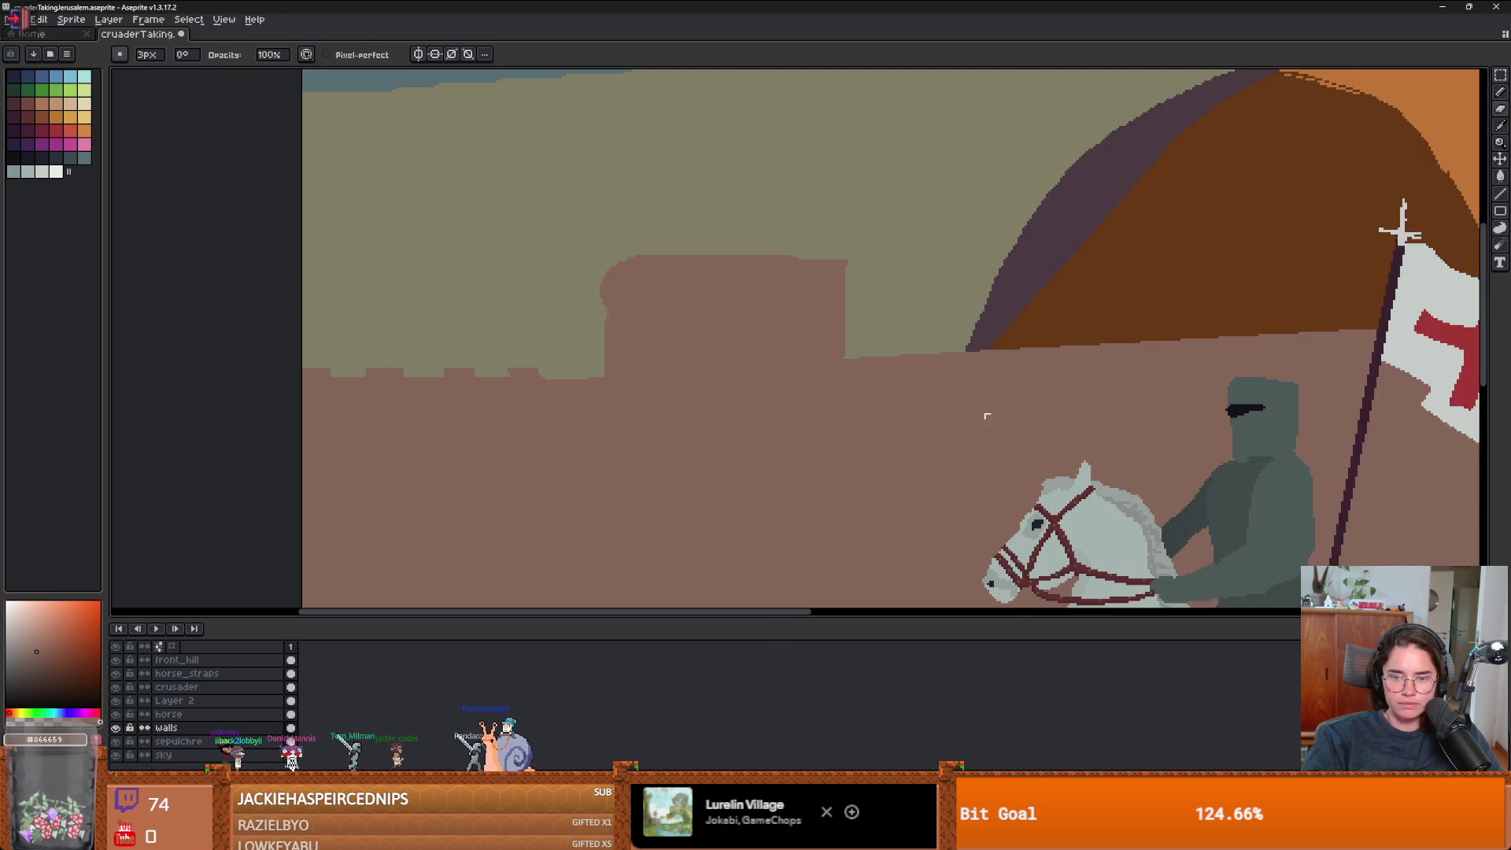
{"action": "scroll", "coordinate": [842, 394], "scroll_direction": "down", "scroll_amount": 2}
{"action": "scroll", "coordinate": [847, 392], "scroll_direction": "up", "scroll_amount": 2}
{"action": "scroll", "coordinate": [857, 393], "scroll_direction": "down", "scroll_amount": 2}
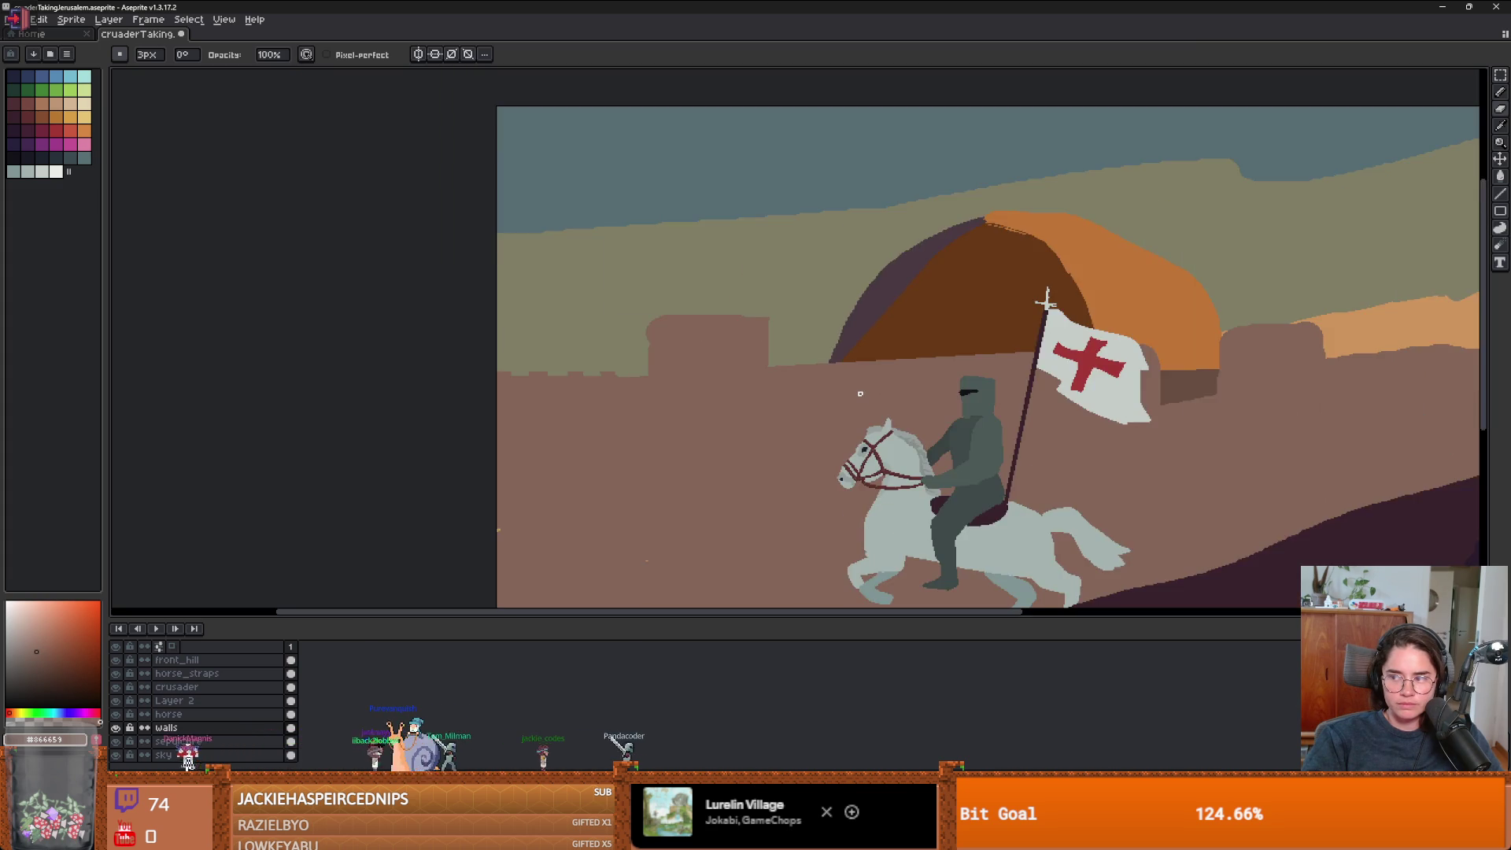
{"action": "left_click_drag", "start_coordinate": [888, 418], "coordinate": [852, 407]}
{"action": "scroll", "coordinate": [852, 407], "scroll_direction": "down", "scroll_amount": 1}
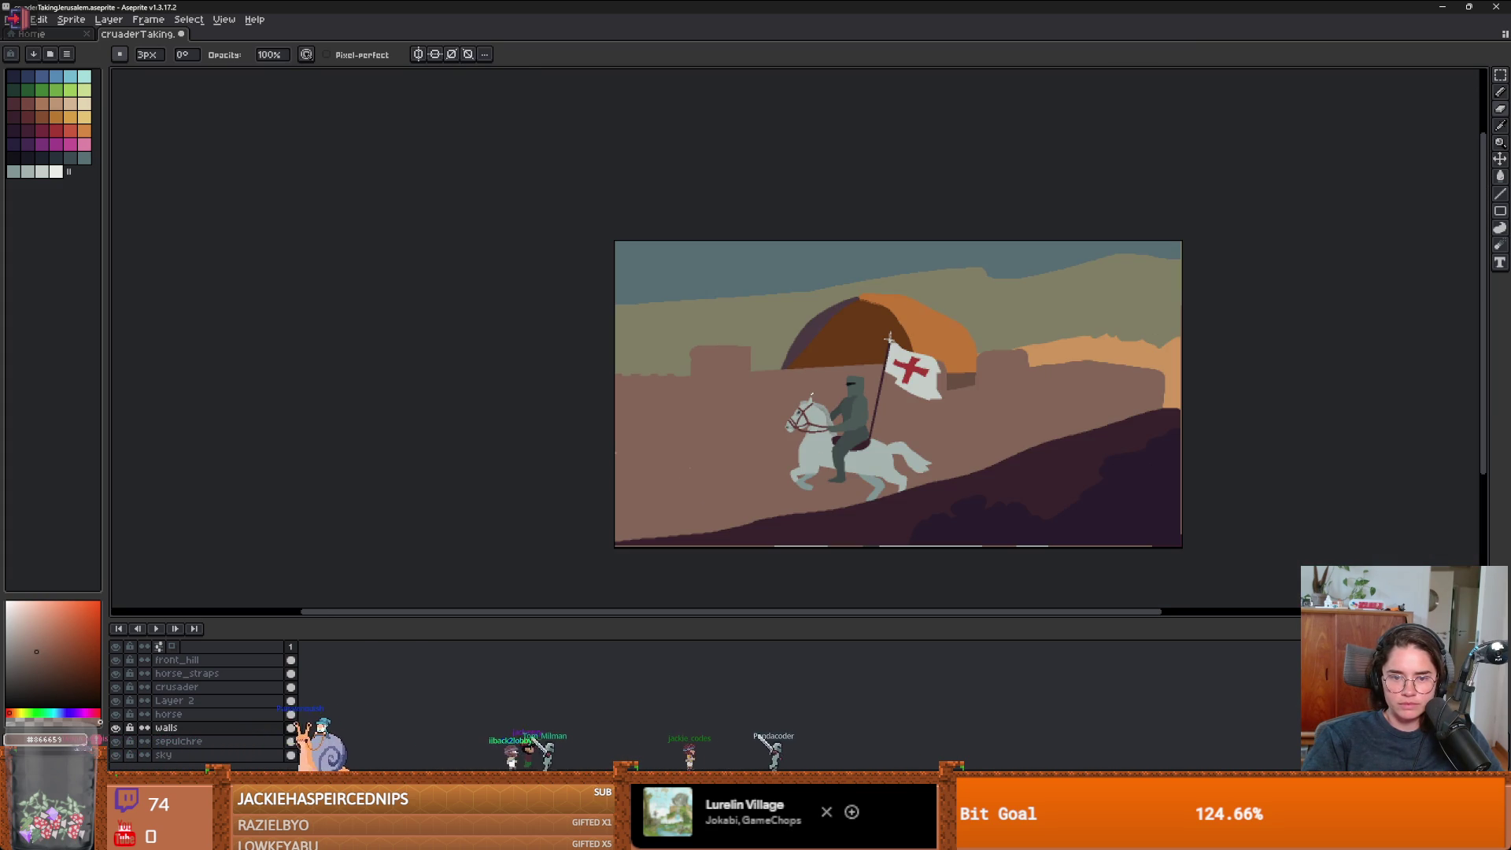
{"action": "scroll", "coordinate": [795, 388], "scroll_direction": "up", "scroll_amount": 1}
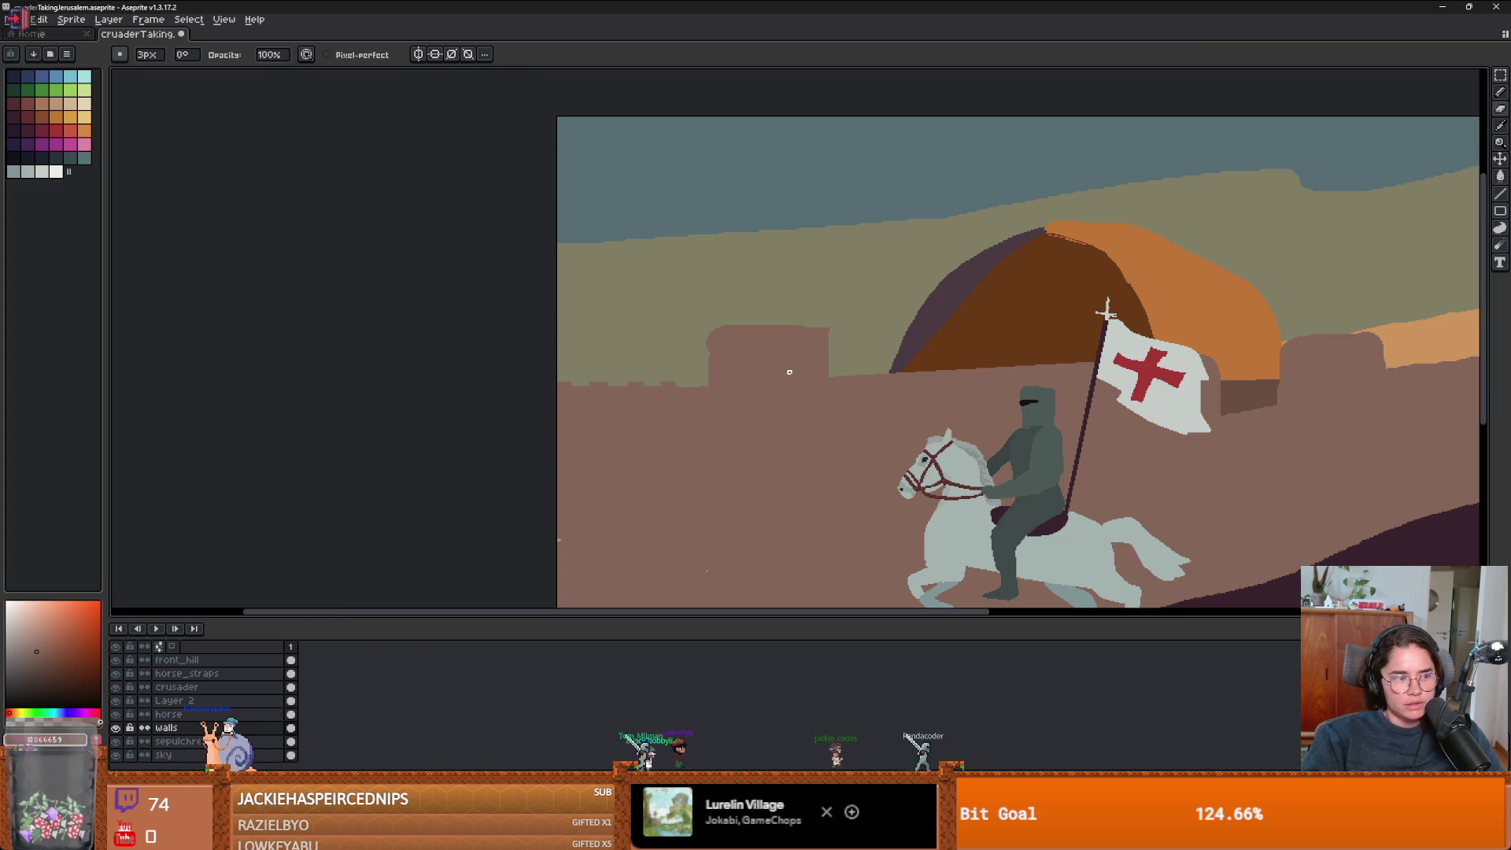
{"action": "scroll", "coordinate": [759, 371], "scroll_direction": "up", "scroll_amount": 1}
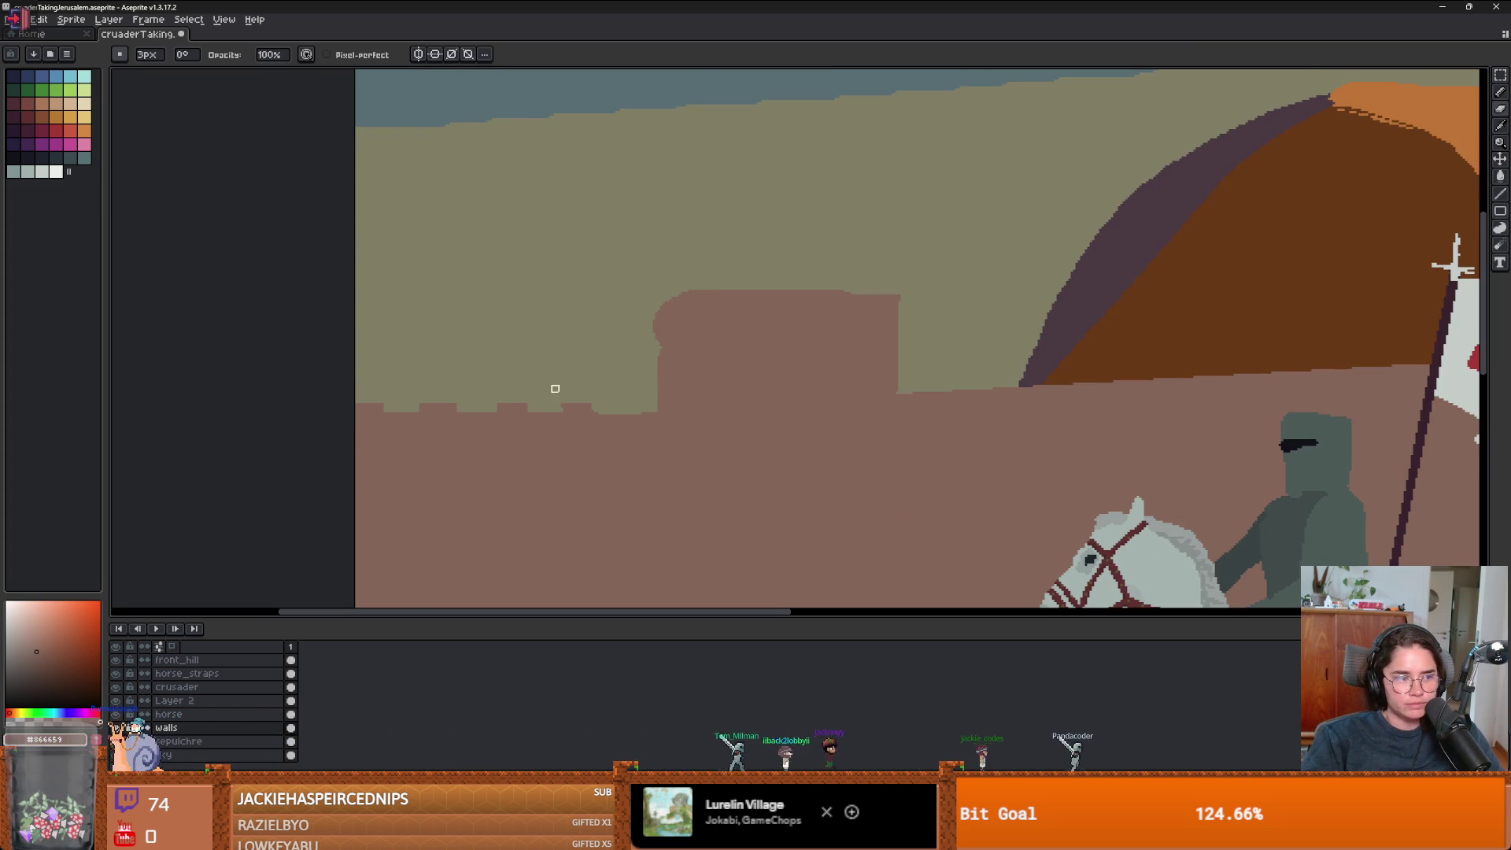
{"action": "left_click", "coordinate": [686, 384], "text": "alt"}
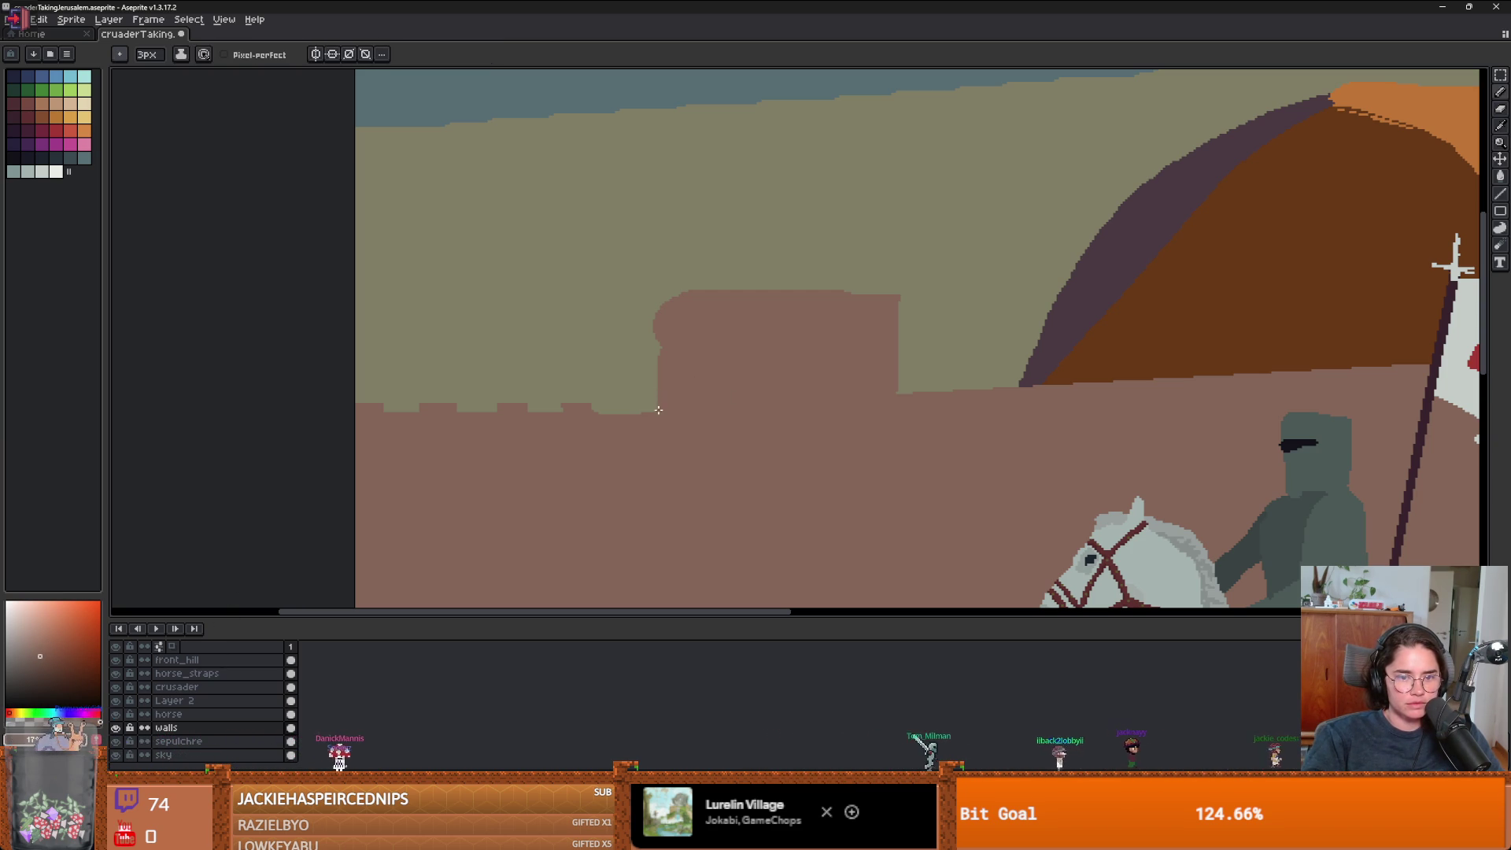
{"action": "key", "text": "ctrl+z"}
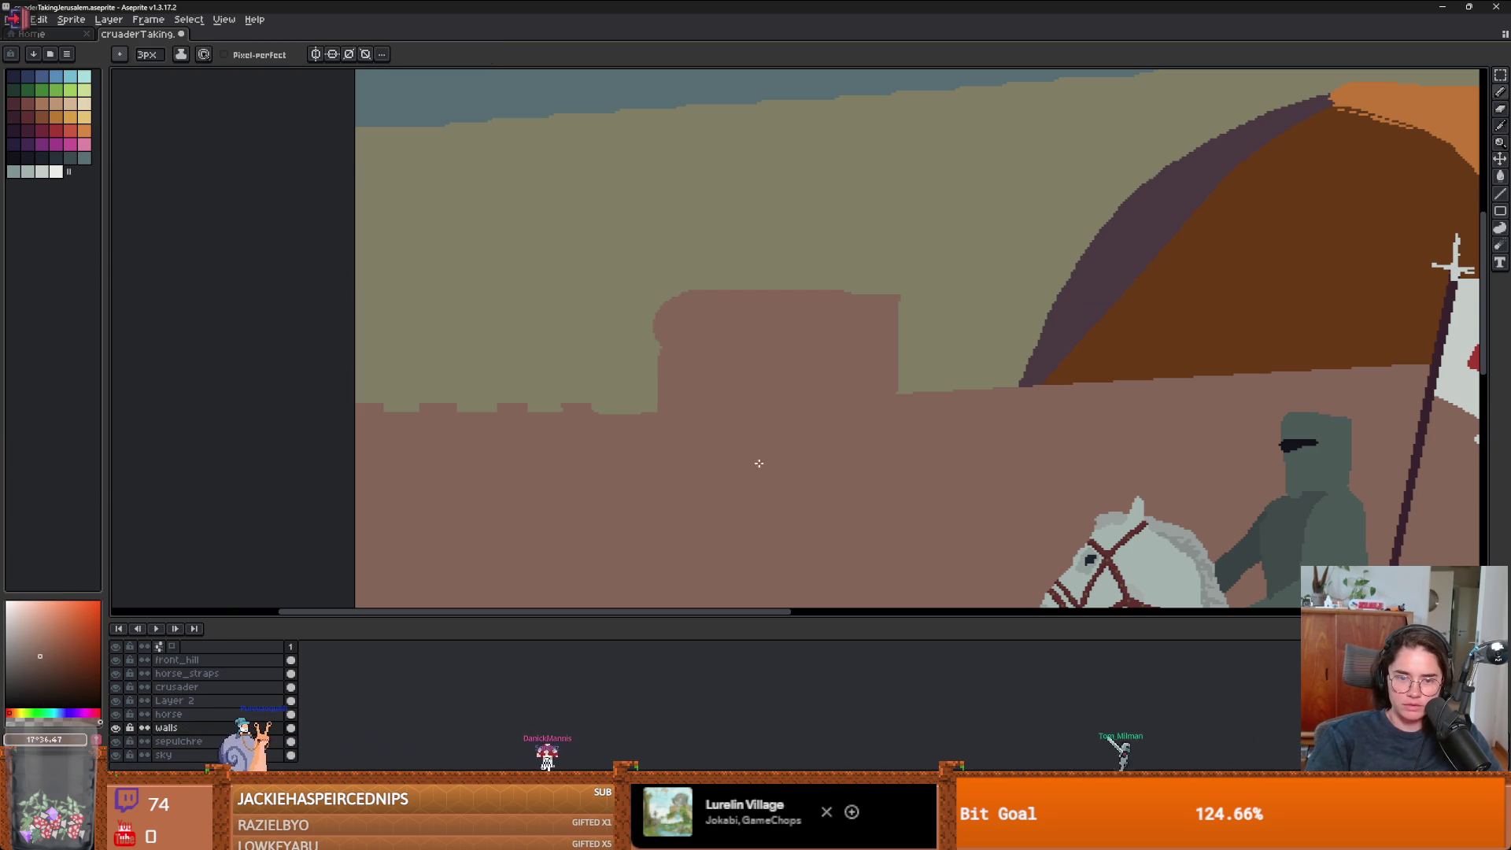
{"action": "scroll", "coordinate": [759, 462], "scroll_direction": "down", "scroll_amount": 3}
{"action": "scroll", "coordinate": [686, 382], "scroll_direction": "up", "scroll_amount": 2}
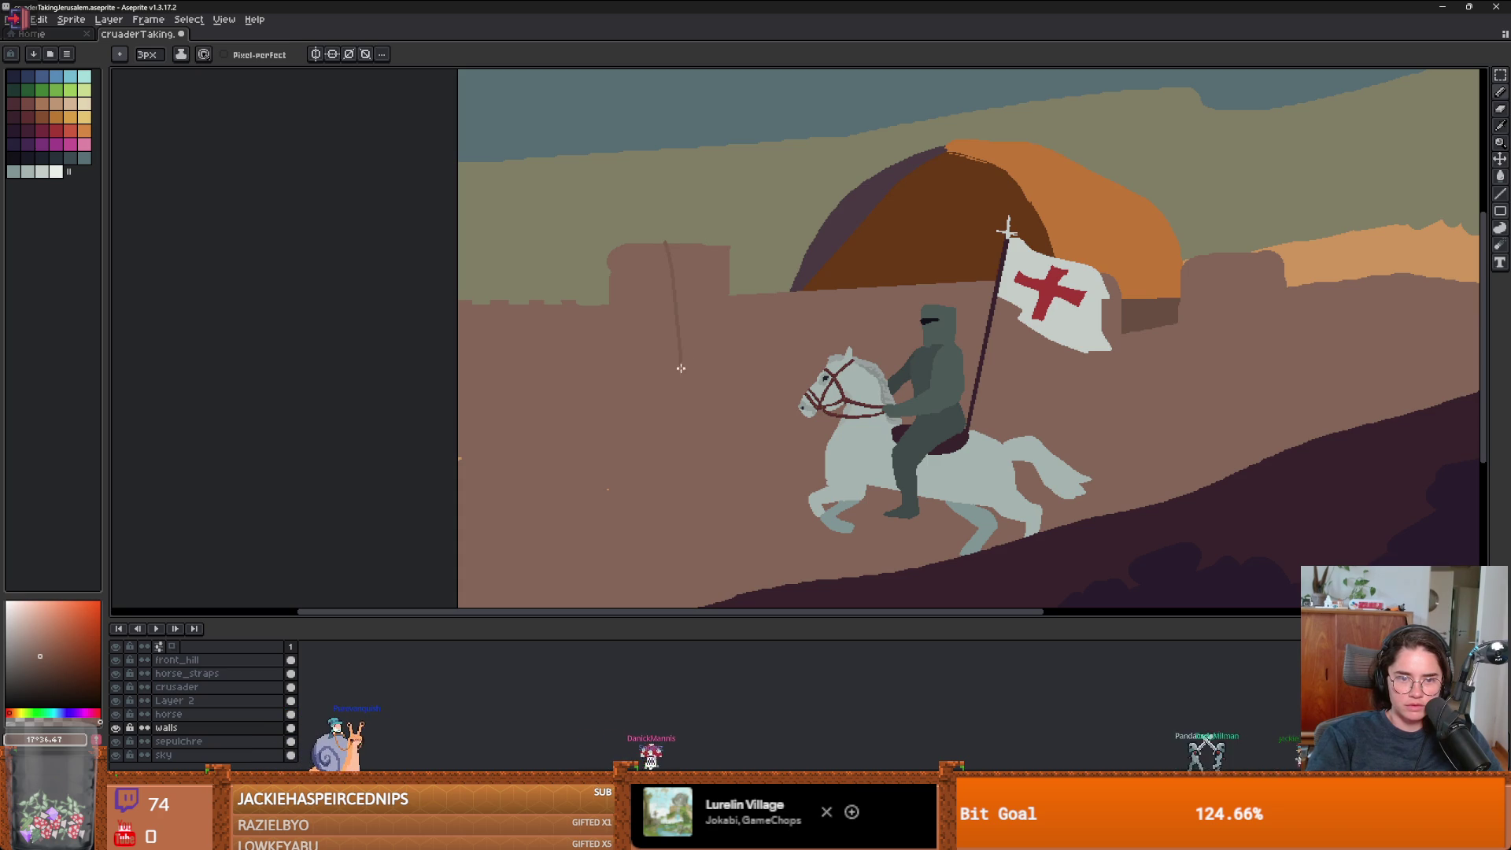
- Draw straight lines for the tower's left edge down to the ground, plus its top and right edges
{"action": "key", "text": "l"}
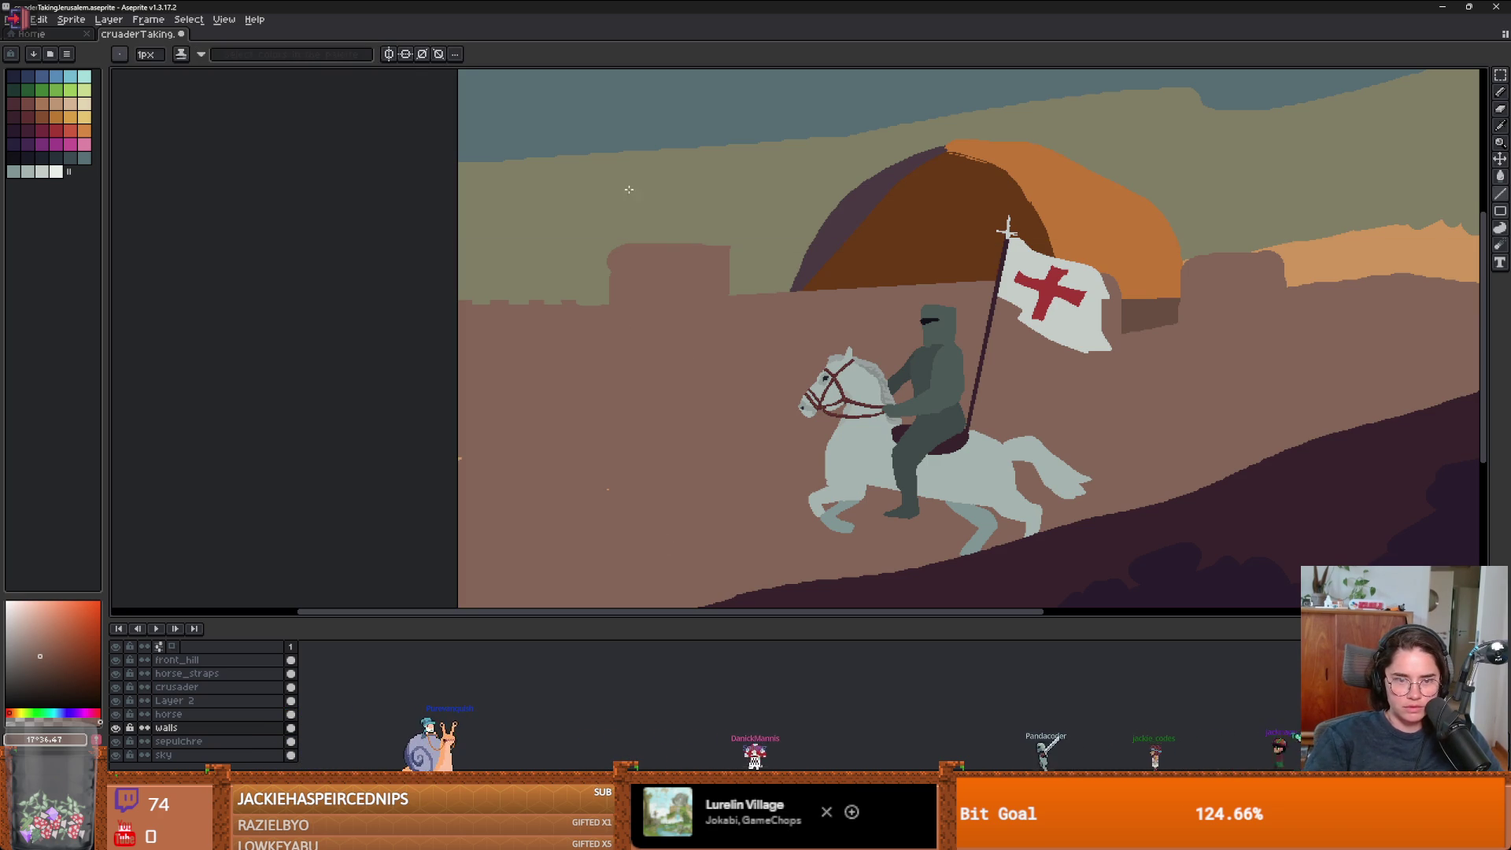
{"action": "left_click_drag", "start_coordinate": [655, 347], "coordinate": [674, 518]}
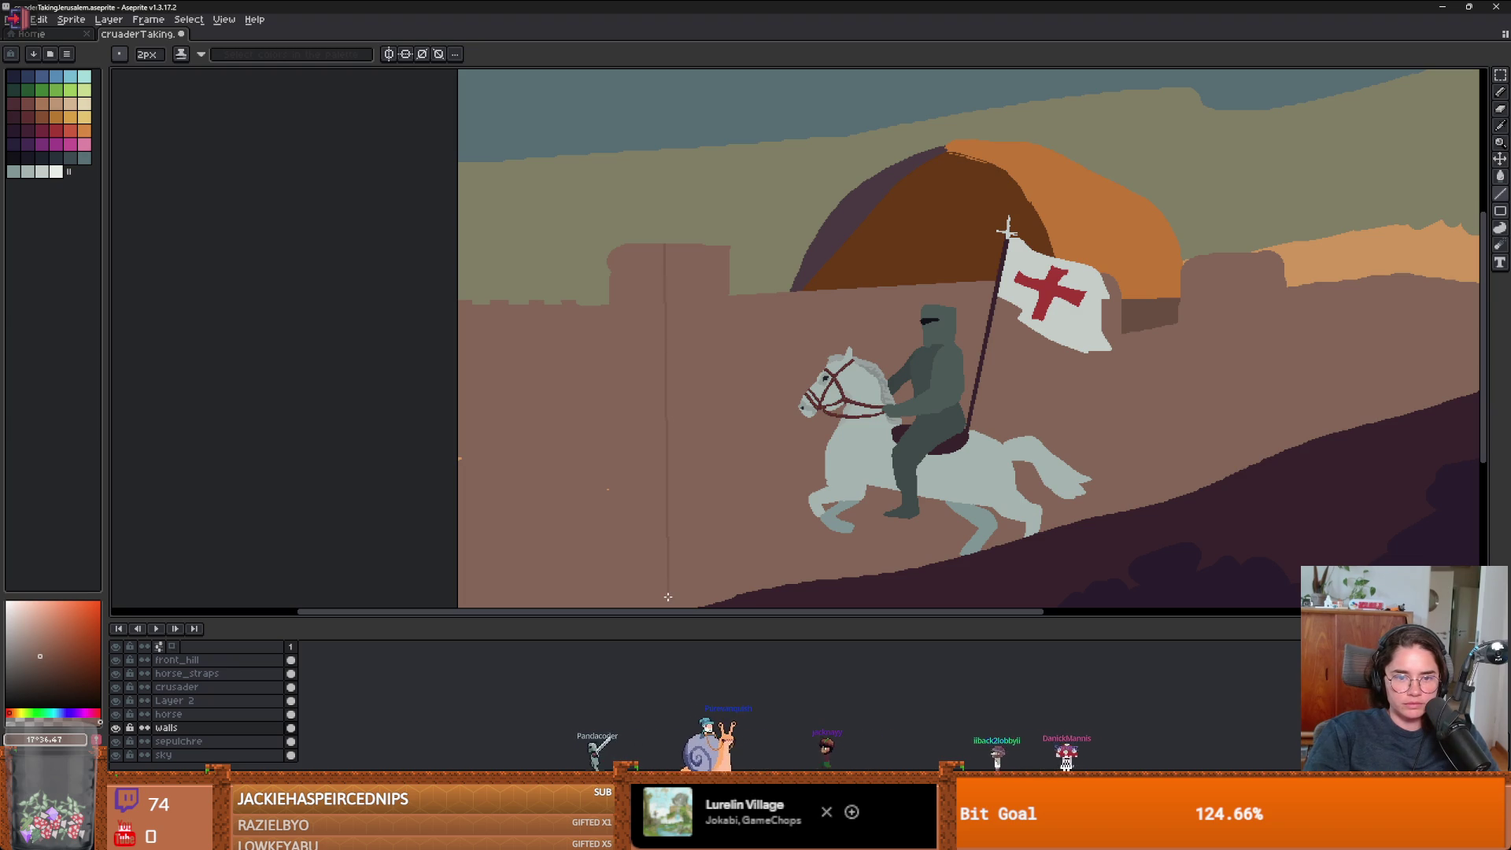
{"action": "left_click_drag", "start_coordinate": [669, 575], "coordinate": [702, 470]}
{"action": "scroll", "coordinate": [716, 424], "scroll_direction": "down", "scroll_amount": 1}
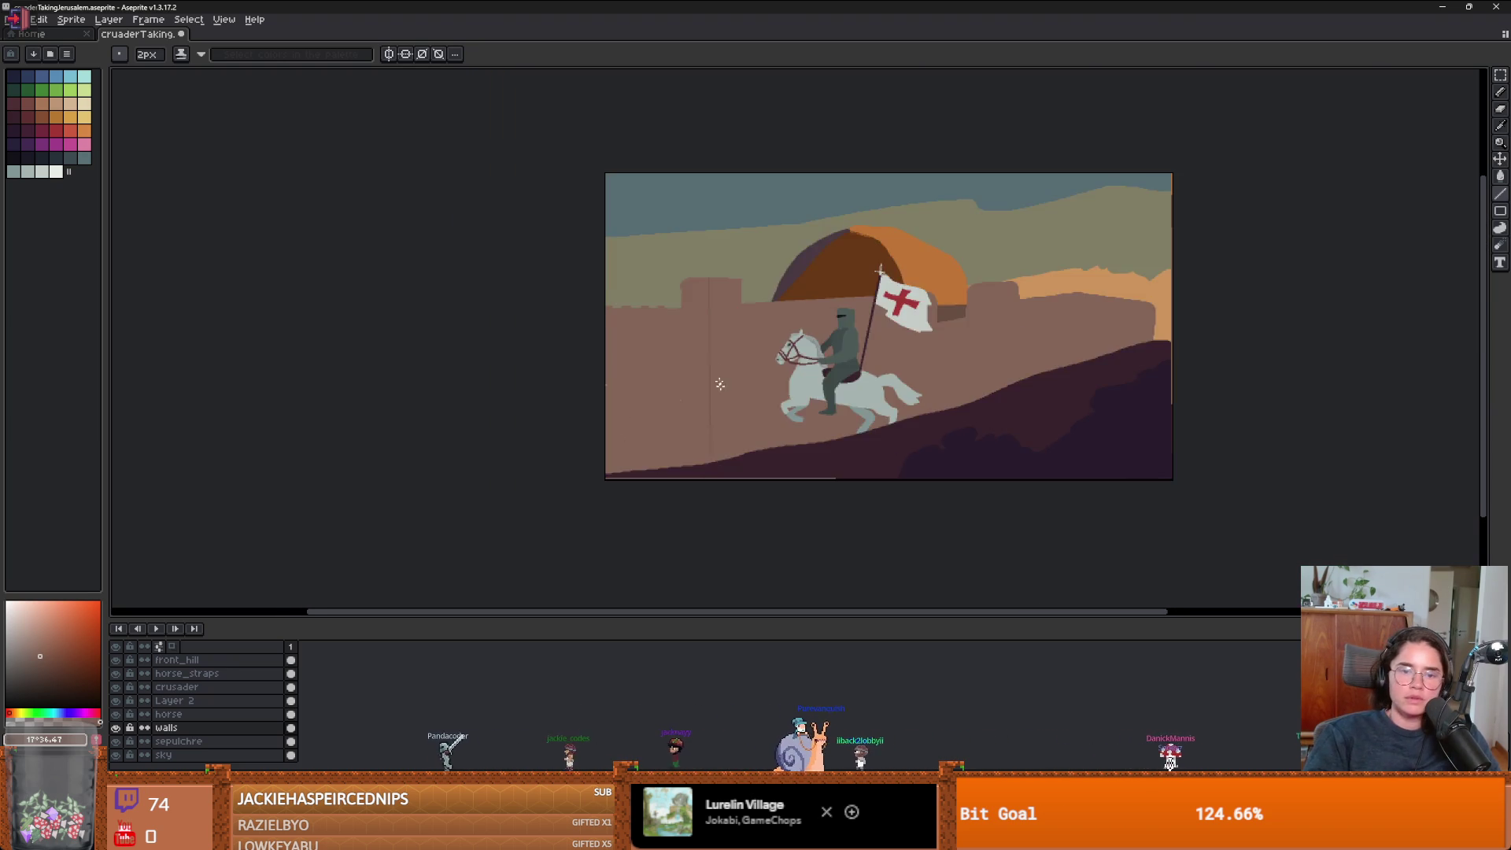
{"action": "scroll", "coordinate": [712, 374], "scroll_direction": "up", "scroll_amount": 1}
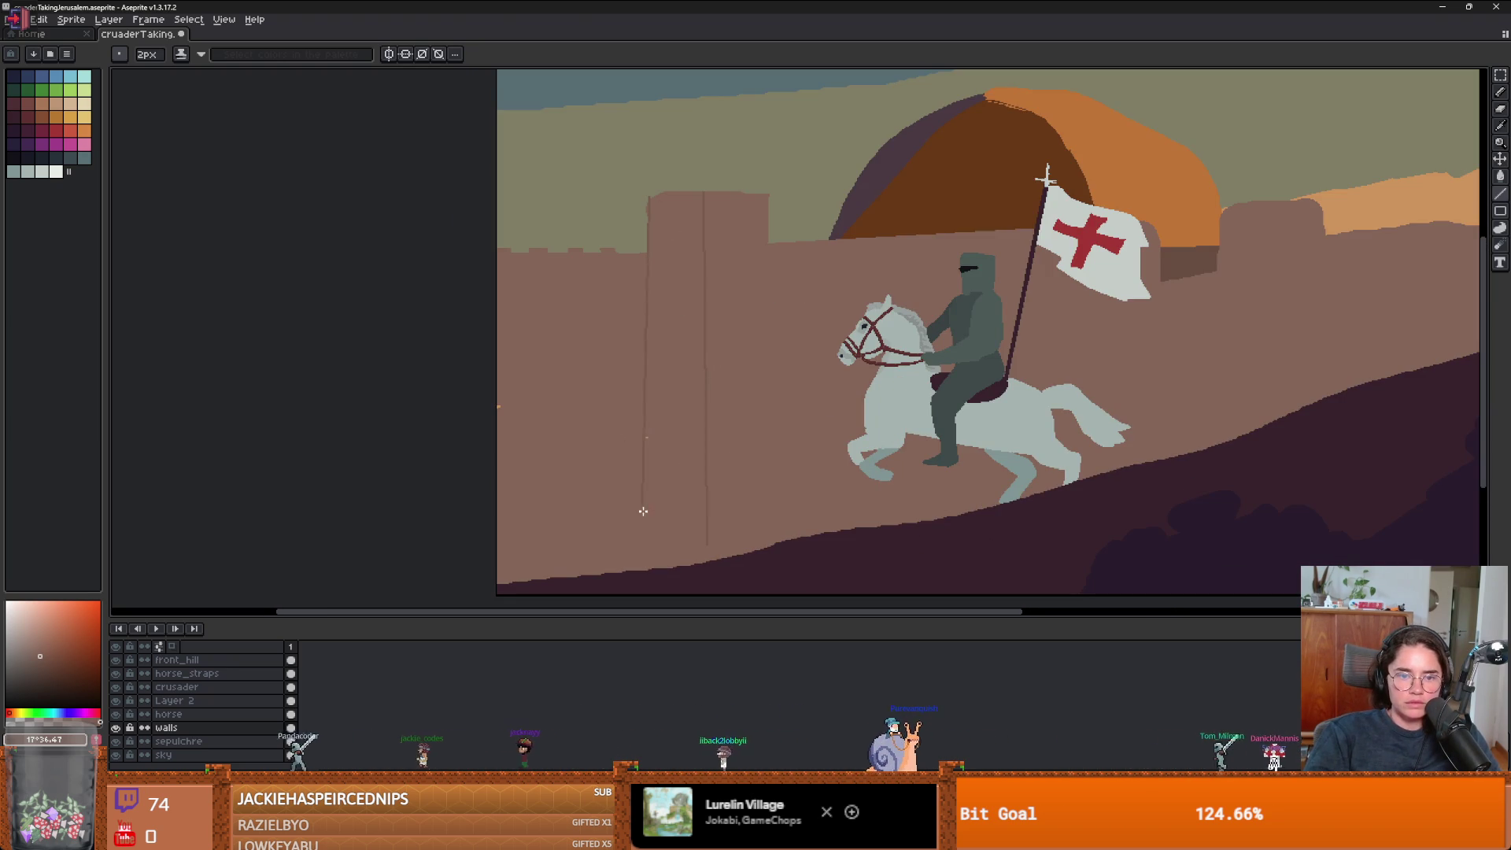
{"action": "left_click", "coordinate": [658, 541], "text": "shift"}
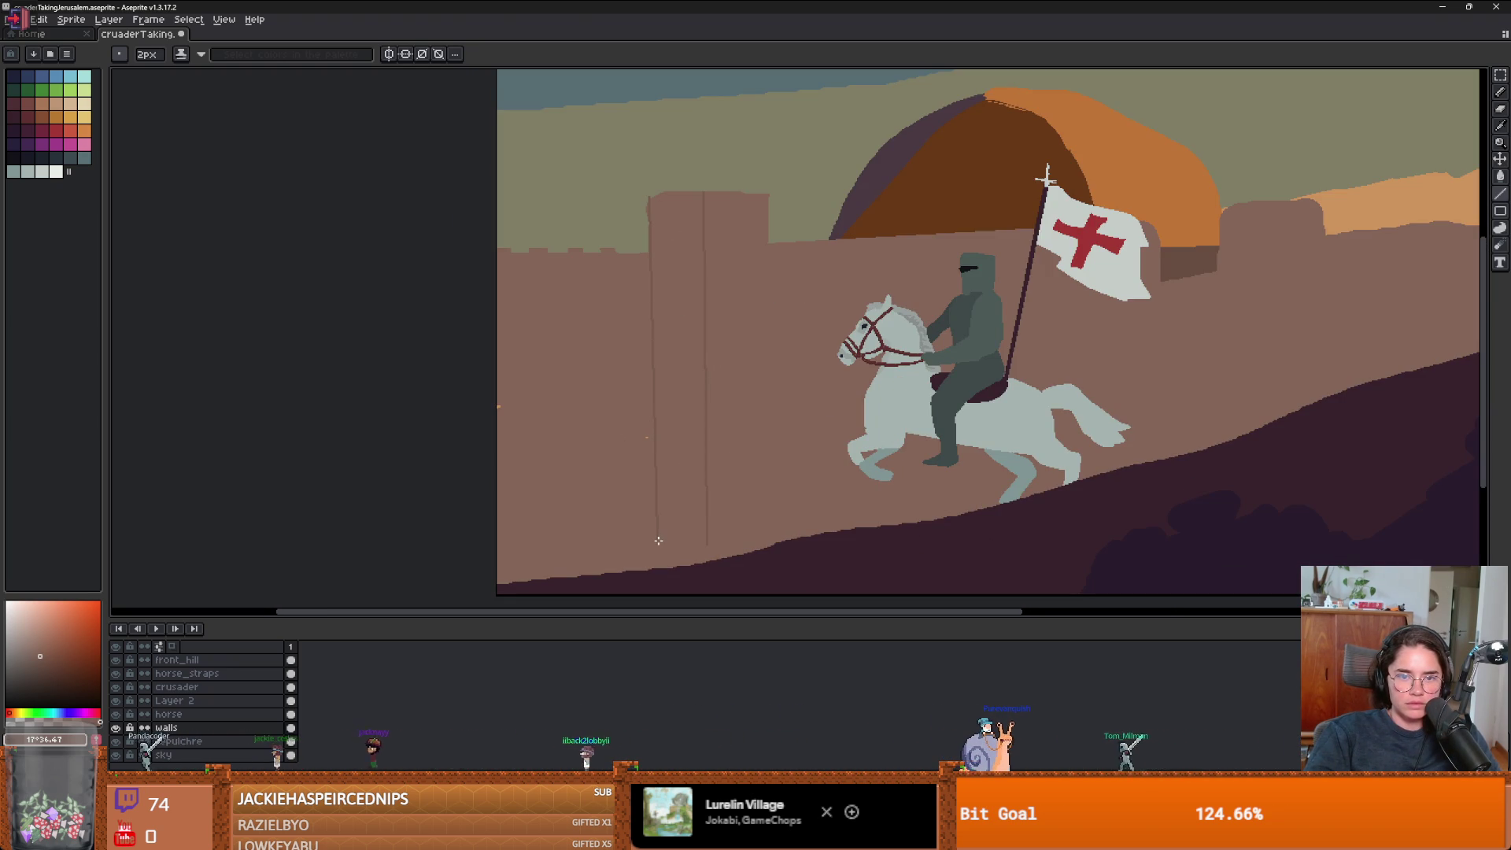
{"action": "scroll", "coordinate": [787, 252], "scroll_direction": "up", "scroll_amount": 2}
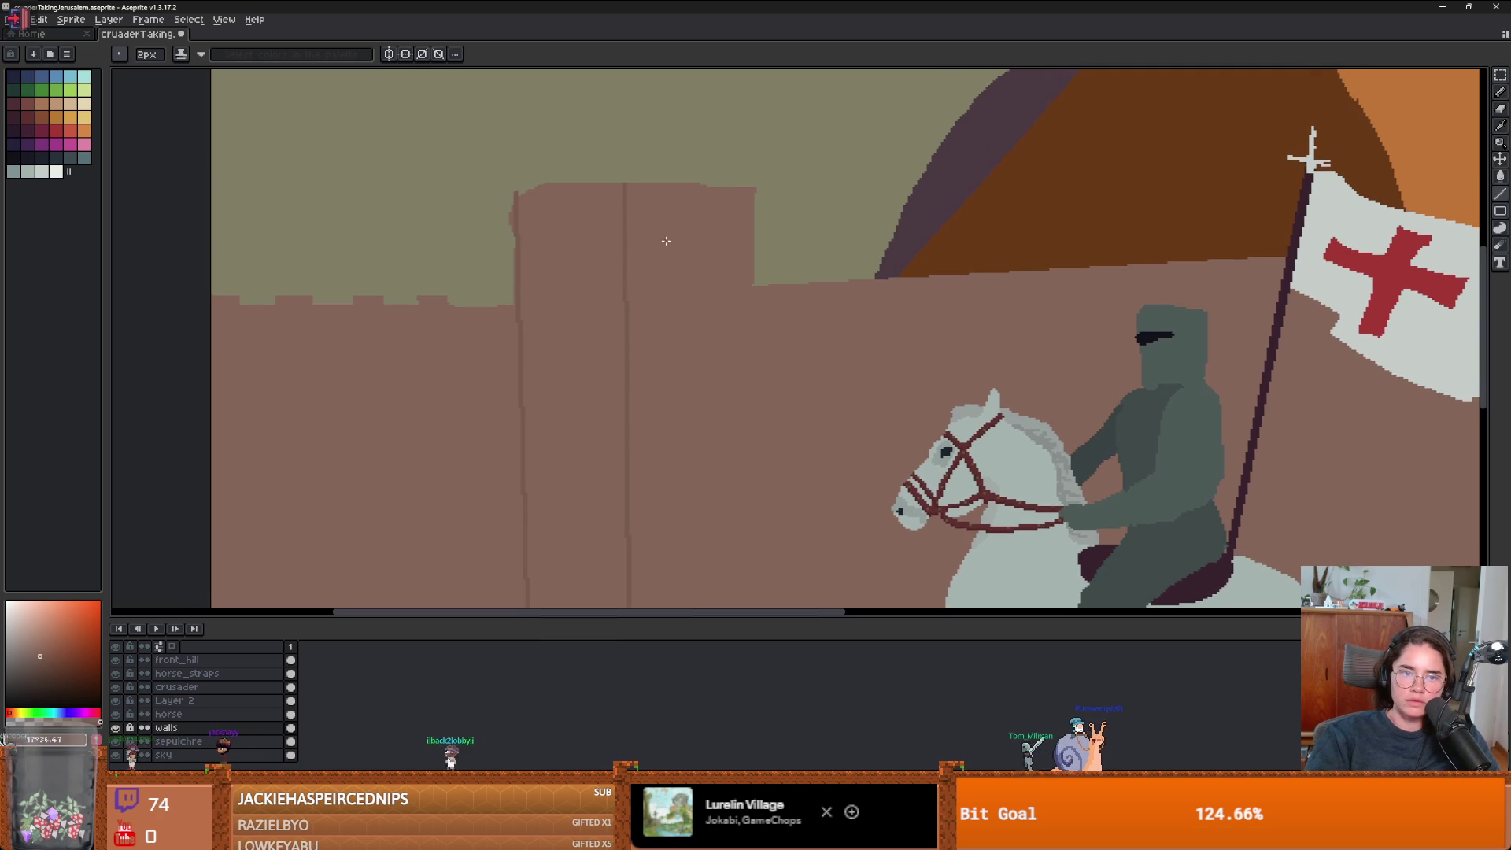
{"action": "left_click", "coordinate": [760, 180], "text": "shift"}
{"action": "left_click", "coordinate": [755, 269], "text": "shift"}
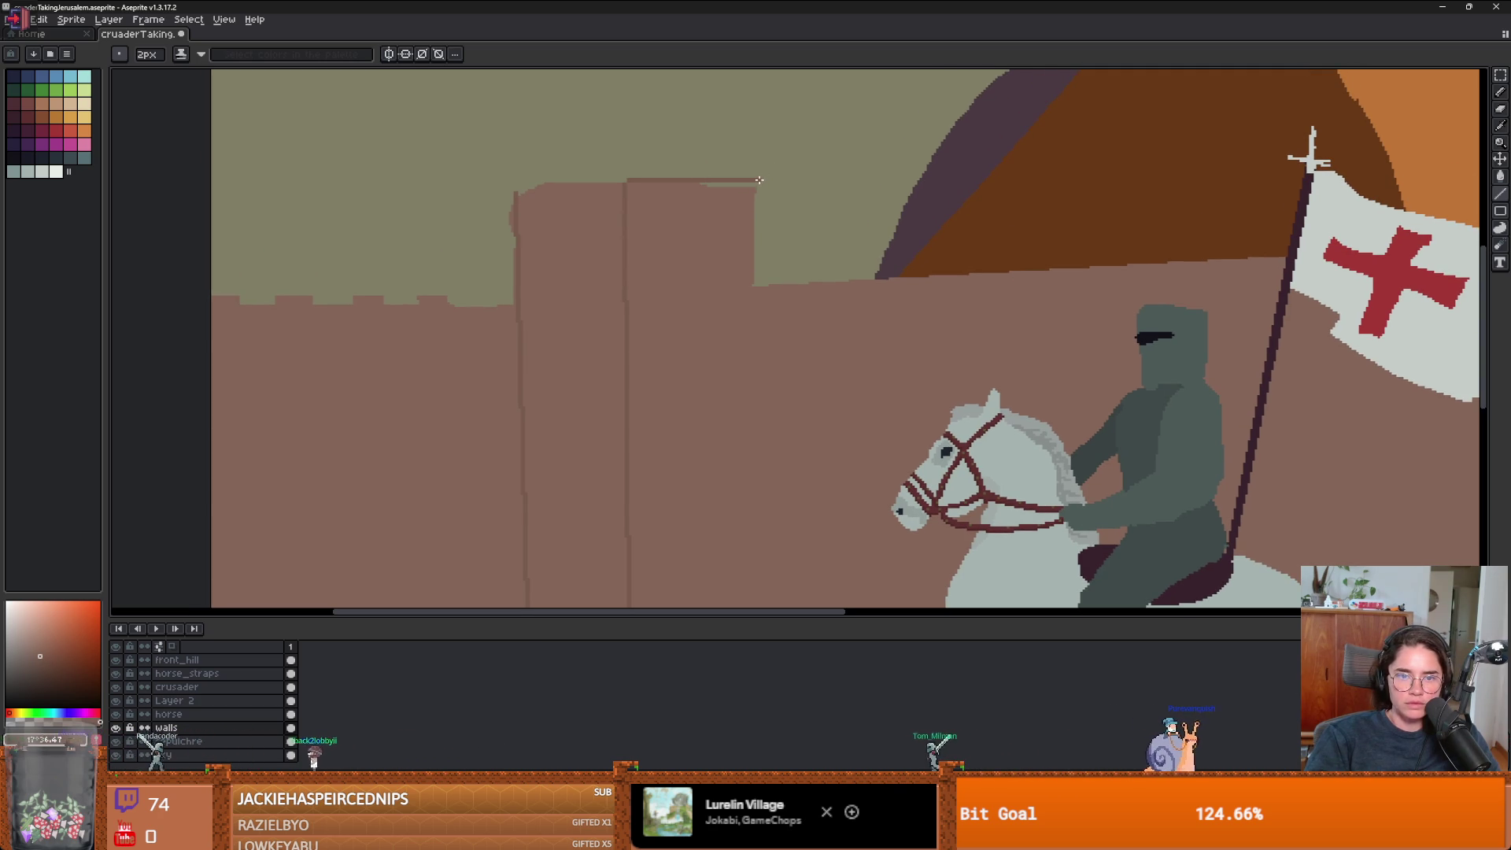
{"action": "scroll", "coordinate": [745, 371], "scroll_direction": "down", "scroll_amount": 3}
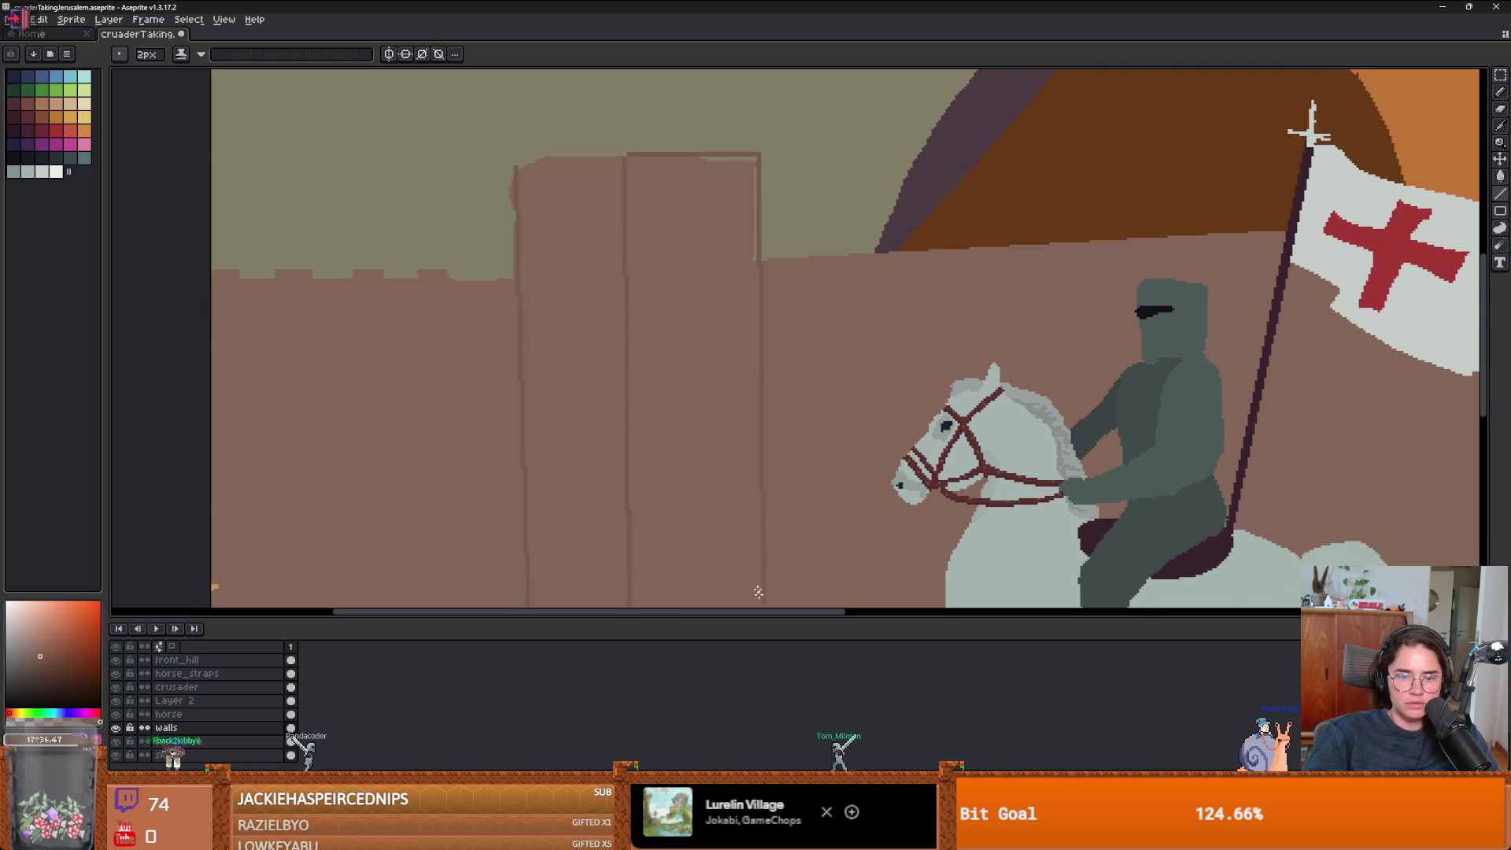
{"action": "scroll", "coordinate": [745, 371], "scroll_direction": "up", "scroll_amount": 3}
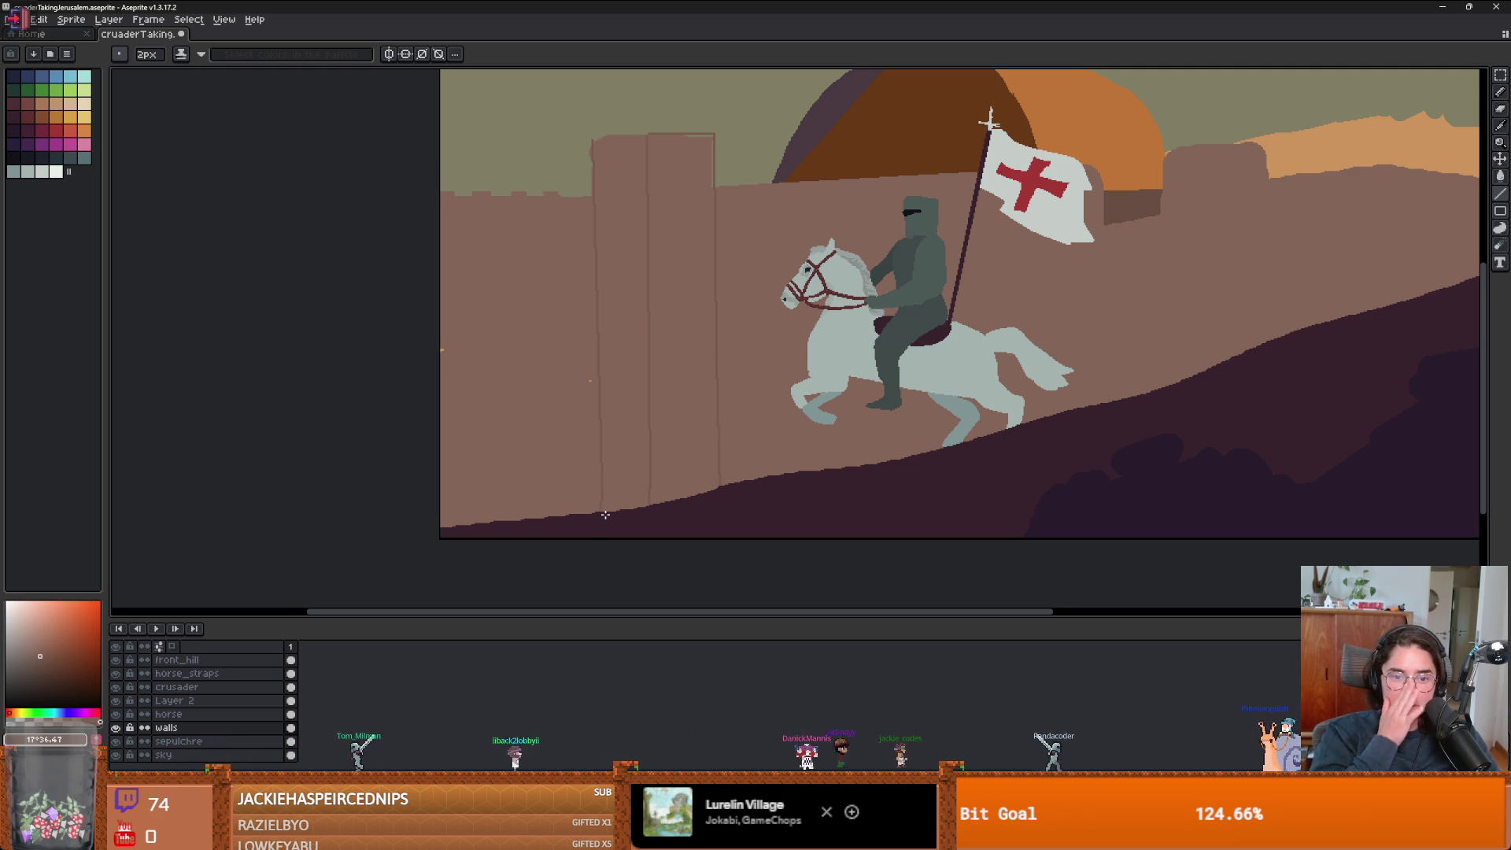
- Draw a raised merlon stroke across the wall's battlements left of the tower
{"action": "scroll", "coordinate": [606, 514], "scroll_direction": "down", "scroll_amount": 3}
{"action": "scroll", "coordinate": [708, 326], "scroll_direction": "up", "scroll_amount": 3}
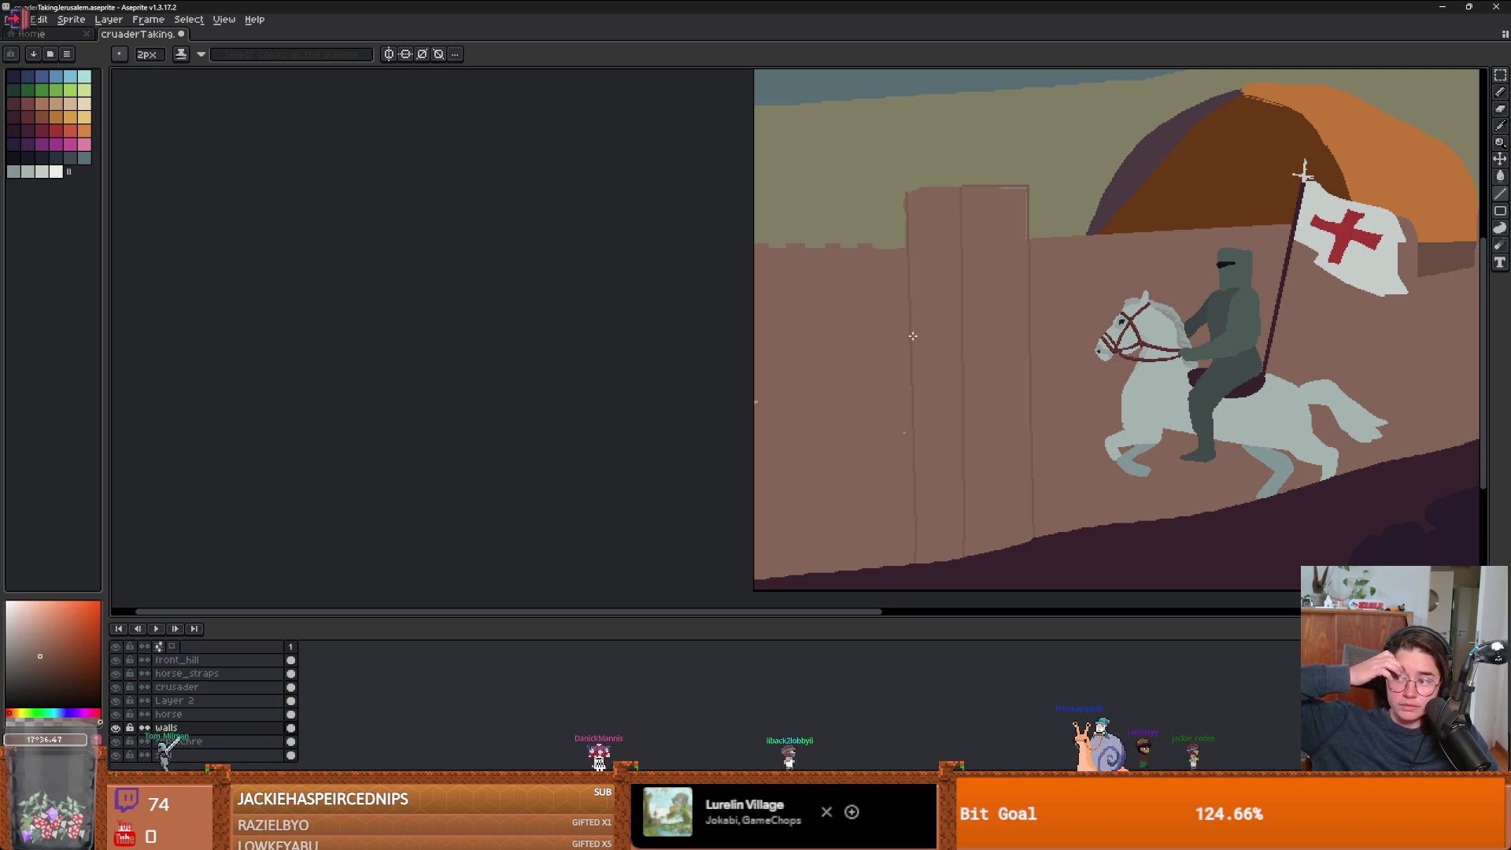
{"action": "scroll", "coordinate": [904, 323], "scroll_direction": "up", "scroll_amount": 2}
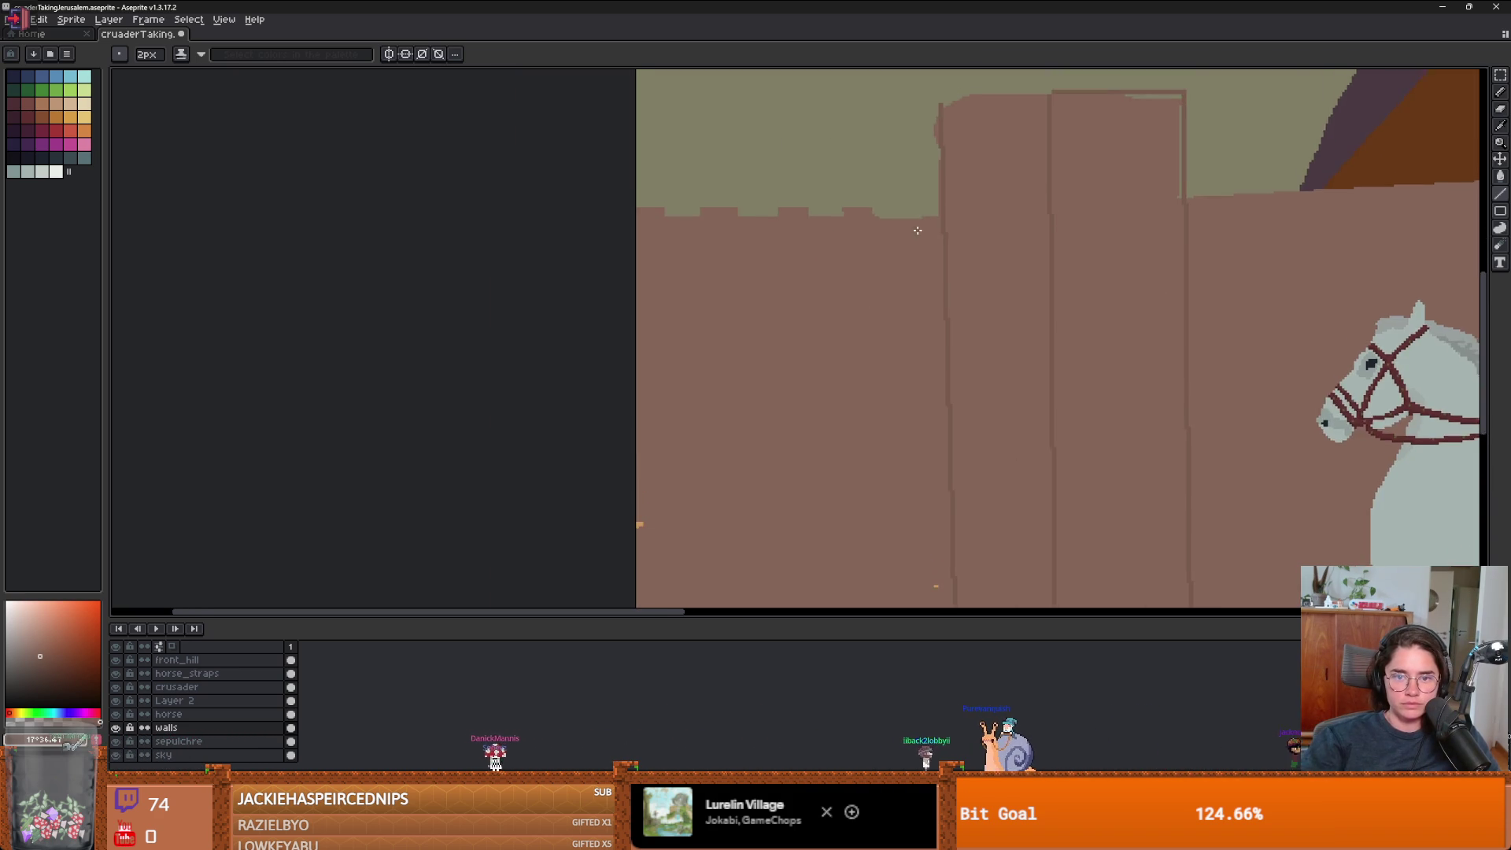
{"action": "scroll", "coordinate": [936, 221], "scroll_direction": "up", "scroll_amount": 1}
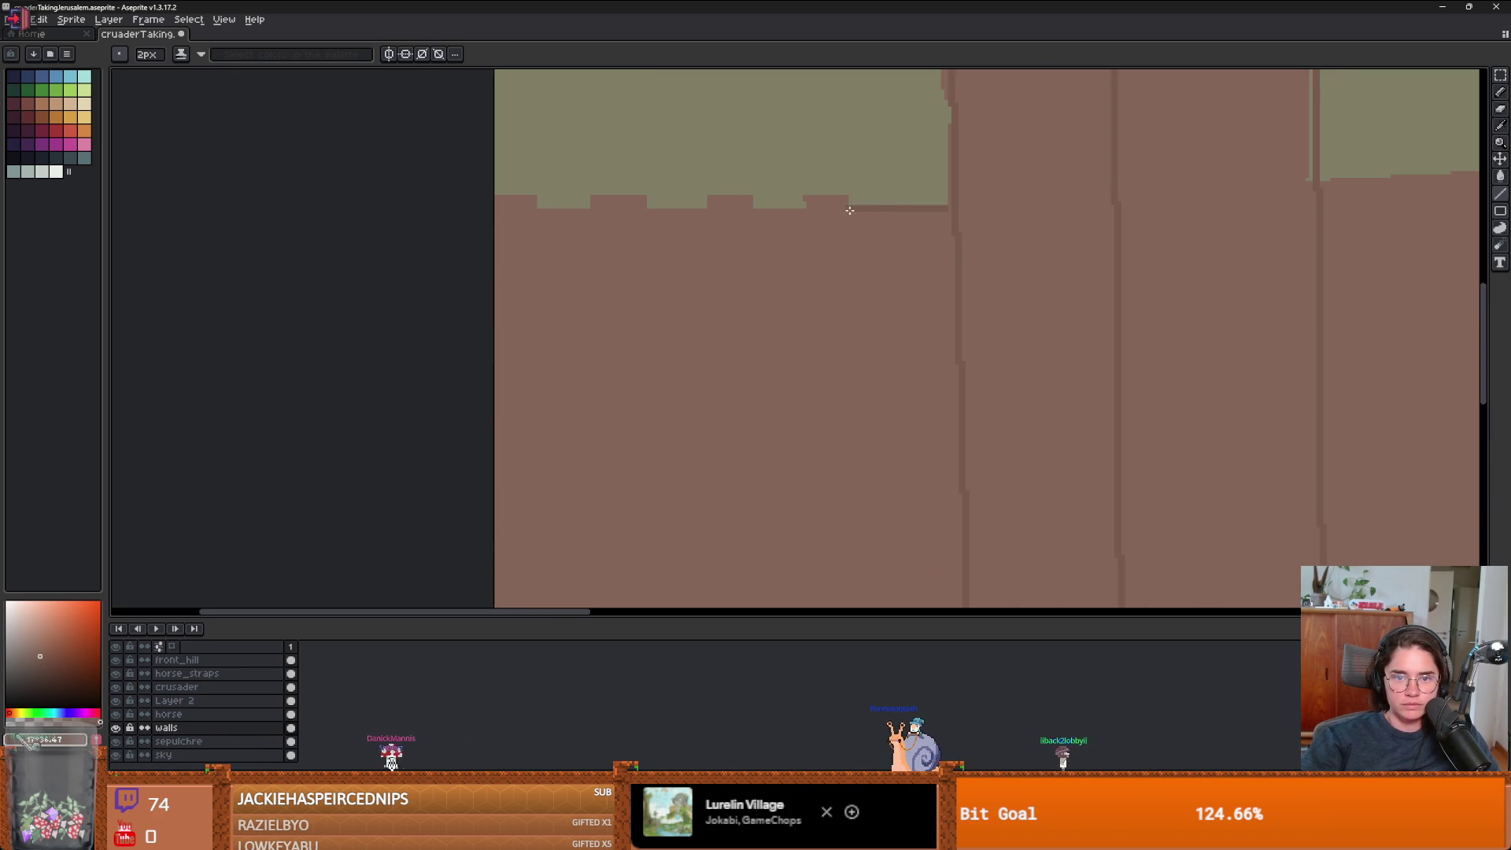
{"action": "mouse_move", "coordinate": [852, 194]}
{"action": "left_mouse_down"}
{"action": "mouse_move", "coordinate": [754, 209]}
{"action": "mouse_move", "coordinate": [754, 190]}
{"action": "mouse_move", "coordinate": [704, 190]}
{"action": "mouse_move", "coordinate": [704, 208]}
{"action": "mouse_move", "coordinate": [644, 207]}
{"action": "left_mouse_up"}
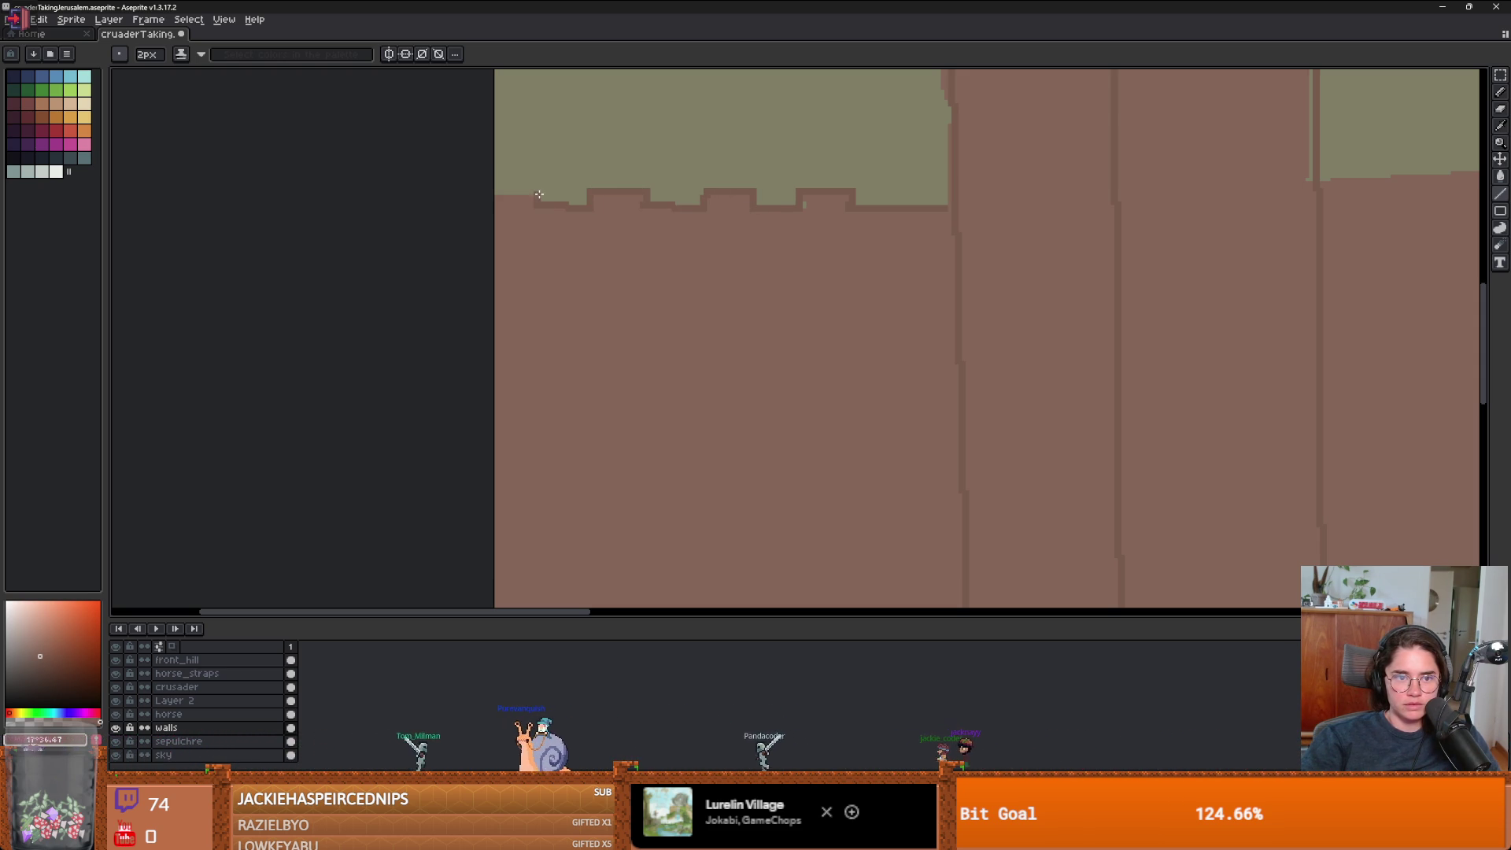
- Eyedrop the wall's brown as the drawing colour
{"action": "scroll", "coordinate": [852, 214], "scroll_direction": "down", "scroll_amount": 5}
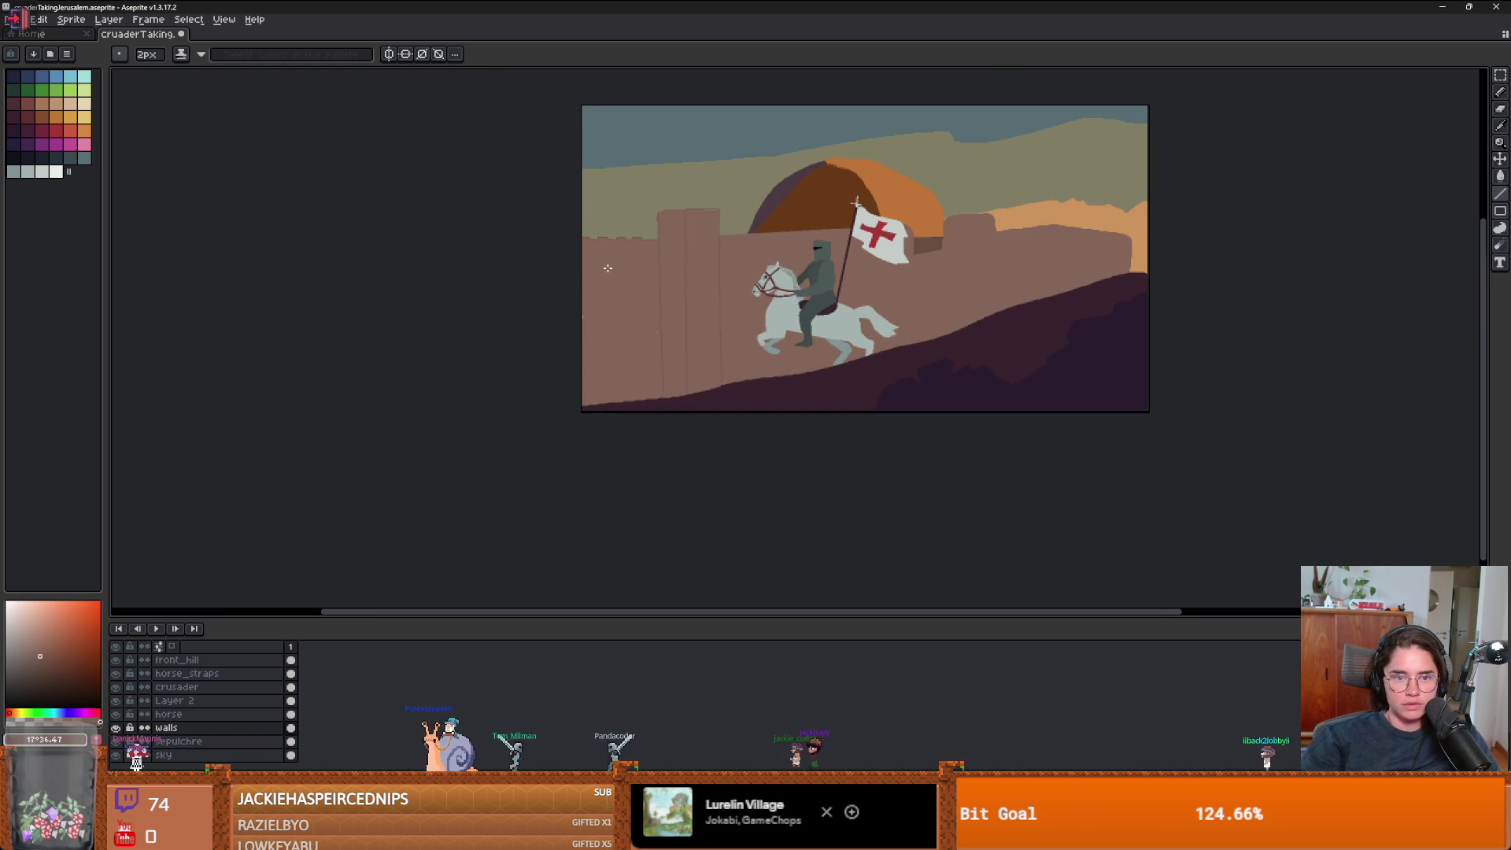
{"action": "scroll", "coordinate": [637, 255], "scroll_direction": "up", "scroll_amount": 2}
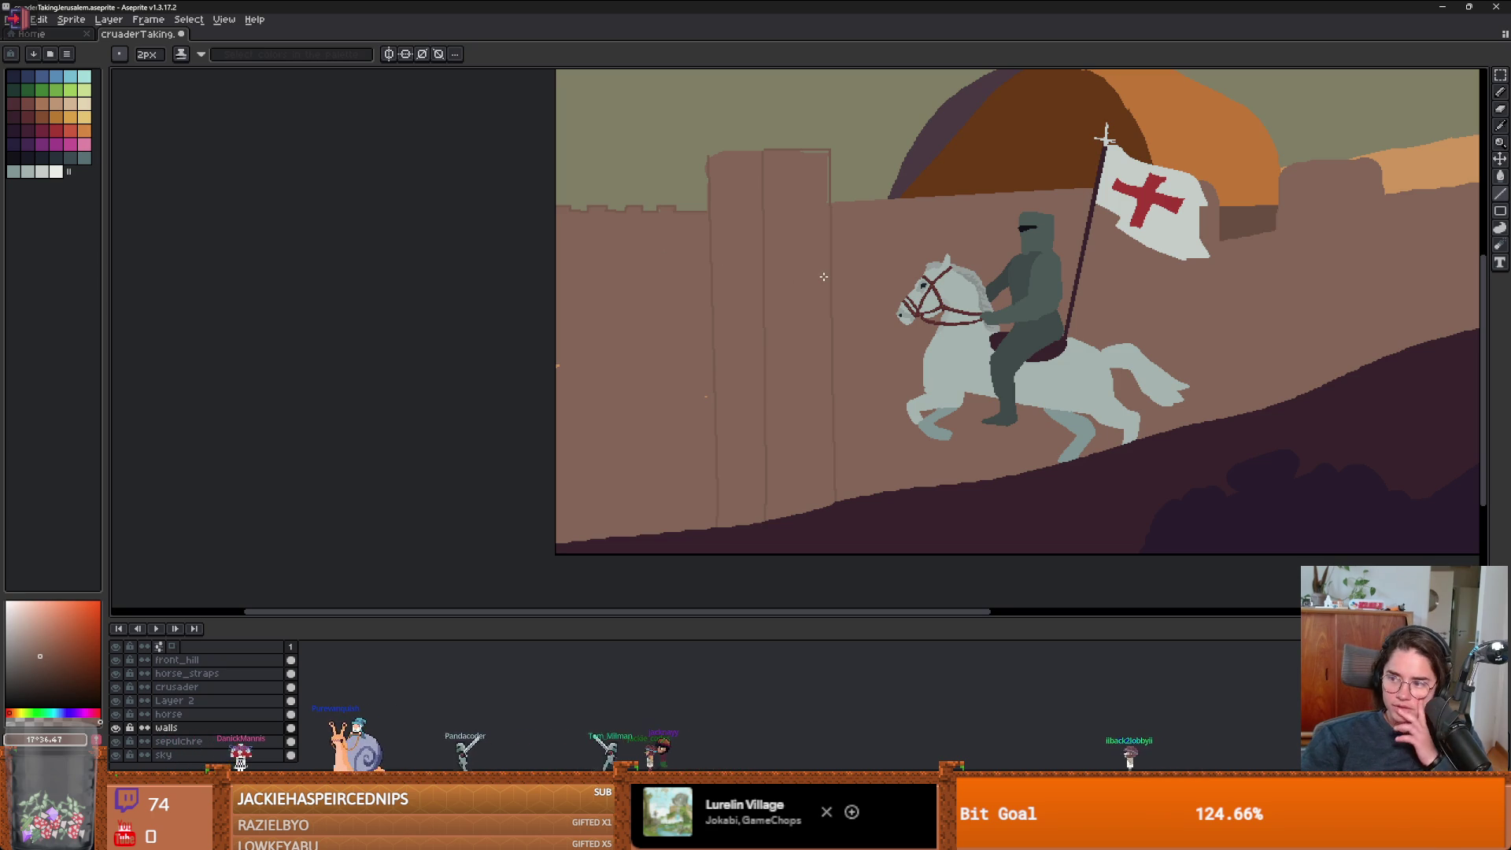
{"action": "scroll", "coordinate": [771, 297], "scroll_direction": "up", "scroll_amount": 2}
{"action": "left_click", "coordinate": [564, 273], "text": "alt"}
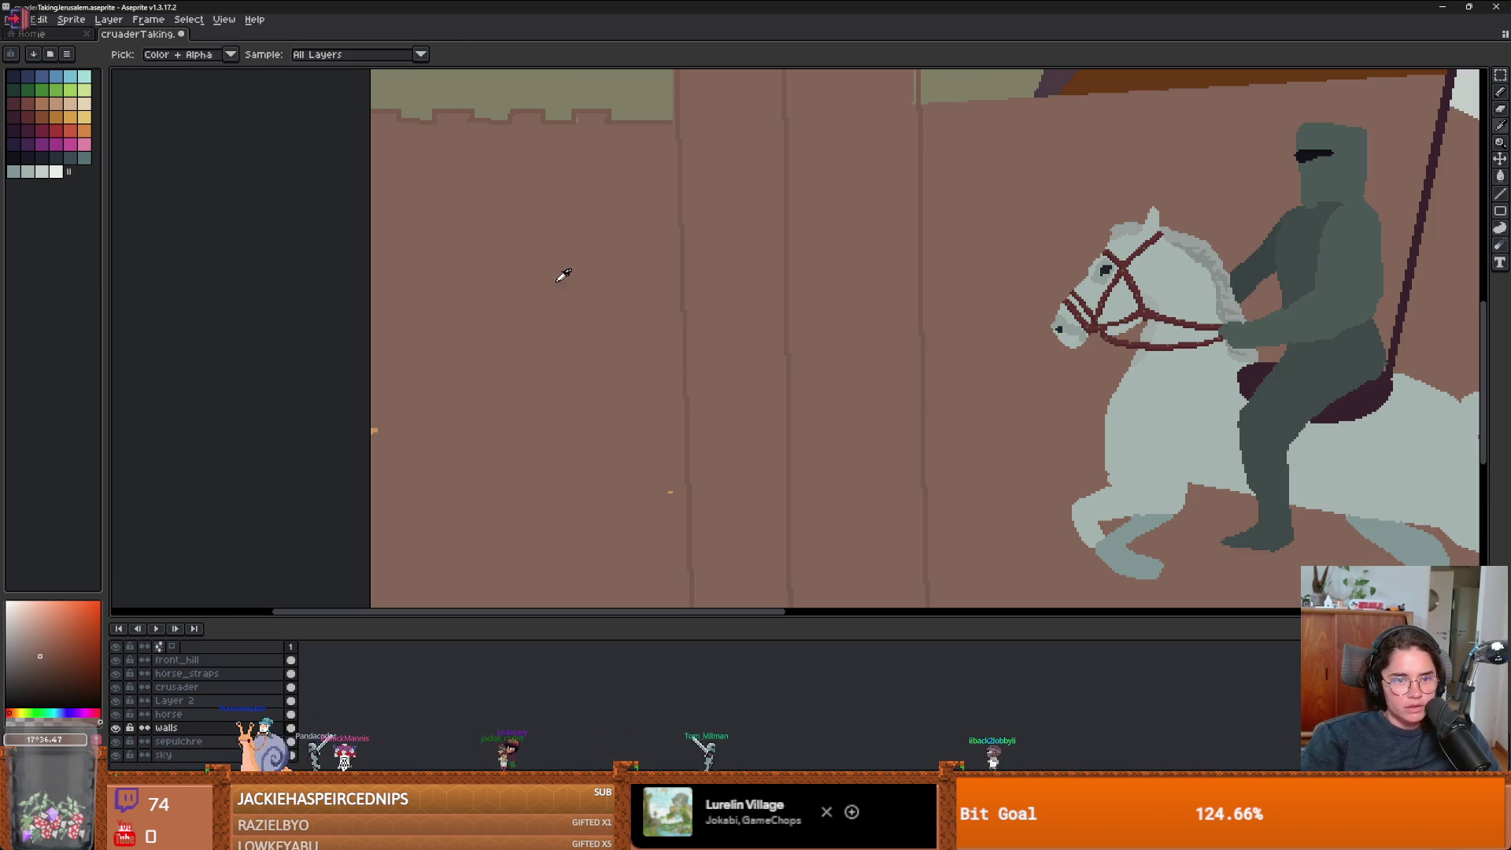
{"action": "scroll", "coordinate": [595, 449], "scroll_direction": "down", "scroll_amount": 2}
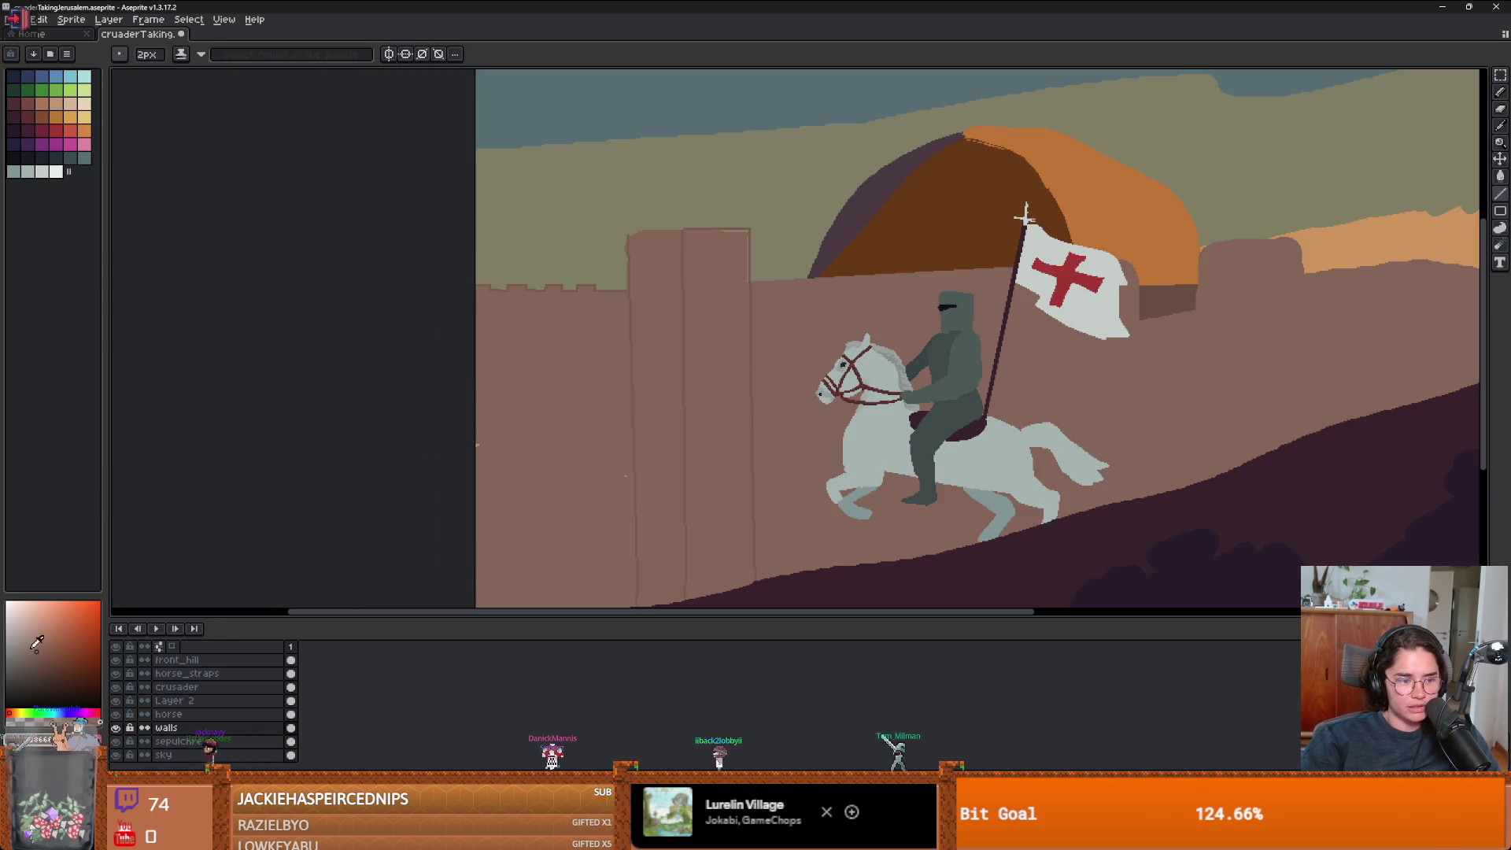
{"action": "scroll", "coordinate": [603, 298], "scroll_direction": "up", "scroll_amount": 2}
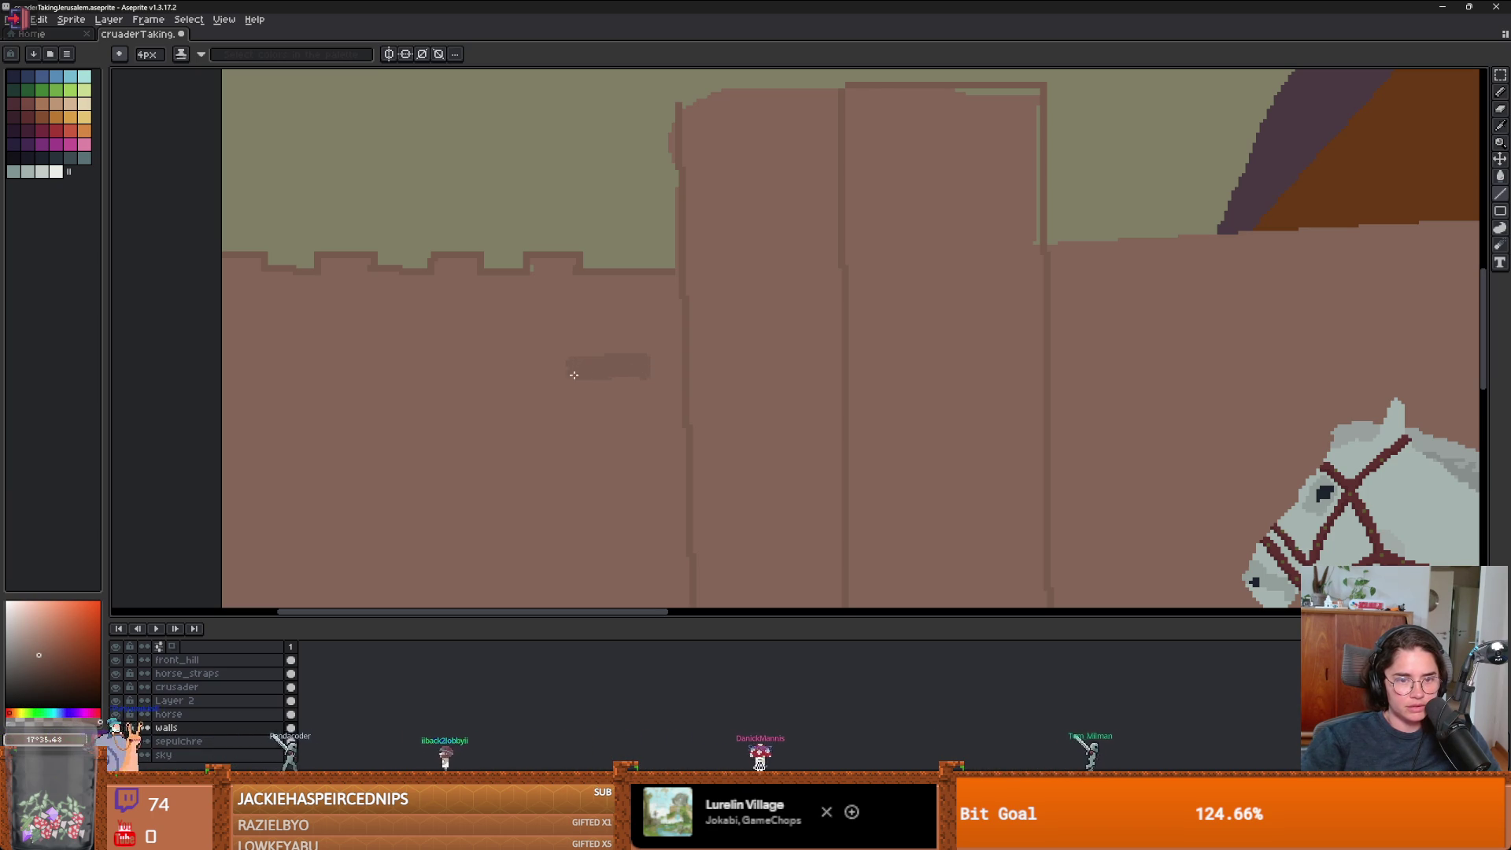
- Make the grey brick smudge a custom brush and stamp brick marks on the left wall
{"action": "scroll", "coordinate": [575, 376], "scroll_direction": "down", "scroll_amount": 3}
{"action": "scroll", "coordinate": [578, 385], "scroll_direction": "up", "scroll_amount": 2}
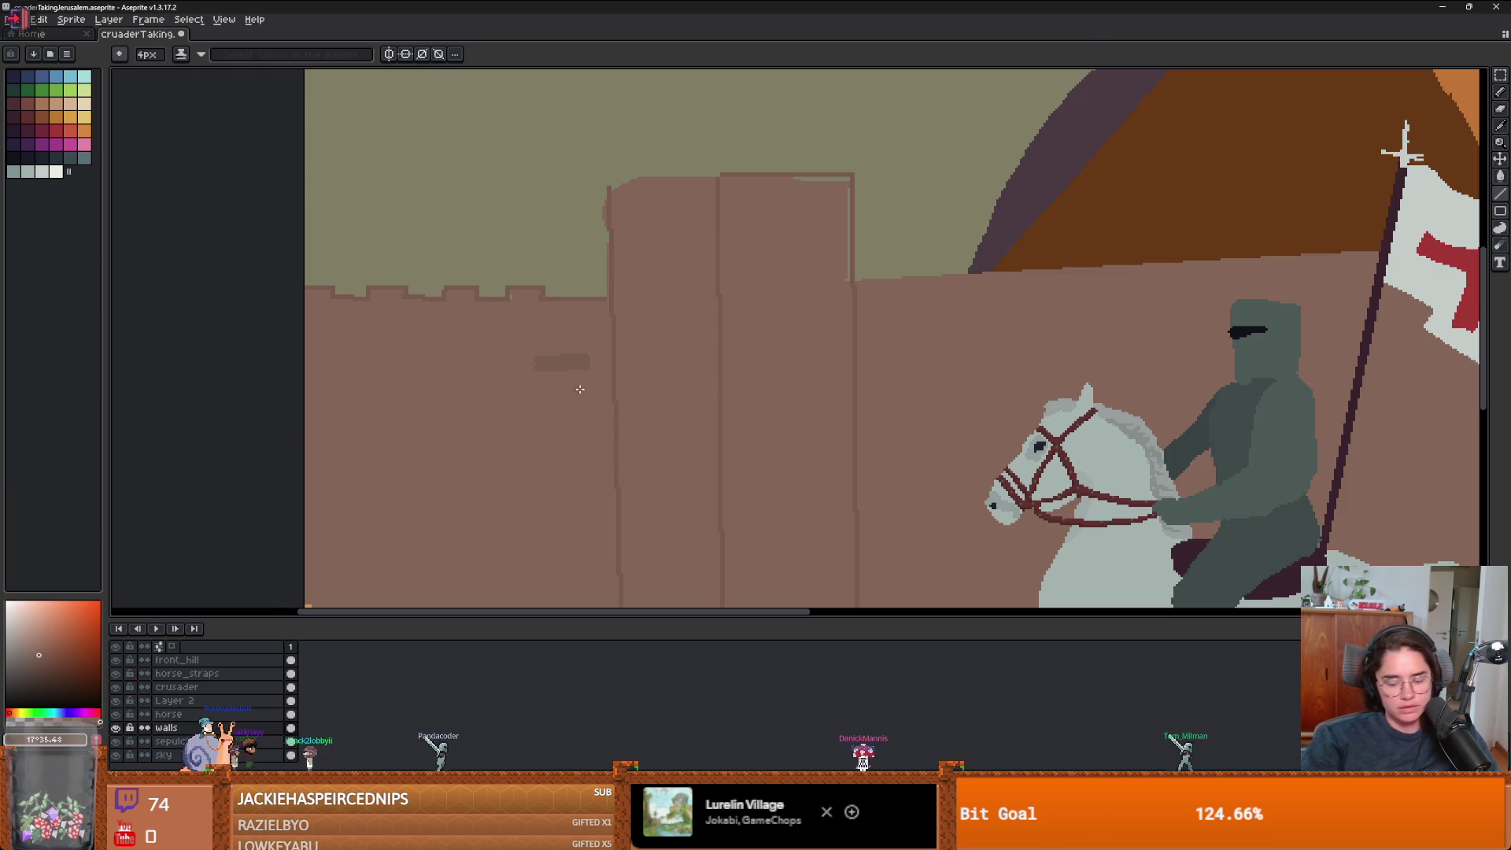
{"action": "key", "text": "m"}
{"action": "left_click_drag", "start_coordinate": [600, 349], "coordinate": [518, 383]}
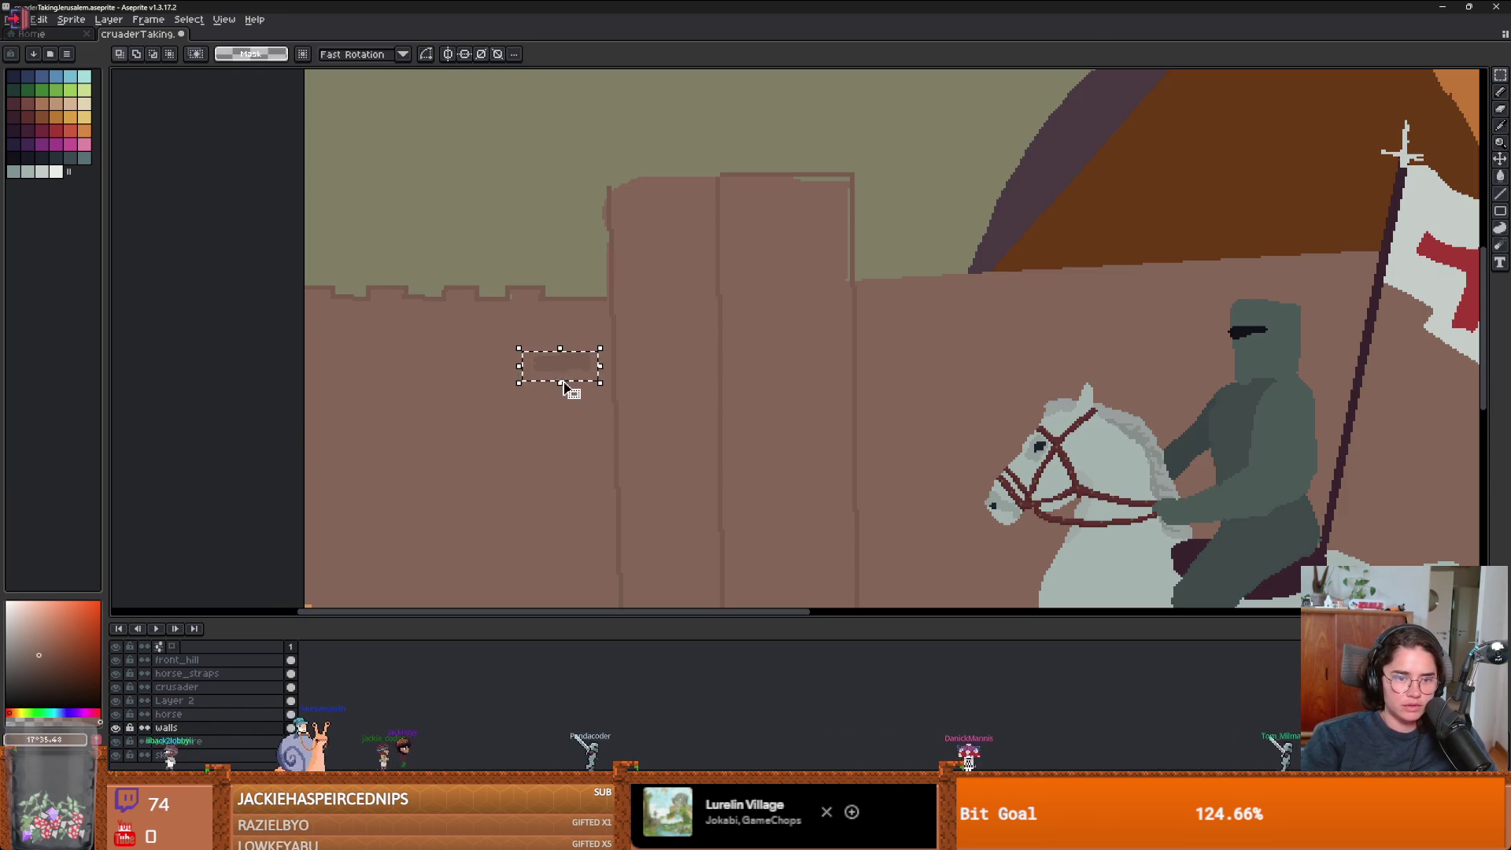
{"action": "key", "text": "ctrl+b"}
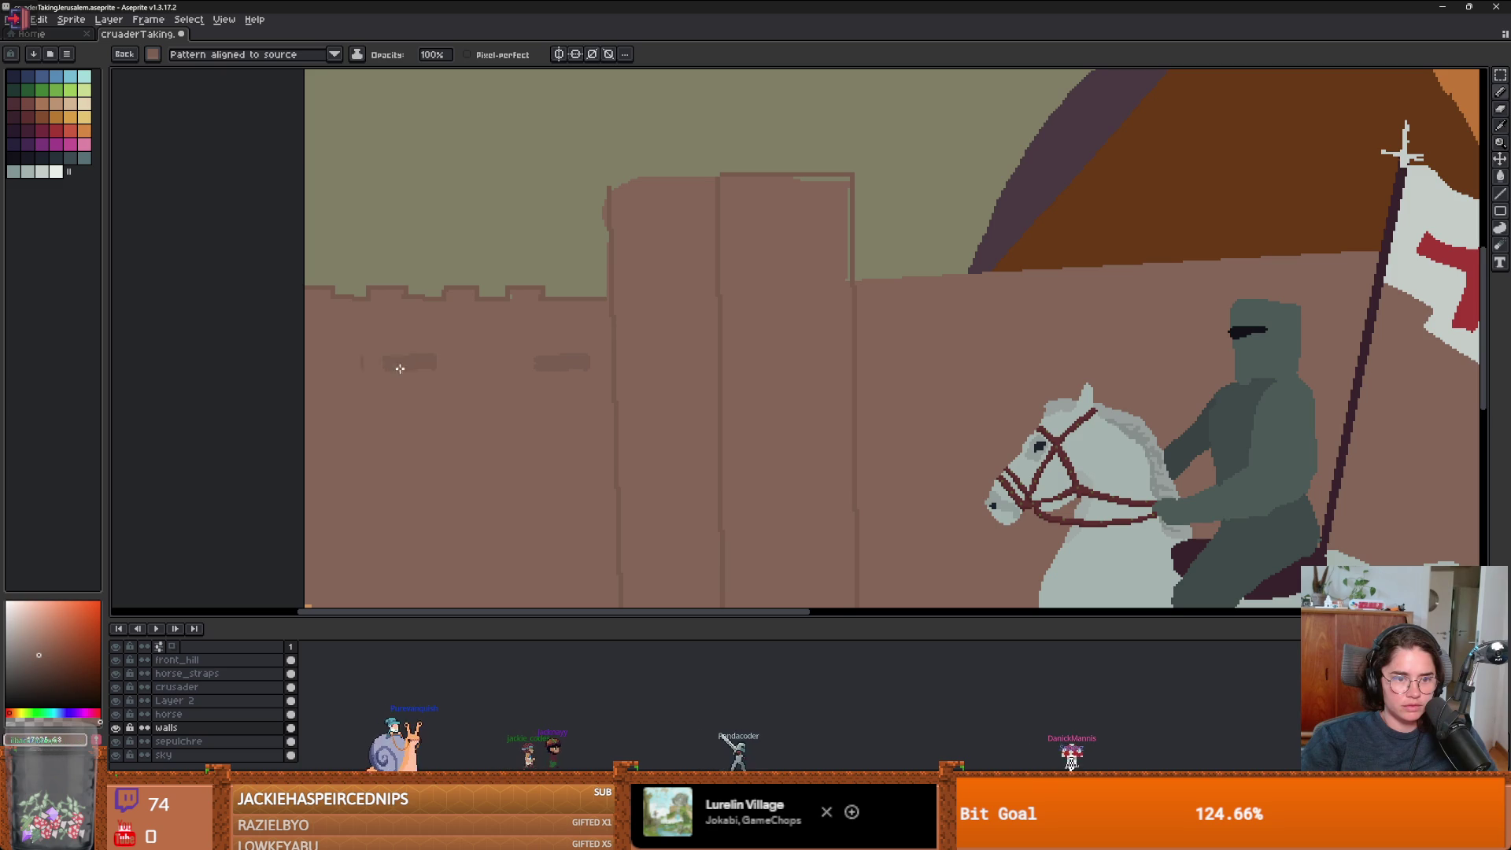
{"action": "left_click_drag", "start_coordinate": [404, 372], "coordinate": [432, 443]}
- Return to the normal round brush
{"action": "scroll", "coordinate": [523, 446], "scroll_direction": "down", "scroll_amount": 3}
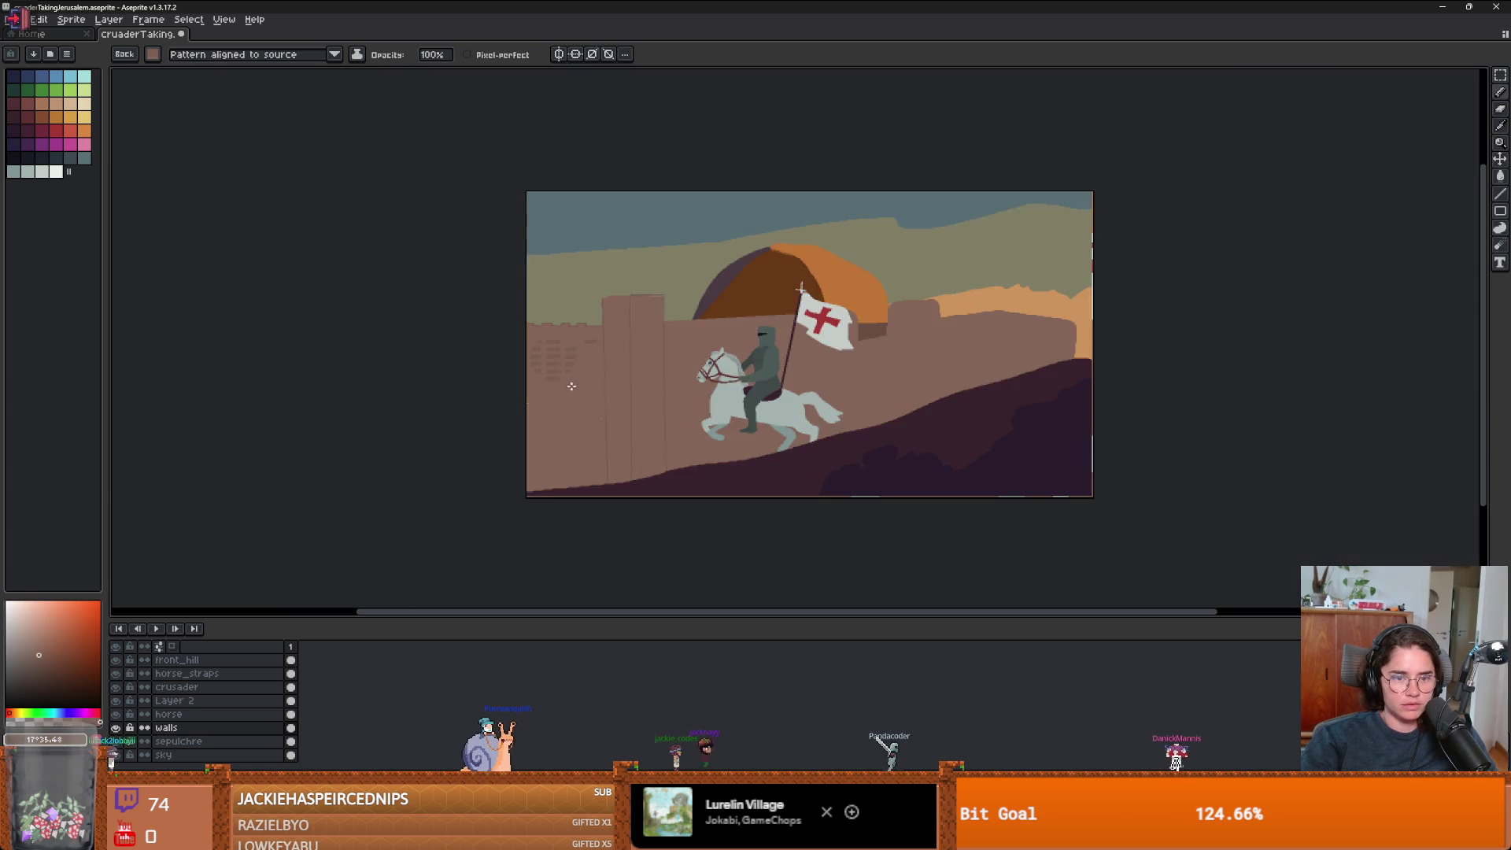
{"action": "scroll", "coordinate": [572, 386], "scroll_direction": "up", "scroll_amount": 3}
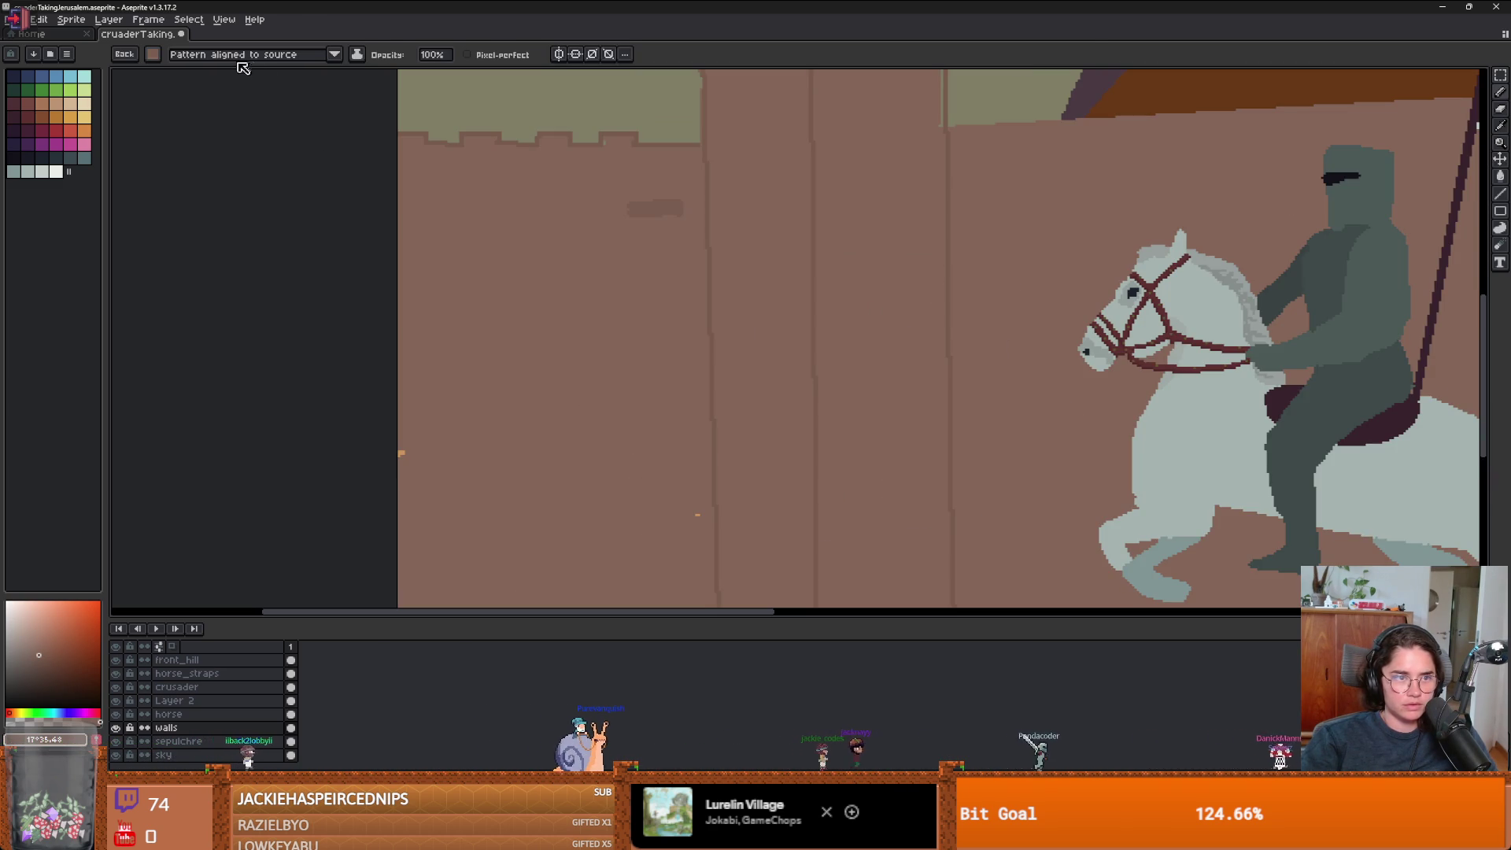
{"action": "scroll", "coordinate": [733, 342], "scroll_direction": "down", "scroll_amount": 1}
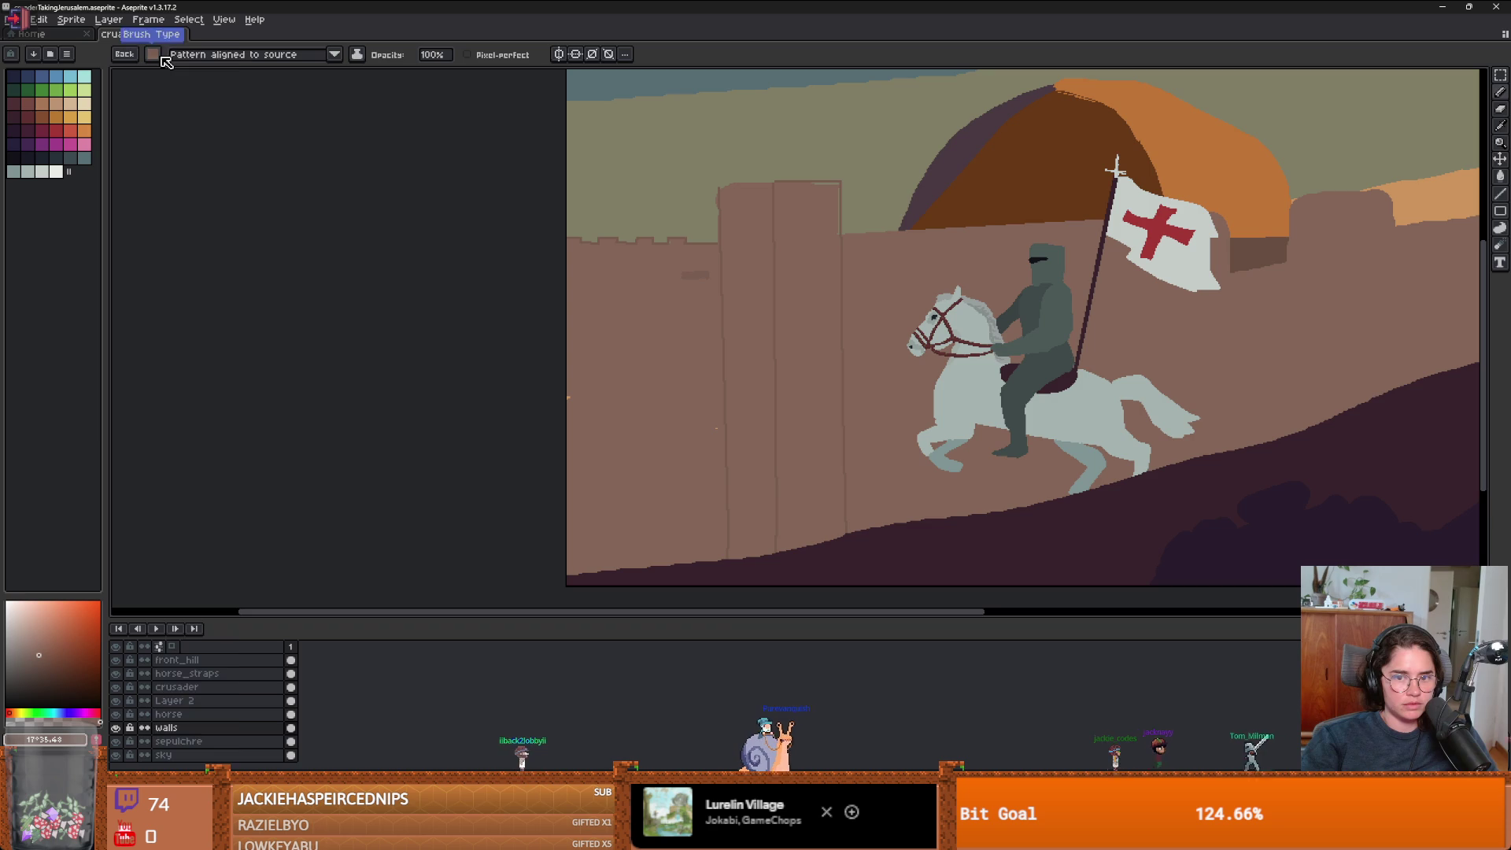
{"action": "left_click", "coordinate": [153, 54]}
{"action": "left_click", "coordinate": [167, 55]}
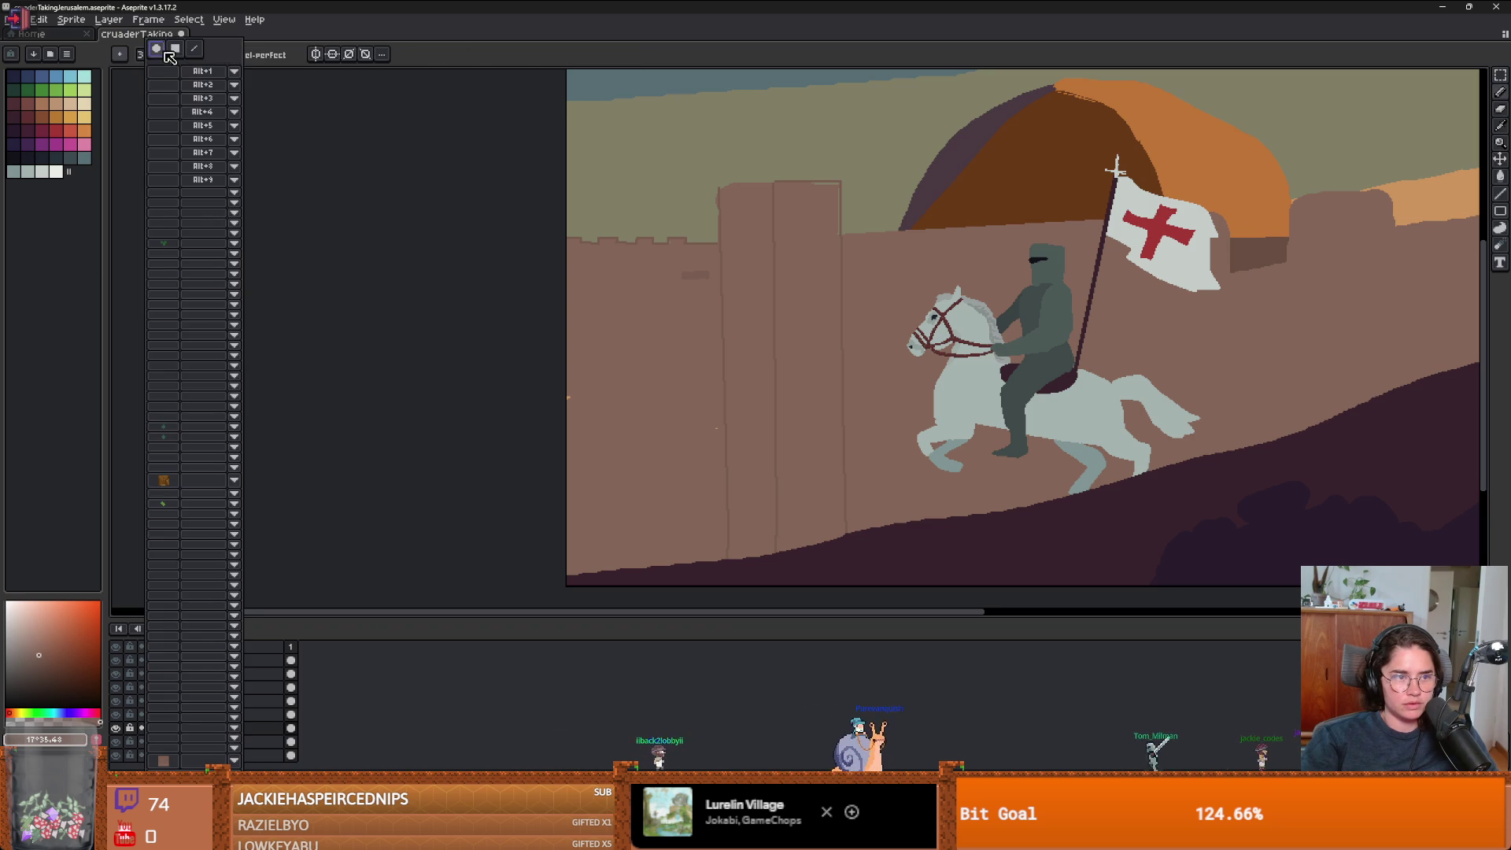
{"action": "left_click", "coordinate": [120, 55]}
{"action": "left_click", "coordinate": [222, 83]}
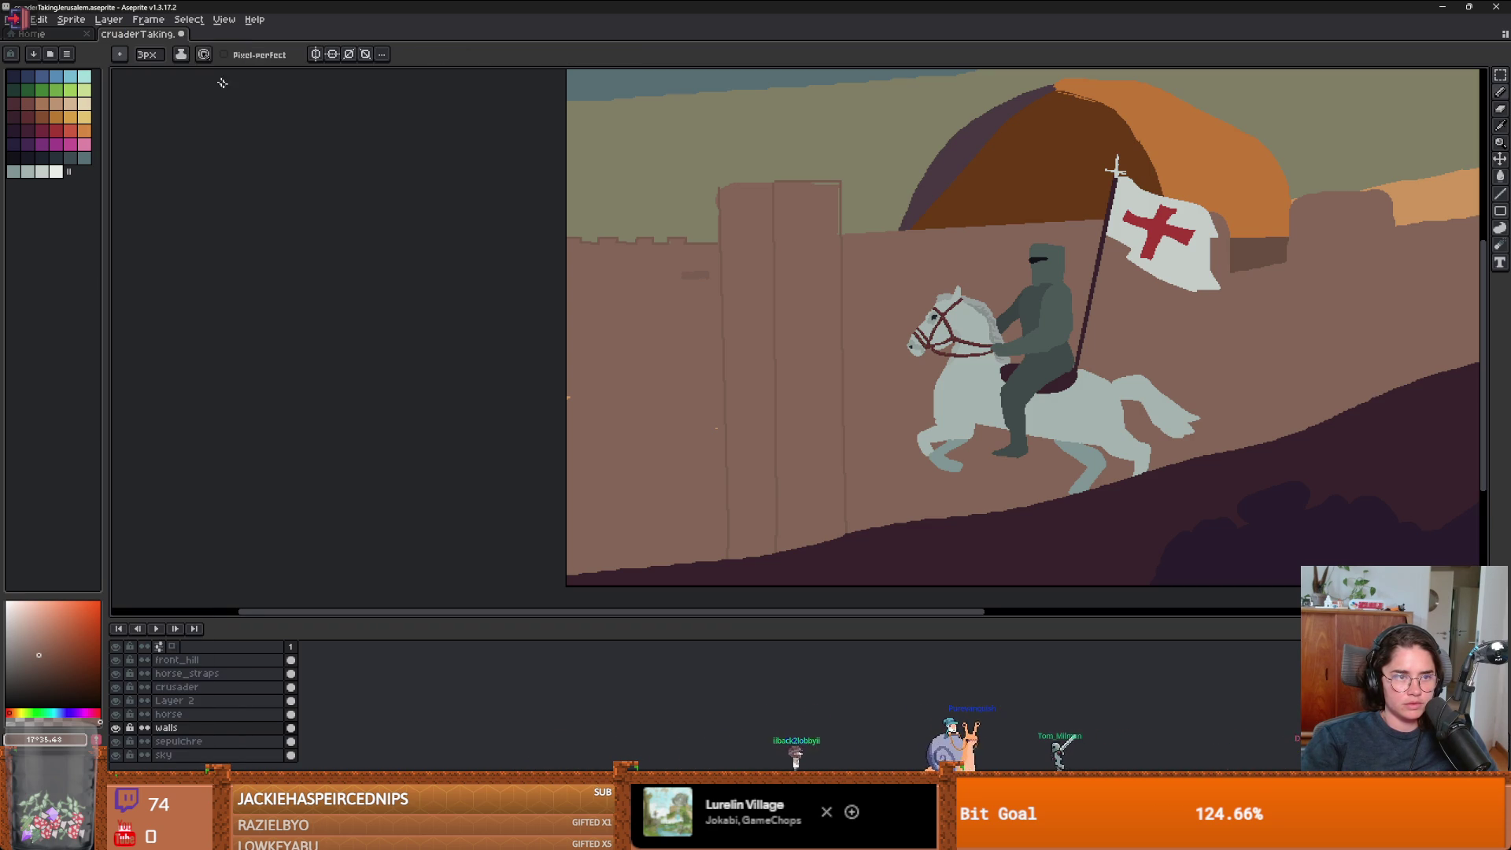
- Sample the wall's brown colour and undo the last grey stroke on the wall
{"action": "scroll", "coordinate": [694, 276], "scroll_direction": "up", "scroll_amount": 3}
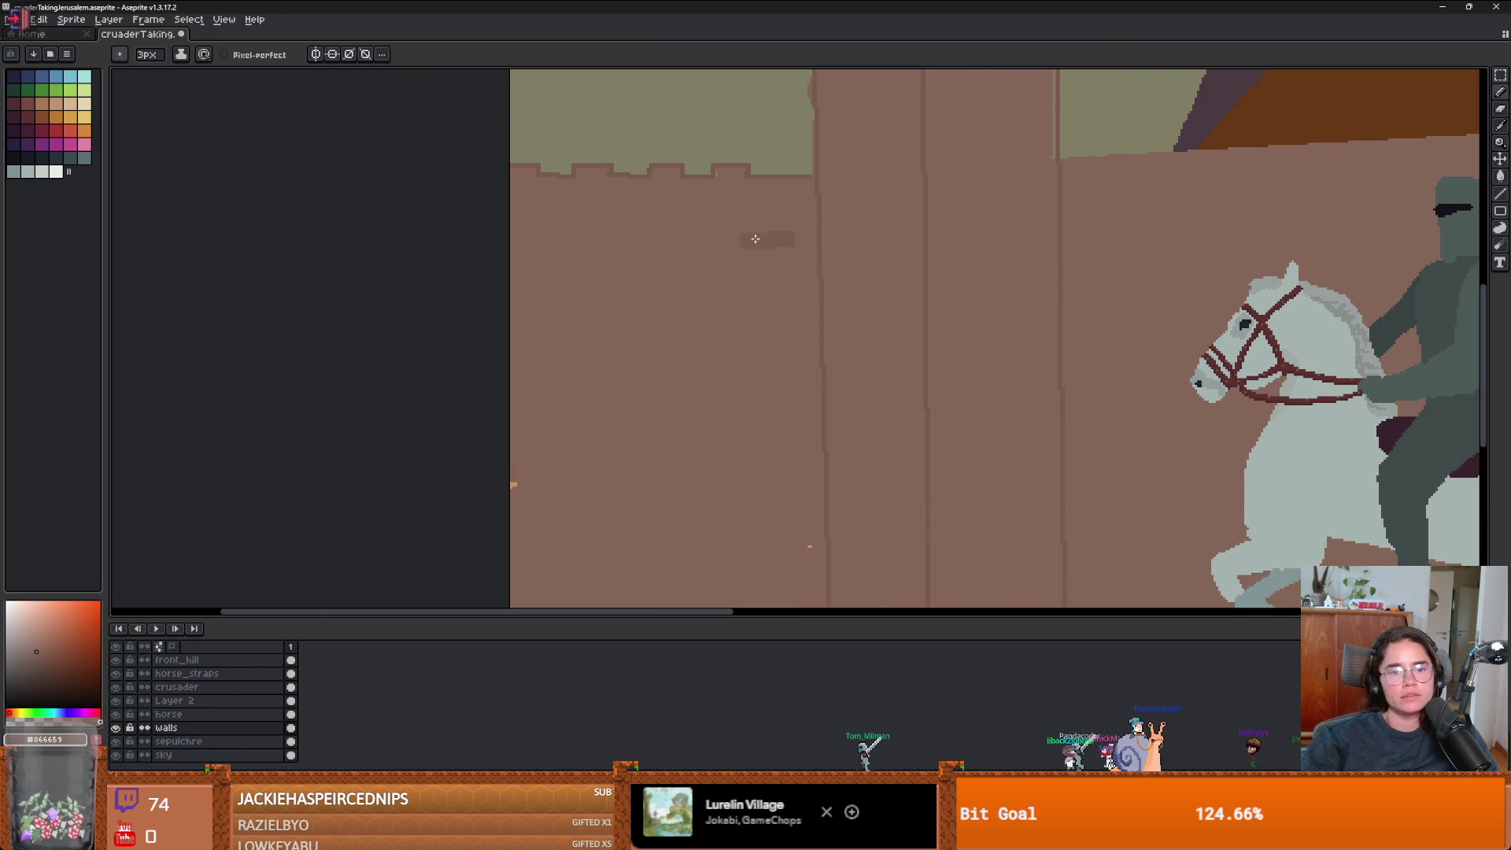
{"action": "left_click", "coordinate": [768, 237], "text": "alt"}
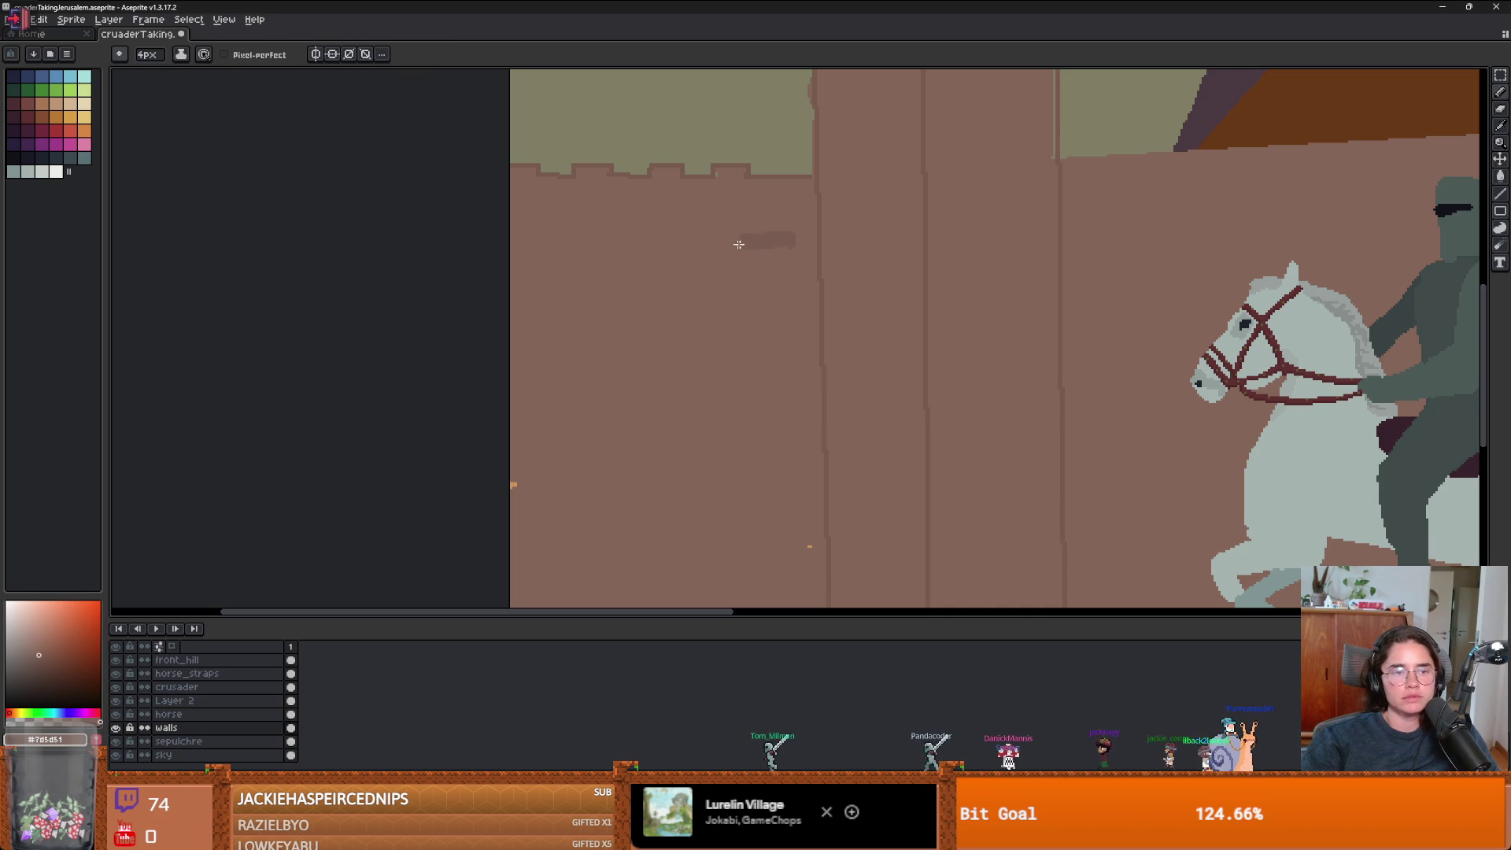
{"action": "left_click", "coordinate": [180, 55]}
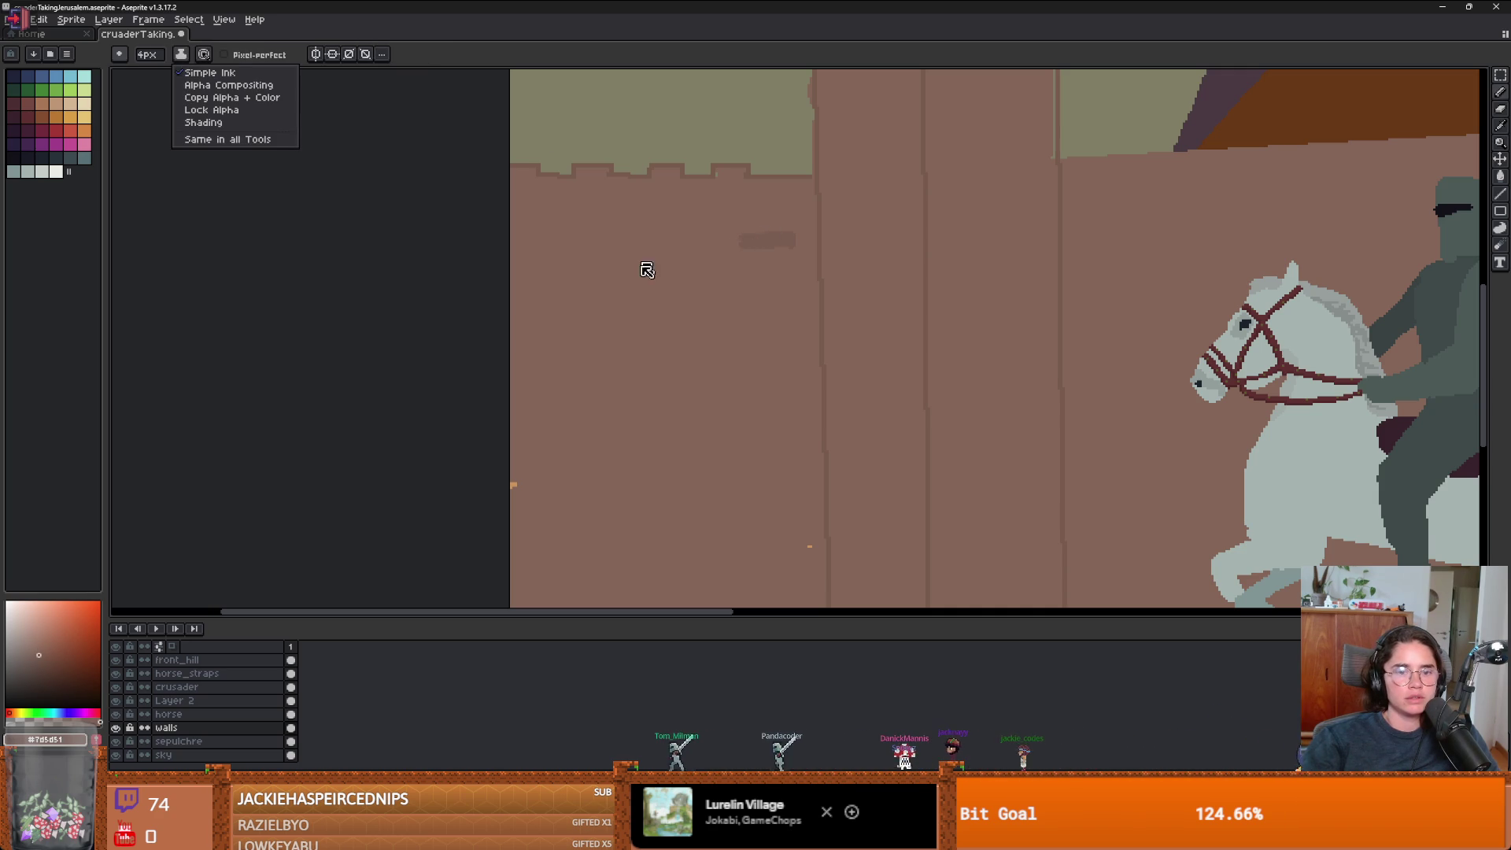
{"action": "left_click", "coordinate": [738, 229]}
{"action": "key", "text": "ctrl+z"}
- Select the brick patch on the wall and rebuild it as the custom brush
{"action": "key", "text": "m"}
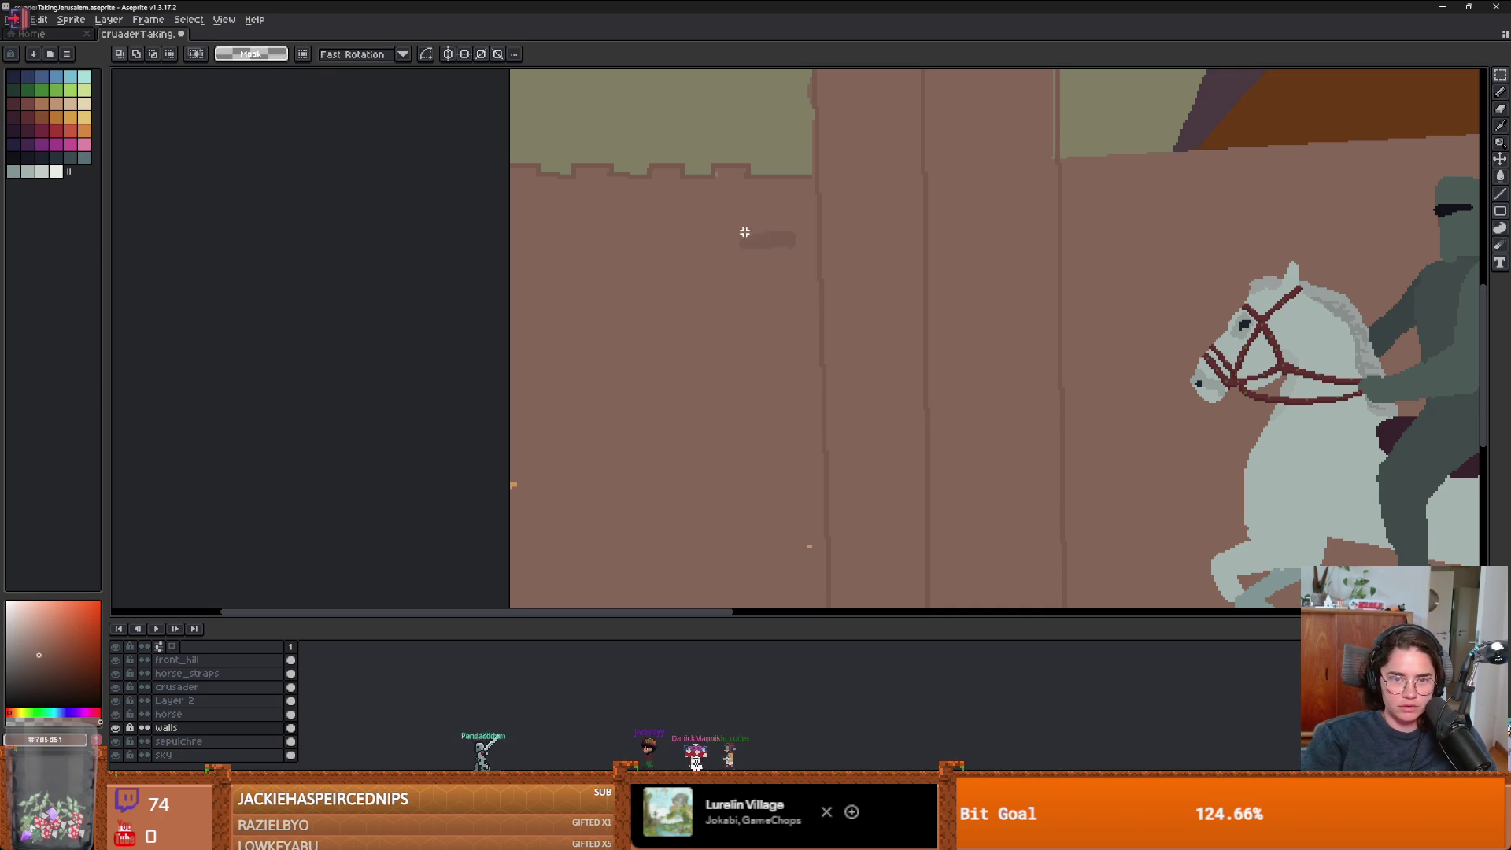
{"action": "key", "text": "ctrl+b"}
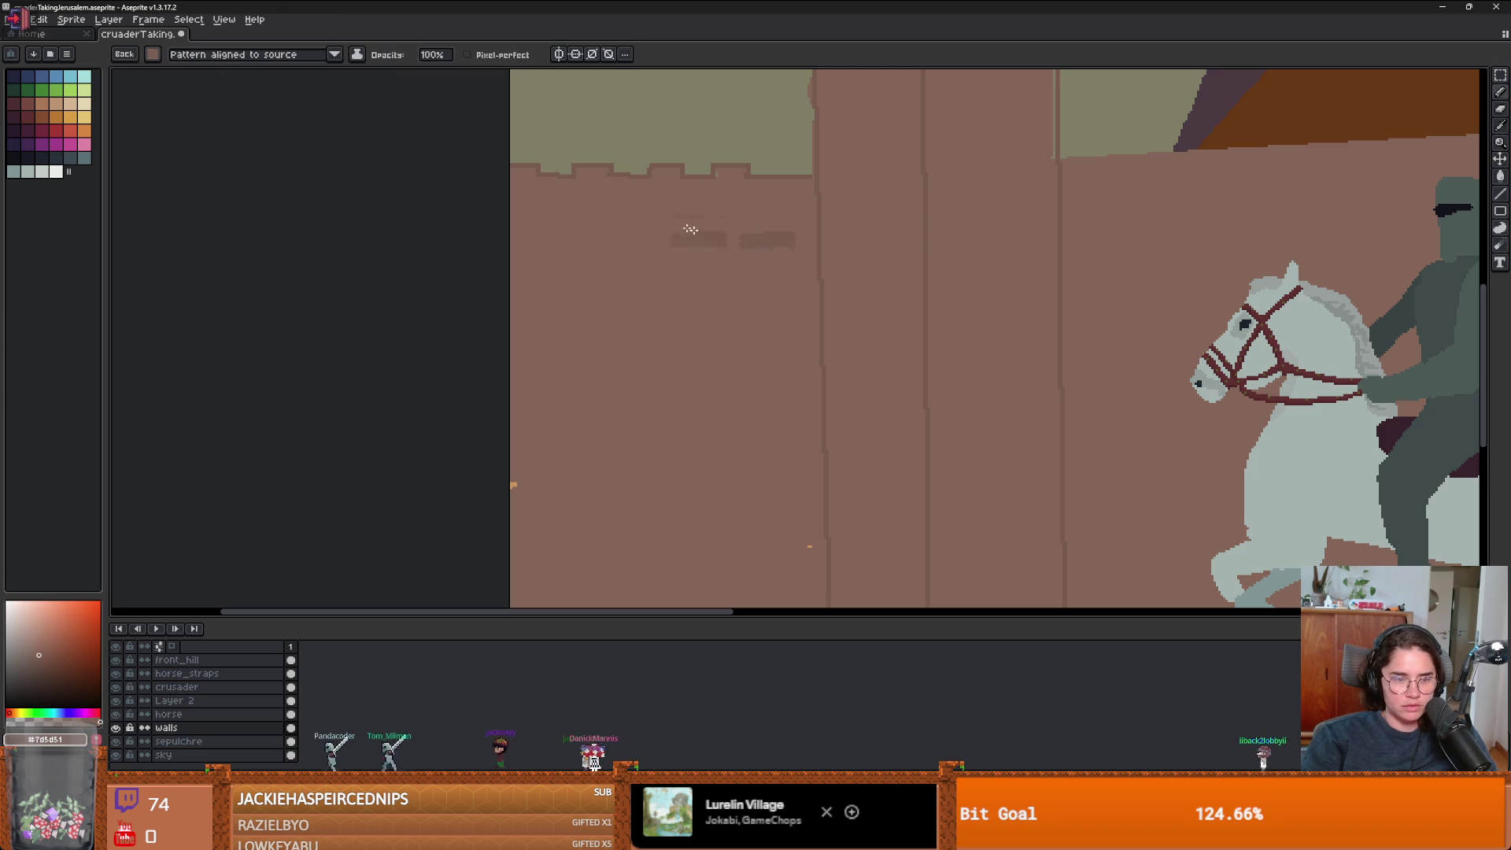
{"action": "left_click", "coordinate": [153, 53]}
{"action": "left_click", "coordinate": [219, 52]}
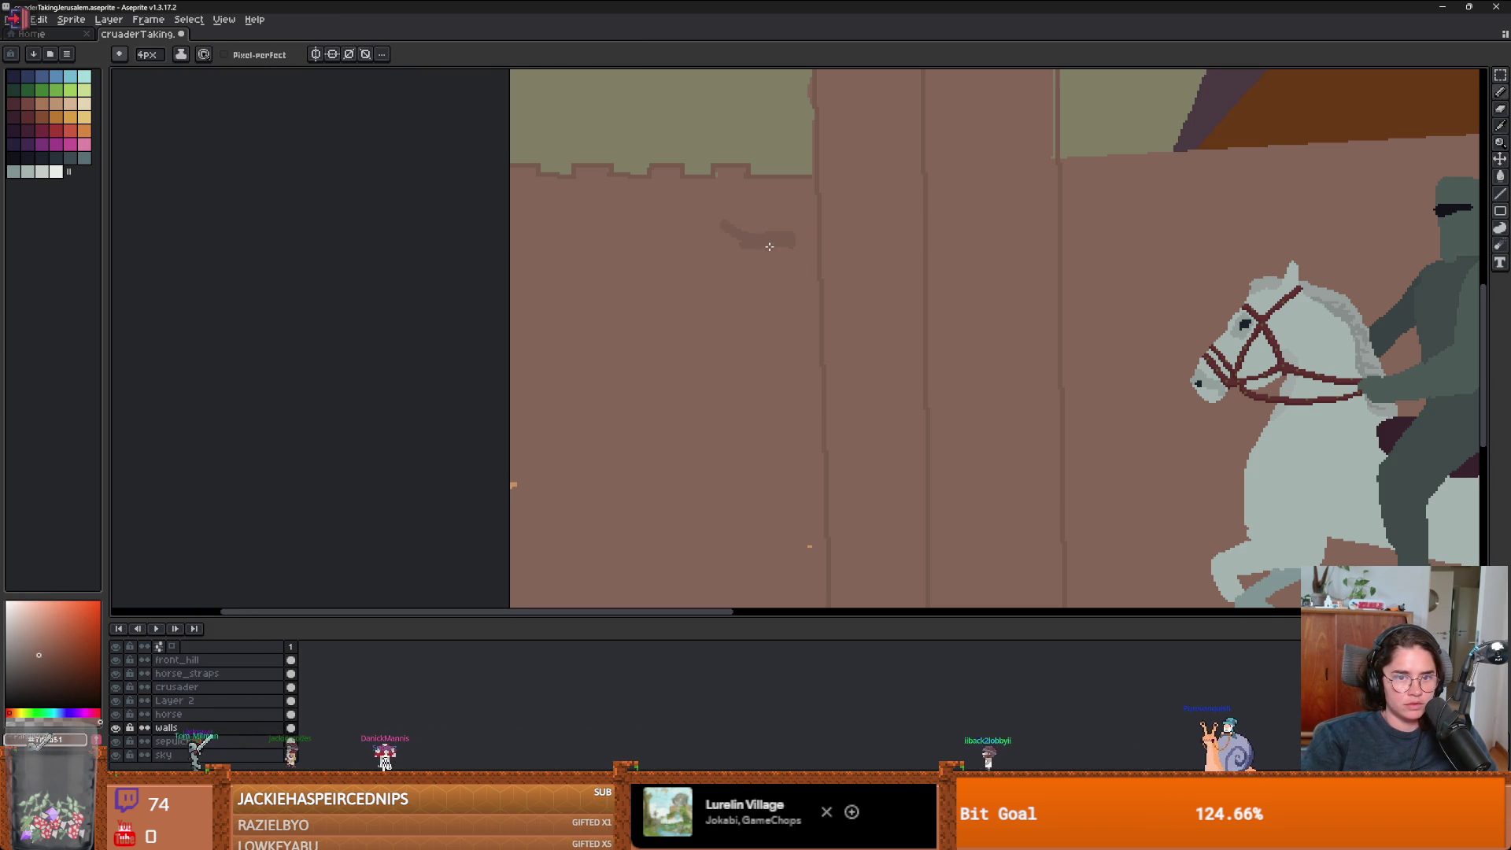
{"action": "key", "text": "alt+1"}
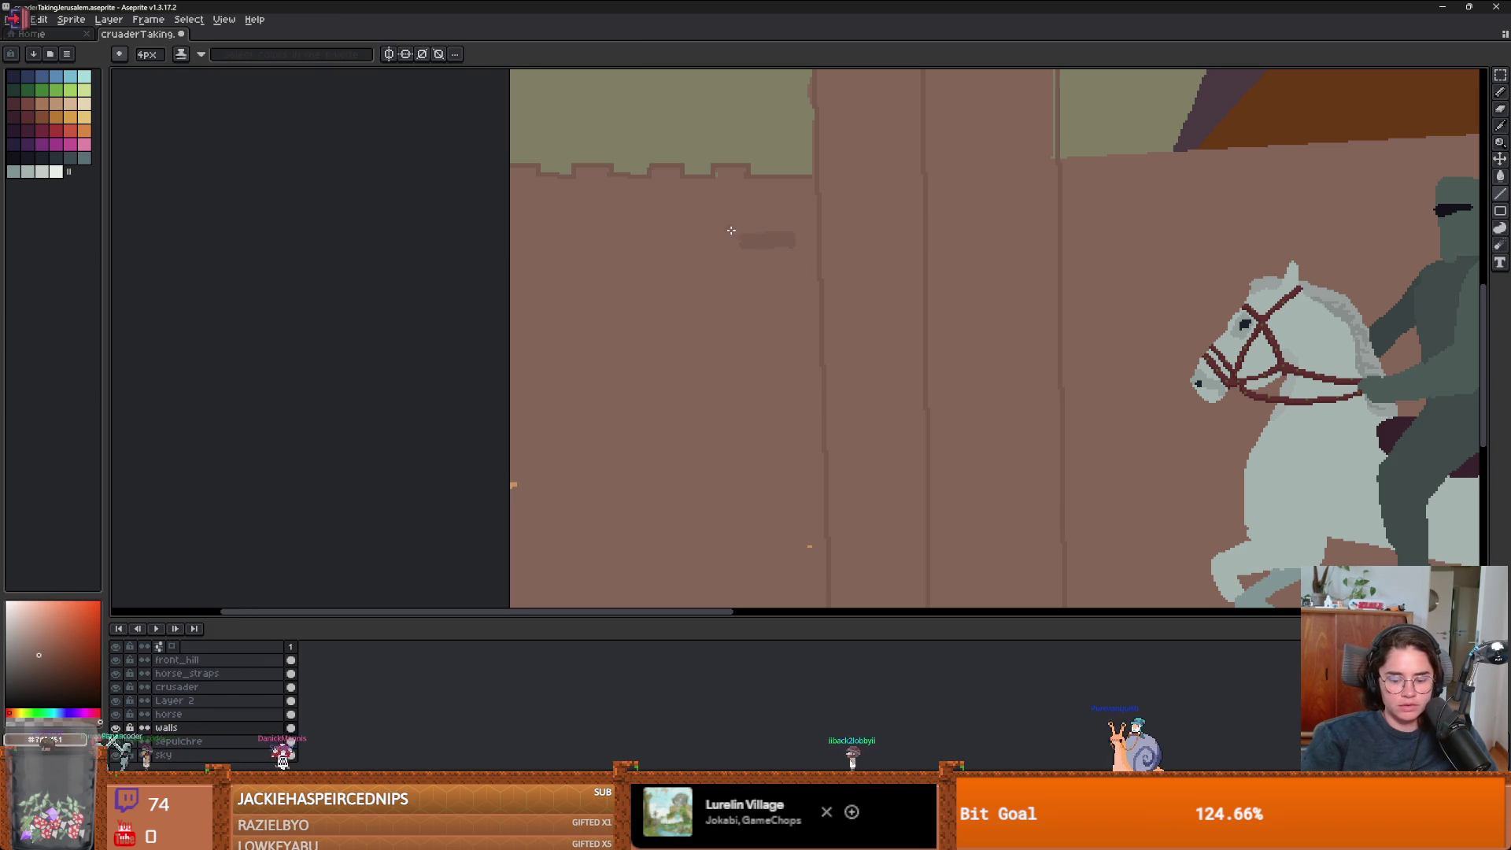
{"action": "key", "text": "m"}
{"action": "left_click_drag", "start_coordinate": [738, 229], "coordinate": [803, 253]}
{"action": "key", "text": "ctrl+b"}
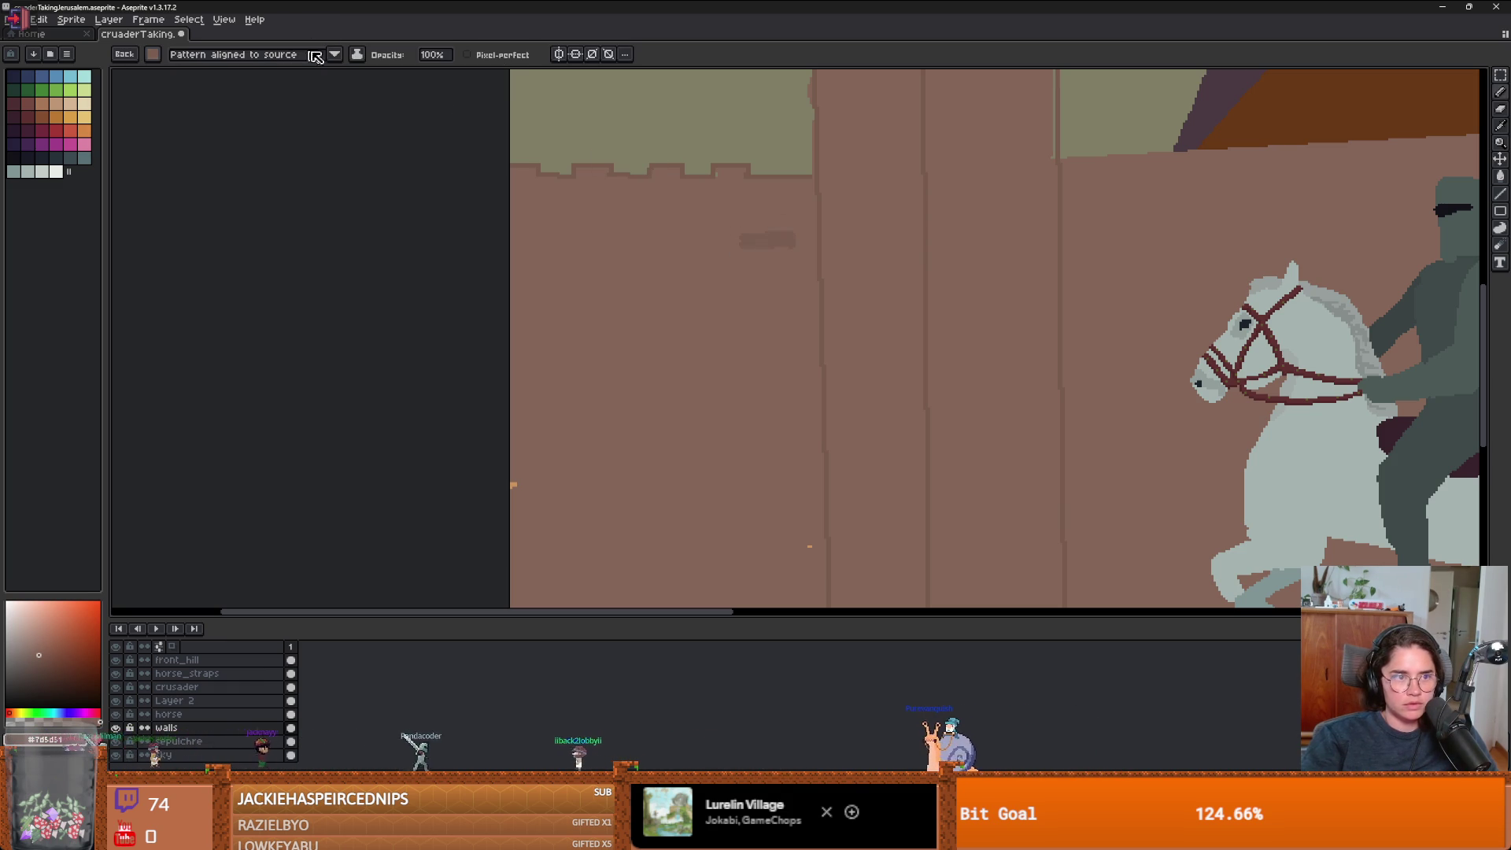
{"action": "left_click", "coordinate": [259, 54]}
- Capture the dark wall patch as a Paint-mode brush and extend the stone patch downward
{"action": "left_click", "coordinate": [260, 93]}
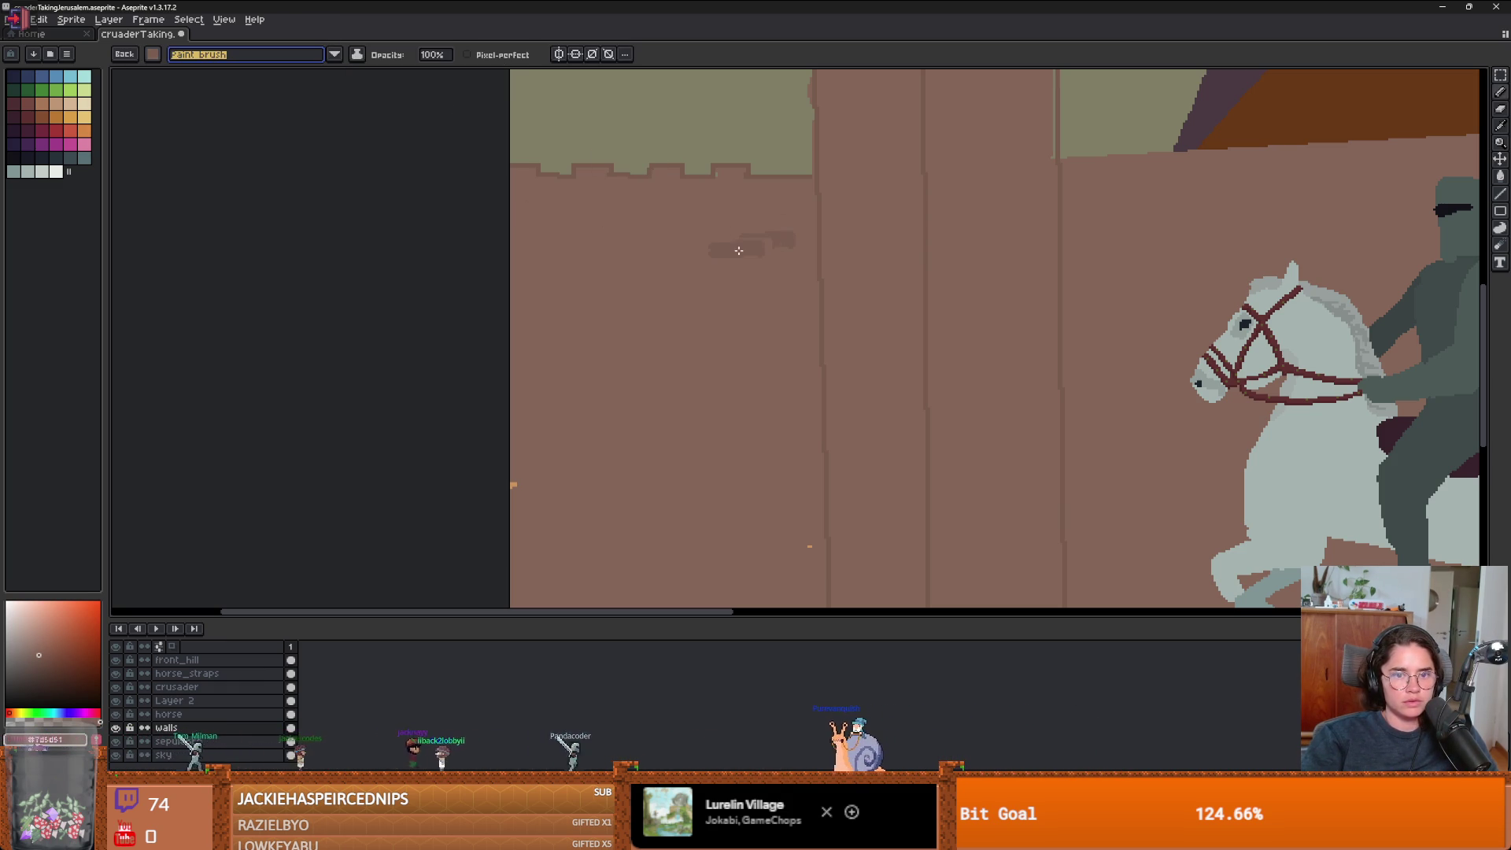
{"action": "scroll", "coordinate": [744, 285], "scroll_direction": "up", "scroll_amount": 1}
{"action": "key", "text": "w"}
{"action": "left_click", "coordinate": [791, 222]}
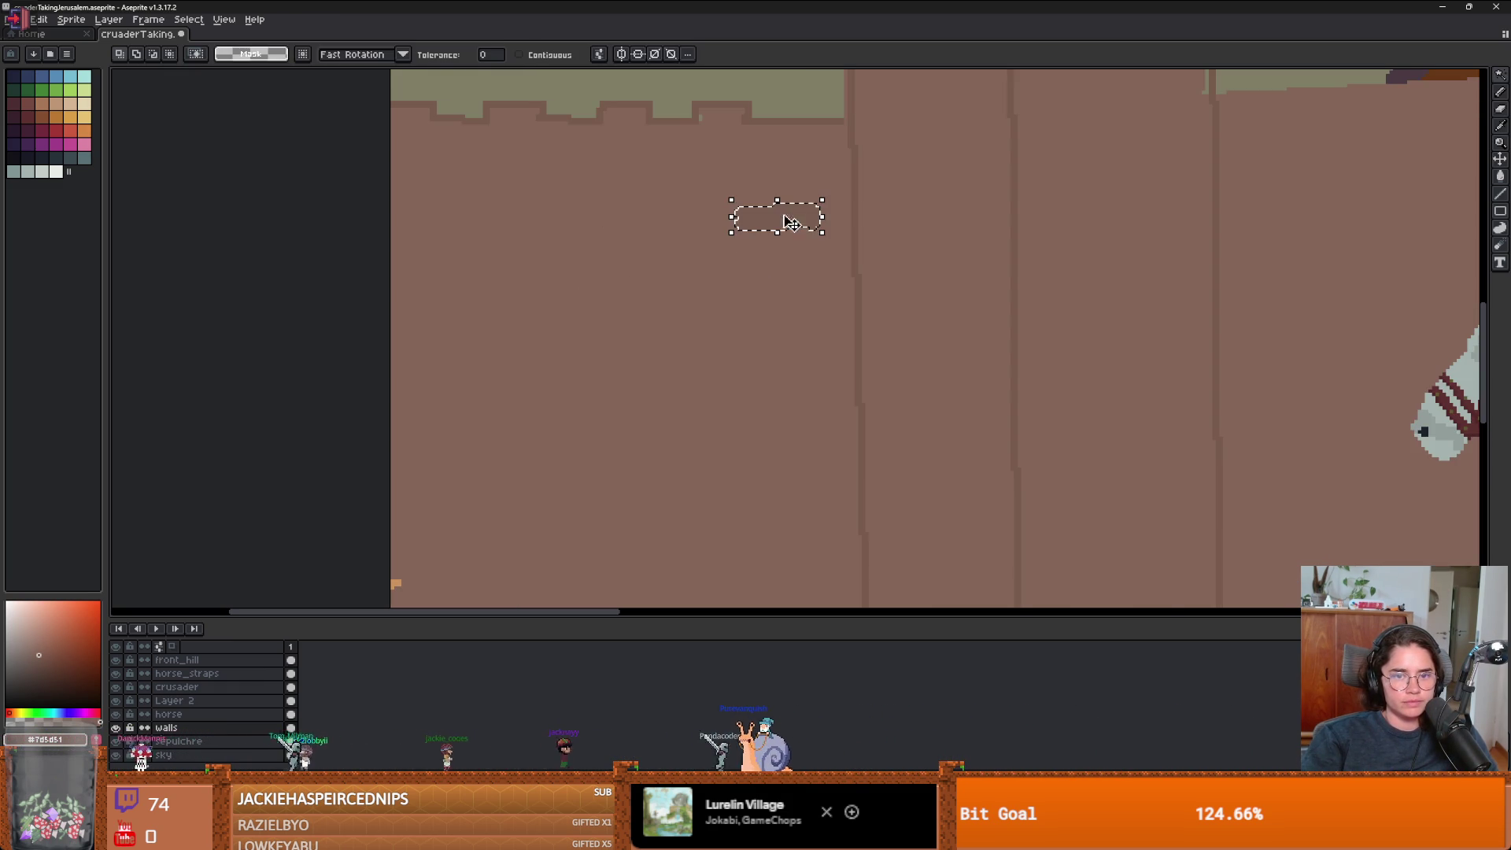
{"action": "key", "text": "ctrl+b"}
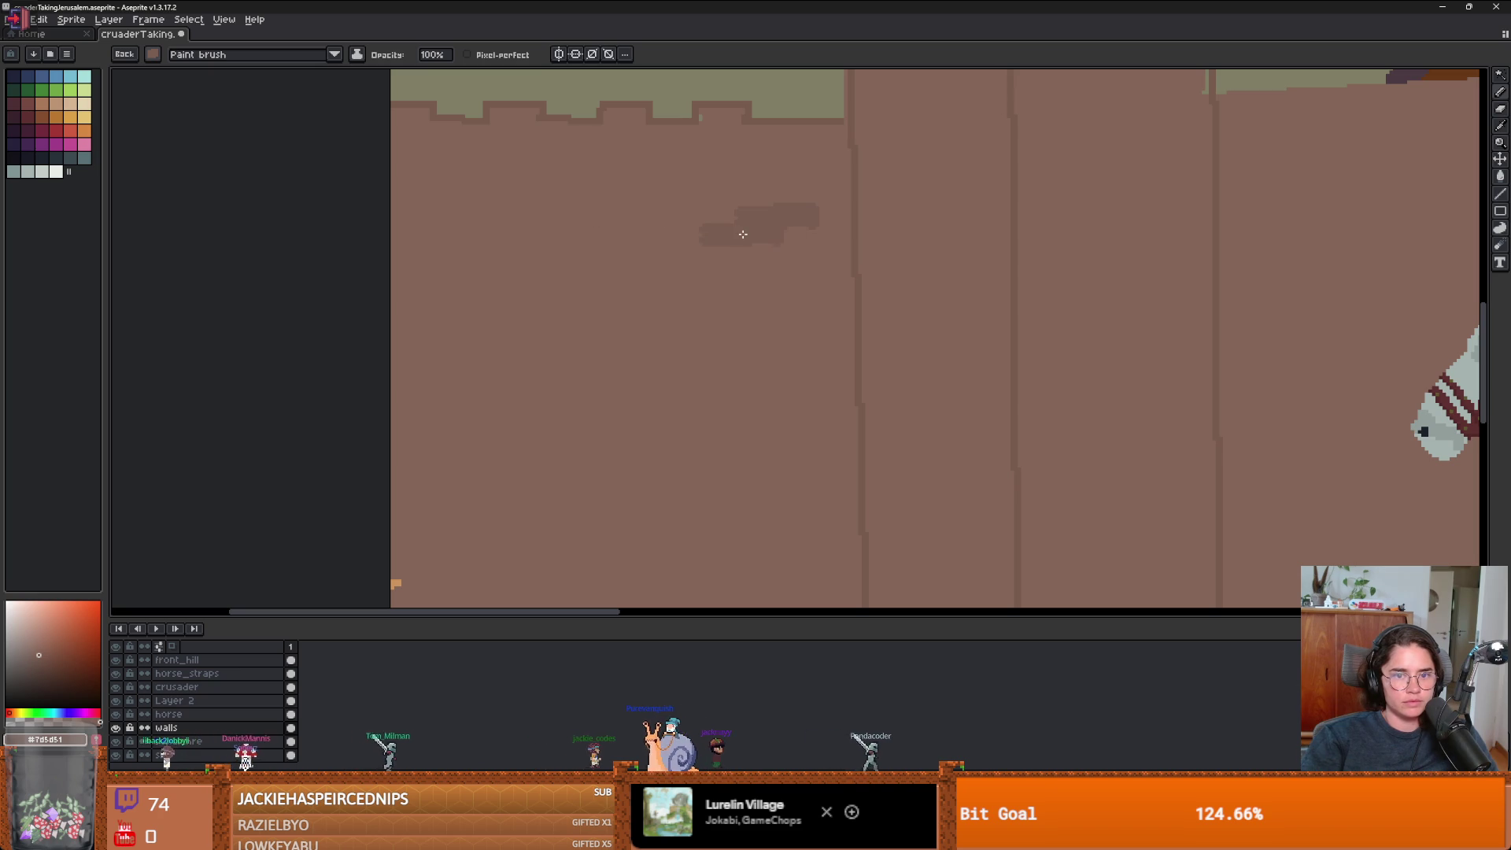
{"action": "scroll", "coordinate": [783, 280], "scroll_direction": "down", "scroll_amount": 2}
{"action": "scroll", "coordinate": [783, 281], "scroll_direction": "up", "scroll_amount": 2}
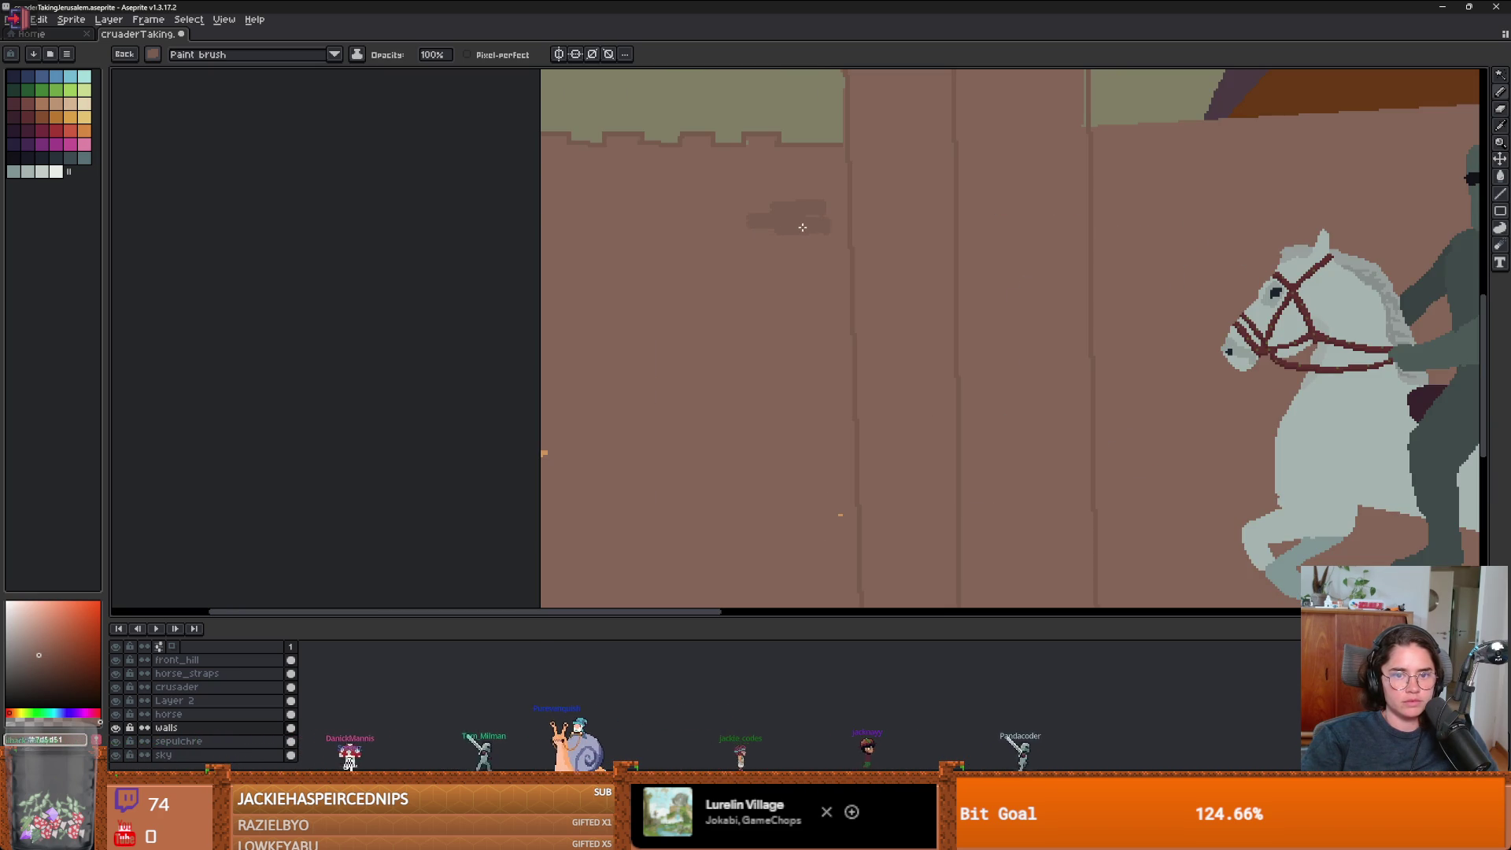
{"action": "mouse_move", "coordinate": [801, 295]}
{"action": "left_mouse_down"}
{"action": "mouse_move", "coordinate": [791, 242]}
{"action": "mouse_move", "coordinate": [790, 336]}
{"action": "left_mouse_up"}
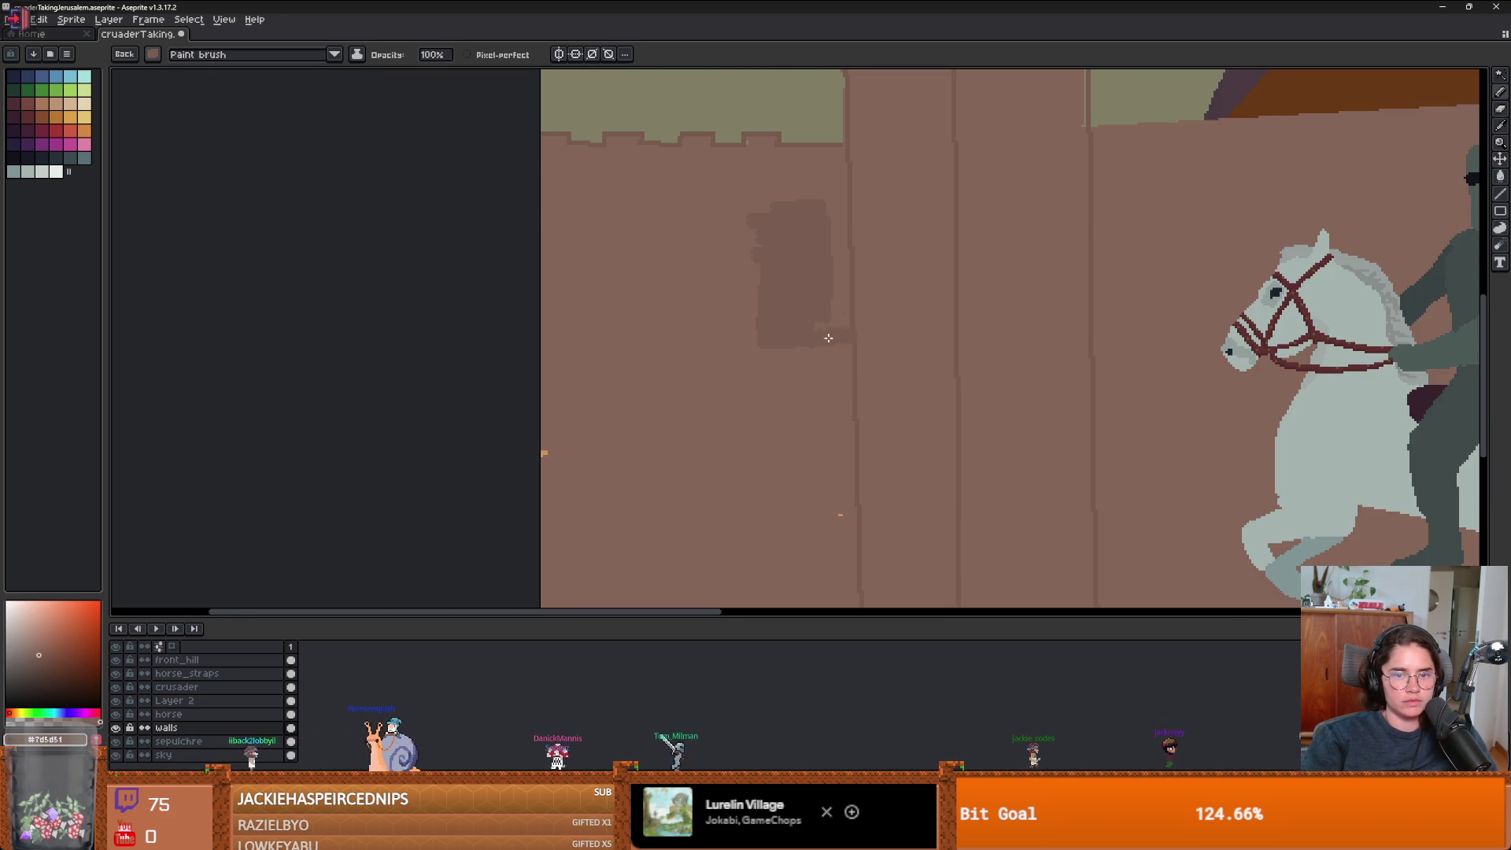
- Undo the two lower wall-patch strokes and clear the selection
{"action": "scroll", "coordinate": [826, 337], "scroll_direction": "up", "scroll_amount": 1}
{"action": "key", "text": "ctrl+z"}
{"action": "key", "text": "ctrl+z"}
{"action": "scroll", "coordinate": [824, 330], "scroll_direction": "down", "scroll_amount": 1}
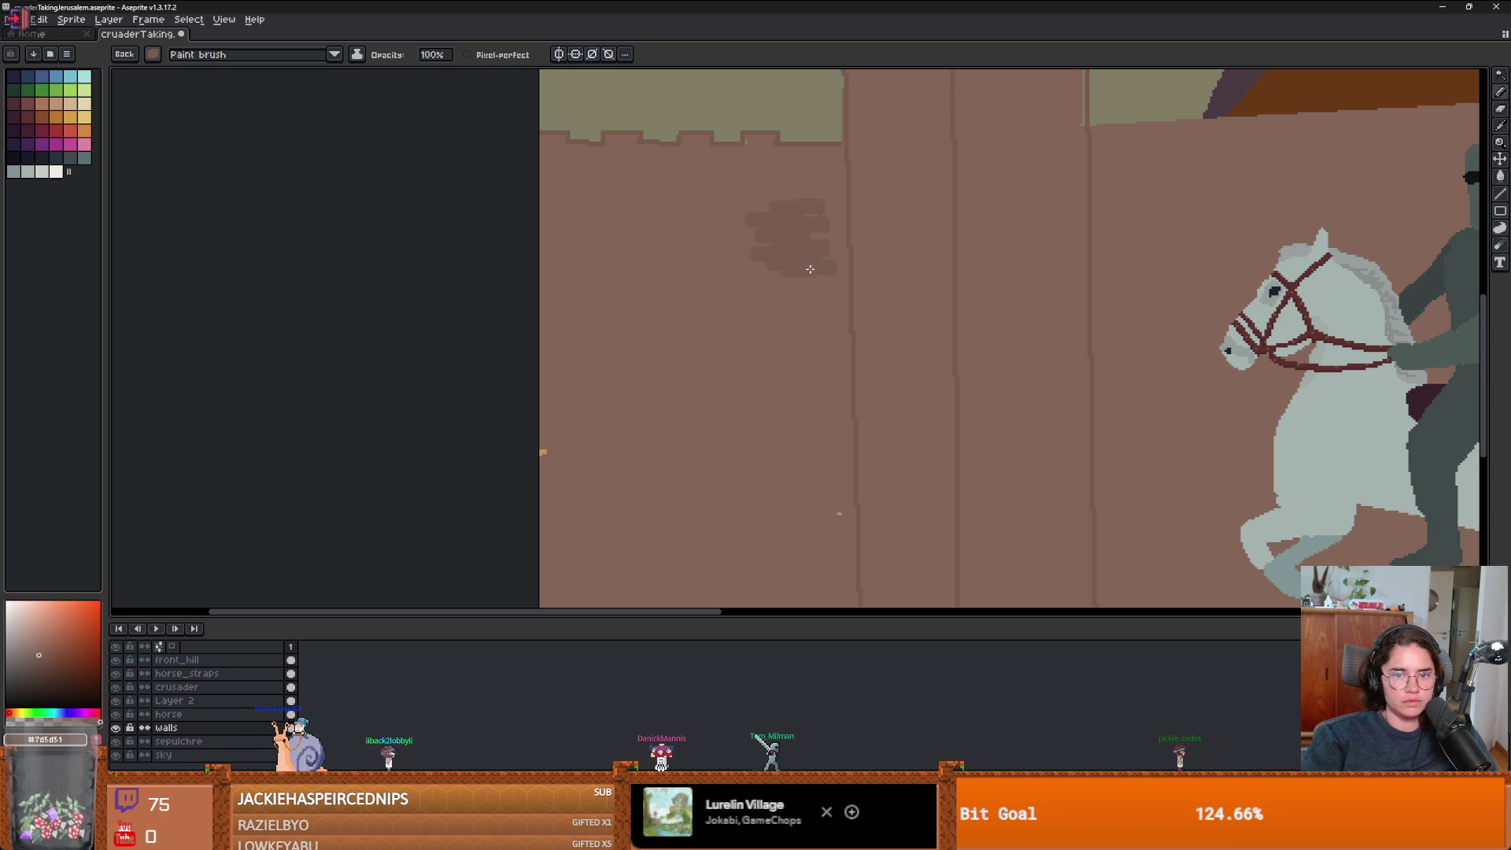
{"action": "scroll", "coordinate": [807, 272], "scroll_direction": "down", "scroll_amount": 3}
{"action": "scroll", "coordinate": [672, 319], "scroll_direction": "up", "scroll_amount": 2}
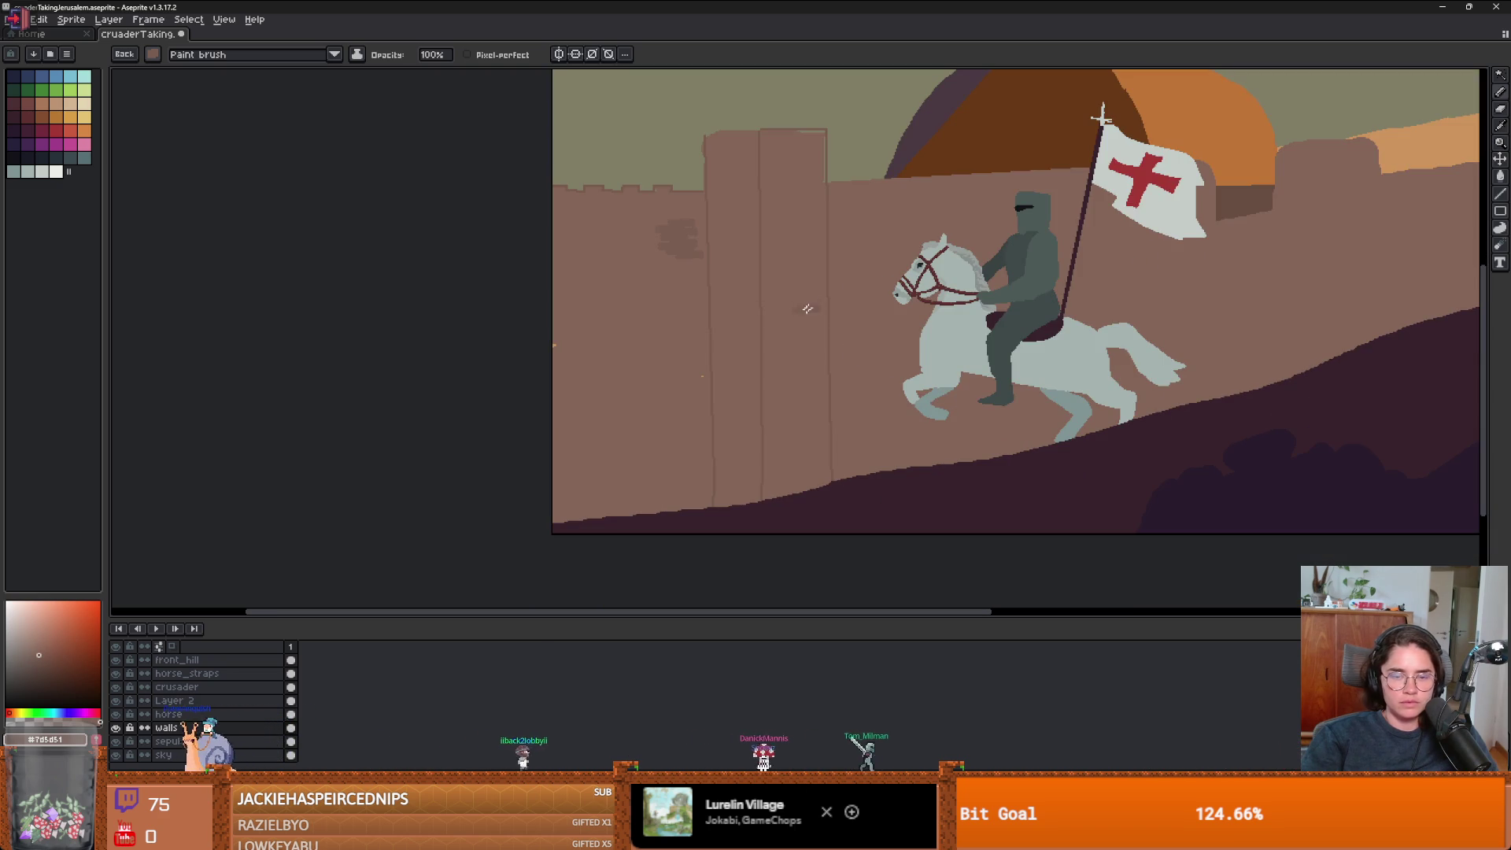
{"action": "key", "text": "v"}
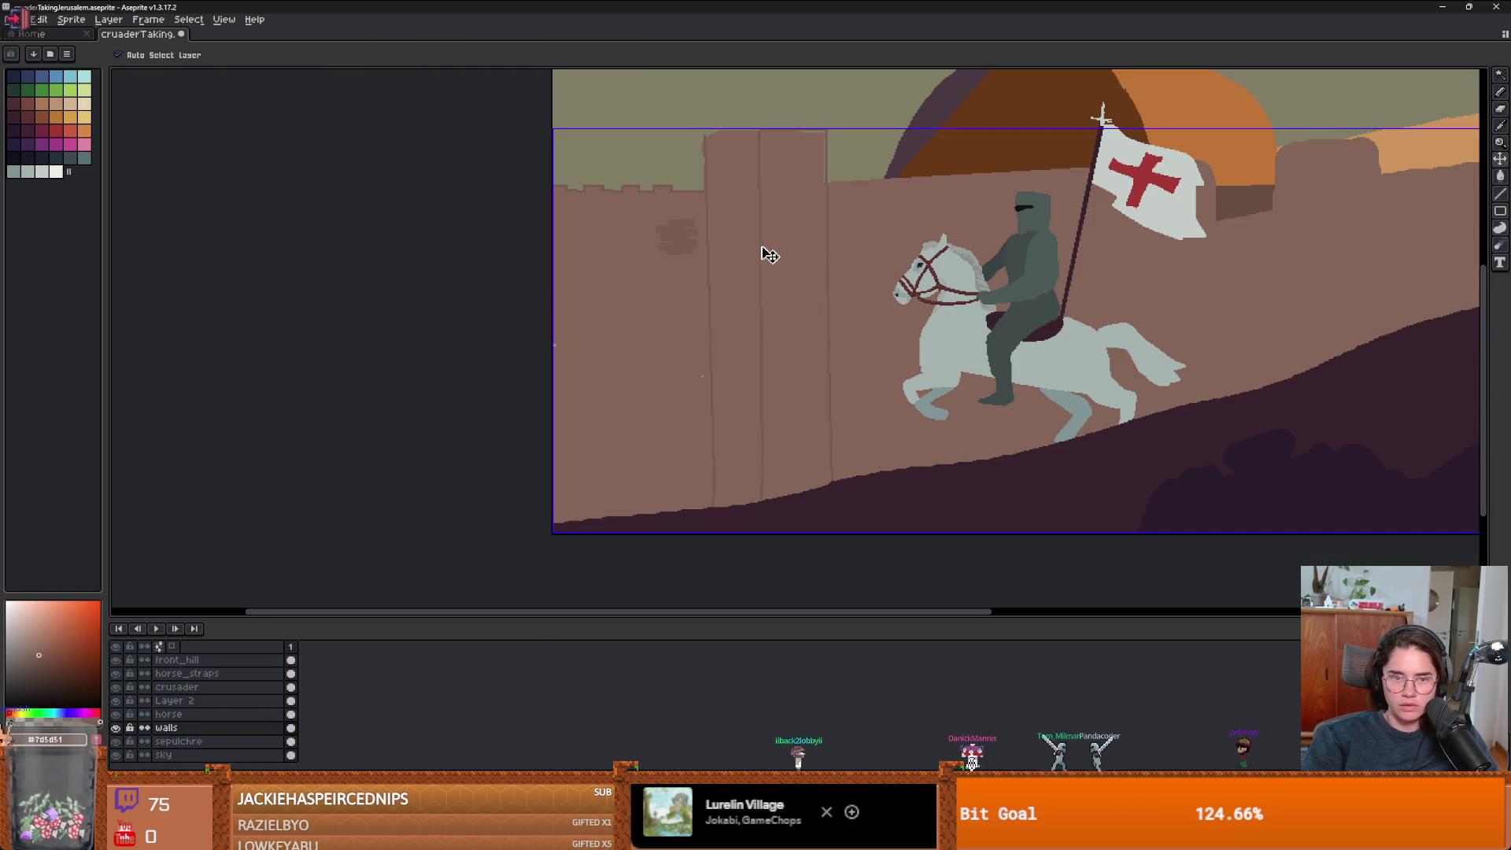
{"action": "key", "text": "b"}
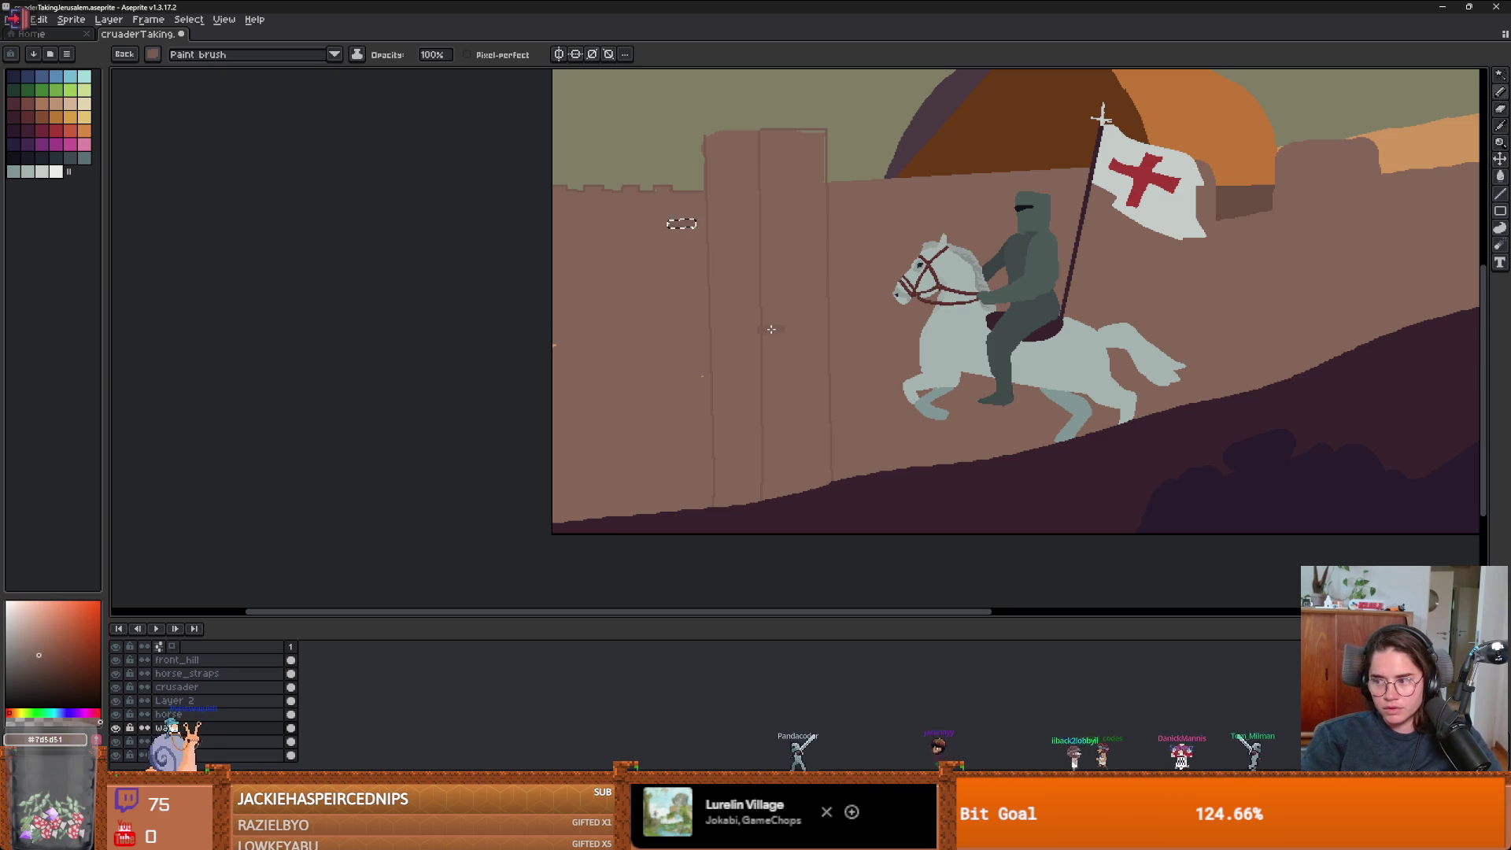
{"action": "key", "text": "m"}
{"action": "key", "text": "ctrl+d"}
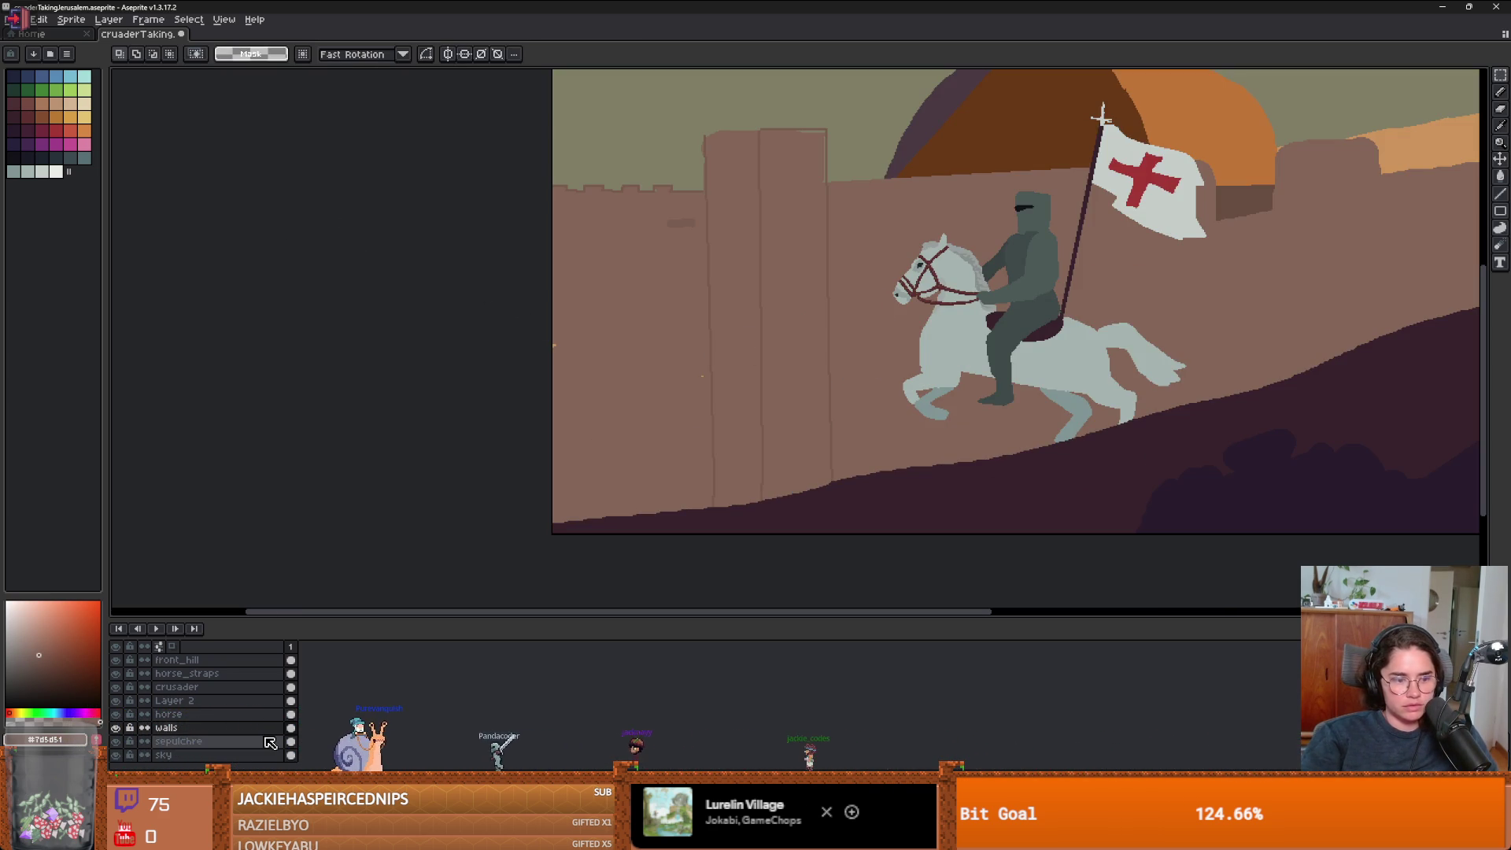
- Add a new layer above walls named 'trees'
{"action": "key", "text": "shift+n"}
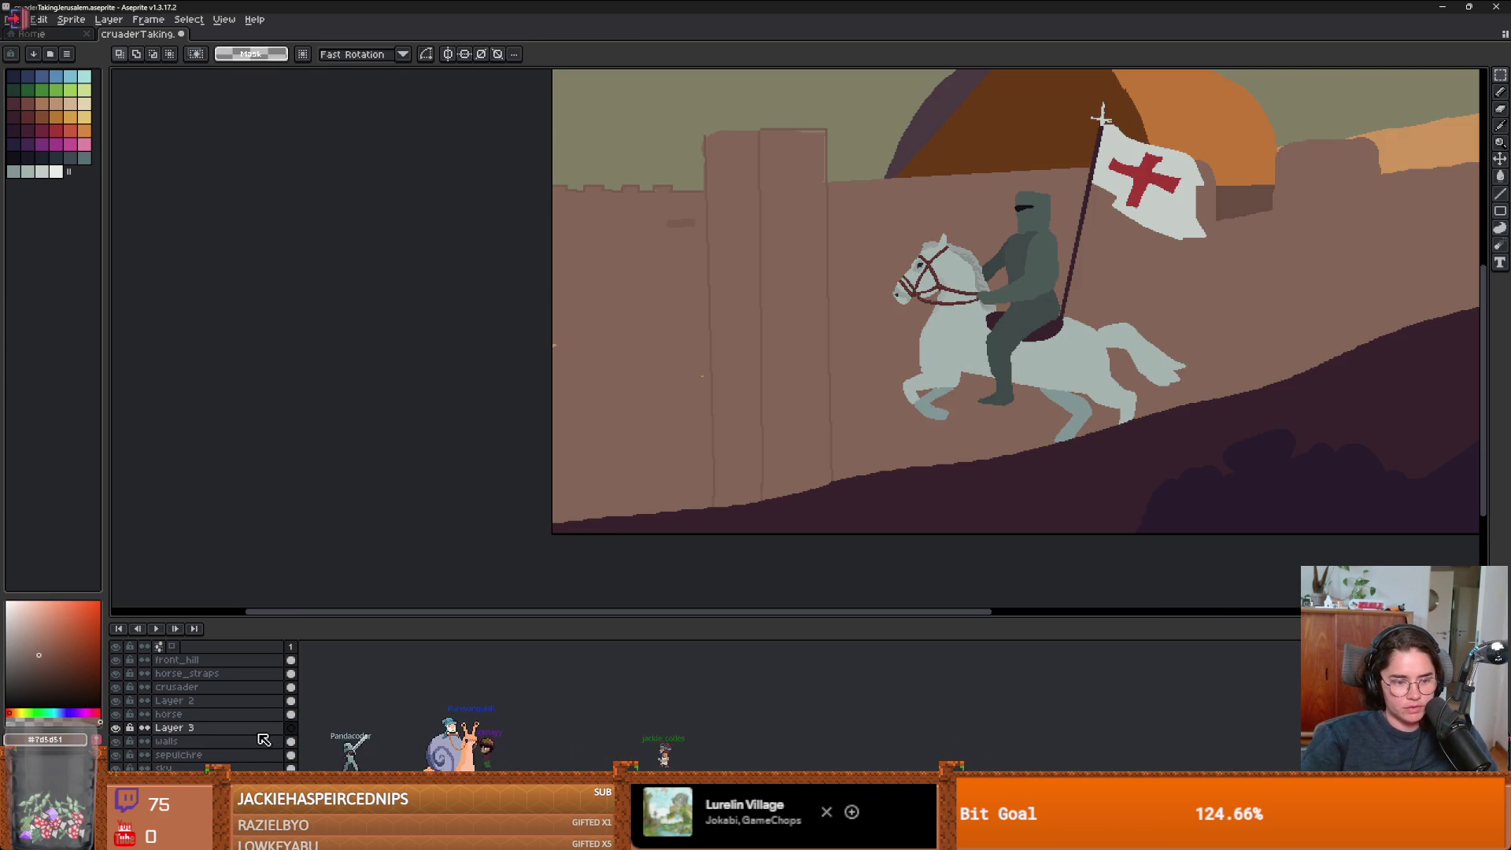
{"action": "double_click", "coordinate": [262, 735]}
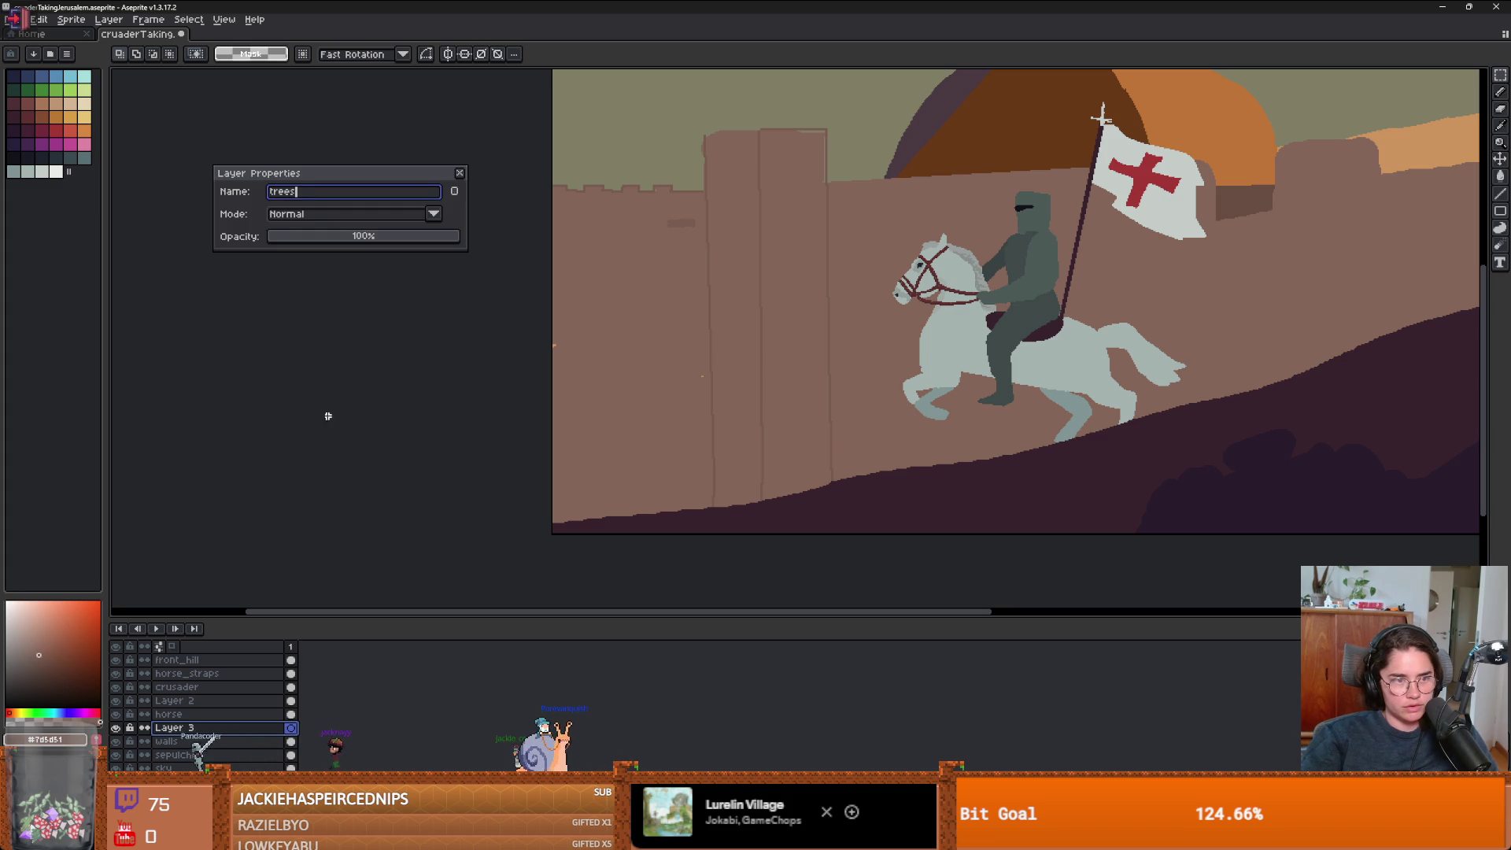
{"action": "key", "text": "Return"}
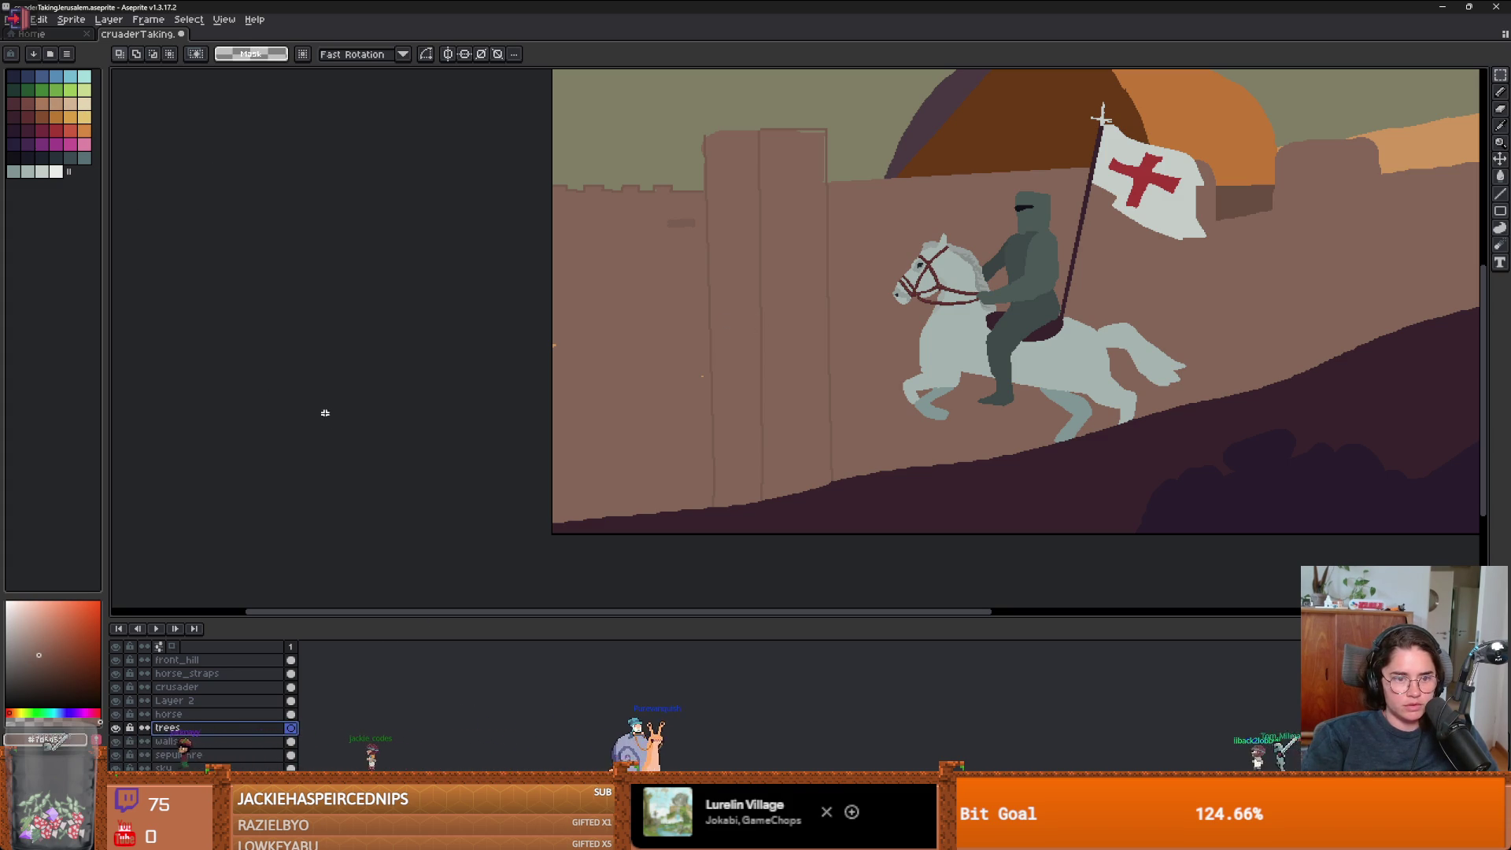
- Pick a green drawing colour by sampling the canvas and shifting the hue from yellow-green
{"action": "key", "text": "i"}
{"action": "left_click", "coordinate": [28, 710]}
{"action": "left_click_drag", "start_coordinate": [27, 711], "coordinate": [45, 712]}
{"action": "key", "text": "m"}
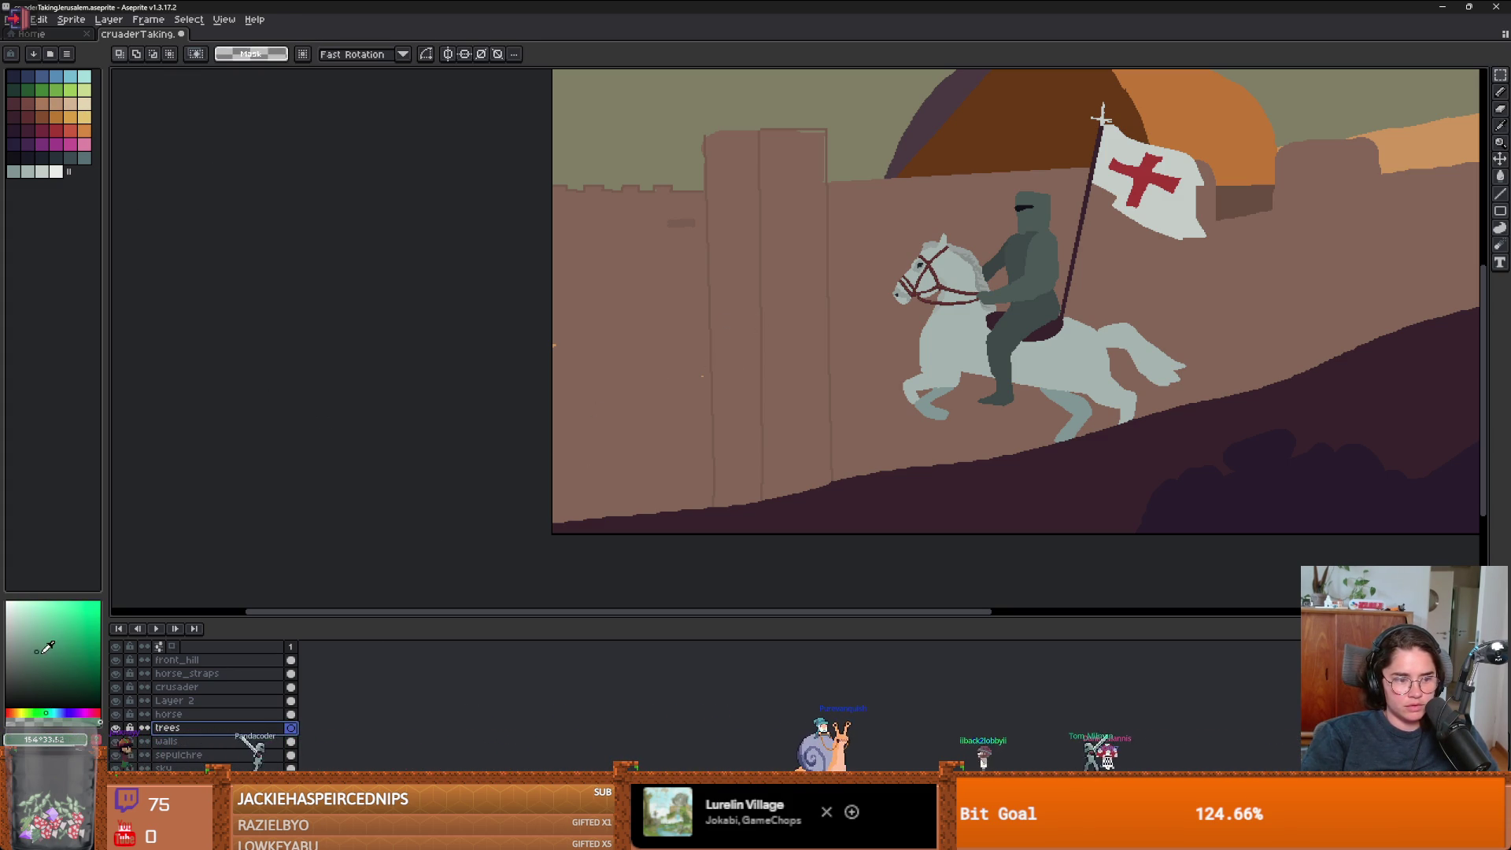
- Paint a tall green tree and zig-zag tree shapes with a smaller brush at the wall's lower left
{"action": "key", "text": "b"}
{"action": "scroll", "coordinate": [664, 432], "scroll_direction": "up", "scroll_amount": 2}
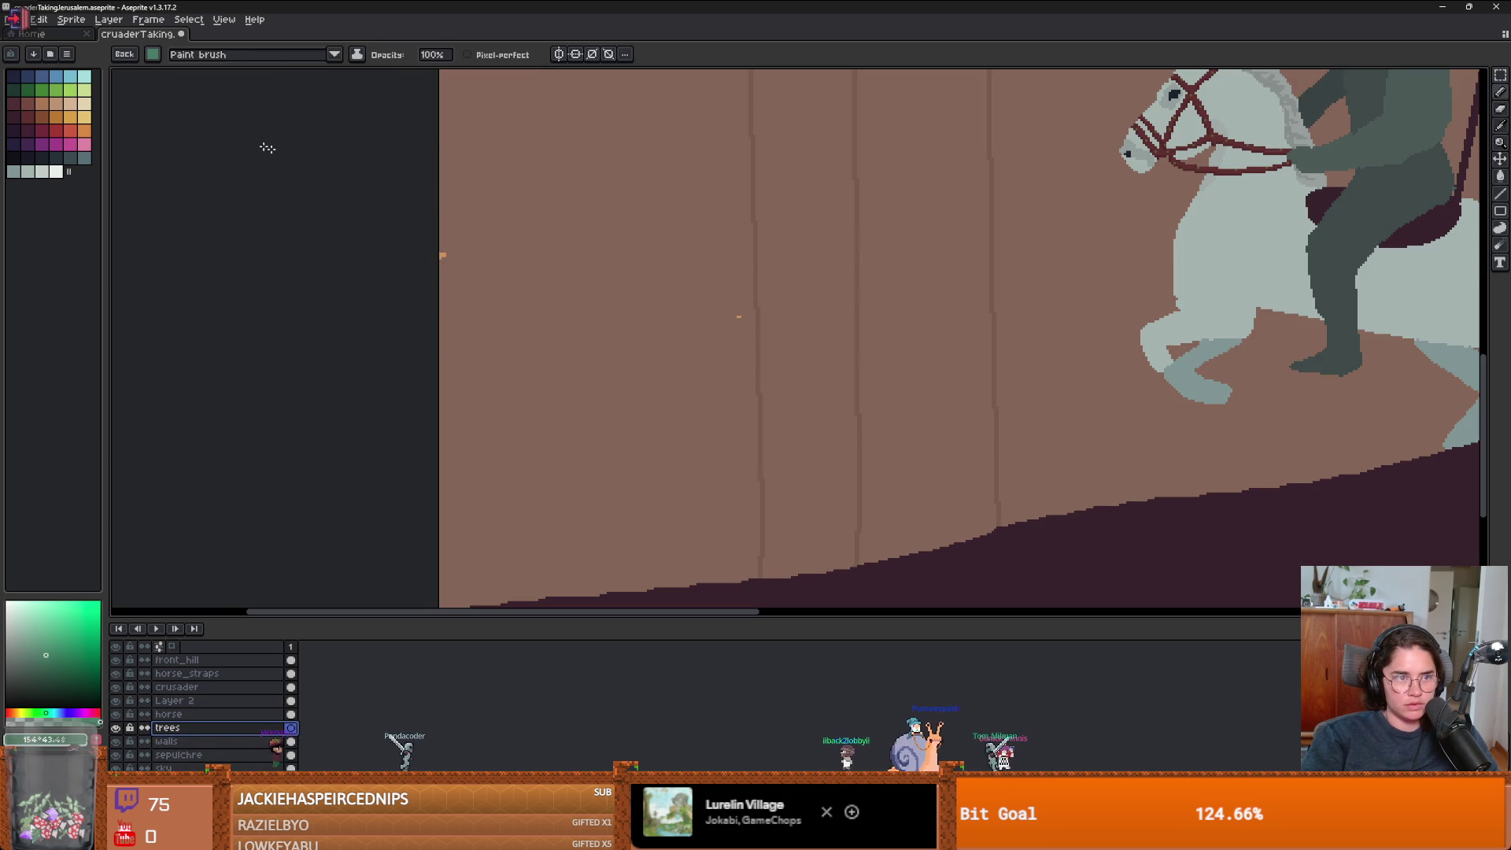
{"action": "scroll", "coordinate": [636, 393], "scroll_direction": "down", "scroll_amount": 2}
{"action": "scroll", "coordinate": [637, 417], "scroll_direction": "up", "scroll_amount": 2}
{"action": "key", "text": "minus"}
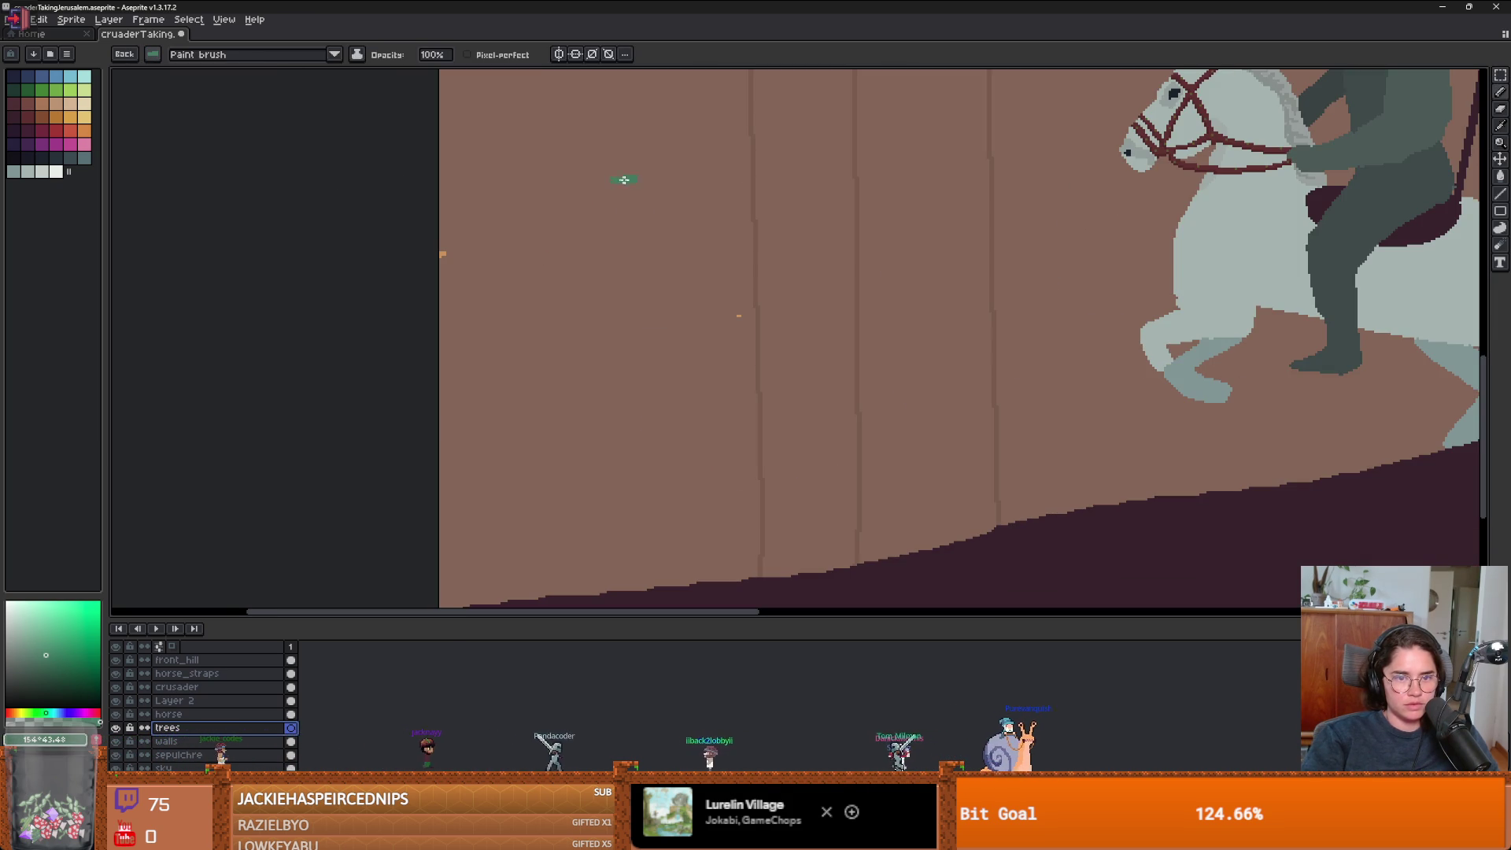
{"action": "scroll", "coordinate": [669, 307], "scroll_direction": "down", "scroll_amount": 2}
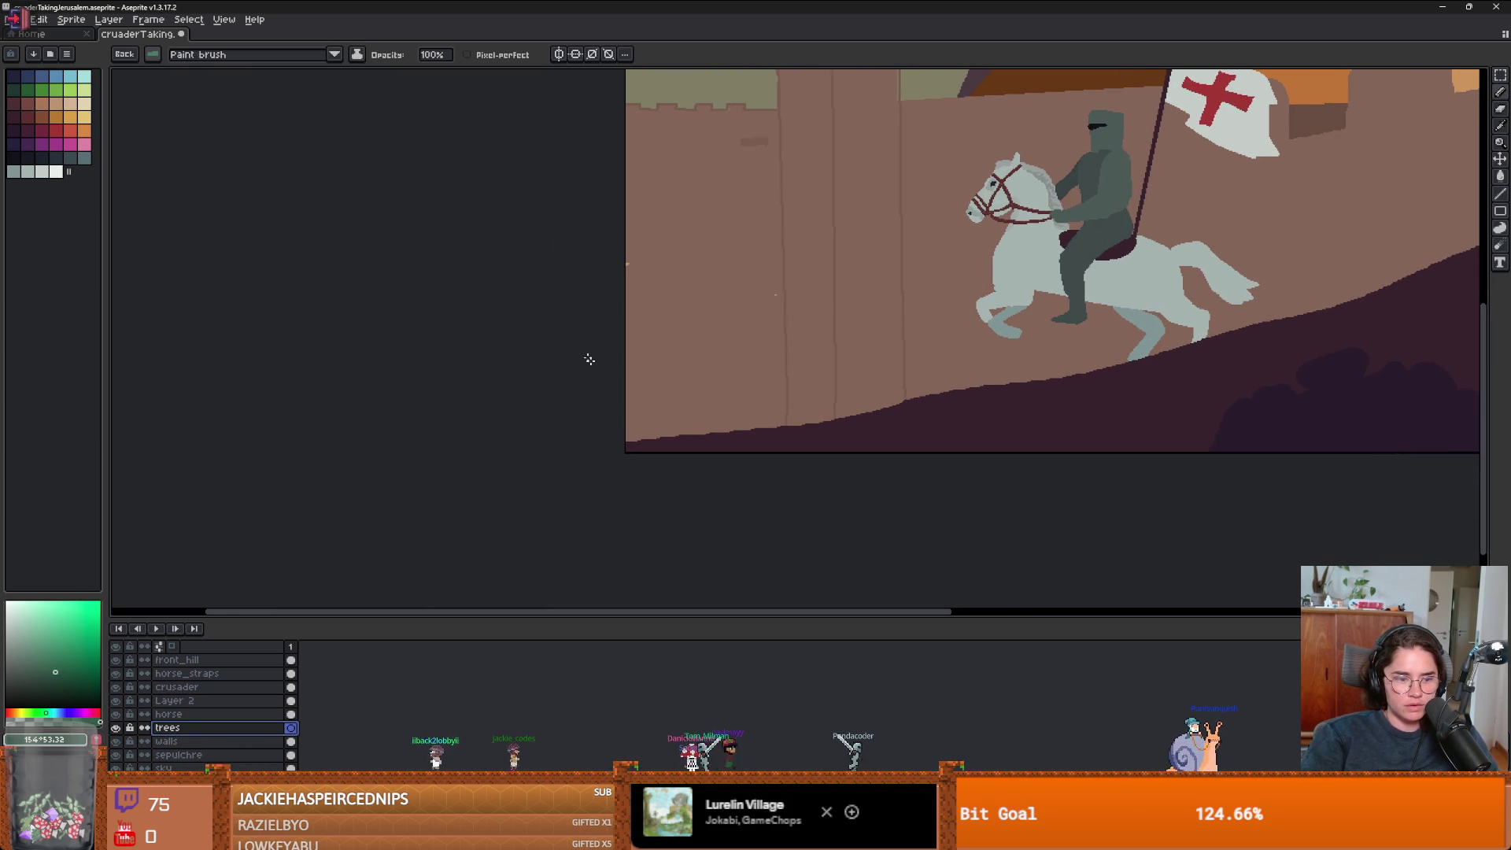
{"action": "mouse_move", "coordinate": [686, 253]}
{"action": "left_mouse_down"}
{"action": "mouse_move", "coordinate": [683, 413]}
{"action": "mouse_move", "coordinate": [643, 436]}
{"action": "left_mouse_up"}
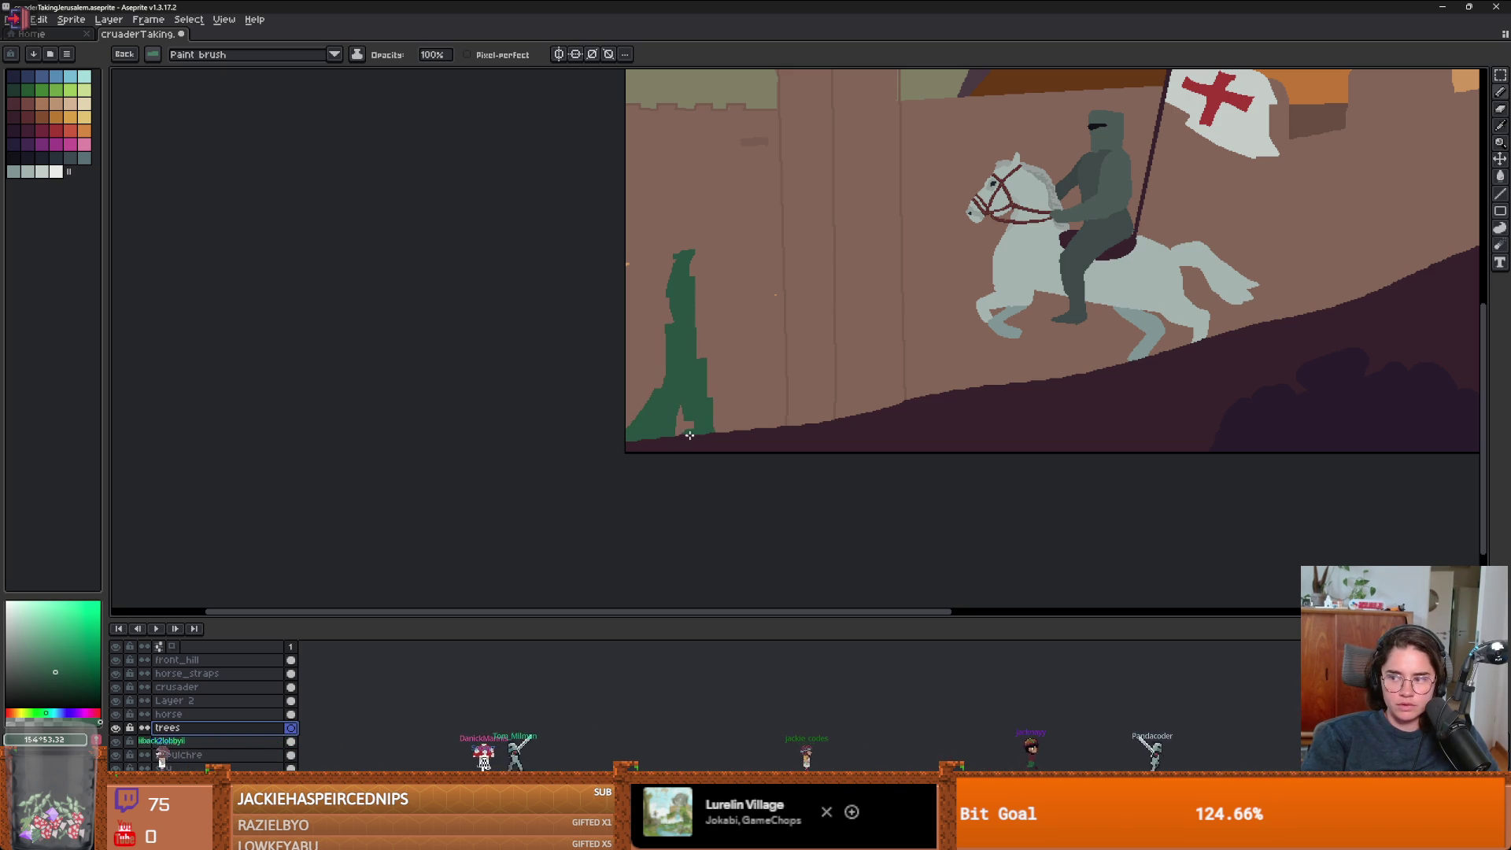
{"action": "left_click_drag", "start_coordinate": [717, 338], "coordinate": [762, 341]}
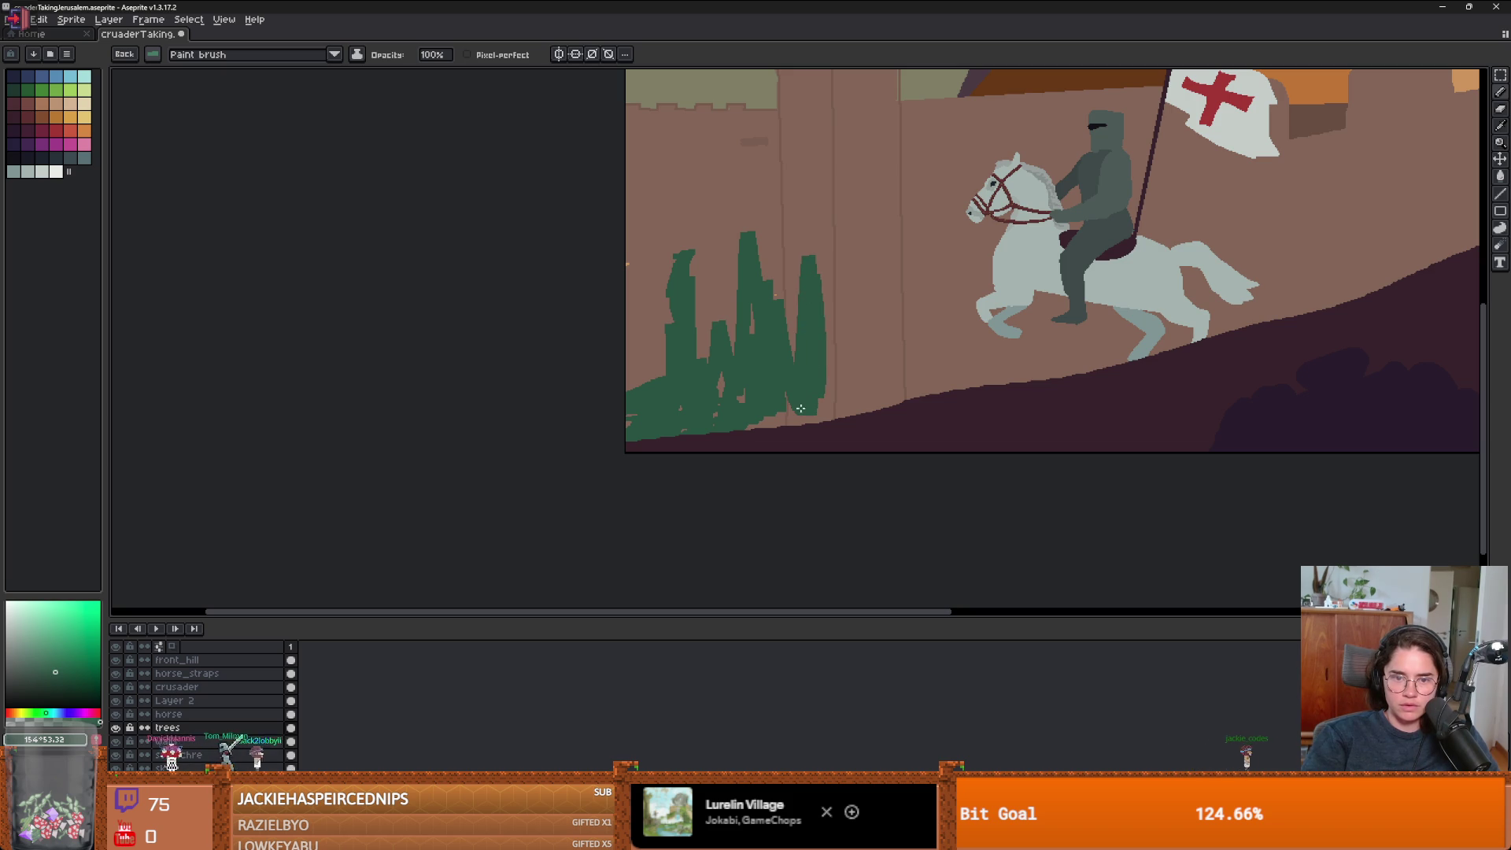
{"action": "scroll", "coordinate": [853, 431], "scroll_direction": "down", "scroll_amount": 3}
- Switch to a round brush and widen the left edge of the leftmost tree
{"action": "scroll", "coordinate": [816, 404], "scroll_direction": "up", "scroll_amount": 1}
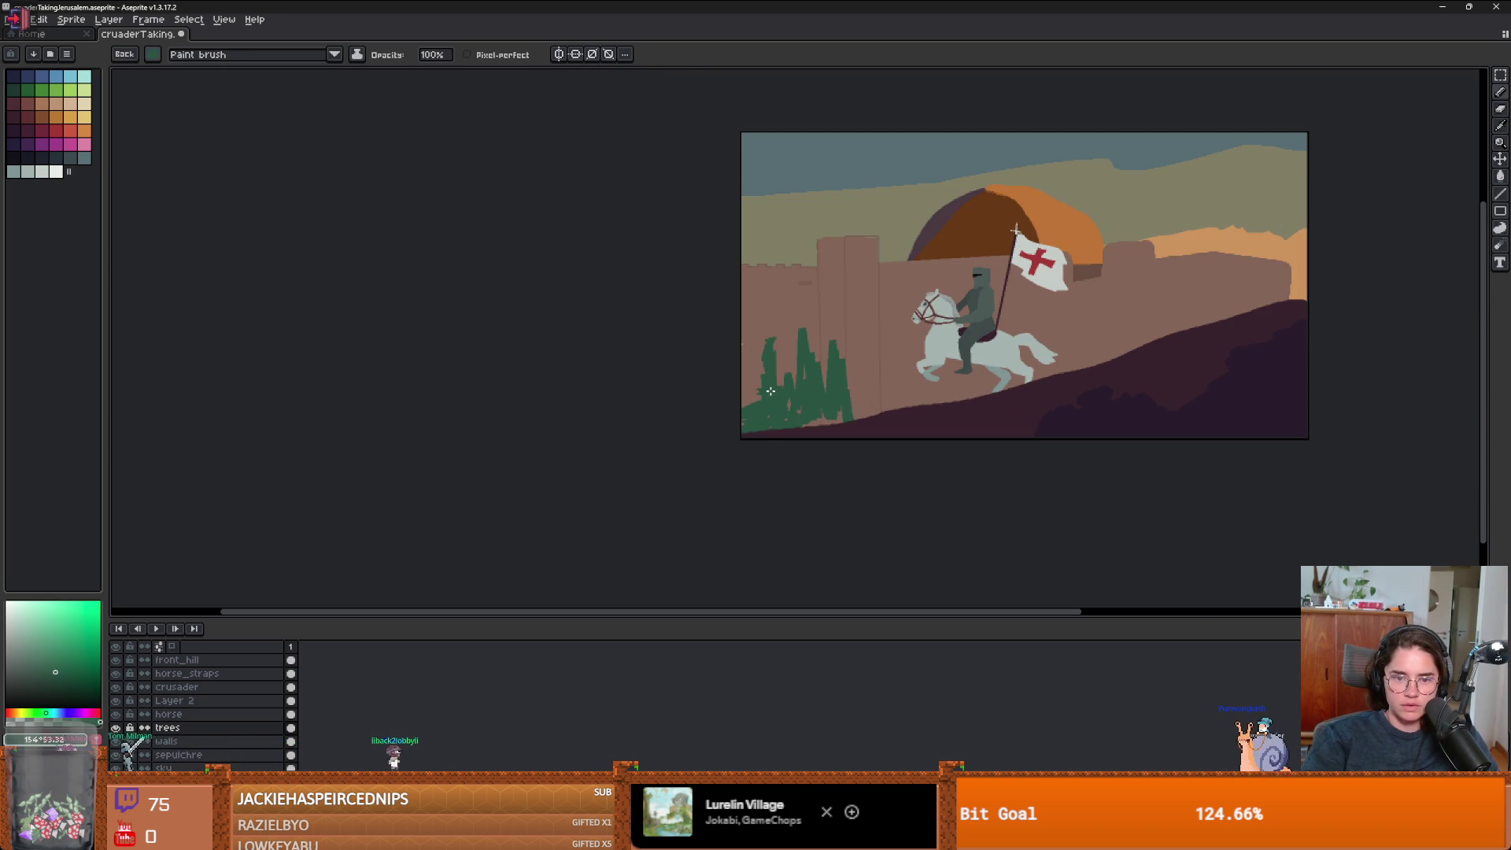
{"action": "scroll", "coordinate": [771, 391], "scroll_direction": "up", "scroll_amount": 3}
{"action": "left_click", "coordinate": [154, 54]}
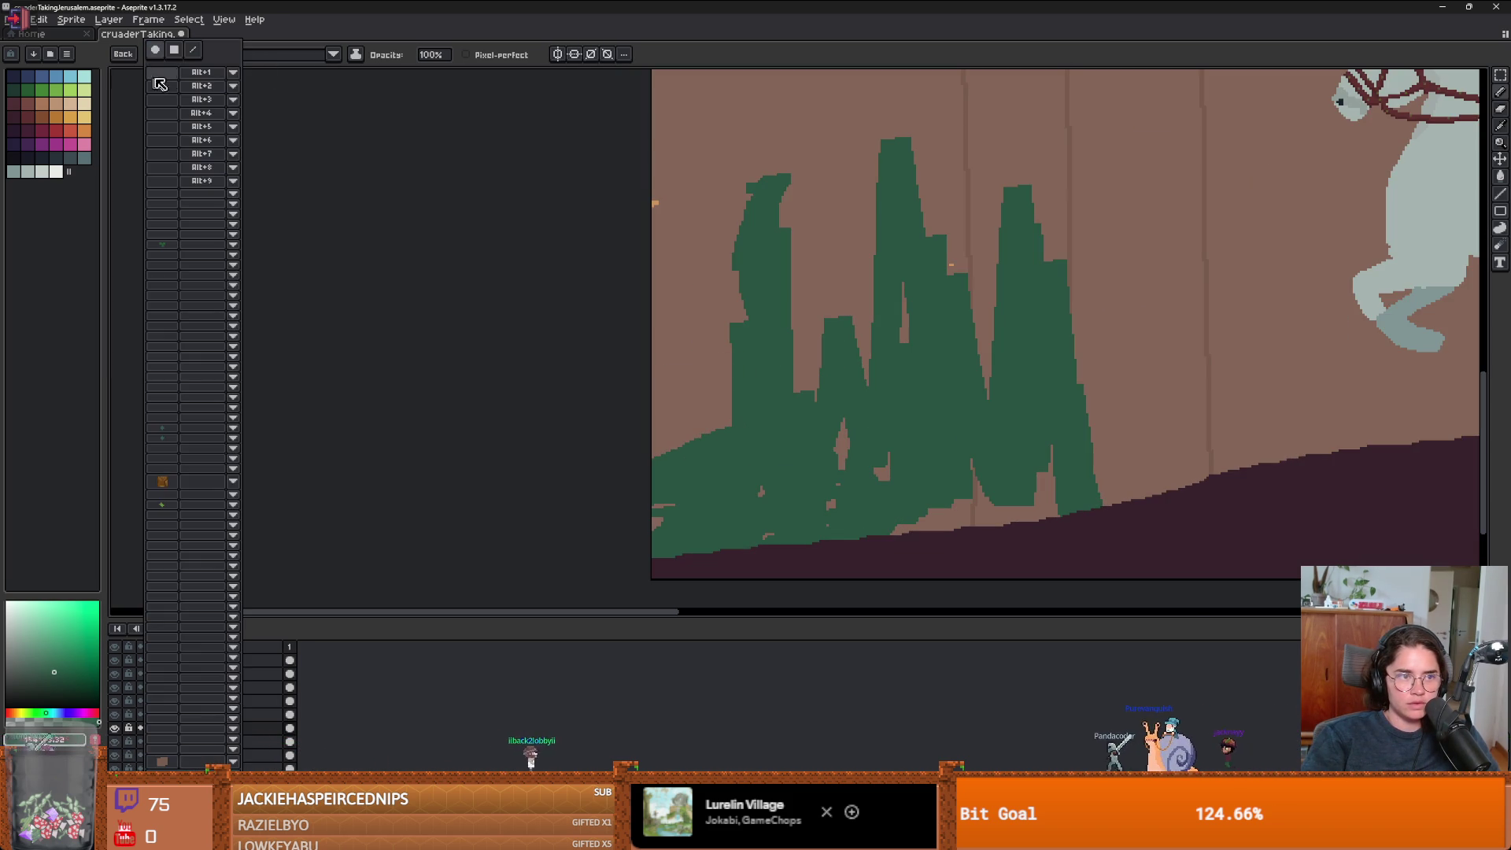
{"action": "left_click", "coordinate": [158, 52]}
{"action": "left_click_drag", "start_coordinate": [745, 253], "coordinate": [700, 445]}
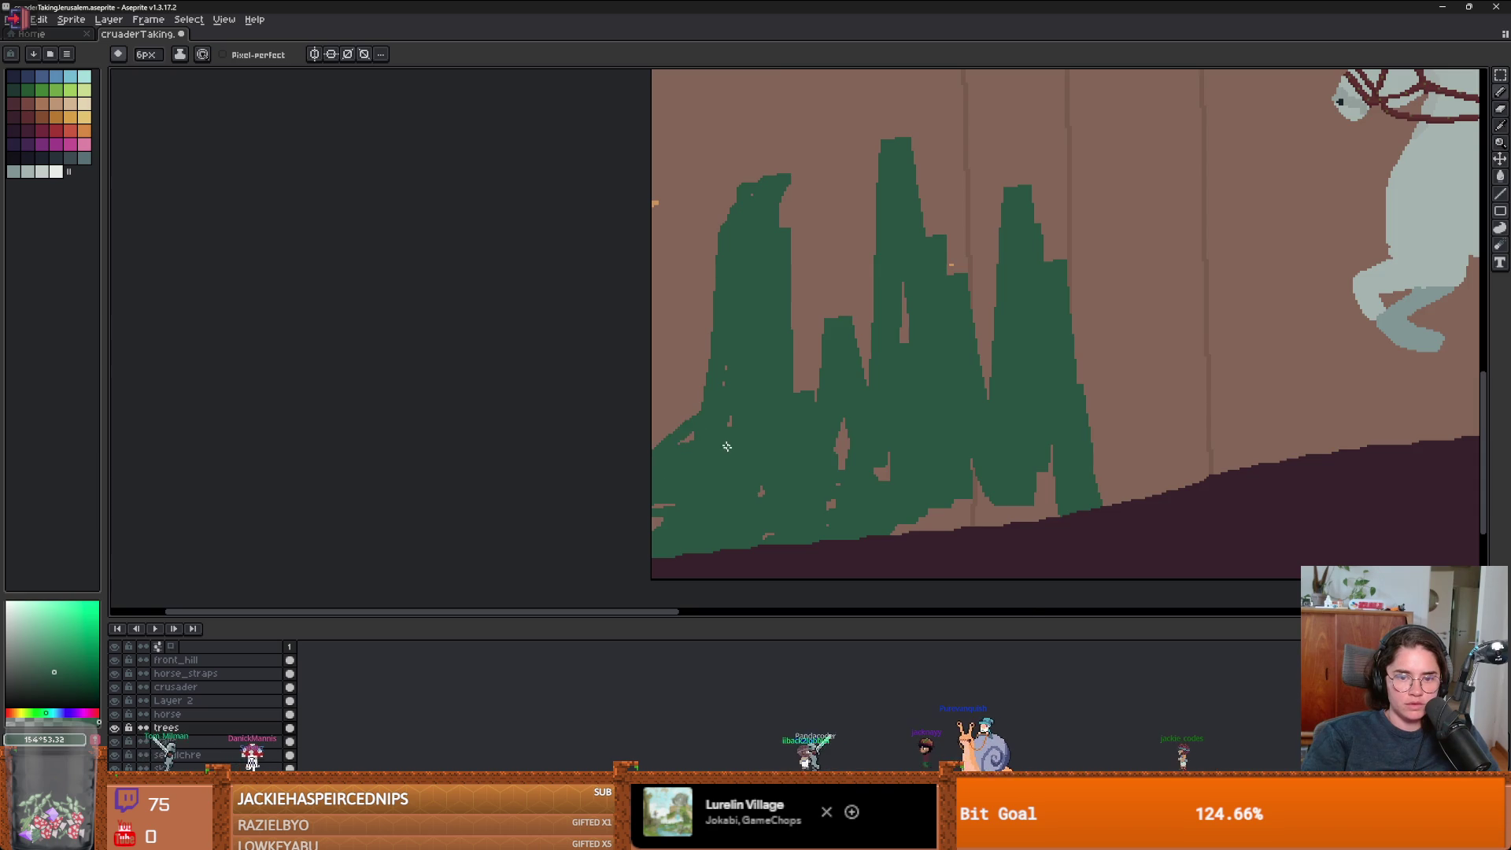
- Paint and fill in new green tree spires to the right of the existing trees
{"action": "scroll", "coordinate": [700, 446], "scroll_direction": "down", "scroll_amount": 4}
{"action": "scroll", "coordinate": [867, 392], "scroll_direction": "up", "scroll_amount": 2}
{"action": "left_click_drag", "start_coordinate": [969, 334], "coordinate": [974, 476]}
{"action": "left_click_drag", "start_coordinate": [986, 413], "coordinate": [989, 479]}
{"action": "left_click_drag", "start_coordinate": [968, 346], "coordinate": [996, 472]}
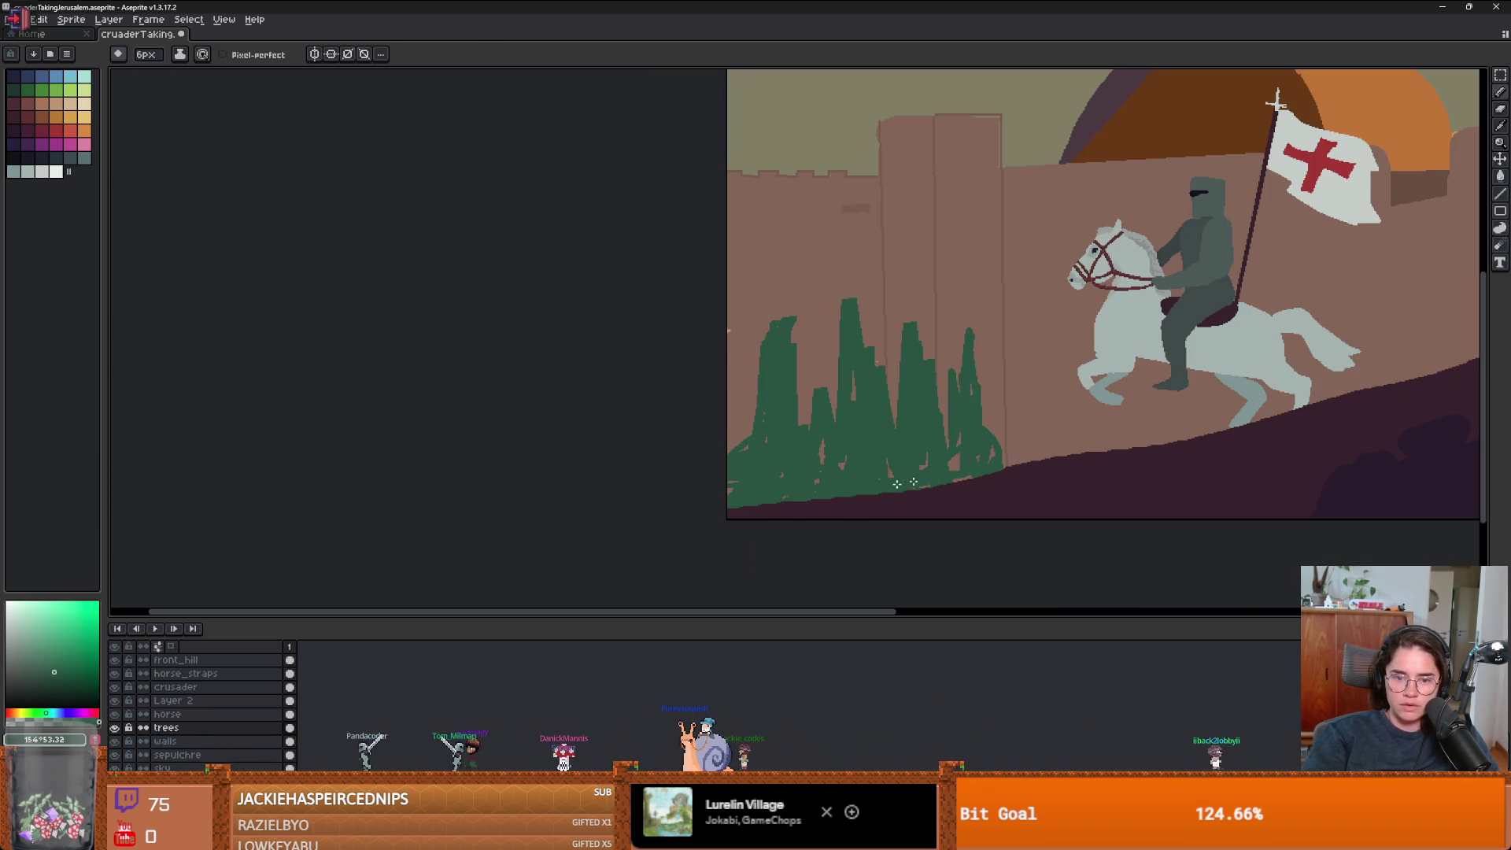
{"action": "scroll", "coordinate": [955, 438], "scroll_direction": "down", "scroll_amount": 2}
{"action": "scroll", "coordinate": [955, 439], "scroll_direction": "up", "scroll_amount": 1}
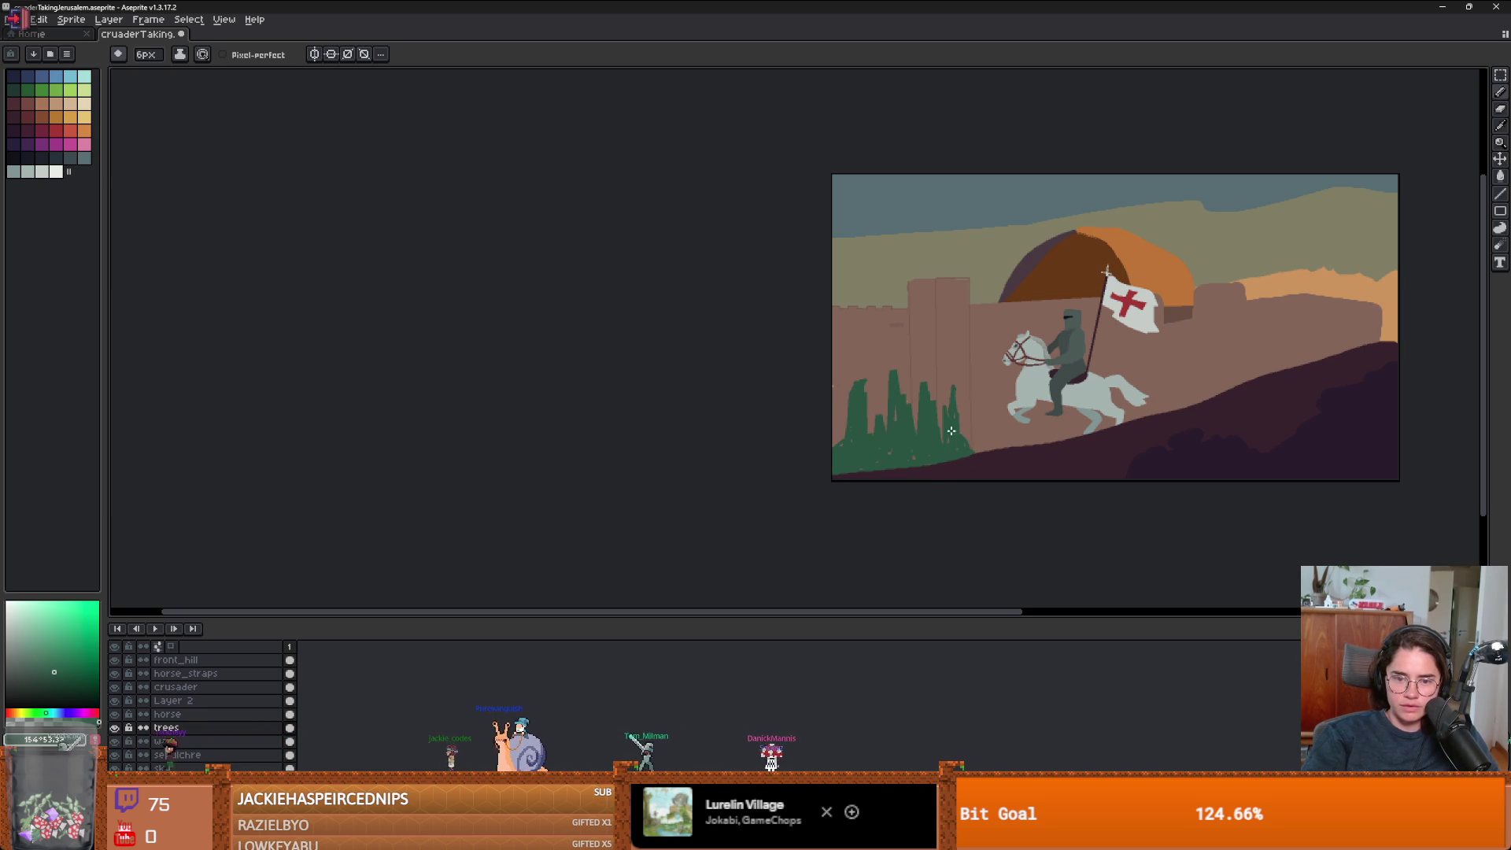
{"action": "scroll", "coordinate": [951, 431], "scroll_direction": "up", "scroll_amount": 4}
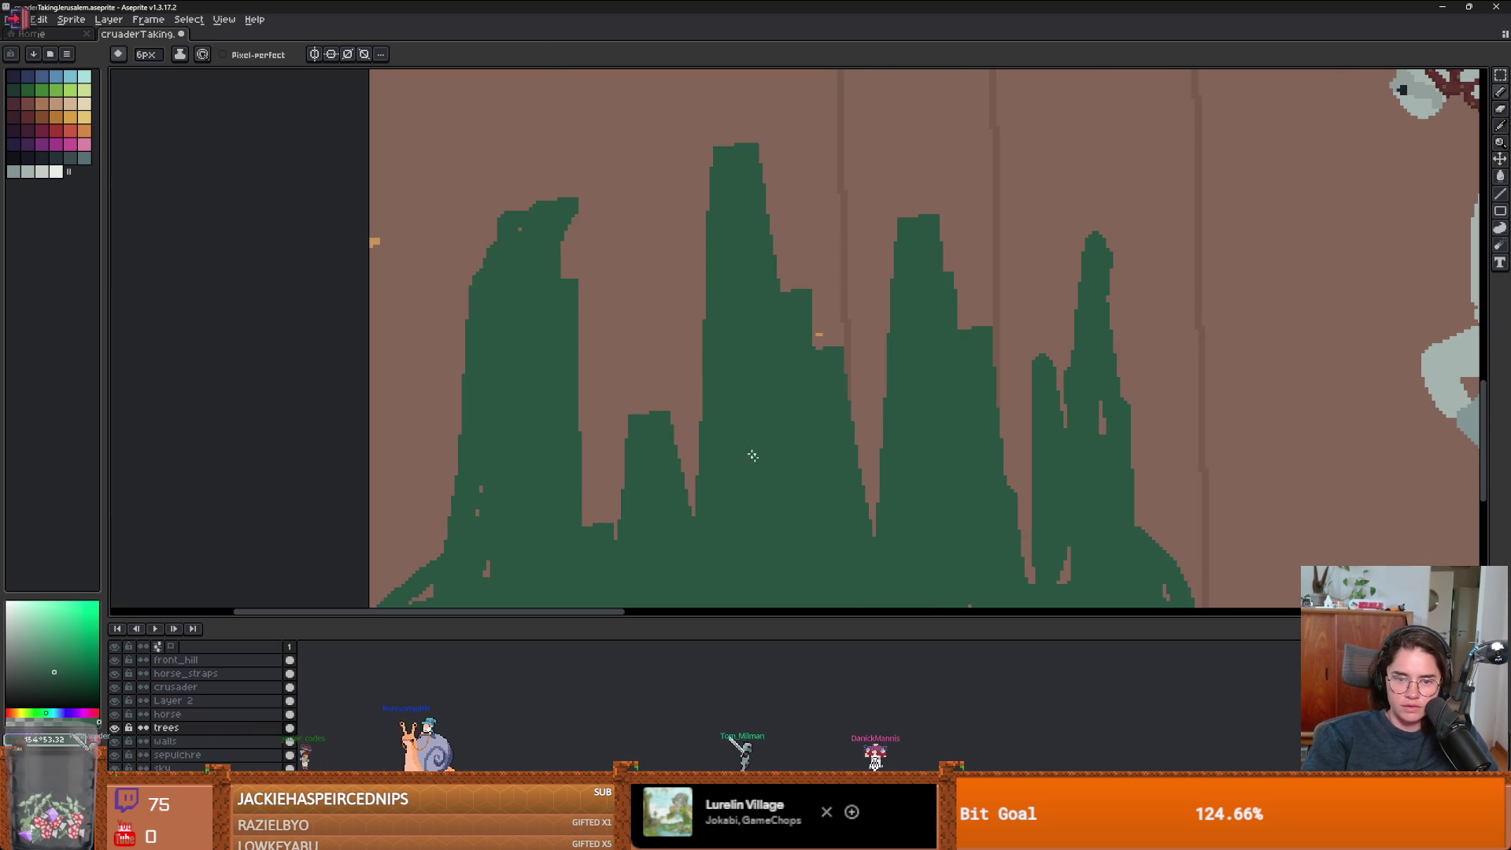
{"action": "scroll", "coordinate": [753, 456], "scroll_direction": "down", "scroll_amount": 4}
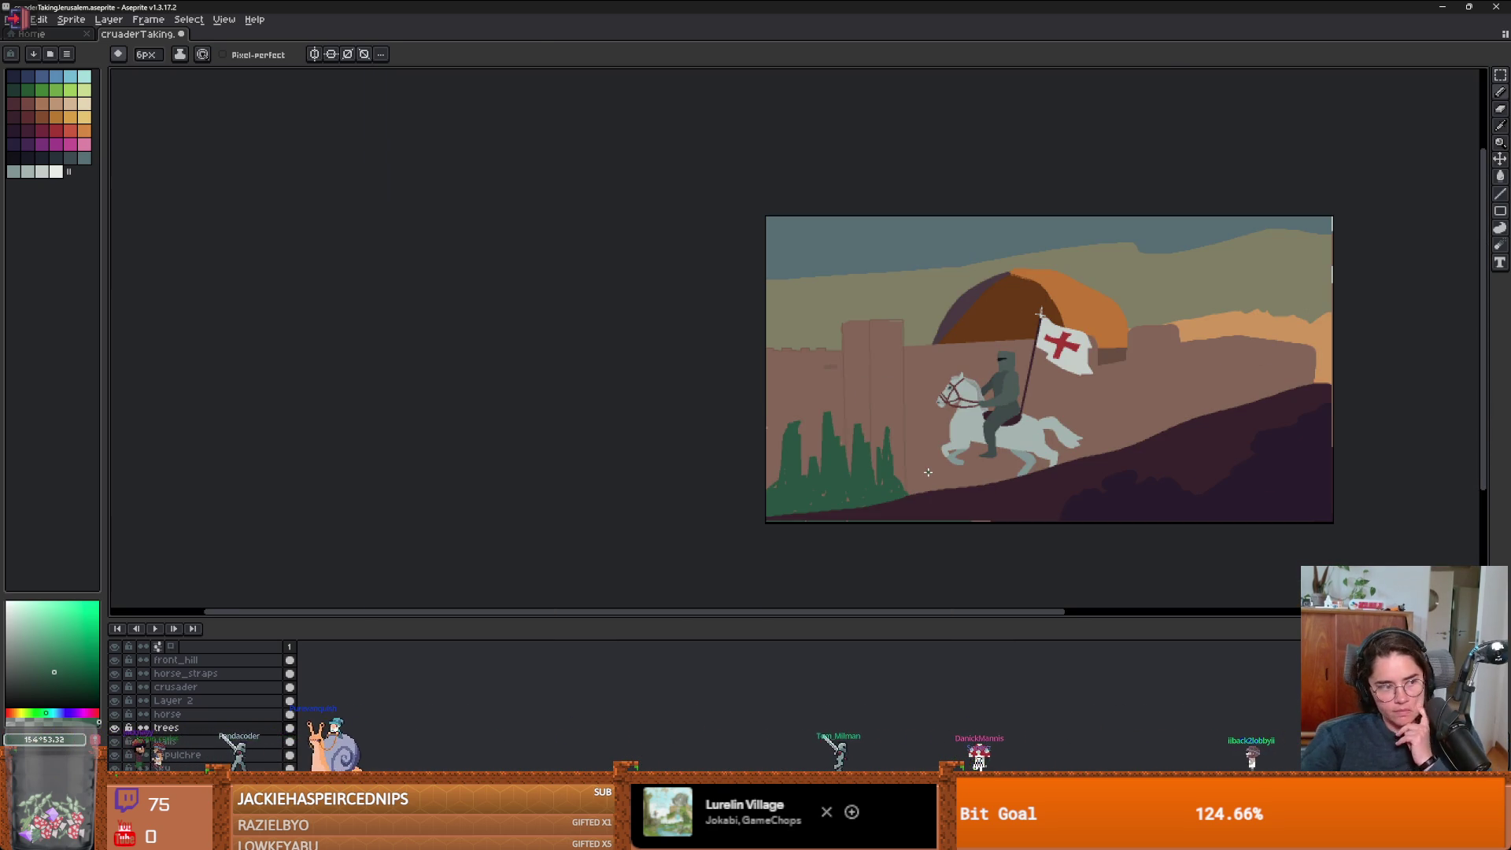
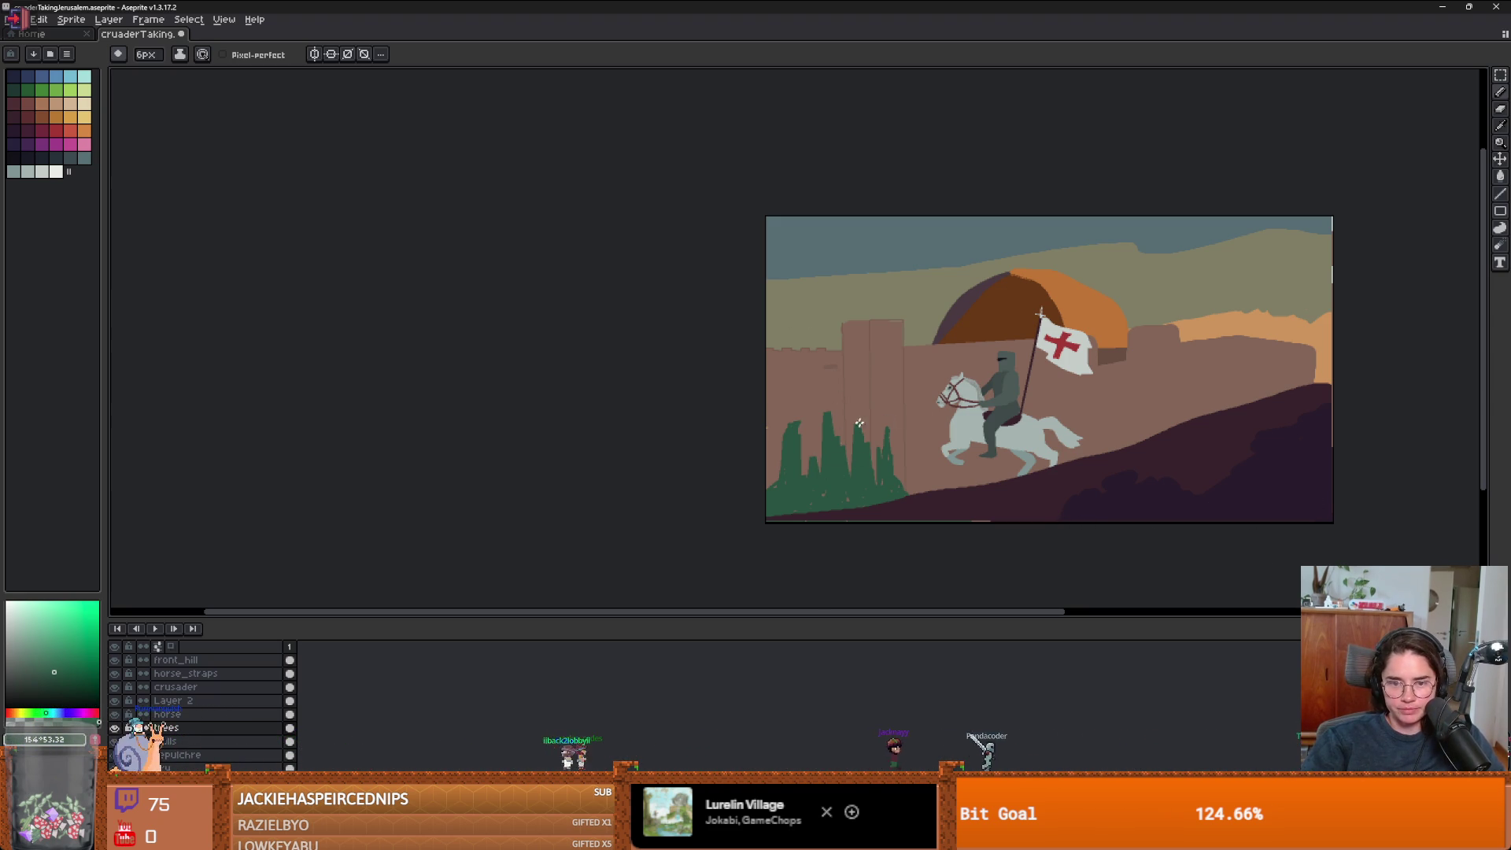
- Create Layer 3 with Shift+N and drag it in the layer stack to sit below the trees layer
{"action": "scroll", "coordinate": [818, 453], "scroll_direction": "up", "scroll_amount": 2}
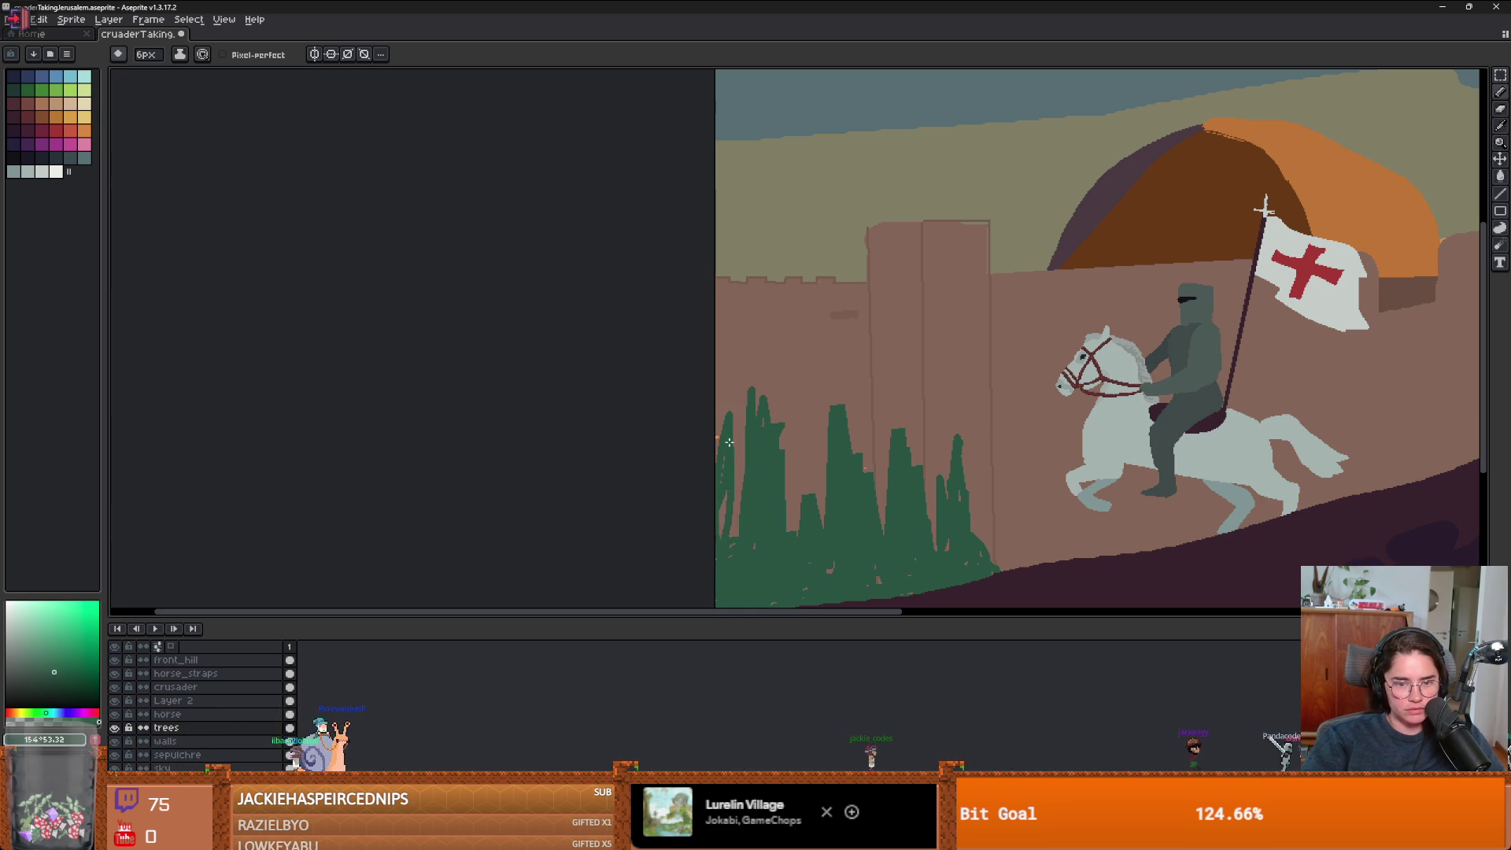
{"action": "scroll", "coordinate": [817, 519], "scroll_direction": "down", "scroll_amount": 4}
{"action": "scroll", "coordinate": [933, 491], "scroll_direction": "up", "scroll_amount": 4}
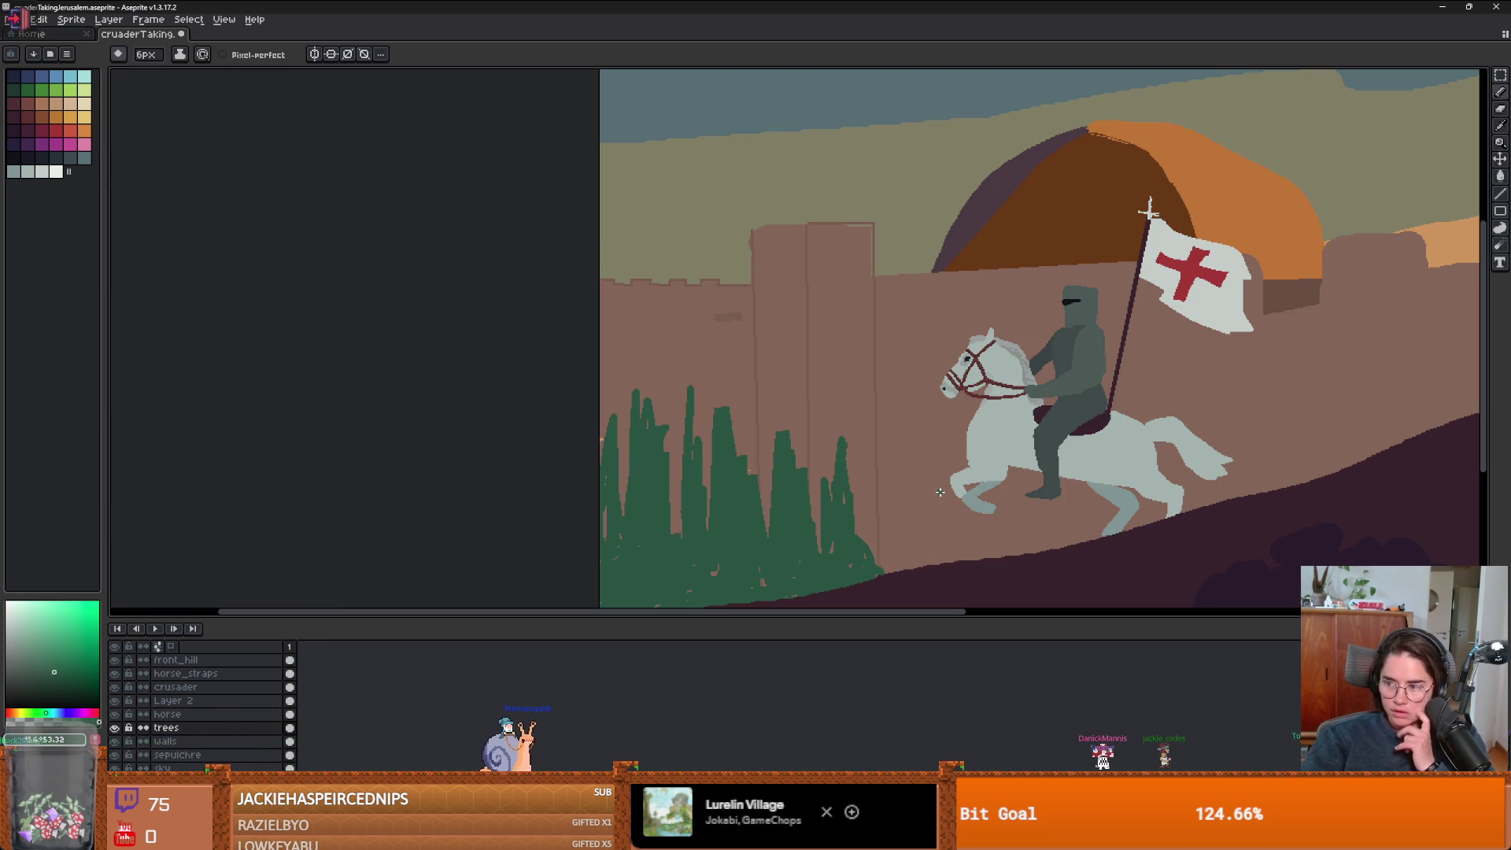
{"action": "scroll", "coordinate": [987, 551], "scroll_direction": "down", "scroll_amount": 2}
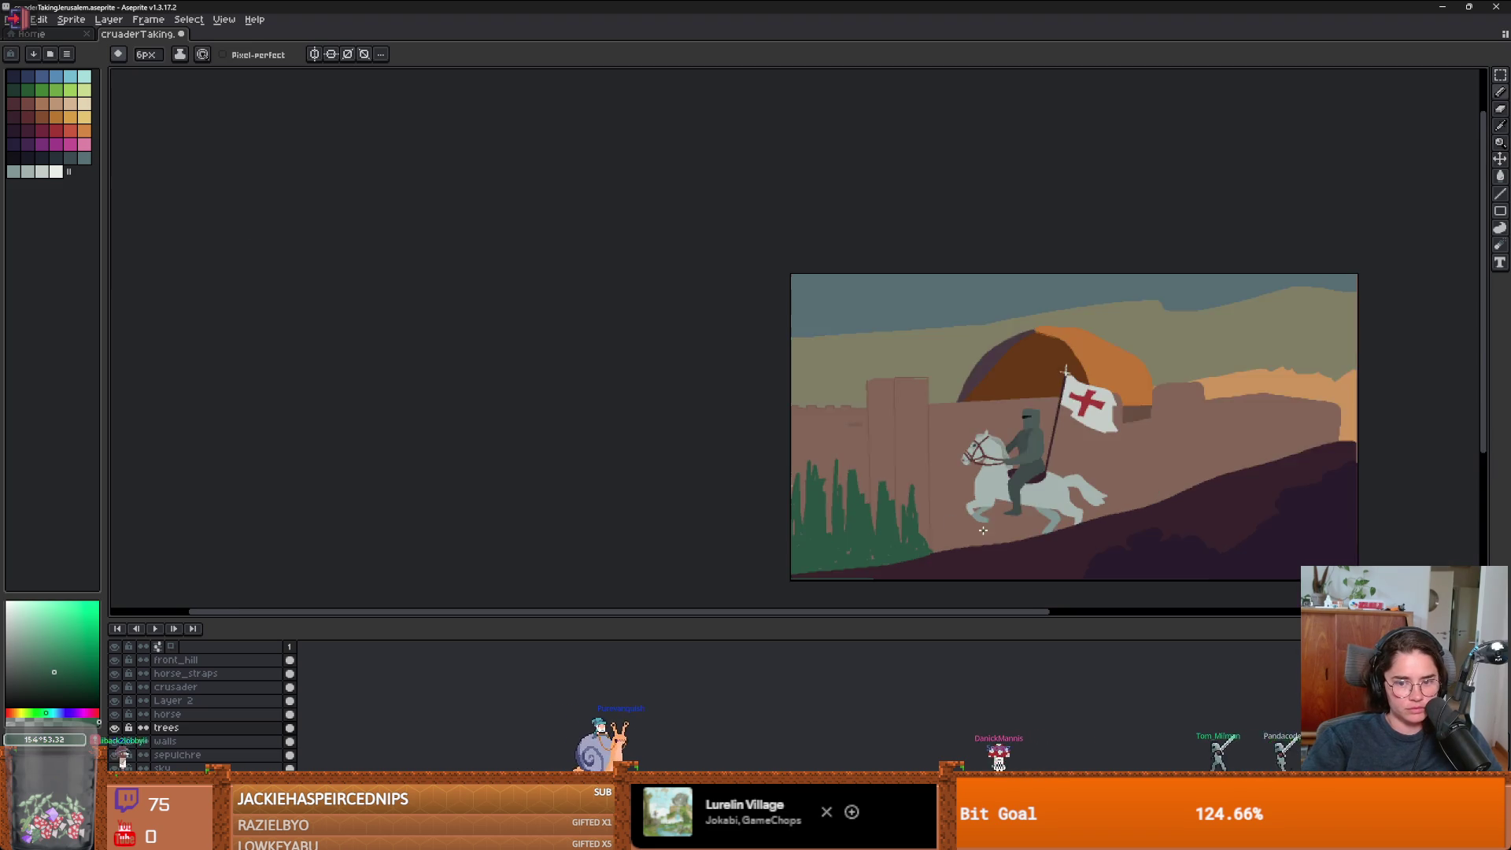
{"action": "scroll", "coordinate": [960, 499], "scroll_direction": "up", "scroll_amount": 2}
{"action": "key", "text": "alt"}
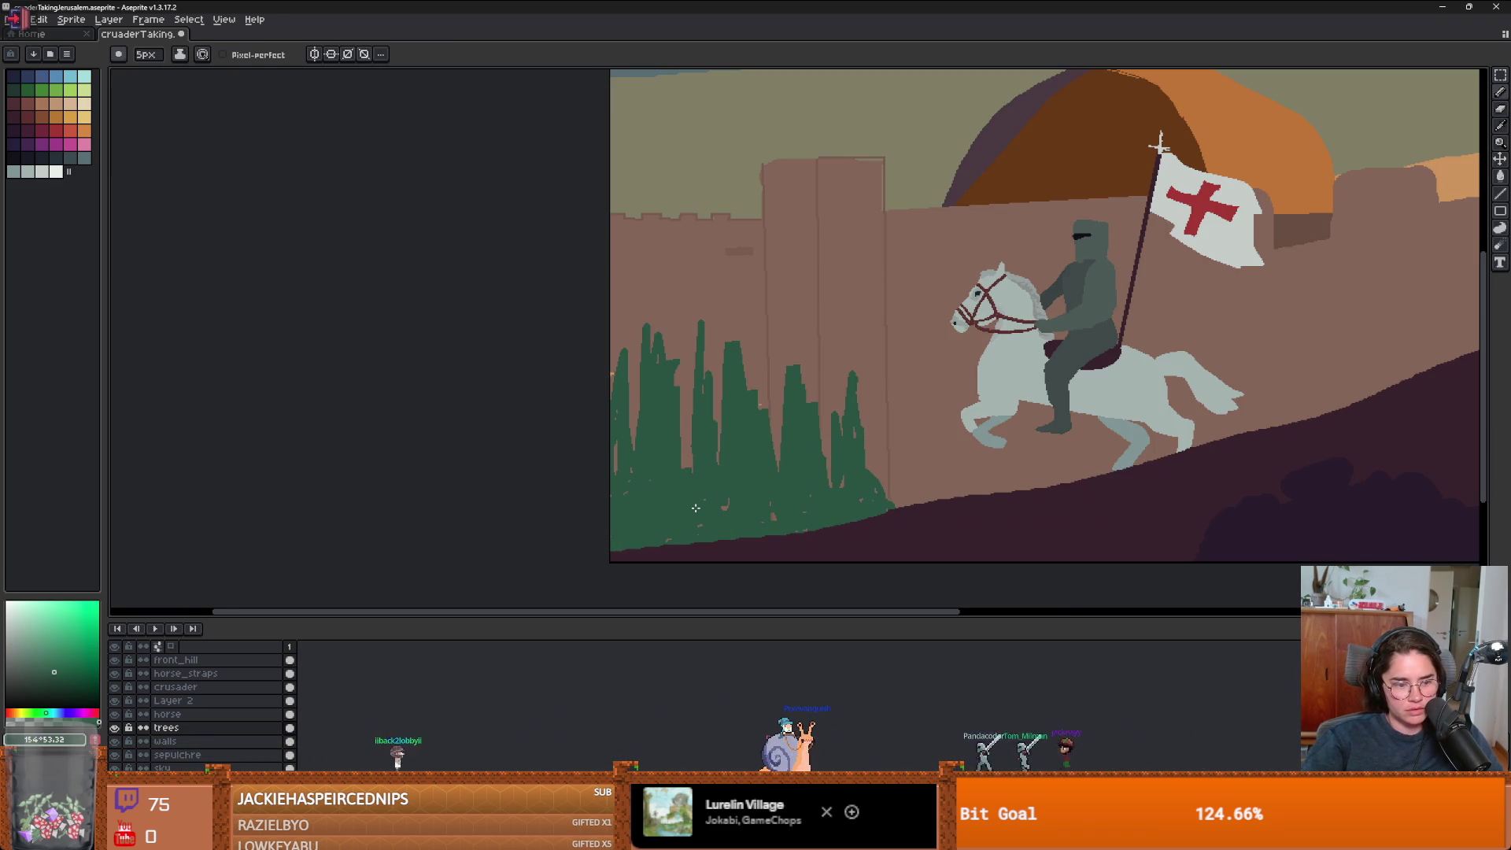
{"action": "key", "text": "shift+n"}
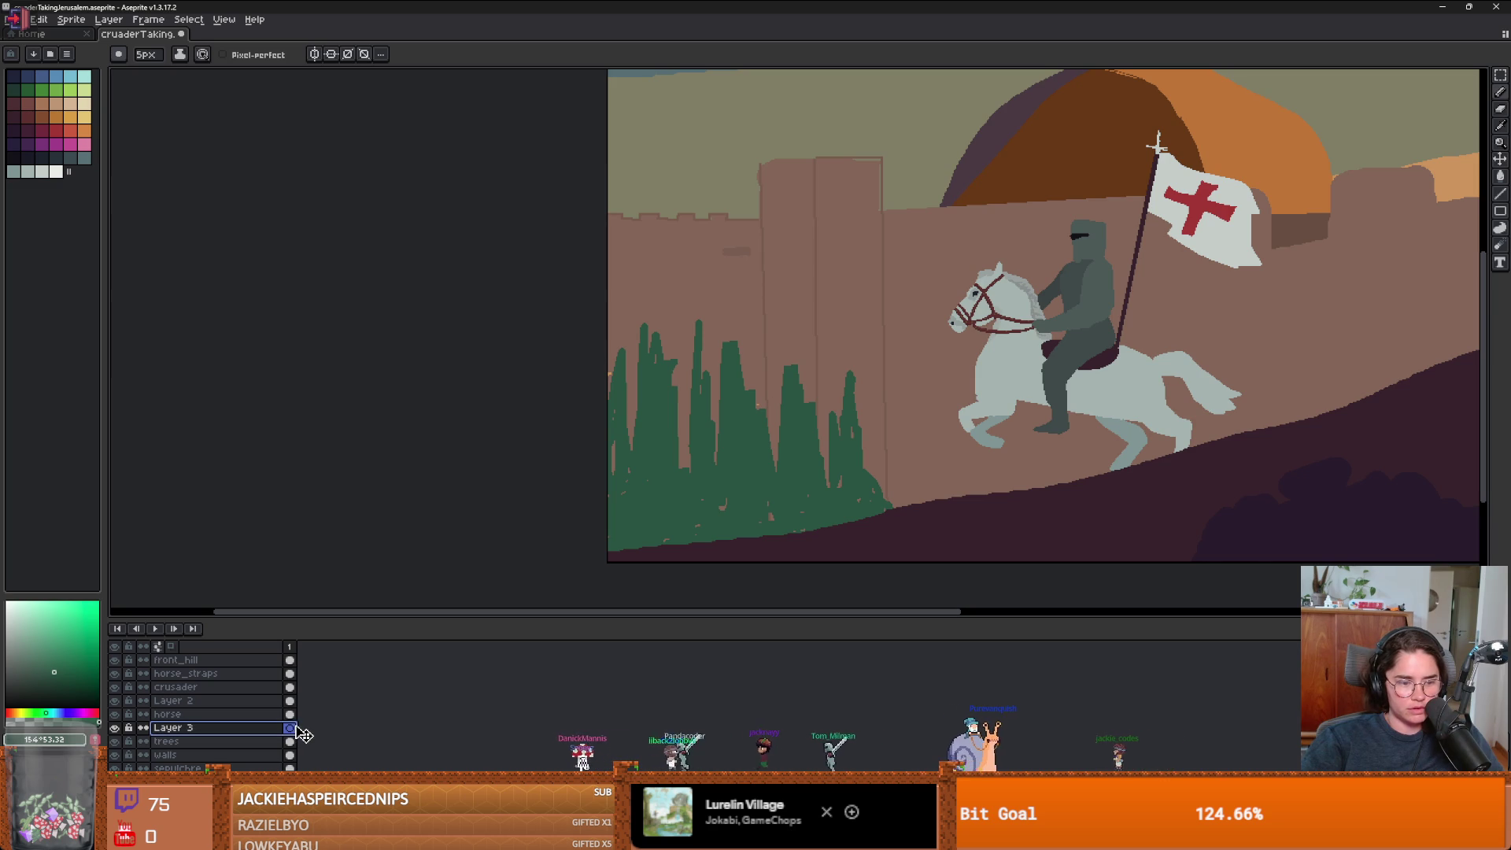
{"action": "left_click_drag", "start_coordinate": [297, 730], "coordinate": [297, 743]}
- Choose a khaki ground colour and enlarge the brush, undoing a trial stroke on the slope
{"action": "scroll", "coordinate": [636, 547], "scroll_direction": "down", "scroll_amount": 1}
{"action": "key", "text": "i"}
{"action": "left_click", "coordinate": [677, 394]}
{"action": "left_click", "coordinate": [905, 279]}
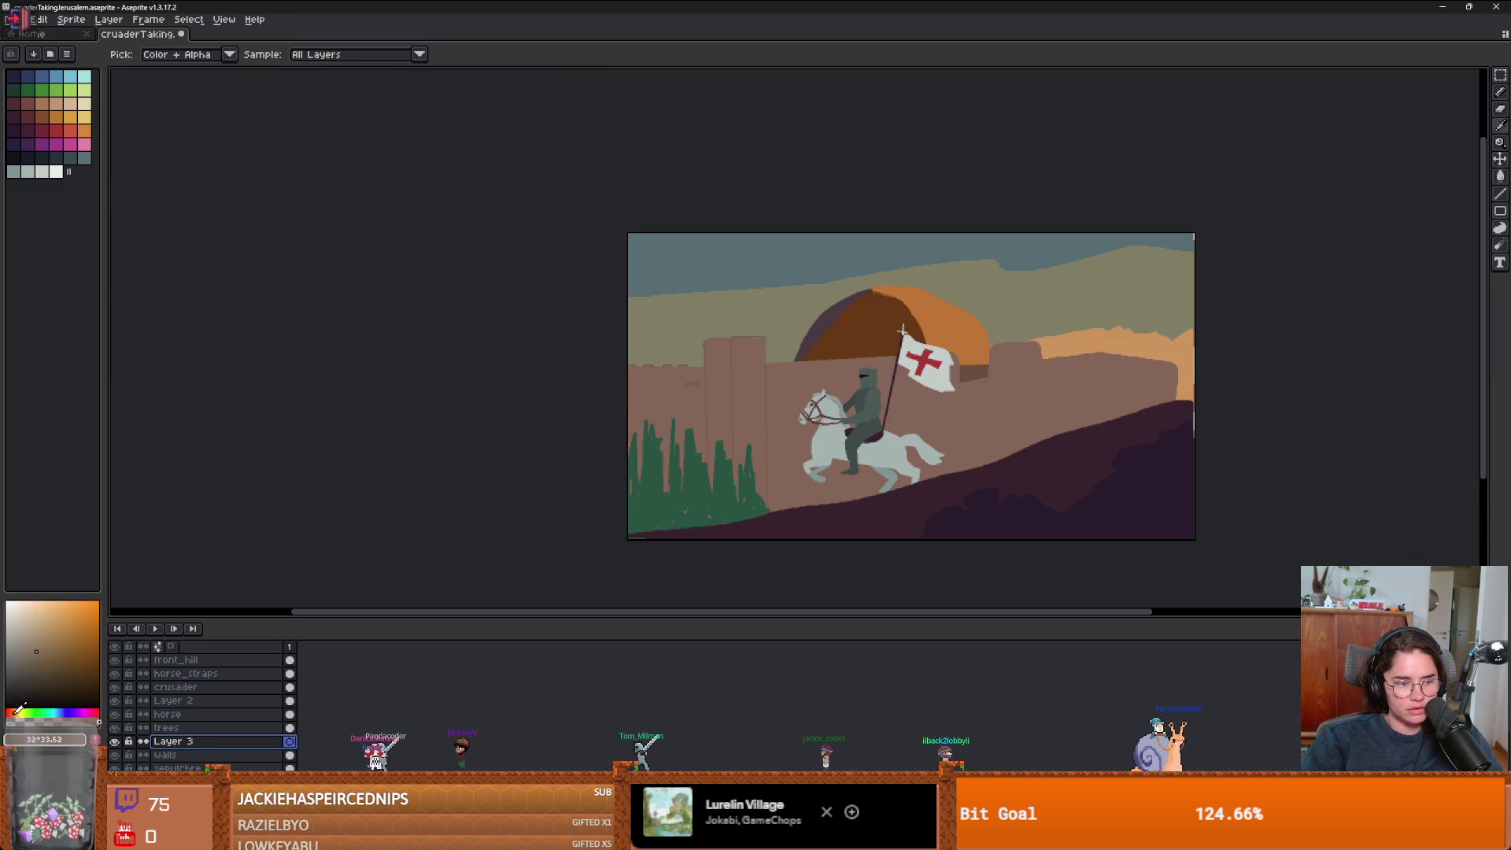
{"action": "key", "text": "b"}
{"action": "scroll", "coordinate": [635, 530], "scroll_direction": "up", "scroll_amount": 1}
{"action": "key", "text": "plus"}
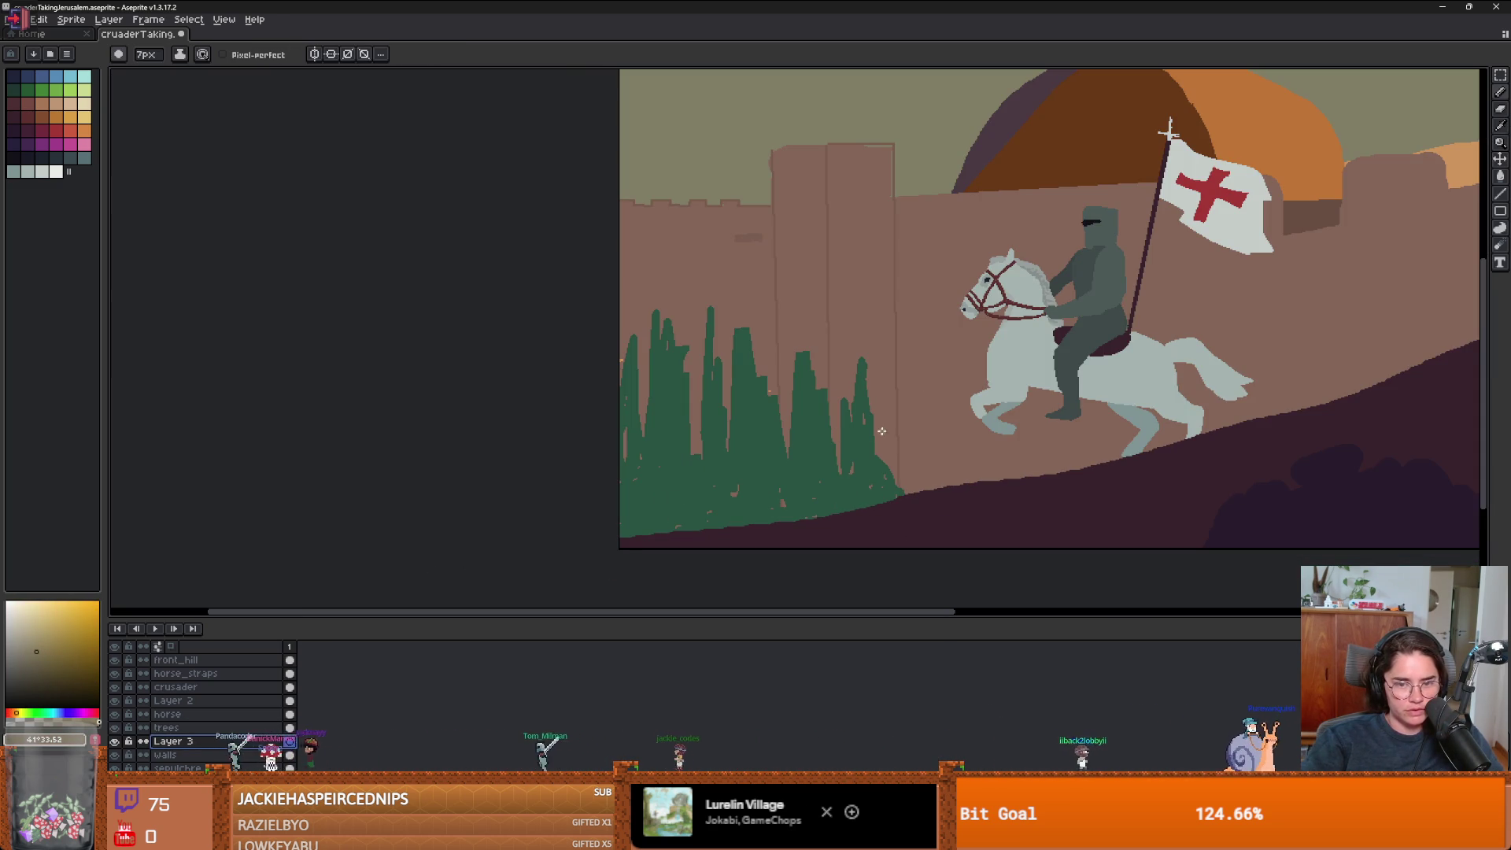
{"action": "left_click_drag", "start_coordinate": [888, 472], "coordinate": [924, 450]}
{"action": "key", "text": "ctrl+z"}
- On Layer 3, close an outline down the slope and fill the ground area with tan
{"action": "left_click", "coordinate": [197, 741]}
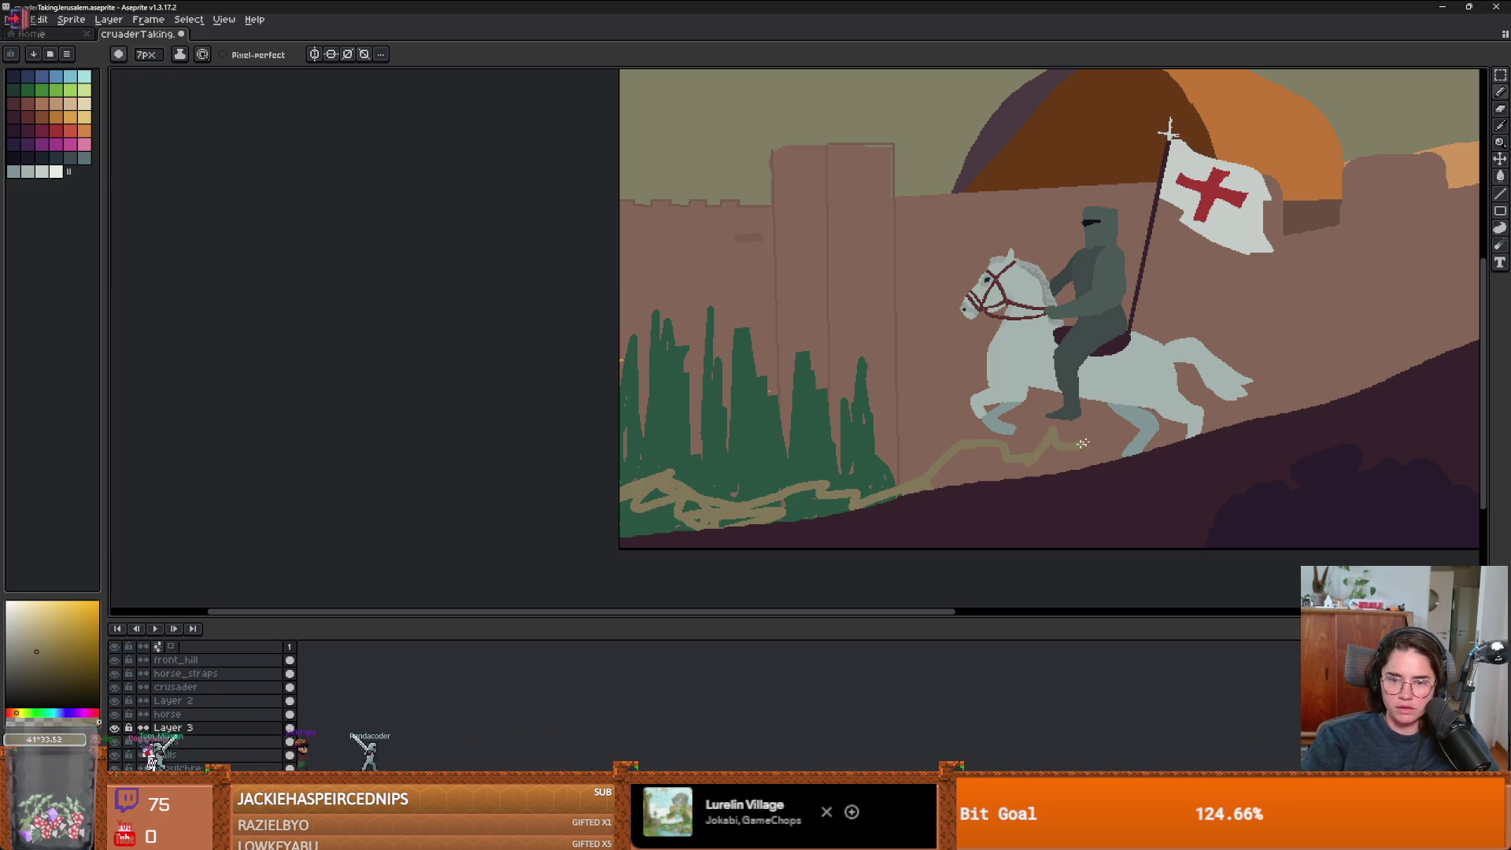
{"action": "scroll", "coordinate": [1113, 477], "scroll_direction": "down", "scroll_amount": 2}
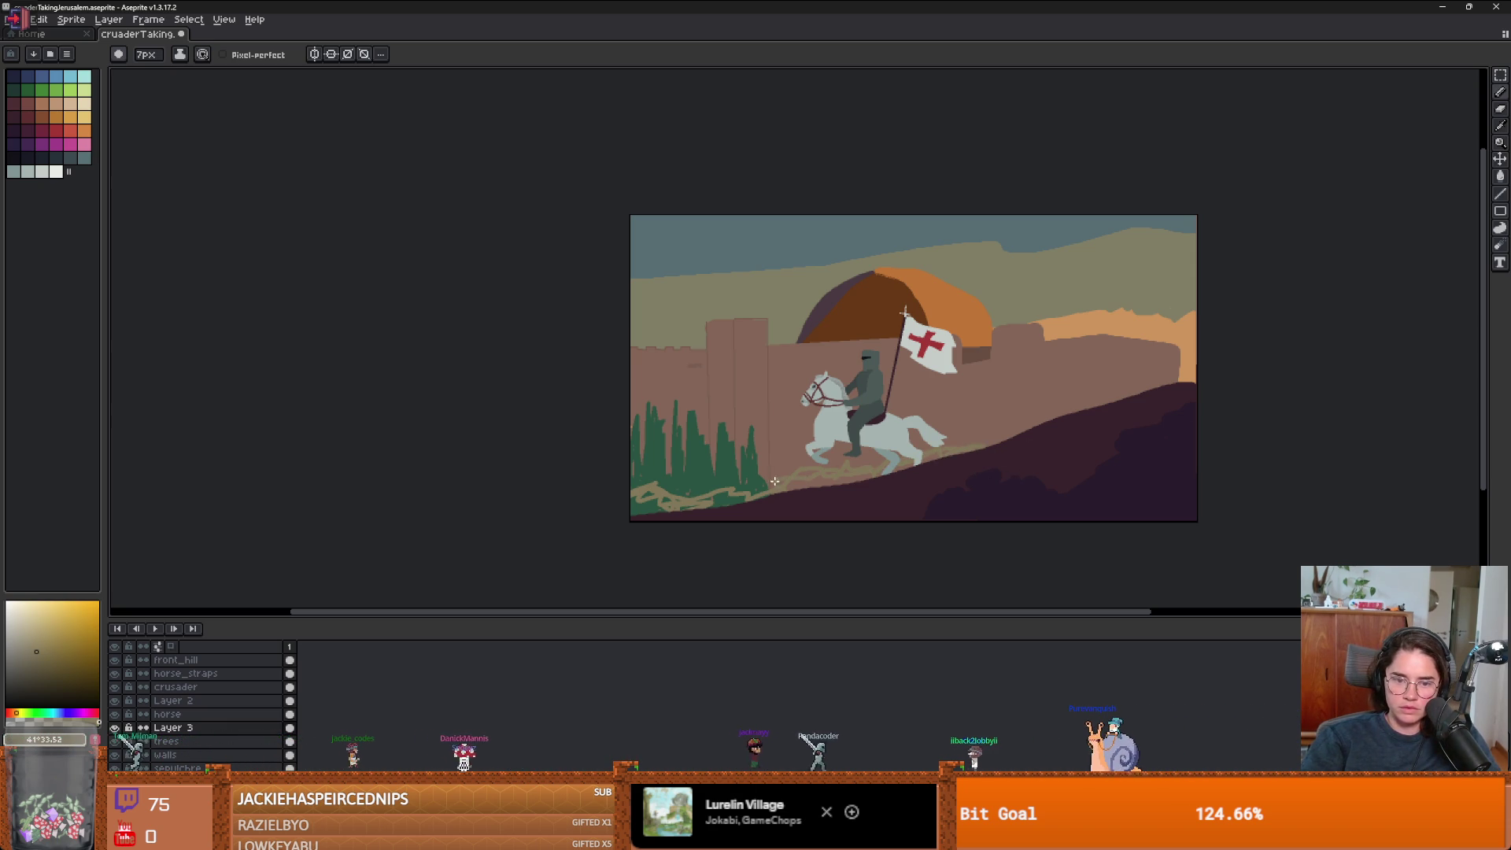
{"action": "scroll", "coordinate": [640, 484], "scroll_direction": "up", "scroll_amount": 1}
{"action": "scroll", "coordinate": [639, 484], "scroll_direction": "down", "scroll_amount": 1}
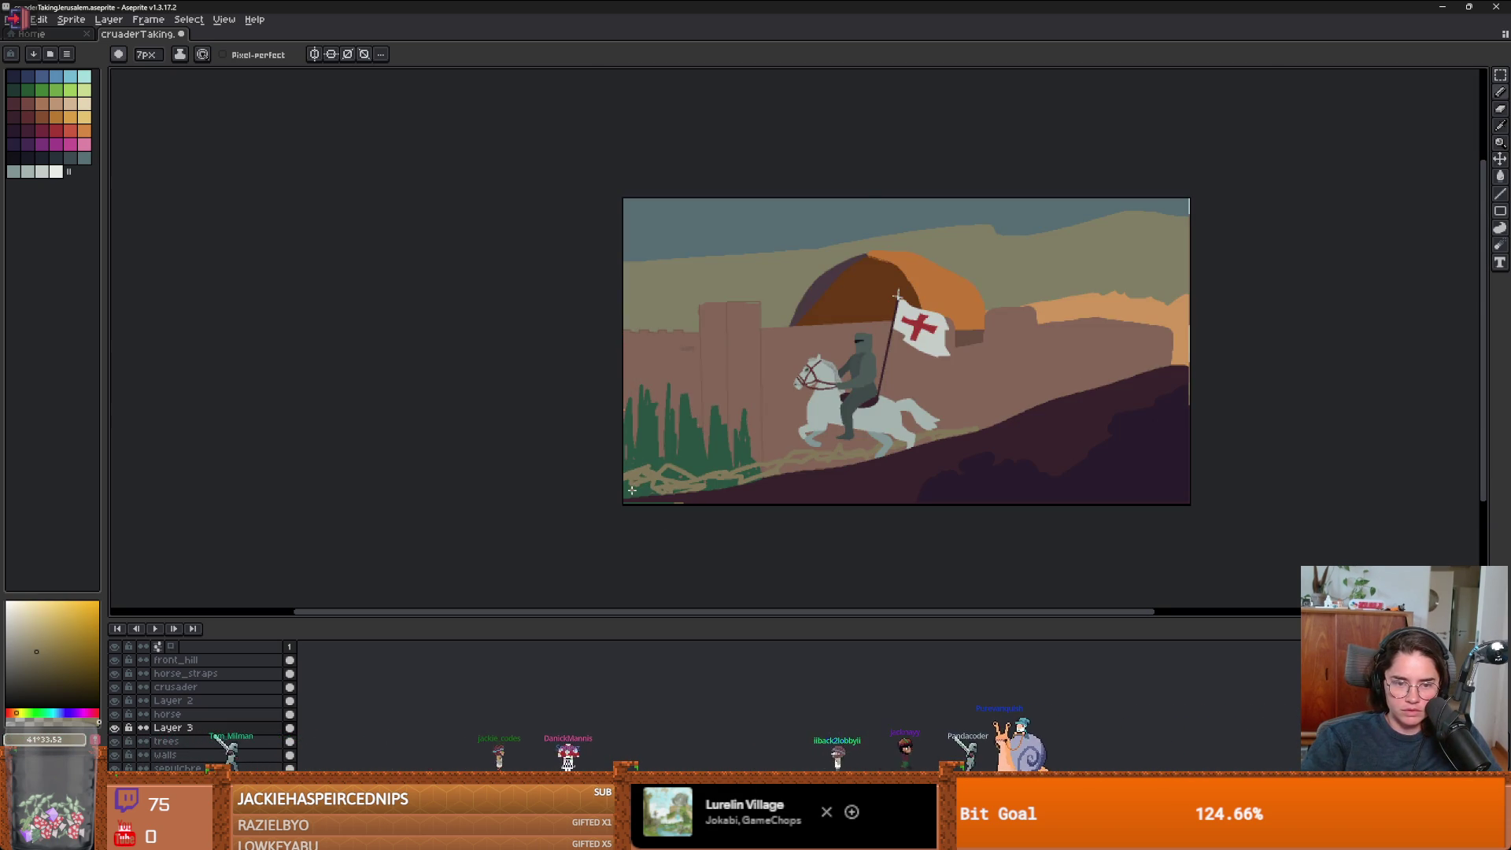
{"action": "scroll", "coordinate": [708, 499], "scroll_direction": "up", "scroll_amount": 1}
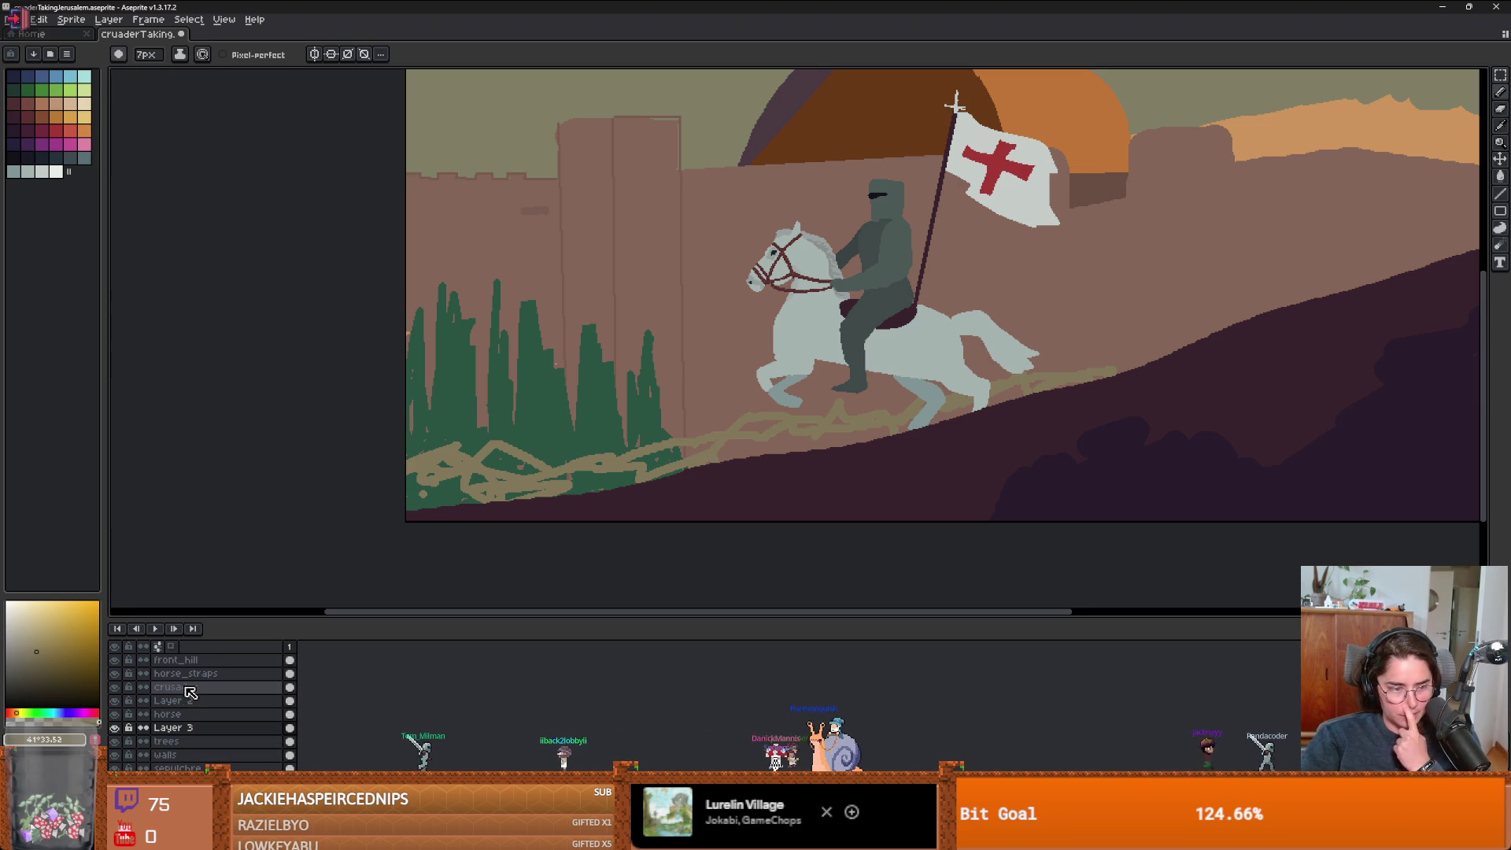
{"action": "scroll", "coordinate": [1013, 456], "scroll_direction": "up", "scroll_amount": 2}
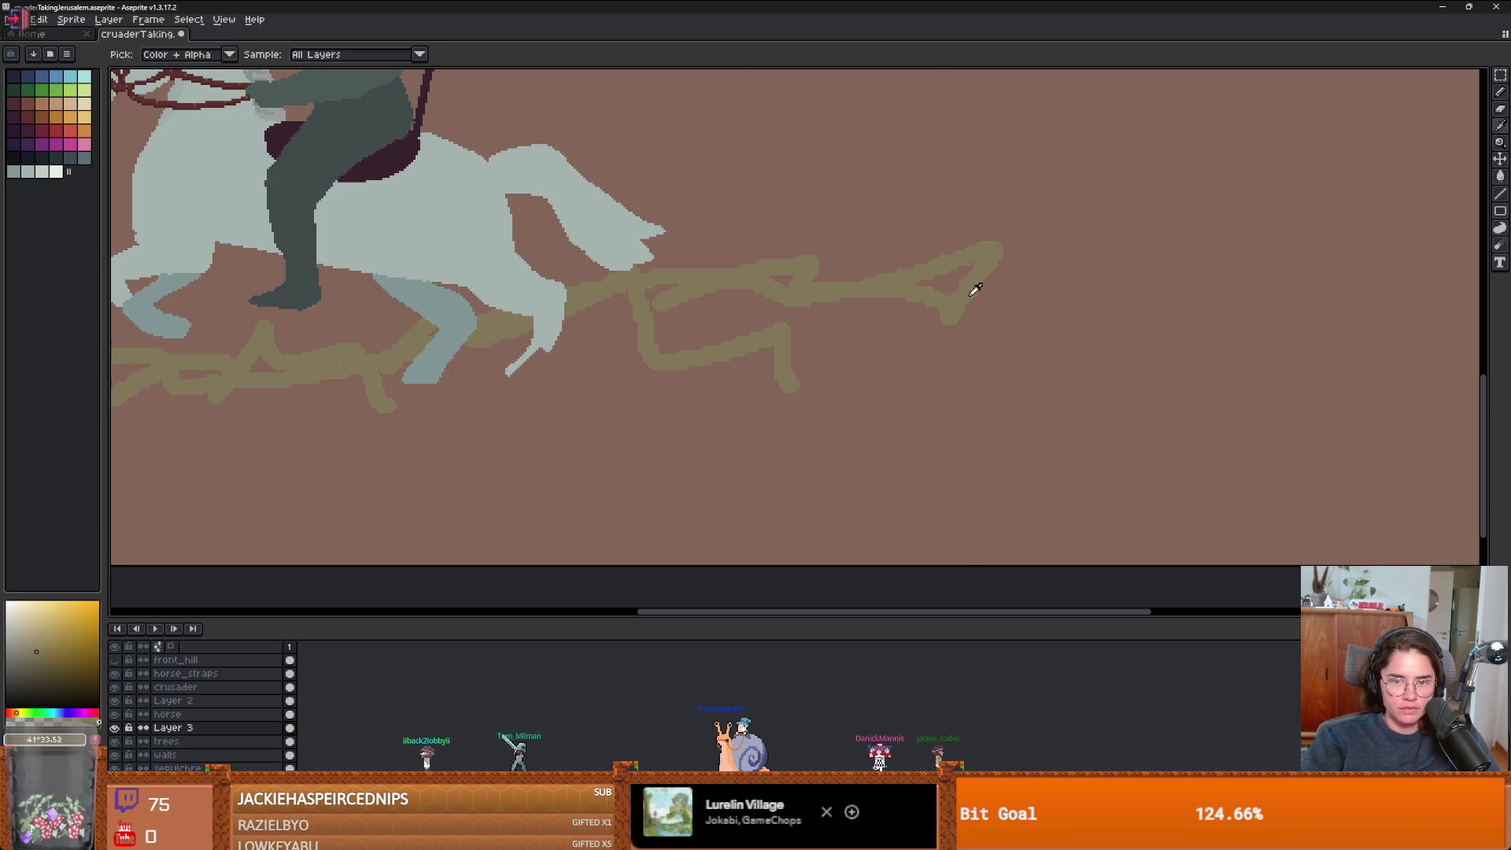
{"action": "scroll", "coordinate": [971, 359], "scroll_direction": "down", "scroll_amount": 2}
{"action": "left_click_drag", "start_coordinate": [992, 306], "coordinate": [1017, 403]}
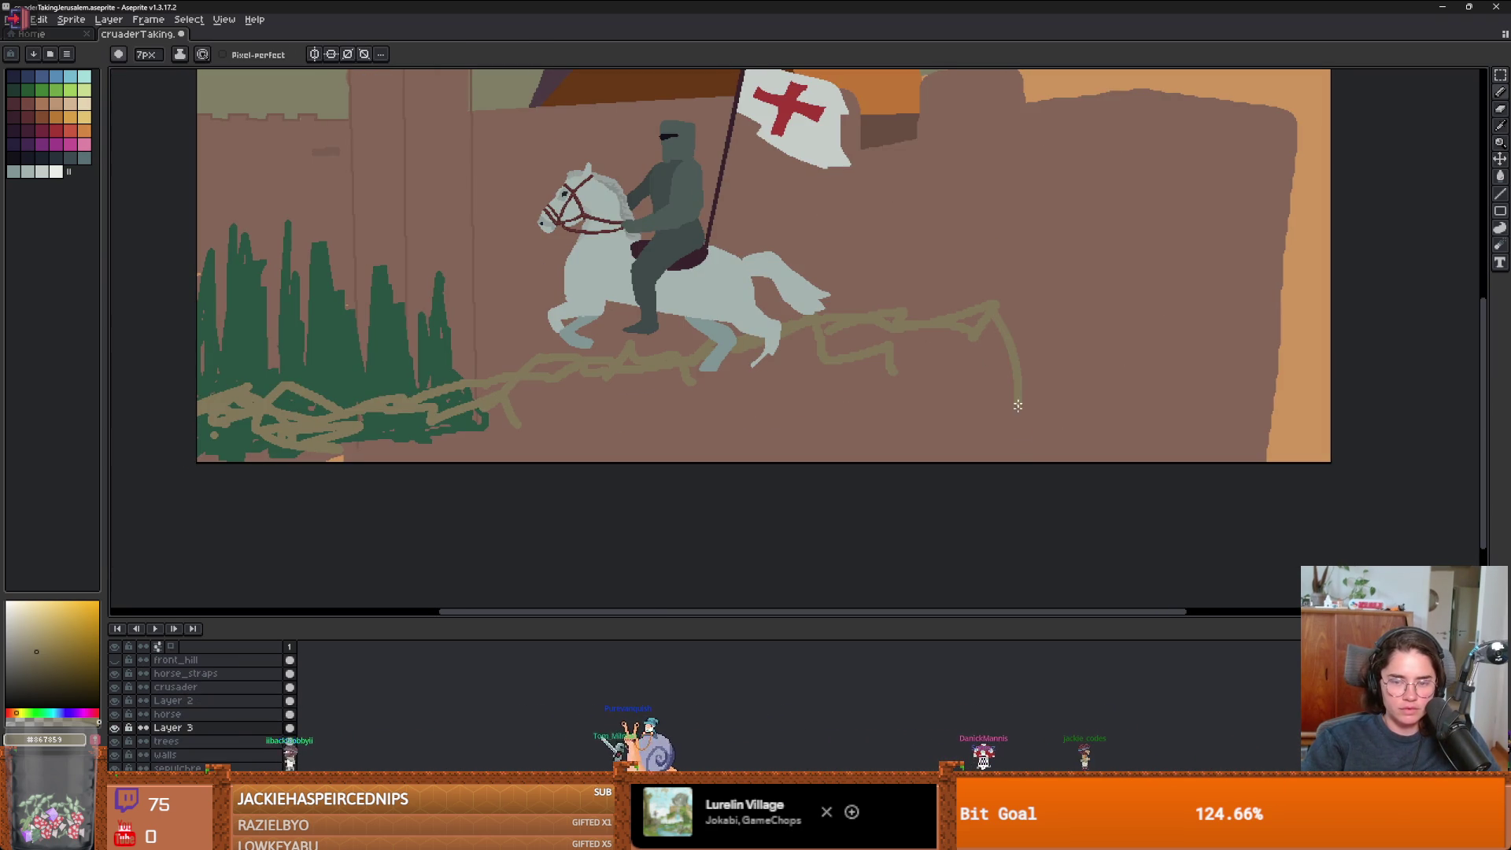
{"action": "left_click", "coordinate": [889, 416]}
- Enlarge the brush and paint tan over the leftover green patches and specks along the hill
{"action": "scroll", "coordinate": [509, 438], "scroll_direction": "up", "scroll_amount": 2}
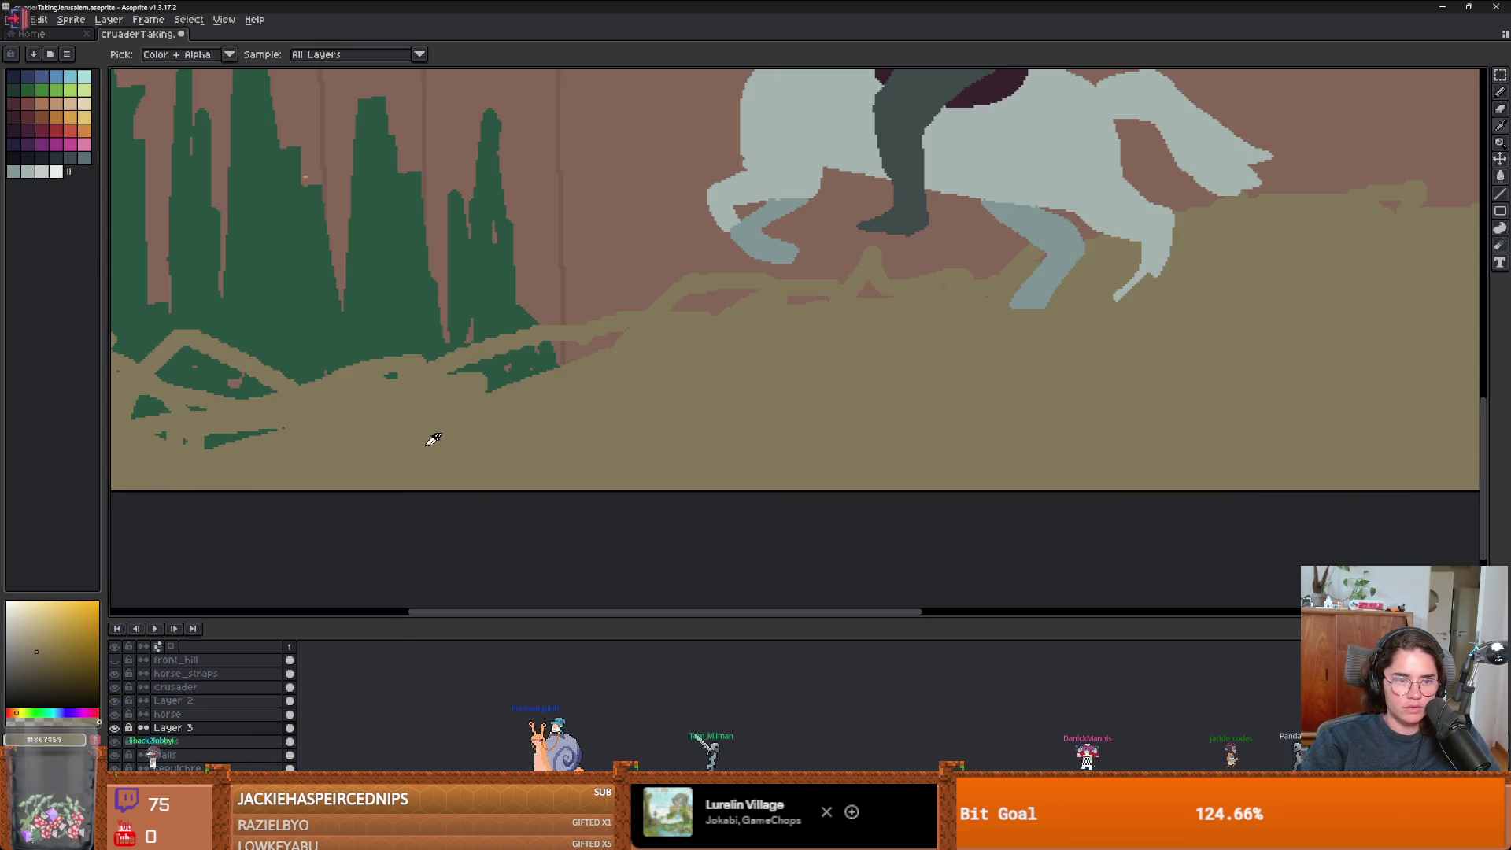
{"action": "scroll", "coordinate": [546, 449], "scroll_direction": "up", "scroll_amount": 1}
{"action": "key", "text": "plus"}
{"action": "key", "text": "plus"}
{"action": "mouse_move", "coordinate": [546, 449]}
{"action": "left_mouse_down"}
{"action": "mouse_move", "coordinate": [453, 411]}
{"action": "mouse_move", "coordinate": [534, 362]}
{"action": "mouse_move", "coordinate": [523, 403]}
{"action": "left_mouse_up"}
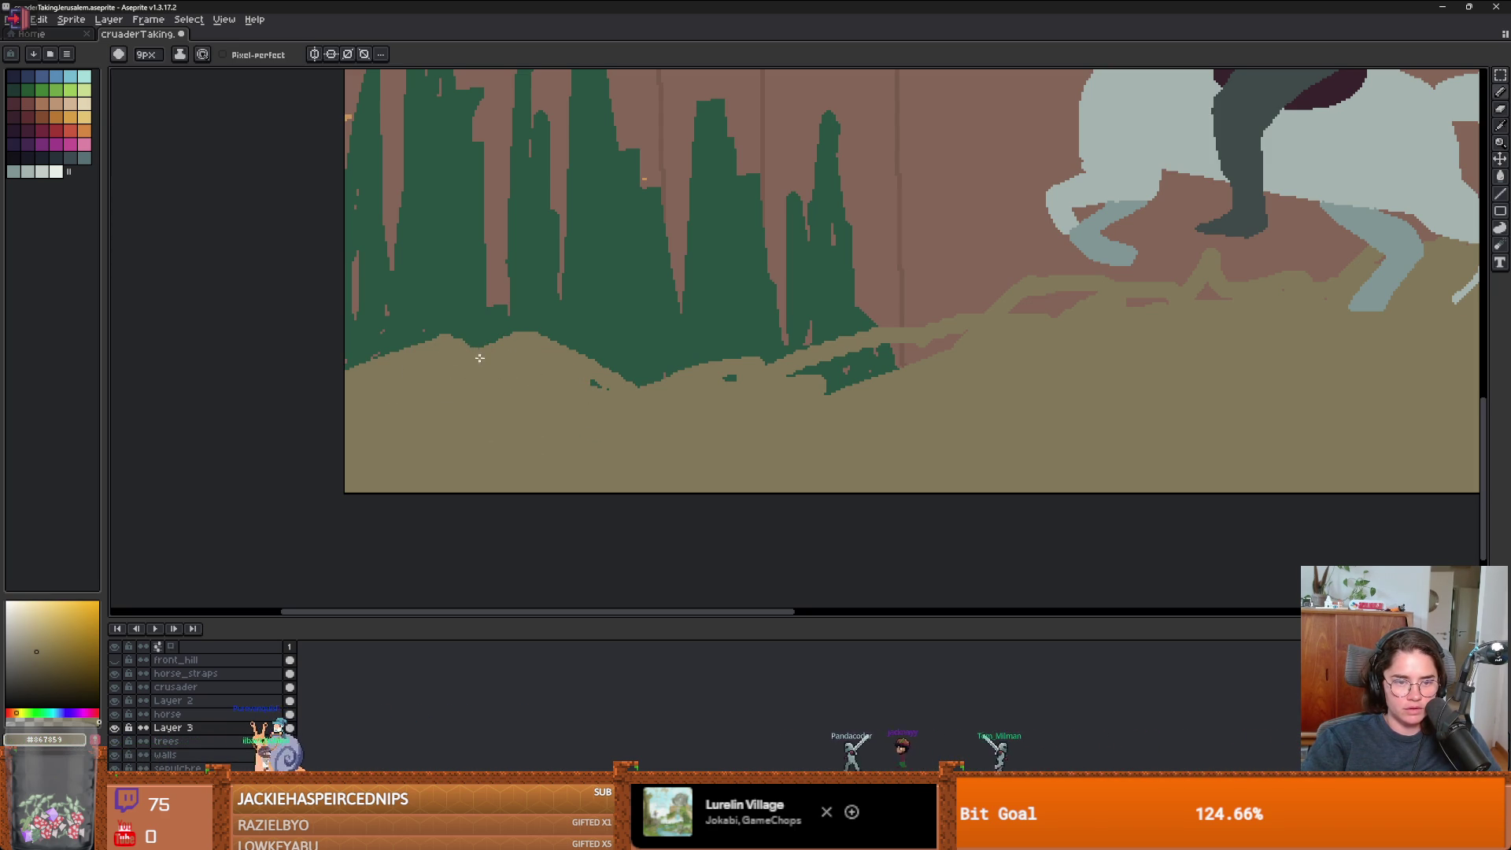
{"action": "left_click_drag", "start_coordinate": [562, 387], "coordinate": [709, 383]}
{"action": "mouse_move", "coordinate": [859, 381]}
{"action": "left_mouse_down"}
{"action": "mouse_move", "coordinate": [873, 354]}
{"action": "mouse_move", "coordinate": [820, 356]}
{"action": "left_mouse_up"}
{"action": "left_click_drag", "start_coordinate": [1036, 401], "coordinate": [700, 404]}
{"action": "scroll", "coordinate": [700, 403], "scroll_direction": "down", "scroll_amount": 1}
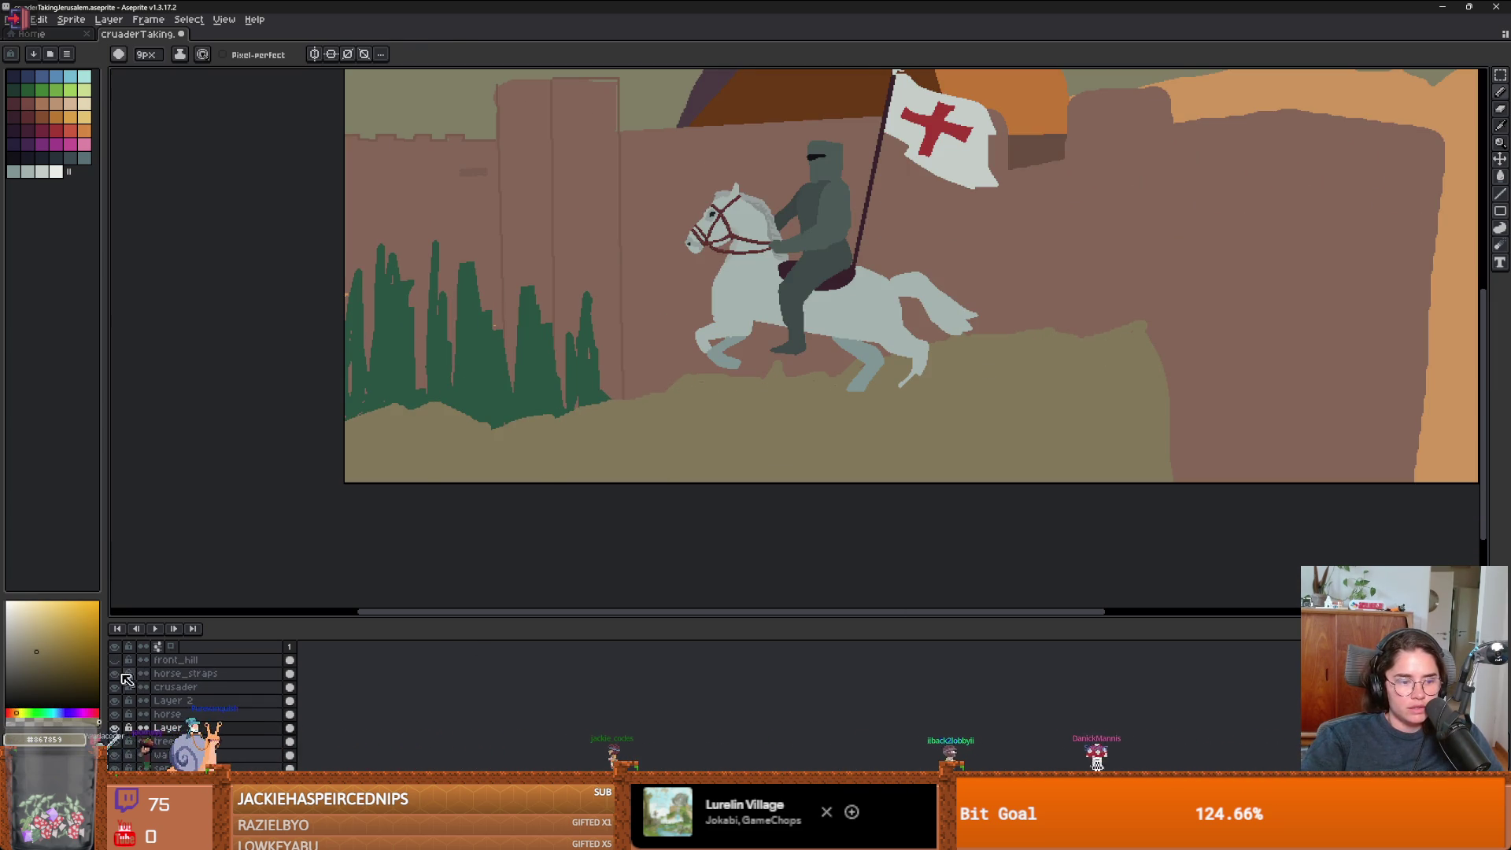
- Show the front_hill layer again and fill the tan strip with the hill's dark purple
{"action": "left_click", "coordinate": [114, 660]}
{"action": "scroll", "coordinate": [738, 441], "scroll_direction": "down", "scroll_amount": 2}
{"action": "scroll", "coordinate": [741, 442], "scroll_direction": "up", "scroll_amount": 1}
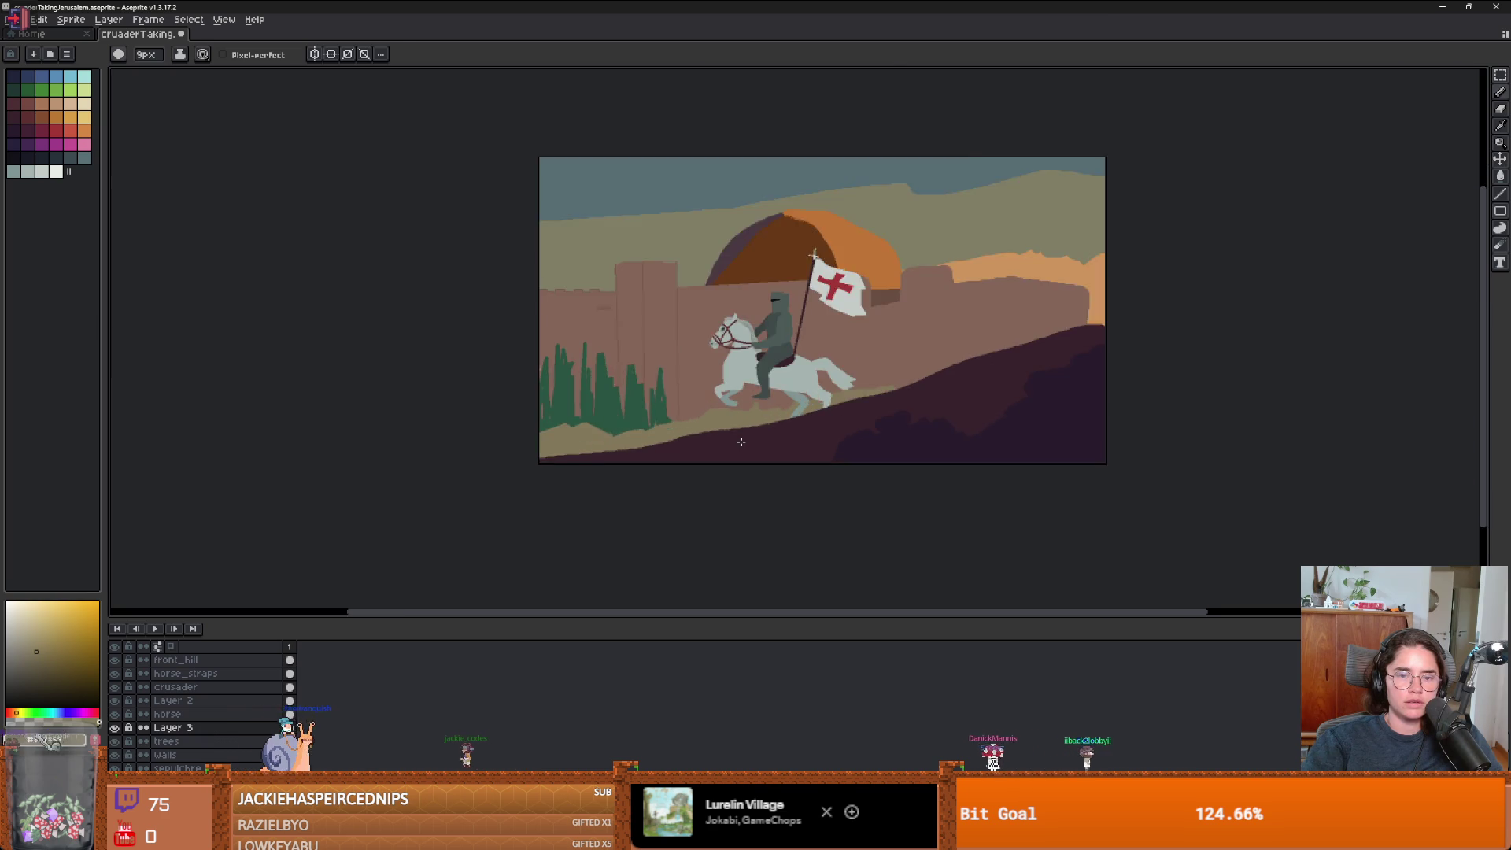
{"action": "scroll", "coordinate": [741, 441], "scroll_direction": "up", "scroll_amount": 1}
{"action": "scroll", "coordinate": [723, 449], "scroll_direction": "down", "scroll_amount": 2}
{"action": "scroll", "coordinate": [708, 453], "scroll_direction": "up", "scroll_amount": 1}
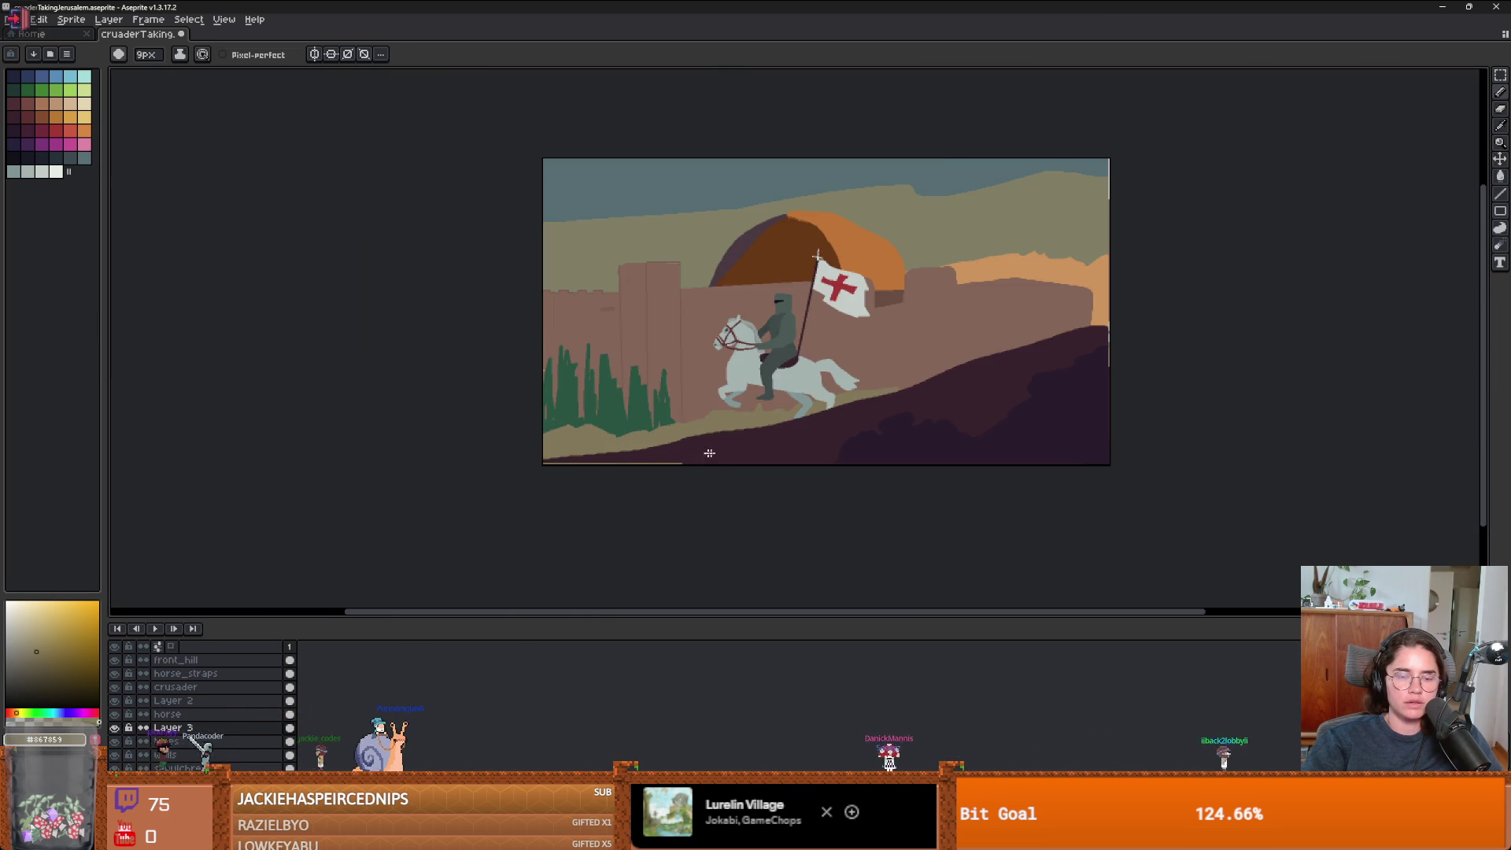
{"action": "scroll", "coordinate": [739, 454], "scroll_direction": "up", "scroll_amount": 2}
{"action": "scroll", "coordinate": [759, 453], "scroll_direction": "down", "scroll_amount": 1}
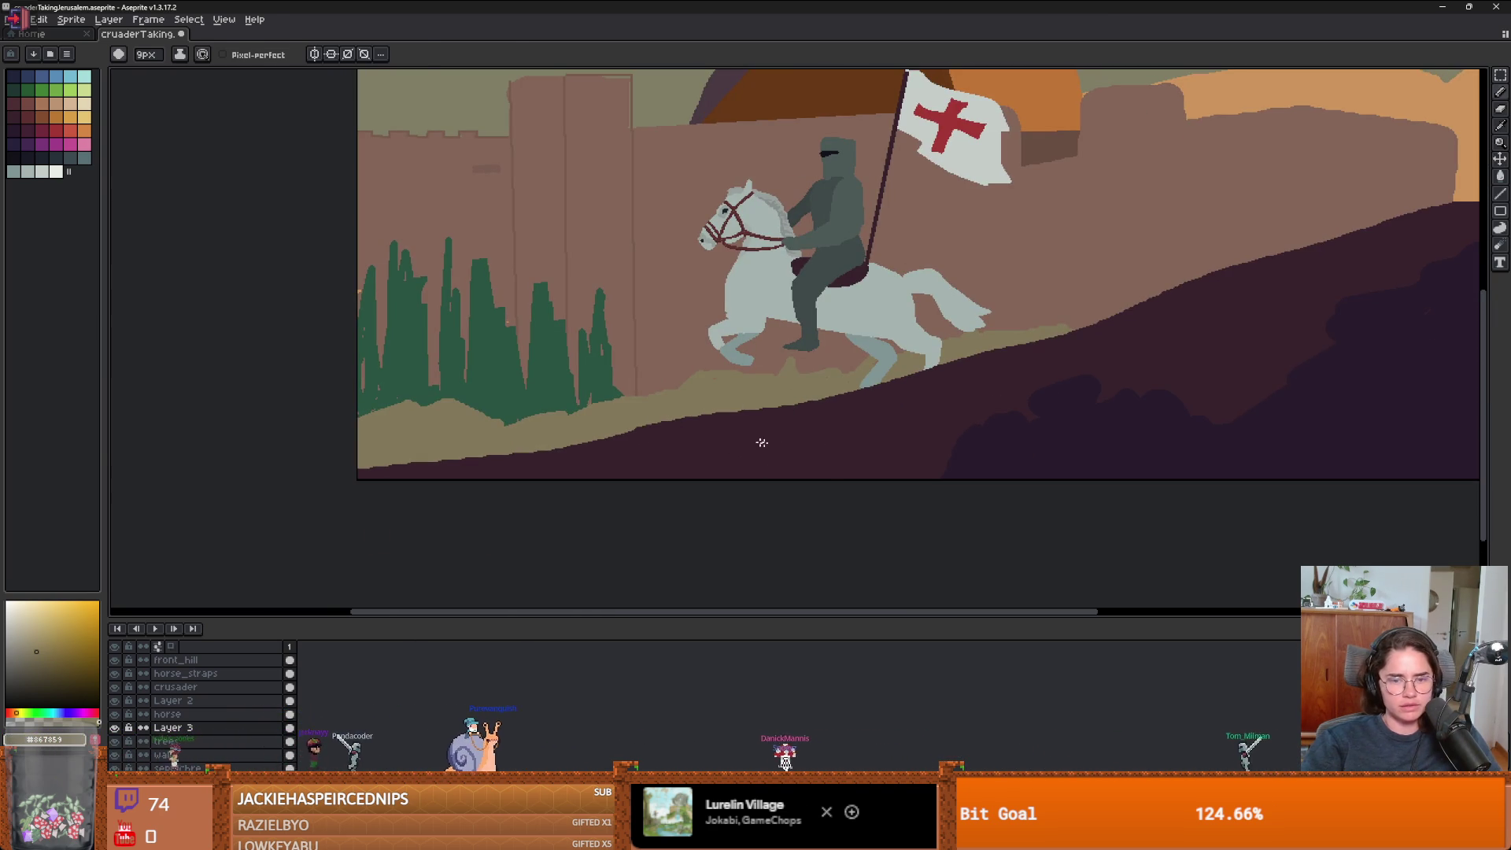
{"action": "key", "text": "i"}
{"action": "left_click", "coordinate": [761, 442]}
{"action": "left_click", "coordinate": [14, 103]}
{"action": "key", "text": "g"}
{"action": "left_click", "coordinate": [674, 397]}
- Adjust the colour to a muted plum shade and refill the lower-left ground strip with it
{"action": "scroll", "coordinate": [681, 406], "scroll_direction": "down", "scroll_amount": 2}
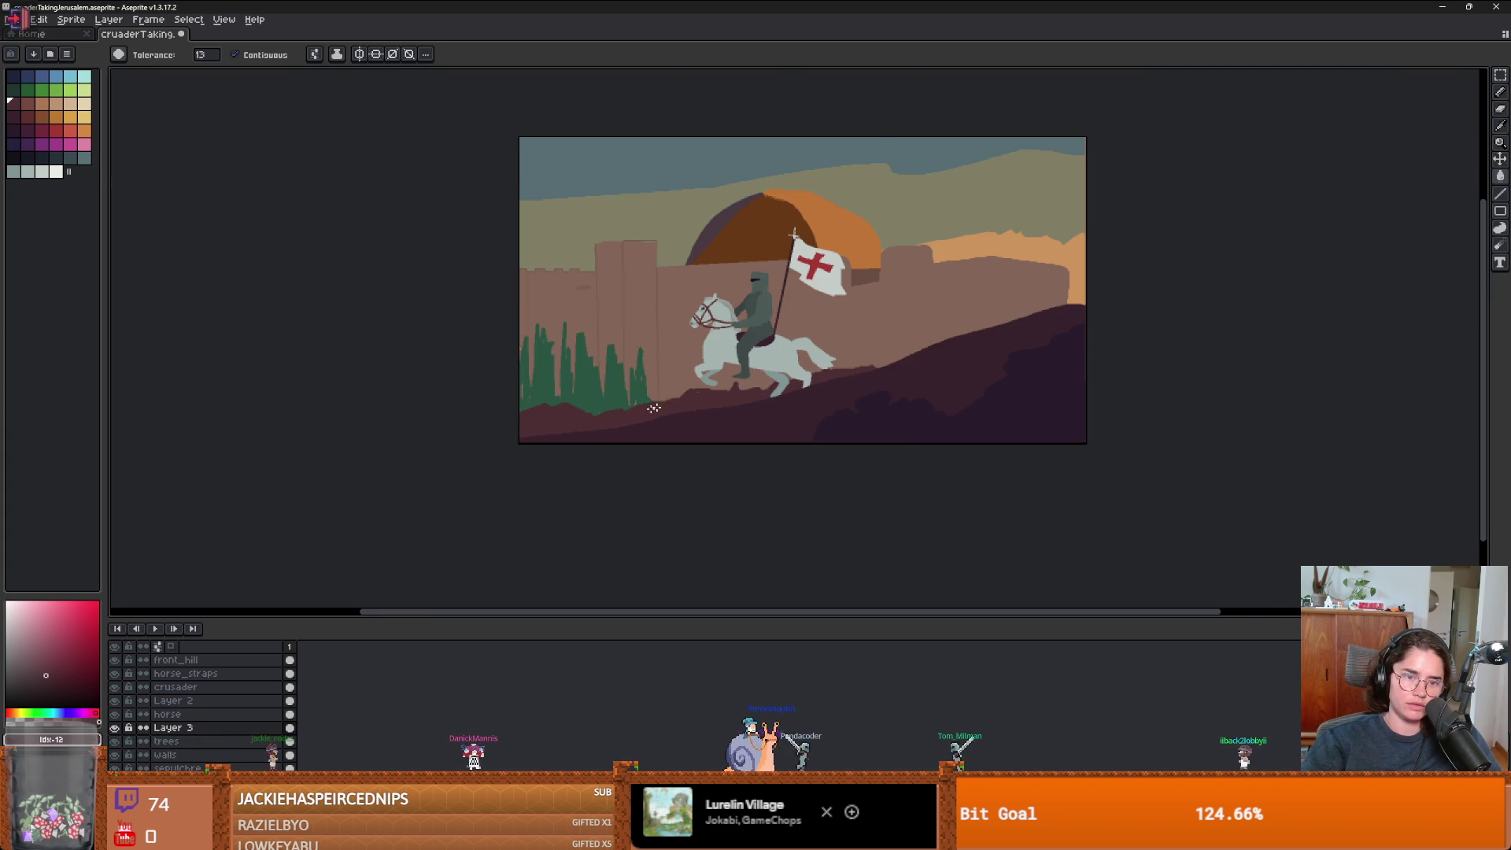
{"action": "scroll", "coordinate": [605, 421], "scroll_direction": "up", "scroll_amount": 1}
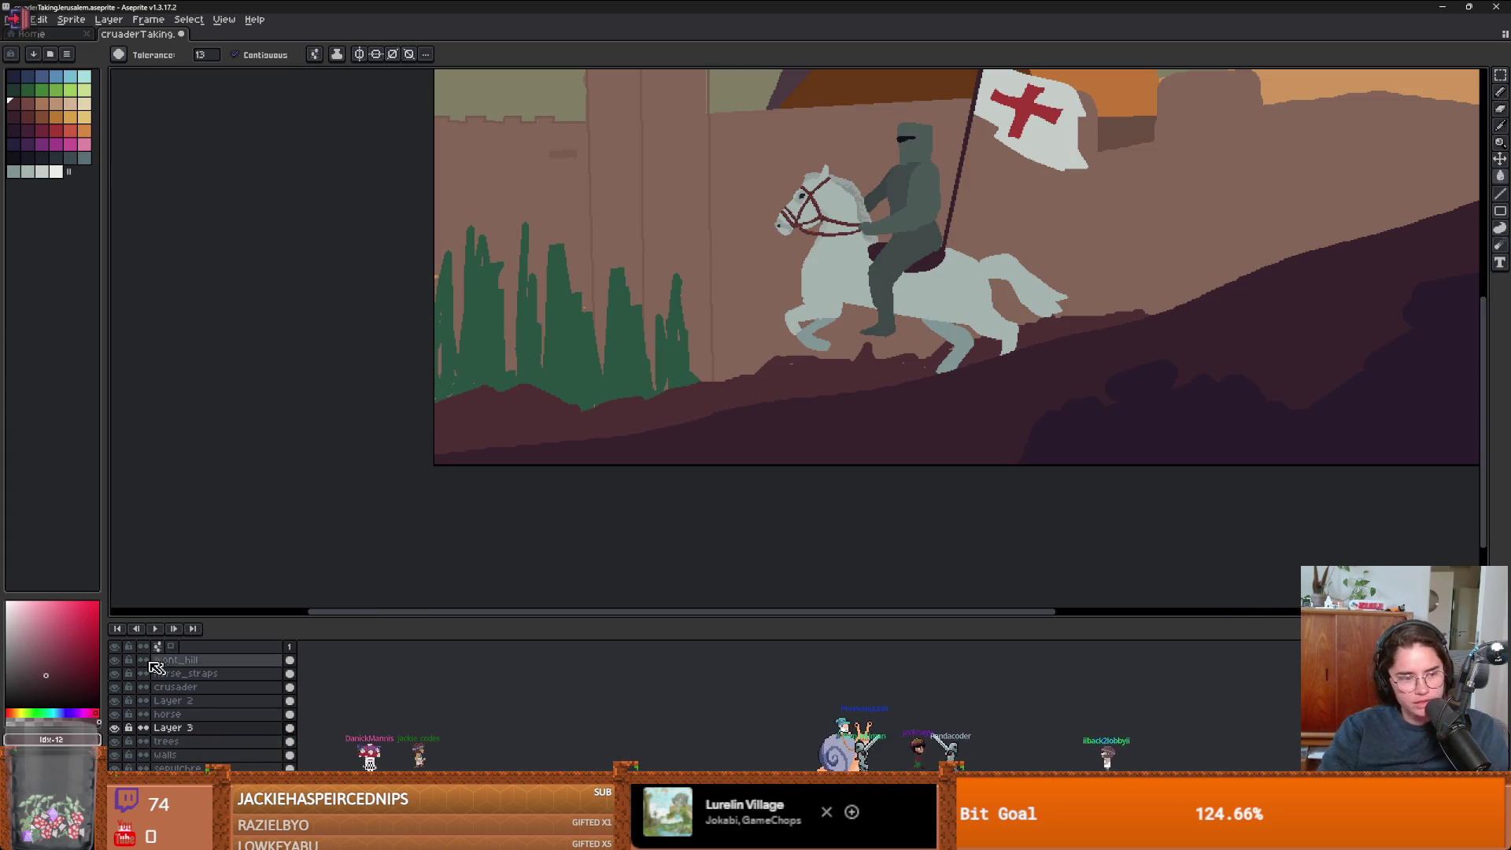
{"action": "left_click", "coordinate": [45, 664]}
{"action": "left_click", "coordinate": [37, 667]}
{"action": "left_click", "coordinate": [575, 441]}
{"action": "scroll", "coordinate": [574, 441], "scroll_direction": "down", "scroll_amount": 1}
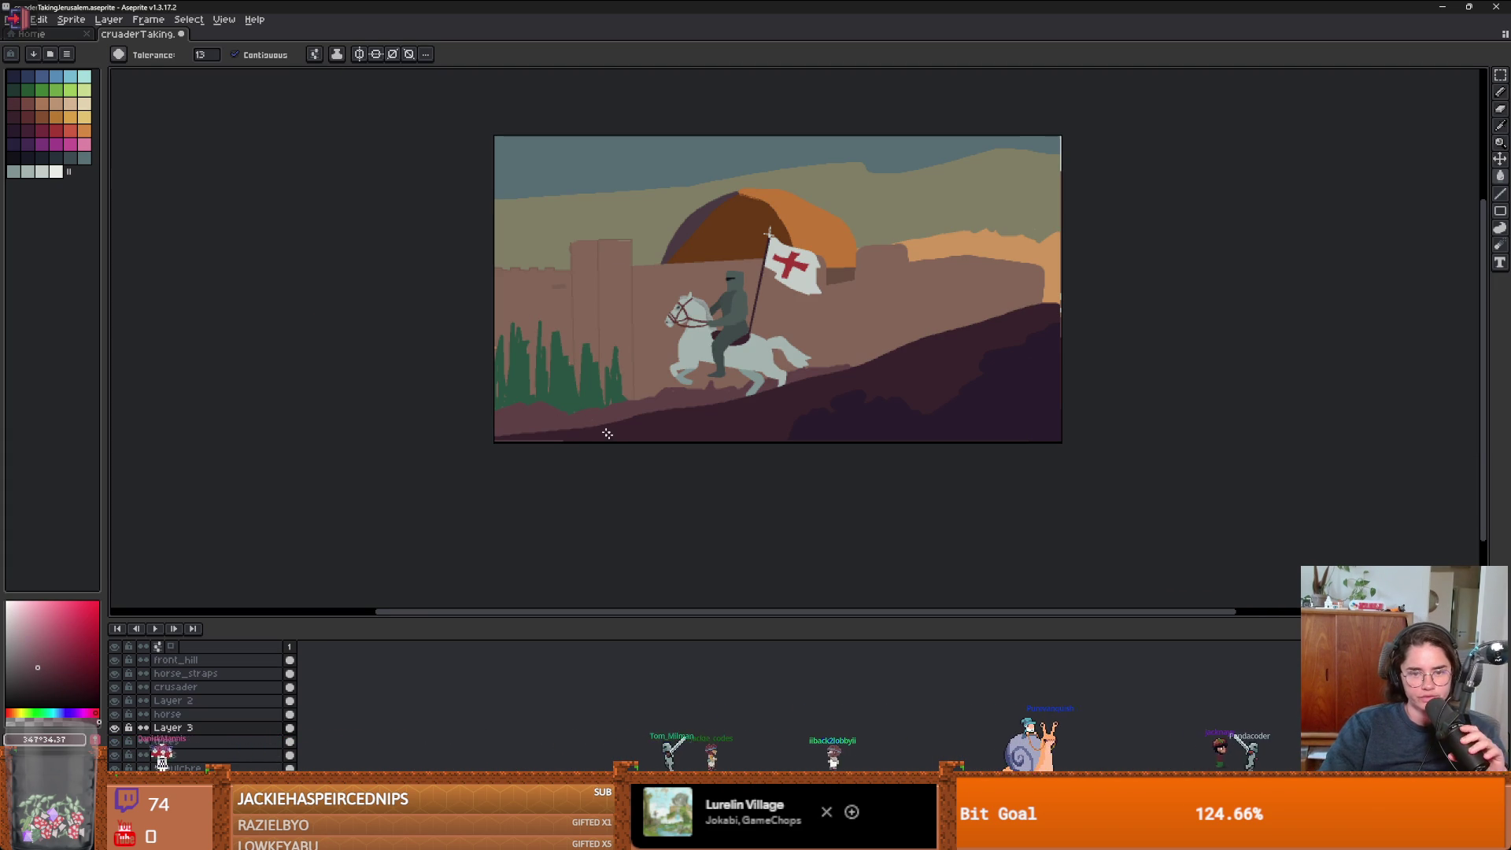
{"action": "scroll", "coordinate": [710, 395], "scroll_direction": "up", "scroll_amount": 1}
{"action": "key", "text": "b"}
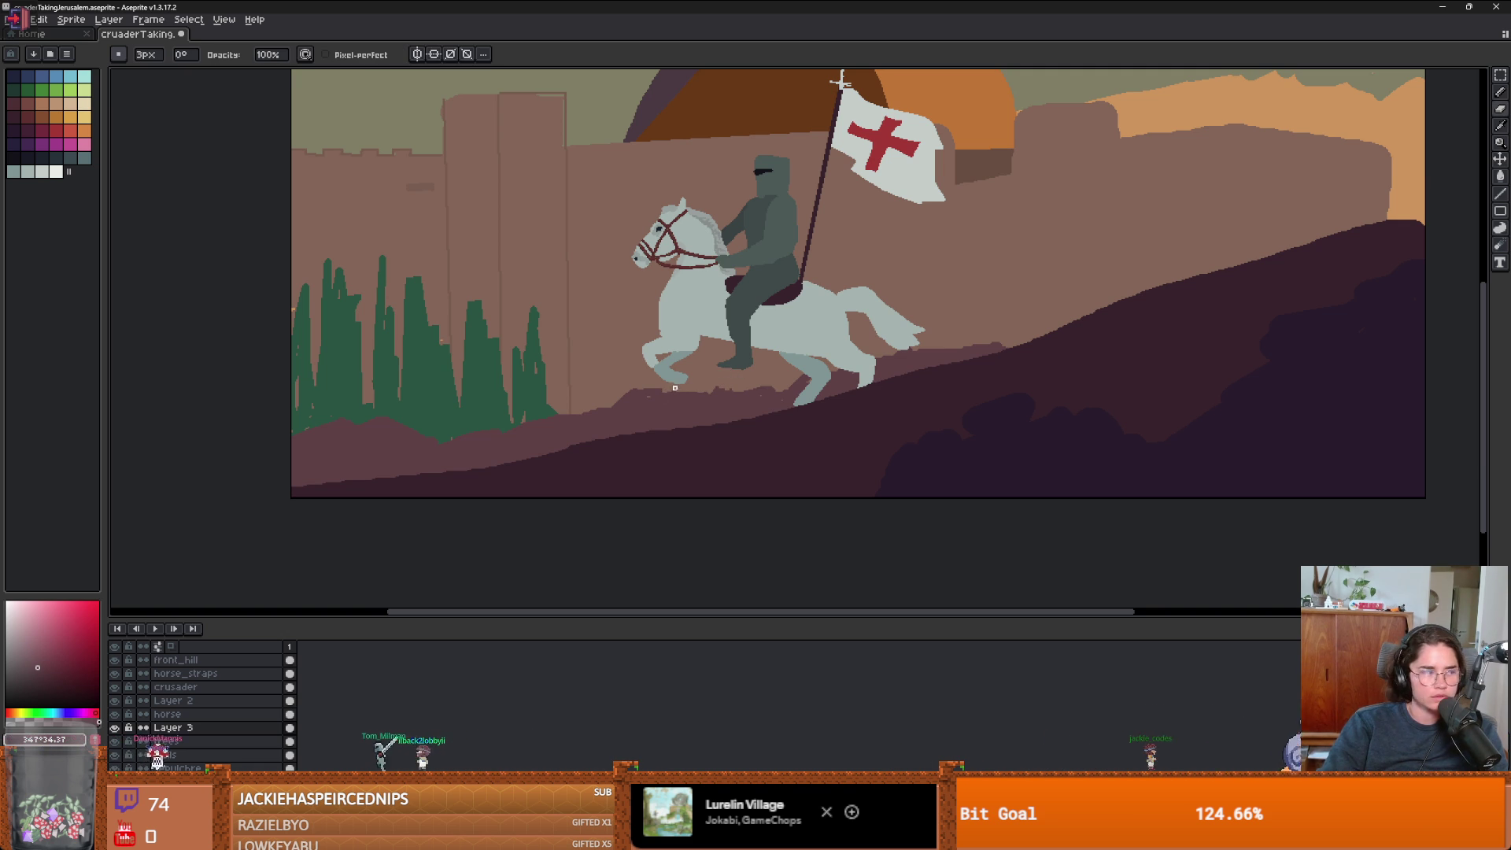
{"action": "key", "text": "e"}
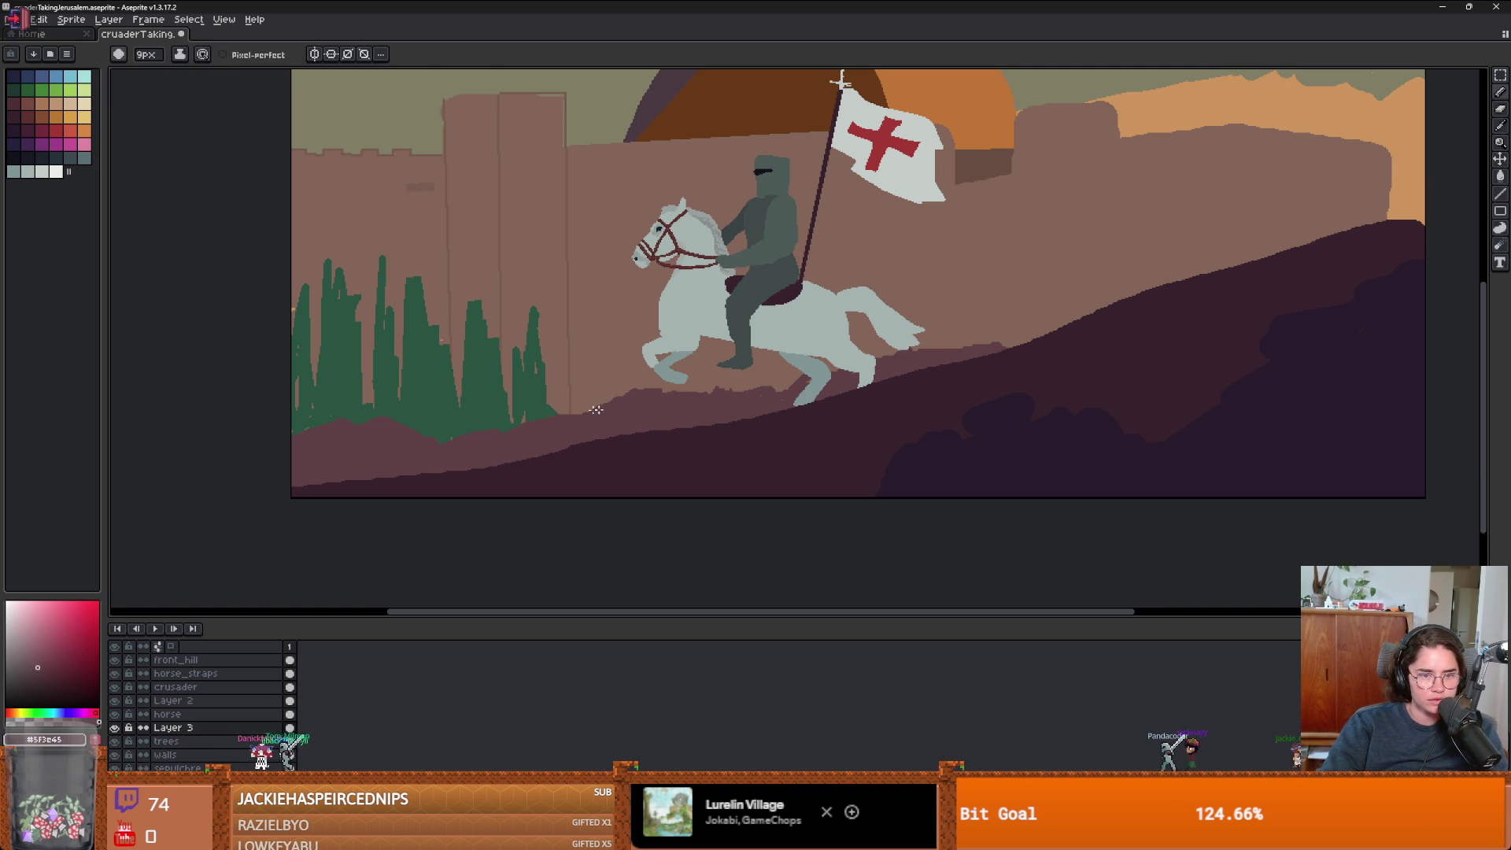
{"action": "scroll", "coordinate": [309, 406], "scroll_direction": "up", "scroll_amount": 2}
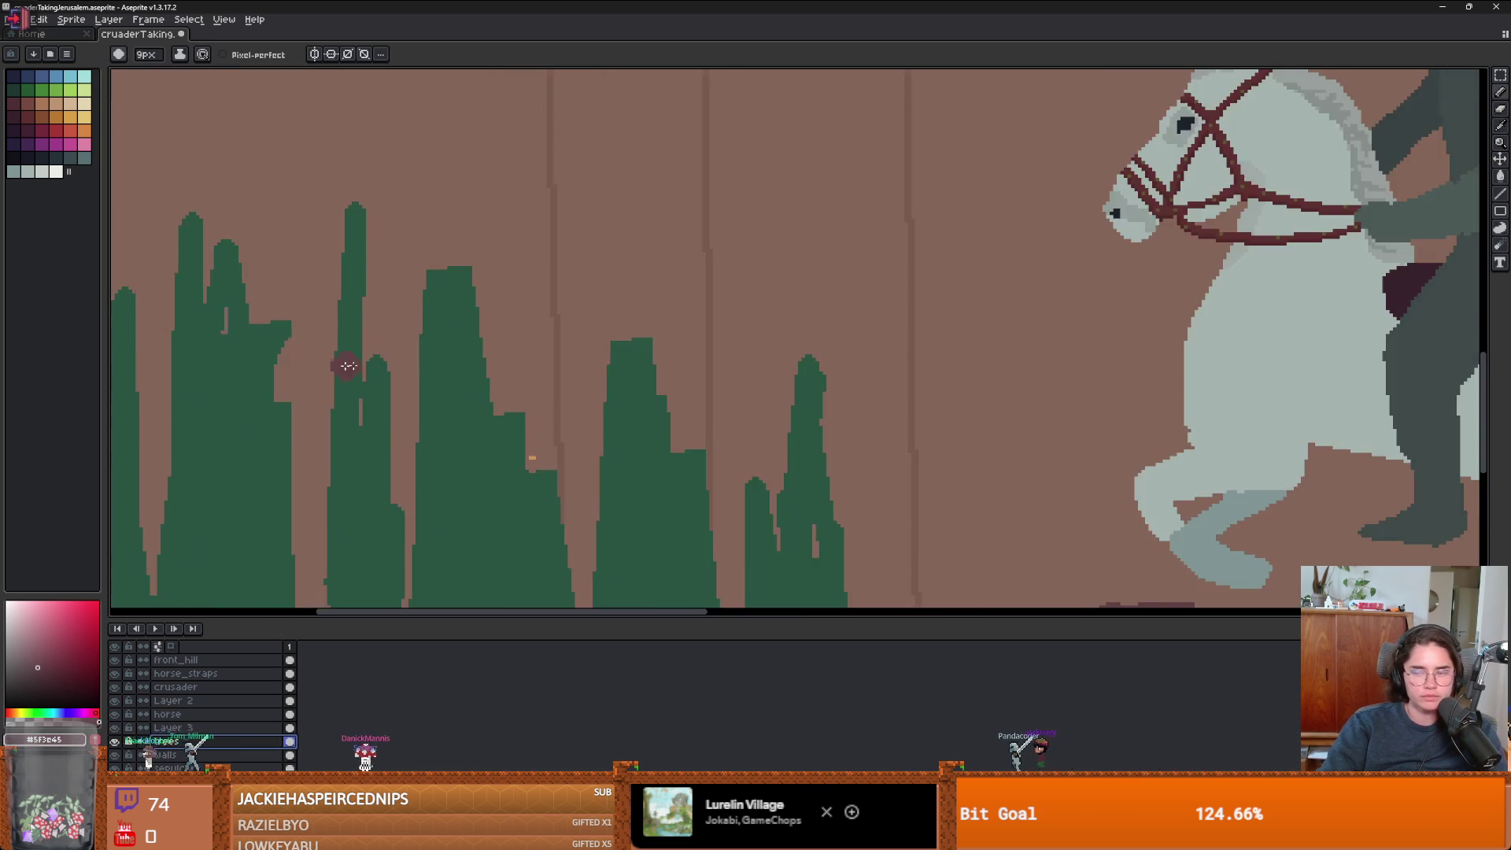
{"action": "left_click", "coordinate": [626, 295], "text": "alt"}
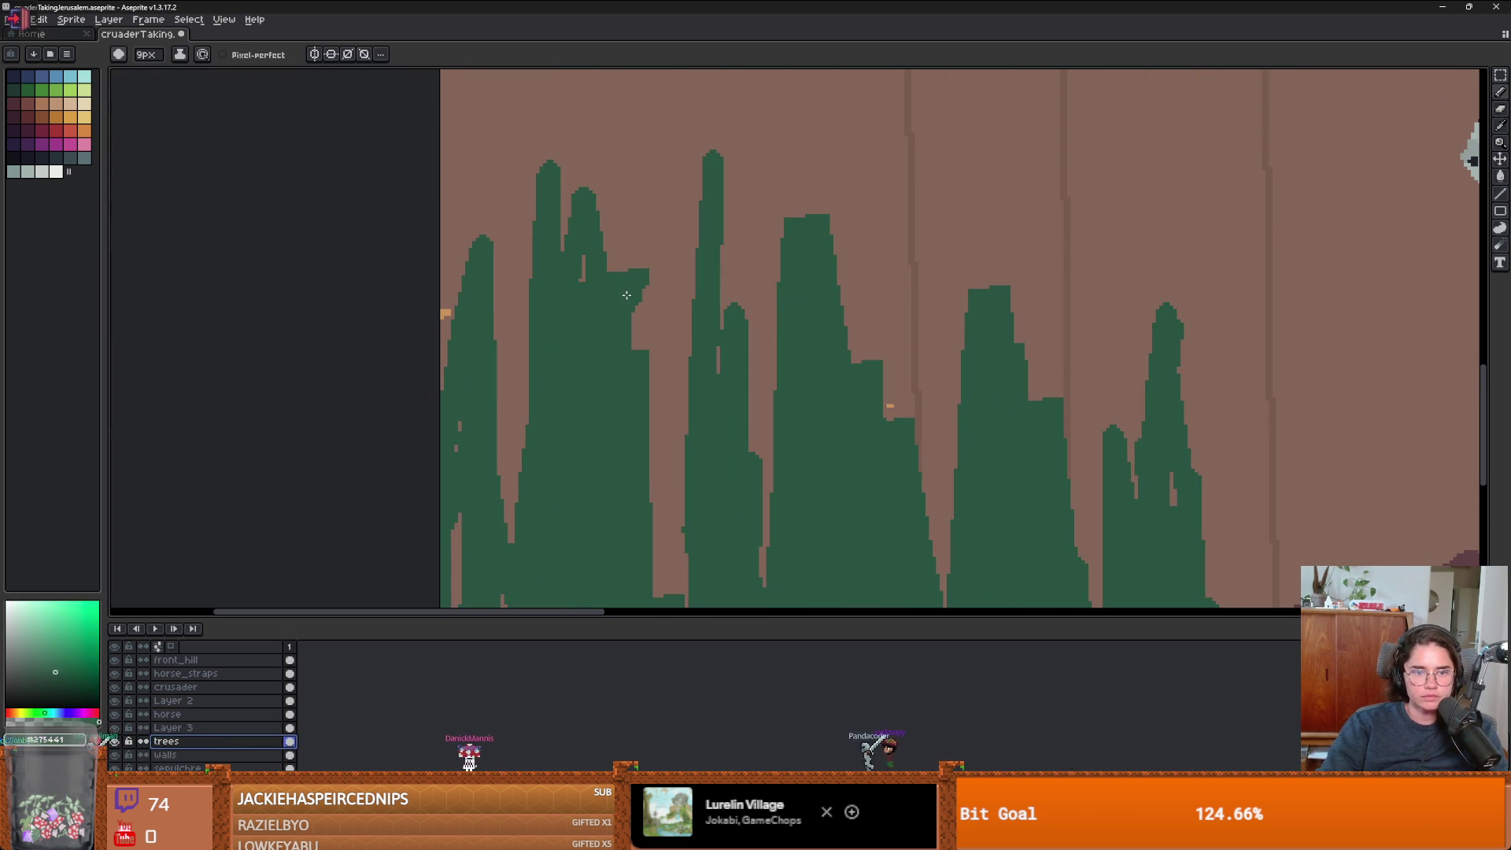
{"action": "key", "text": "b"}
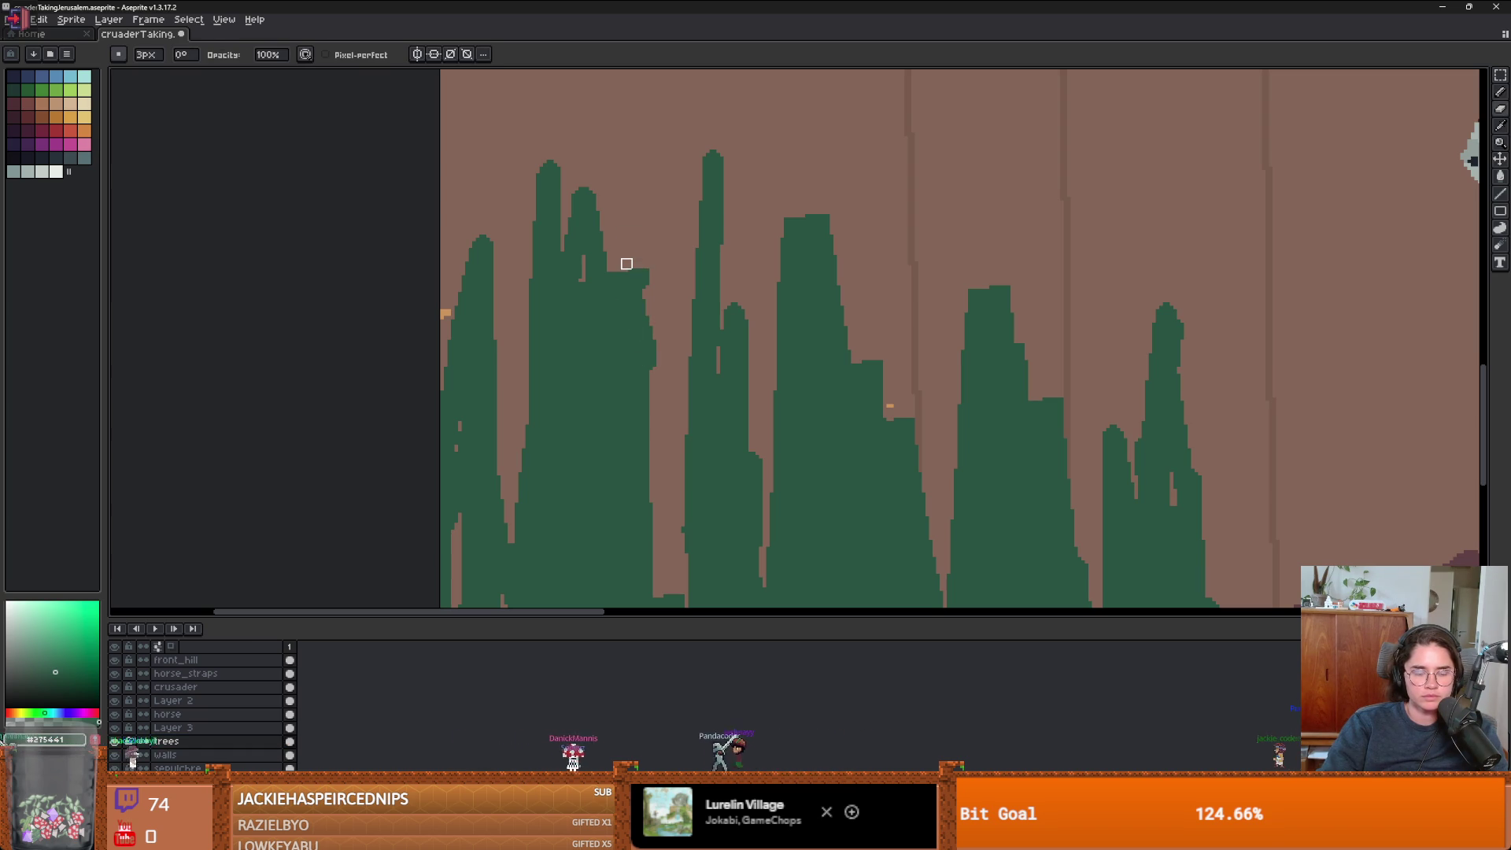
{"action": "key", "text": "minus"}
{"action": "key", "text": "minus"}
{"action": "left_click_drag", "start_coordinate": [644, 268], "coordinate": [651, 354]}
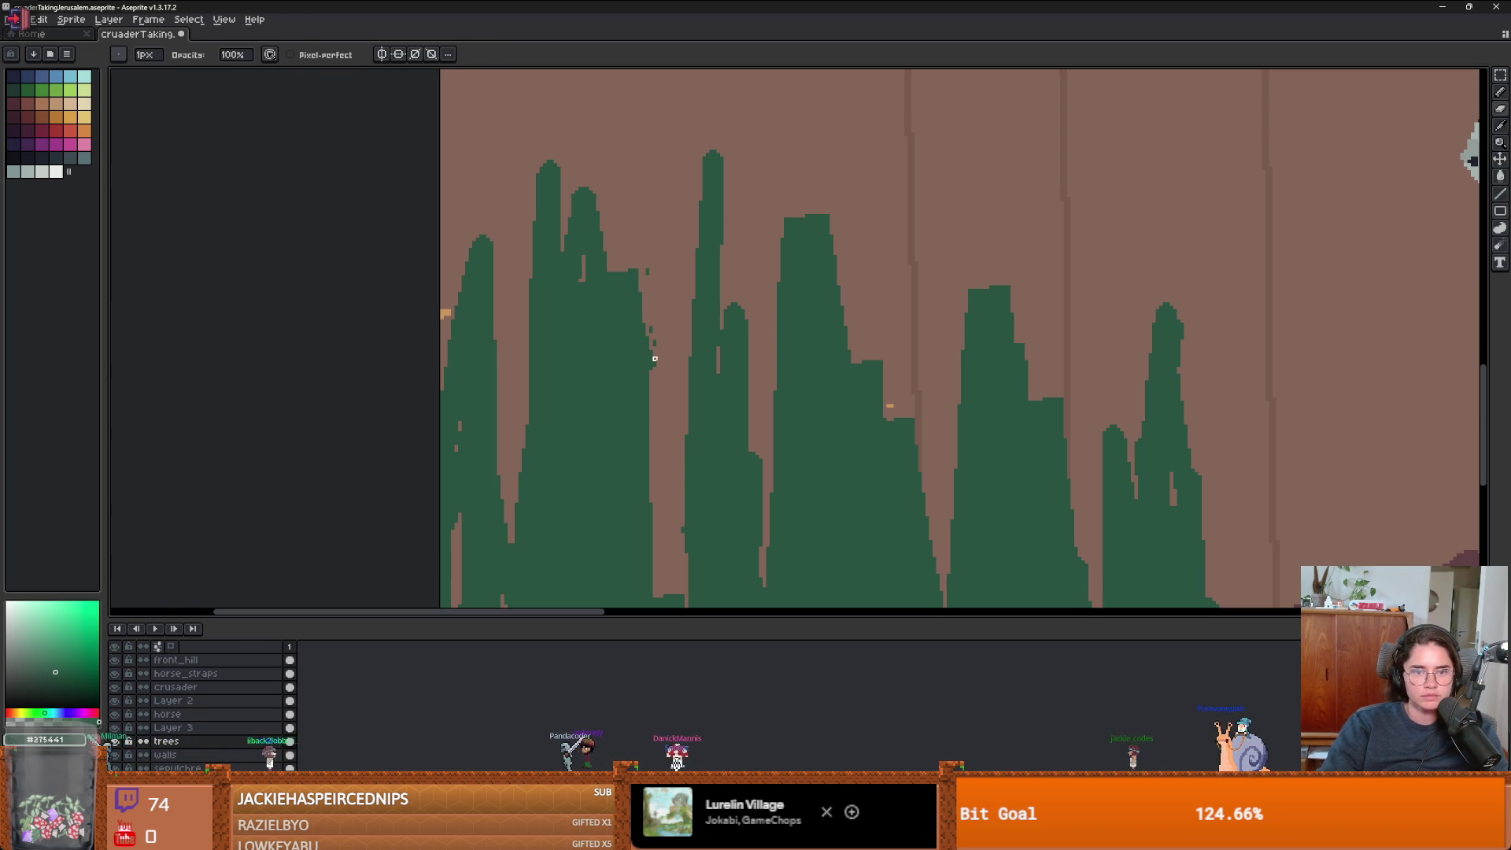
{"action": "key", "text": "i"}
{"action": "key", "text": "e"}
{"action": "mouse_move", "coordinate": [556, 186]}
{"action": "left_mouse_down"}
{"action": "mouse_move", "coordinate": [562, 252]}
{"action": "mouse_move", "coordinate": [580, 220]}
{"action": "left_mouse_up"}
{"action": "key", "text": "b"}
{"action": "left_click_drag", "start_coordinate": [634, 291], "coordinate": [632, 342]}
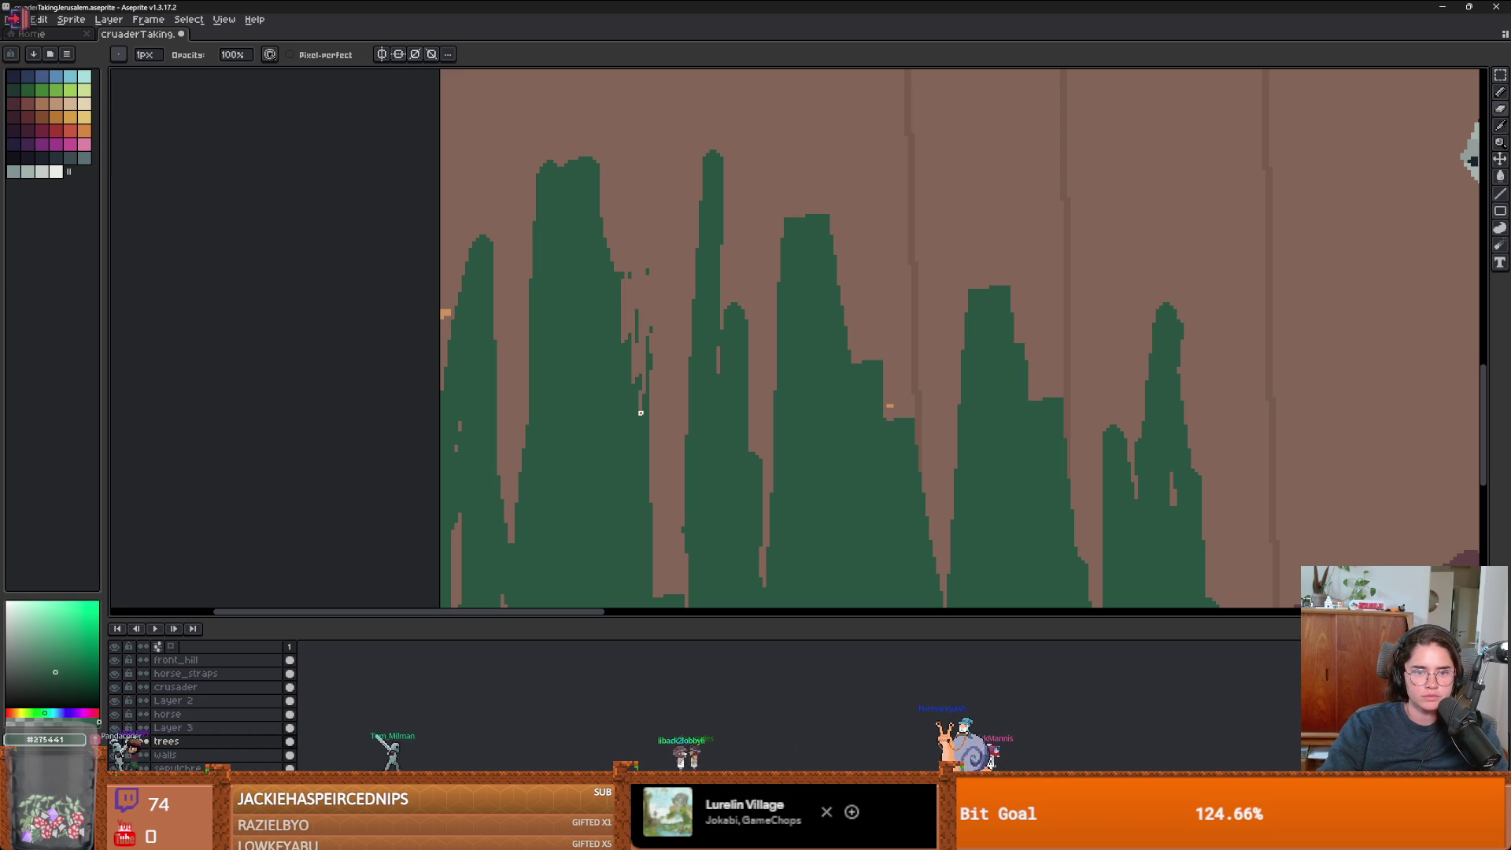
{"action": "scroll", "coordinate": [568, 425], "scroll_direction": "up", "scroll_amount": 1}
{"action": "scroll", "coordinate": [568, 426], "scroll_direction": "down", "scroll_amount": 1}
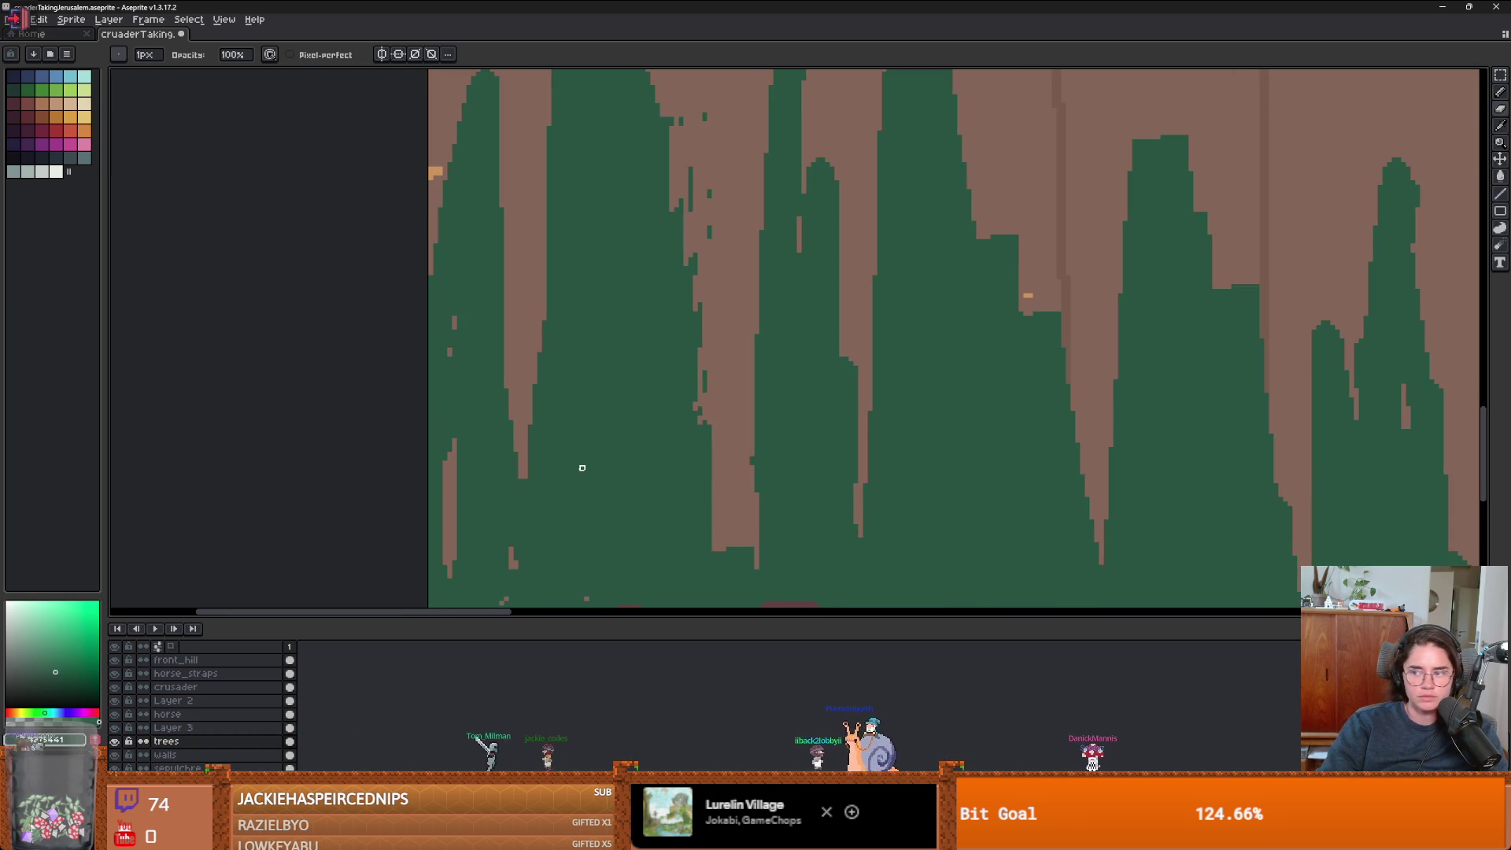
{"action": "left_click_drag", "start_coordinate": [522, 412], "coordinate": [558, 512]}
{"action": "scroll", "coordinate": [697, 478], "scroll_direction": "down", "scroll_amount": 4}
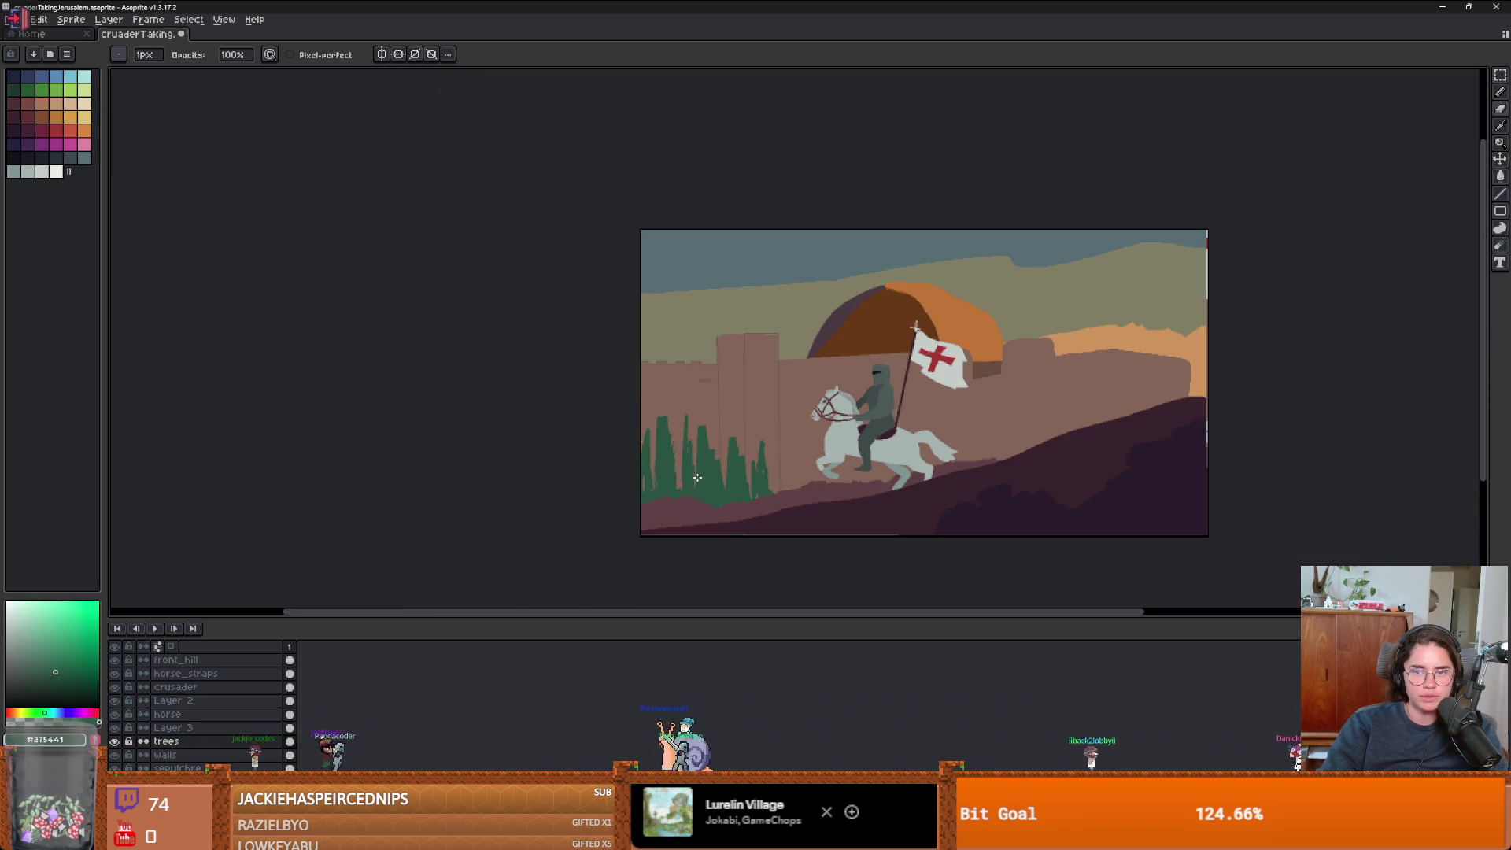
{"action": "scroll", "coordinate": [679, 485], "scroll_direction": "up", "scroll_amount": 3}
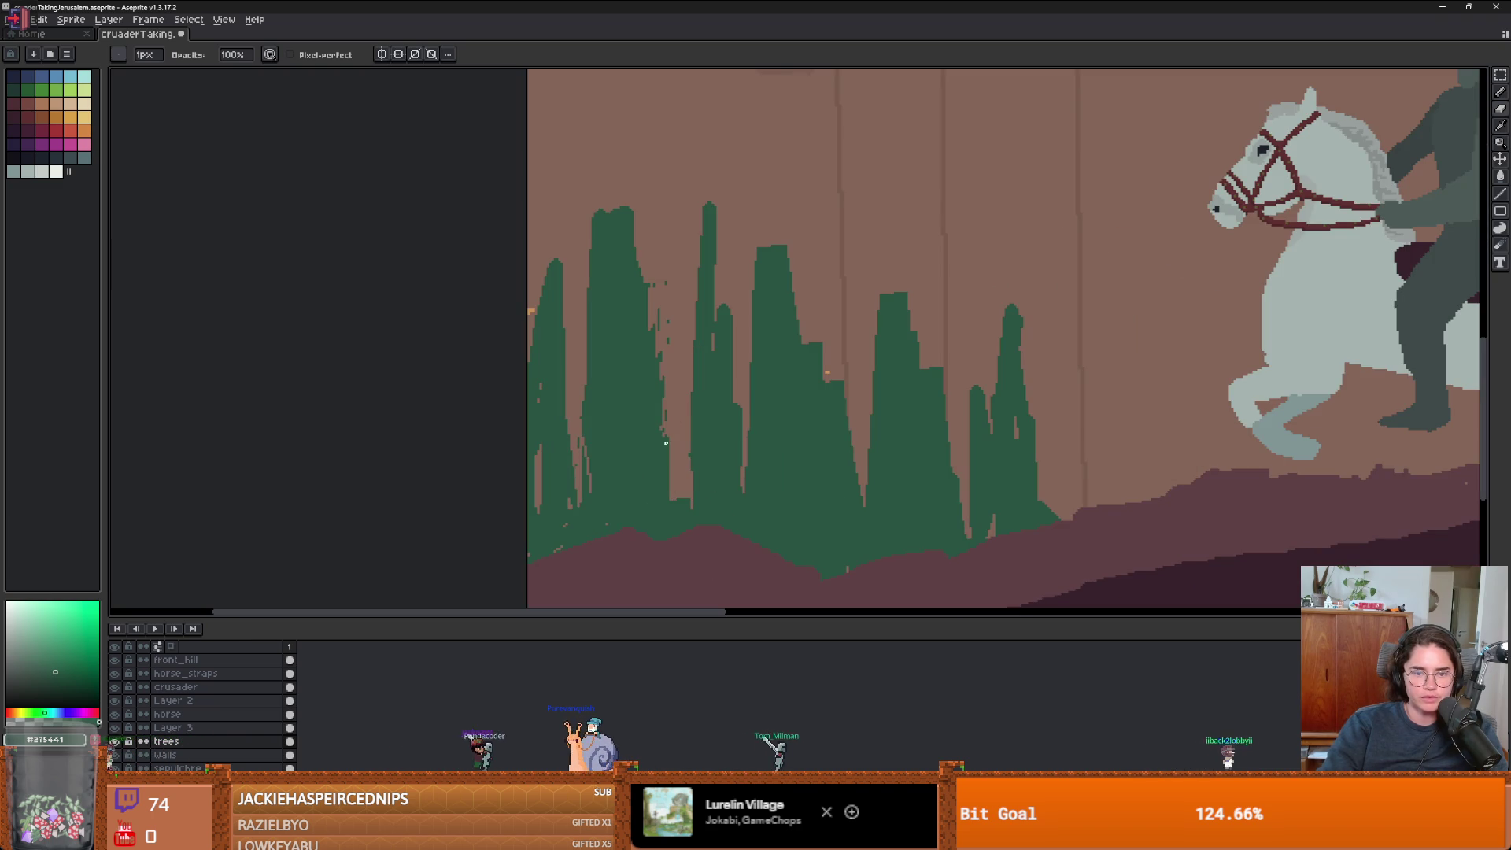
- Fill the gap at the left cypress's edge with darker green
{"action": "key", "text": "i"}
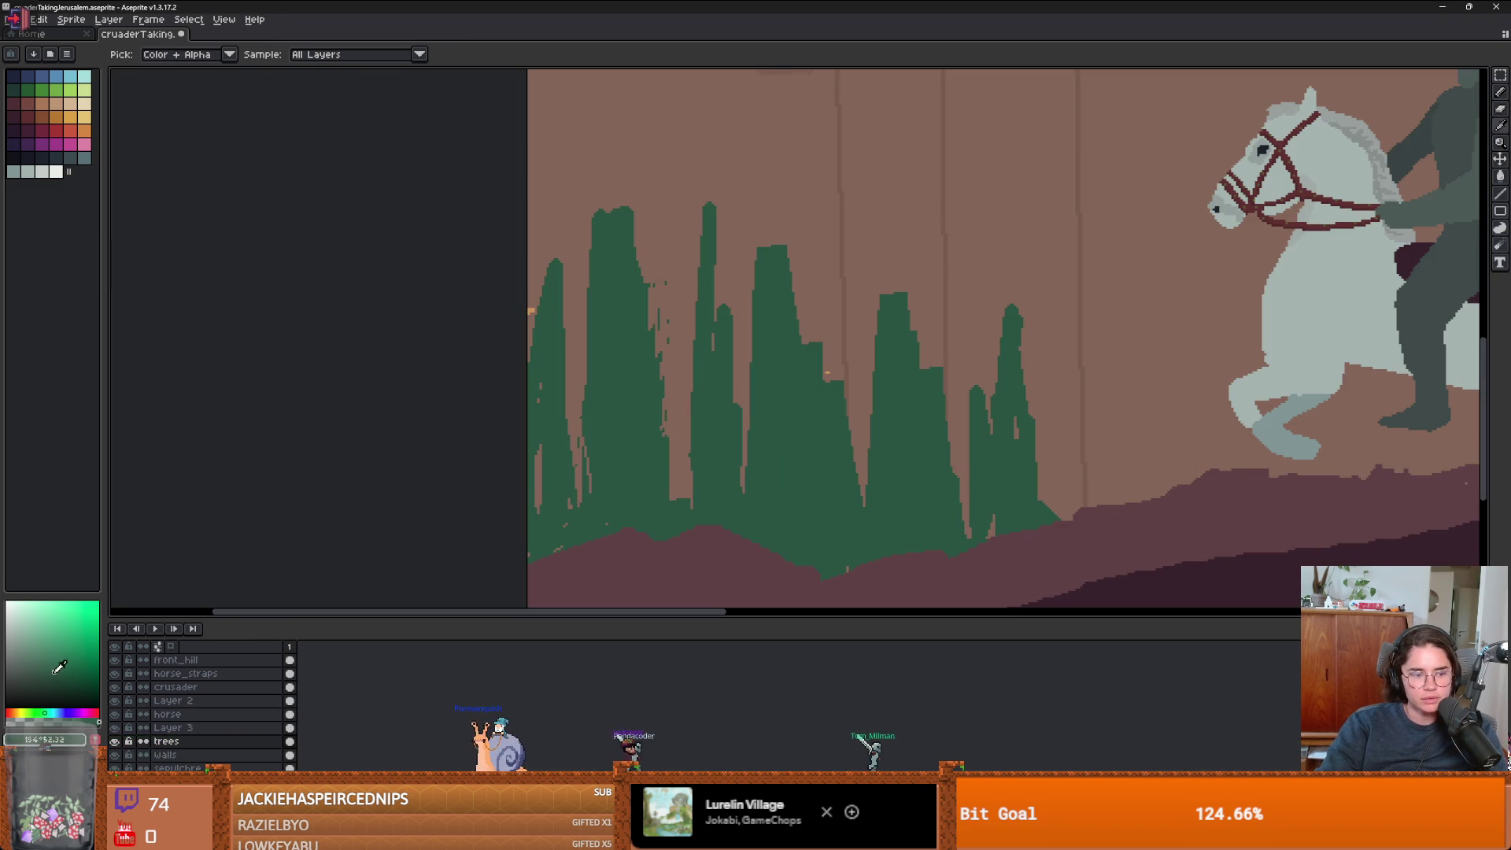
{"action": "key", "text": "b"}
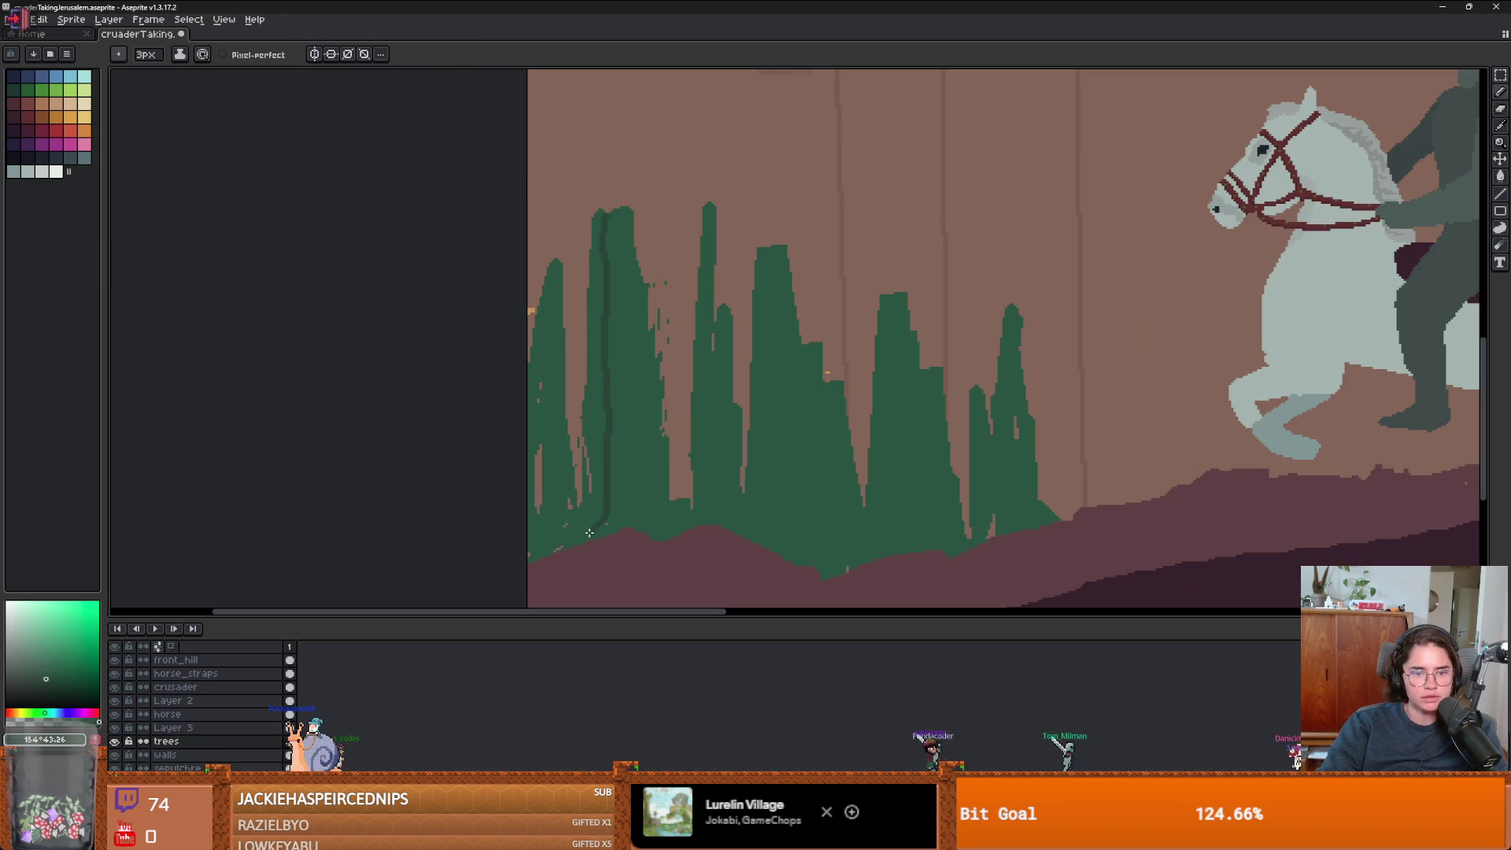
{"action": "scroll", "coordinate": [596, 471], "scroll_direction": "down", "scroll_amount": 3}
{"action": "scroll", "coordinate": [574, 354], "scroll_direction": "up", "scroll_amount": 3}
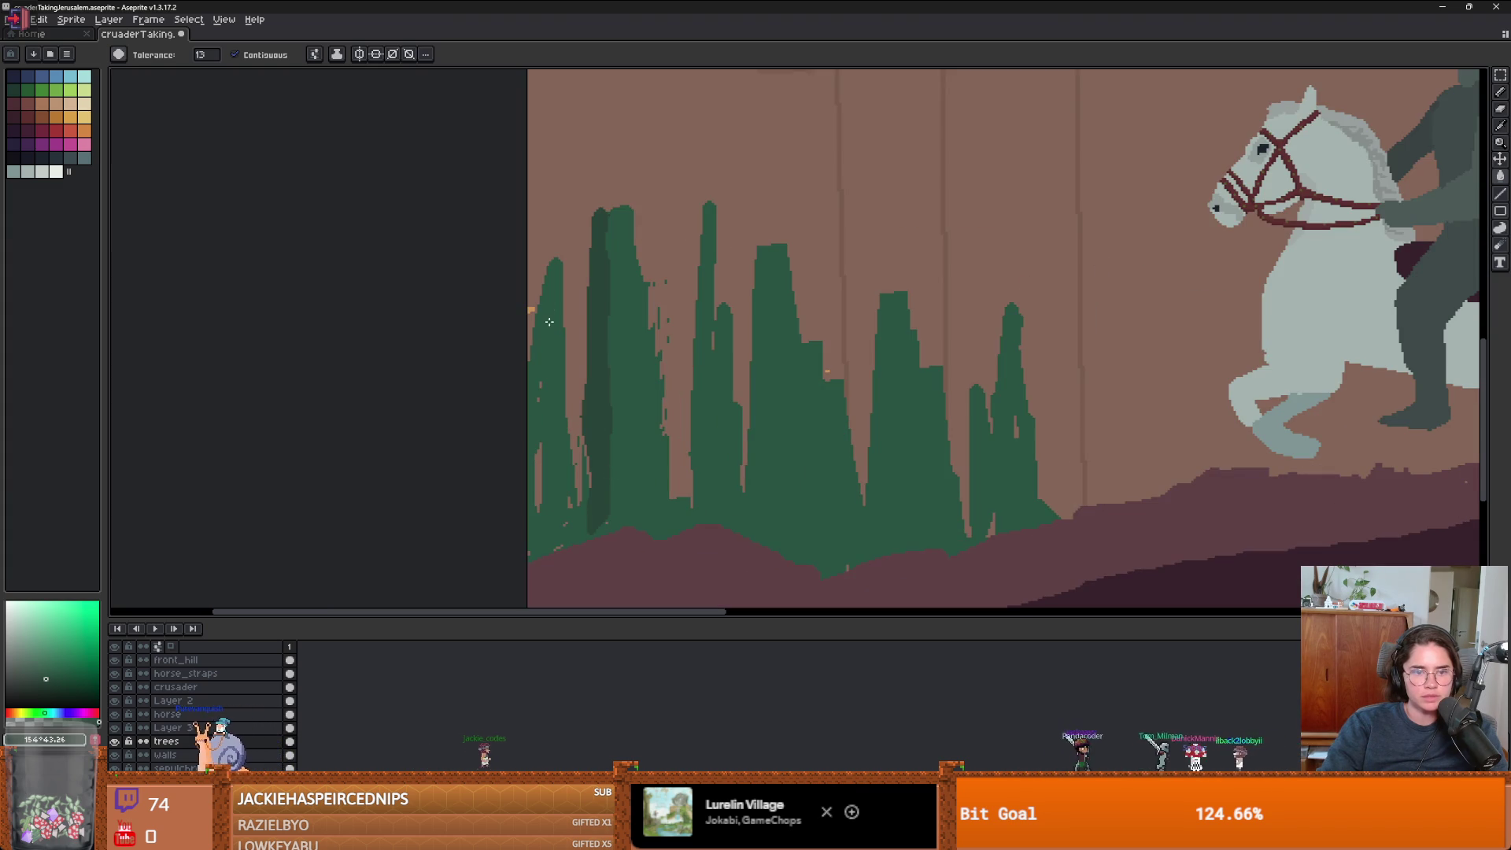
{"action": "key", "text": "g"}
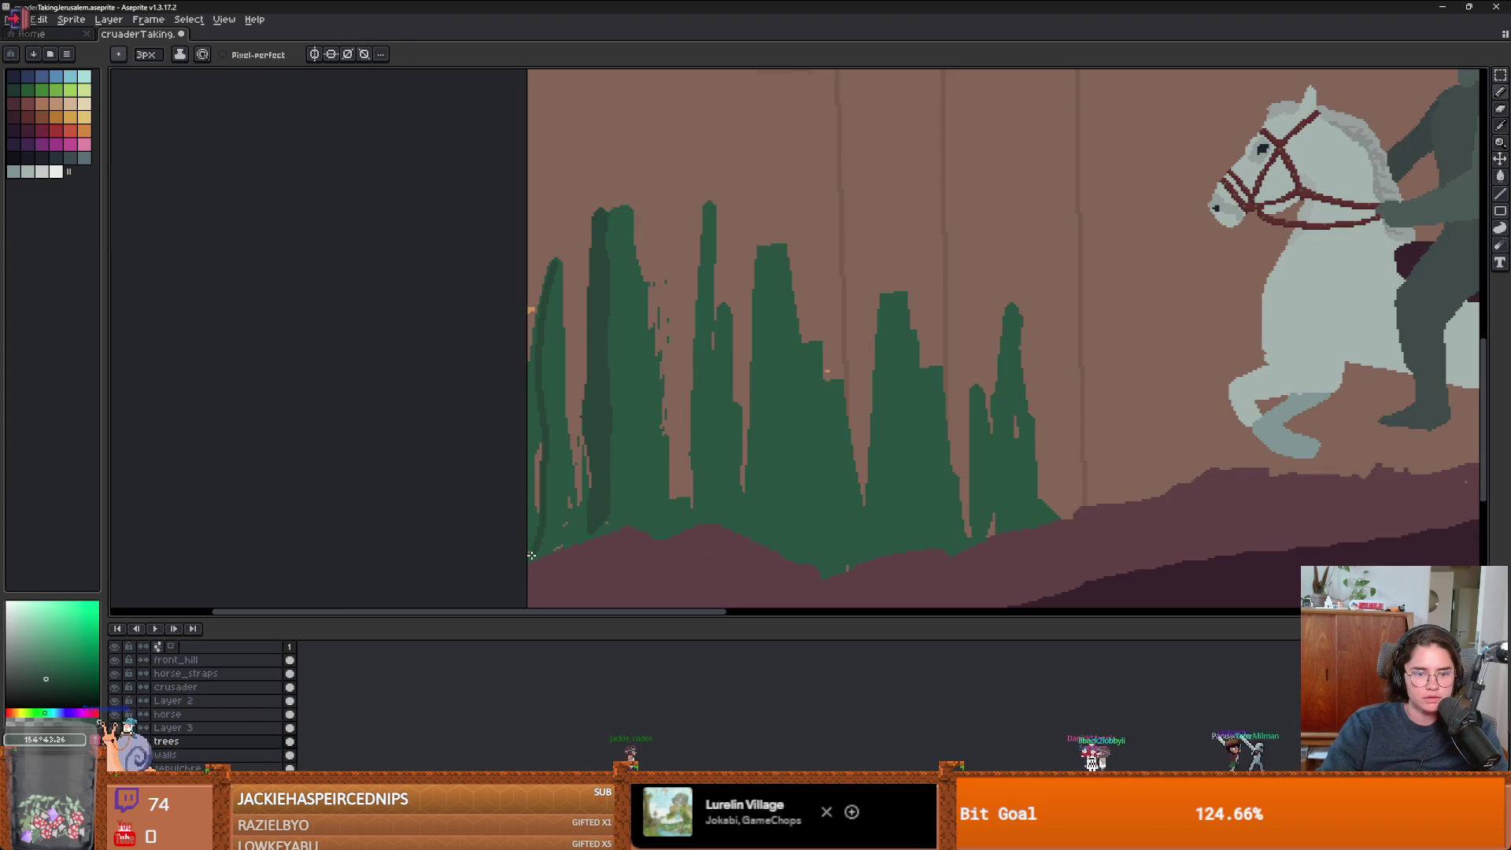
{"action": "left_click", "coordinate": [532, 522]}
{"action": "scroll", "coordinate": [536, 488], "scroll_direction": "down", "scroll_amount": 3}
{"action": "scroll", "coordinate": [594, 442], "scroll_direction": "up", "scroll_amount": 3}
{"action": "key", "text": "b"}
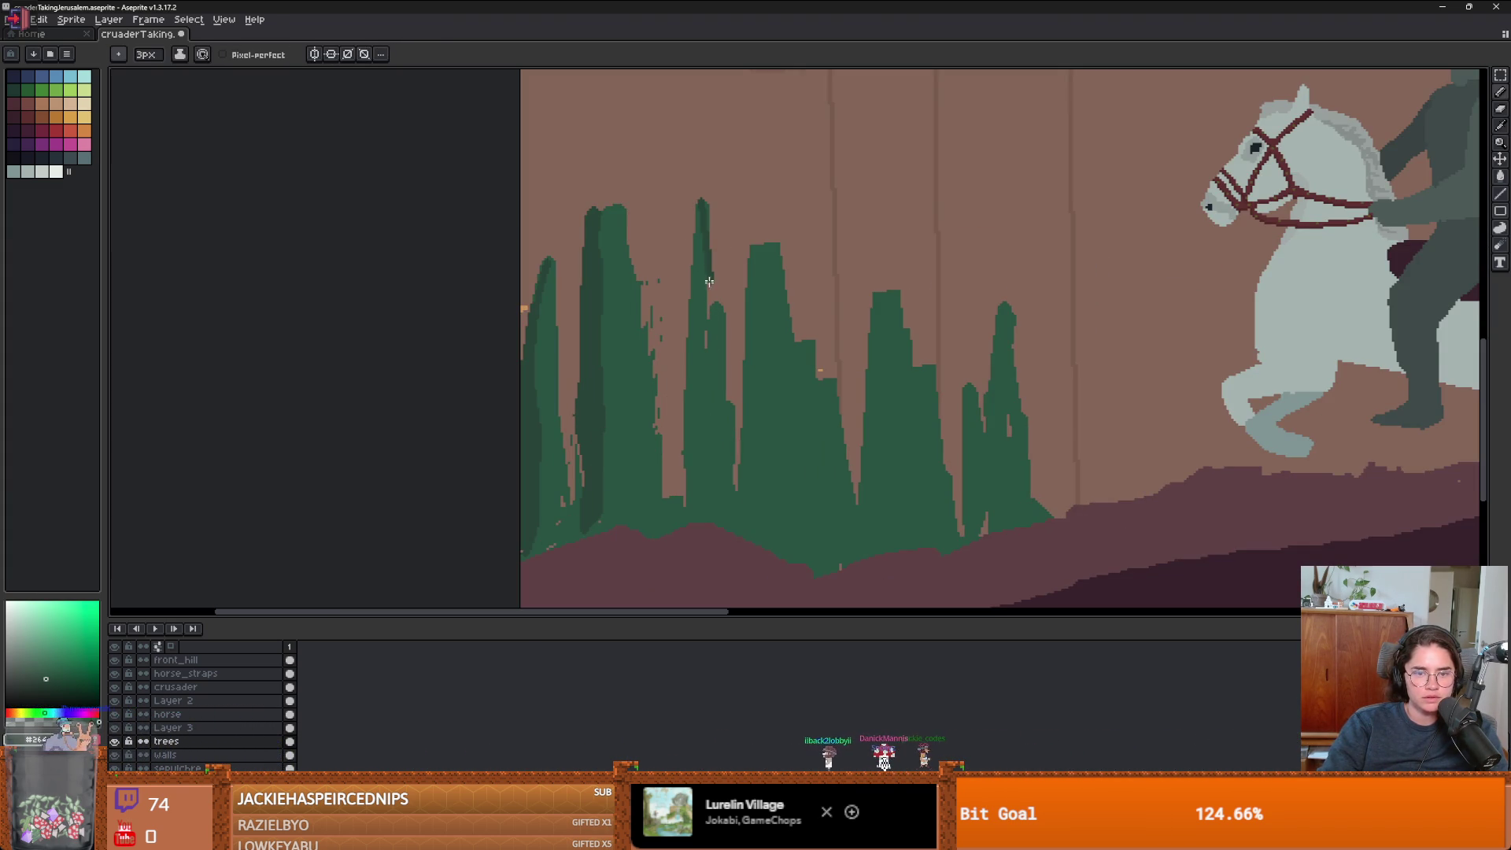
- Shade the thin second cypress and the middle tree's left side dark green
{"action": "left_click_drag", "start_coordinate": [686, 508], "coordinate": [701, 208]}
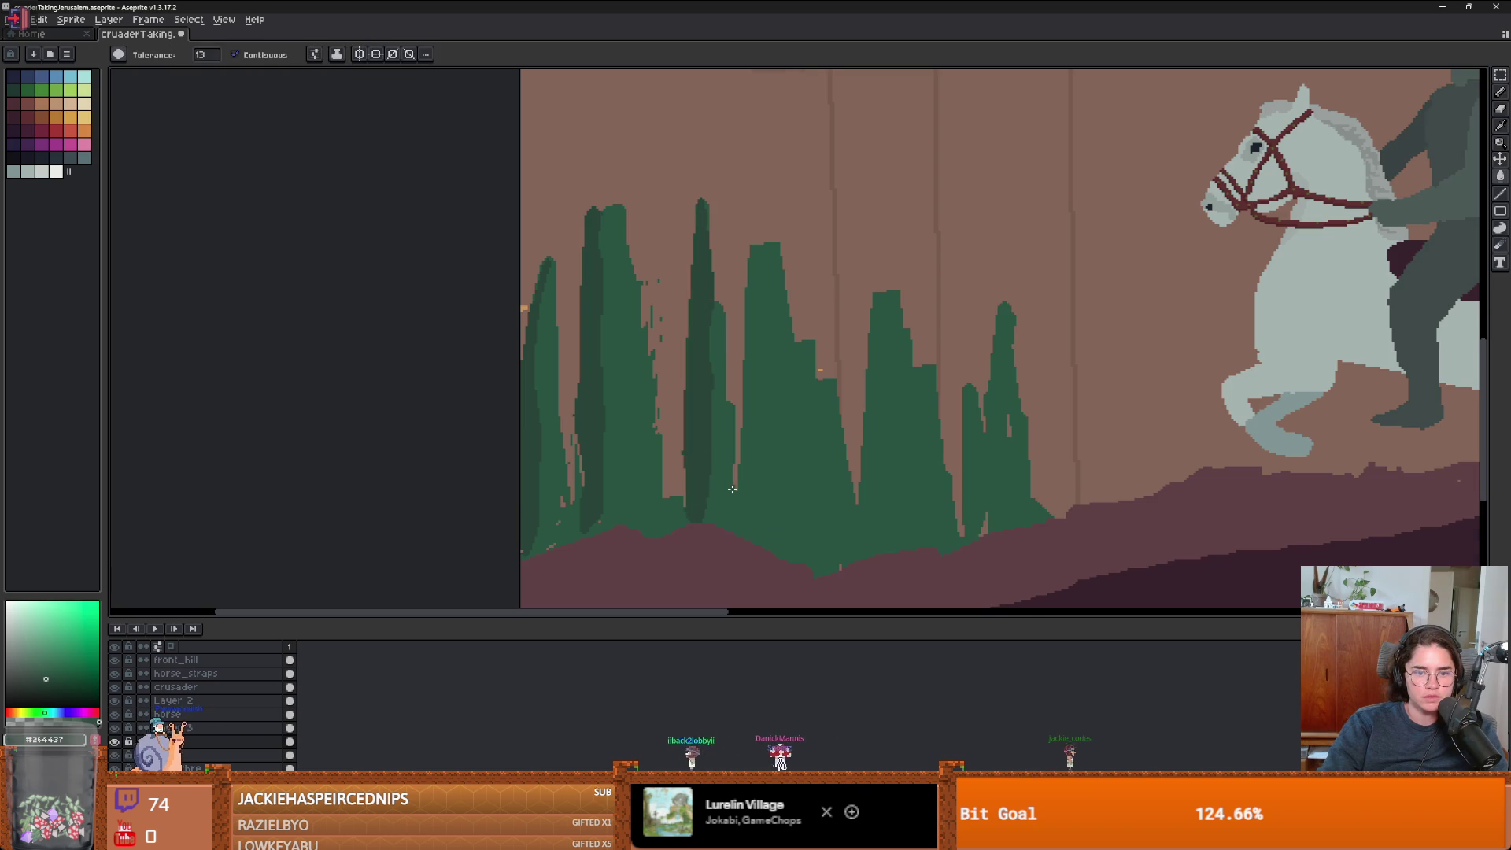
{"action": "scroll", "coordinate": [735, 488], "scroll_direction": "up", "scroll_amount": 2}
{"action": "left_click_drag", "start_coordinate": [785, 137], "coordinate": [803, 583]}
{"action": "key", "text": "g"}
{"action": "left_click", "coordinate": [745, 472]}
{"action": "scroll", "coordinate": [745, 472], "scroll_direction": "down", "scroll_amount": 3}
{"action": "scroll", "coordinate": [893, 366], "scroll_direction": "up", "scroll_amount": 3}
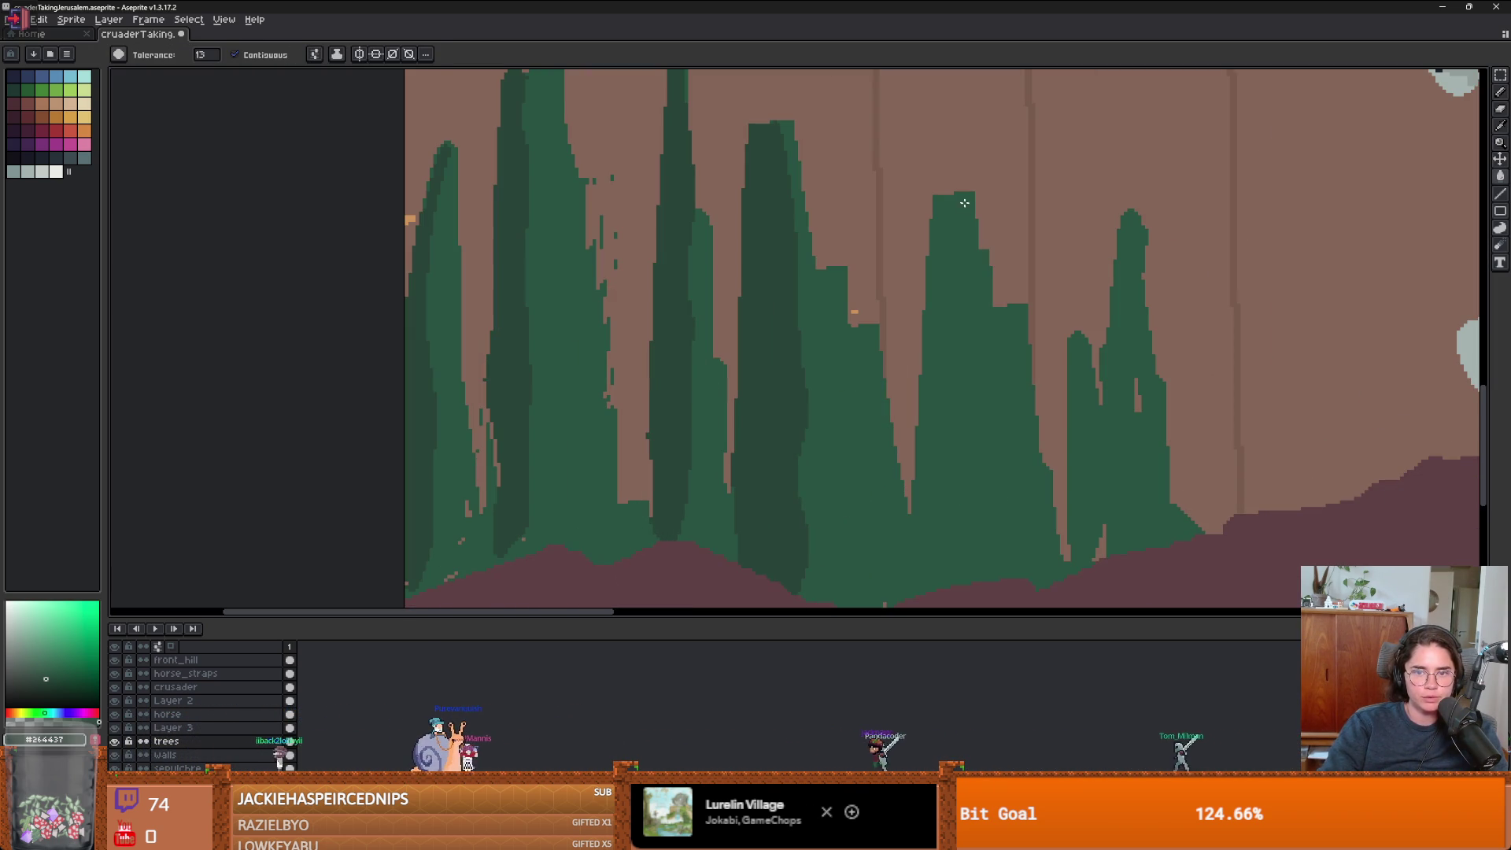
- Extend the middle tree's top, erase a strip from its right edge, and sample #275441 green
{"action": "key", "text": "i"}
{"action": "left_click", "coordinate": [763, 287]}
{"action": "key", "text": "b"}
{"action": "left_click_drag", "start_coordinate": [751, 118], "coordinate": [761, 101]}
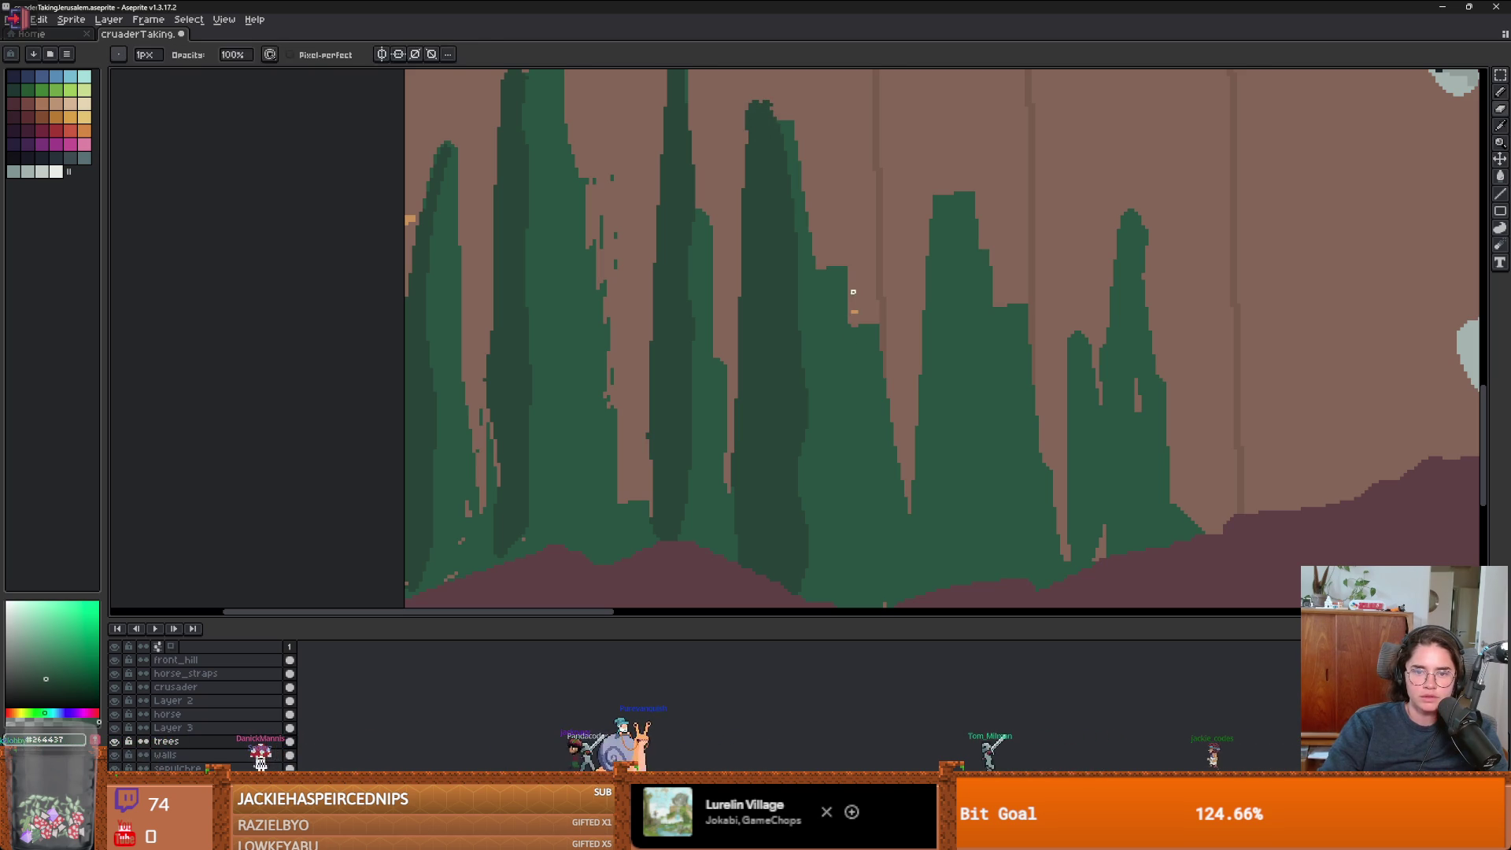
{"action": "key", "text": "e"}
{"action": "mouse_move", "coordinate": [857, 350]}
{"action": "left_mouse_down"}
{"action": "mouse_move", "coordinate": [900, 493]}
{"action": "mouse_move", "coordinate": [877, 536]}
{"action": "mouse_move", "coordinate": [888, 566]}
{"action": "left_mouse_up"}
{"action": "scroll", "coordinate": [884, 547], "scroll_direction": "down", "scroll_amount": 2}
{"action": "scroll", "coordinate": [873, 543], "scroll_direction": "up", "scroll_amount": 2}
{"action": "scroll", "coordinate": [858, 538], "scroll_direction": "down", "scroll_amount": 2}
{"action": "scroll", "coordinate": [851, 536], "scroll_direction": "up", "scroll_amount": 1}
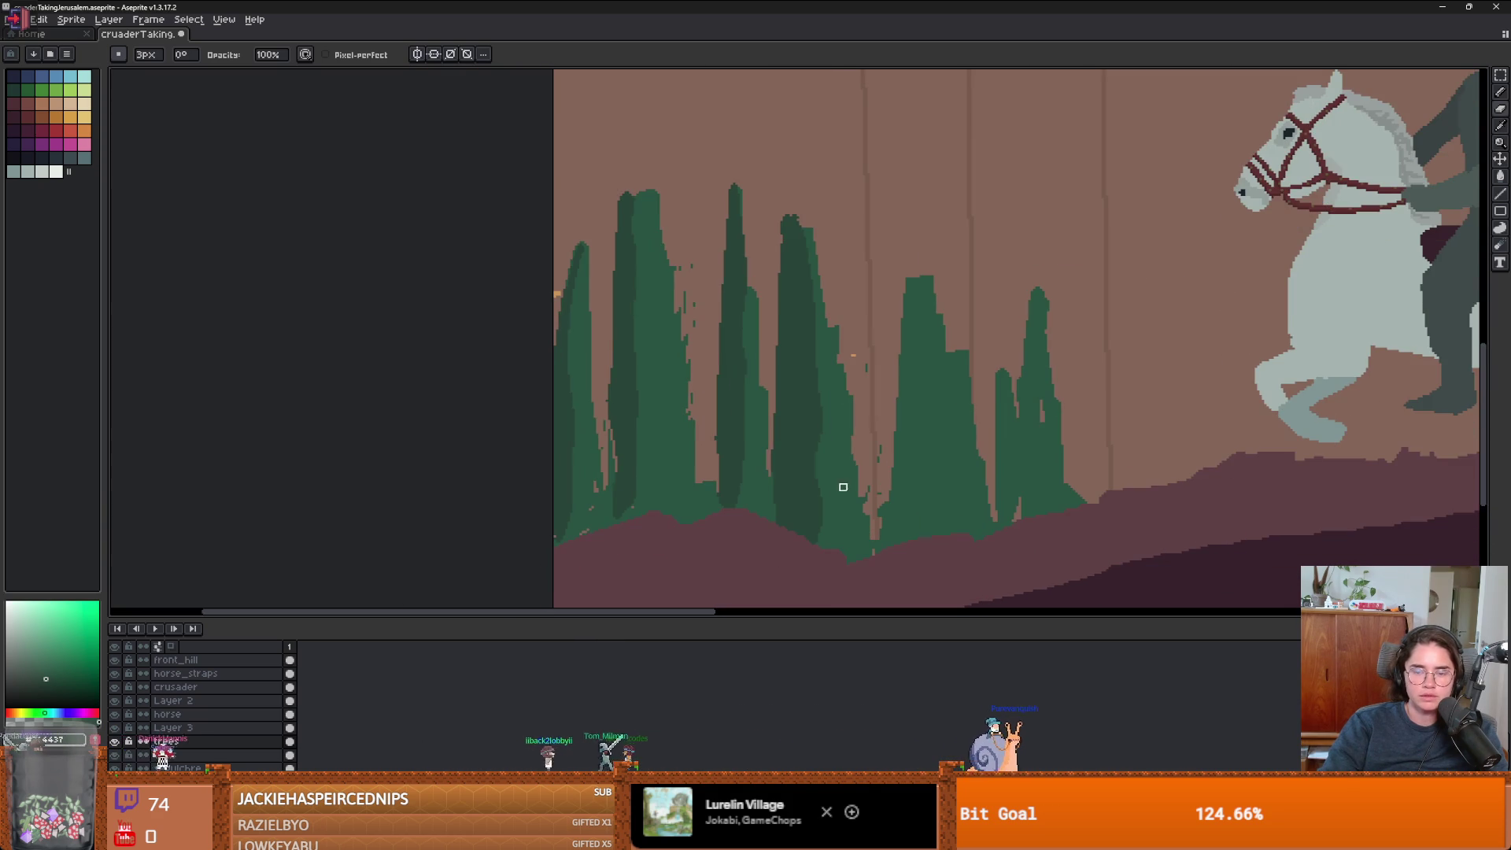
{"action": "left_click", "coordinate": [799, 497], "text": "alt"}
- Spray dark green foliage over the tree bases and outline and fill a bush on the left
{"action": "key", "text": "b"}
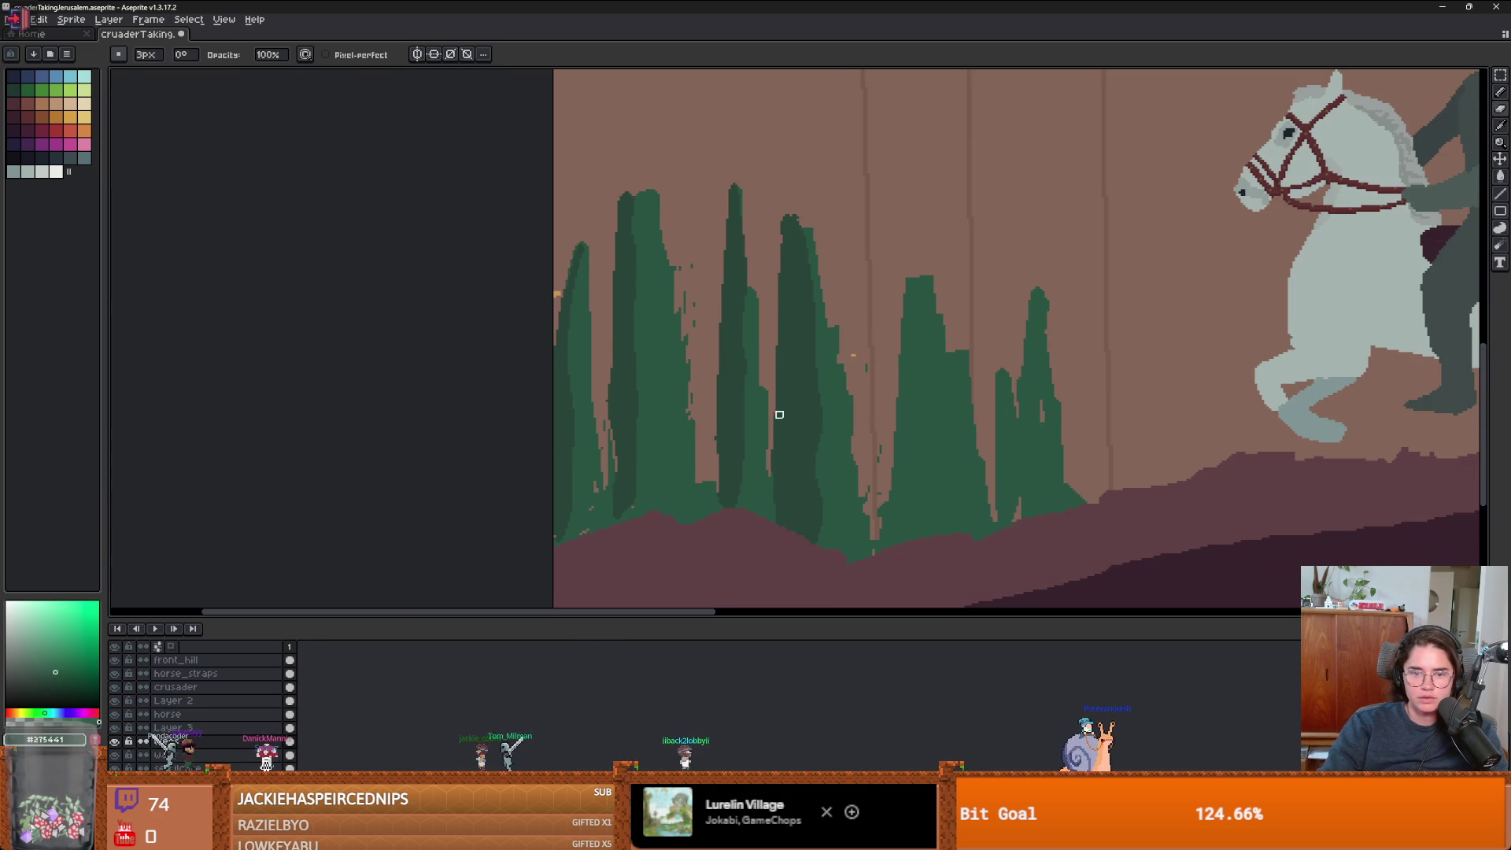
{"action": "key", "text": "shift+b"}
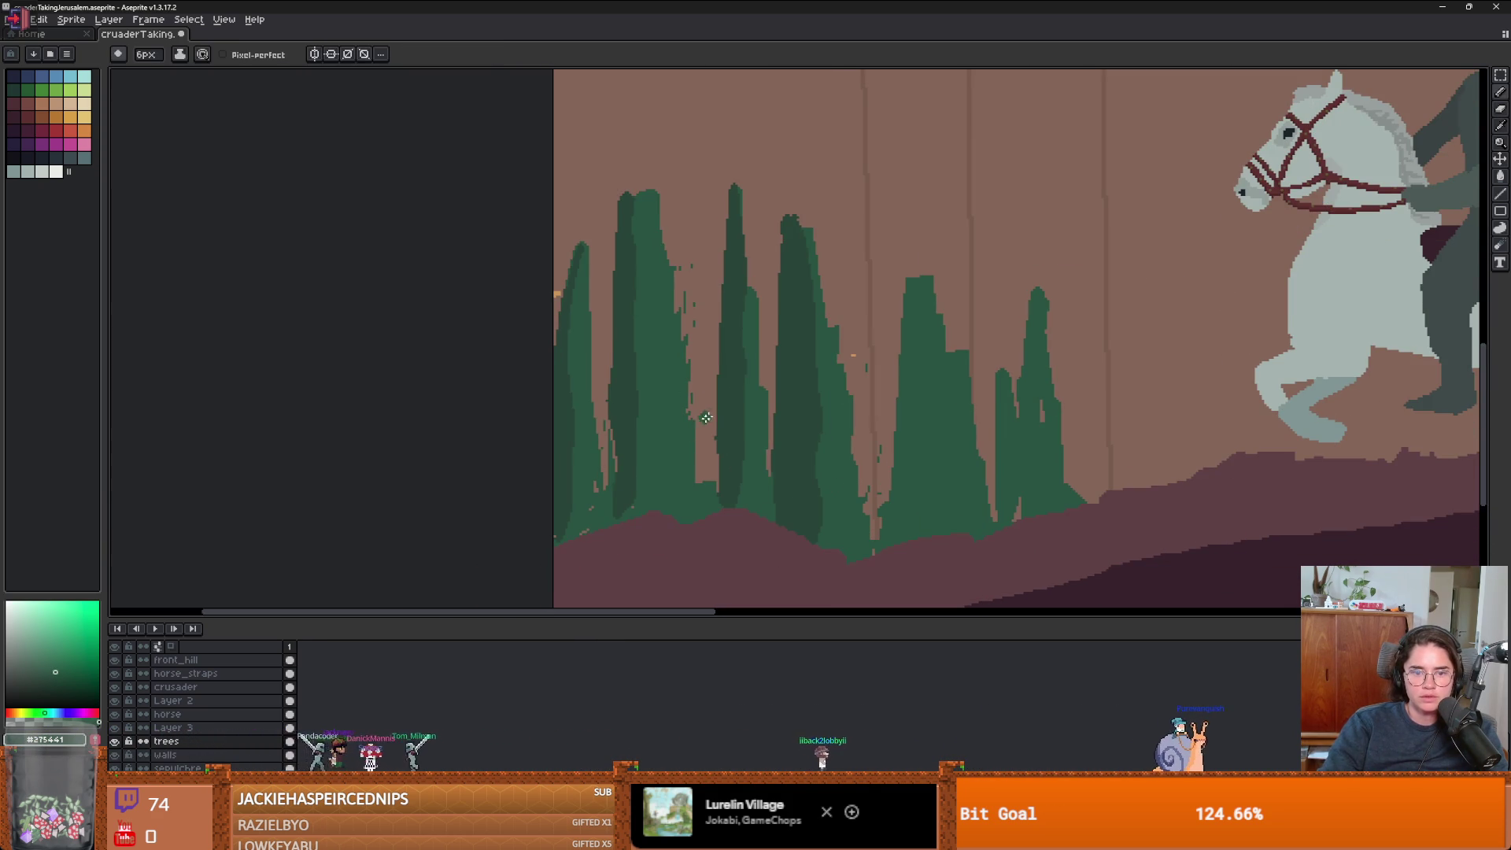
{"action": "mouse_move", "coordinate": [681, 439]}
{"action": "left_mouse_down"}
{"action": "mouse_move", "coordinate": [739, 421]}
{"action": "mouse_move", "coordinate": [613, 441]}
{"action": "mouse_move", "coordinate": [708, 472]}
{"action": "mouse_move", "coordinate": [634, 500]}
{"action": "left_mouse_up"}
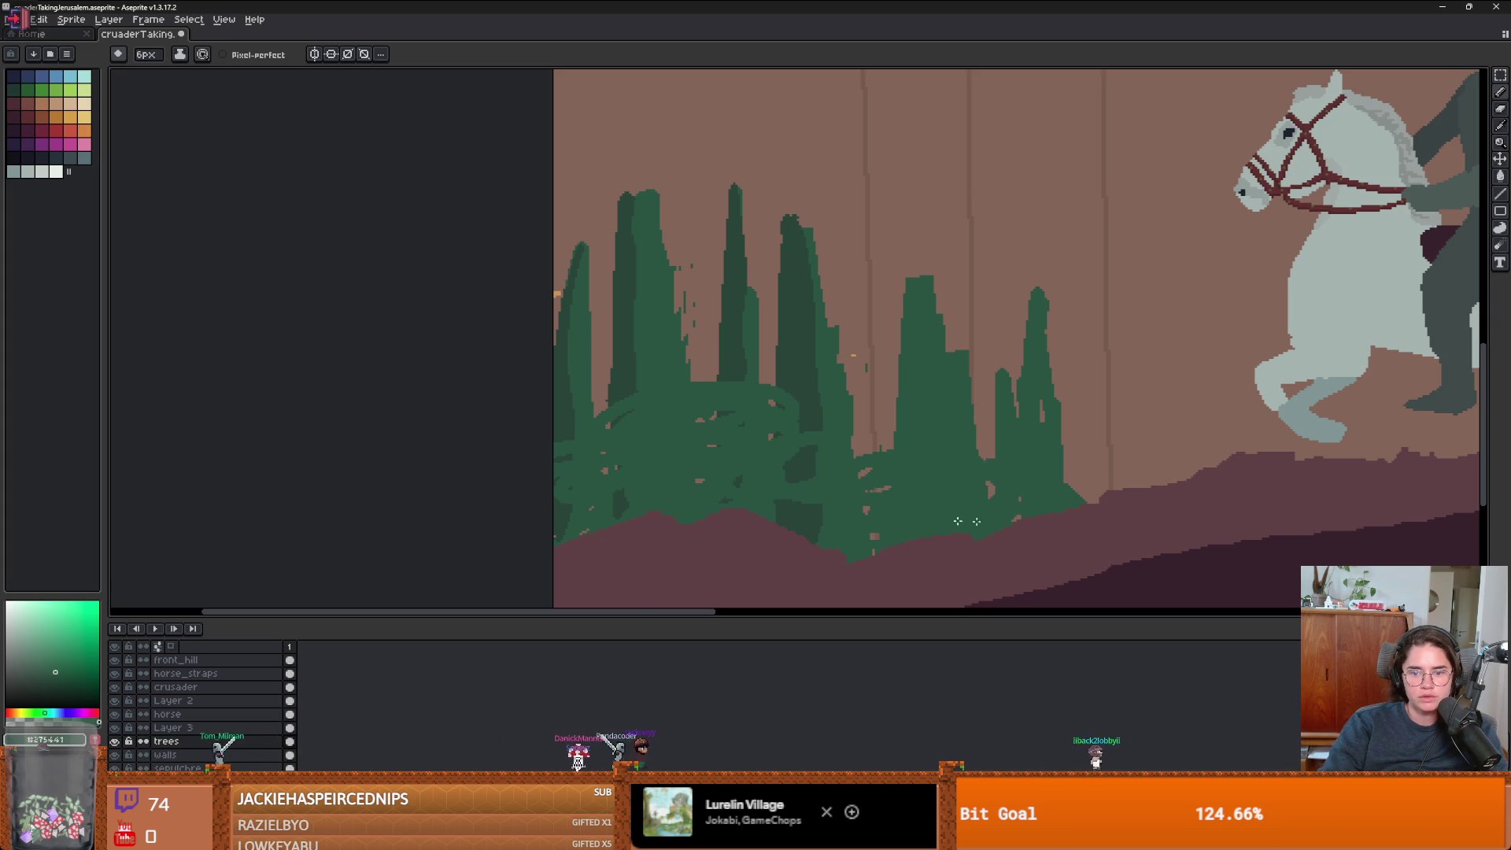
{"action": "scroll", "coordinate": [814, 443], "scroll_direction": "up", "scroll_amount": 1}
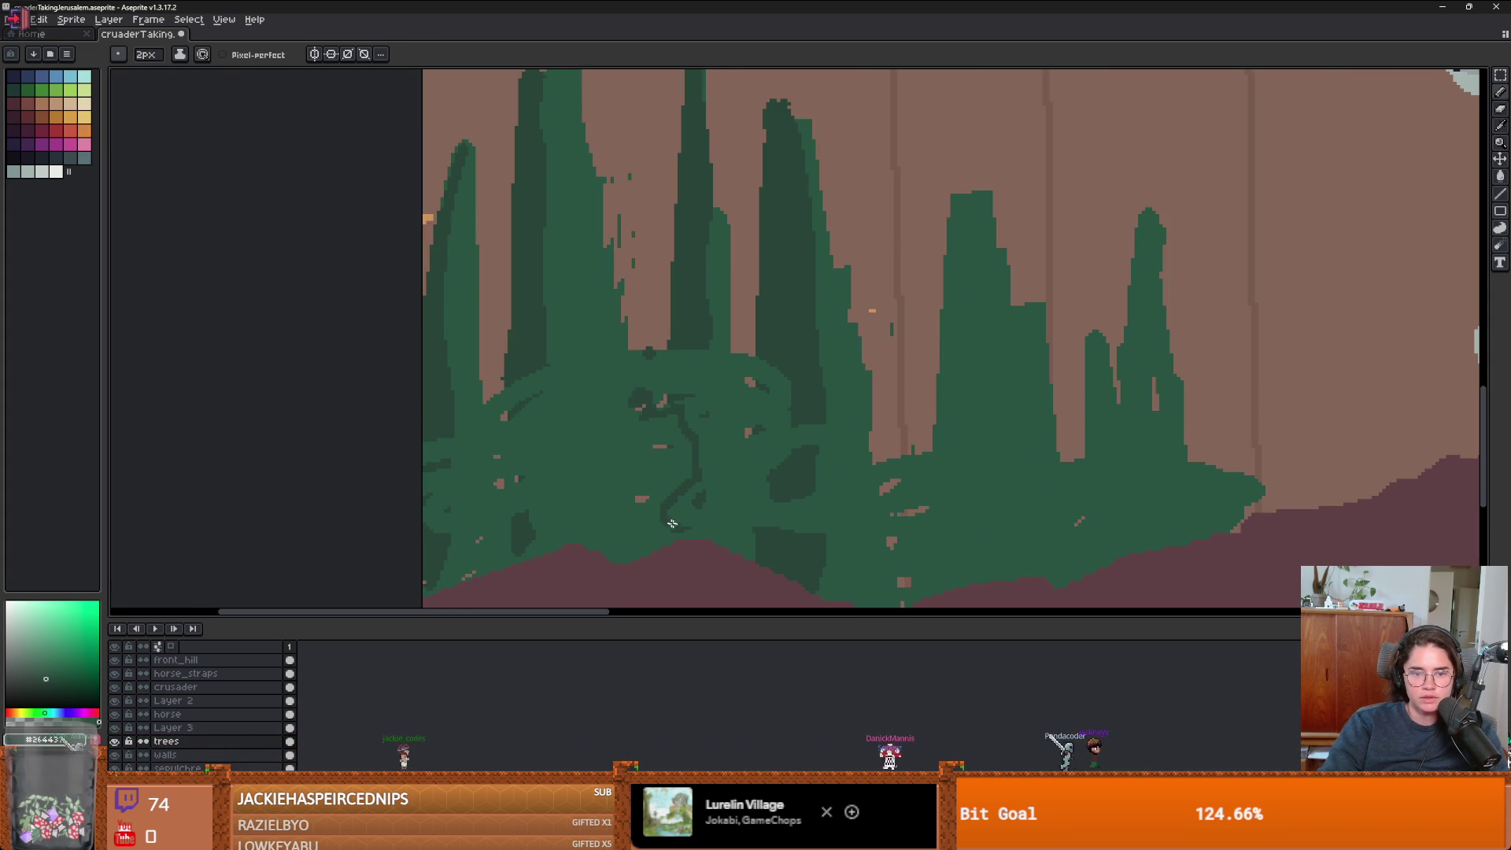
{"action": "left_click_drag", "start_coordinate": [521, 383], "coordinate": [415, 546]}
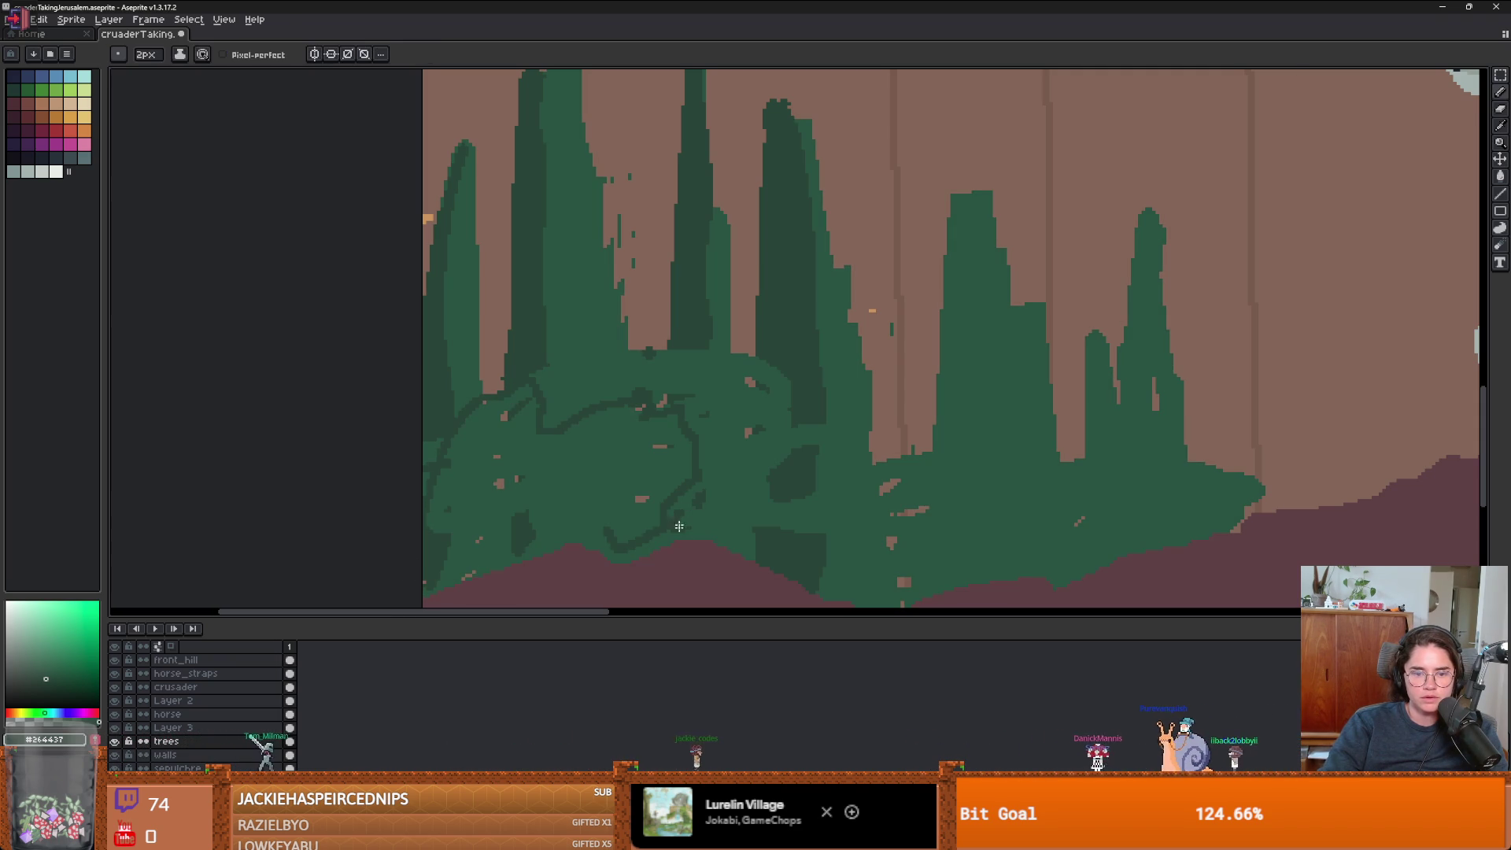
{"action": "key", "text": "g"}
{"action": "left_click", "coordinate": [604, 497]}
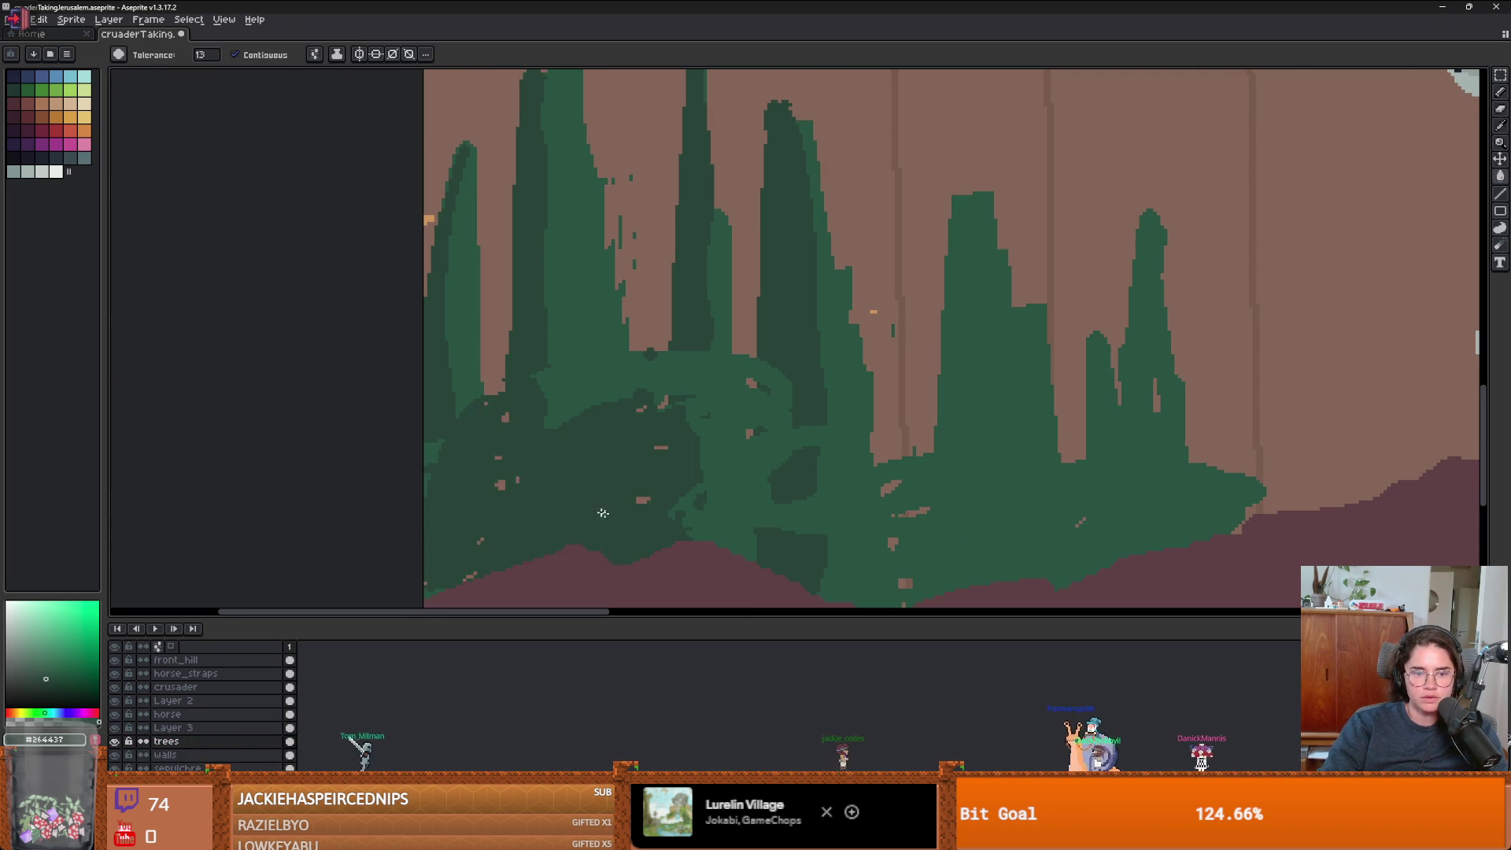
- Outline a second bush loop and fill just its inside with dark green
{"action": "key", "text": "b"}
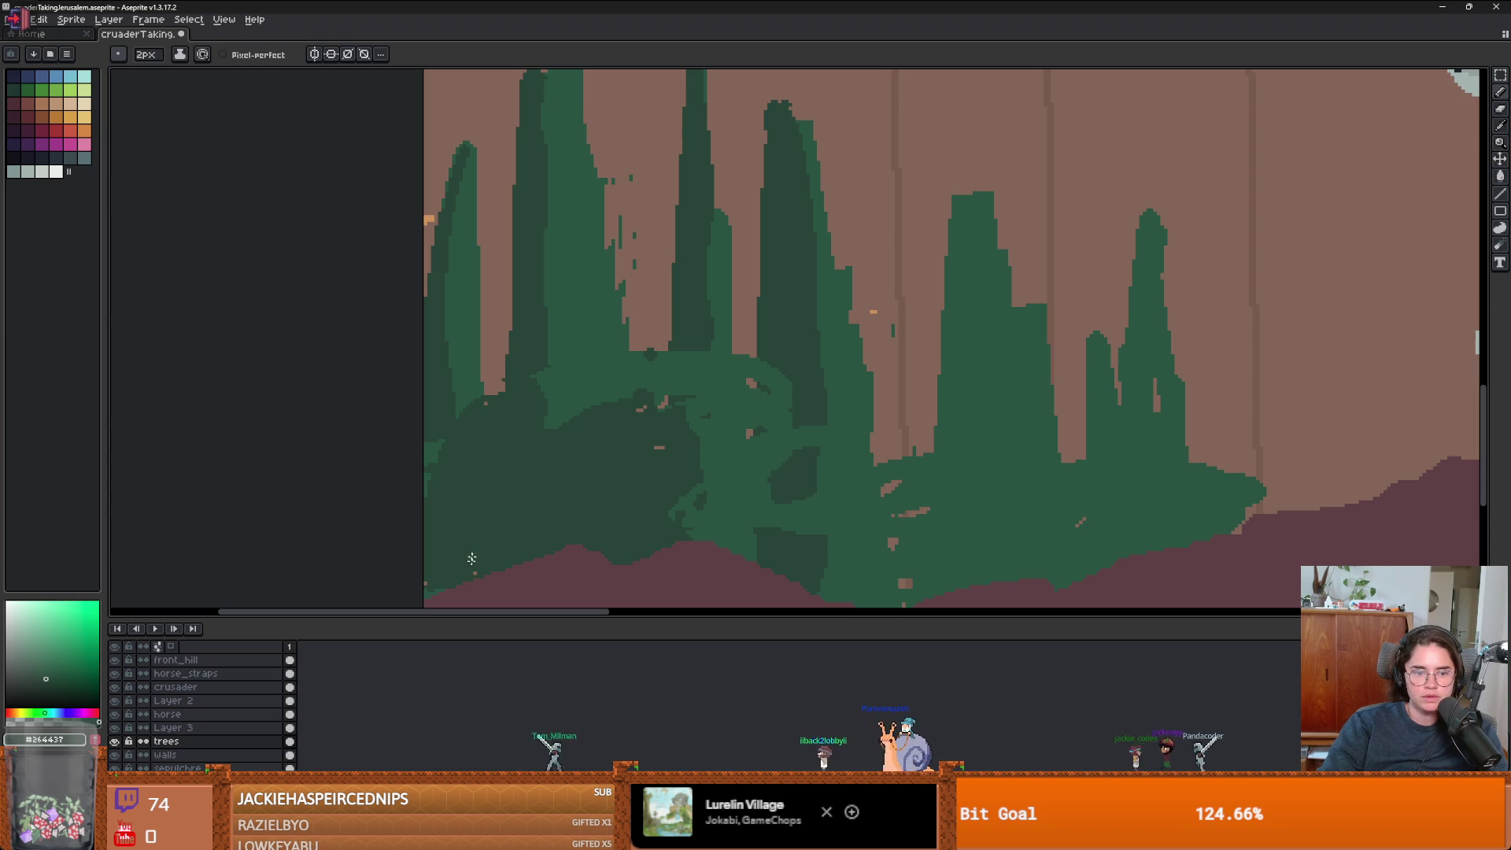
{"action": "scroll", "coordinate": [672, 493], "scroll_direction": "down", "scroll_amount": 4}
{"action": "scroll", "coordinate": [672, 493], "scroll_direction": "up", "scroll_amount": 4}
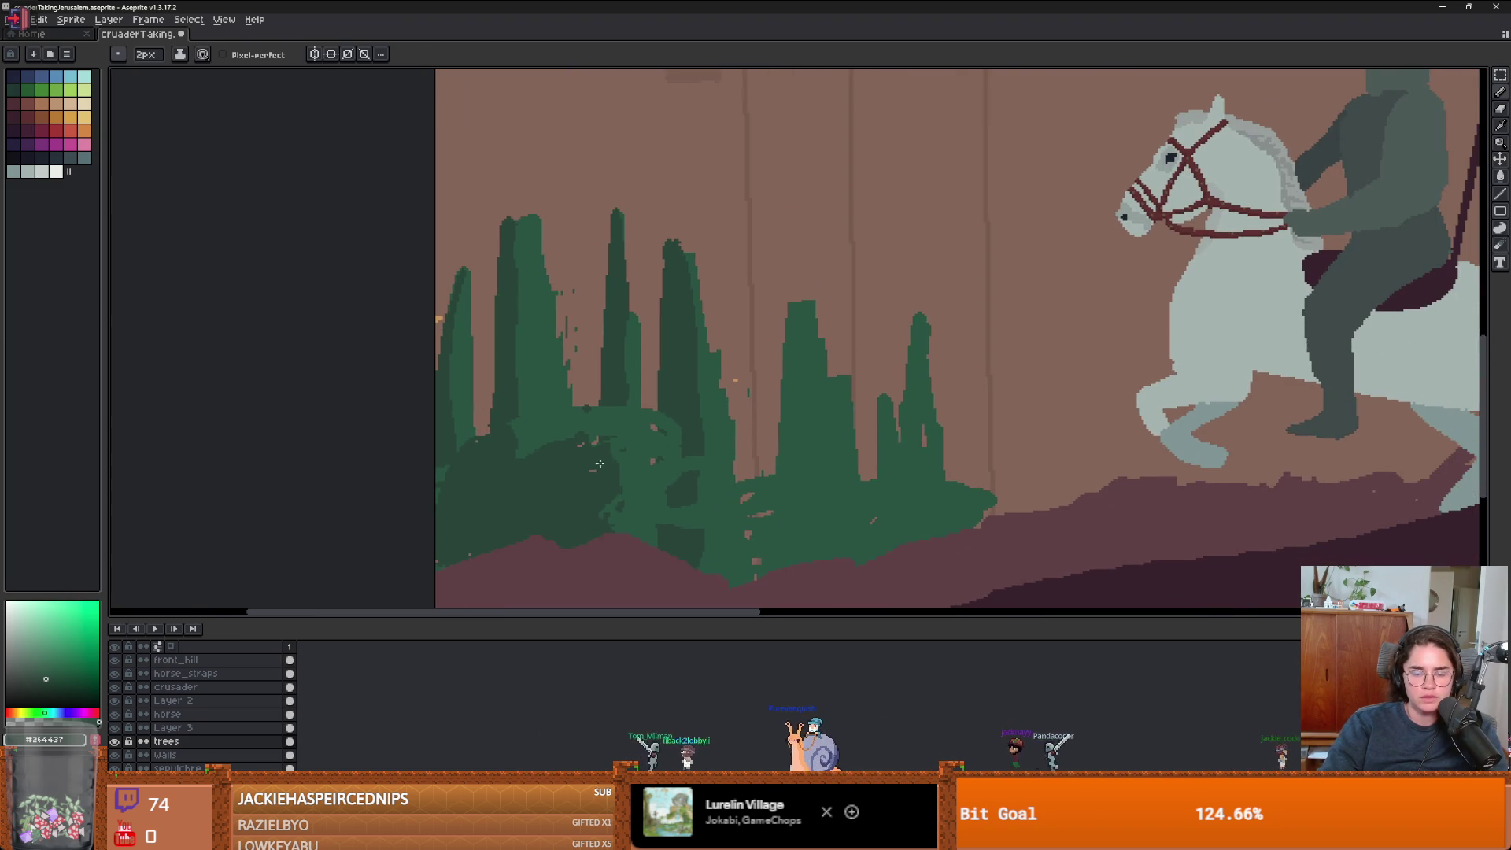
{"action": "mouse_move", "coordinate": [767, 498]}
{"action": "left_mouse_down"}
{"action": "mouse_move", "coordinate": [818, 563]}
{"action": "mouse_move", "coordinate": [765, 506]}
{"action": "left_mouse_up"}
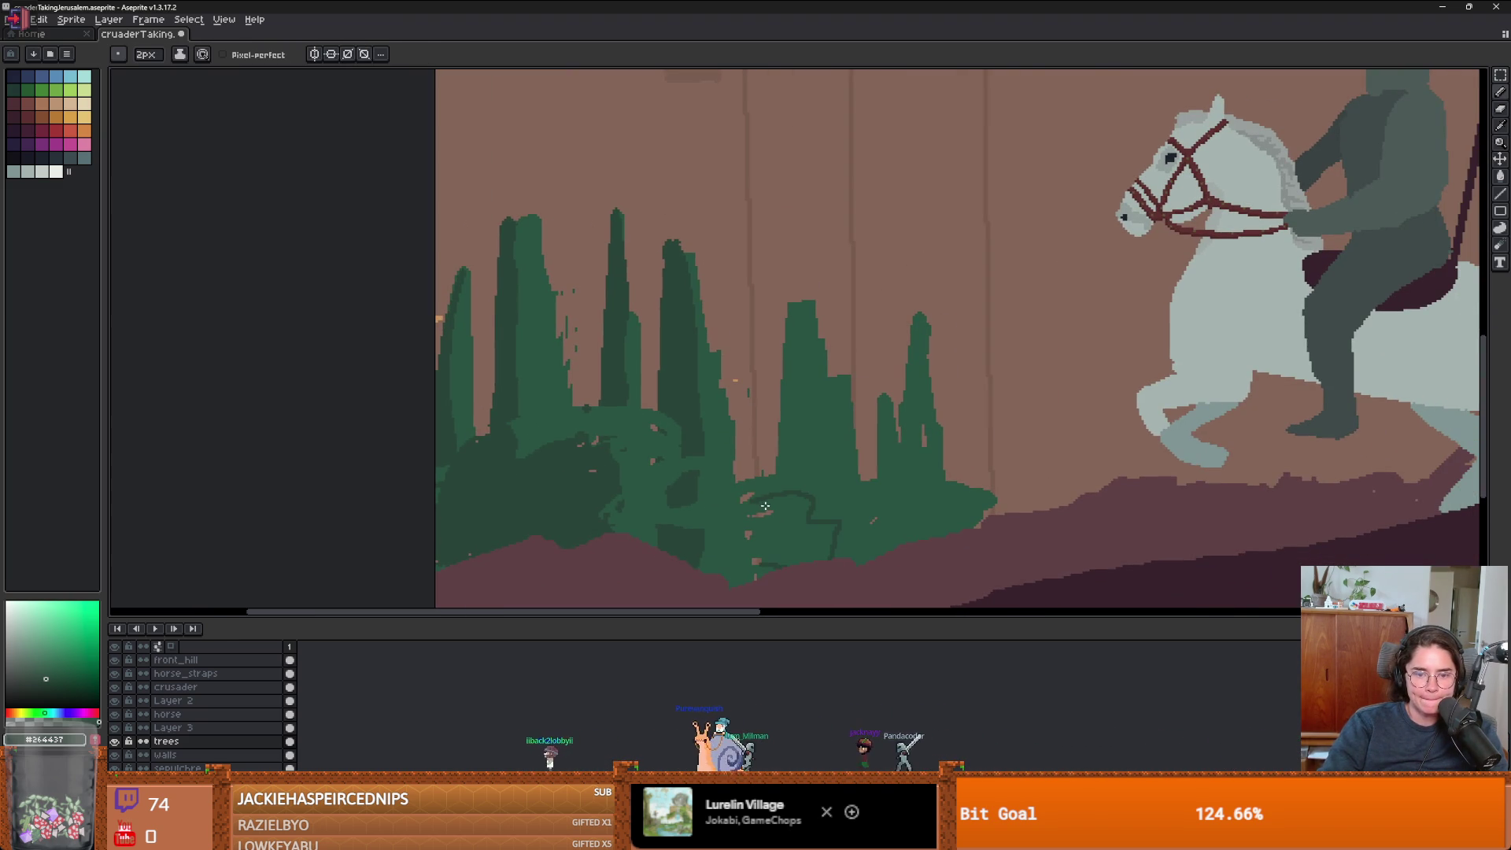
{"action": "key", "text": "g"}
{"action": "left_click", "coordinate": [783, 549]}
{"action": "key", "text": "ctrl+z"}
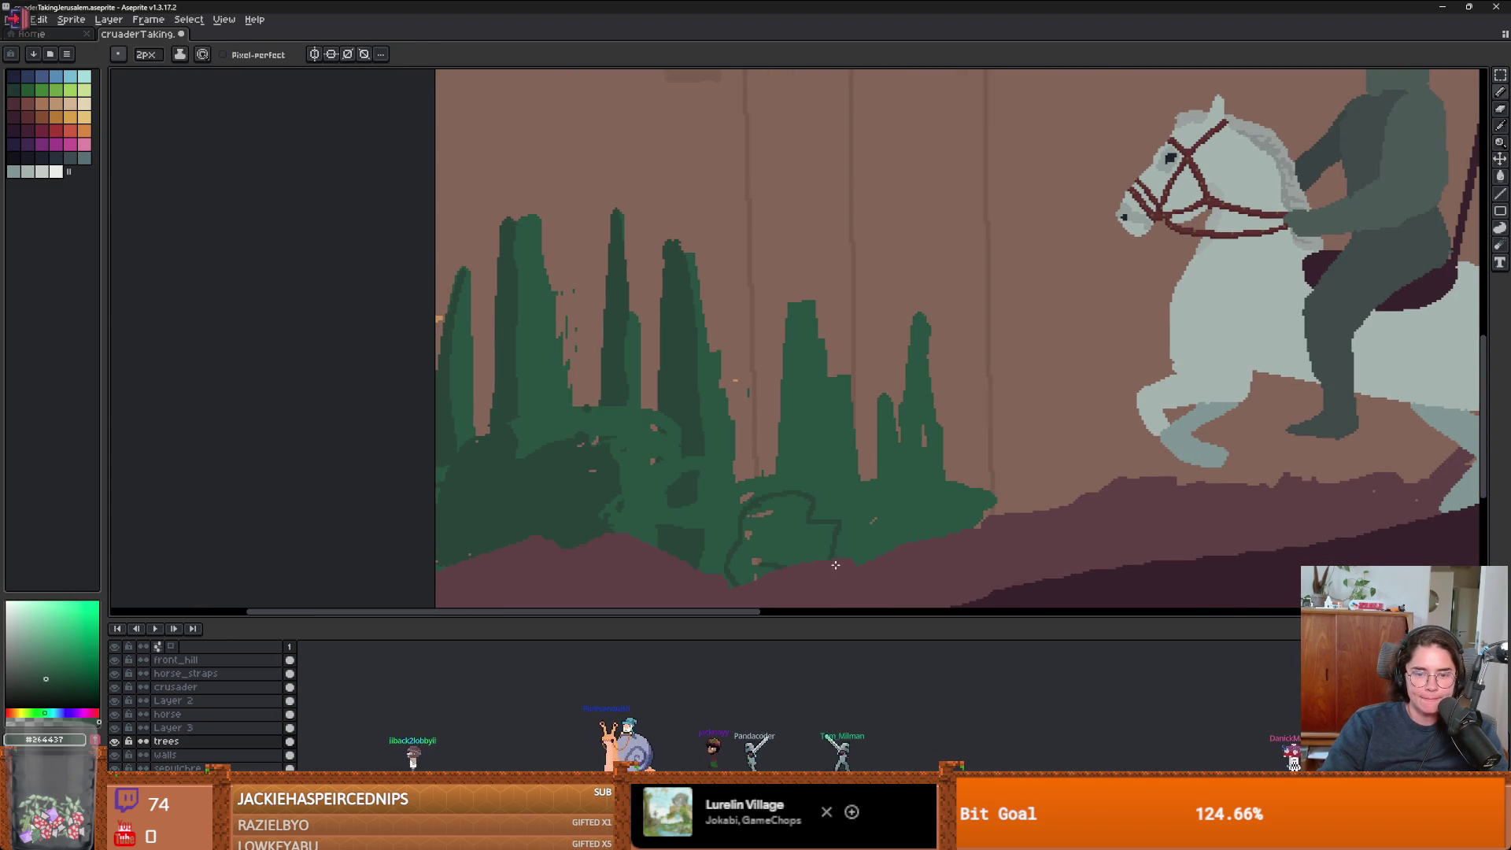
{"action": "left_click", "coordinate": [781, 548]}
{"action": "key", "text": "b"}
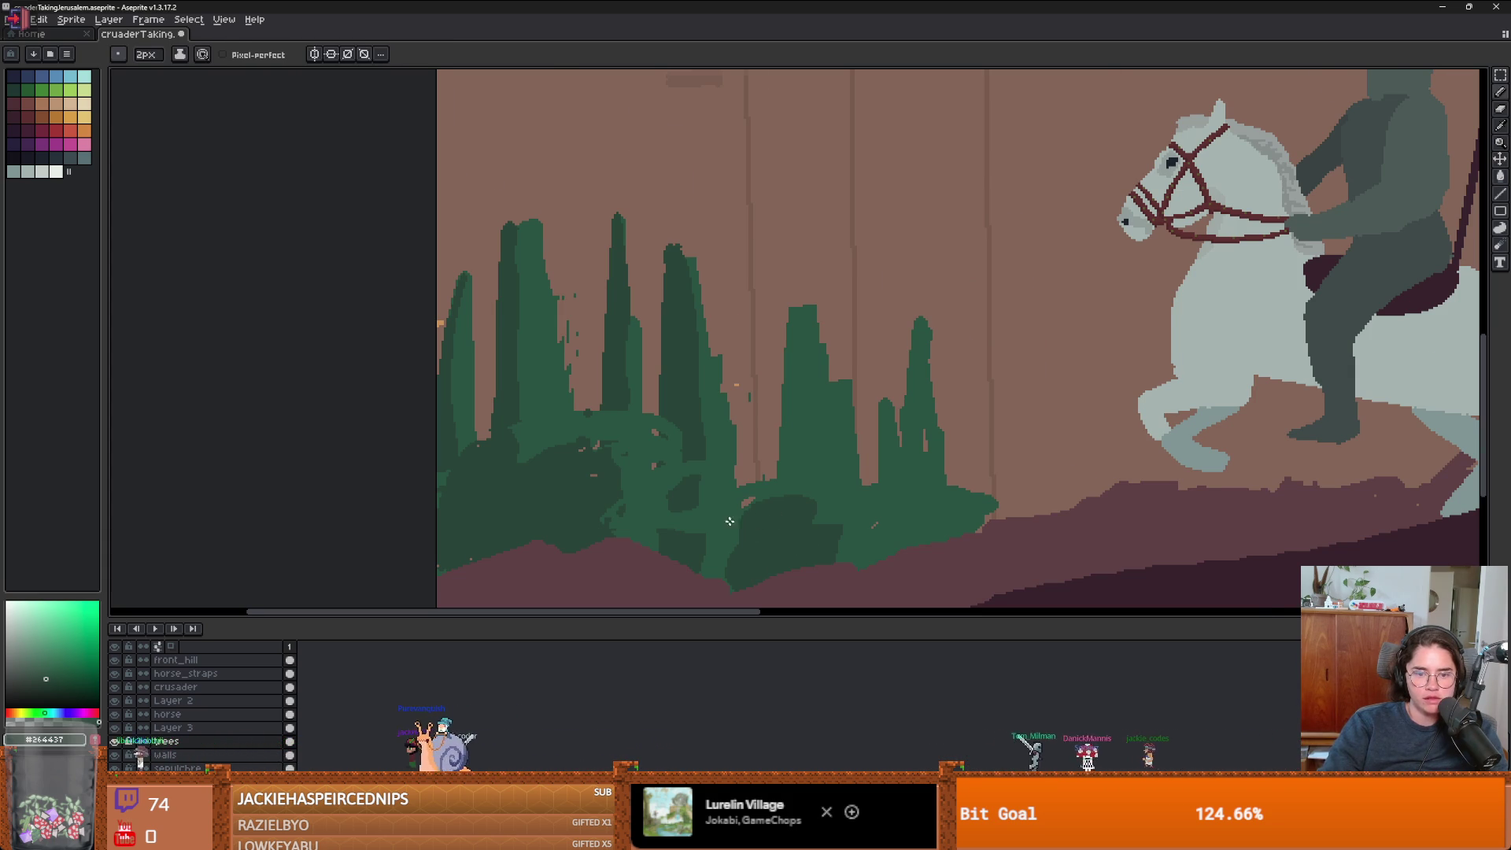
- Sample lighter and darker greens from the trees for bush highlights and shading
{"action": "scroll", "coordinate": [759, 510], "scroll_direction": "up", "scroll_amount": 1}
{"action": "left_click", "coordinate": [747, 502], "text": "alt"}
{"action": "left_click", "coordinate": [677, 423], "text": "alt"}
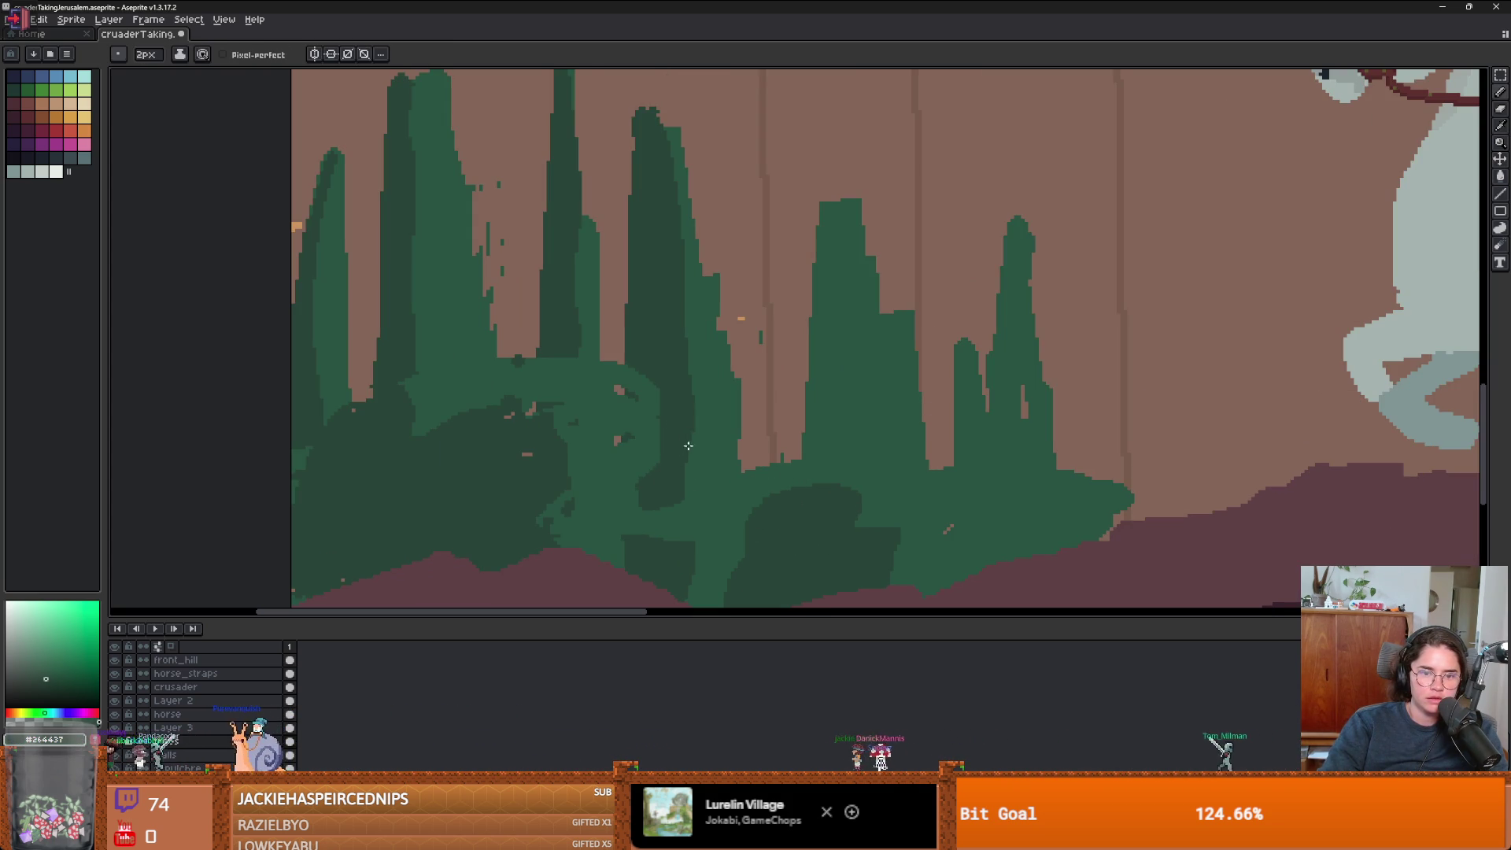
{"action": "scroll", "coordinate": [778, 490], "scroll_direction": "down", "scroll_amount": 1}
{"action": "left_click", "coordinate": [754, 458], "text": "alt"}
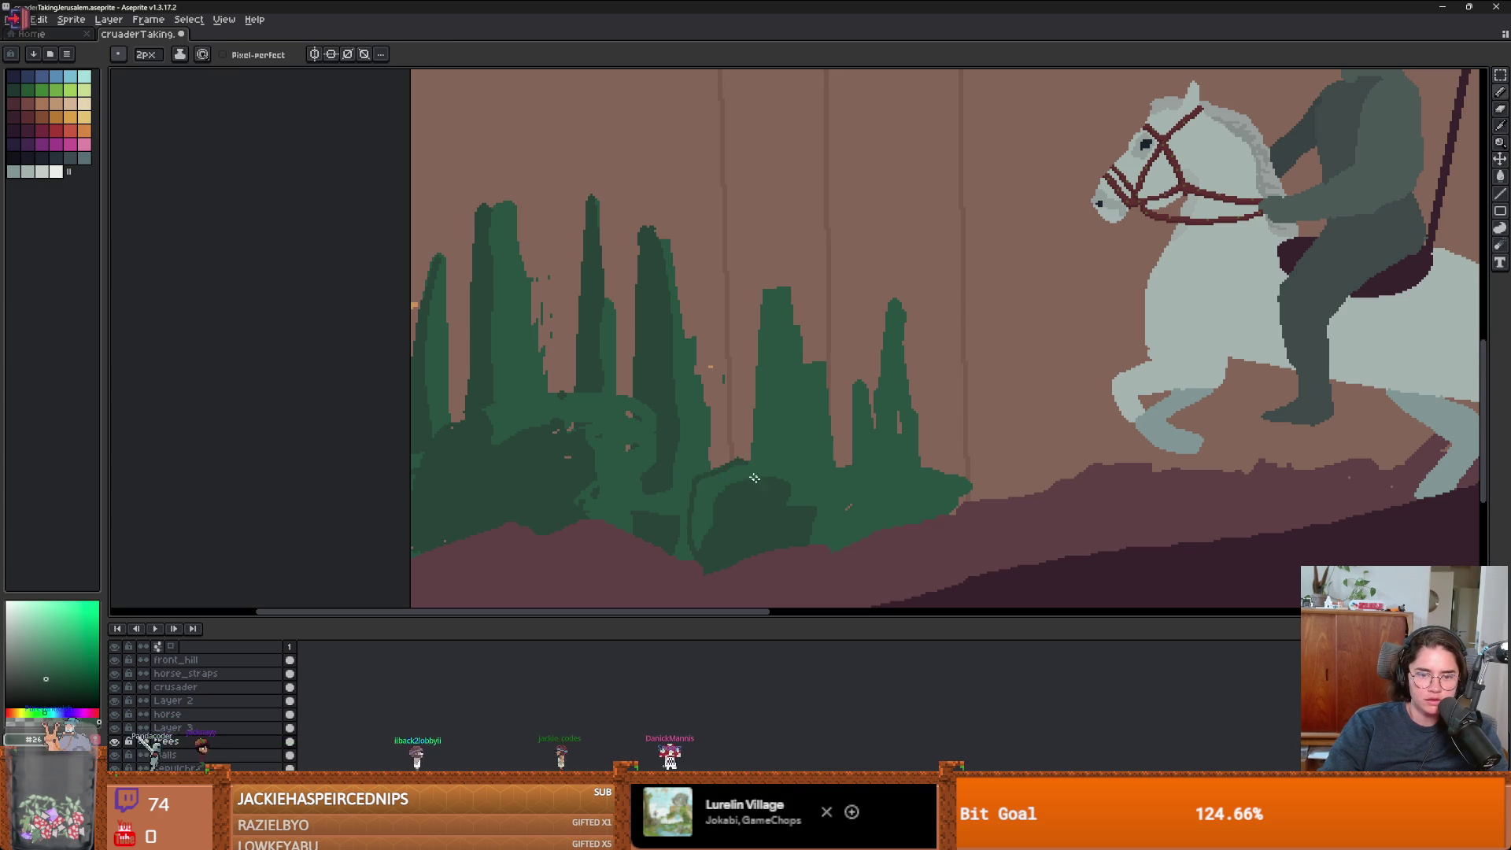
{"action": "scroll", "coordinate": [838, 567], "scroll_direction": "down", "scroll_amount": 3}
{"action": "scroll", "coordinate": [817, 536], "scroll_direction": "up", "scroll_amount": 4}
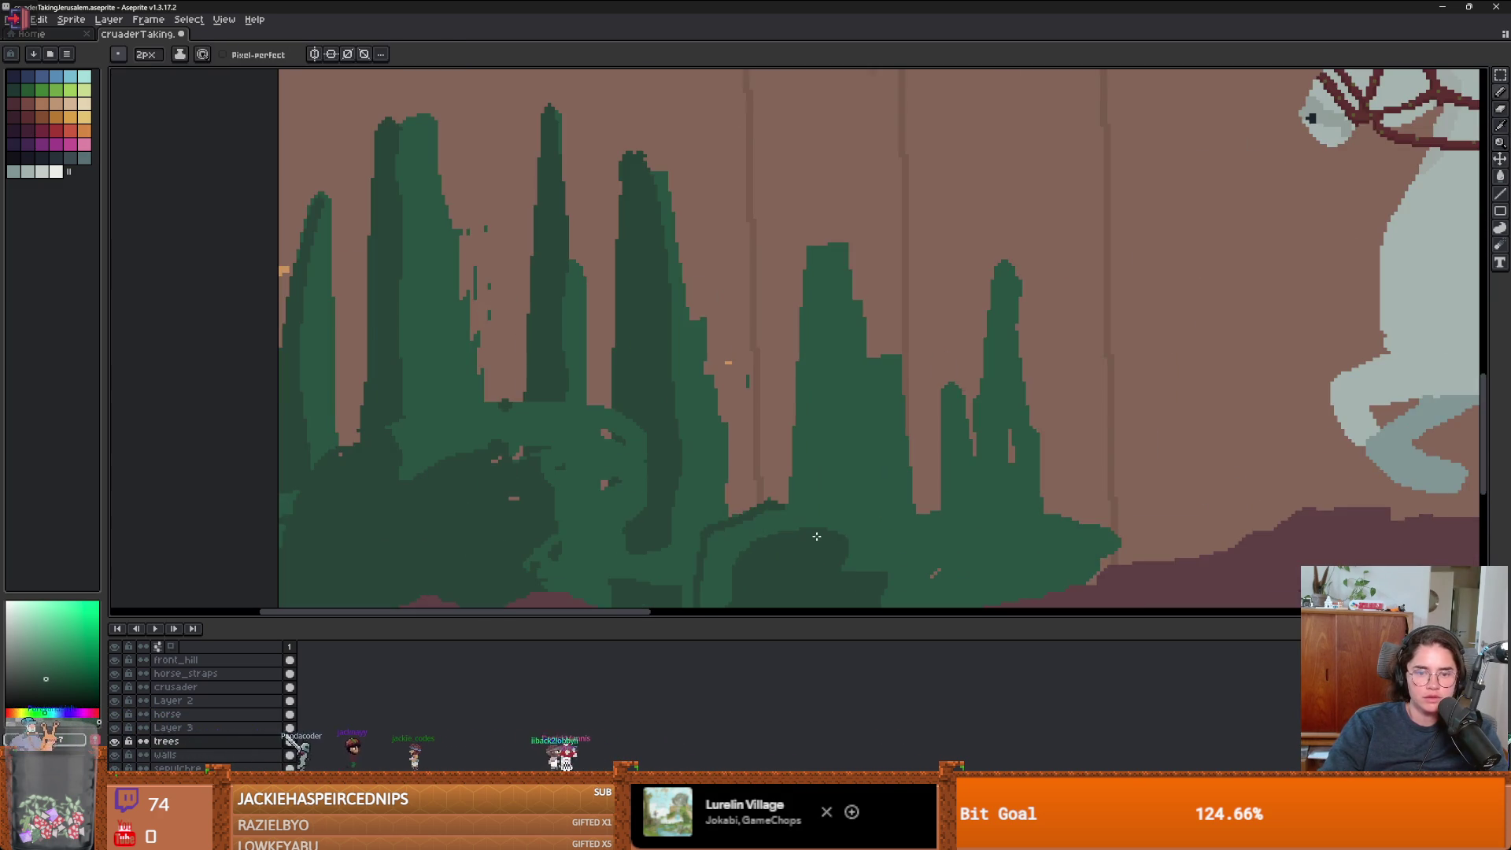
{"action": "scroll", "coordinate": [845, 535], "scroll_direction": "down", "scroll_amount": 3}
{"action": "scroll", "coordinate": [747, 519], "scroll_direction": "up", "scroll_amount": 1}
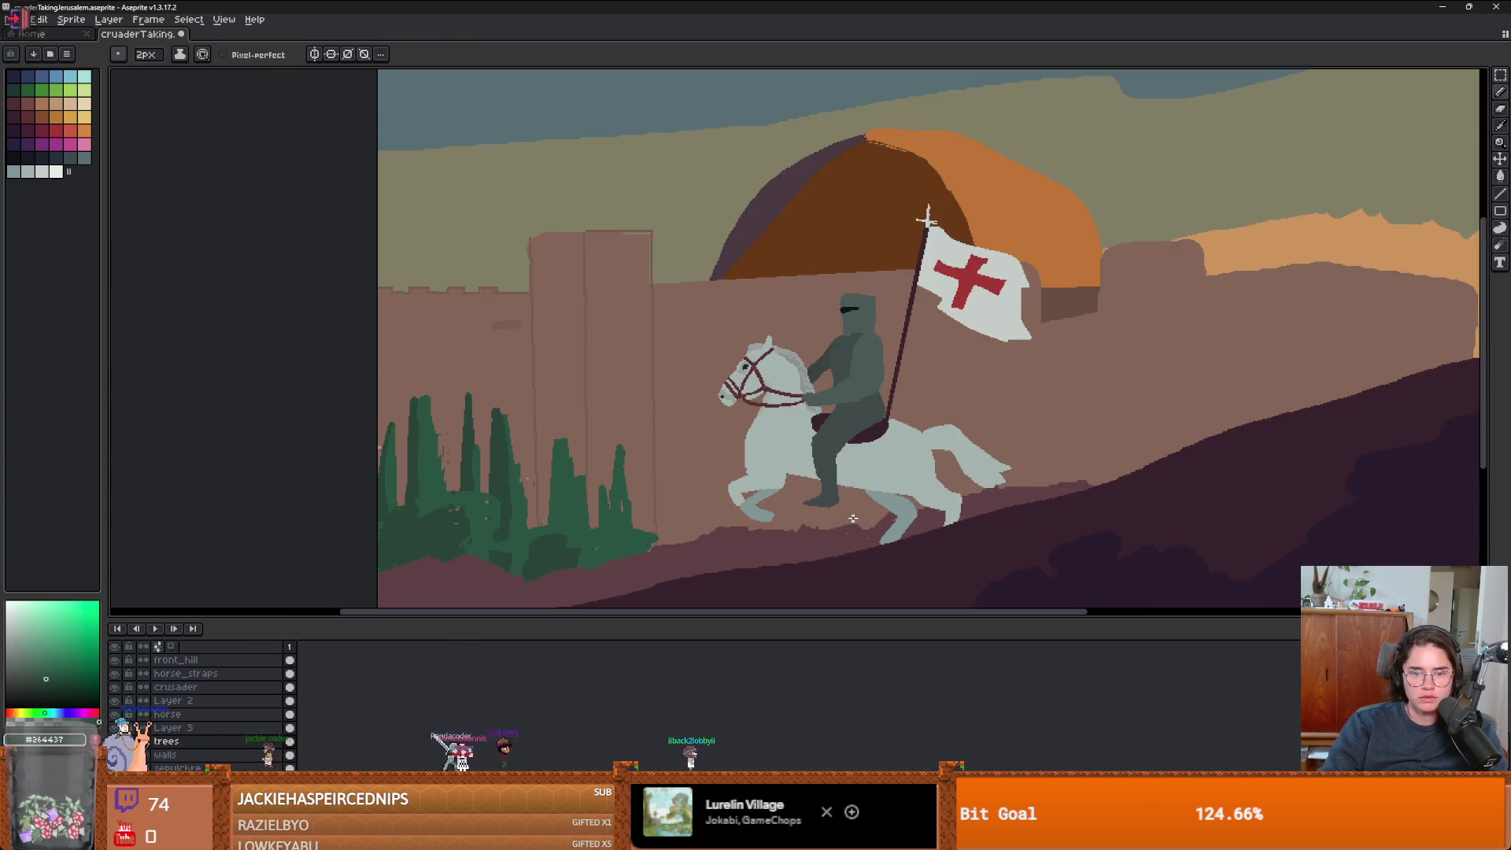
- Outline a bush near the horse with a green arc, fill it, and shade its left half #264437
{"action": "scroll", "coordinate": [739, 516], "scroll_direction": "down", "scroll_amount": 1}
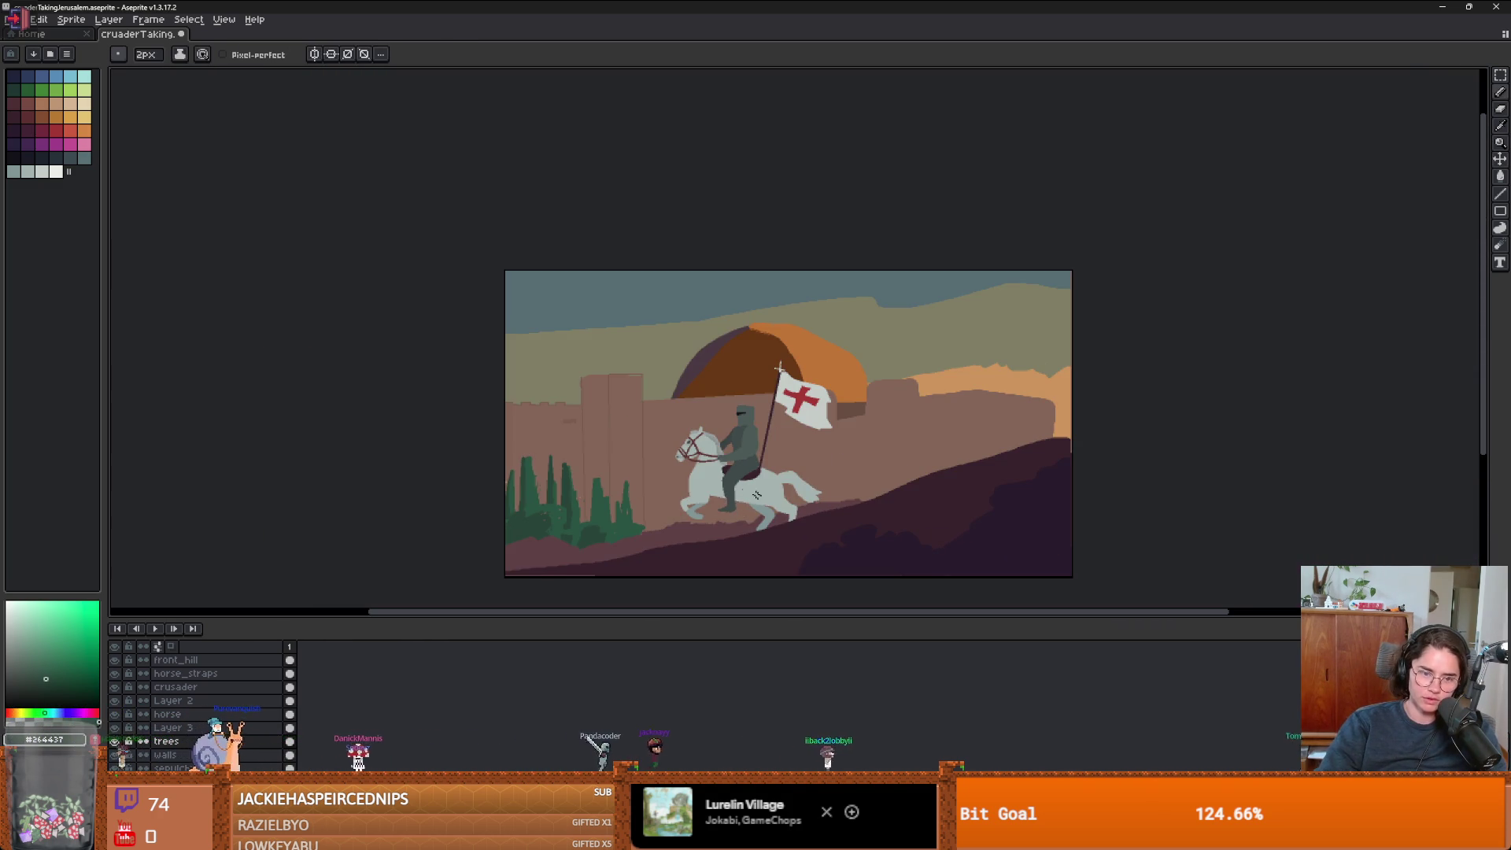
{"action": "scroll", "coordinate": [655, 519], "scroll_direction": "up", "scroll_amount": 3}
{"action": "mouse_move", "coordinate": [685, 486]}
{"action": "left_mouse_down"}
{"action": "mouse_move", "coordinate": [728, 441]}
{"action": "mouse_move", "coordinate": [791, 464]}
{"action": "mouse_move", "coordinate": [815, 499]}
{"action": "left_mouse_up"}
{"action": "key", "text": "g"}
{"action": "left_click", "coordinate": [693, 516]}
{"action": "left_click", "coordinate": [550, 531], "text": "alt"}
{"action": "key", "text": "b"}
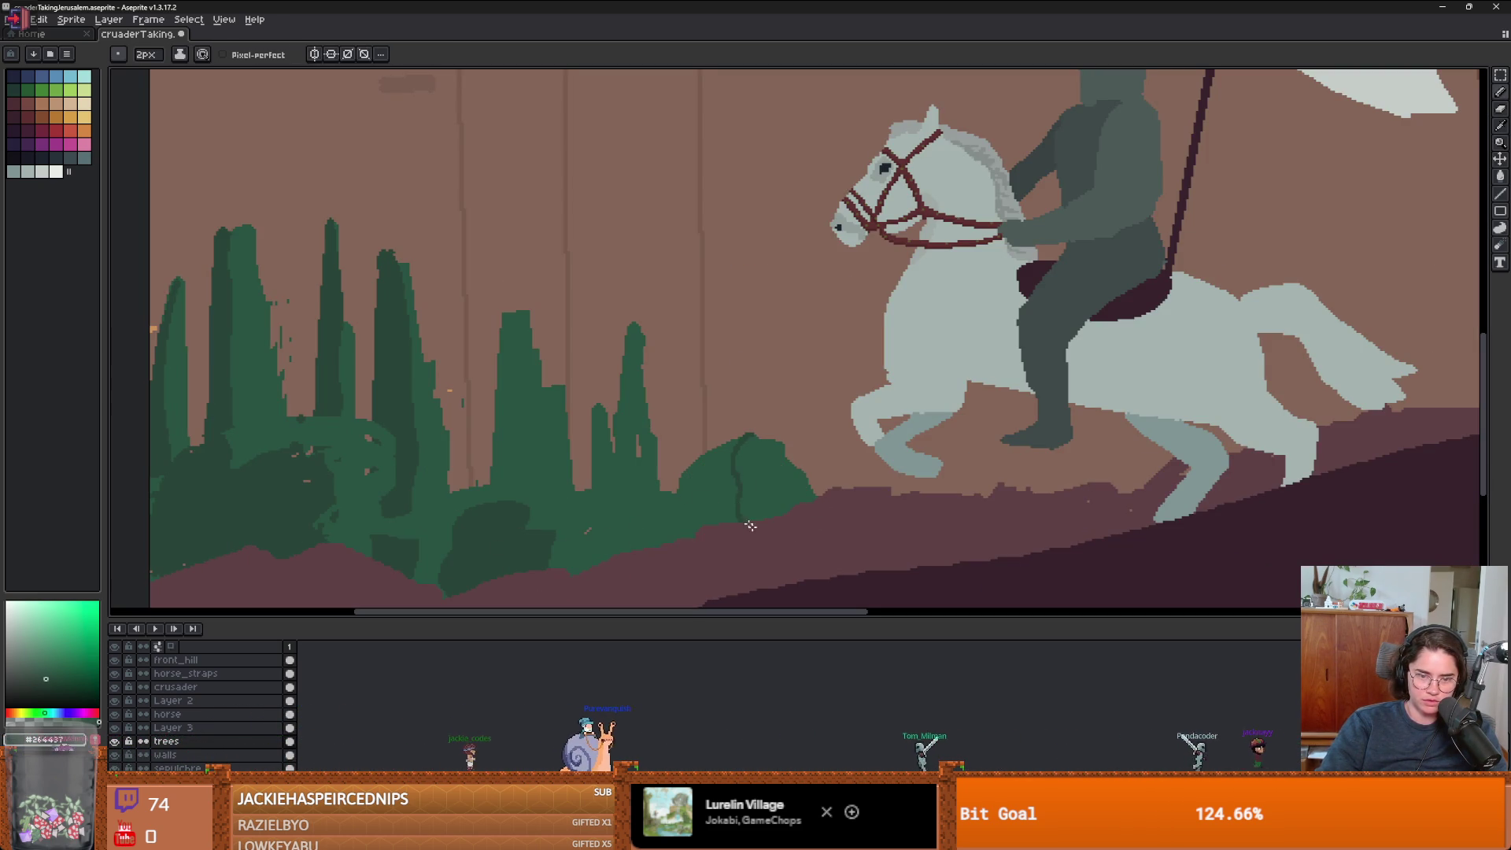
{"action": "key", "text": "g"}
{"action": "left_click", "coordinate": [715, 499]}
{"action": "scroll", "coordinate": [755, 504], "scroll_direction": "up", "scroll_amount": 2}
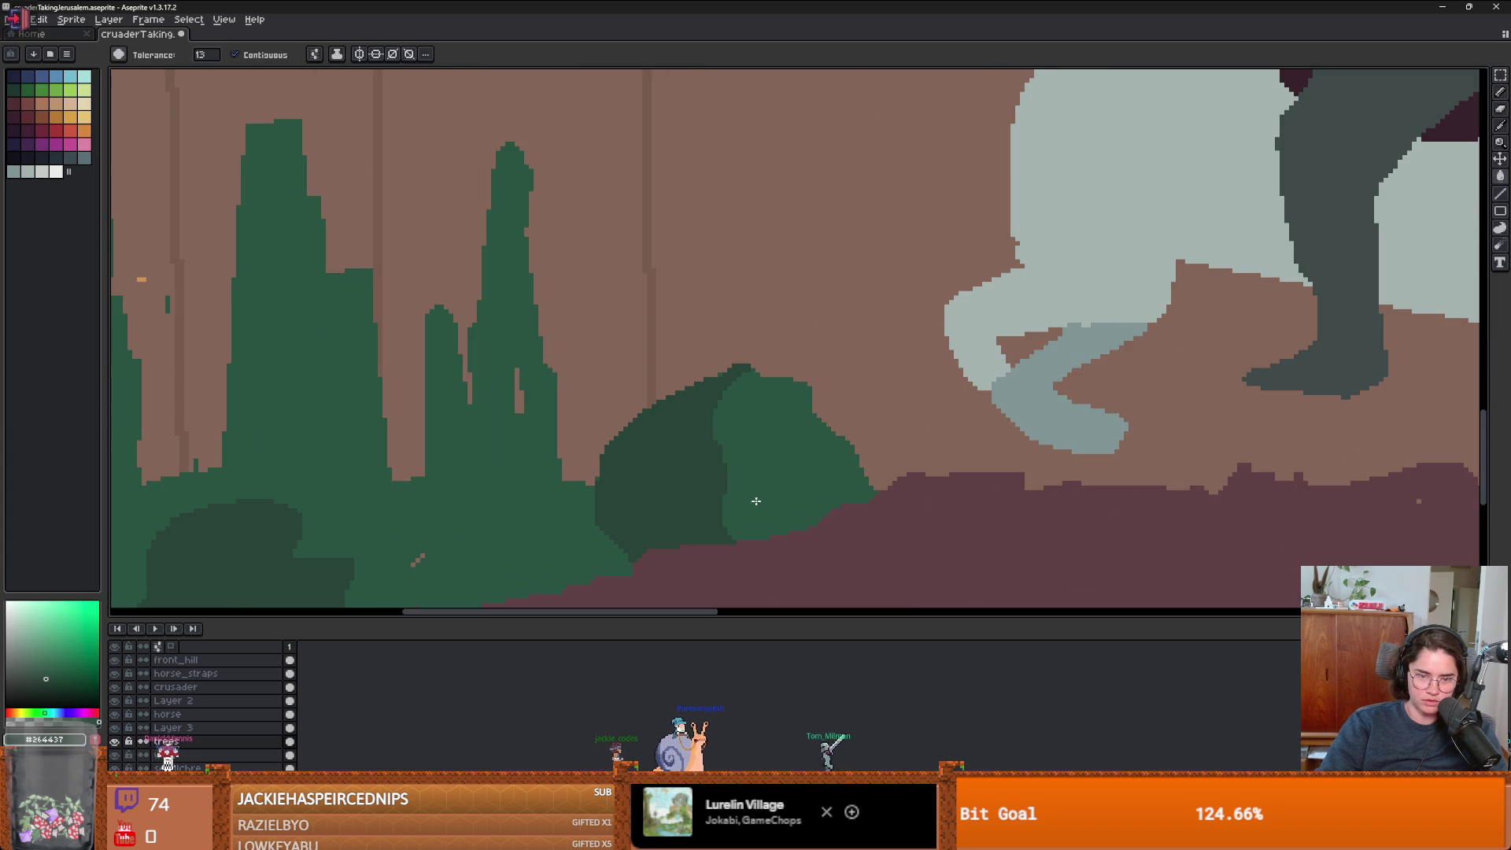
{"action": "key", "text": "b"}
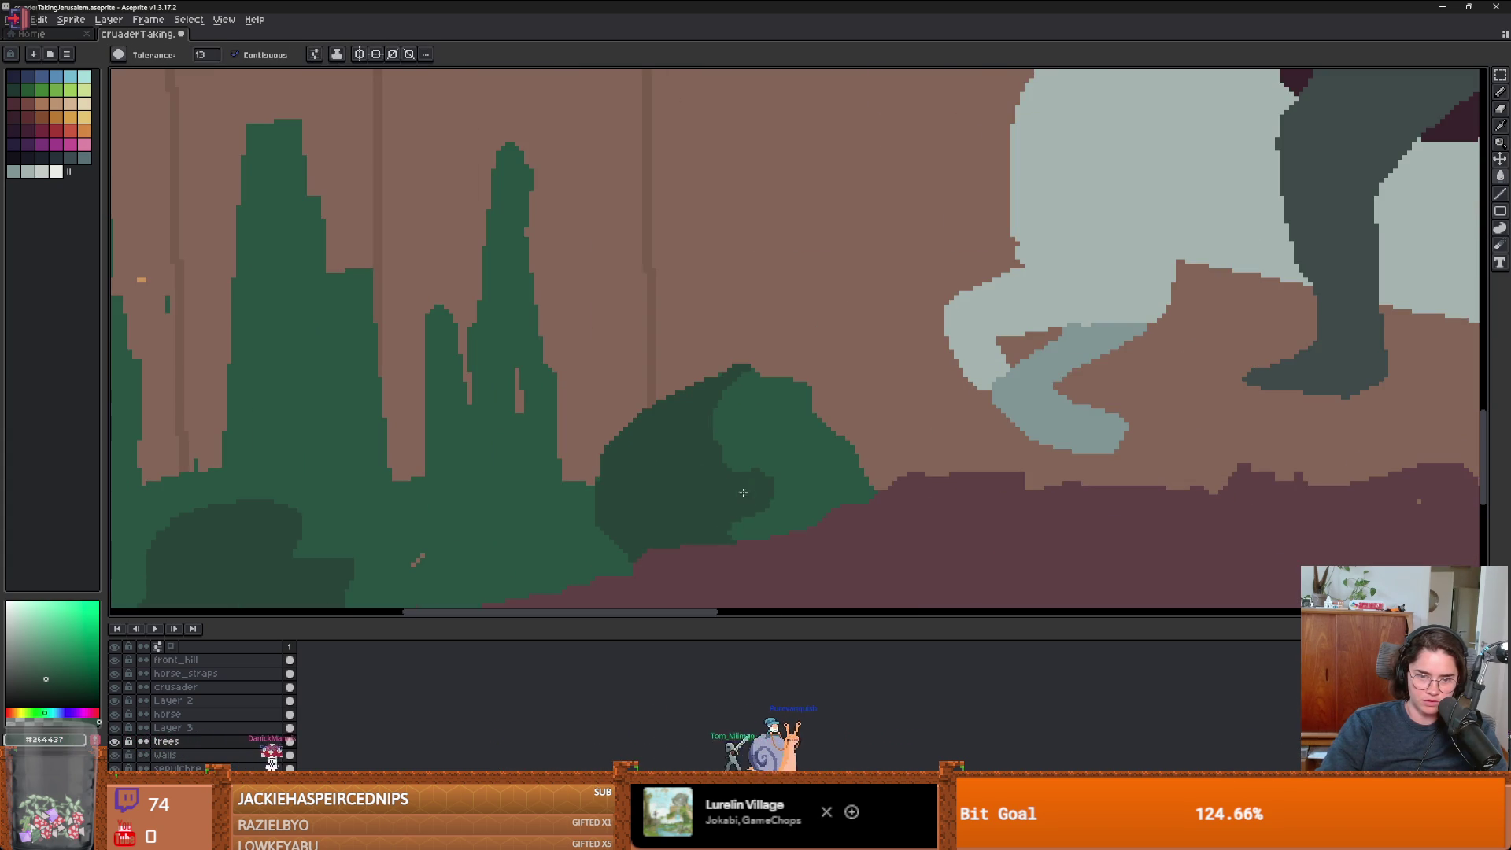
- Draw a dark dividing line down the tall cypress and fill its left strip darker green
{"action": "scroll", "coordinate": [732, 519], "scroll_direction": "down", "scroll_amount": 3}
{"action": "scroll", "coordinate": [619, 295], "scroll_direction": "up", "scroll_amount": 2}
{"action": "key", "text": "alt"}
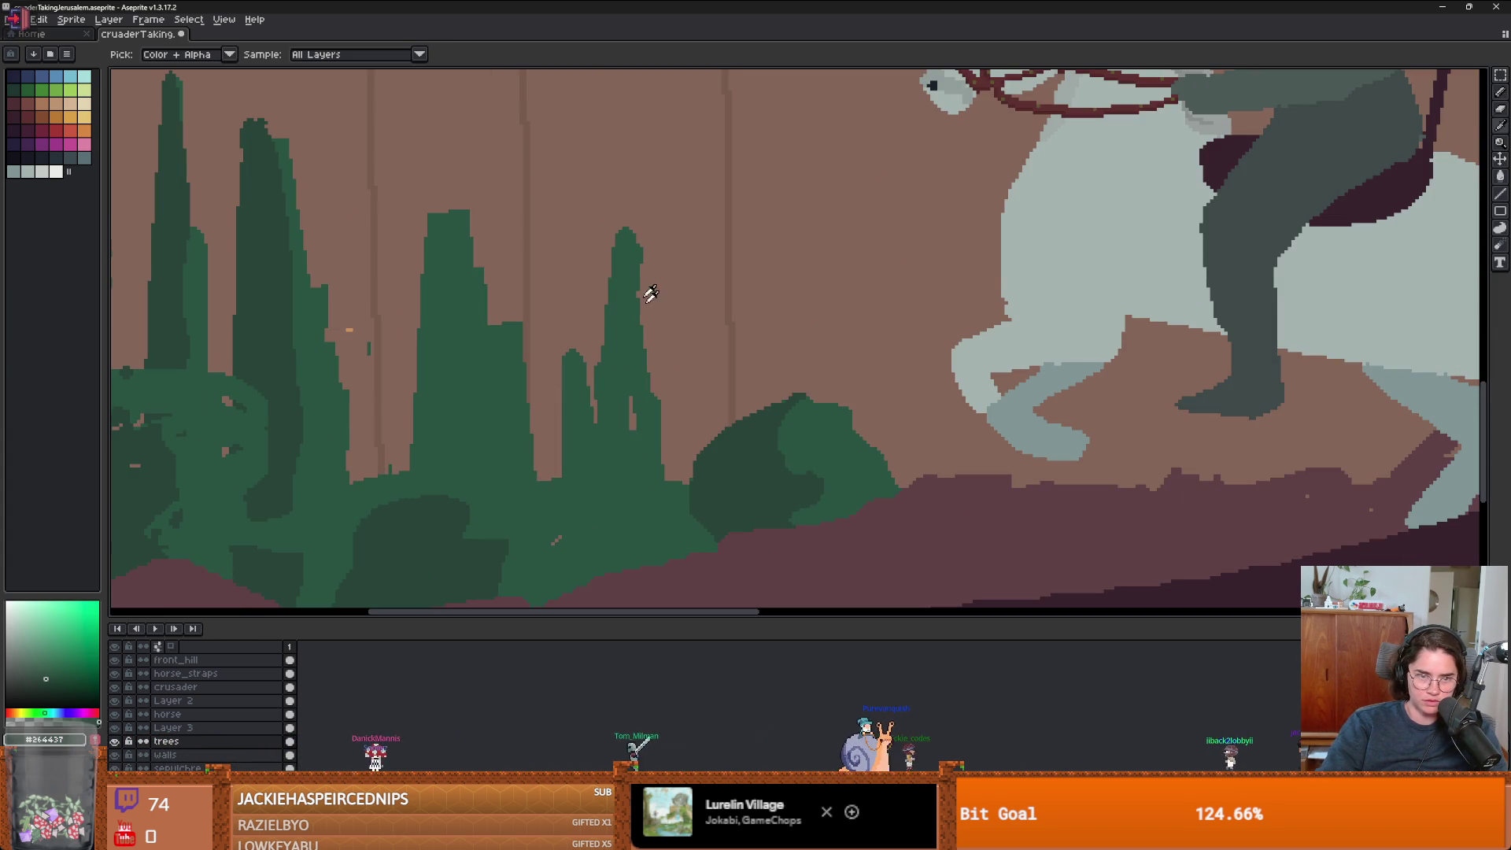
{"action": "left_click_drag", "start_coordinate": [624, 230], "coordinate": [623, 569]}
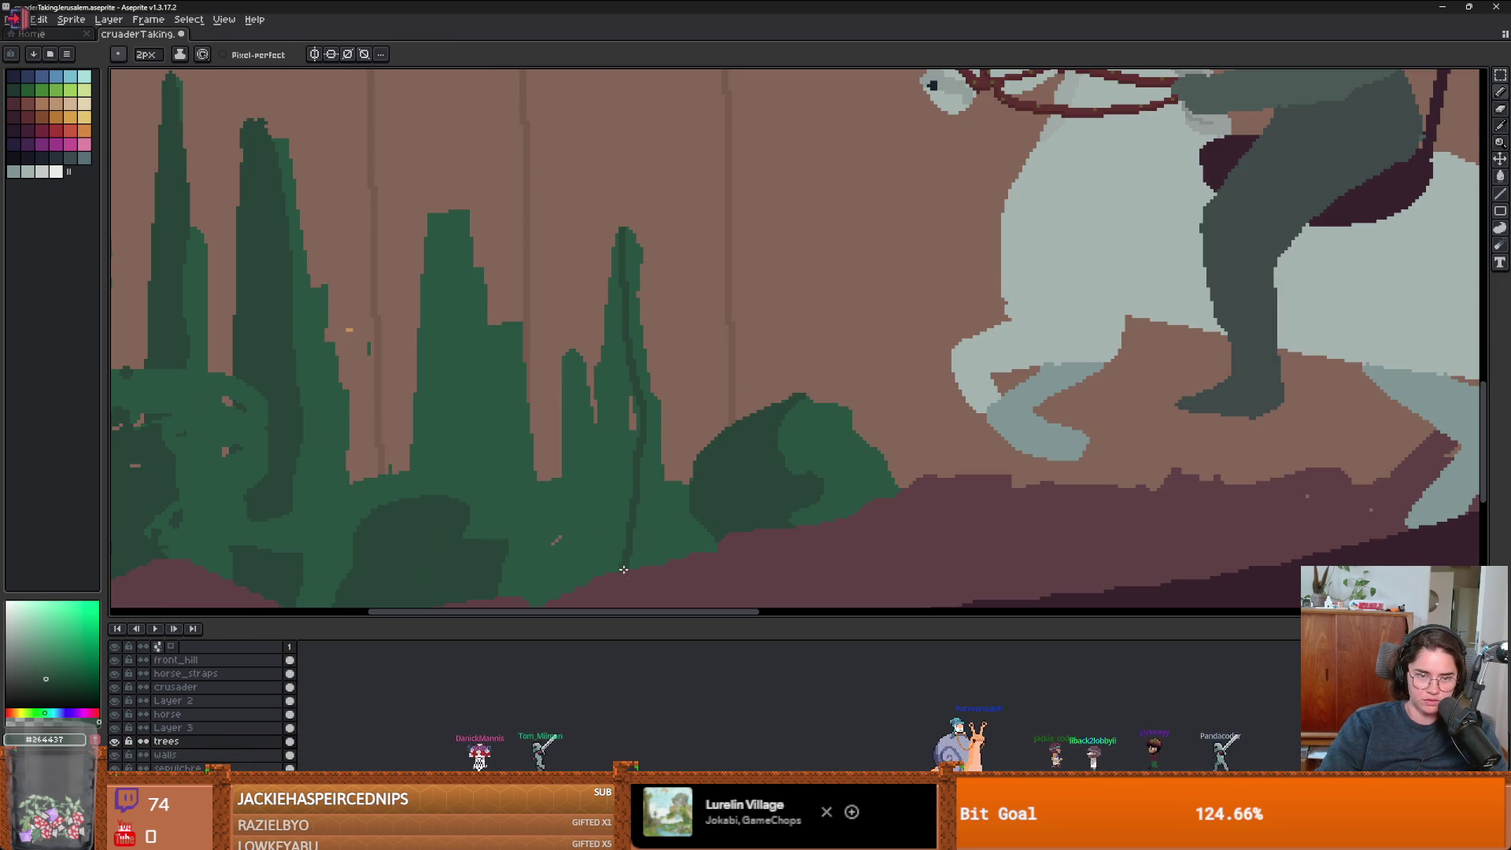
{"action": "left_click_drag", "start_coordinate": [621, 230], "coordinate": [596, 417]}
{"action": "key", "text": "g"}
{"action": "left_click", "coordinate": [607, 416]}
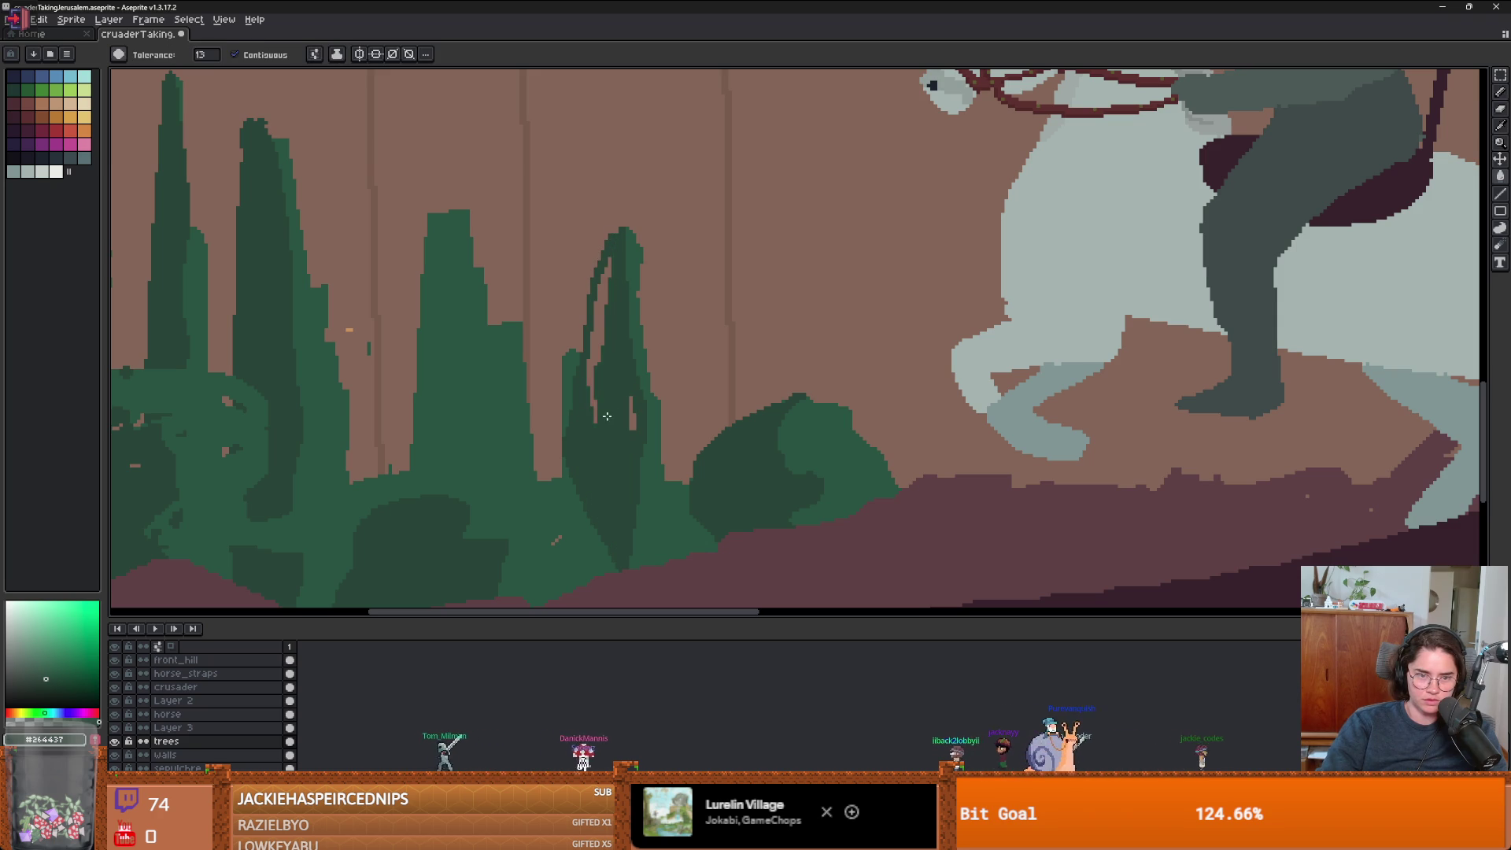
{"action": "left_click", "coordinate": [607, 416]}
{"action": "scroll", "coordinate": [605, 394], "scroll_direction": "down", "scroll_amount": 2}
{"action": "scroll", "coordinate": [604, 359], "scroll_direction": "up", "scroll_amount": 2}
{"action": "key", "text": "b"}
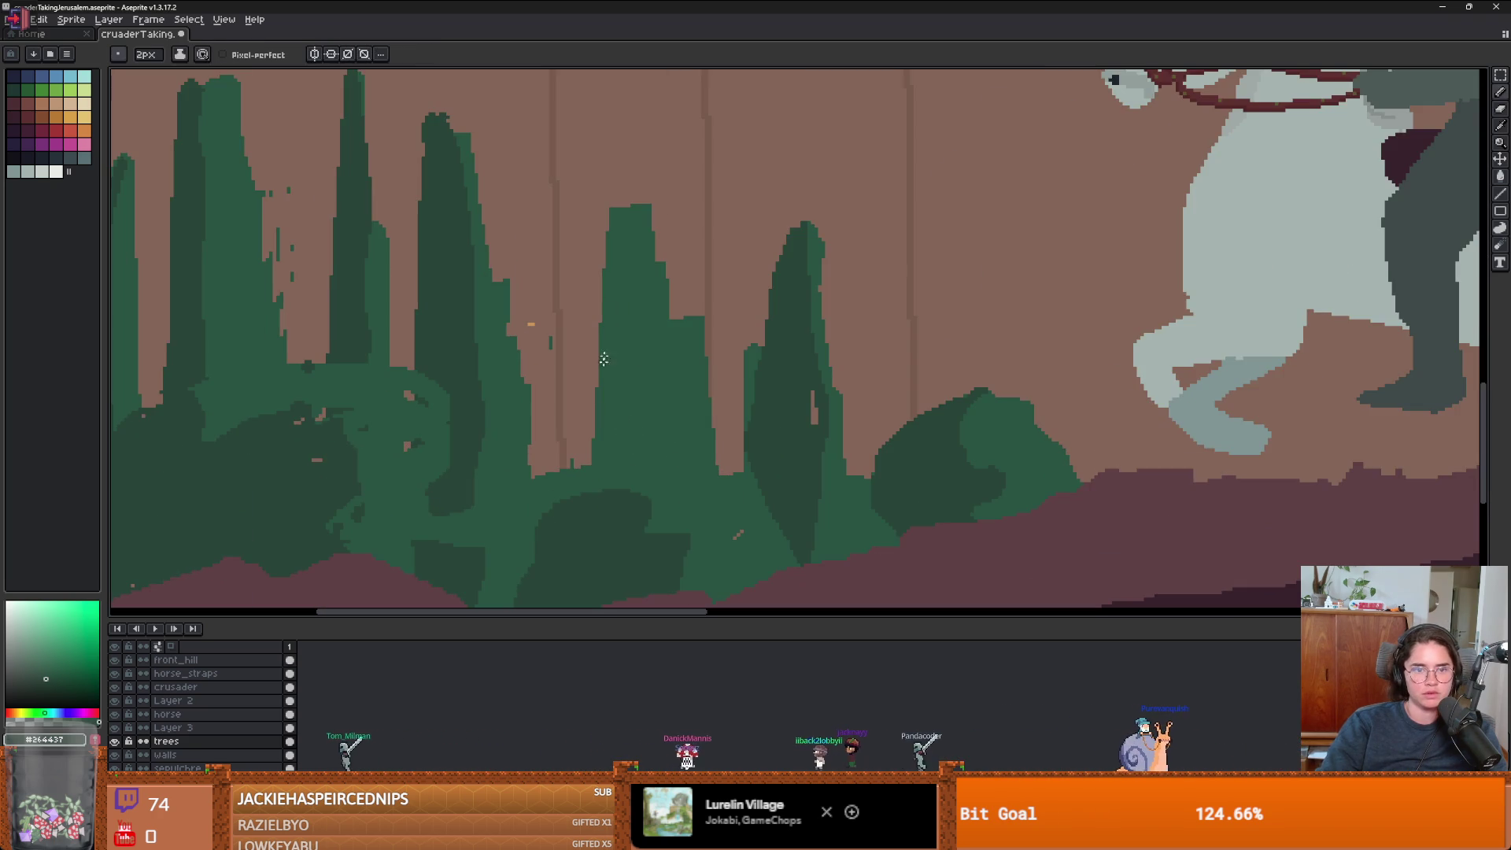
- Shade another cypress with a dark line and darker left strip, plus a lighter green edge line
{"action": "left_click_drag", "start_coordinate": [625, 186], "coordinate": [656, 486]}
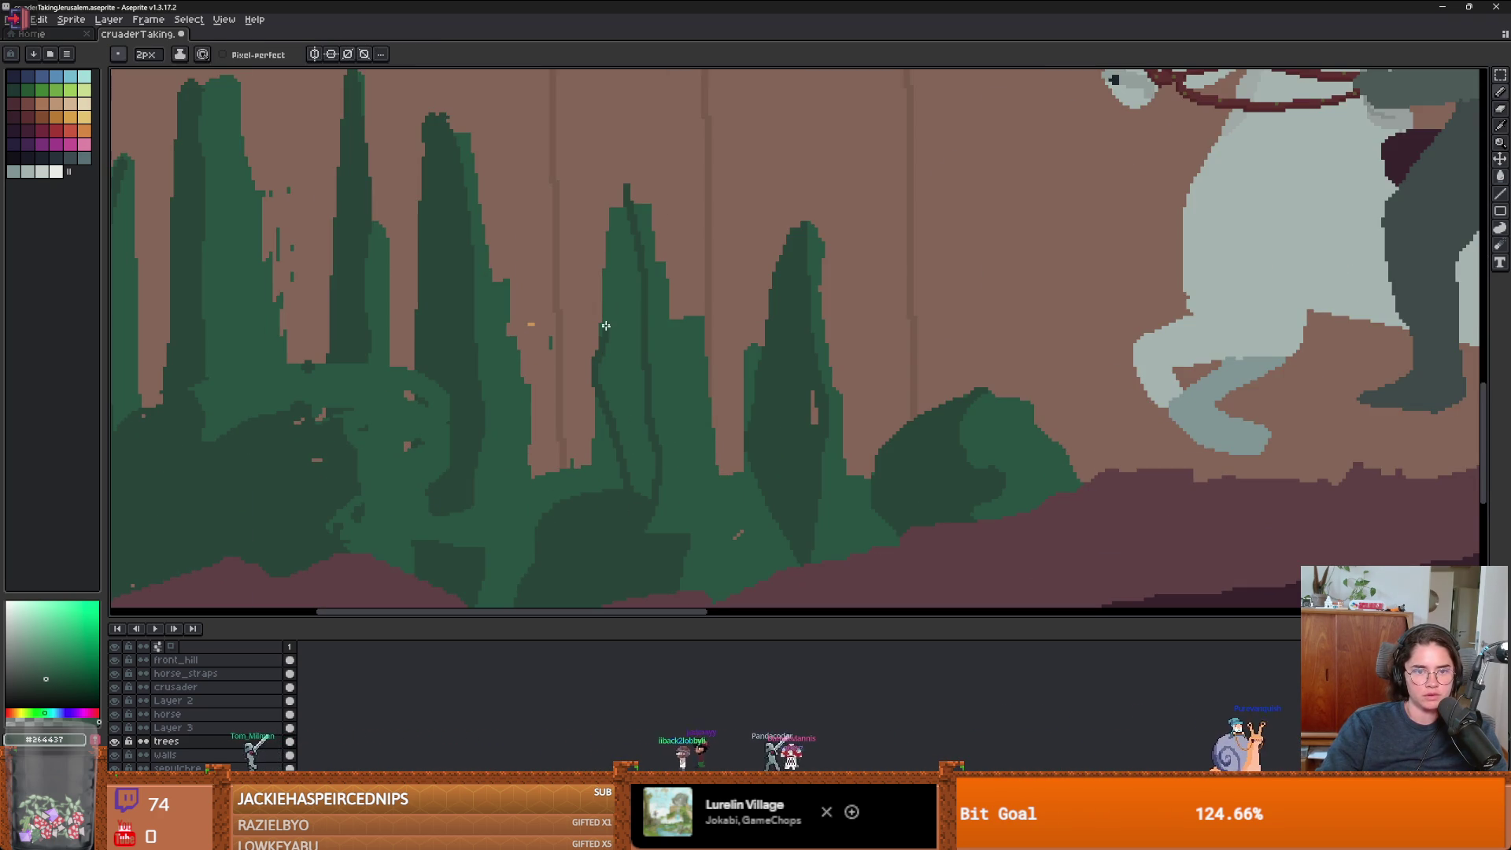
{"action": "key", "text": "g"}
{"action": "left_click", "coordinate": [631, 236]}
{"action": "scroll", "coordinate": [662, 361], "scroll_direction": "down", "scroll_amount": 2}
{"action": "scroll", "coordinate": [661, 360], "scroll_direction": "up", "scroll_amount": 2}
{"action": "key", "text": "b"}
{"action": "left_click", "coordinate": [668, 315], "text": "alt"}
{"action": "left_click_drag", "start_coordinate": [668, 315], "coordinate": [654, 256]}
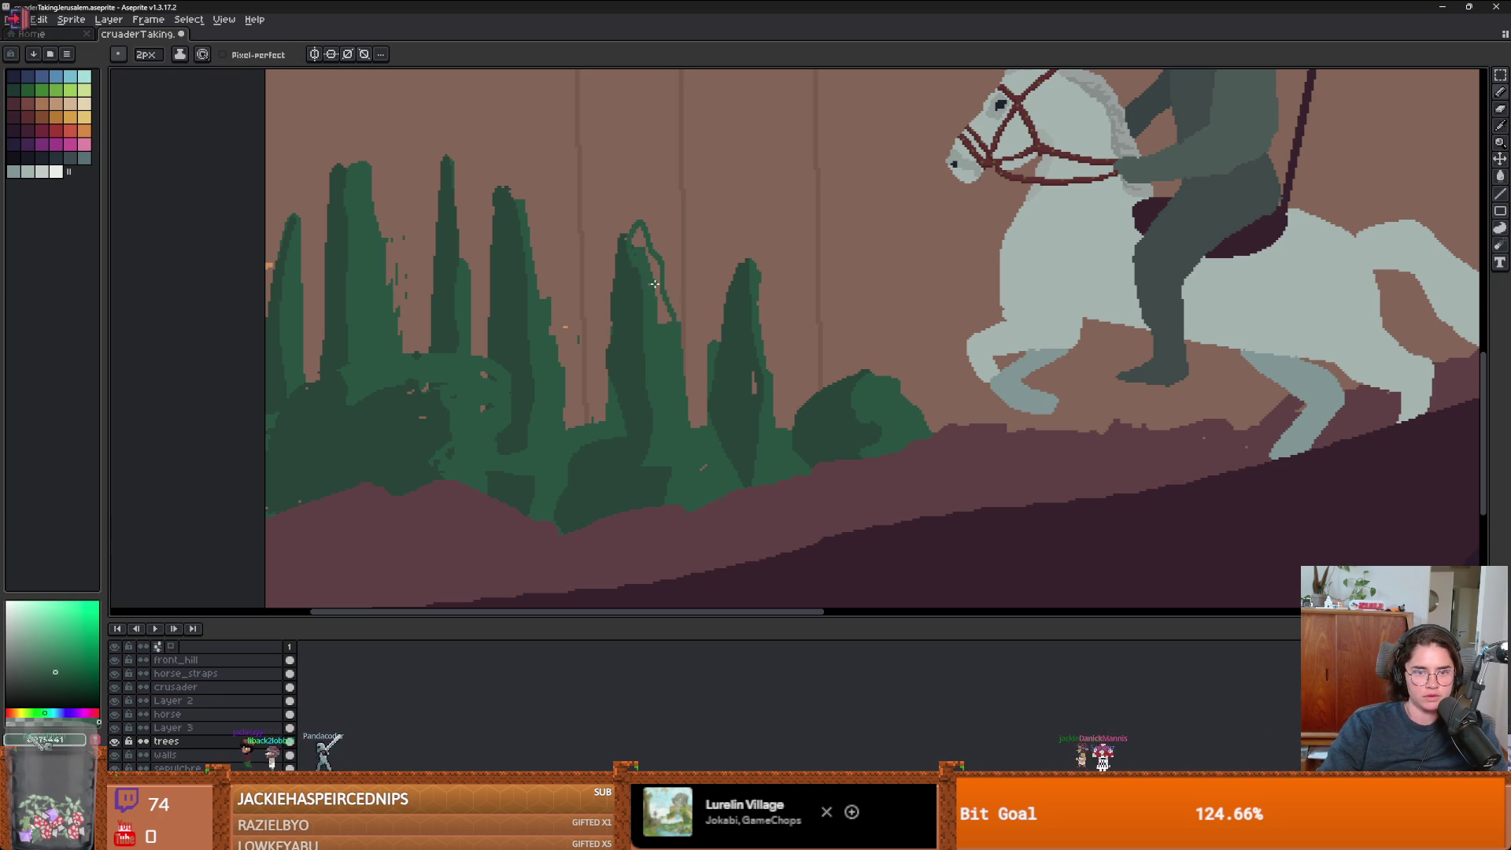
{"action": "key", "text": "g"}
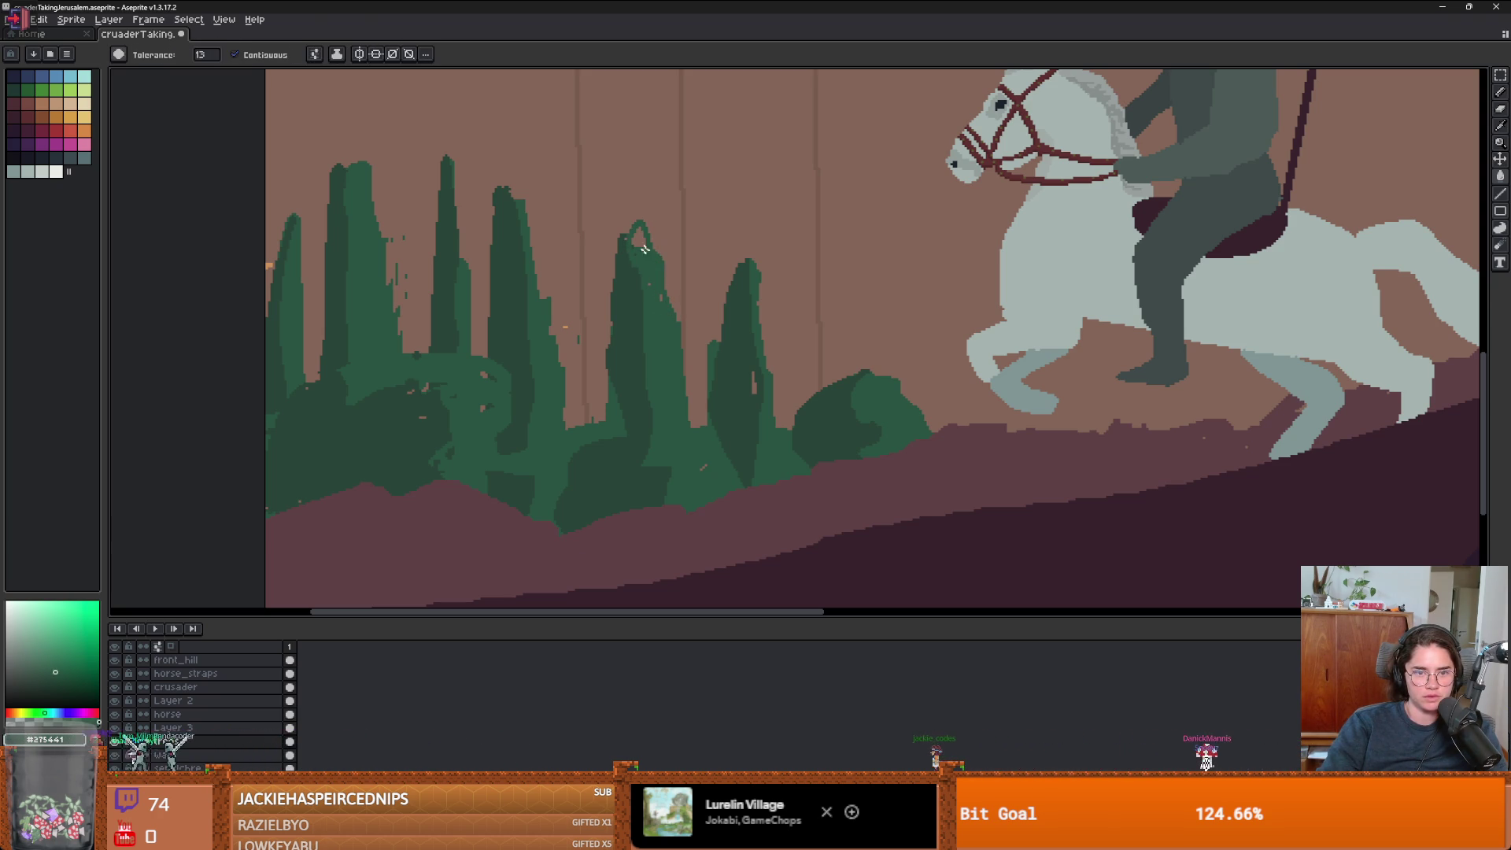
{"action": "scroll", "coordinate": [709, 355], "scroll_direction": "up", "scroll_amount": 1}
{"action": "key", "text": "b"}
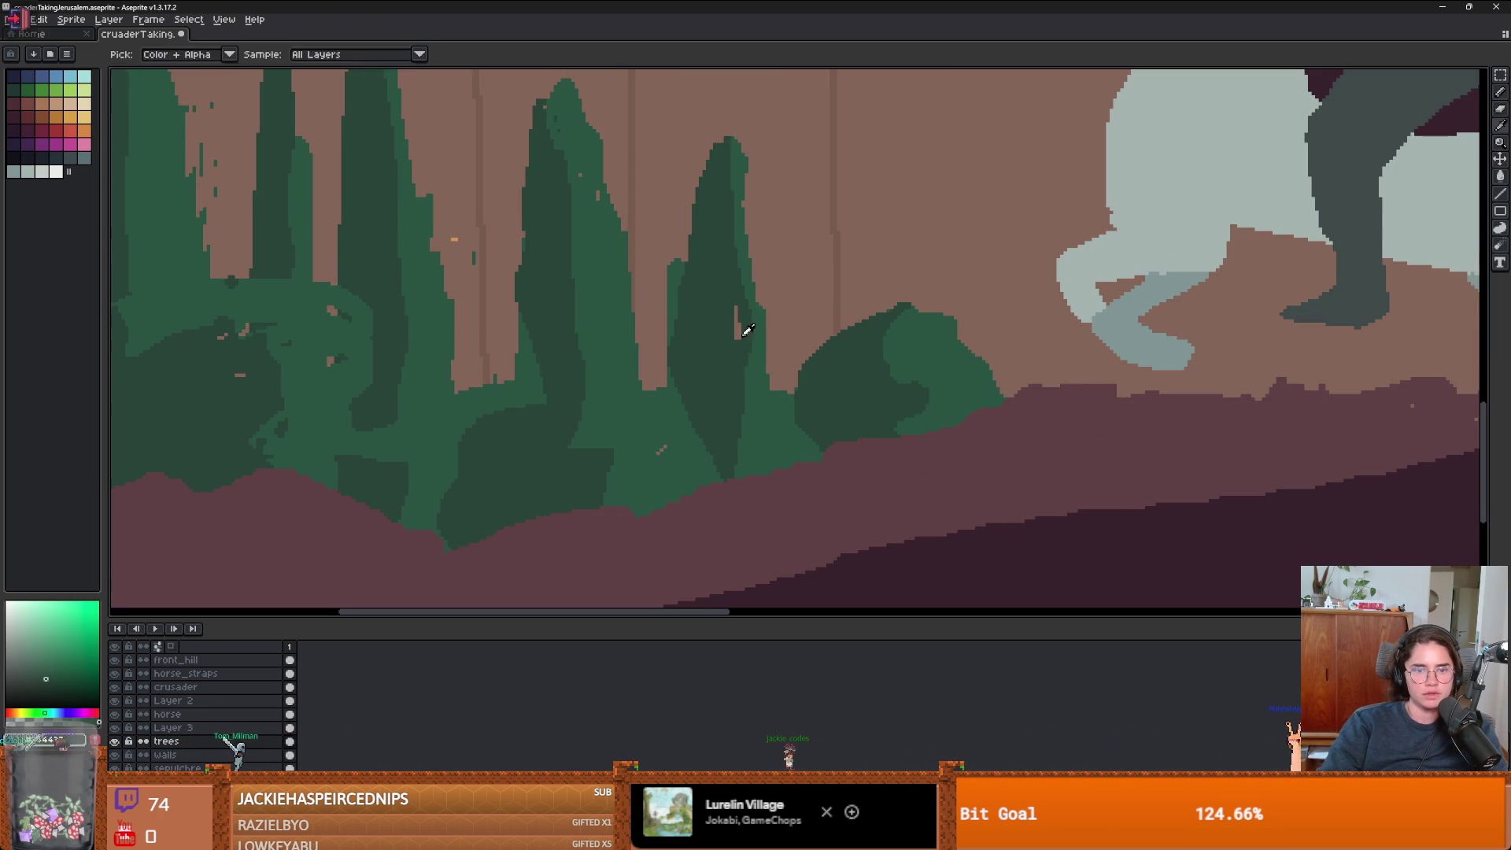
{"action": "scroll", "coordinate": [753, 416], "scroll_direction": "down", "scroll_amount": 5}
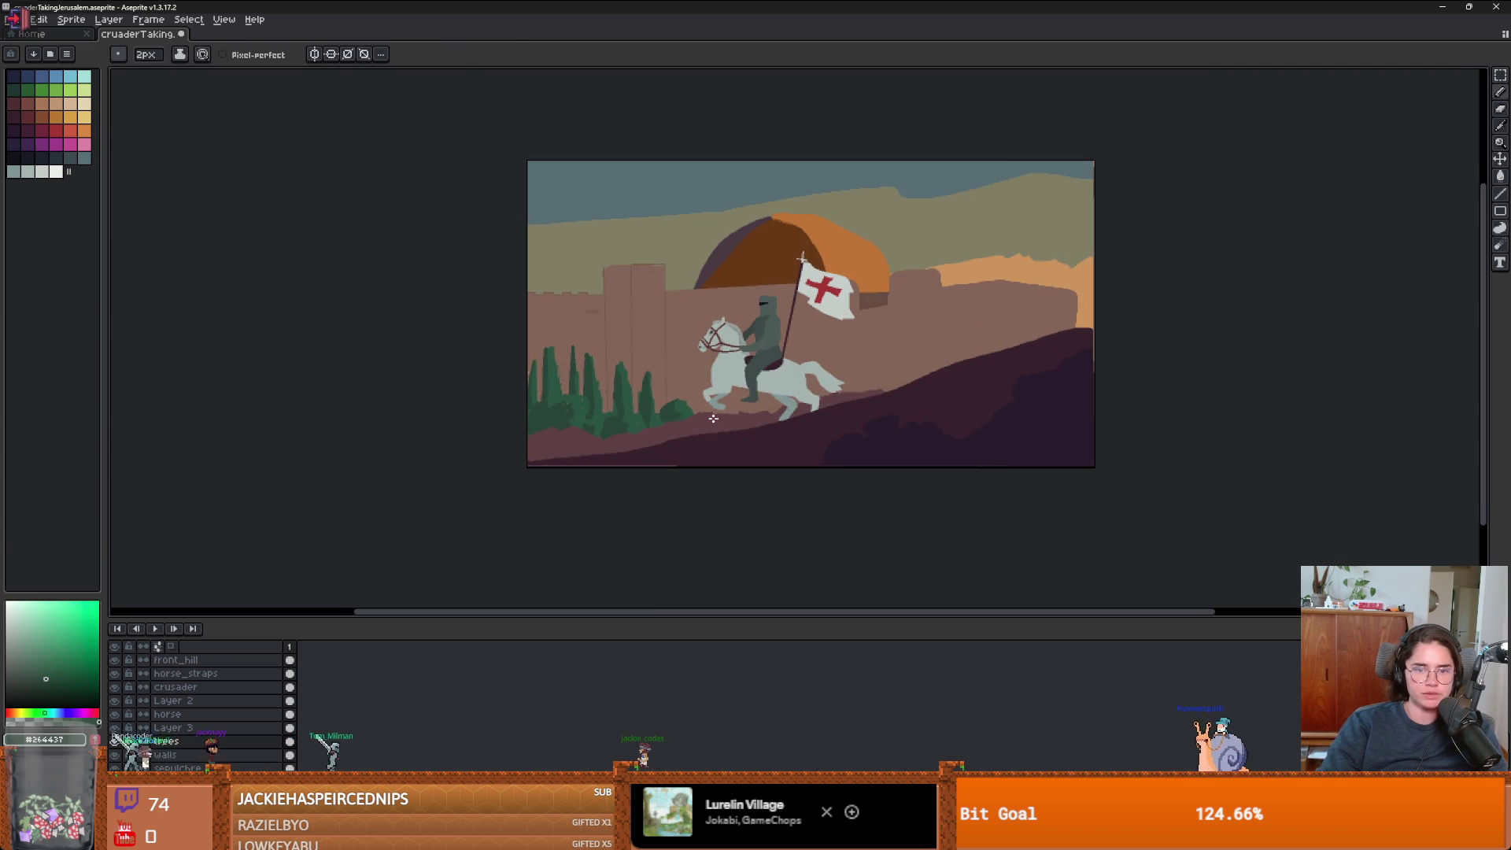
{"action": "scroll", "coordinate": [752, 409], "scroll_direction": "up", "scroll_amount": 2}
{"action": "scroll", "coordinate": [752, 409], "scroll_direction": "down", "scroll_amount": 3}
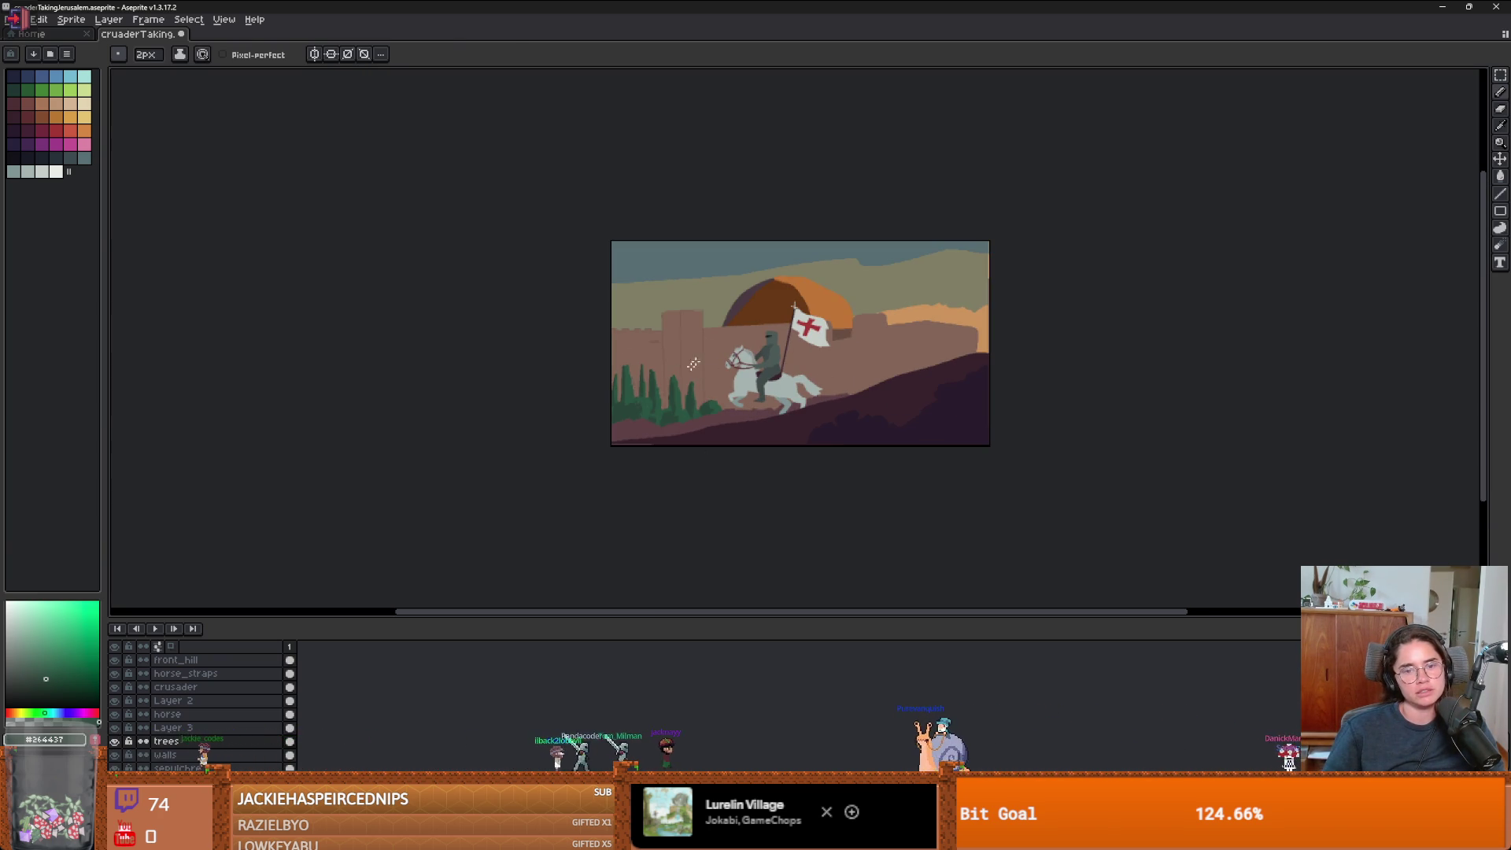
{"action": "scroll", "coordinate": [839, 405], "scroll_direction": "up", "scroll_amount": 5}
{"action": "scroll", "coordinate": [839, 405], "scroll_direction": "down", "scroll_amount": 3}
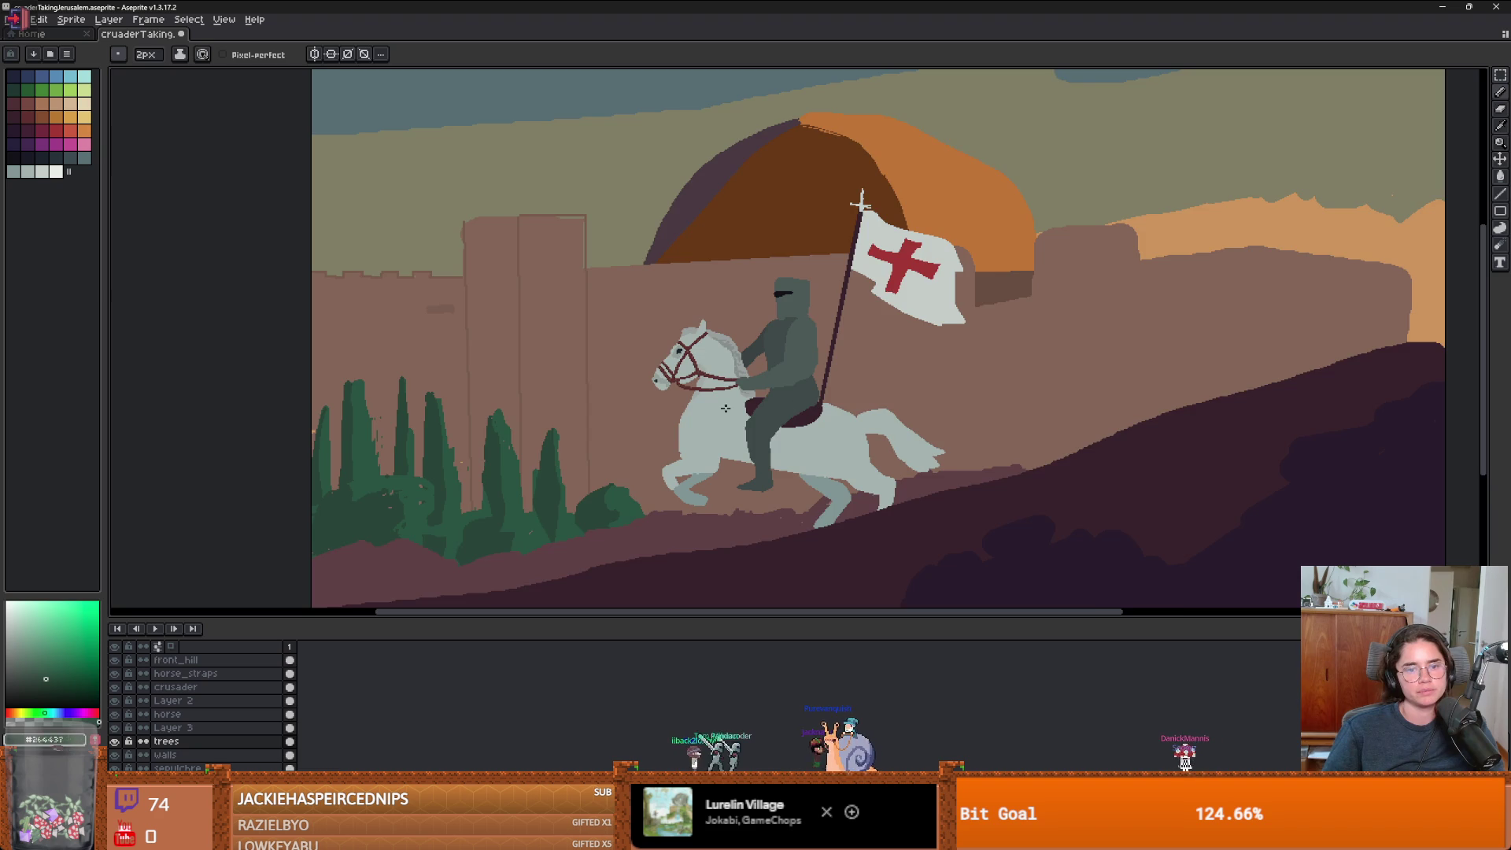
{"action": "scroll", "coordinate": [773, 411], "scroll_direction": "up", "scroll_amount": 2}
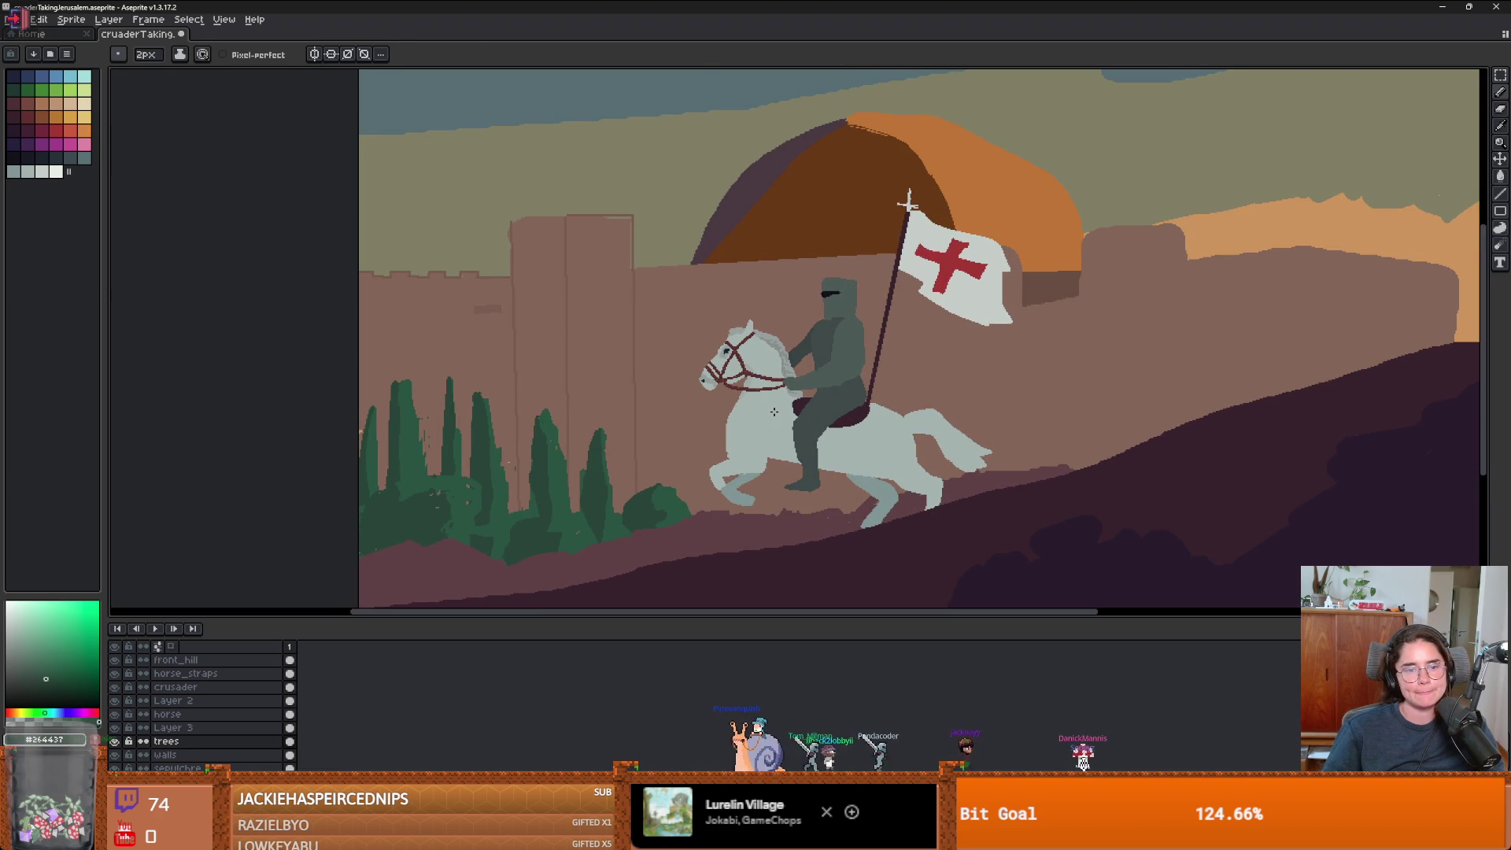
{"action": "scroll", "coordinate": [441, 503], "scroll_direction": "up", "scroll_amount": 3}
{"action": "key", "text": "plus"}
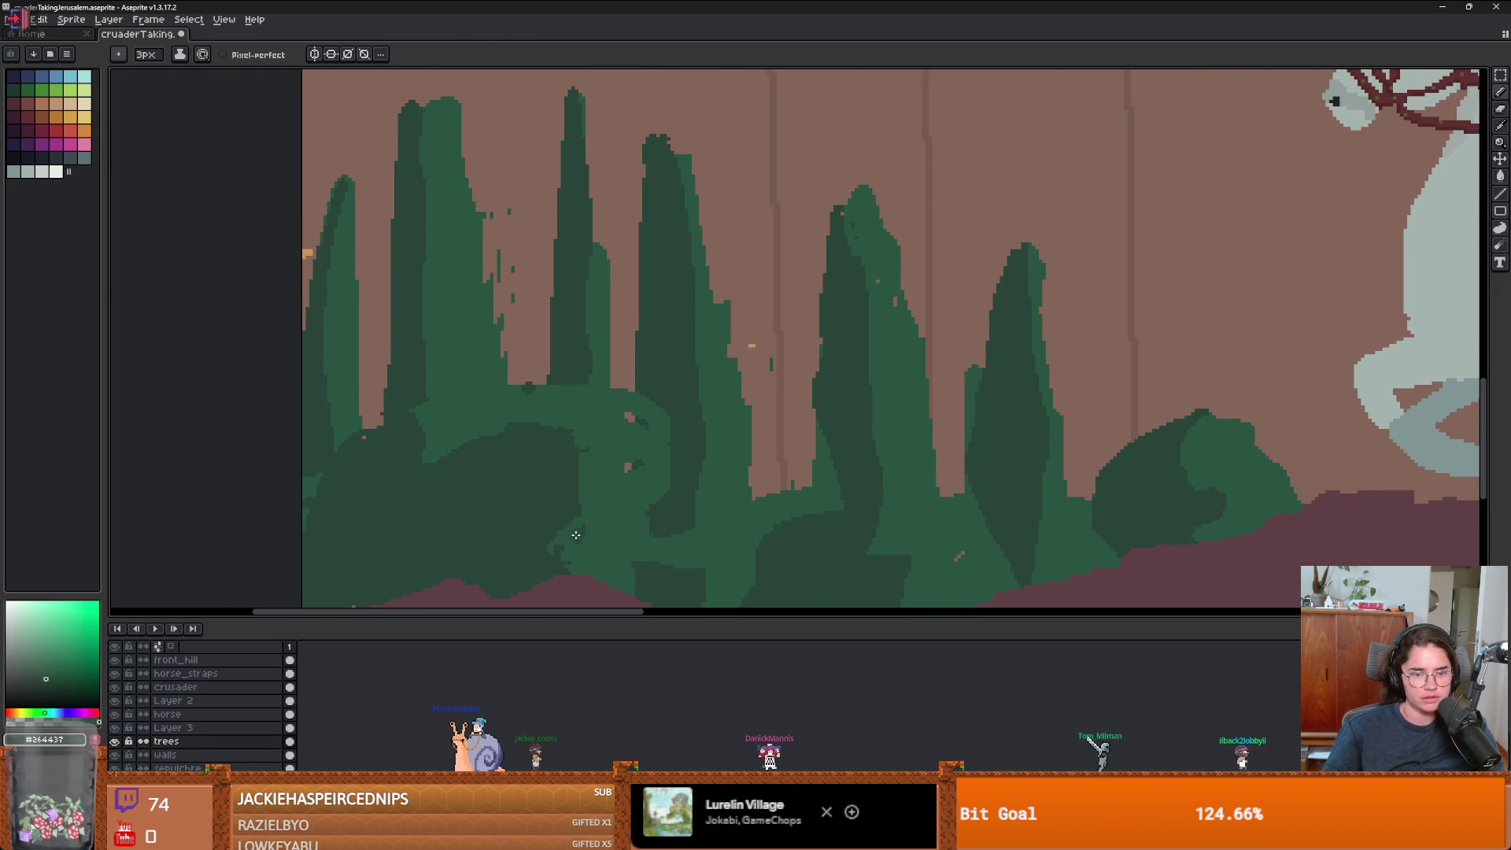
- Switch to the eraser and shrink the brush to 1px
{"action": "scroll", "coordinate": [609, 496], "scroll_direction": "up", "scroll_amount": 1}
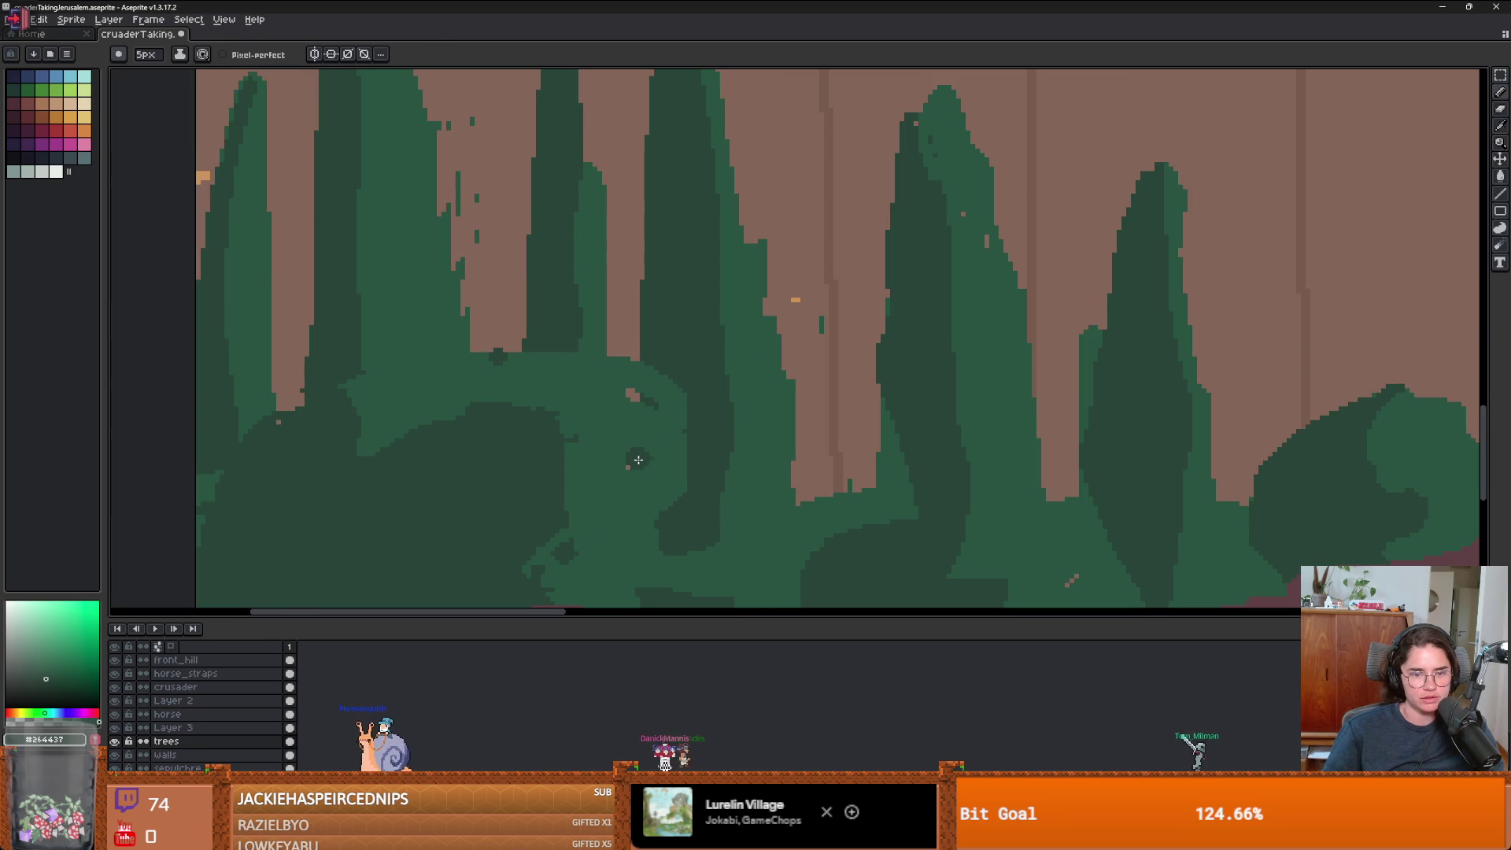
{"action": "scroll", "coordinate": [638, 463], "scroll_direction": "up", "scroll_amount": 1}
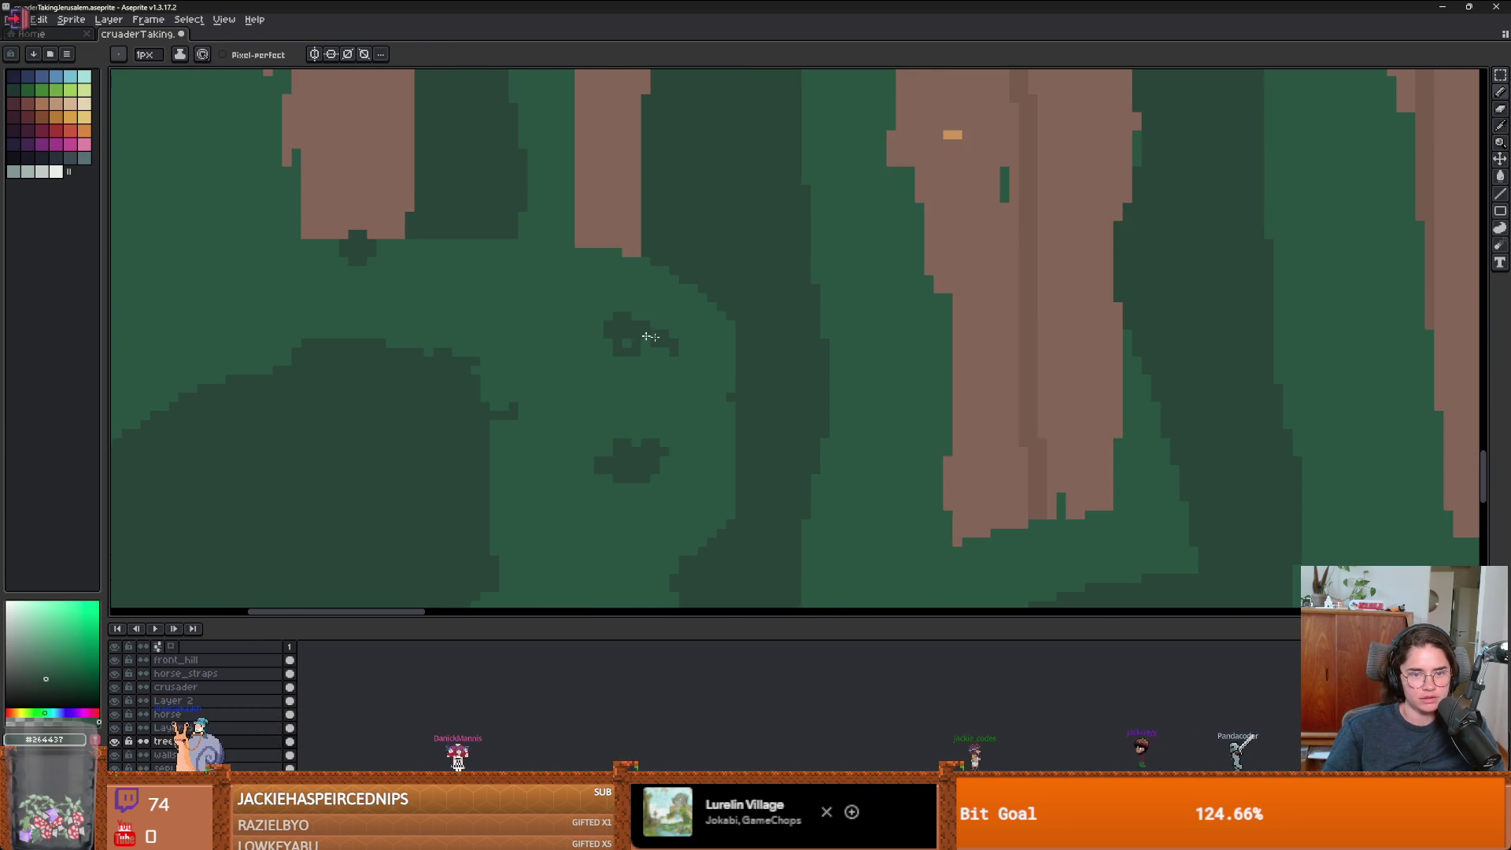
{"action": "scroll", "coordinate": [653, 349], "scroll_direction": "down", "scroll_amount": 2}
{"action": "scroll", "coordinate": [646, 356], "scroll_direction": "up", "scroll_amount": 2}
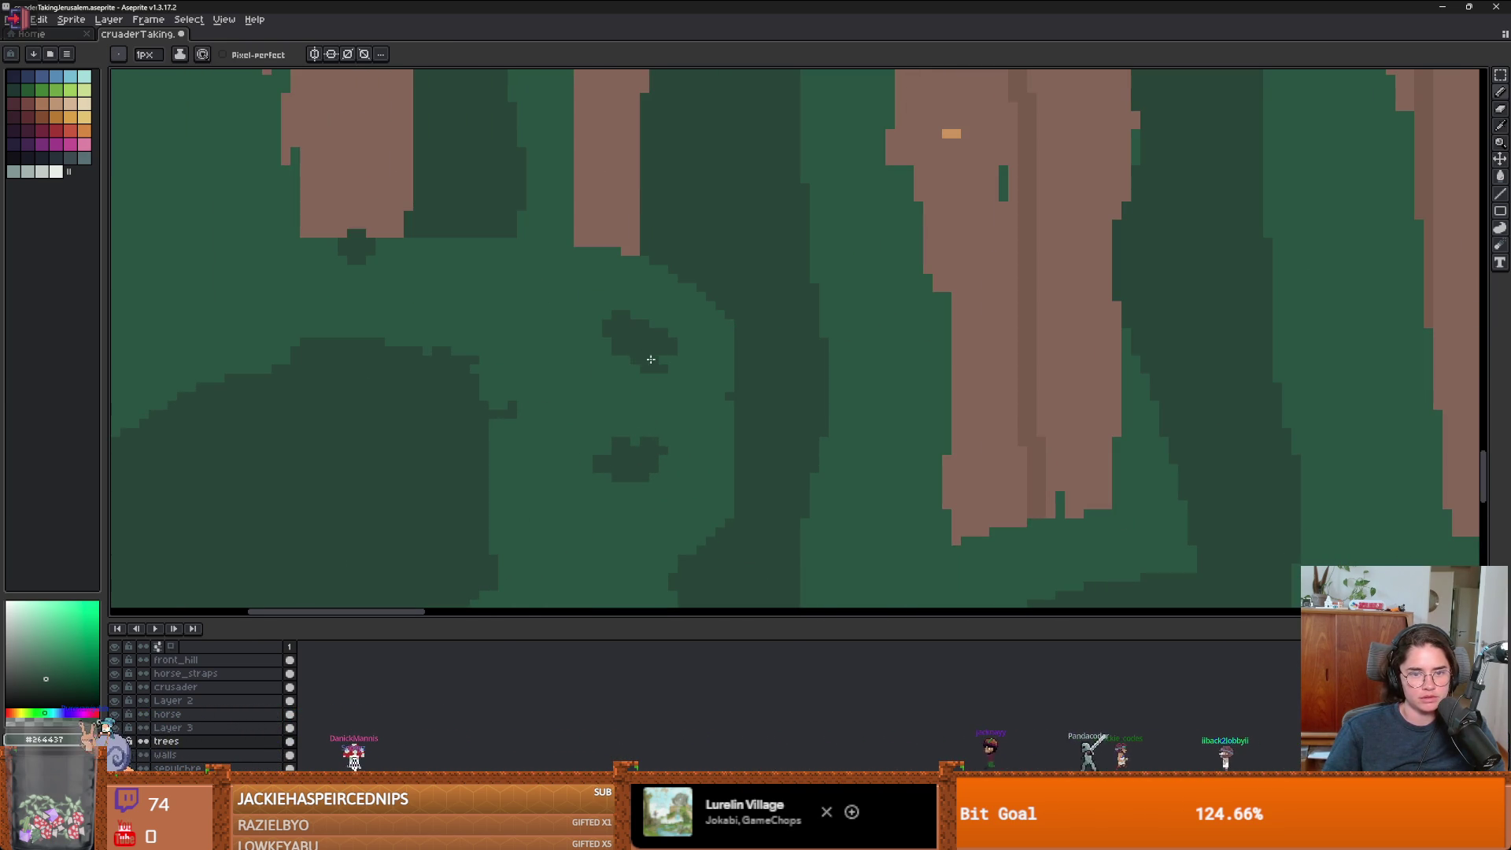
{"action": "scroll", "coordinate": [592, 329], "scroll_direction": "down", "scroll_amount": 2}
{"action": "scroll", "coordinate": [644, 380], "scroll_direction": "up", "scroll_amount": 2}
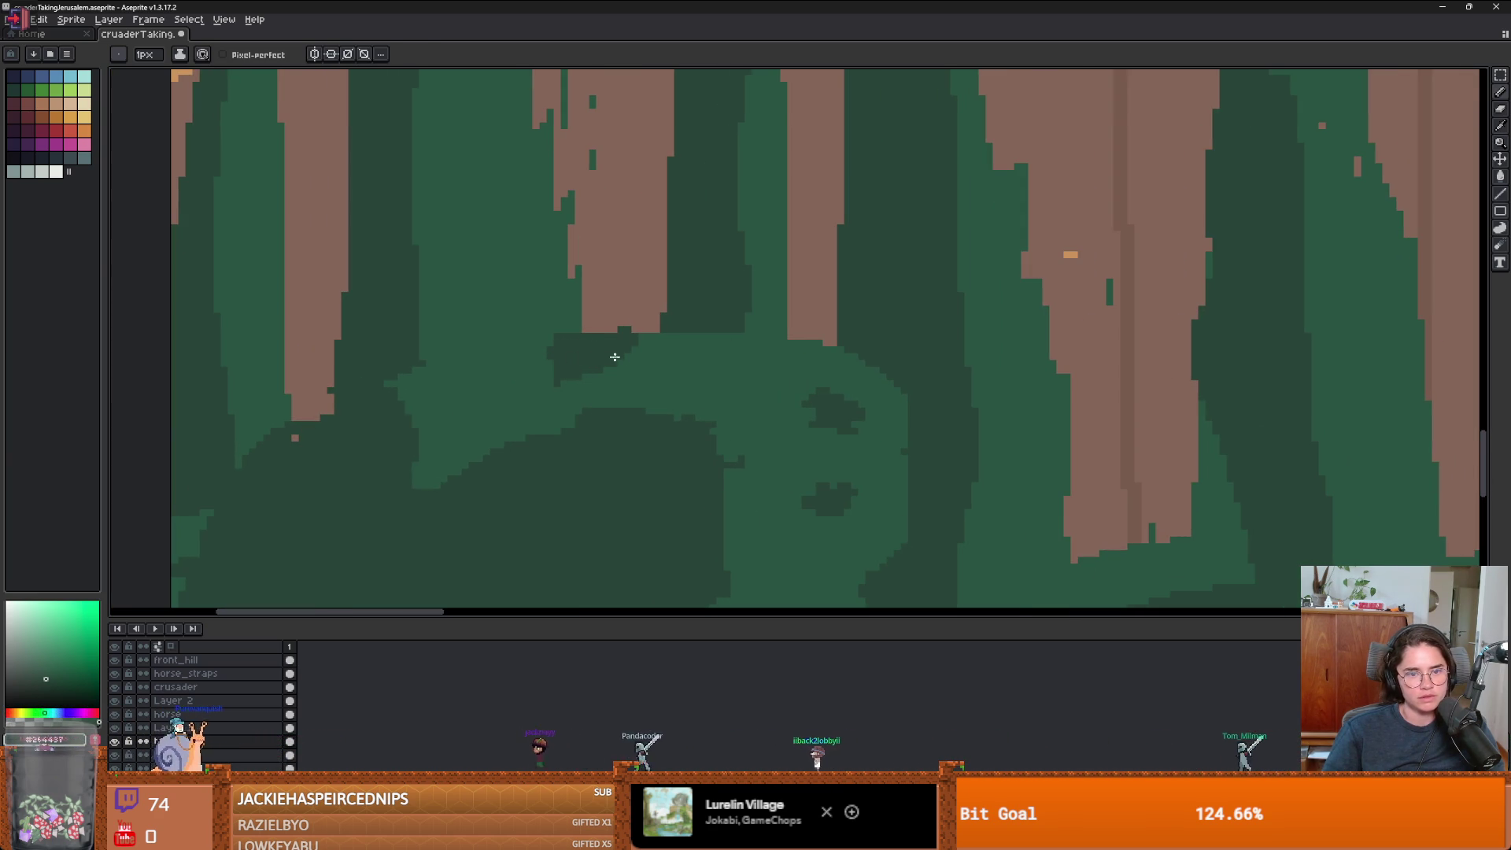
{"action": "scroll", "coordinate": [631, 374], "scroll_direction": "down", "scroll_amount": 5}
{"action": "scroll", "coordinate": [794, 417], "scroll_direction": "up", "scroll_amount": 5}
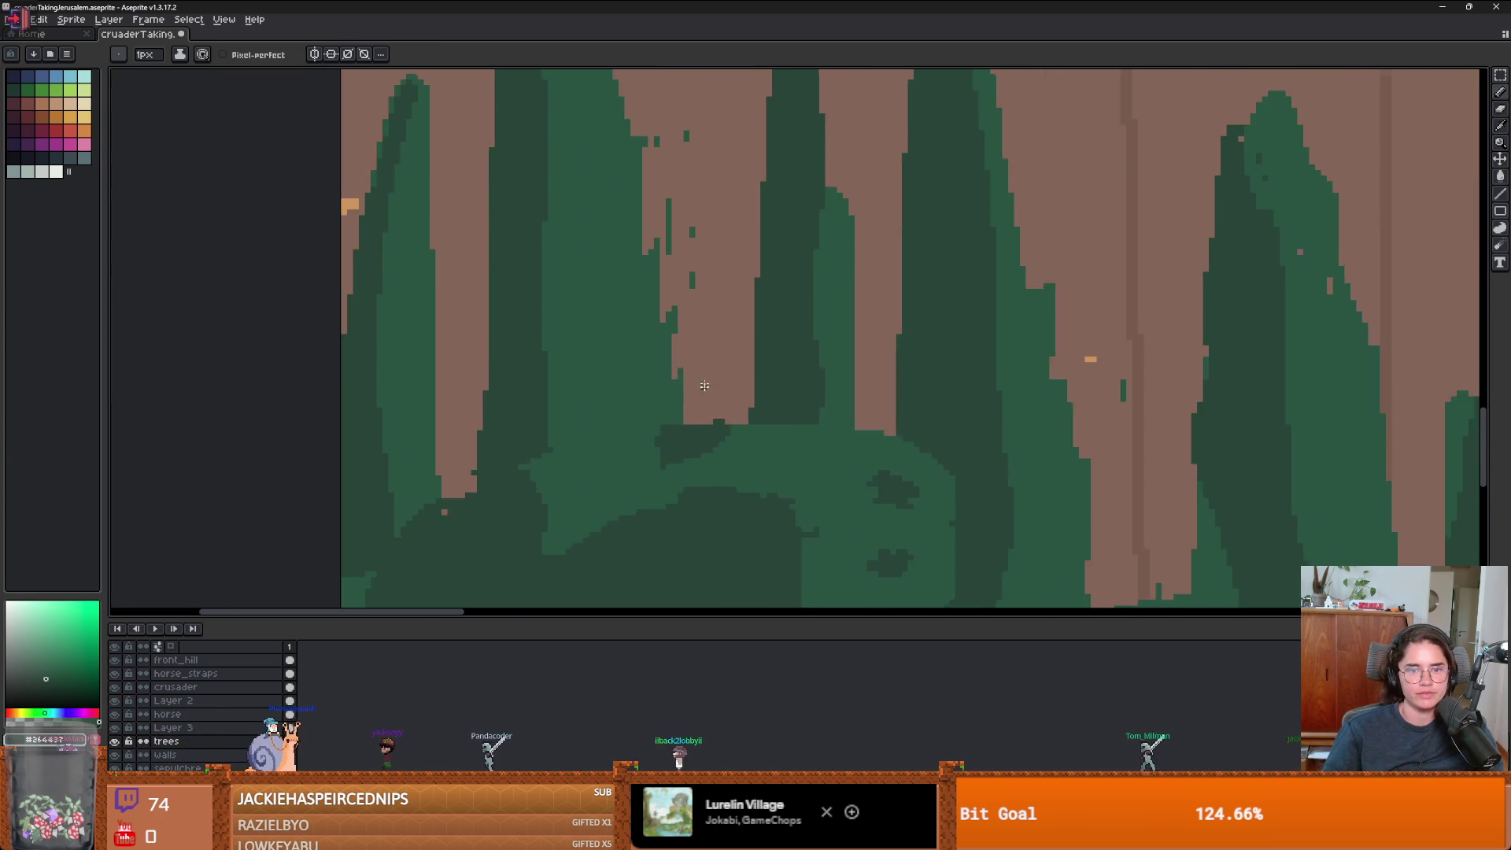
{"action": "key", "text": "e"}
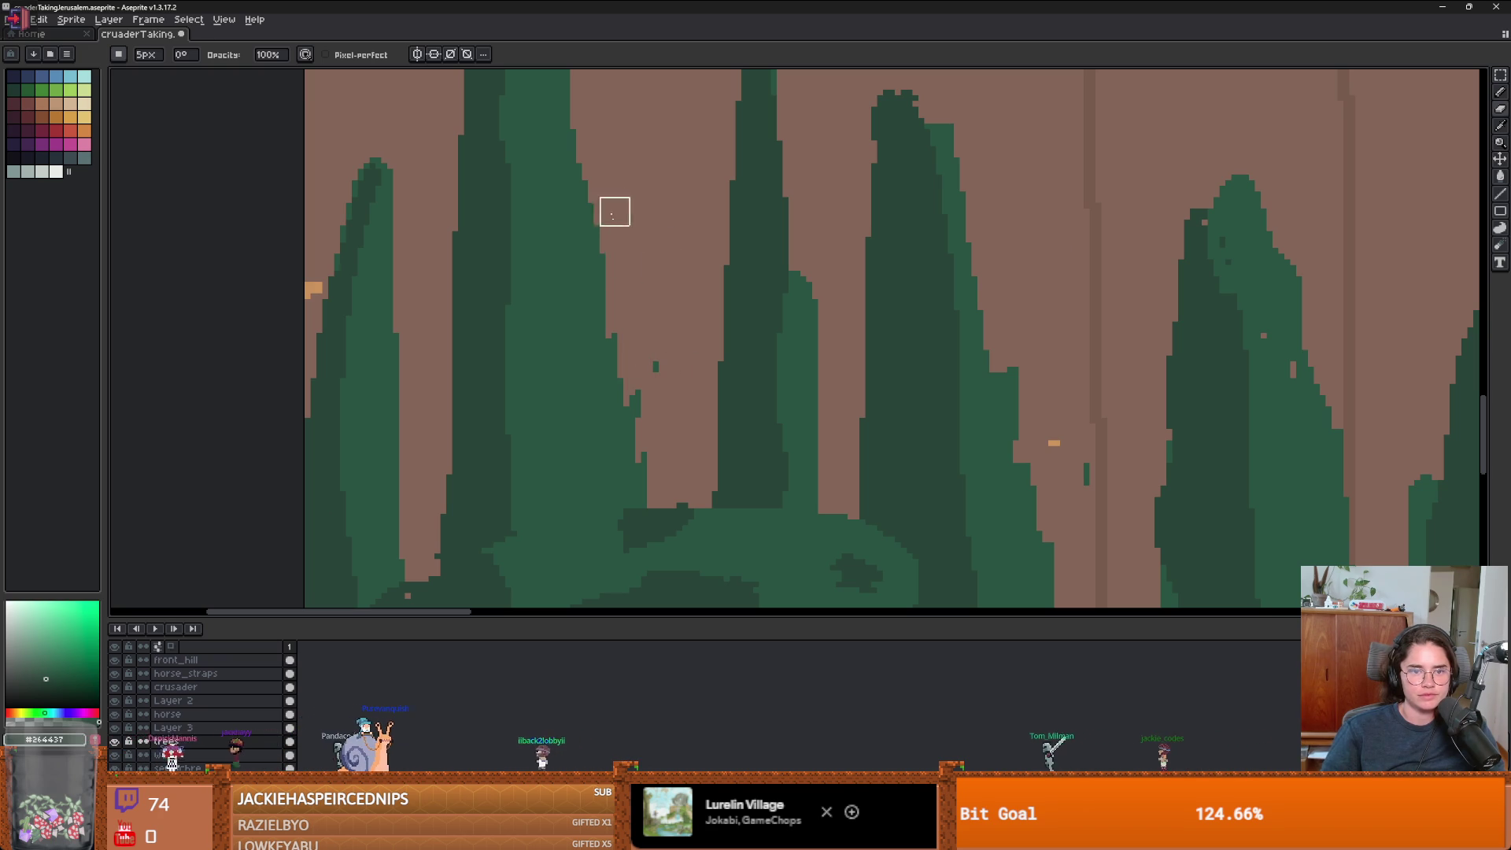
{"action": "scroll", "coordinate": [672, 407], "scroll_direction": "down", "scroll_amount": 1}
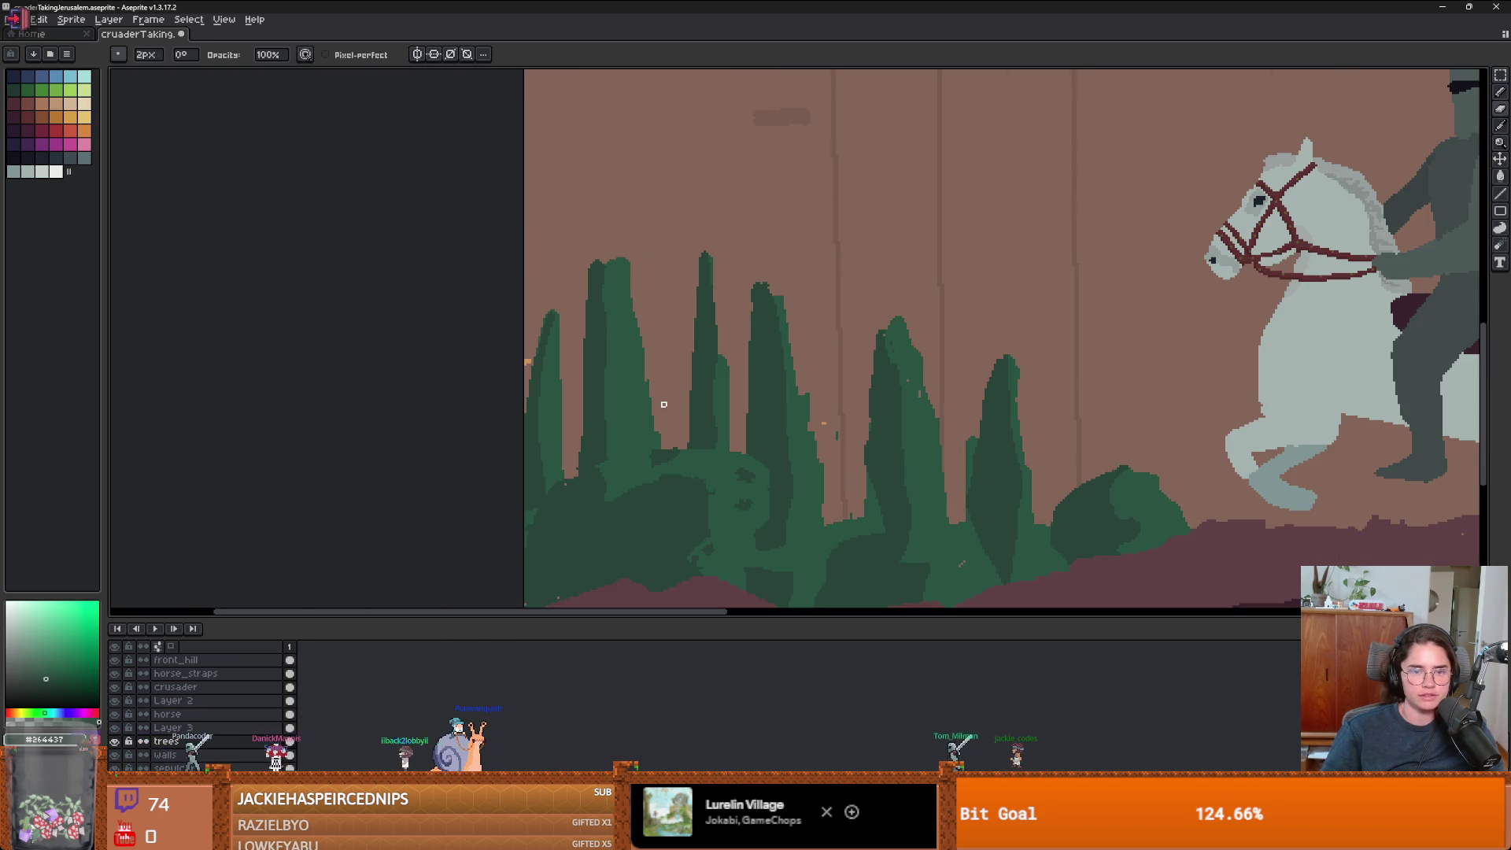
{"action": "scroll", "coordinate": [664, 405], "scroll_direction": "up", "scroll_amount": 2}
{"action": "key", "text": "minus"}
{"action": "scroll", "coordinate": [703, 379], "scroll_direction": "down", "scroll_amount": 2}
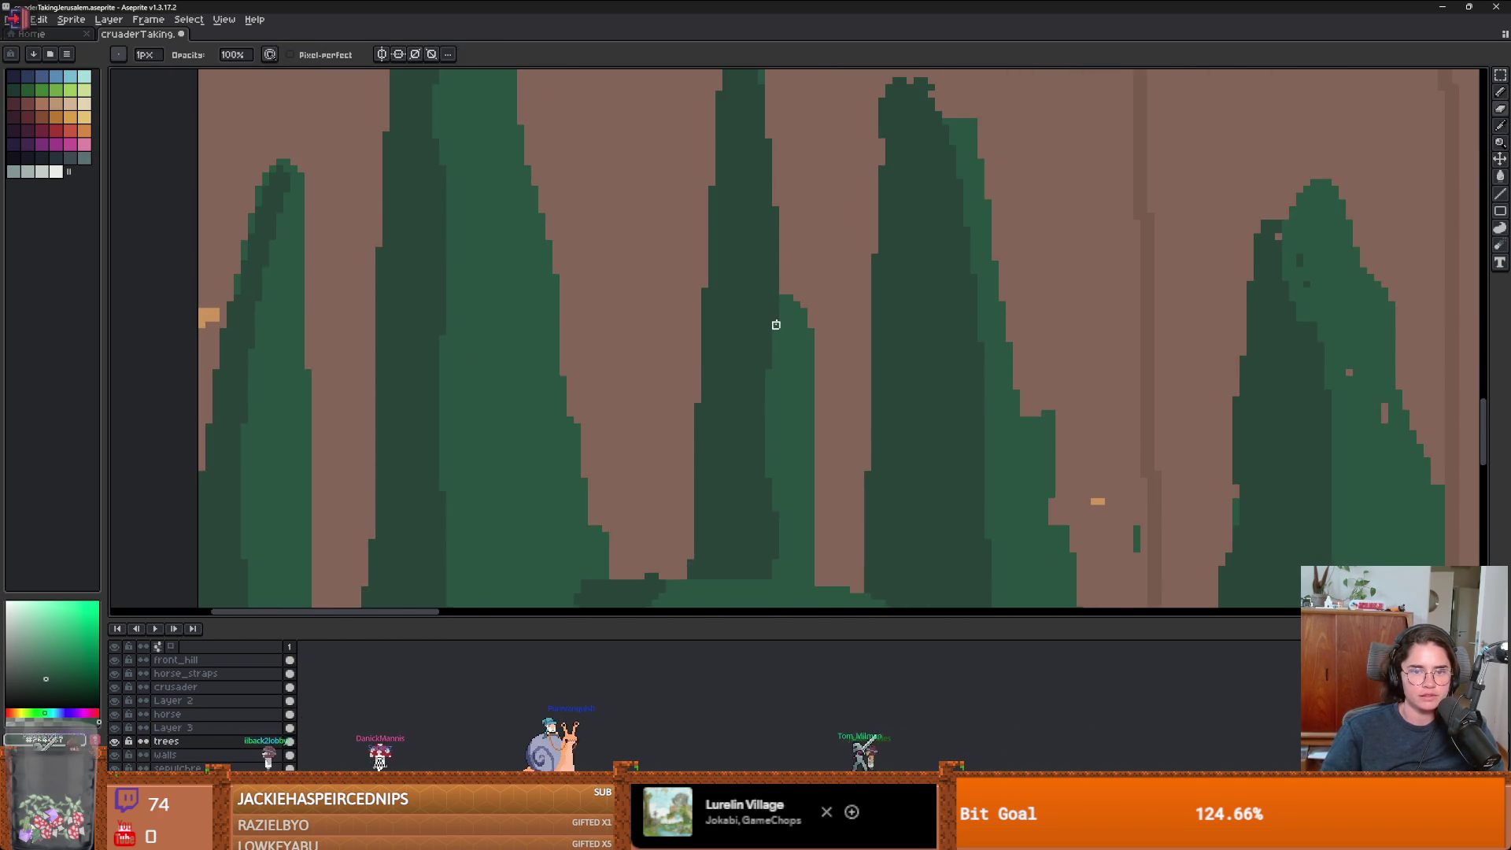
- Draw a thin lighter-green line up the tree, trim its top, and fill the brown gap green
{"action": "key", "text": "b"}
{"action": "left_click", "coordinate": [749, 409], "text": "alt"}
{"action": "mouse_move", "coordinate": [747, 403]}
{"action": "left_mouse_down"}
{"action": "mouse_move", "coordinate": [708, 103]}
{"action": "mouse_move", "coordinate": [702, 152]}
{"action": "left_mouse_up"}
{"action": "scroll", "coordinate": [708, 157], "scroll_direction": "down", "scroll_amount": 2}
{"action": "key", "text": "e"}
{"action": "left_click_drag", "start_coordinate": [683, 206], "coordinate": [683, 236]}
{"action": "scroll", "coordinate": [684, 331], "scroll_direction": "up", "scroll_amount": 1}
{"action": "key", "text": "b"}
{"action": "key", "text": "g"}
{"action": "left_click", "coordinate": [705, 406]}
{"action": "scroll", "coordinate": [704, 409], "scroll_direction": "down", "scroll_amount": 2}
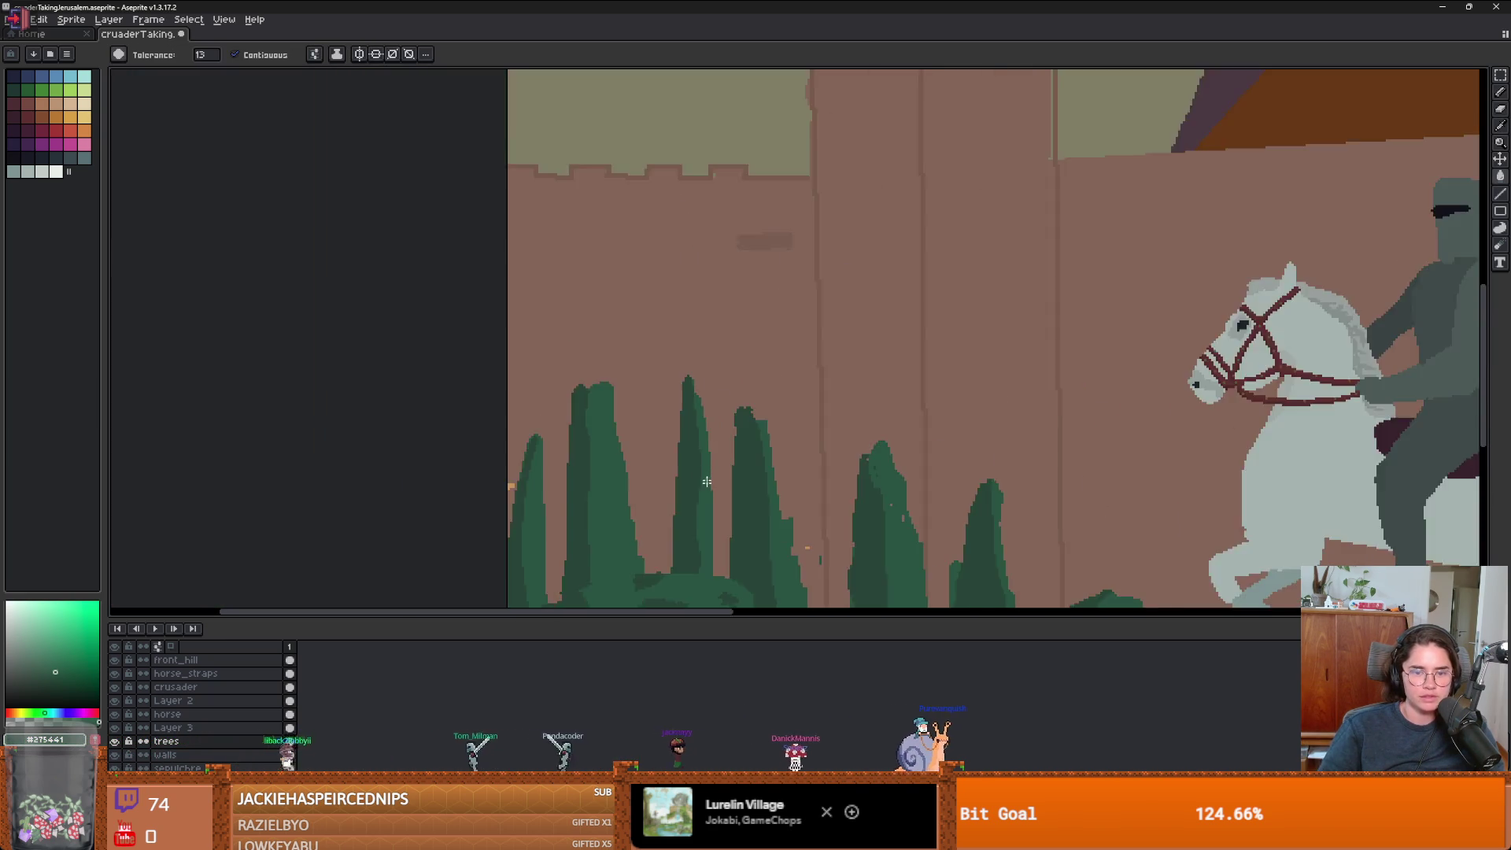
{"action": "scroll", "coordinate": [708, 393], "scroll_direction": "up", "scroll_amount": 2}
- Draw a pointed top on the cypress, then undo the trial light-green fill
{"action": "key", "text": "i"}
{"action": "key", "text": "b"}
{"action": "left_click_drag", "start_coordinate": [753, 195], "coordinate": [723, 149]}
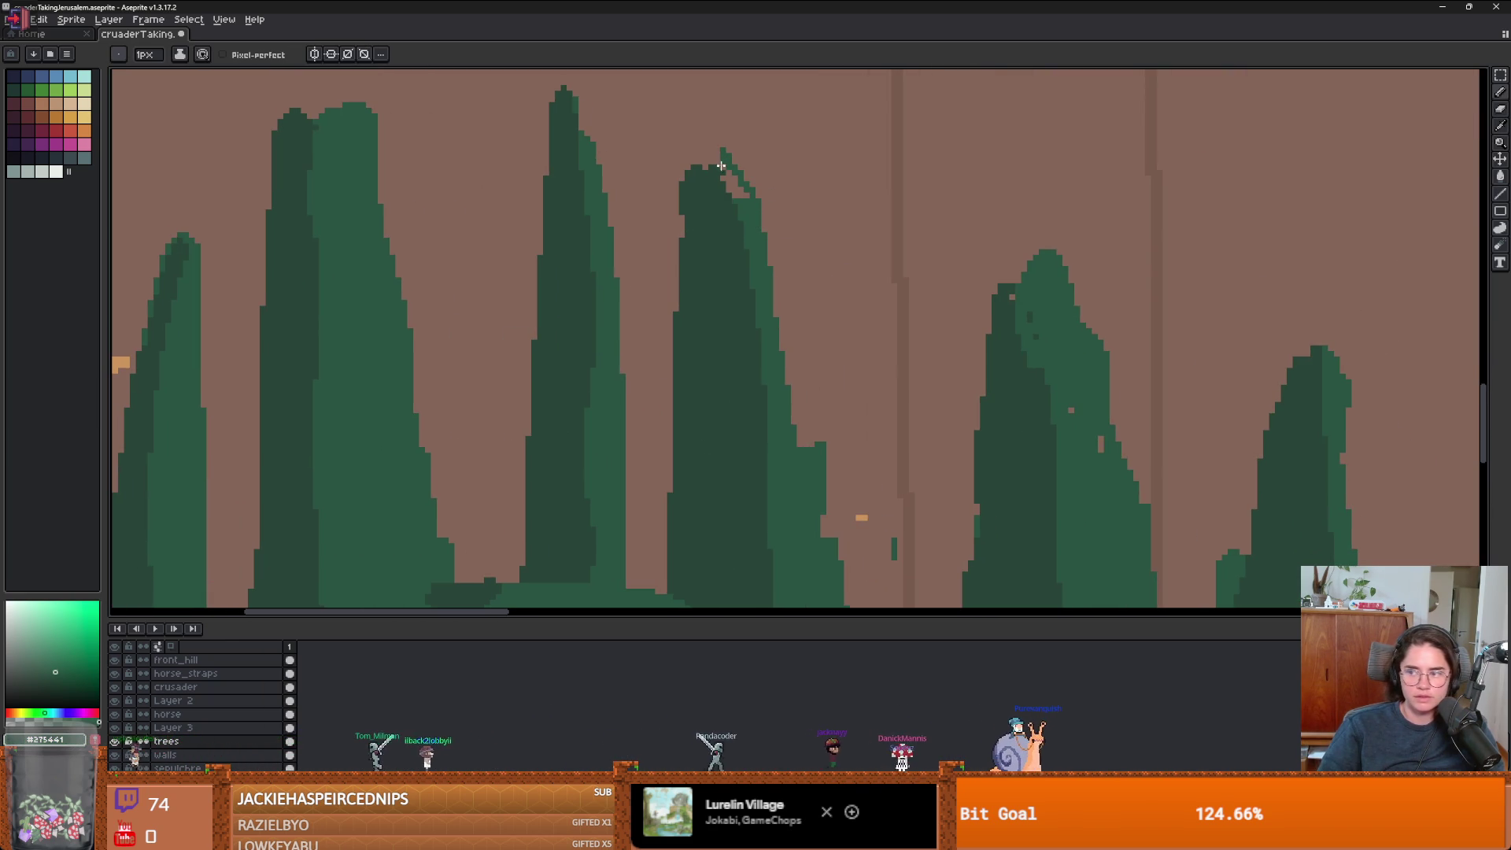
{"action": "key", "text": "g"}
{"action": "left_click", "coordinate": [722, 200]}
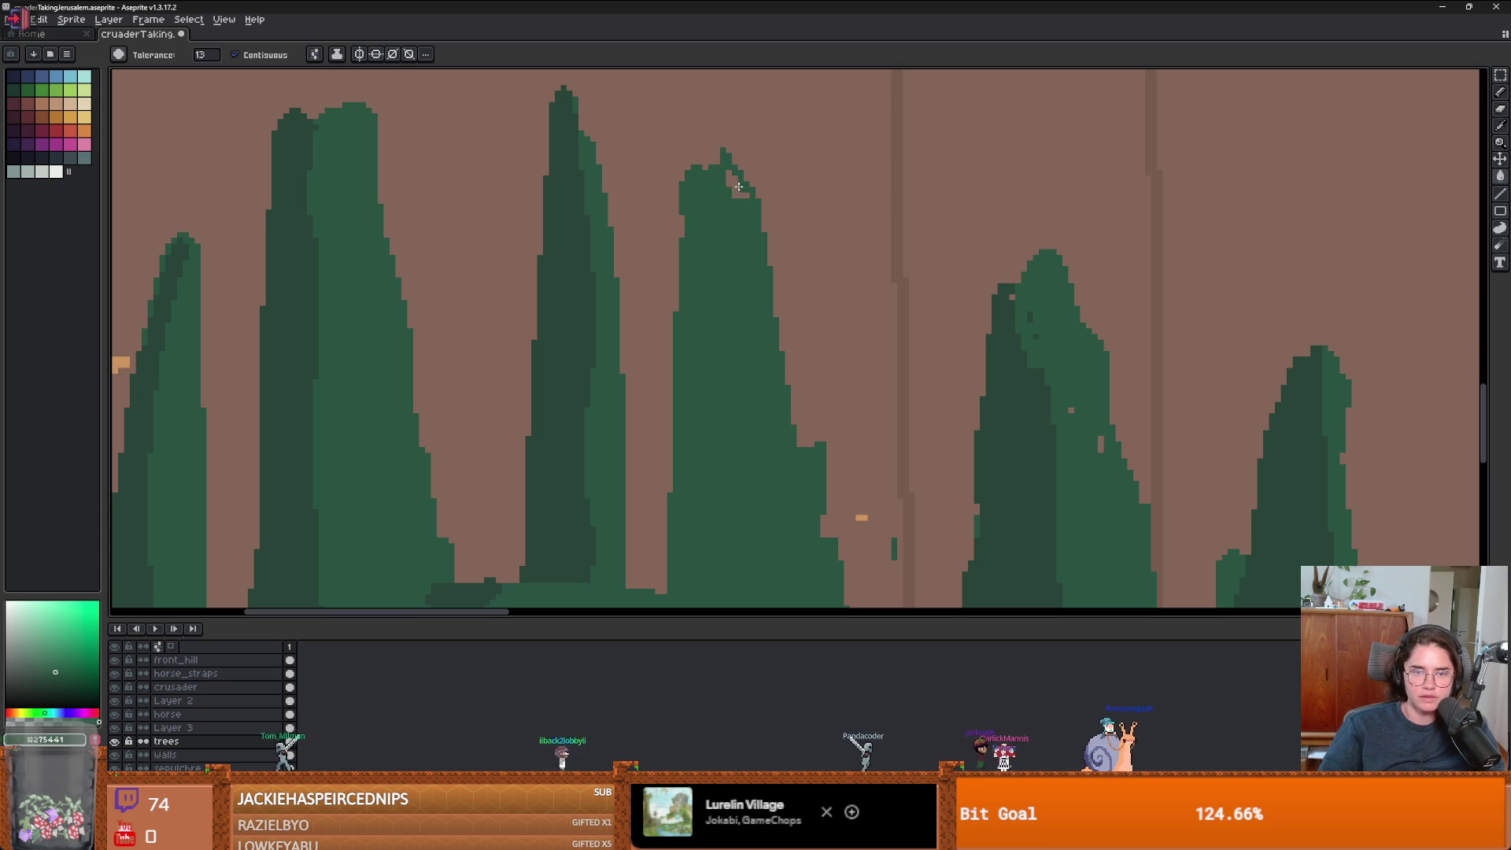
{"action": "key", "text": "ctrl+z"}
{"action": "key", "text": "b"}
- Pick the dark tree green #264437 and bring the lower tree mounds into view
{"action": "key", "text": "v"}
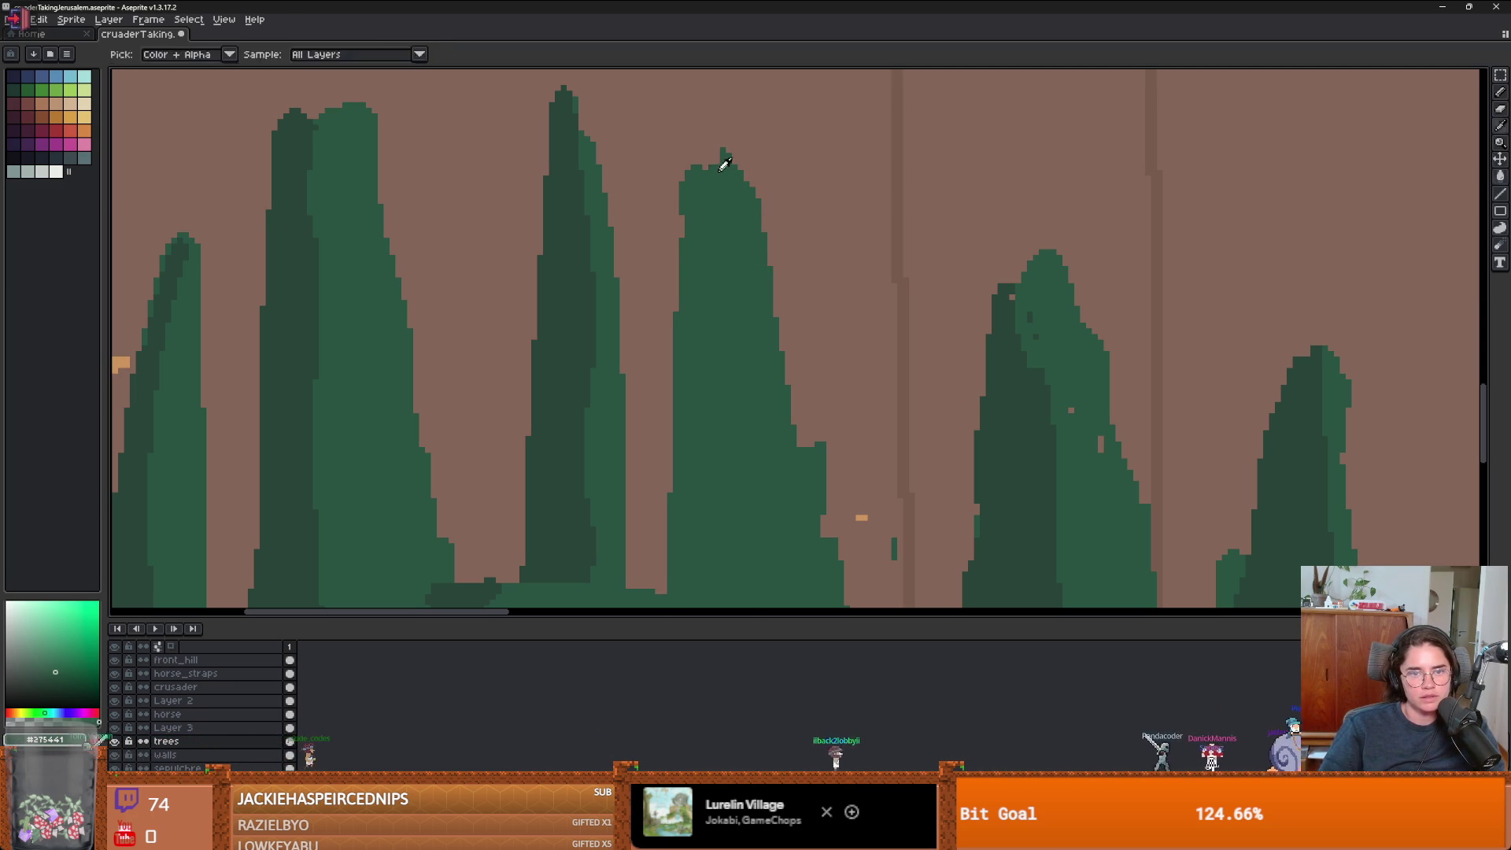
{"action": "left_click", "coordinate": [718, 184], "text": "alt"}
{"action": "key", "text": "b"}
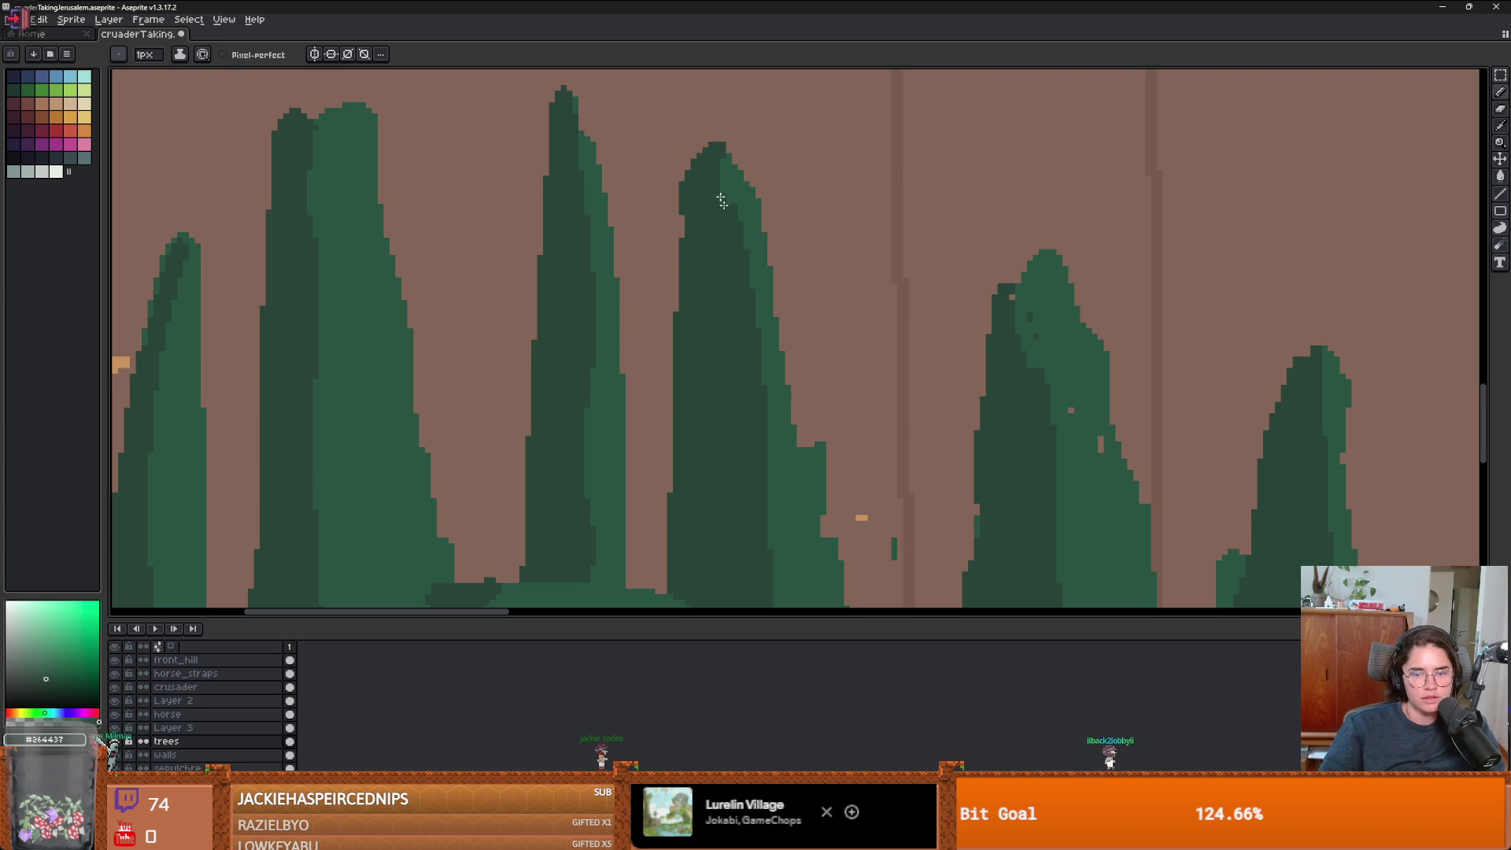
{"action": "scroll", "coordinate": [722, 202], "scroll_direction": "down", "scroll_amount": 2}
{"action": "scroll", "coordinate": [810, 431], "scroll_direction": "up", "scroll_amount": 2}
{"action": "key", "text": "e"}
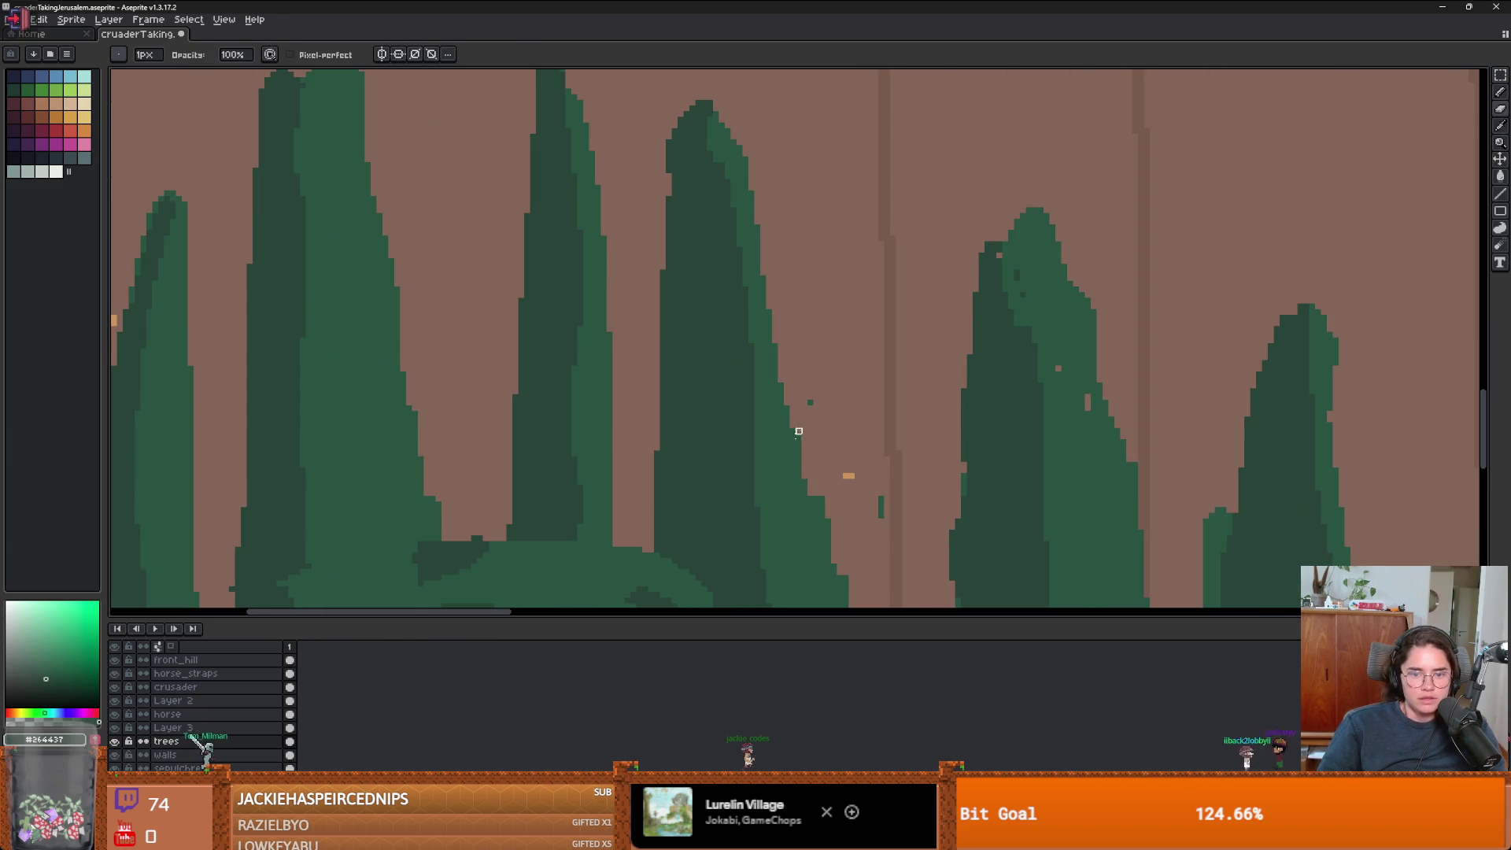
{"action": "scroll", "coordinate": [851, 492], "scroll_direction": "down", "scroll_amount": 1}
{"action": "mouse_move", "coordinate": [833, 348]}
{"action": "left_mouse_down"}
{"action": "mouse_move", "coordinate": [799, 357]}
{"action": "mouse_move", "coordinate": [778, 318]}
{"action": "left_mouse_up"}
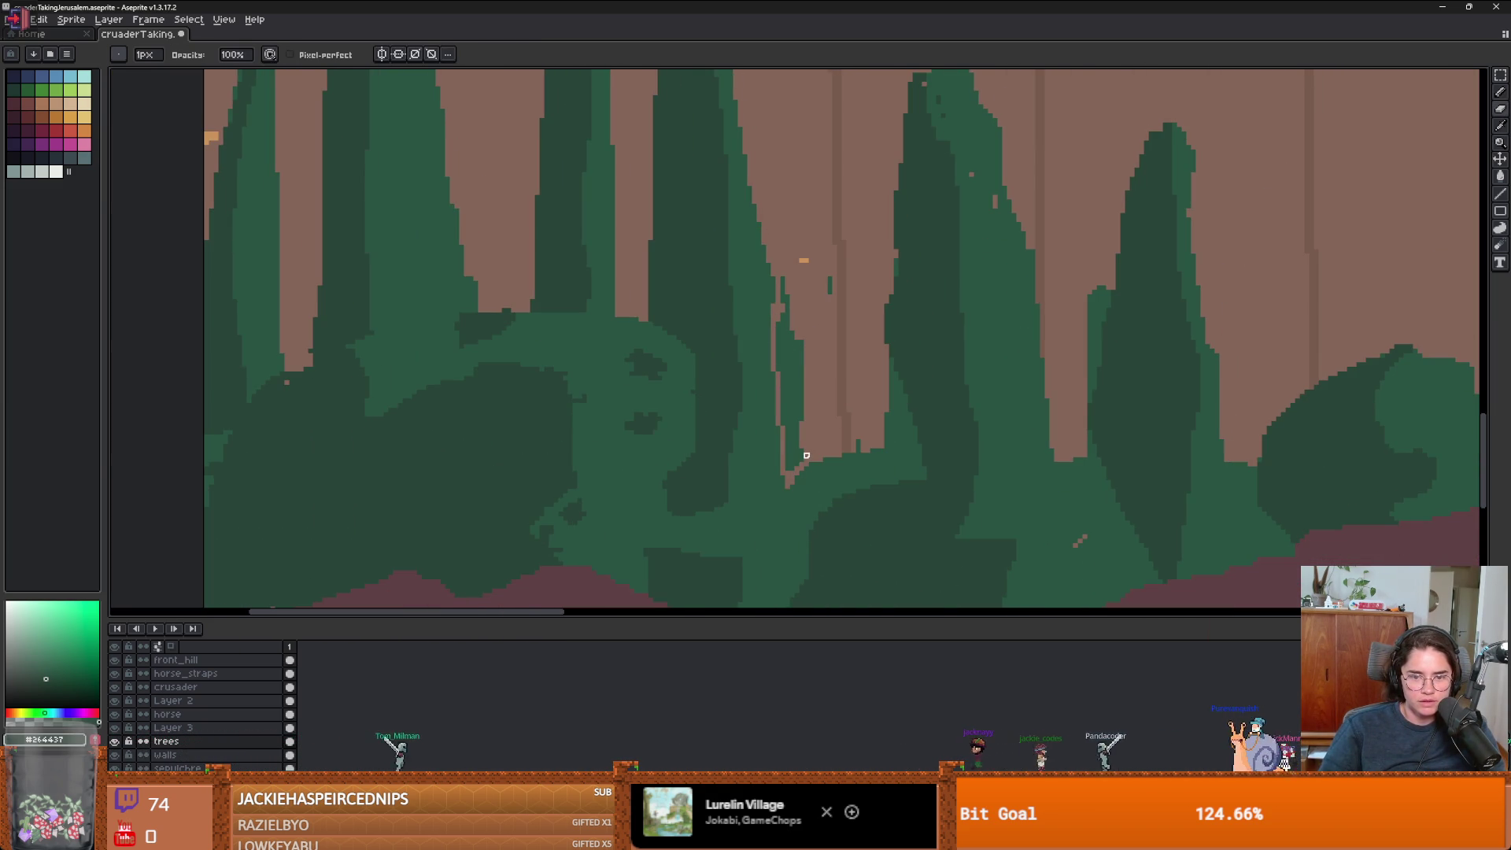
- Select the mid-green tree regions by colour, set a 2px brush, deselect, and pick #275441
{"action": "key", "text": "w"}
{"action": "left_click", "coordinate": [799, 390]}
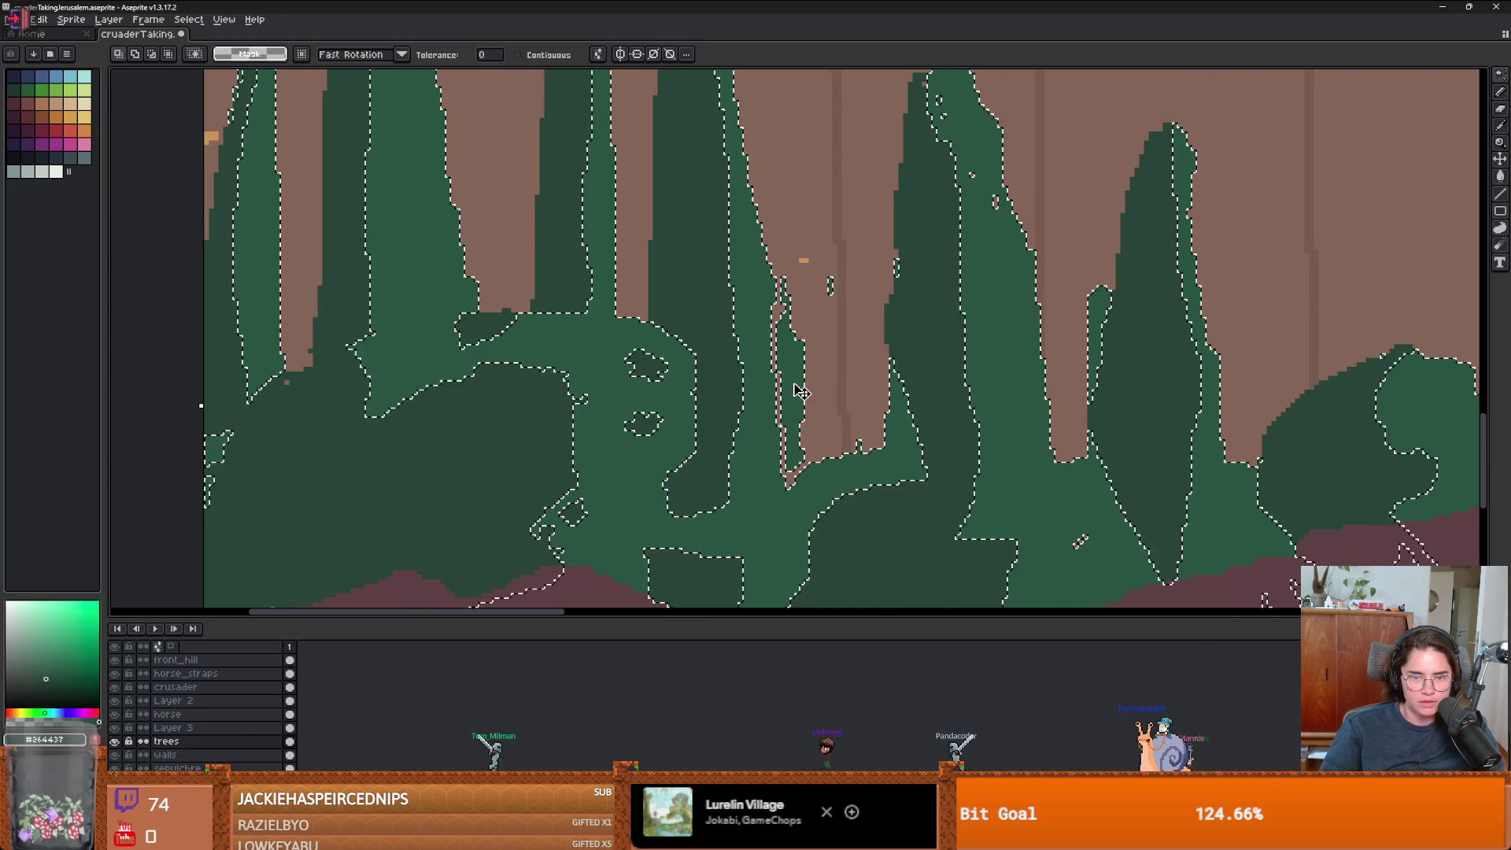
{"action": "key", "text": "plus"}
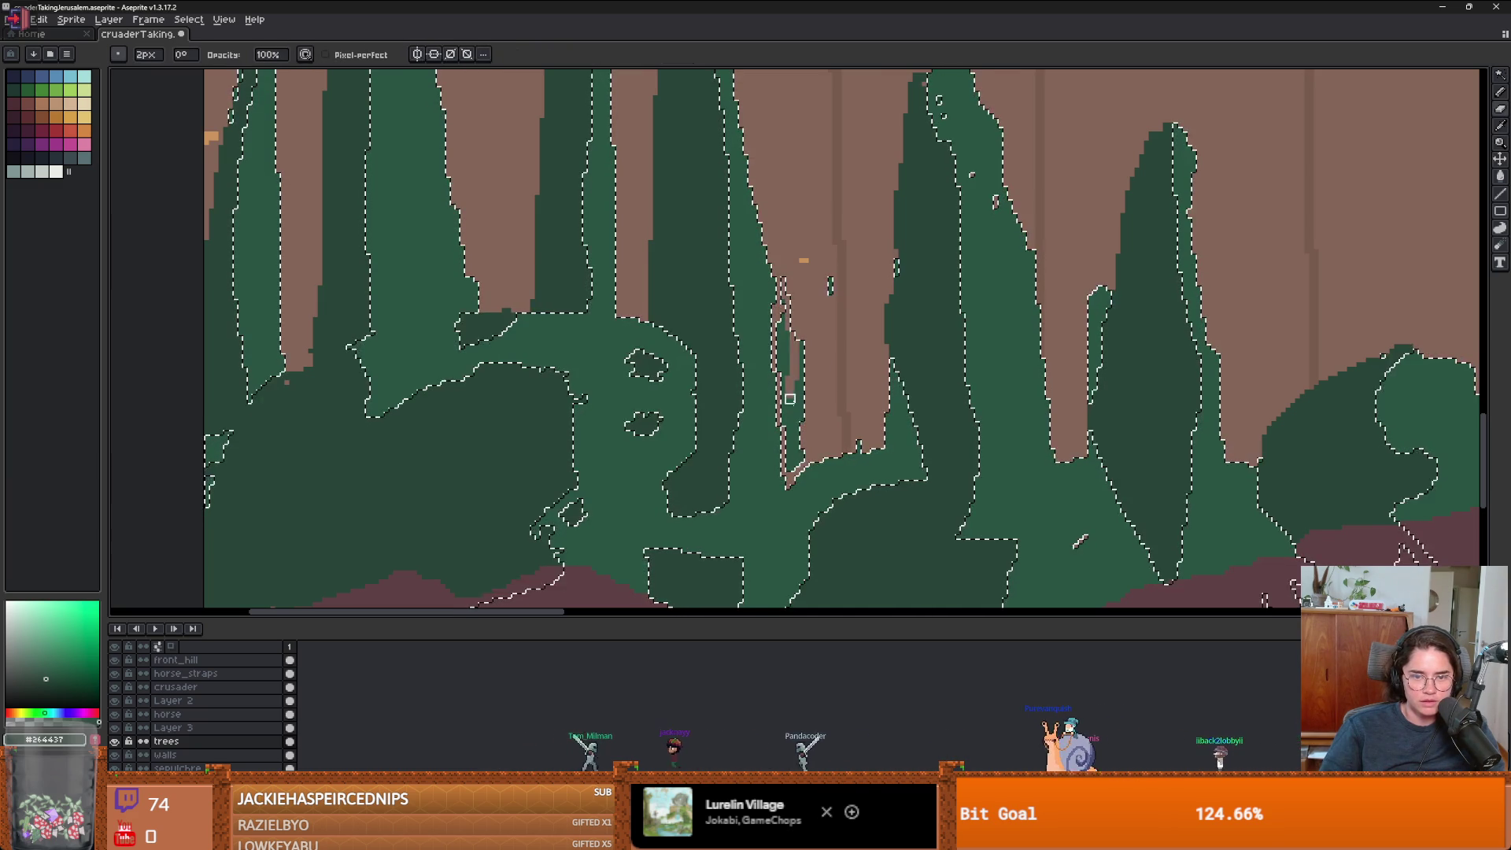
{"action": "key", "text": "m"}
{"action": "key", "text": "ctrl+d"}
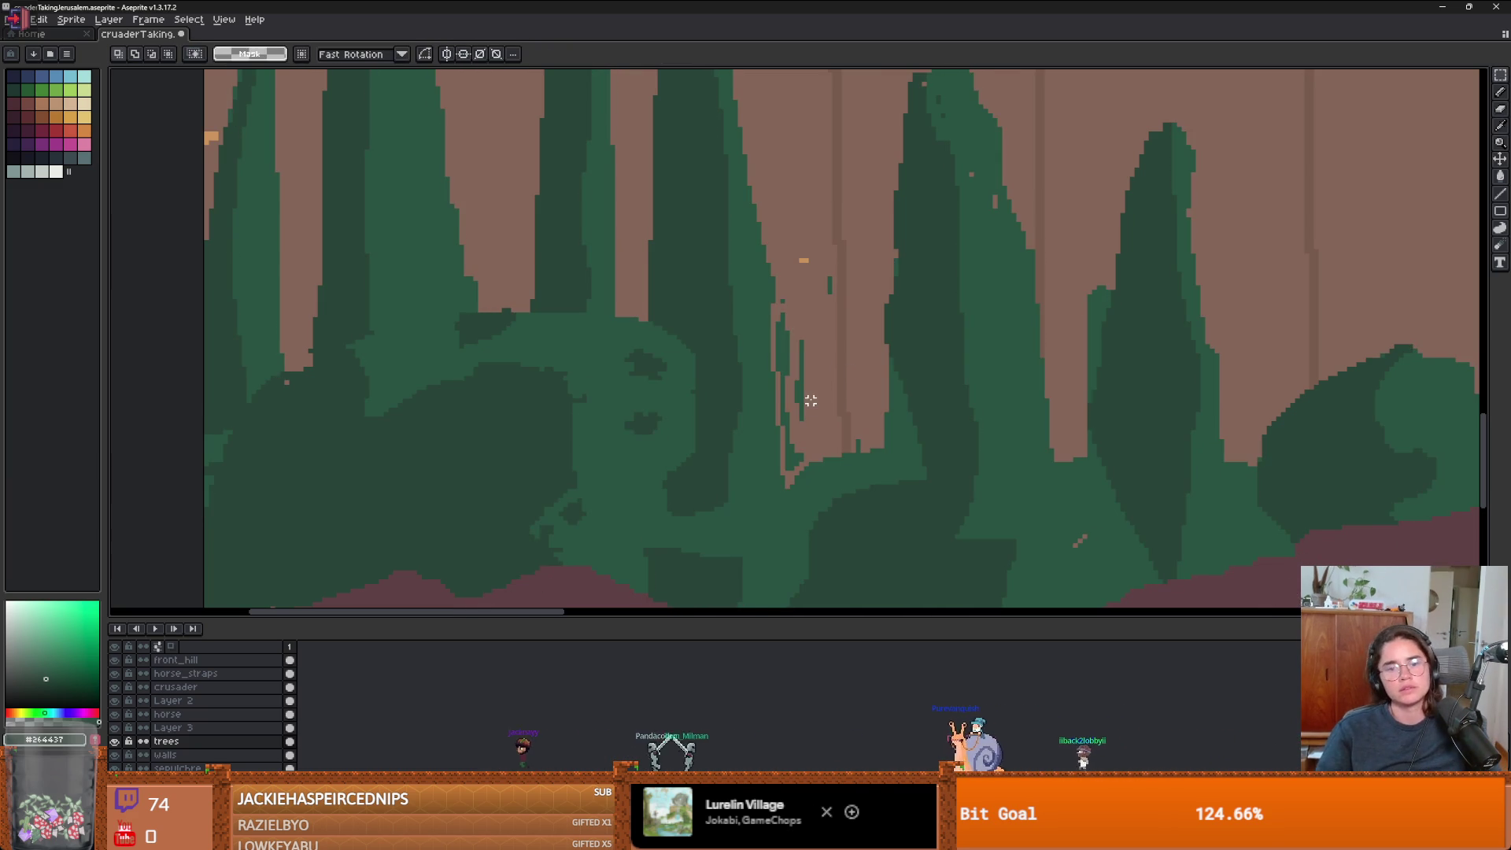
{"action": "key", "text": "b"}
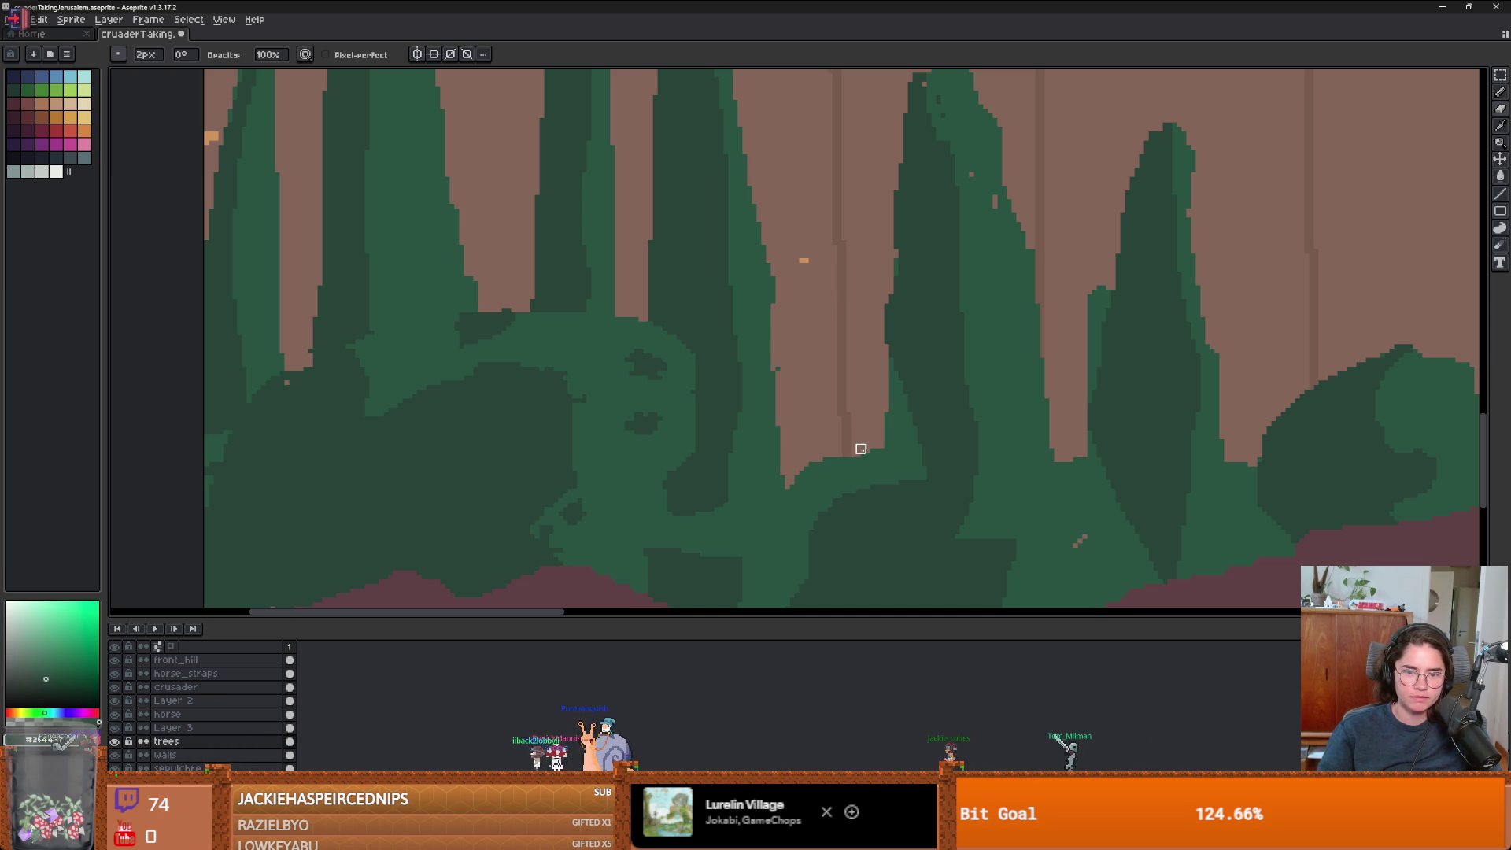
{"action": "scroll", "coordinate": [861, 448], "scroll_direction": "down", "scroll_amount": 5}
{"action": "scroll", "coordinate": [977, 285], "scroll_direction": "up", "scroll_amount": 5}
{"action": "left_click", "coordinate": [976, 286], "text": "alt"}
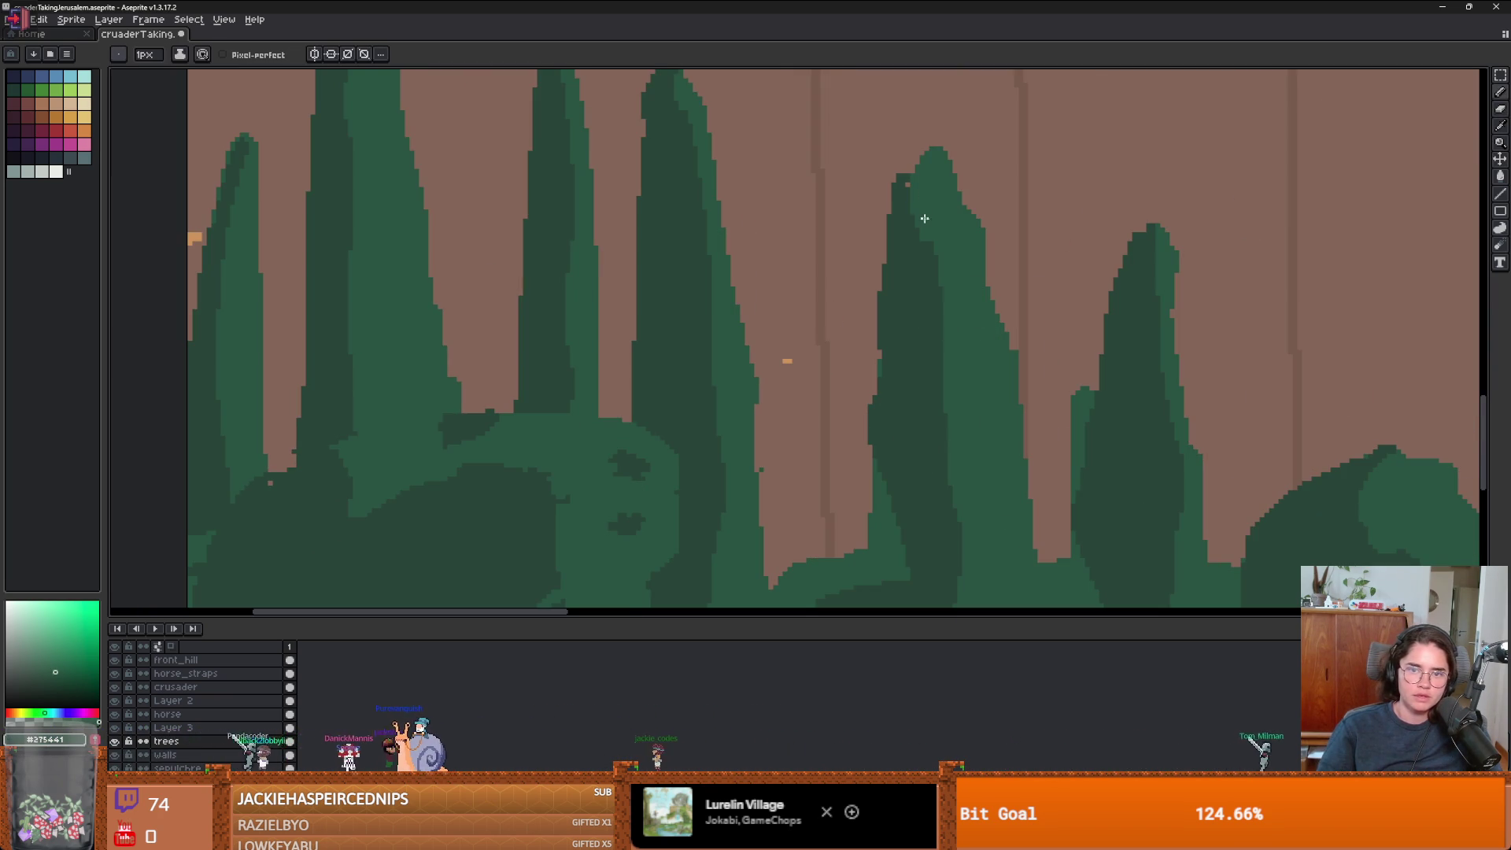
{"action": "scroll", "coordinate": [802, 428], "scroll_direction": "up", "scroll_amount": 1}
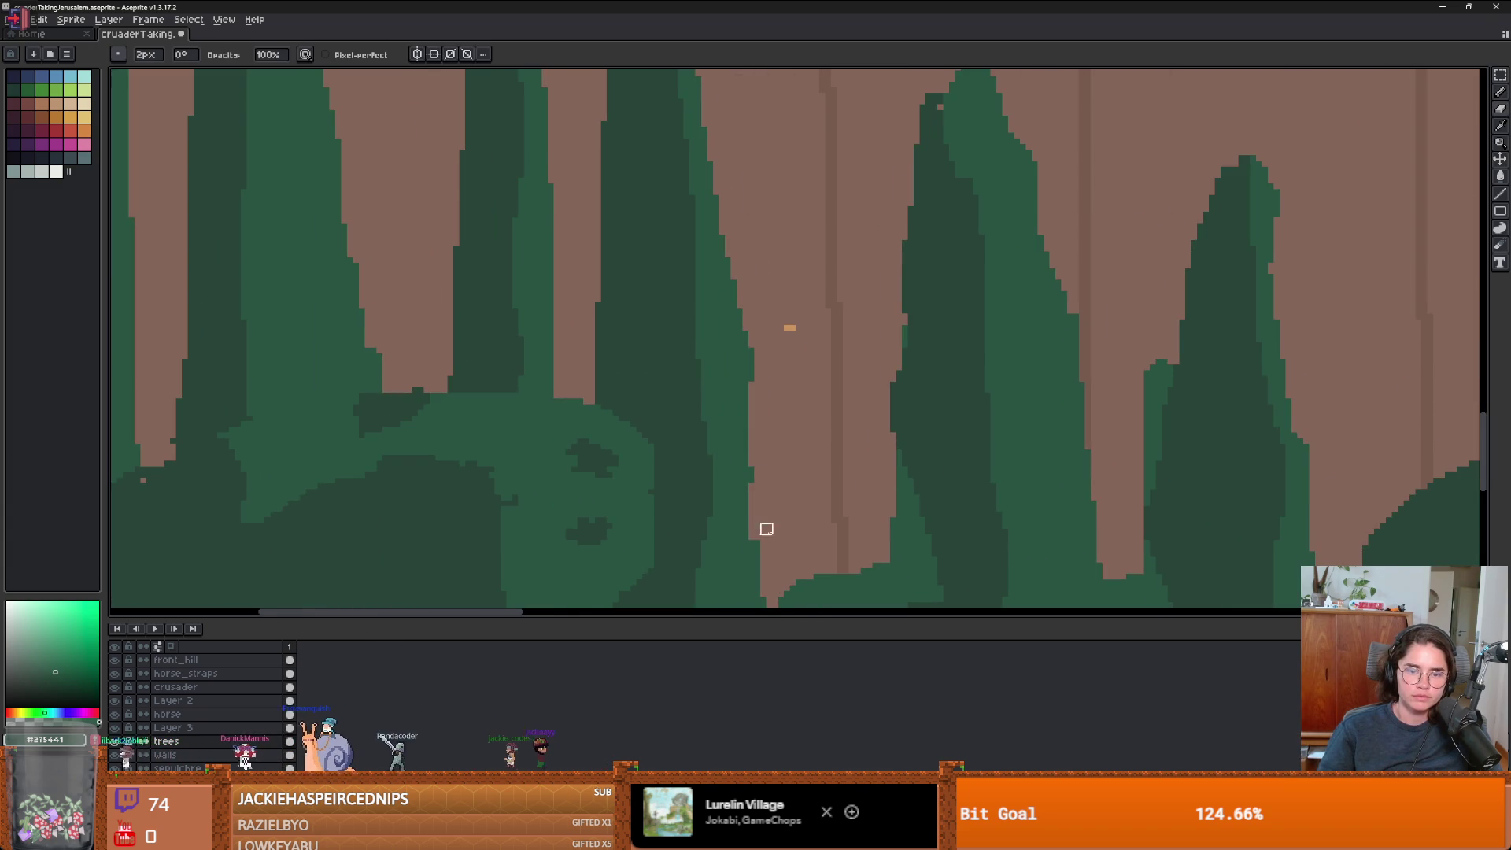
{"action": "scroll", "coordinate": [822, 507], "scroll_direction": "down", "scroll_amount": 10}
{"action": "scroll", "coordinate": [822, 507], "scroll_direction": "up", "scroll_amount": 1}
{"action": "scroll", "coordinate": [822, 507], "scroll_direction": "up", "scroll_amount": 1}
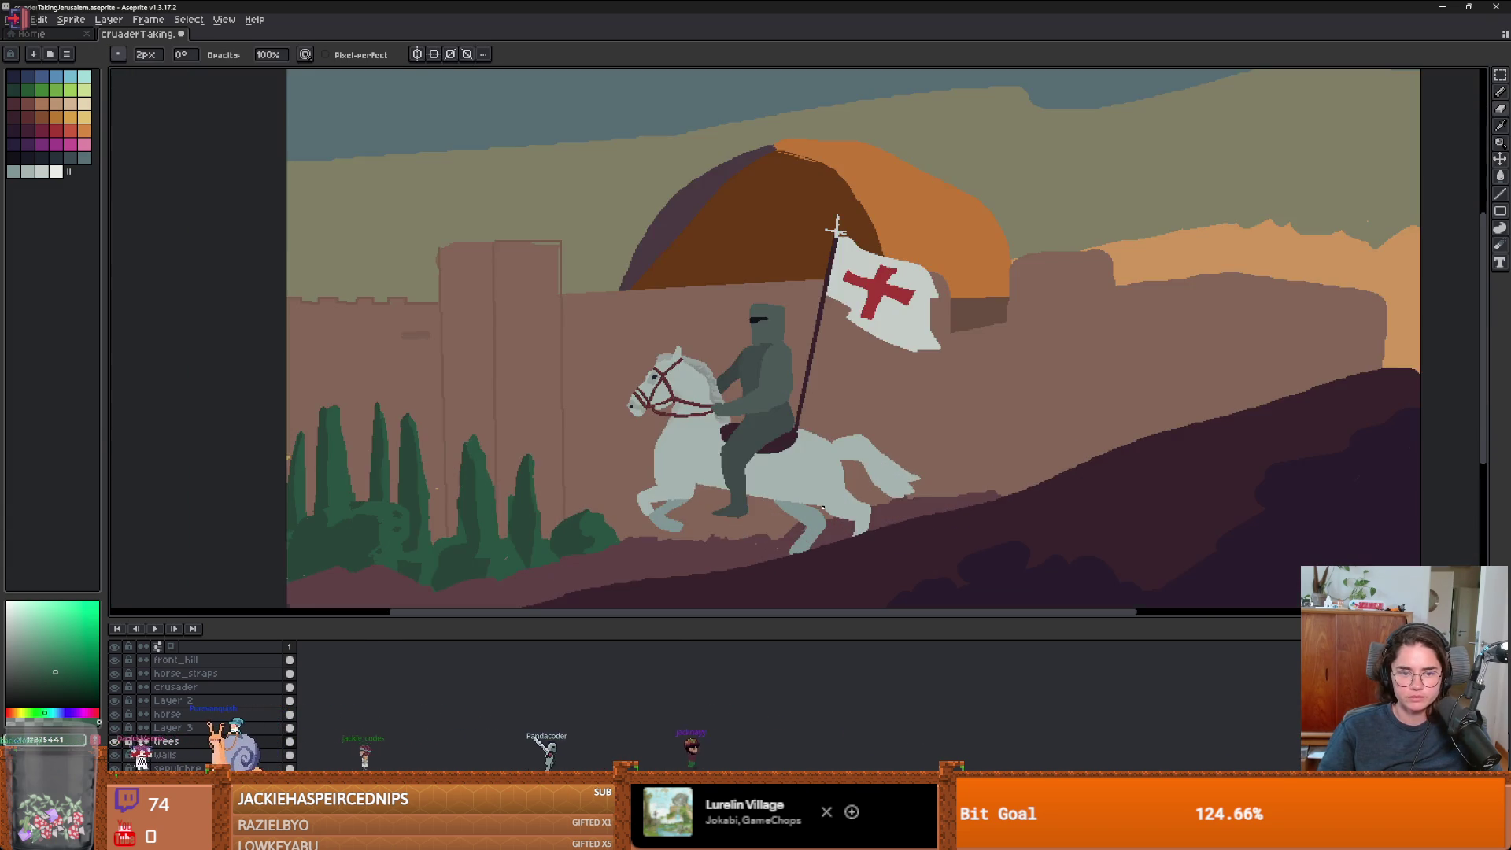
- Paint over the tower's light right edge in wall brown and square its top-left corner darker
{"action": "scroll", "coordinate": [822, 508], "scroll_direction": "down", "scroll_amount": 1}
{"action": "scroll", "coordinate": [822, 508], "scroll_direction": "up", "scroll_amount": 1}
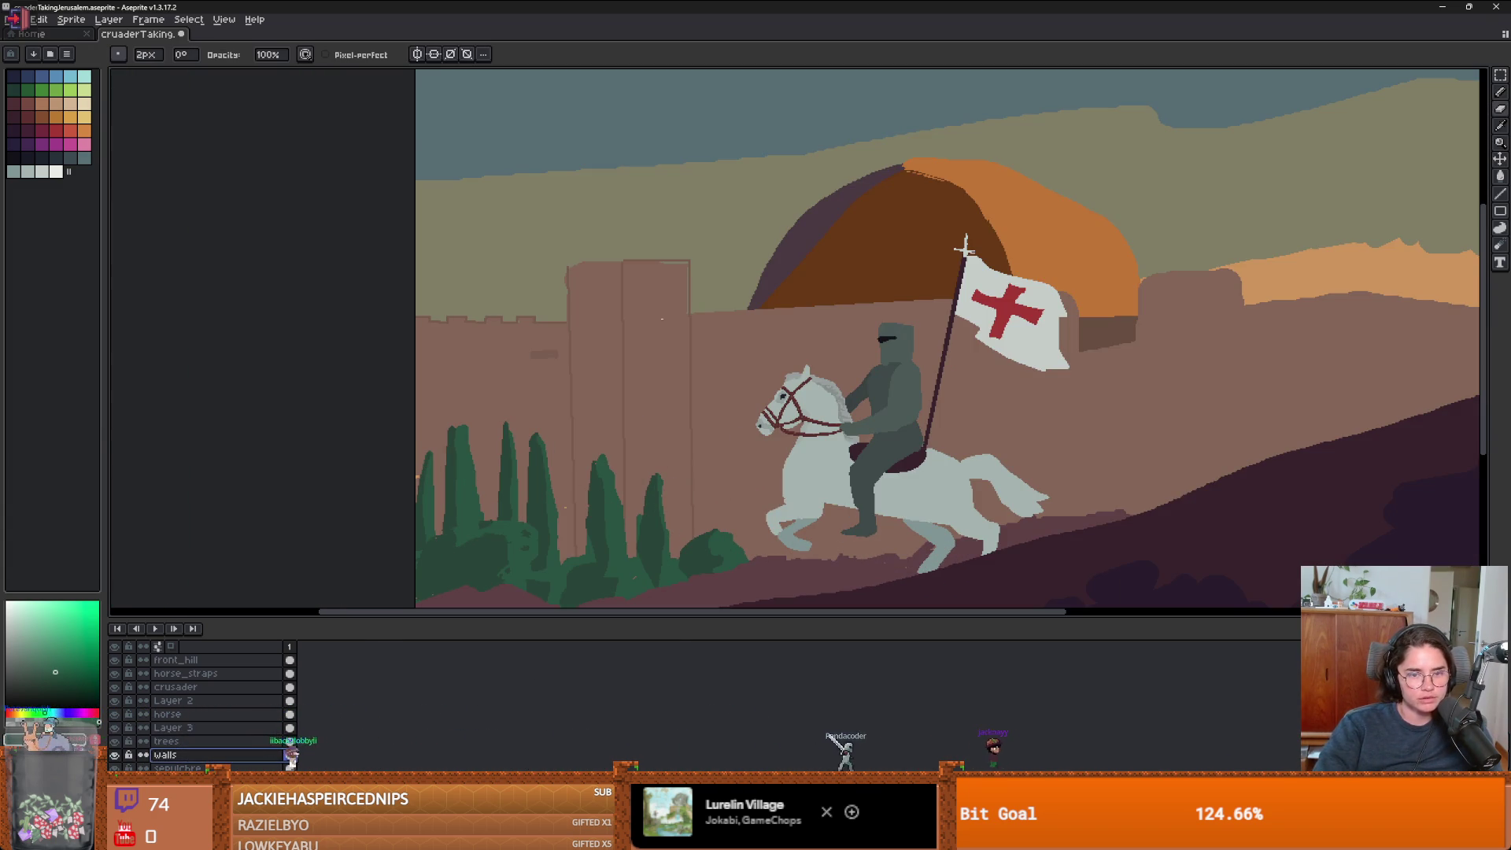
{"action": "scroll", "coordinate": [662, 319], "scroll_direction": "up", "scroll_amount": 2}
{"action": "left_click", "coordinate": [753, 281], "text": "alt"}
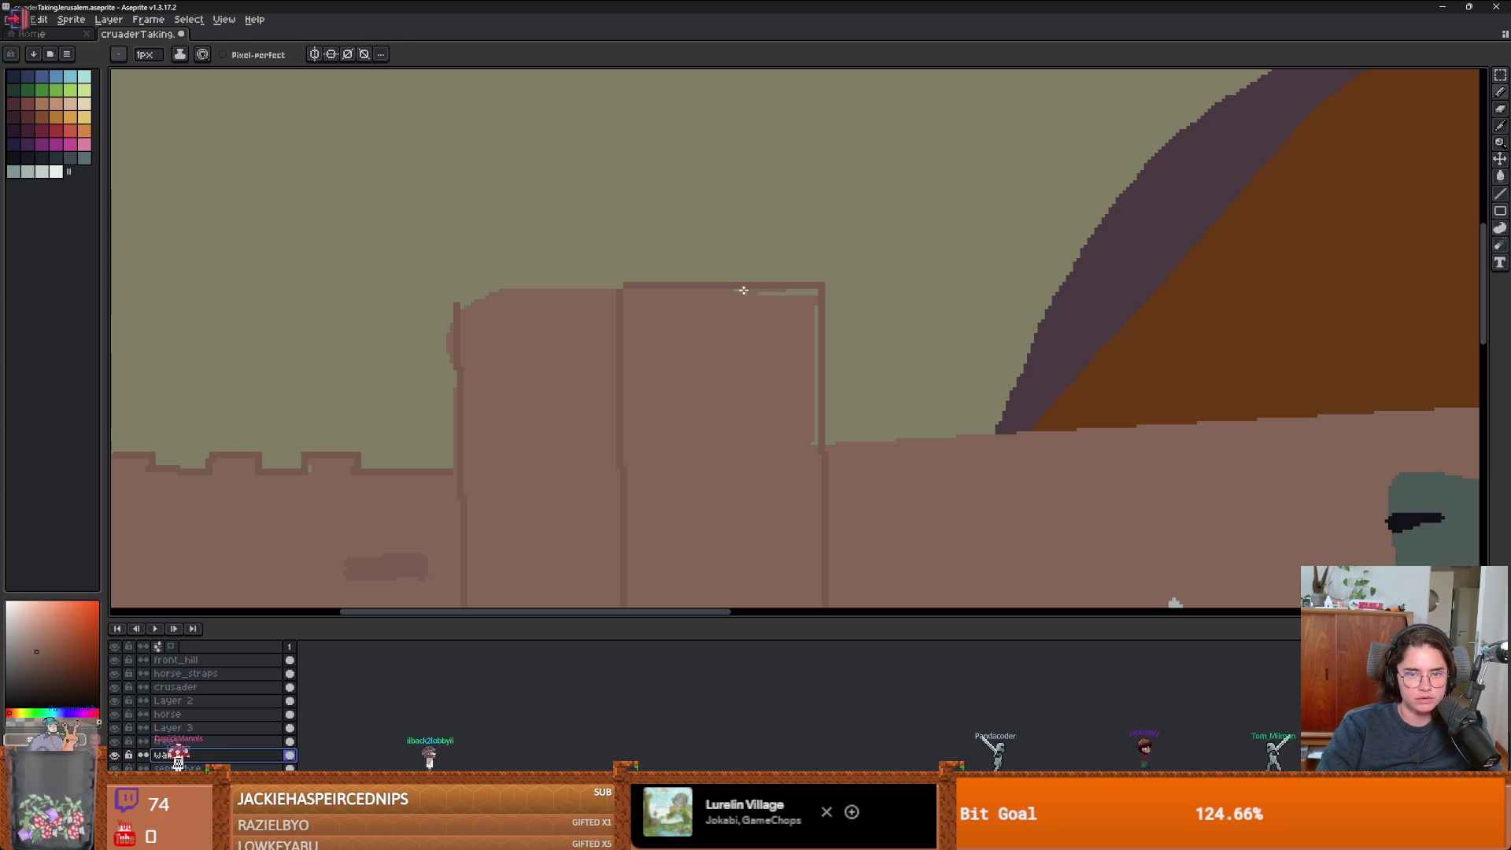
{"action": "mouse_move", "coordinate": [780, 291]}
{"action": "left_mouse_down"}
{"action": "mouse_move", "coordinate": [808, 293]}
{"action": "mouse_move", "coordinate": [812, 430]}
{"action": "left_mouse_up"}
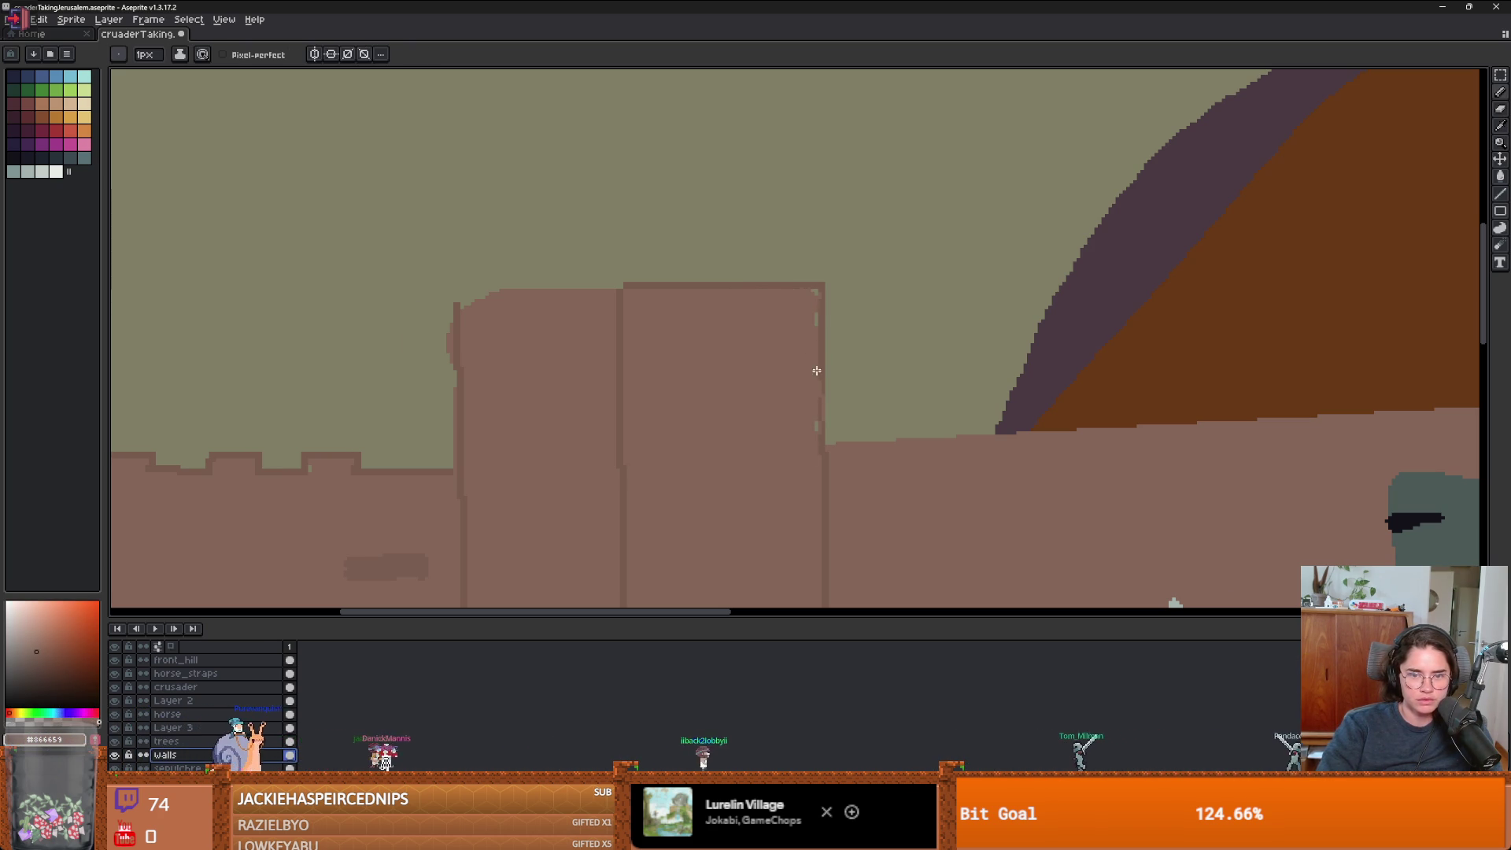
{"action": "scroll", "coordinate": [816, 401], "scroll_direction": "down", "scroll_amount": 5}
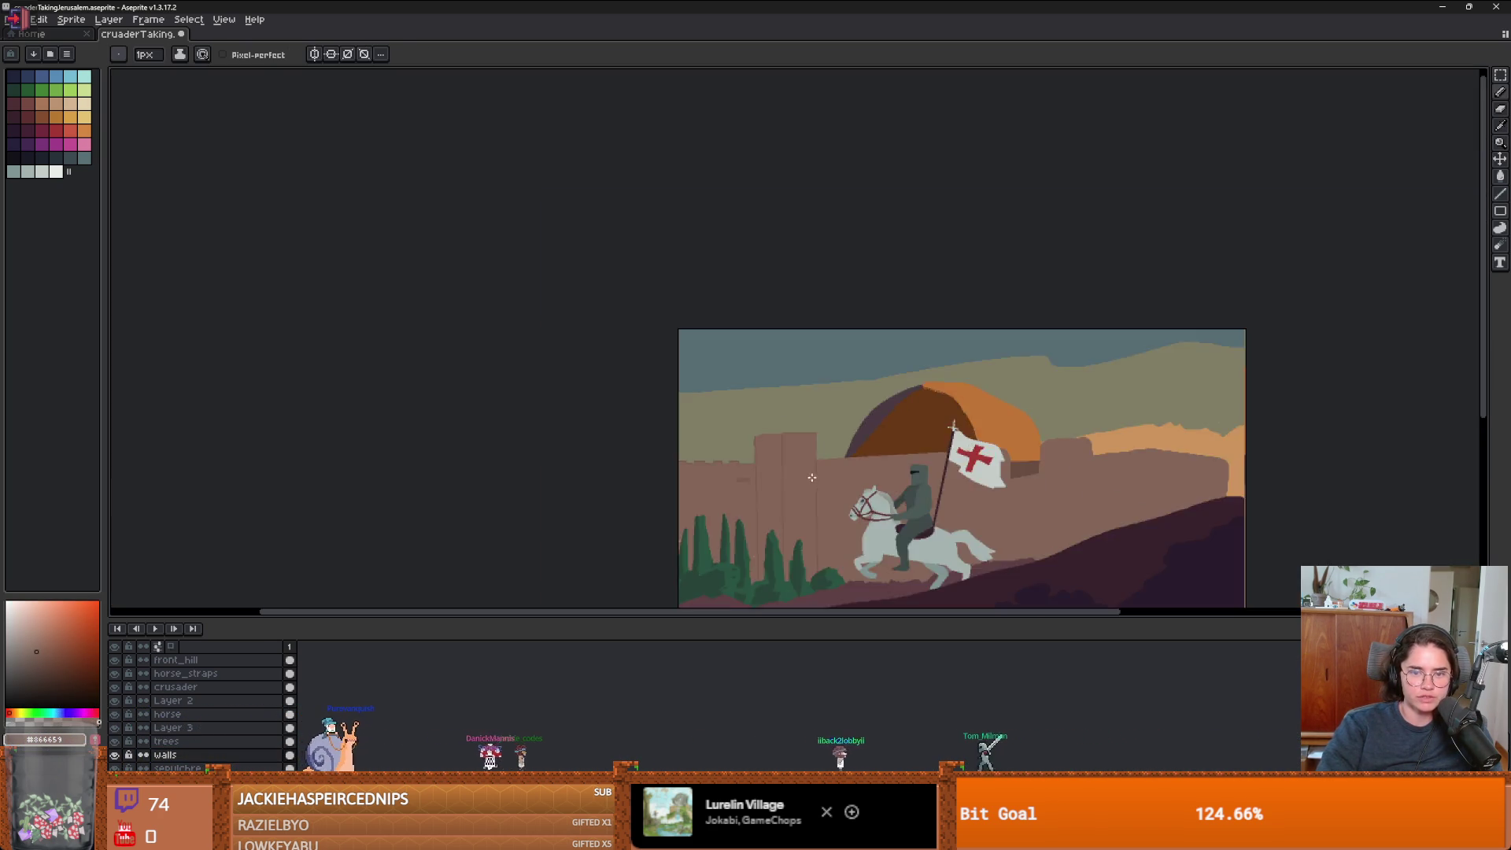
{"action": "scroll", "coordinate": [798, 472], "scroll_direction": "up", "scroll_amount": 4}
{"action": "left_click", "coordinate": [741, 254], "text": "alt"}
{"action": "left_click_drag", "start_coordinate": [685, 257], "coordinate": [618, 260]}
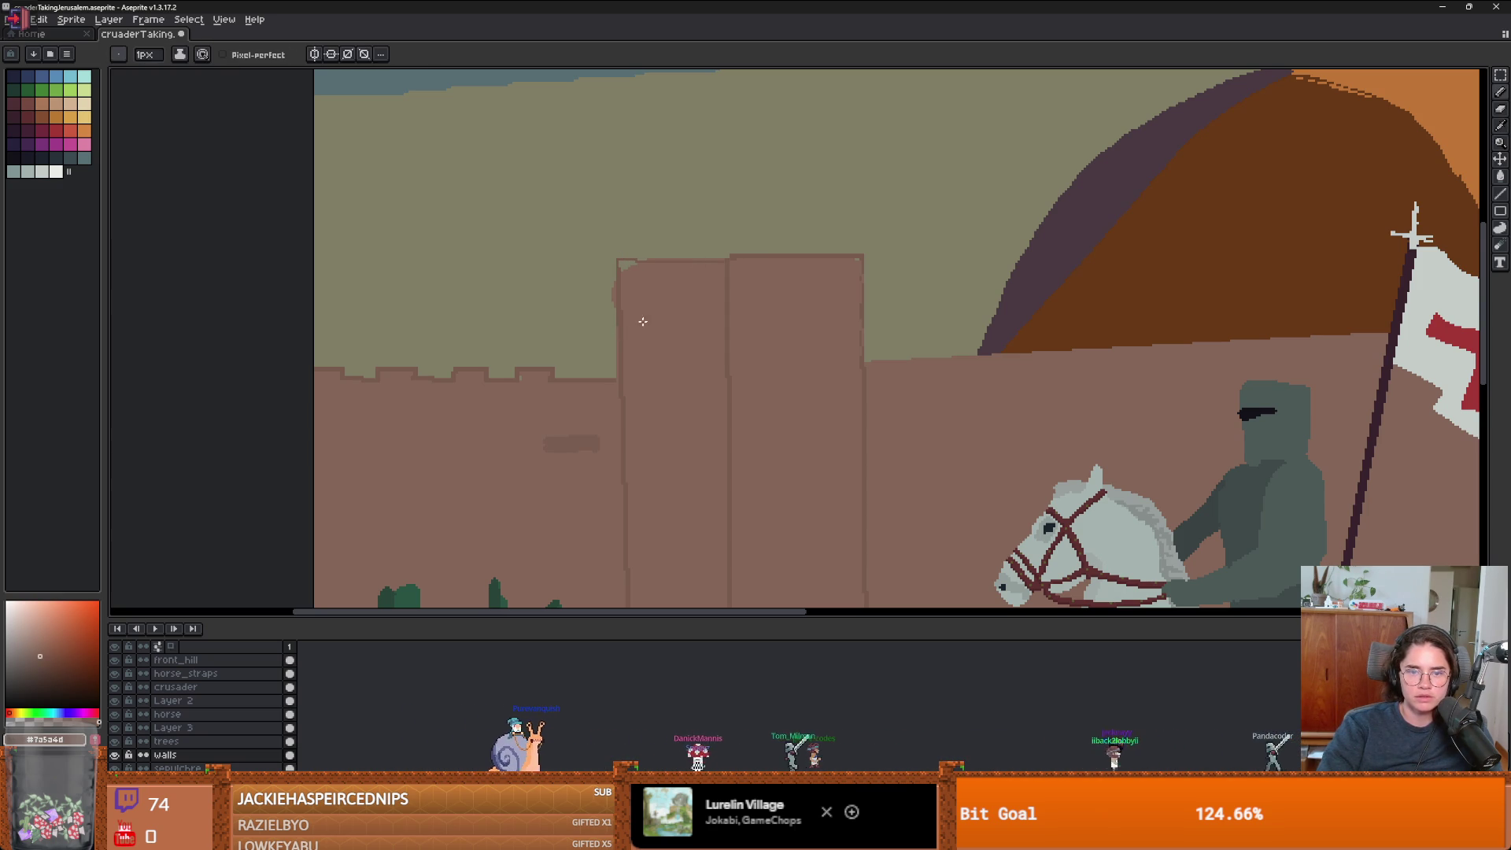
- Draw the upper tower window in a much darker brown with a 3px brush
{"action": "scroll", "coordinate": [664, 283], "scroll_direction": "up", "scroll_amount": 1}
{"action": "scroll", "coordinate": [708, 314], "scroll_direction": "down", "scroll_amount": 1}
{"action": "scroll", "coordinate": [838, 434], "scroll_direction": "down", "scroll_amount": 1}
{"action": "scroll", "coordinate": [795, 409], "scroll_direction": "up", "scroll_amount": 1}
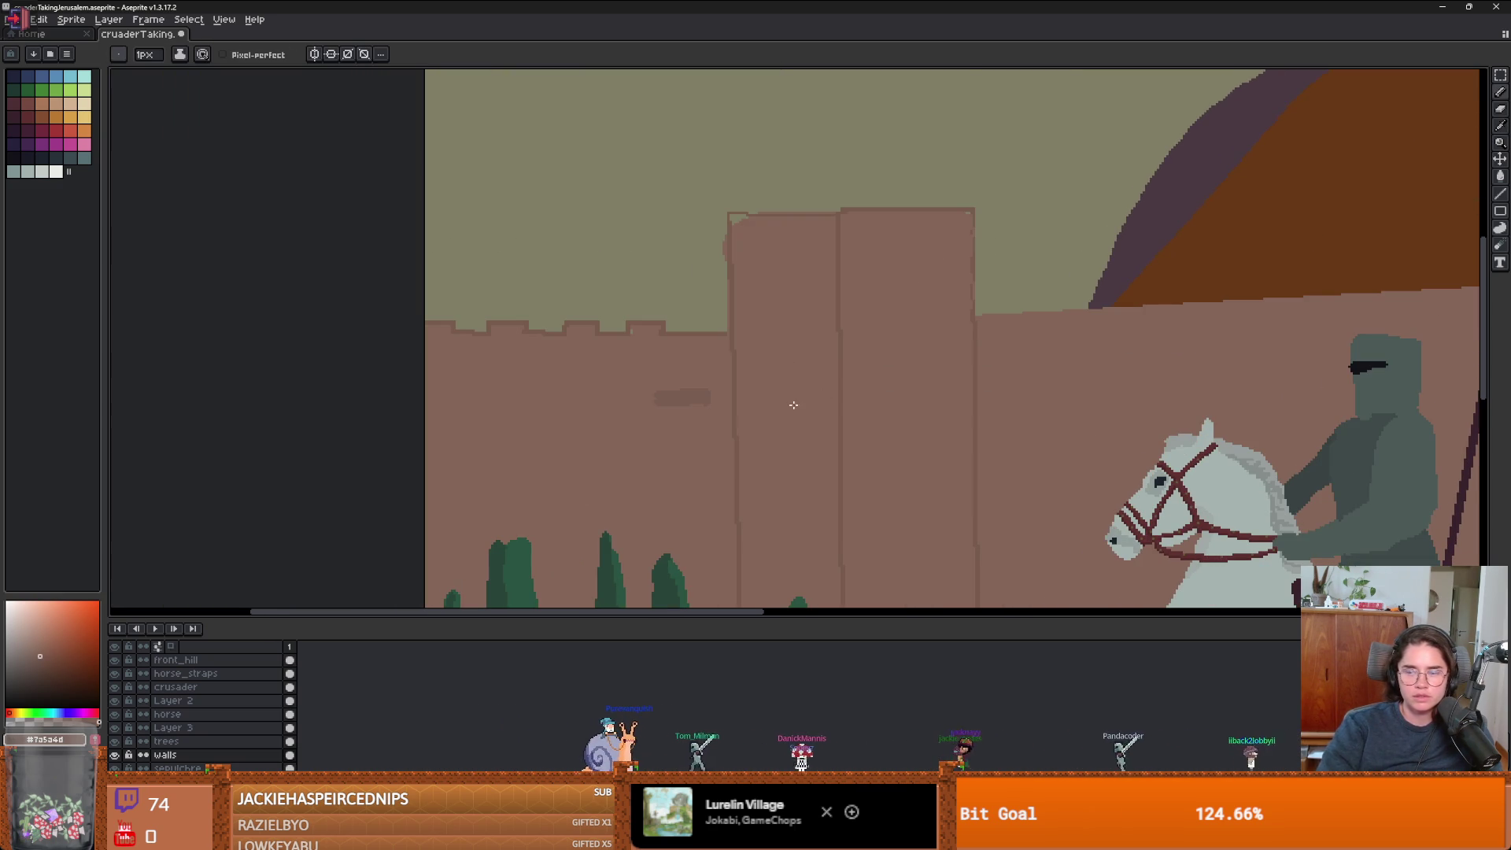
{"action": "scroll", "coordinate": [776, 456], "scroll_direction": "down", "scroll_amount": 1}
{"action": "scroll", "coordinate": [776, 456], "scroll_direction": "up", "scroll_amount": 1}
{"action": "left_click", "coordinate": [756, 409], "text": "alt"}
{"action": "left_click", "coordinate": [34, 686]}
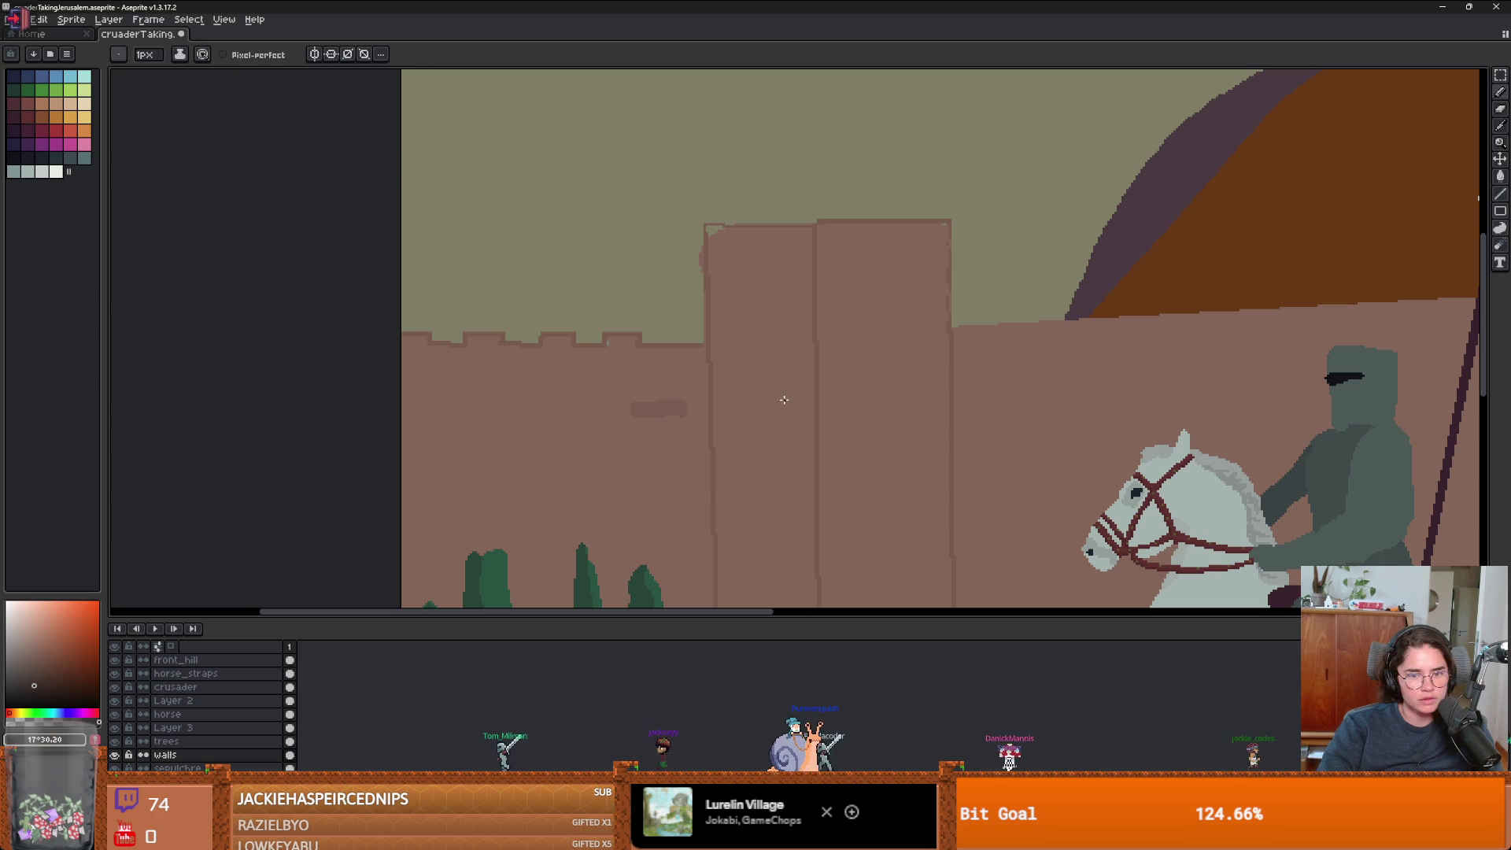
{"action": "key", "text": "plus"}
{"action": "left_click_drag", "start_coordinate": [744, 290], "coordinate": [741, 345]}
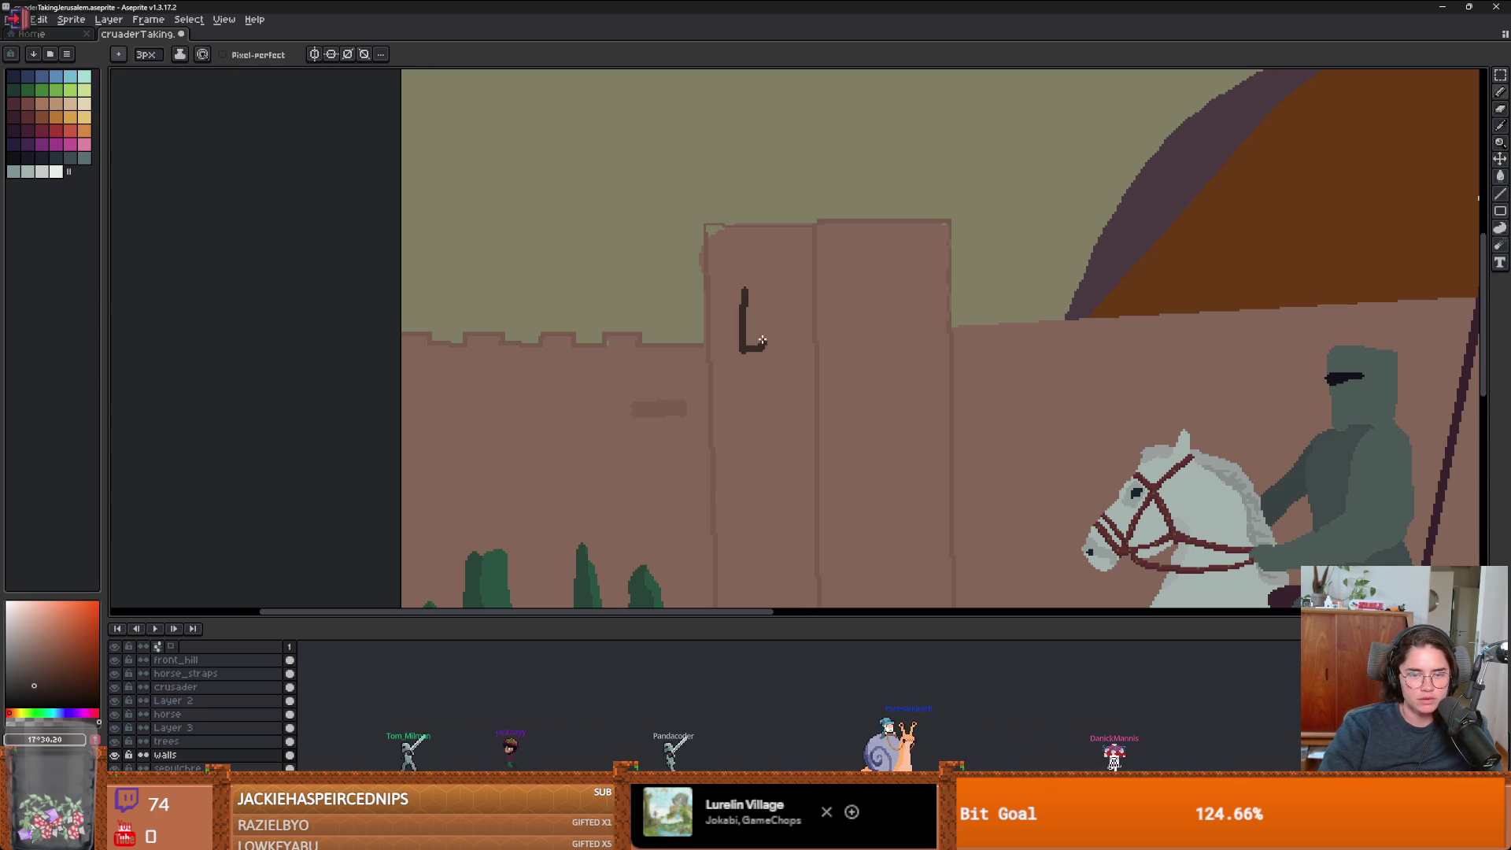
{"action": "mouse_move", "coordinate": [757, 288]}
{"action": "left_mouse_down"}
{"action": "mouse_move", "coordinate": [752, 339]}
{"action": "mouse_move", "coordinate": [789, 362]}
{"action": "mouse_move", "coordinate": [800, 414]}
{"action": "left_mouse_up"}
- Fill in the second narrow dark window slit on the tower
{"action": "scroll", "coordinate": [756, 315], "scroll_direction": "down", "scroll_amount": 5}
{"action": "scroll", "coordinate": [800, 409], "scroll_direction": "up", "scroll_amount": 6}
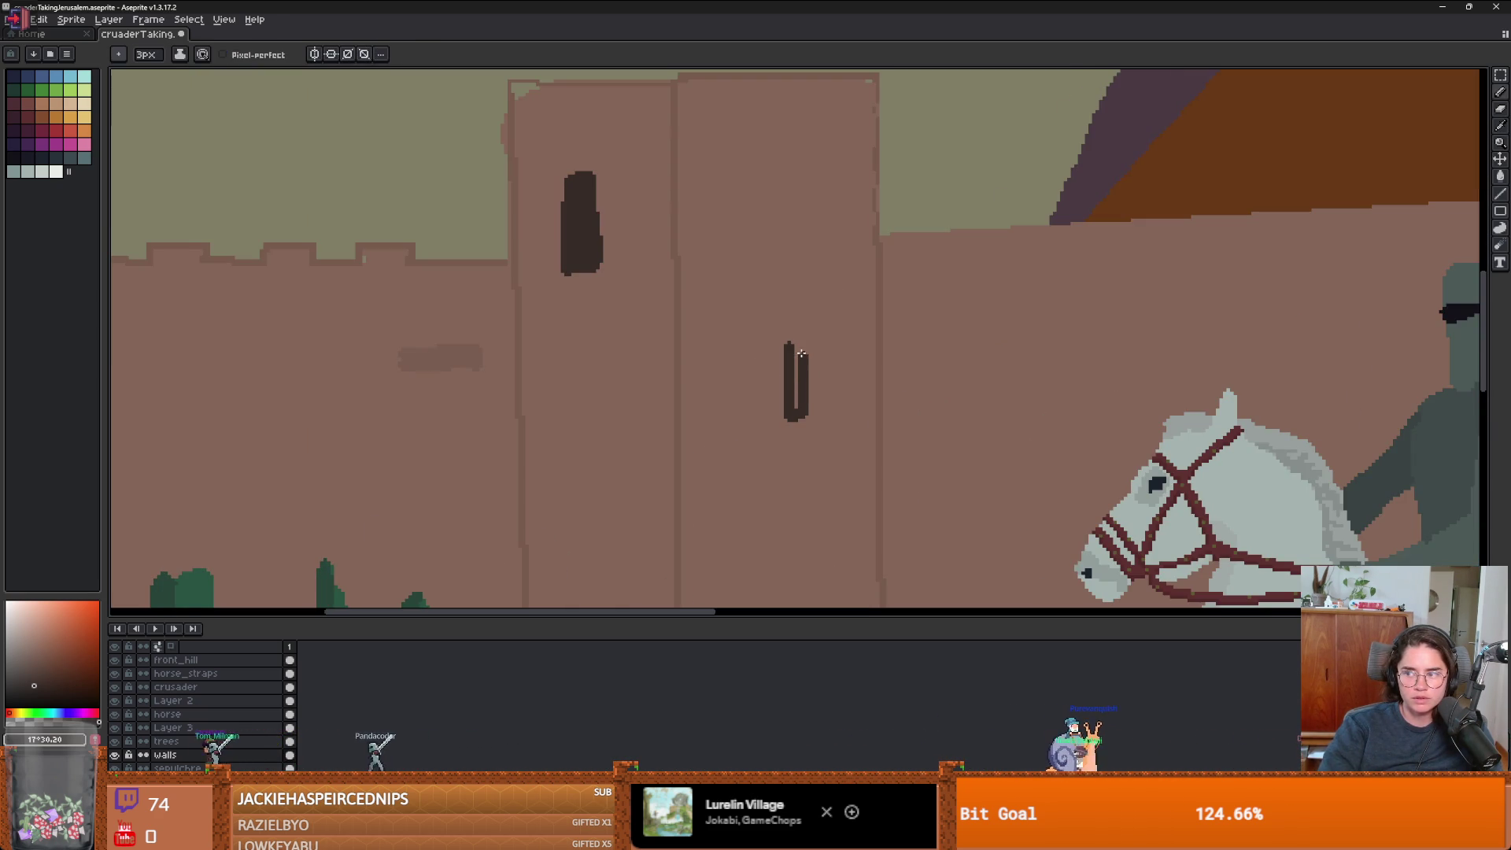
{"action": "left_click_drag", "start_coordinate": [788, 357], "coordinate": [797, 407]}
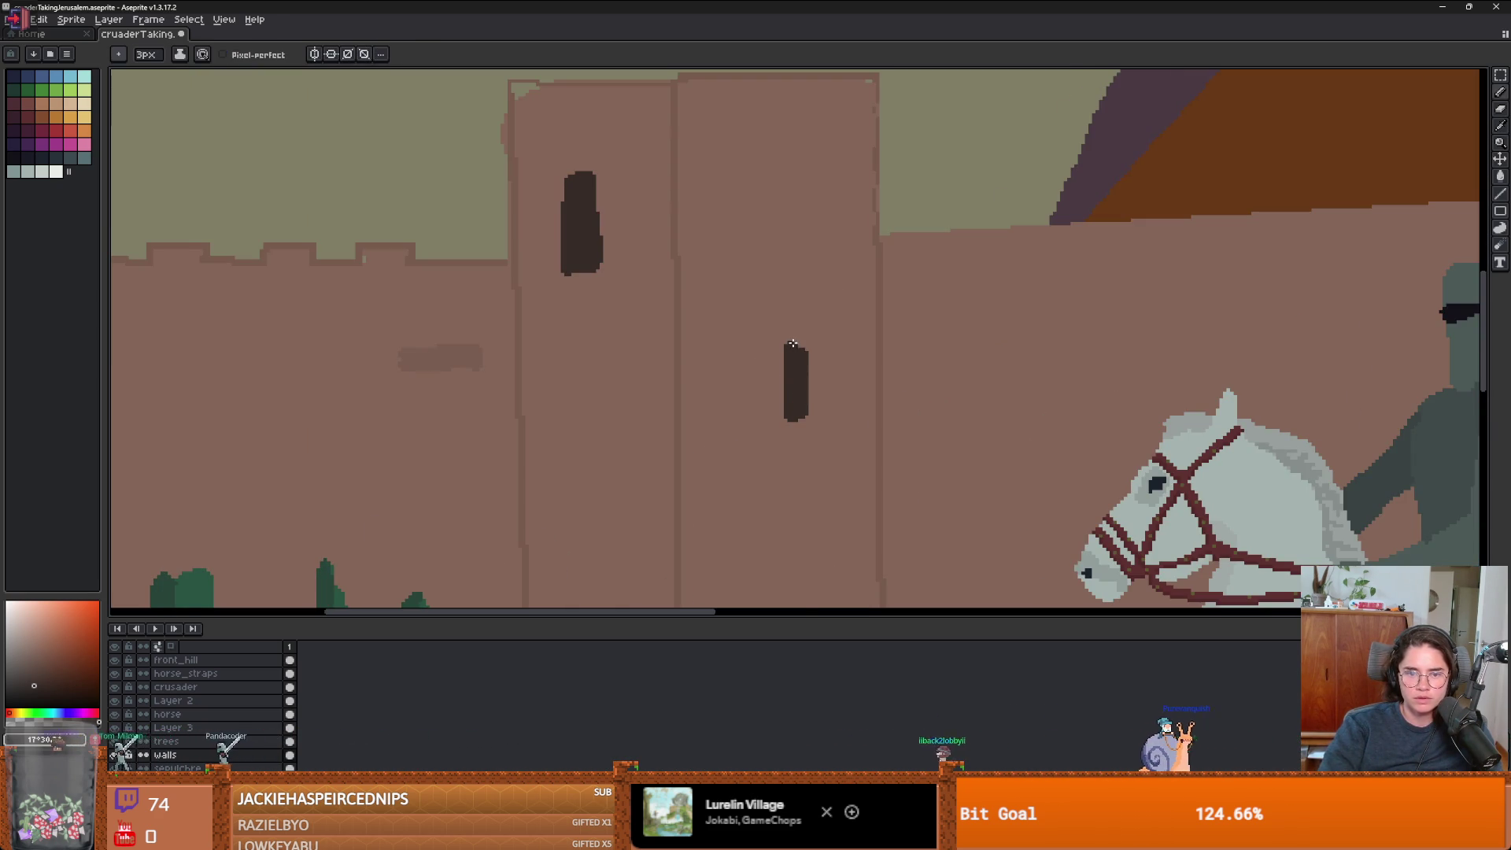
{"action": "scroll", "coordinate": [793, 344], "scroll_direction": "down", "scroll_amount": 5}
{"action": "scroll", "coordinate": [761, 309], "scroll_direction": "up", "scroll_amount": 2}
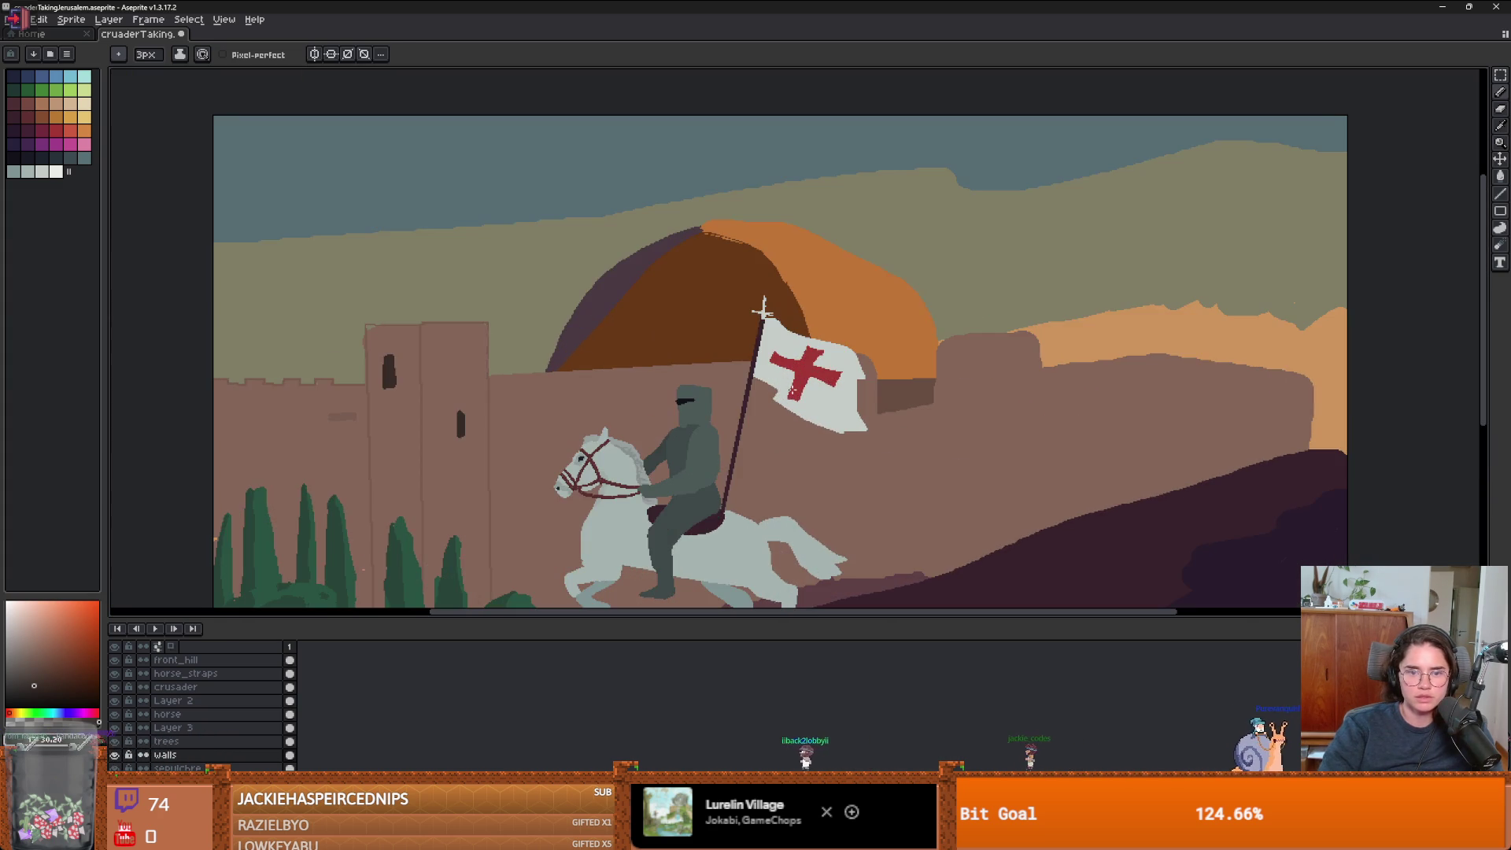
- Sample the darker outline brown and outline two new blocks above the left tower
{"action": "scroll", "coordinate": [426, 343], "scroll_direction": "up", "scroll_amount": 3}
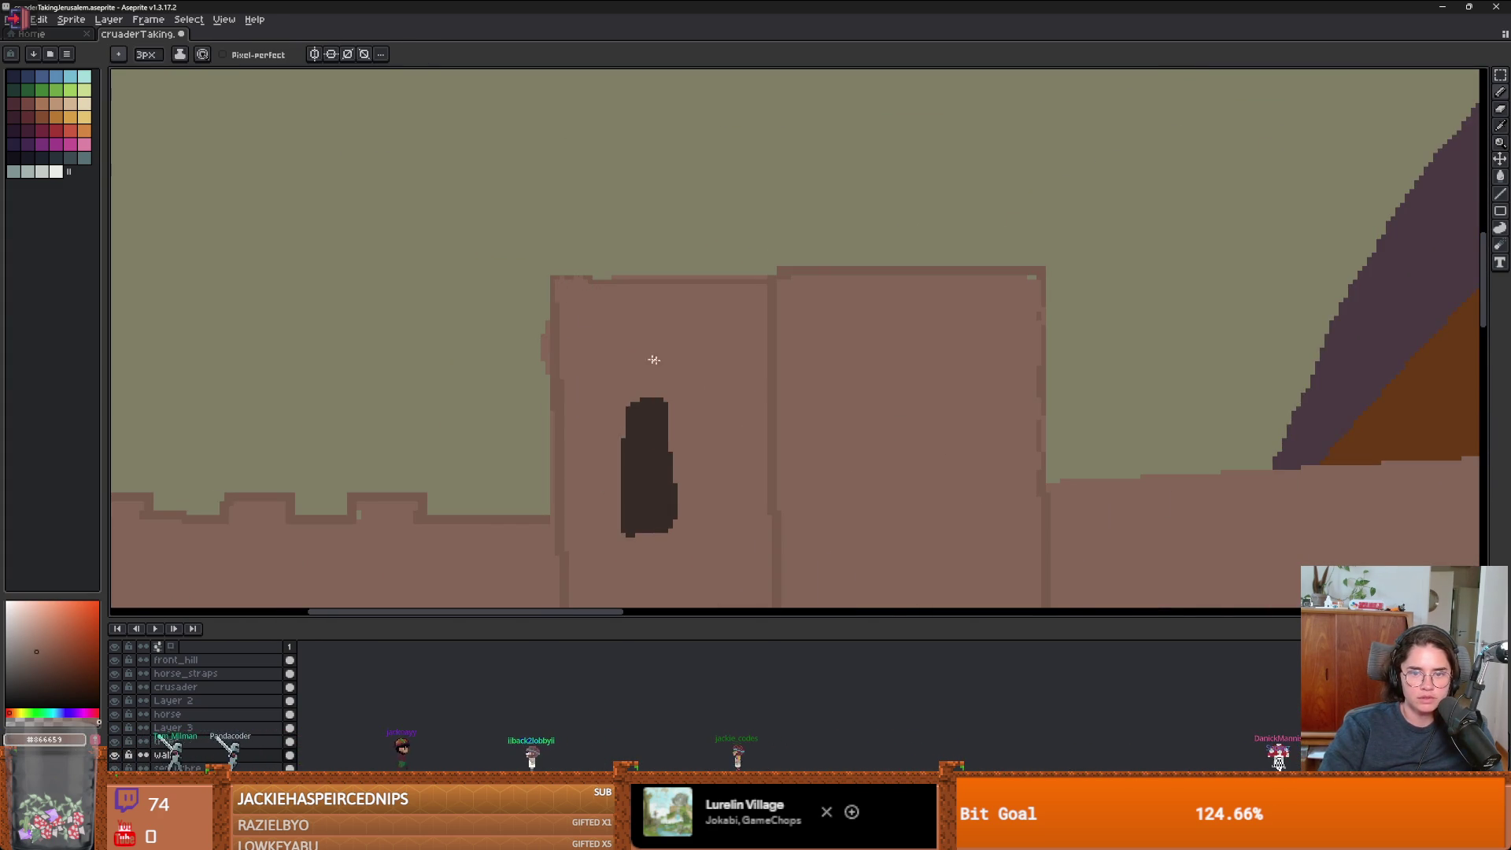
{"action": "scroll", "coordinate": [654, 360], "scroll_direction": "down", "scroll_amount": 2}
{"action": "scroll", "coordinate": [782, 381], "scroll_direction": "up", "scroll_amount": 1}
{"action": "key", "text": "alt"}
{"action": "left_click", "coordinate": [727, 406], "text": "alt"}
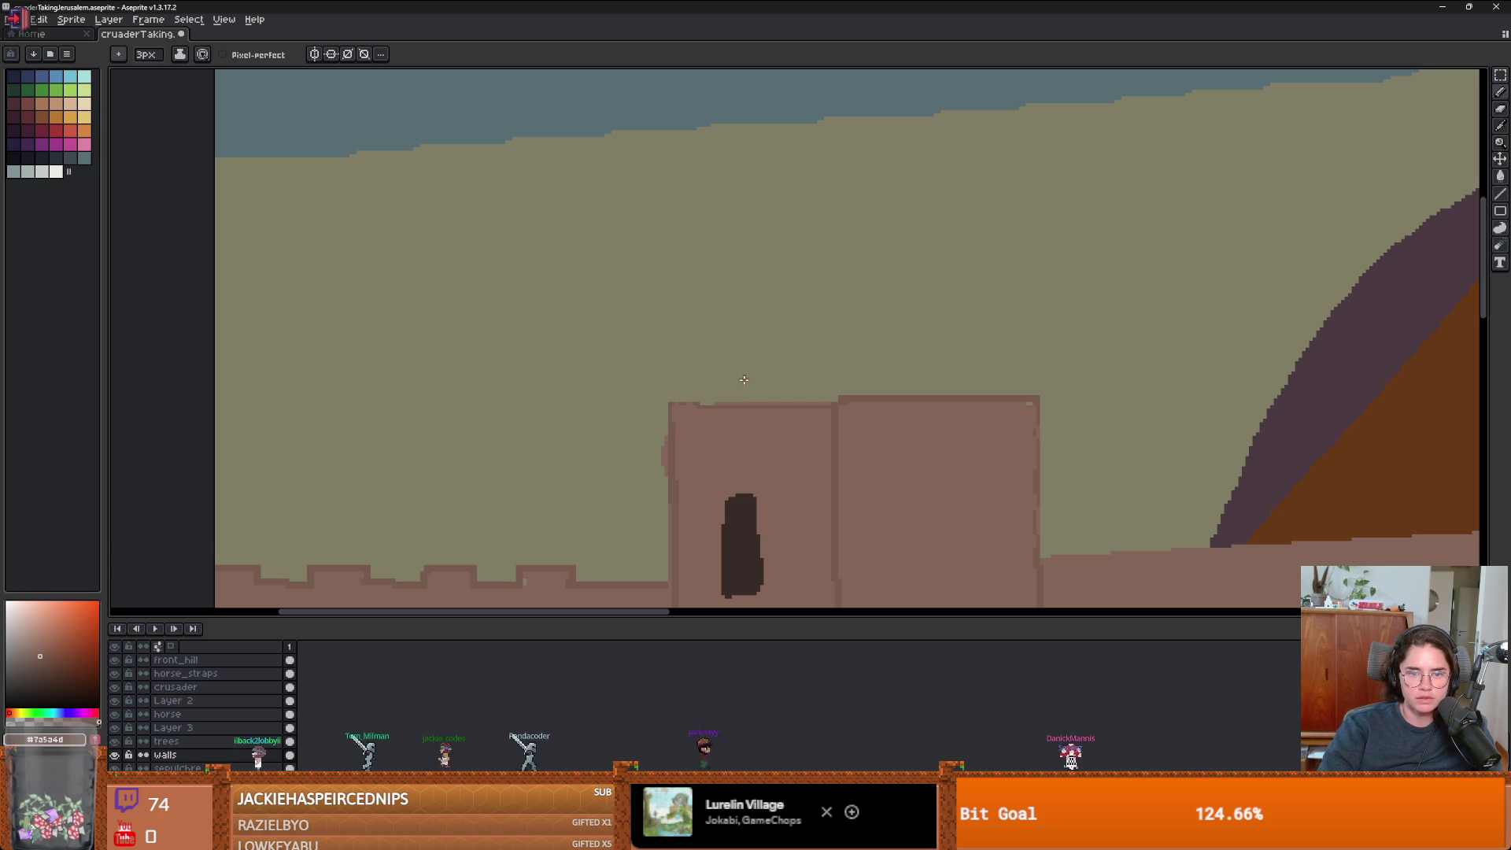
{"action": "left_click_drag", "start_coordinate": [717, 406], "coordinate": [721, 328]}
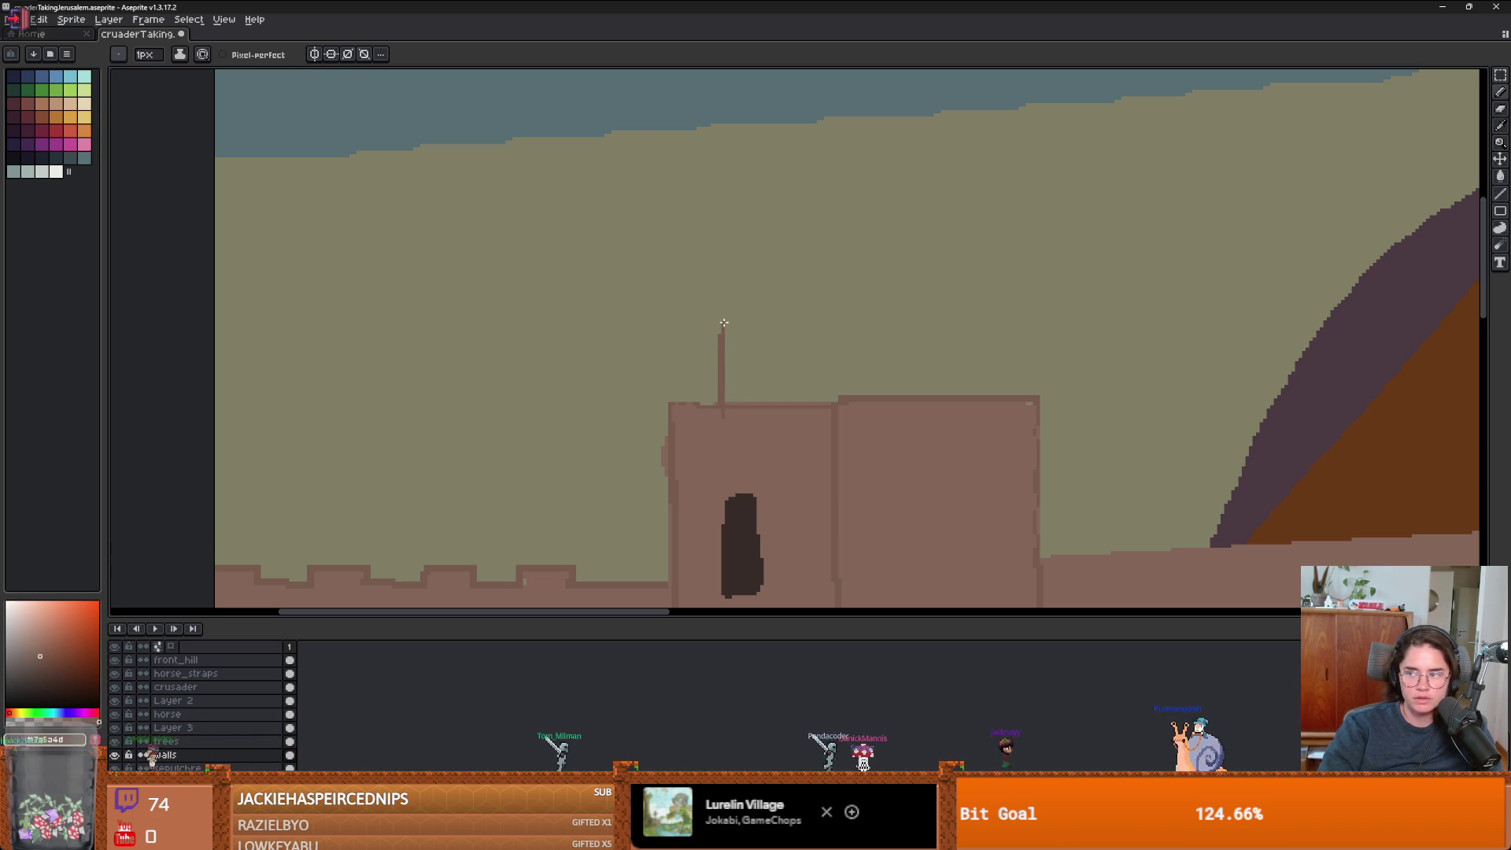
{"action": "mouse_move", "coordinate": [791, 314]}
{"action": "left_mouse_down"}
{"action": "mouse_move", "coordinate": [839, 315]}
{"action": "mouse_move", "coordinate": [842, 397]}
{"action": "left_mouse_up"}
{"action": "mouse_move", "coordinate": [850, 319]}
{"action": "left_mouse_down"}
{"action": "mouse_move", "coordinate": [998, 303]}
{"action": "mouse_move", "coordinate": [1002, 394]}
{"action": "left_mouse_up"}
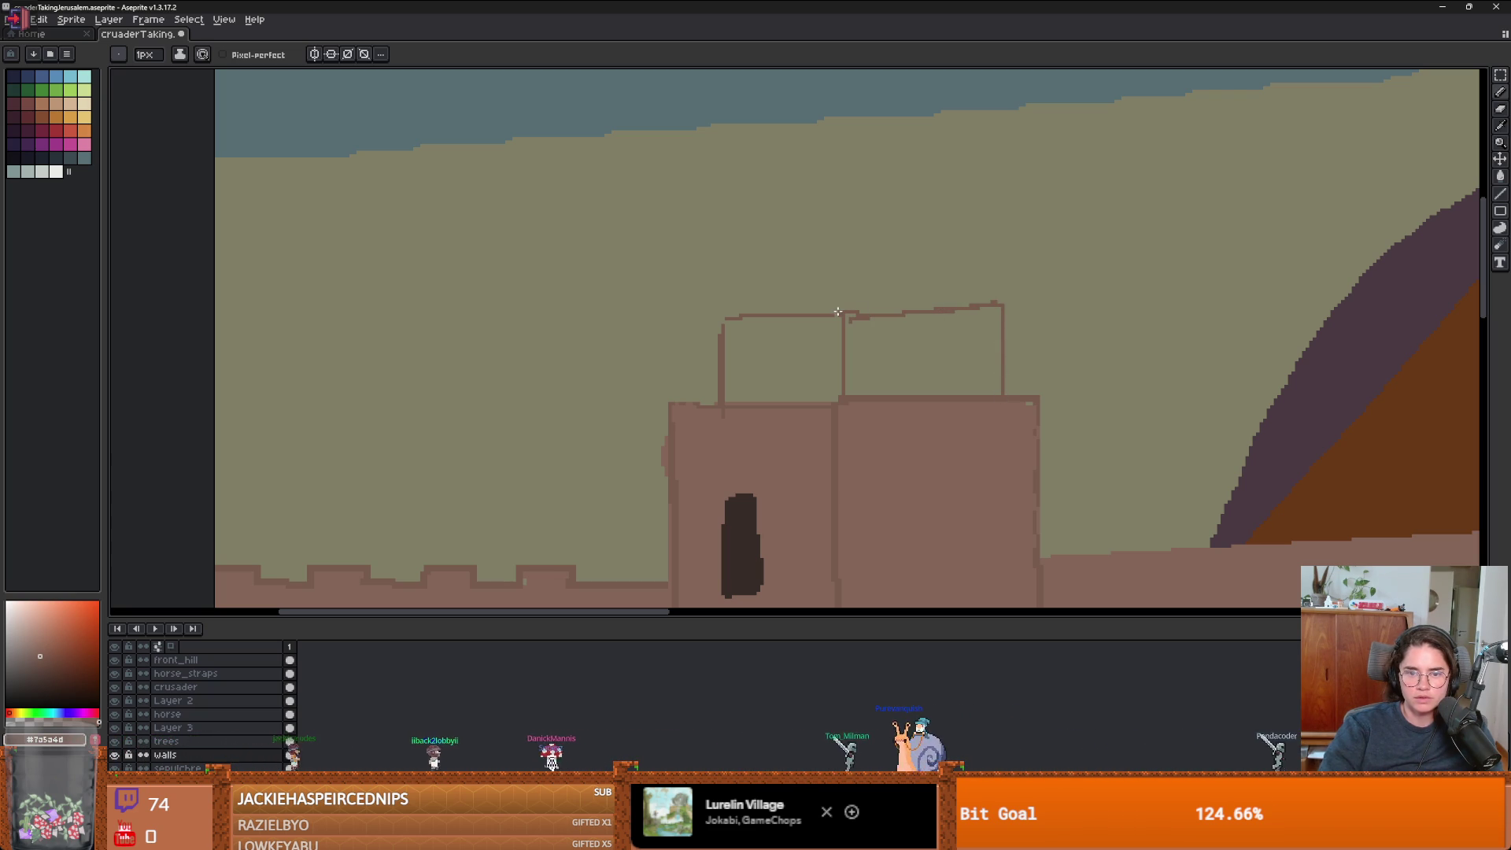
- Fill the right new block with wall brown, undoing a fill that flooded the canvas
{"action": "key", "text": "g"}
{"action": "left_click", "coordinate": [876, 367]}
{"action": "scroll", "coordinate": [813, 351], "scroll_direction": "down", "scroll_amount": 2}
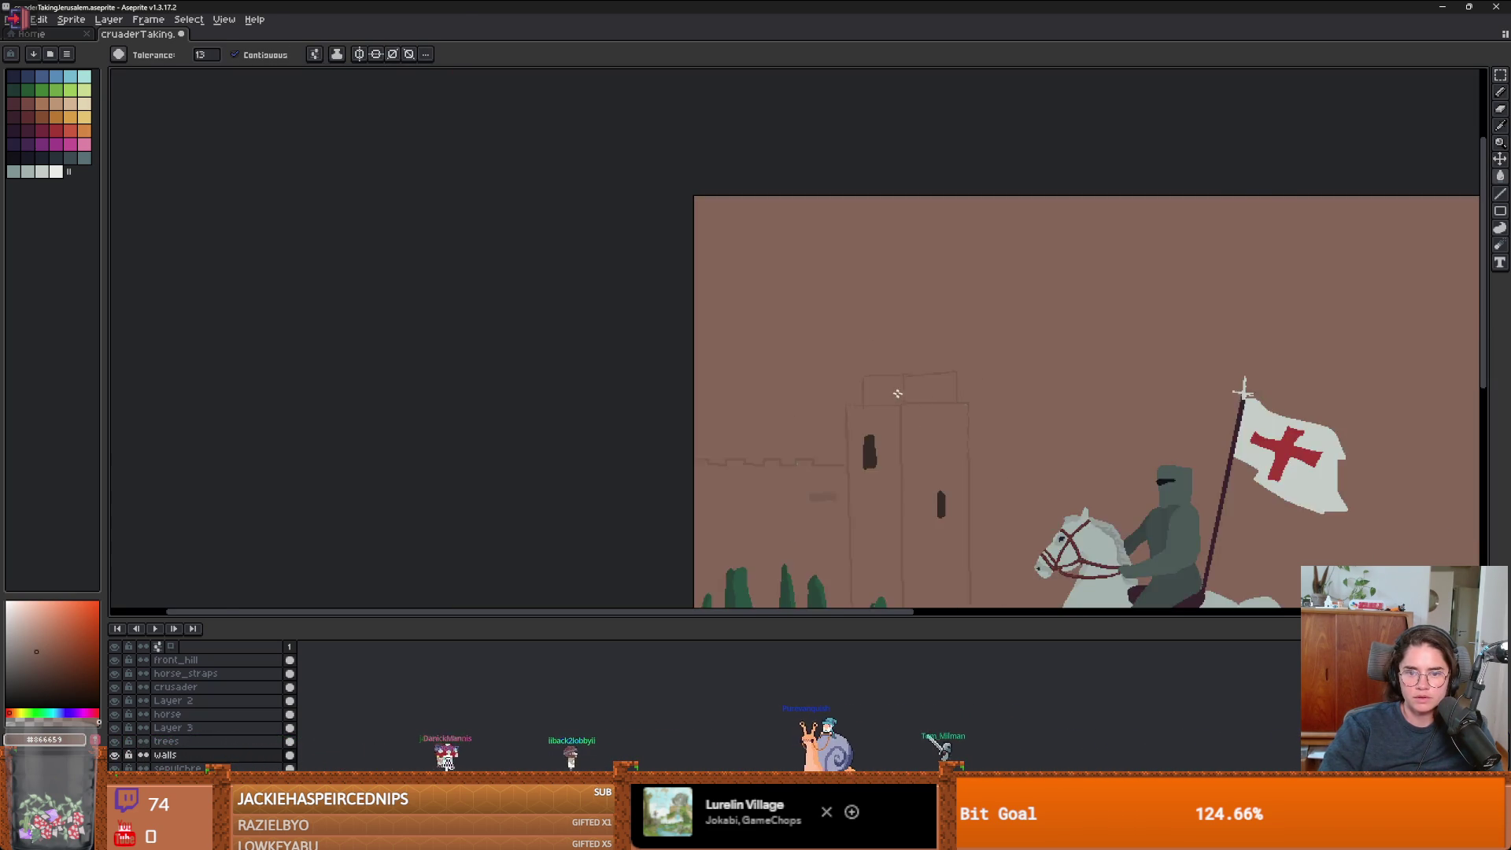
{"action": "key", "text": "ctrl+z"}
{"action": "scroll", "coordinate": [897, 395], "scroll_direction": "up", "scroll_amount": 3}
{"action": "left_click", "coordinate": [884, 388]}
- Try filling the empty left block with dark brown, then undo it
{"action": "key", "text": "b"}
{"action": "left_click", "coordinate": [926, 316], "text": "alt"}
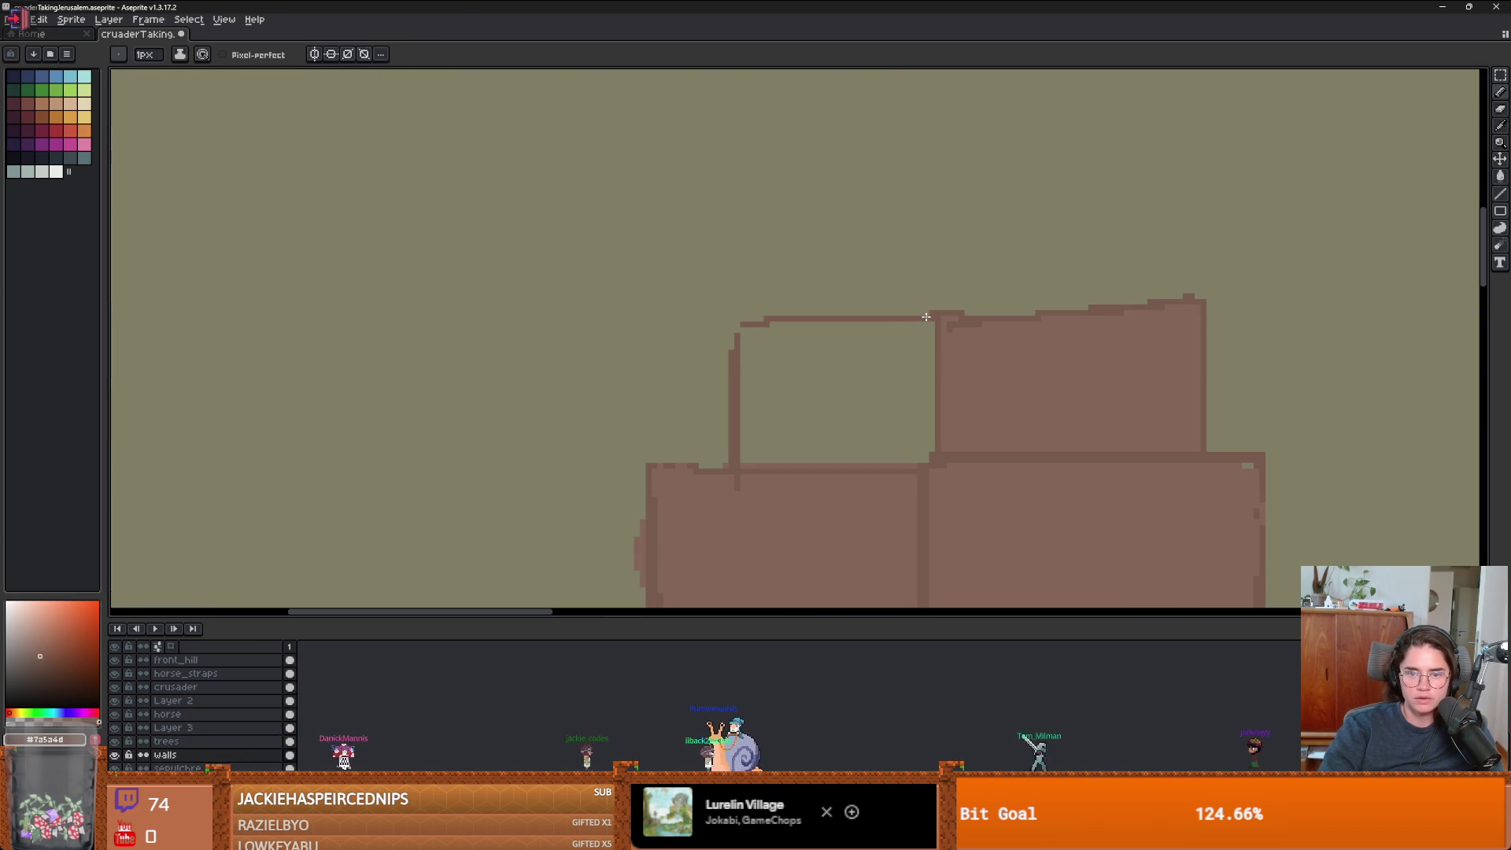
{"action": "key", "text": "g"}
{"action": "left_click", "coordinate": [823, 370]}
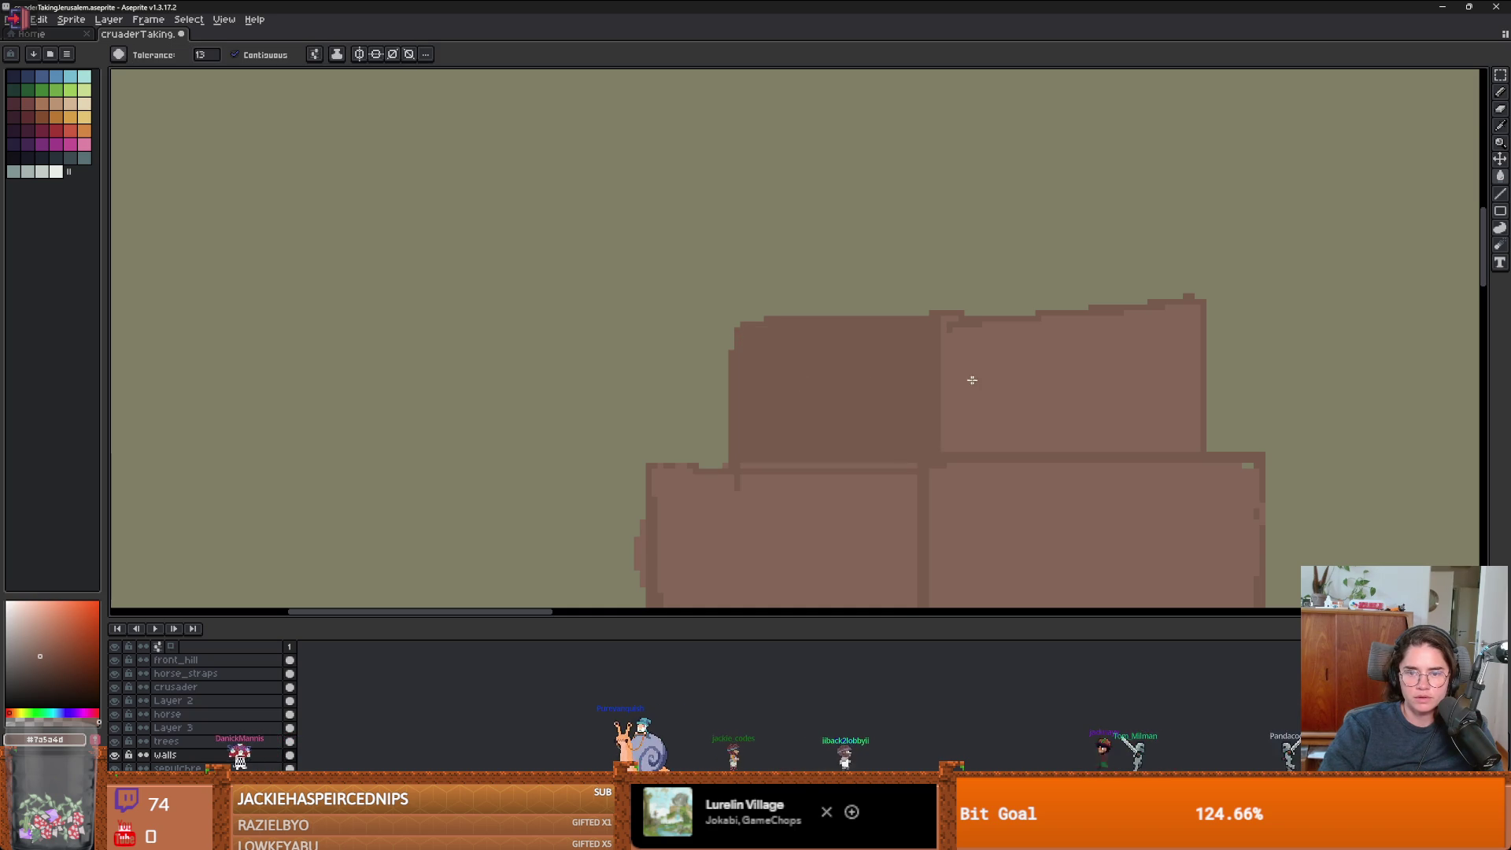
{"action": "left_click", "coordinate": [971, 378]}
{"action": "scroll", "coordinate": [971, 422], "scroll_direction": "down", "scroll_amount": 2}
{"action": "key", "text": "ctrl+z"}
{"action": "scroll", "coordinate": [959, 425], "scroll_direction": "up", "scroll_amount": 2}
{"action": "scroll", "coordinate": [959, 425], "scroll_direction": "up", "scroll_amount": 1}
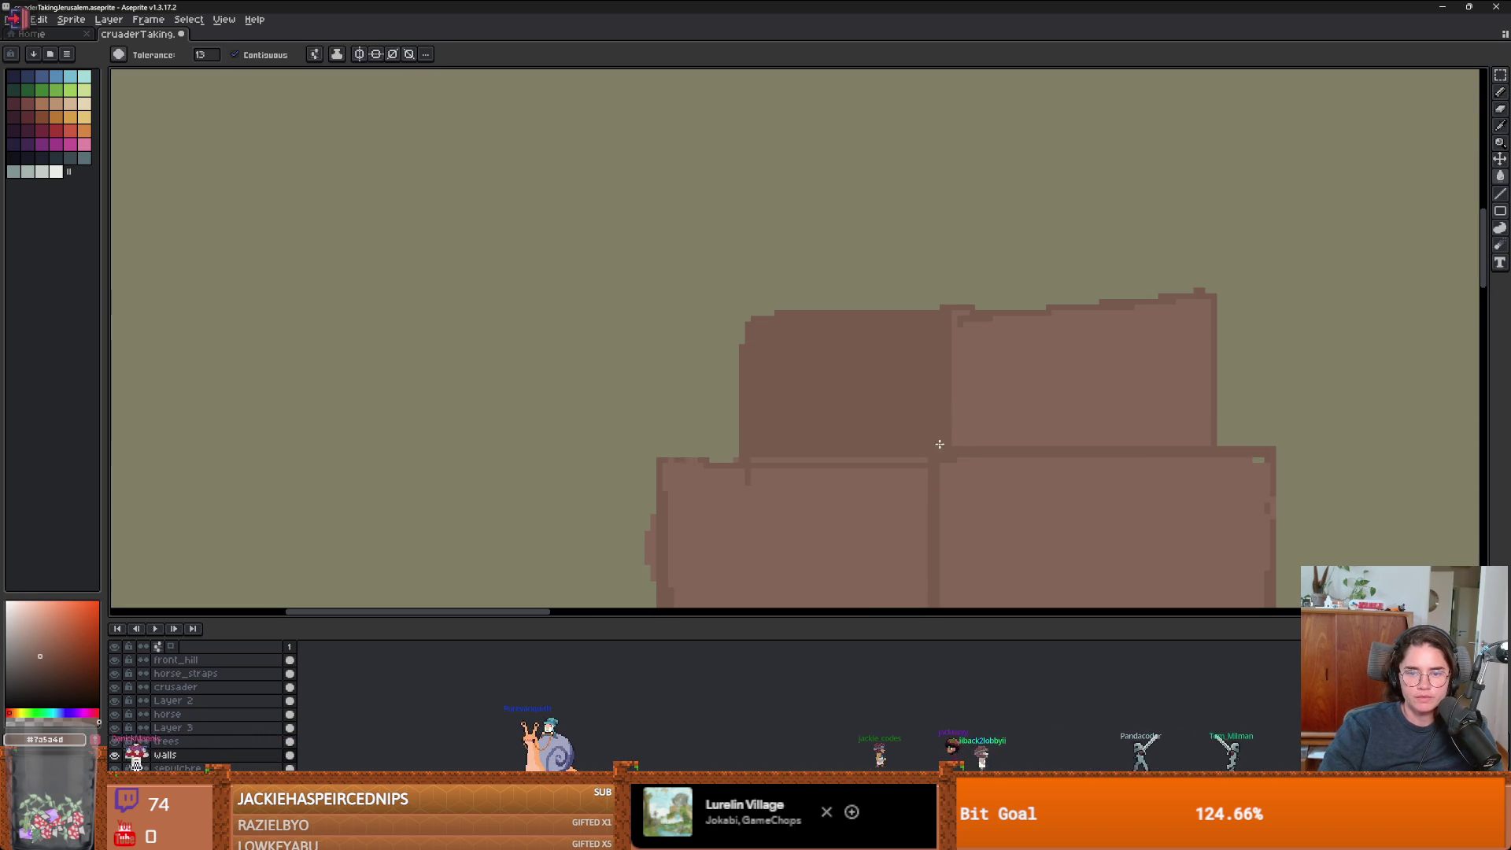
{"action": "key", "text": "ctrl+z"}
- Fill the upper-left block with the lighter wall brown, replacing a too-dark fill
{"action": "key", "text": "i"}
{"action": "key", "text": "b"}
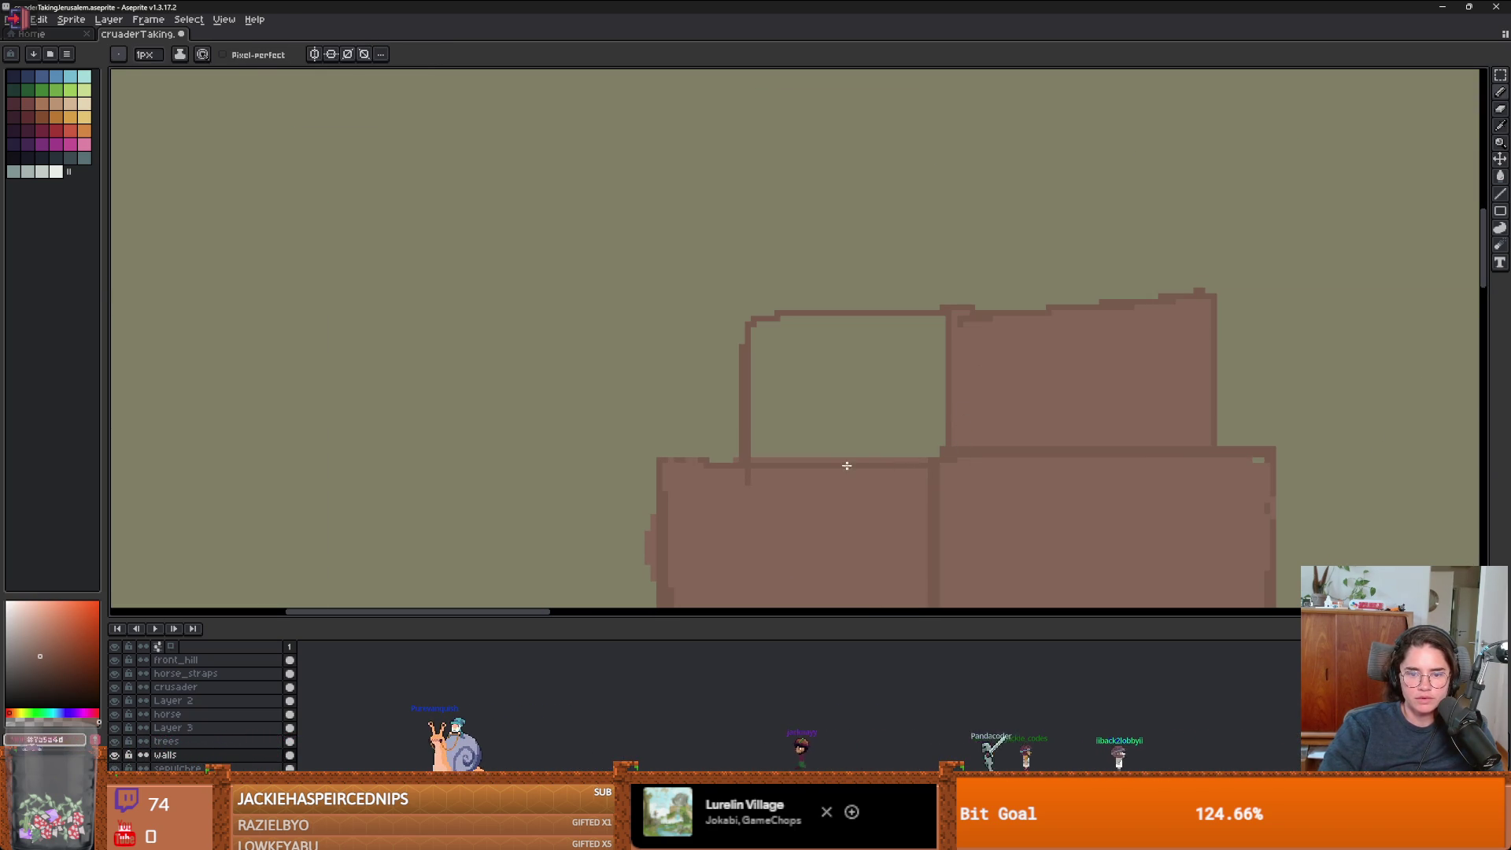
{"action": "scroll", "coordinate": [779, 362], "scroll_direction": "up", "scroll_amount": 1}
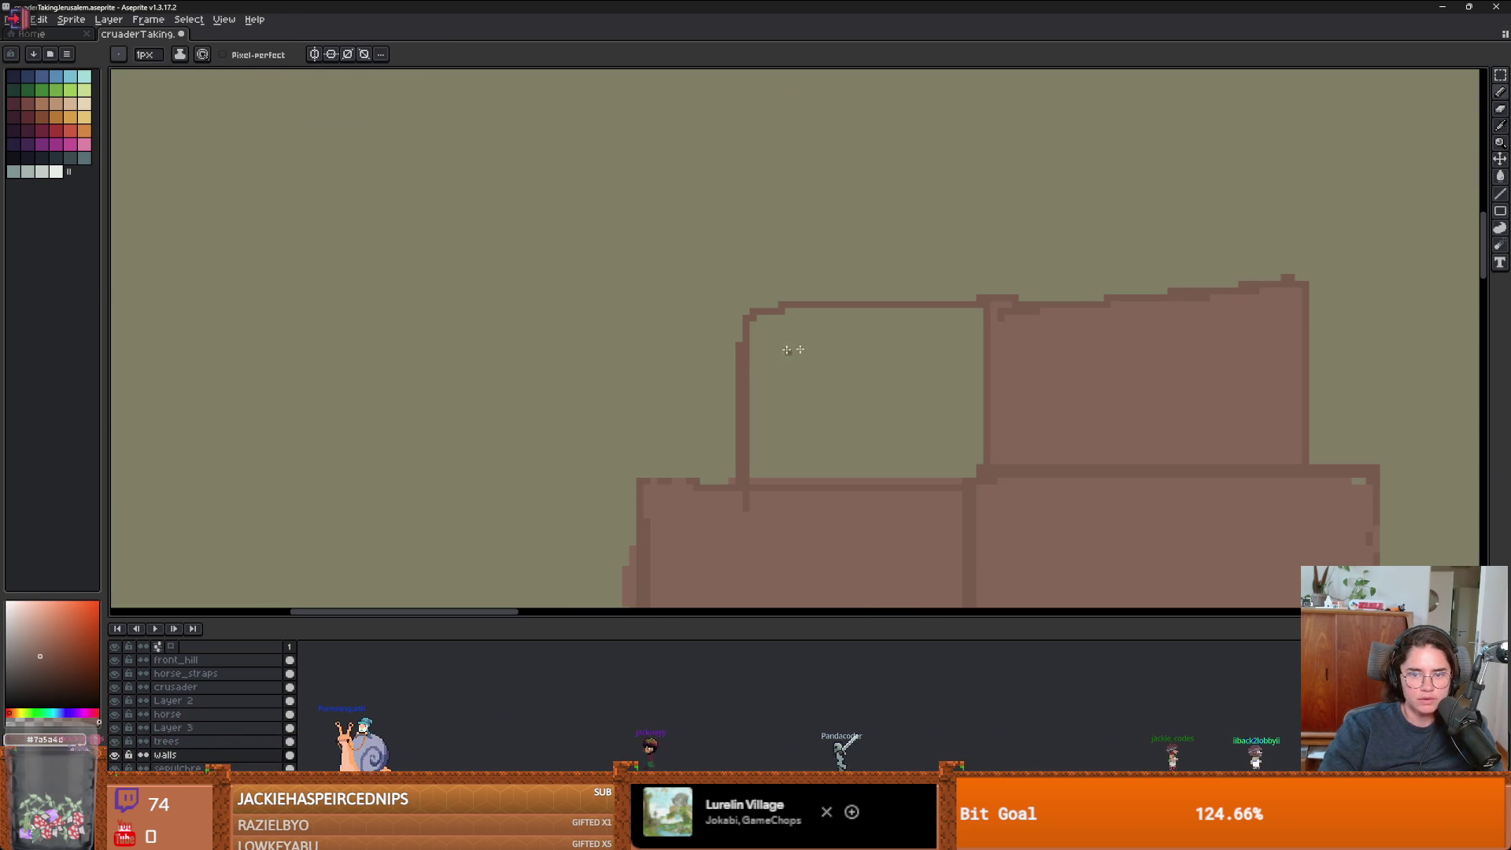
{"action": "left_click", "coordinate": [990, 469], "text": "alt"}
{"action": "left_click", "coordinate": [777, 484]}
{"action": "key", "text": "g"}
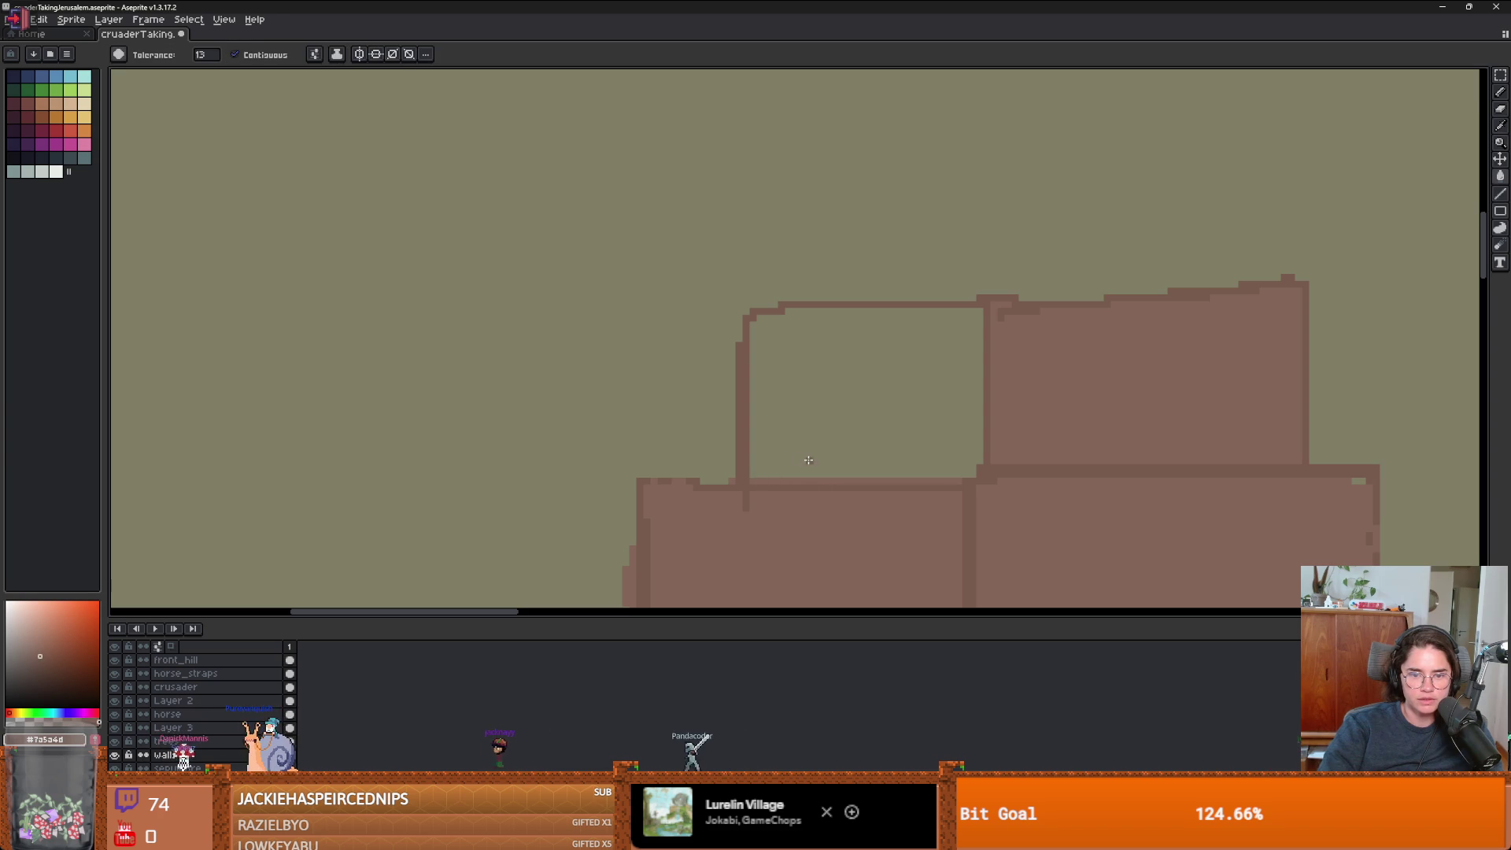
{"action": "left_click", "coordinate": [808, 460]}
{"action": "key", "text": "ctrl+z"}
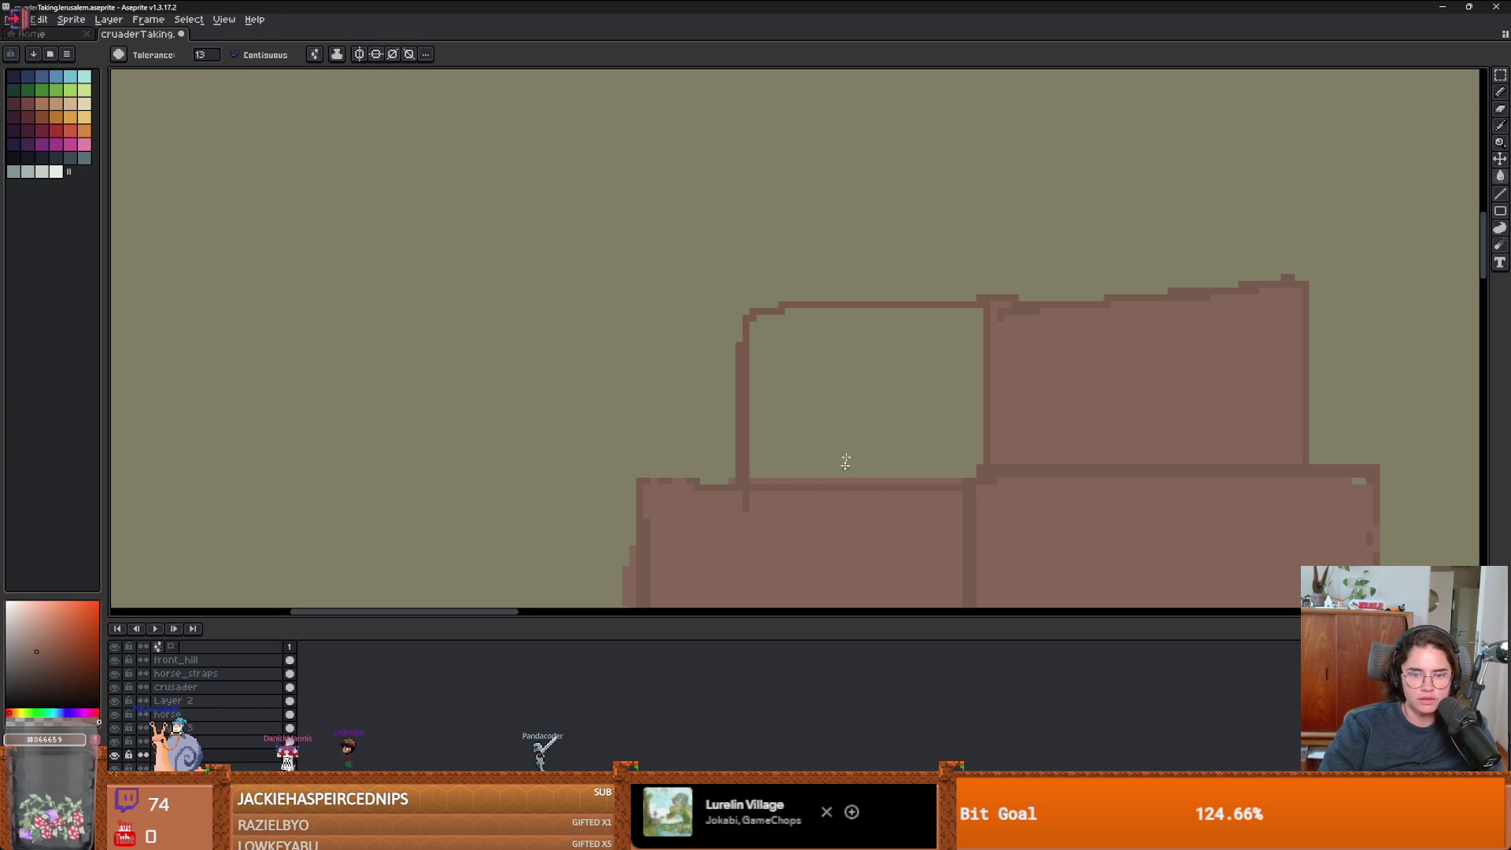
{"action": "left_click", "coordinate": [845, 461]}
{"action": "scroll", "coordinate": [957, 465], "scroll_direction": "down", "scroll_amount": 4}
{"action": "scroll", "coordinate": [781, 490], "scroll_direction": "up", "scroll_amount": 3}
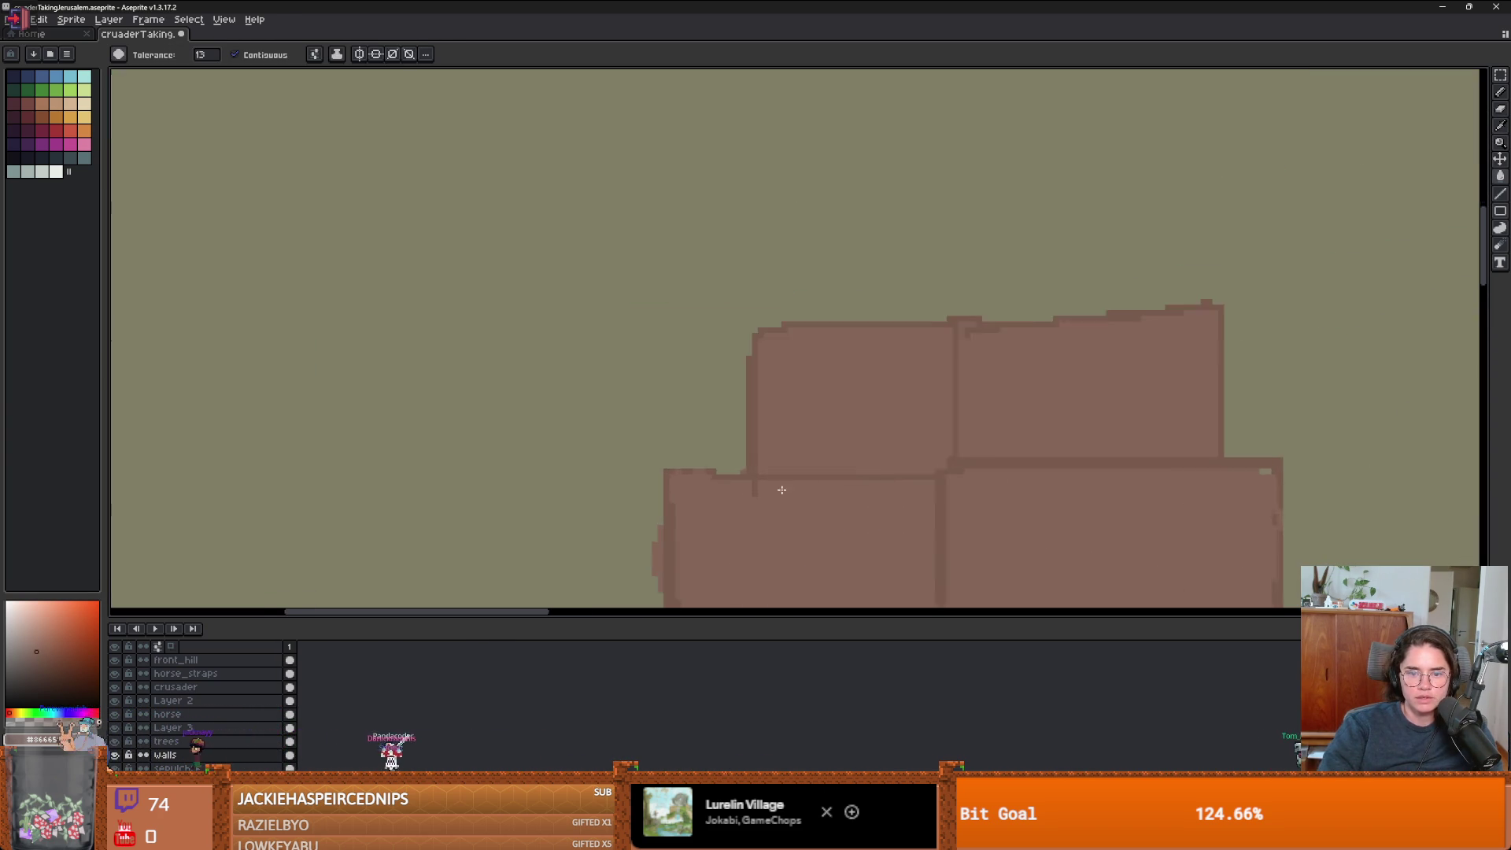
{"action": "scroll", "coordinate": [781, 490], "scroll_direction": "up", "scroll_amount": 2}
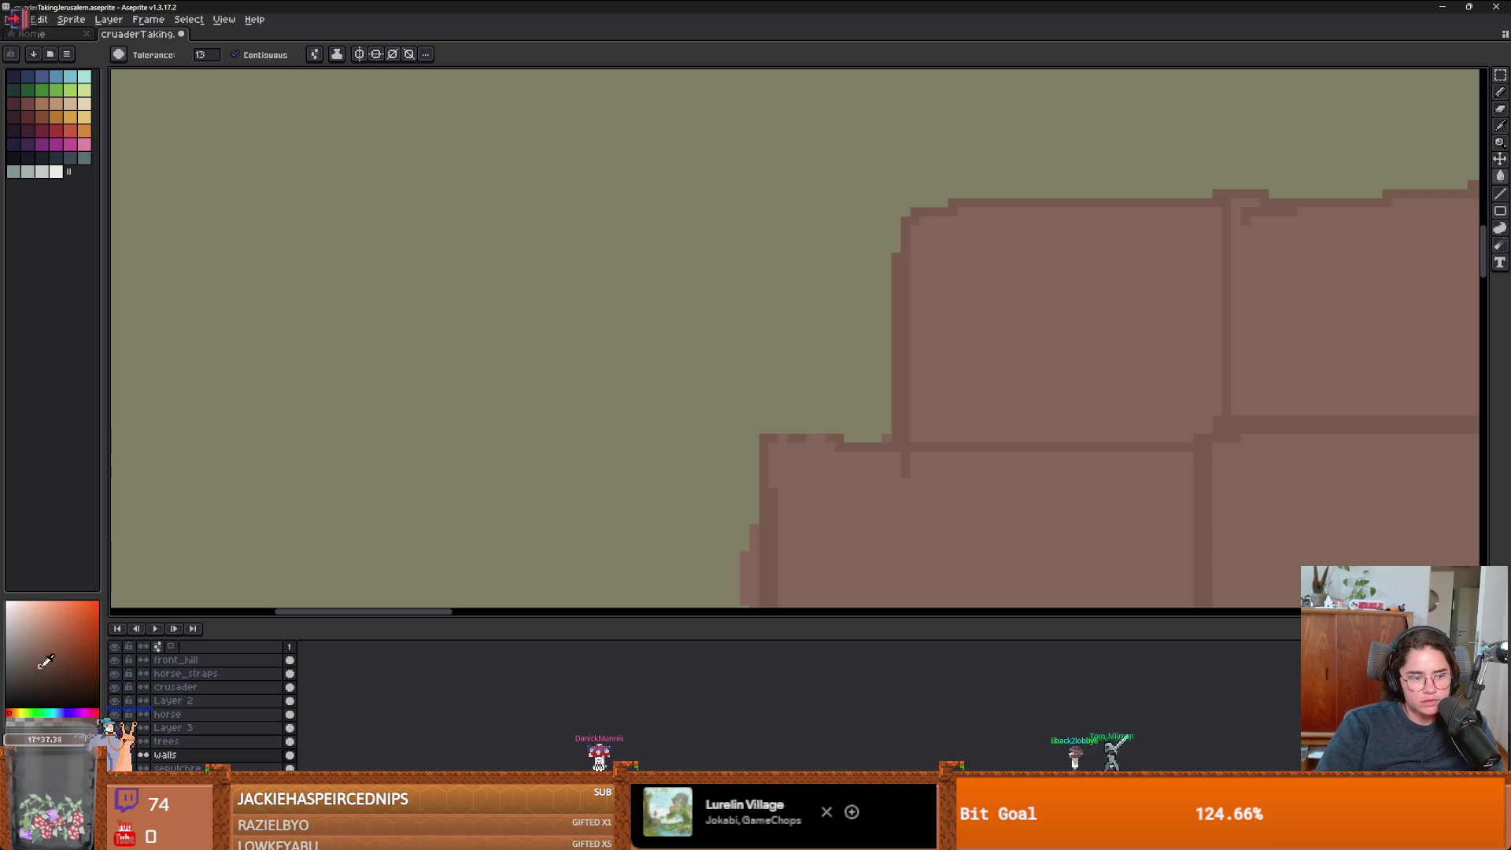
- Draw a dark edge along the block's top with a vertical line joining the upper edge
{"action": "key", "text": "b"}
{"action": "mouse_move", "coordinate": [871, 446]}
{"action": "left_mouse_down"}
{"action": "mouse_move", "coordinate": [761, 455]}
{"action": "mouse_move", "coordinate": [762, 391]}
{"action": "mouse_move", "coordinate": [1164, 381]}
{"action": "mouse_move", "coordinate": [1171, 398]}
{"action": "left_mouse_up"}
{"action": "mouse_move", "coordinate": [1195, 403]}
{"action": "left_mouse_down"}
{"action": "mouse_move", "coordinate": [748, 435]}
{"action": "mouse_move", "coordinate": [1273, 371]}
{"action": "left_mouse_up"}
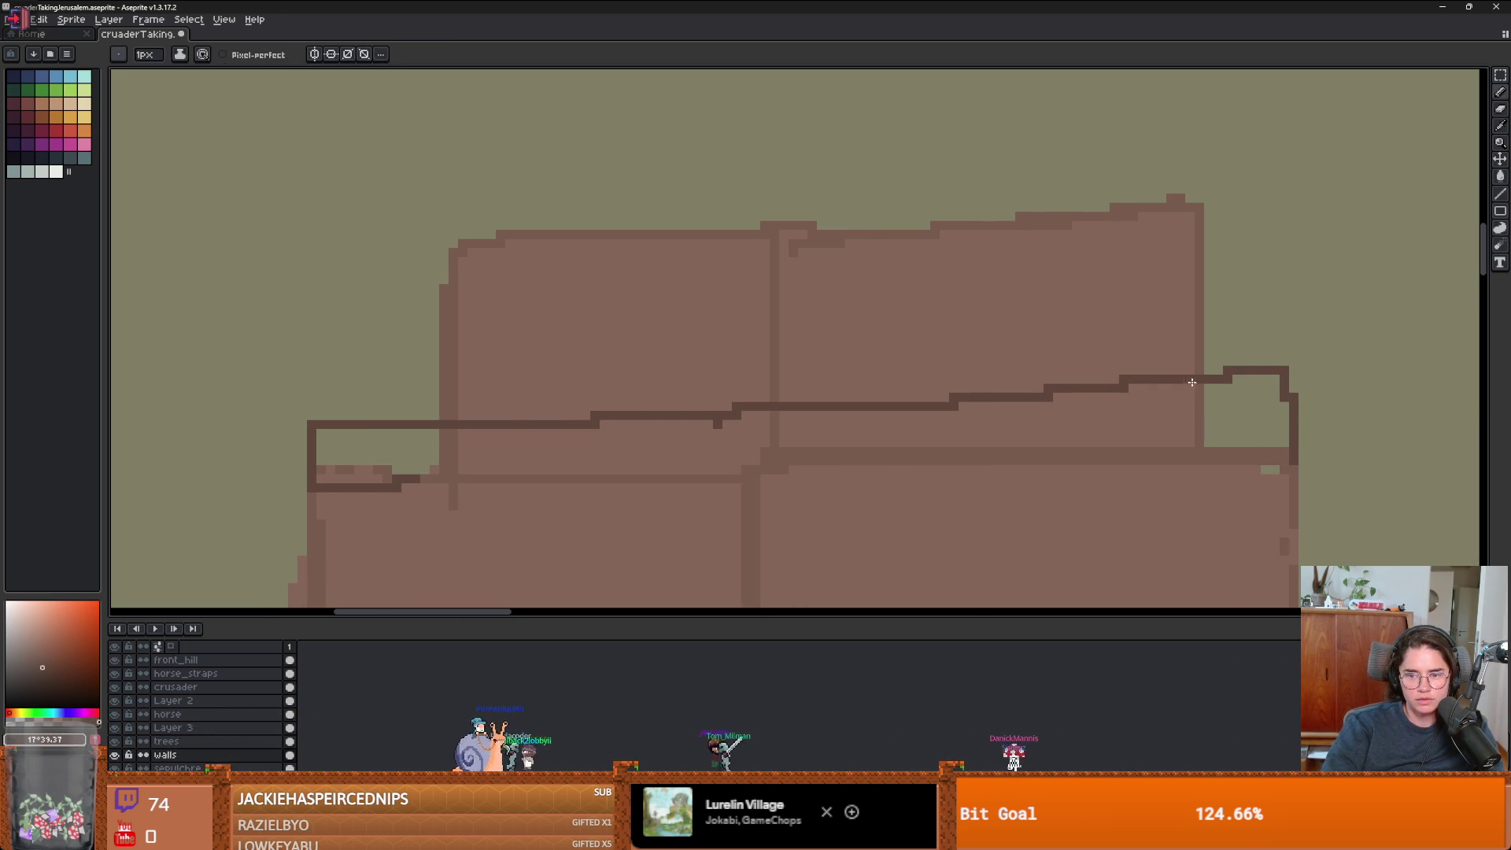
{"action": "left_click_drag", "start_coordinate": [1120, 384], "coordinate": [1121, 453]}
{"action": "scroll", "coordinate": [1171, 494], "scroll_direction": "down", "scroll_amount": 4}
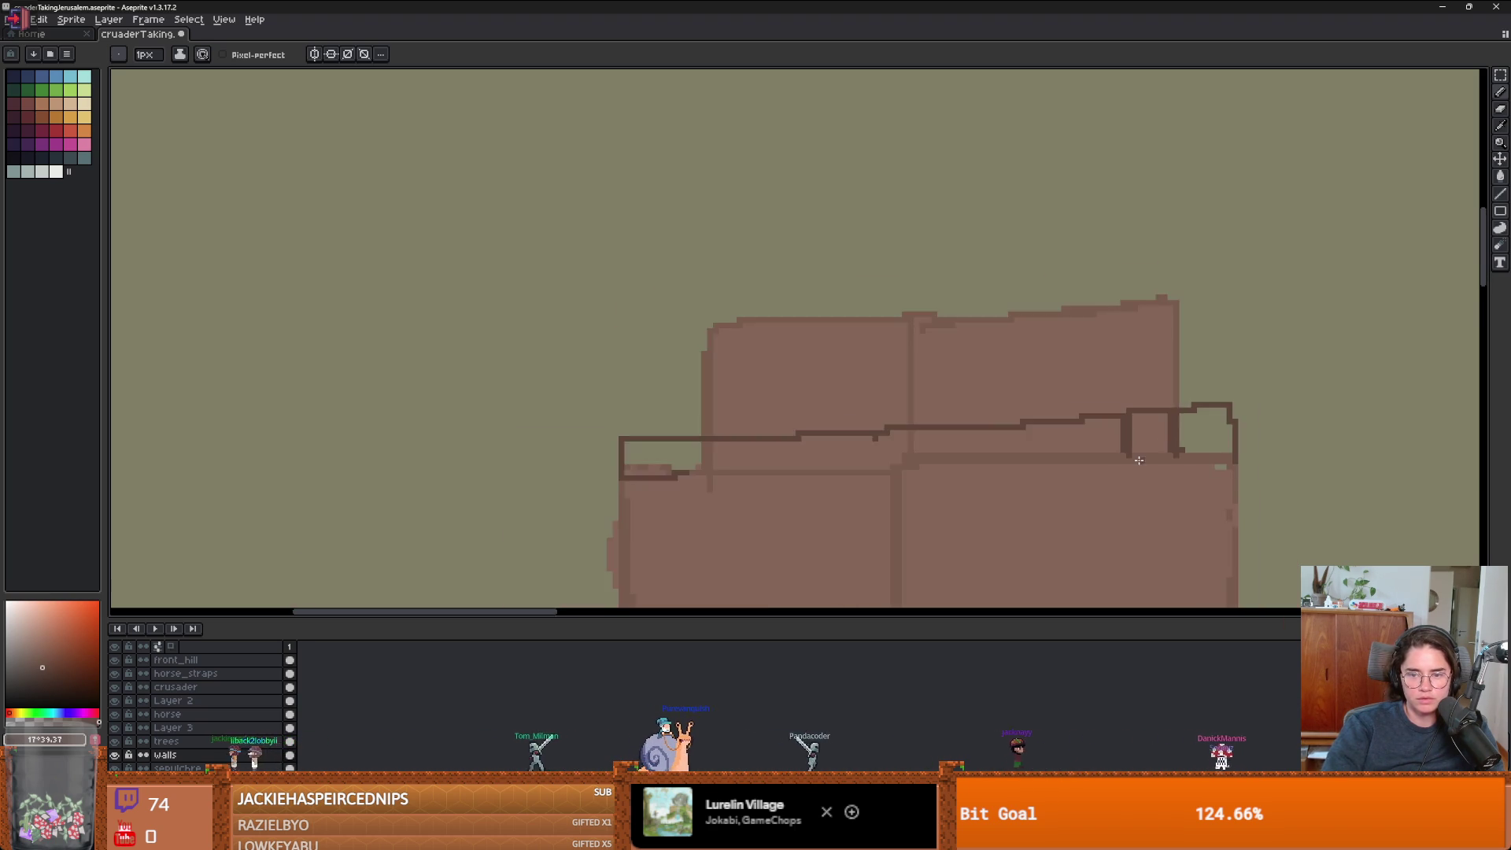
{"action": "scroll", "coordinate": [1171, 494], "scroll_direction": "up", "scroll_amount": 4}
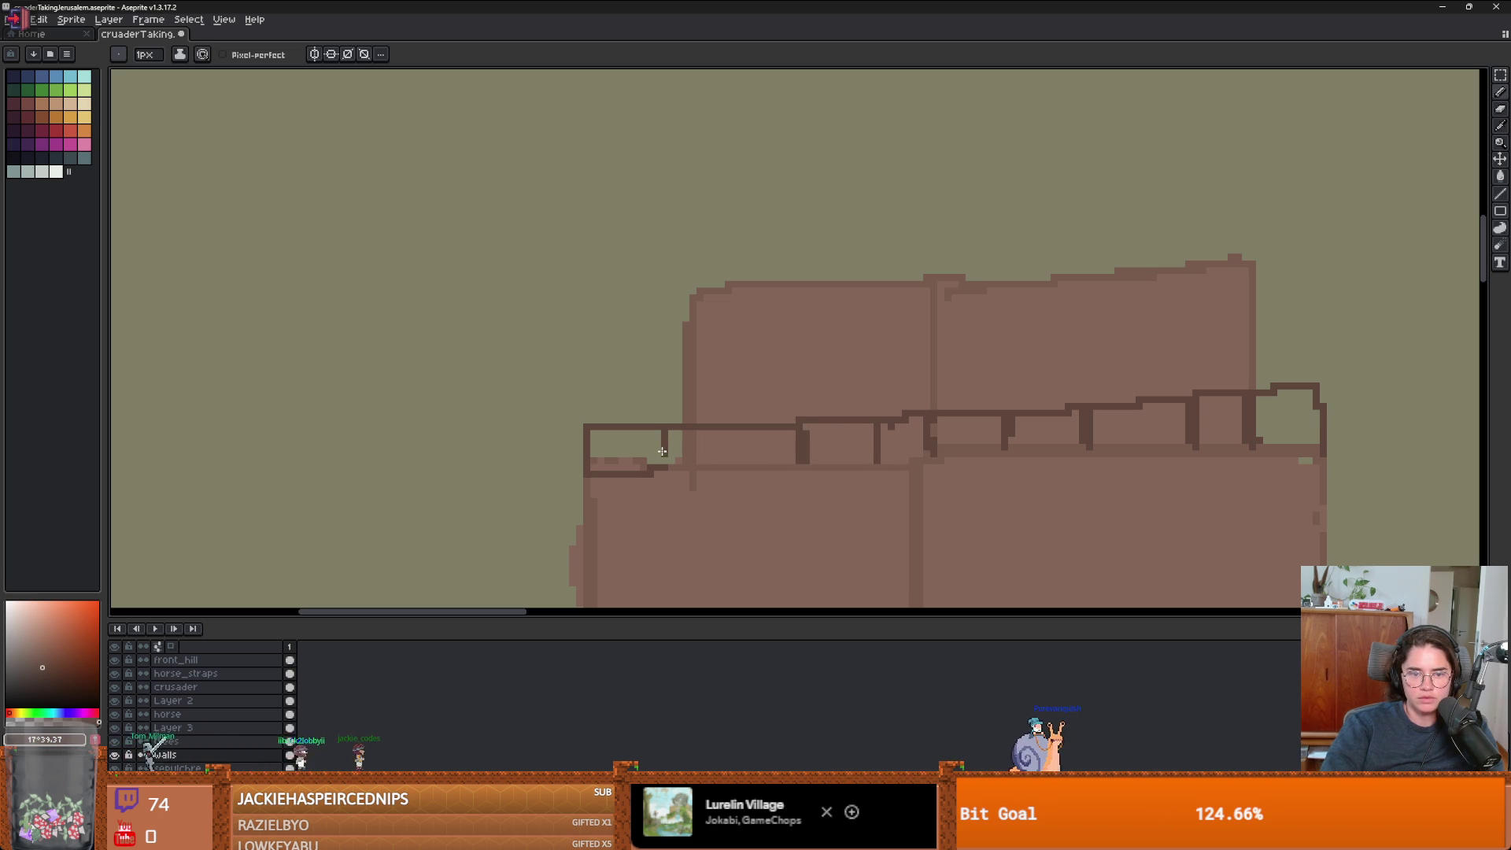
{"action": "scroll", "coordinate": [673, 454], "scroll_direction": "down", "scroll_amount": 3}
{"action": "scroll", "coordinate": [424, 303], "scroll_direction": "up", "scroll_amount": 3}
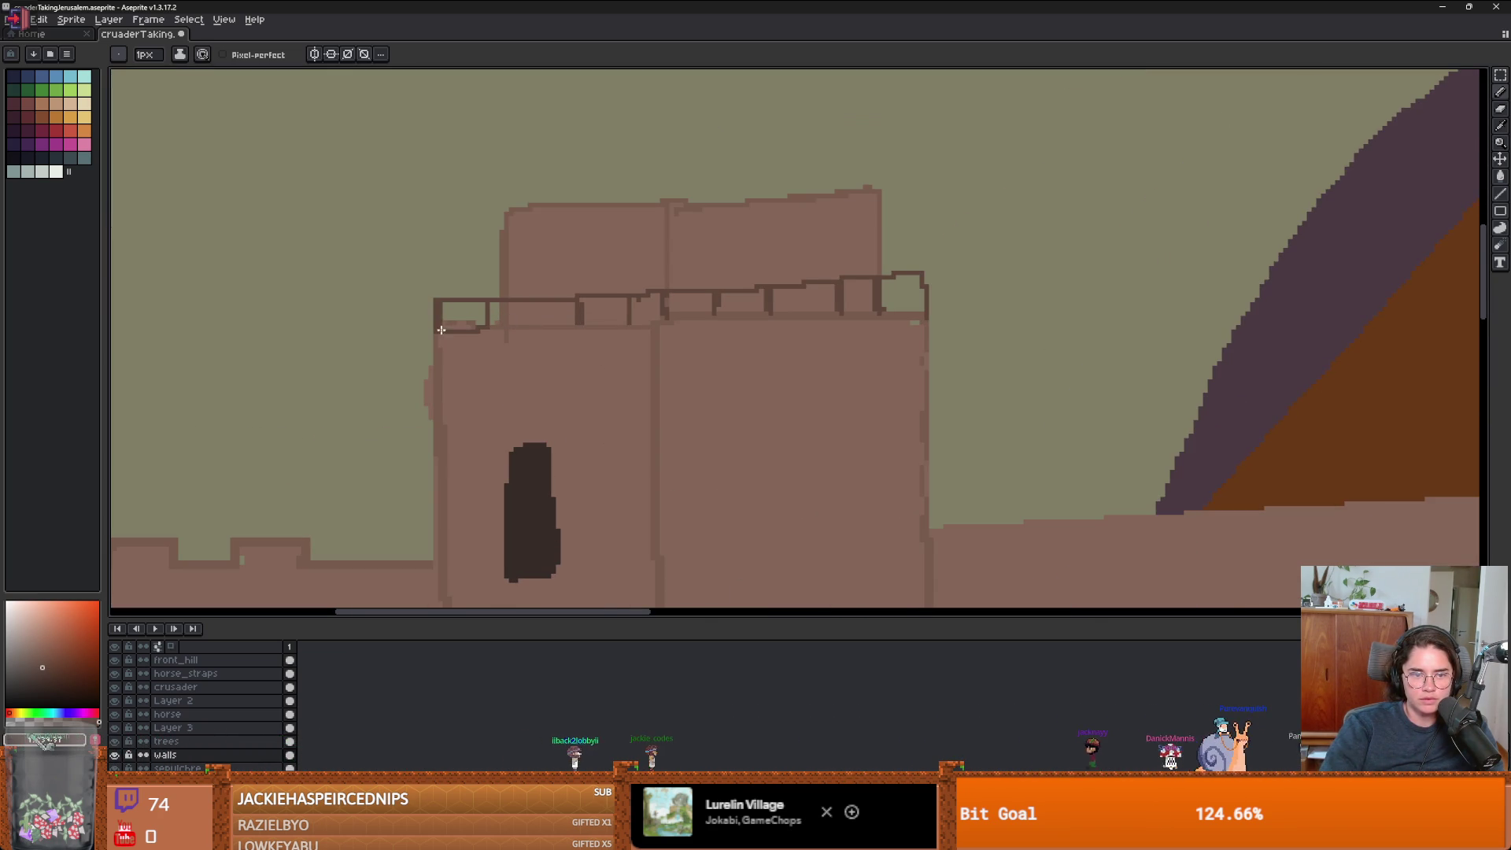
{"action": "scroll", "coordinate": [433, 297], "scroll_direction": "up", "scroll_amount": 1}
- Raise the top edge of the left battlement with a dark line
{"action": "left_click_drag", "start_coordinate": [434, 299], "coordinate": [482, 292]}
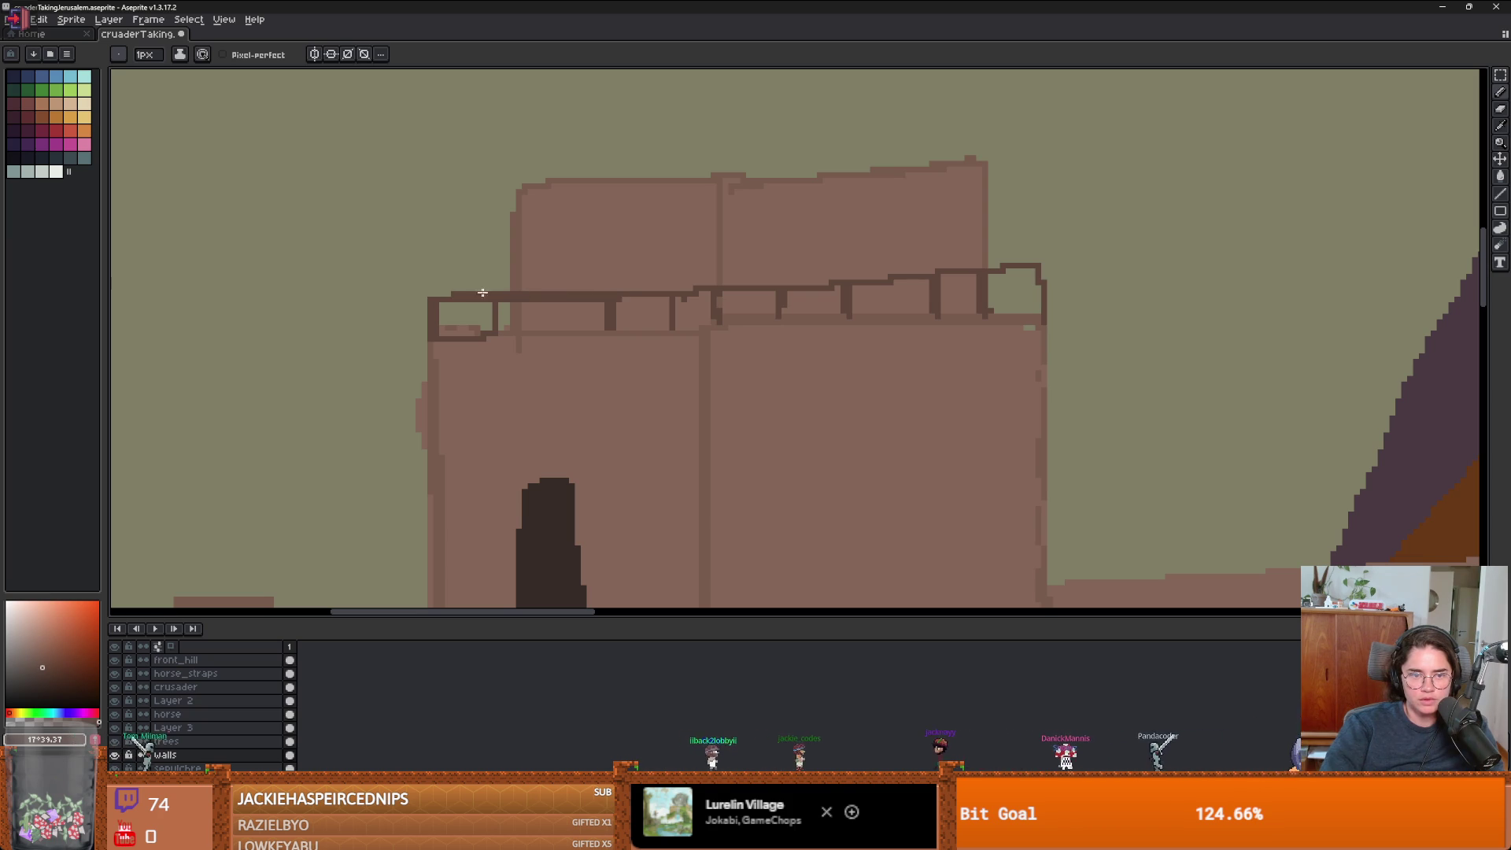
{"action": "scroll", "coordinate": [531, 318], "scroll_direction": "up", "scroll_amount": 1}
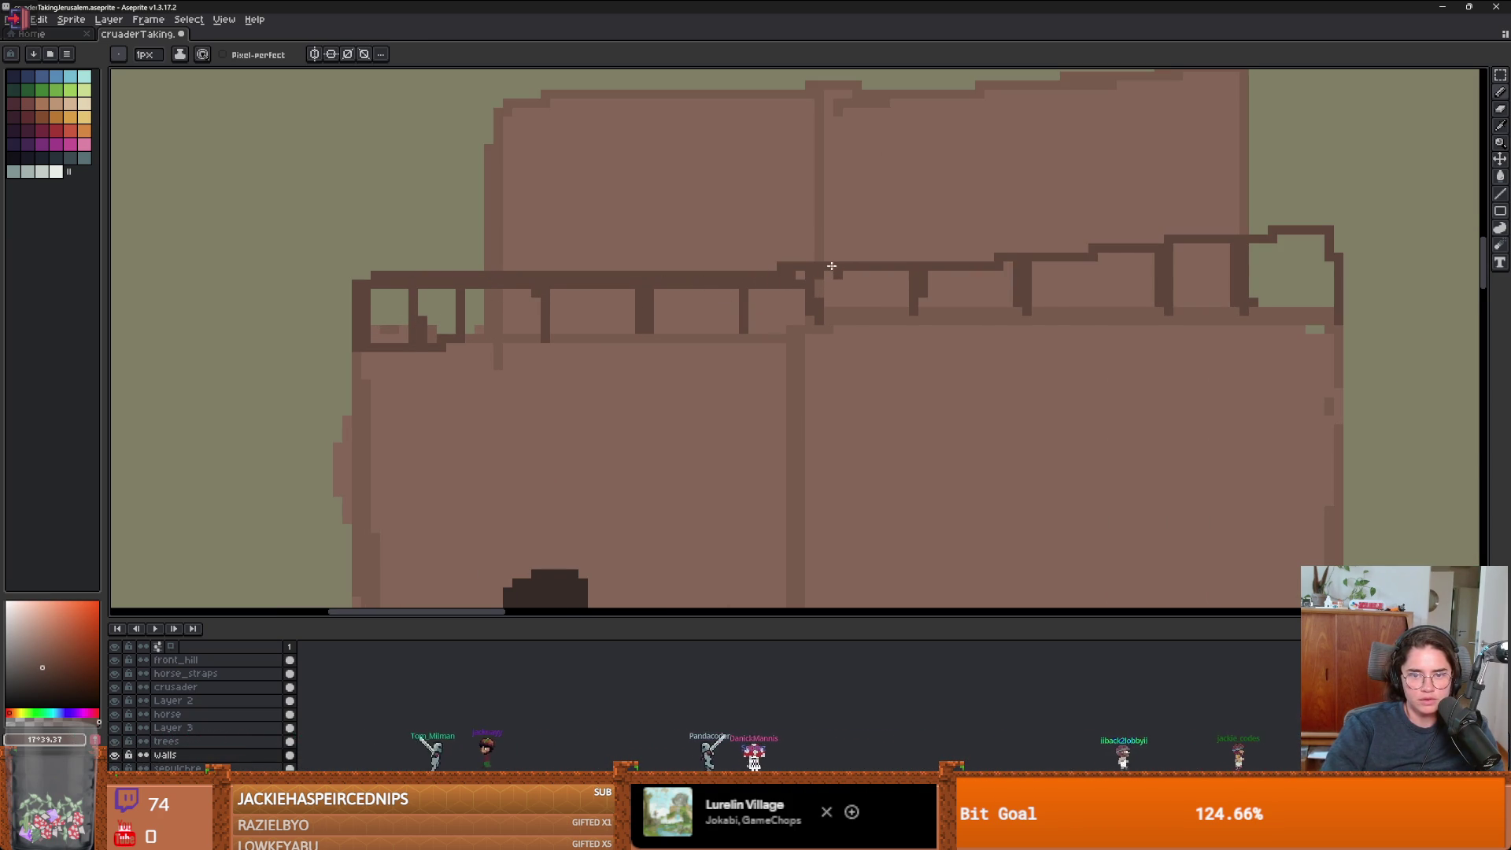
{"action": "scroll", "coordinate": [917, 262], "scroll_direction": "down", "scroll_amount": 3}
{"action": "scroll", "coordinate": [784, 313], "scroll_direction": "up", "scroll_amount": 3}
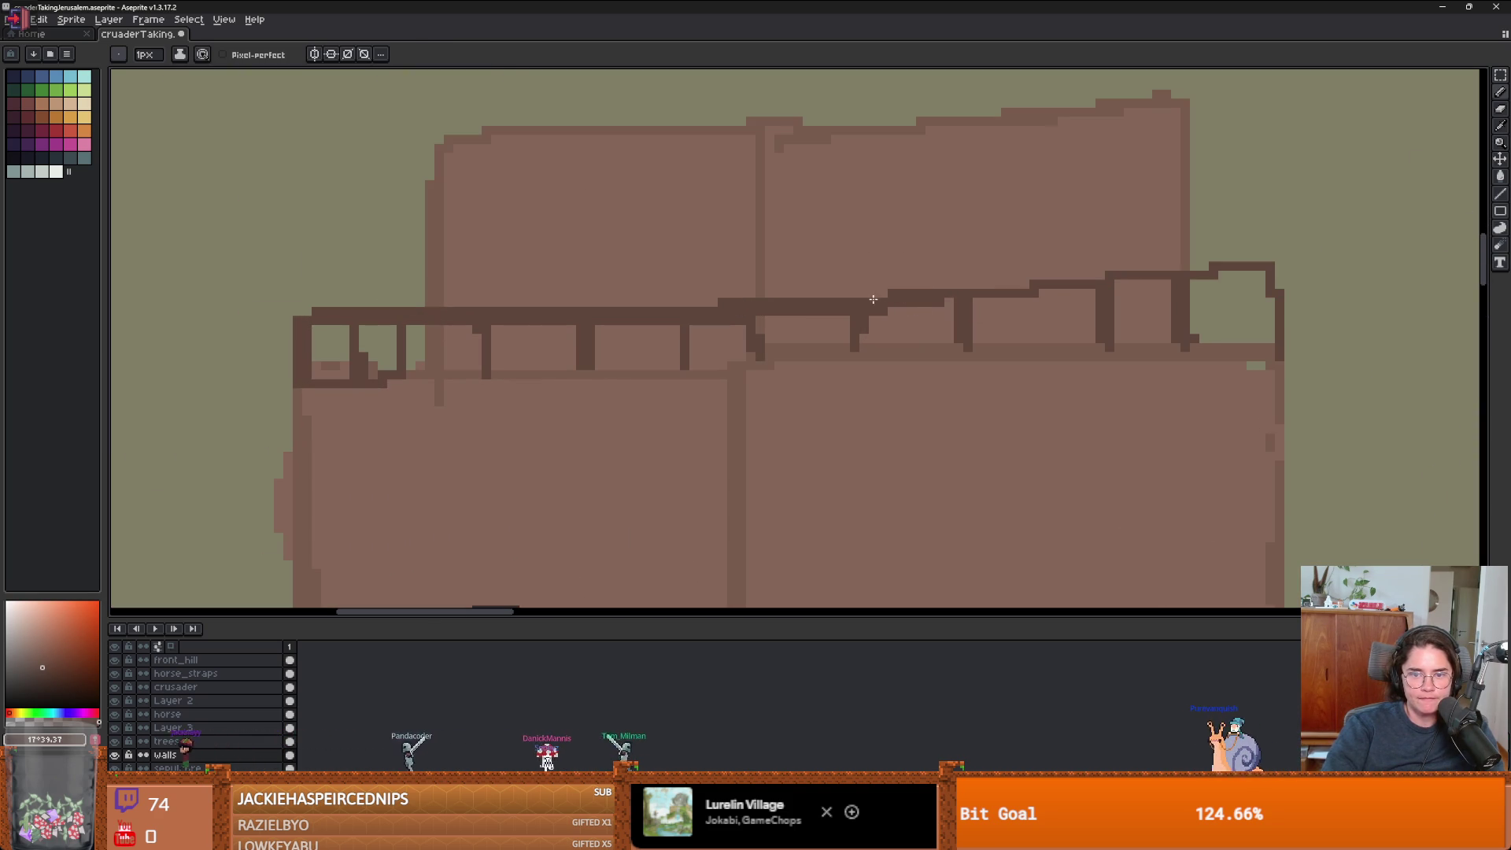
{"action": "scroll", "coordinate": [873, 299], "scroll_direction": "right", "scroll_amount": 2}
{"action": "scroll", "coordinate": [873, 299], "scroll_direction": "up", "scroll_amount": 2}
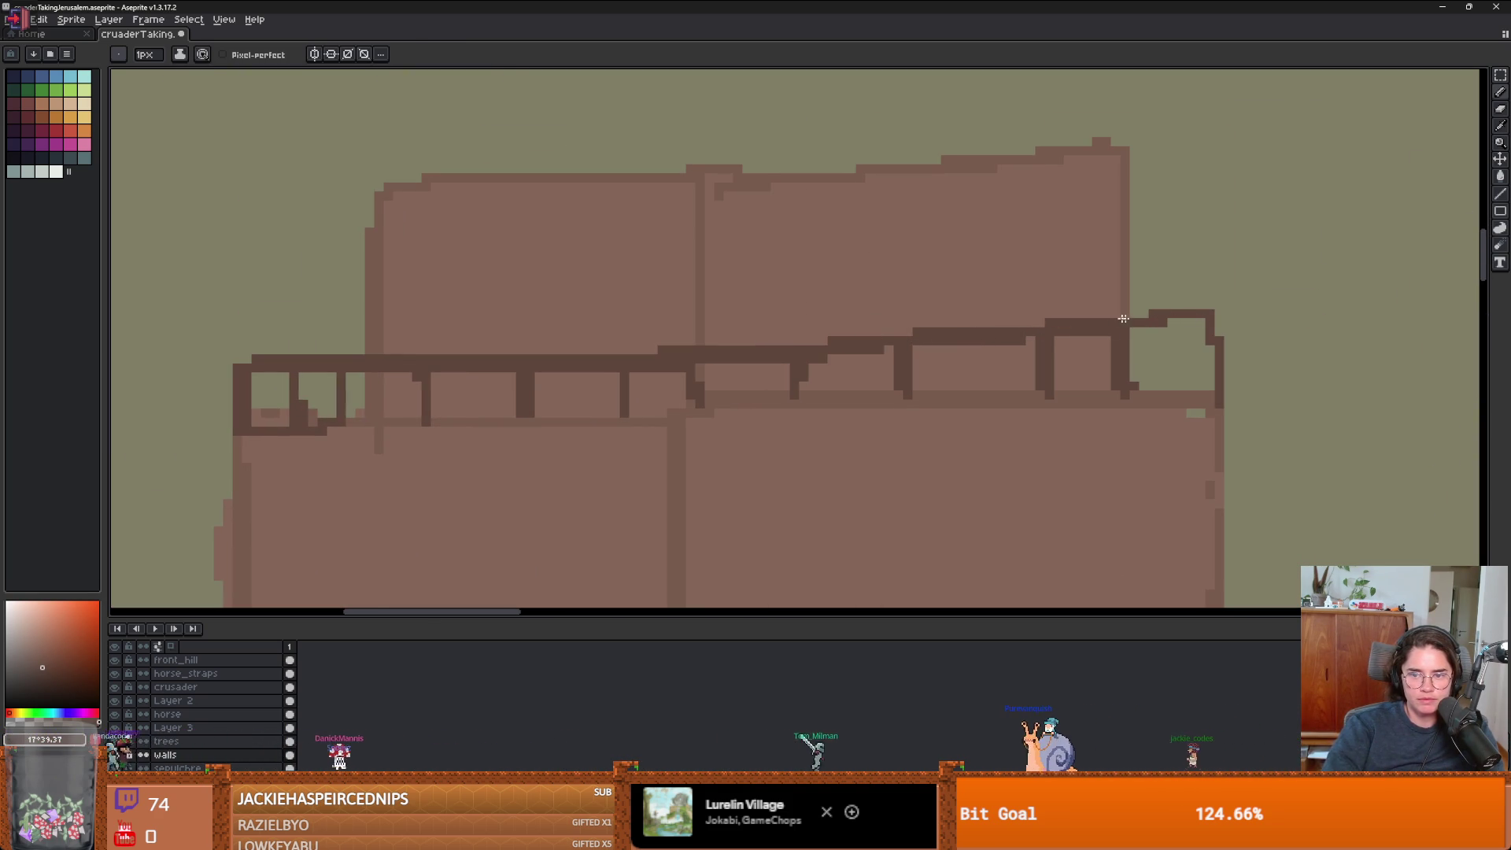
- Add evenly spaced dark railing posts and a long rail line along the tower top
{"action": "left_click_drag", "start_coordinate": [1170, 329], "coordinate": [1170, 396]}
{"action": "left_click_drag", "start_coordinate": [965, 348], "coordinate": [964, 389]}
{"action": "left_click_drag", "start_coordinate": [1077, 338], "coordinate": [1077, 396]}
{"action": "left_click_drag", "start_coordinate": [973, 374], "coordinate": [974, 387]}
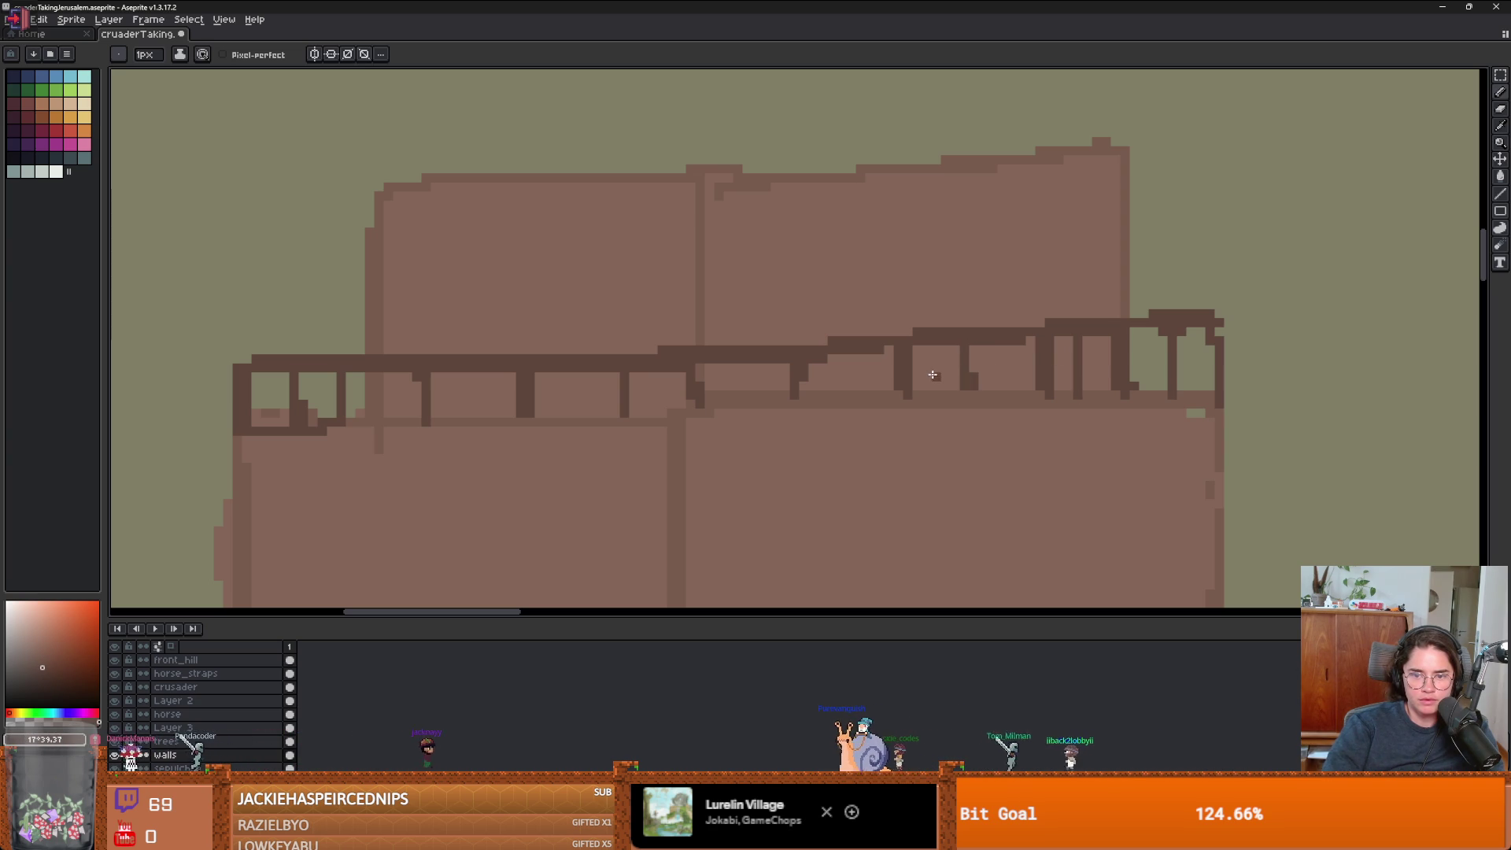
{"action": "mouse_move", "coordinate": [1215, 351]}
{"action": "left_mouse_down"}
{"action": "mouse_move", "coordinate": [897, 353]}
{"action": "mouse_move", "coordinate": [556, 395]}
{"action": "left_mouse_up"}
{"action": "scroll", "coordinate": [843, 327], "scroll_direction": "down", "scroll_amount": 5}
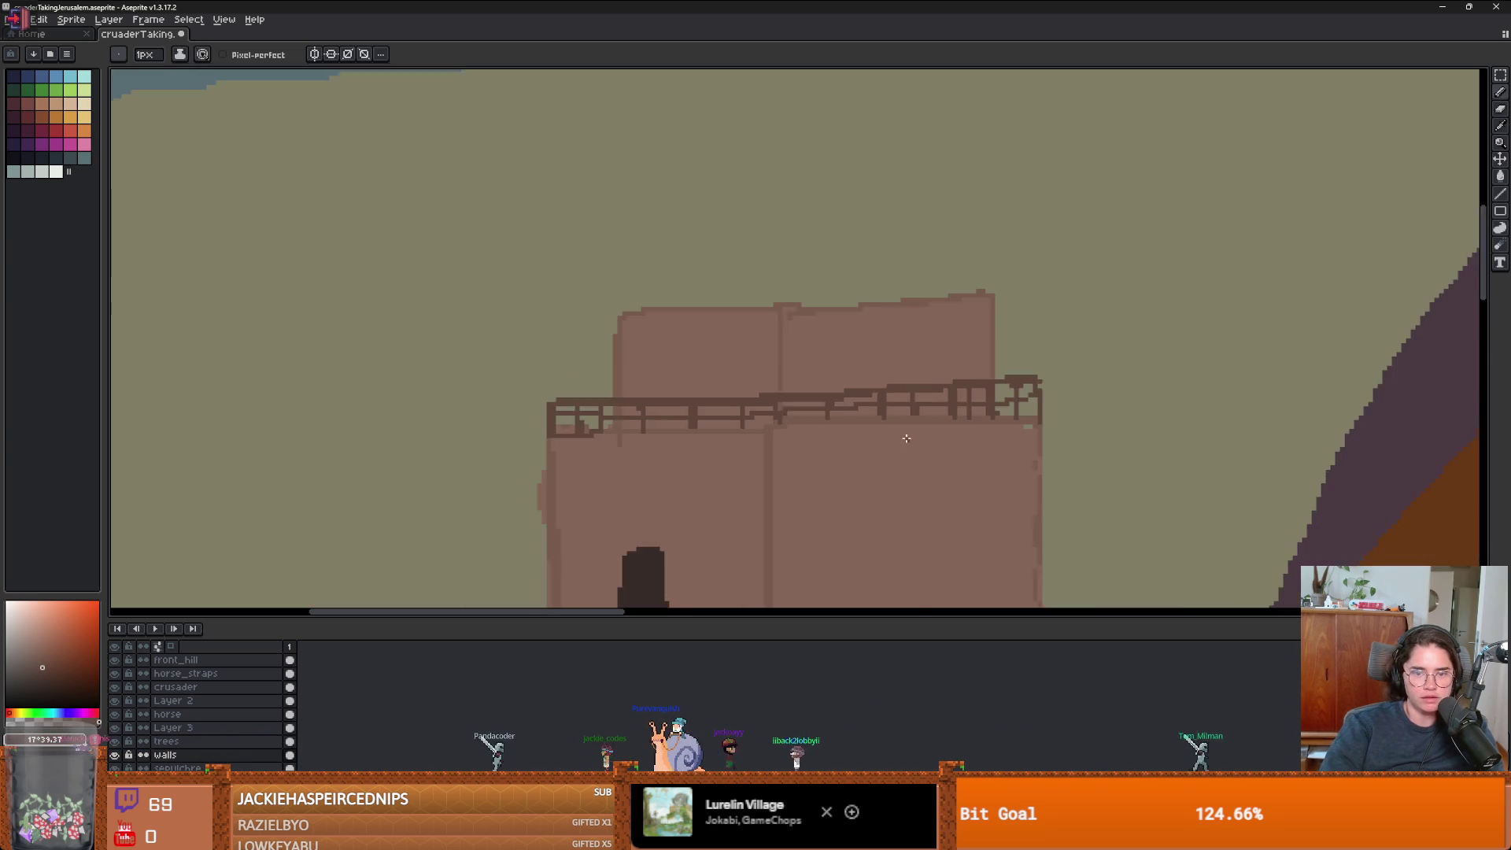
- Pick up the tower's brown colour from the canvas
{"action": "scroll", "coordinate": [842, 328], "scroll_direction": "down", "scroll_amount": 4}
{"action": "scroll", "coordinate": [739, 237], "scroll_direction": "up", "scroll_amount": 2}
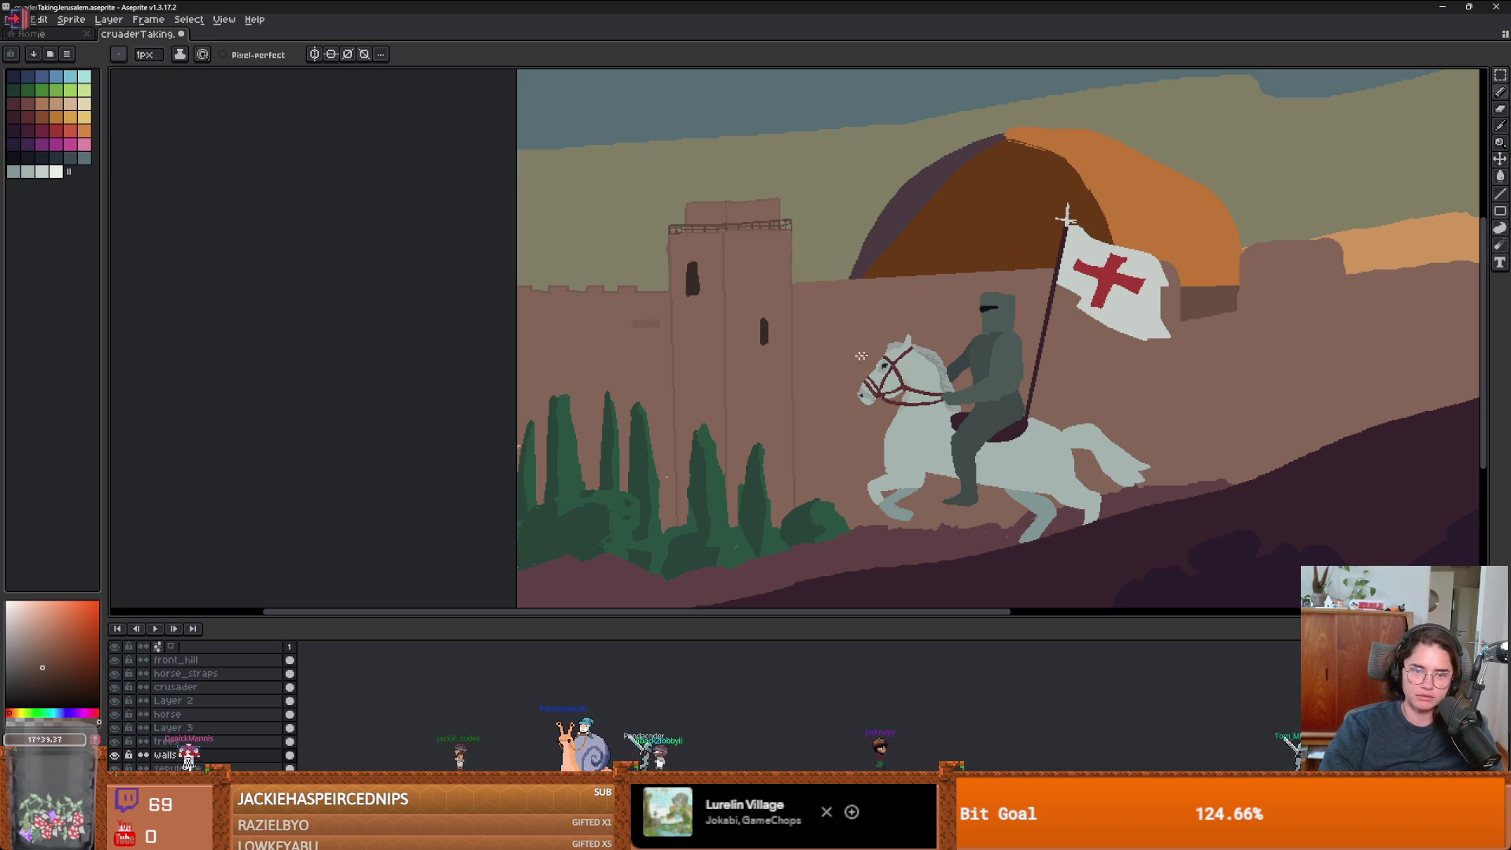
{"action": "scroll", "coordinate": [739, 236], "scroll_direction": "up", "scroll_amount": 5}
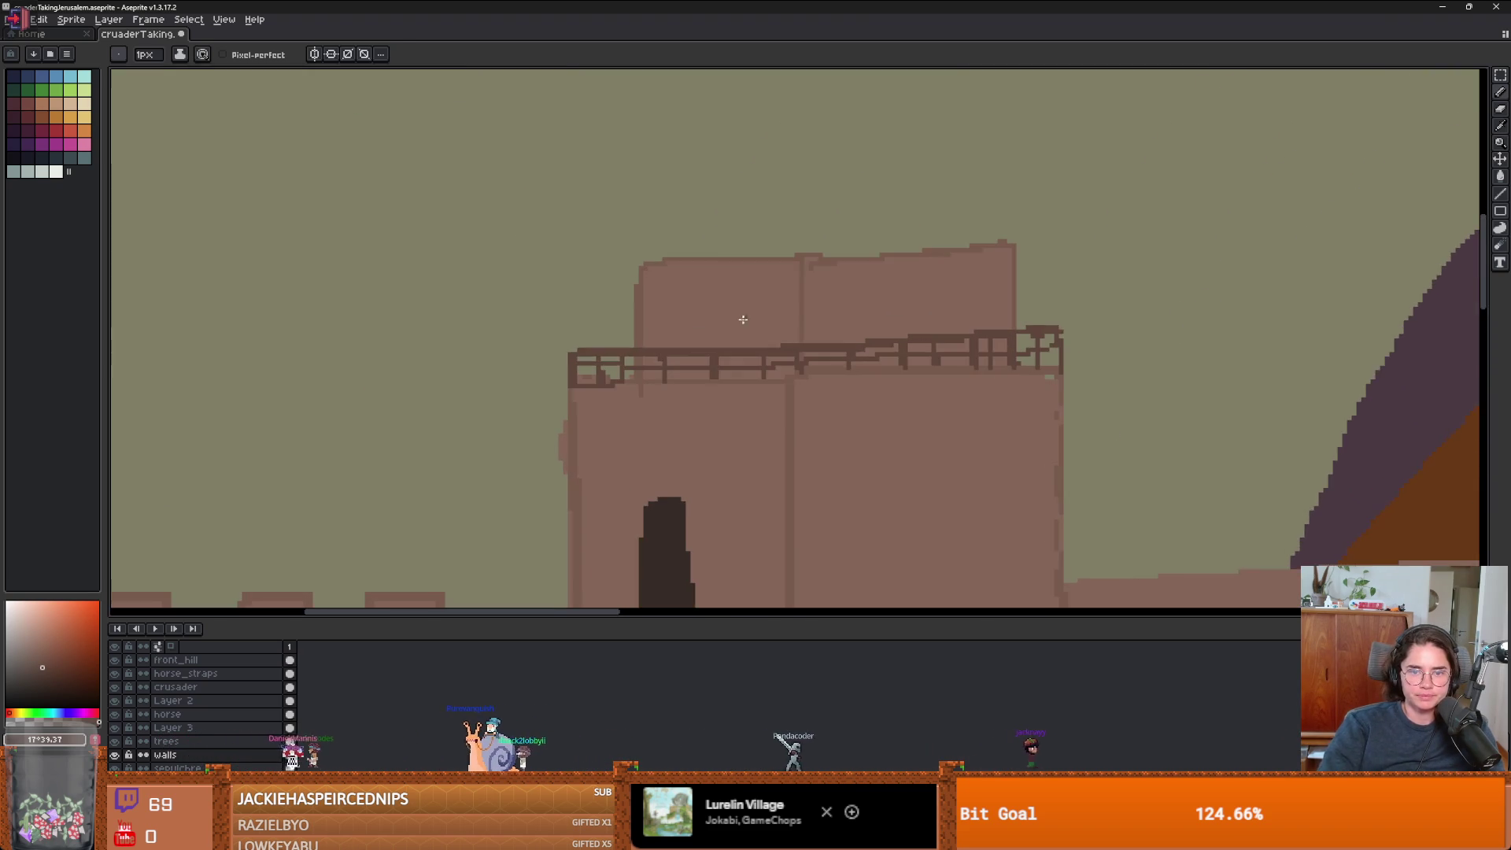
{"action": "mouse_move", "coordinate": [818, 333]}
{"action": "left_mouse_down"}
{"action": "mouse_move", "coordinate": [864, 299]}
{"action": "mouse_move", "coordinate": [1000, 257]}
{"action": "left_mouse_up"}
{"action": "left_click", "coordinate": [846, 324], "text": "alt"}
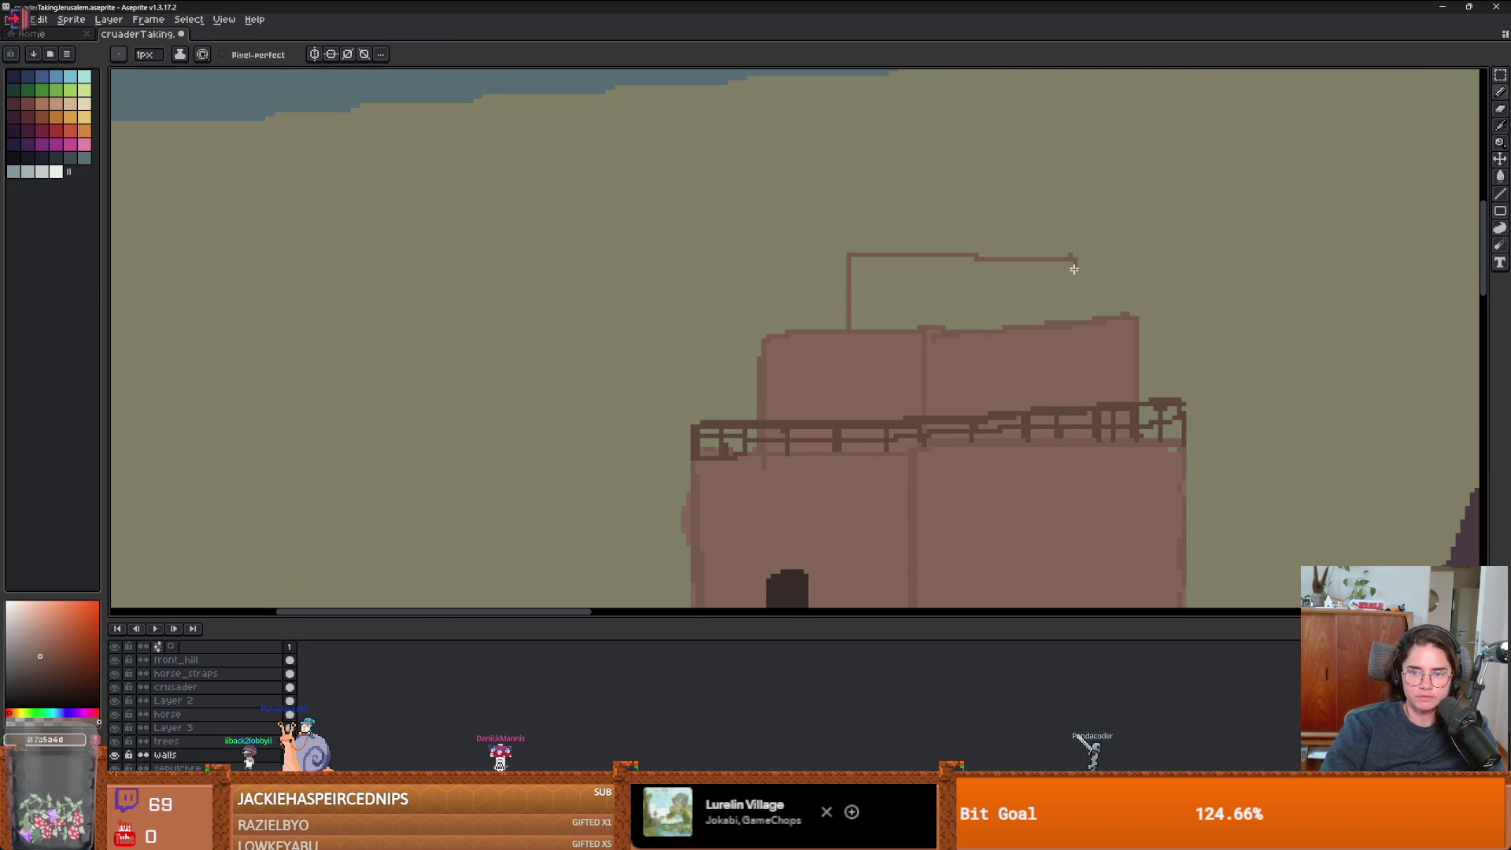
{"action": "scroll", "coordinate": [1074, 269], "scroll_direction": "down", "scroll_amount": 3}
{"action": "scroll", "coordinate": [978, 346], "scroll_direction": "up", "scroll_amount": 3}
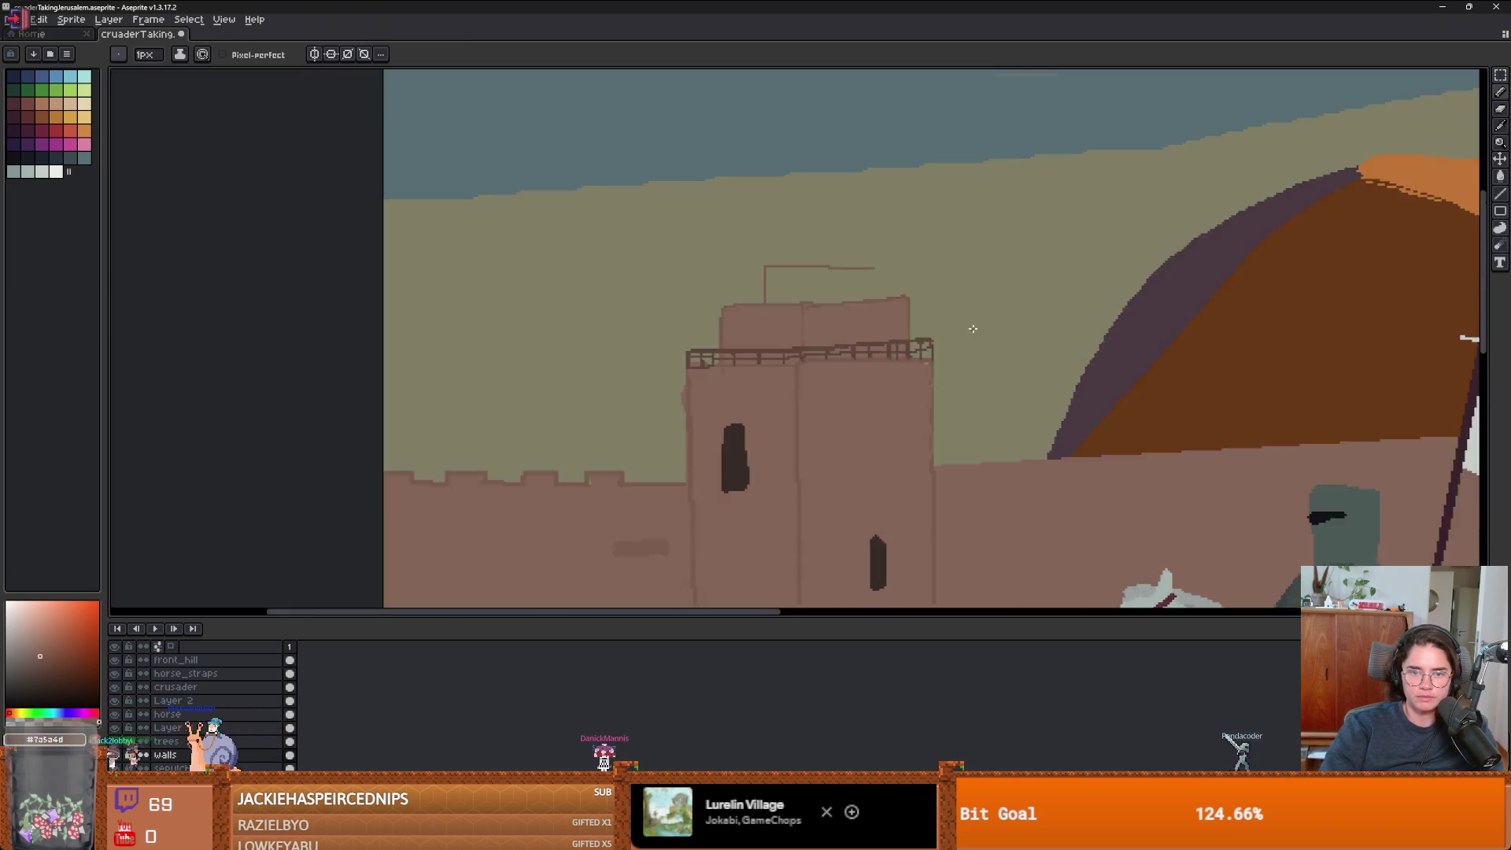
- Bring the flag and big dome into view and re-sample the tower brown
{"action": "left_click_drag", "start_coordinate": [1113, 340], "coordinate": [997, 382]}
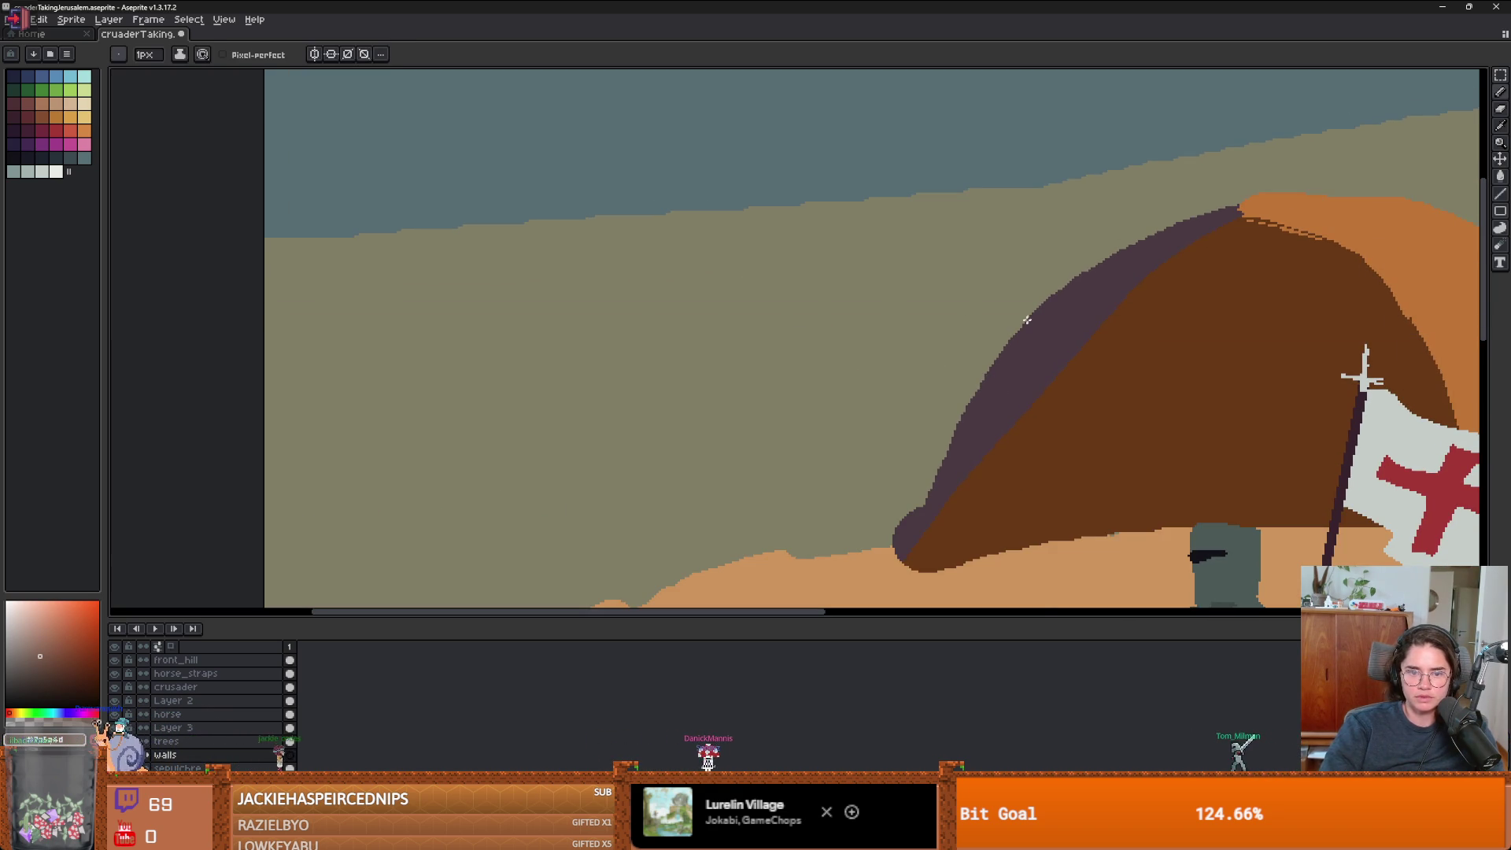
{"action": "scroll", "coordinate": [987, 340], "scroll_direction": "down", "scroll_amount": 4}
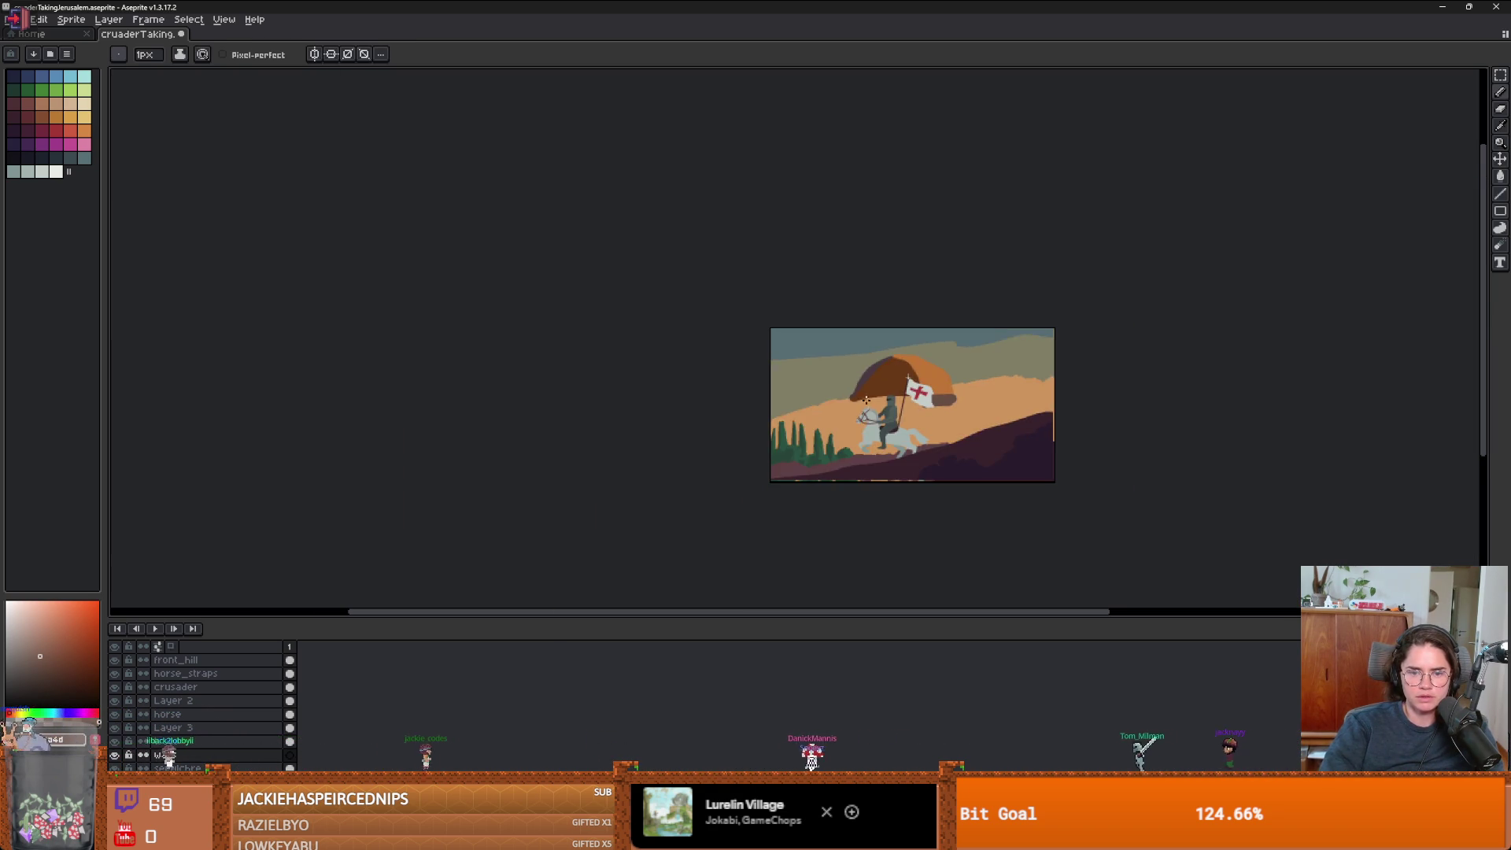
{"action": "scroll", "coordinate": [860, 421], "scroll_direction": "up", "scroll_amount": 5}
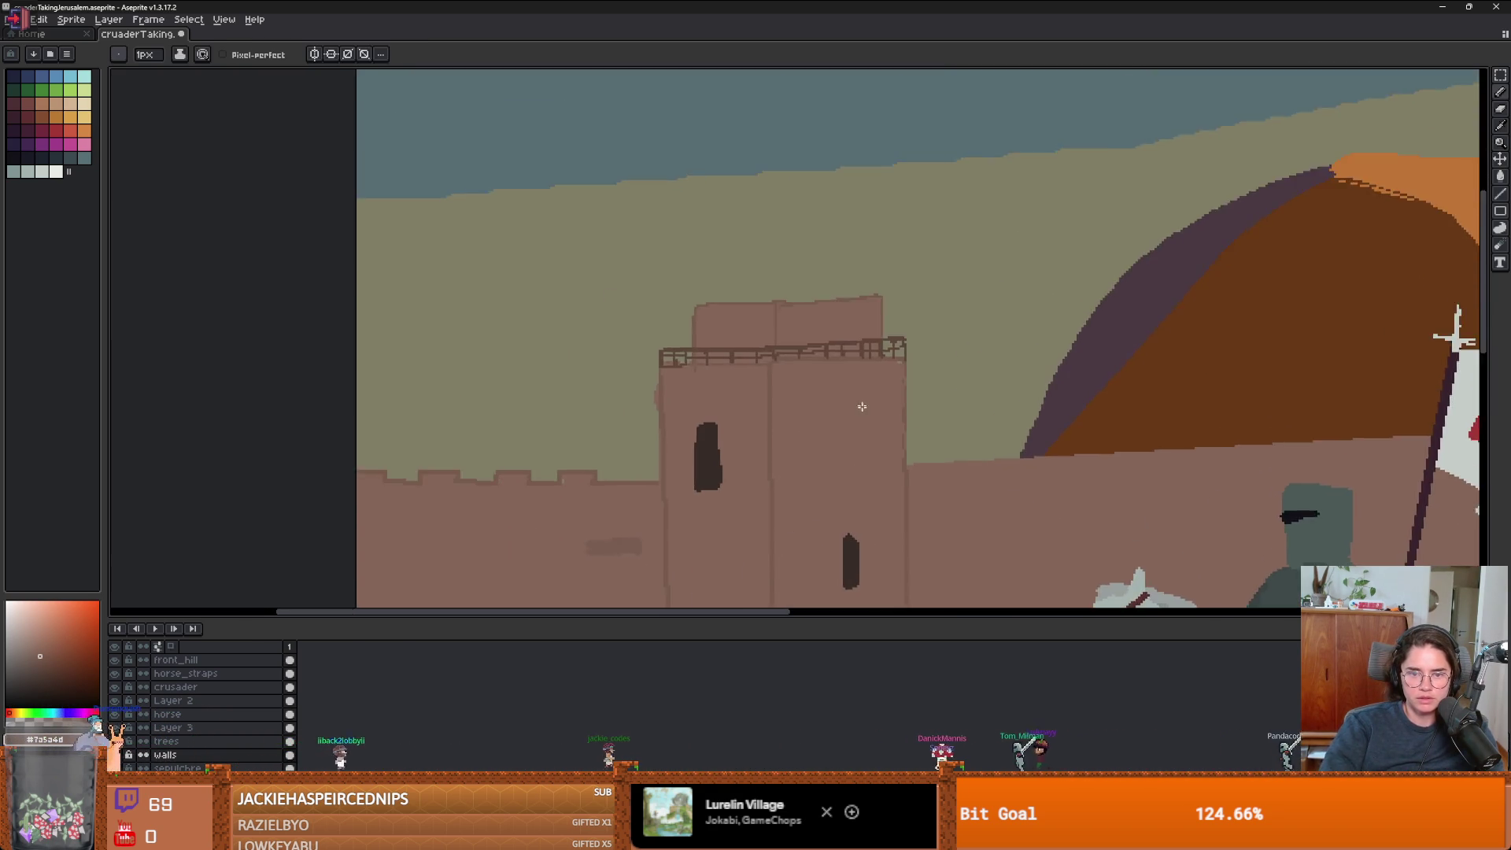
{"action": "scroll", "coordinate": [834, 382], "scroll_direction": "down", "scroll_amount": 1}
{"action": "scroll", "coordinate": [786, 354], "scroll_direction": "up", "scroll_amount": 1}
{"action": "left_click", "coordinate": [779, 329], "text": "alt"}
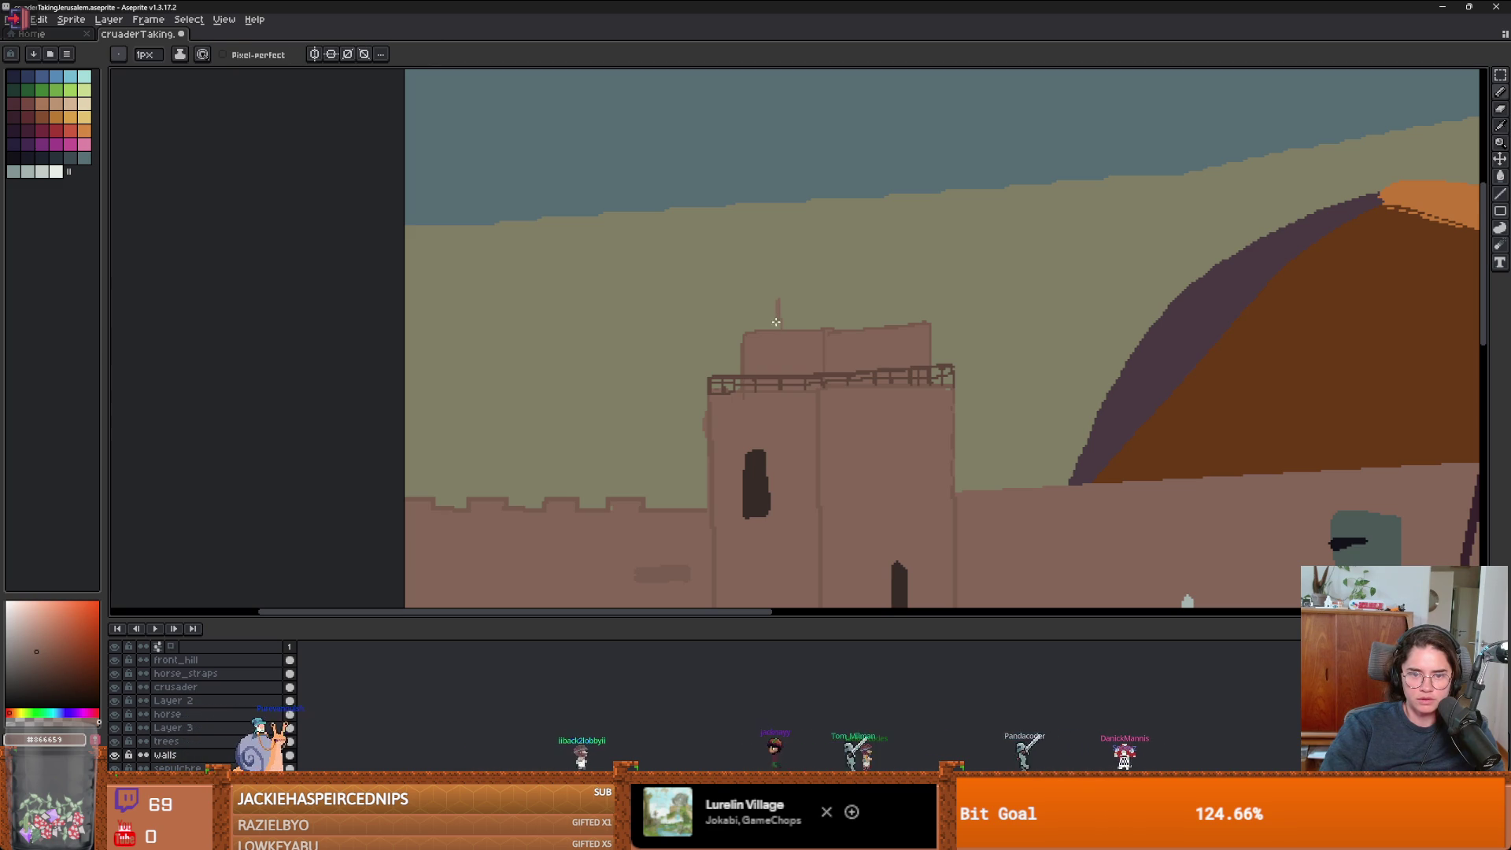
{"action": "scroll", "coordinate": [776, 322], "scroll_direction": "up", "scroll_amount": 2}
{"action": "left_click", "coordinate": [754, 331], "text": "alt"}
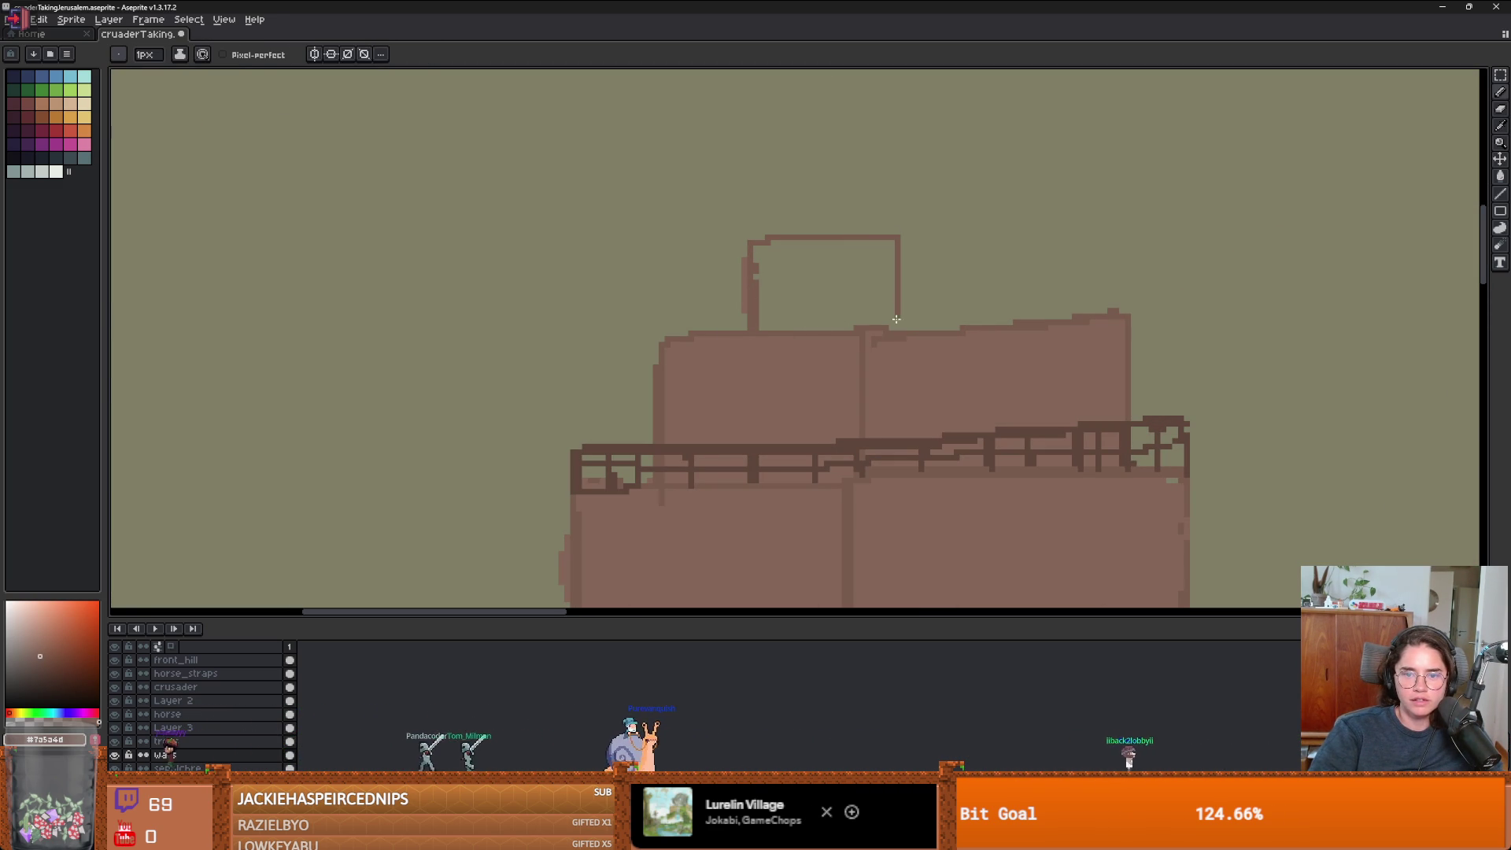
- Outline a new tier above the tower and fill its left and right boxes brown
{"action": "left_click_drag", "start_coordinate": [901, 237], "coordinate": [1035, 226]}
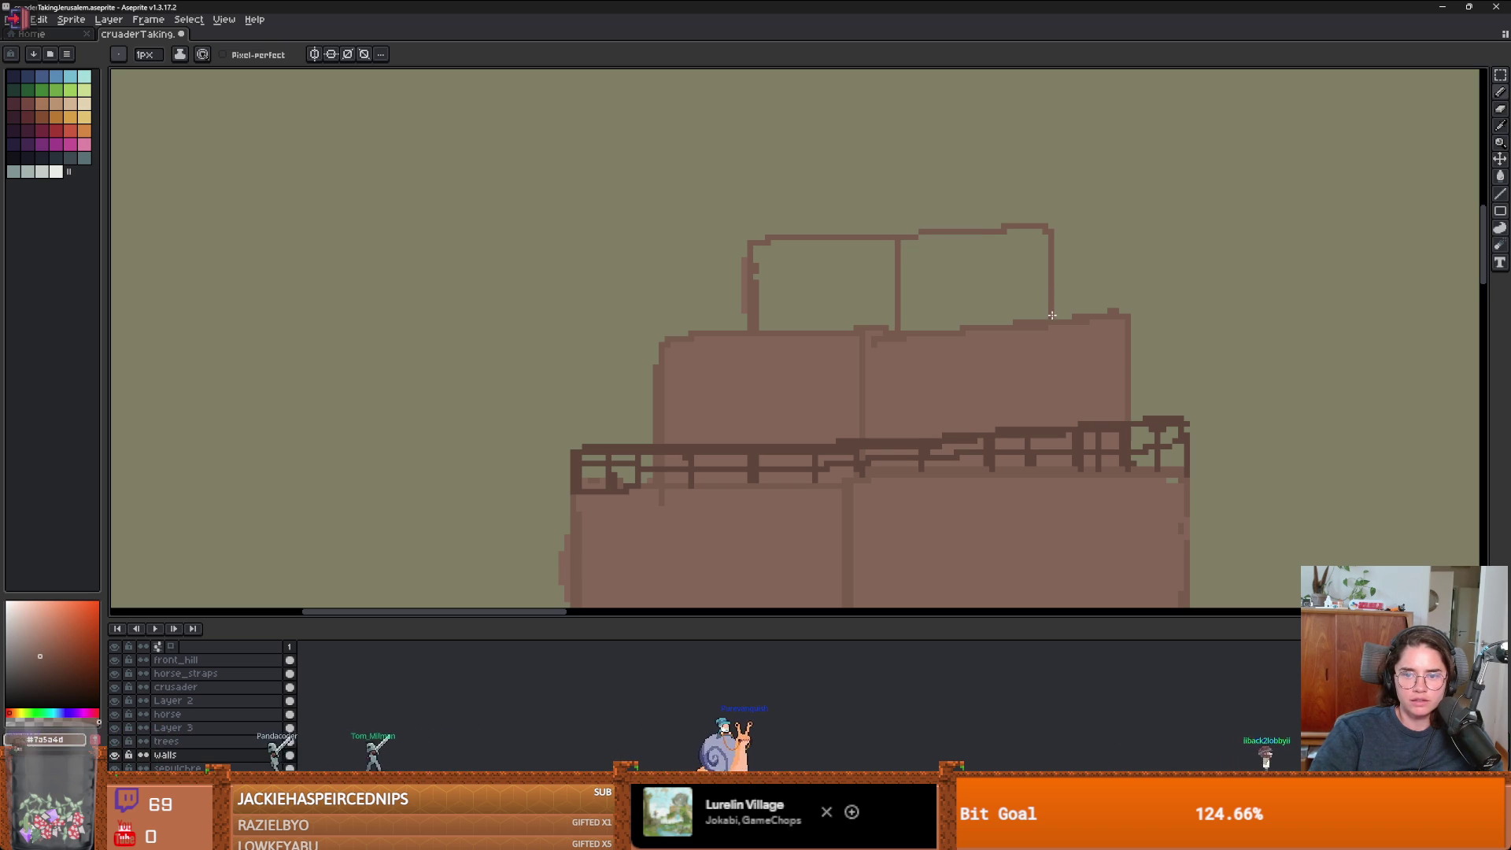
{"action": "key", "text": "g"}
{"action": "left_click", "coordinate": [934, 293]}
{"action": "left_click", "coordinate": [874, 295]}
{"action": "scroll", "coordinate": [920, 330], "scroll_direction": "down", "scroll_amount": 1}
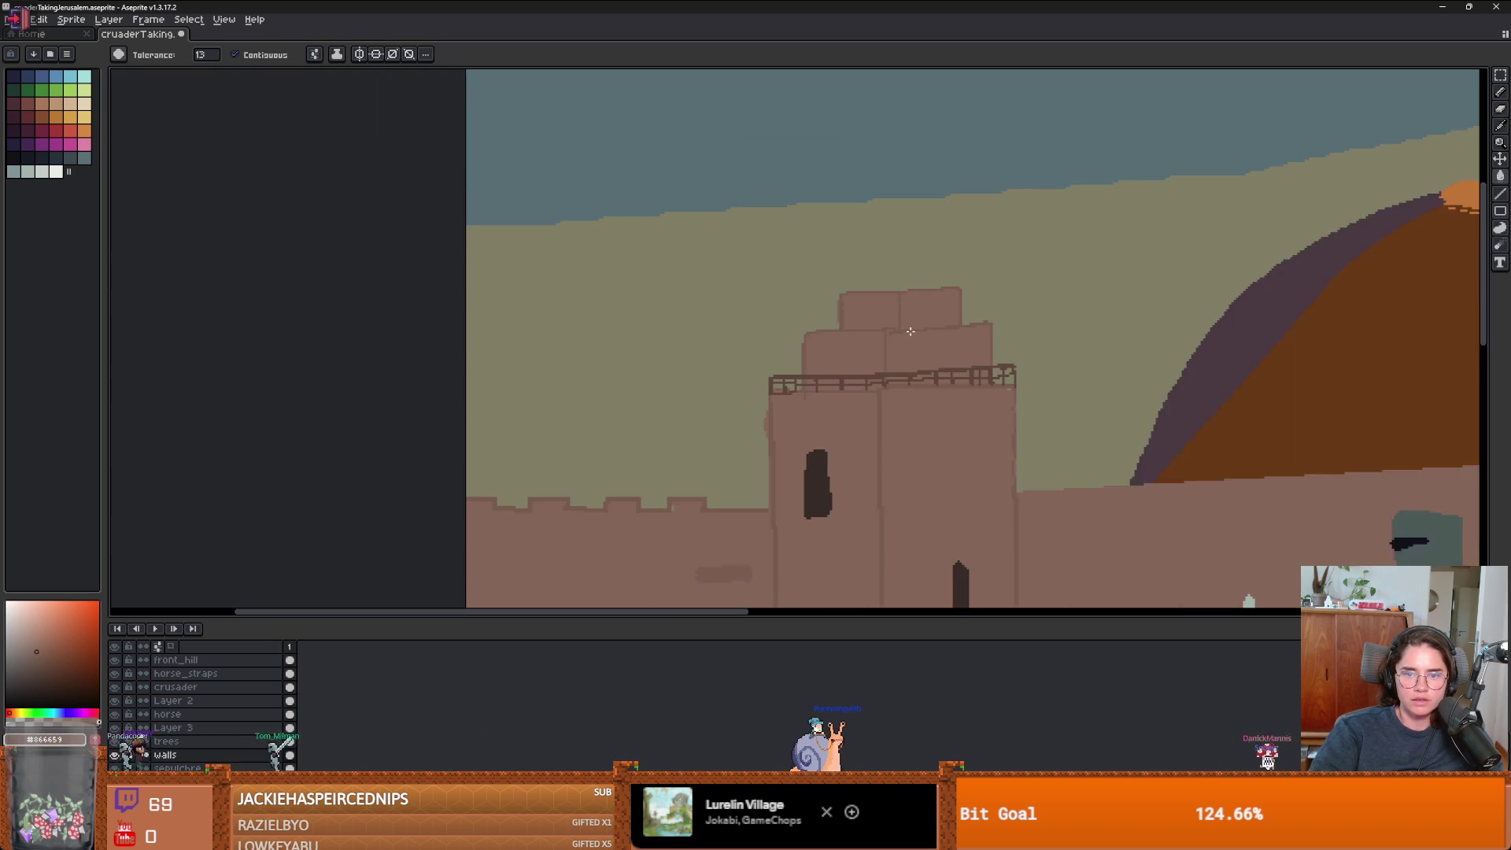
{"action": "scroll", "coordinate": [920, 332], "scroll_direction": "down", "scroll_amount": 4}
{"action": "key", "text": "b"}
{"action": "scroll", "coordinate": [905, 302], "scroll_direction": "up", "scroll_amount": 3}
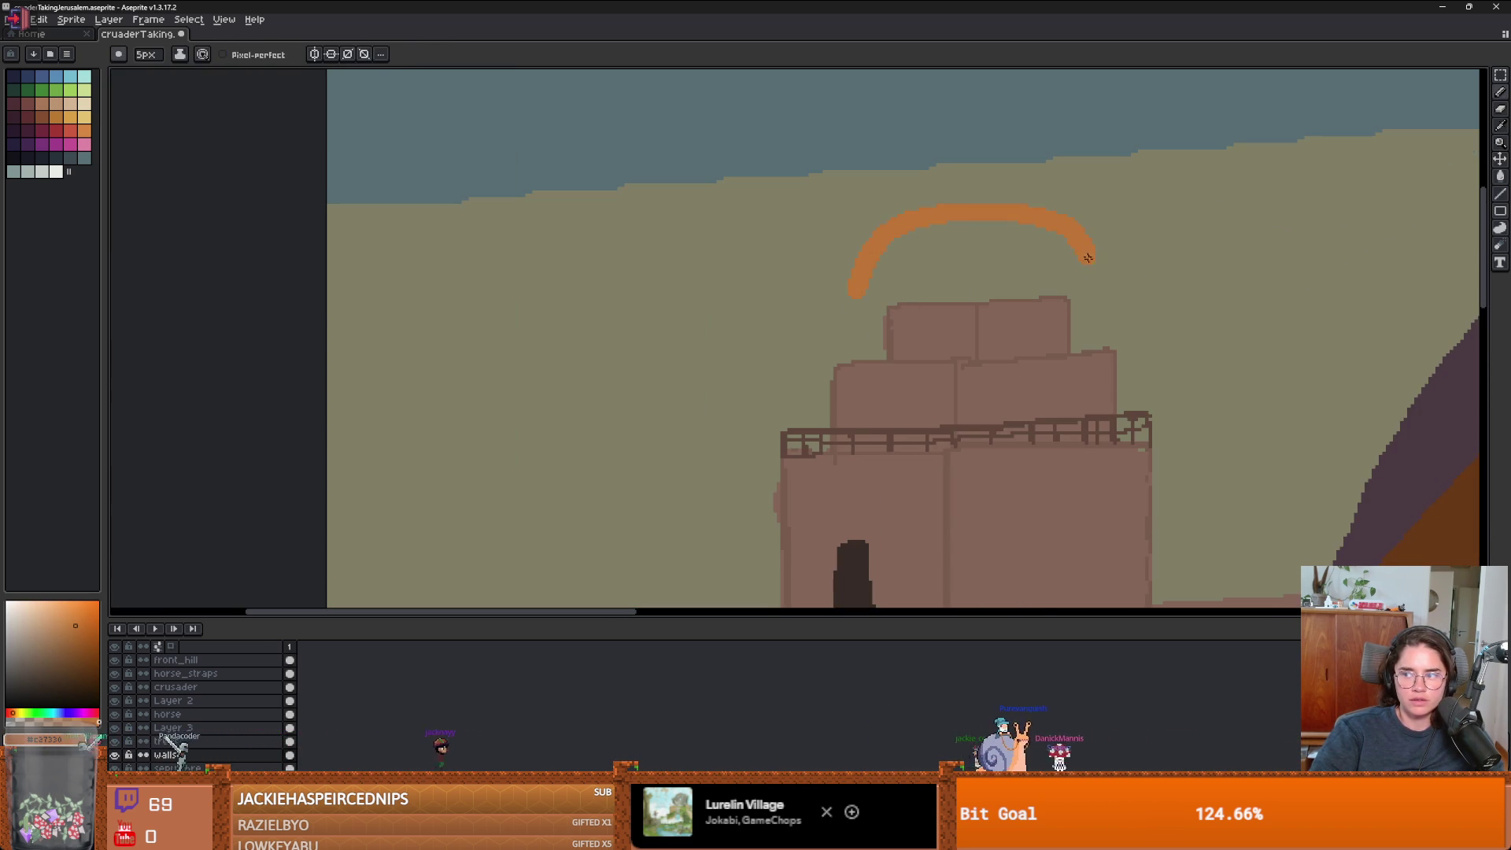
- Close the orange arc into a dome shape and erase its stray tip
{"action": "mouse_move", "coordinate": [1095, 285]}
{"action": "left_mouse_down"}
{"action": "mouse_move", "coordinate": [1098, 298]}
{"action": "mouse_move", "coordinate": [849, 304]}
{"action": "mouse_move", "coordinate": [883, 220]}
{"action": "left_mouse_up"}
{"action": "key", "text": "e"}
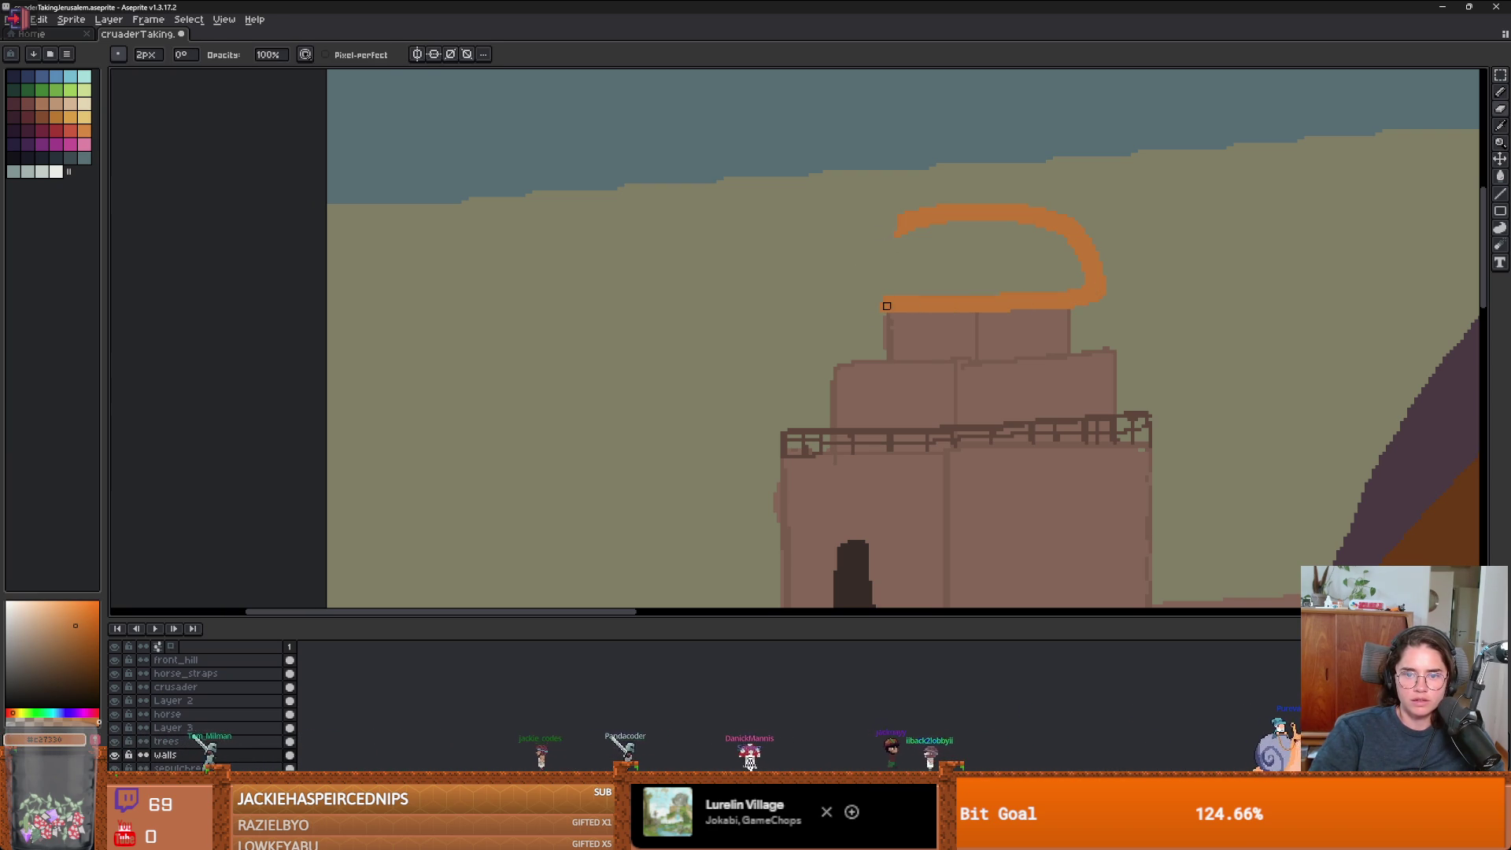
{"action": "key", "text": "b"}
{"action": "left_click", "coordinate": [878, 304]}
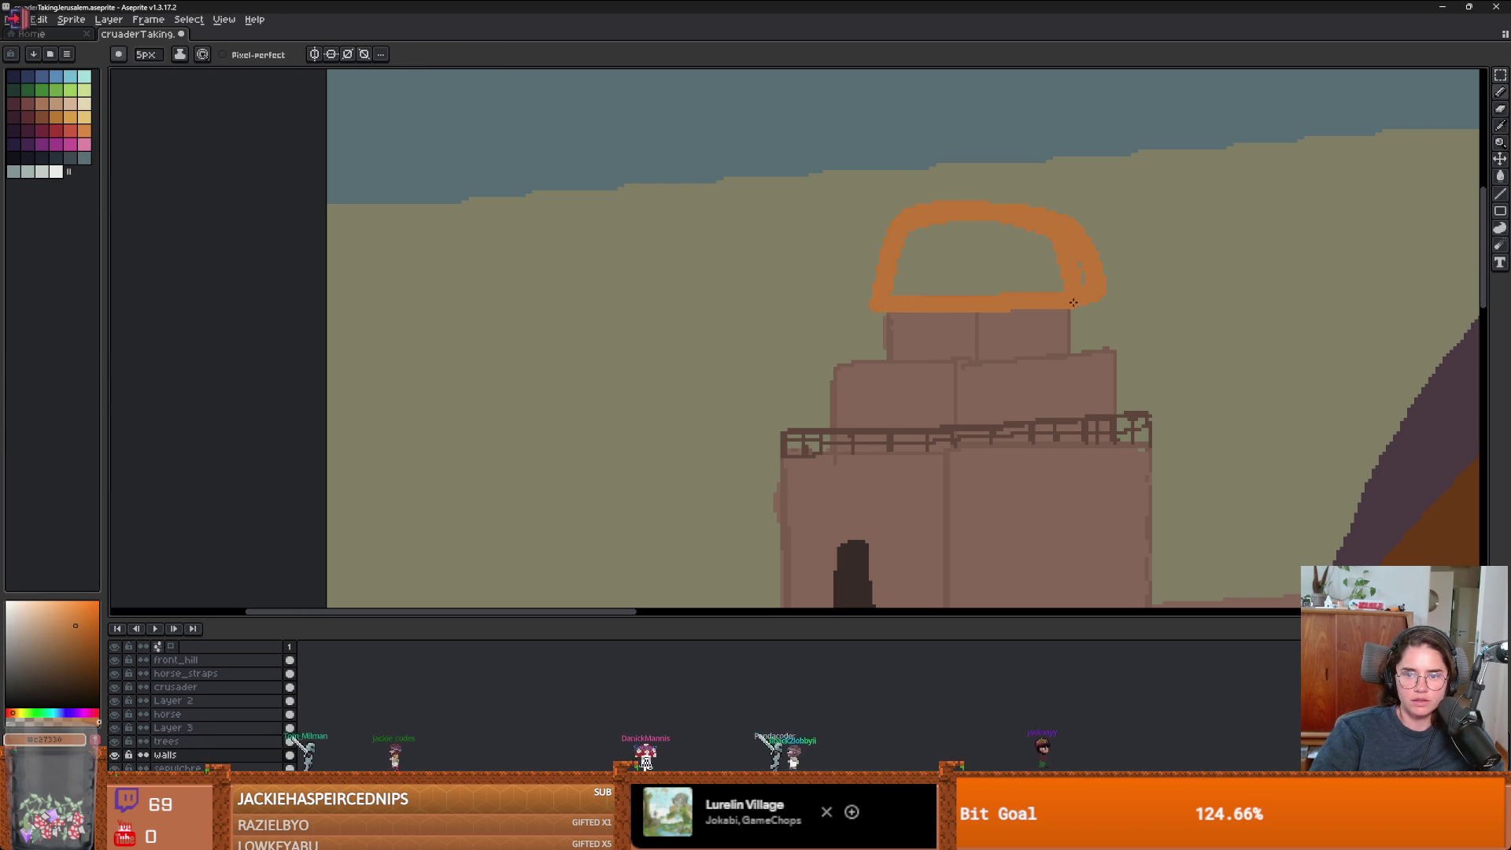
- Pick the big dome's dark purple as the thin pencil colour
{"action": "key", "text": "e"}
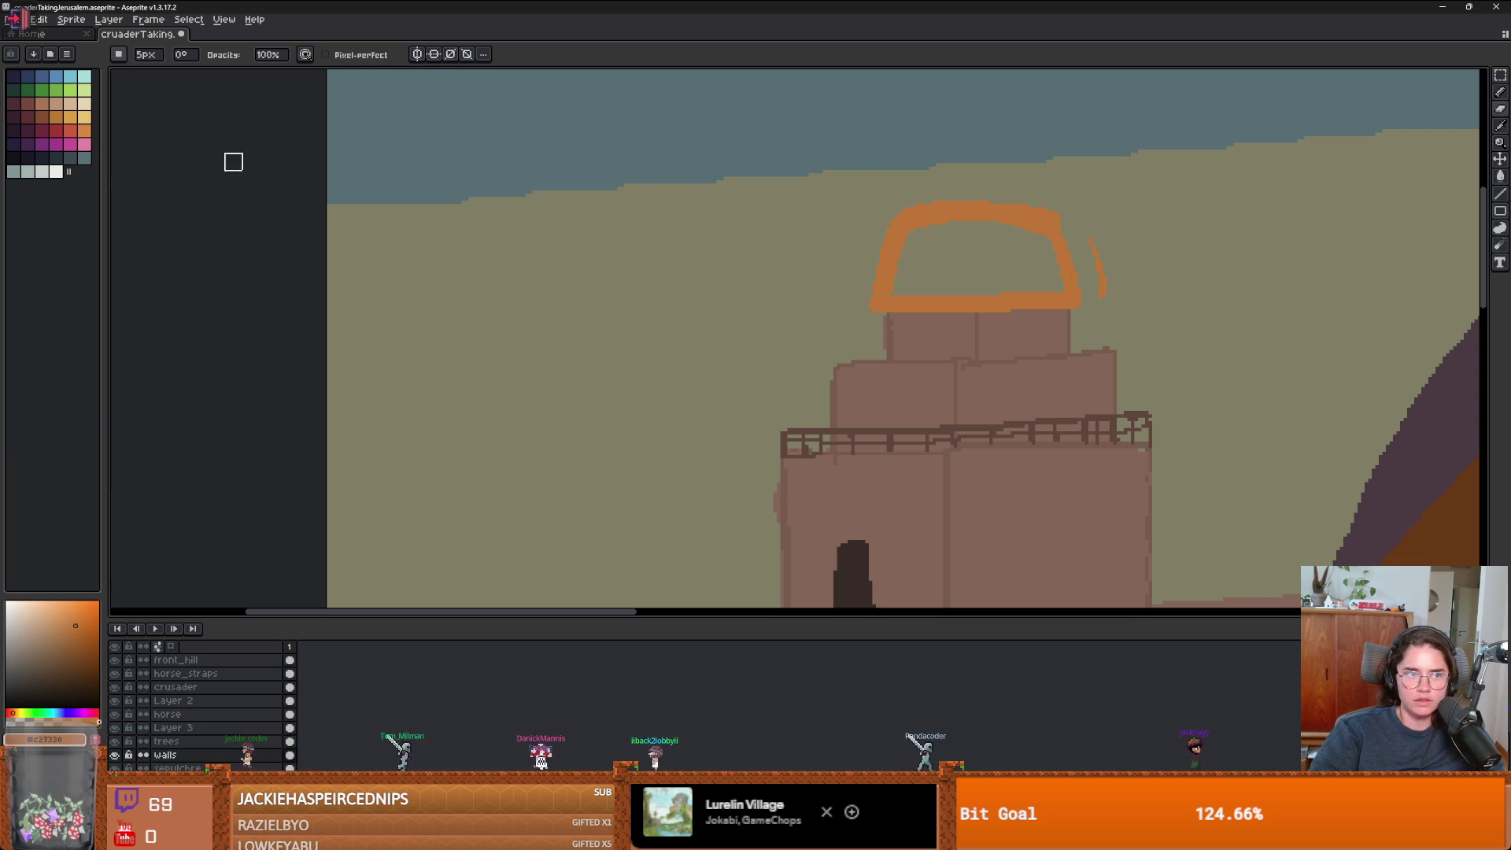
{"action": "left_click", "coordinate": [126, 52]}
{"action": "left_click", "coordinate": [131, 55]}
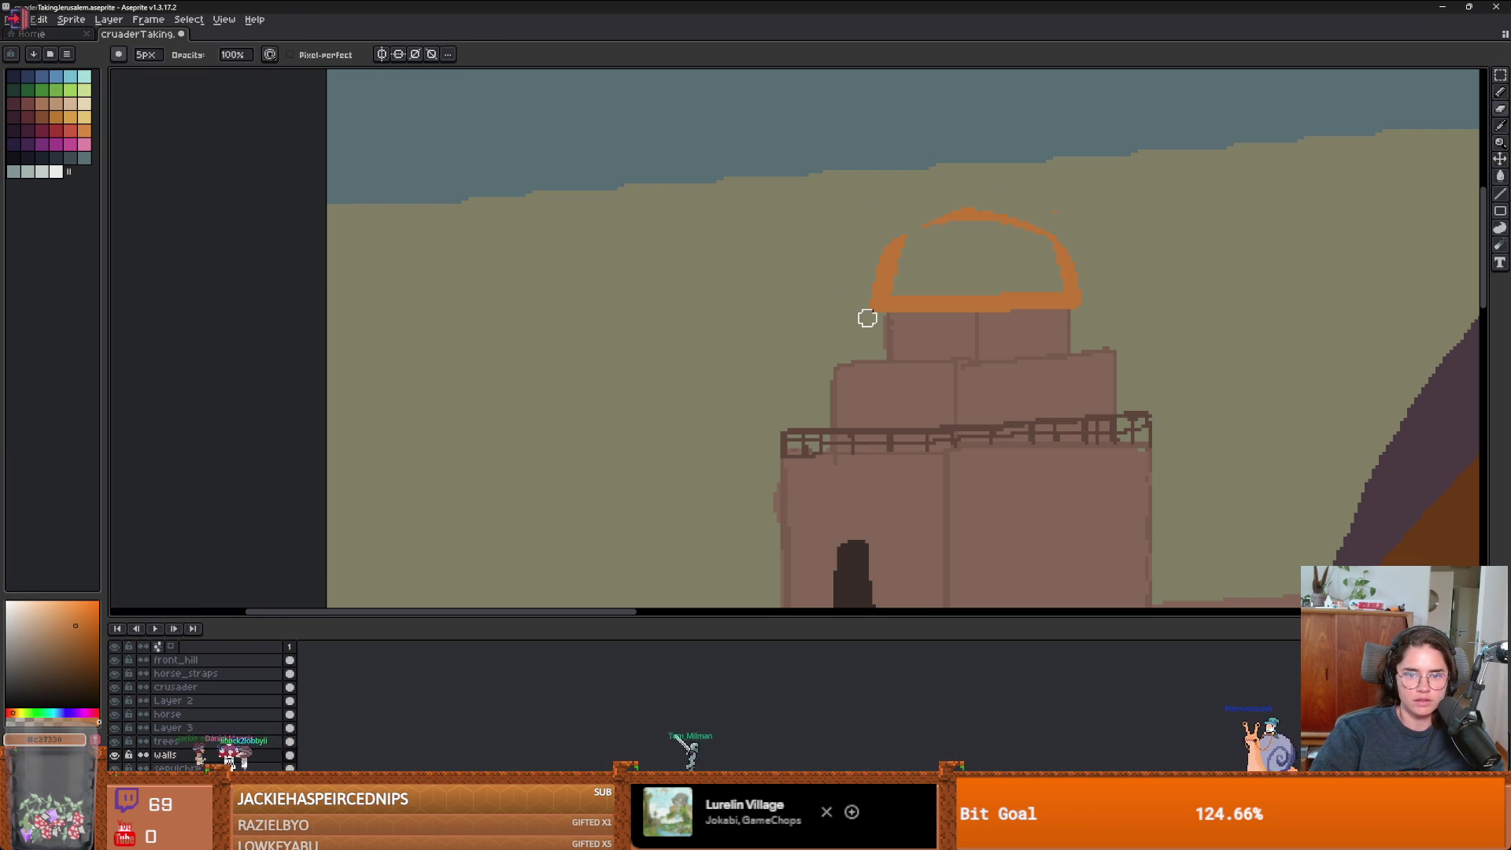
{"action": "key", "text": "alt"}
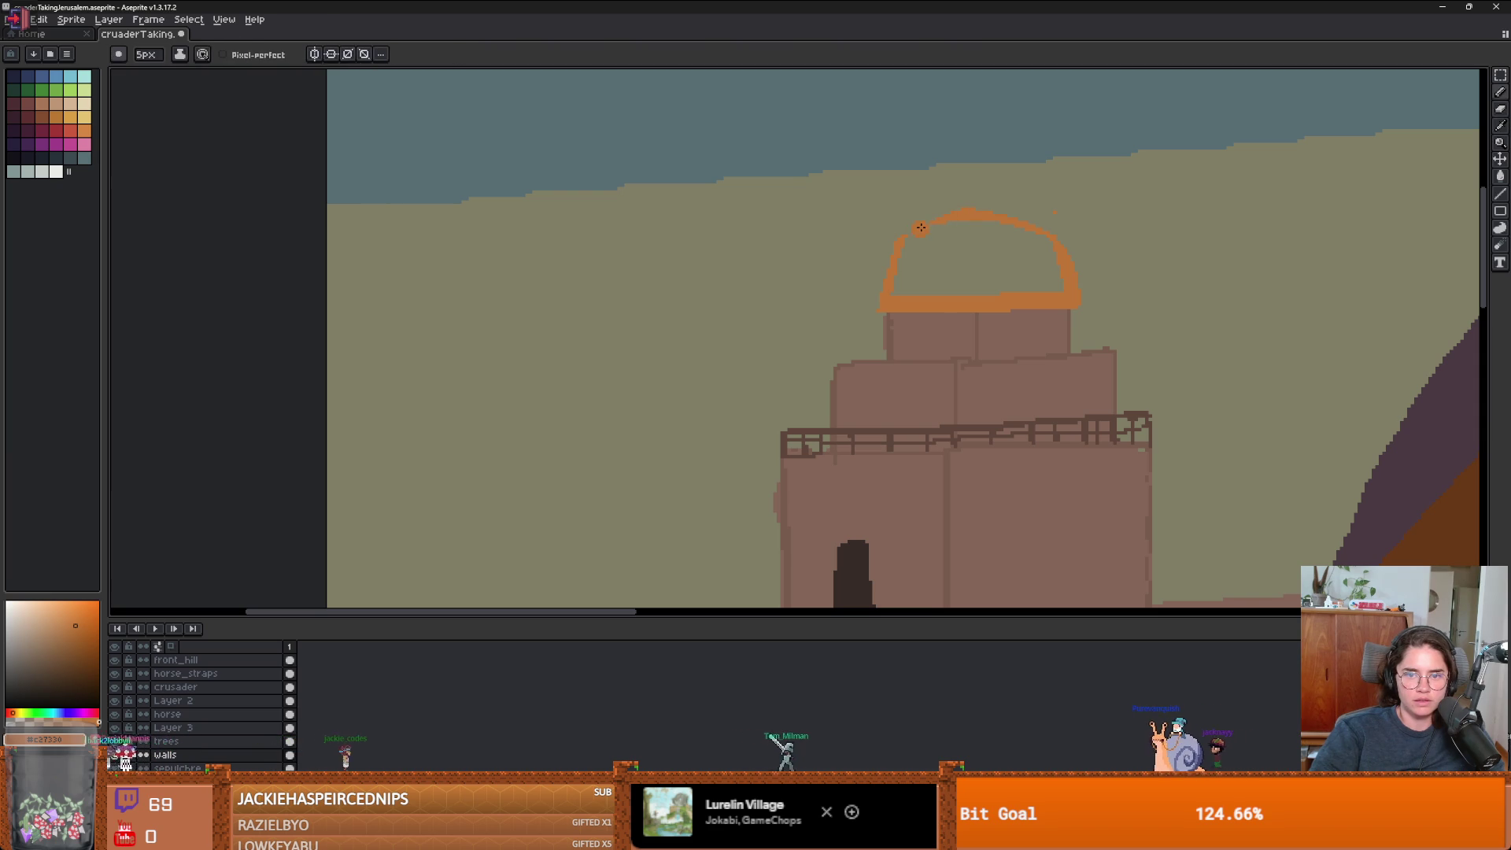
{"action": "scroll", "coordinate": [1054, 258], "scroll_direction": "down", "scroll_amount": 4}
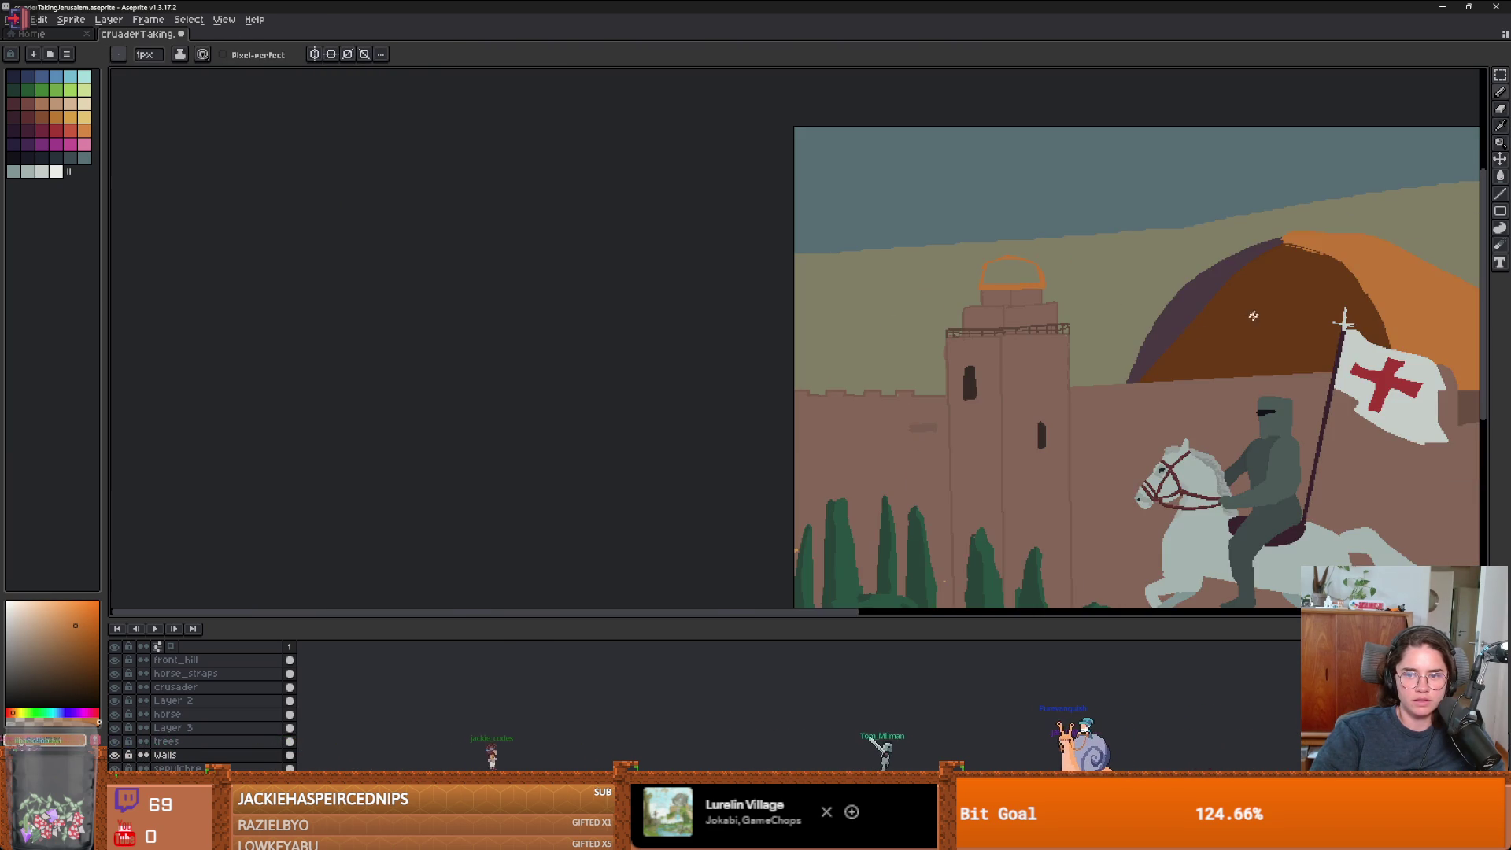
{"action": "left_click", "coordinate": [1194, 307], "text": "alt"}
{"action": "scroll", "coordinate": [1069, 198], "scroll_direction": "up", "scroll_amount": 4}
- Draw the small dome's dark left edge and a dividing curve, filling its middle brown
{"action": "mouse_move", "coordinate": [1075, 186]}
{"action": "left_mouse_down"}
{"action": "mouse_move", "coordinate": [972, 308]}
{"action": "mouse_move", "coordinate": [1015, 236]}
{"action": "left_mouse_up"}
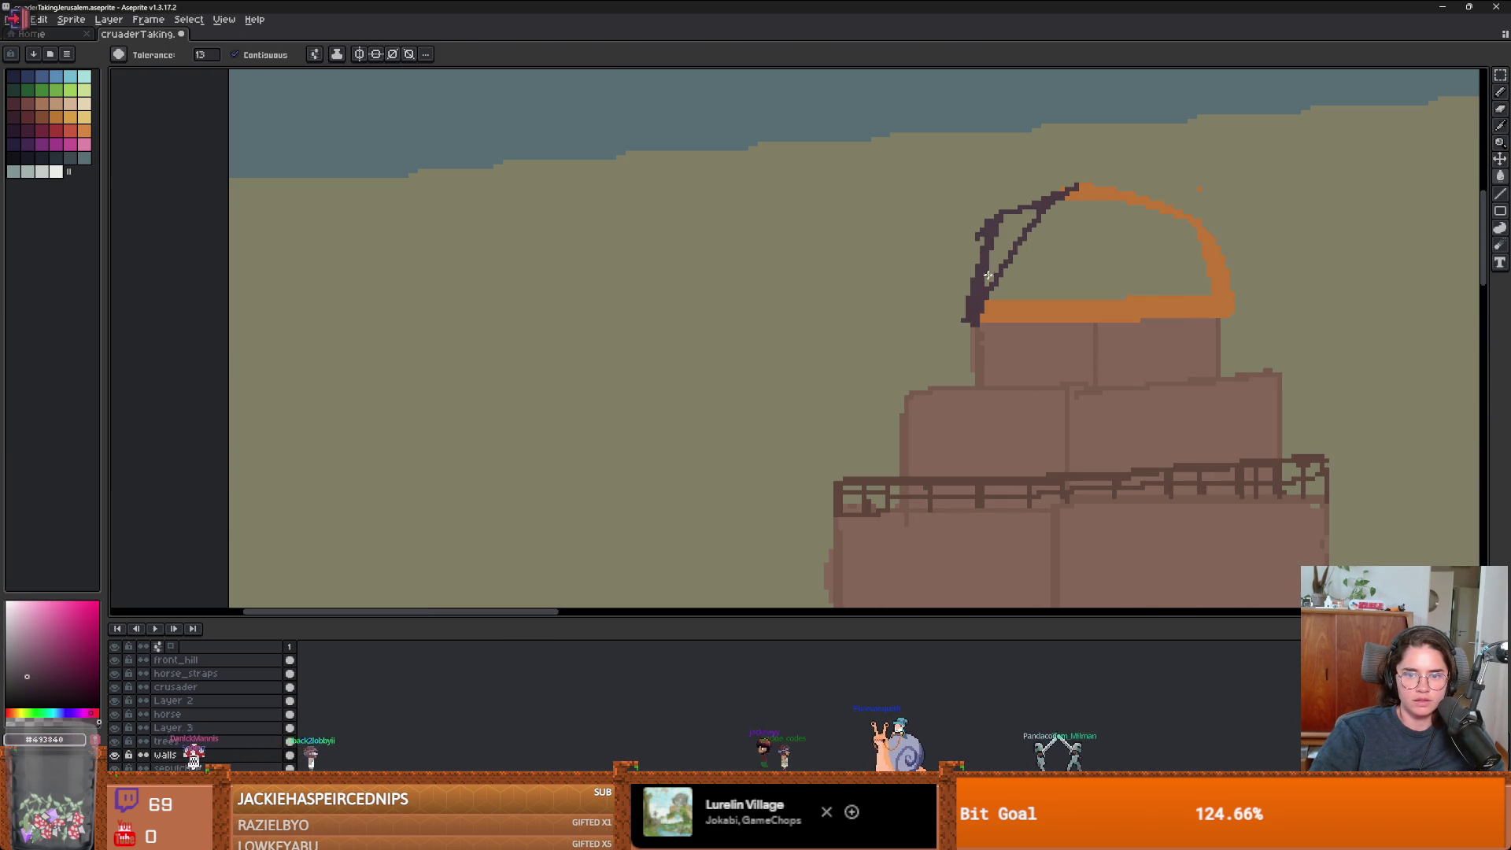
{"action": "scroll", "coordinate": [1022, 260], "scroll_direction": "down", "scroll_amount": 4}
{"action": "scroll", "coordinate": [1316, 311], "scroll_direction": "up", "scroll_amount": 4}
{"action": "left_click", "coordinate": [1316, 311], "text": "alt"}
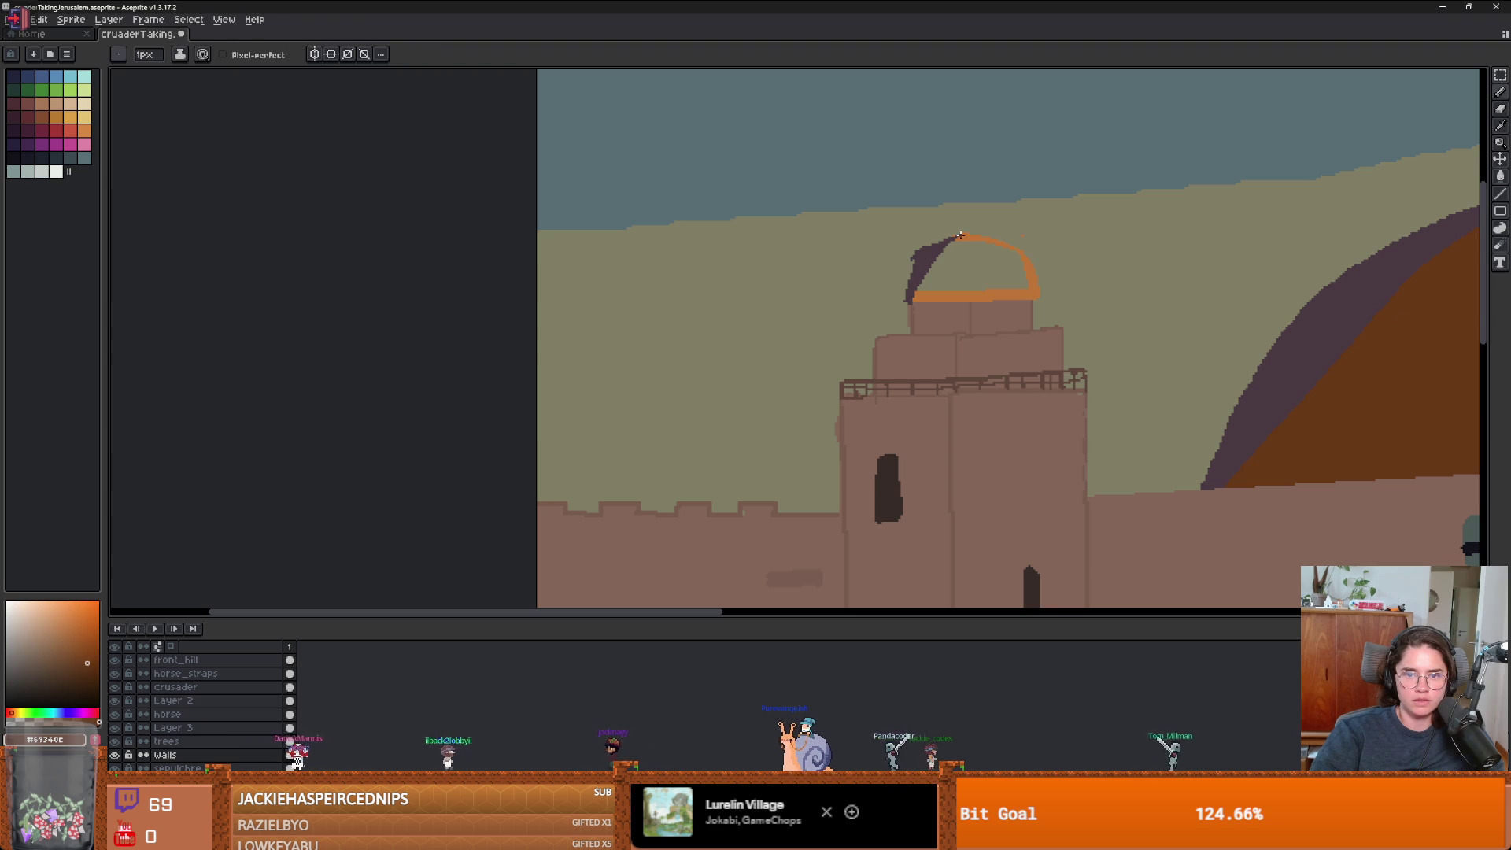
{"action": "left_click_drag", "start_coordinate": [960, 233], "coordinate": [997, 297]}
{"action": "key", "text": "g"}
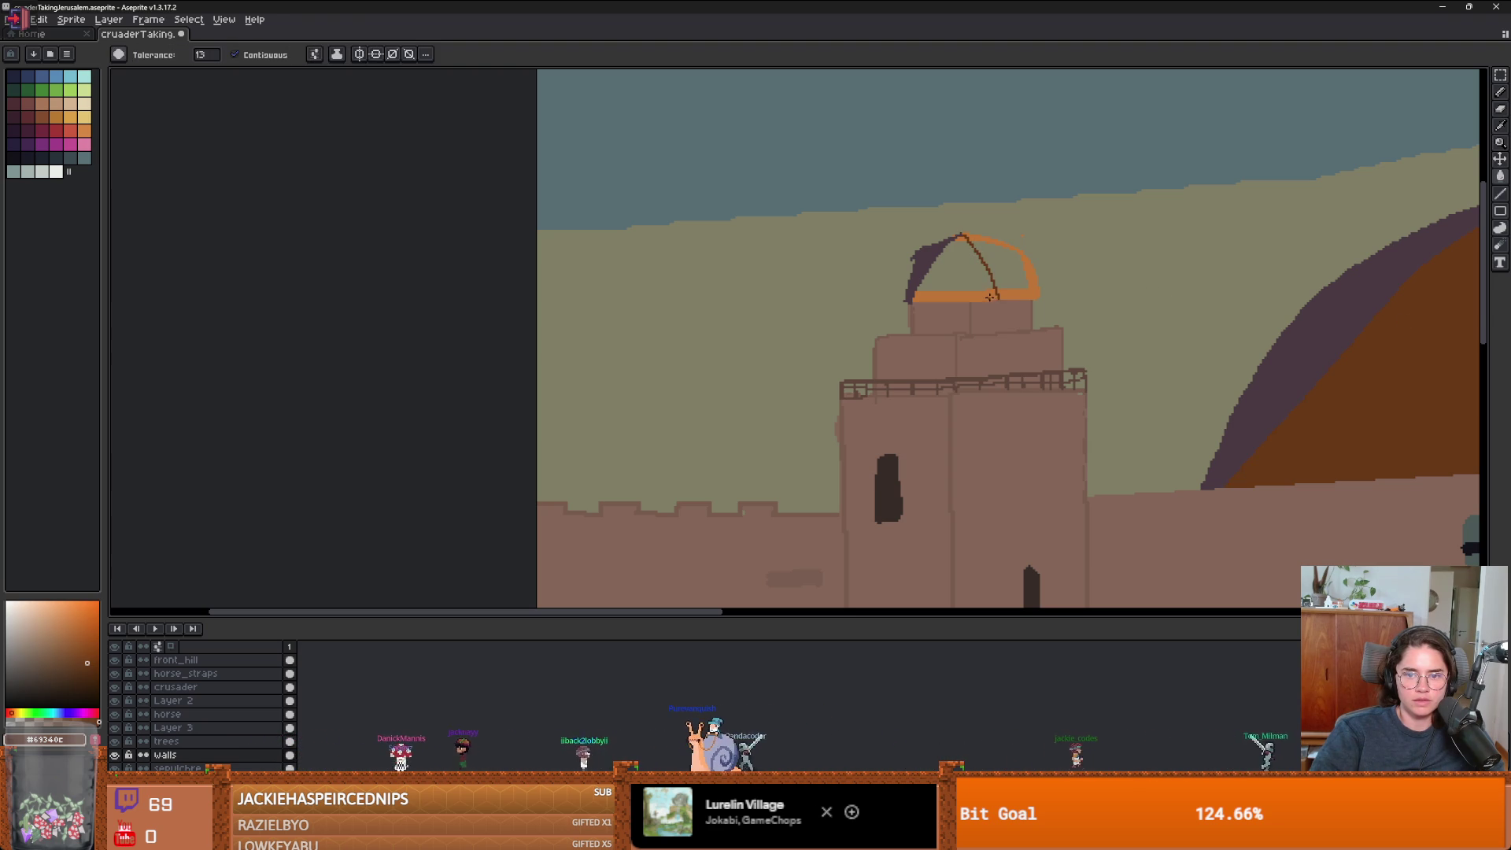
{"action": "left_click", "coordinate": [974, 271]}
{"action": "scroll", "coordinate": [983, 271], "scroll_direction": "up", "scroll_amount": 3}
- Sample the dome's purple and orange to fill the small dome's remaining bands
{"action": "key", "text": "b"}
{"action": "left_click", "coordinate": [834, 182], "text": "alt"}
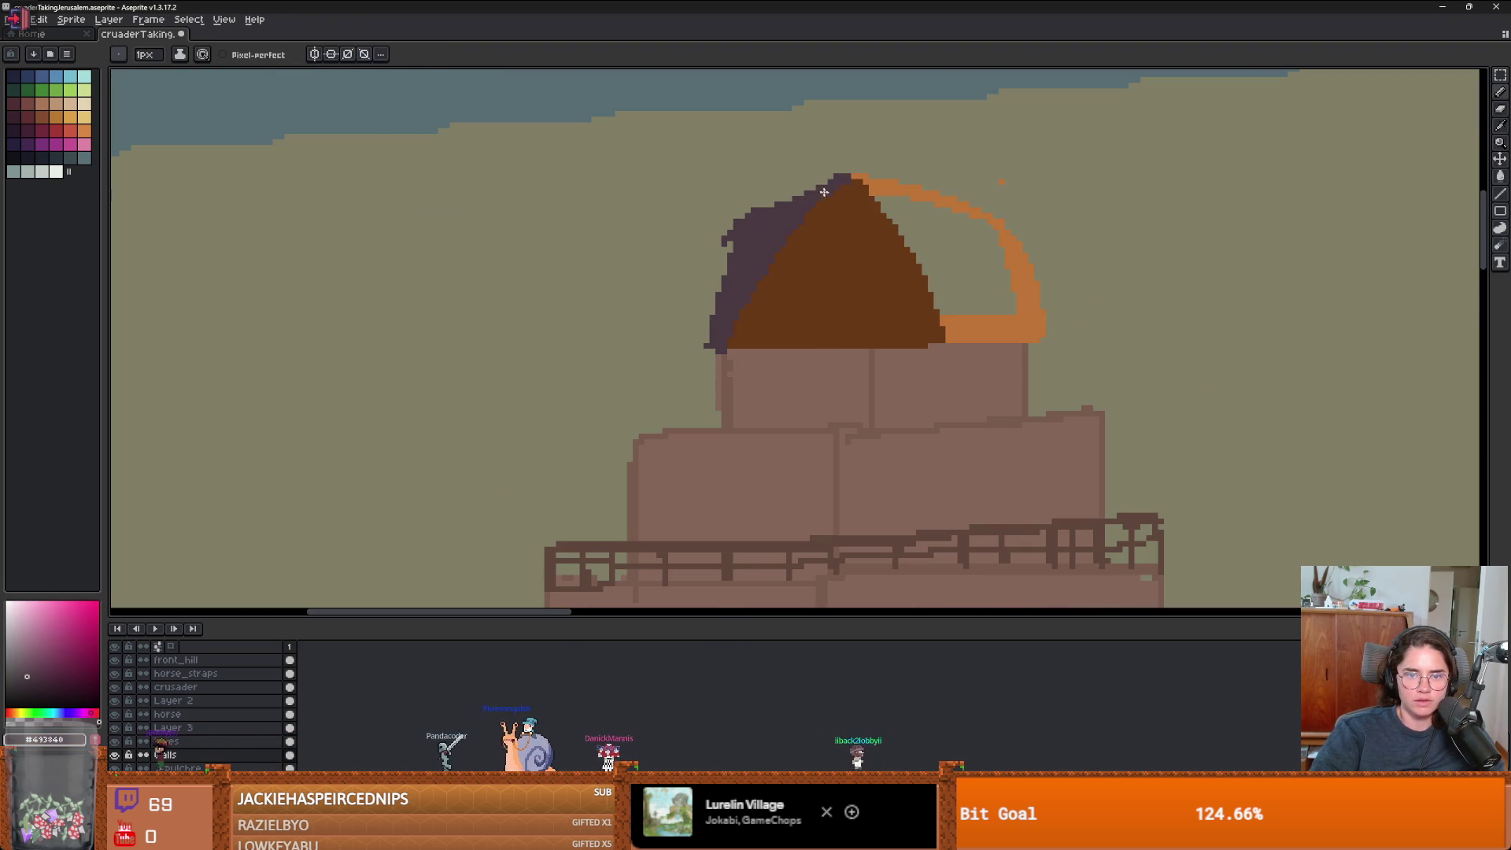
{"action": "key", "text": "e"}
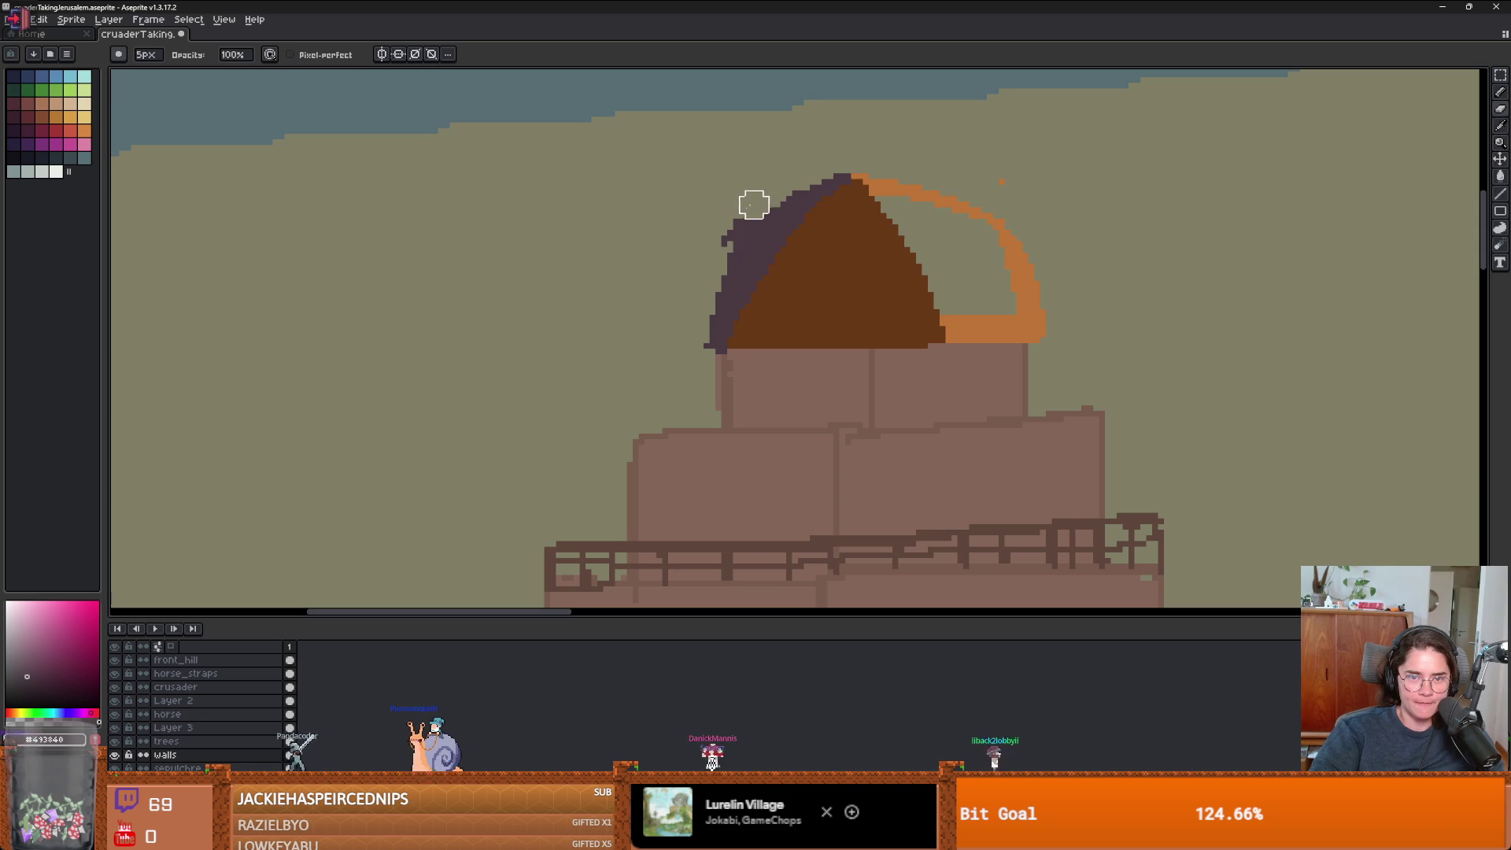
{"action": "scroll", "coordinate": [919, 344], "scroll_direction": "down", "scroll_amount": 2}
{"action": "scroll", "coordinate": [1083, 371], "scroll_direction": "down", "scroll_amount": 2}
{"action": "scroll", "coordinate": [1183, 347], "scroll_direction": "up", "scroll_amount": 2}
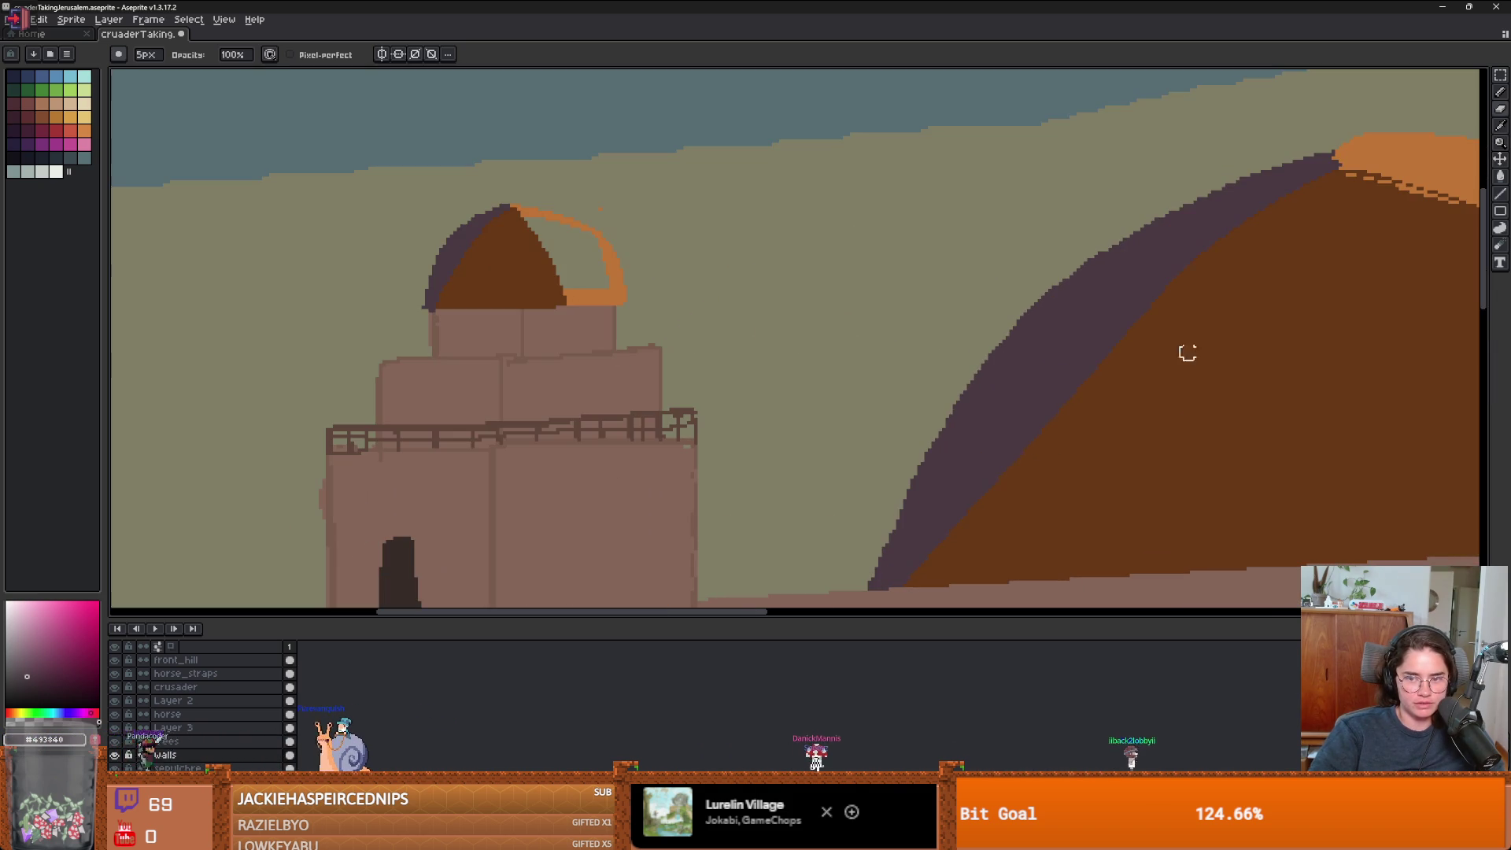
{"action": "left_click", "coordinate": [595, 262], "text": "alt"}
{"action": "scroll", "coordinate": [594, 263], "scroll_direction": "up", "scroll_amount": 1}
{"action": "key", "text": "g"}
{"action": "scroll", "coordinate": [634, 289], "scroll_direction": "down", "scroll_amount": 2}
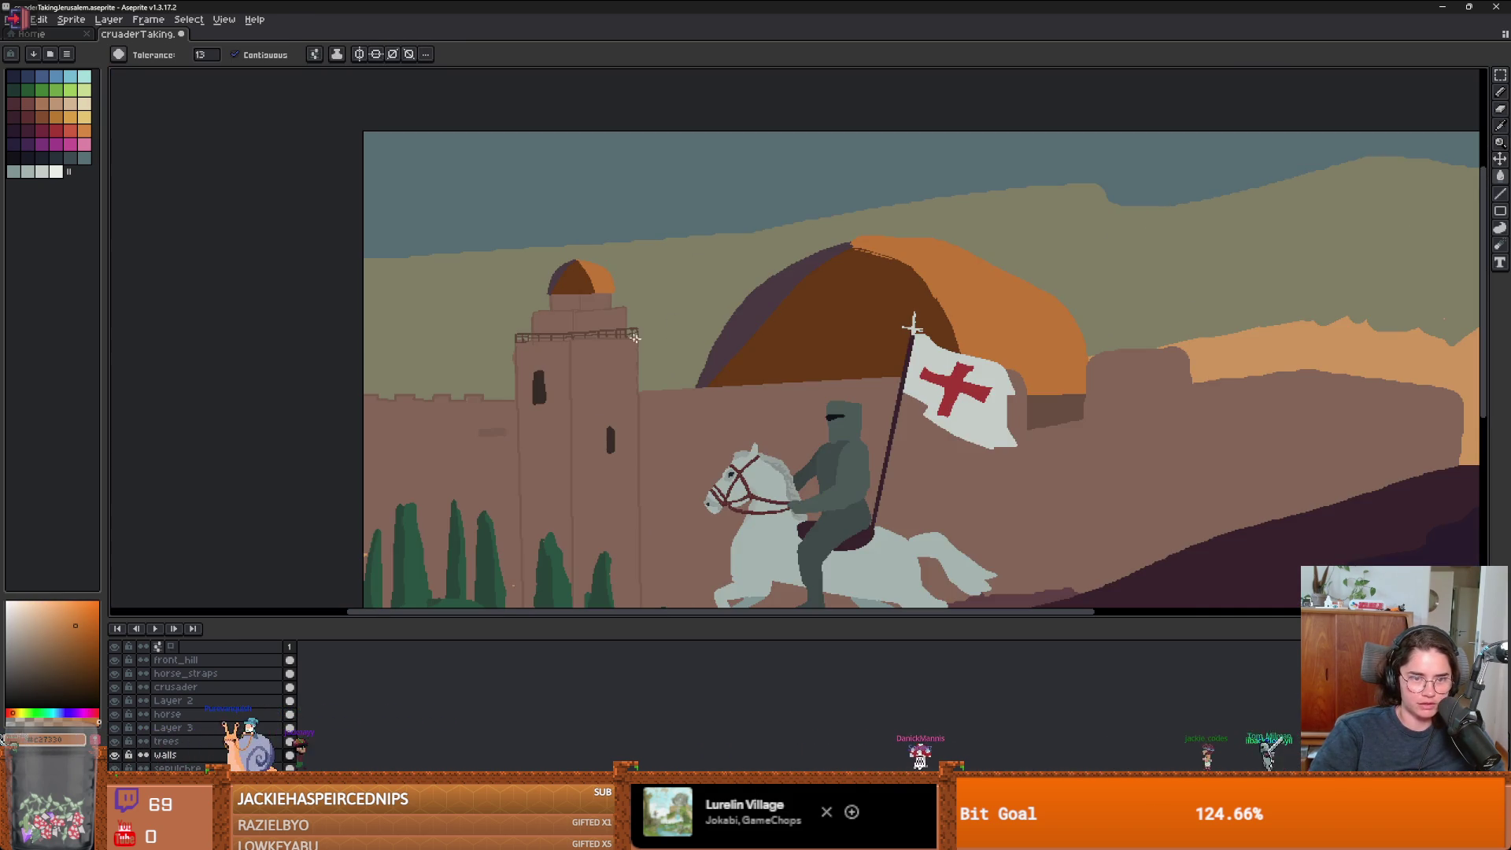
{"action": "scroll", "coordinate": [634, 337], "scroll_direction": "down", "scroll_amount": 1}
{"action": "scroll", "coordinate": [695, 354], "scroll_direction": "up", "scroll_amount": 2}
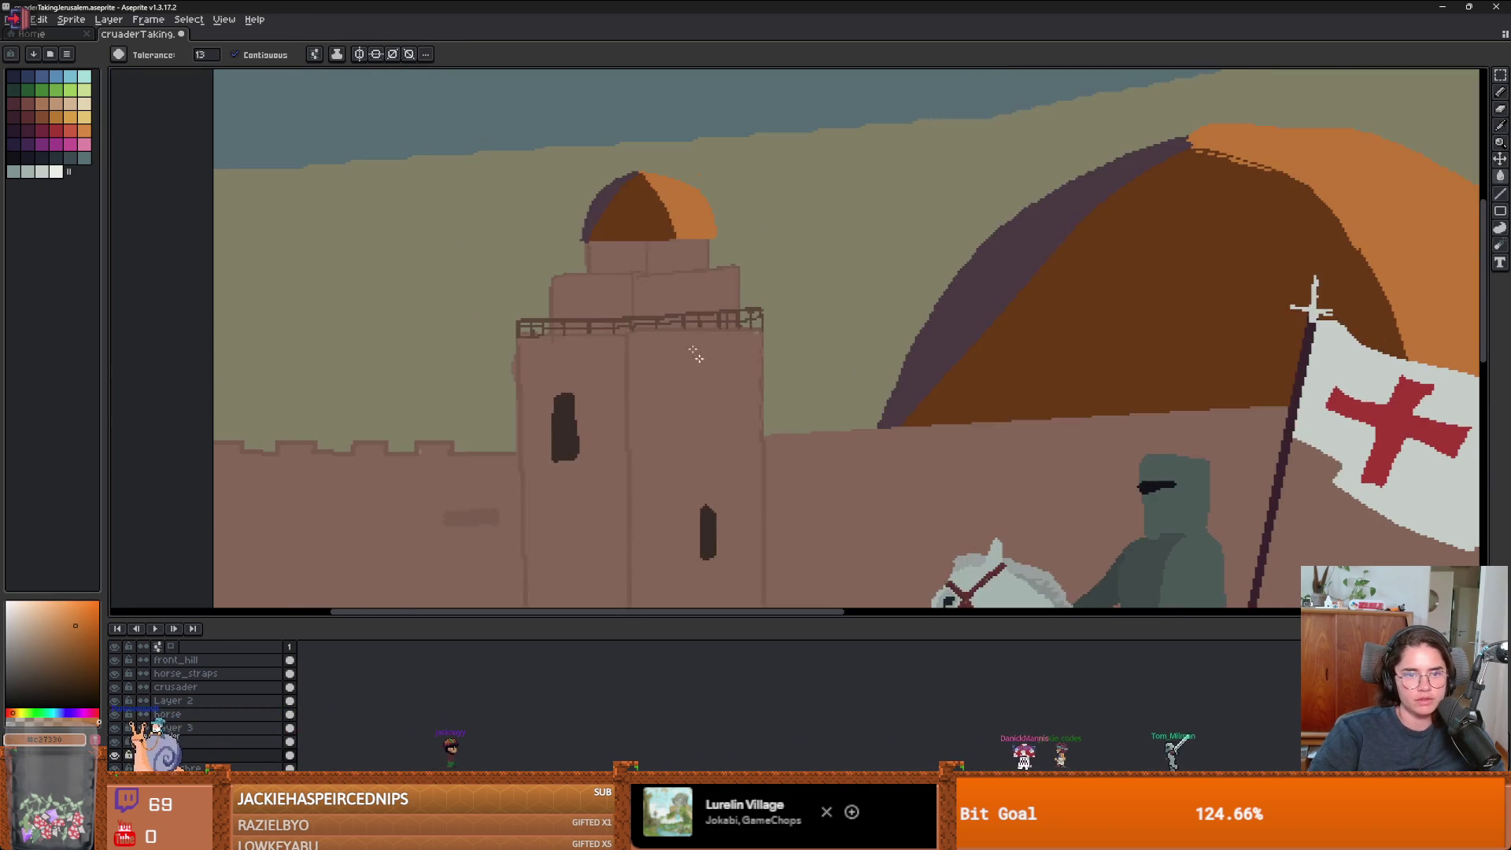
{"action": "scroll", "coordinate": [695, 354], "scroll_direction": "up", "scroll_amount": 2}
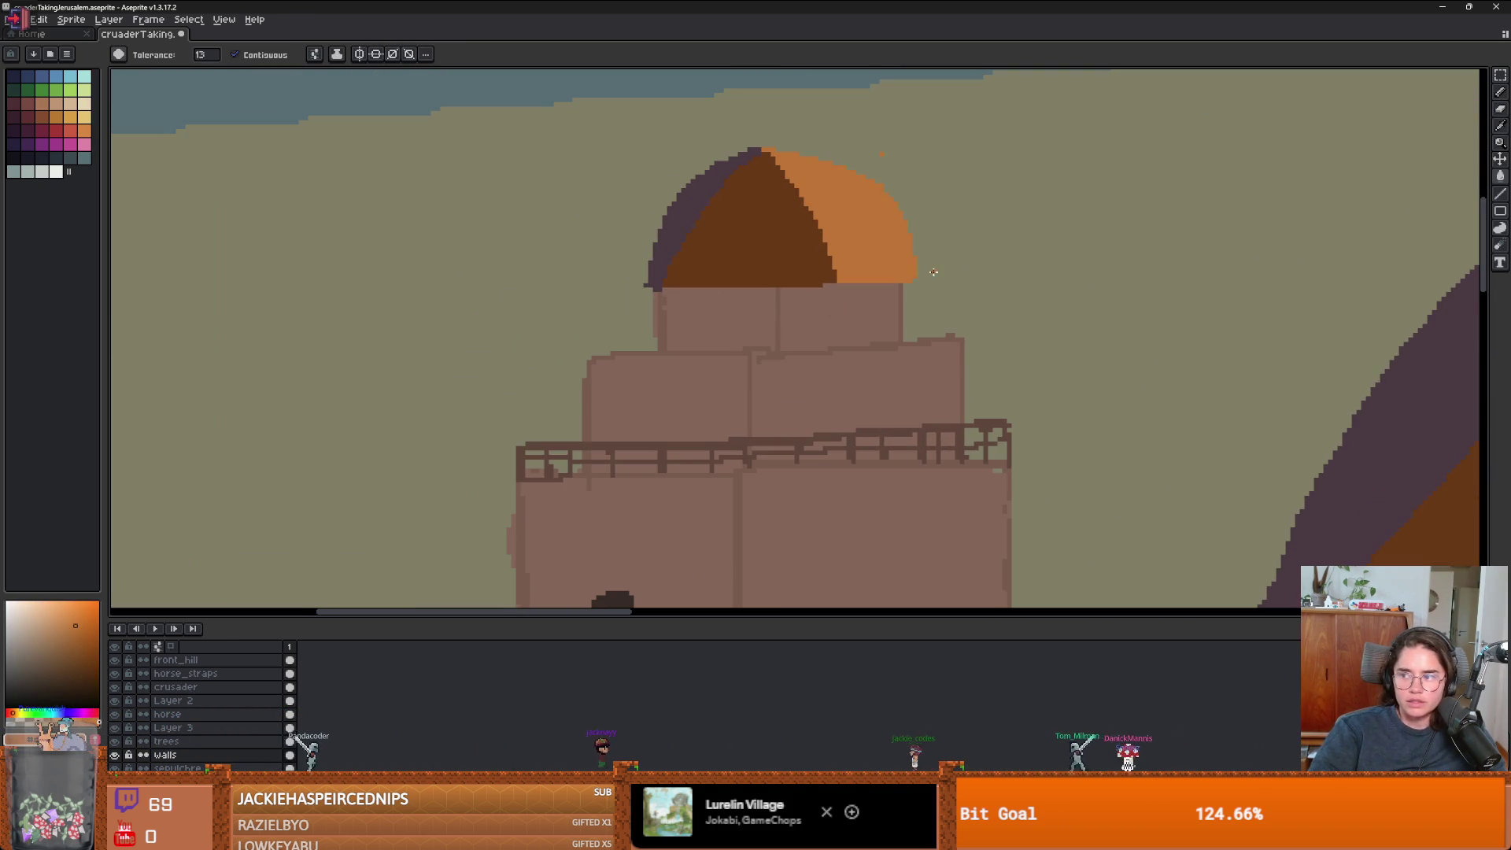
{"action": "scroll", "coordinate": [732, 281], "scroll_direction": "up", "scroll_amount": 1}
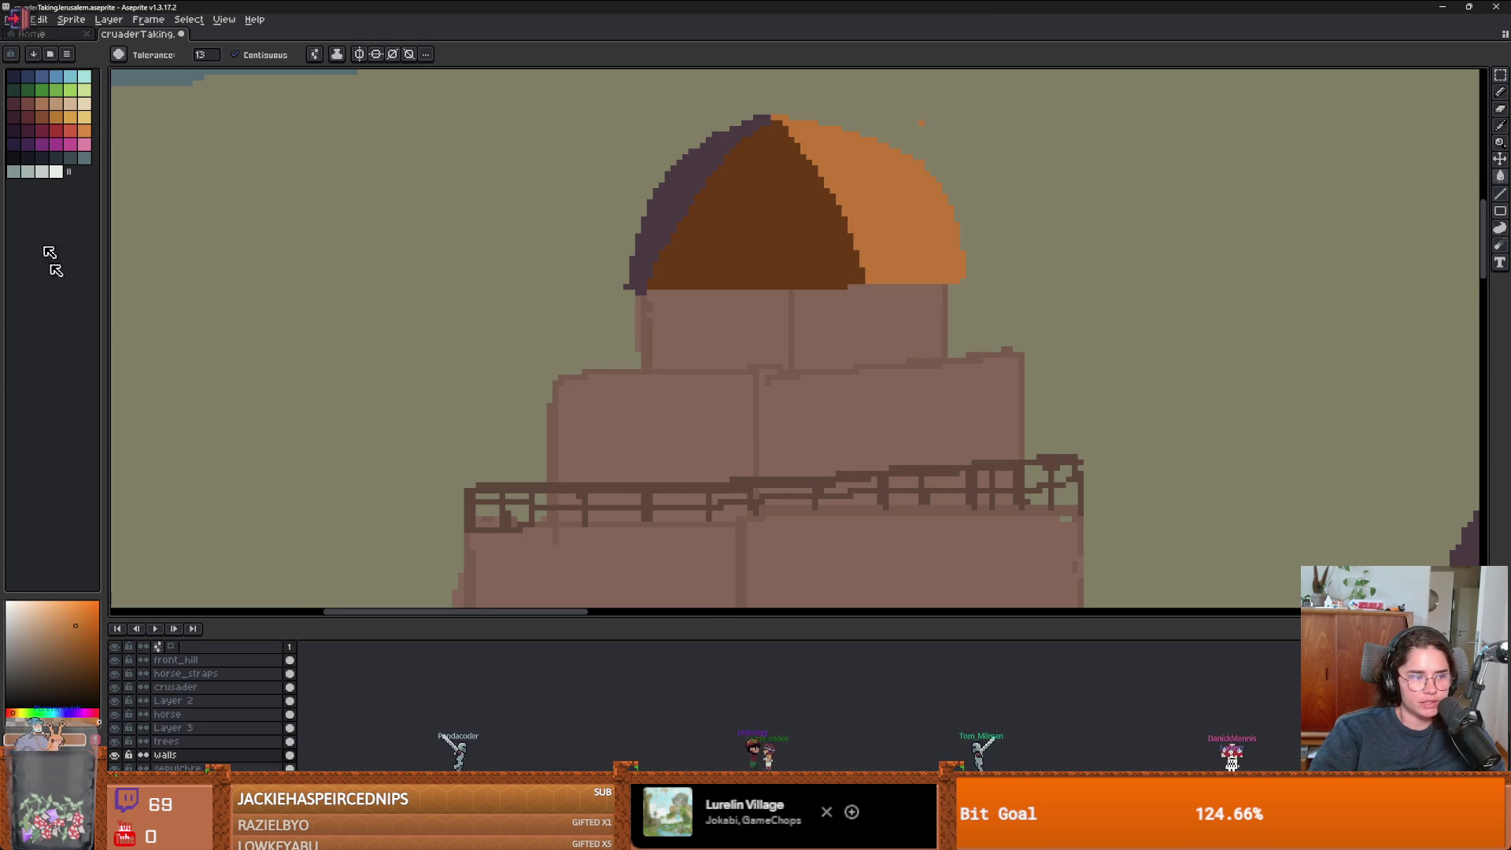
{"action": "scroll", "coordinate": [743, 512], "scroll_direction": "down", "scroll_amount": 2}
- Pick dark brown #342824 and start a straight line at the dome's base
{"action": "key", "text": "b"}
{"action": "left_click", "coordinate": [681, 496], "text": "alt"}
{"action": "scroll", "coordinate": [753, 293], "scroll_direction": "up", "scroll_amount": 2}
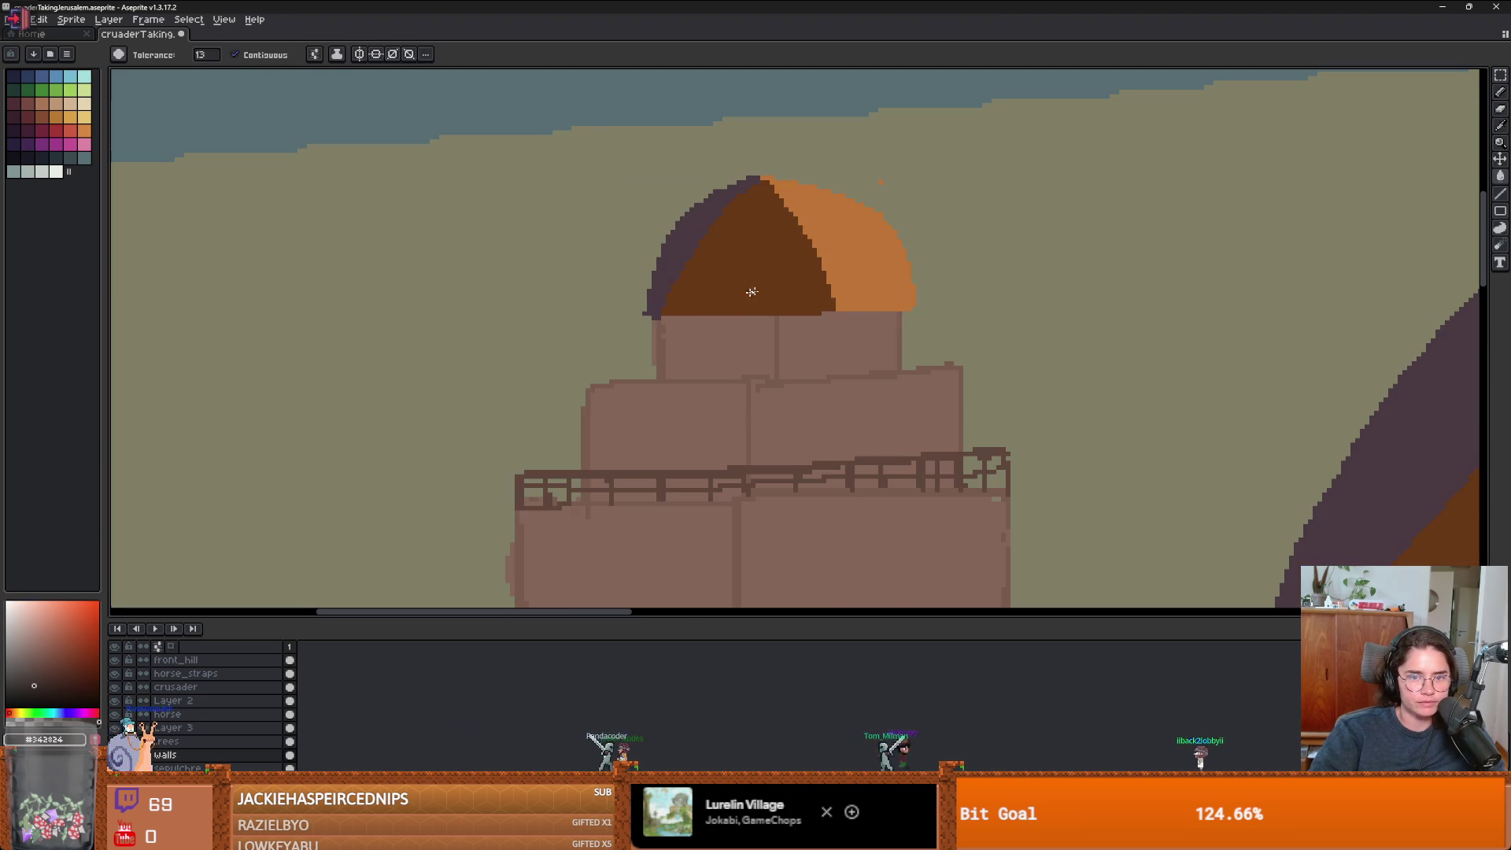
{"action": "left_click", "coordinate": [913, 307]}
- Finish the dark brown line under the dome and thicken the rim with a second row
{"action": "left_click", "coordinate": [649, 309], "text": "shift"}
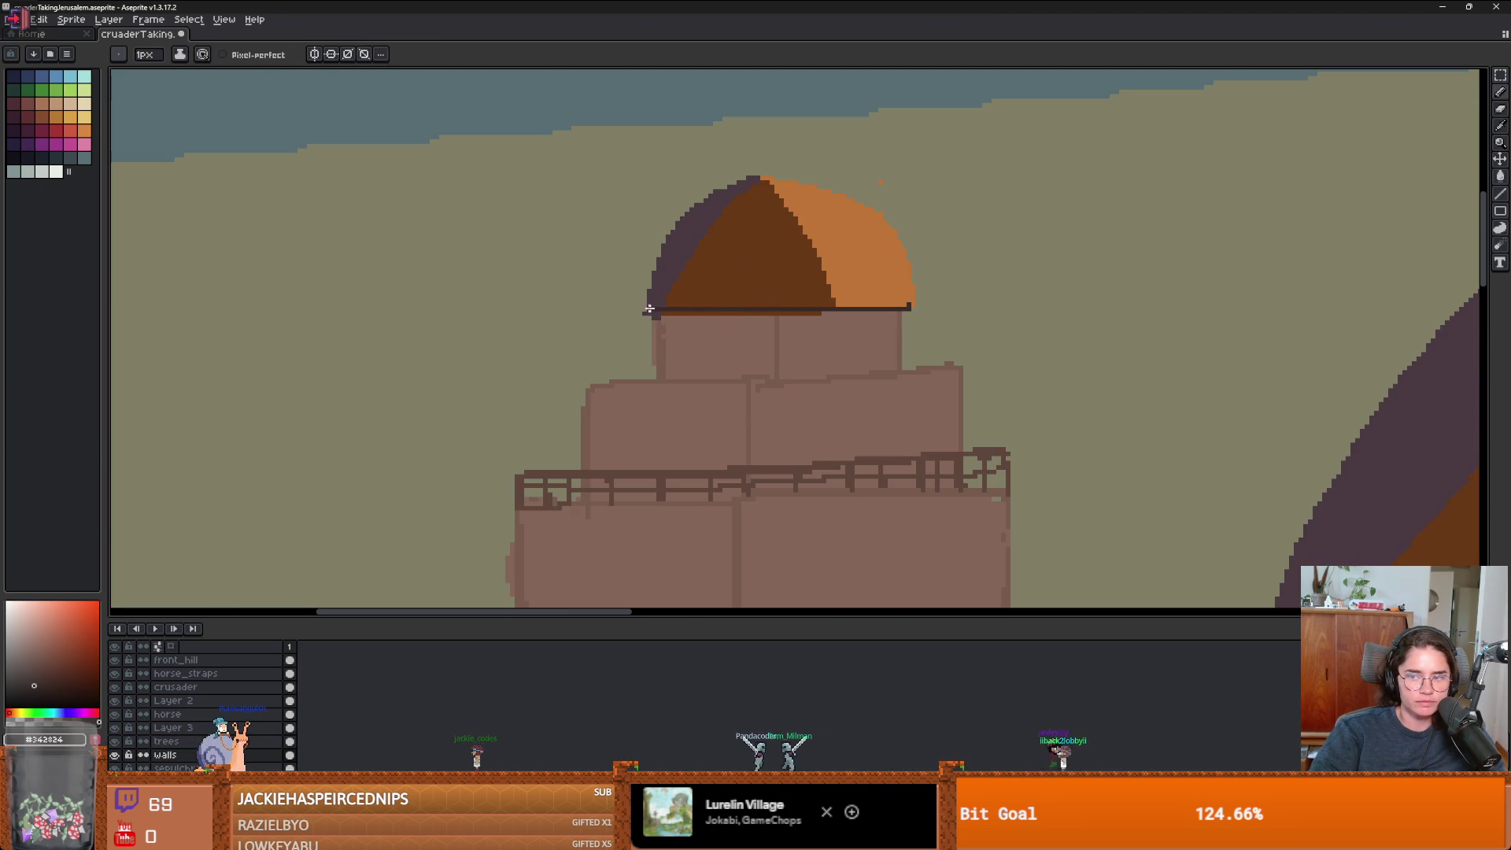
{"action": "scroll", "coordinate": [735, 246], "scroll_direction": "up", "scroll_amount": 1}
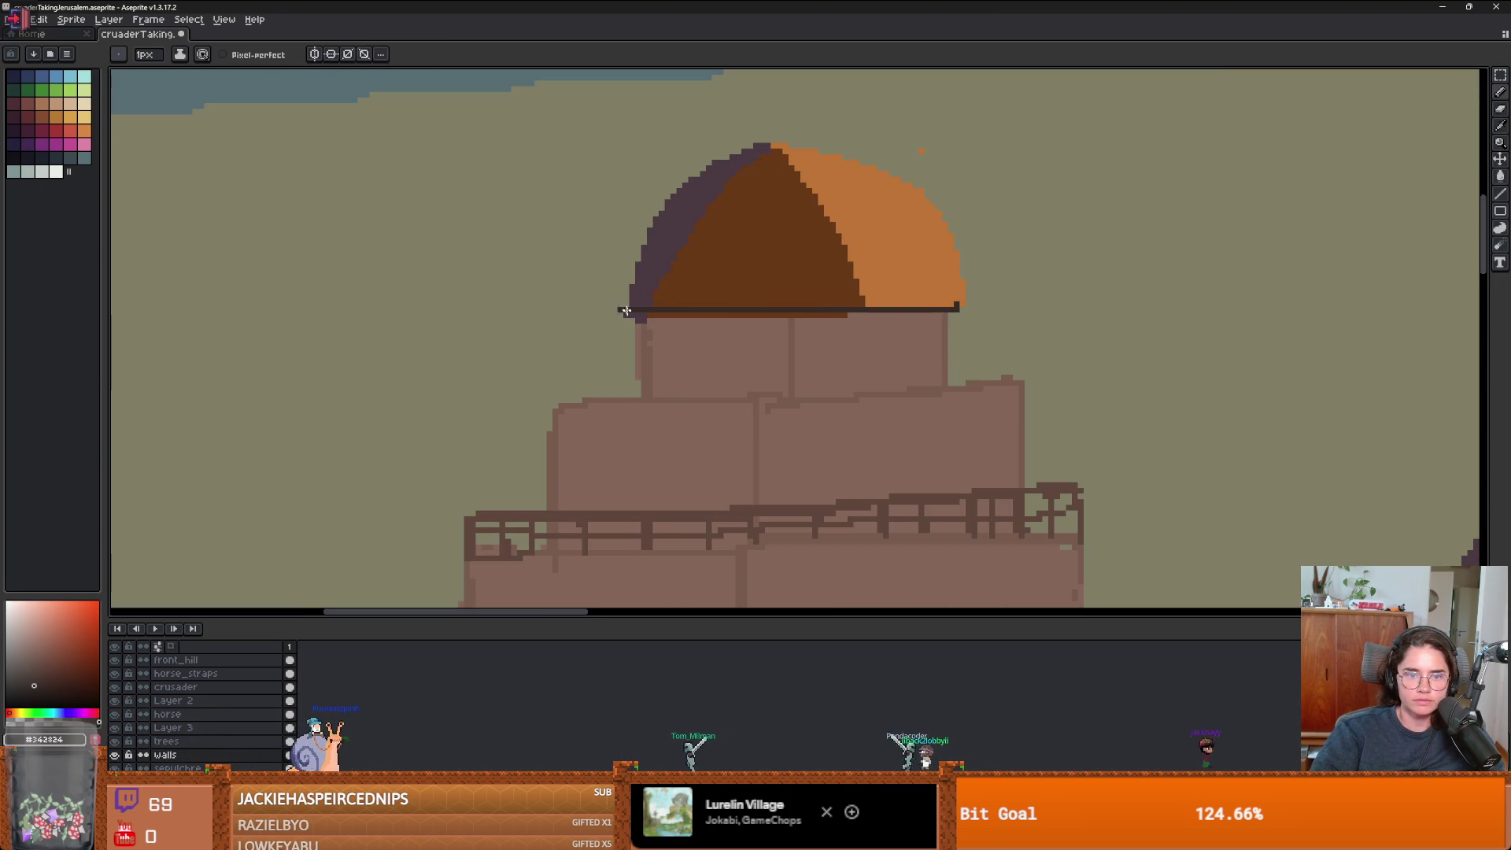
{"action": "left_click_drag", "start_coordinate": [629, 318], "coordinate": [900, 318]}
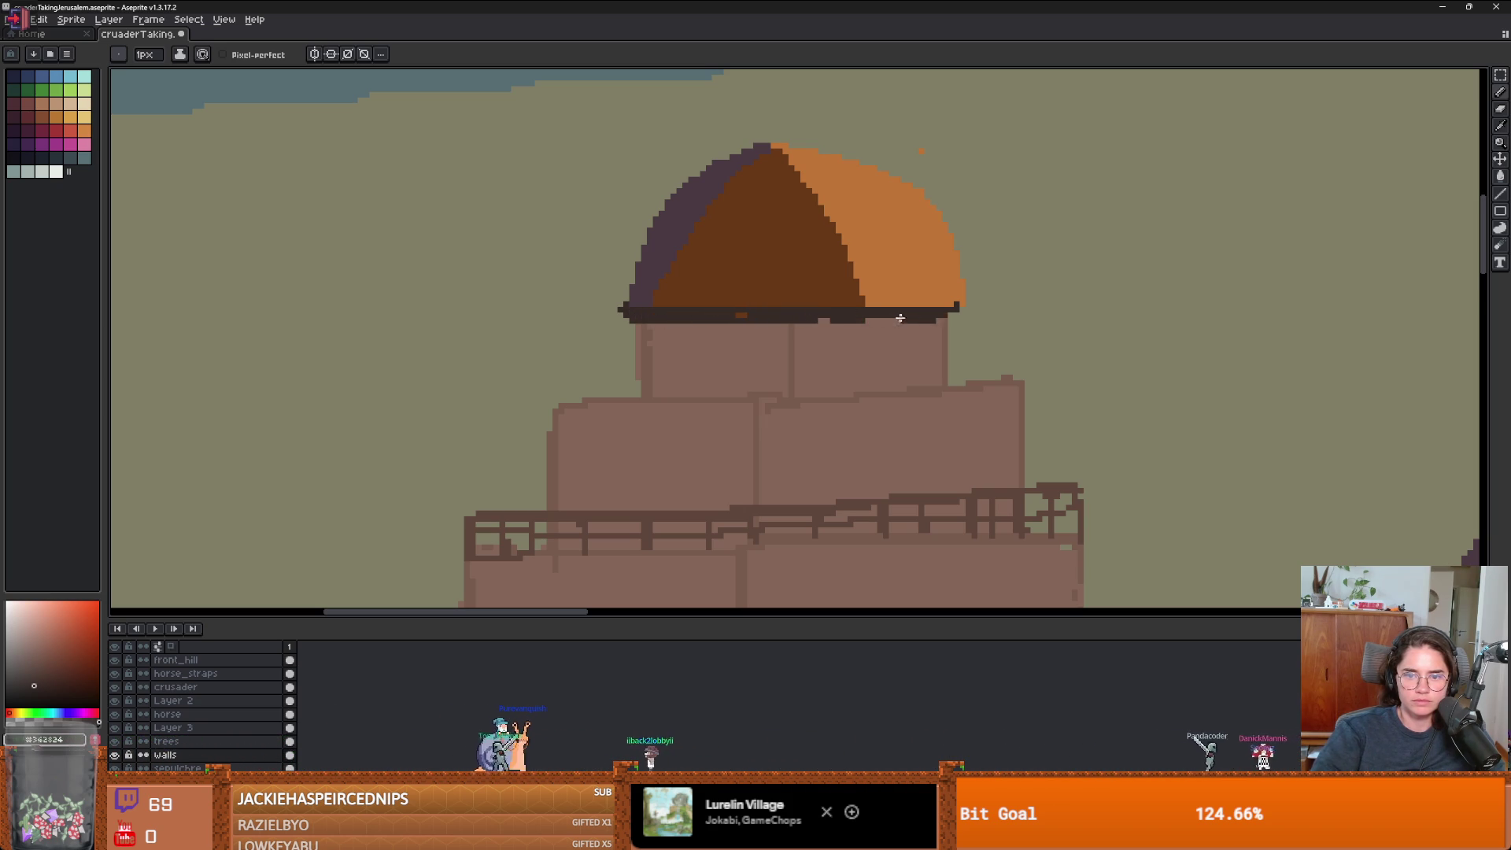
{"action": "scroll", "coordinate": [950, 305], "scroll_direction": "up", "scroll_amount": 3}
- Trim the dome's right orange edge and pick the dome's orange for drawing
{"action": "key", "text": "e"}
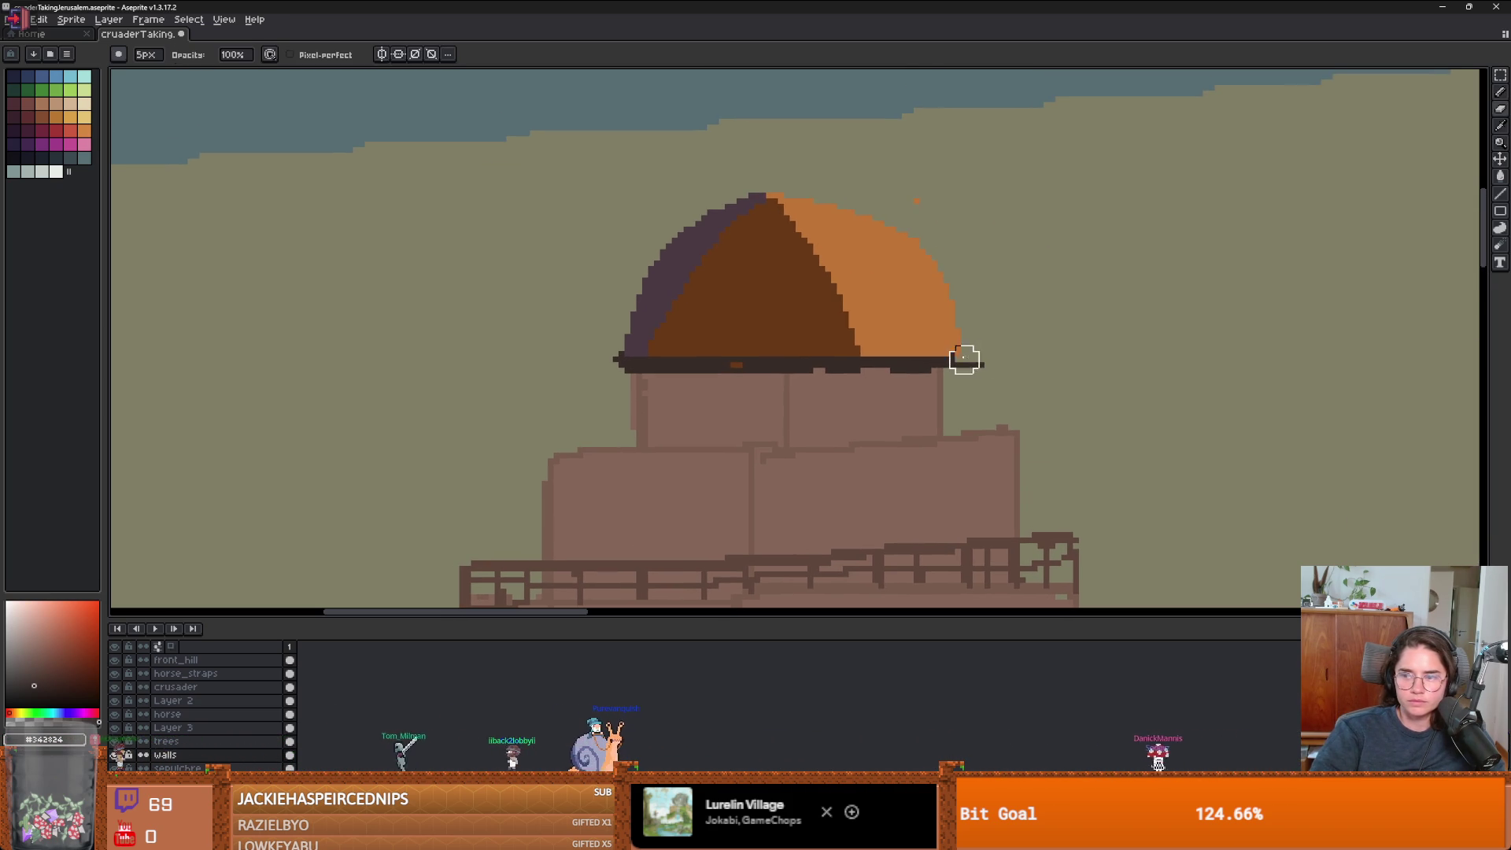
{"action": "mouse_move", "coordinate": [981, 371]}
{"action": "left_mouse_down"}
{"action": "mouse_move", "coordinate": [928, 280]}
{"action": "mouse_move", "coordinate": [857, 218]}
{"action": "mouse_move", "coordinate": [957, 253]}
{"action": "left_mouse_up"}
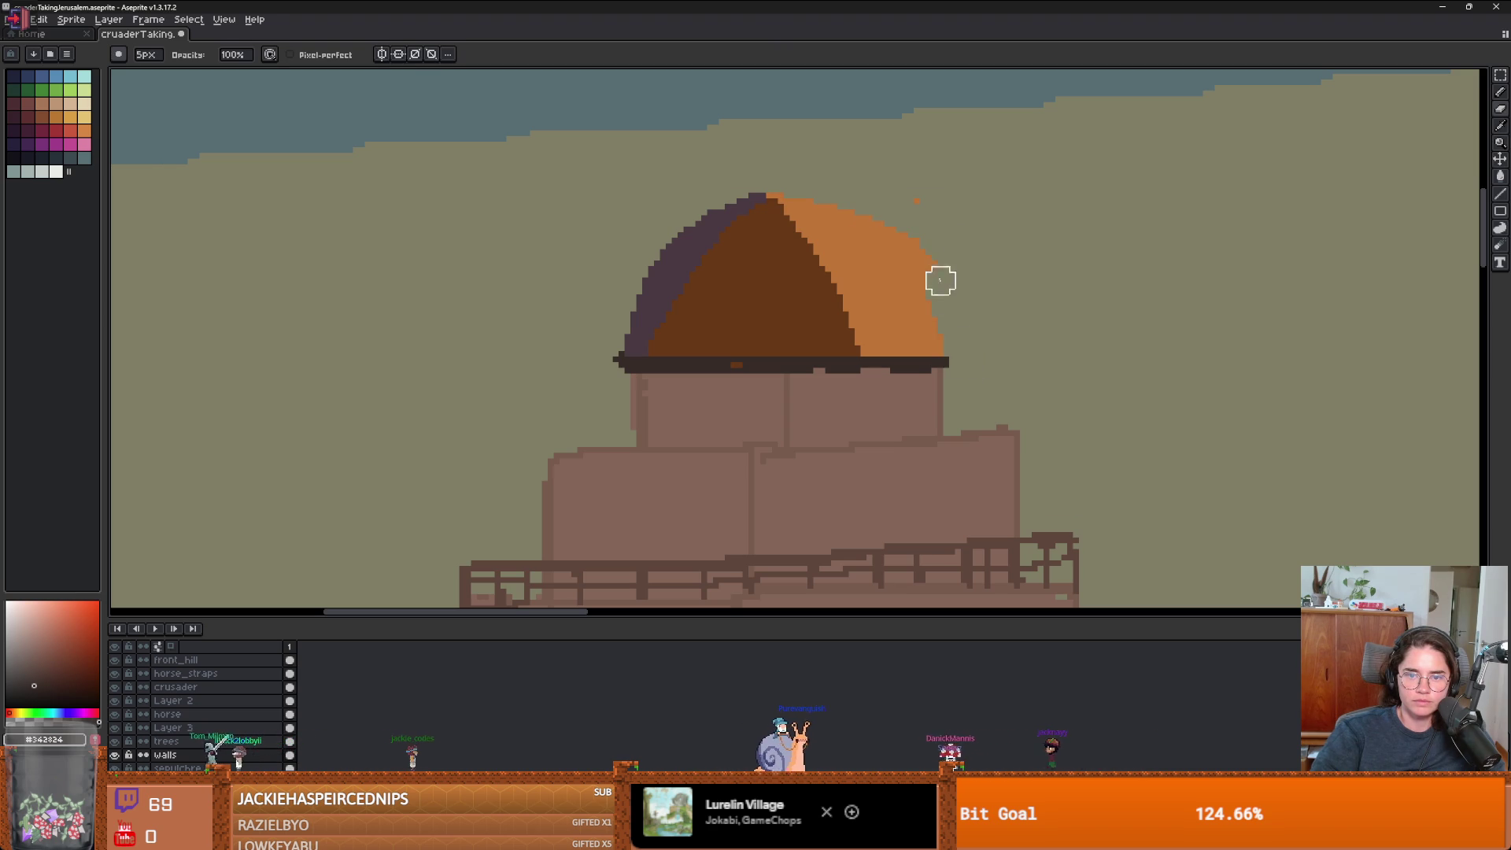
{"action": "scroll", "coordinate": [974, 284], "scroll_direction": "down", "scroll_amount": 2}
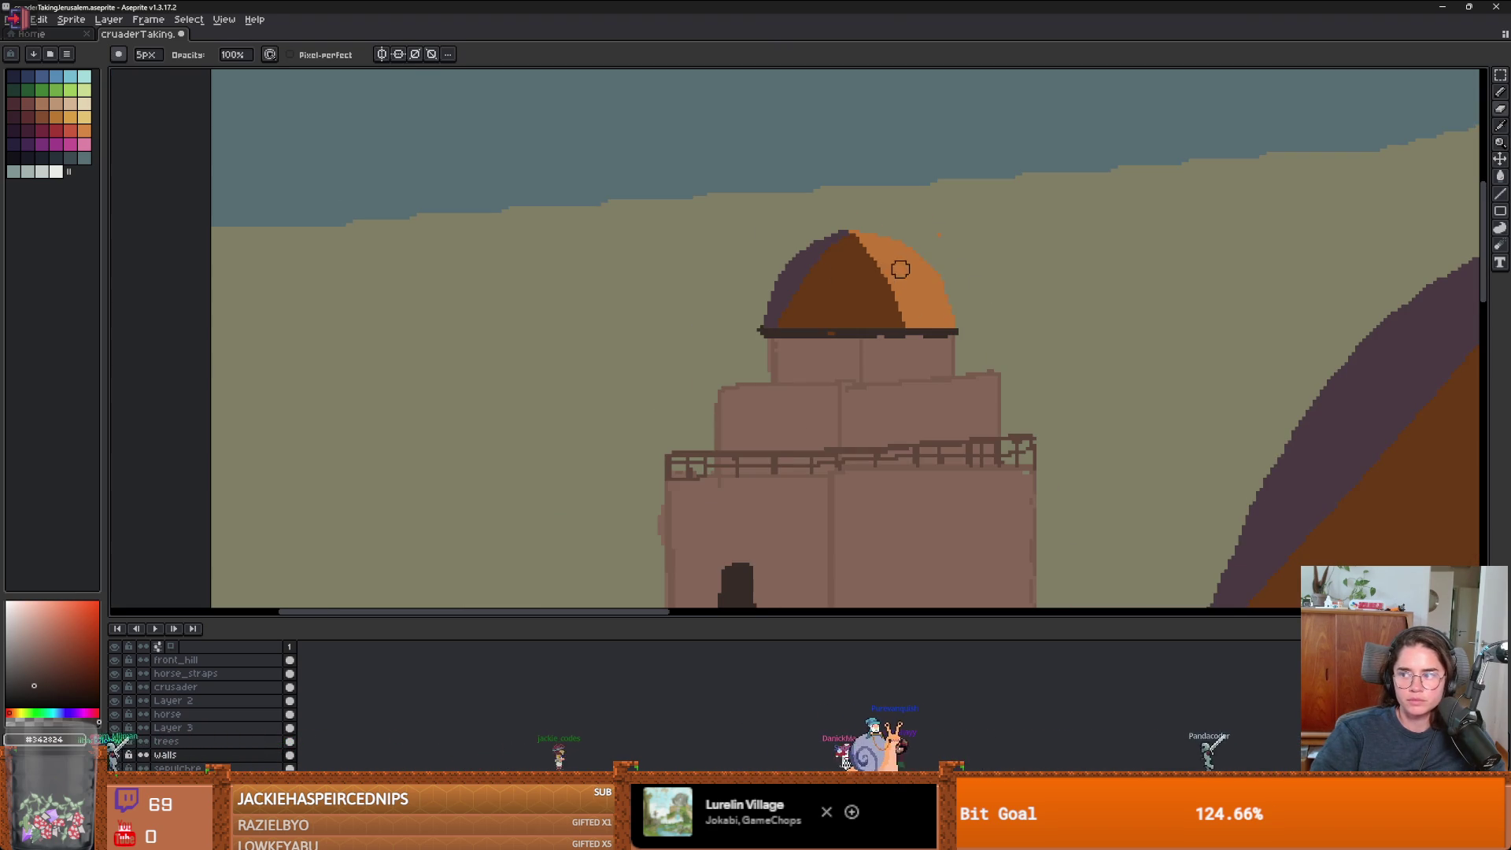
{"action": "left_click", "coordinate": [879, 266], "text": "alt"}
{"action": "key", "text": "b"}
{"action": "scroll", "coordinate": [861, 225], "scroll_direction": "up", "scroll_amount": 1}
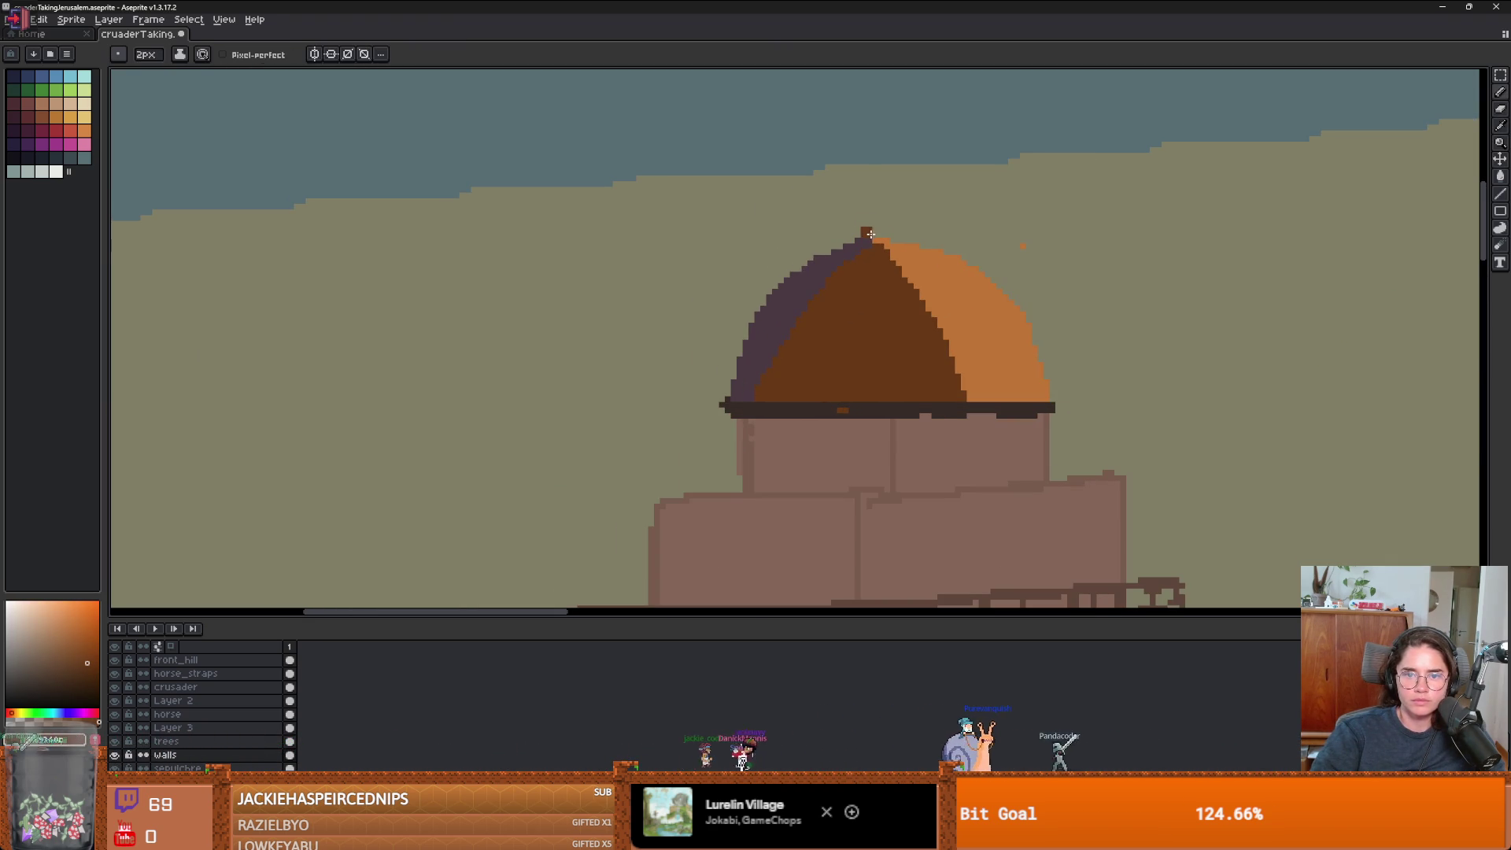
{"action": "scroll", "coordinate": [965, 268], "scroll_direction": "down", "scroll_amount": 4}
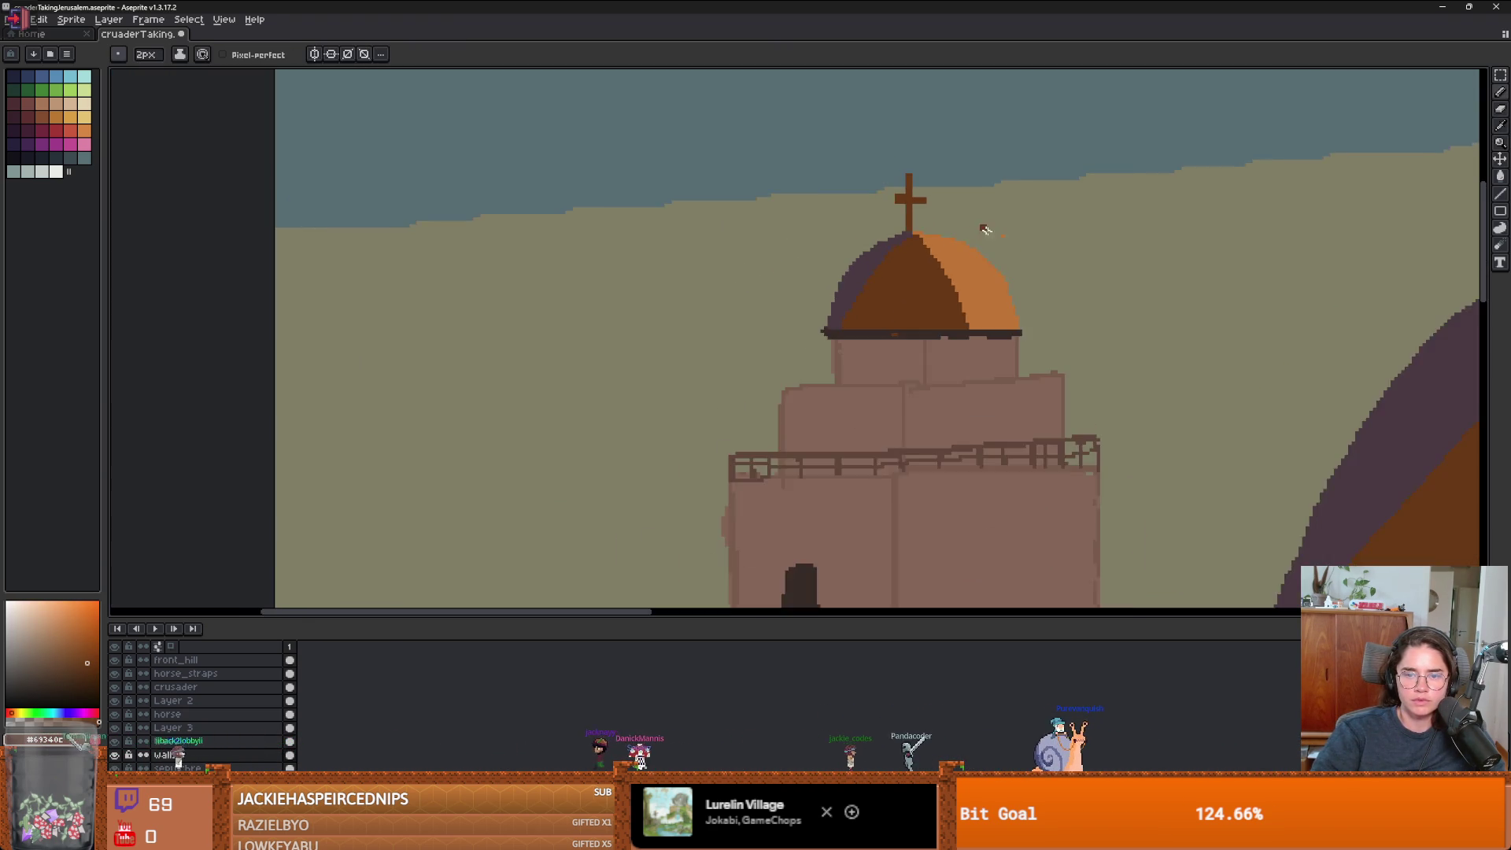
{"action": "scroll", "coordinate": [965, 272], "scroll_direction": "up", "scroll_amount": 1}
{"action": "scroll", "coordinate": [983, 291], "scroll_direction": "down", "scroll_amount": 1}
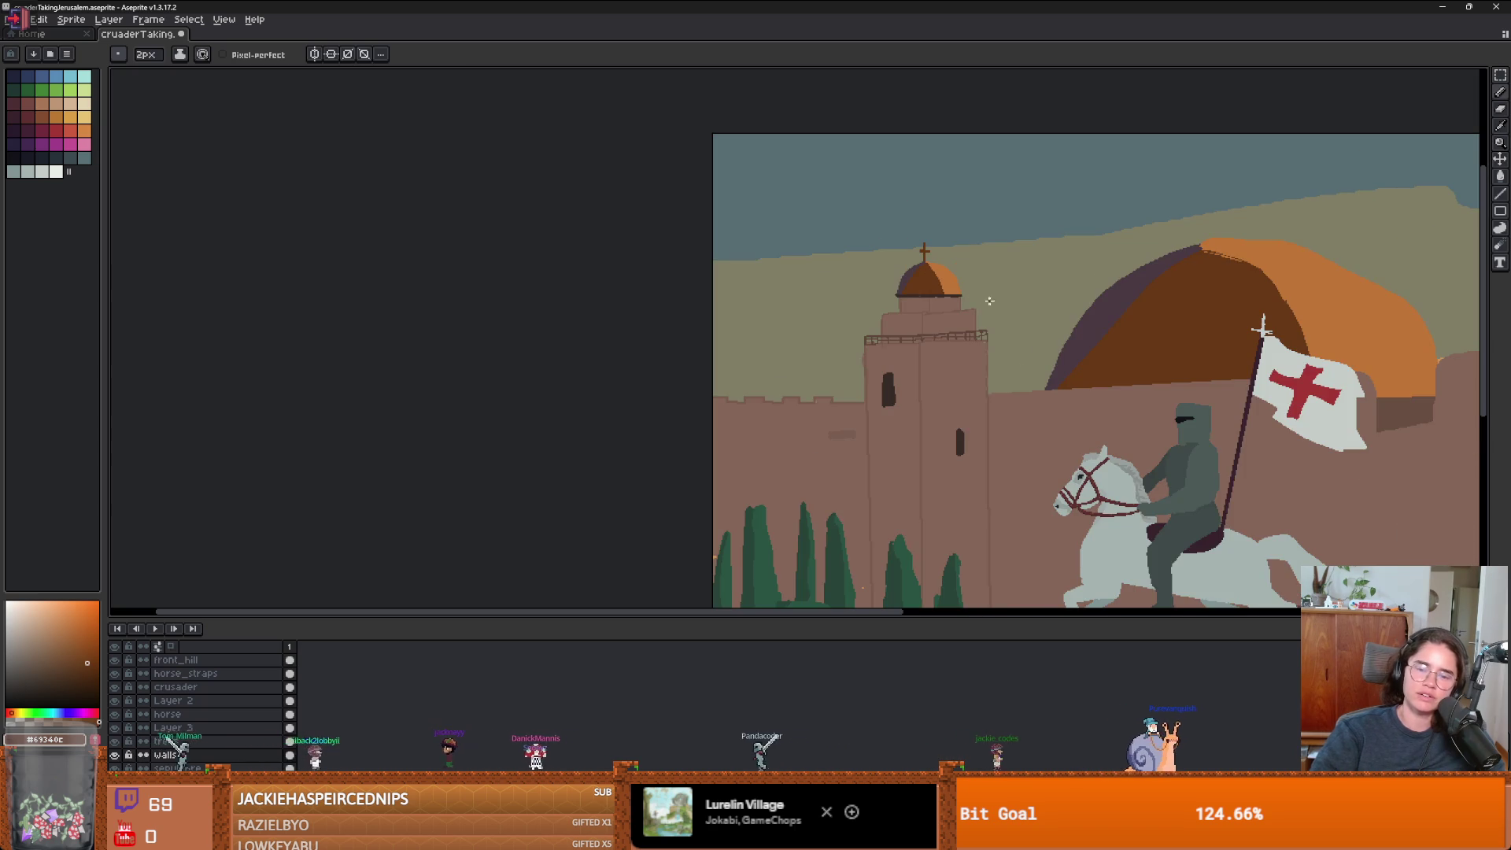
- Sample the hill ridge's orange and open the reference photo images.jpeg
{"action": "scroll", "coordinate": [1118, 274], "scroll_direction": "up", "scroll_amount": 1}
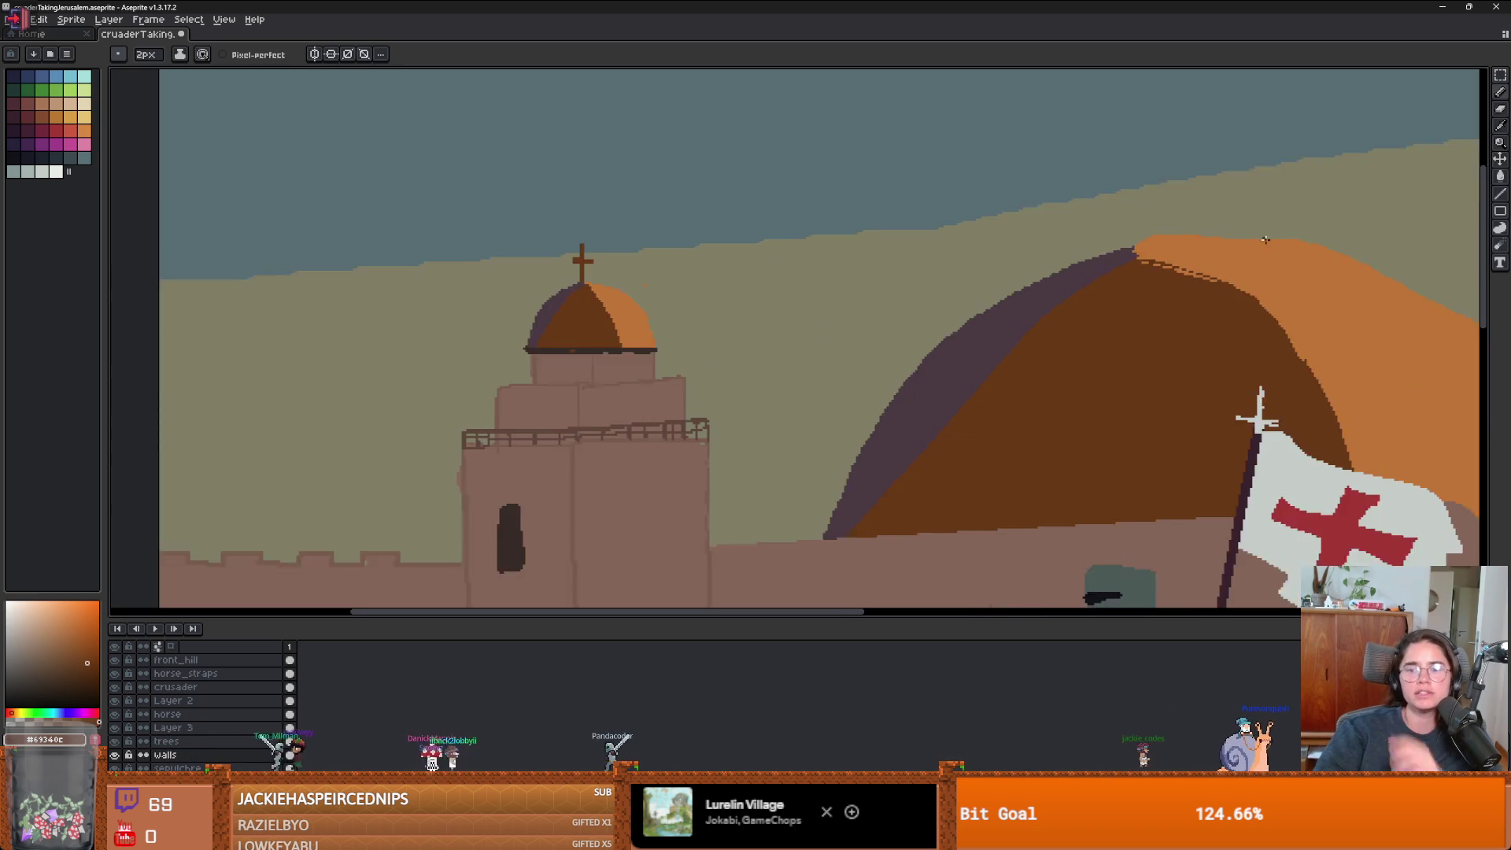
{"action": "left_click", "coordinate": [1108, 276], "text": "alt"}
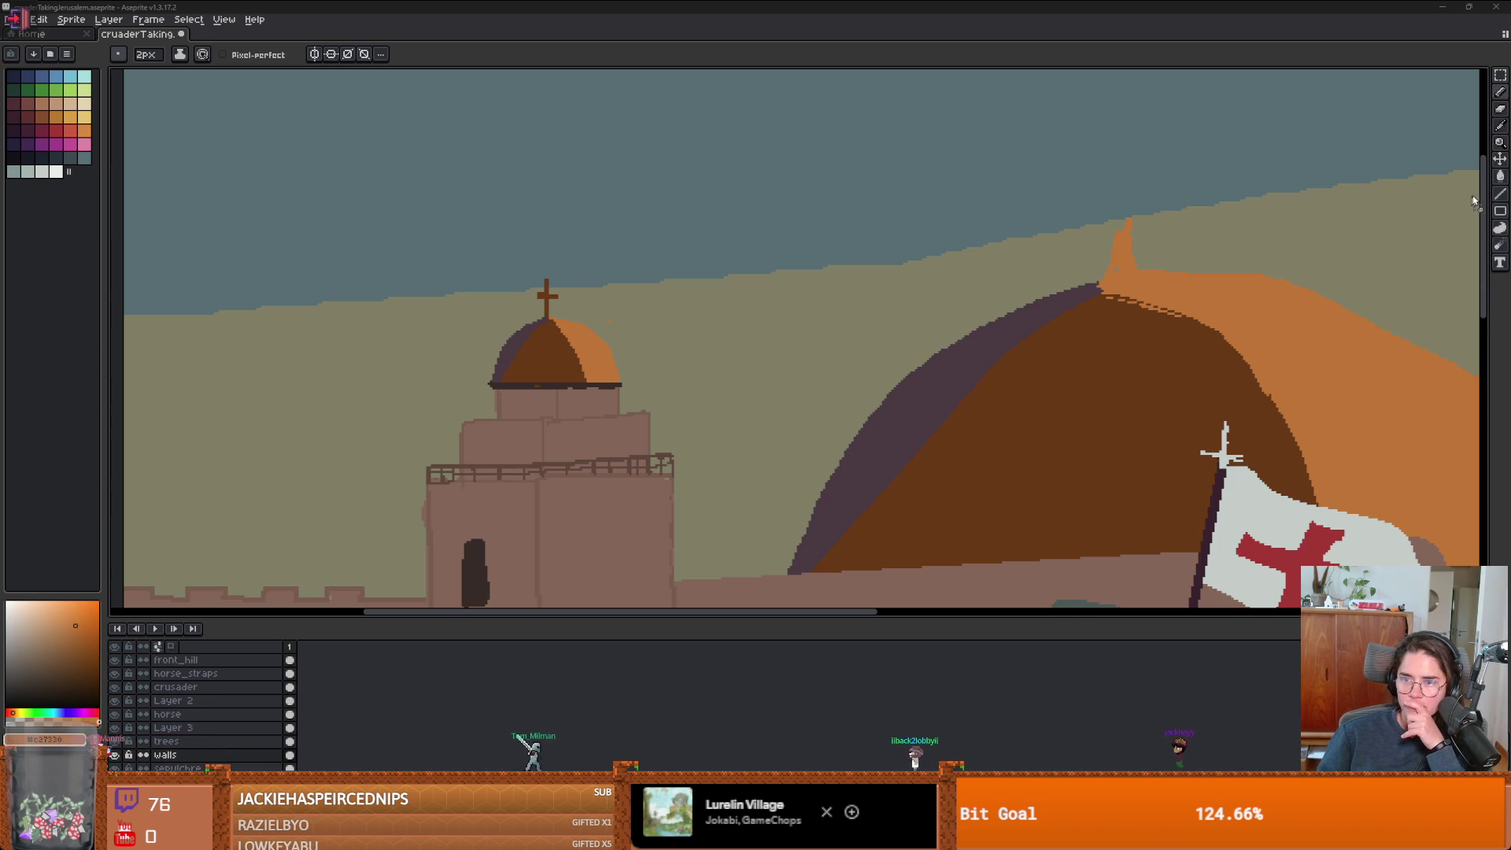
{"action": "left_click_drag", "start_coordinate": [473, 31], "coordinate": [495, 41]}
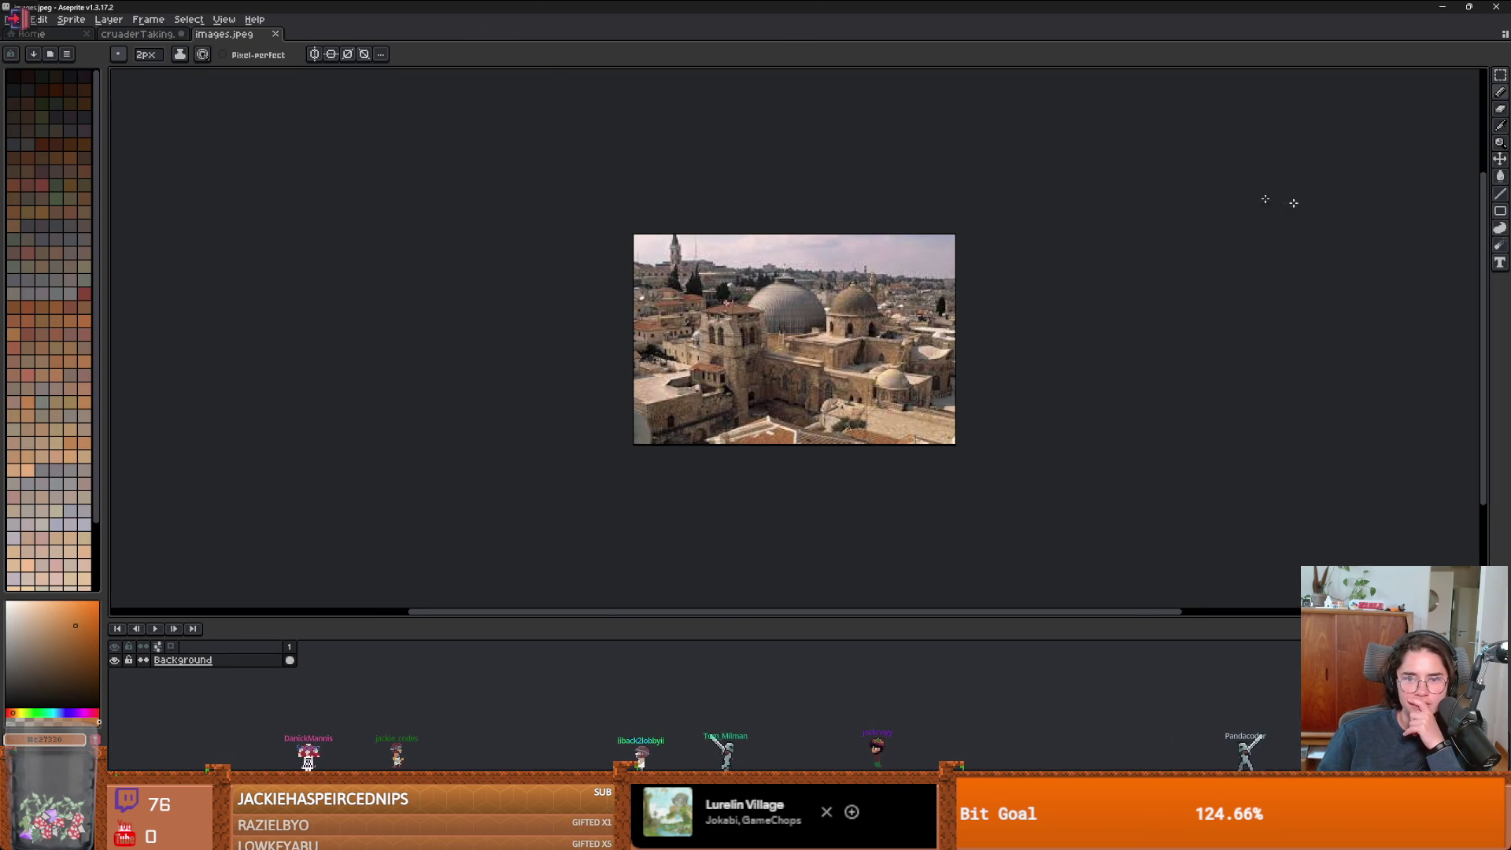
- Dock the images.jpeg Jerusalem reference photo in a panel at the right edge
{"action": "left_click_drag", "start_coordinate": [246, 36], "coordinate": [1473, 207]}
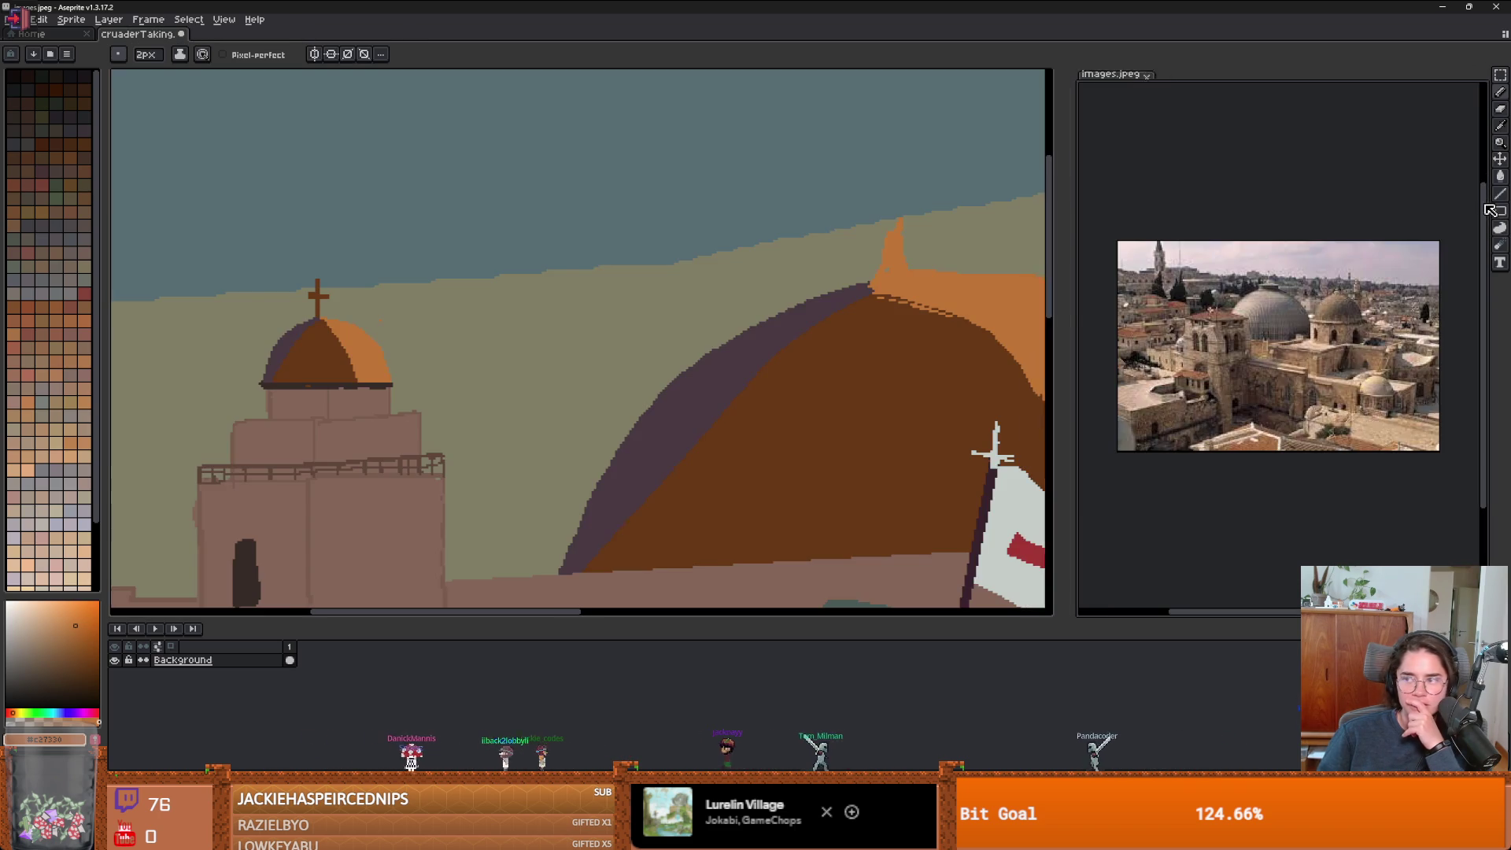
{"action": "scroll", "coordinate": [1256, 321], "scroll_direction": "up", "scroll_amount": 2}
{"action": "scroll", "coordinate": [1264, 340], "scroll_direction": "down", "scroll_amount": 2}
{"action": "scroll", "coordinate": [1264, 340], "scroll_direction": "up", "scroll_amount": 2}
{"action": "scroll", "coordinate": [819, 339], "scroll_direction": "down", "scroll_amount": 2}
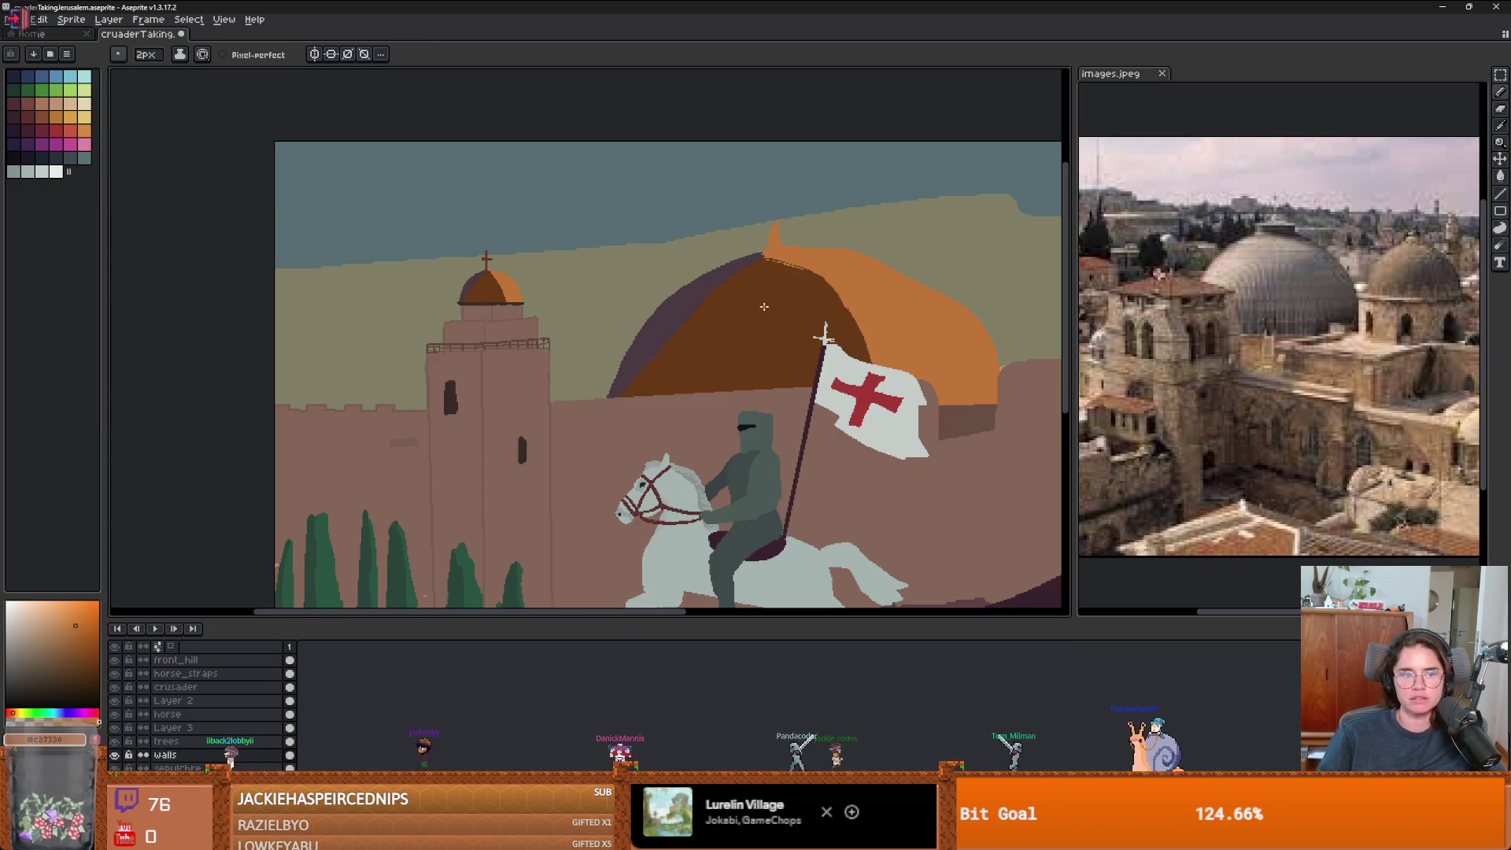
{"action": "left_click", "coordinate": [1279, 346]}
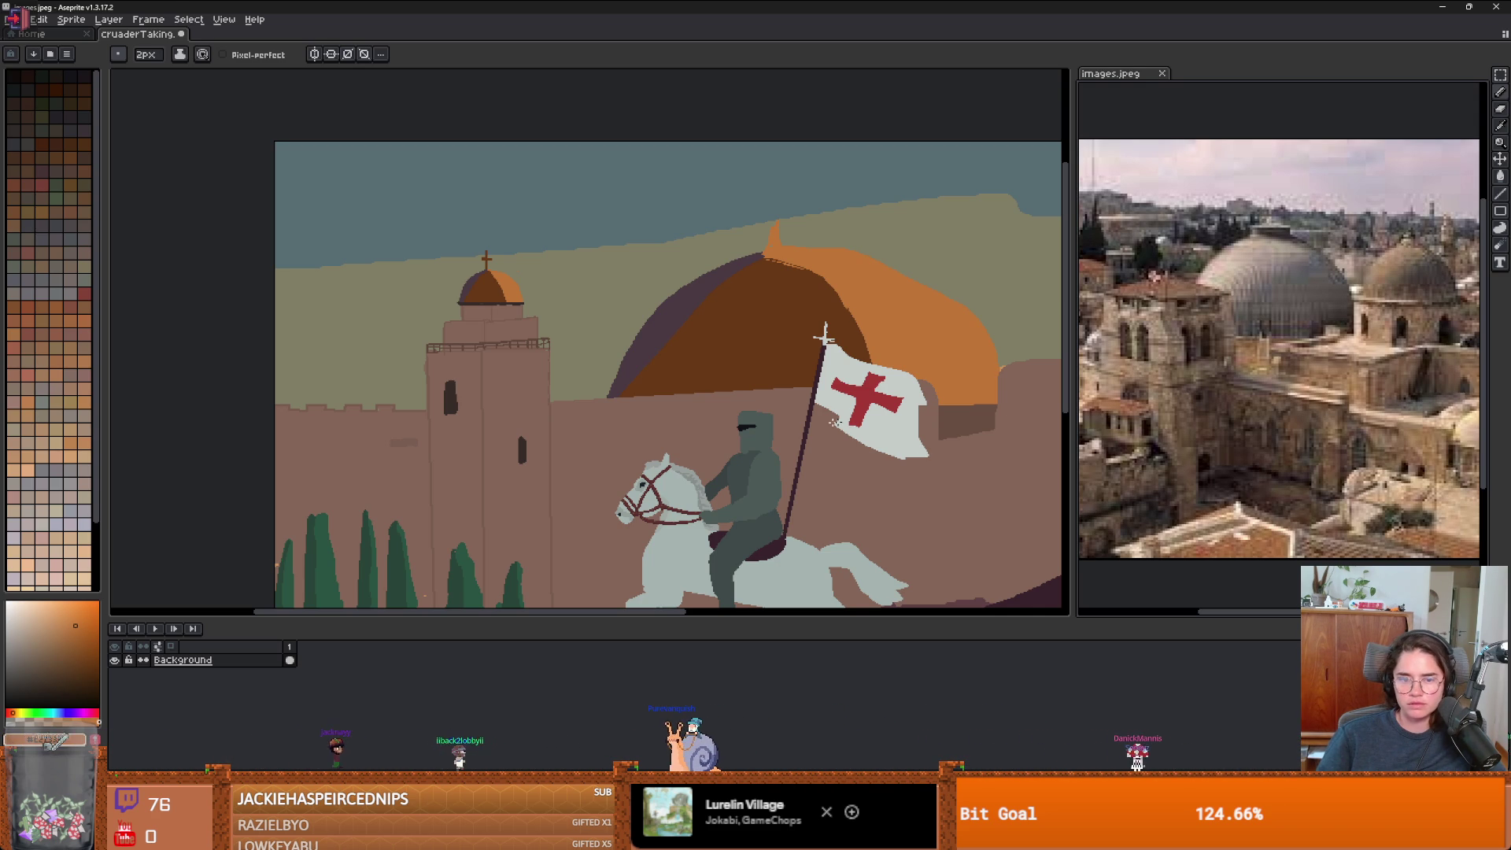
- Return to the crusader sprite and bring the tower back into view
{"action": "left_click", "coordinate": [919, 457]}
{"action": "scroll", "coordinate": [682, 266], "scroll_direction": "down", "scroll_amount": 2}
{"action": "scroll", "coordinate": [681, 266], "scroll_direction": "up", "scroll_amount": 2}
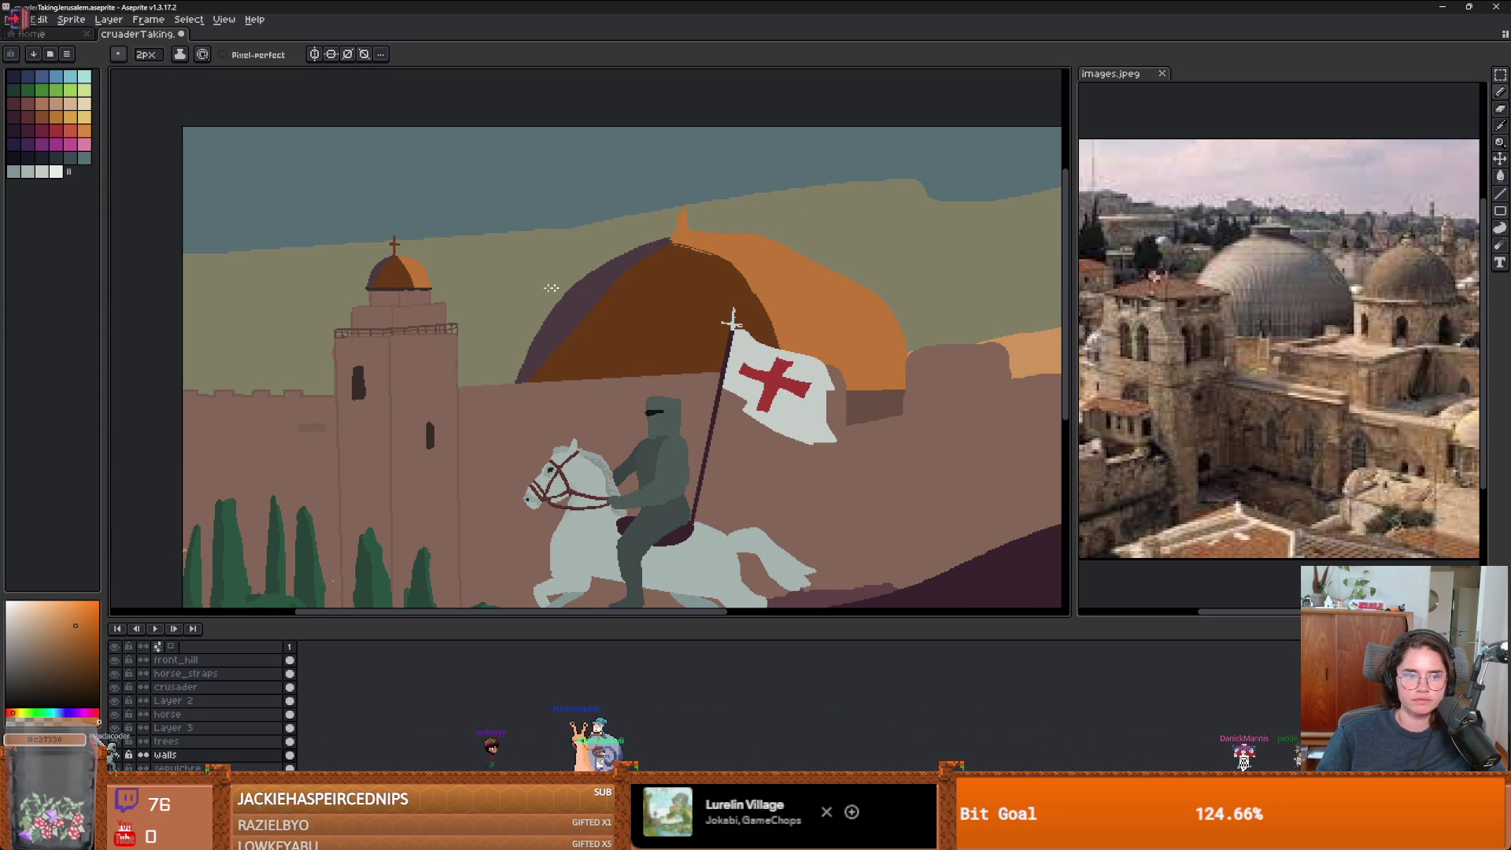
{"action": "scroll", "coordinate": [550, 288], "scroll_direction": "up", "scroll_amount": 2}
{"action": "scroll", "coordinate": [472, 237], "scroll_direction": "left", "scroll_amount": 3}
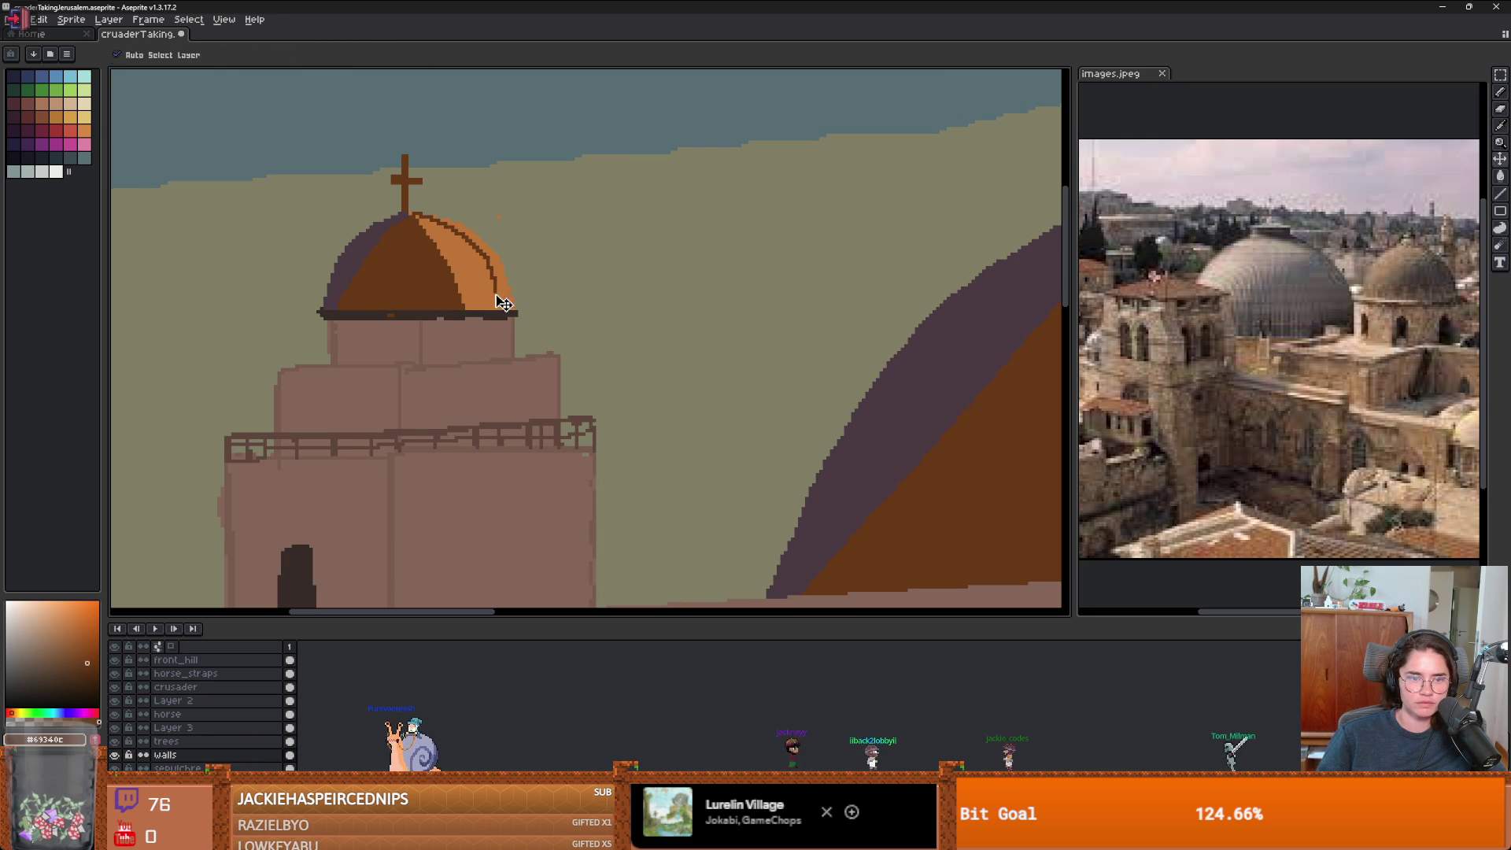
{"action": "scroll", "coordinate": [488, 294], "scroll_direction": "left", "scroll_amount": 2}
- Turn on Pixel-perfect and draw three curved ribs down the small tower dome
{"action": "left_click", "coordinate": [224, 54]}
{"action": "scroll", "coordinate": [496, 267], "scroll_direction": "up", "scroll_amount": 2}
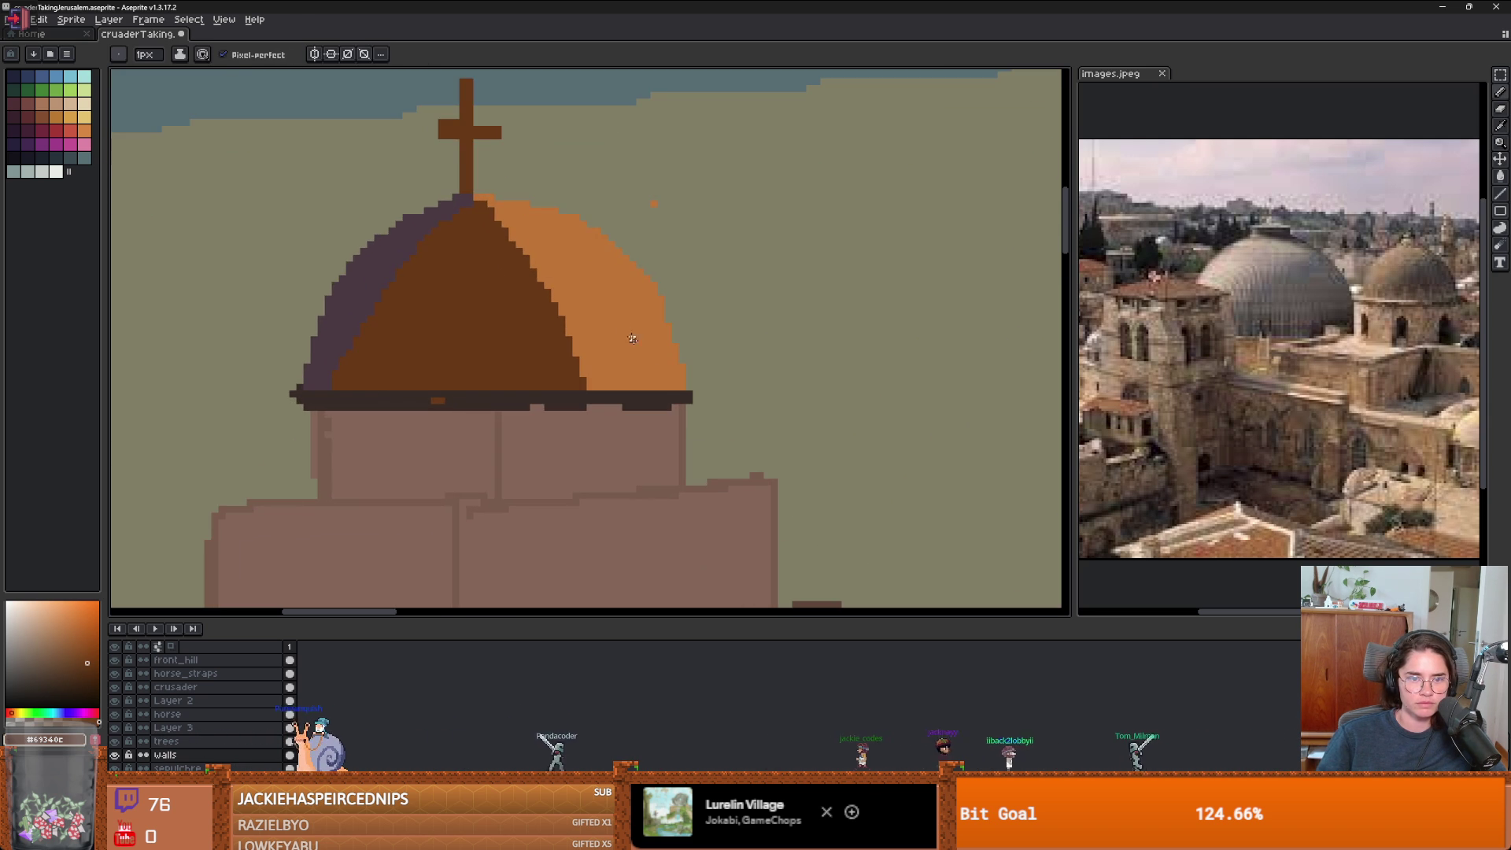
{"action": "mouse_move", "coordinate": [670, 391]}
{"action": "left_mouse_down"}
{"action": "mouse_move", "coordinate": [496, 207]}
{"action": "mouse_move", "coordinate": [625, 385]}
{"action": "left_mouse_up"}
{"action": "left_click_drag", "start_coordinate": [515, 207], "coordinate": [670, 328]}
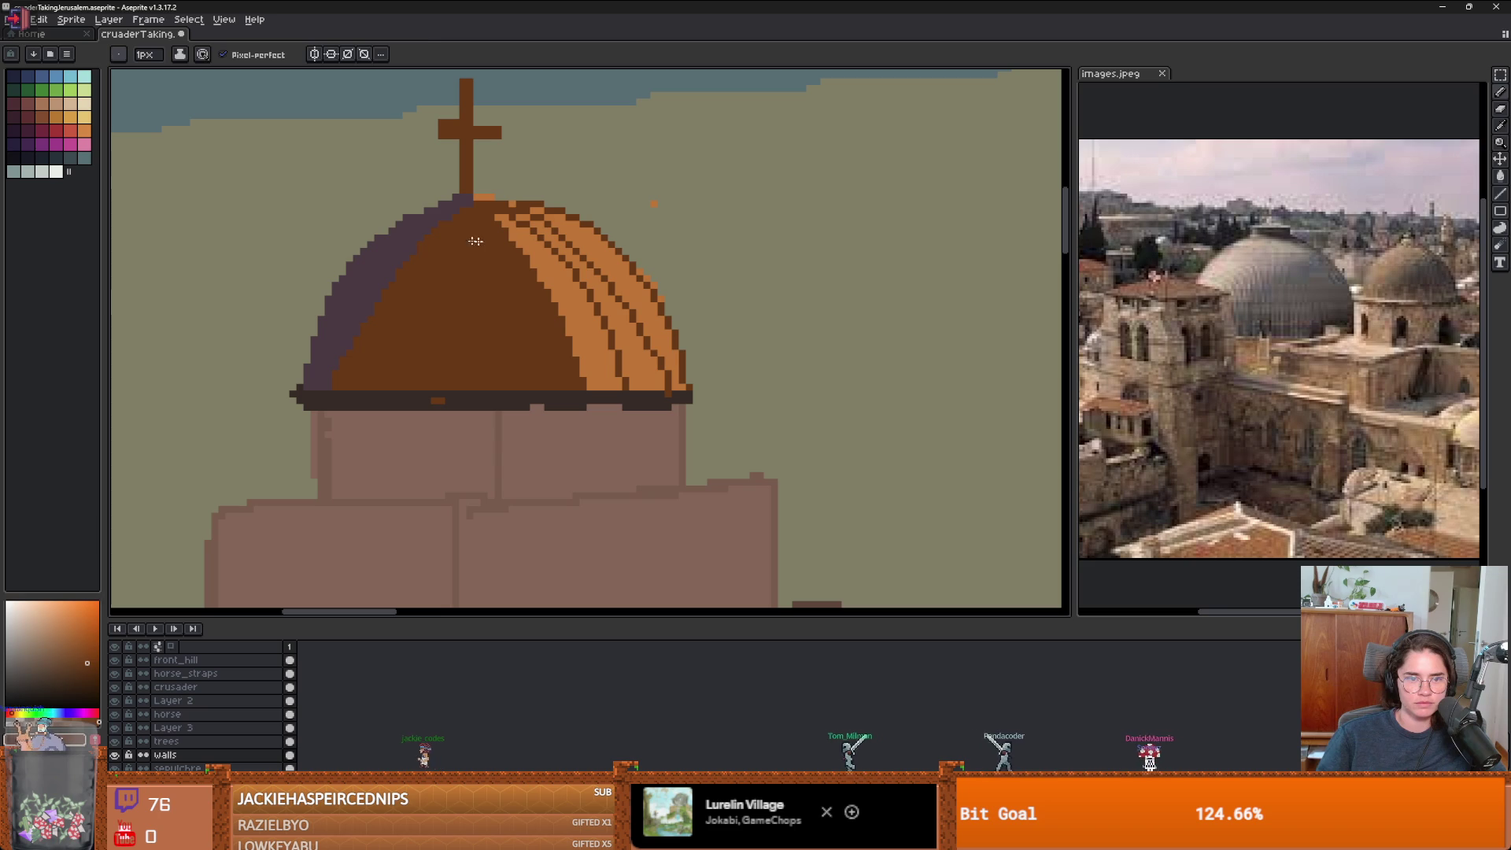
- Sample the dome's dark purple, orange and darker brown colours for the bands
{"action": "left_click", "coordinate": [394, 233], "text": "alt"}
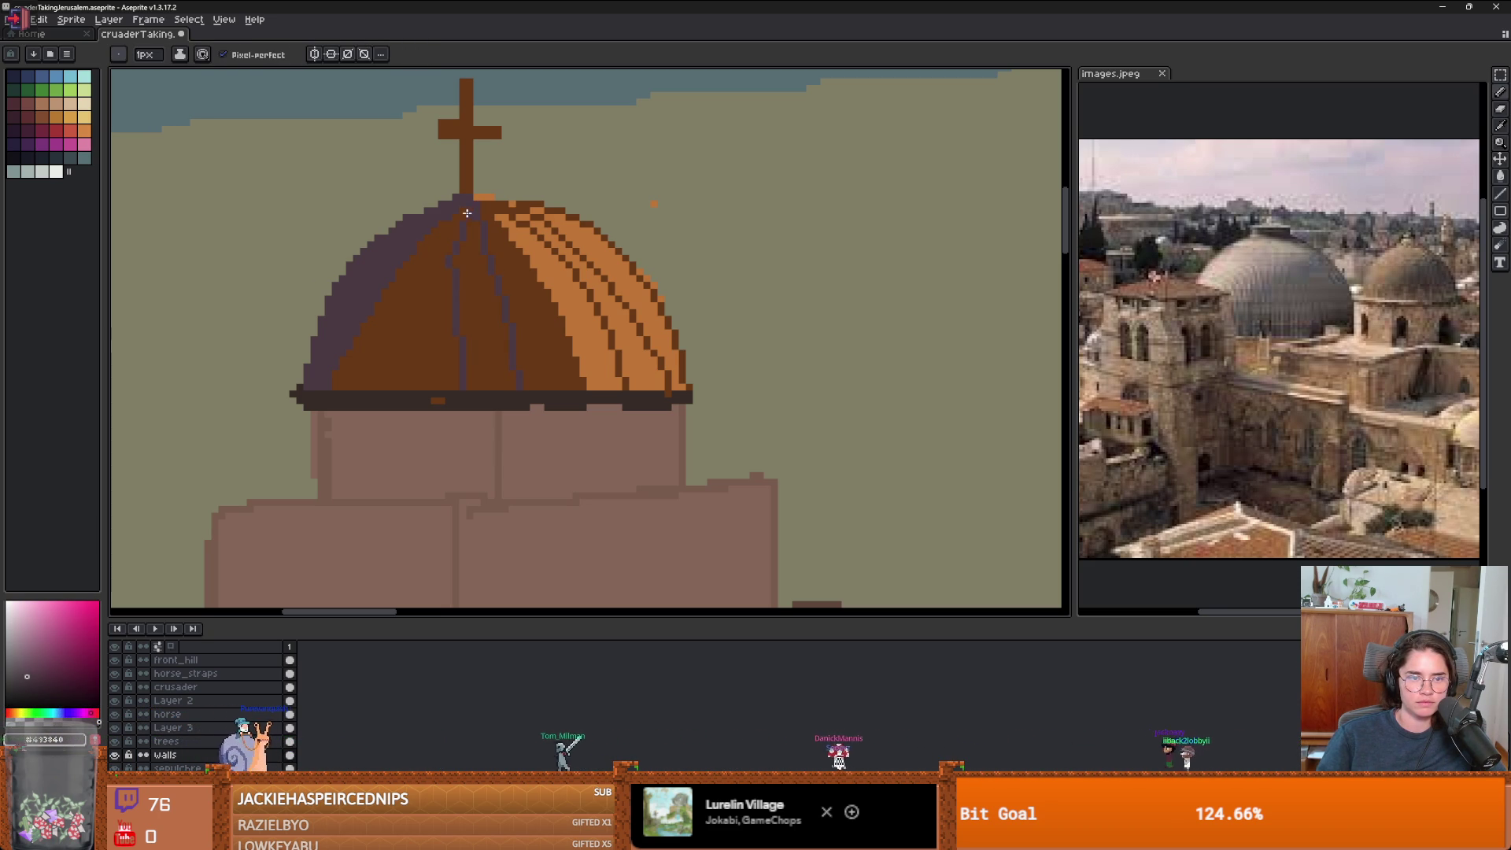
{"action": "scroll", "coordinate": [402, 385], "scroll_direction": "down", "scroll_amount": 4}
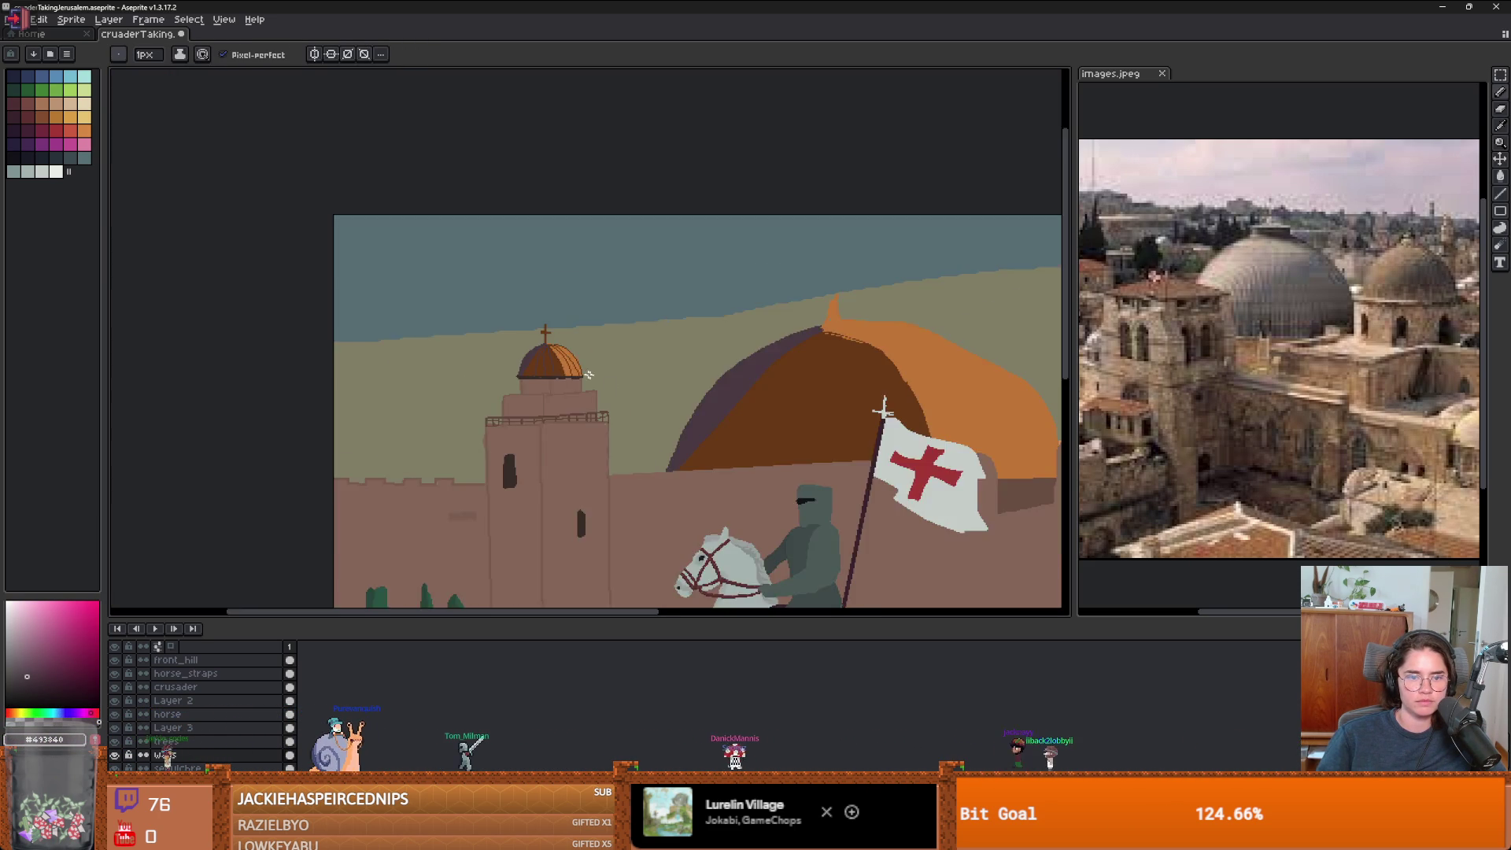
{"action": "scroll", "coordinate": [522, 304], "scroll_direction": "up", "scroll_amount": 2}
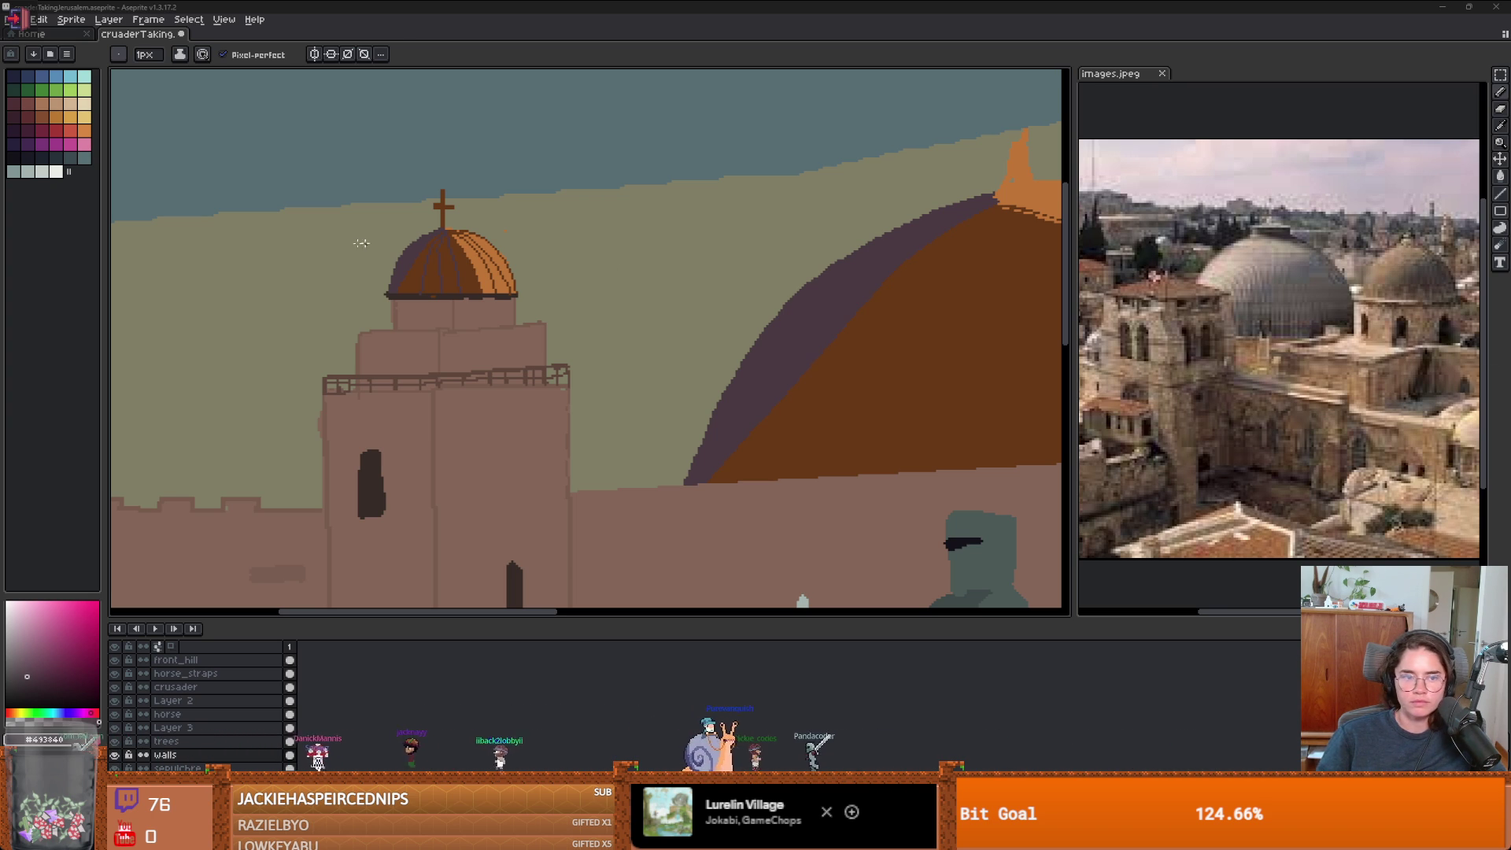
{"action": "scroll", "coordinate": [361, 243], "scroll_direction": "up", "scroll_amount": 5}
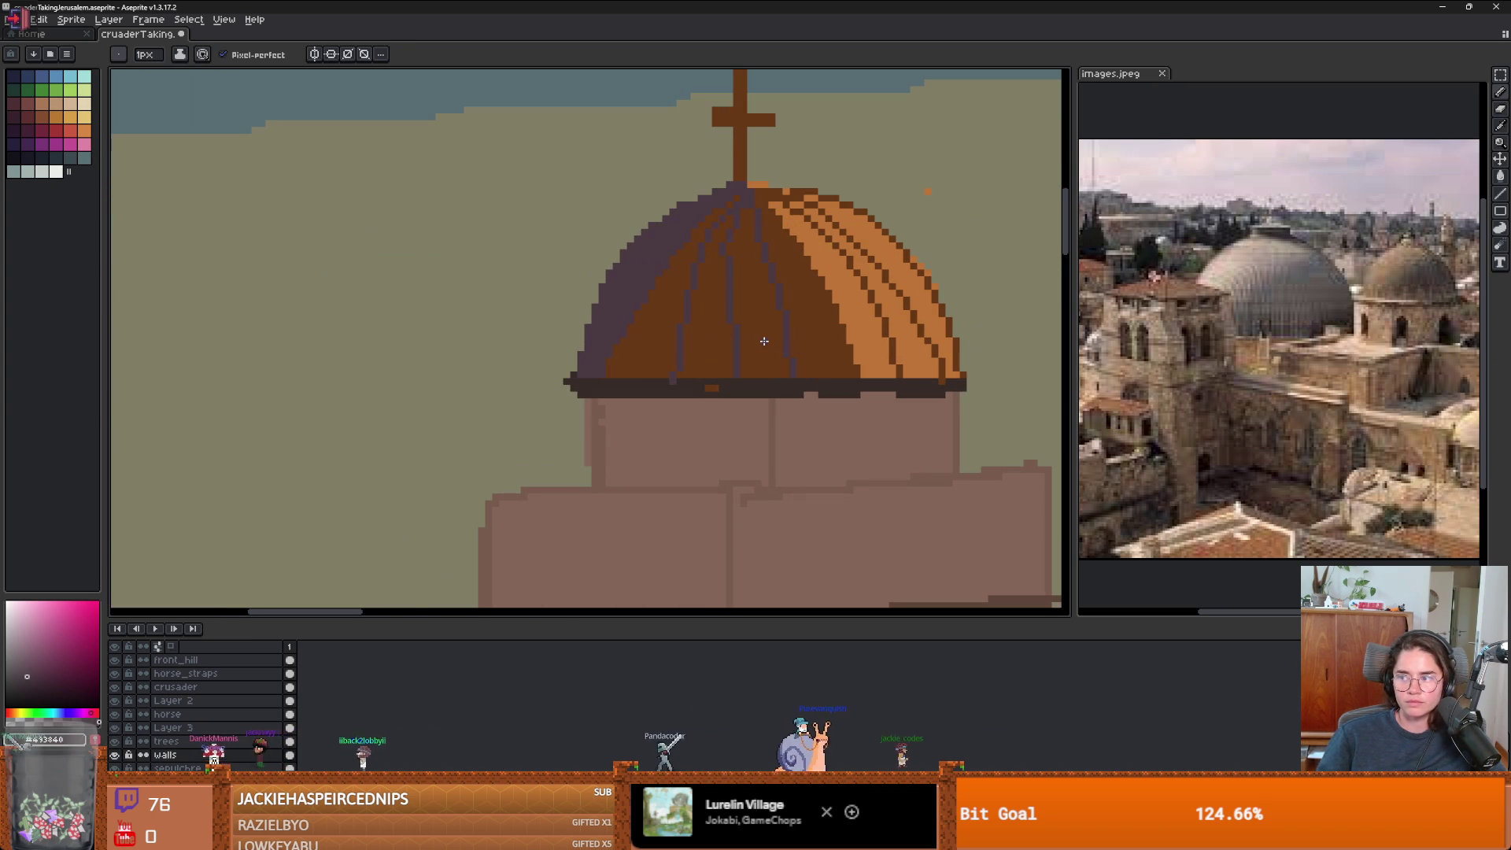
{"action": "left_click", "coordinate": [883, 296], "text": "alt"}
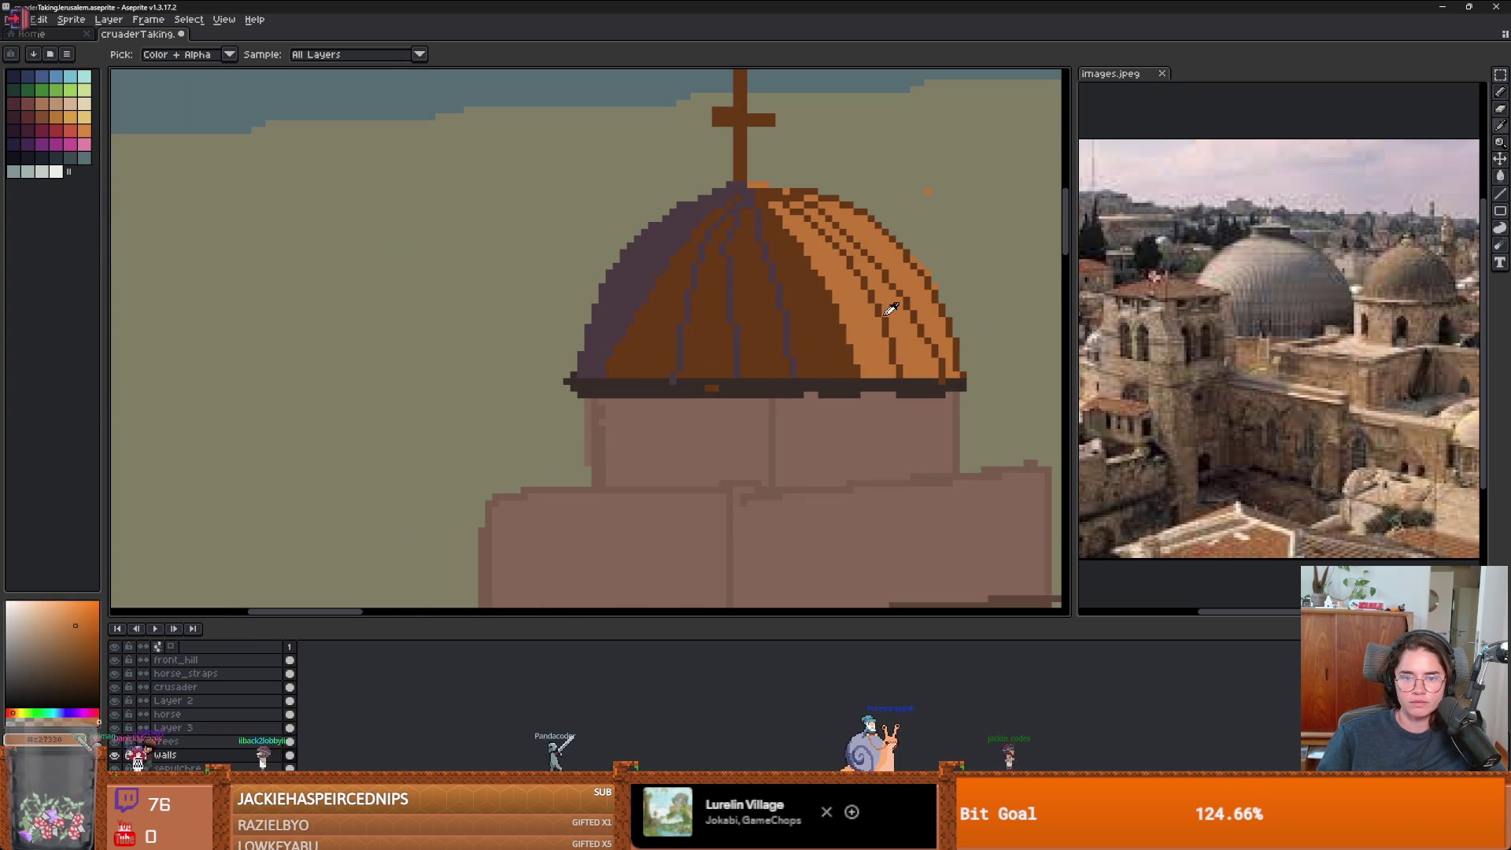
{"action": "left_click", "coordinate": [949, 327], "text": "alt"}
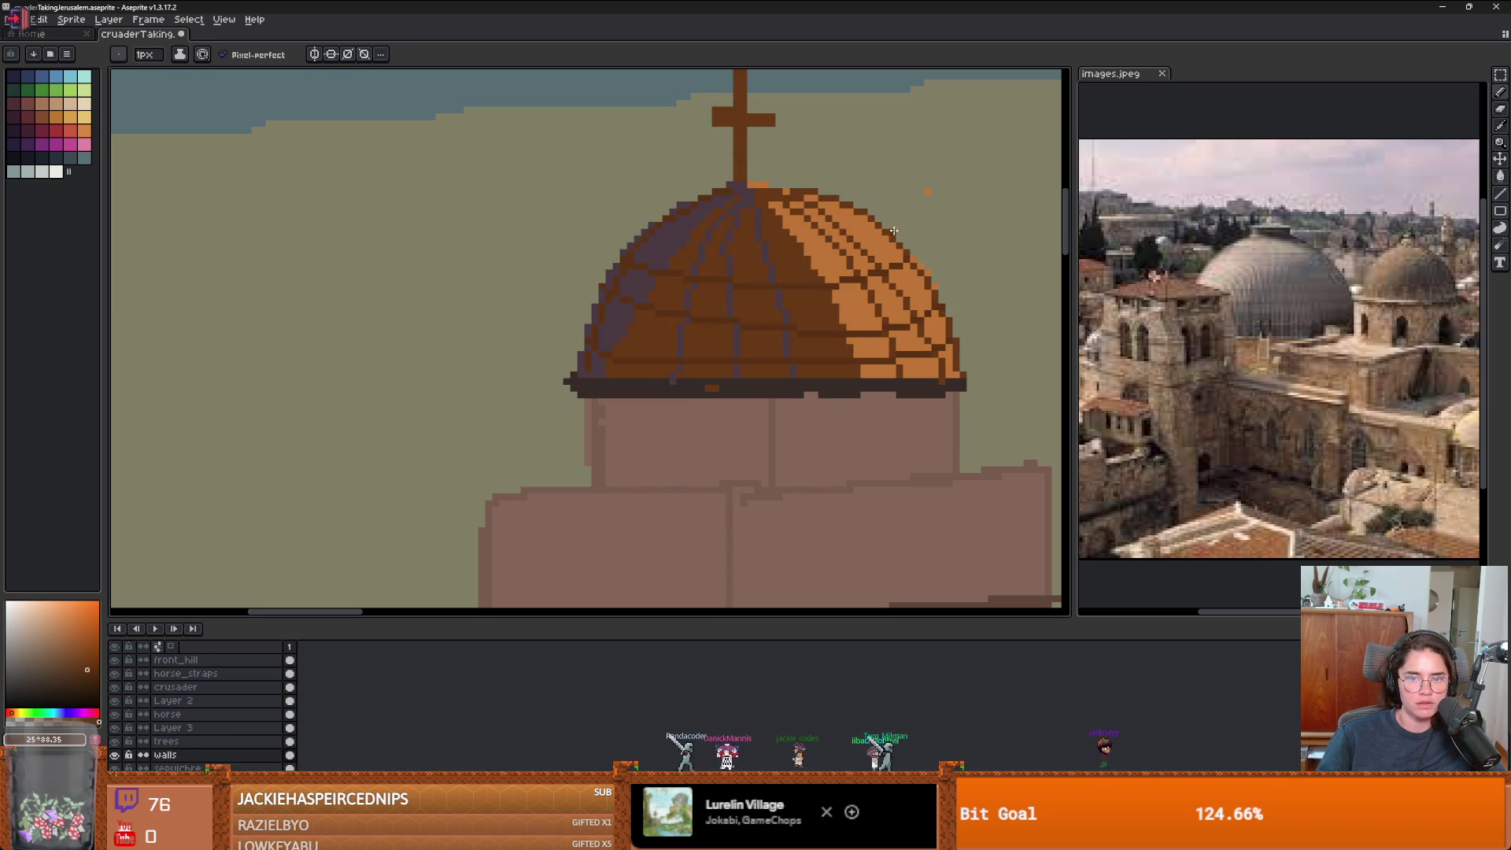
{"action": "scroll", "coordinate": [812, 349], "scroll_direction": "down", "scroll_amount": 3}
{"action": "scroll", "coordinate": [787, 339], "scroll_direction": "up", "scroll_amount": 2}
{"action": "scroll", "coordinate": [738, 325], "scroll_direction": "down", "scroll_amount": 2}
{"action": "scroll", "coordinate": [739, 325], "scroll_direction": "up", "scroll_amount": 1}
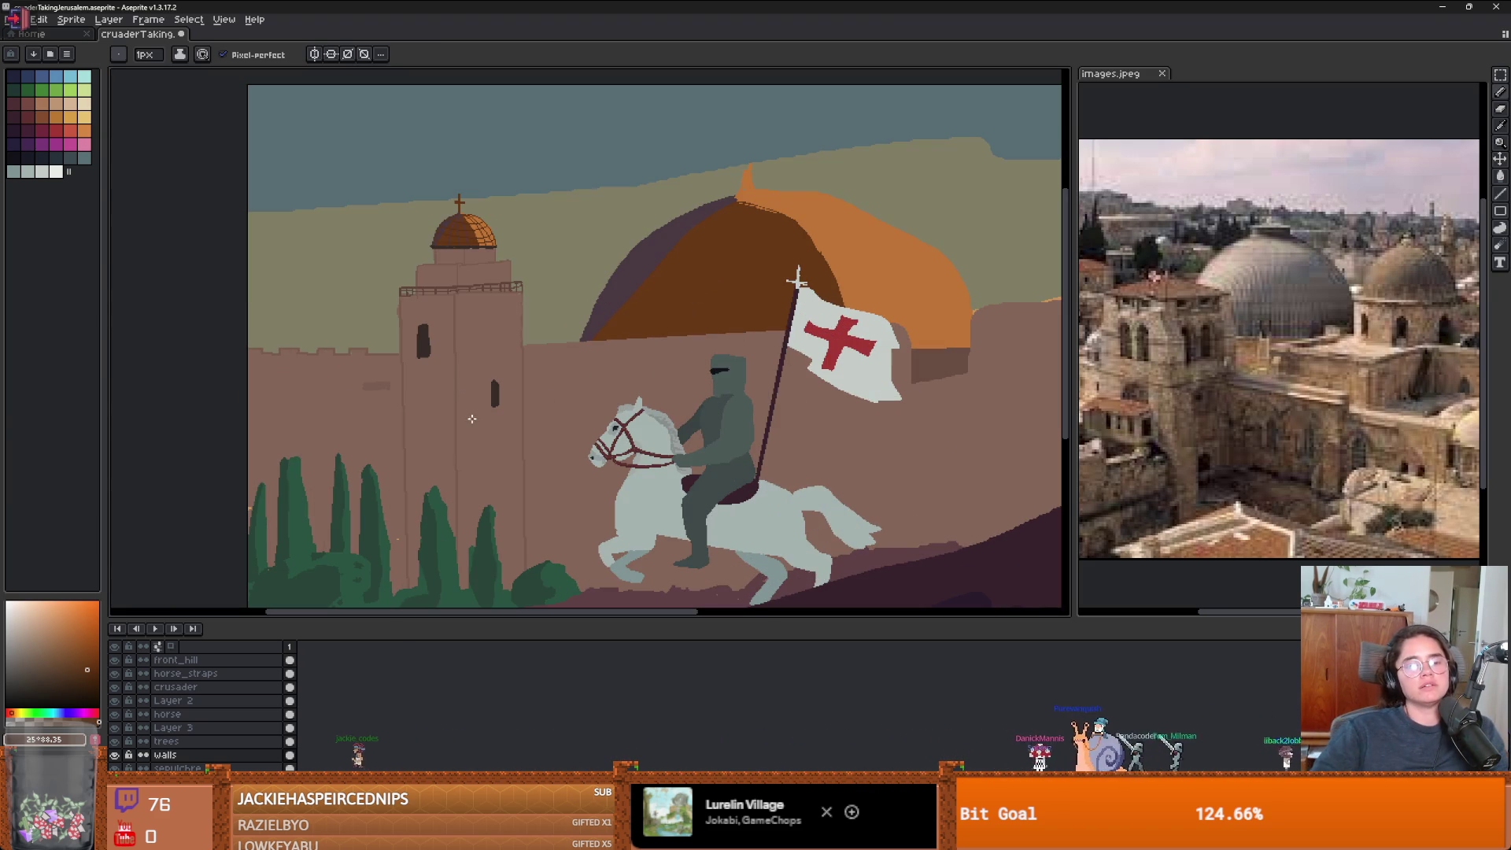
- Draw a 1px dark-brown railing along the top of the tower's upper tier
{"action": "scroll", "coordinate": [566, 351], "scroll_direction": "up", "scroll_amount": 2}
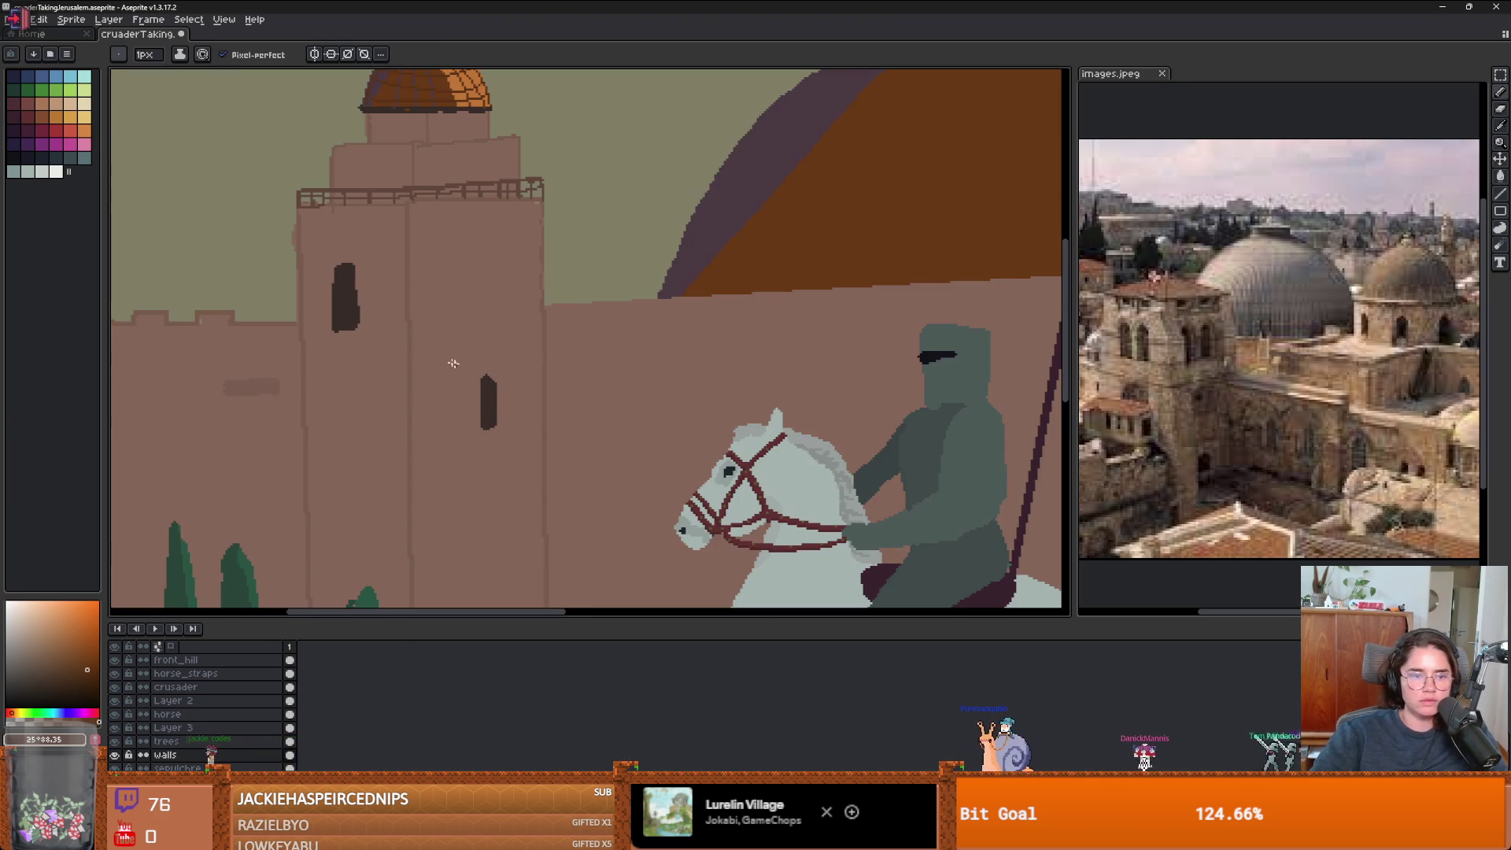
{"action": "scroll", "coordinate": [543, 337], "scroll_direction": "up", "scroll_amount": 2}
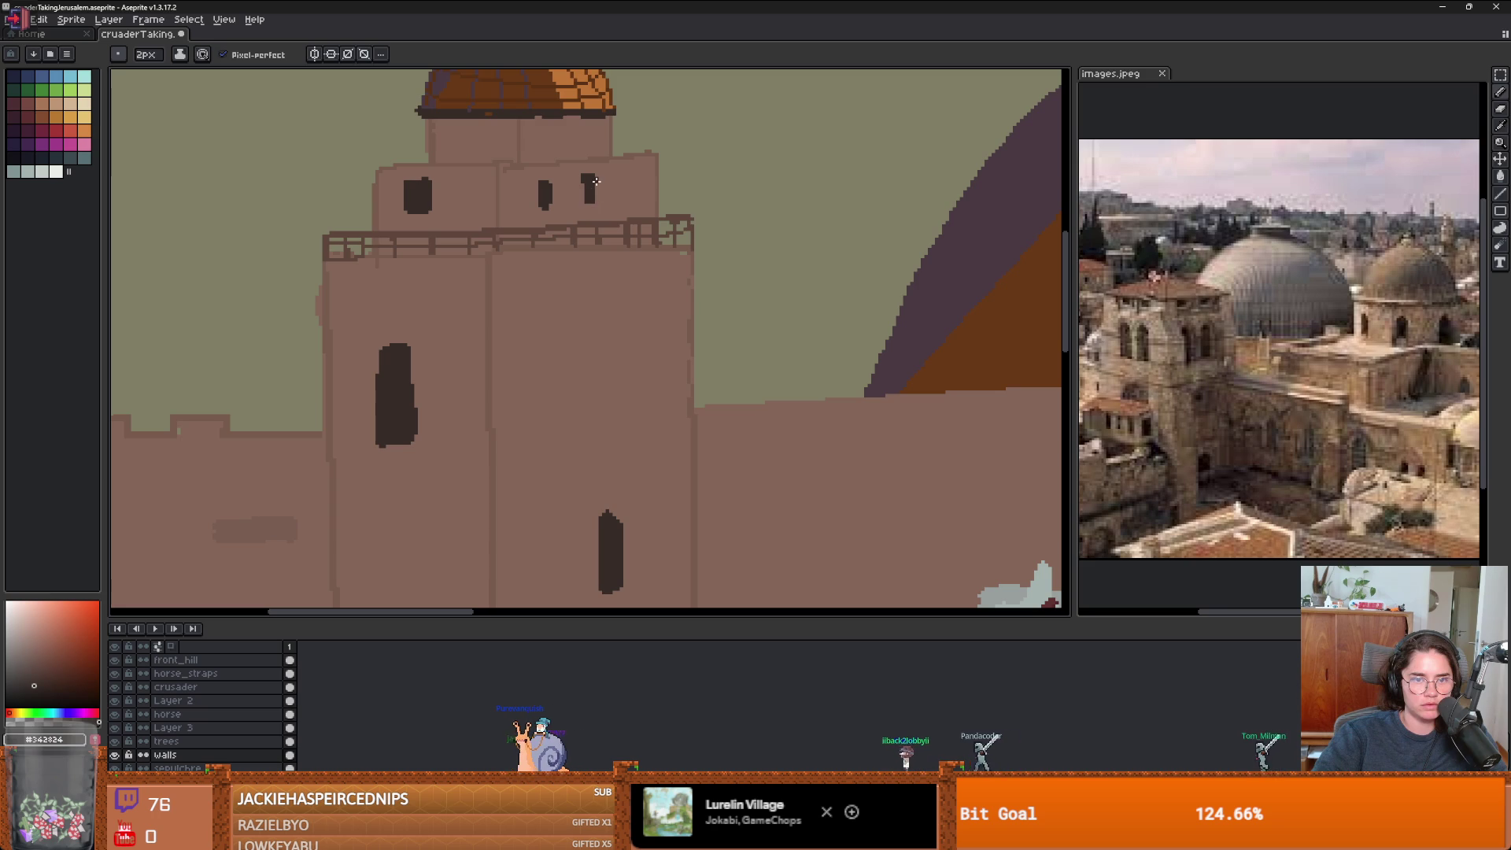
{"action": "scroll", "coordinate": [588, 202], "scroll_direction": "down", "scroll_amount": 2}
{"action": "scroll", "coordinate": [489, 265], "scroll_direction": "up", "scroll_amount": 3}
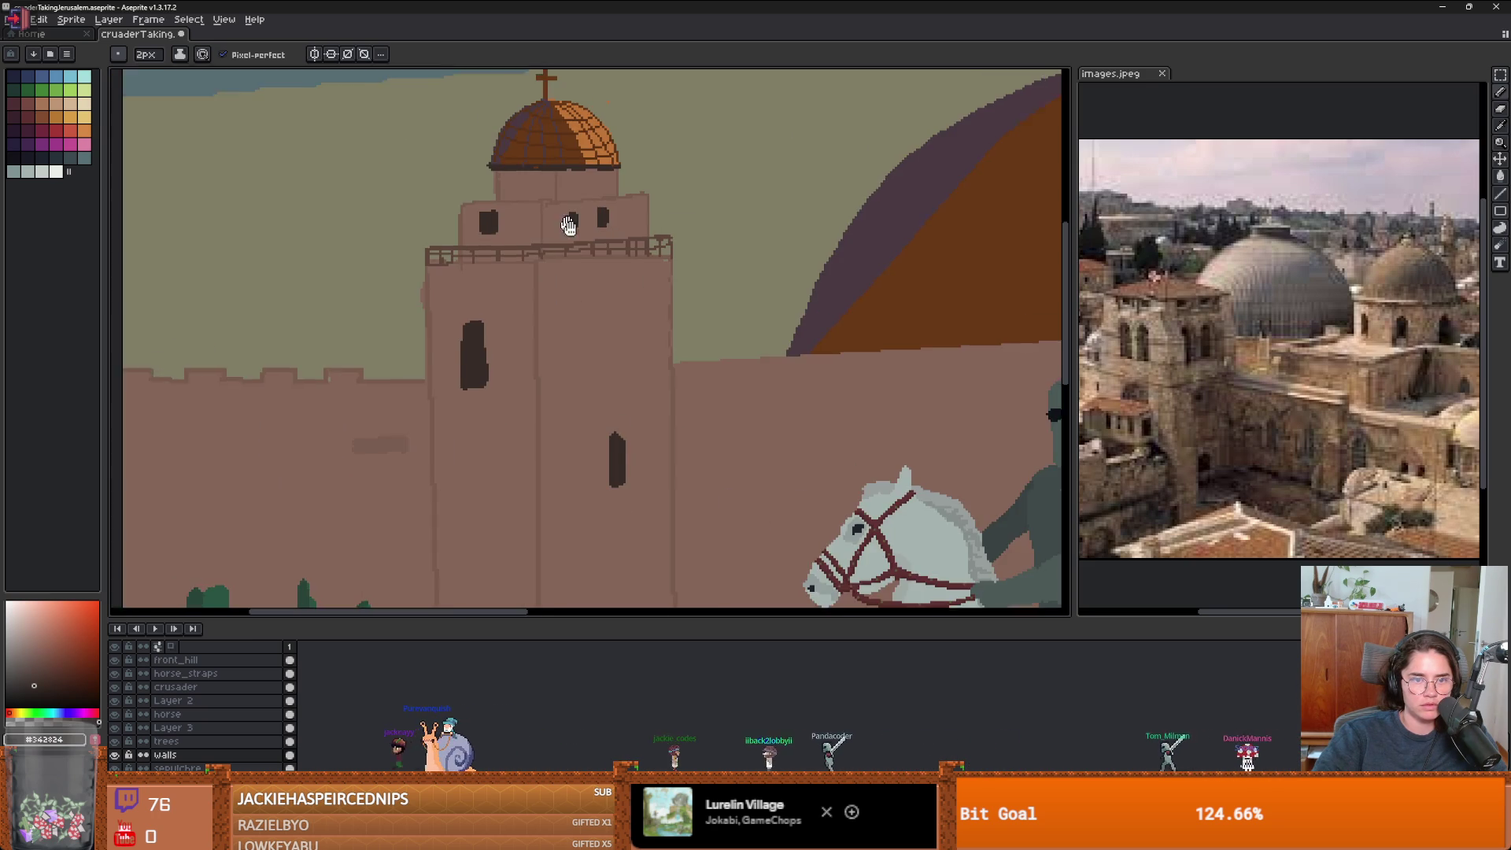
{"action": "left_click", "coordinate": [489, 265], "text": "alt"}
{"action": "key", "text": "minus"}
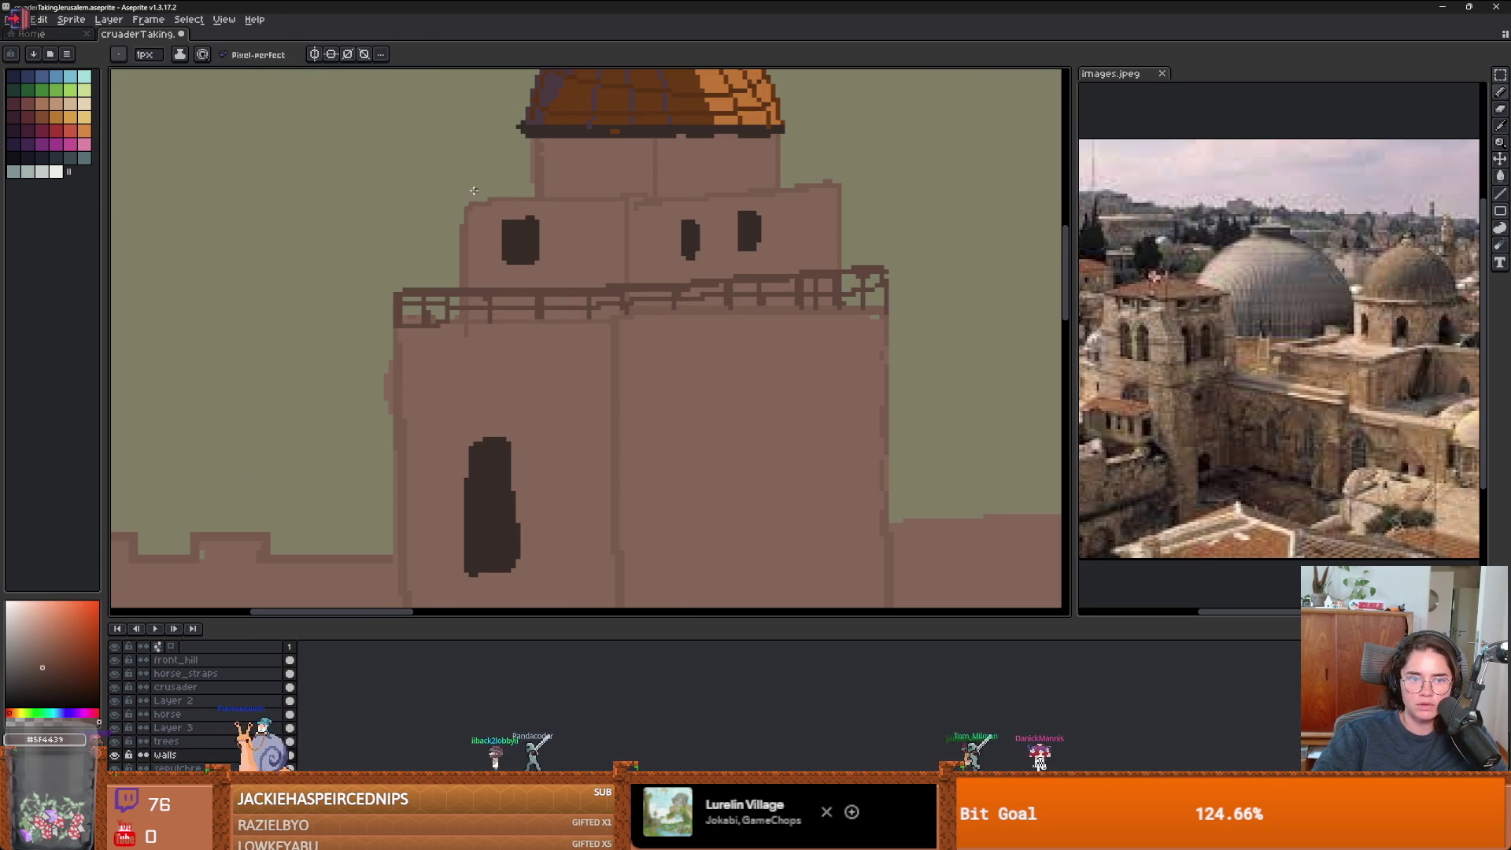
{"action": "mouse_move", "coordinate": [473, 193]}
{"action": "left_mouse_down"}
{"action": "mouse_move", "coordinate": [823, 165]}
{"action": "mouse_move", "coordinate": [626, 207]}
{"action": "left_mouse_up"}
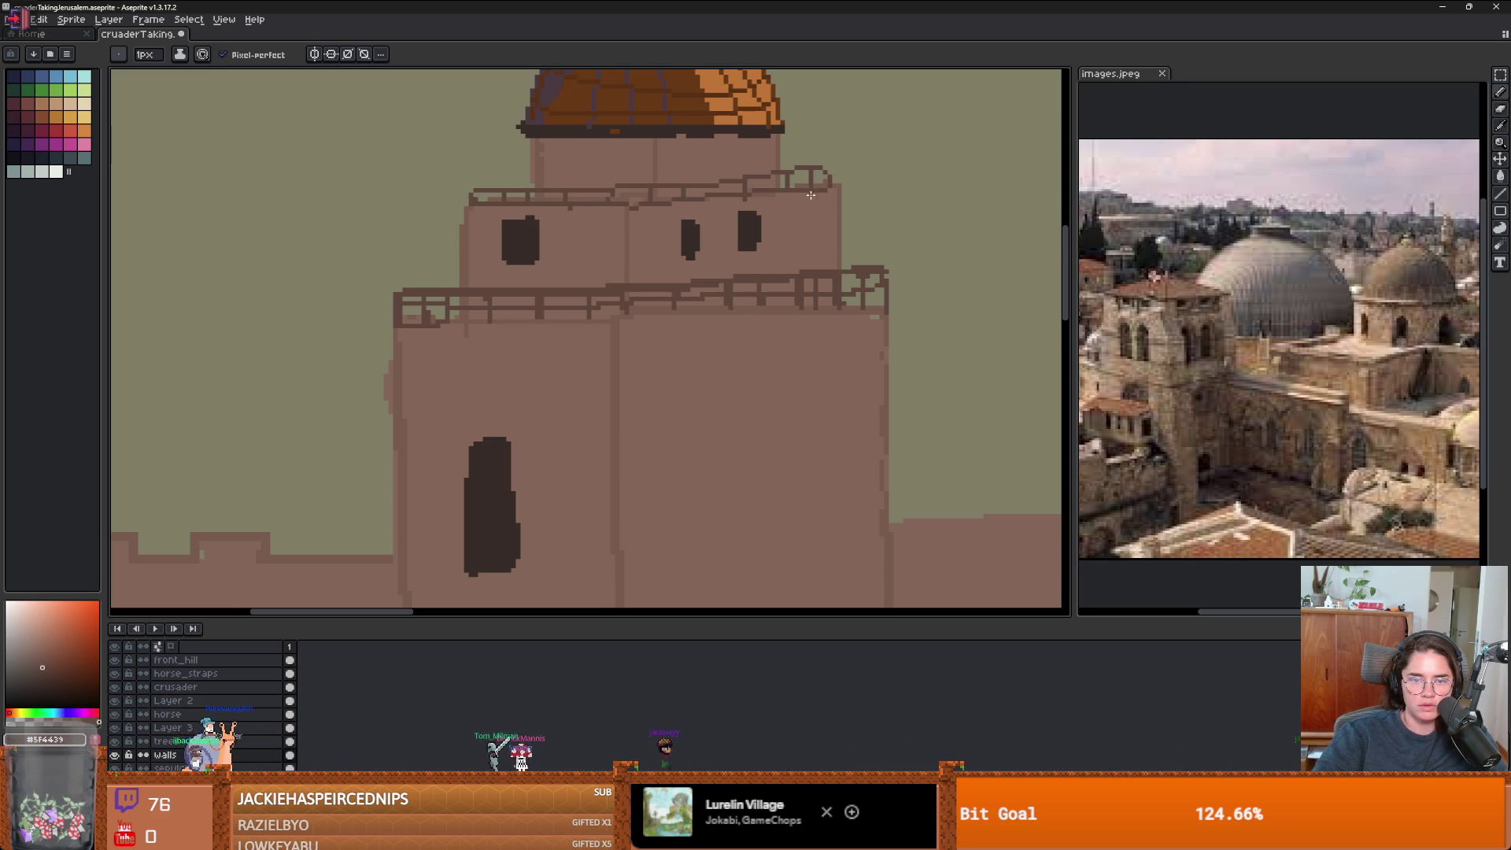
- Outline a small window below the dome and fill it dark with the Paint Bucket
{"action": "scroll", "coordinate": [811, 194], "scroll_direction": "down", "scroll_amount": 3}
{"action": "scroll", "coordinate": [864, 287], "scroll_direction": "down", "scroll_amount": 2}
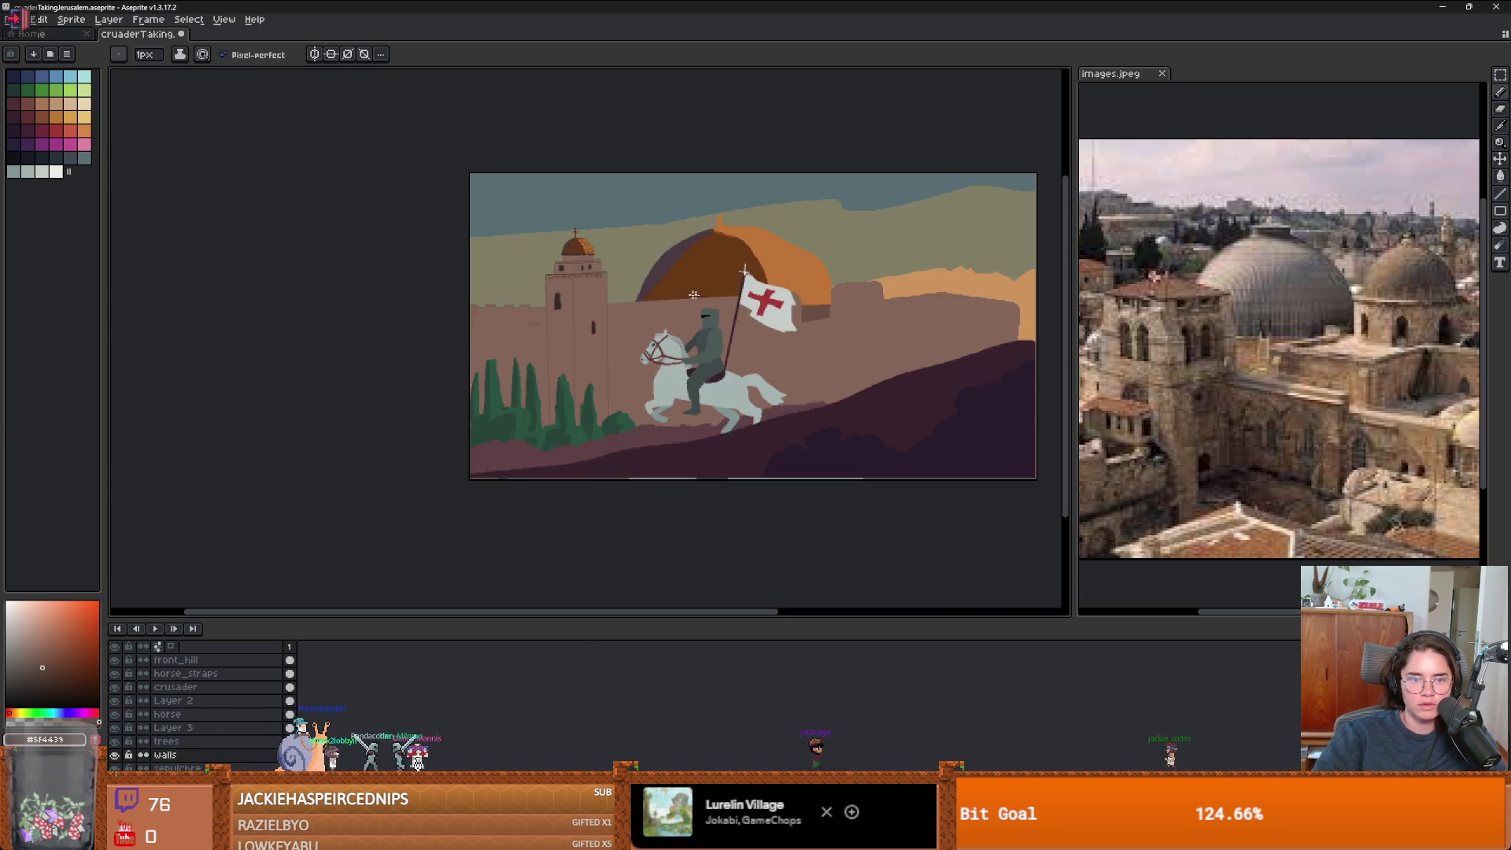
{"action": "scroll", "coordinate": [526, 164], "scroll_direction": "up", "scroll_amount": 5}
{"action": "mouse_move", "coordinate": [494, 167]}
{"action": "left_mouse_down"}
{"action": "mouse_move", "coordinate": [541, 173]}
{"action": "mouse_move", "coordinate": [500, 168]}
{"action": "left_mouse_up"}
{"action": "key", "text": "g"}
{"action": "left_click", "coordinate": [500, 168]}
{"action": "key", "text": "ctrl+z"}
{"action": "left_click", "coordinate": [515, 170]}
{"action": "key", "text": "b"}
- Paint a second dark 2px window on the drum beneath the dome
{"action": "left_click", "coordinate": [541, 163], "text": "alt"}
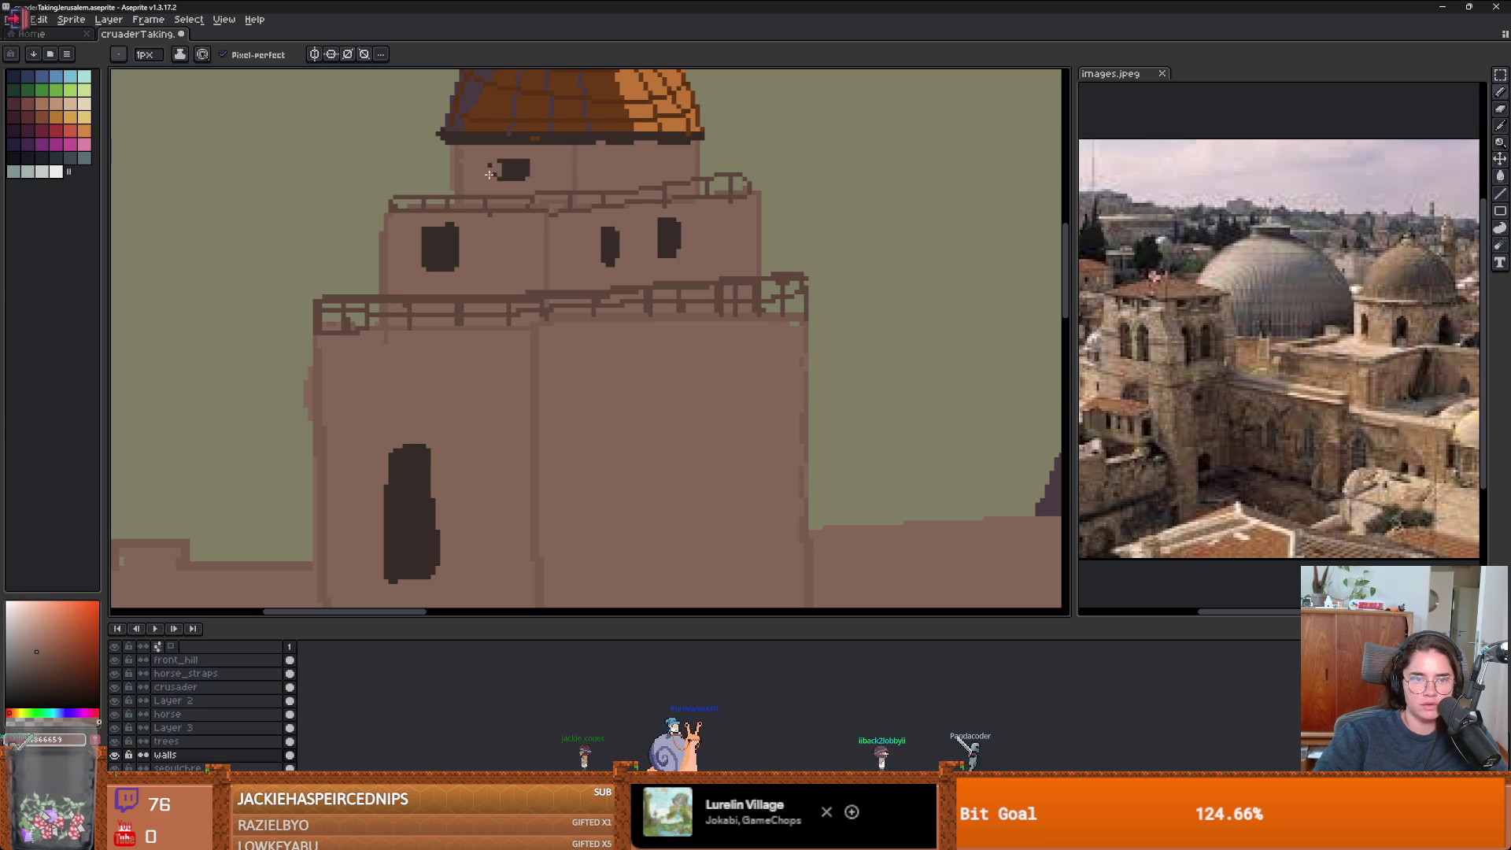
{"action": "left_click", "coordinate": [516, 168], "text": "alt"}
{"action": "key", "text": "plus"}
{"action": "left_click_drag", "start_coordinate": [629, 157], "coordinate": [631, 170]}
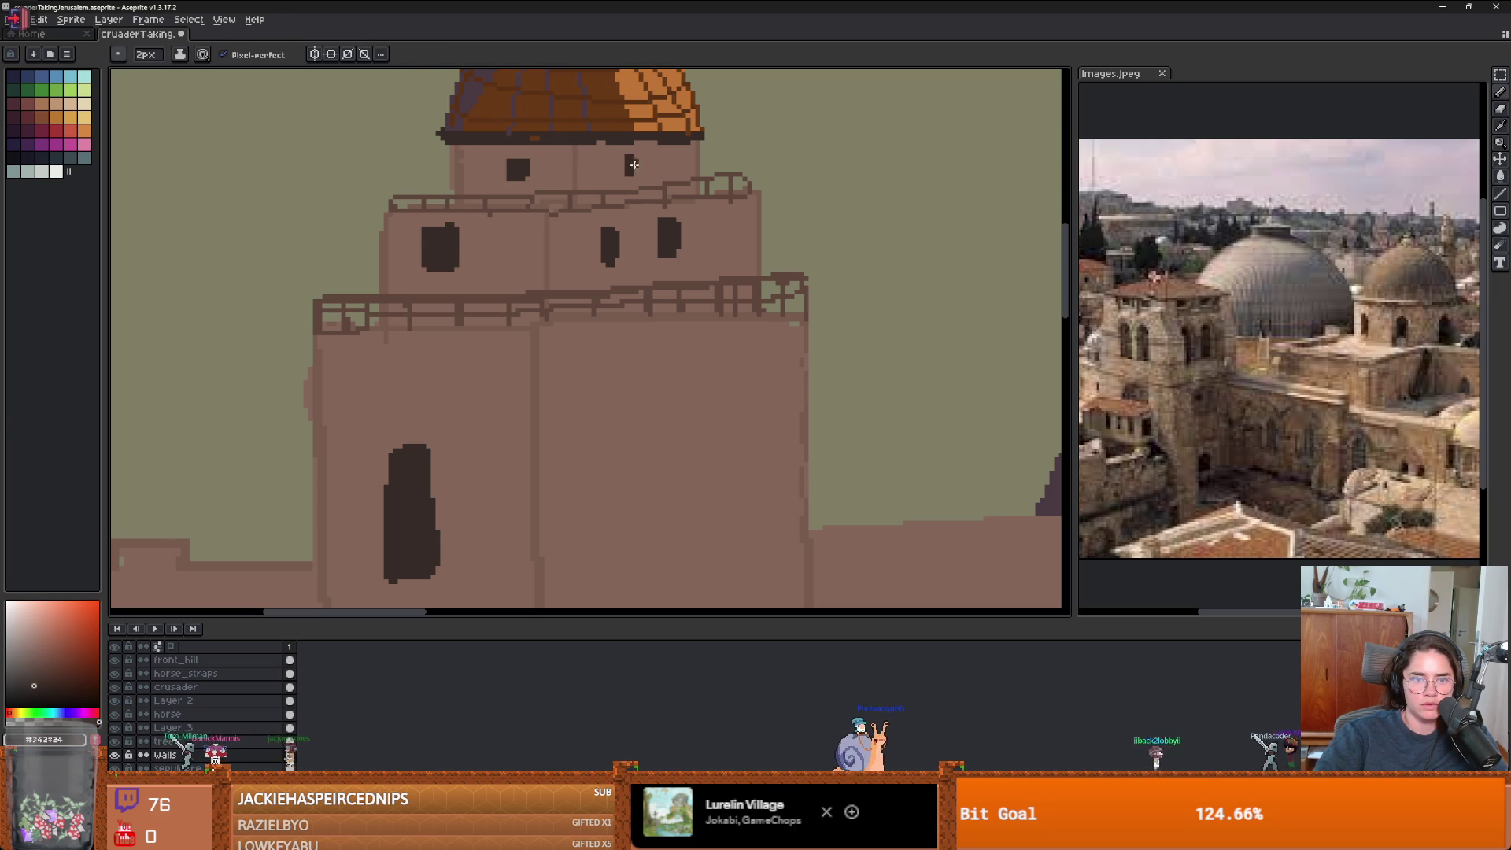
{"action": "scroll", "coordinate": [773, 300], "scroll_direction": "down", "scroll_amount": 4}
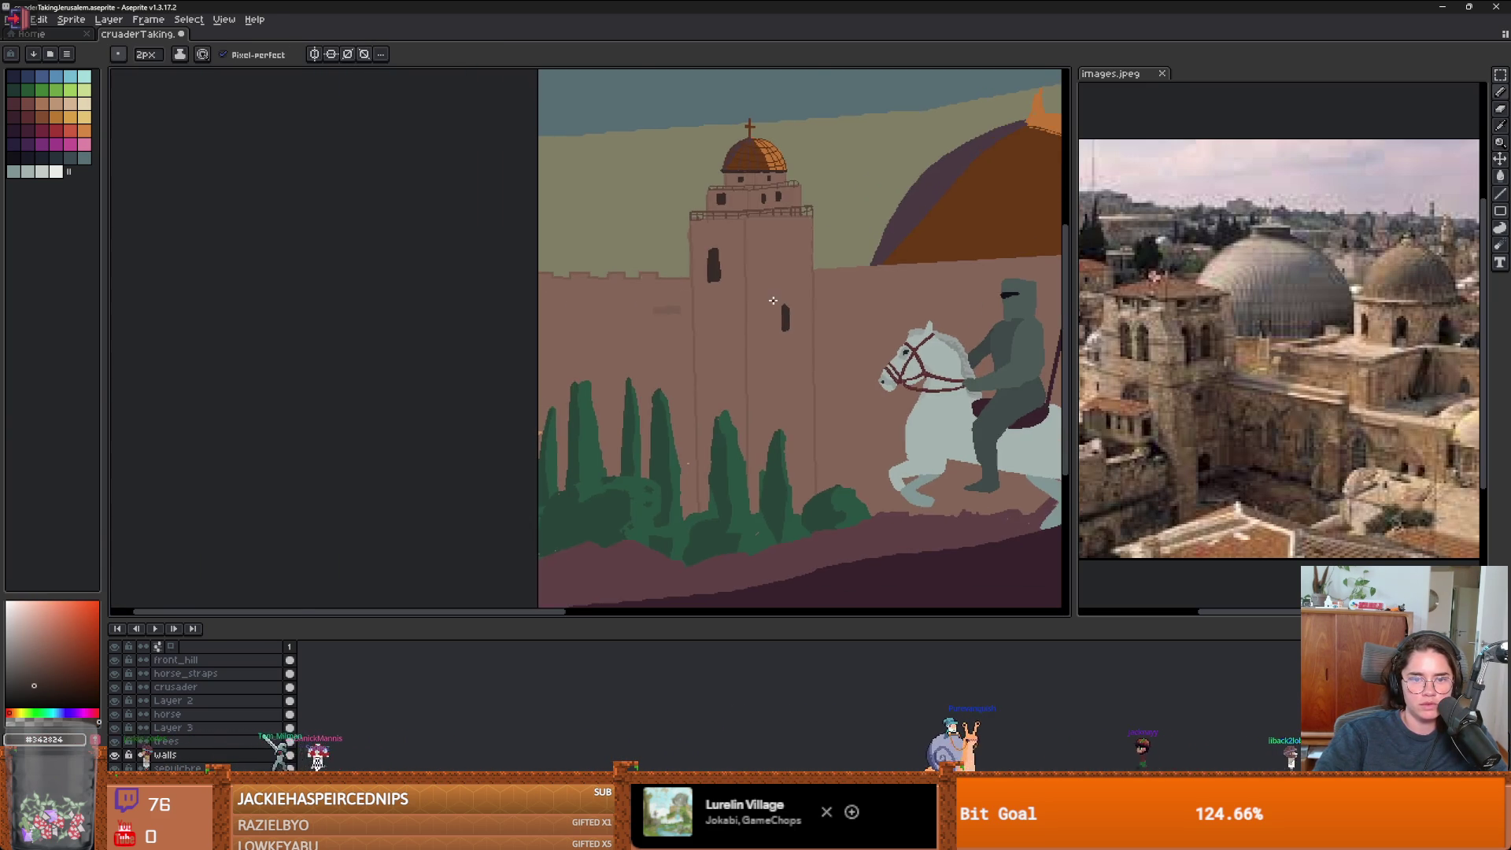
- Paint a lighter stone patch on the tower wall with a 3px pencil
{"action": "scroll", "coordinate": [773, 299], "scroll_direction": "up", "scroll_amount": 3}
{"action": "scroll", "coordinate": [692, 283], "scroll_direction": "down", "scroll_amount": 4}
{"action": "scroll", "coordinate": [622, 267], "scroll_direction": "up", "scroll_amount": 4}
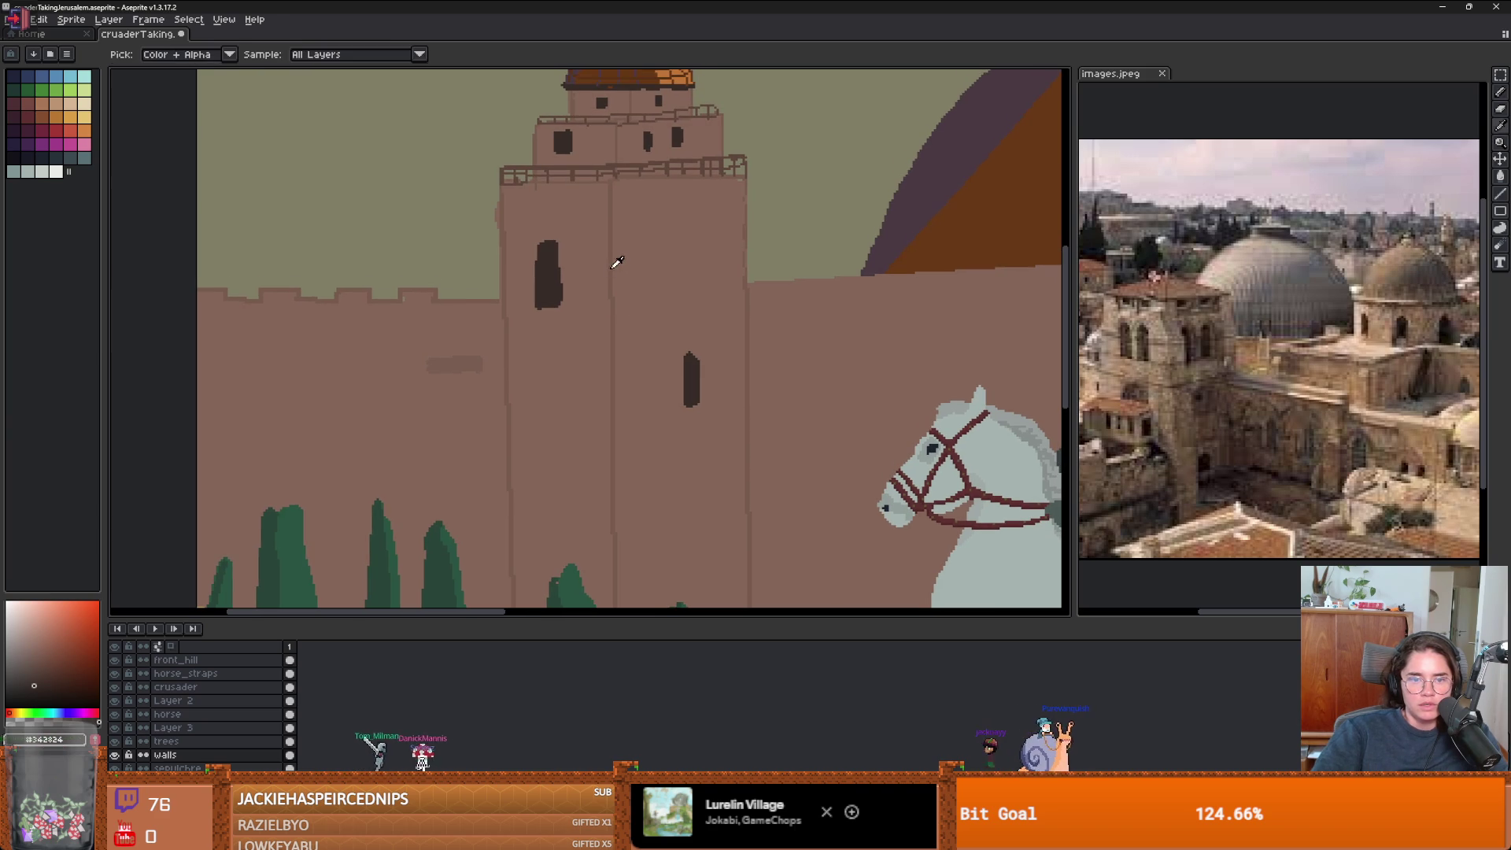
{"action": "left_click", "coordinate": [487, 339], "text": "alt"}
{"action": "key", "text": "plus"}
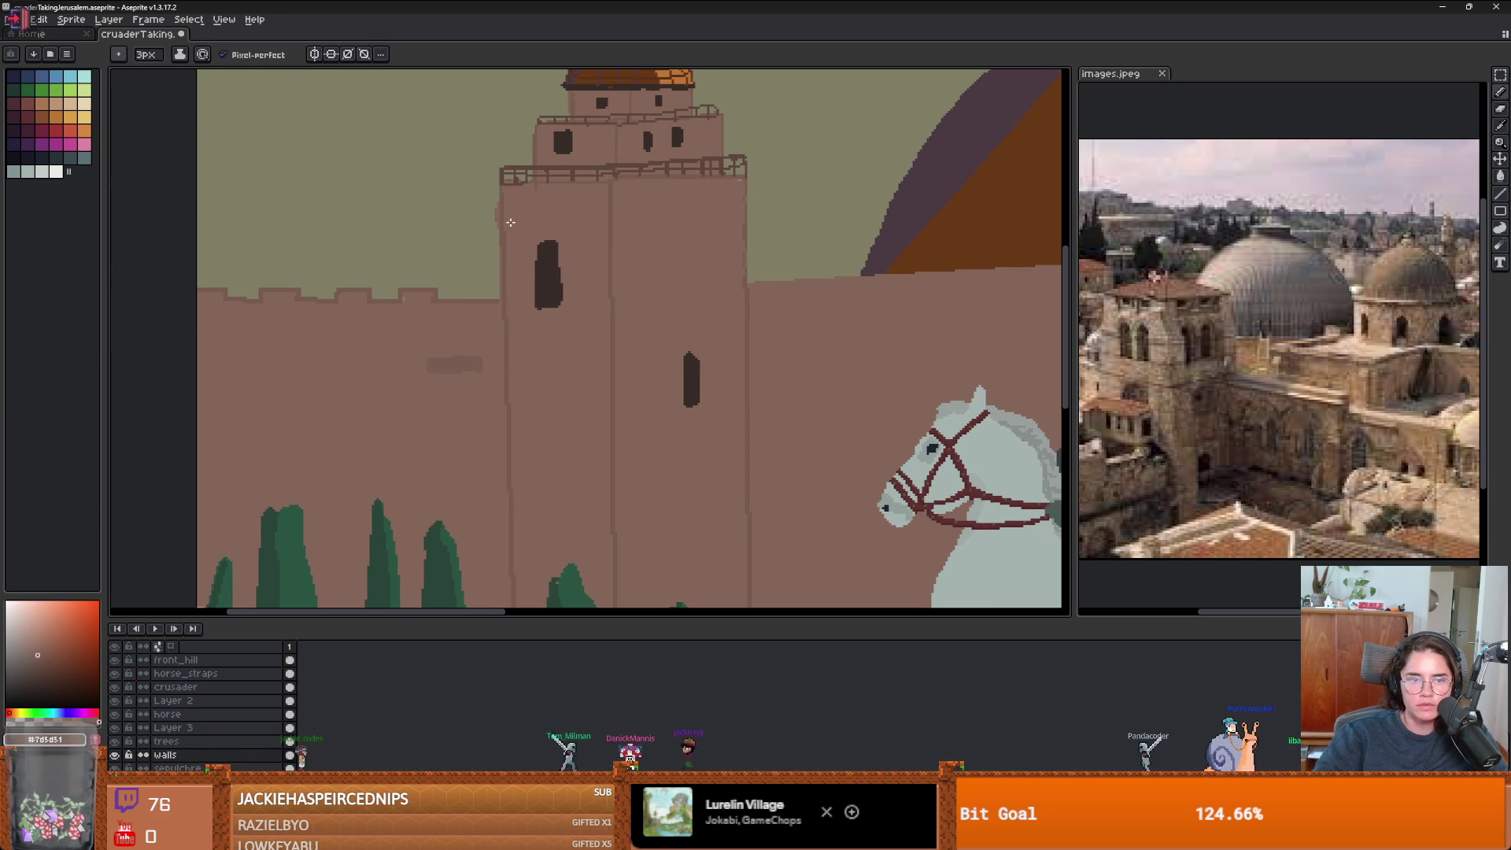
{"action": "scroll", "coordinate": [511, 223], "scroll_direction": "up", "scroll_amount": 1}
{"action": "mouse_move", "coordinate": [595, 218]}
{"action": "left_mouse_down"}
{"action": "mouse_move", "coordinate": [630, 218]}
{"action": "mouse_move", "coordinate": [617, 218]}
{"action": "left_mouse_up"}
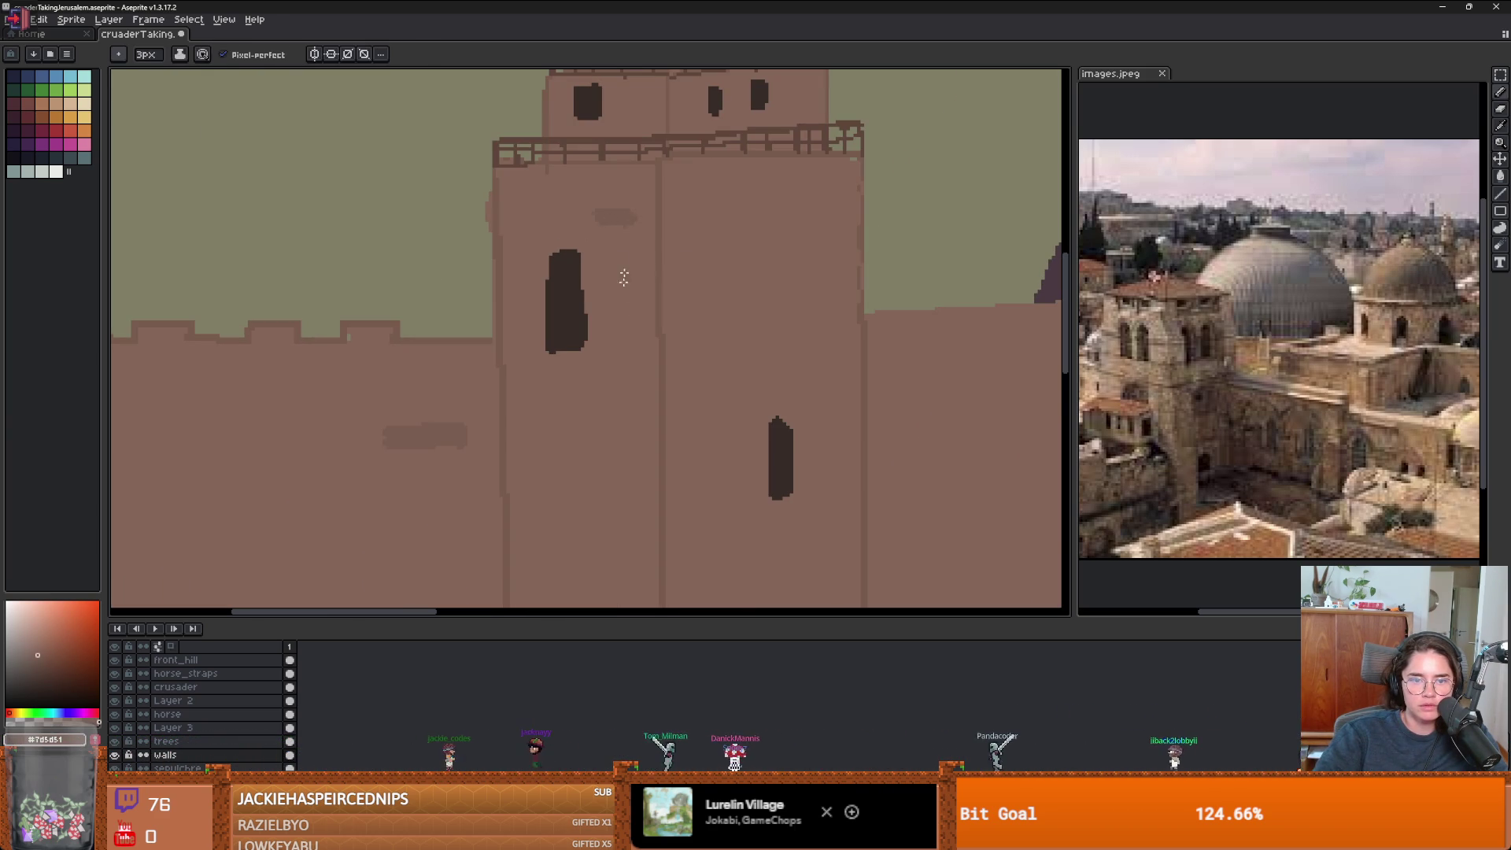
{"action": "scroll", "coordinate": [624, 277], "scroll_direction": "down", "scroll_amount": 3}
{"action": "scroll", "coordinate": [532, 399], "scroll_direction": "up", "scroll_amount": 3}
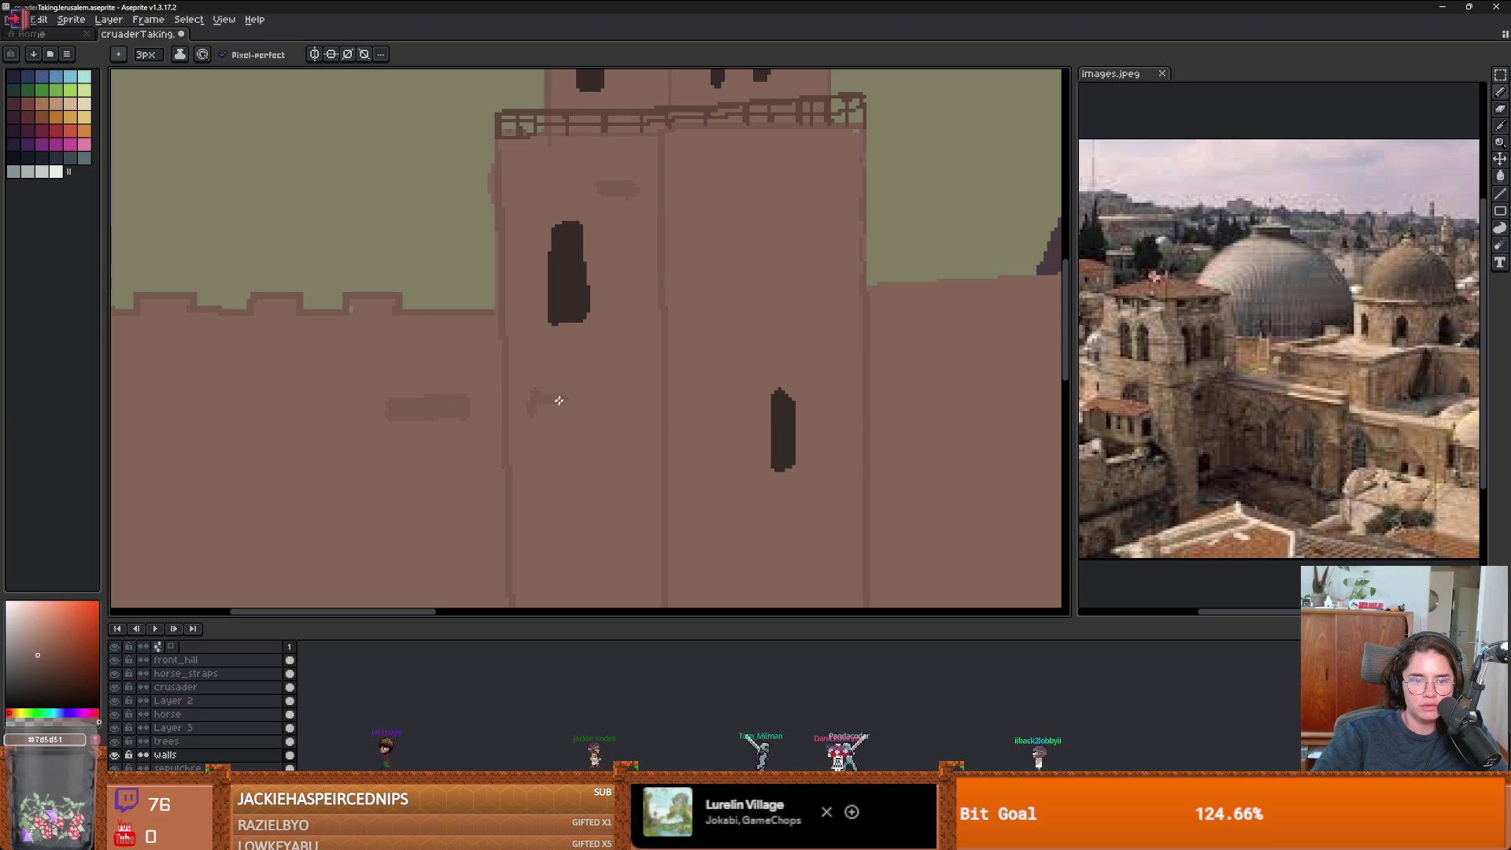
{"action": "scroll", "coordinate": [559, 407], "scroll_direction": "down", "scroll_amount": 3}
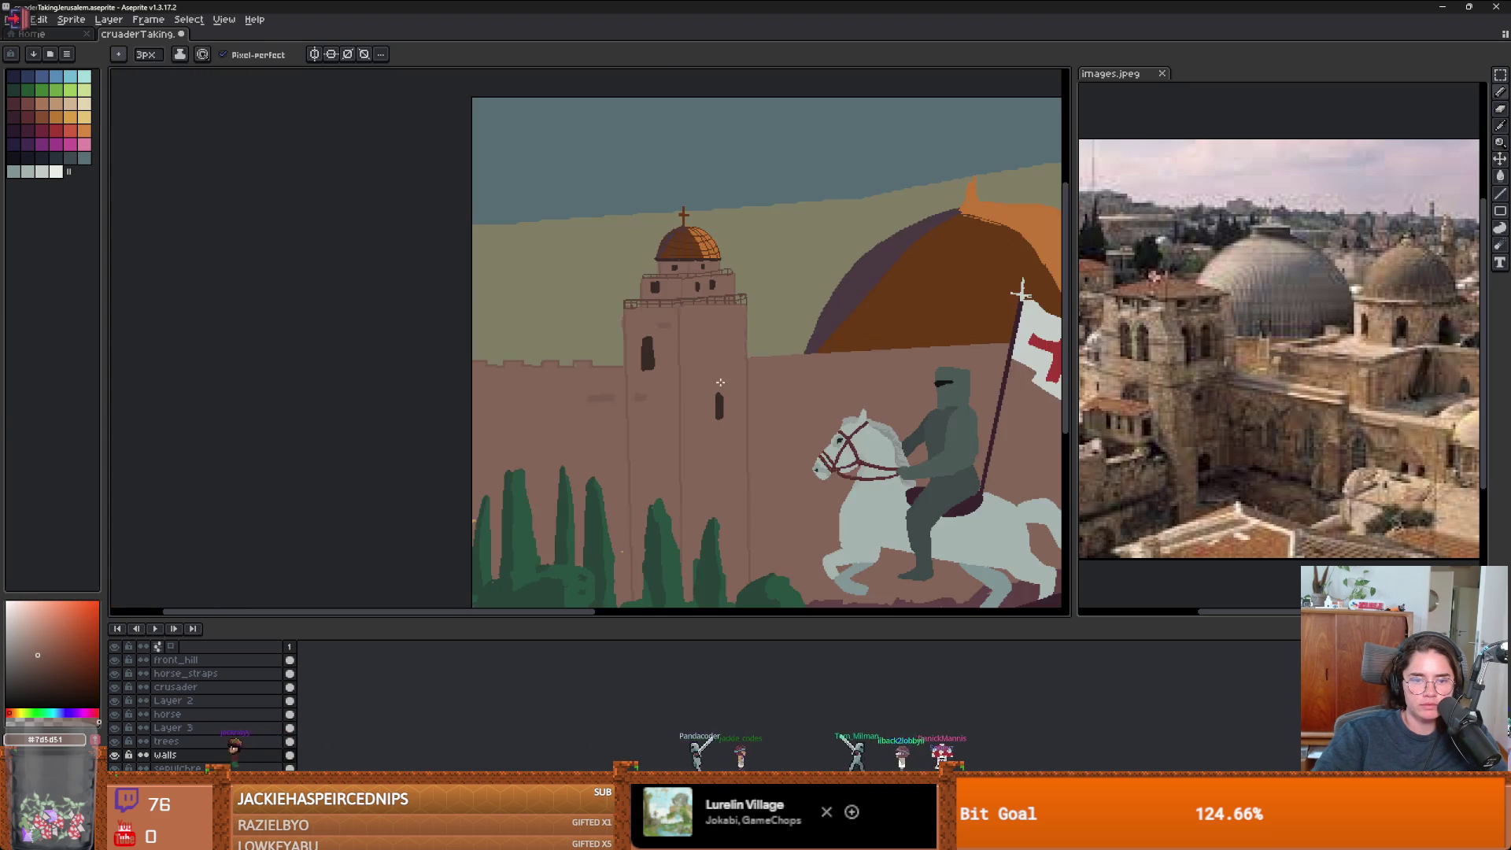
{"action": "scroll", "coordinate": [725, 294], "scroll_direction": "up", "scroll_amount": 2}
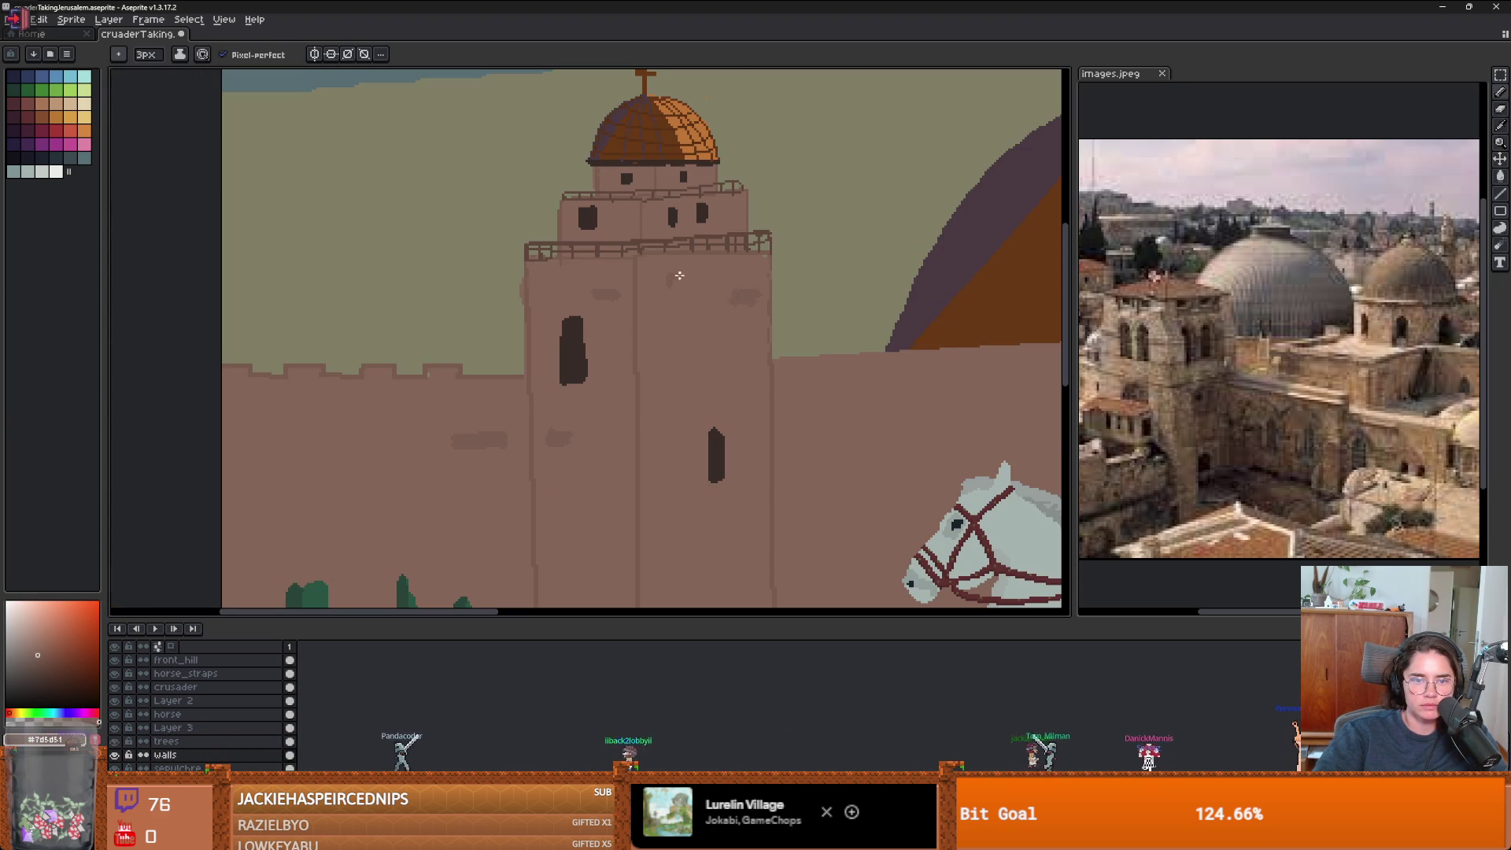
{"action": "scroll", "coordinate": [629, 314], "scroll_direction": "down", "scroll_amount": 2}
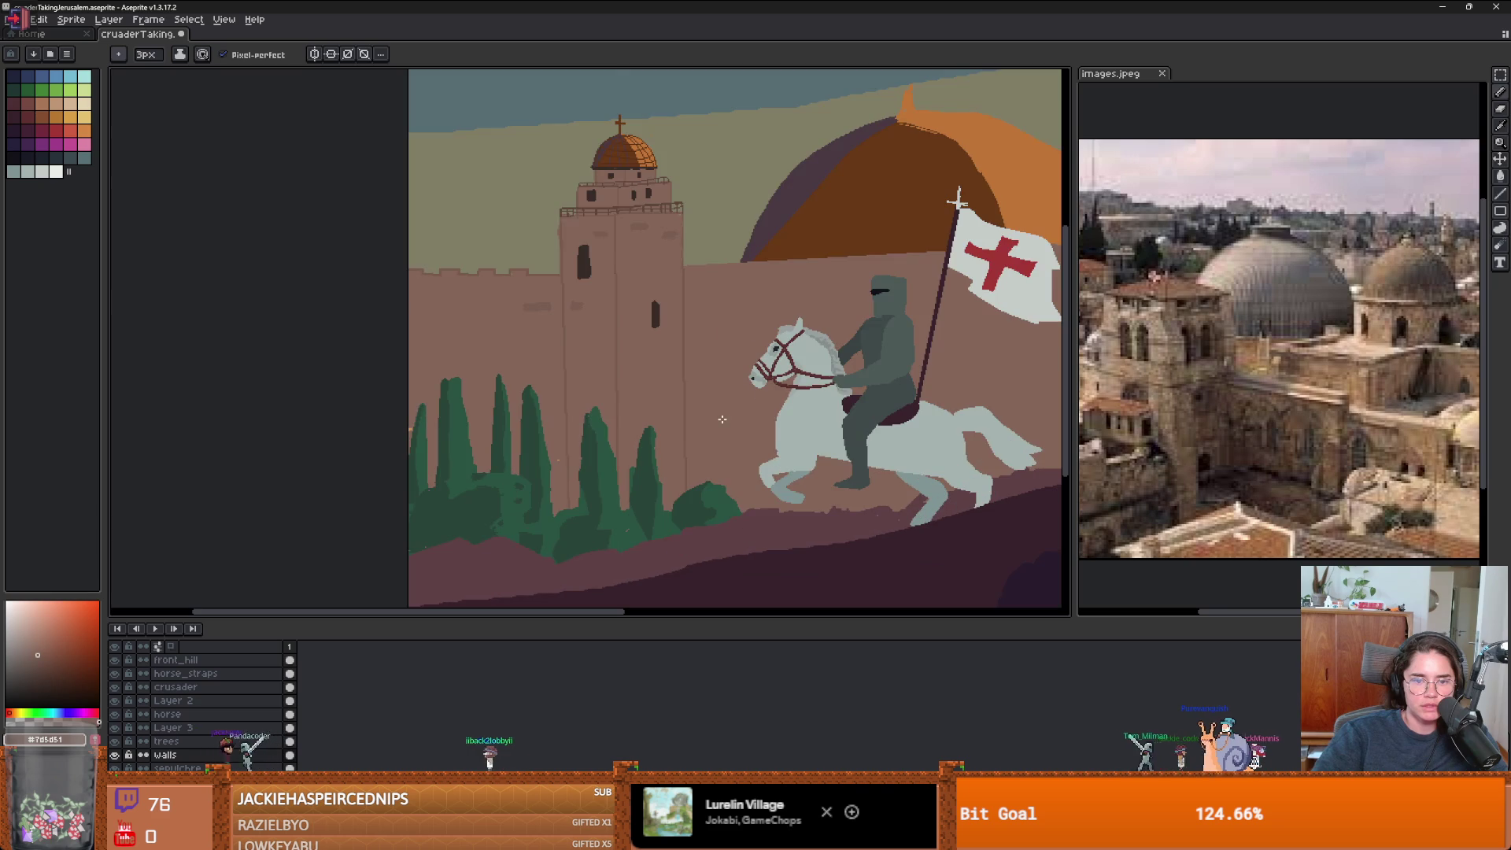
{"action": "scroll", "coordinate": [665, 313], "scroll_direction": "up", "scroll_amount": 2}
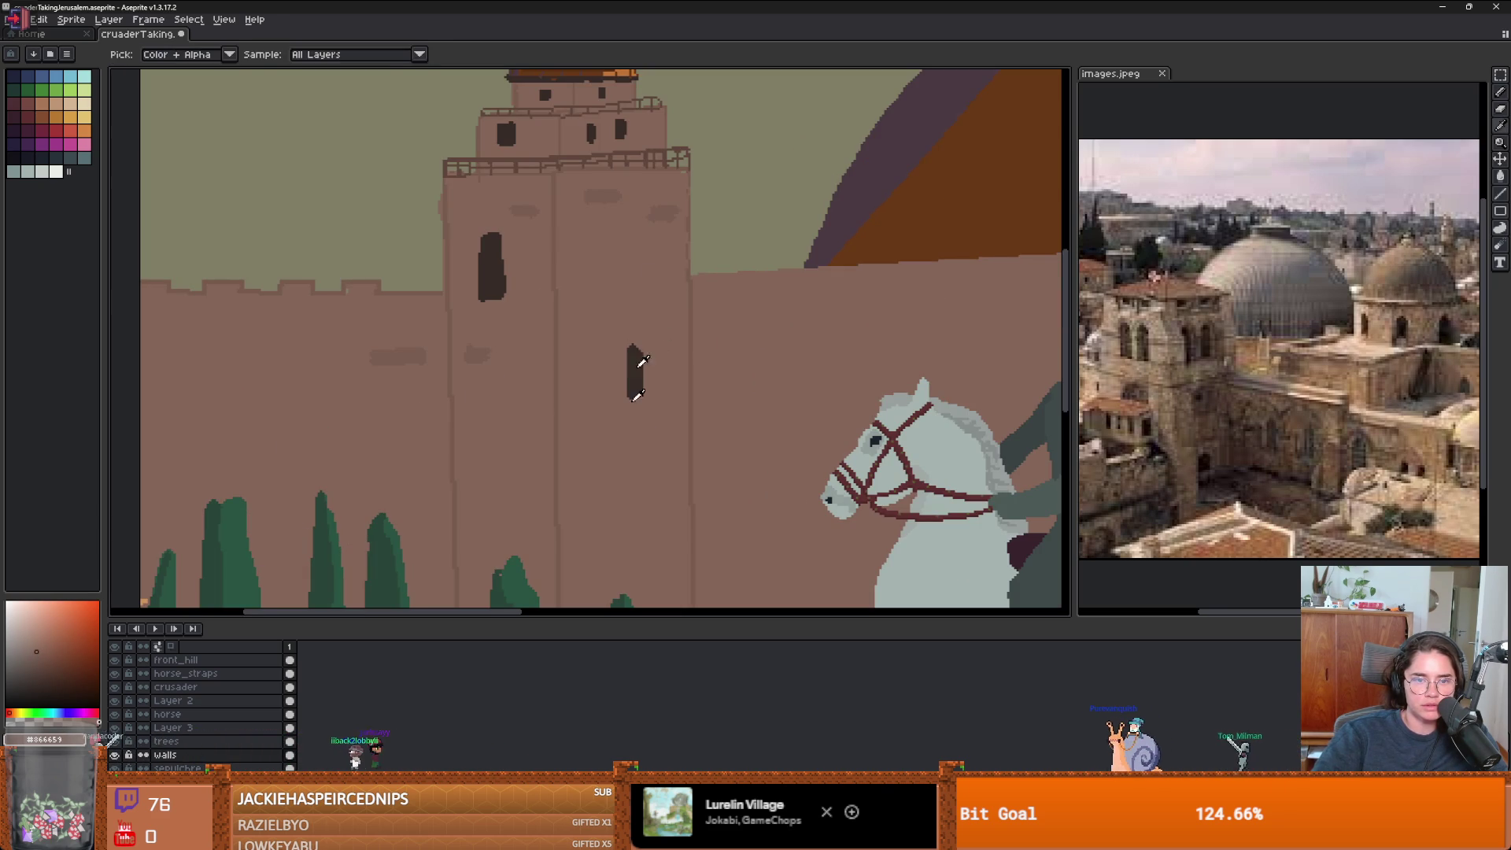
- Fill the stray light stripe on the tower with wall brown using the Paint Bucket
{"action": "left_click_drag", "start_coordinate": [592, 497], "coordinate": [583, 433]}
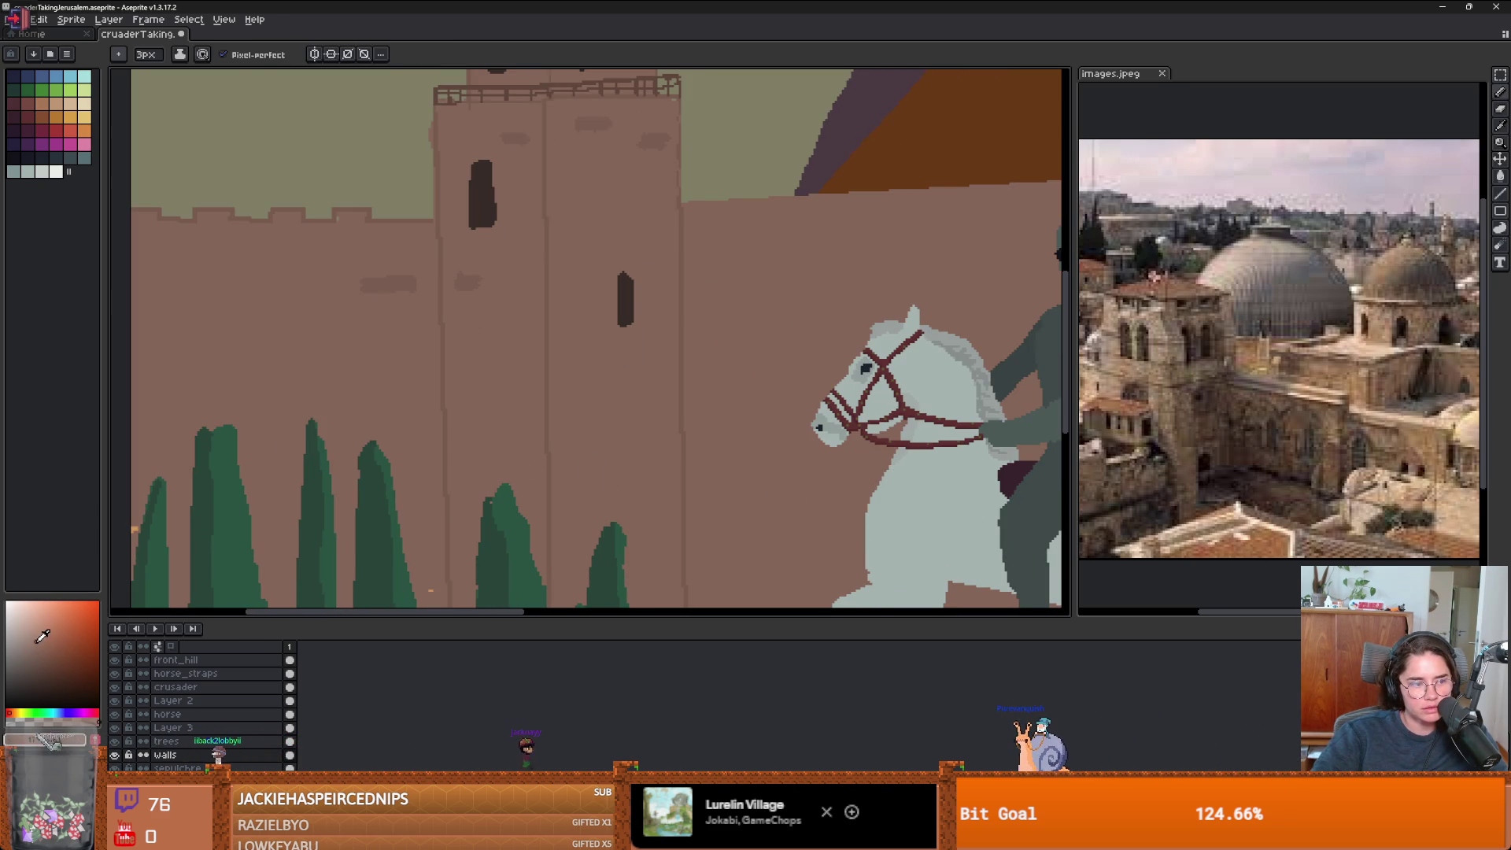
{"action": "scroll", "coordinate": [579, 384], "scroll_direction": "down", "scroll_amount": 2}
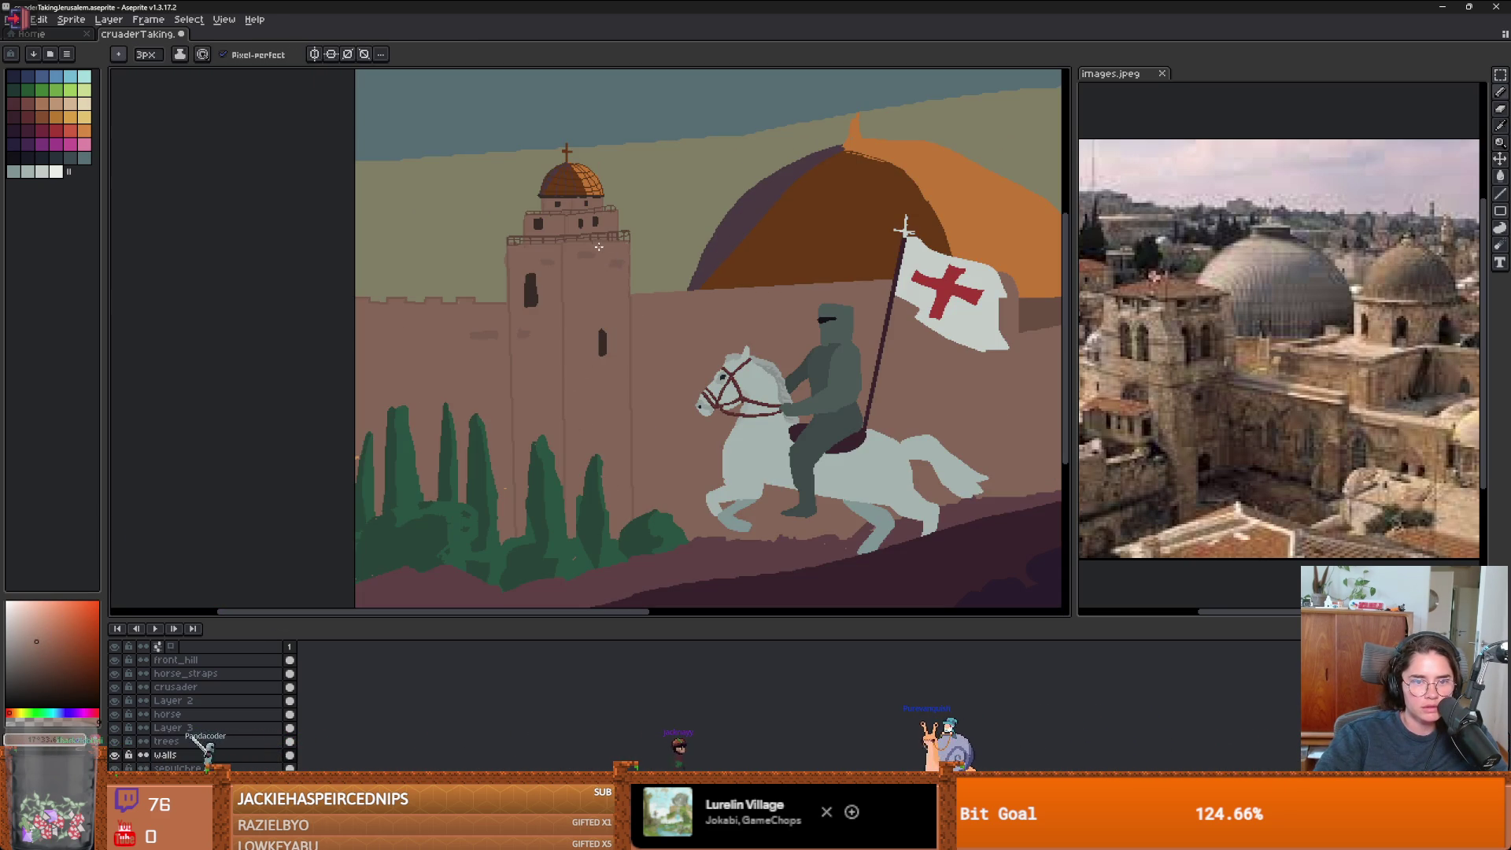
{"action": "key", "text": "g"}
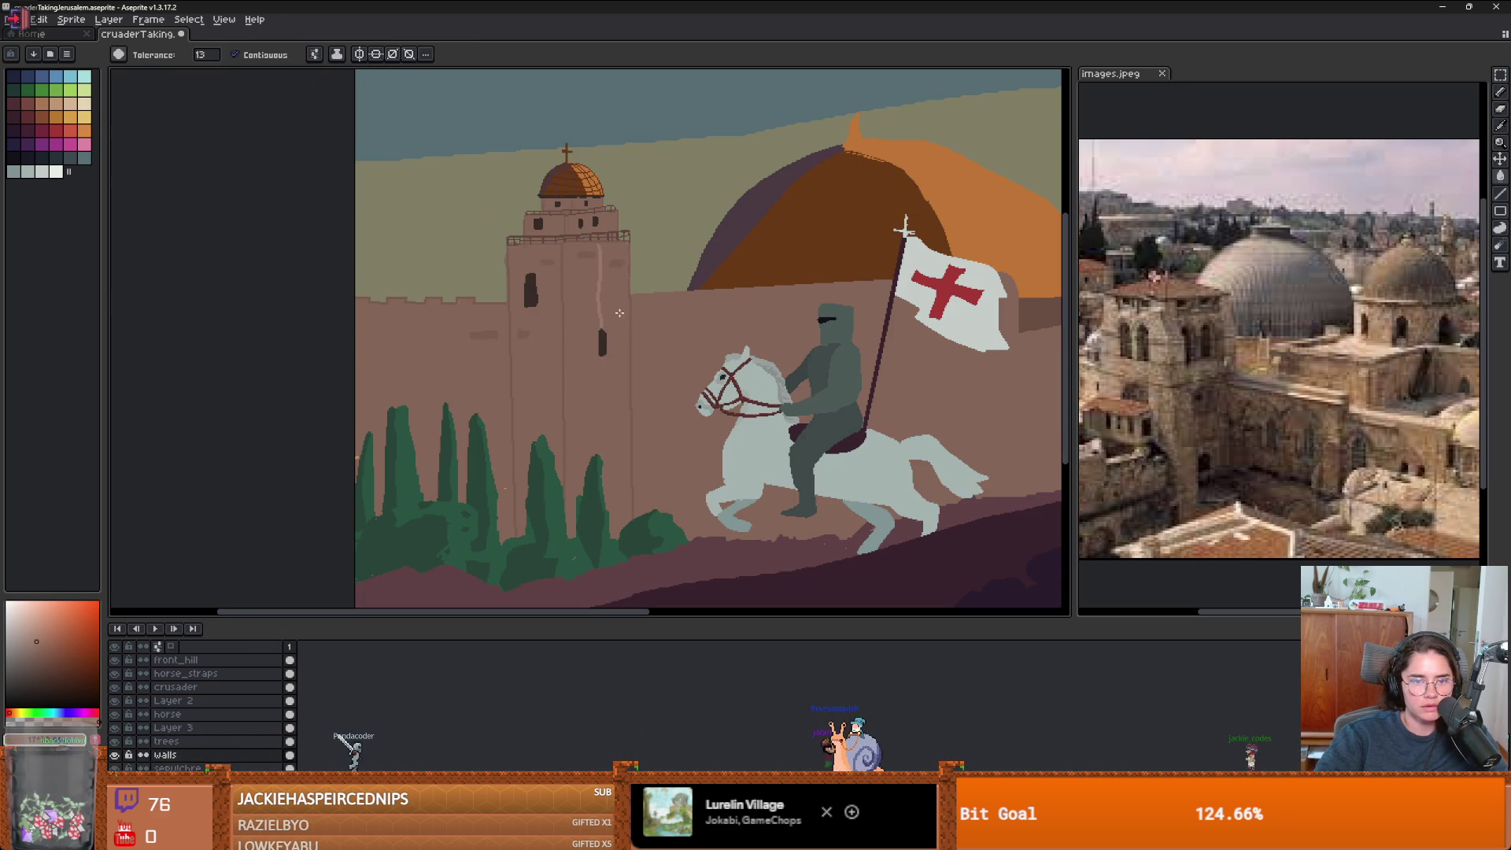
{"action": "key", "text": "b"}
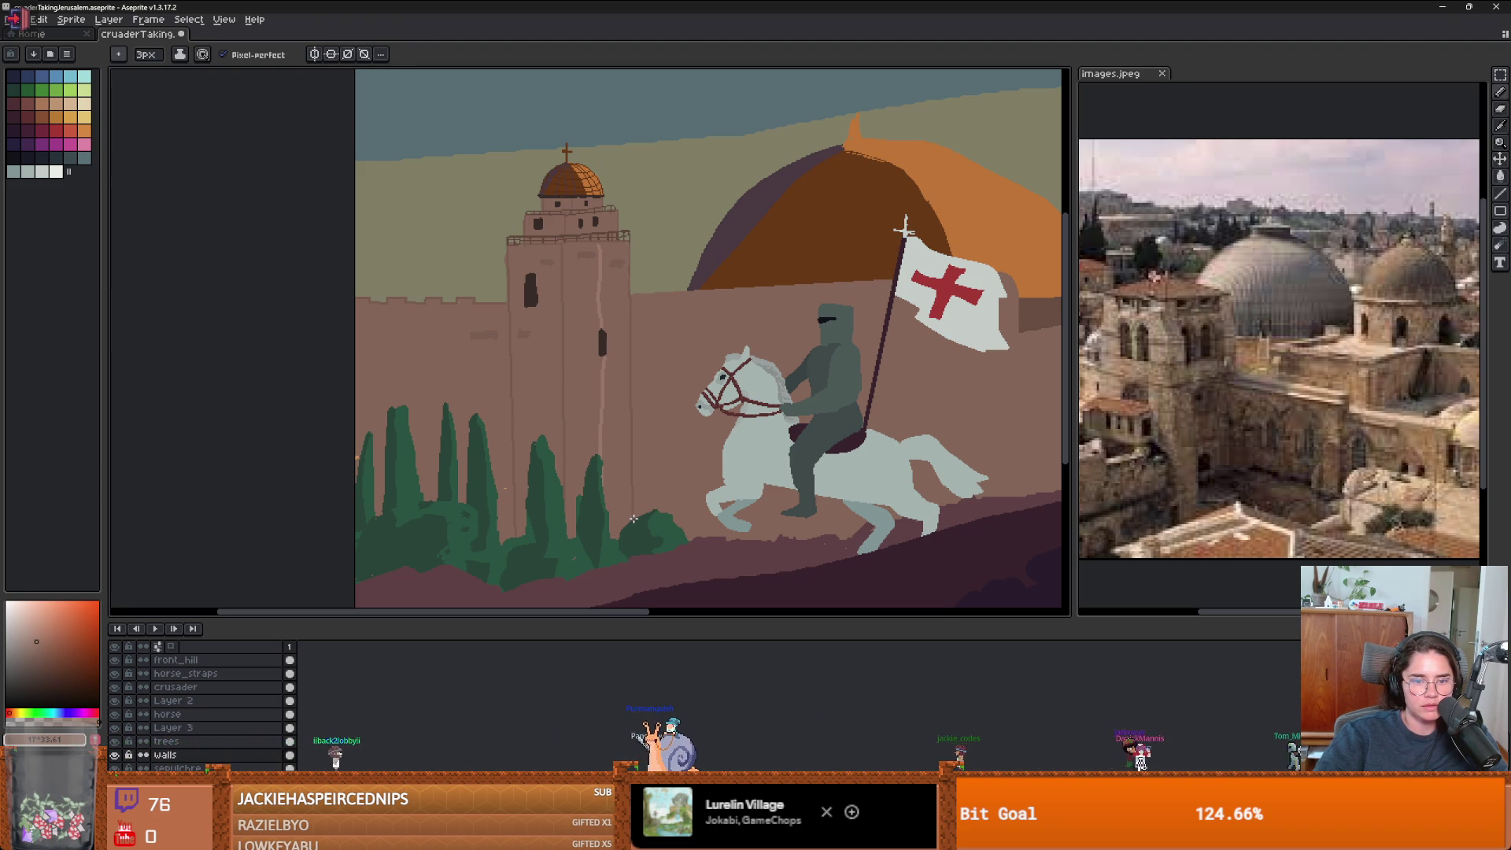
{"action": "key", "text": "g"}
{"action": "scroll", "coordinate": [633, 472], "scroll_direction": "down", "scroll_amount": 1}
{"action": "scroll", "coordinate": [653, 317], "scroll_direction": "up", "scroll_amount": 3}
{"action": "left_click", "coordinate": [627, 315]}
{"action": "key", "text": "b"}
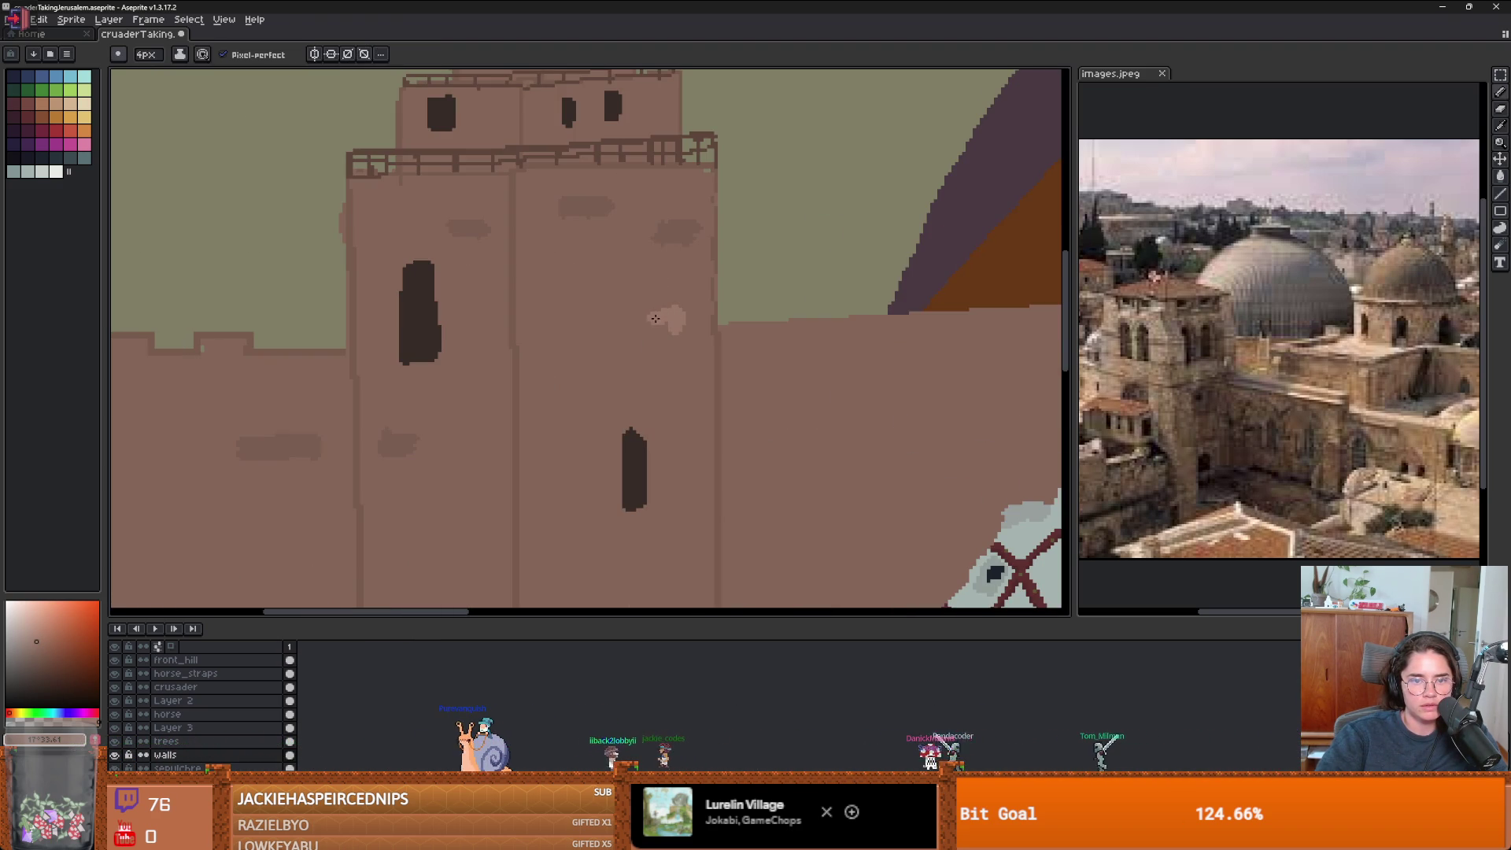
{"action": "scroll", "coordinate": [653, 317], "scroll_direction": "down", "scroll_amount": 3}
{"action": "scroll", "coordinate": [747, 352], "scroll_direction": "up", "scroll_amount": 2}
{"action": "key", "text": "v"}
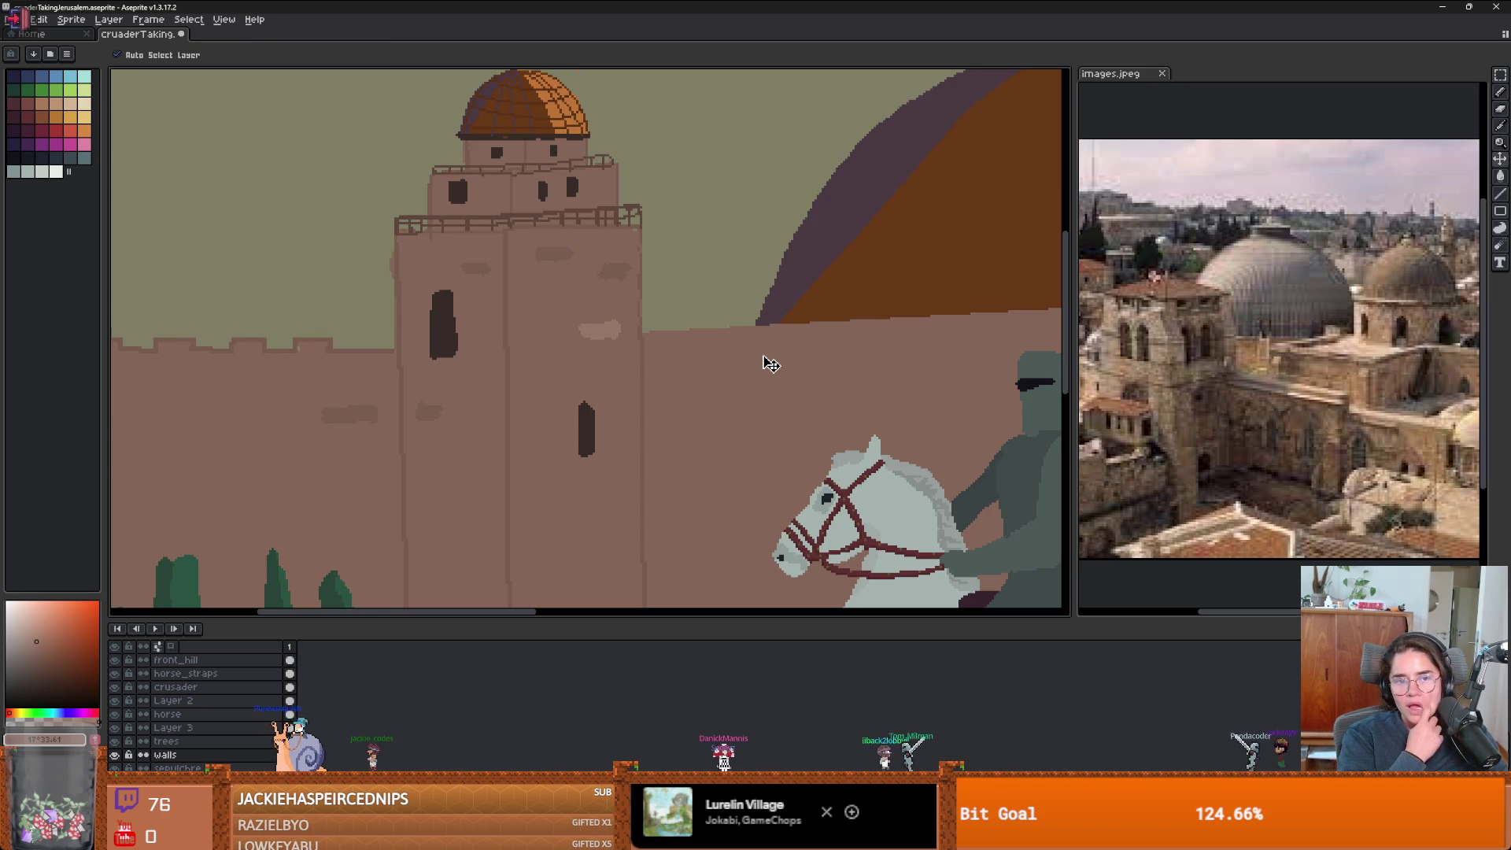
{"action": "key", "text": "b"}
{"action": "scroll", "coordinate": [569, 347], "scroll_direction": "up", "scroll_amount": 1}
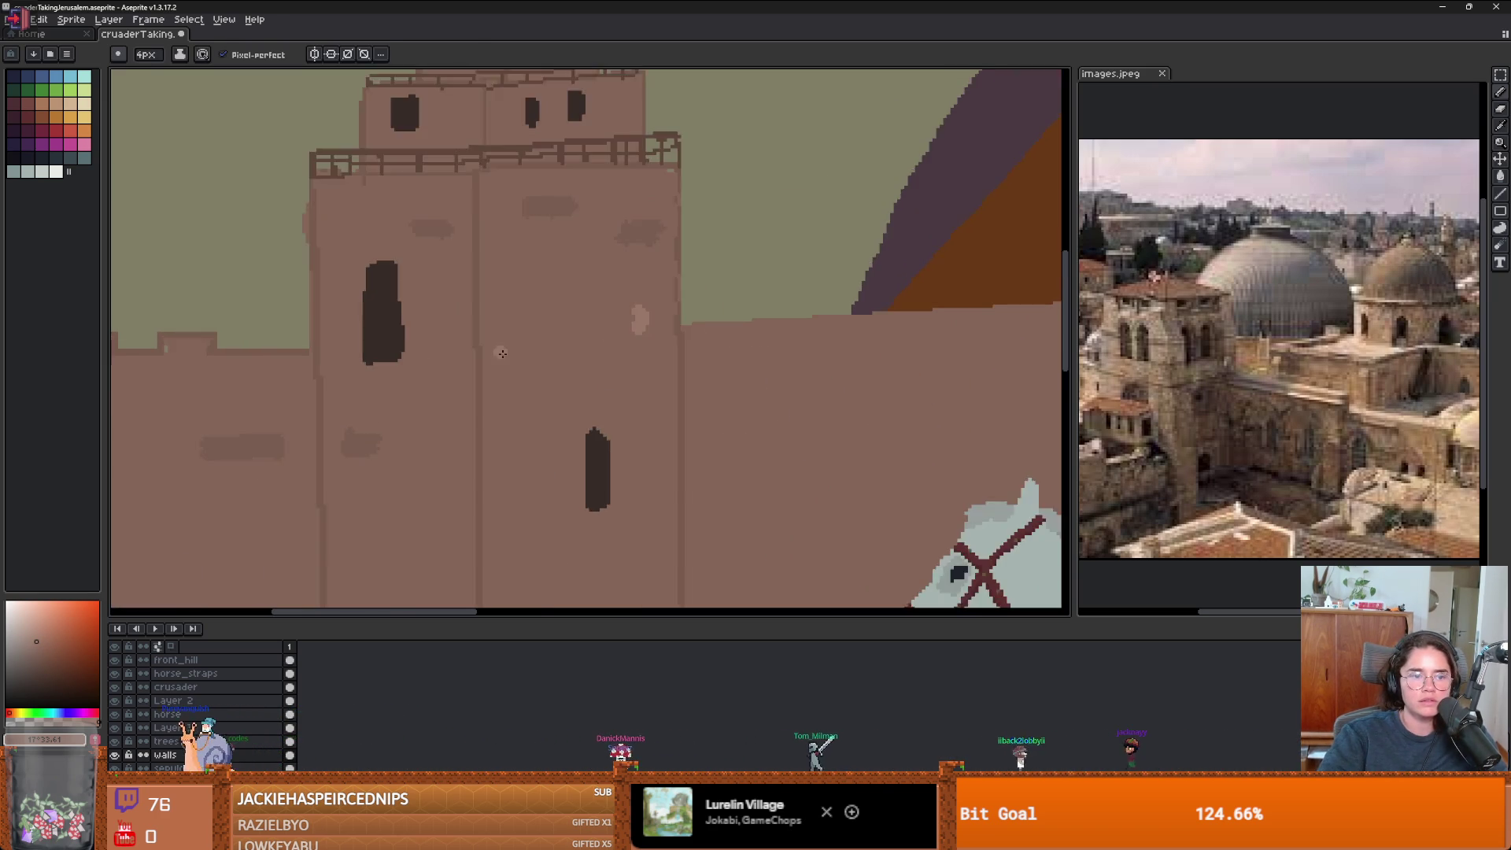
{"action": "scroll", "coordinate": [502, 354], "scroll_direction": "down", "scroll_amount": 1}
{"action": "scroll", "coordinate": [546, 334], "scroll_direction": "up", "scroll_amount": 1}
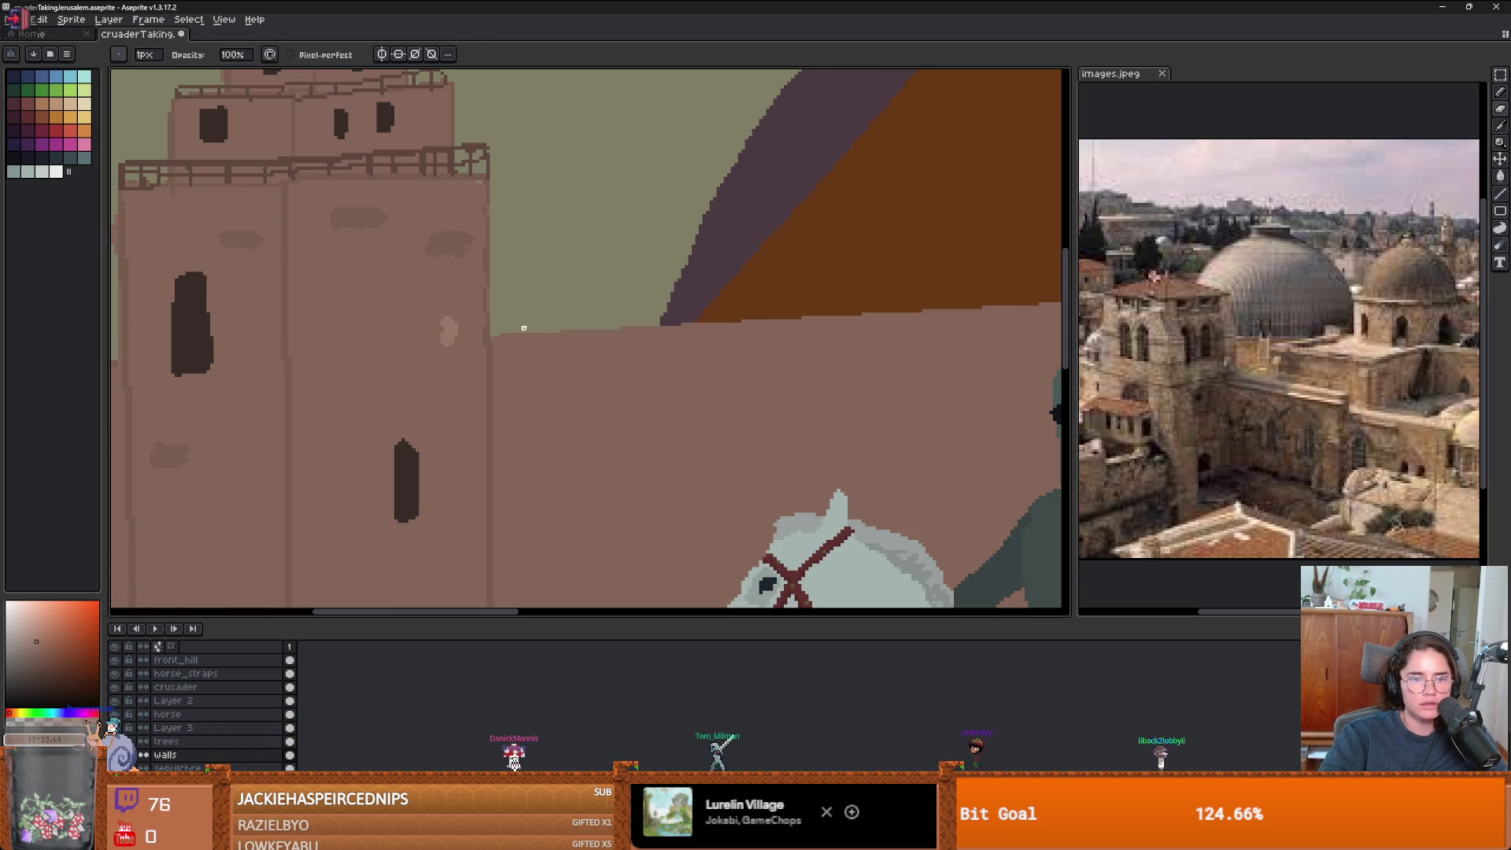
- Check the brush shape and draw a dark line along the wall top
{"action": "left_click", "coordinate": [111, 53]}
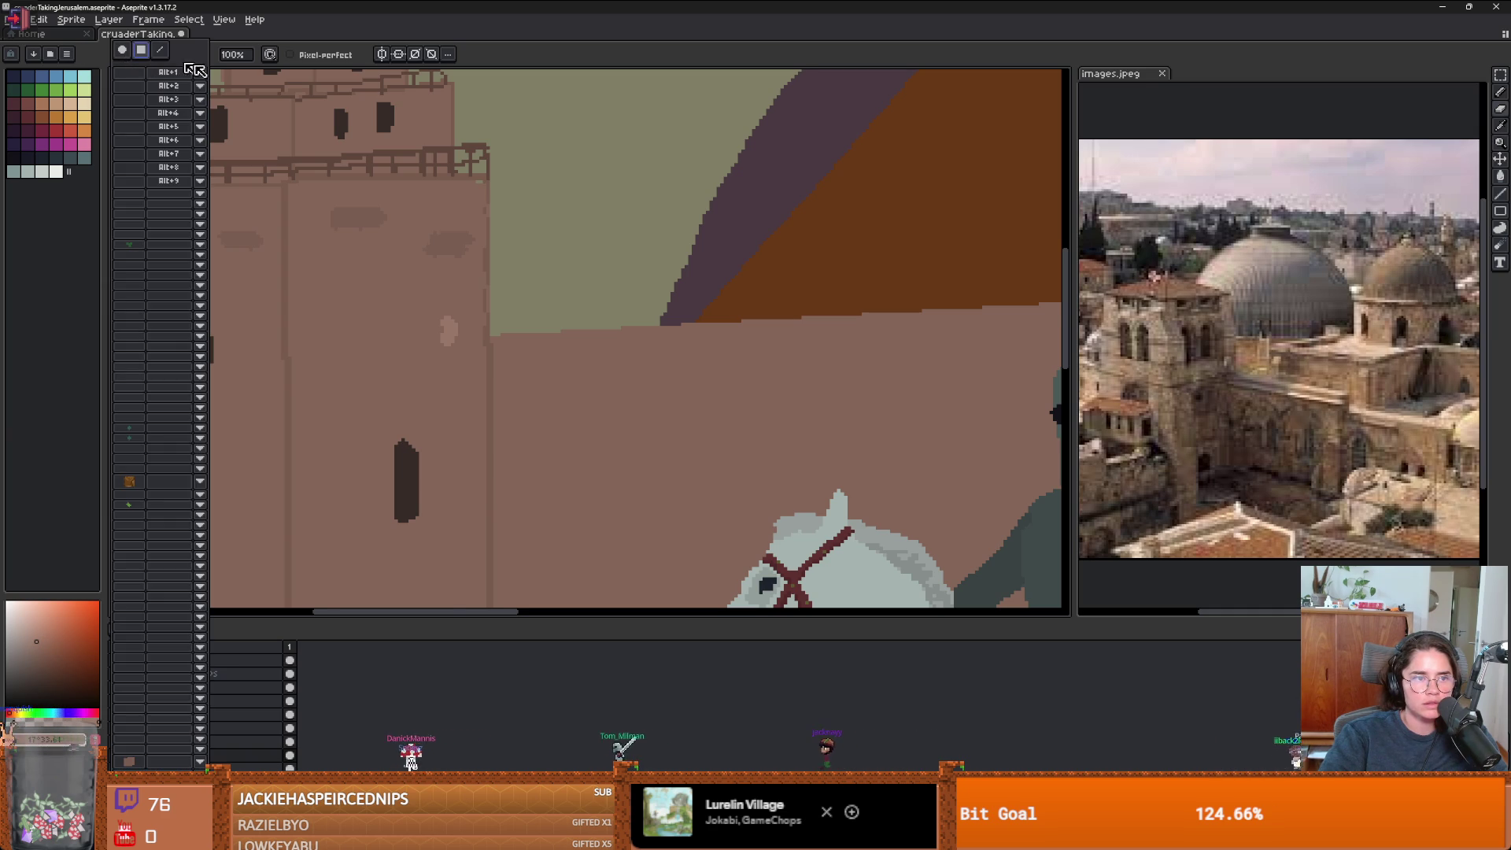
{"action": "scroll", "coordinate": [535, 358], "scroll_direction": "up", "scroll_amount": 1}
{"action": "left_click", "coordinate": [520, 347]}
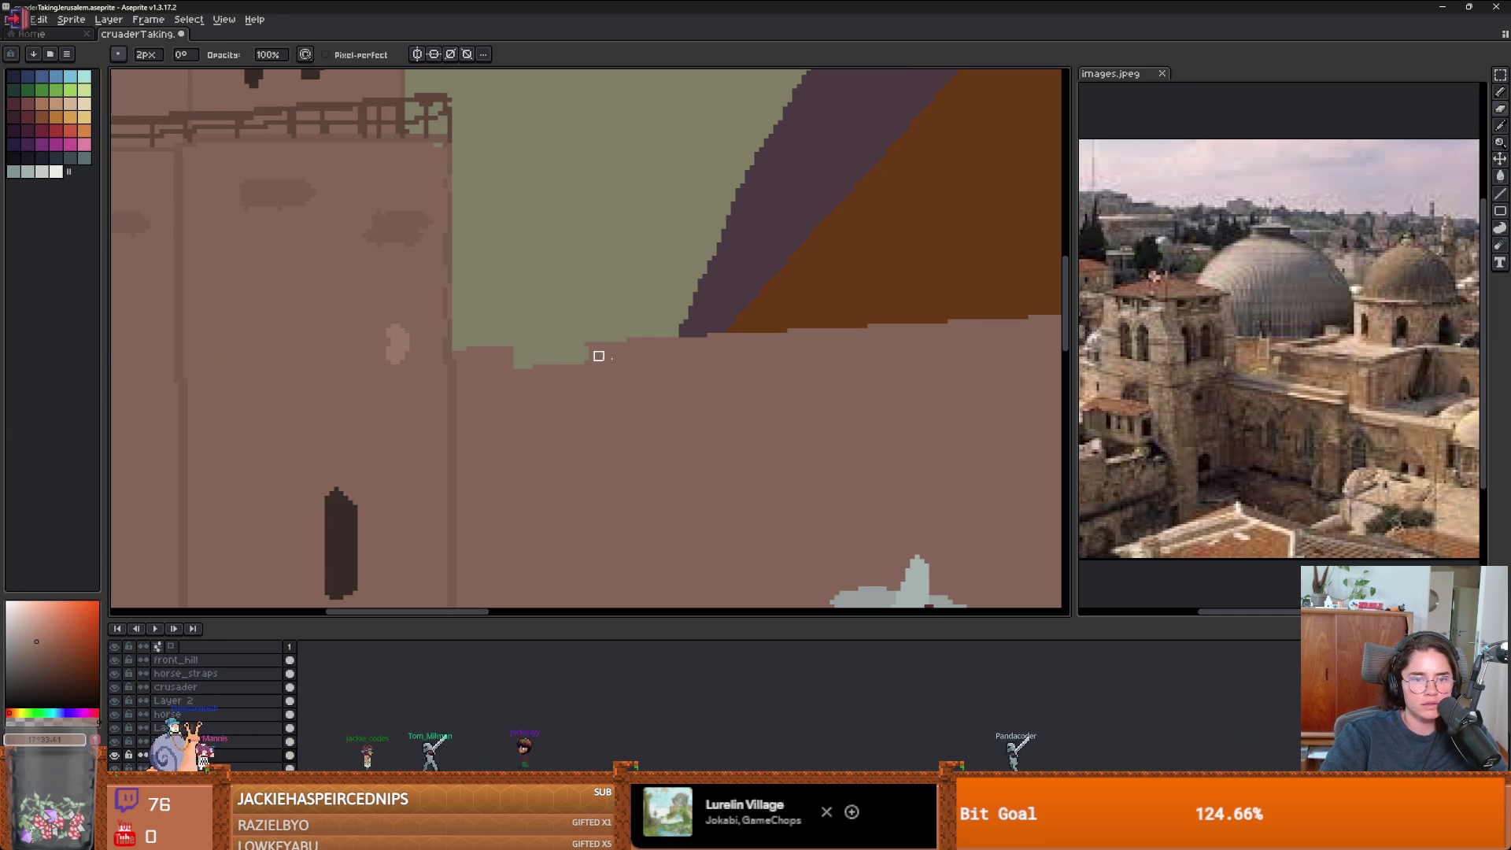
{"action": "left_click", "coordinate": [731, 351], "text": "shift"}
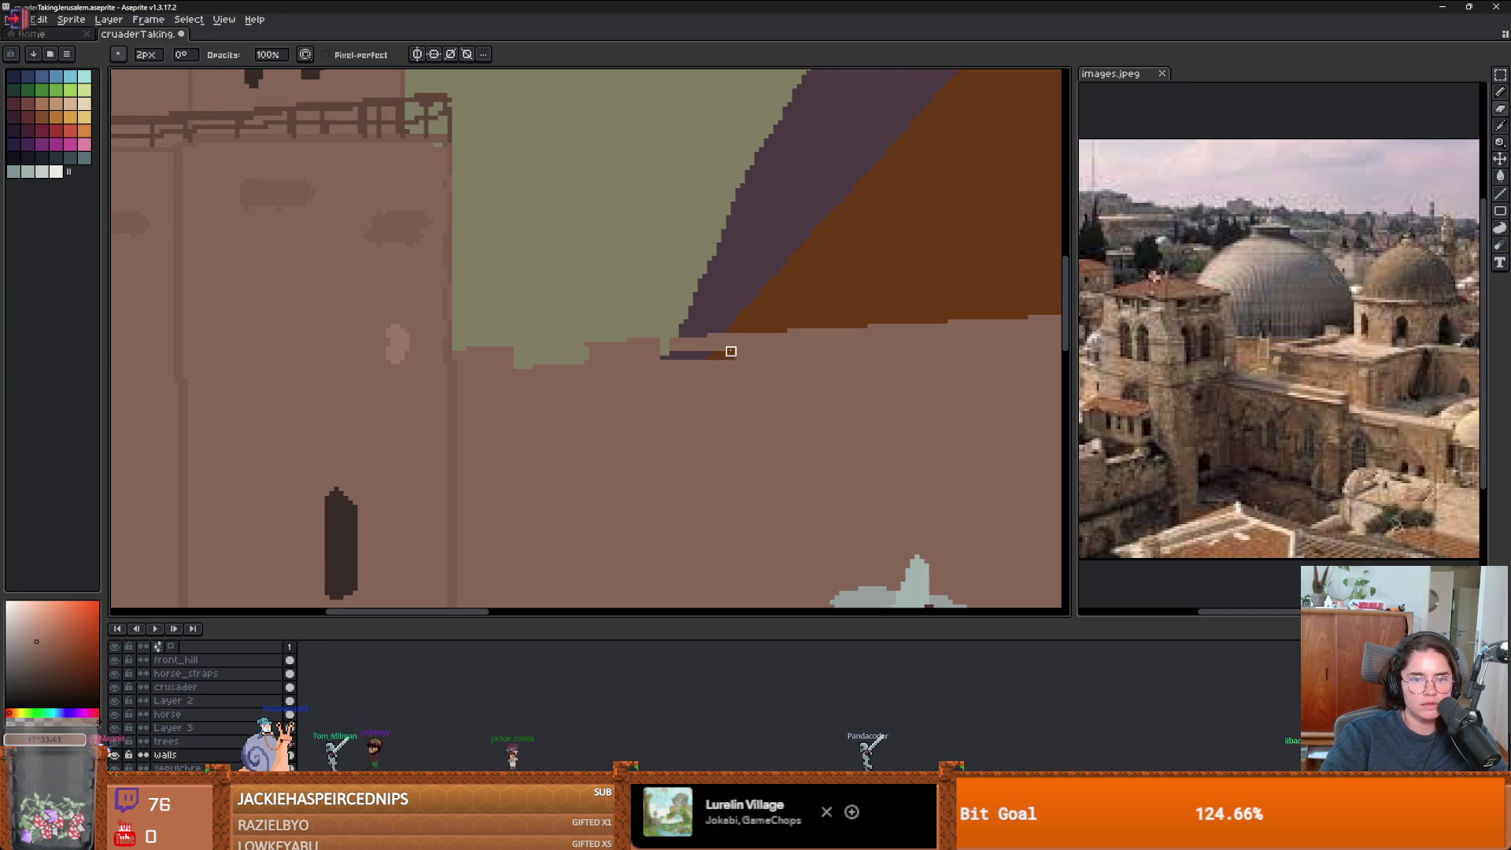
{"action": "scroll", "coordinate": [688, 346], "scroll_direction": "down", "scroll_amount": 2}
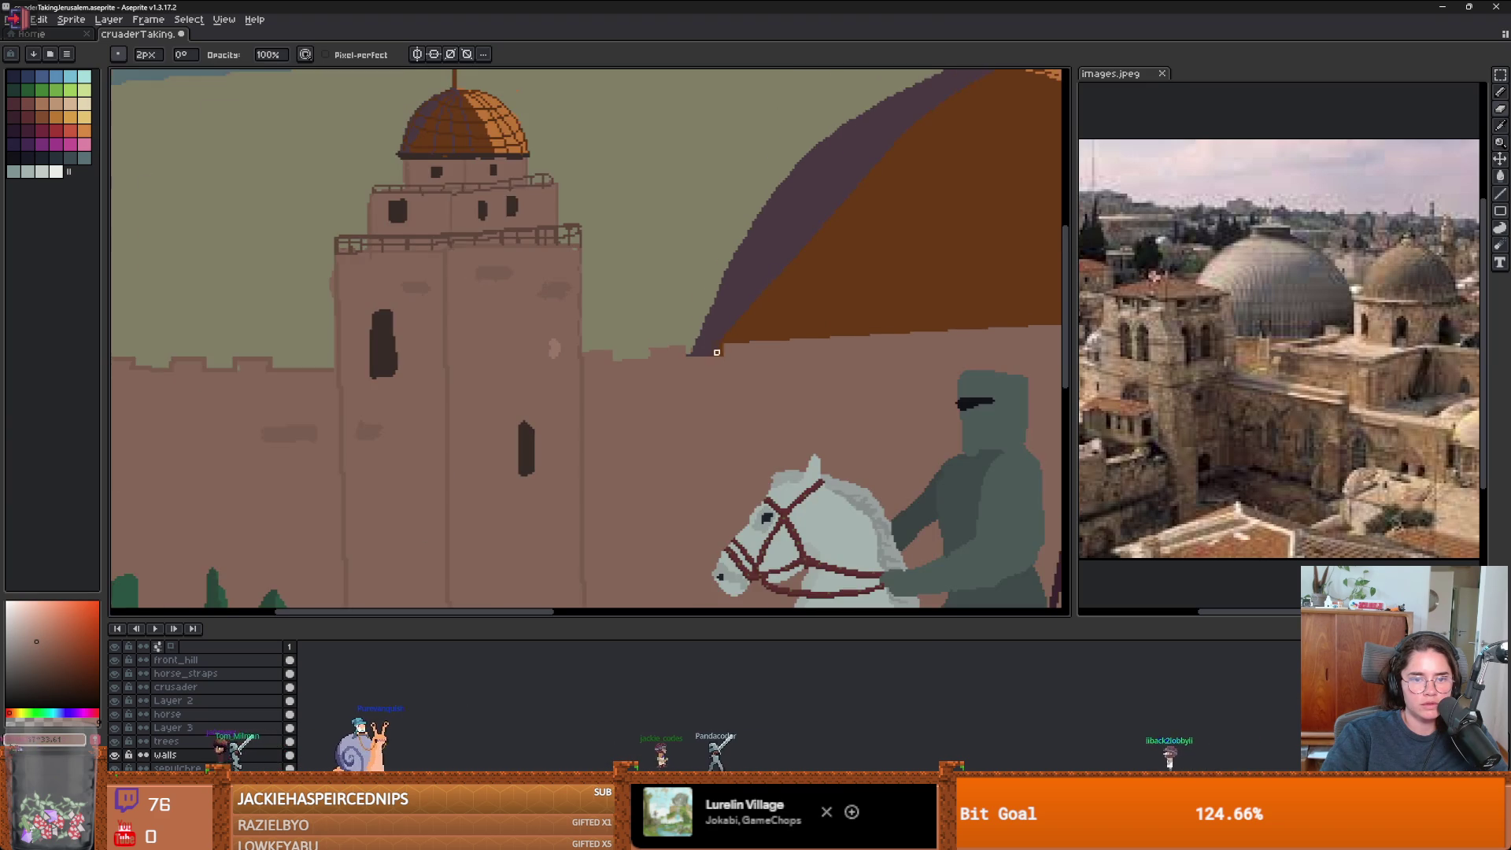
{"action": "scroll", "coordinate": [1046, 219], "scroll_direction": "down", "scroll_amount": 1}
{"action": "scroll", "coordinate": [673, 368], "scroll_direction": "up", "scroll_amount": 1}
- Deepen and extend the dark-brown notch along the wall's top edge behind the knight
{"action": "left_click_drag", "start_coordinate": [673, 368], "coordinate": [514, 368]}
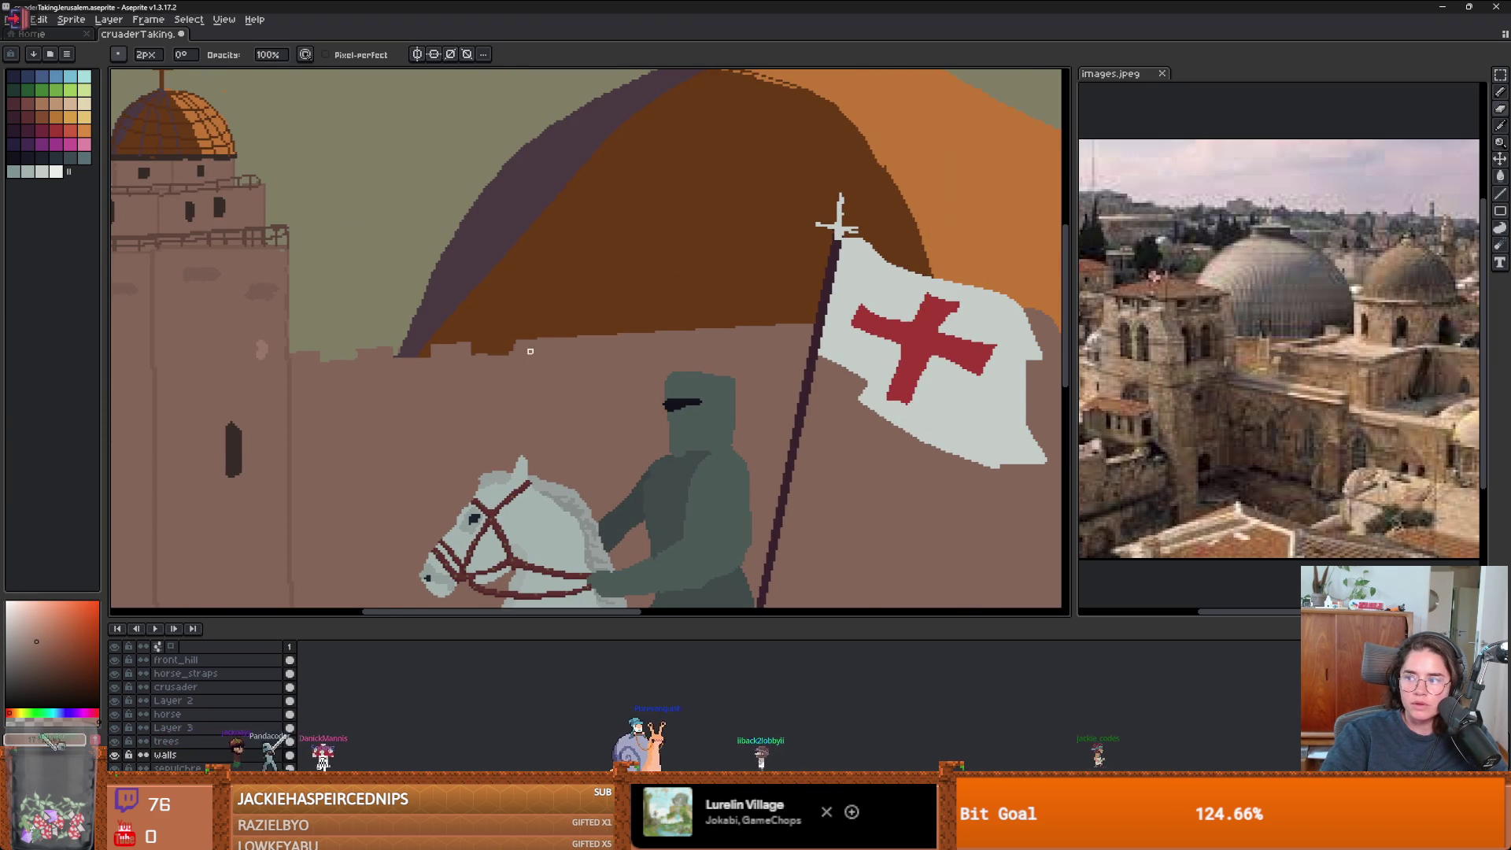
{"action": "scroll", "coordinate": [607, 351], "scroll_direction": "up", "scroll_amount": 1}
{"action": "scroll", "coordinate": [609, 358], "scroll_direction": "down", "scroll_amount": 3}
{"action": "scroll", "coordinate": [748, 362], "scroll_direction": "down", "scroll_amount": 1}
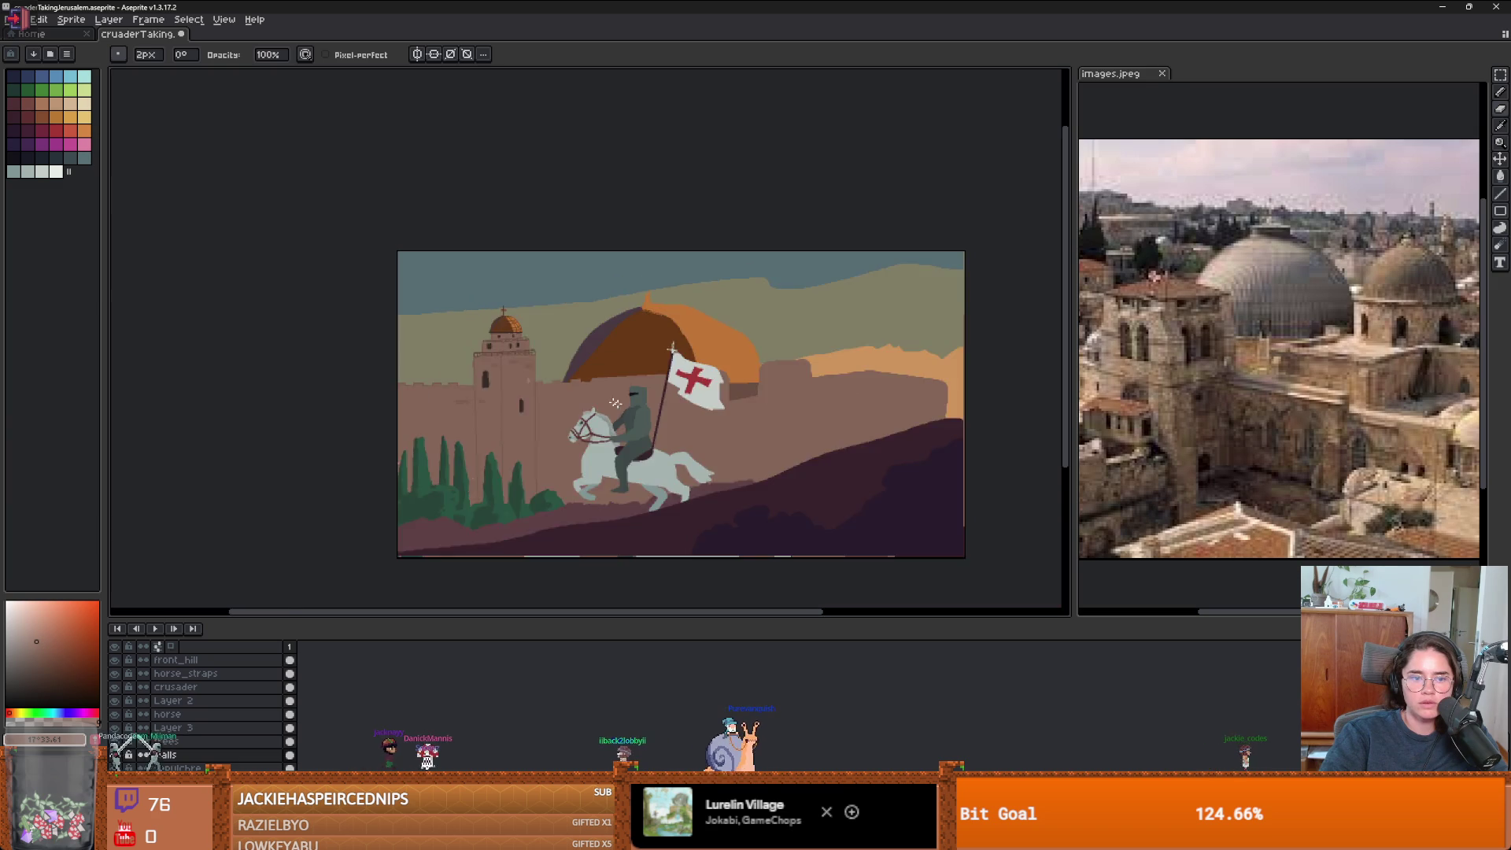
{"action": "scroll", "coordinate": [802, 378], "scroll_direction": "up", "scroll_amount": 2}
{"action": "scroll", "coordinate": [807, 380], "scroll_direction": "down", "scroll_amount": 1}
{"action": "scroll", "coordinate": [786, 379], "scroll_direction": "down", "scroll_amount": 1}
{"action": "scroll", "coordinate": [676, 378], "scroll_direction": "up", "scroll_amount": 1}
{"action": "scroll", "coordinate": [598, 376], "scroll_direction": "down", "scroll_amount": 1}
{"action": "scroll", "coordinate": [523, 374], "scroll_direction": "up", "scroll_amount": 2}
{"action": "scroll", "coordinate": [527, 369], "scroll_direction": "up", "scroll_amount": 1}
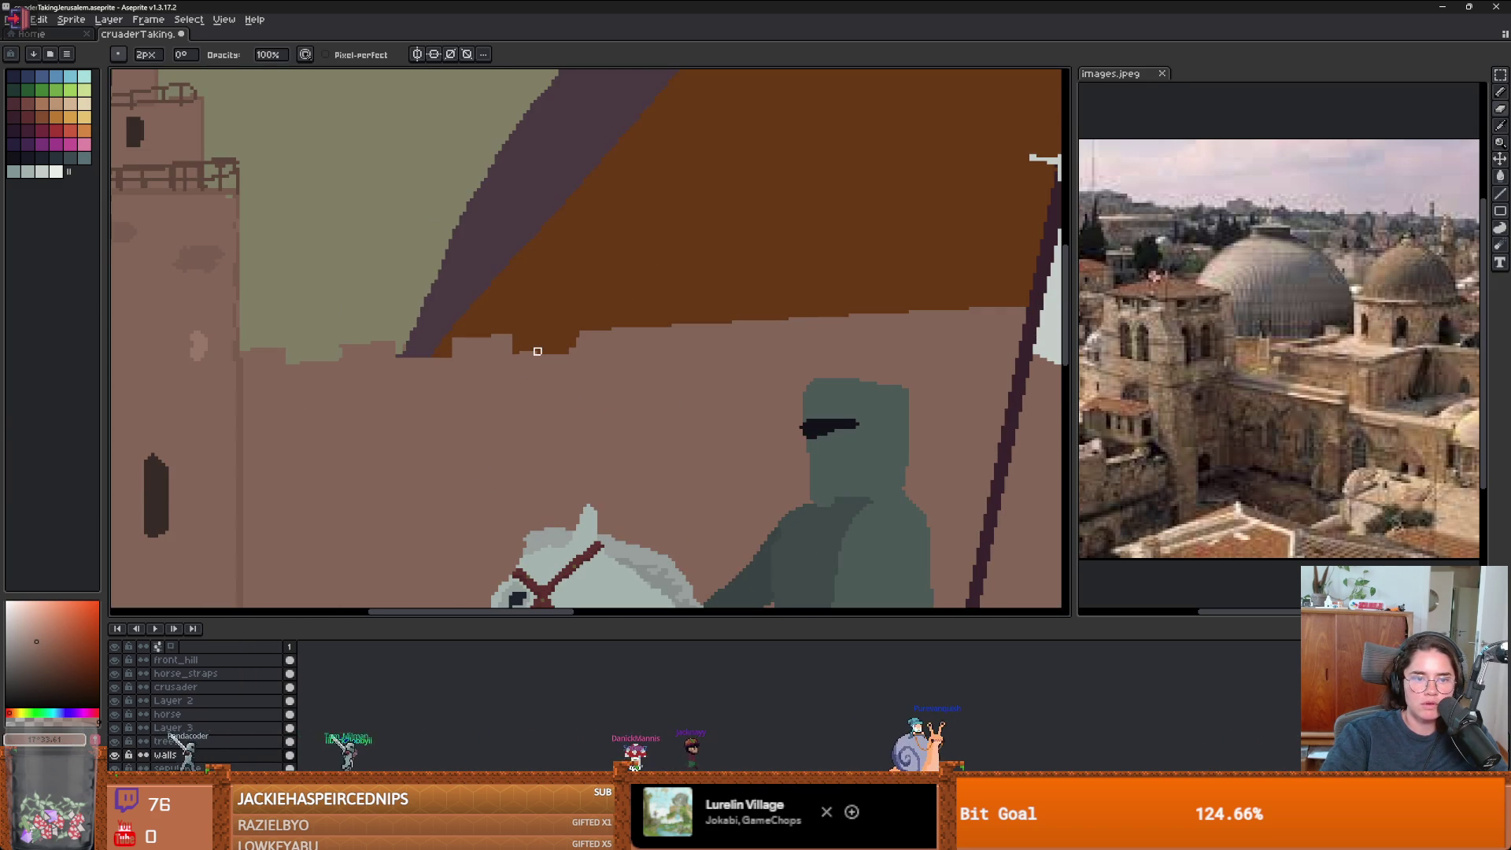
{"action": "left_click_drag", "start_coordinate": [575, 352], "coordinate": [575, 332]}
{"action": "mouse_move", "coordinate": [664, 350]}
{"action": "left_mouse_down"}
{"action": "mouse_move", "coordinate": [664, 331]}
{"action": "mouse_move", "coordinate": [749, 327]}
{"action": "left_mouse_up"}
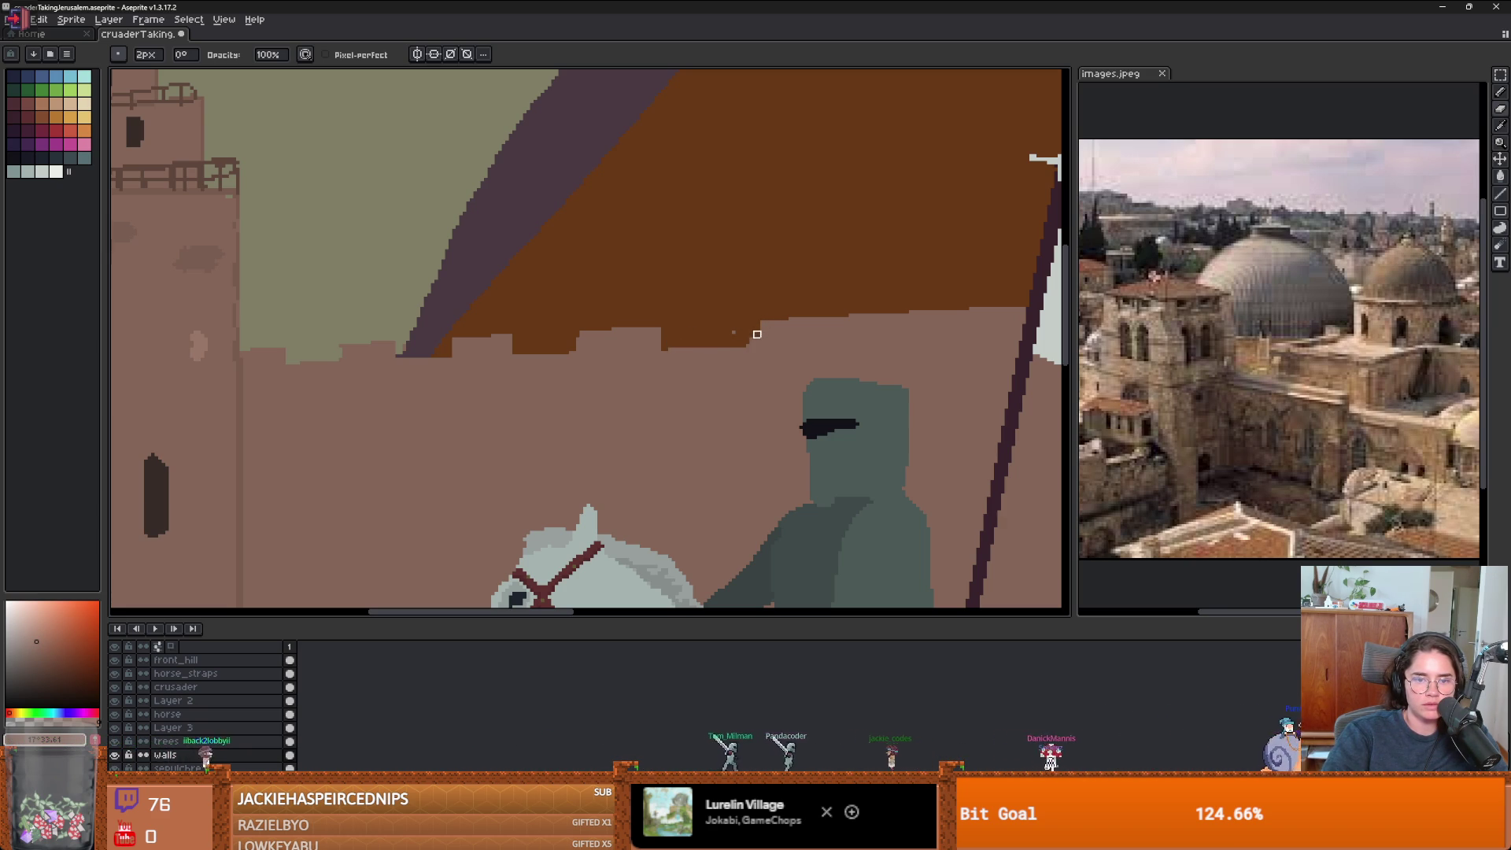
- Hide the crusader layer
{"action": "scroll", "coordinate": [778, 346], "scroll_direction": "down", "scroll_amount": 1}
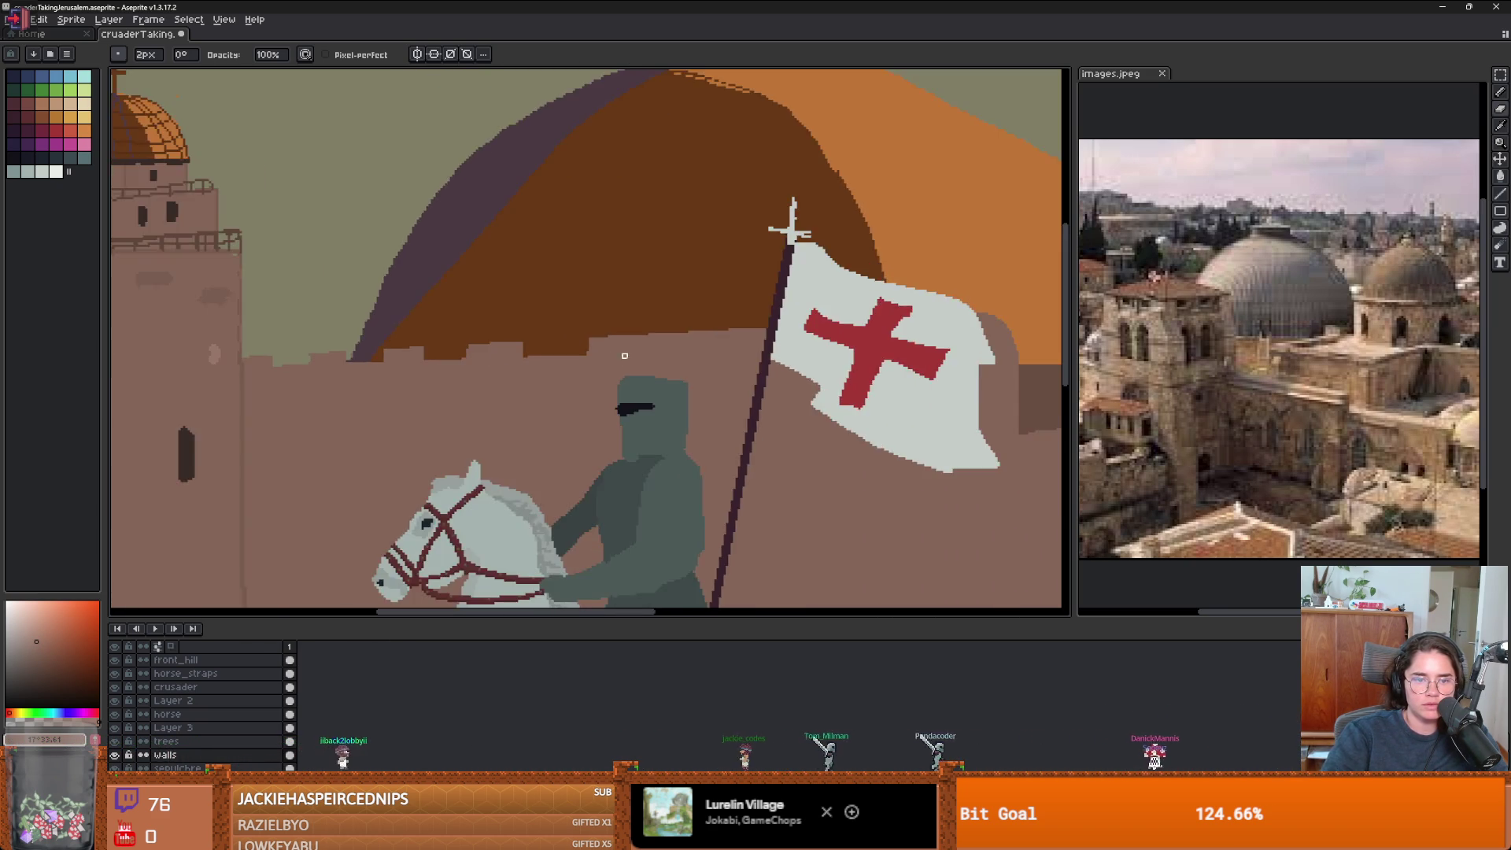
{"action": "scroll", "coordinate": [482, 391], "scroll_direction": "up", "scroll_amount": 2}
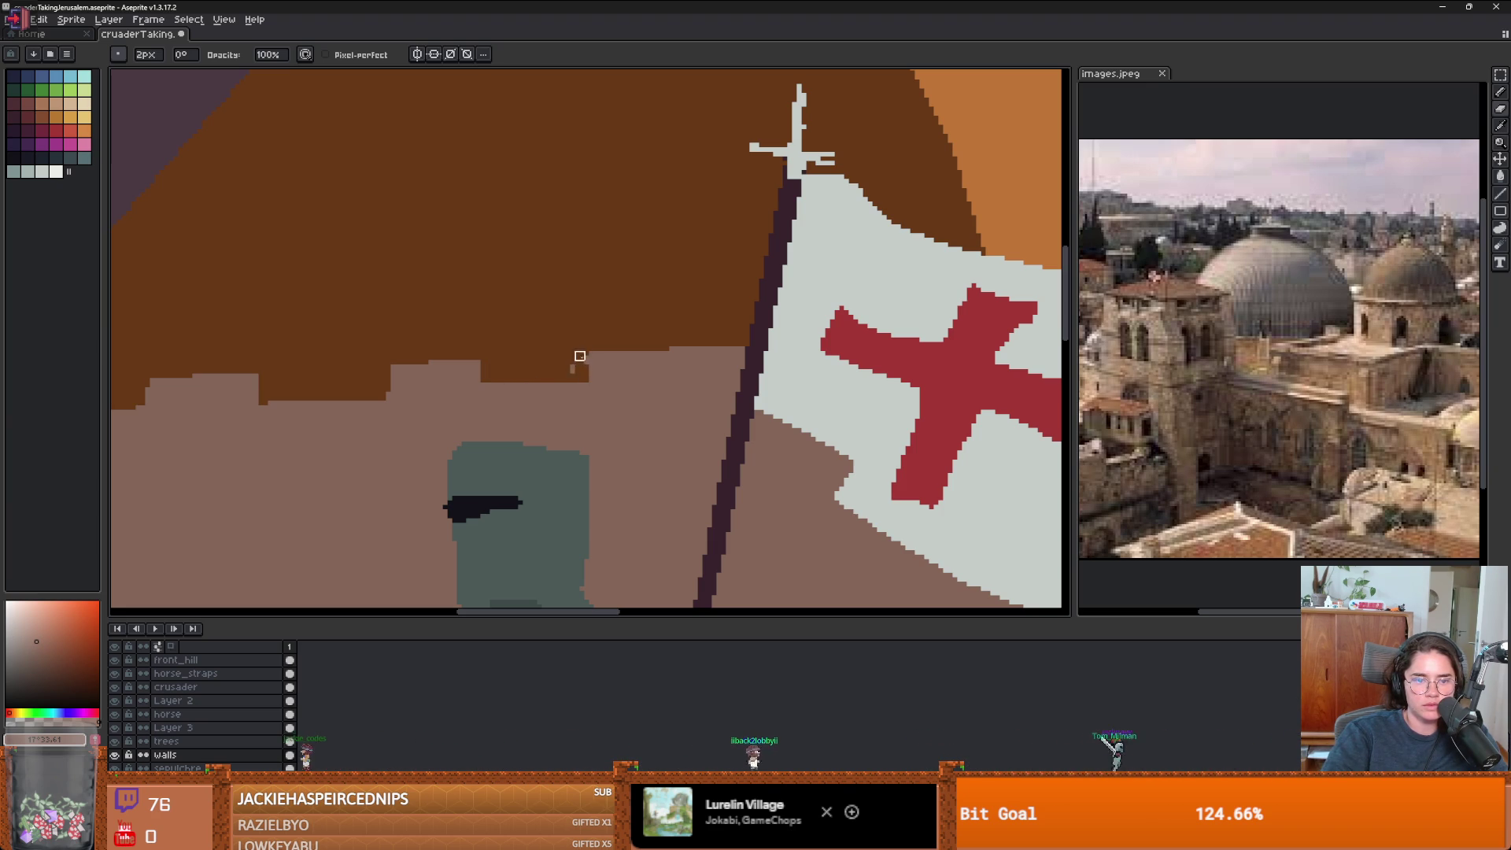
{"action": "scroll", "coordinate": [580, 355], "scroll_direction": "down", "scroll_amount": 3}
{"action": "scroll", "coordinate": [627, 382], "scroll_direction": "up", "scroll_amount": 3}
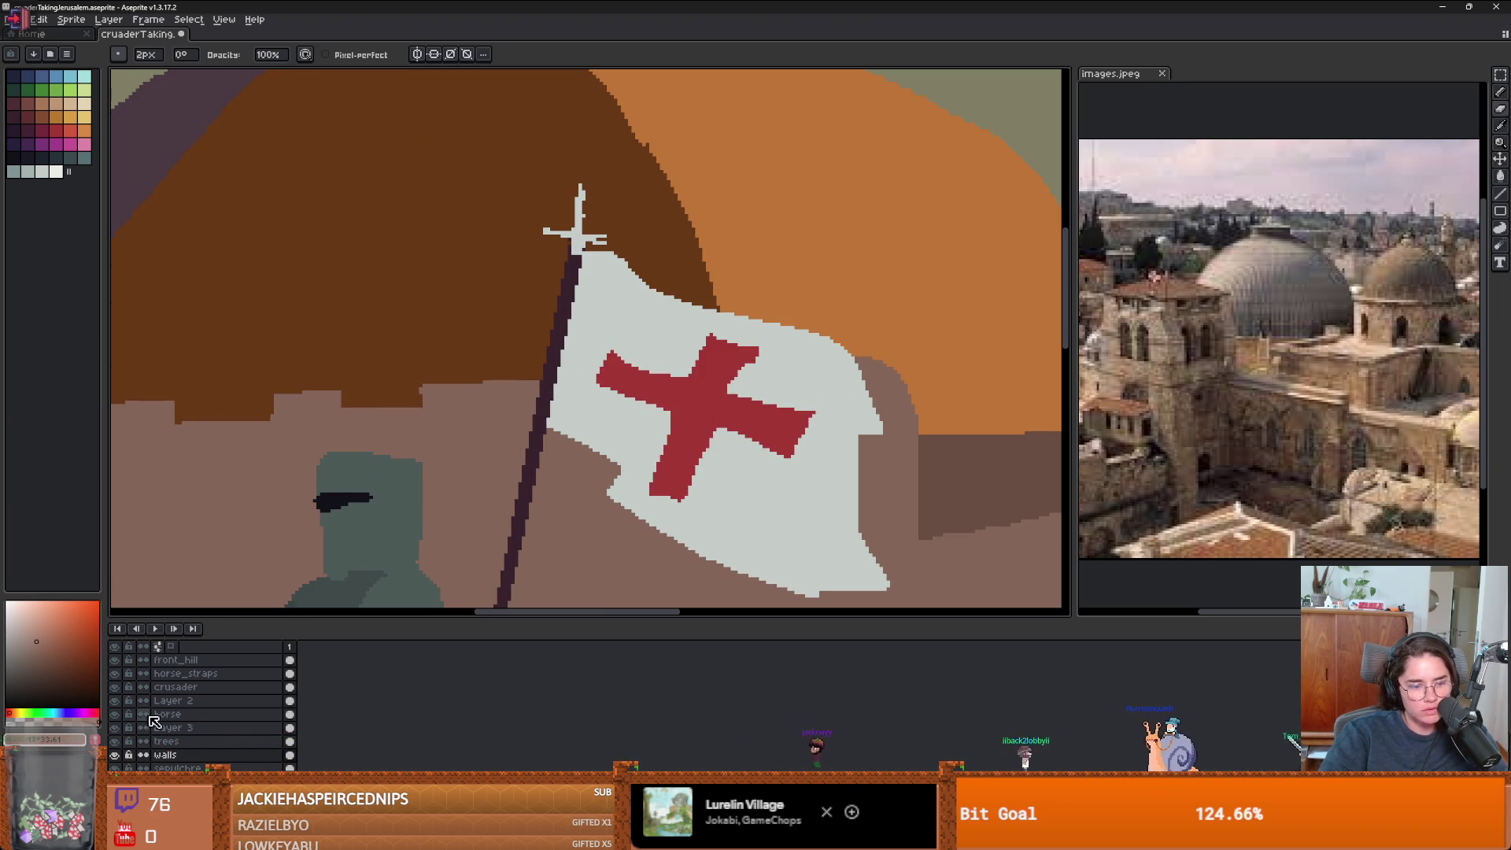
{"action": "left_click", "coordinate": [115, 687]}
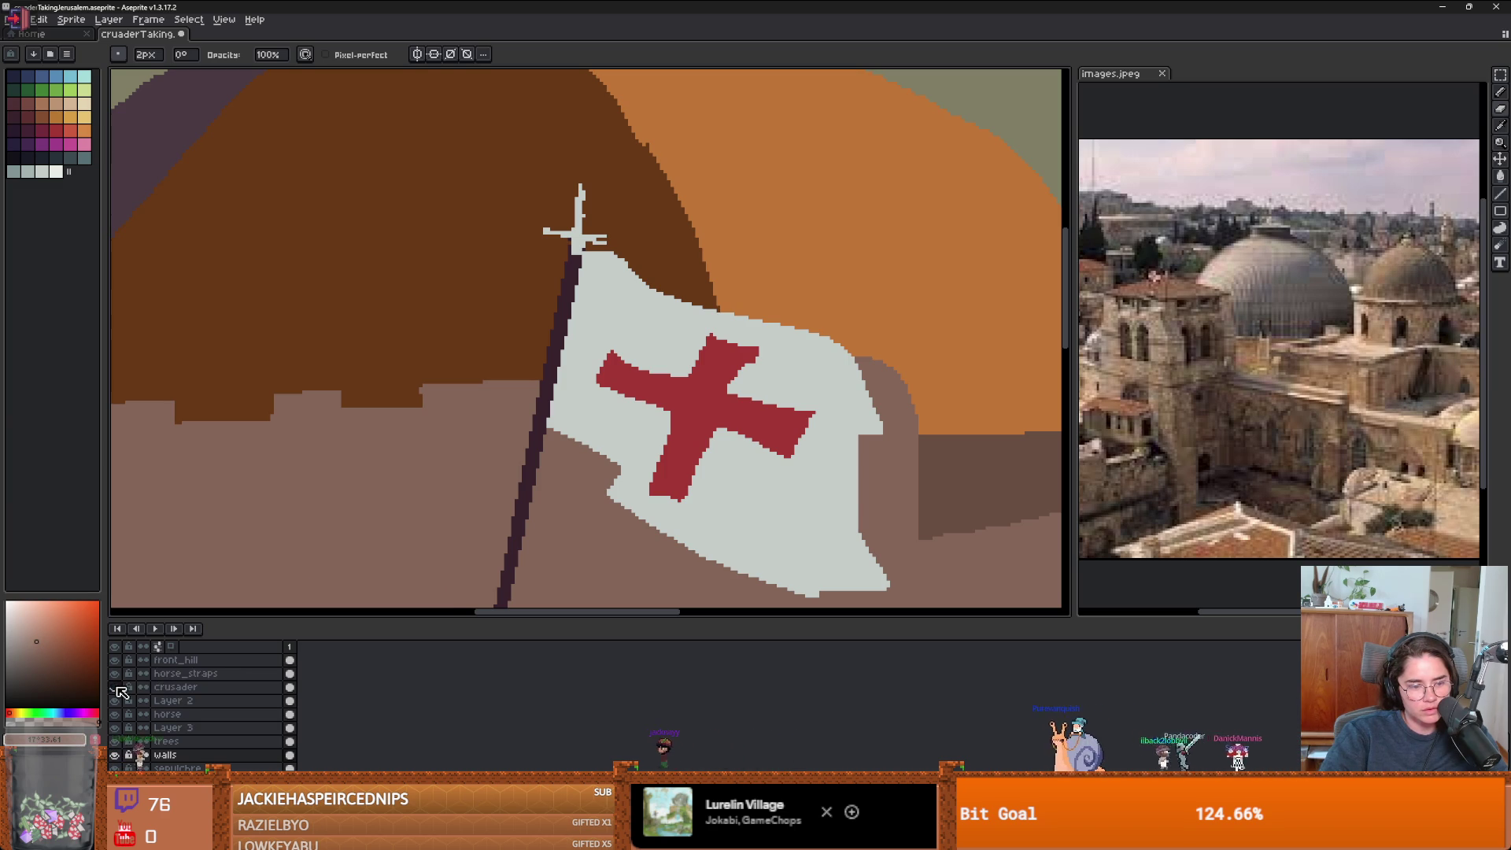
- Hide the flag layer and extend the dark-brown notch along the wall top
{"action": "left_click", "coordinate": [116, 701]}
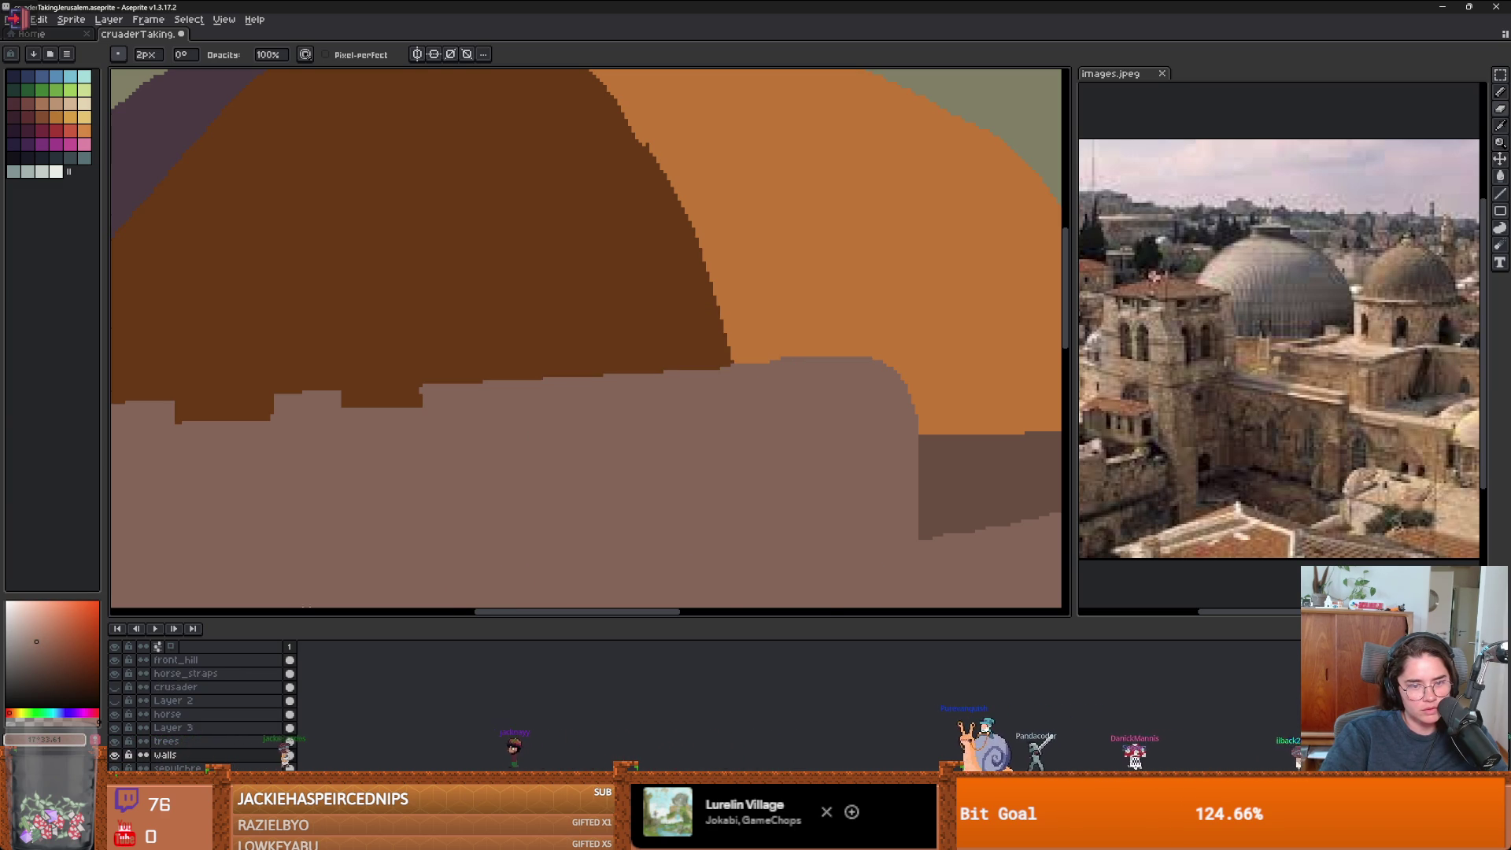
{"action": "scroll", "coordinate": [459, 510], "scroll_direction": "down", "scroll_amount": 3}
{"action": "scroll", "coordinate": [459, 510], "scroll_direction": "up", "scroll_amount": 3}
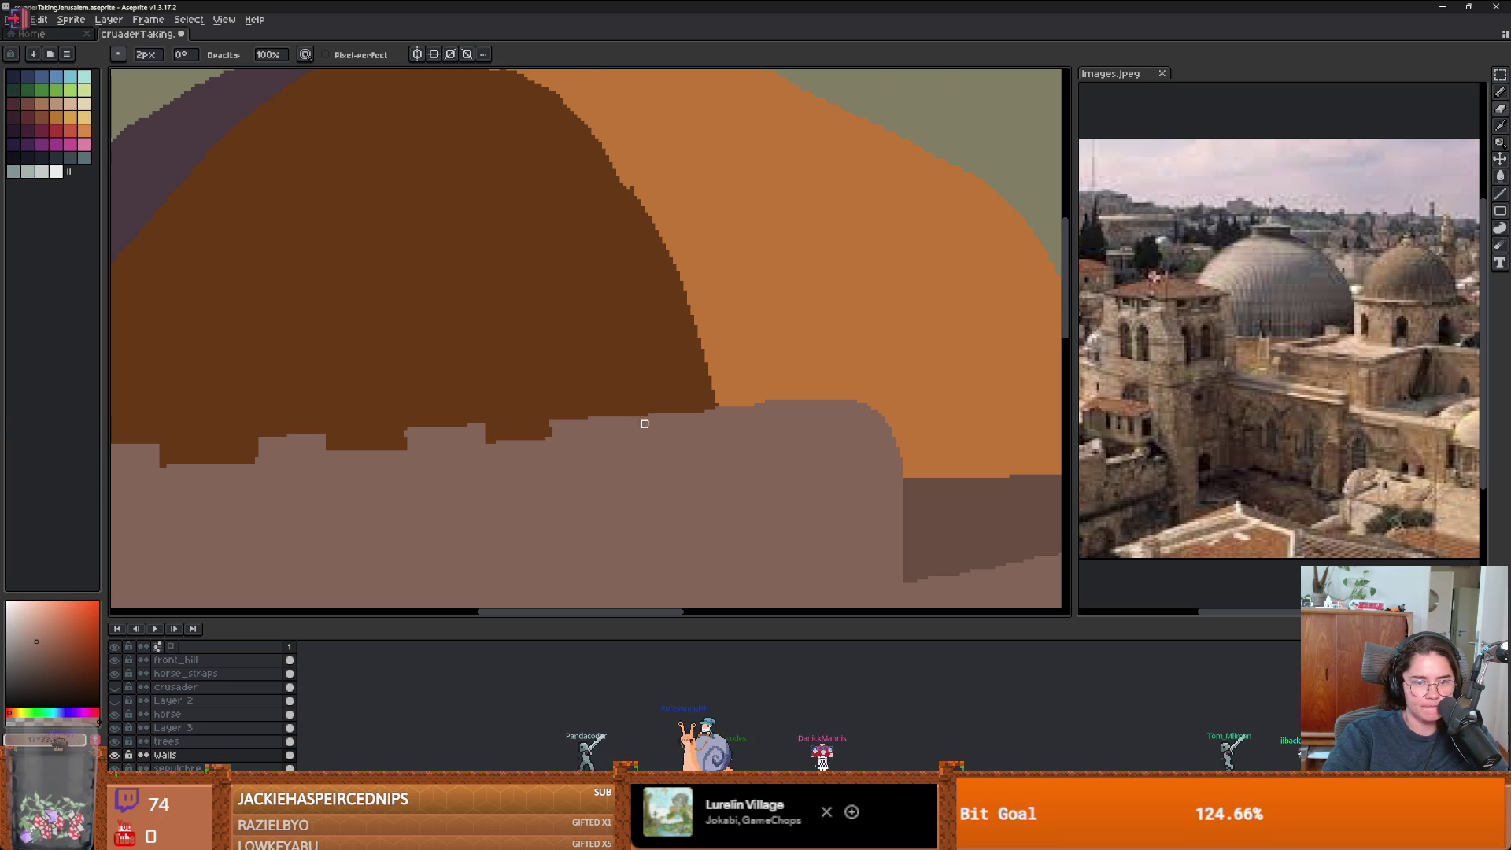
{"action": "scroll", "coordinate": [590, 438], "scroll_direction": "up", "scroll_amount": 1}
{"action": "mouse_move", "coordinate": [589, 443]}
{"action": "left_mouse_down"}
{"action": "mouse_move", "coordinate": [627, 425]}
{"action": "mouse_move", "coordinate": [577, 425]}
{"action": "mouse_move", "coordinate": [624, 428]}
{"action": "left_mouse_up"}
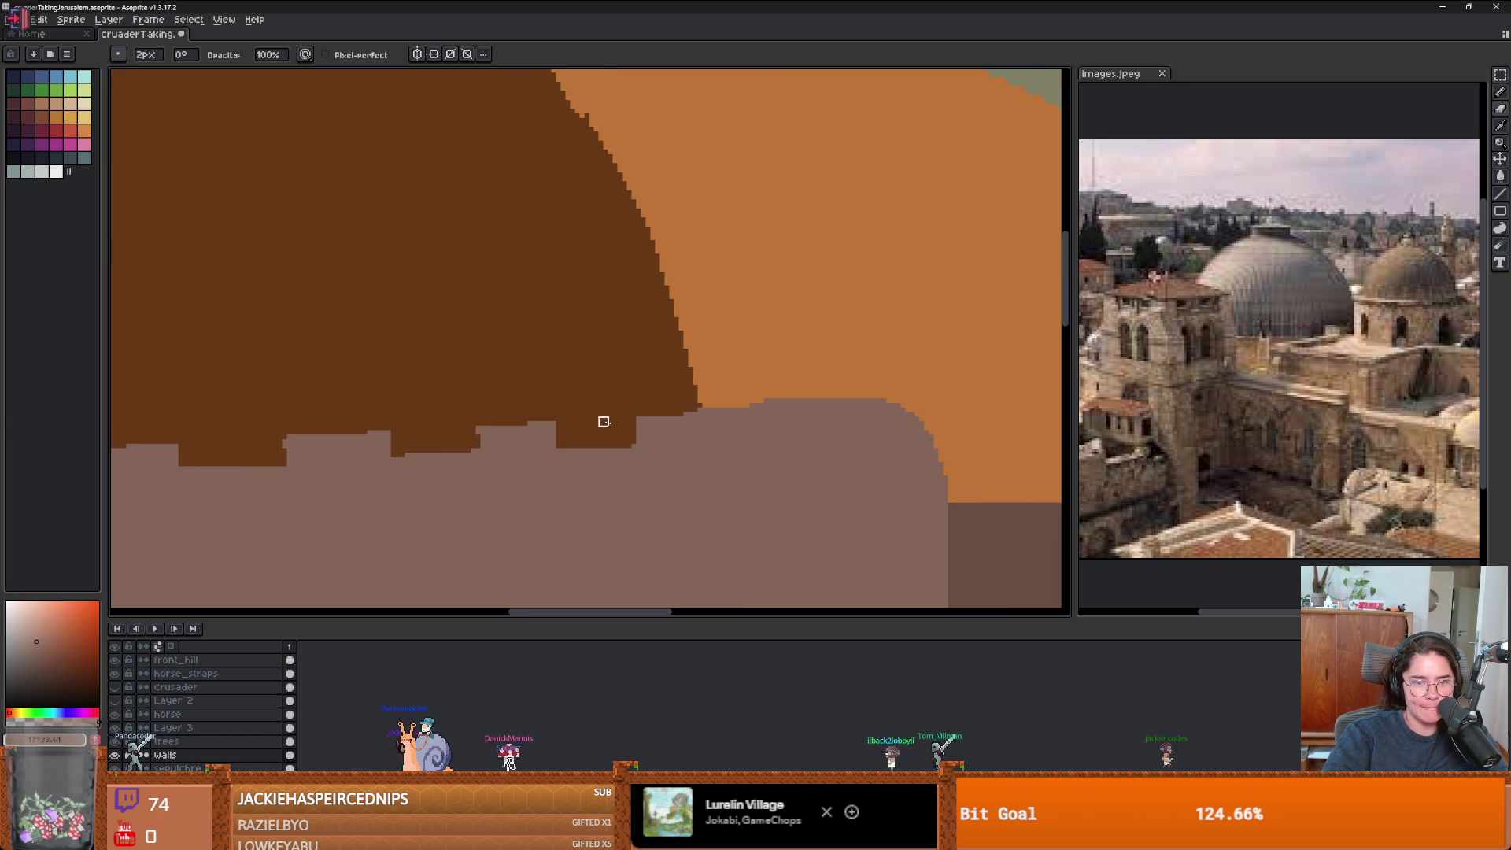
{"action": "scroll", "coordinate": [604, 421], "scroll_direction": "right", "scroll_amount": 3}
{"action": "mouse_move", "coordinate": [496, 418]}
{"action": "left_mouse_down"}
{"action": "mouse_move", "coordinate": [570, 411]}
{"action": "mouse_move", "coordinate": [522, 411]}
{"action": "mouse_move", "coordinate": [596, 428]}
{"action": "mouse_move", "coordinate": [499, 439]}
{"action": "mouse_move", "coordinate": [590, 417]}
{"action": "mouse_move", "coordinate": [551, 417]}
{"action": "left_mouse_up"}
- Erase stray notch pixels and paint the dark block's sloped bottom edge under the dome
{"action": "key", "text": "e"}
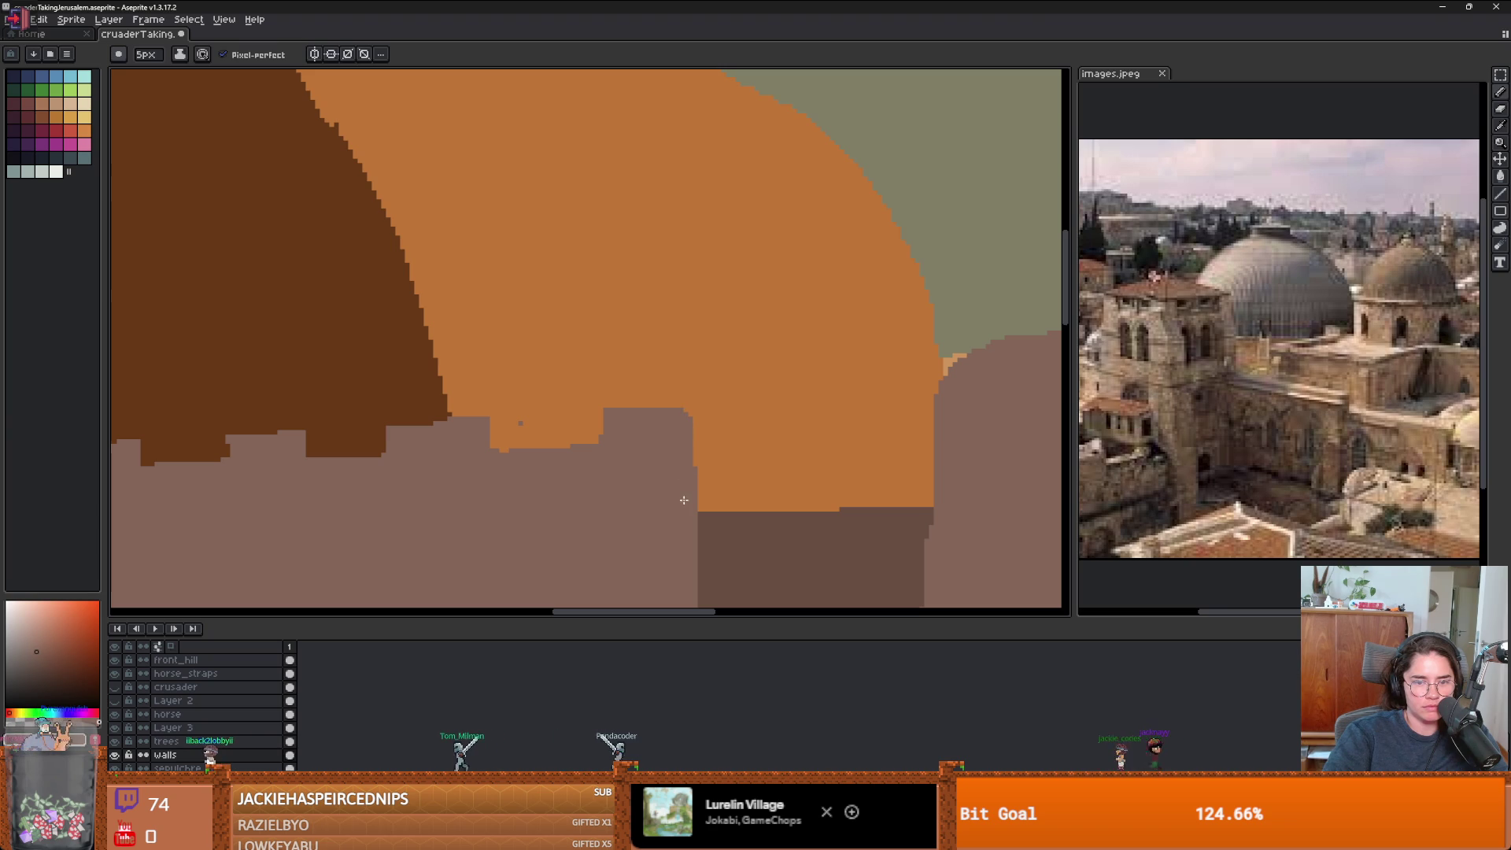
{"action": "scroll", "coordinate": [681, 420], "scroll_direction": "down", "scroll_amount": 4}
{"action": "scroll", "coordinate": [776, 413], "scroll_direction": "up", "scroll_amount": 3}
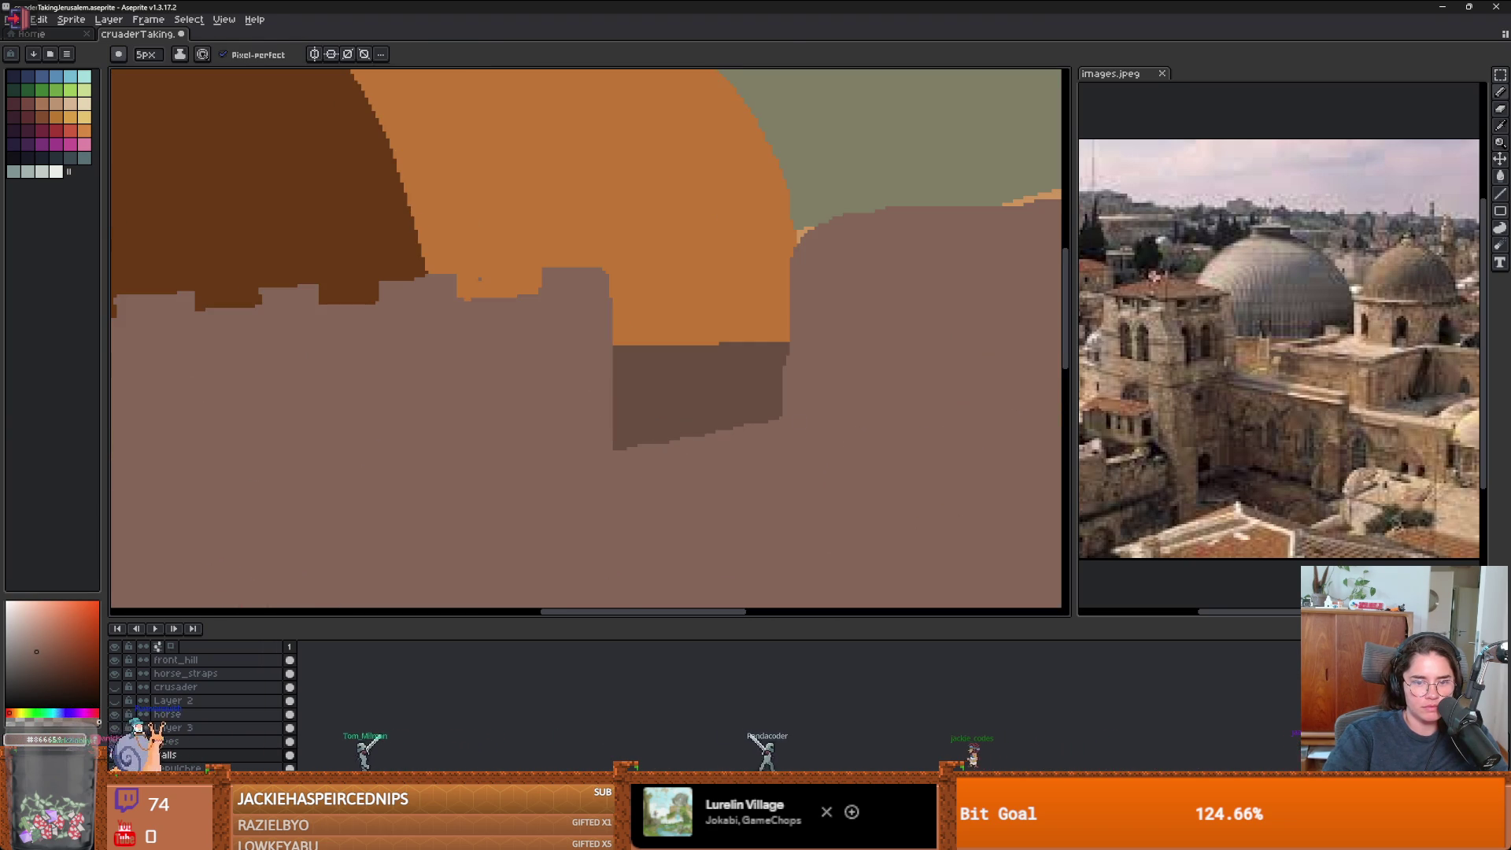
{"action": "key", "text": "b"}
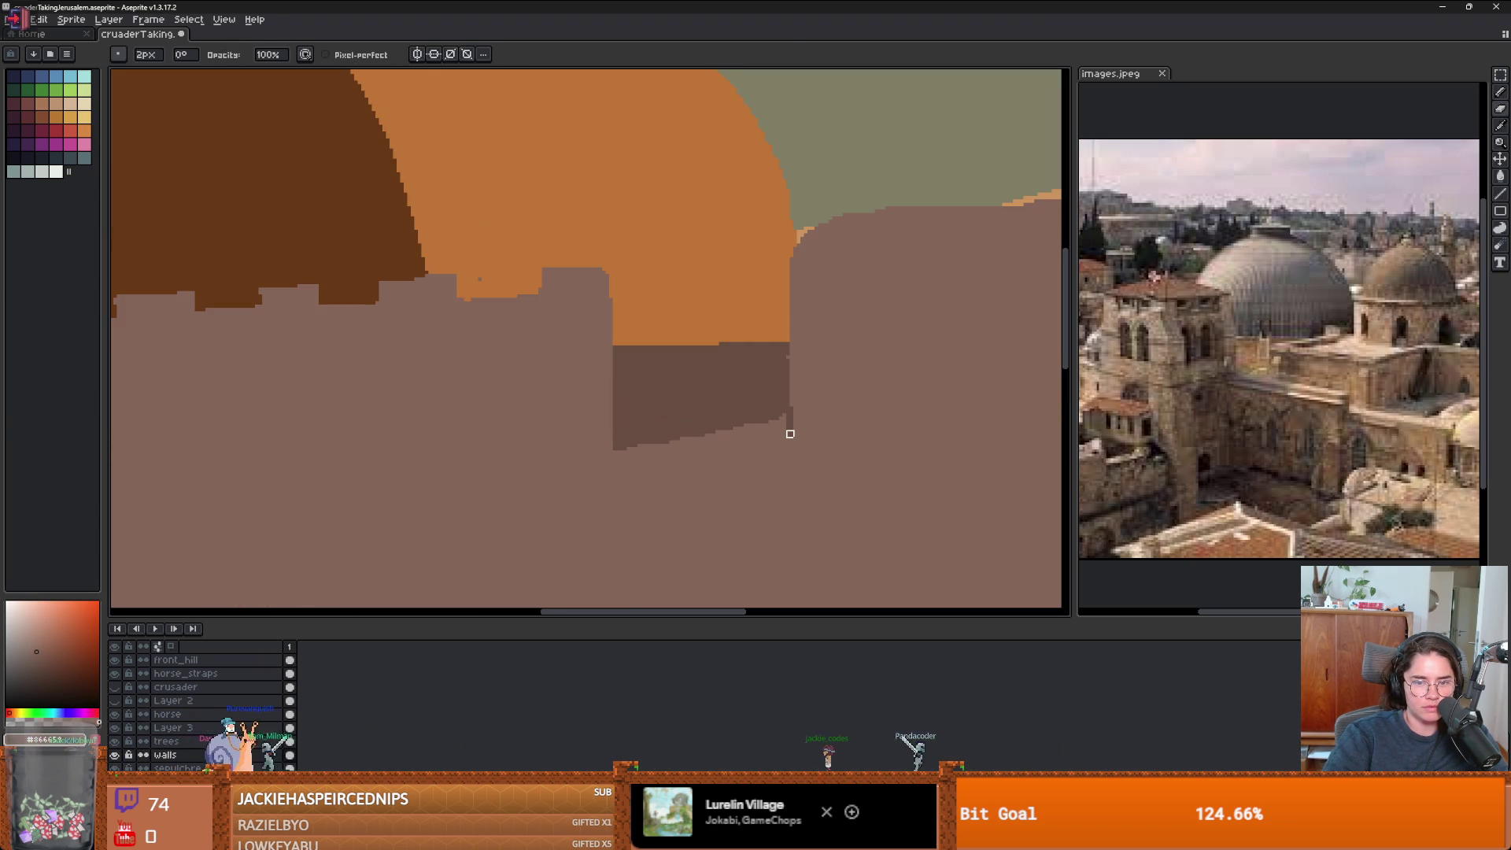
{"action": "left_click_drag", "start_coordinate": [786, 451], "coordinate": [624, 442]}
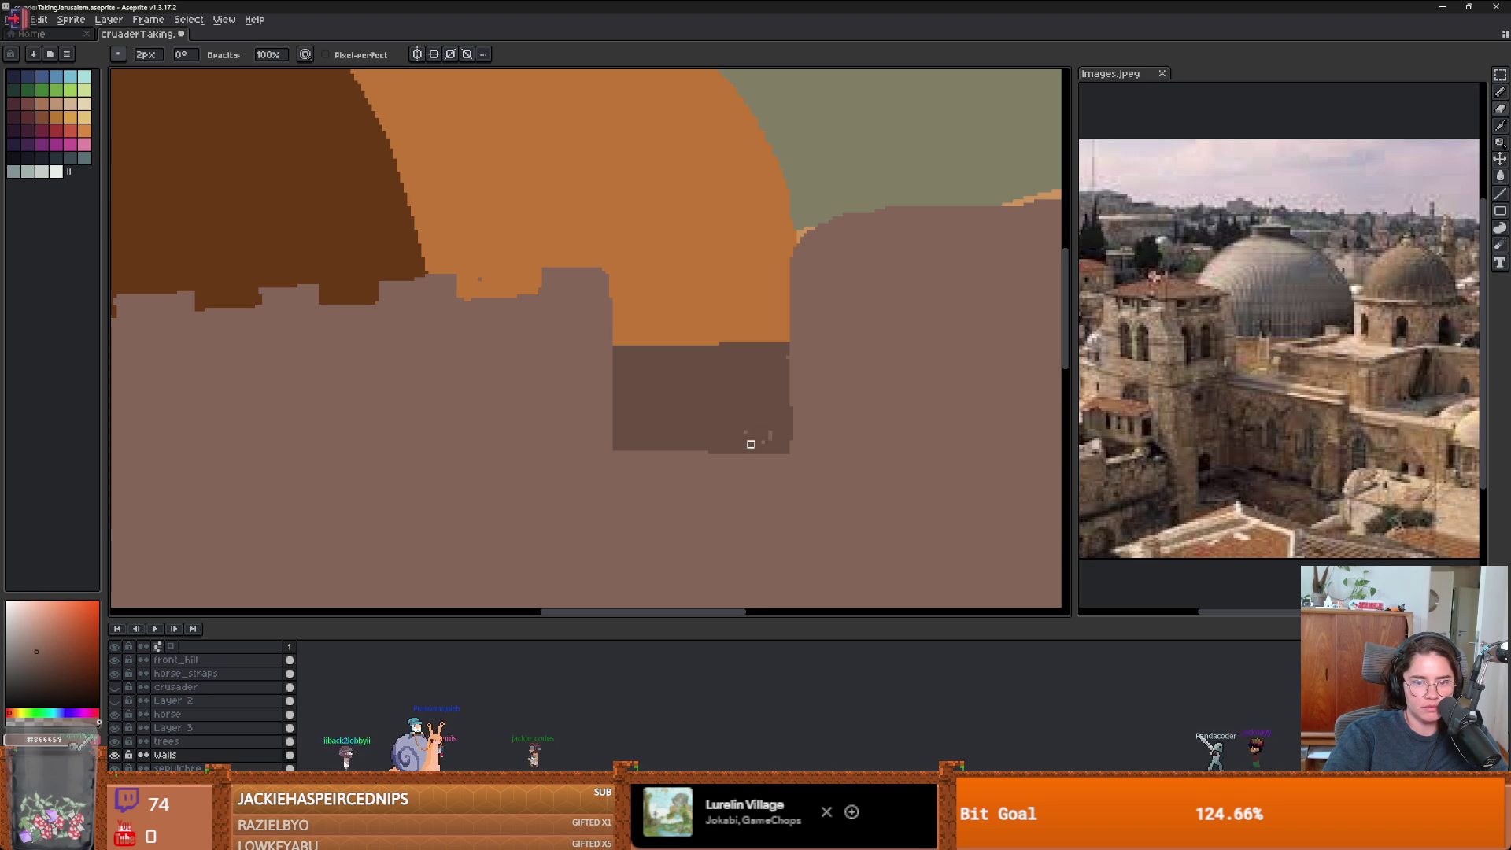
{"action": "scroll", "coordinate": [776, 363], "scroll_direction": "down", "scroll_amount": 3}
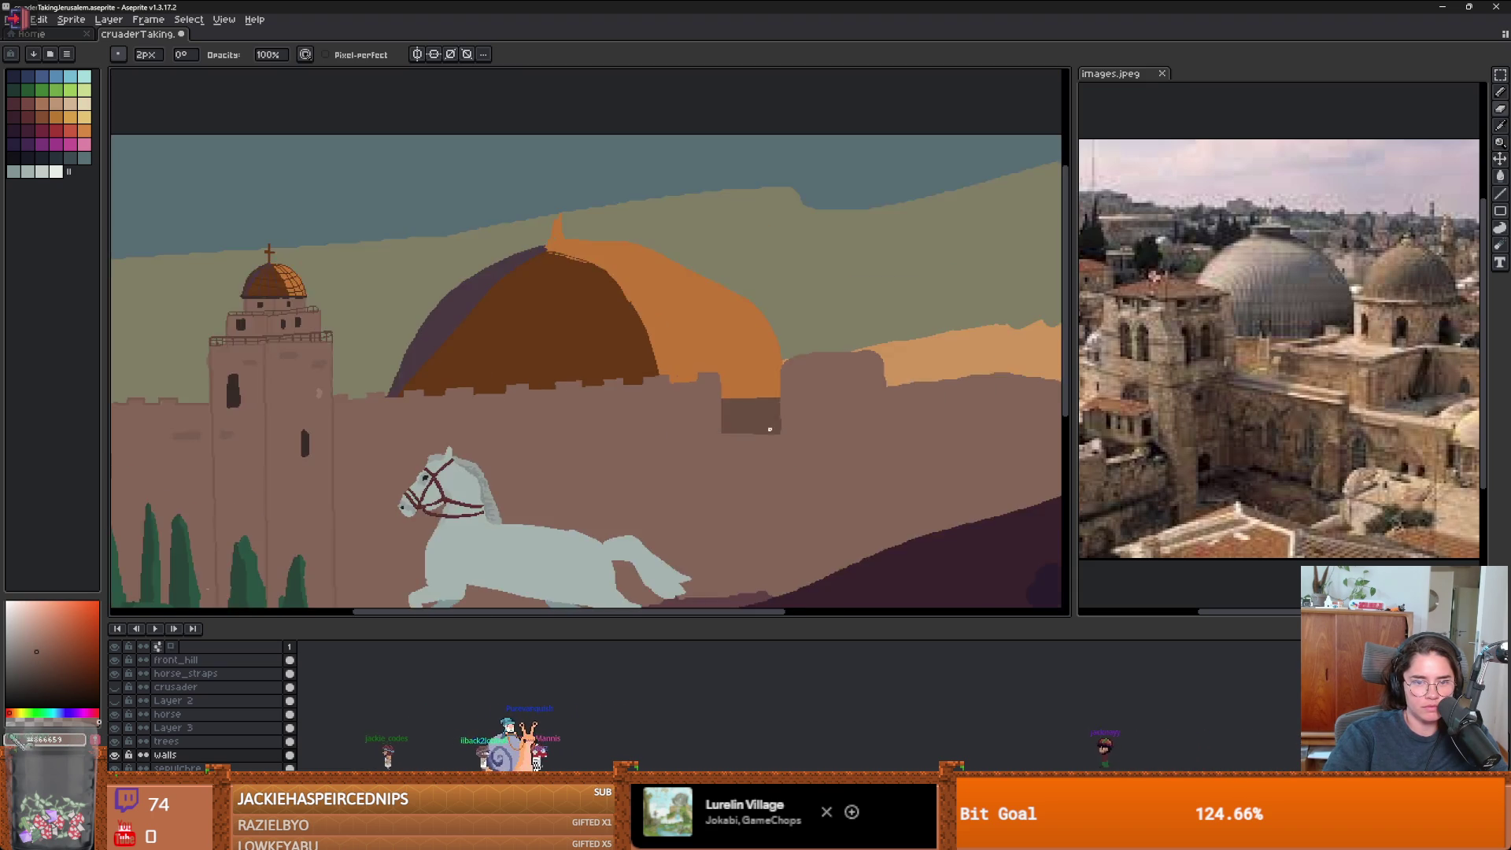
{"action": "scroll", "coordinate": [561, 449], "scroll_direction": "up", "scroll_amount": 1}
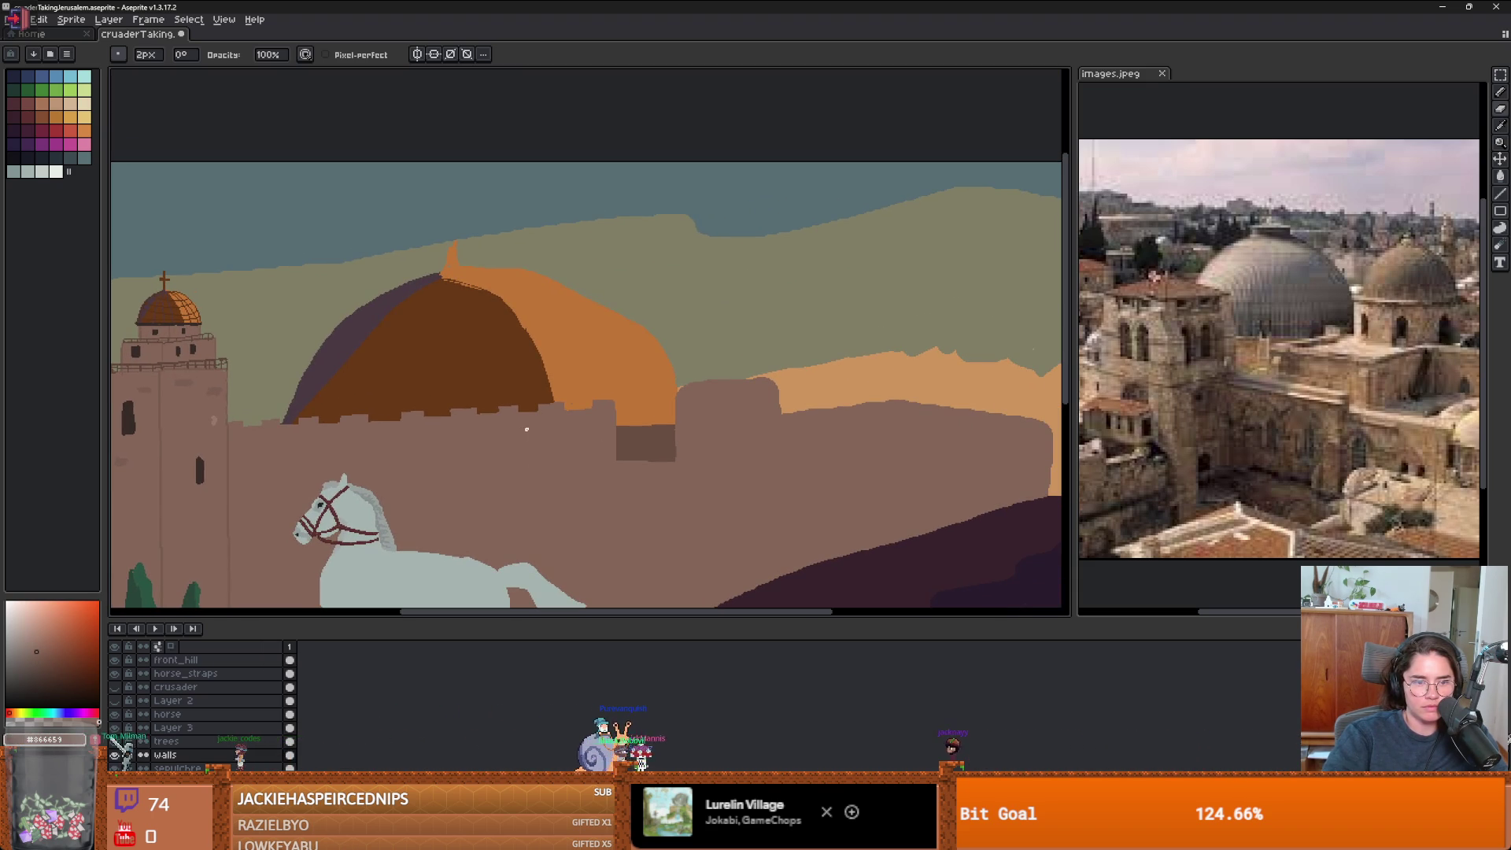
{"action": "scroll", "coordinate": [394, 327], "scroll_direction": "up", "scroll_amount": 3}
- Square off the right wall section's top-right corner and erase a small brown strip
{"action": "key", "text": "e"}
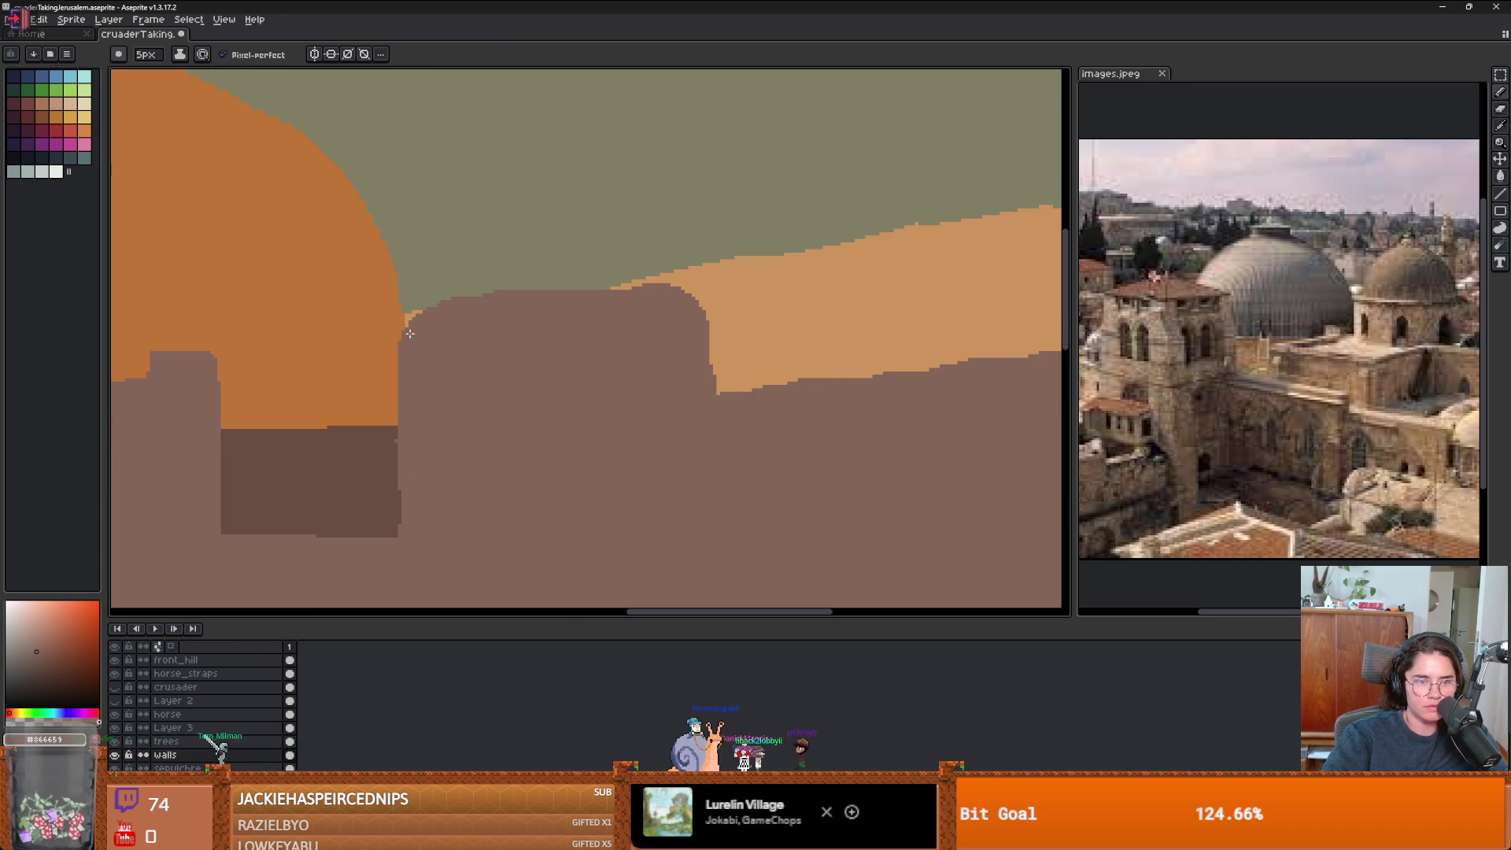
{"action": "left_click", "coordinate": [118, 53]}
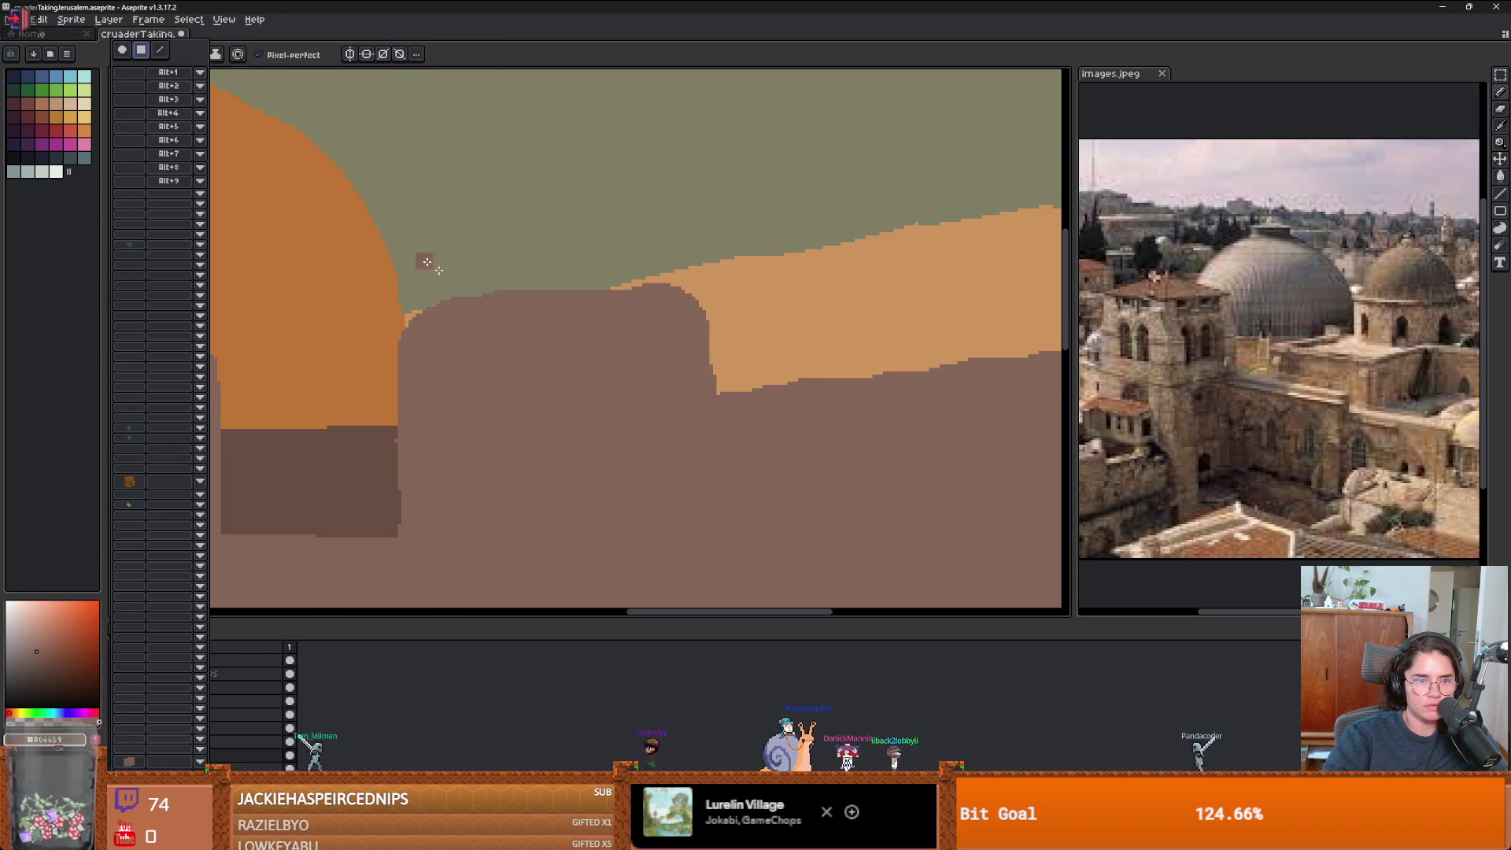
{"action": "scroll", "coordinate": [378, 338], "scroll_direction": "up", "scroll_amount": 1}
{"action": "left_click", "coordinate": [379, 340]}
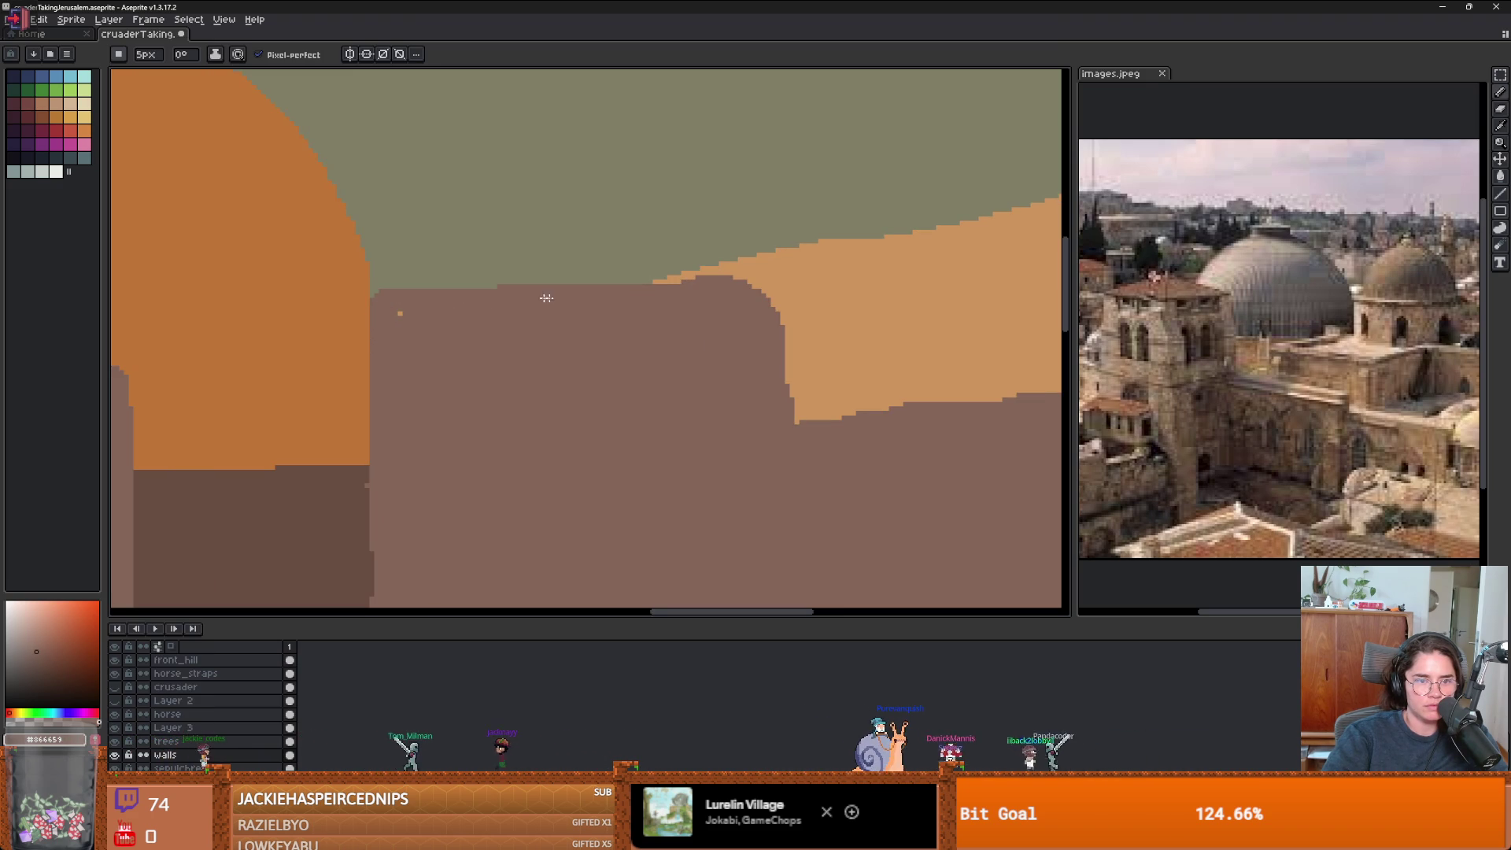
{"action": "left_click_drag", "start_coordinate": [771, 293], "coordinate": [777, 397]}
{"action": "key", "text": "e"}
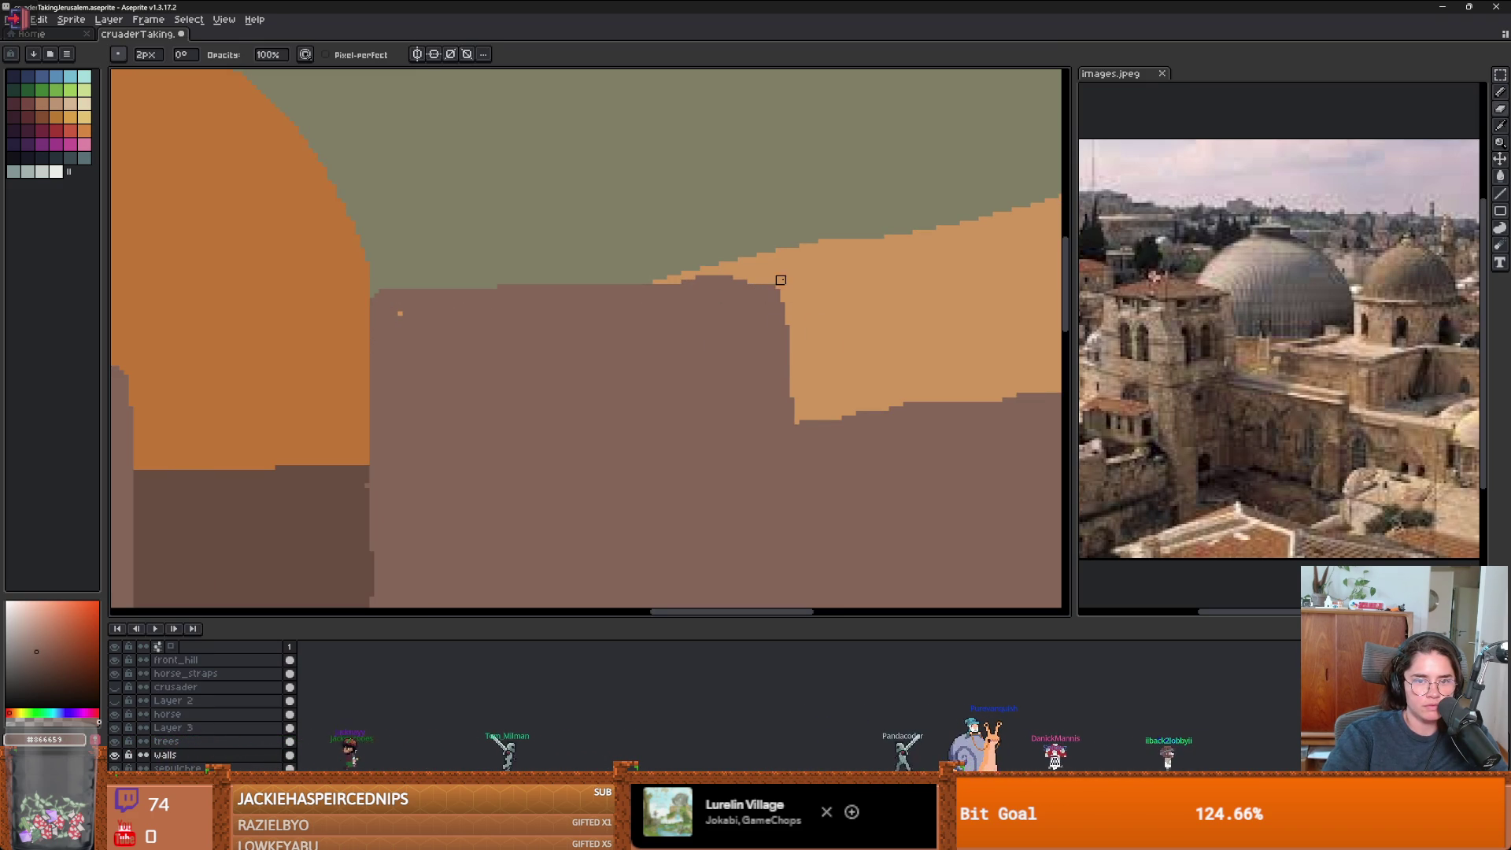
{"action": "left_click", "coordinate": [638, 285]}
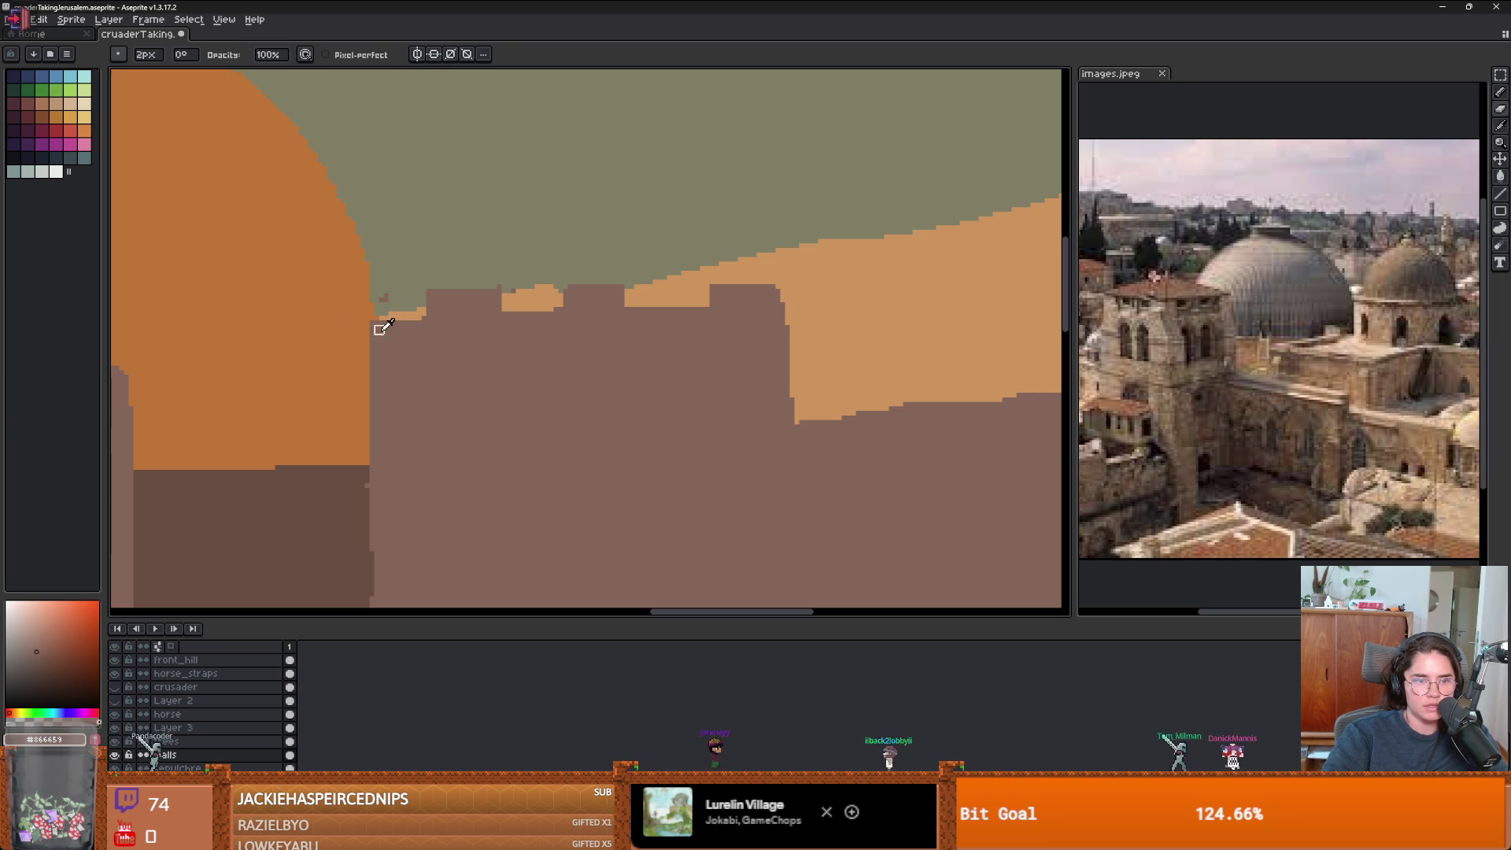
- Paint brown crenellation blocks along the top of the wall right of the dome
{"action": "left_click", "coordinate": [375, 306]}
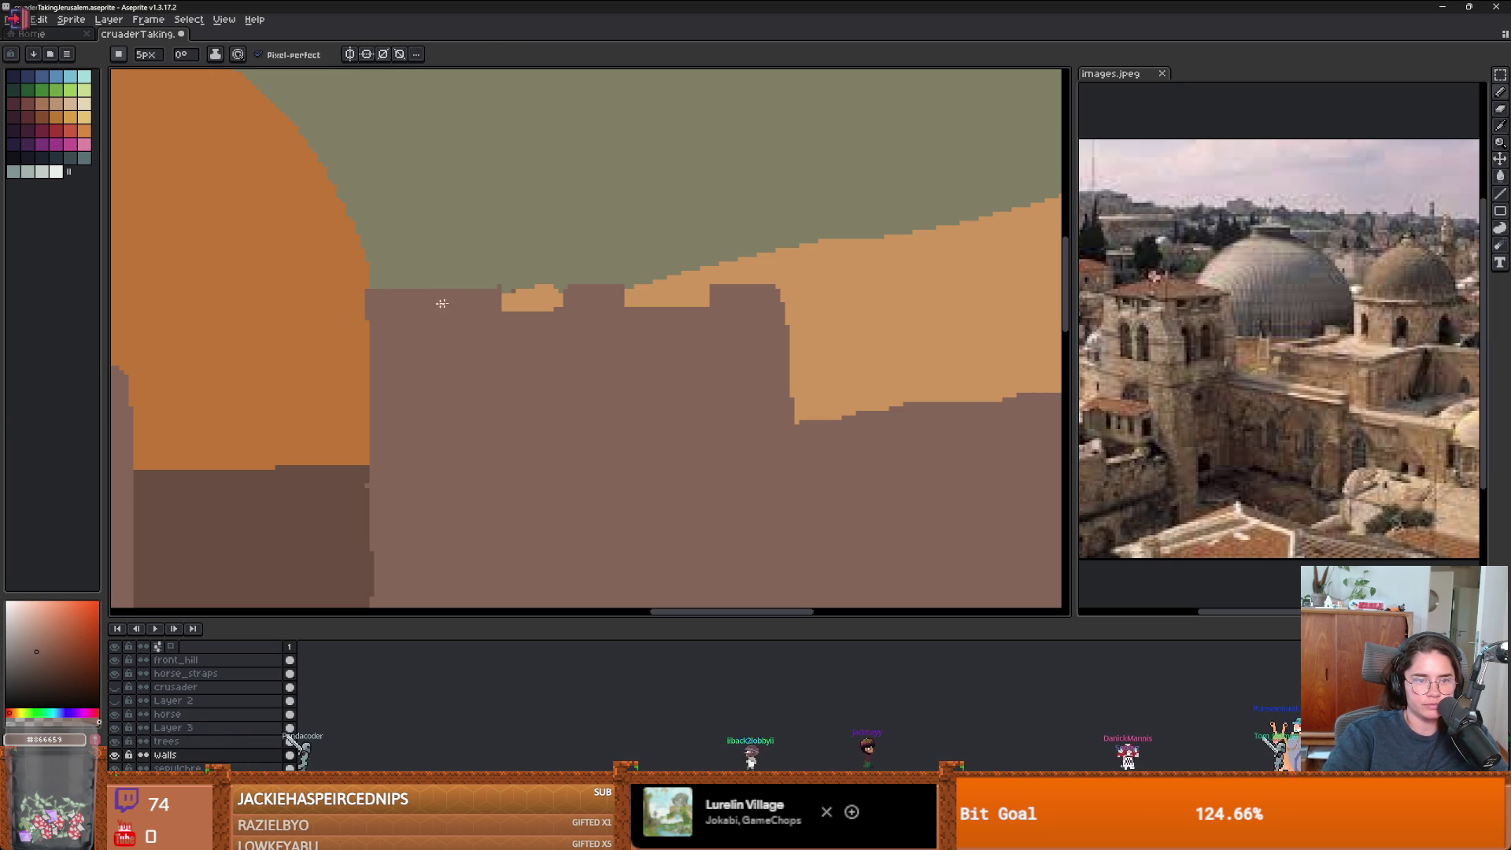
{"action": "key", "text": "e"}
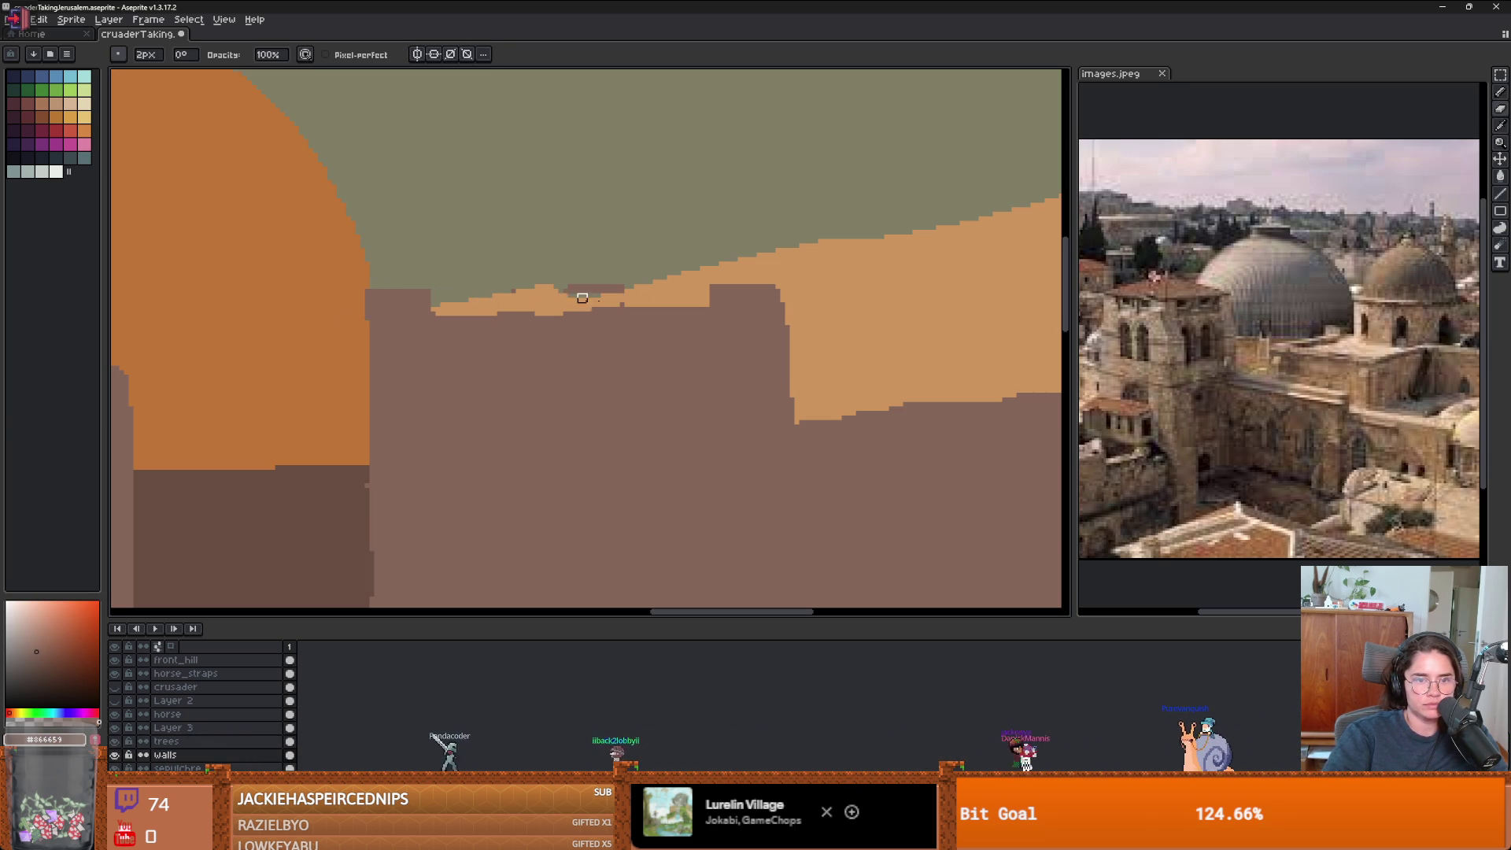
{"action": "key", "text": "b"}
{"action": "left_click_drag", "start_coordinate": [520, 295], "coordinate": [677, 293]}
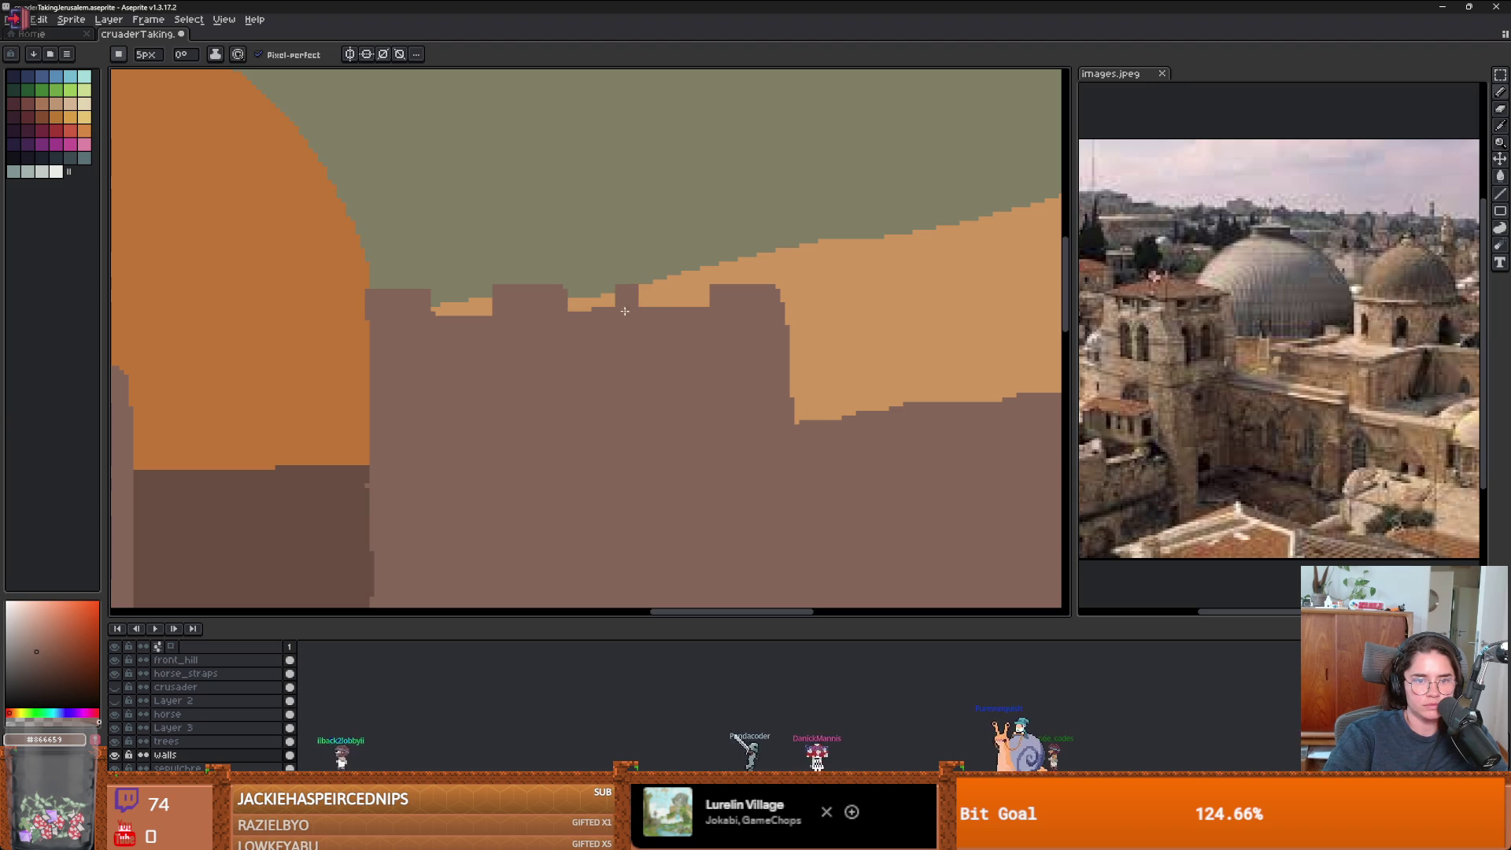
- Trim the wall's right edge back to a straight vertical line against the hills
{"action": "scroll", "coordinate": [677, 294], "scroll_direction": "down", "scroll_amount": 2}
{"action": "scroll", "coordinate": [711, 394], "scroll_direction": "up", "scroll_amount": 2}
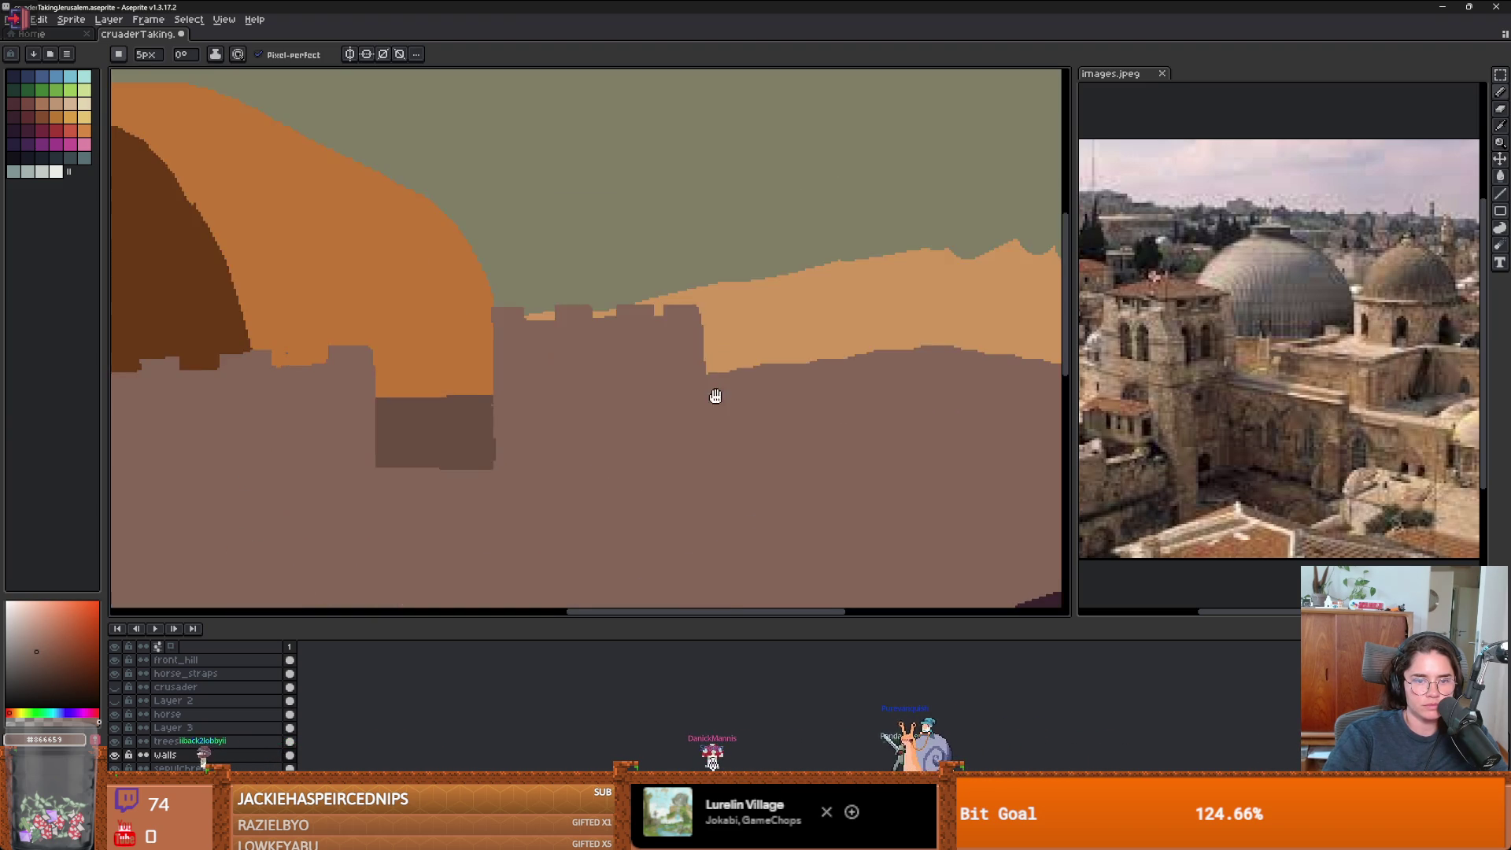
{"action": "scroll", "coordinate": [760, 402], "scroll_direction": "down", "scroll_amount": 1}
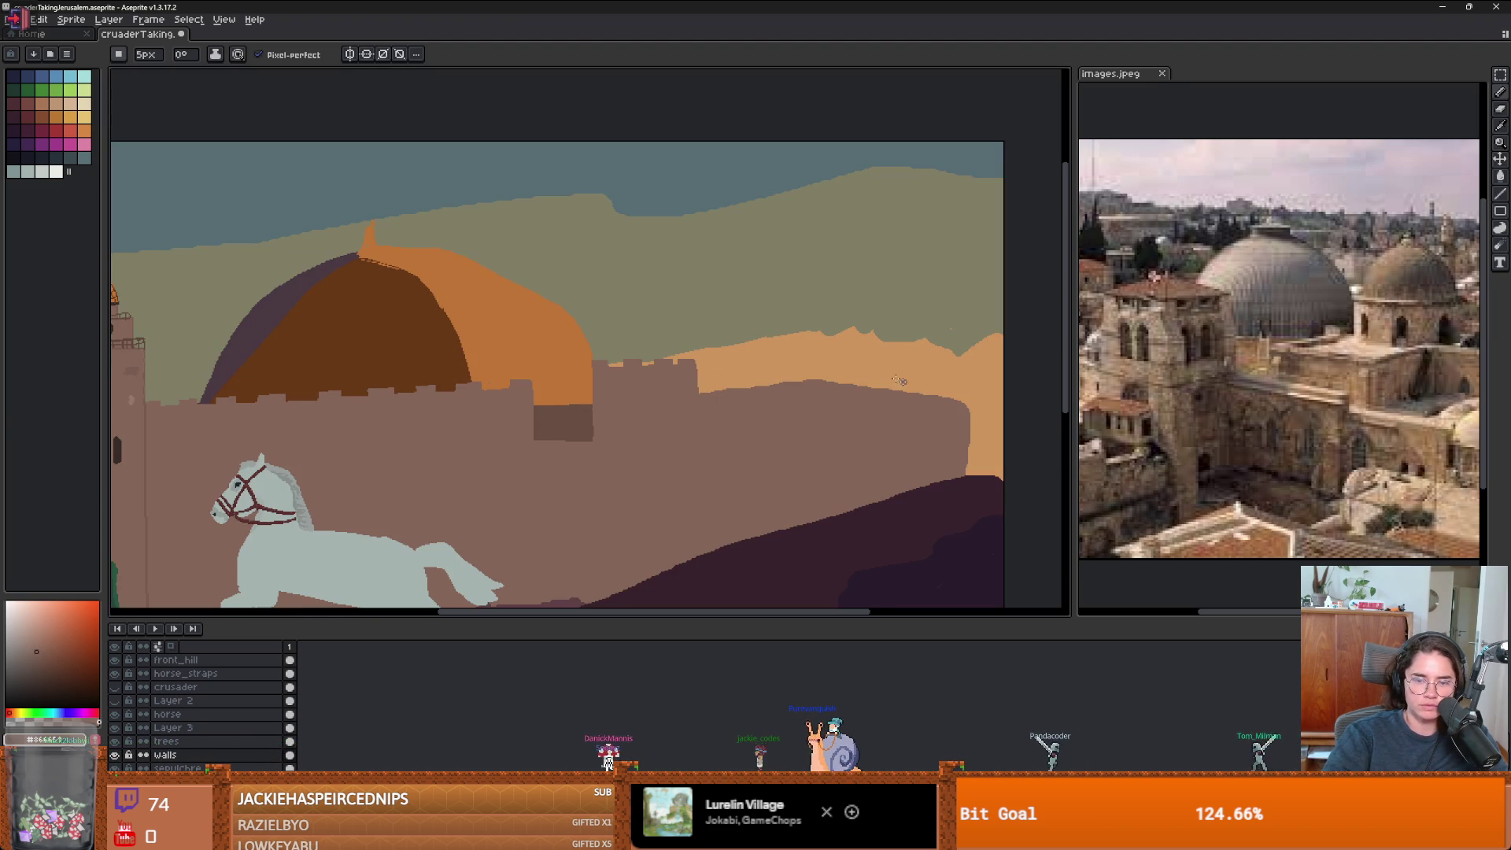
{"action": "scroll", "coordinate": [819, 393], "scroll_direction": "up", "scroll_amount": 1}
{"action": "scroll", "coordinate": [756, 373], "scroll_direction": "down", "scroll_amount": 1}
{"action": "scroll", "coordinate": [732, 376], "scroll_direction": "up", "scroll_amount": 1}
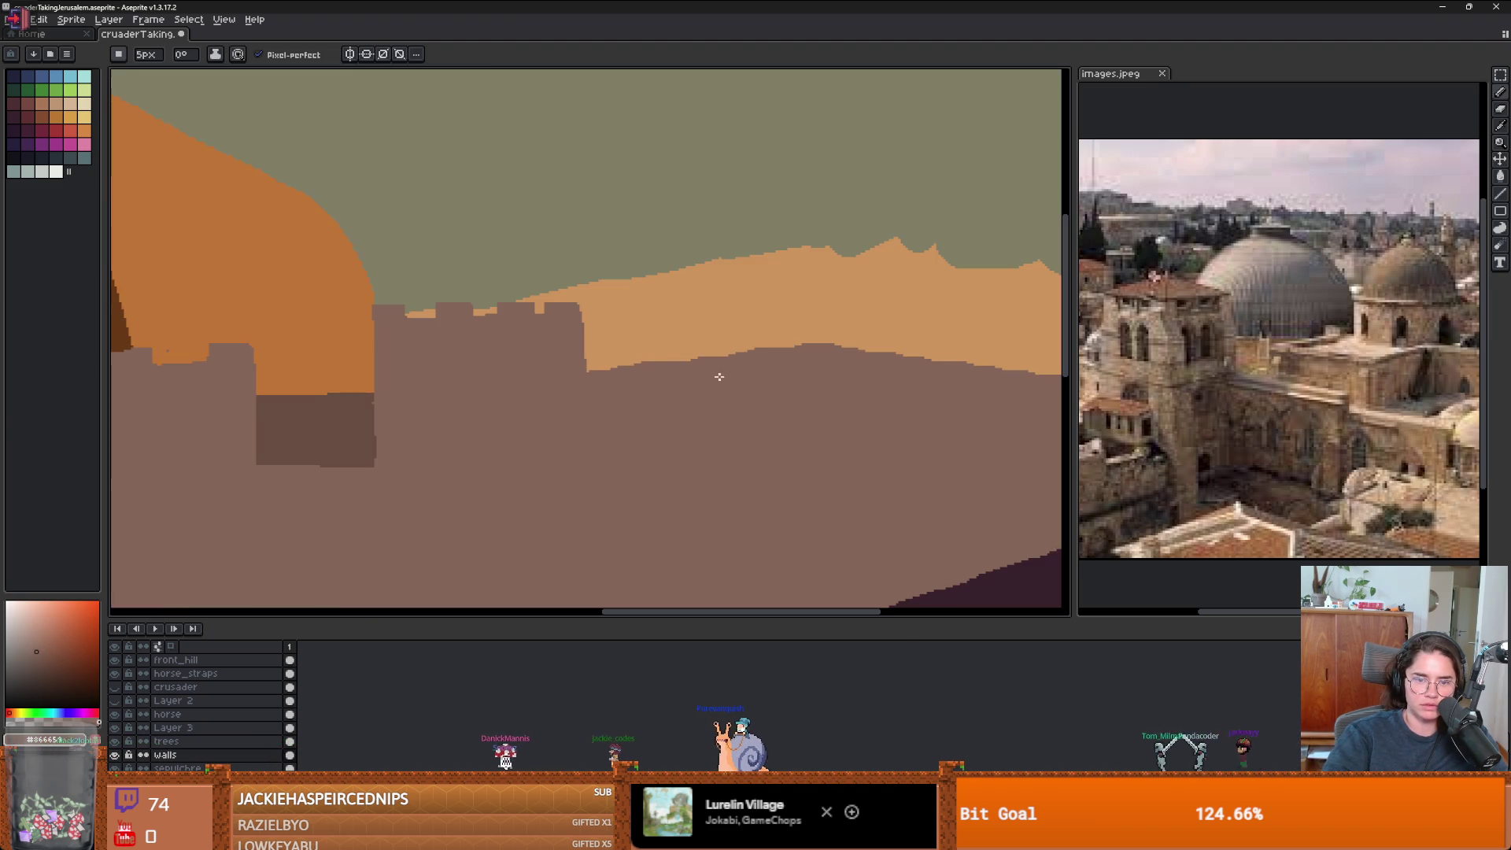
{"action": "scroll", "coordinate": [661, 370], "scroll_direction": "down", "scroll_amount": 1}
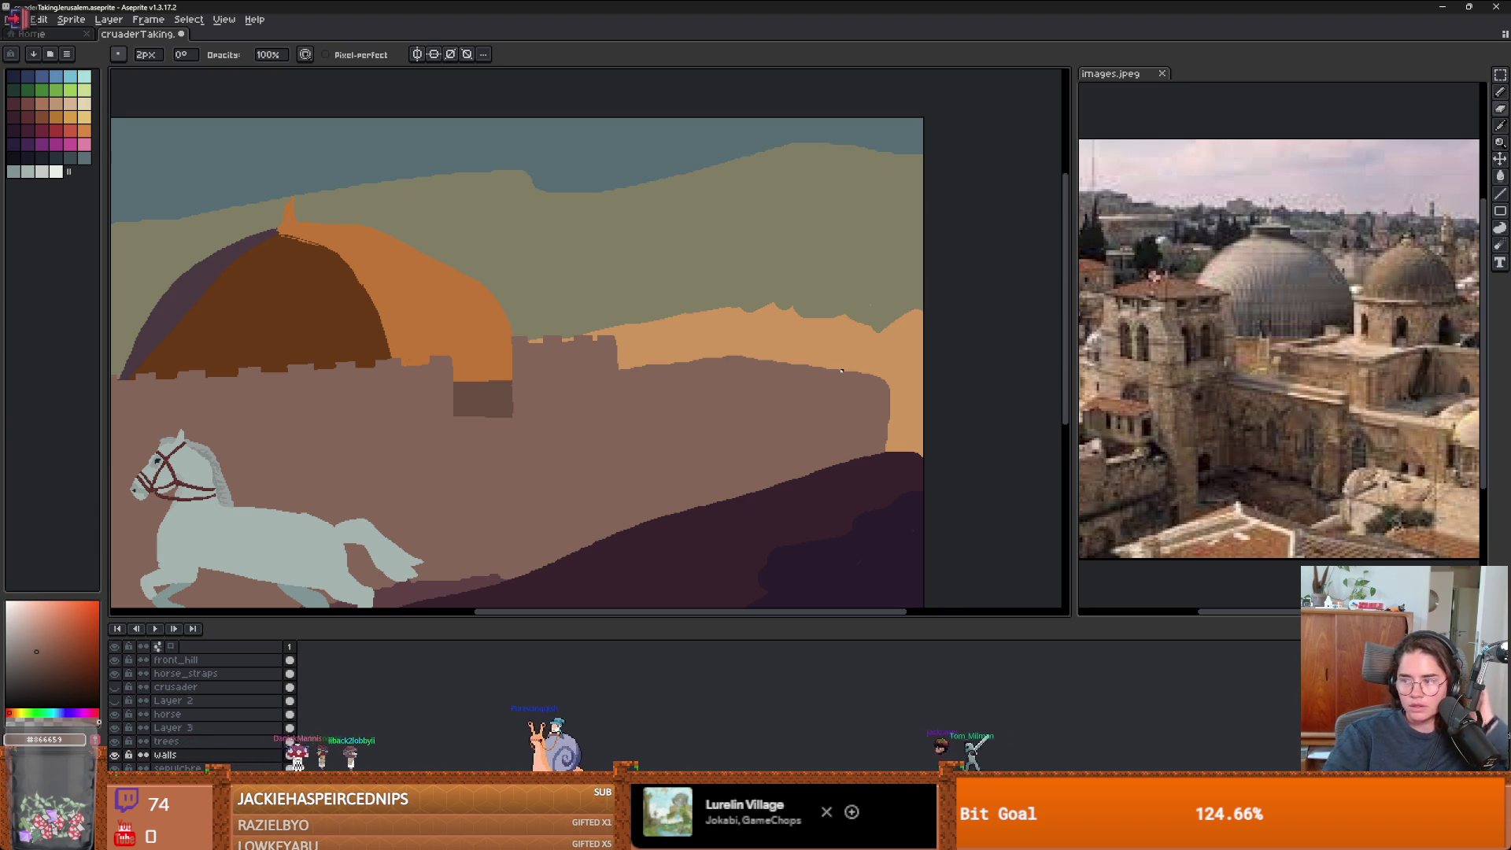
{"action": "scroll", "coordinate": [884, 391], "scroll_direction": "up", "scroll_amount": 1}
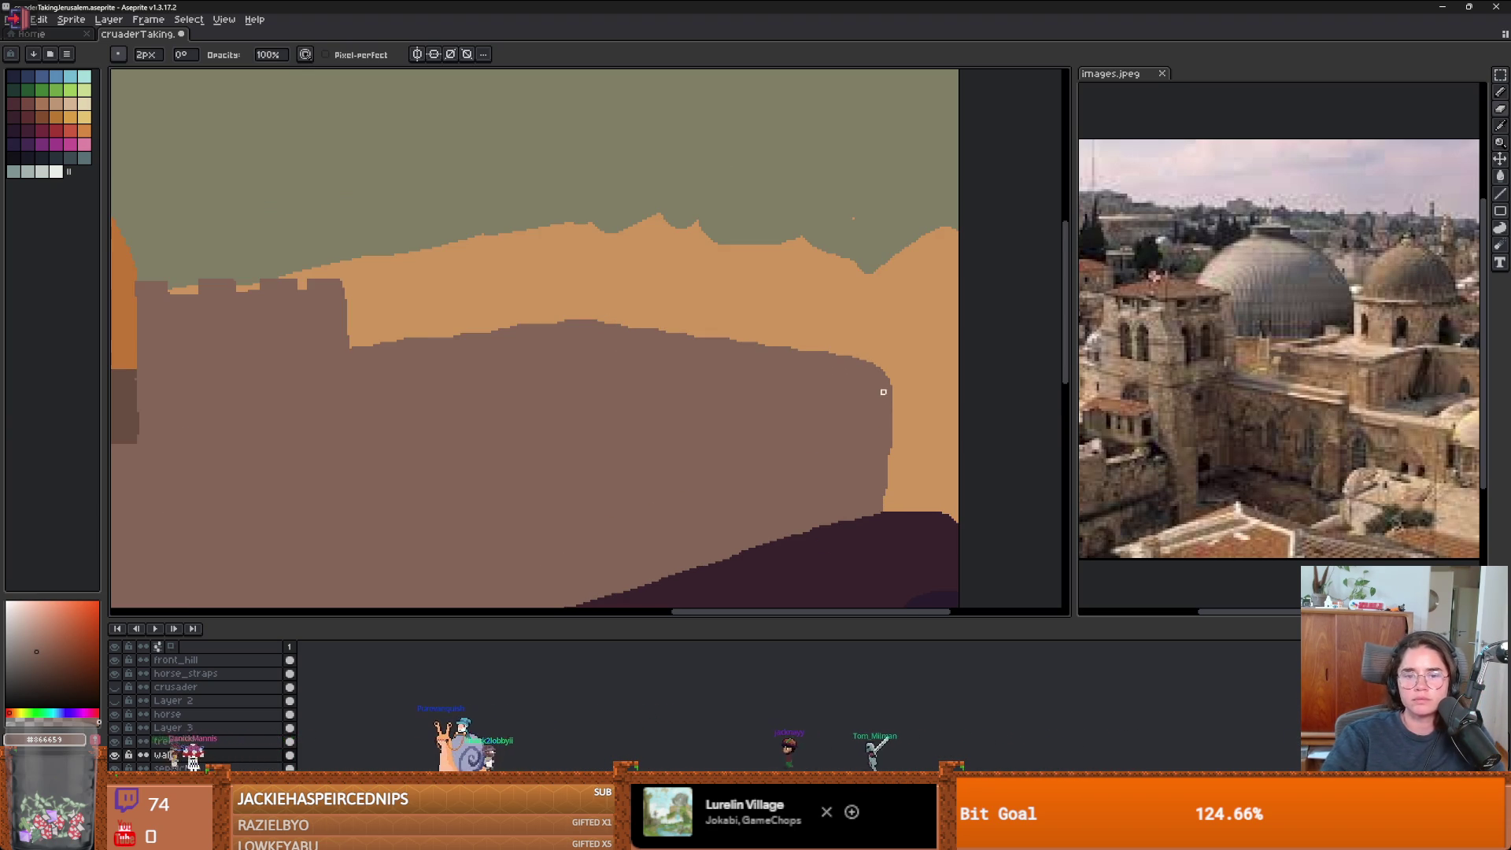
{"action": "left_click_drag", "start_coordinate": [885, 466], "coordinate": [875, 496]}
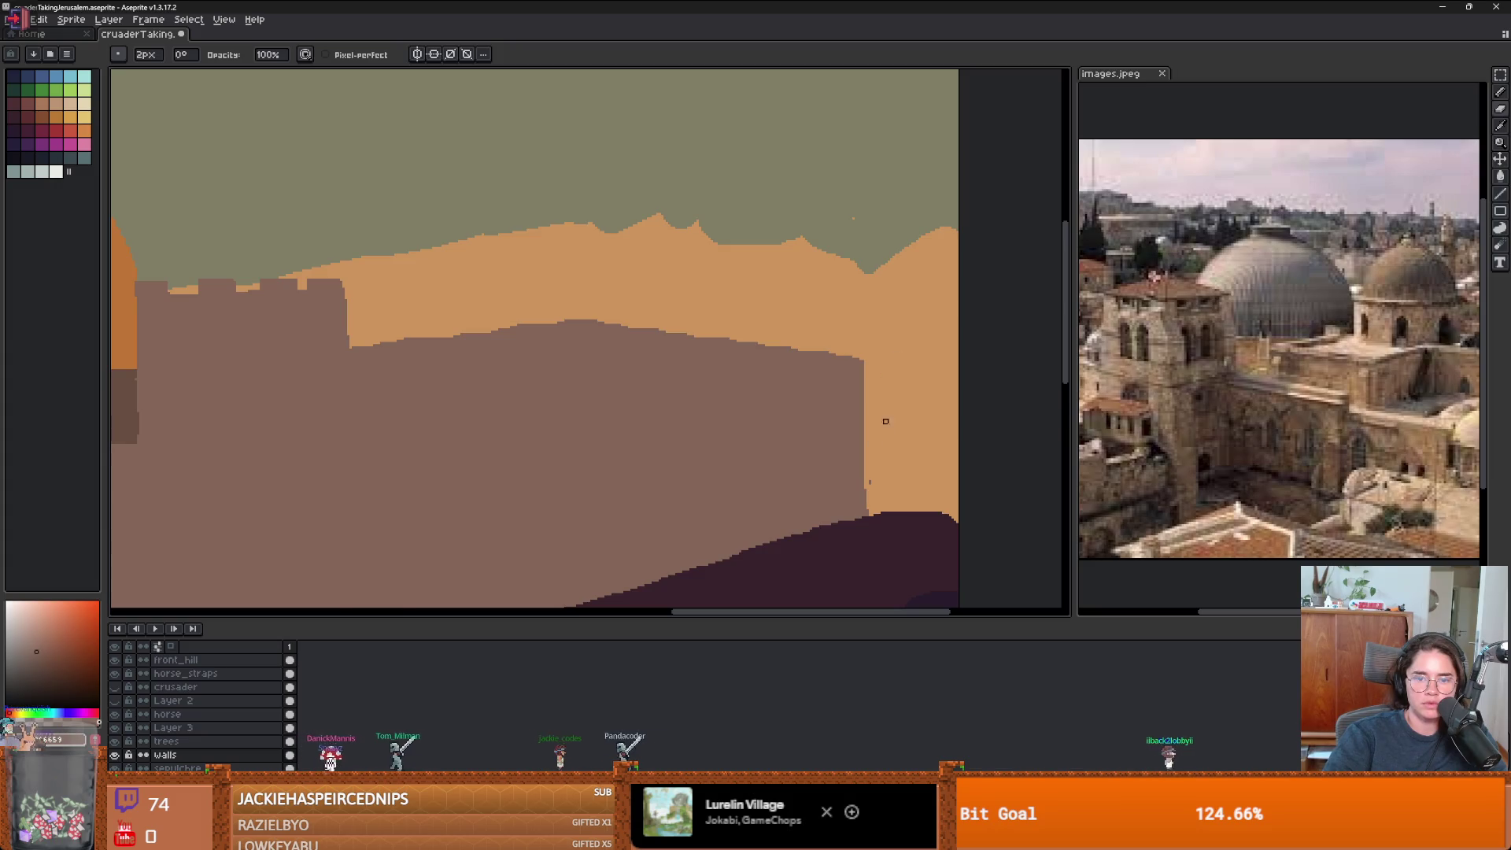
{"action": "scroll", "coordinate": [882, 439], "scroll_direction": "down", "scroll_amount": 3}
{"action": "scroll", "coordinate": [712, 388], "scroll_direction": "up", "scroll_amount": 3}
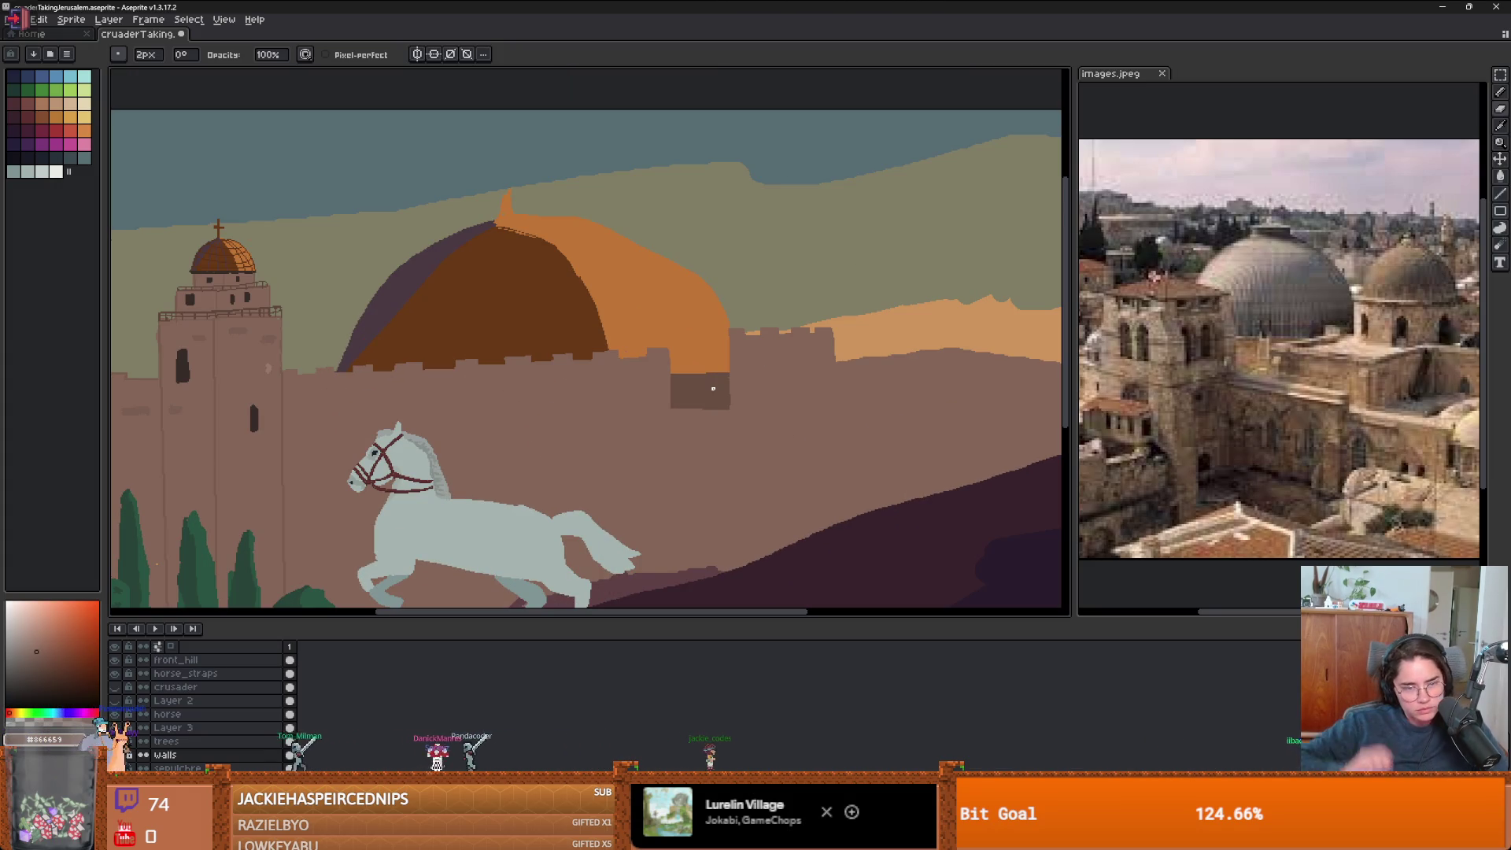
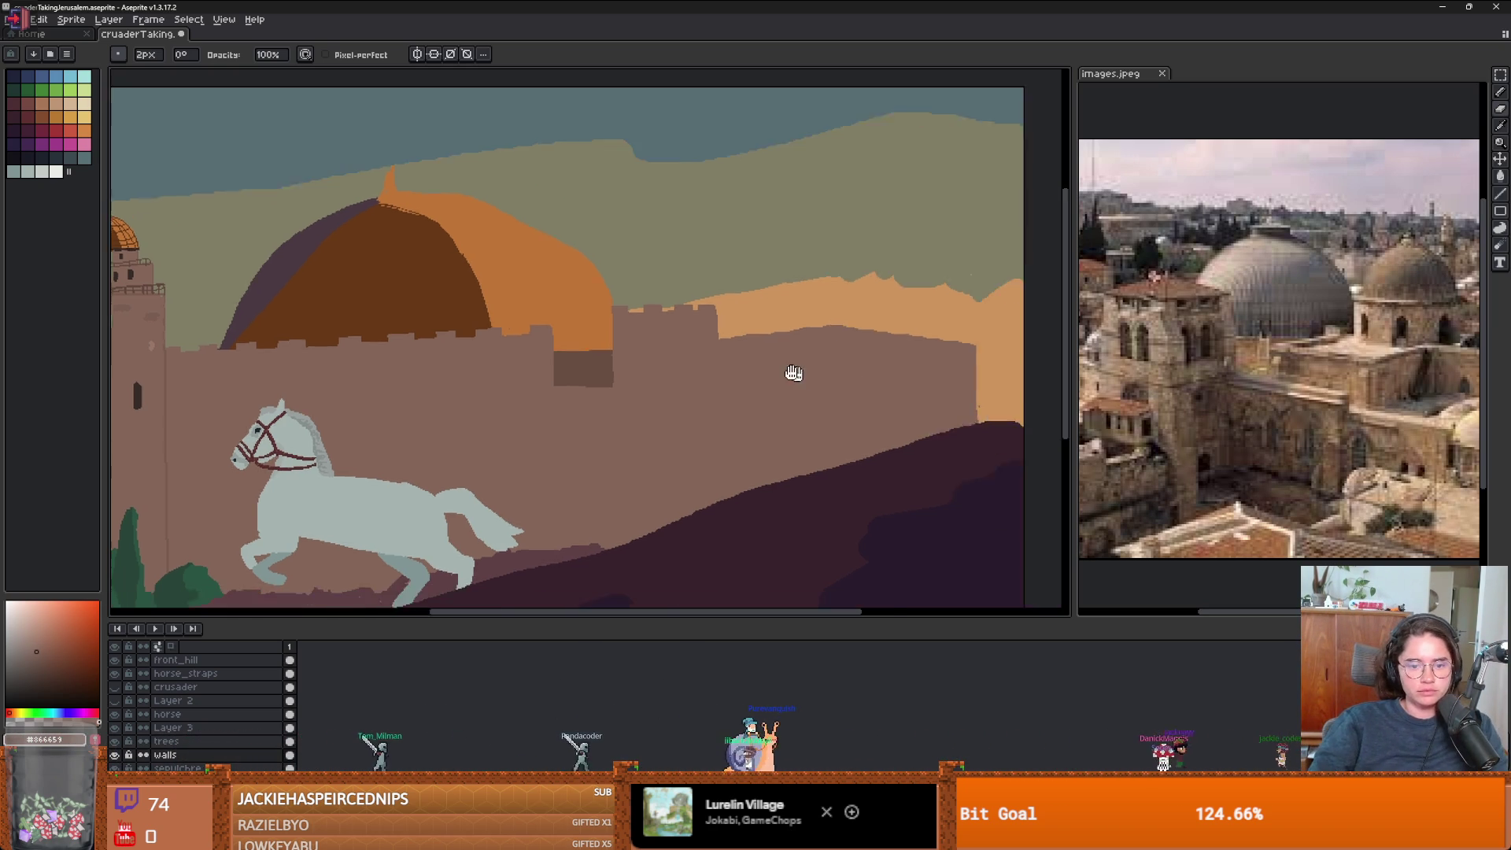
- Sample the darker wall brown and draw a thin vertical seam down the right-hand wall
{"action": "scroll", "coordinate": [567, 336], "scroll_direction": "down", "scroll_amount": 3}
{"action": "key", "text": "i"}
{"action": "left_click", "coordinate": [343, 325]}
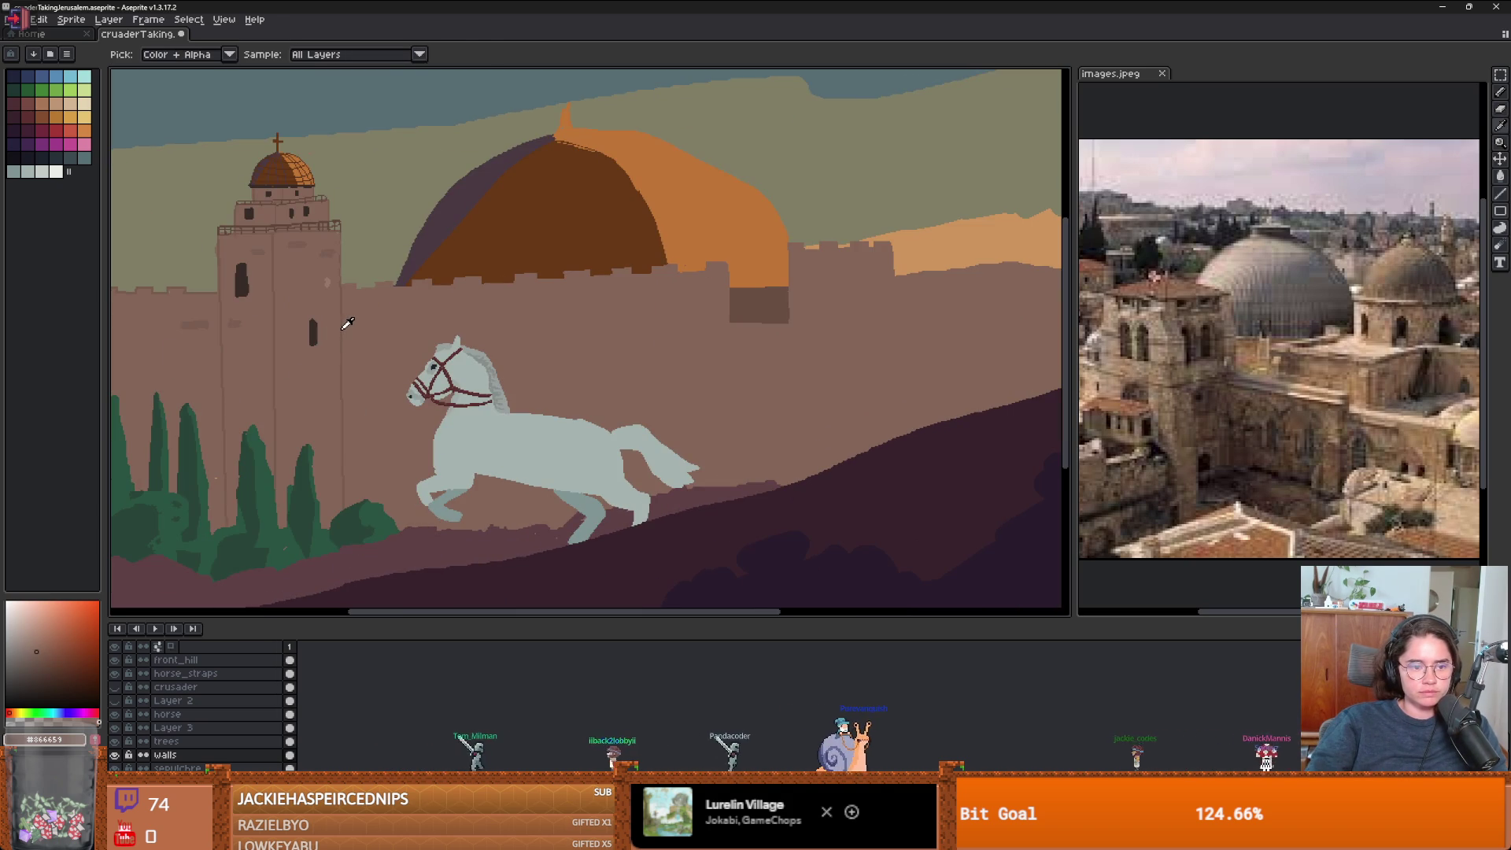
{"action": "key", "text": "b"}
{"action": "scroll", "coordinate": [881, 291], "scroll_direction": "up", "scroll_amount": 2}
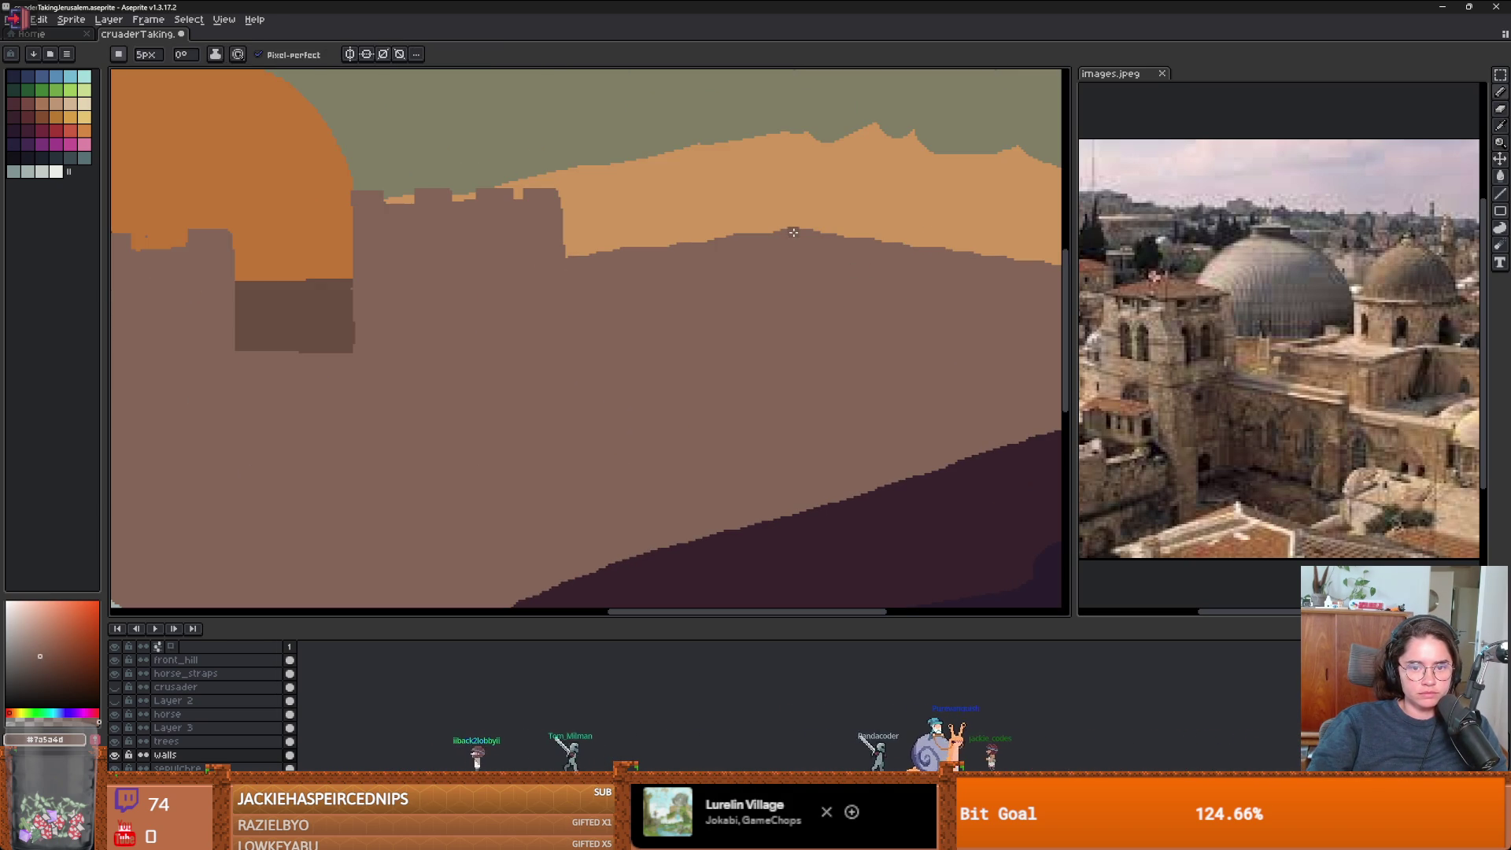
{"action": "key", "text": "ctrl+z"}
{"action": "key", "text": "e"}
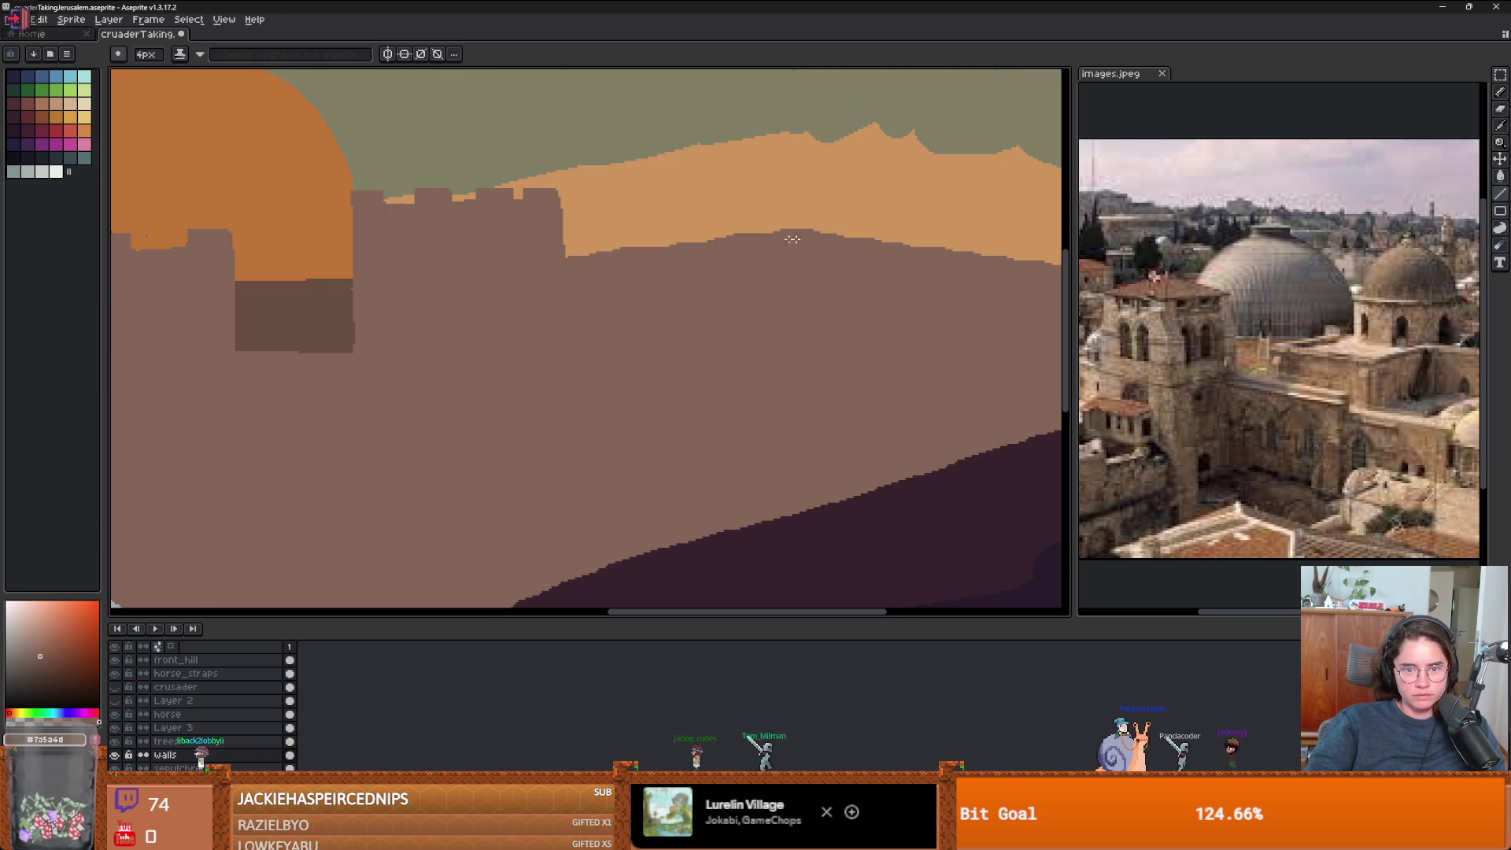
{"action": "left_click", "coordinate": [118, 53]}
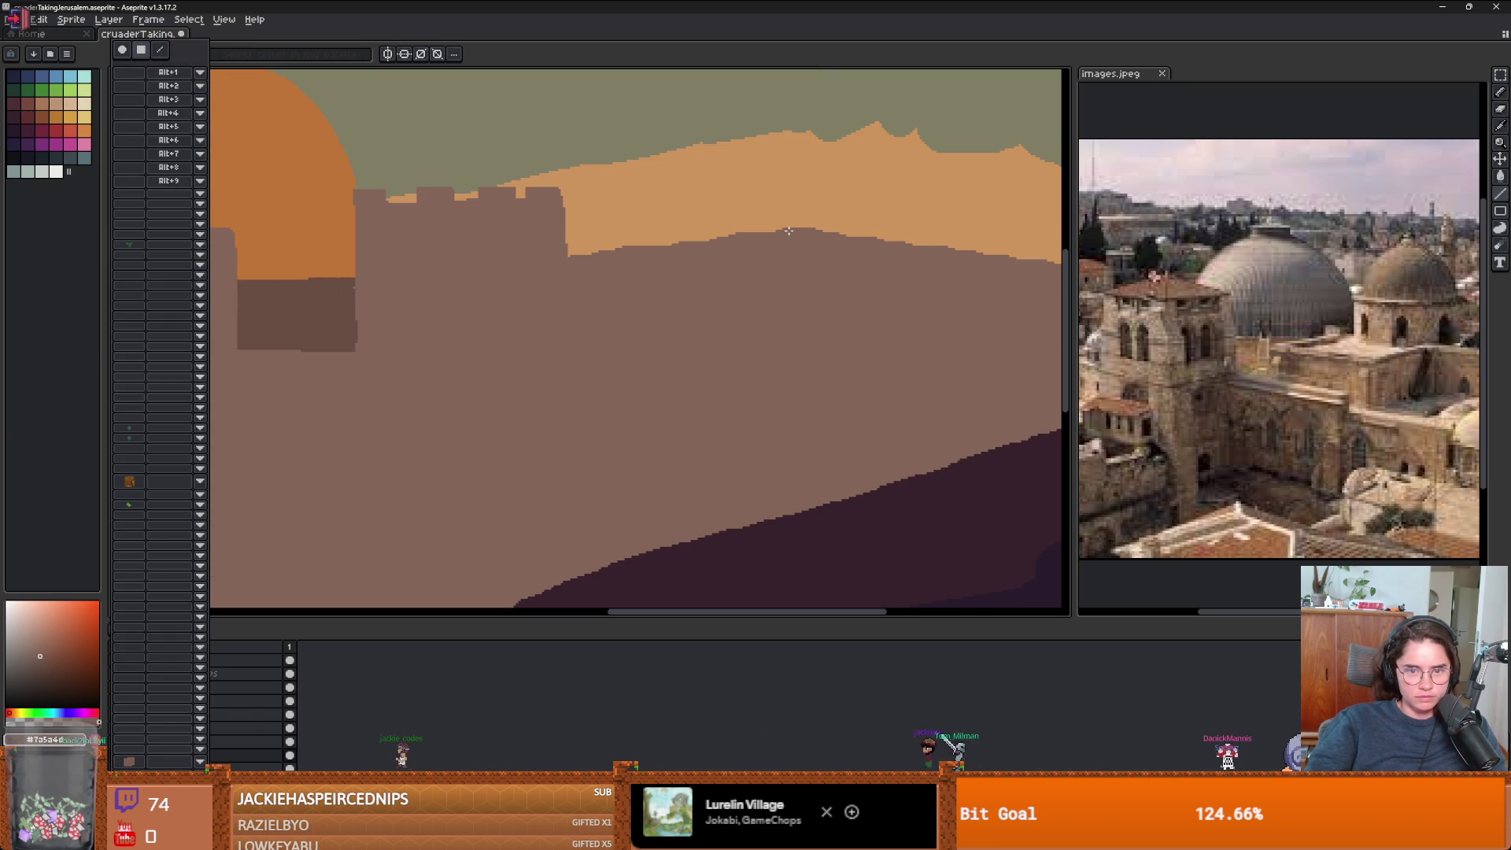
{"action": "left_click_drag", "start_coordinate": [789, 231], "coordinate": [789, 344]}
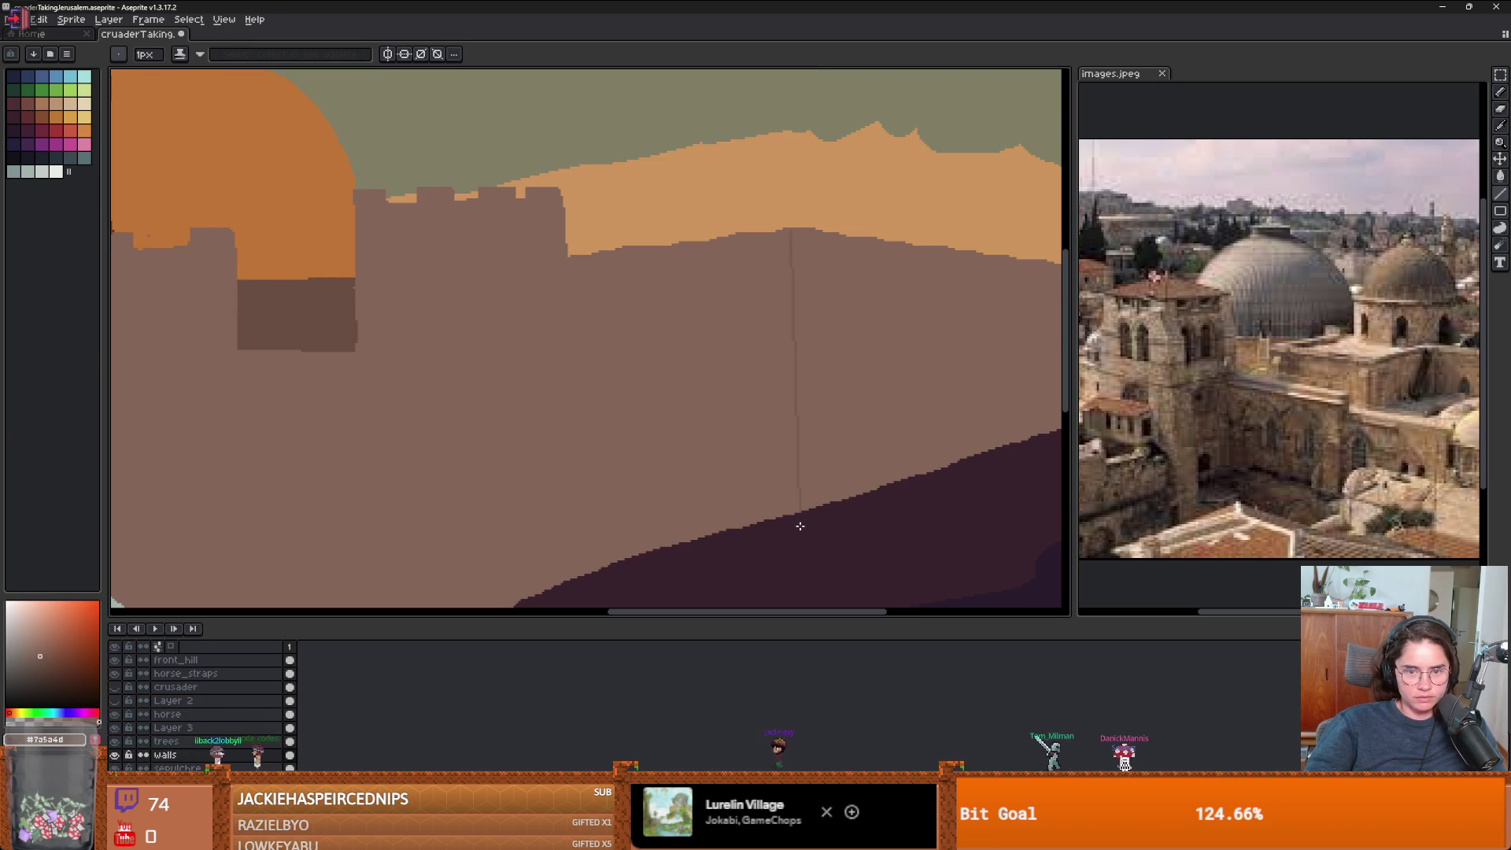
- Cut a notch into the wall's top edge and lower it along the right stretch
{"action": "scroll", "coordinate": [580, 210], "scroll_direction": "up", "scroll_amount": 2}
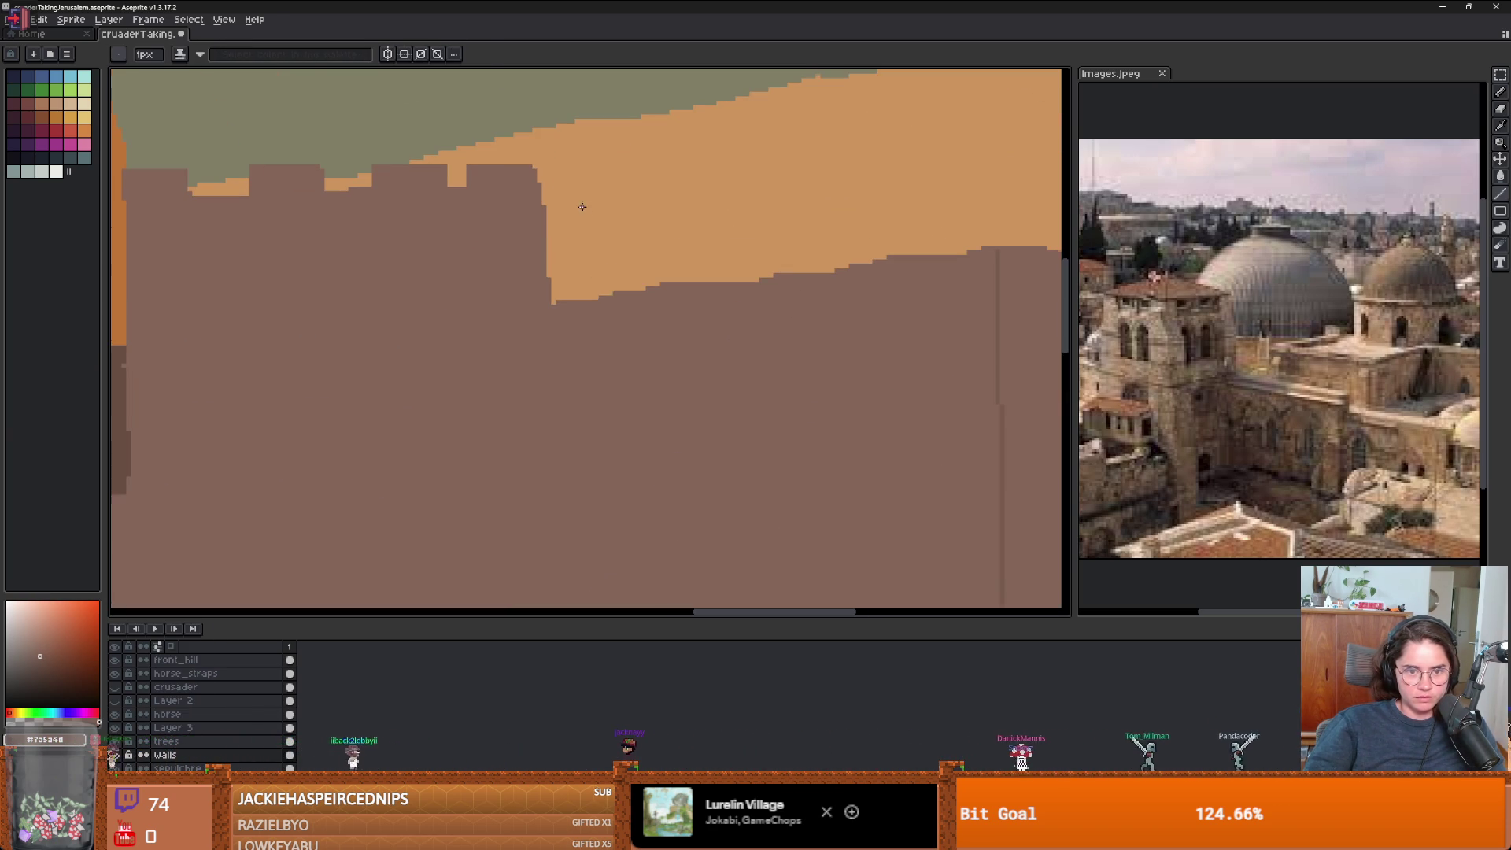
{"action": "key", "text": "b"}
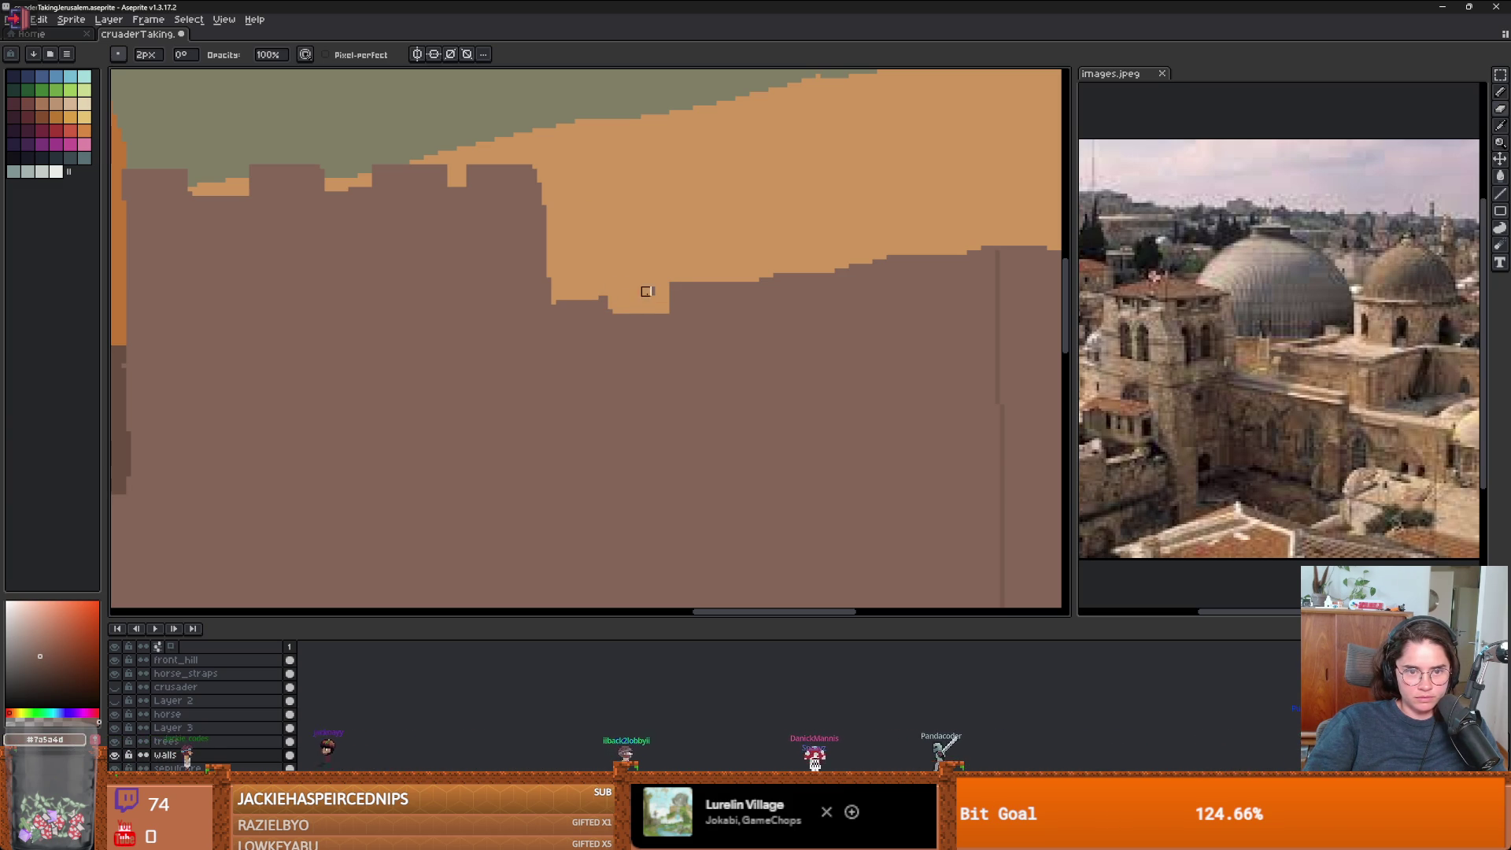
{"action": "mouse_move", "coordinate": [759, 278]}
{"action": "left_mouse_down"}
{"action": "mouse_move", "coordinate": [778, 292]}
{"action": "mouse_move", "coordinate": [788, 282]}
{"action": "left_mouse_up"}
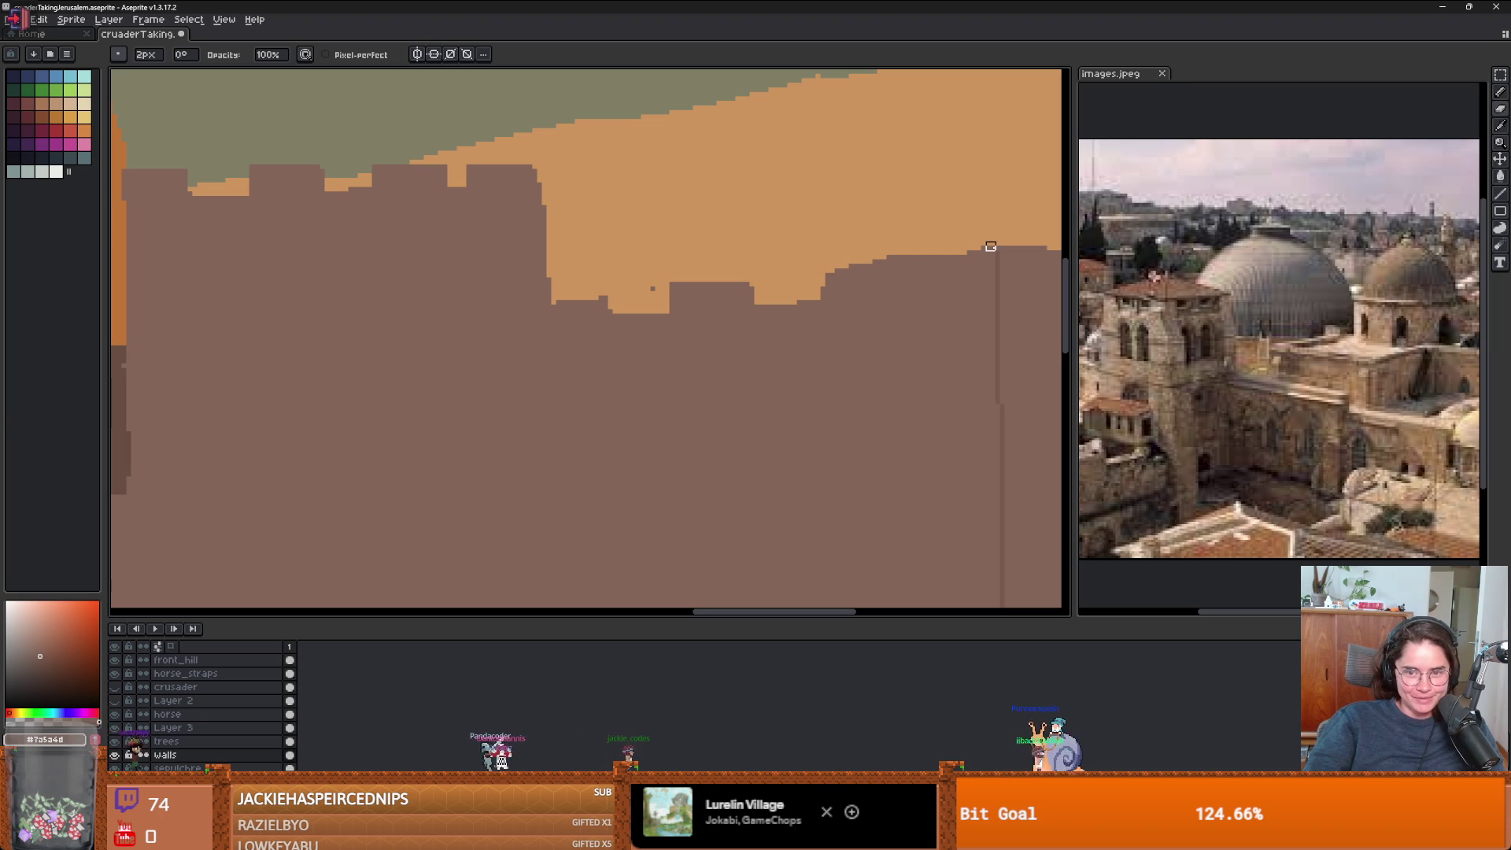
{"action": "mouse_move", "coordinate": [915, 250]}
{"action": "left_mouse_down"}
{"action": "mouse_move", "coordinate": [984, 253]}
{"action": "mouse_move", "coordinate": [868, 260]}
{"action": "mouse_move", "coordinate": [984, 265]}
{"action": "mouse_move", "coordinate": [900, 265]}
{"action": "left_mouse_up"}
{"action": "scroll", "coordinate": [901, 264], "scroll_direction": "down", "scroll_amount": 3}
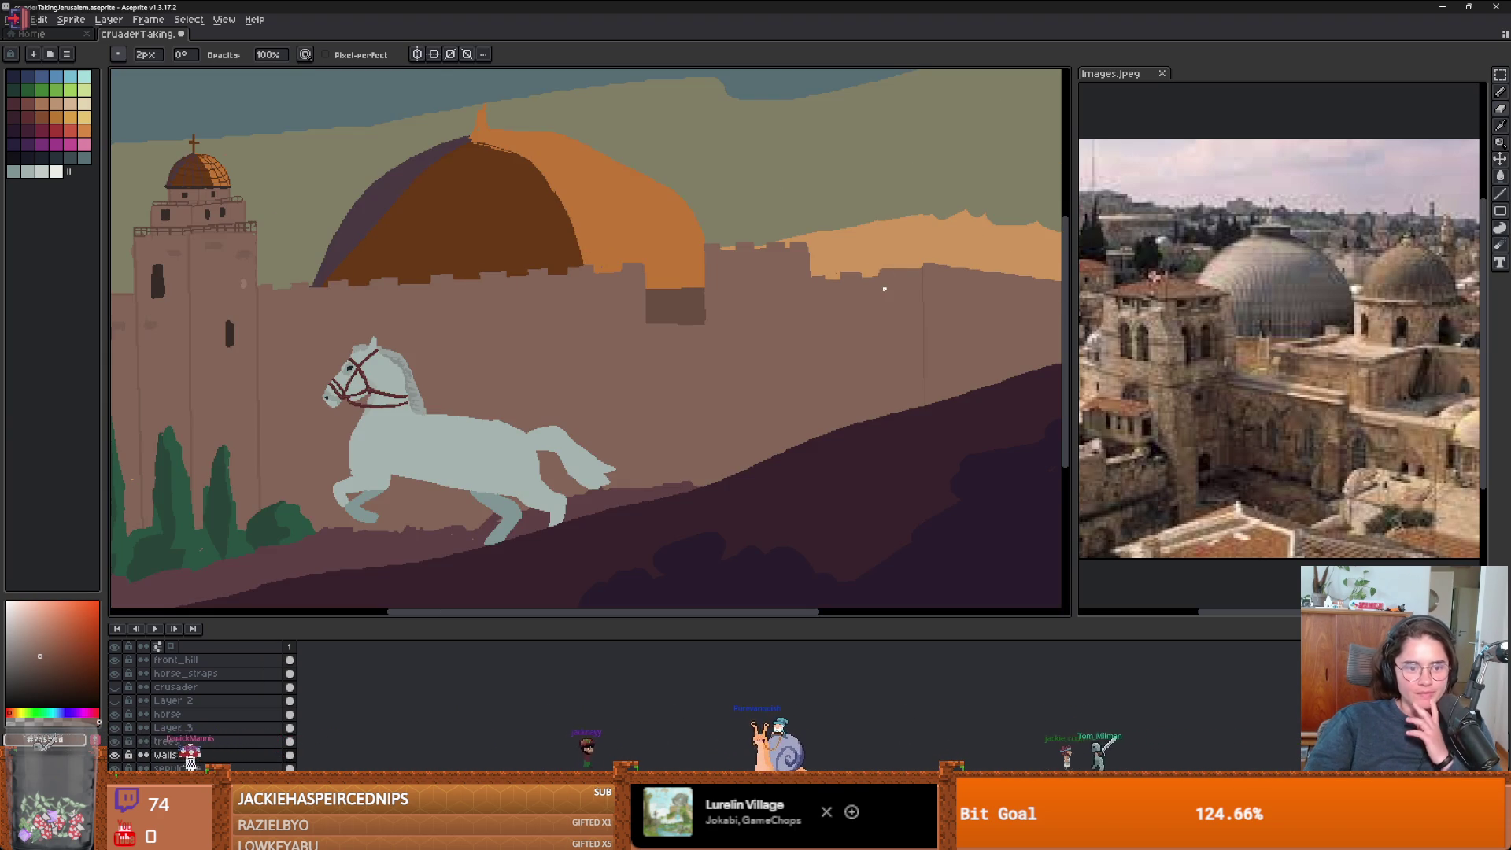
- Paint stray wall pieces with sky colour and fill a skyline dip with lighter wall brown
{"action": "left_click_drag", "start_coordinate": [697, 335], "coordinate": [769, 272]}
{"action": "scroll", "coordinate": [482, 270], "scroll_direction": "up", "scroll_amount": 4}
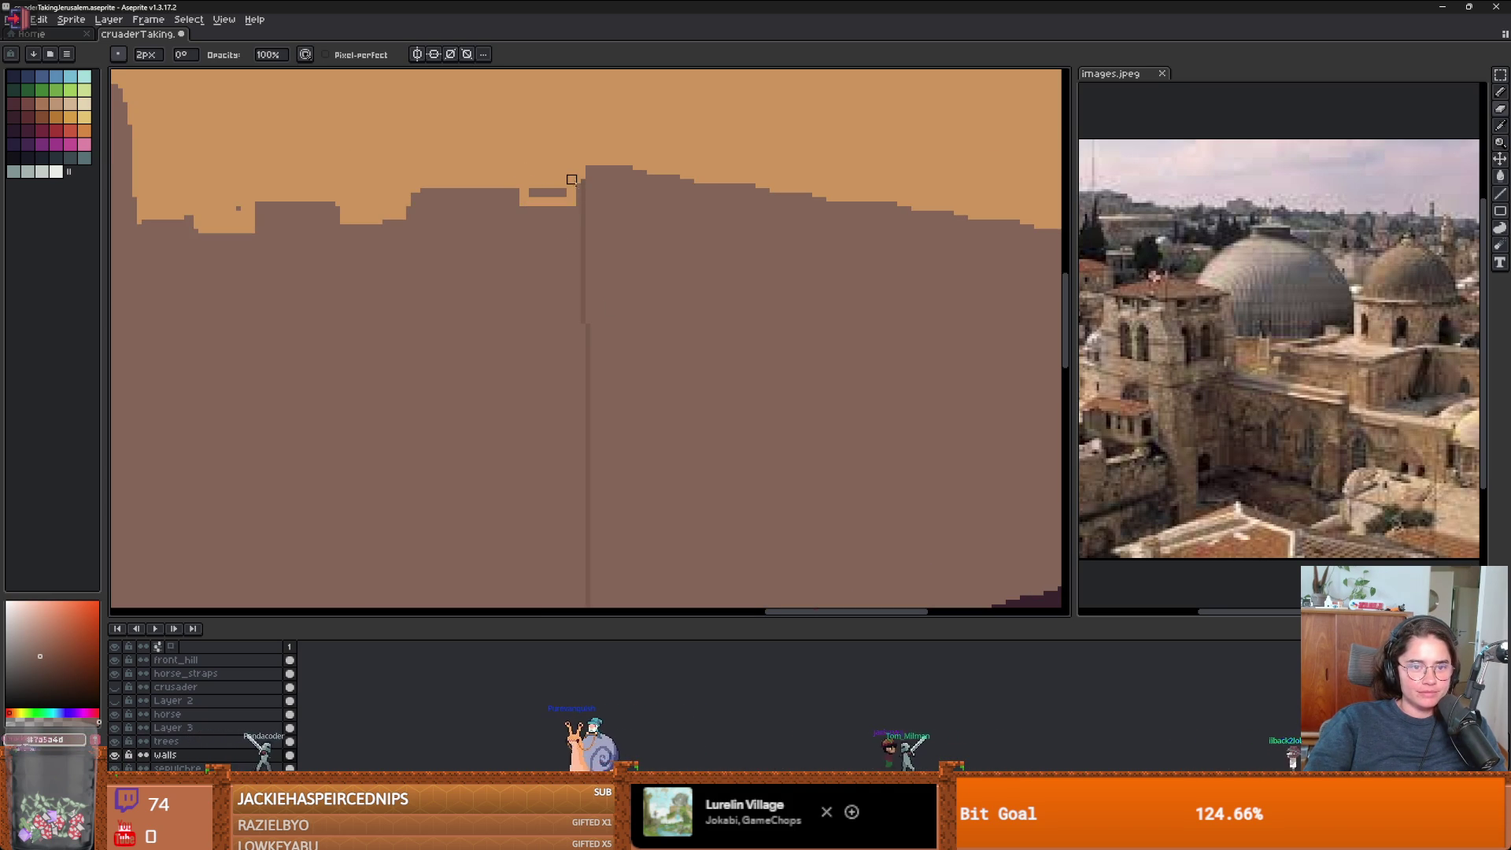
{"action": "mouse_move", "coordinate": [571, 184]}
{"action": "left_mouse_down"}
{"action": "mouse_move", "coordinate": [503, 192]}
{"action": "mouse_move", "coordinate": [514, 206]}
{"action": "left_mouse_up"}
{"action": "scroll", "coordinate": [571, 206], "scroll_direction": "down", "scroll_amount": 2}
{"action": "scroll", "coordinate": [506, 209], "scroll_direction": "up", "scroll_amount": 2}
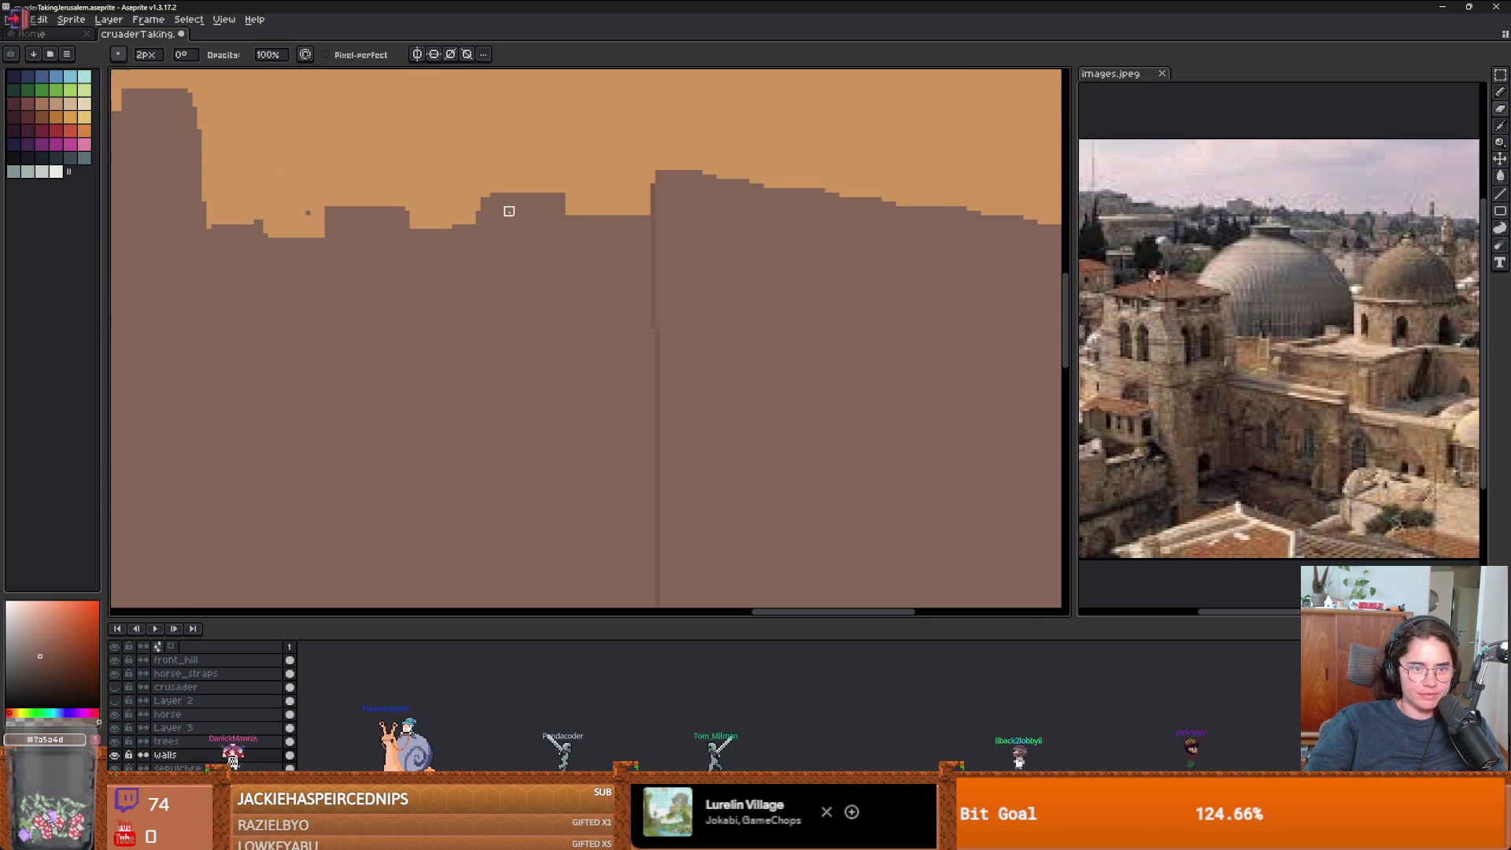
{"action": "key", "text": "b"}
{"action": "left_click", "coordinate": [480, 201], "text": "alt"}
{"action": "left_click_drag", "start_coordinate": [474, 225], "coordinate": [410, 226]}
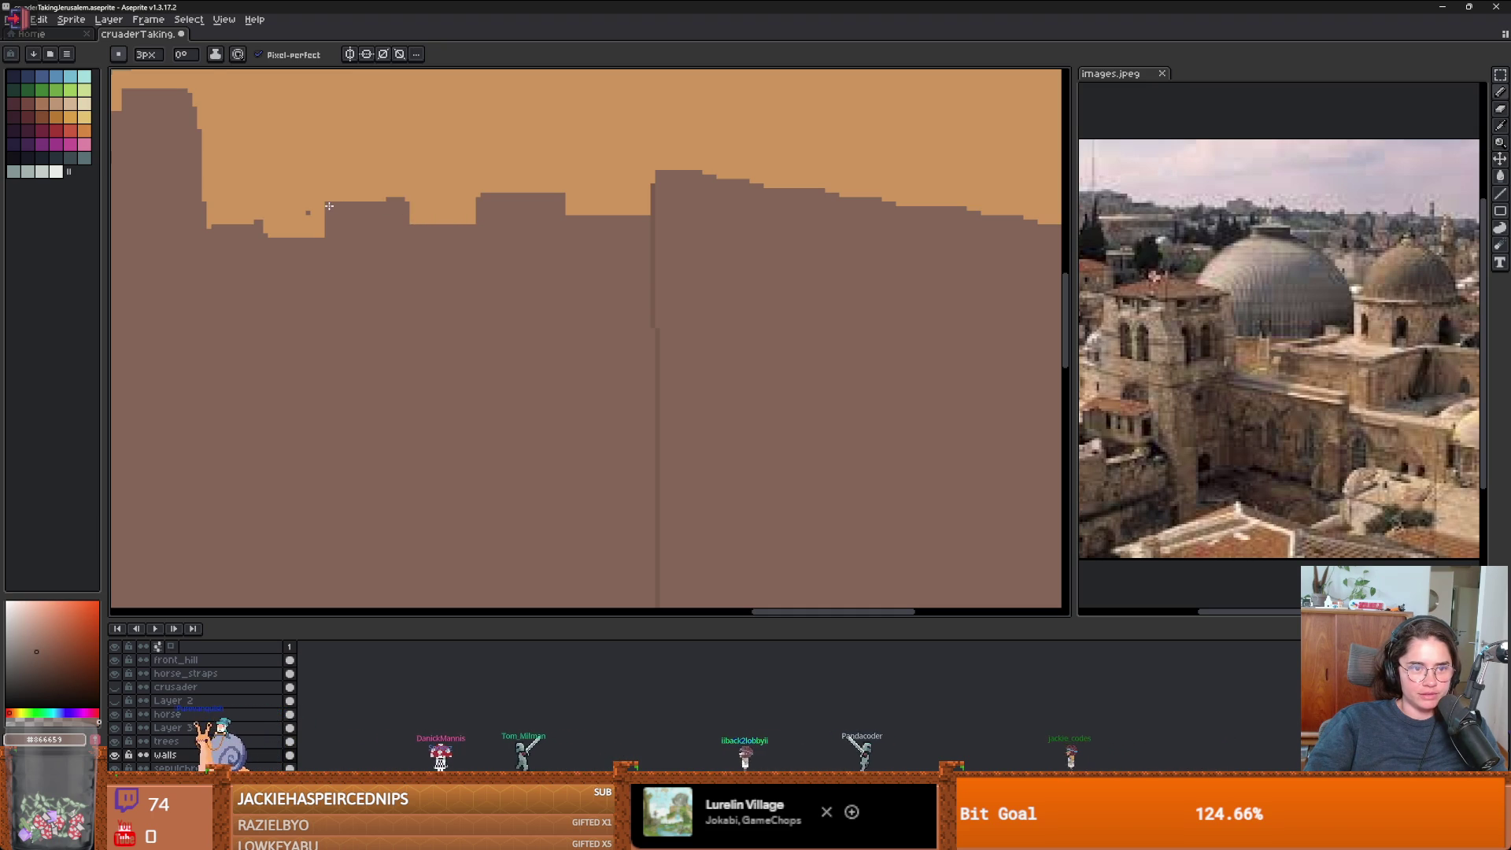
- Erase raised wall-top pixels, deepen a notch and remove a stray bump
{"action": "mouse_move", "coordinate": [310, 206]}
{"action": "left_mouse_down"}
{"action": "mouse_move", "coordinate": [540, 226]}
{"action": "mouse_move", "coordinate": [443, 250]}
{"action": "mouse_move", "coordinate": [471, 235]}
{"action": "left_mouse_up"}
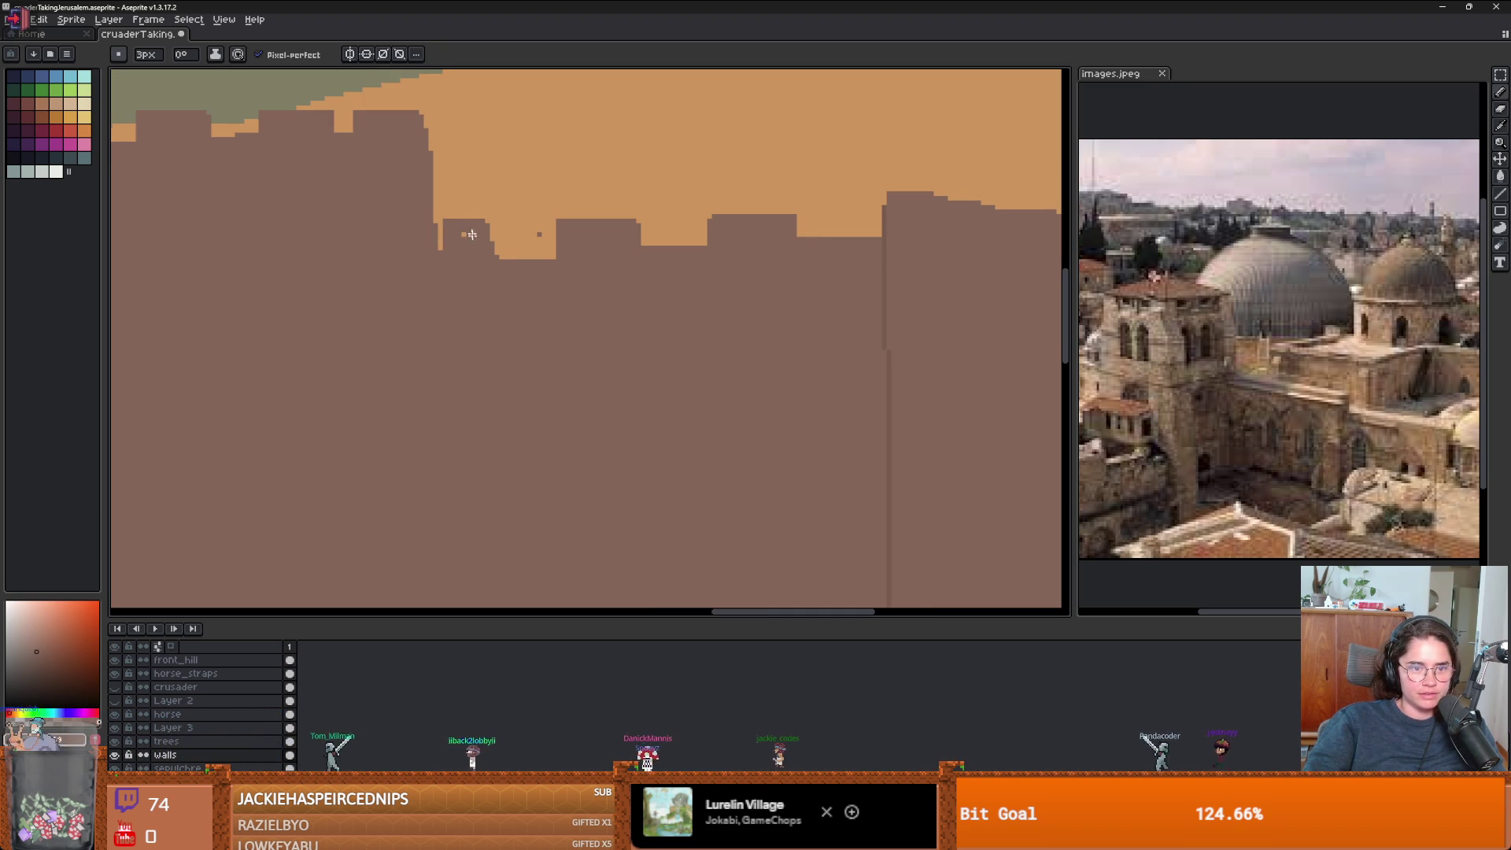
{"action": "scroll", "coordinate": [471, 231], "scroll_direction": "down", "scroll_amount": 3}
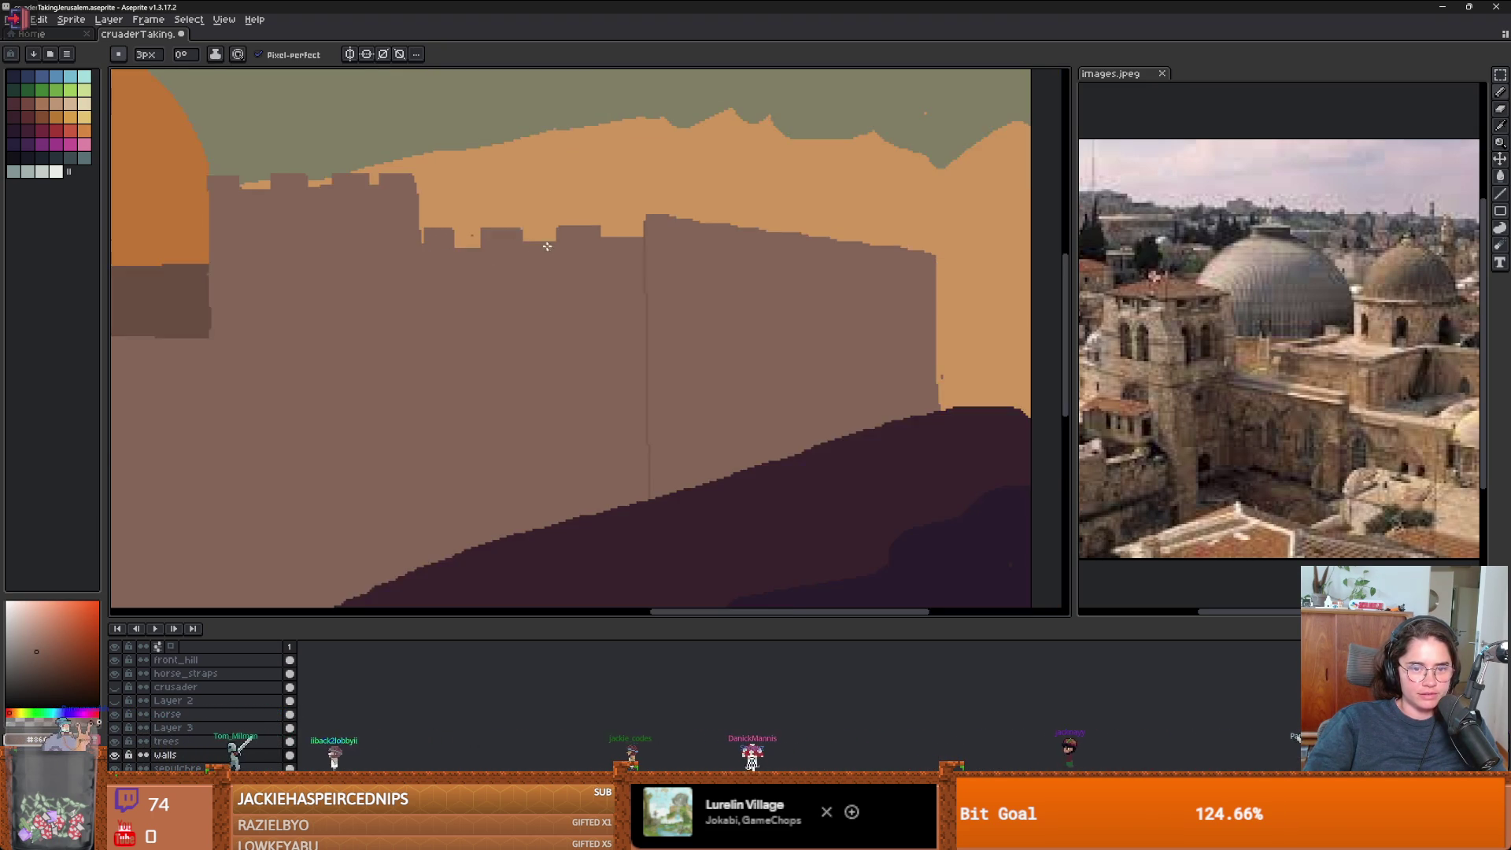
{"action": "scroll", "coordinate": [641, 248], "scroll_direction": "up", "scroll_amount": 3}
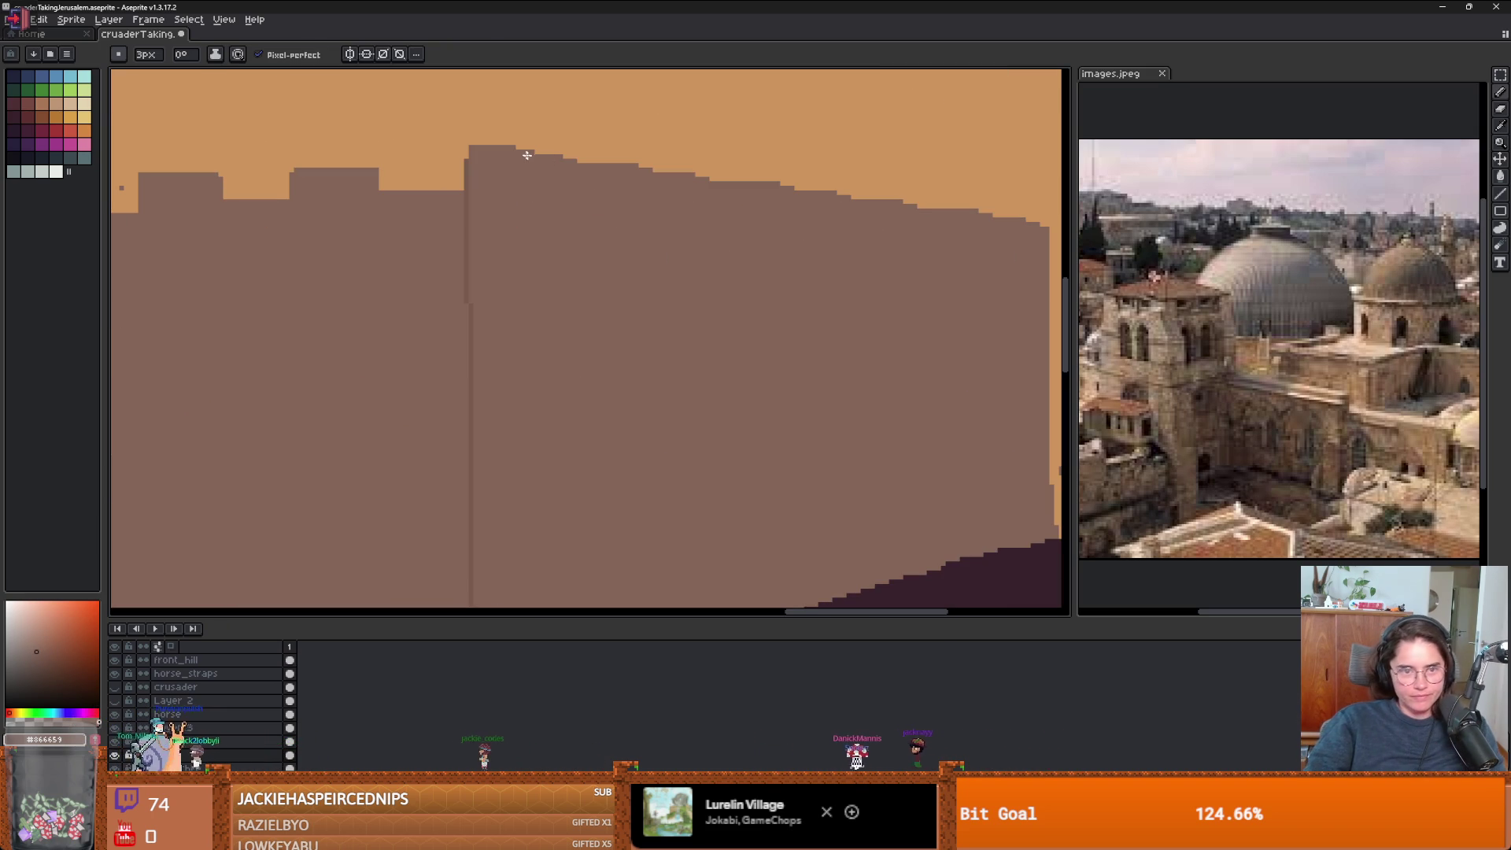
{"action": "key", "text": "e"}
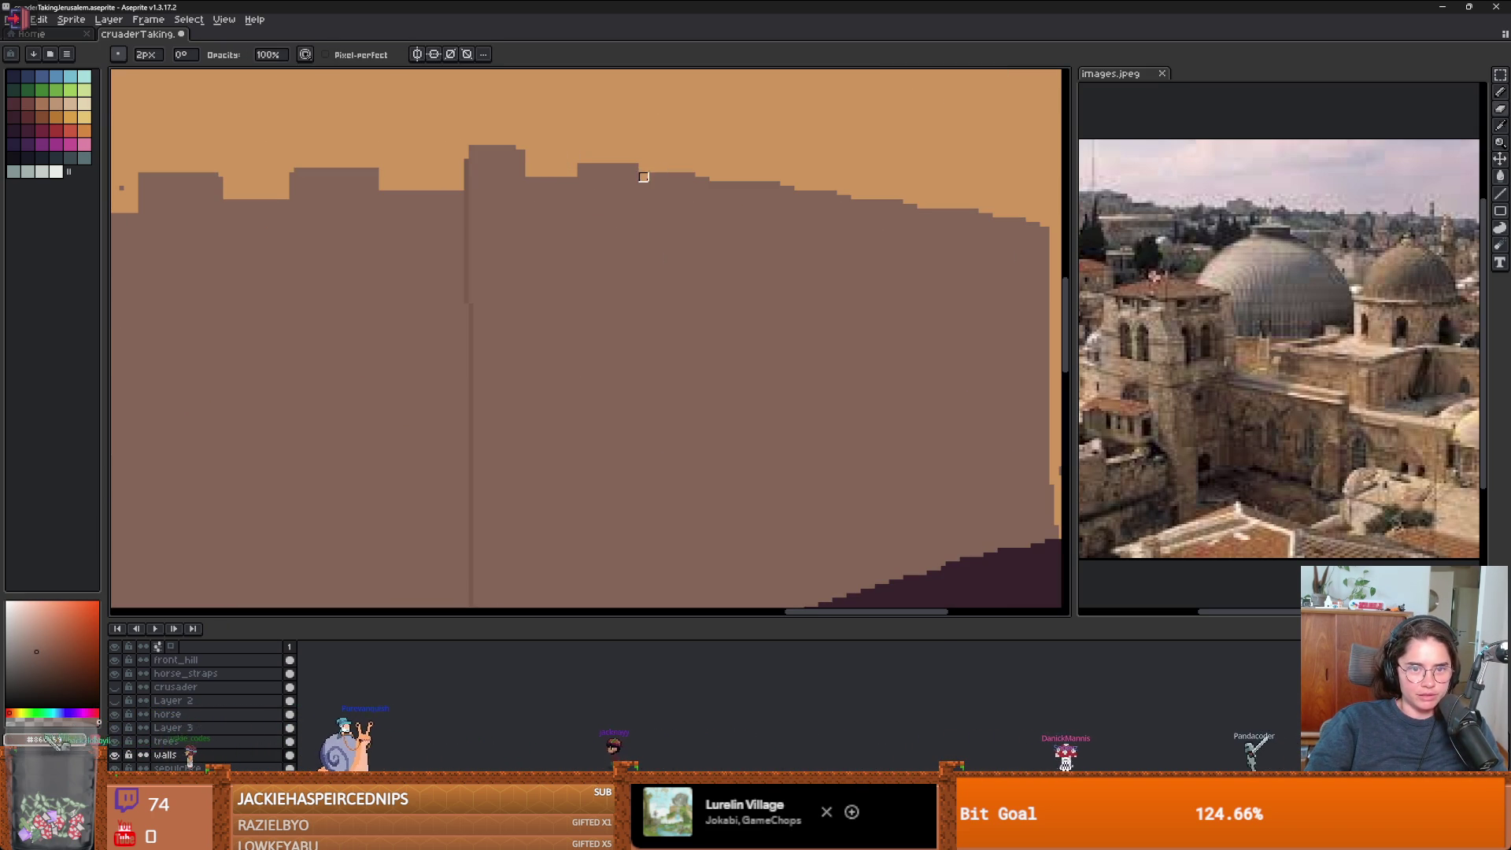
{"action": "mouse_move", "coordinate": [681, 182]}
{"action": "left_mouse_down"}
{"action": "mouse_move", "coordinate": [748, 182]}
{"action": "mouse_move", "coordinate": [809, 208]}
{"action": "mouse_move", "coordinate": [770, 192]}
{"action": "mouse_move", "coordinate": [785, 204]}
{"action": "left_mouse_up"}
{"action": "scroll", "coordinate": [803, 209], "scroll_direction": "down", "scroll_amount": 2}
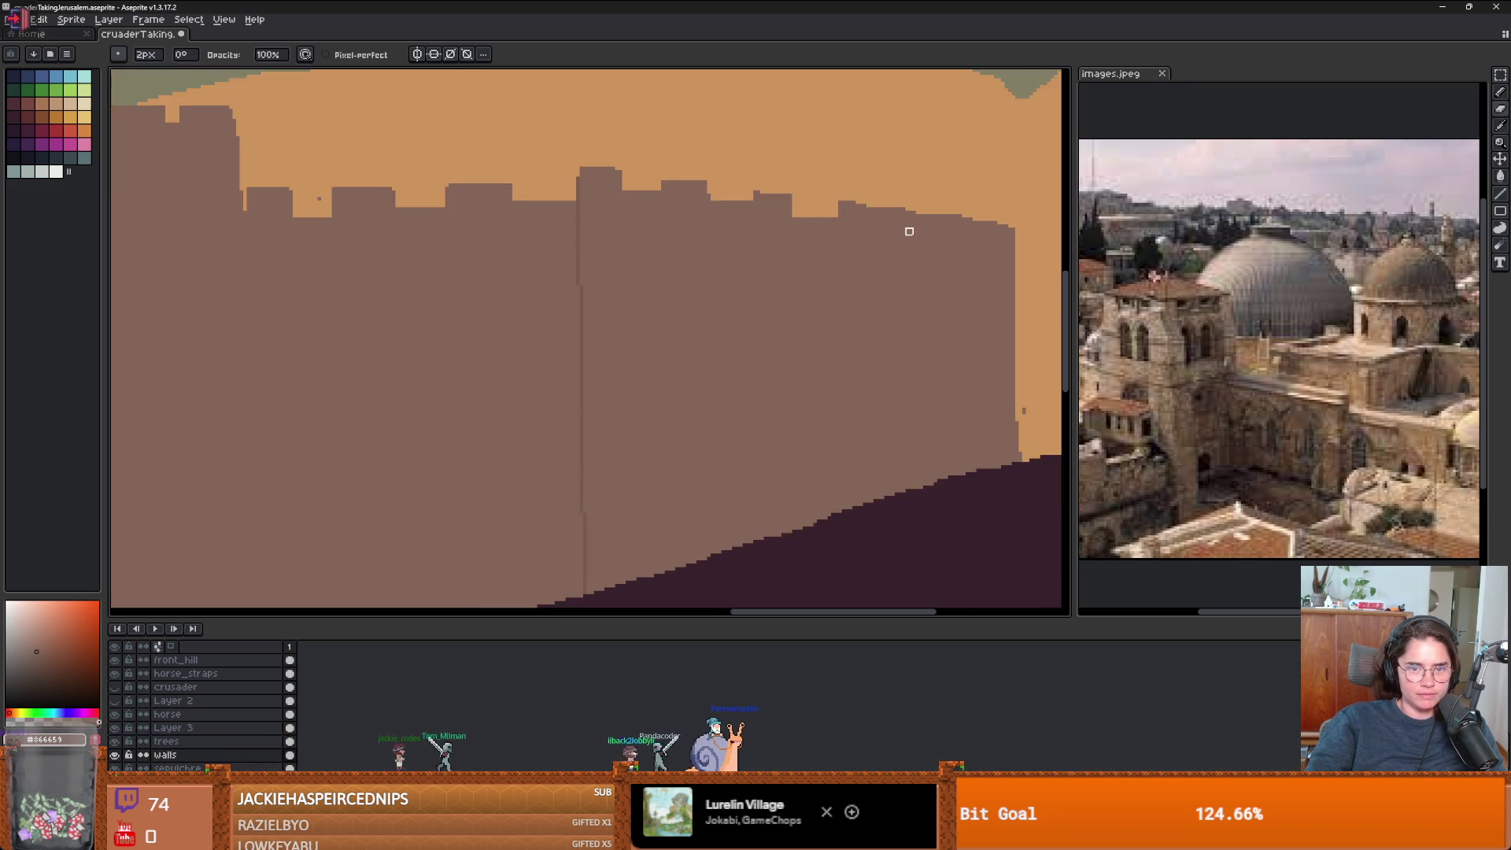
{"action": "scroll", "coordinate": [750, 218], "scroll_direction": "up", "scroll_amount": 3}
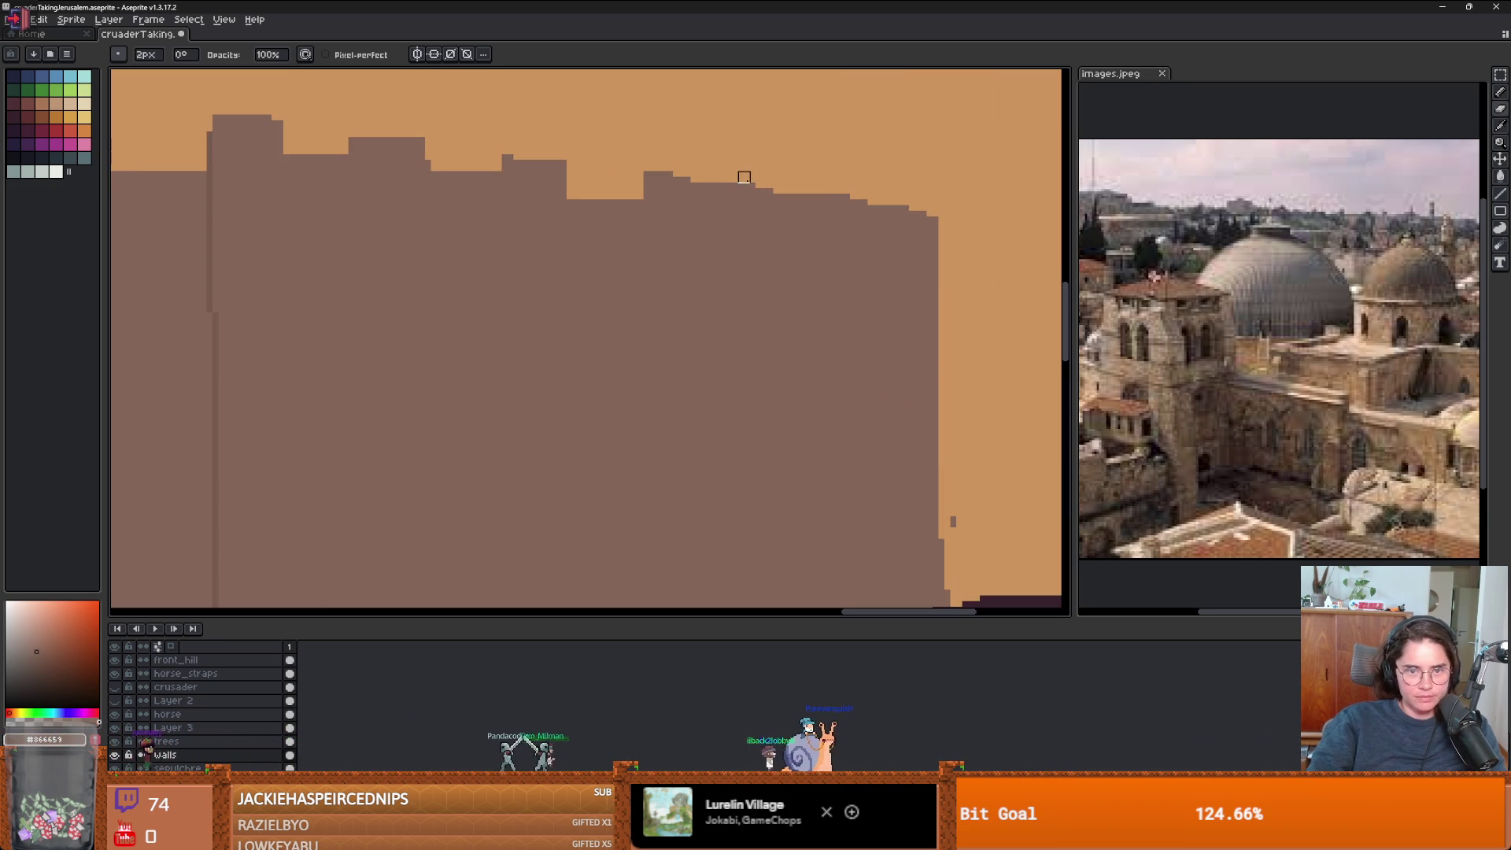
{"action": "left_click_drag", "start_coordinate": [749, 199], "coordinate": [755, 189]}
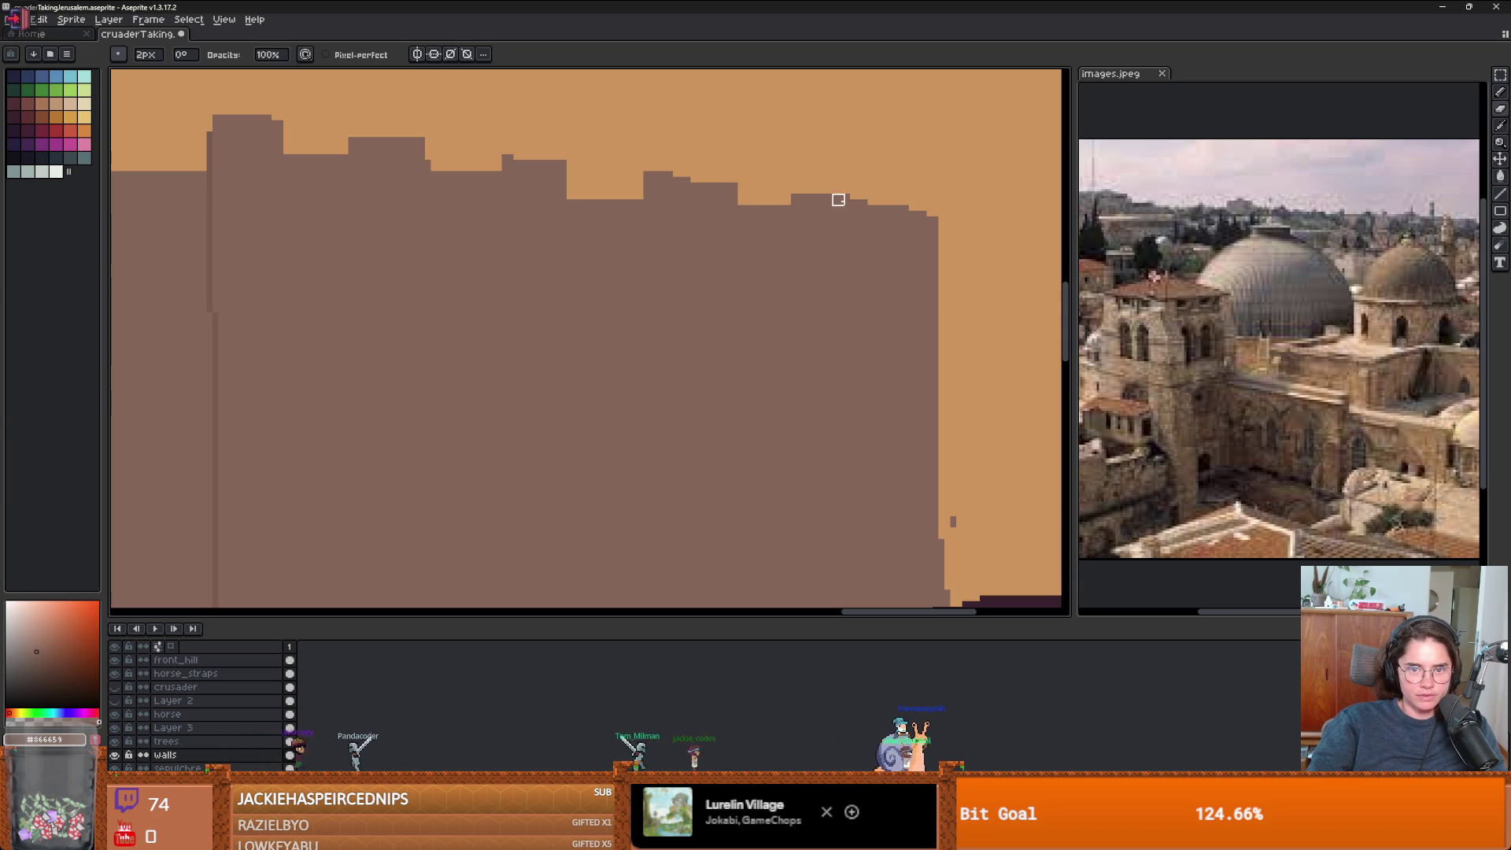
{"action": "mouse_move", "coordinate": [856, 205]}
{"action": "left_mouse_down"}
{"action": "mouse_move", "coordinate": [853, 192]}
{"action": "mouse_move", "coordinate": [921, 212]}
{"action": "left_mouse_up"}
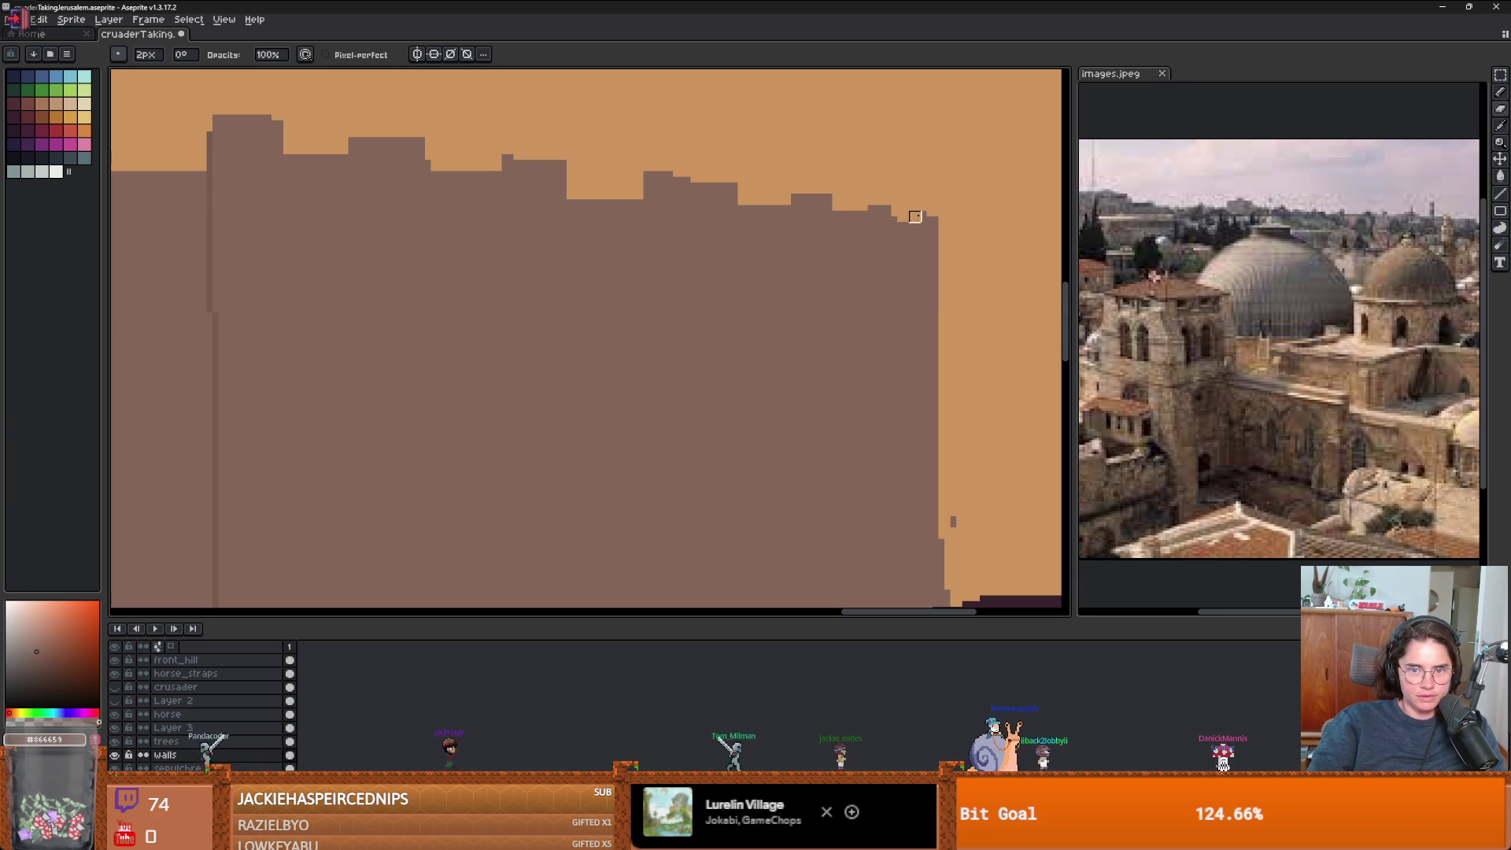
{"action": "scroll", "coordinate": [921, 211], "scroll_direction": "down", "scroll_amount": 3}
{"action": "scroll", "coordinate": [970, 226], "scroll_direction": "up", "scroll_amount": 3}
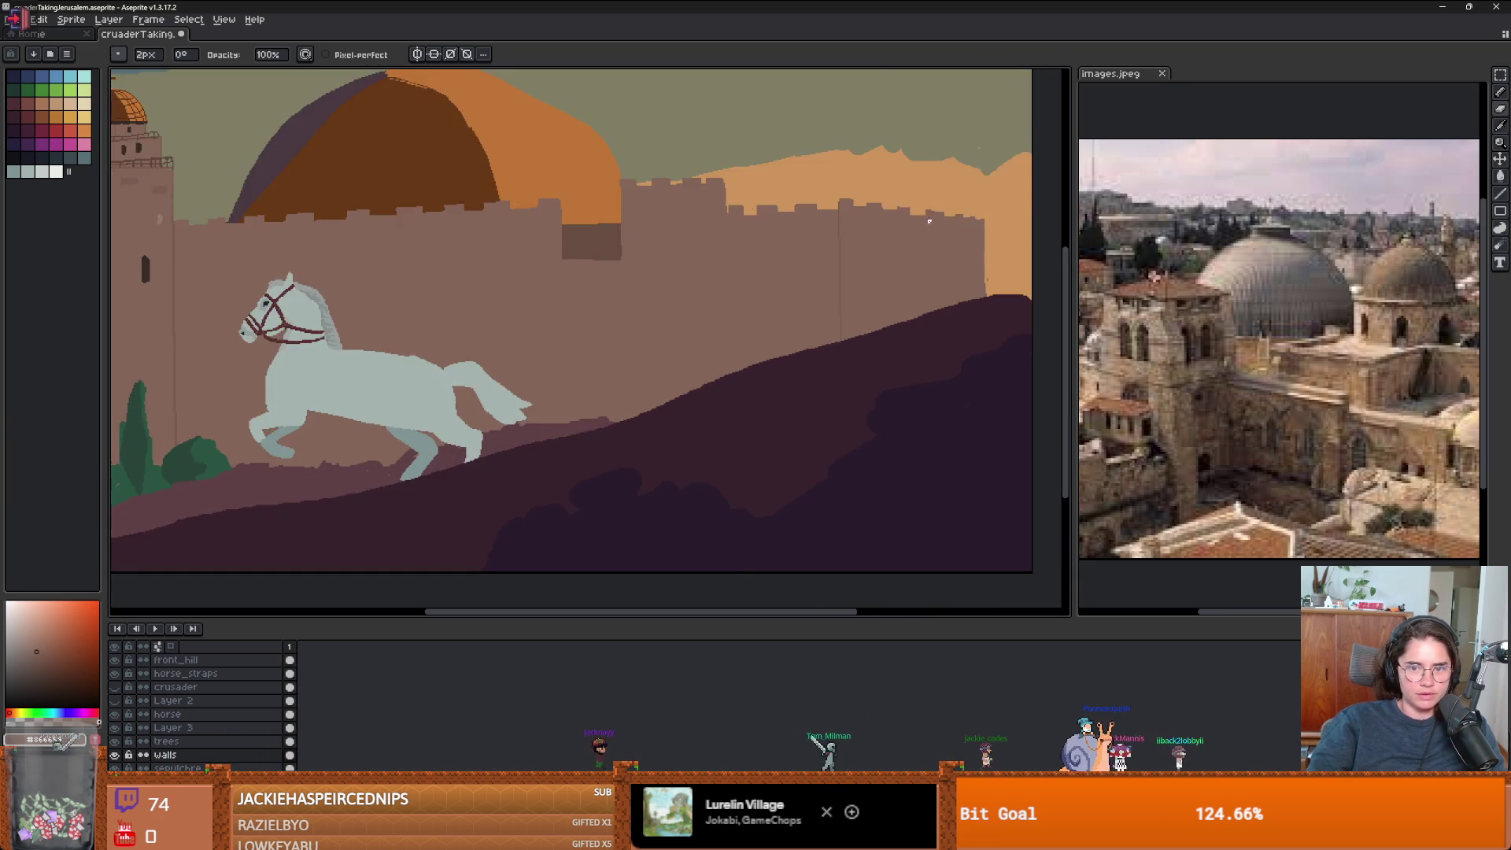
{"action": "scroll", "coordinate": [970, 226], "scroll_direction": "right", "scroll_amount": 5}
- Add wall pixels to raise parts of the skyline, then erase another stretch of the top
{"action": "key", "text": "b"}
{"action": "left_click_drag", "start_coordinate": [559, 197], "coordinate": [607, 202]}
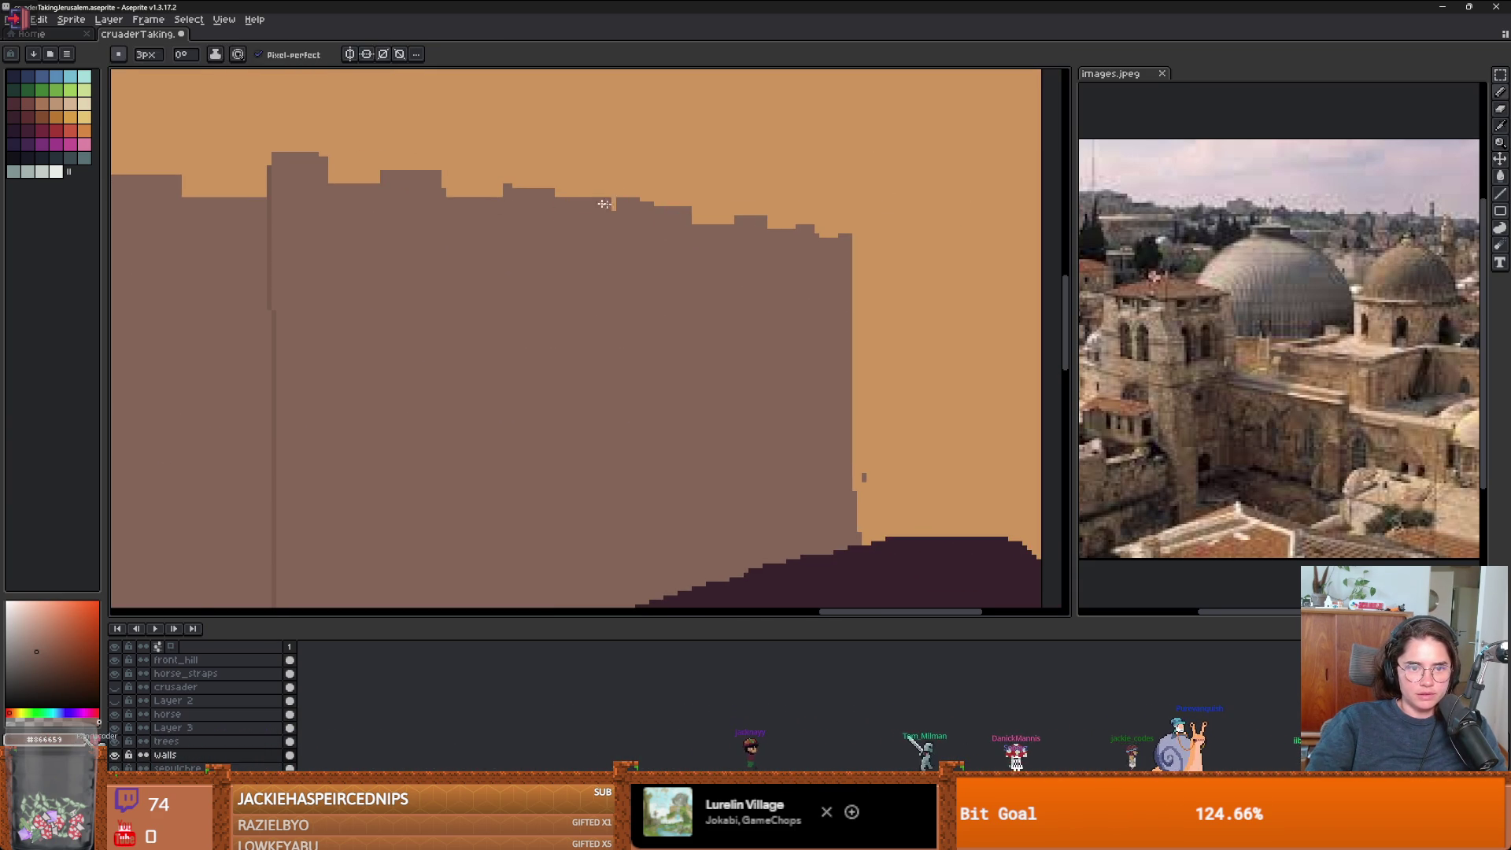
{"action": "left_click_drag", "start_coordinate": [378, 180], "coordinate": [330, 169]}
{"action": "scroll", "coordinate": [661, 203], "scroll_direction": "up", "scroll_amount": 1}
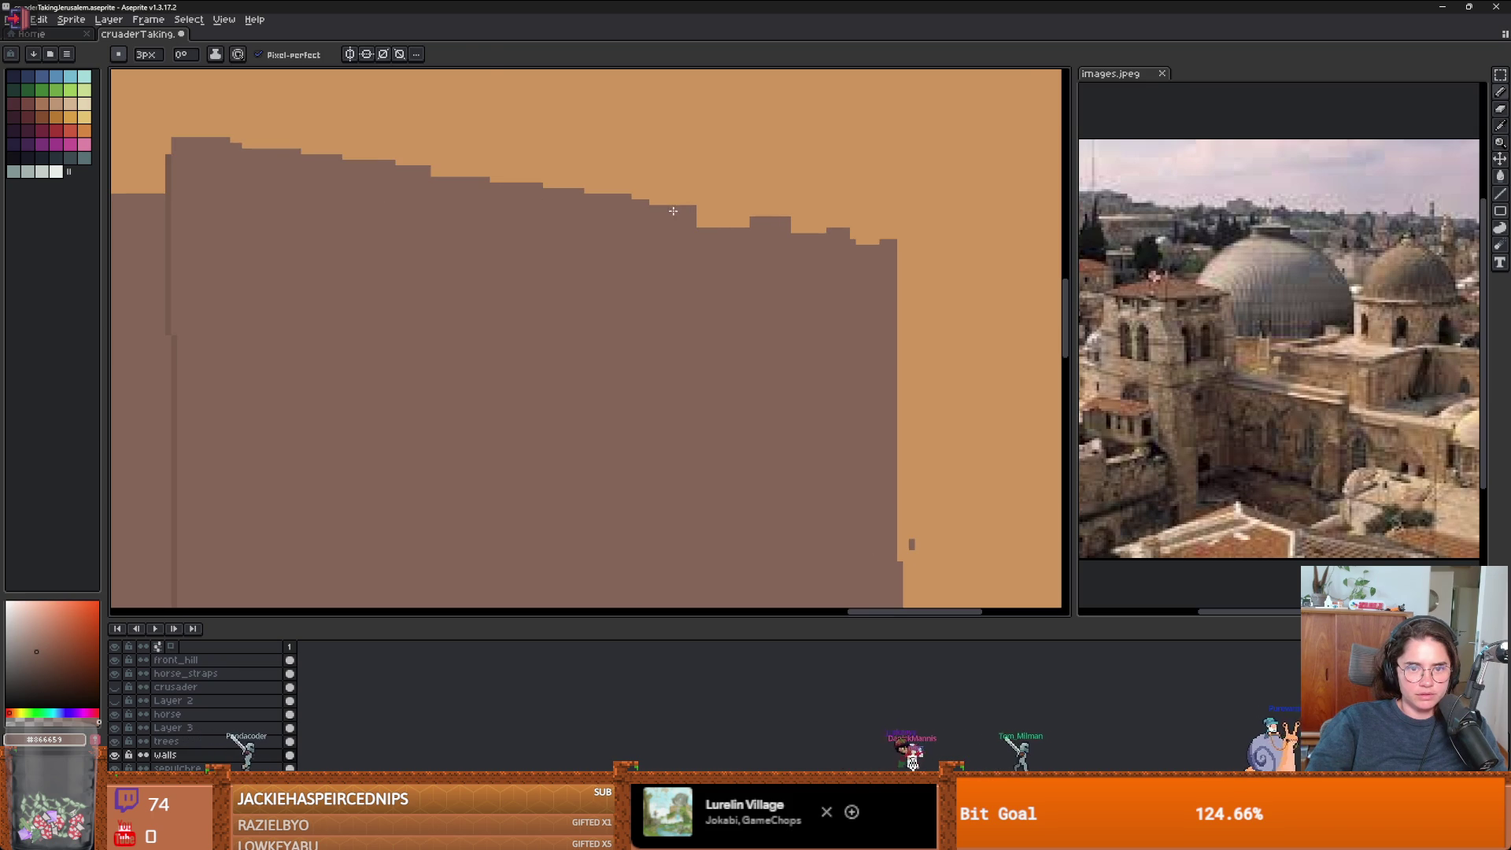
{"action": "key", "text": "e"}
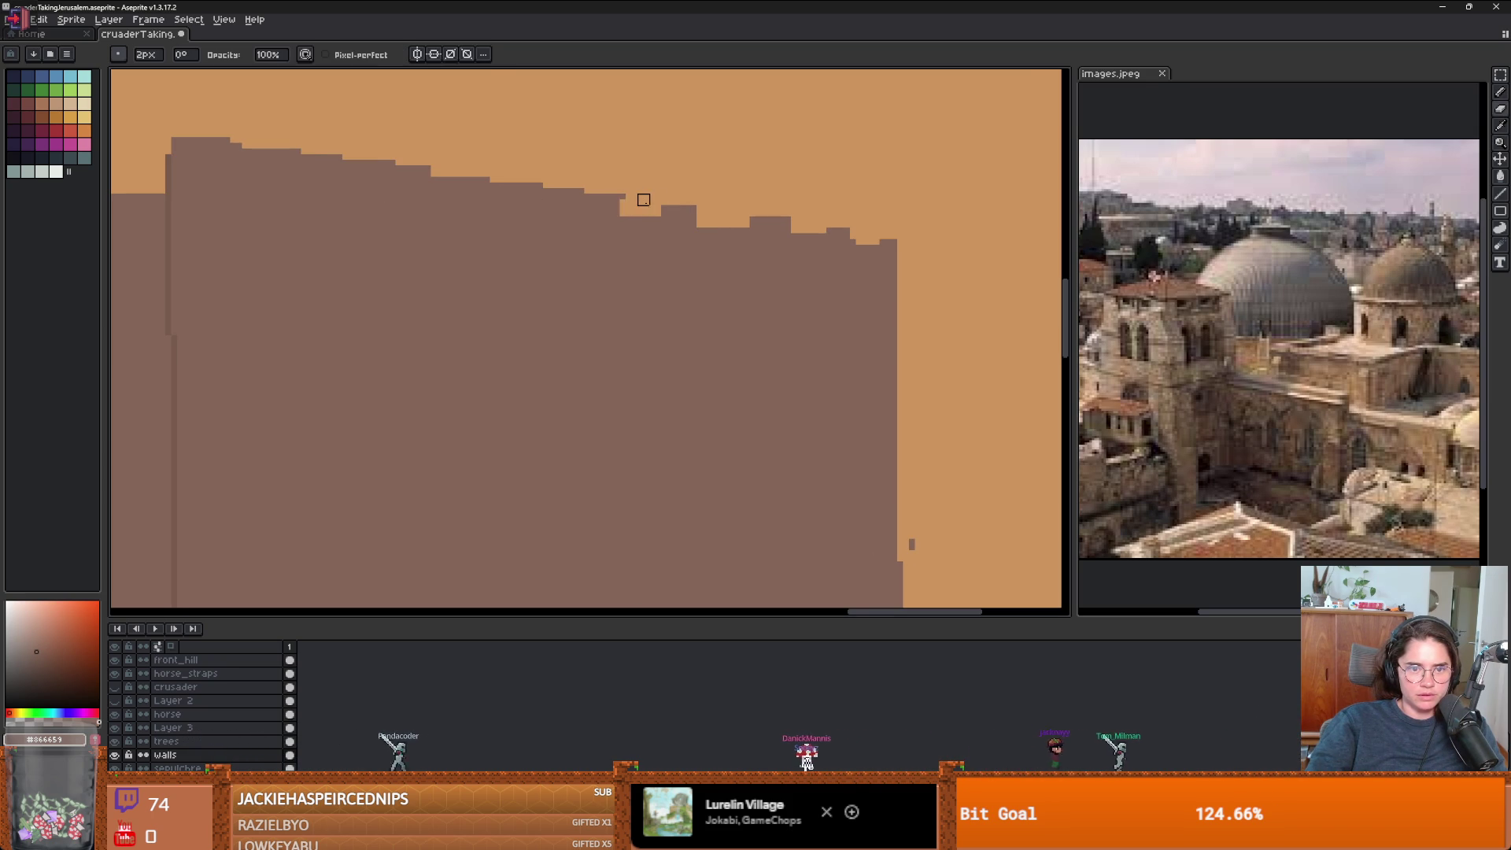
{"action": "scroll", "coordinate": [543, 183], "scroll_direction": "left", "scroll_amount": 3}
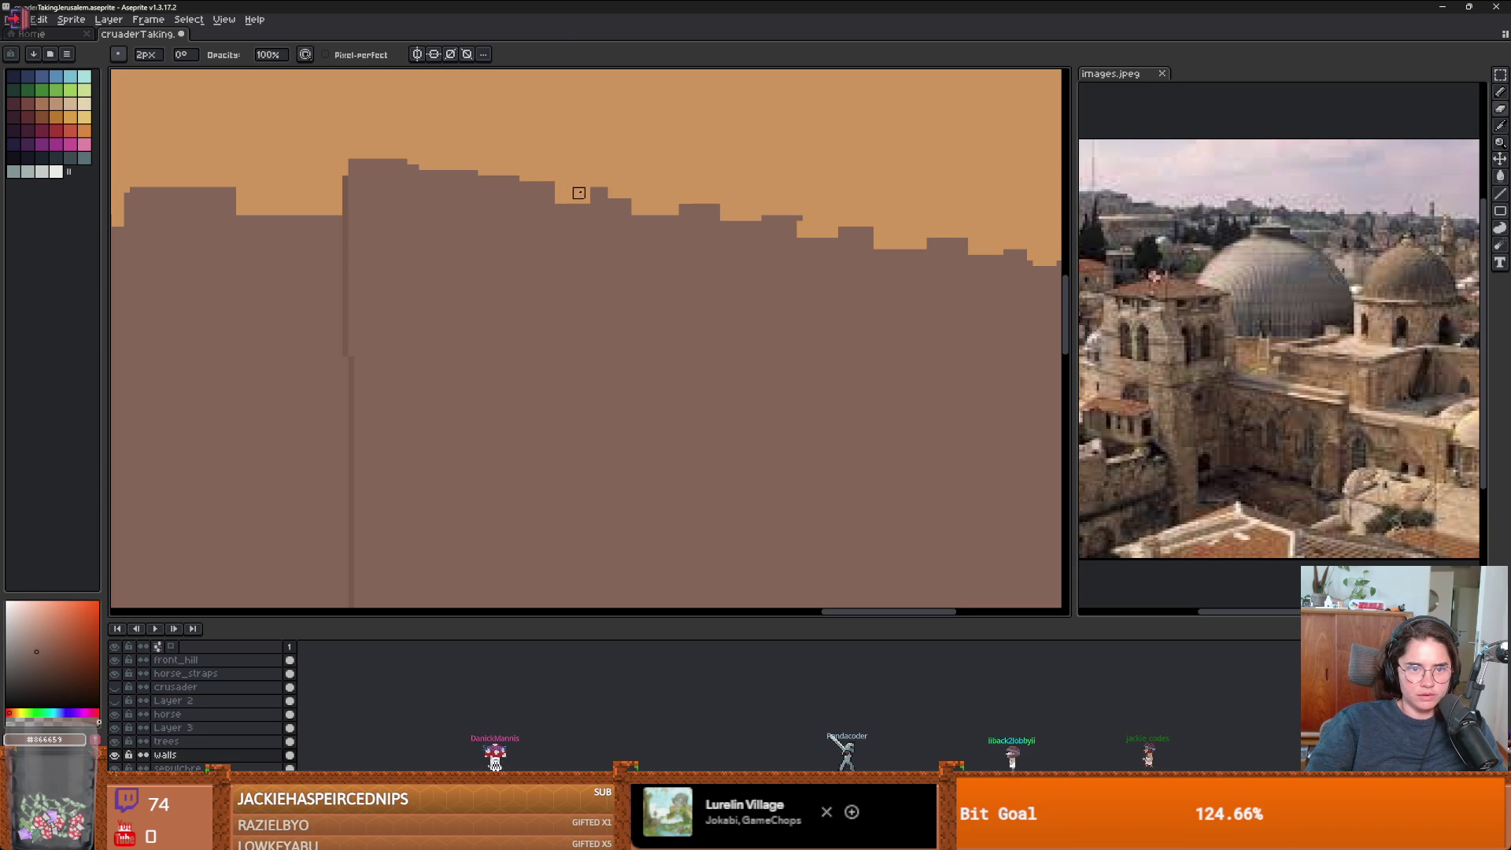
{"action": "left_click_drag", "start_coordinate": [566, 187], "coordinate": [628, 192]}
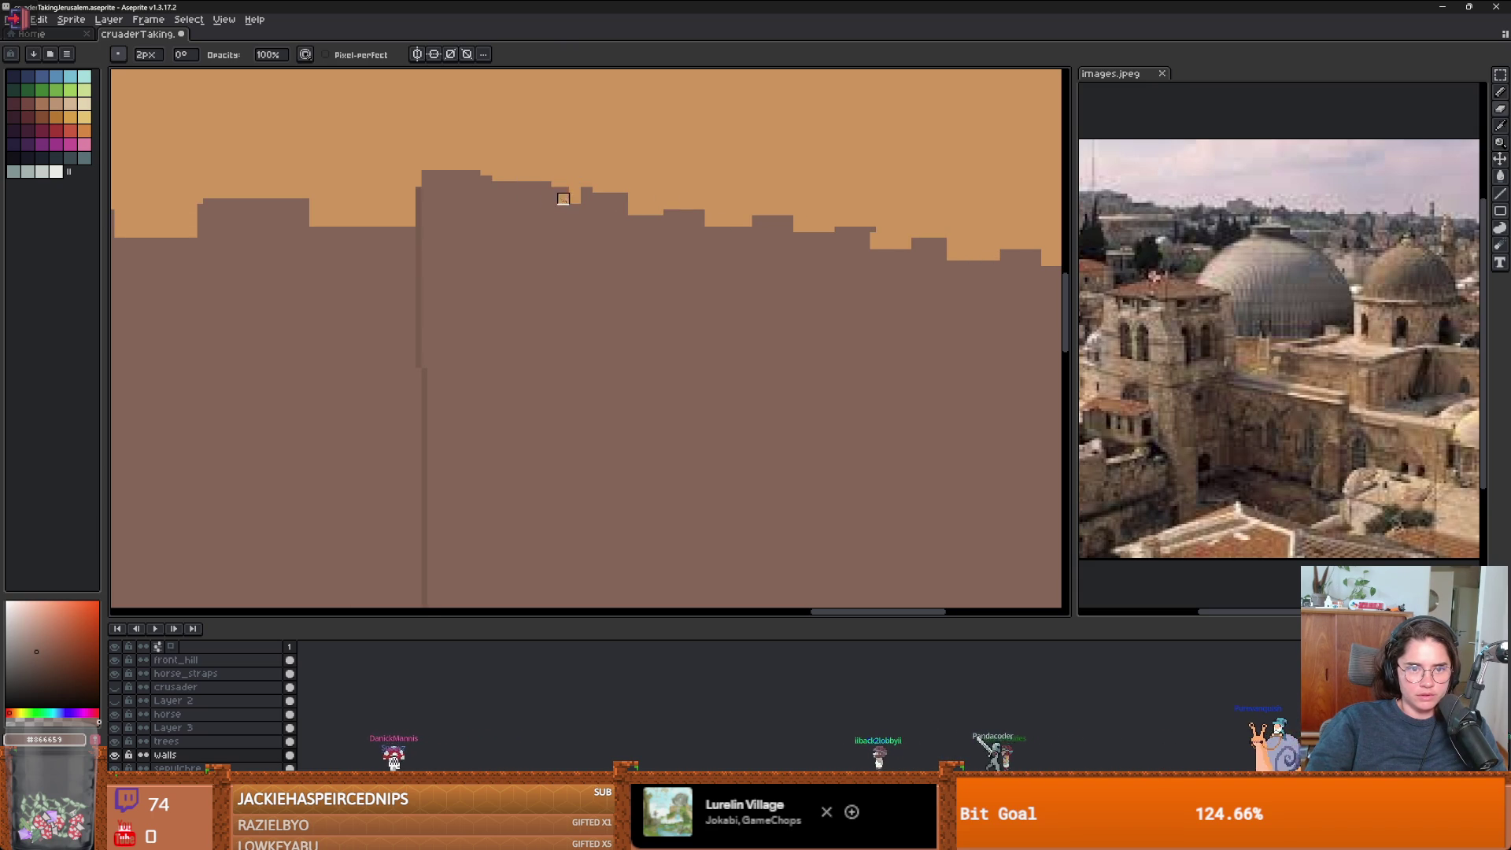
- Widen the tower top into a flat block of wall brown
{"action": "key", "text": "alt"}
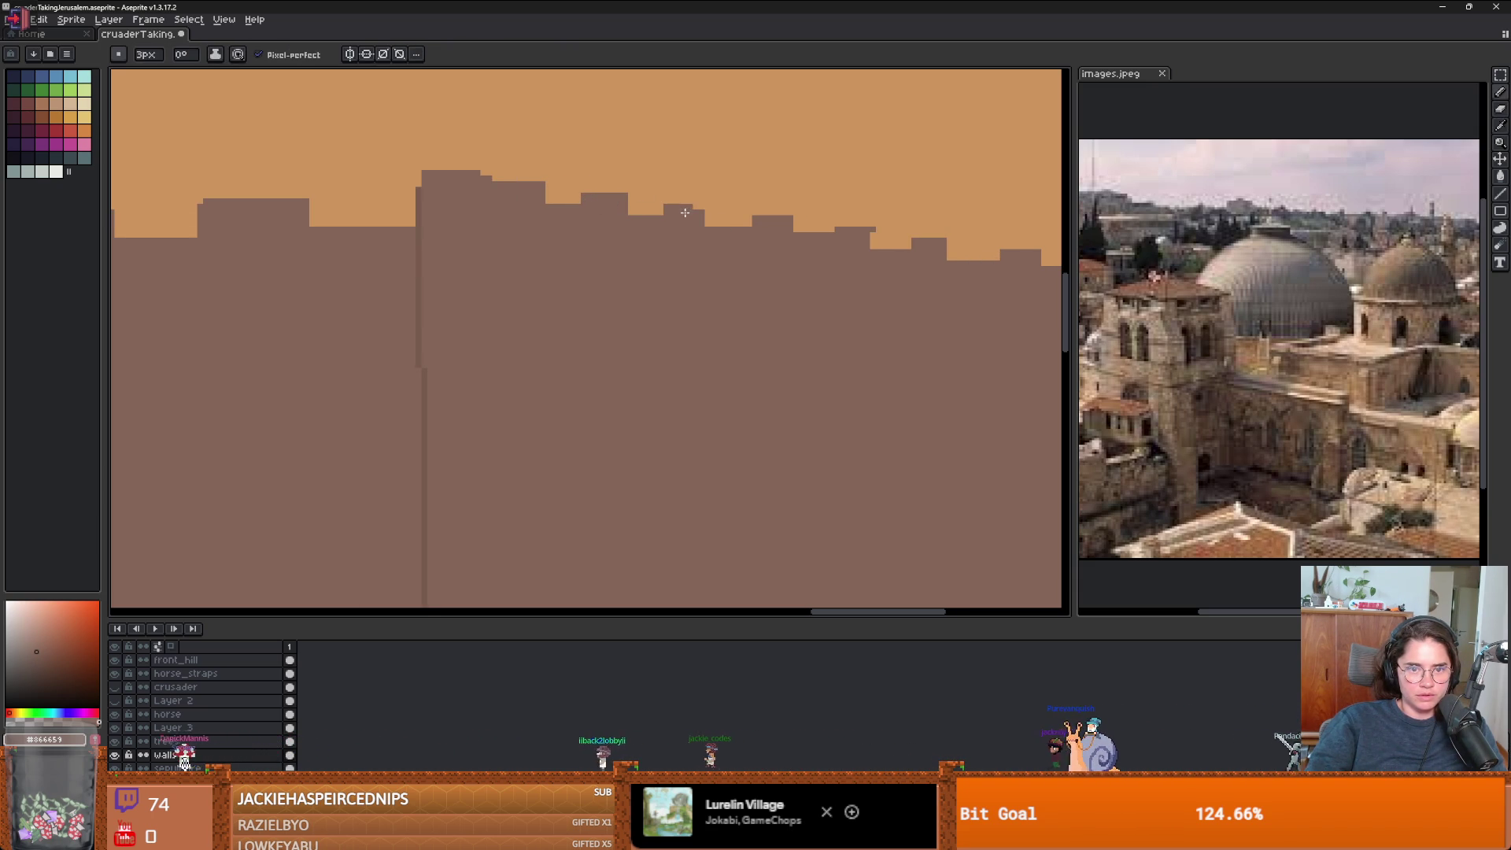
{"action": "key", "text": "e"}
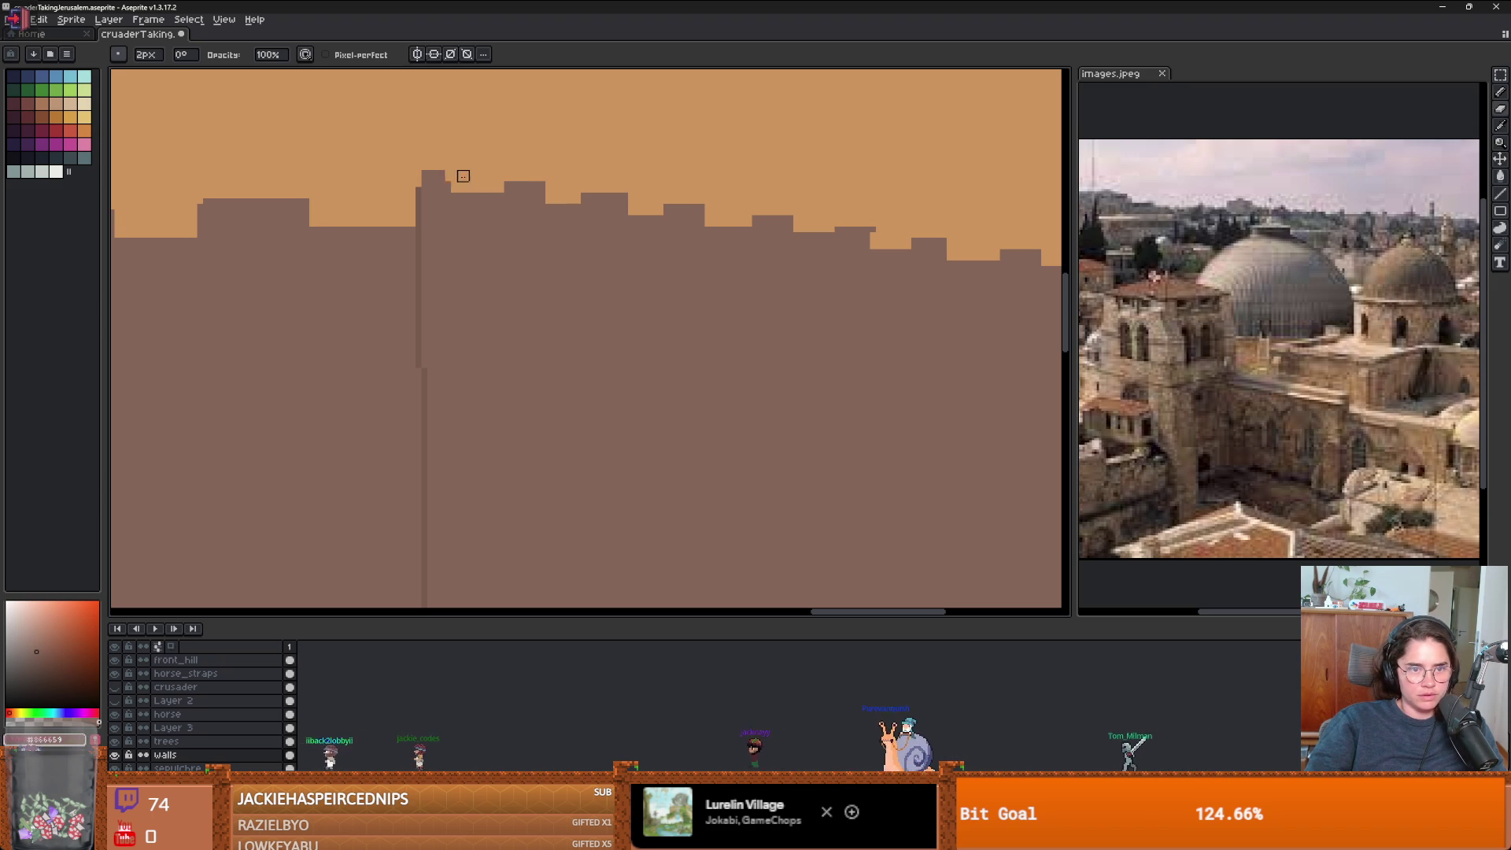
{"action": "key", "text": "b"}
{"action": "left_click_drag", "start_coordinate": [431, 175], "coordinate": [418, 187]}
{"action": "scroll", "coordinate": [418, 188], "scroll_direction": "down", "scroll_amount": 3}
{"action": "scroll", "coordinate": [480, 198], "scroll_direction": "up", "scroll_amount": 1}
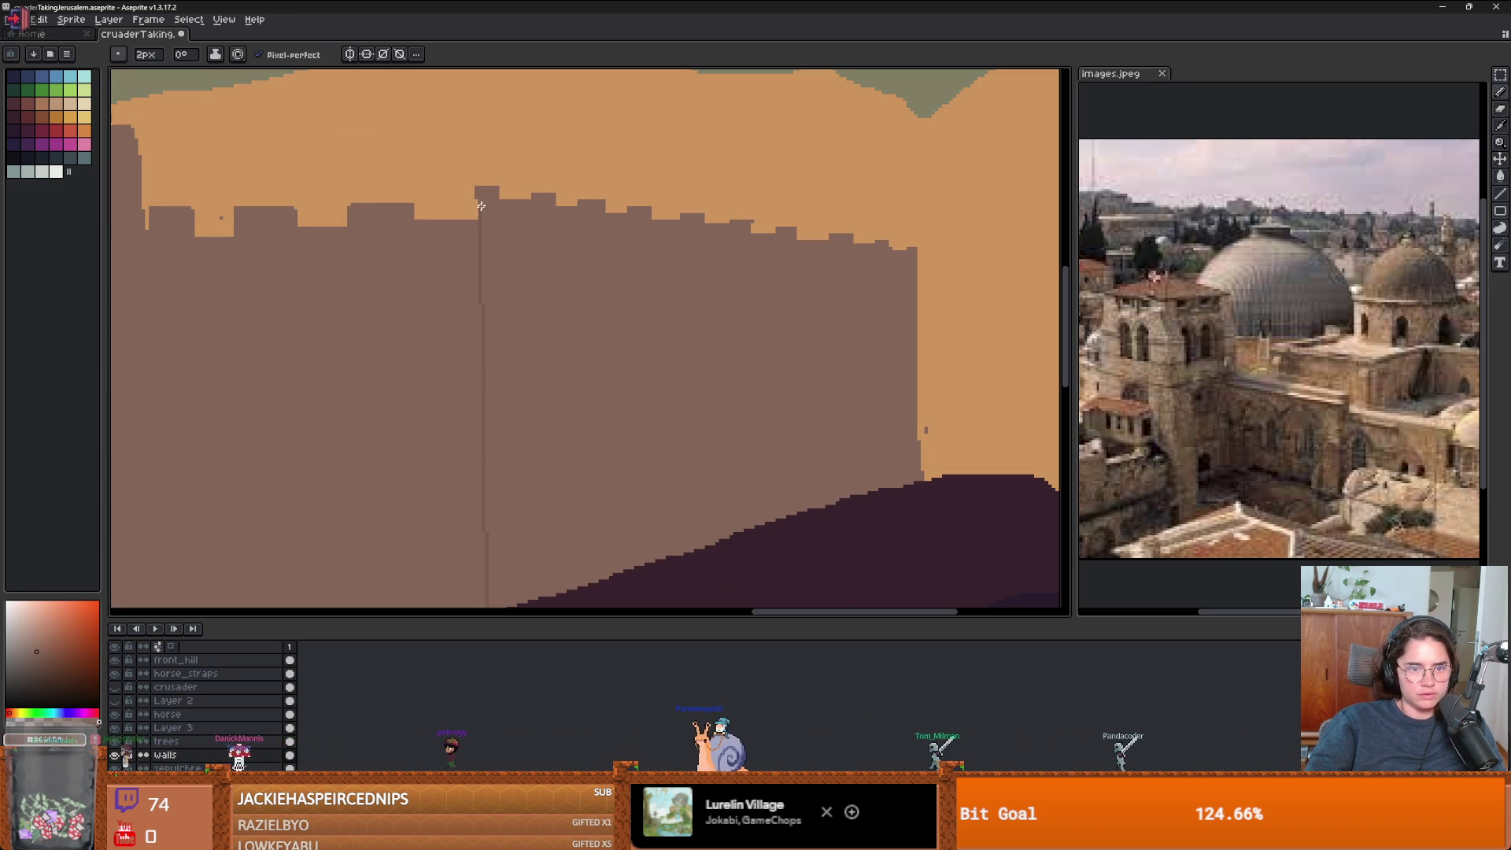
{"action": "scroll", "coordinate": [480, 198], "scroll_direction": "down", "scroll_amount": 3}
{"action": "scroll", "coordinate": [540, 255], "scroll_direction": "up", "scroll_amount": 2}
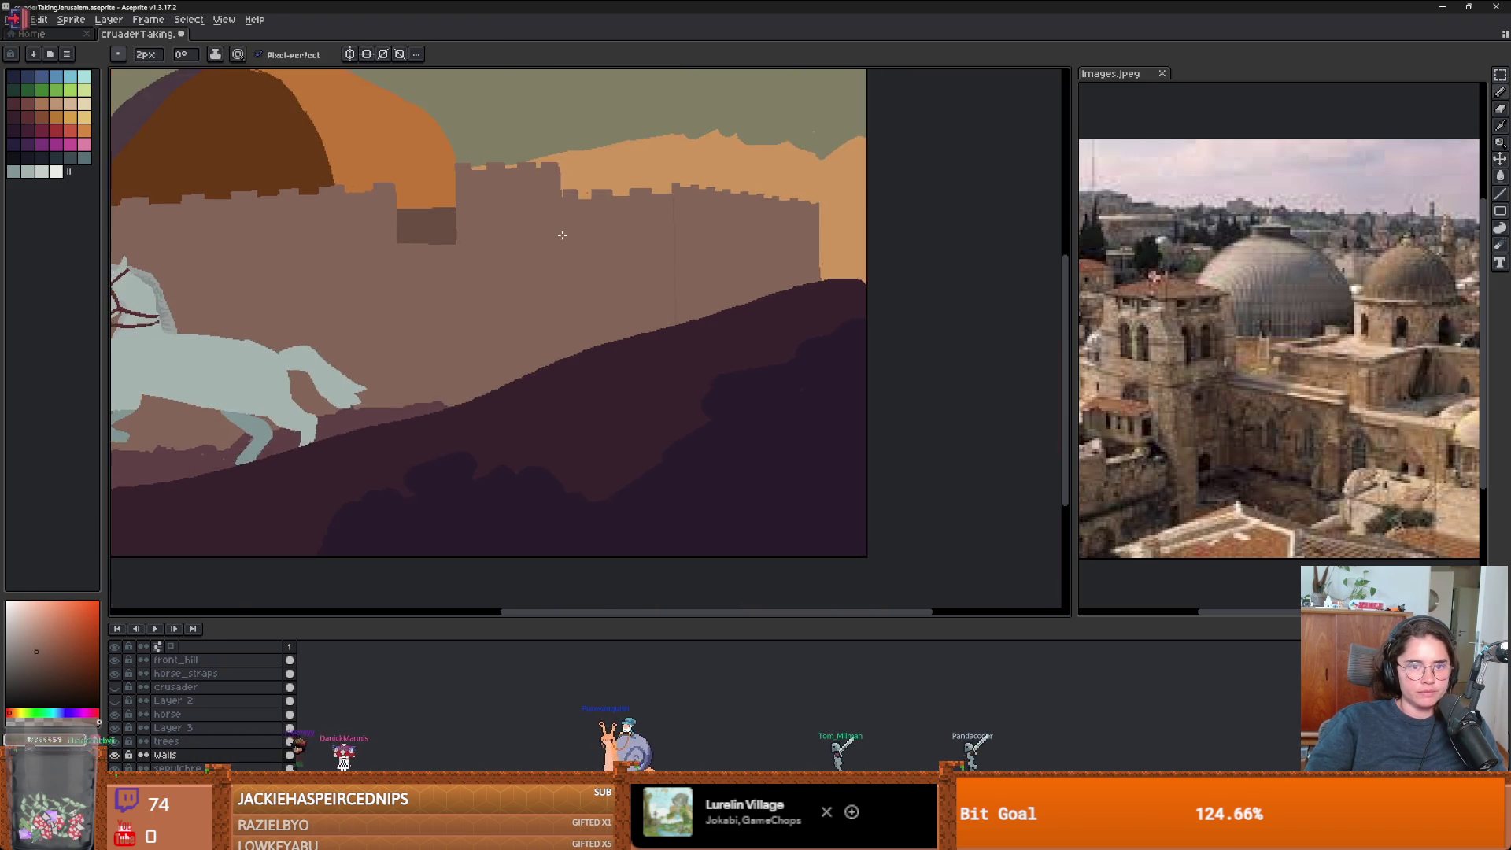
- Undo the stray vertical stroke left on the wall
{"action": "scroll", "coordinate": [719, 247], "scroll_direction": "down", "scroll_amount": 2}
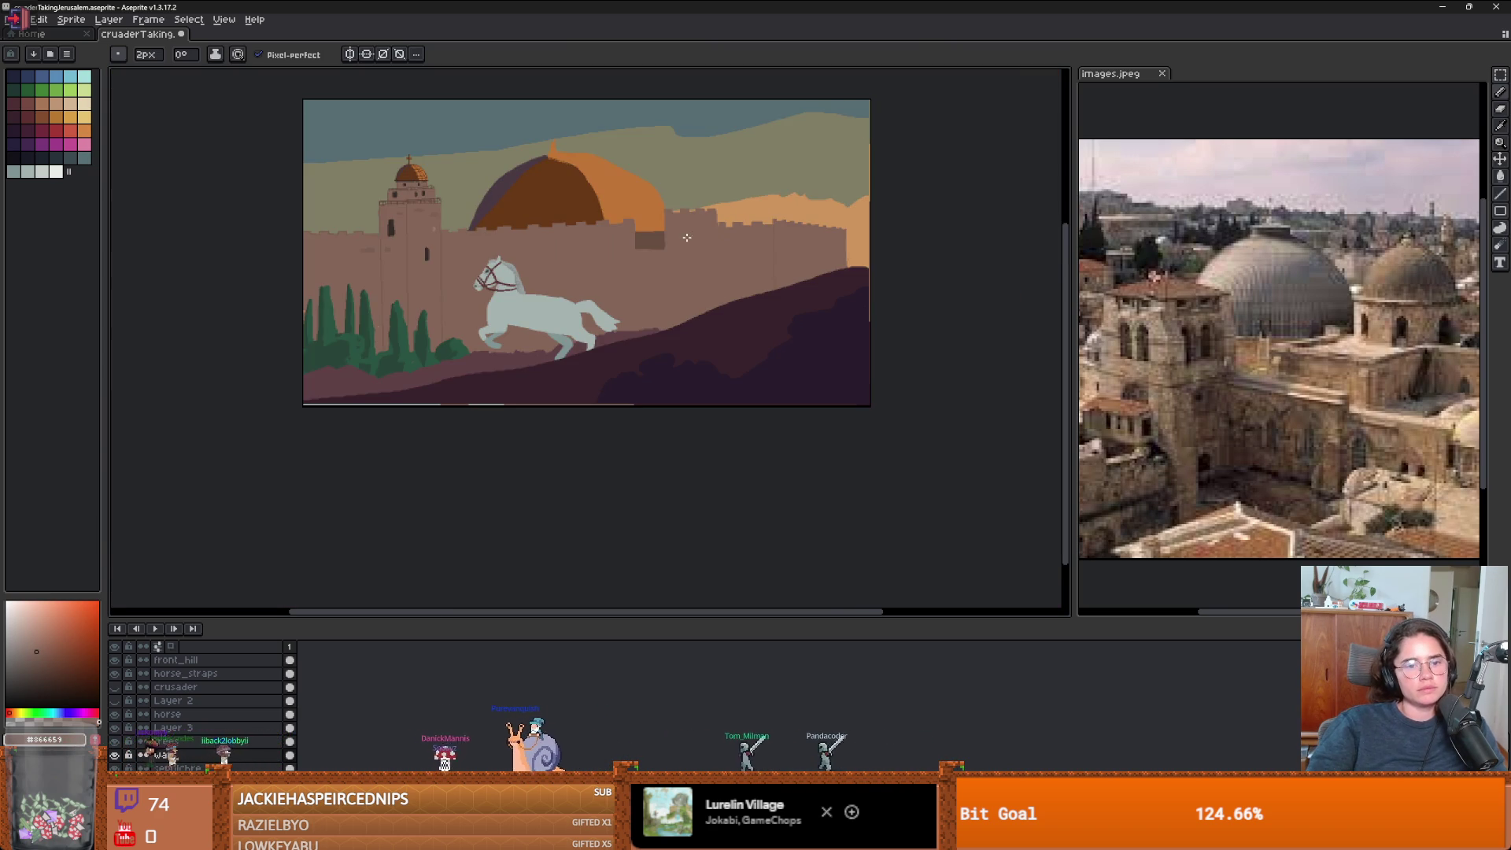
{"action": "scroll", "coordinate": [677, 246], "scroll_direction": "up", "scroll_amount": 2}
{"action": "scroll", "coordinate": [603, 243], "scroll_direction": "down", "scroll_amount": 2}
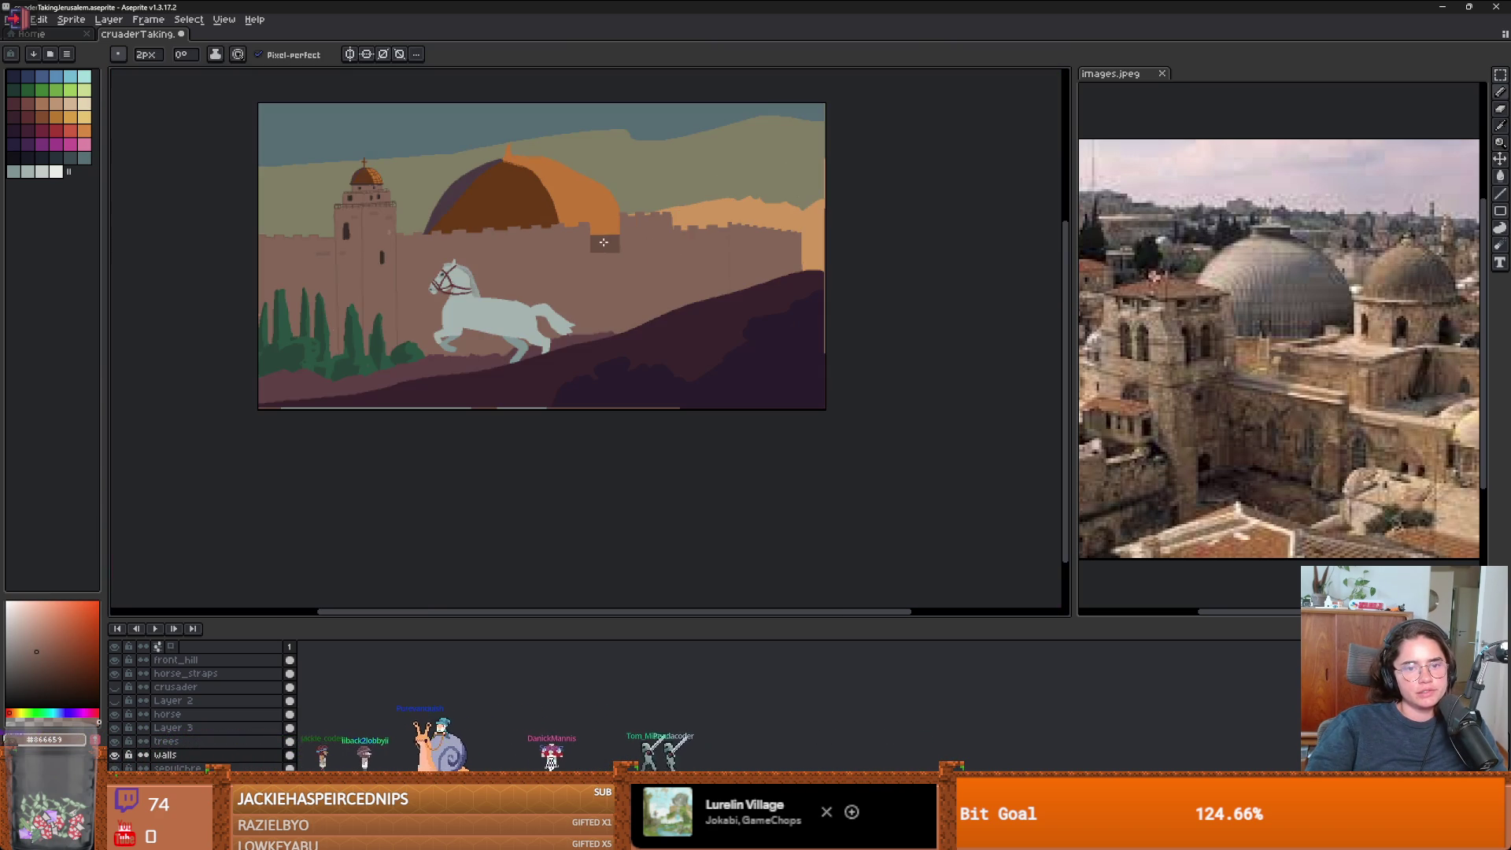
{"action": "scroll", "coordinate": [606, 243], "scroll_direction": "up", "scroll_amount": 2}
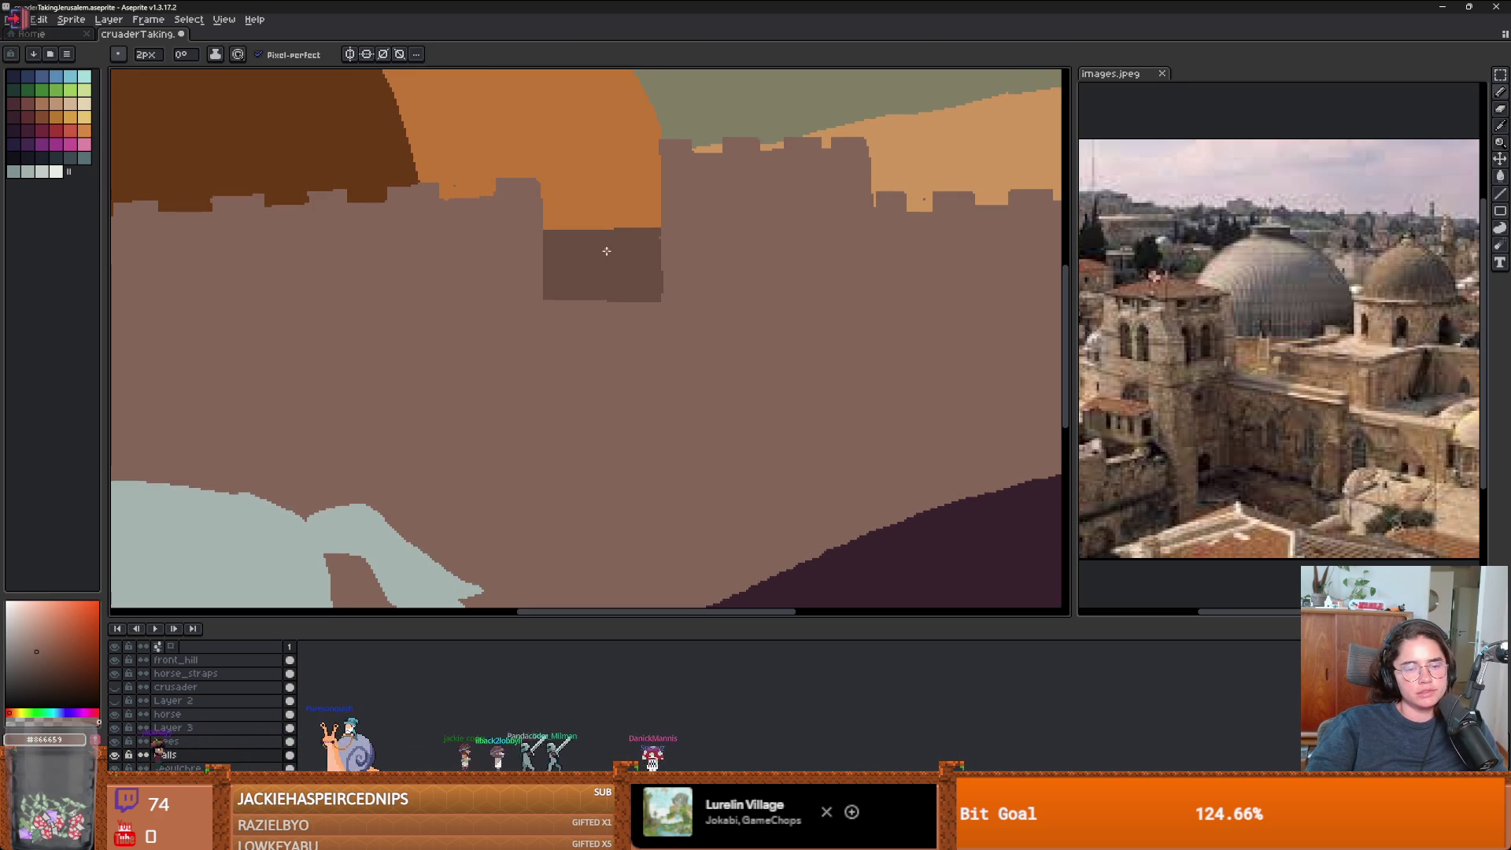
{"action": "scroll", "coordinate": [607, 244], "scroll_direction": "down", "scroll_amount": 2}
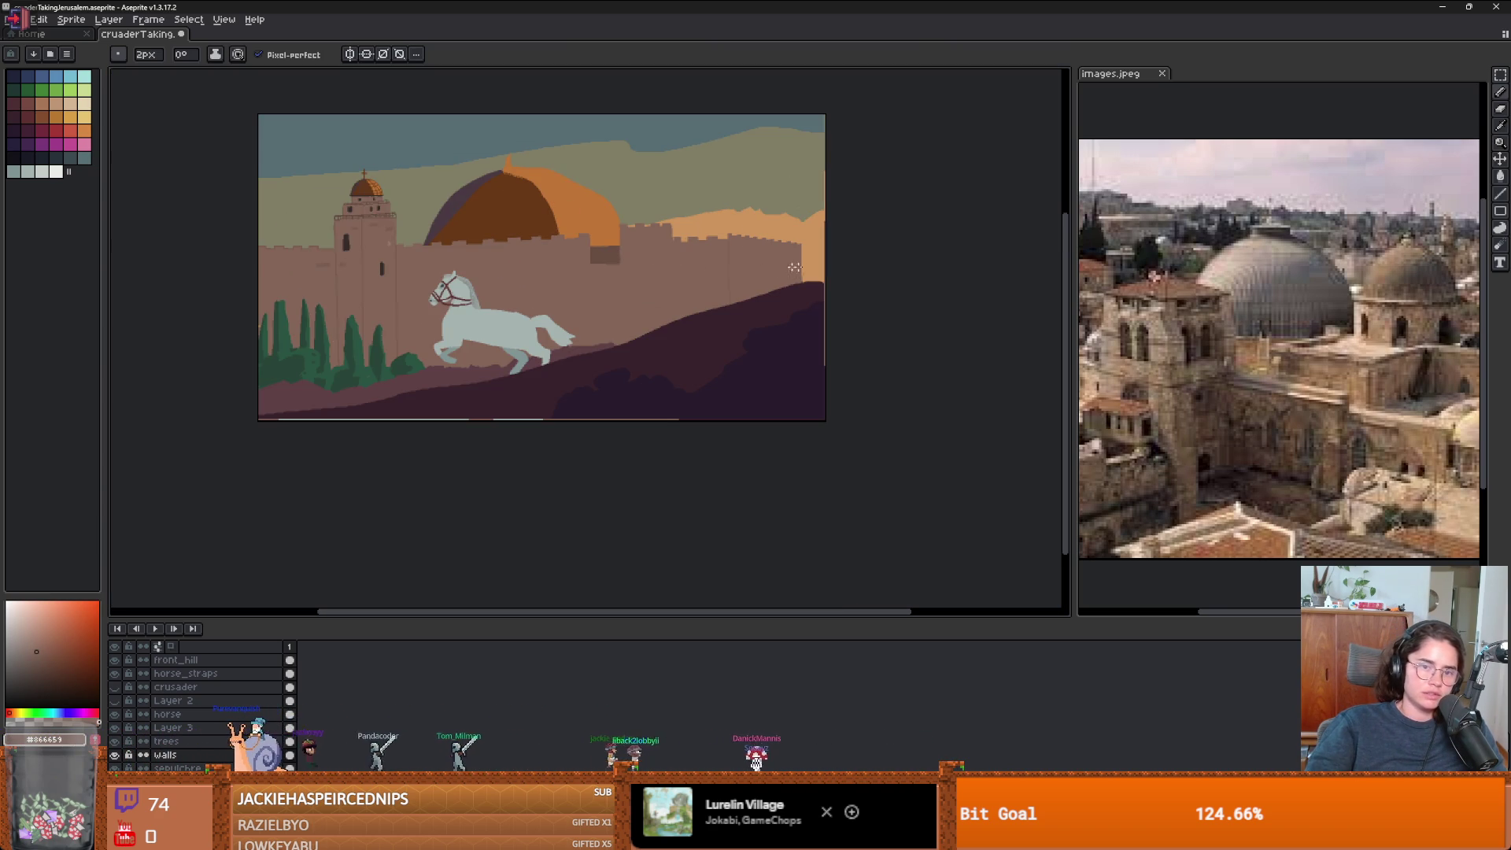
{"action": "scroll", "coordinate": [805, 268], "scroll_direction": "down", "scroll_amount": 2}
{"action": "scroll", "coordinate": [676, 262], "scroll_direction": "up", "scroll_amount": 2}
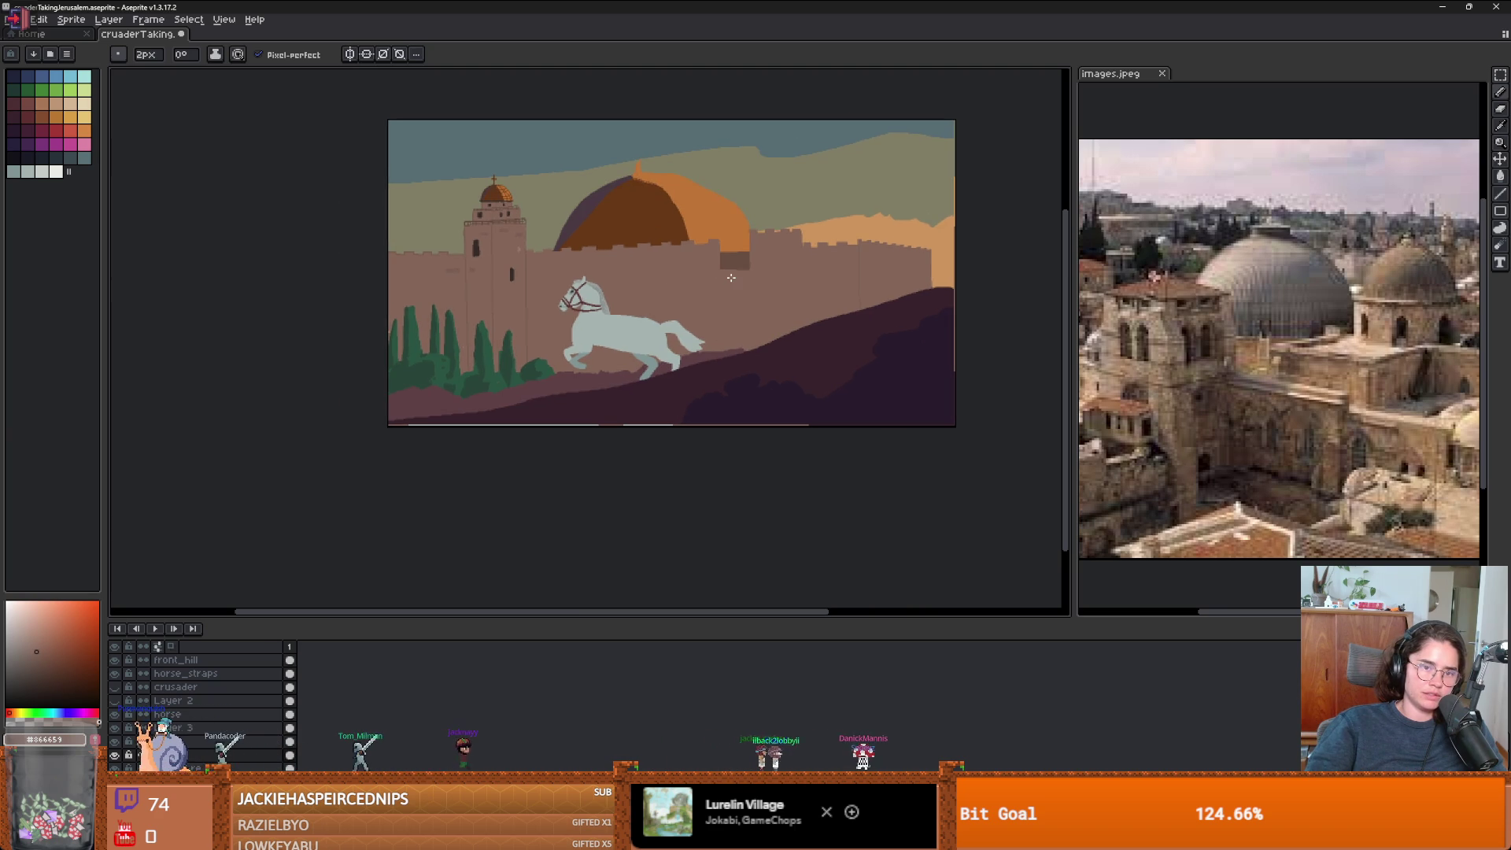
{"action": "scroll", "coordinate": [667, 282], "scroll_direction": "up", "scroll_amount": 2}
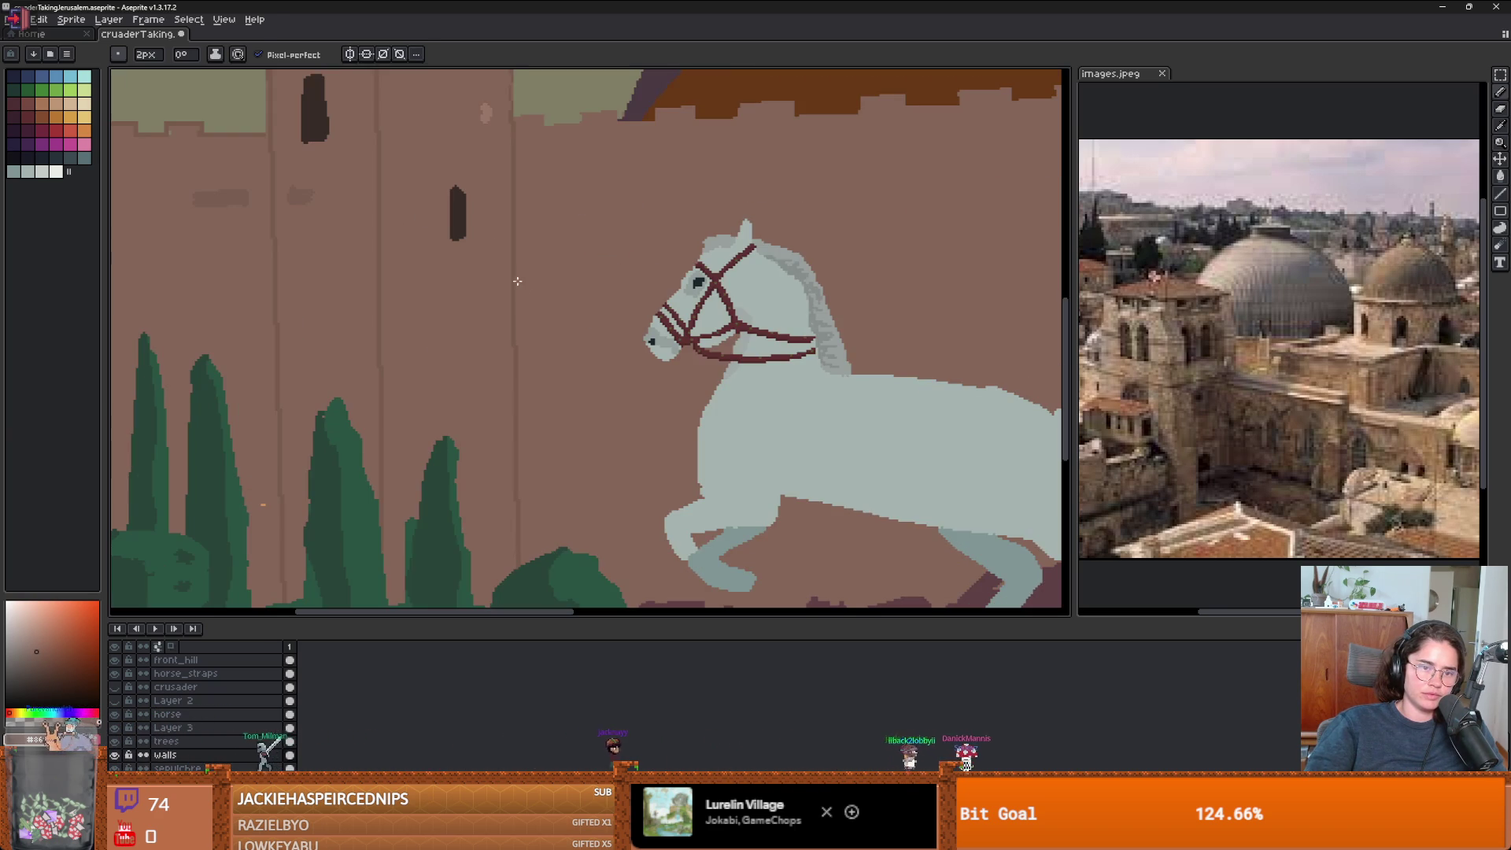
{"action": "scroll", "coordinate": [516, 277], "scroll_direction": "down", "scroll_amount": 3}
{"action": "scroll", "coordinate": [774, 306], "scroll_direction": "up", "scroll_amount": 3}
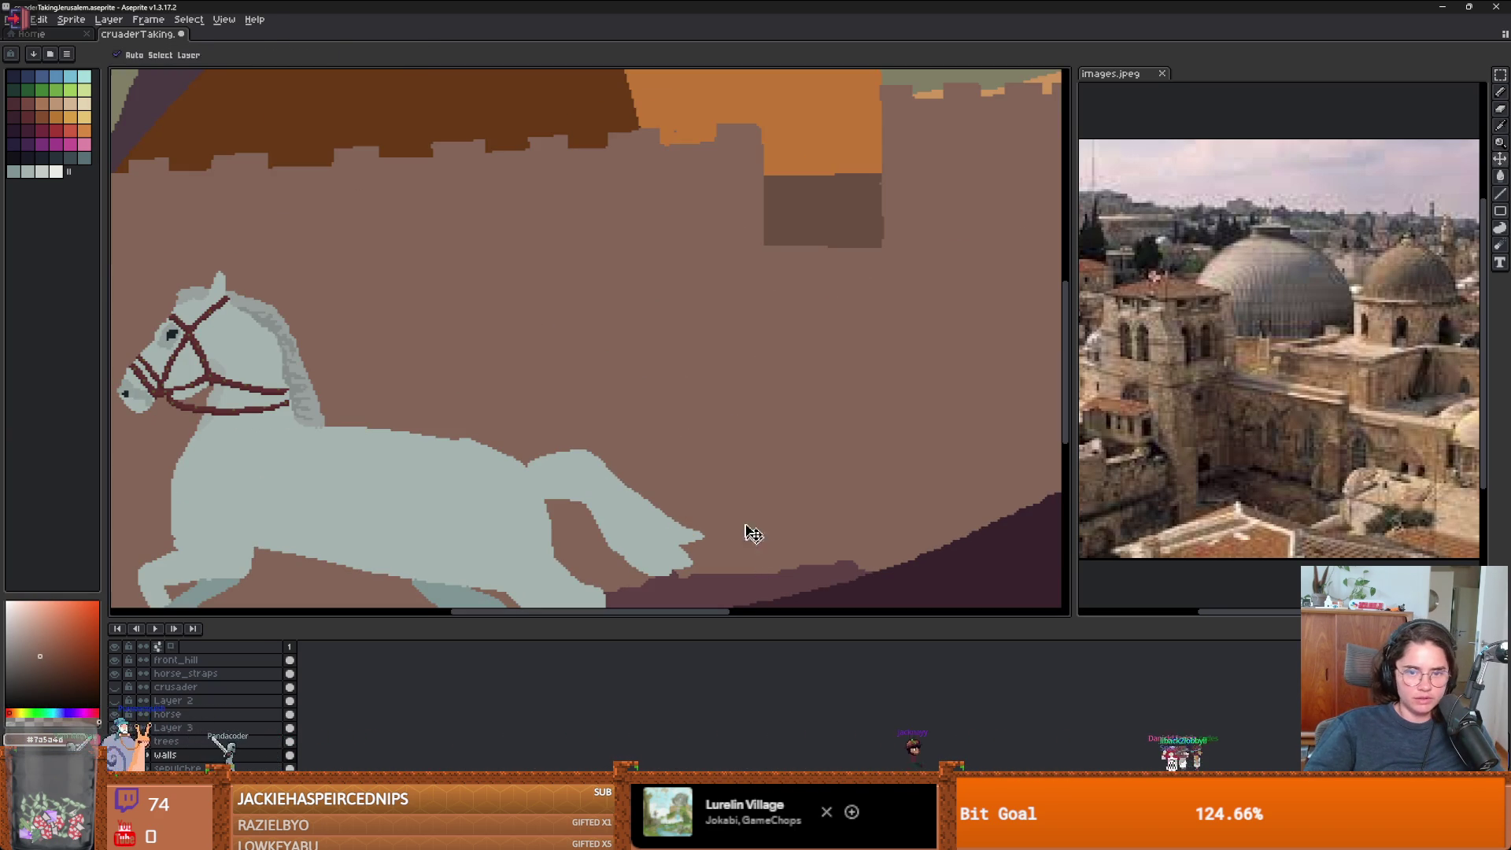
{"action": "key", "text": "ctrl+z"}
- Draw a straight vertical seam from the dark block down to the ground with the Line tool
{"action": "key", "text": "l"}
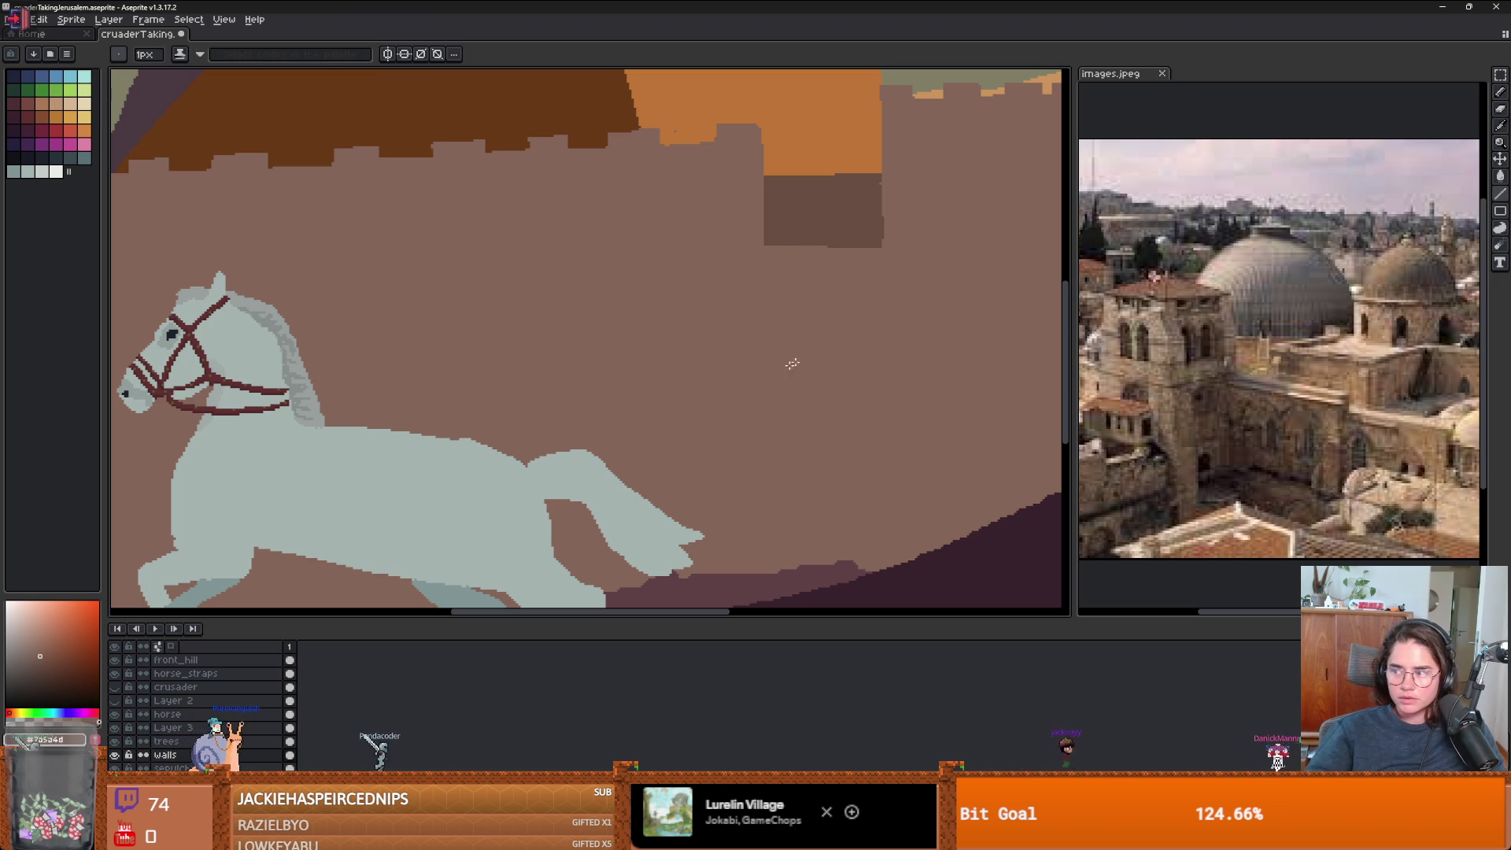
{"action": "scroll", "coordinate": [746, 265], "scroll_direction": "down", "scroll_amount": 2}
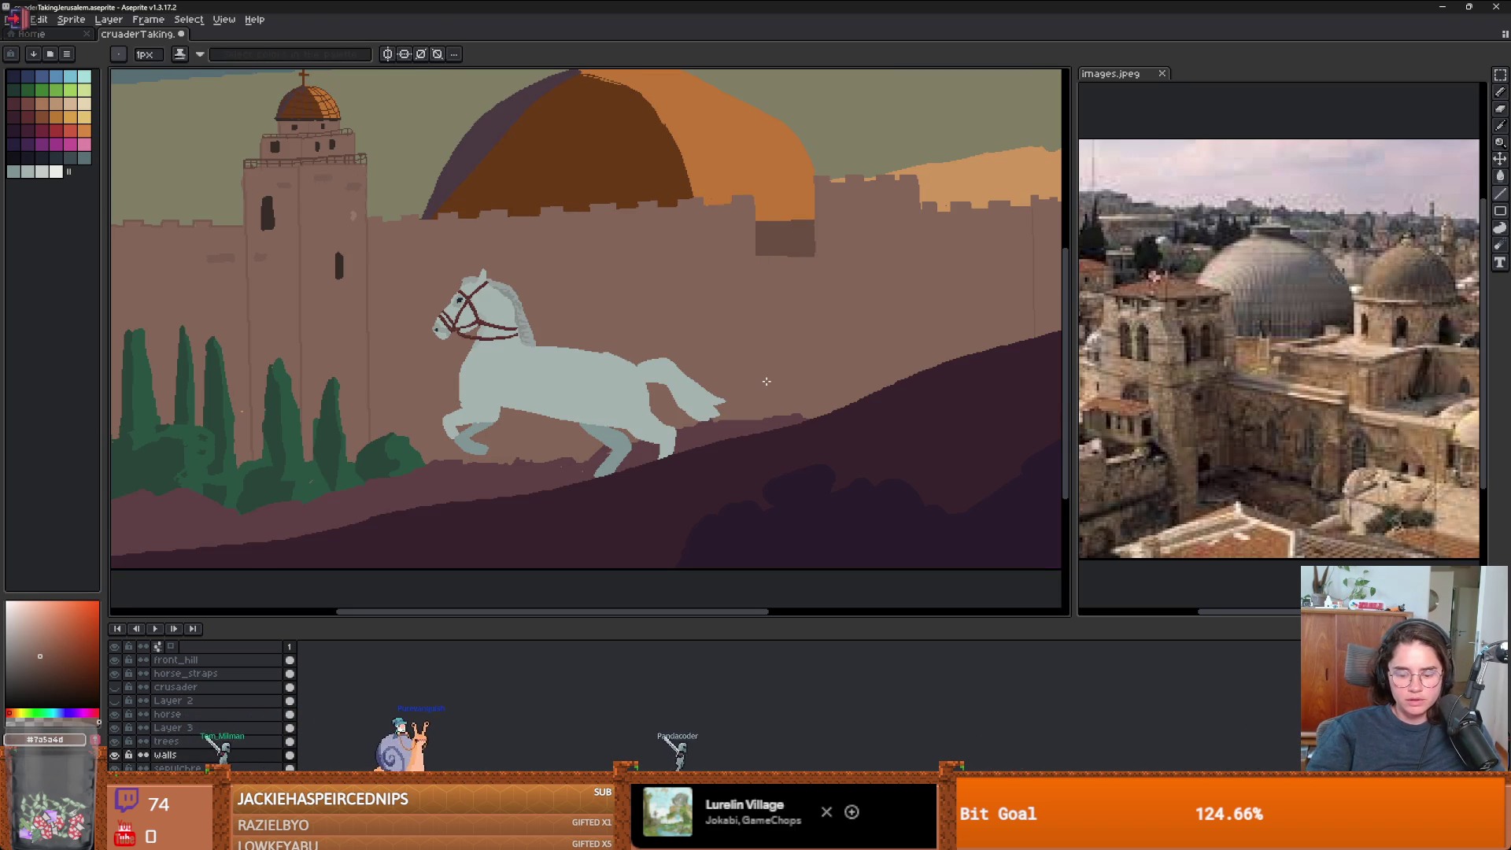
{"action": "scroll", "coordinate": [755, 274], "scroll_direction": "up", "scroll_amount": 3}
{"action": "scroll", "coordinate": [756, 219], "scroll_direction": "down", "scroll_amount": 1}
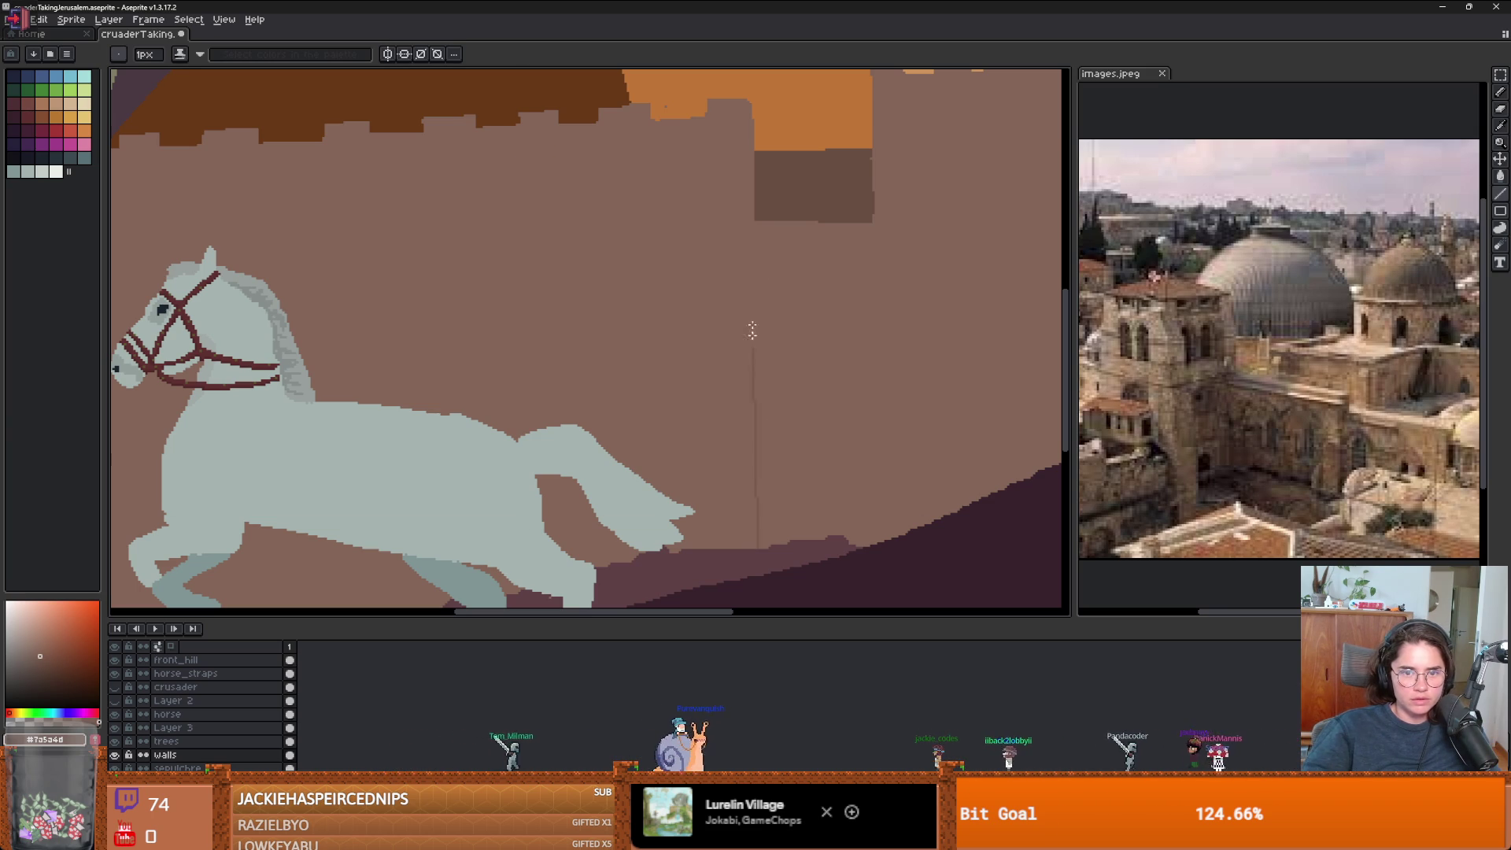
{"action": "left_click", "coordinate": [754, 140], "text": "shift"}
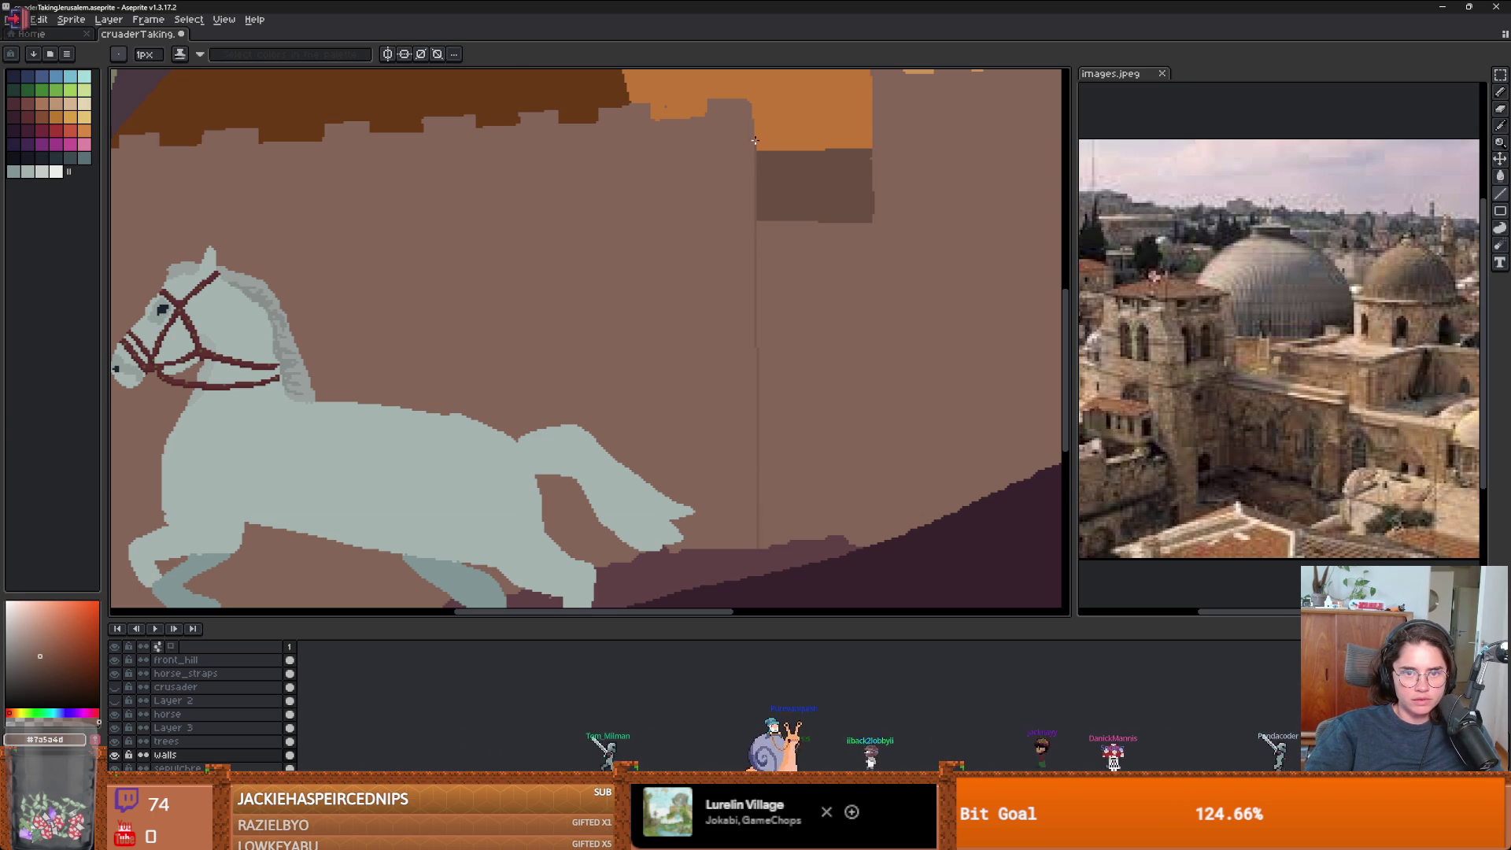
{"action": "scroll", "coordinate": [884, 215], "scroll_direction": "down", "scroll_amount": 3}
{"action": "scroll", "coordinate": [824, 147], "scroll_direction": "up", "scroll_amount": 3}
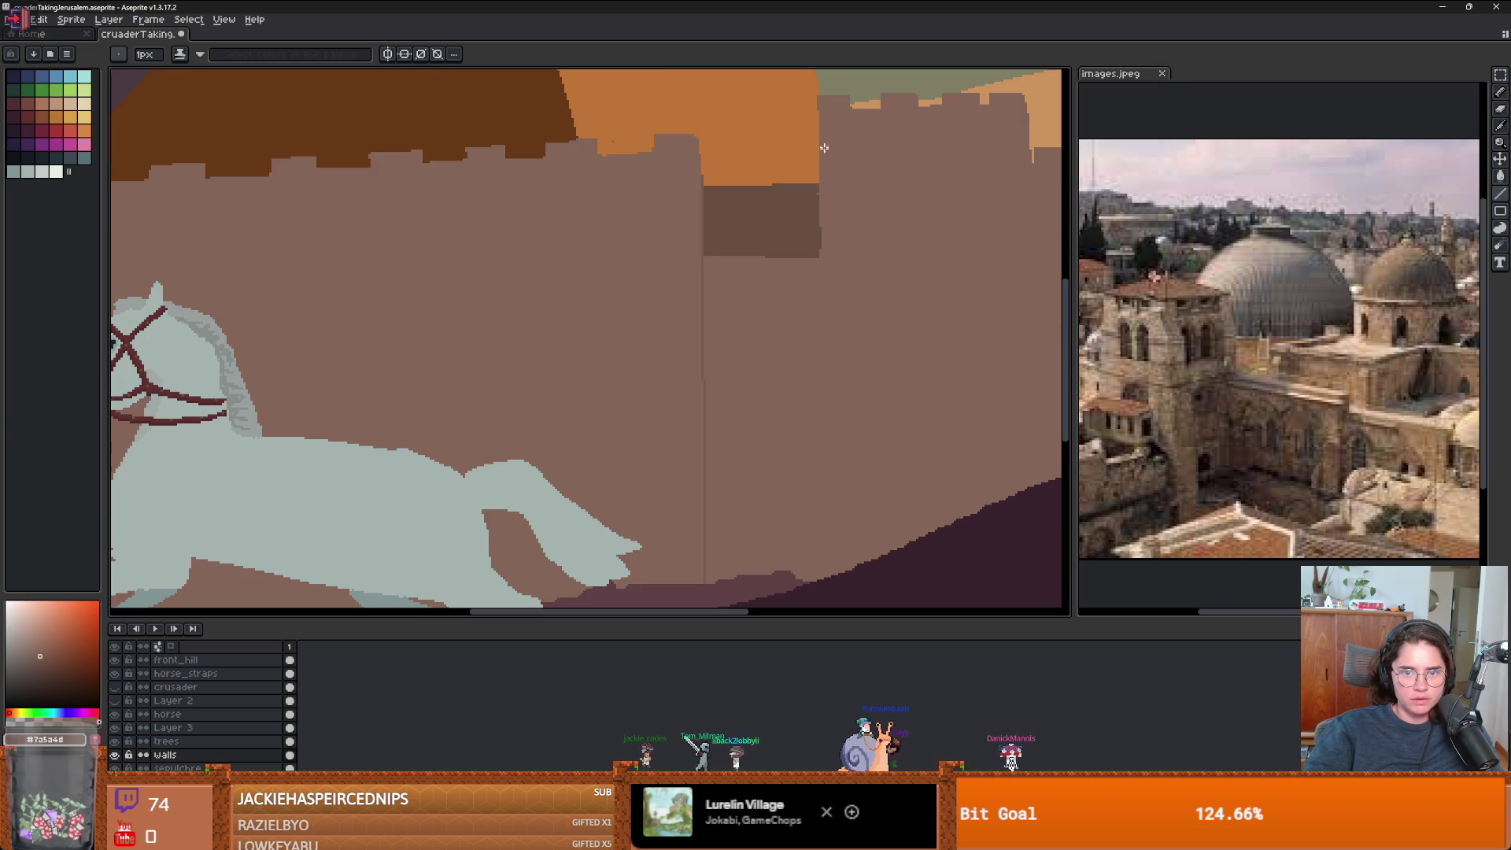
{"action": "left_click", "coordinate": [833, 602], "text": "shift"}
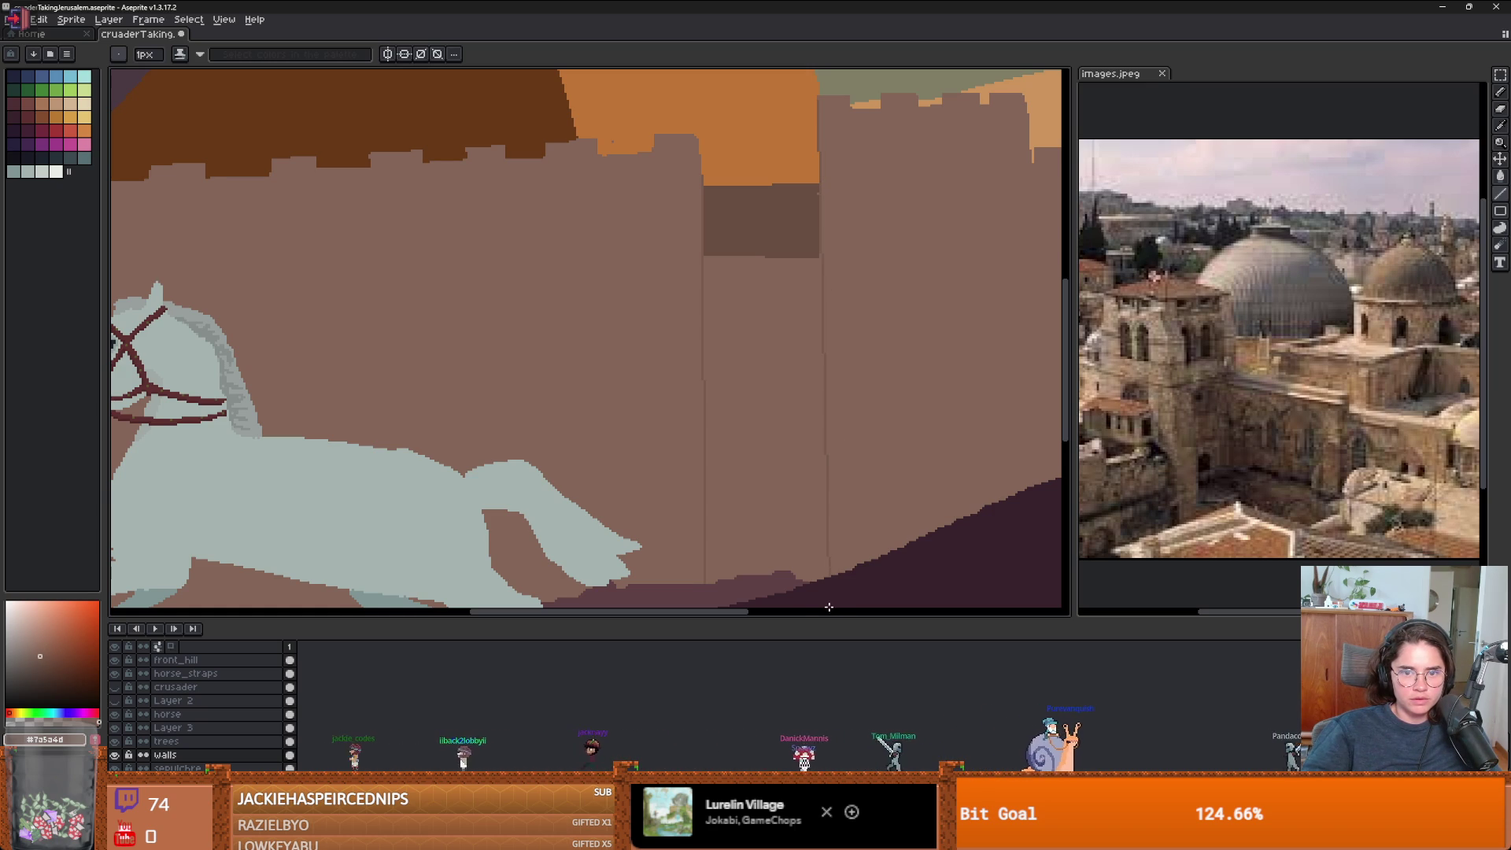
- Zoom in and out to inspect the seamed wall panels along the skyline
{"action": "scroll", "coordinate": [836, 407], "scroll_direction": "down", "scroll_amount": 3}
{"action": "scroll", "coordinate": [836, 407], "scroll_direction": "up", "scroll_amount": 3}
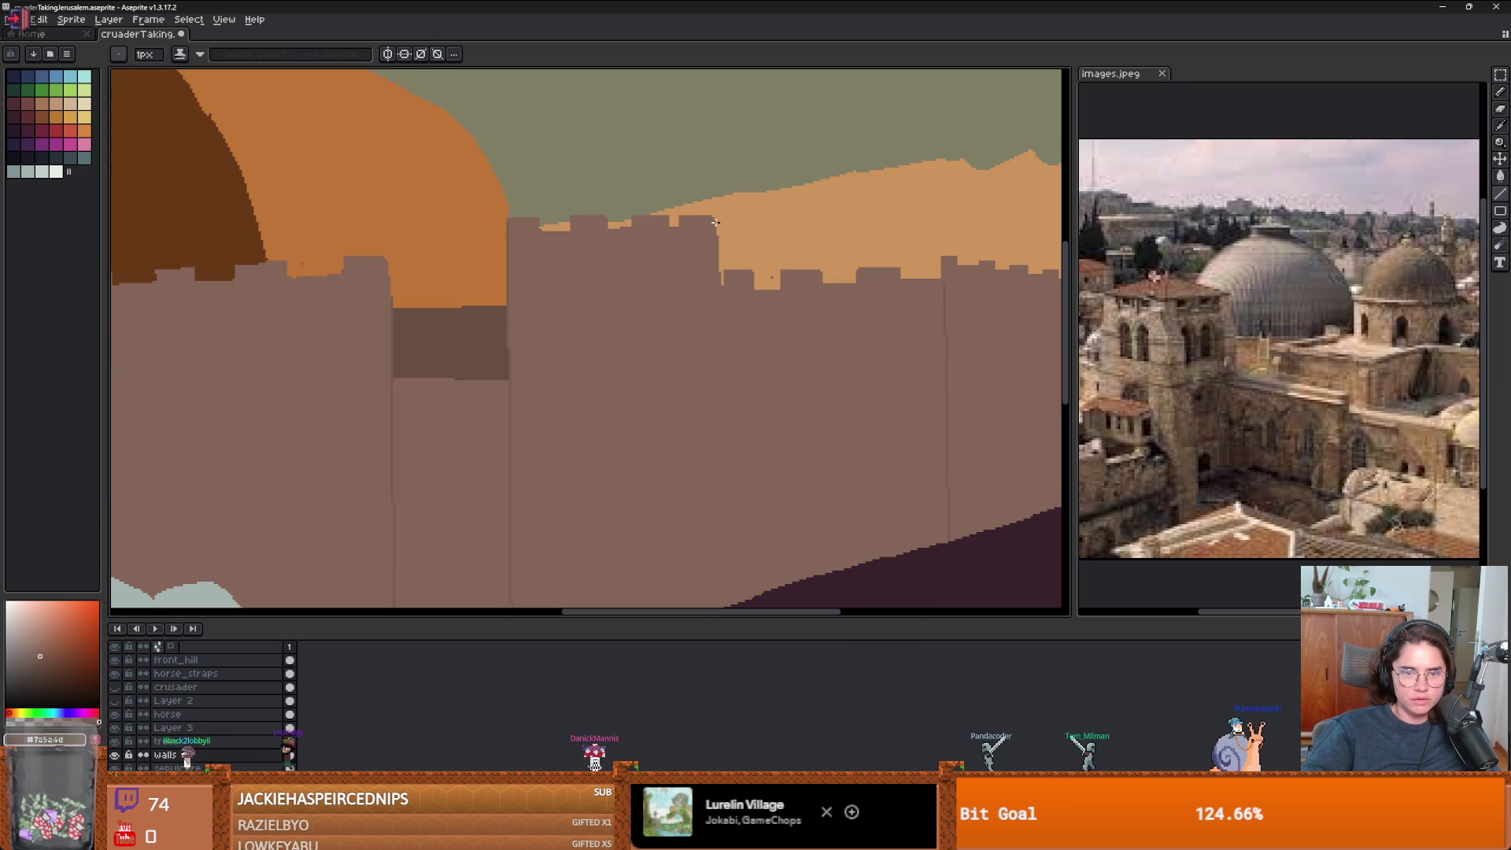
{"action": "scroll", "coordinate": [717, 597], "scroll_direction": "down", "scroll_amount": 2}
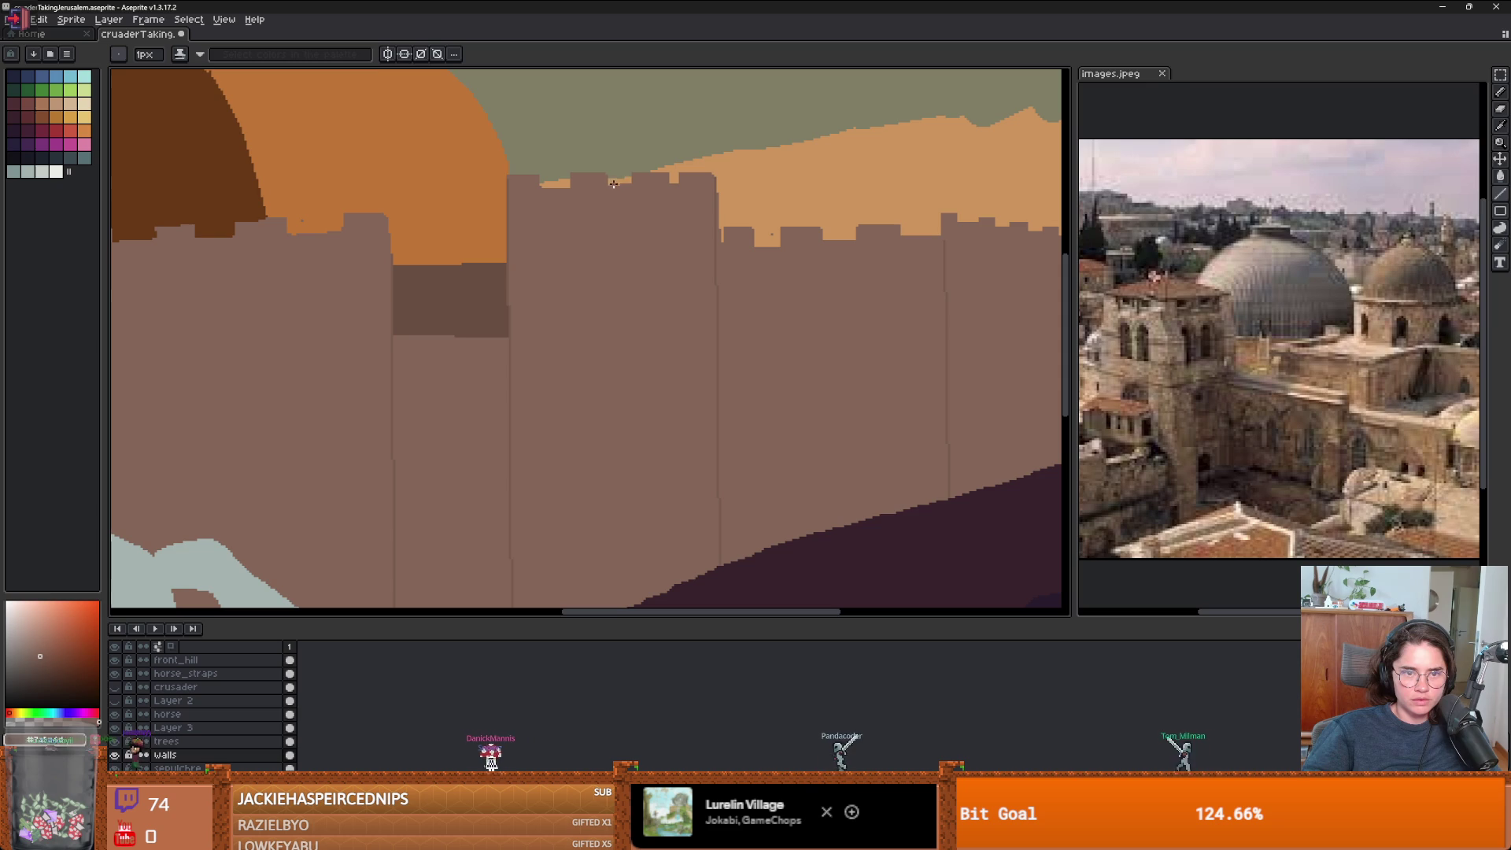
{"action": "scroll", "coordinate": [606, 607], "scroll_direction": "down", "scroll_amount": 1}
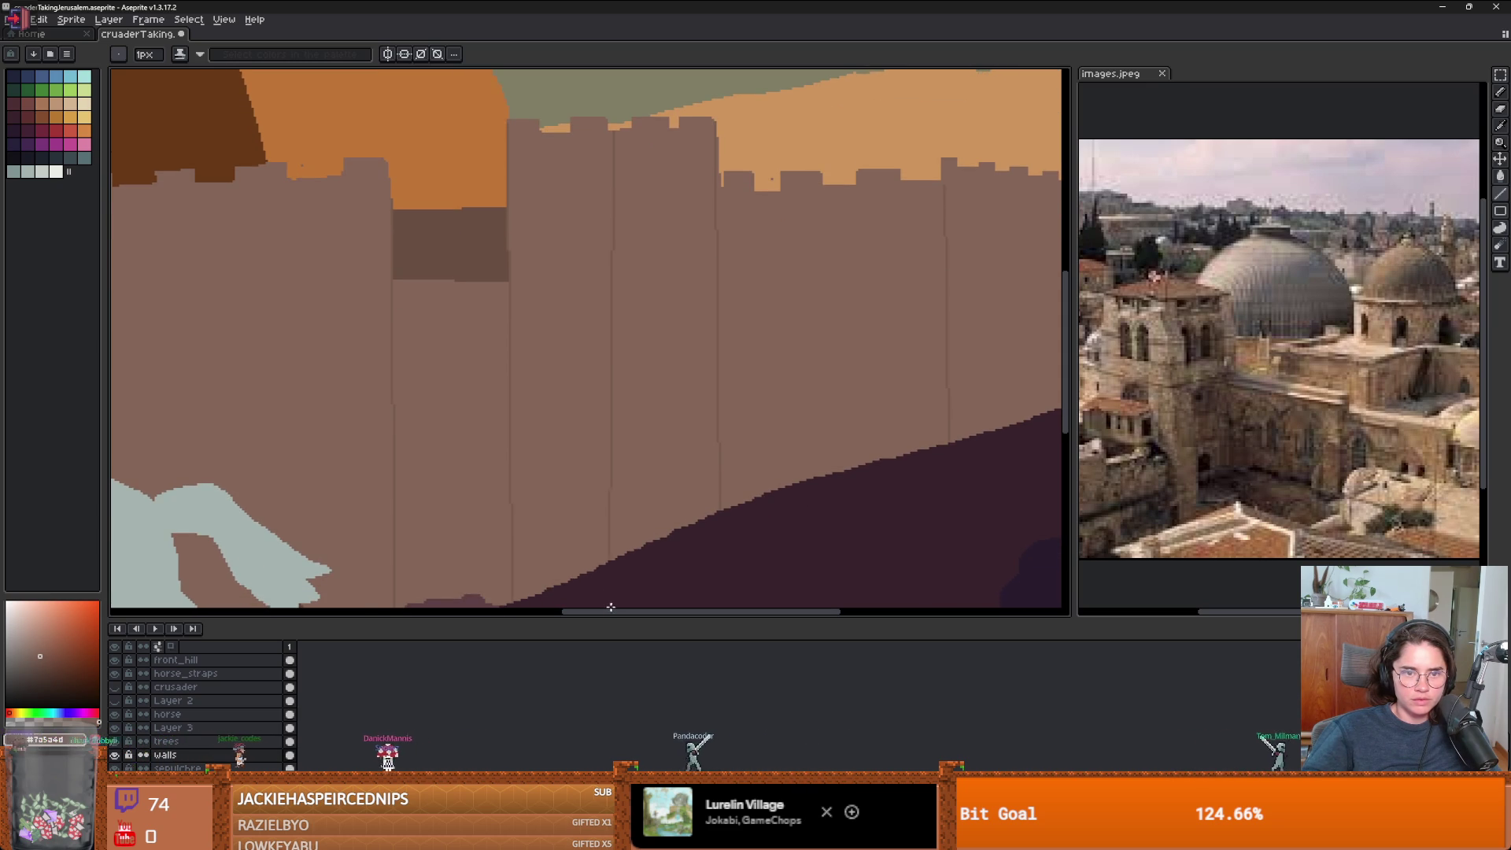
{"action": "scroll", "coordinate": [684, 412], "scroll_direction": "down", "scroll_amount": 3}
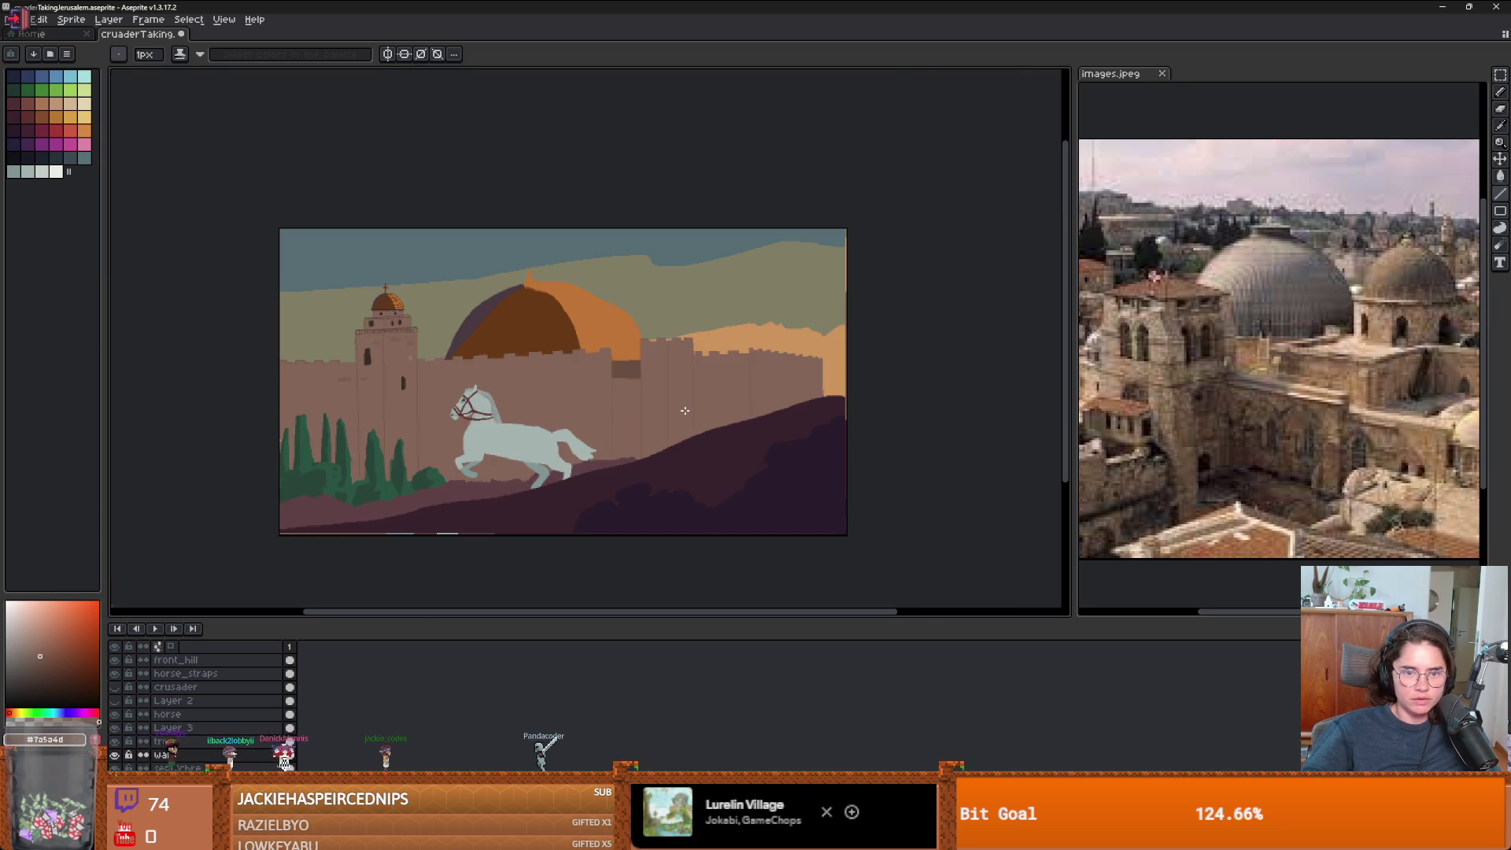
{"action": "scroll", "coordinate": [798, 390], "scroll_direction": "up", "scroll_amount": 2}
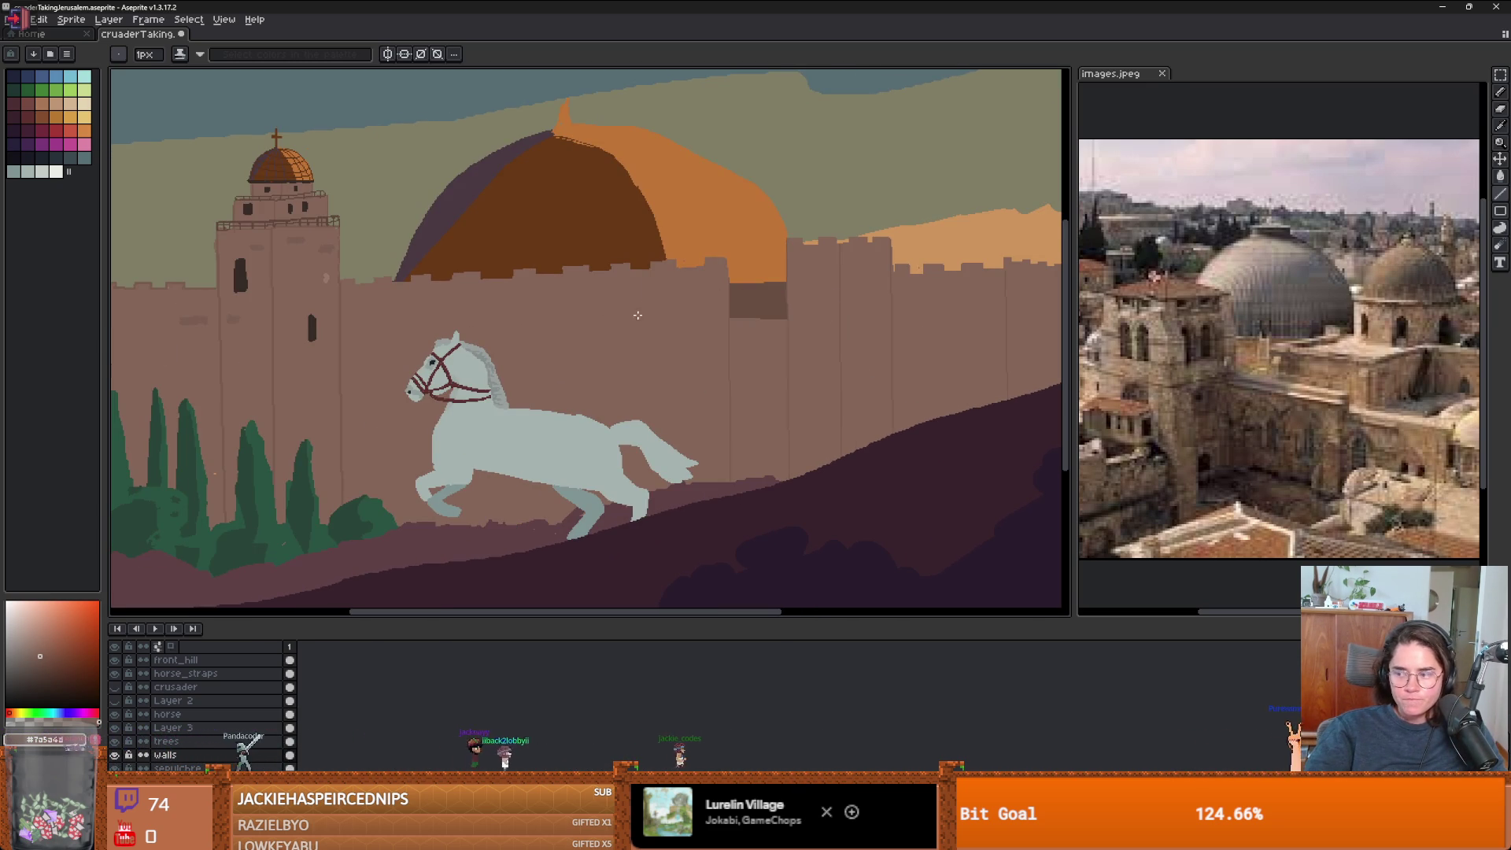
{"action": "scroll", "coordinate": [603, 322], "scroll_direction": "down", "scroll_amount": 2}
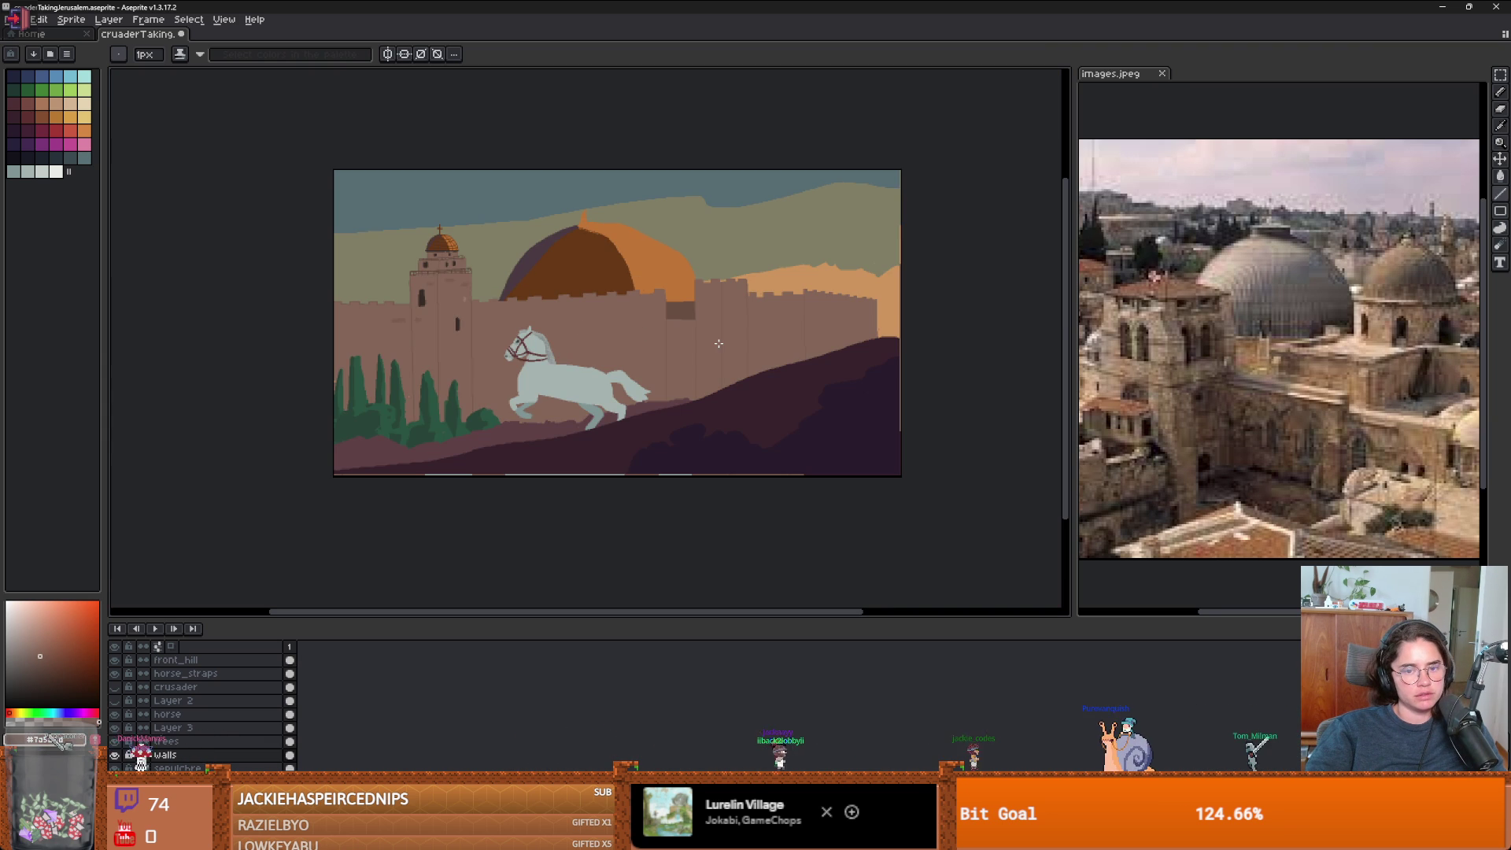
{"action": "scroll", "coordinate": [718, 343], "scroll_direction": "up", "scroll_amount": 3}
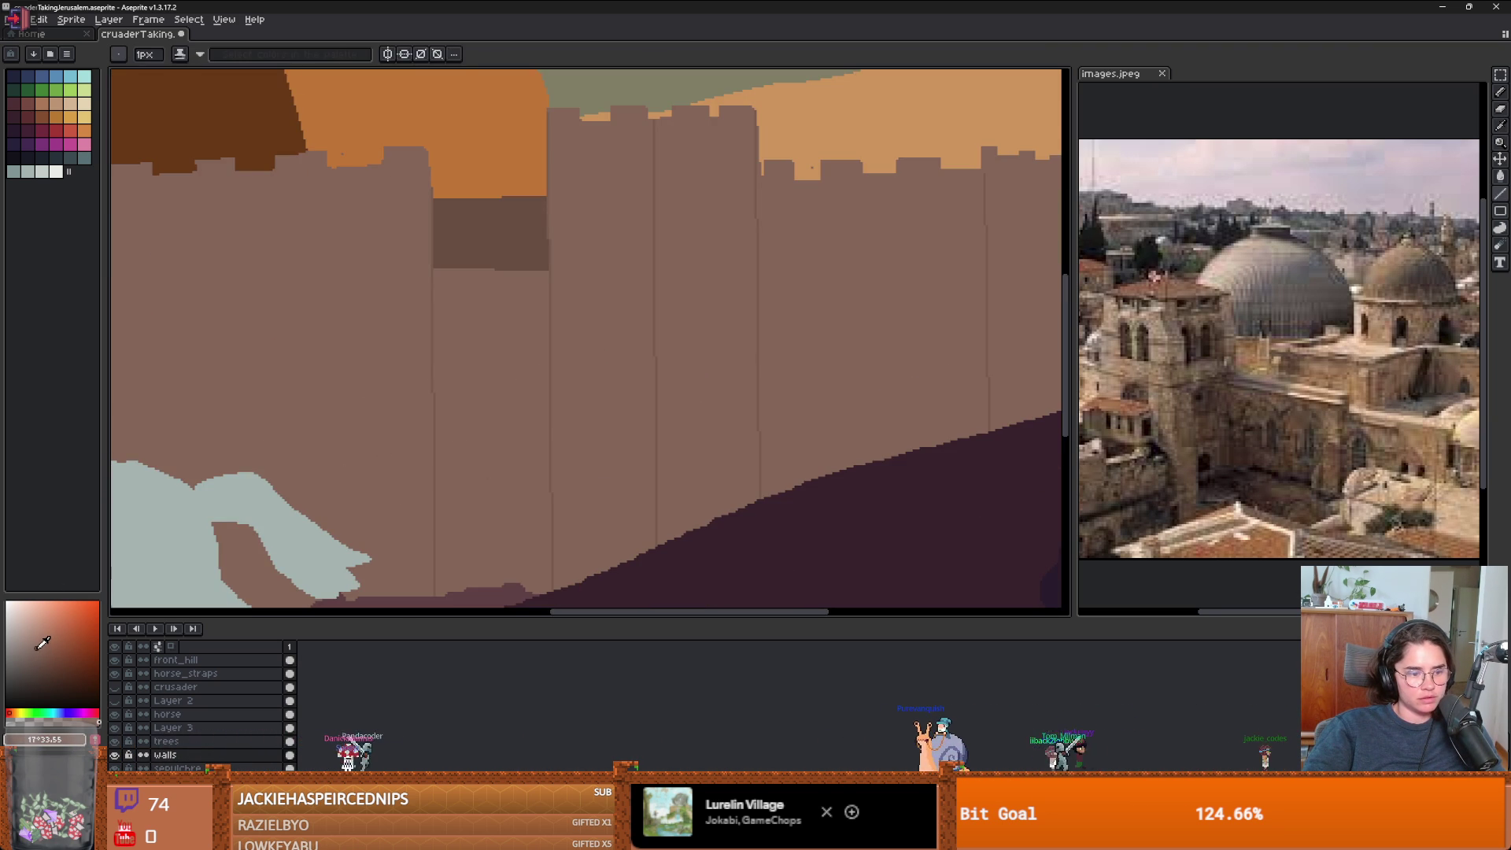
{"action": "key", "text": "g"}
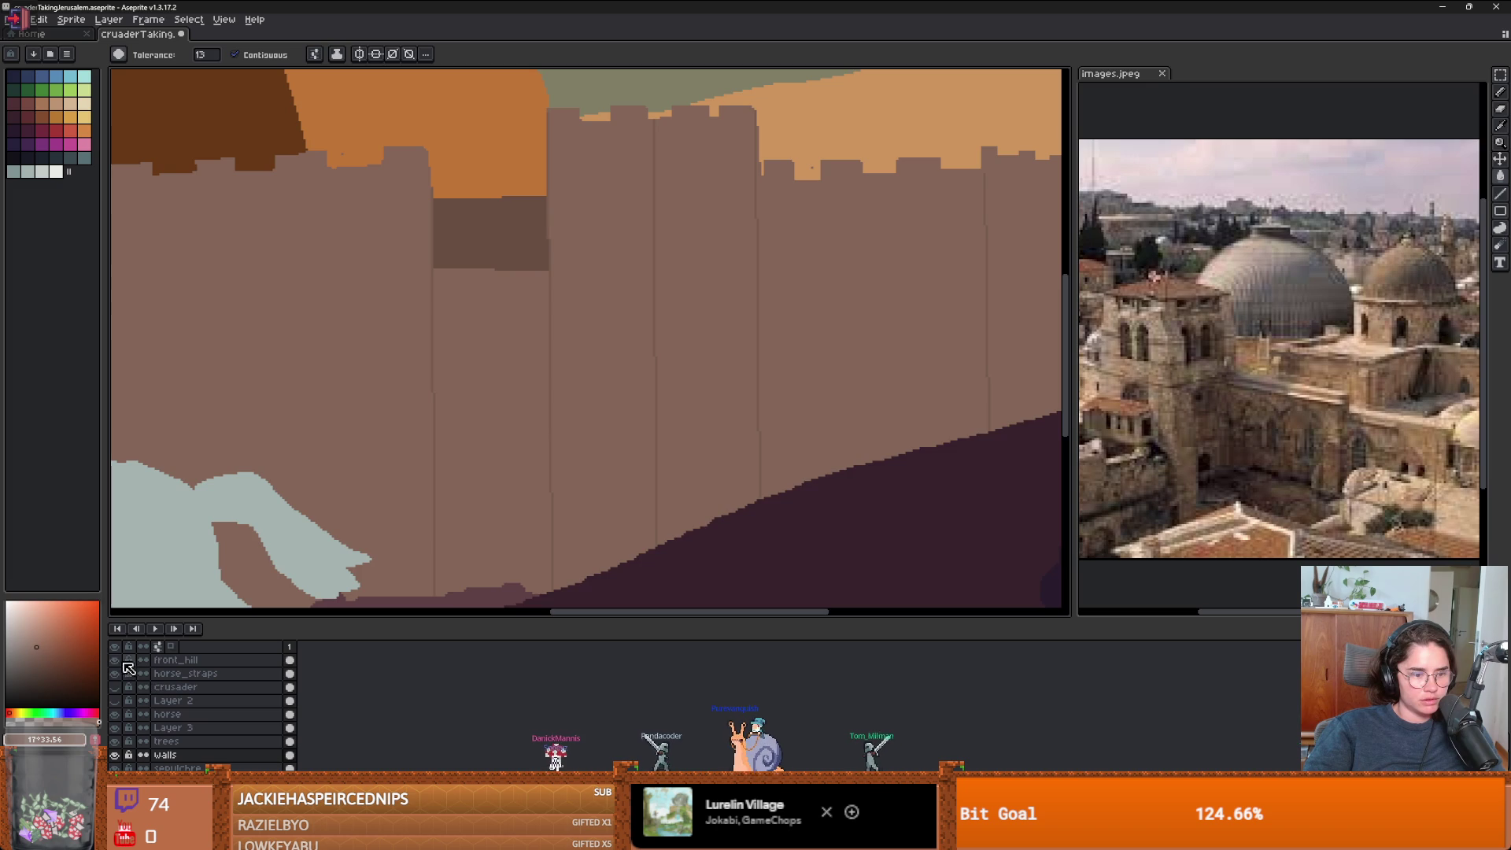
- Hide the front_hill layer and toggle the Paint Bucket's contiguous option off and back on
{"action": "left_click", "coordinate": [114, 659]}
{"action": "left_click_drag", "start_coordinate": [757, 537], "coordinate": [734, 471]}
{"action": "key", "text": "b"}
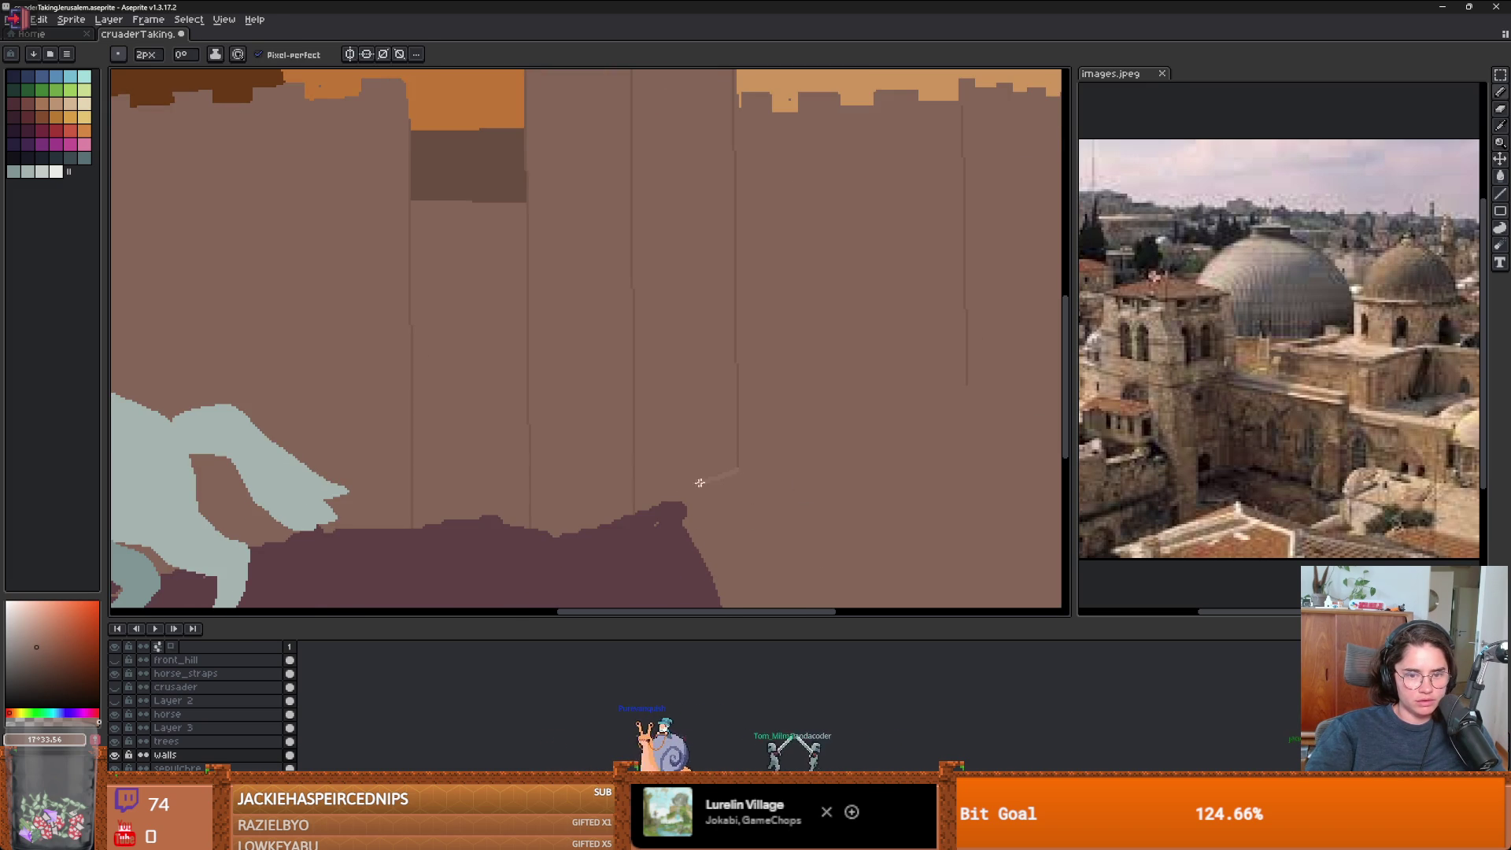
{"action": "scroll", "coordinate": [654, 472], "scroll_direction": "down", "scroll_amount": 3}
{"action": "scroll", "coordinate": [656, 471], "scroll_direction": "up", "scroll_amount": 3}
{"action": "key", "text": "g"}
{"action": "scroll", "coordinate": [620, 465], "scroll_direction": "up", "scroll_amount": 1}
{"action": "scroll", "coordinate": [606, 158], "scroll_direction": "up", "scroll_amount": 2}
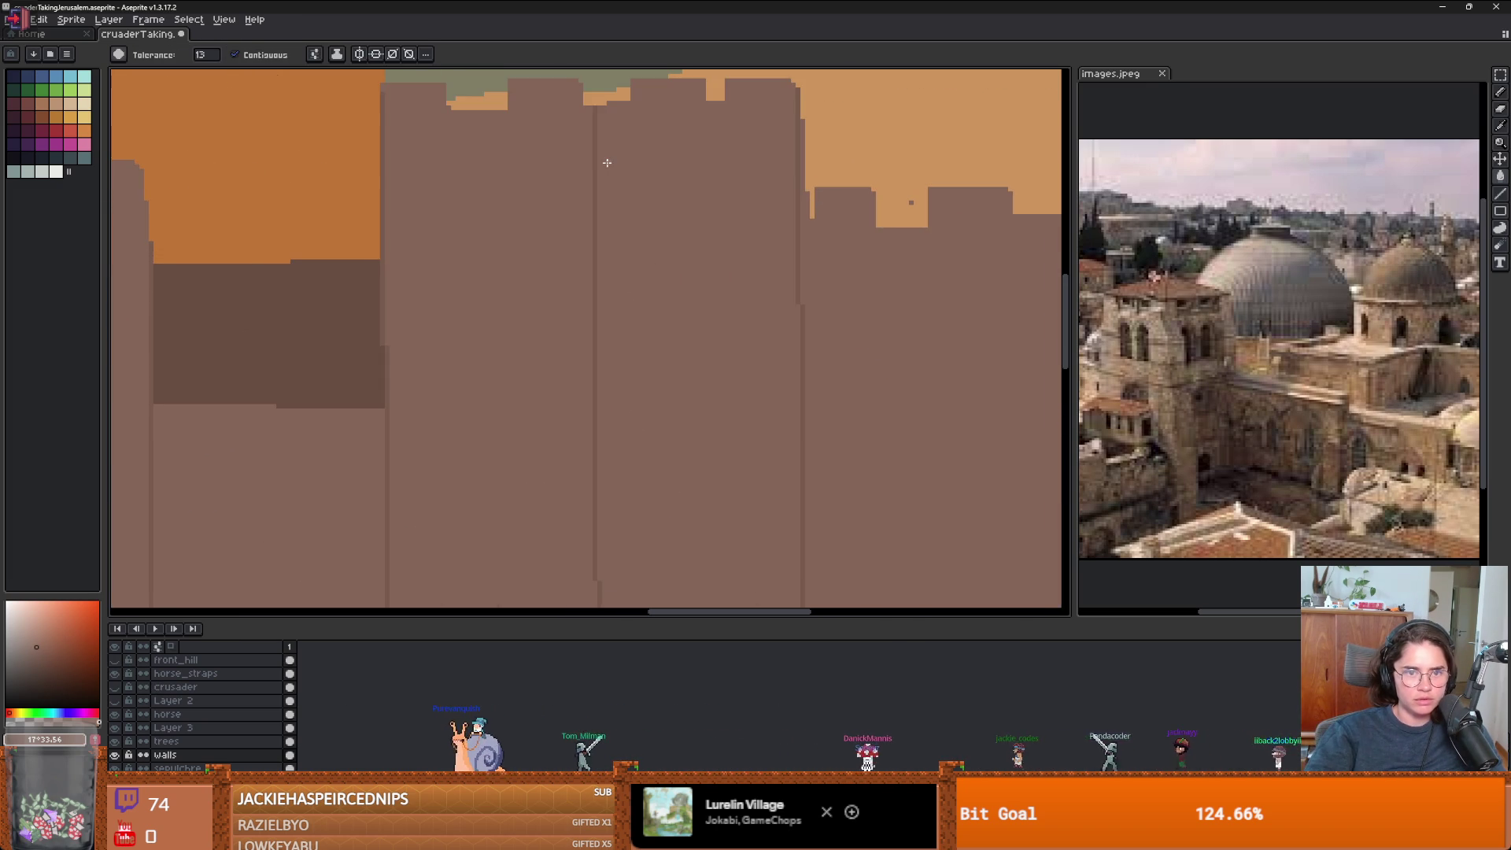
{"action": "scroll", "coordinate": [789, 249], "scroll_direction": "down", "scroll_amount": 5}
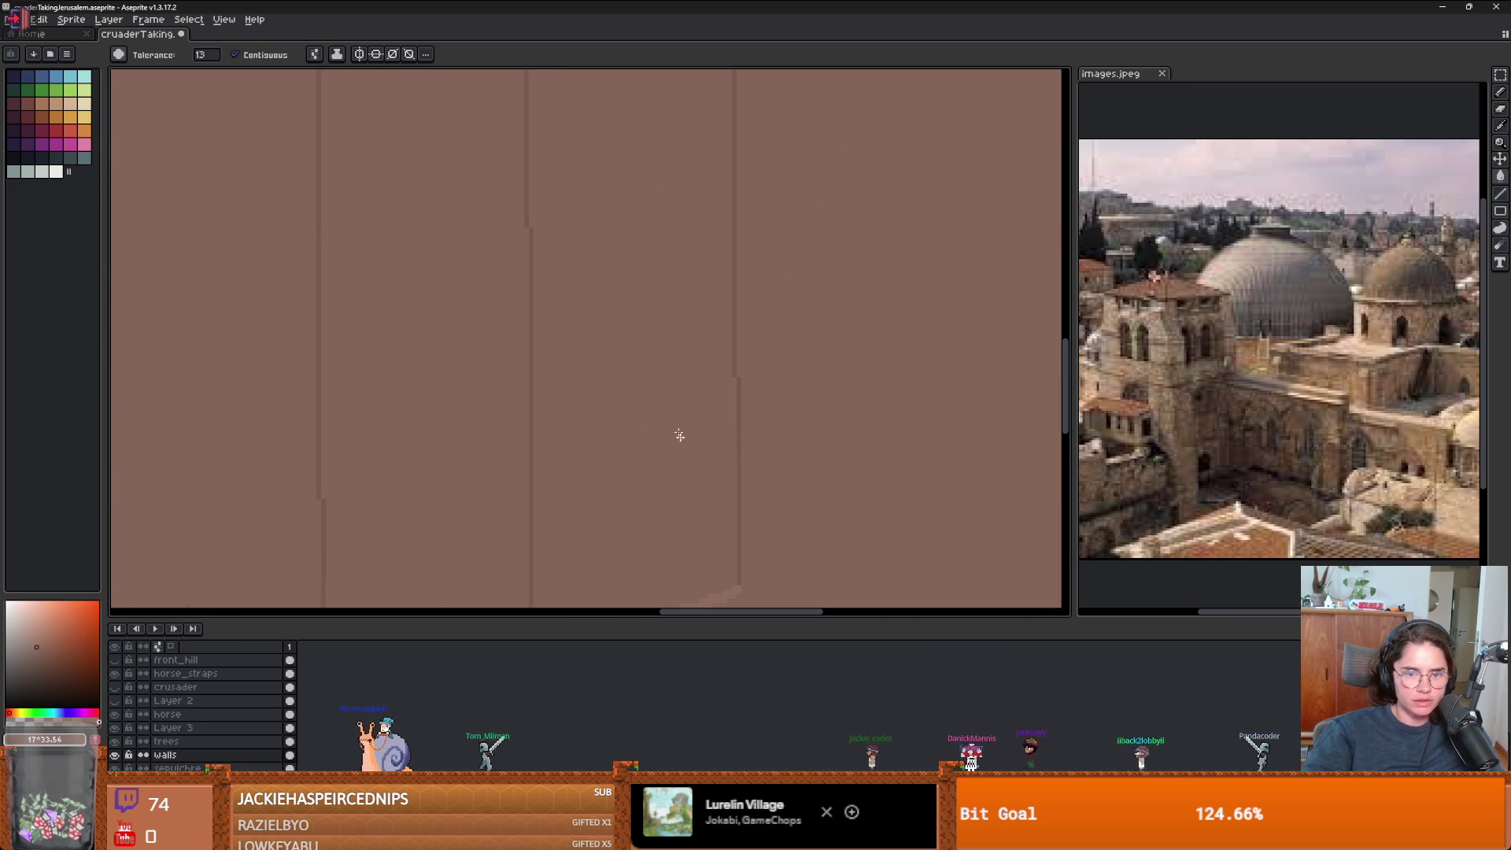
{"action": "scroll", "coordinate": [646, 292], "scroll_direction": "down", "scroll_amount": 1}
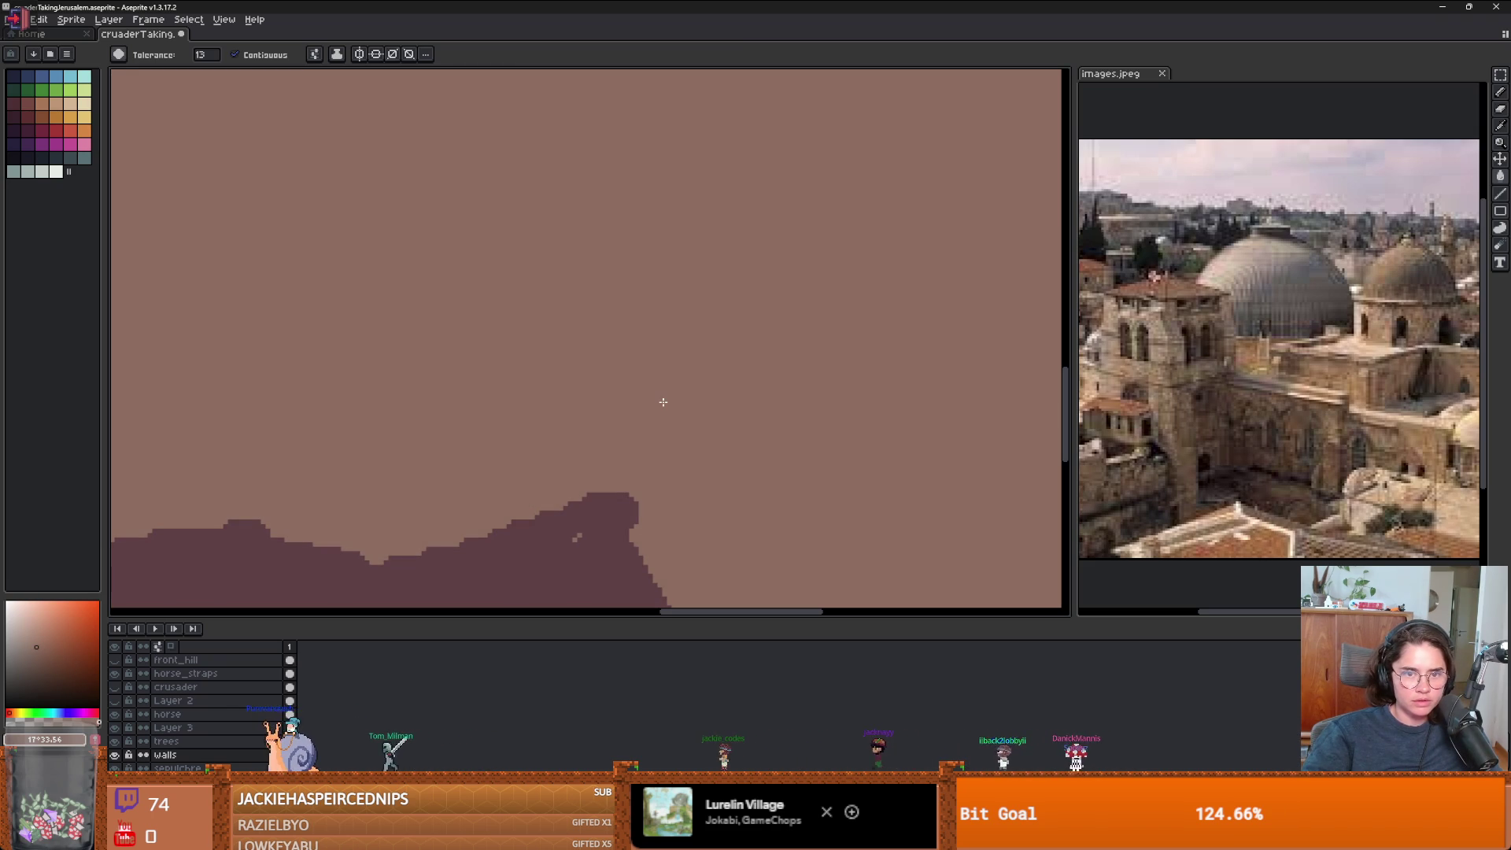
{"action": "left_click", "coordinate": [235, 54]}
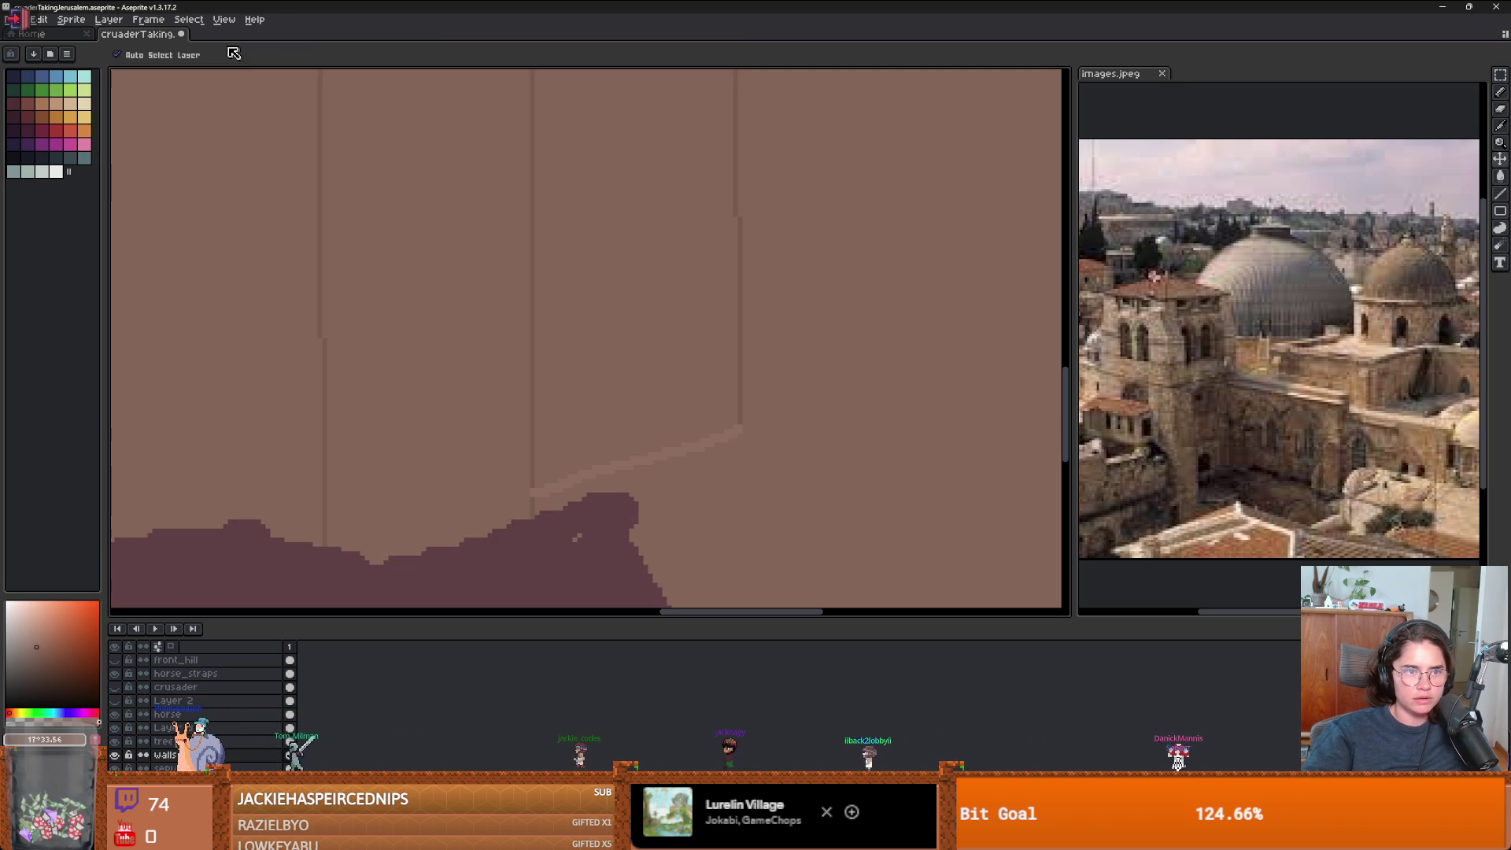
{"action": "left_click", "coordinate": [235, 54]}
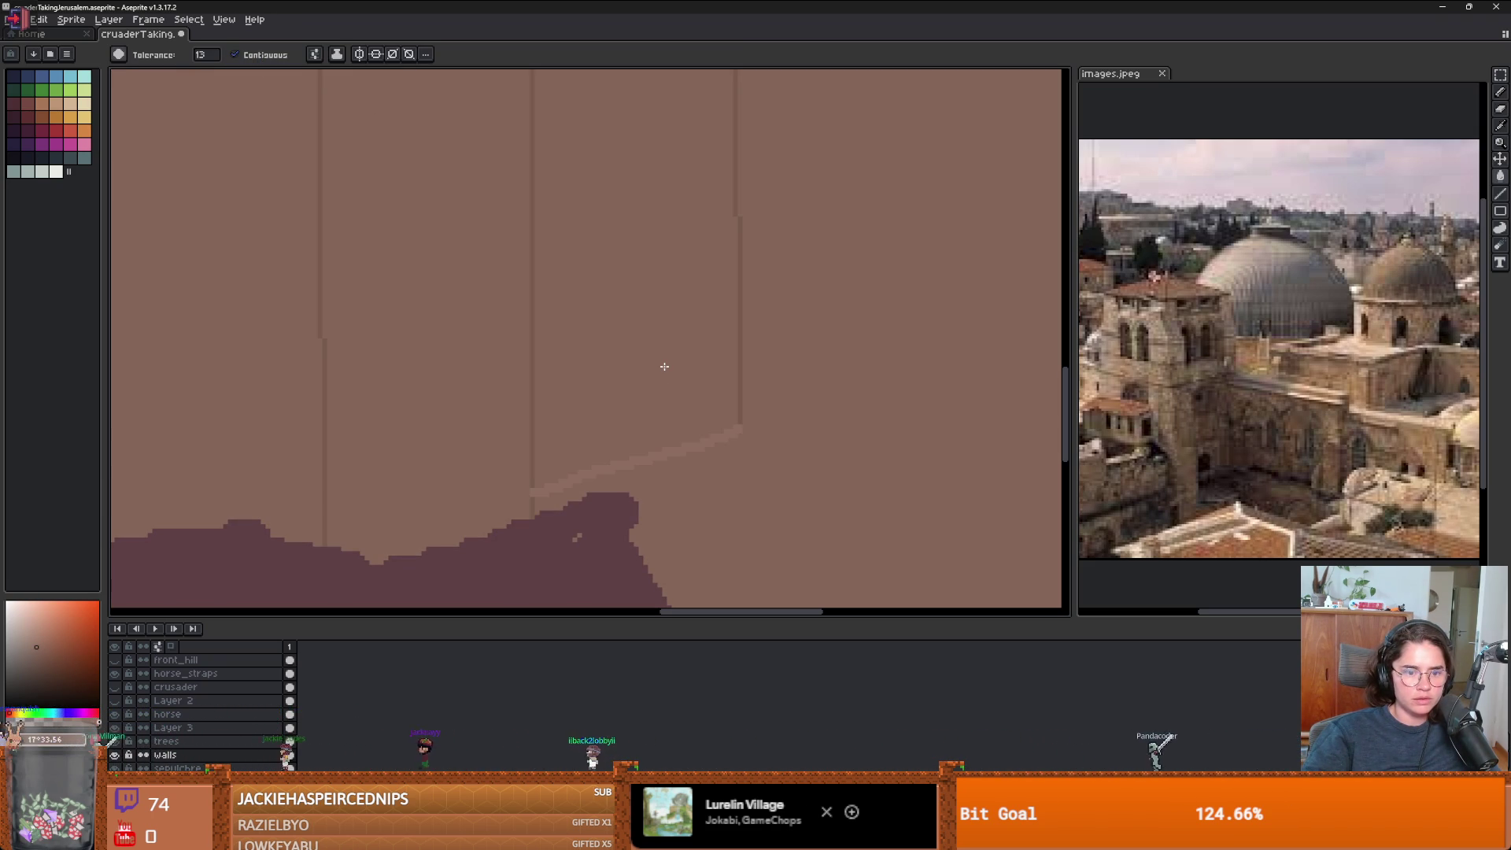
- Sketch a lighter curved arch outline on the city wall with the pencil
{"action": "scroll", "coordinate": [648, 398], "scroll_direction": "down", "scroll_amount": 2}
{"action": "scroll", "coordinate": [622, 425], "scroll_direction": "up", "scroll_amount": 5}
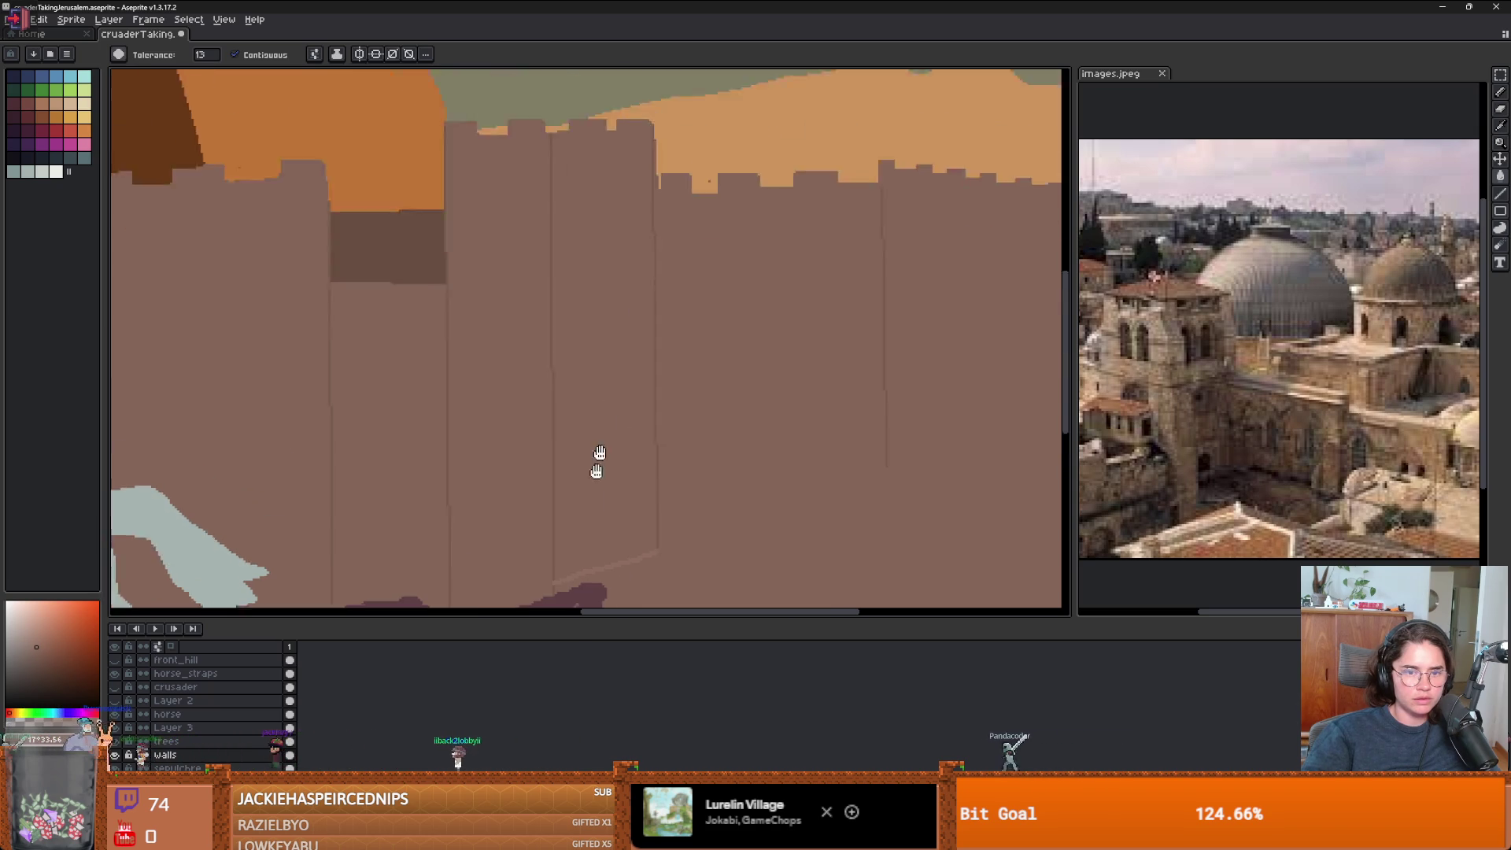
{"action": "scroll", "coordinate": [525, 210], "scroll_direction": "up", "scroll_amount": 2}
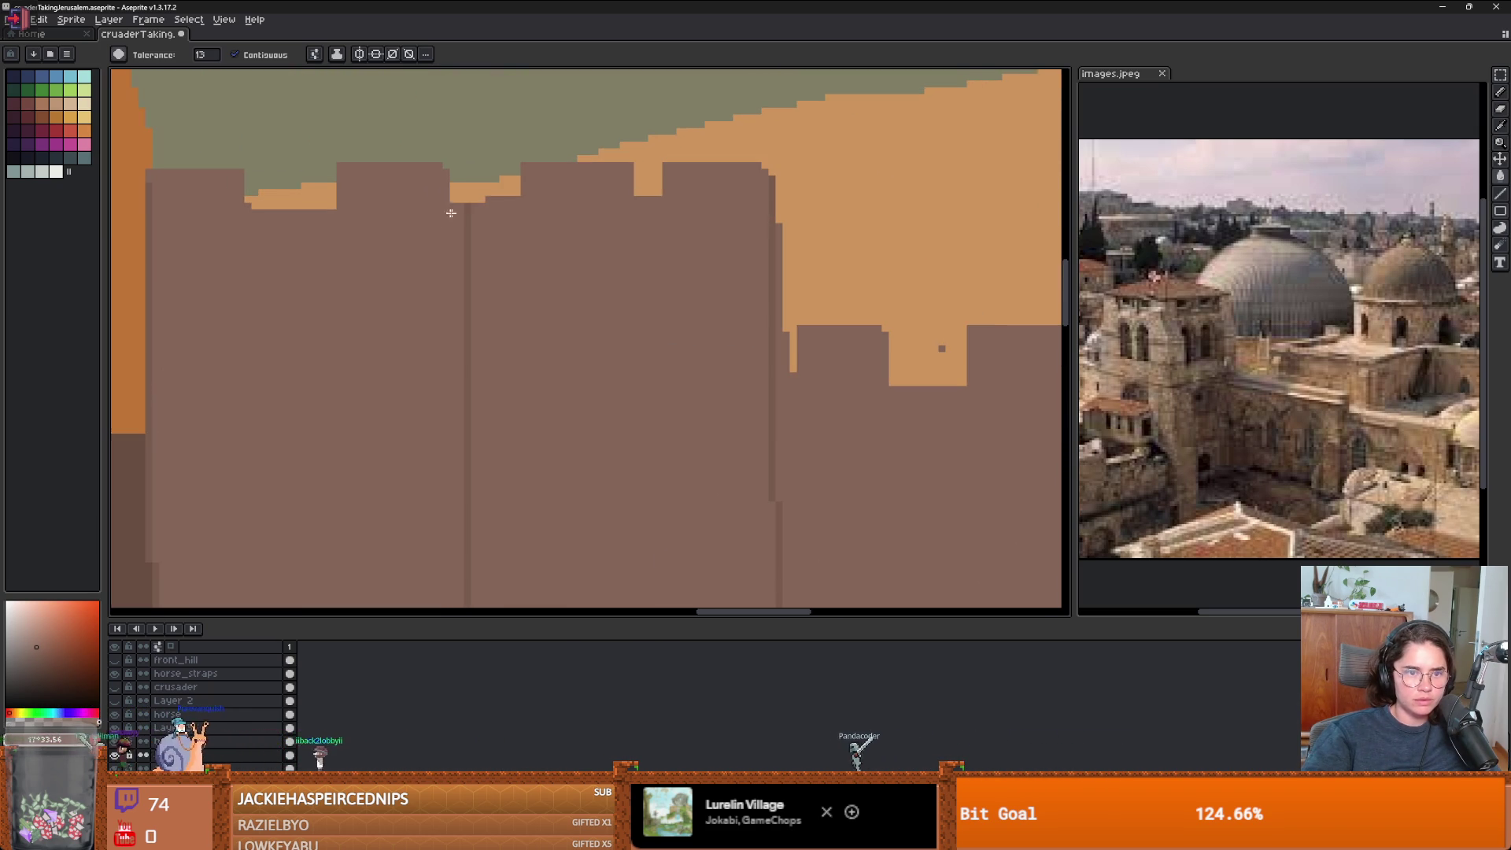
{"action": "scroll", "coordinate": [641, 472], "scroll_direction": "down", "scroll_amount": 3}
{"action": "left_click_drag", "start_coordinate": [665, 499], "coordinate": [627, 356]}
{"action": "scroll", "coordinate": [627, 356], "scroll_direction": "down", "scroll_amount": 3}
{"action": "key", "text": "b"}
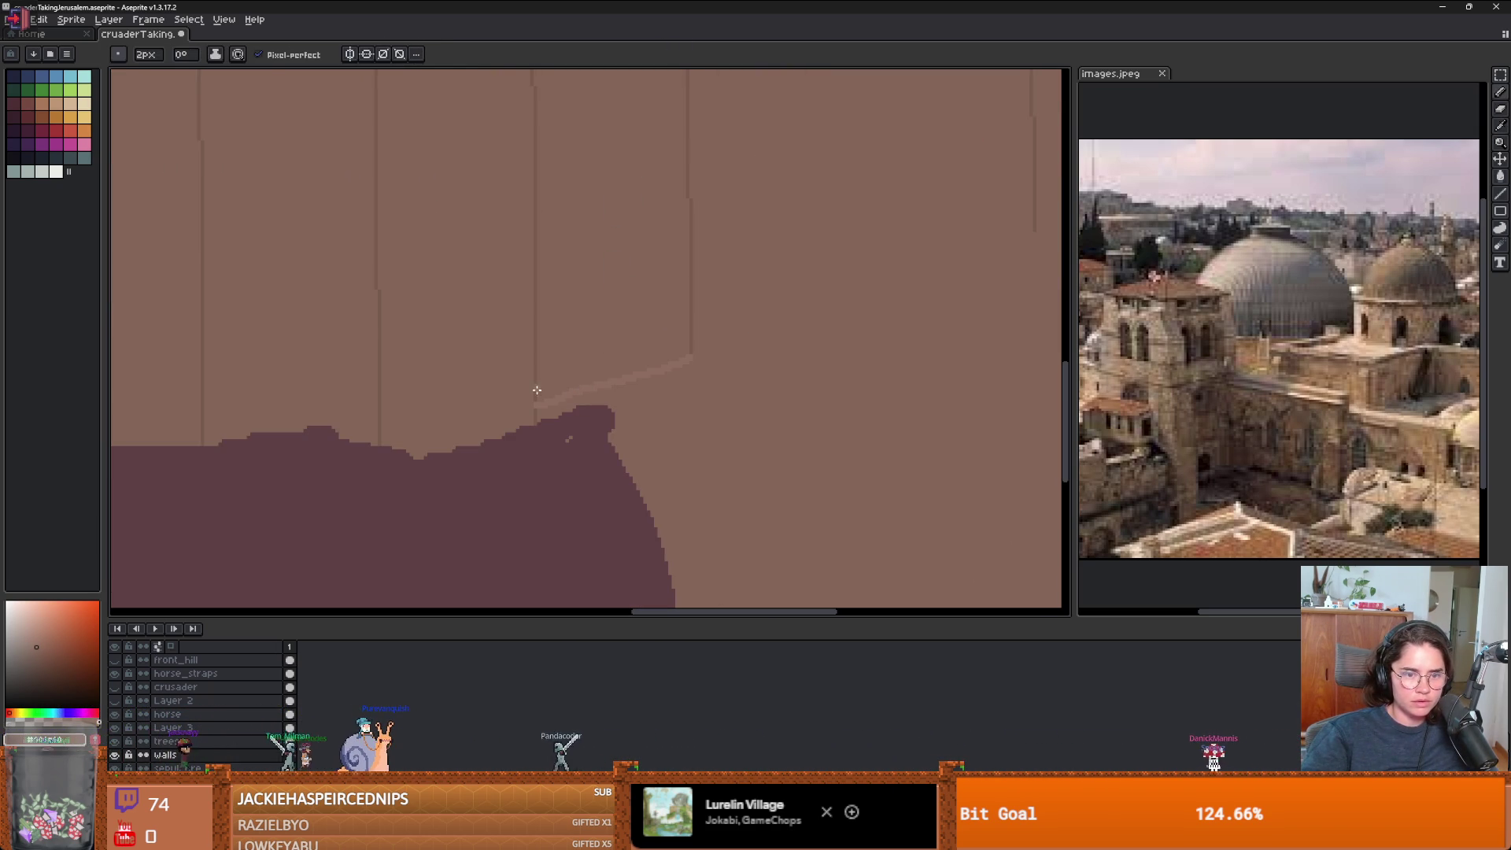
{"action": "mouse_move", "coordinate": [545, 322]}
{"action": "left_mouse_down"}
{"action": "mouse_move", "coordinate": [638, 96]}
{"action": "mouse_move", "coordinate": [681, 95]}
{"action": "left_mouse_up"}
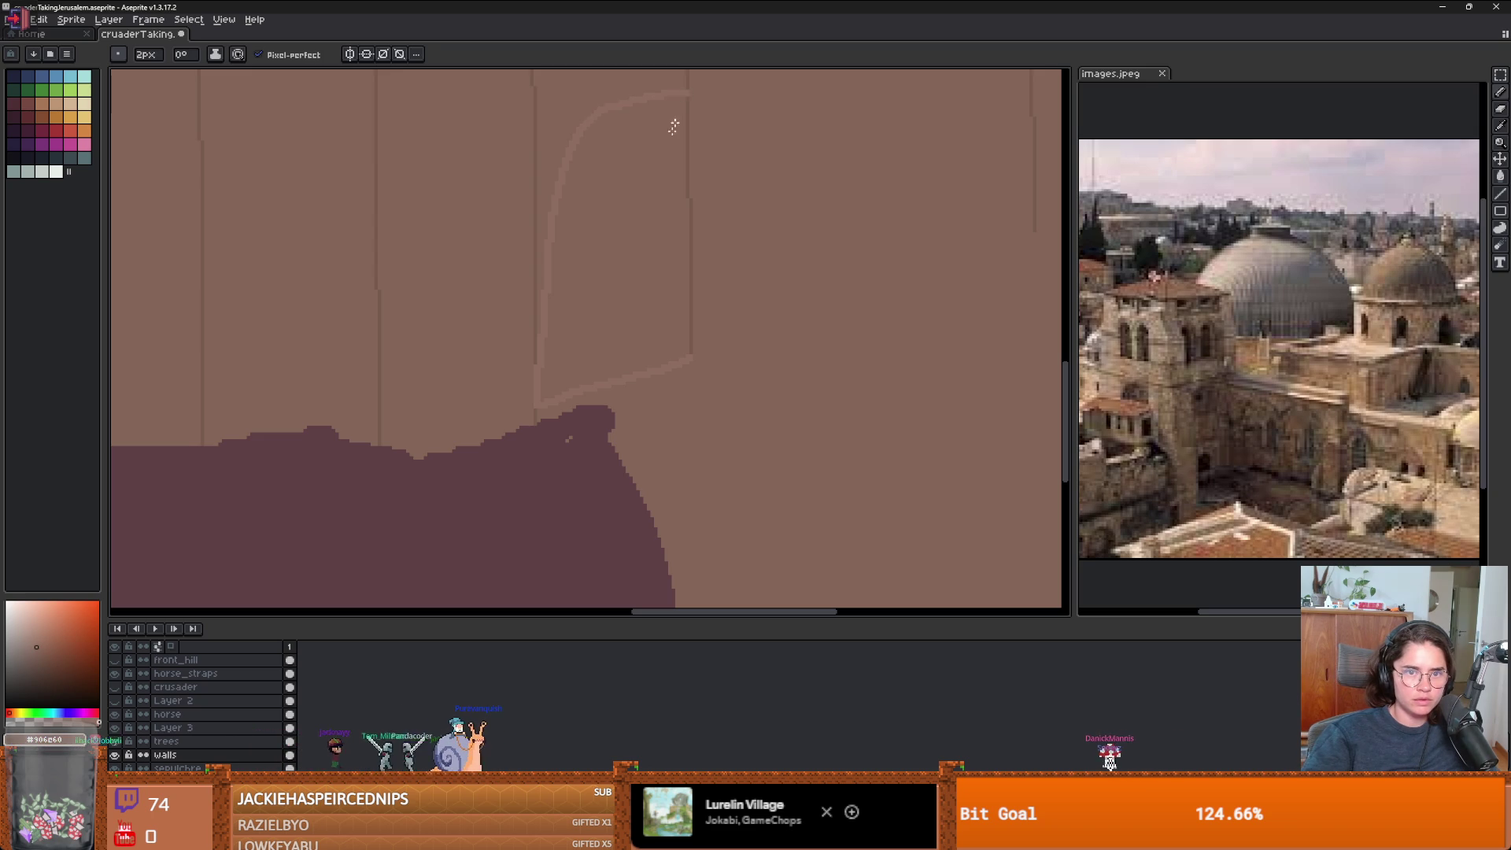
{"action": "key", "text": "ctrl+z"}
{"action": "key", "text": "ctrl+y"}
{"action": "scroll", "coordinate": [678, 280], "scroll_direction": "up", "scroll_amount": 1}
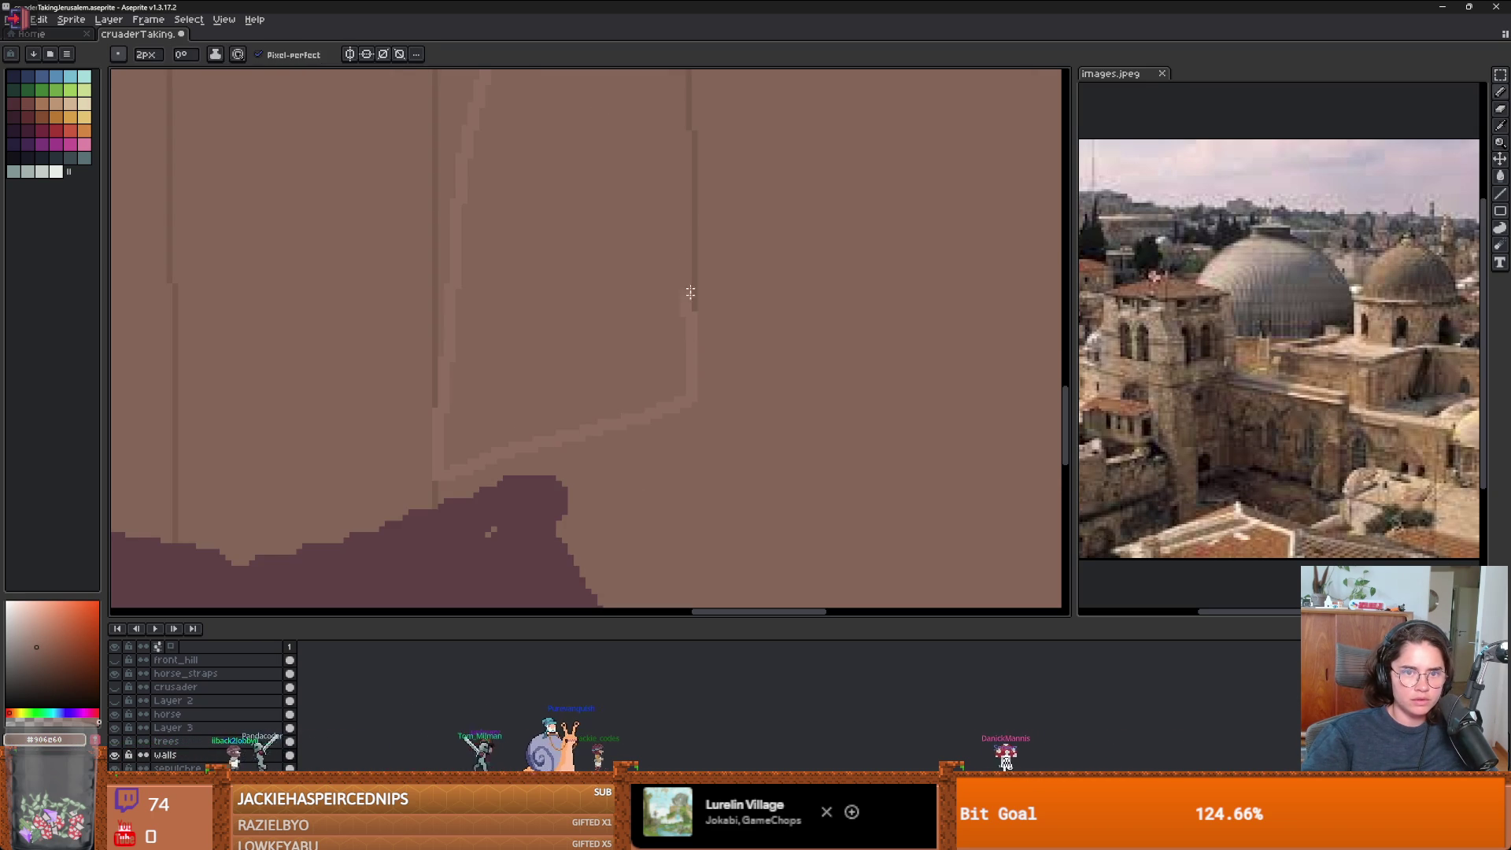
{"action": "scroll", "coordinate": [671, 260], "scroll_direction": "up", "scroll_amount": 2}
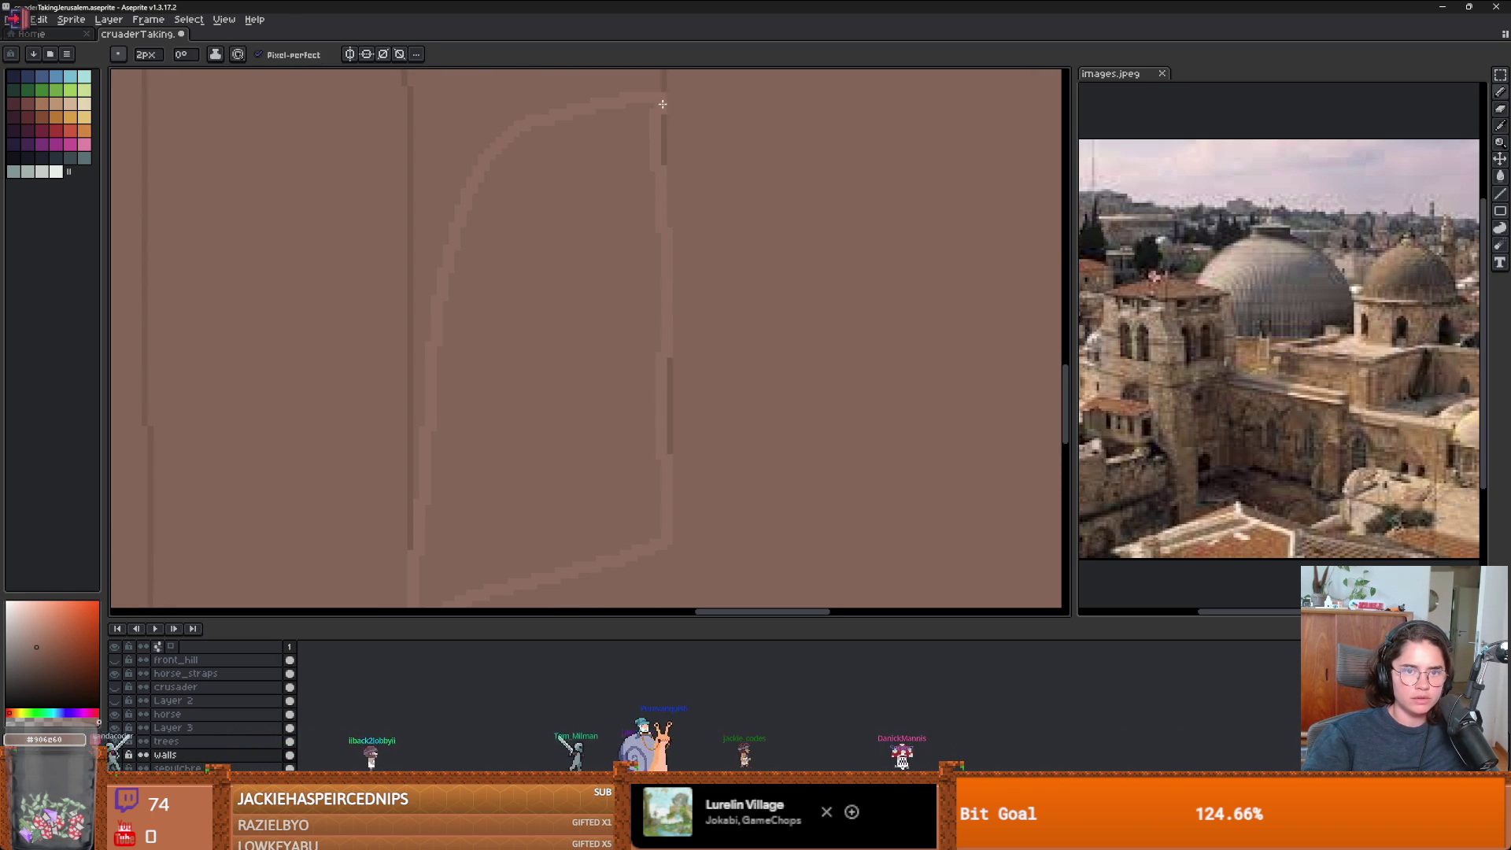
- Test a bucket fill on the arch area, undo it, and restrict fills to contiguous pixels
{"action": "key", "text": "g"}
{"action": "left_click", "coordinate": [367, 119]}
{"action": "key", "text": "ctrl+z"}
{"action": "left_click", "coordinate": [235, 55]}
{"action": "scroll", "coordinate": [517, 477], "scroll_direction": "down", "scroll_amount": 1}
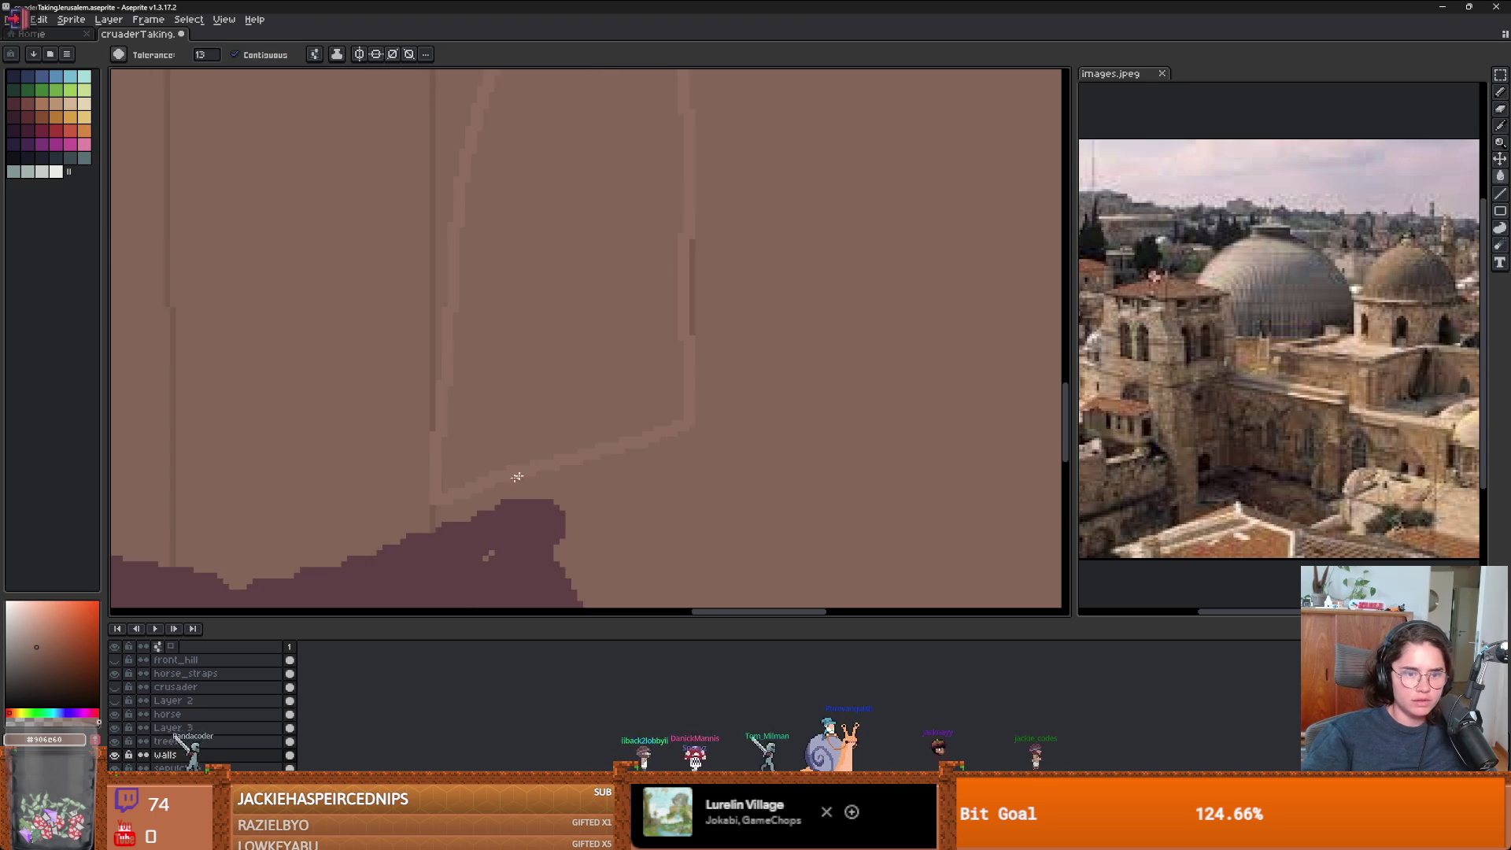
{"action": "scroll", "coordinate": [503, 477], "scroll_direction": "up", "scroll_amount": 1}
- Draw a round loop on the wall and test fills inside and beside it, undoing each
{"action": "key", "text": "b"}
{"action": "mouse_move", "coordinate": [653, 410]}
{"action": "left_mouse_down"}
{"action": "mouse_move", "coordinate": [550, 229]}
{"action": "mouse_move", "coordinate": [603, 411]}
{"action": "left_mouse_up"}
{"action": "key", "text": "g"}
{"action": "left_click", "coordinate": [560, 351]}
{"action": "key", "text": "ctrl+z"}
{"action": "left_click", "coordinate": [540, 277]}
{"action": "key", "text": "ctrl+z"}
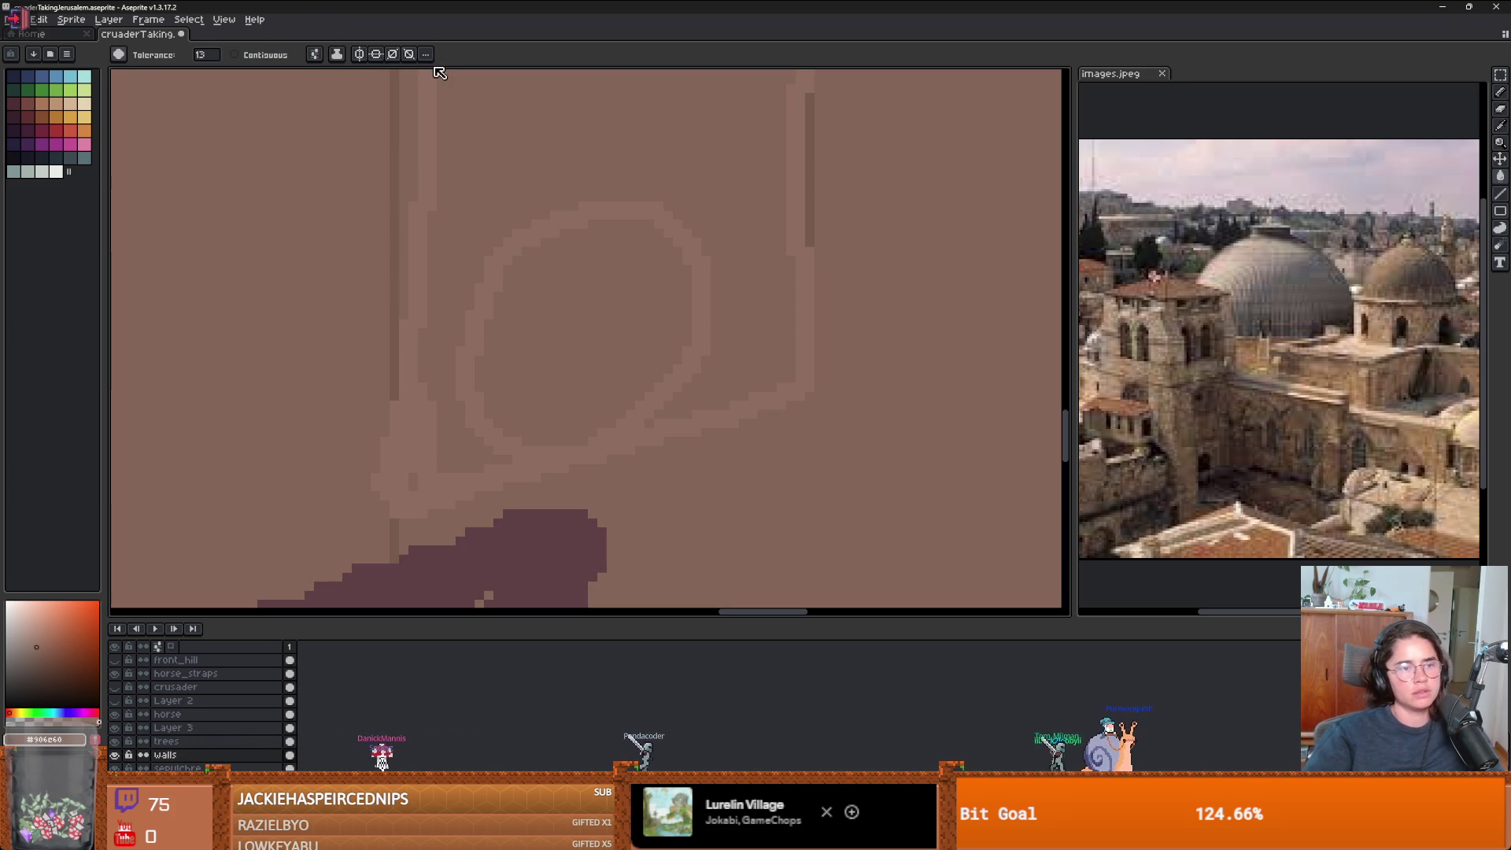
- Try two more fills inside the arch shape and undo both
{"action": "scroll", "coordinate": [657, 263], "scroll_direction": "up", "scroll_amount": 5}
{"action": "key", "text": "b"}
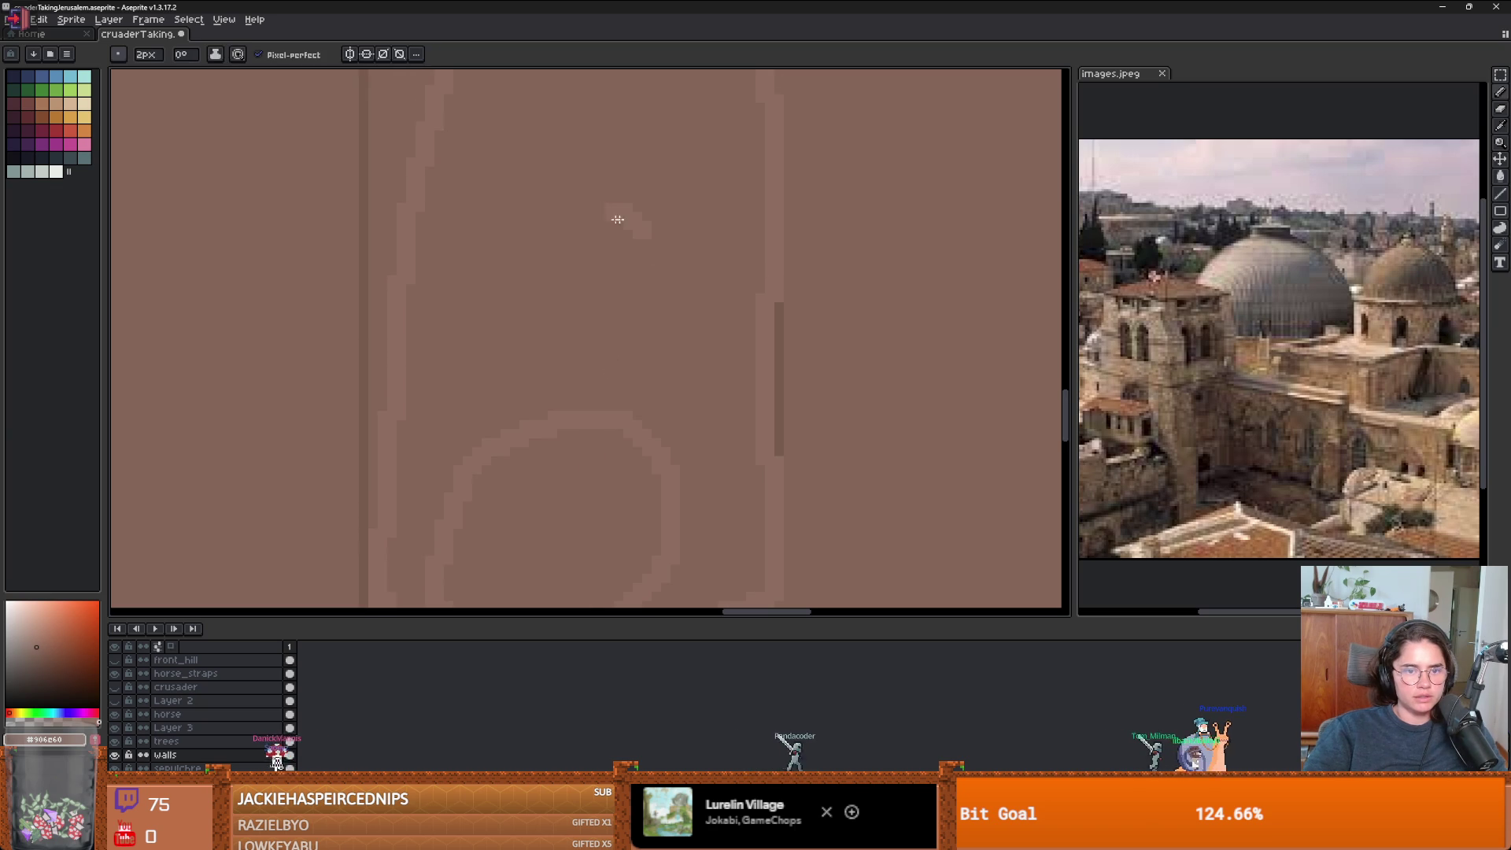
{"action": "key", "text": "g"}
{"action": "left_click", "coordinate": [574, 252]}
{"action": "key", "text": "ctrl+z"}
{"action": "left_click", "coordinate": [604, 269]}
{"action": "key", "text": "ctrl+z"}
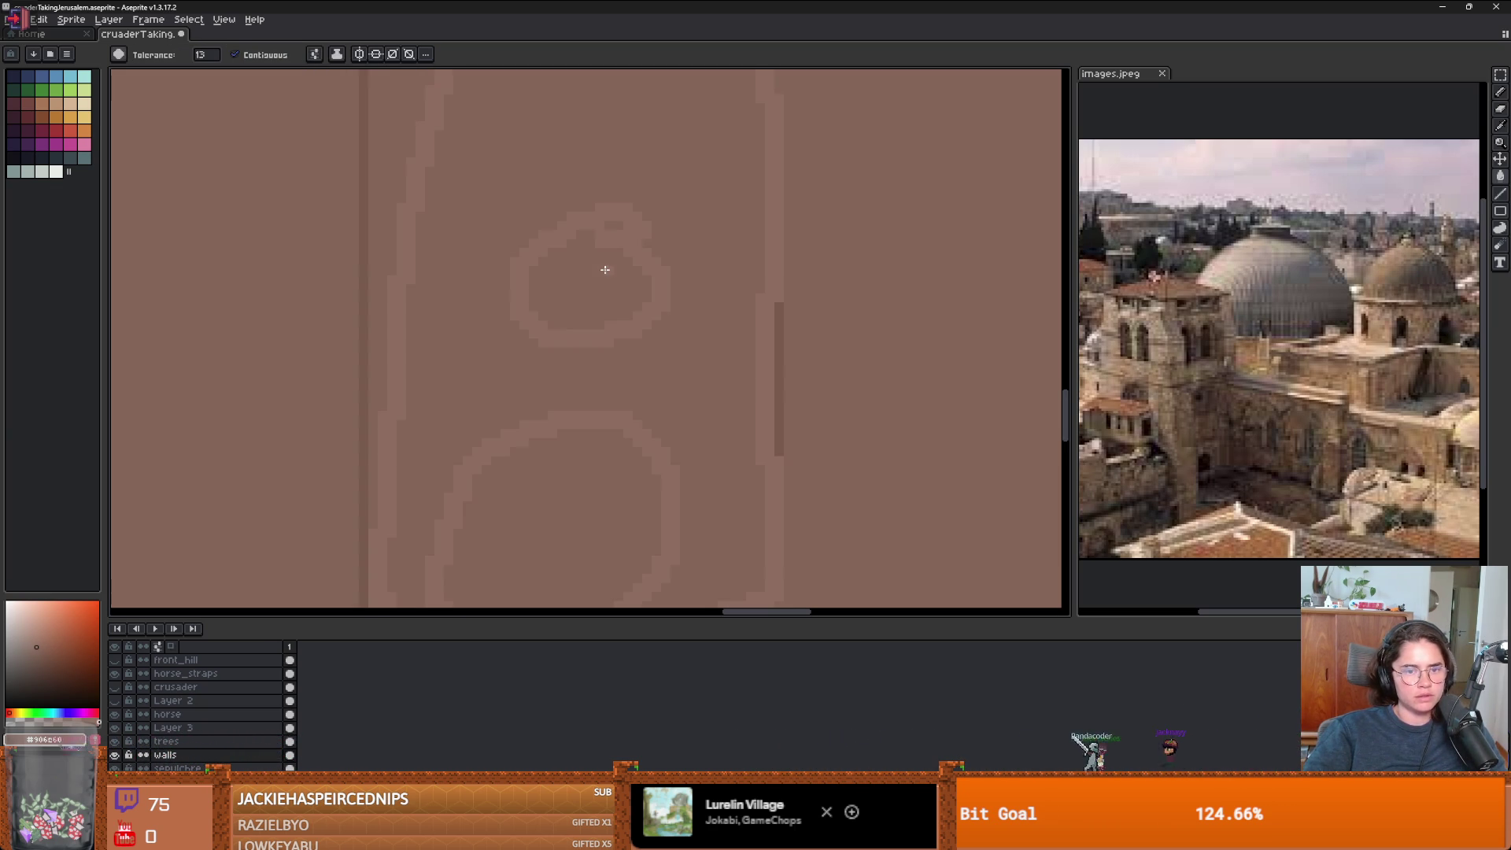
- Make the front_hill layer visible again
{"action": "scroll", "coordinate": [675, 336], "scroll_direction": "down", "scroll_amount": 2}
{"action": "scroll", "coordinate": [676, 339], "scroll_direction": "down", "scroll_amount": 1}
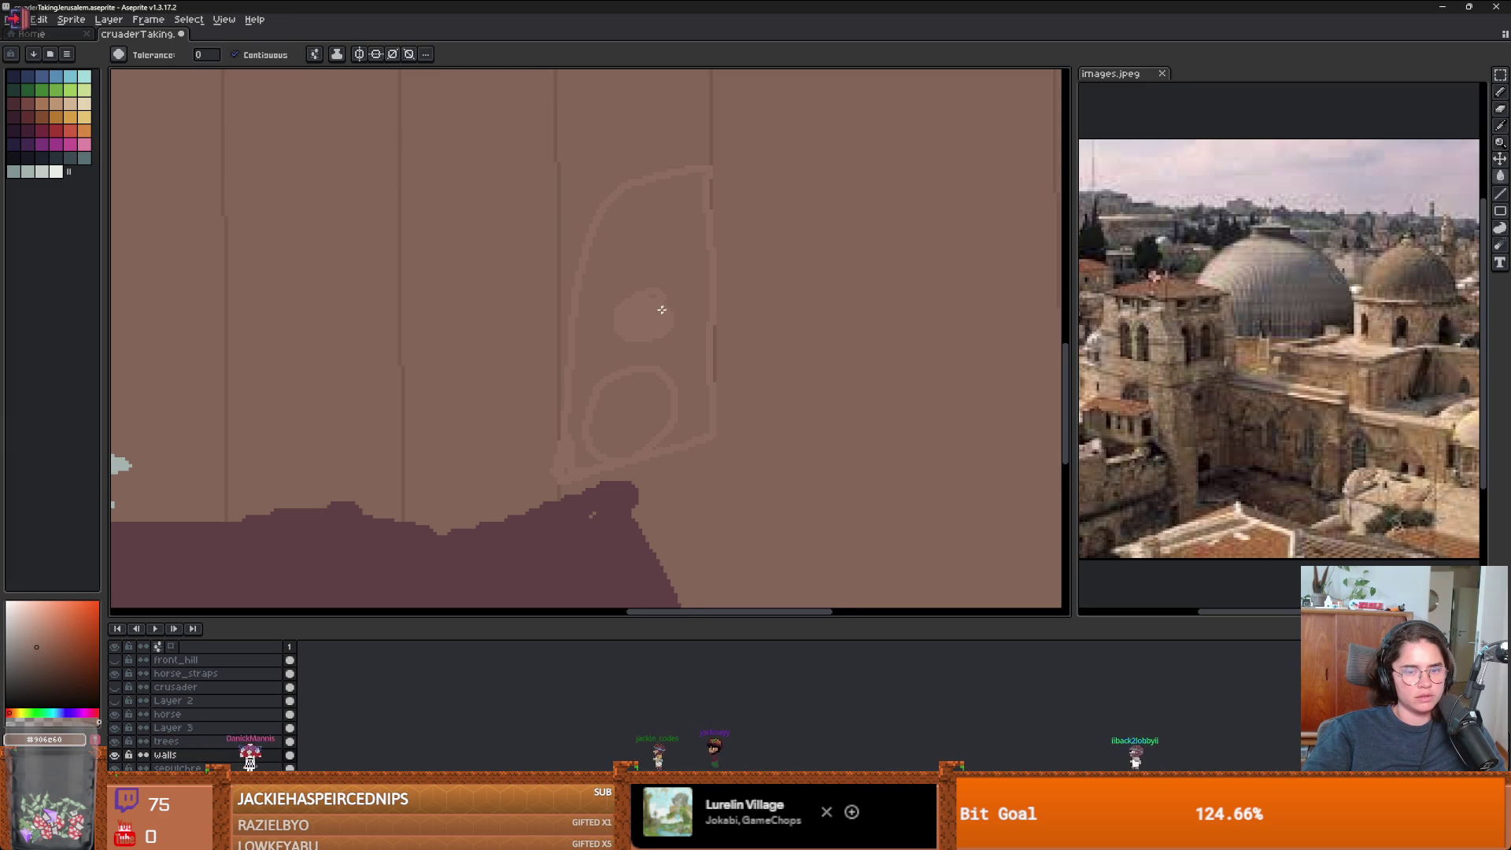
{"action": "scroll", "coordinate": [665, 307], "scroll_direction": "down", "scroll_amount": 1}
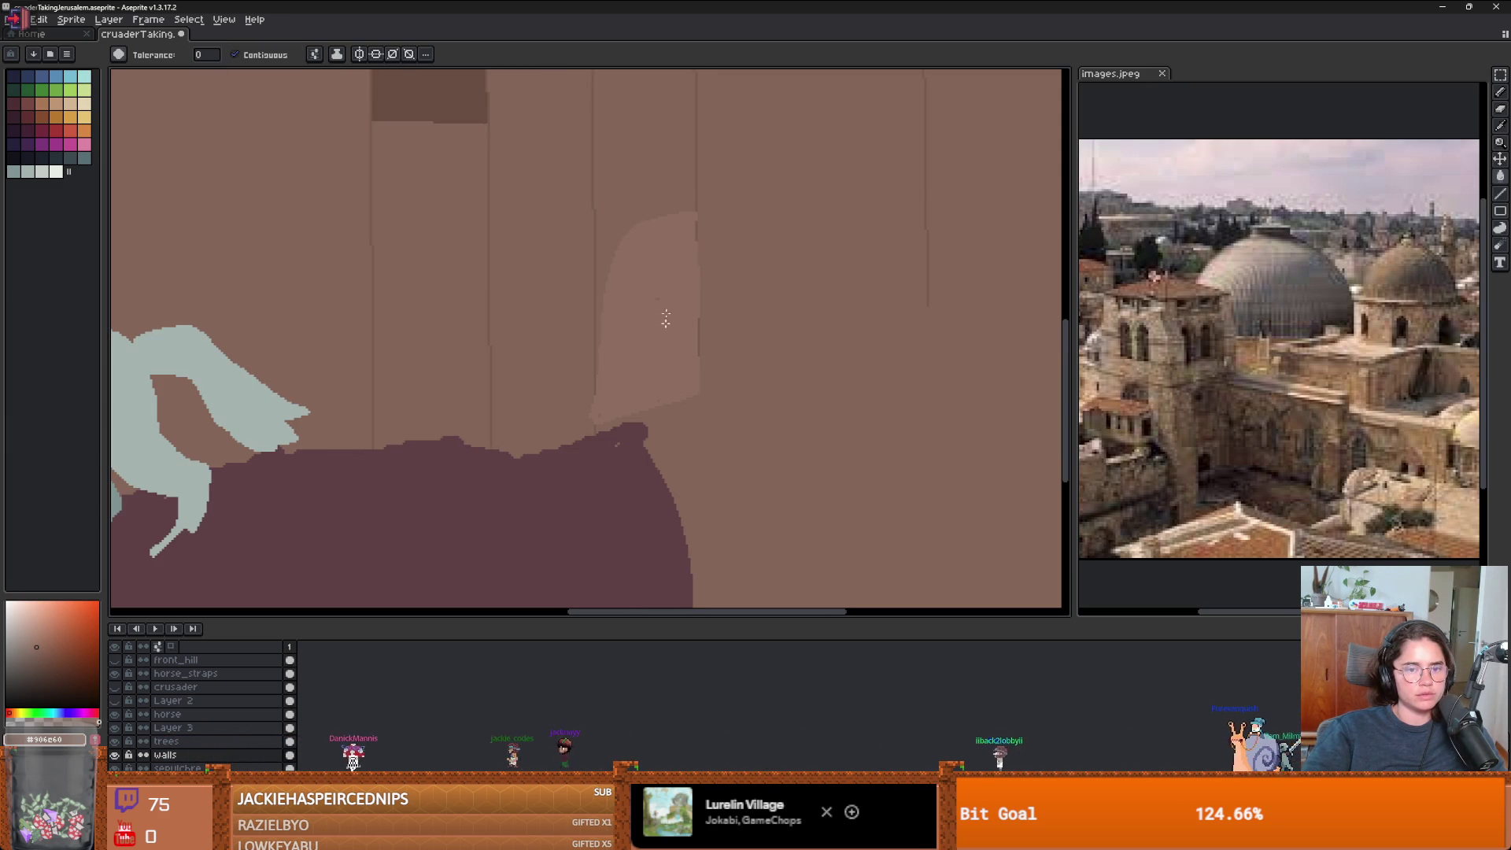
{"action": "scroll", "coordinate": [665, 318], "scroll_direction": "down", "scroll_amount": 2}
{"action": "scroll", "coordinate": [662, 317], "scroll_direction": "up", "scroll_amount": 1}
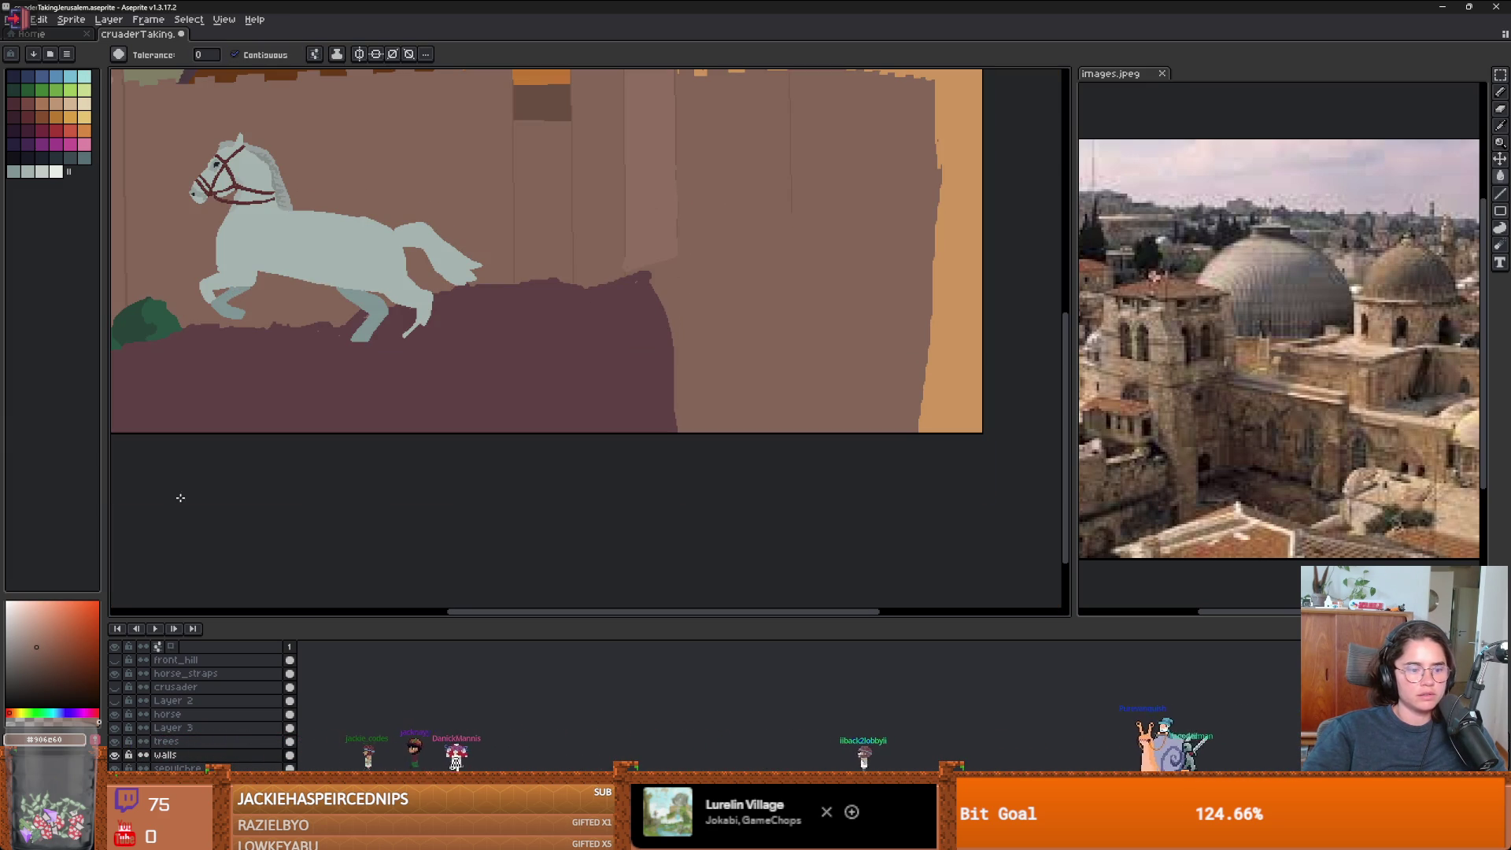
{"action": "left_click", "coordinate": [115, 660]}
{"action": "scroll", "coordinate": [428, 465], "scroll_direction": "down", "scroll_amount": 2}
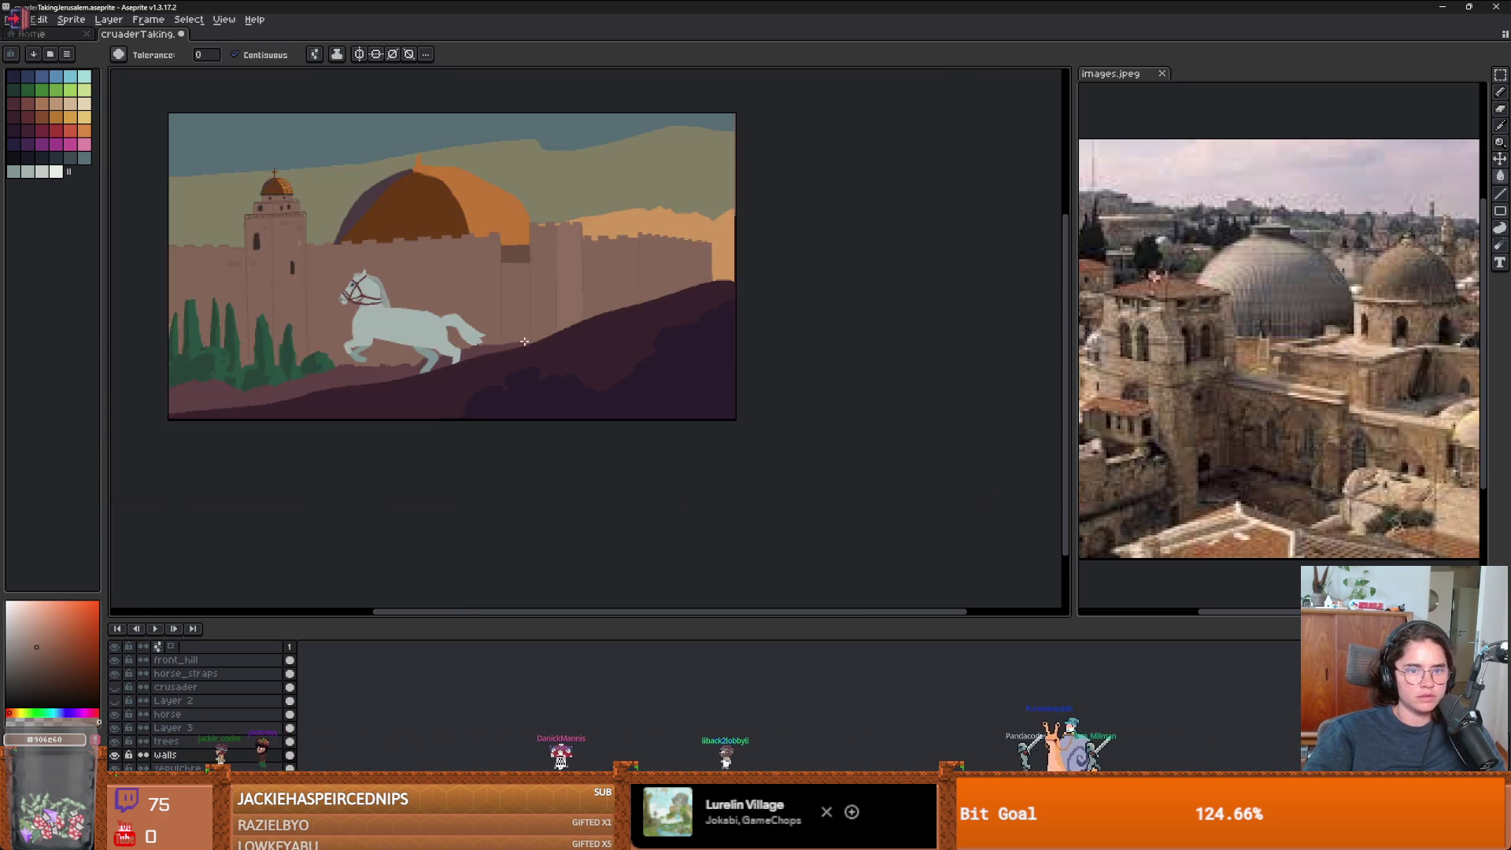
- Sample the wall colour and draw a thin vertical seam down the wall section's right edge
{"action": "scroll", "coordinate": [519, 443], "scroll_direction": "up", "scroll_amount": 3}
{"action": "scroll", "coordinate": [519, 443], "scroll_direction": "down", "scroll_amount": 2}
{"action": "scroll", "coordinate": [573, 432], "scroll_direction": "up", "scroll_amount": 2}
{"action": "scroll", "coordinate": [580, 405], "scroll_direction": "down", "scroll_amount": 2}
{"action": "scroll", "coordinate": [624, 371], "scroll_direction": "up", "scroll_amount": 2}
{"action": "key", "text": "alt"}
{"action": "left_click", "coordinate": [626, 357], "text": "alt"}
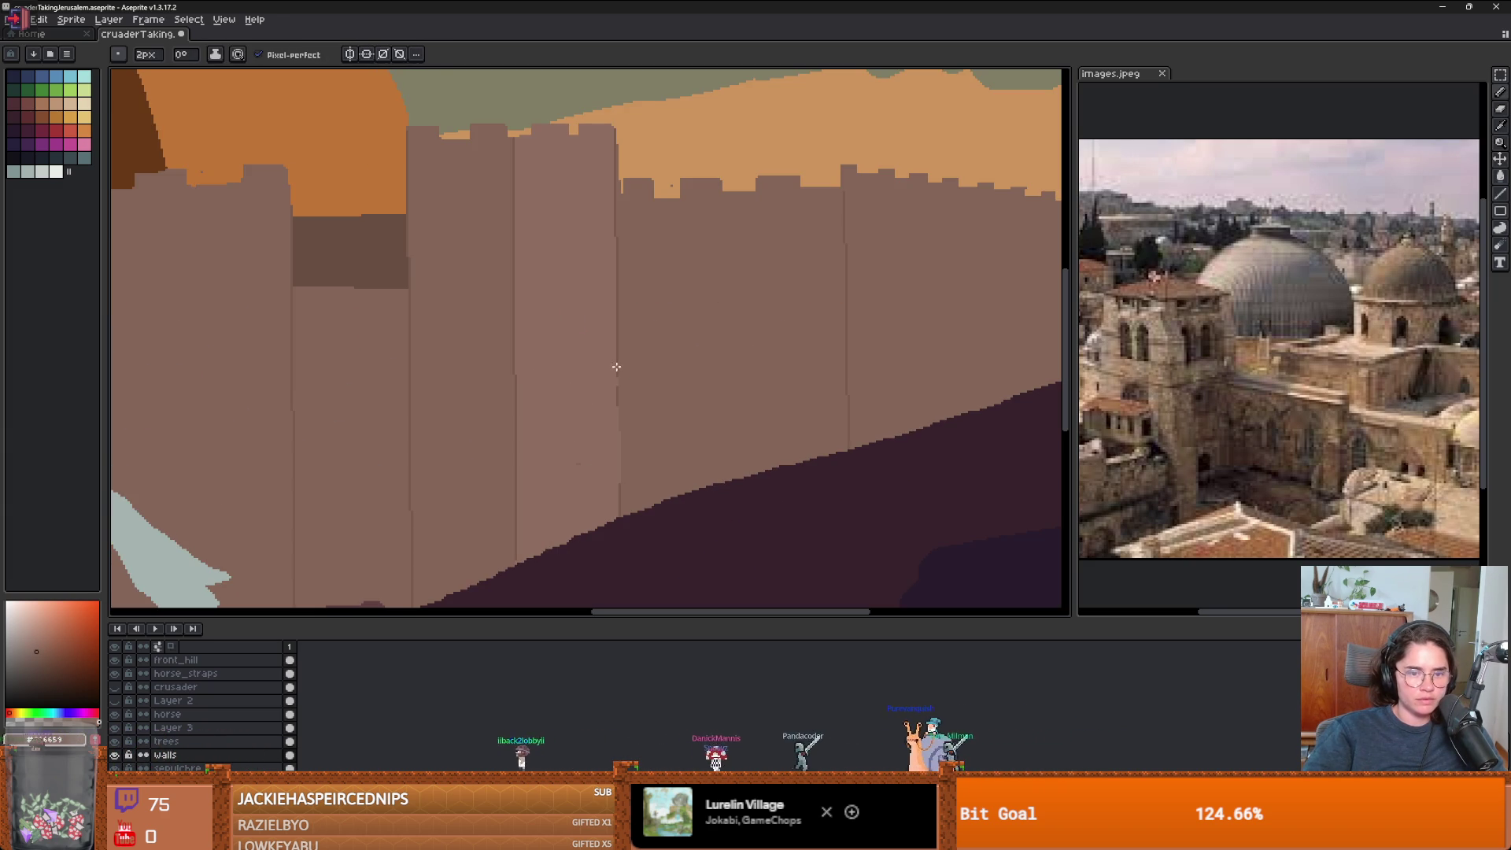
{"action": "left_click", "coordinate": [619, 515], "text": "alt"}
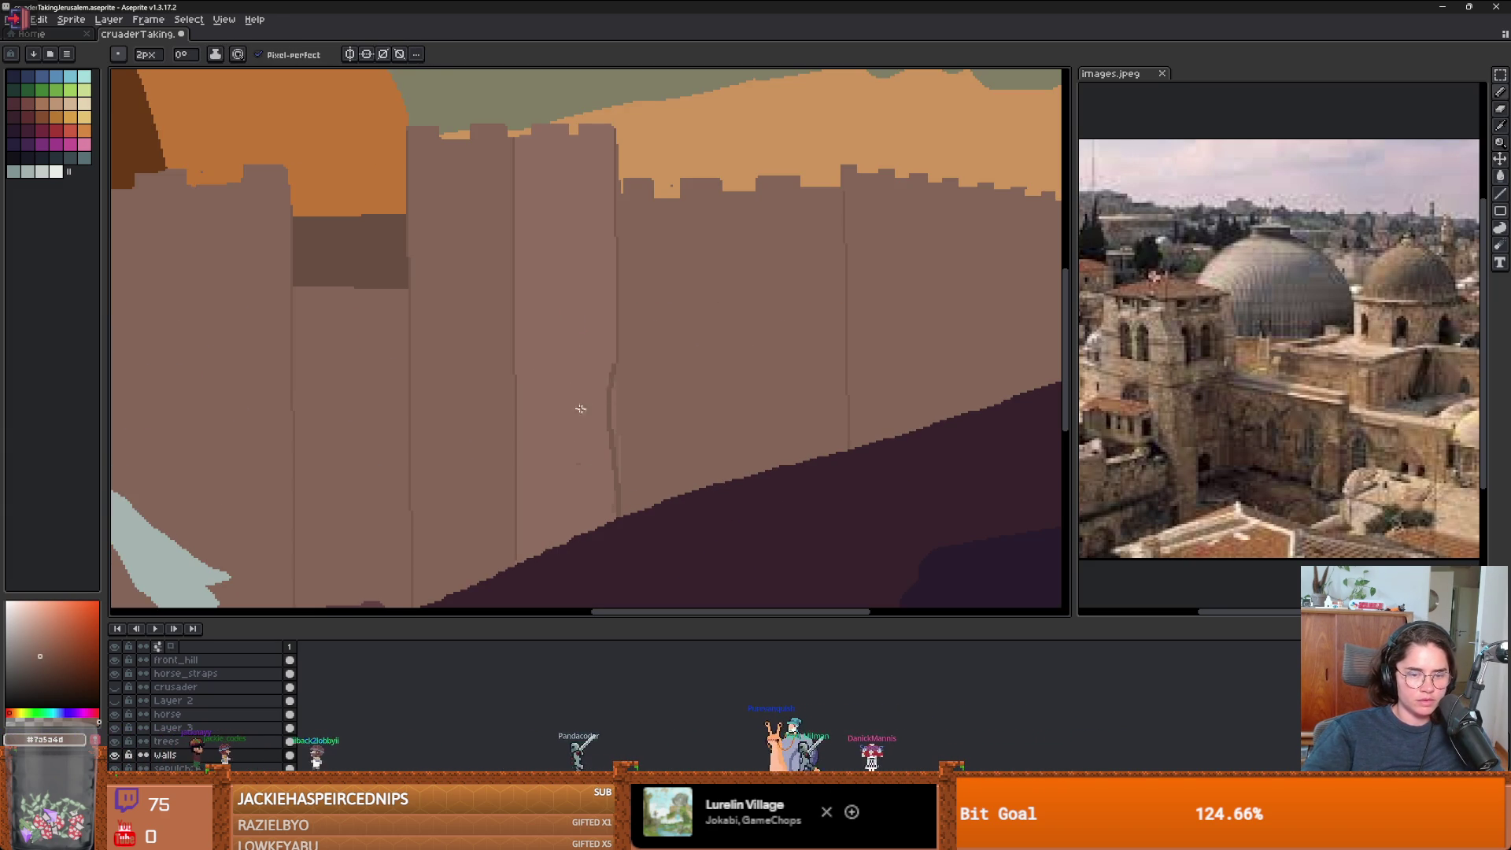
{"action": "key", "text": "alt"}
{"action": "left_click_drag", "start_coordinate": [619, 133], "coordinate": [622, 525]}
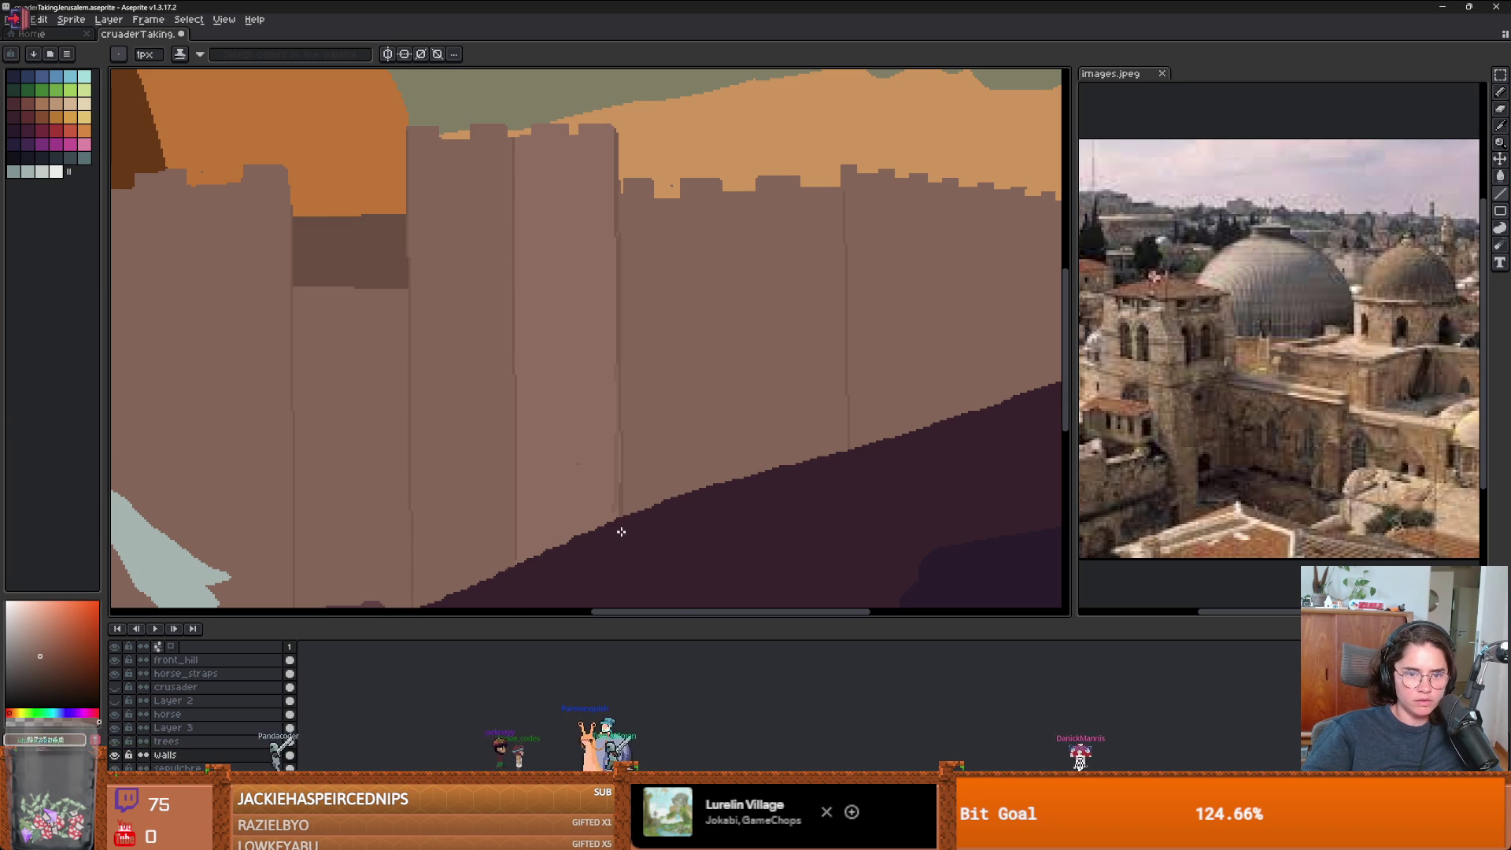
- Pan across the right part of the wall, alternating between the Pencil and Paint Bucket tools
{"action": "scroll", "coordinate": [621, 531], "scroll_direction": "up", "scroll_amount": 2}
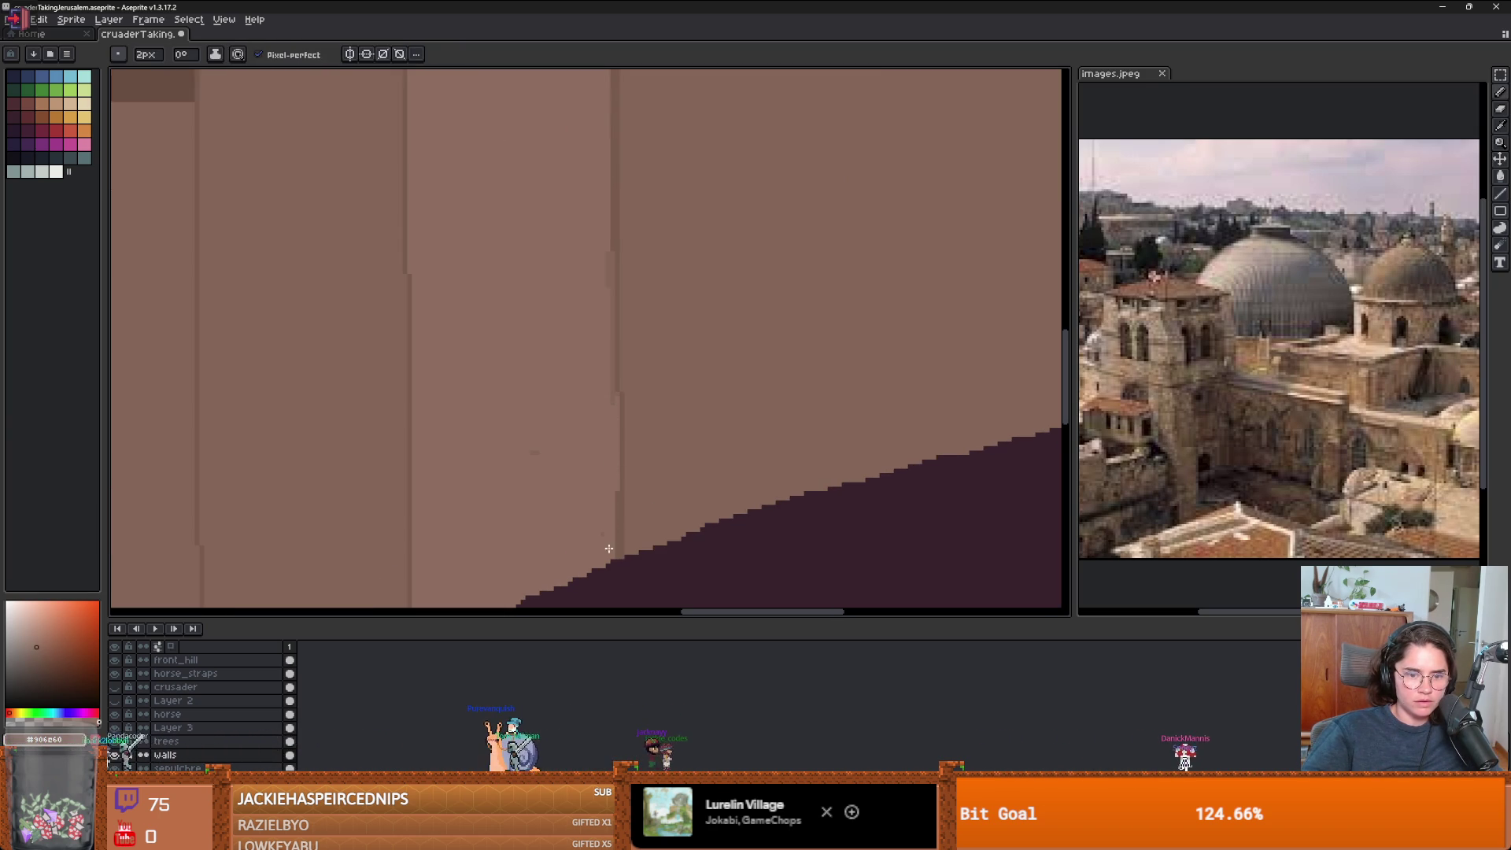
{"action": "scroll", "coordinate": [614, 483], "scroll_direction": "down", "scroll_amount": 4}
{"action": "scroll", "coordinate": [566, 347], "scroll_direction": "up", "scroll_amount": 1}
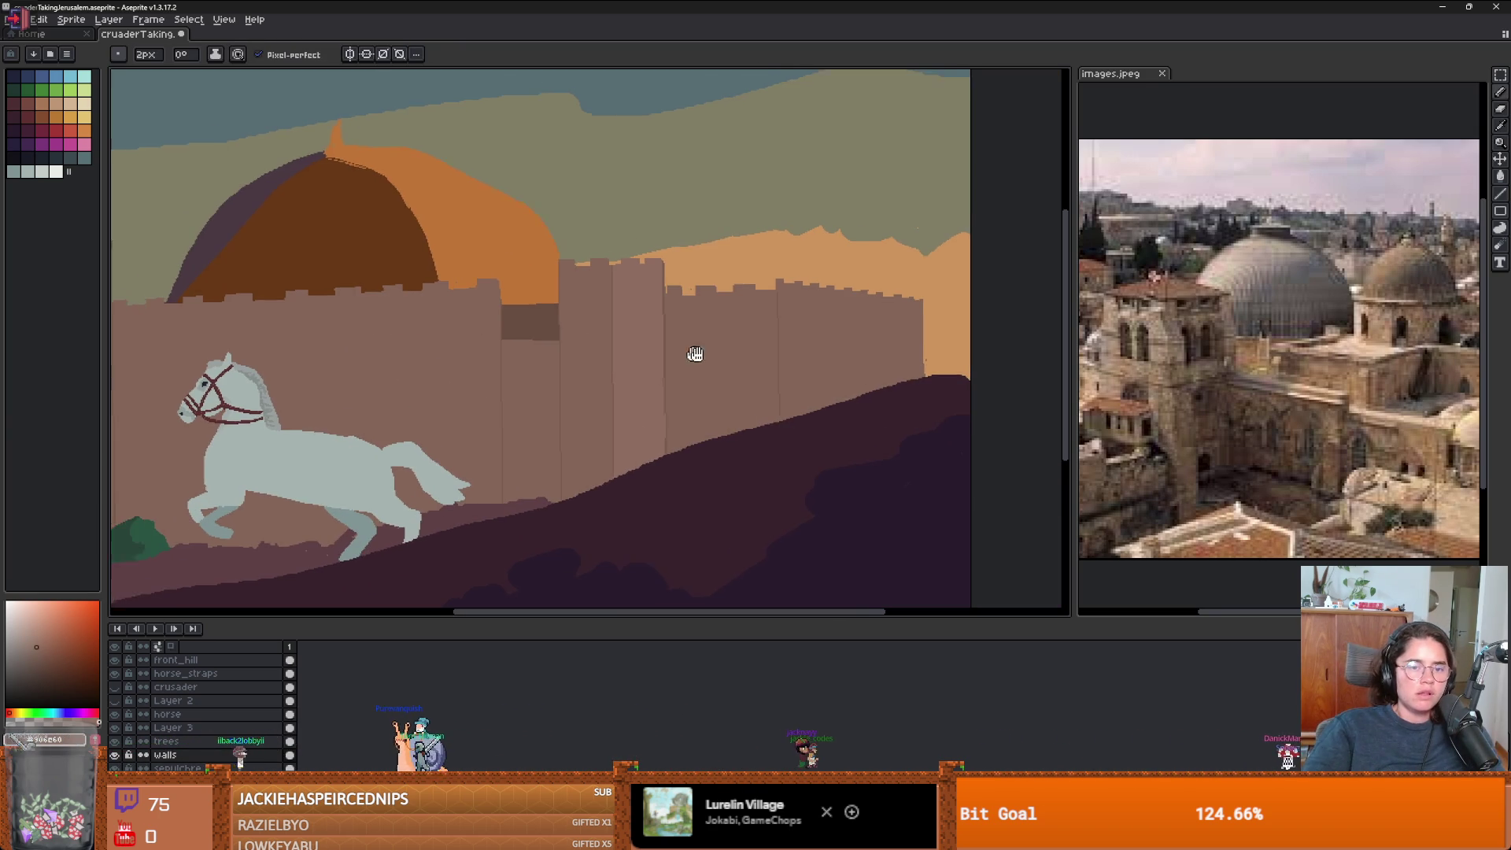
{"action": "left_click_drag", "start_coordinate": [744, 346], "coordinate": [700, 345]}
{"action": "key", "text": "g"}
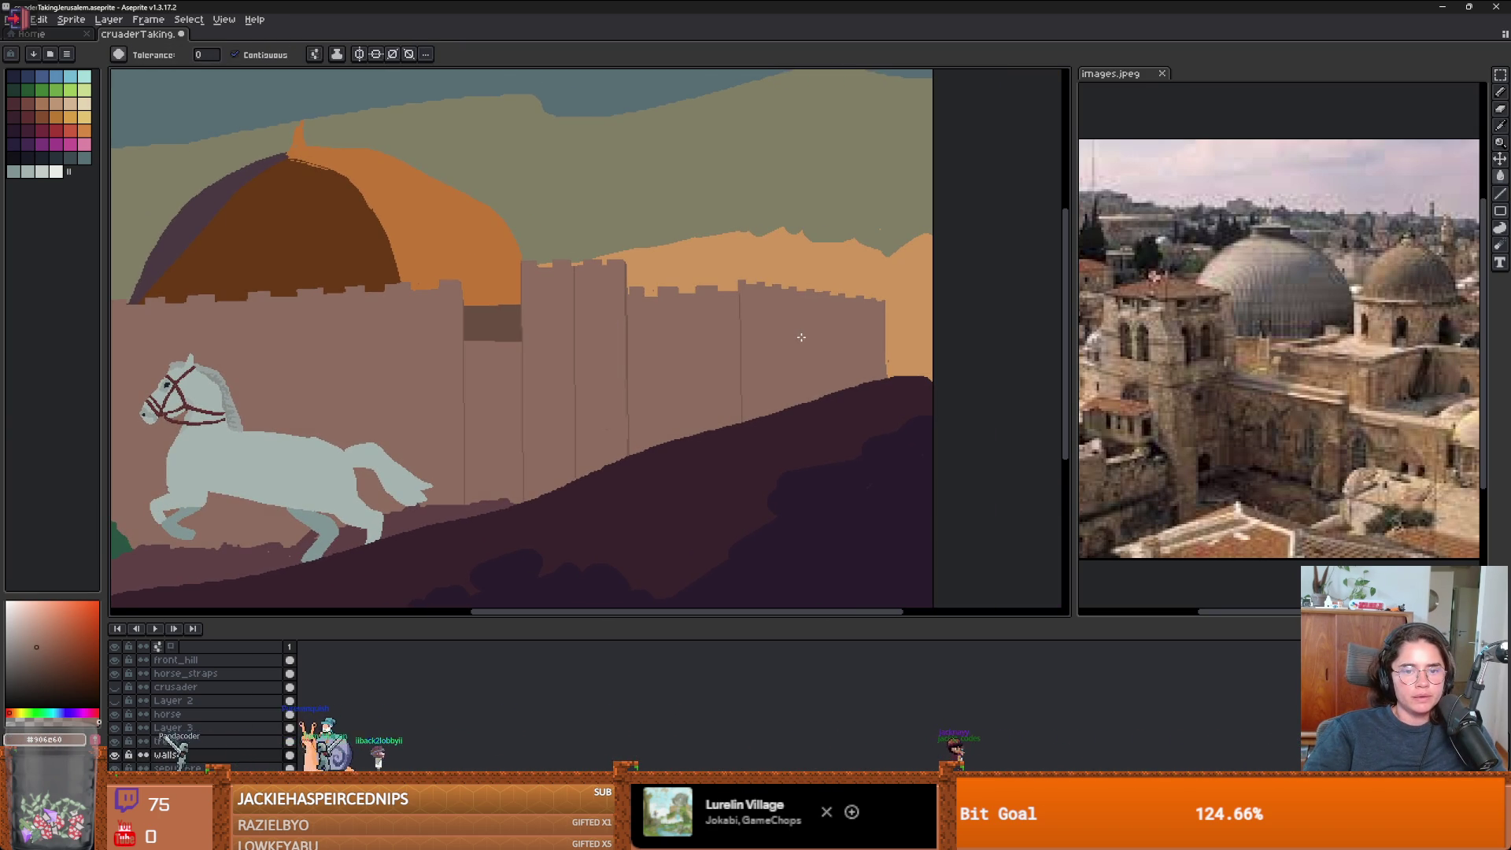
{"action": "scroll", "coordinate": [564, 323], "scroll_direction": "up", "scroll_amount": 1}
{"action": "key", "text": "b"}
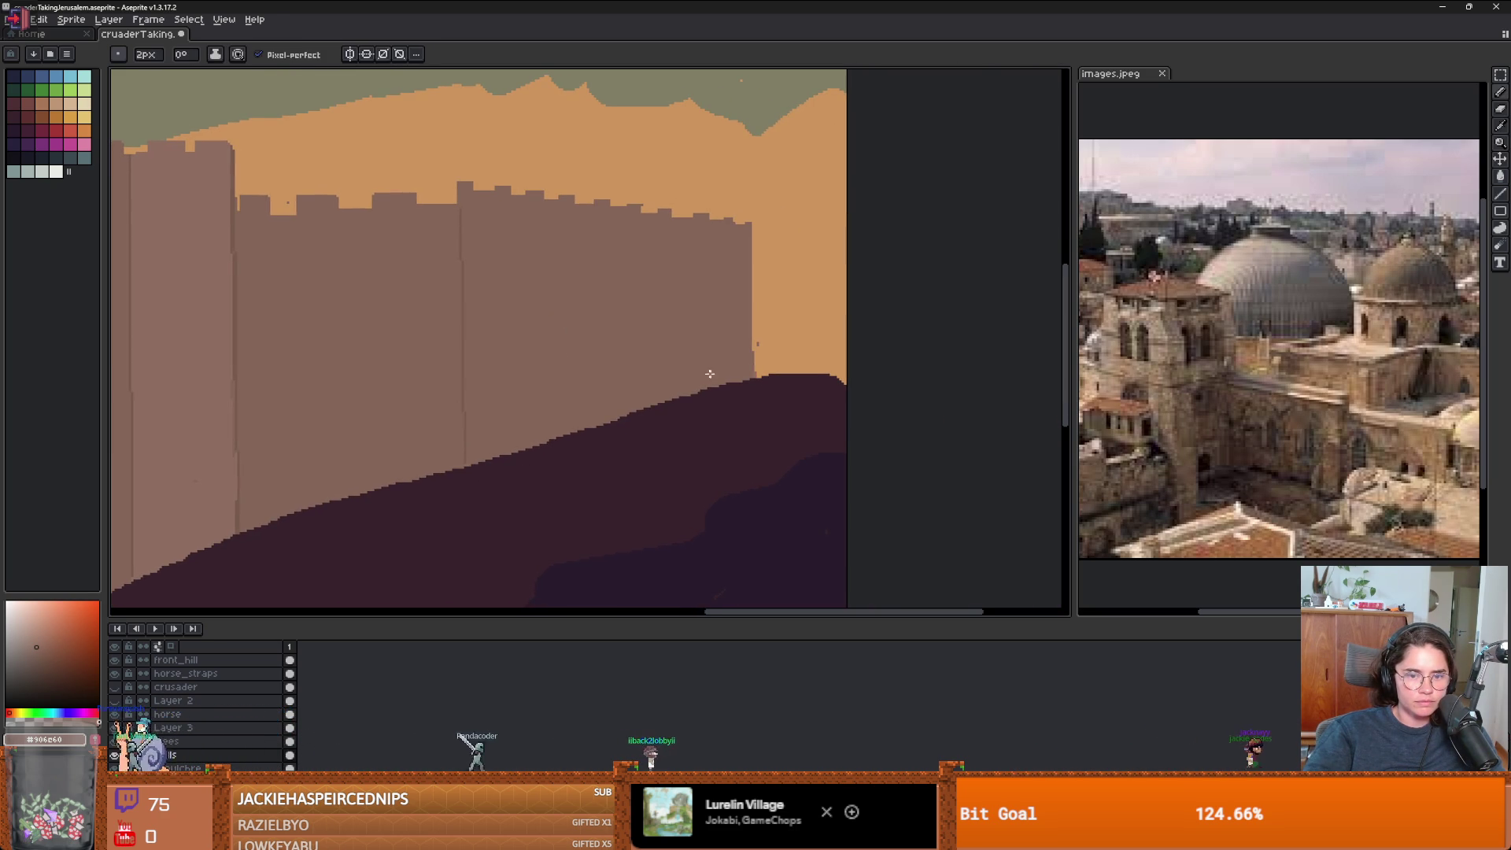
{"action": "key", "text": "g"}
{"action": "scroll", "coordinate": [543, 362], "scroll_direction": "down", "scroll_amount": 1}
{"action": "scroll", "coordinate": [566, 235], "scroll_direction": "up", "scroll_amount": 2}
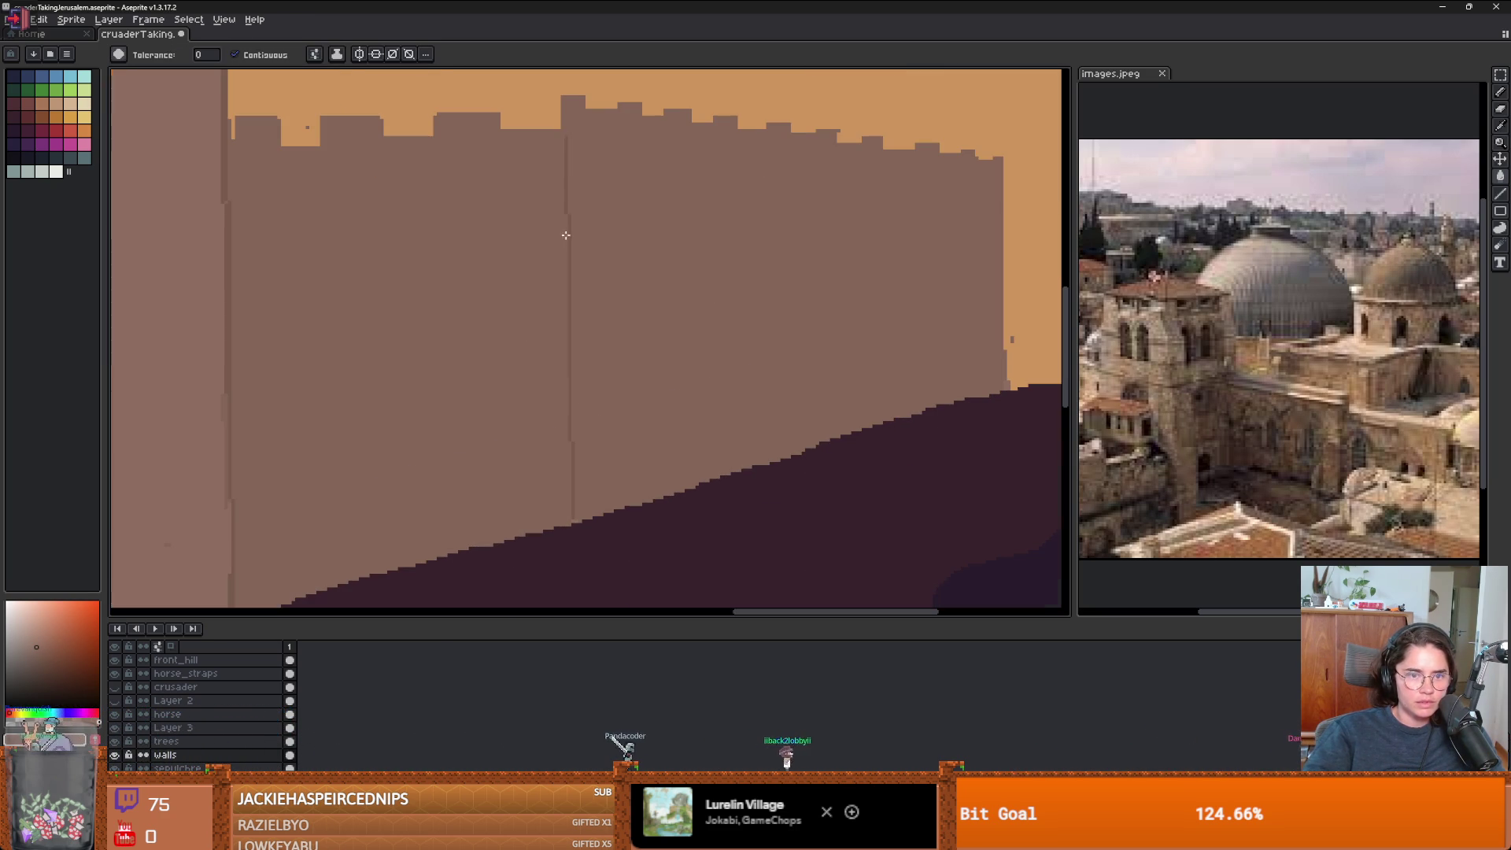
{"action": "key", "text": "b"}
{"action": "key", "text": "g"}
{"action": "scroll", "coordinate": [567, 291], "scroll_direction": "down", "scroll_amount": 4}
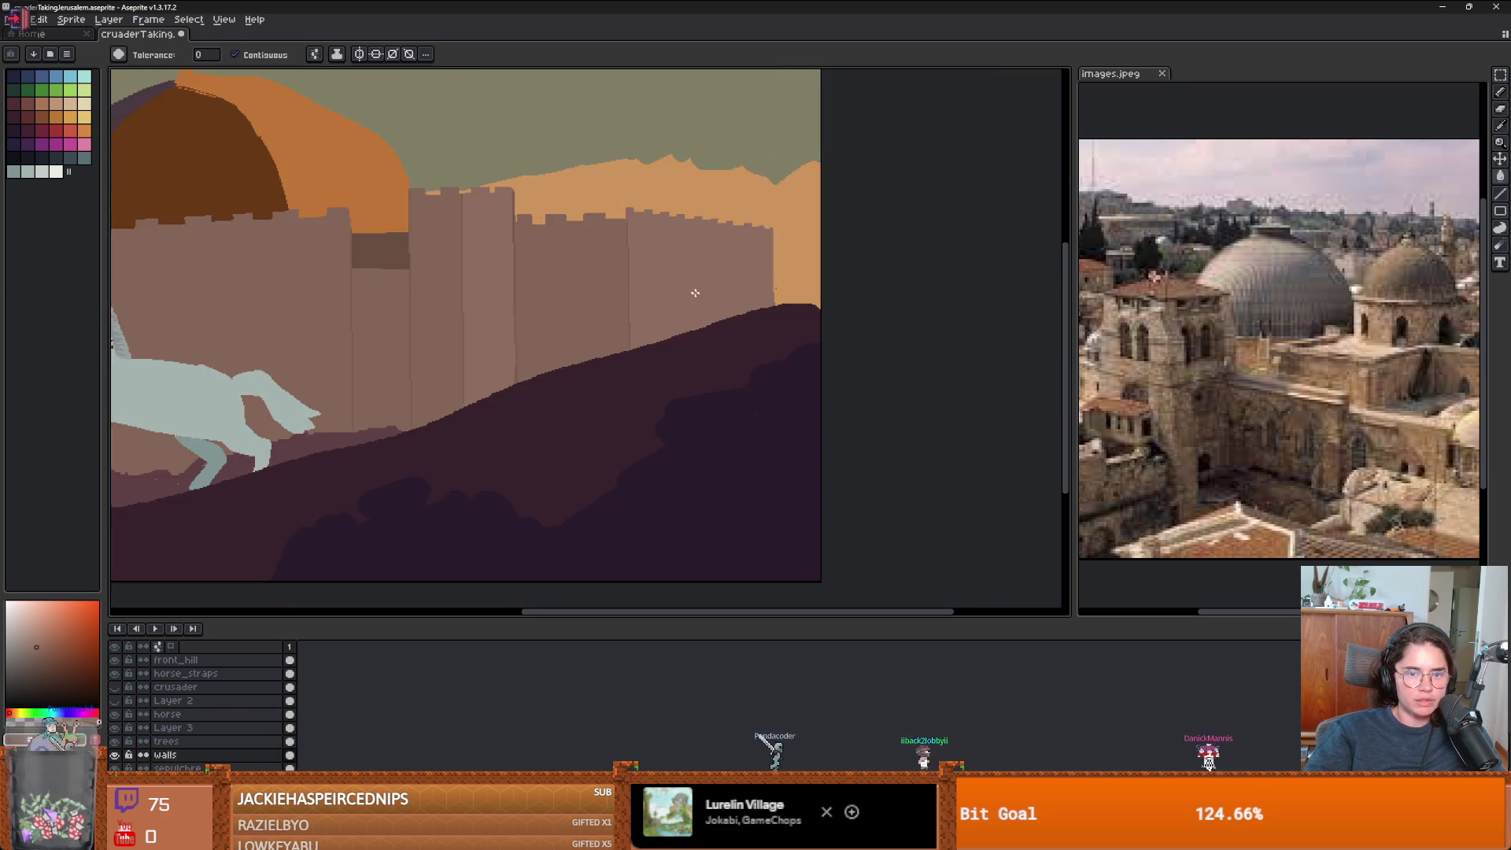
{"action": "left_click_drag", "start_coordinate": [551, 288], "coordinate": [721, 292]}
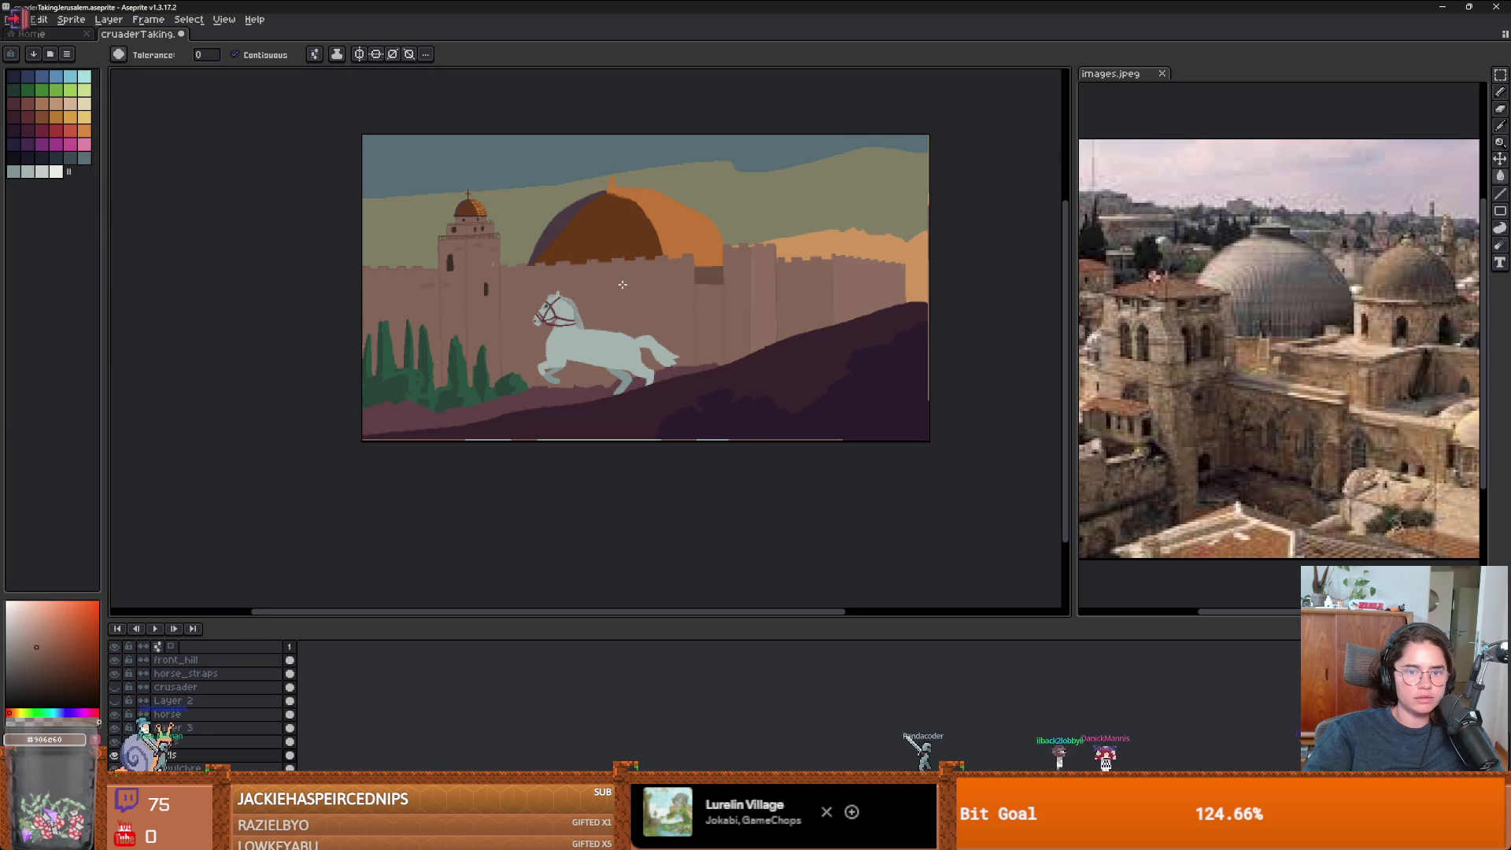
- Add small brick marks across the tower and wall, switching between Pencil and Paint Bucket
{"action": "scroll", "coordinate": [492, 330], "scroll_direction": "up", "scroll_amount": 2}
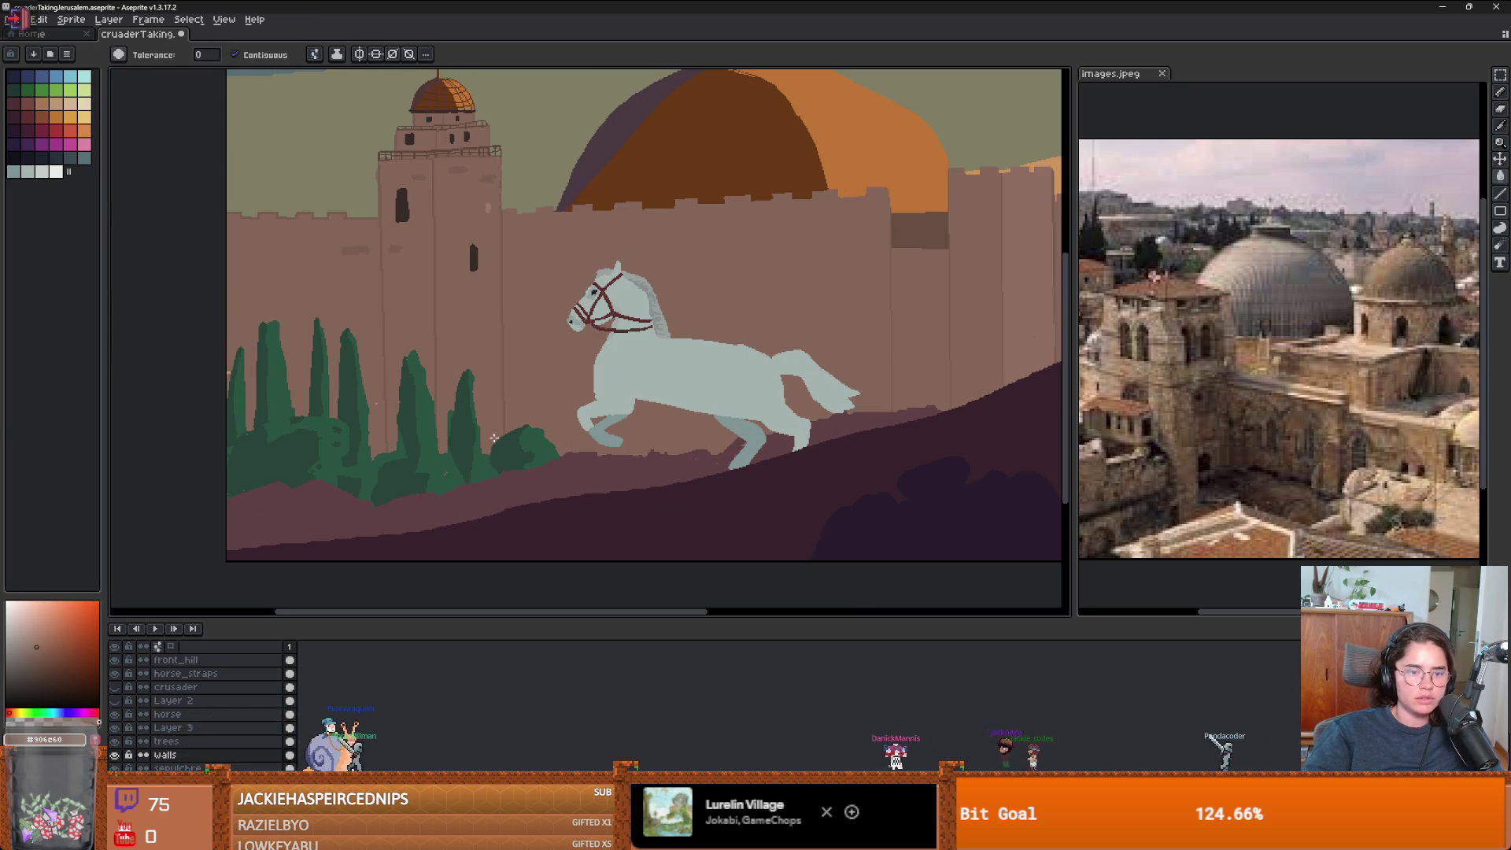
{"action": "key", "text": "b"}
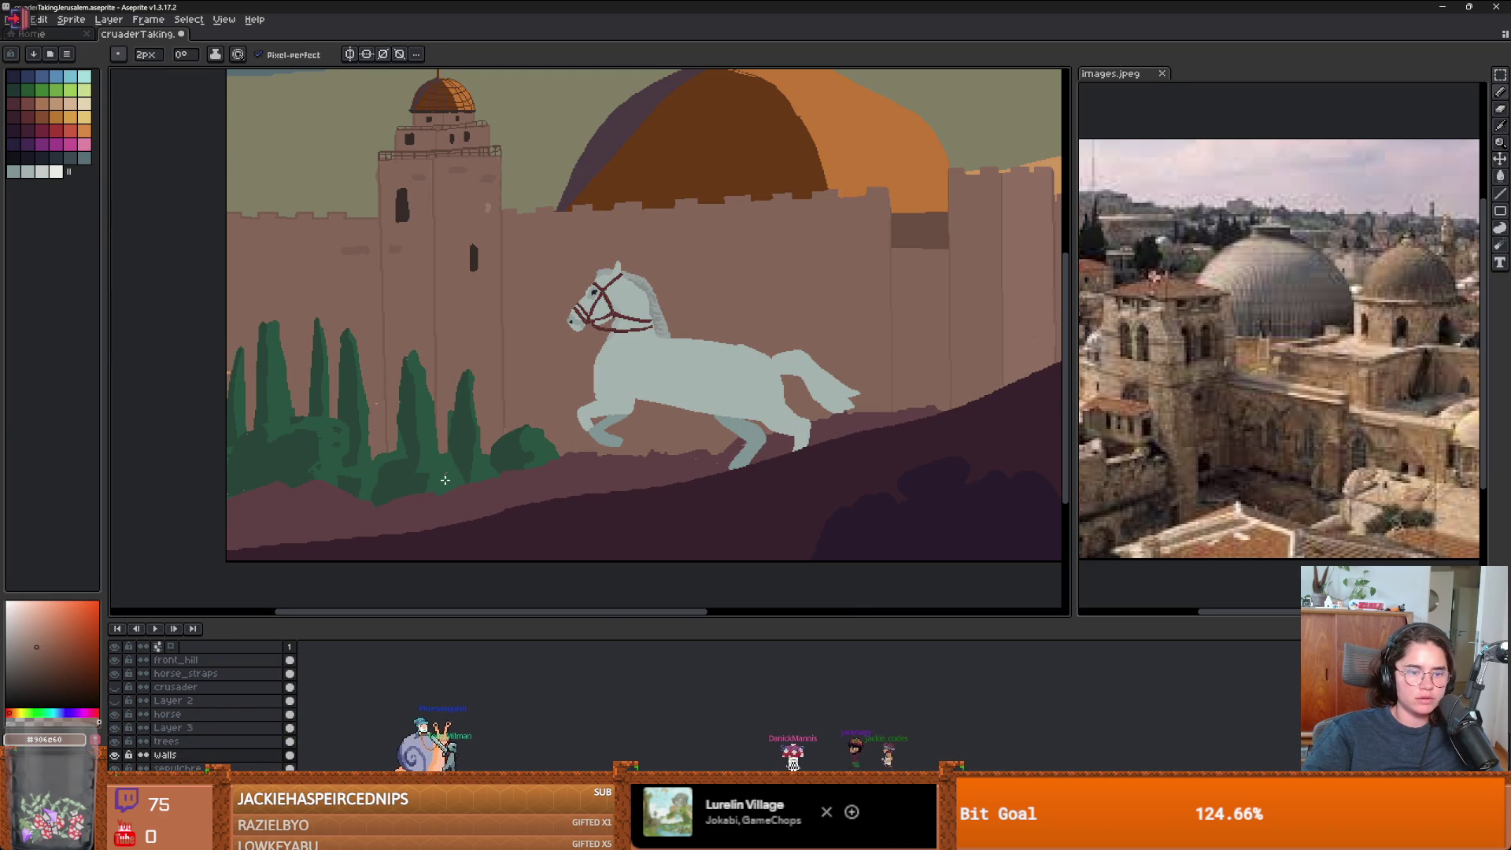
{"action": "key", "text": "g"}
{"action": "scroll", "coordinate": [488, 425], "scroll_direction": "down", "scroll_amount": 2}
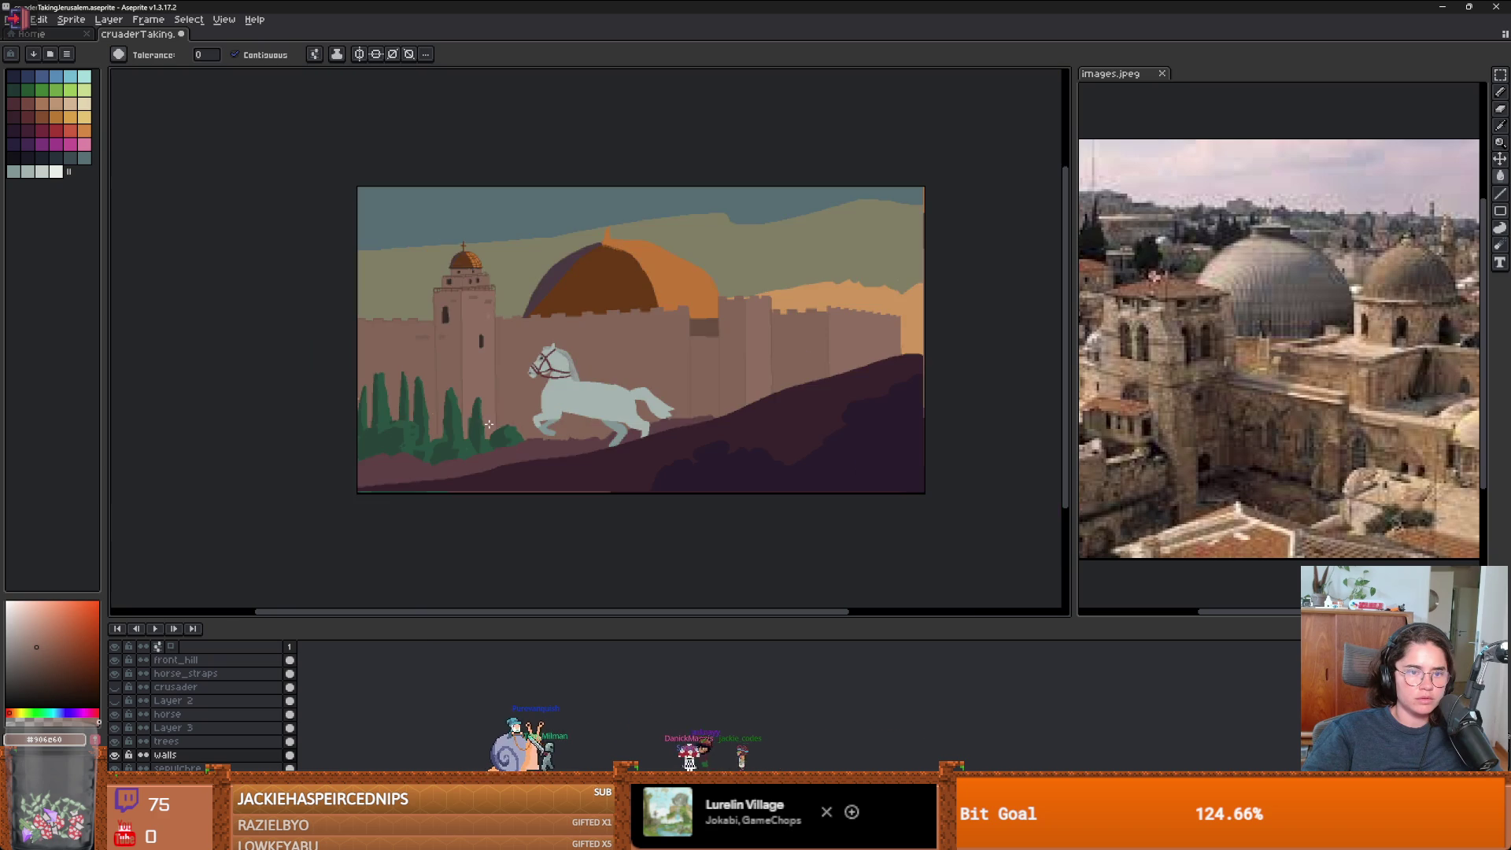
{"action": "scroll", "coordinate": [574, 421], "scroll_direction": "down", "scroll_amount": 1}
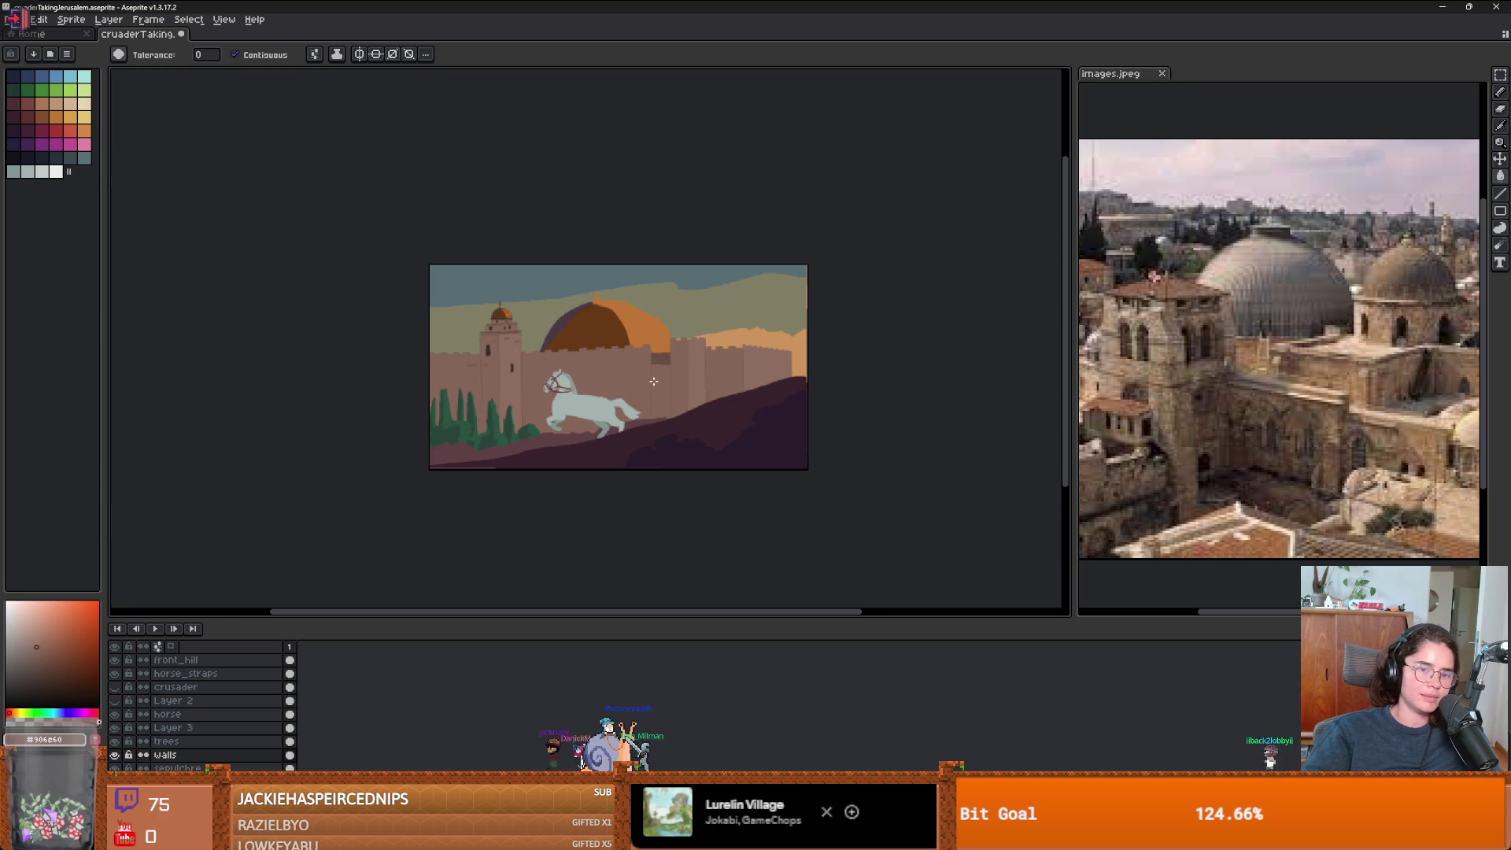
{"action": "scroll", "coordinate": [653, 381], "scroll_direction": "up", "scroll_amount": 1}
{"action": "scroll", "coordinate": [560, 361], "scroll_direction": "up", "scroll_amount": 4}
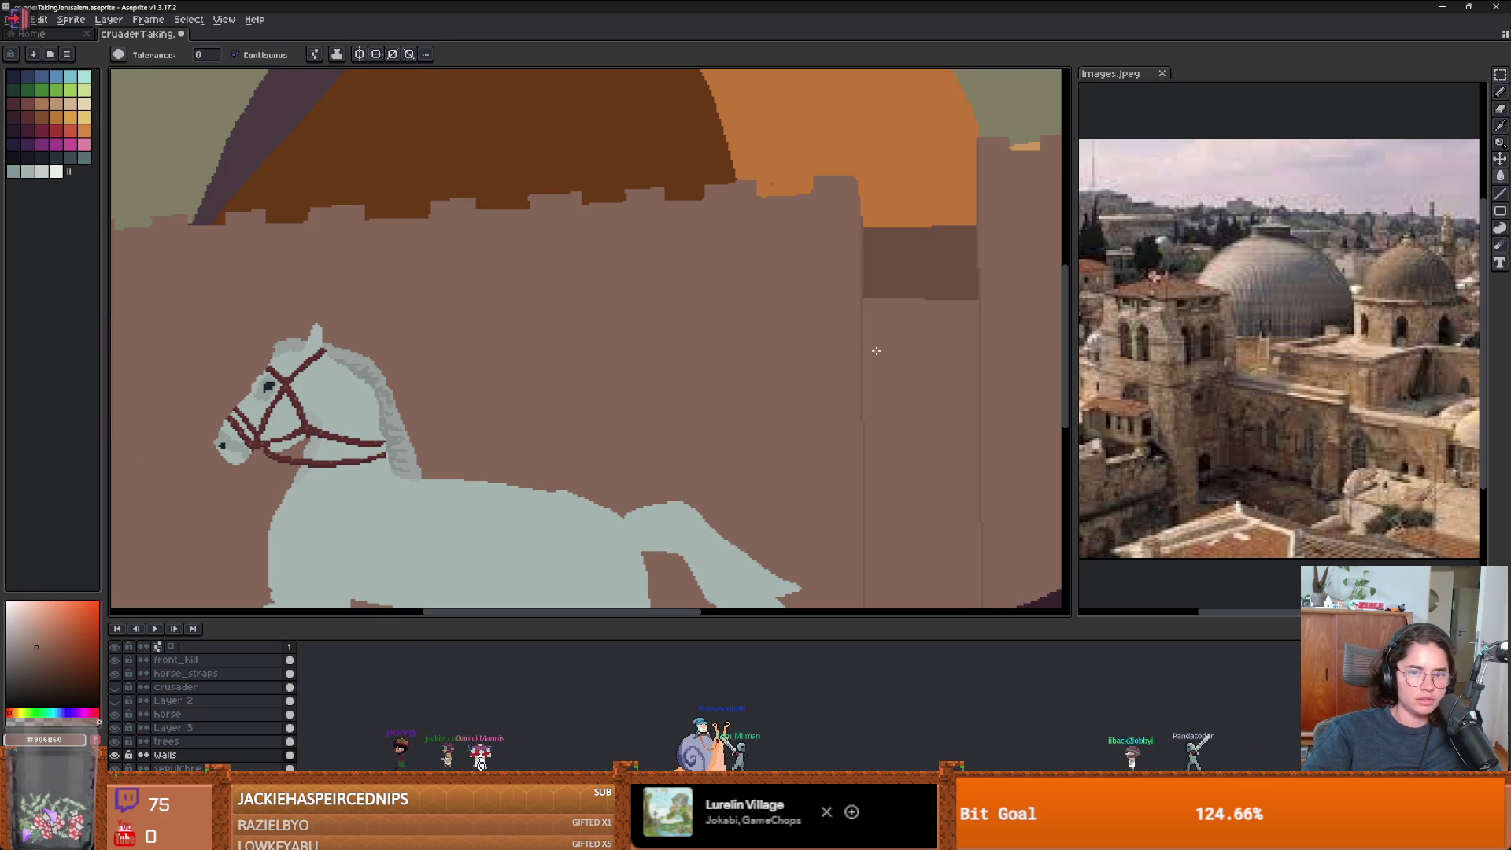
{"action": "scroll", "coordinate": [664, 331], "scroll_direction": "down", "scroll_amount": 1}
{"action": "scroll", "coordinate": [630, 325], "scroll_direction": "down", "scroll_amount": 2}
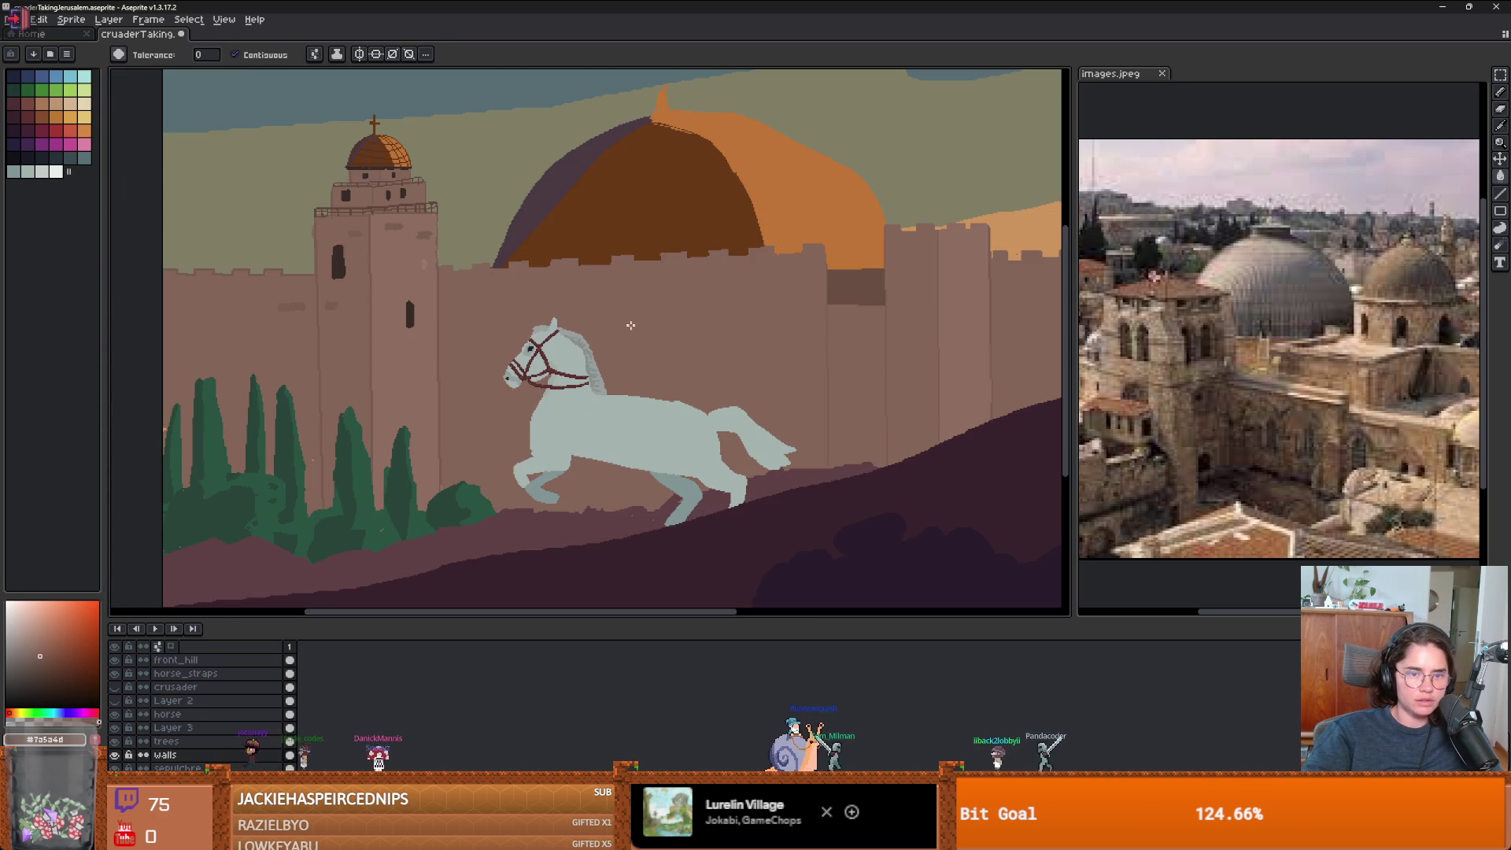
- Clean up the brick marks with the Eraser and hide the front_hill layer
{"action": "key", "text": "b"}
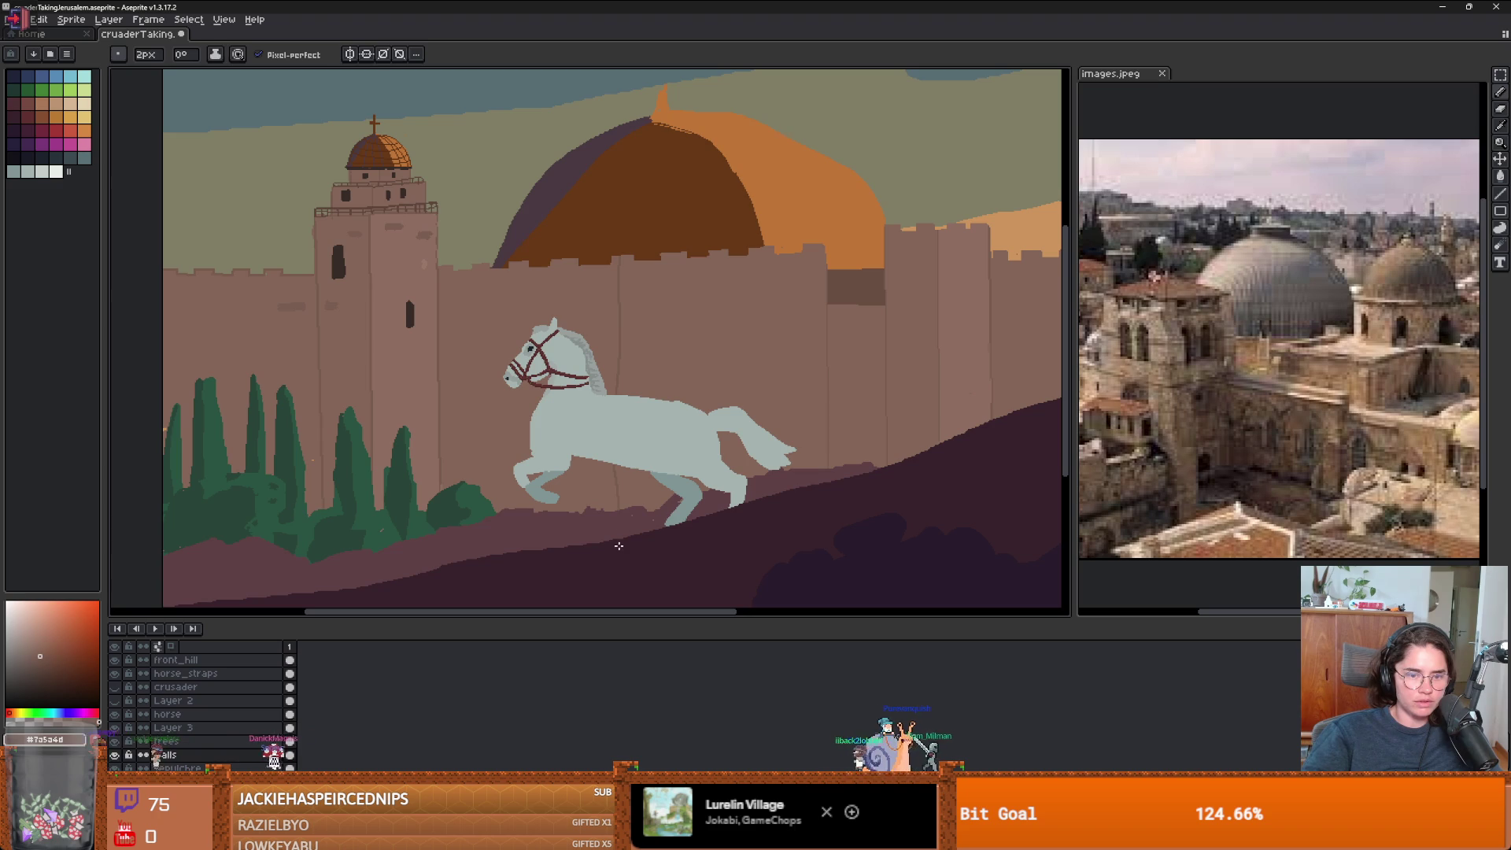
{"action": "key", "text": "e"}
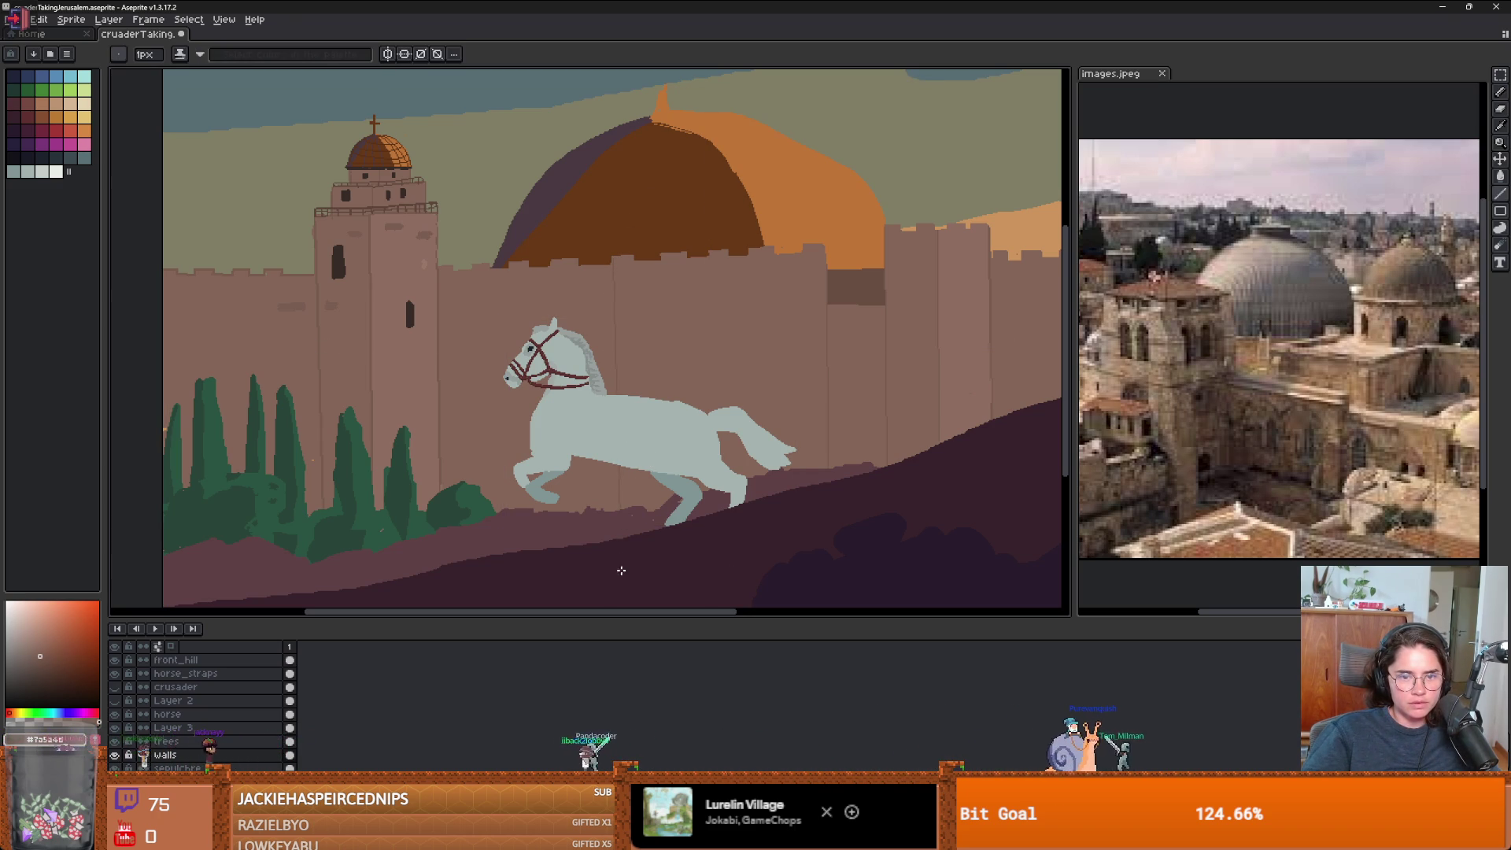
{"action": "scroll", "coordinate": [806, 539], "scroll_direction": "down", "scroll_amount": 1}
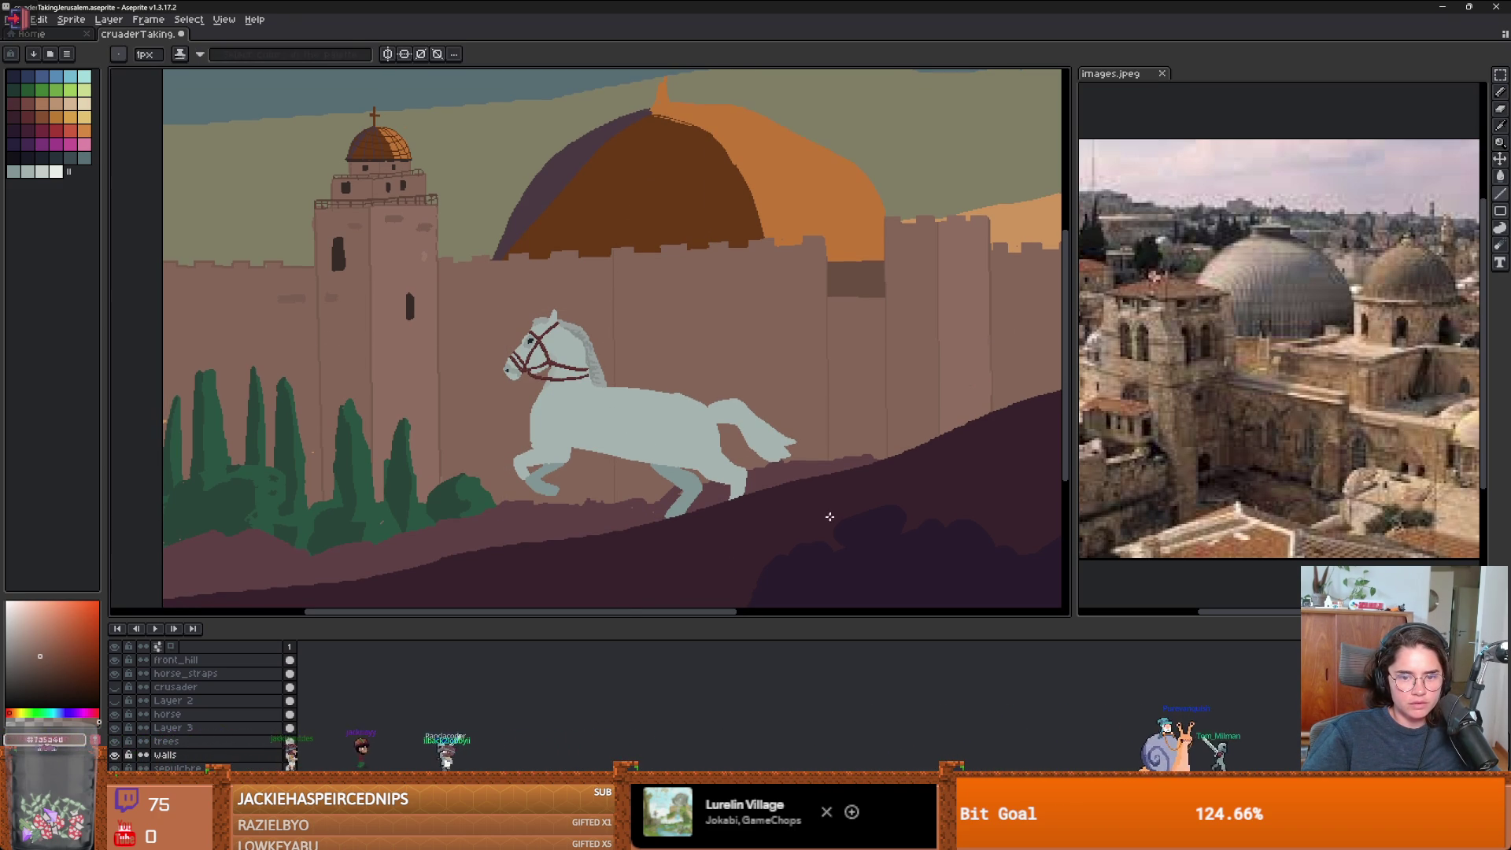
{"action": "key", "text": "b"}
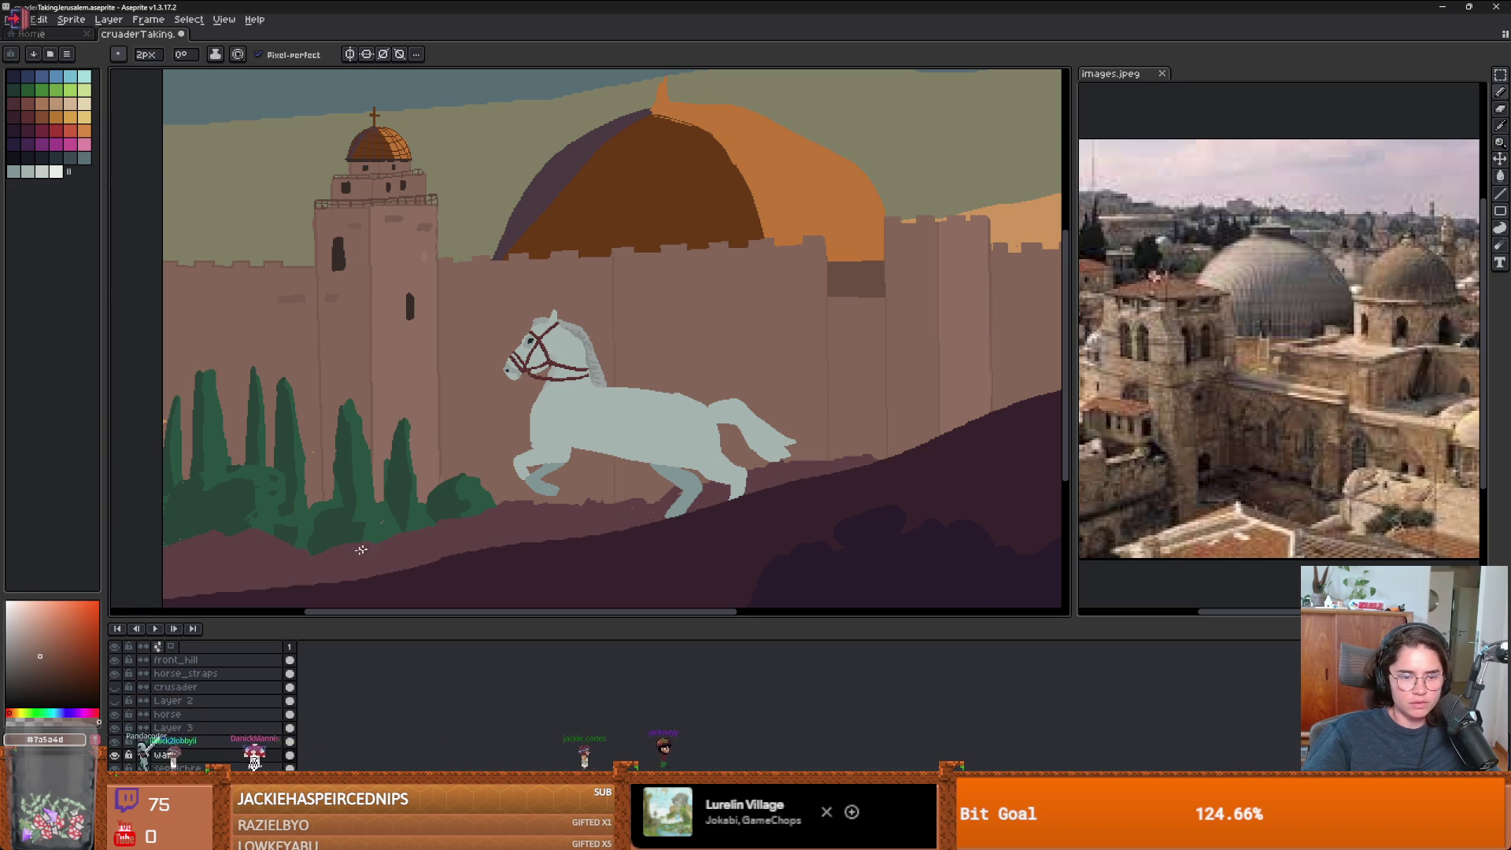
{"action": "left_click", "coordinate": [116, 668]}
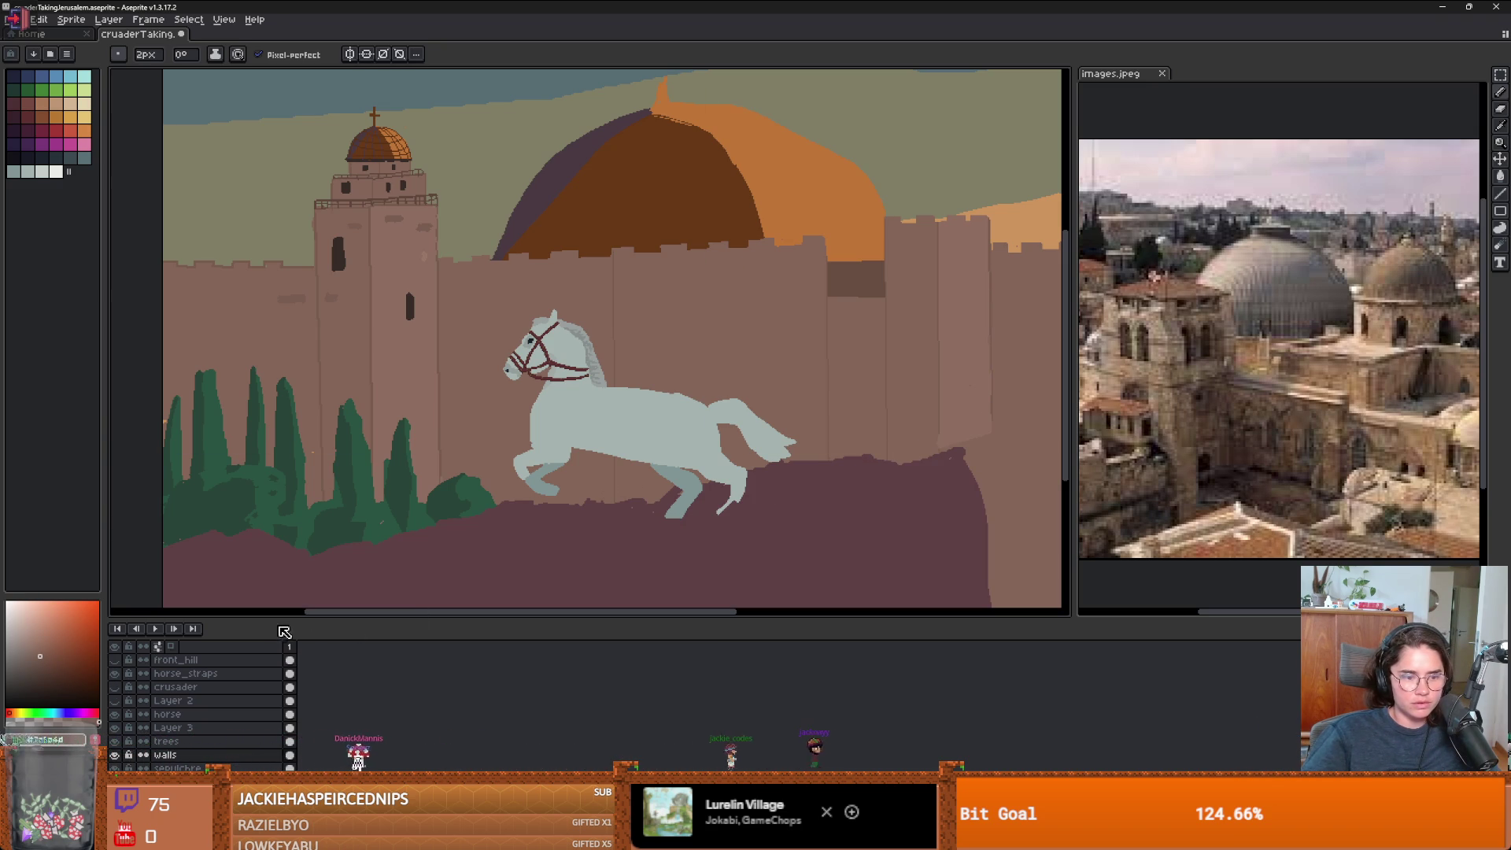
- Hide the dark foreground ground layer and sketch a curved line across the wall below the horse
{"action": "scroll", "coordinate": [604, 520], "scroll_direction": "down", "scroll_amount": 3}
{"action": "scroll", "coordinate": [604, 519], "scroll_direction": "up", "scroll_amount": 1}
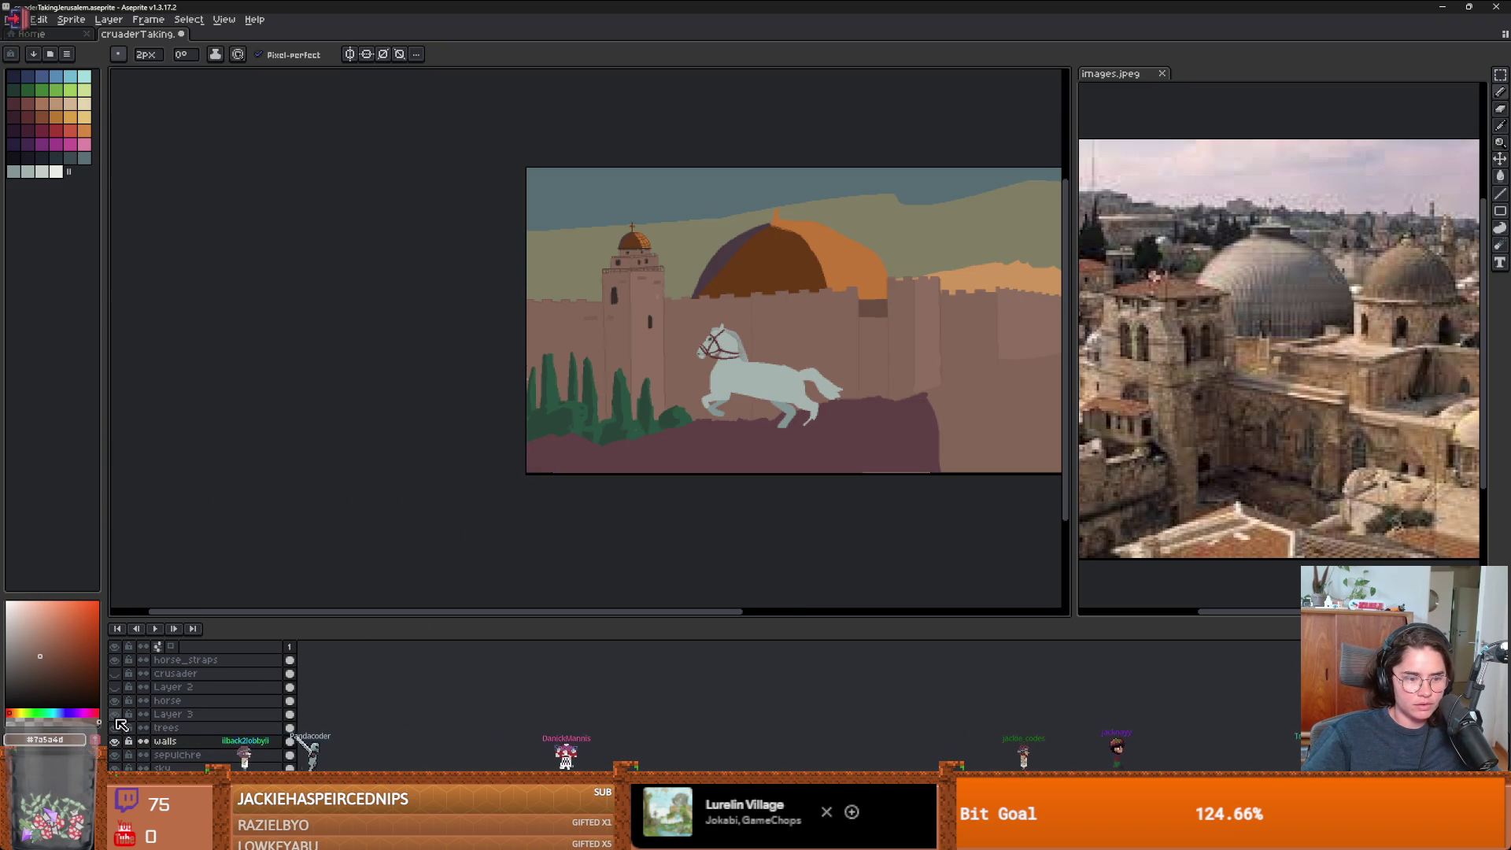
{"action": "left_click", "coordinate": [114, 715]}
{"action": "scroll", "coordinate": [772, 464], "scroll_direction": "up", "scroll_amount": 4}
{"action": "scroll", "coordinate": [772, 464], "scroll_direction": "down", "scroll_amount": 4}
{"action": "scroll", "coordinate": [772, 464], "scroll_direction": "up", "scroll_amount": 3}
{"action": "mouse_move", "coordinate": [769, 472]}
{"action": "left_mouse_down"}
{"action": "mouse_move", "coordinate": [640, 449]}
{"action": "mouse_move", "coordinate": [610, 425]}
{"action": "left_mouse_up"}
- Eyedrop the main wall colour and bucket-fill the lighter wall patches with it
{"action": "scroll", "coordinate": [708, 370], "scroll_direction": "down", "scroll_amount": 3}
{"action": "left_click", "coordinate": [955, 280], "text": "alt"}
{"action": "key", "text": "g"}
{"action": "left_click", "coordinate": [802, 299]}
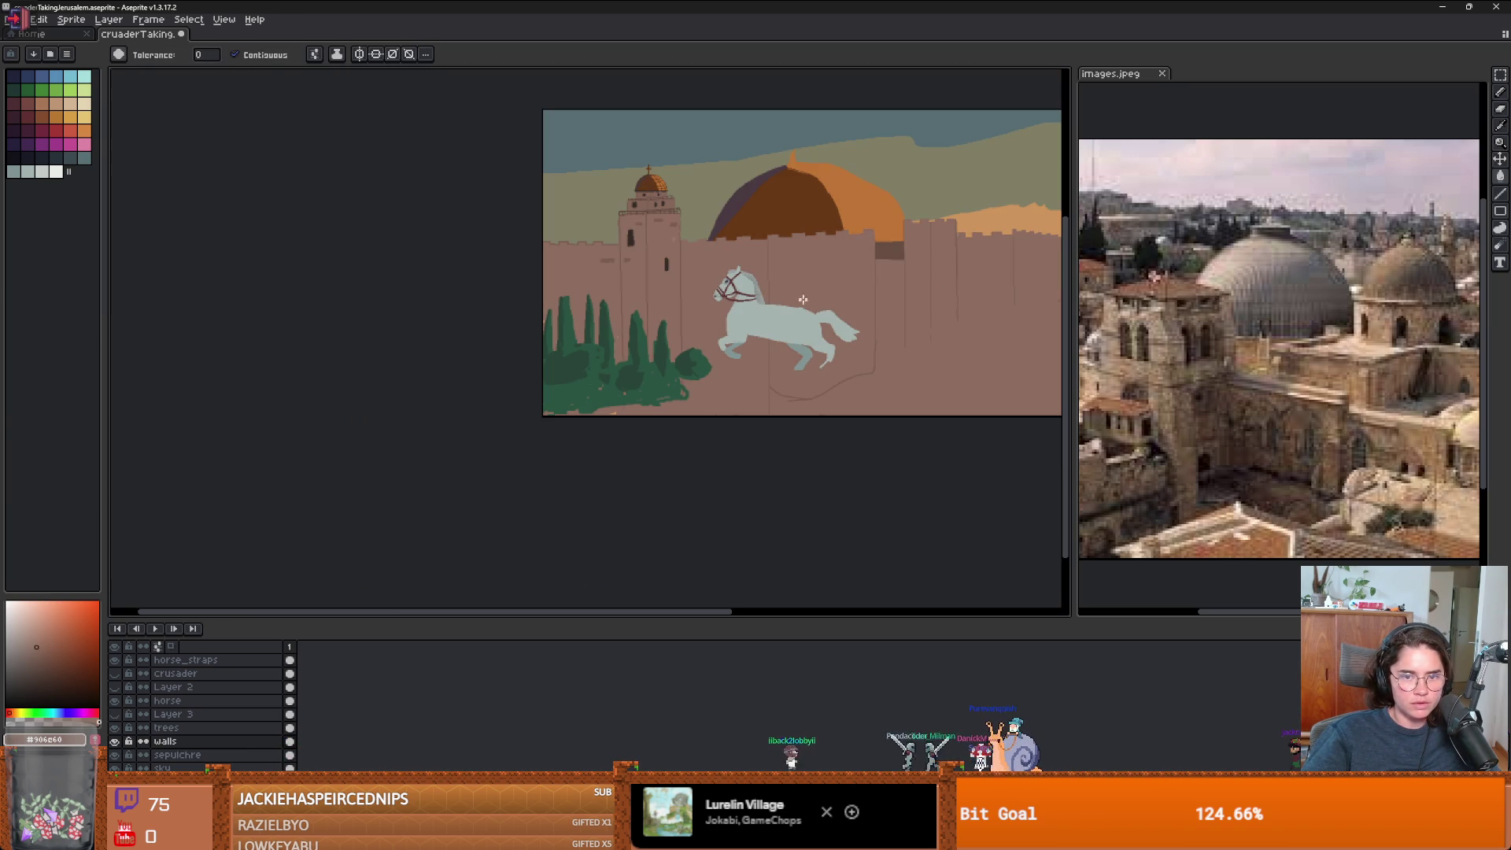
{"action": "scroll", "coordinate": [788, 372], "scroll_direction": "up", "scroll_amount": 5}
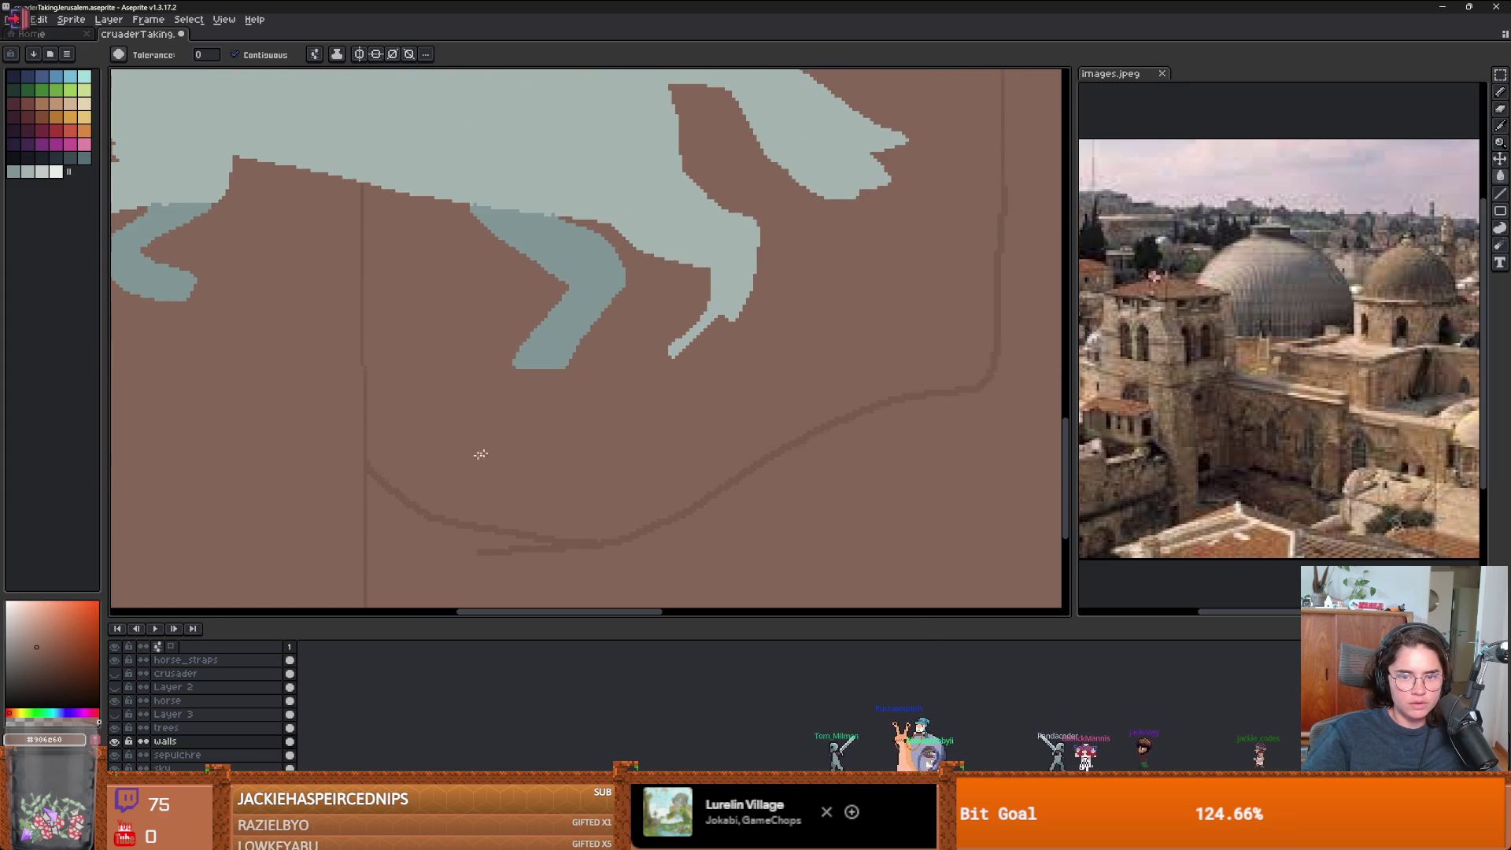
{"action": "scroll", "coordinate": [638, 353], "scroll_direction": "down", "scroll_amount": 2}
{"action": "scroll", "coordinate": [638, 353], "scroll_direction": "down", "scroll_amount": 3}
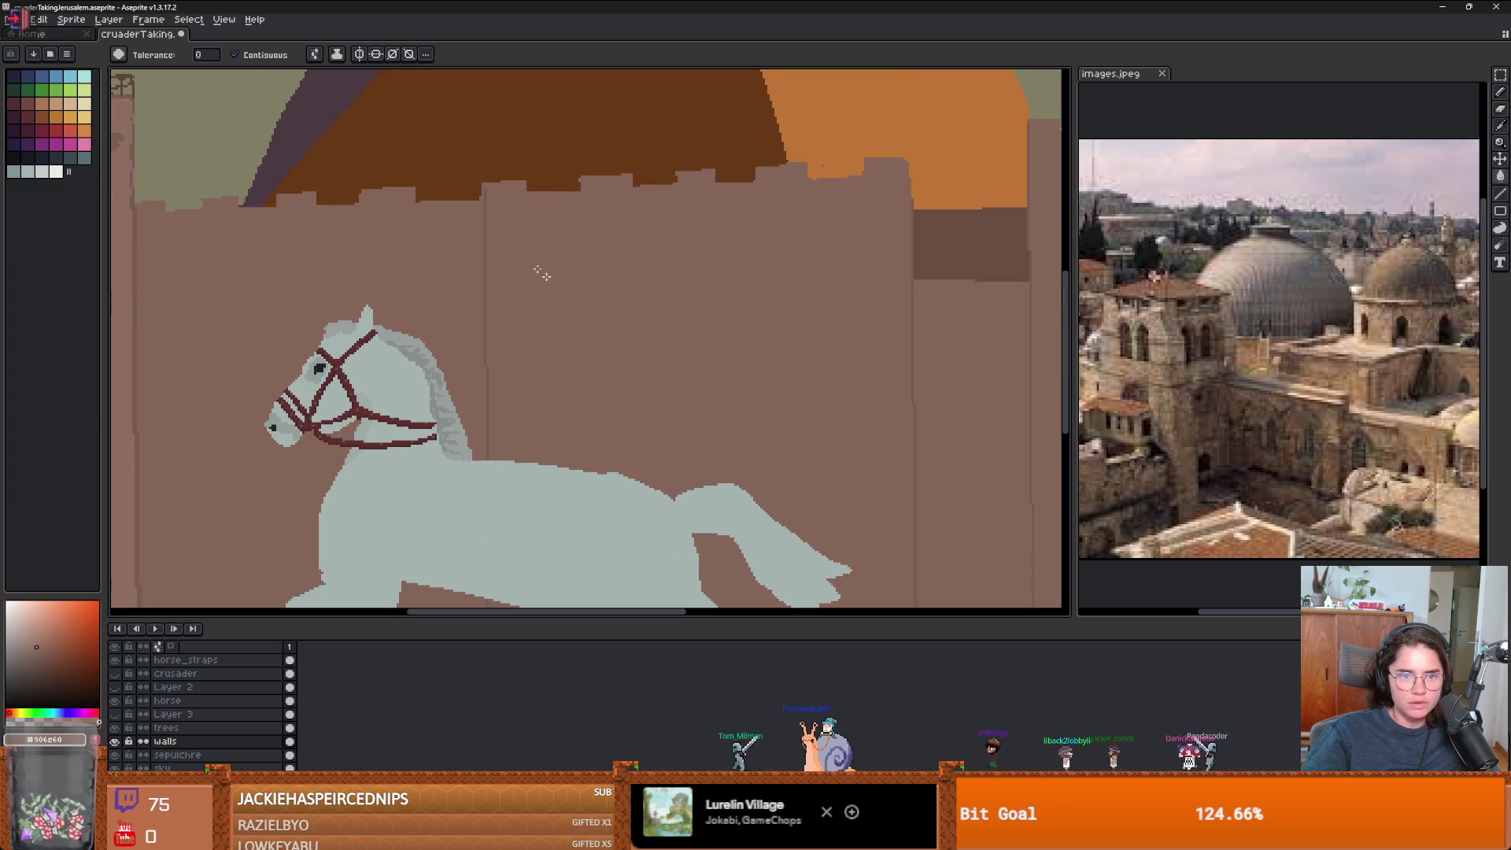
{"action": "scroll", "coordinate": [459, 159], "scroll_direction": "up", "scroll_amount": 4}
{"action": "key", "text": "b"}
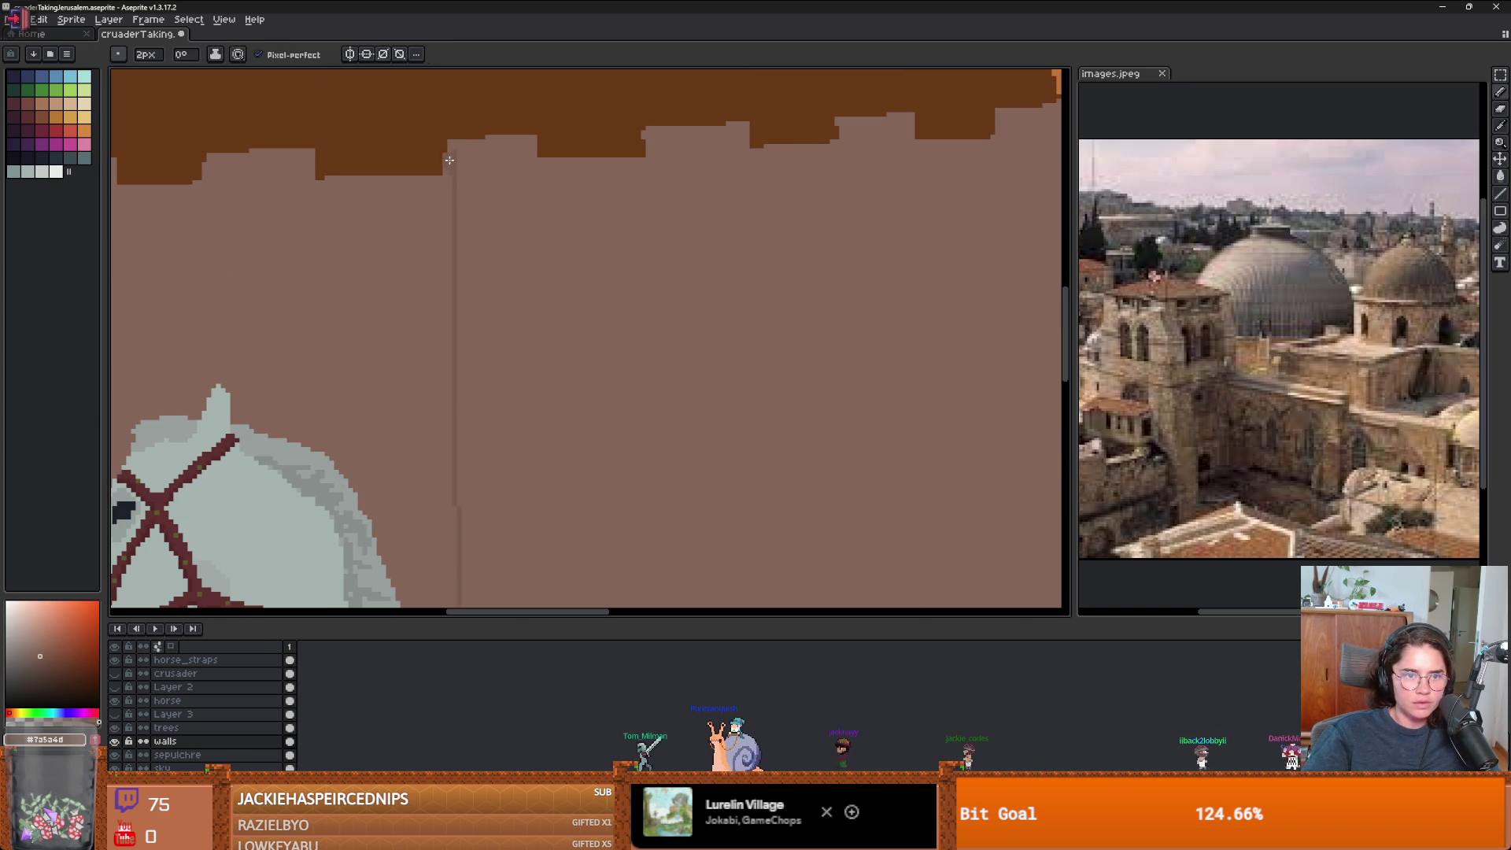
{"action": "scroll", "coordinate": [703, 323], "scroll_direction": "down", "scroll_amount": 5}
{"action": "key", "text": "g"}
{"action": "scroll", "coordinate": [735, 288], "scroll_direction": "down", "scroll_amount": 2}
{"action": "scroll", "coordinate": [491, 404], "scroll_direction": "up", "scroll_amount": 2}
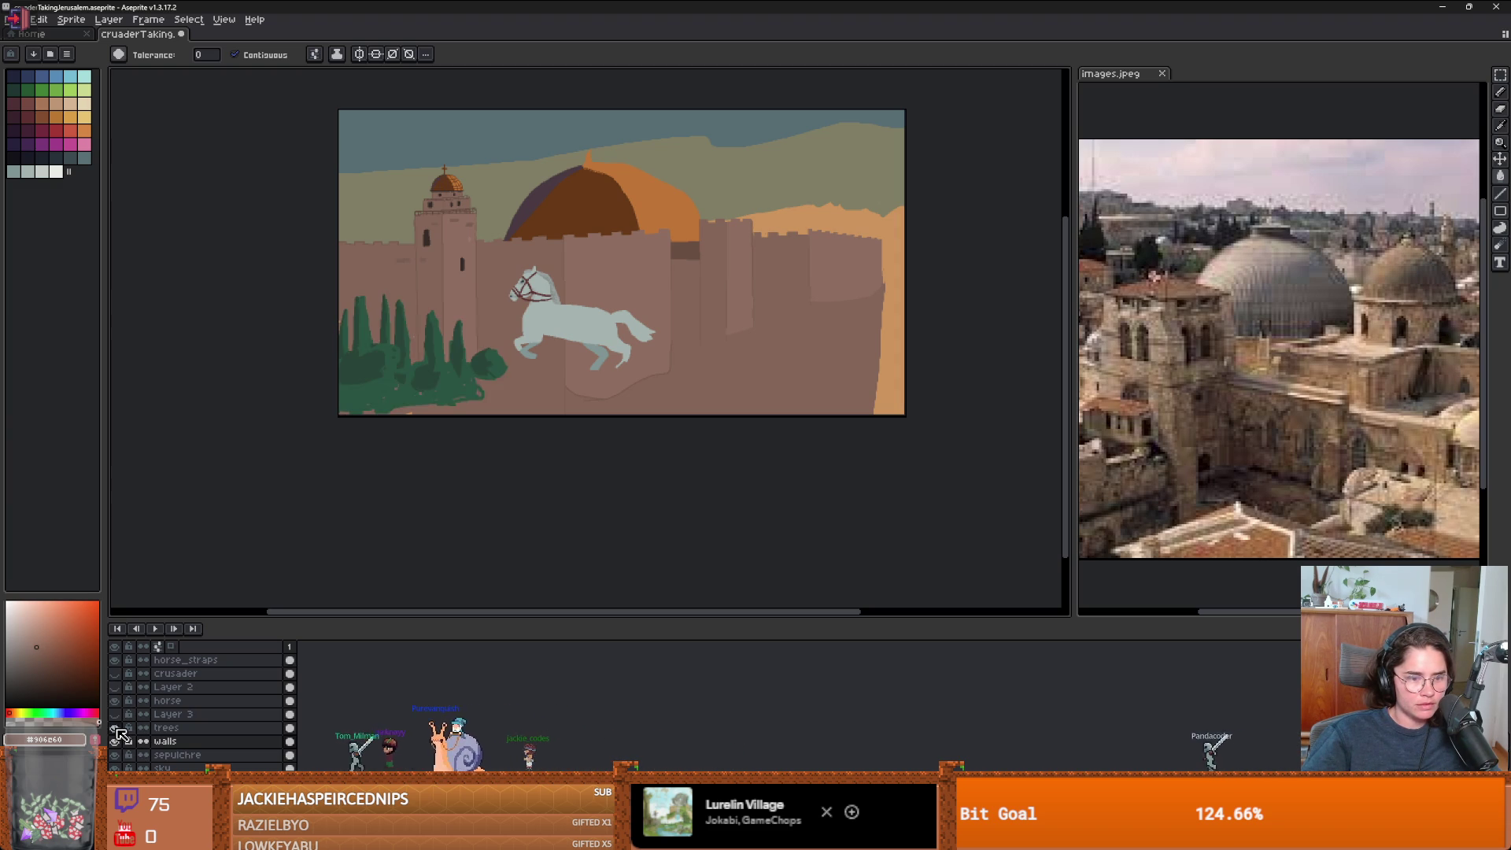
- Show the ground, crusader, red-cross banner and front_hill layers again
{"action": "left_click", "coordinate": [115, 714]}
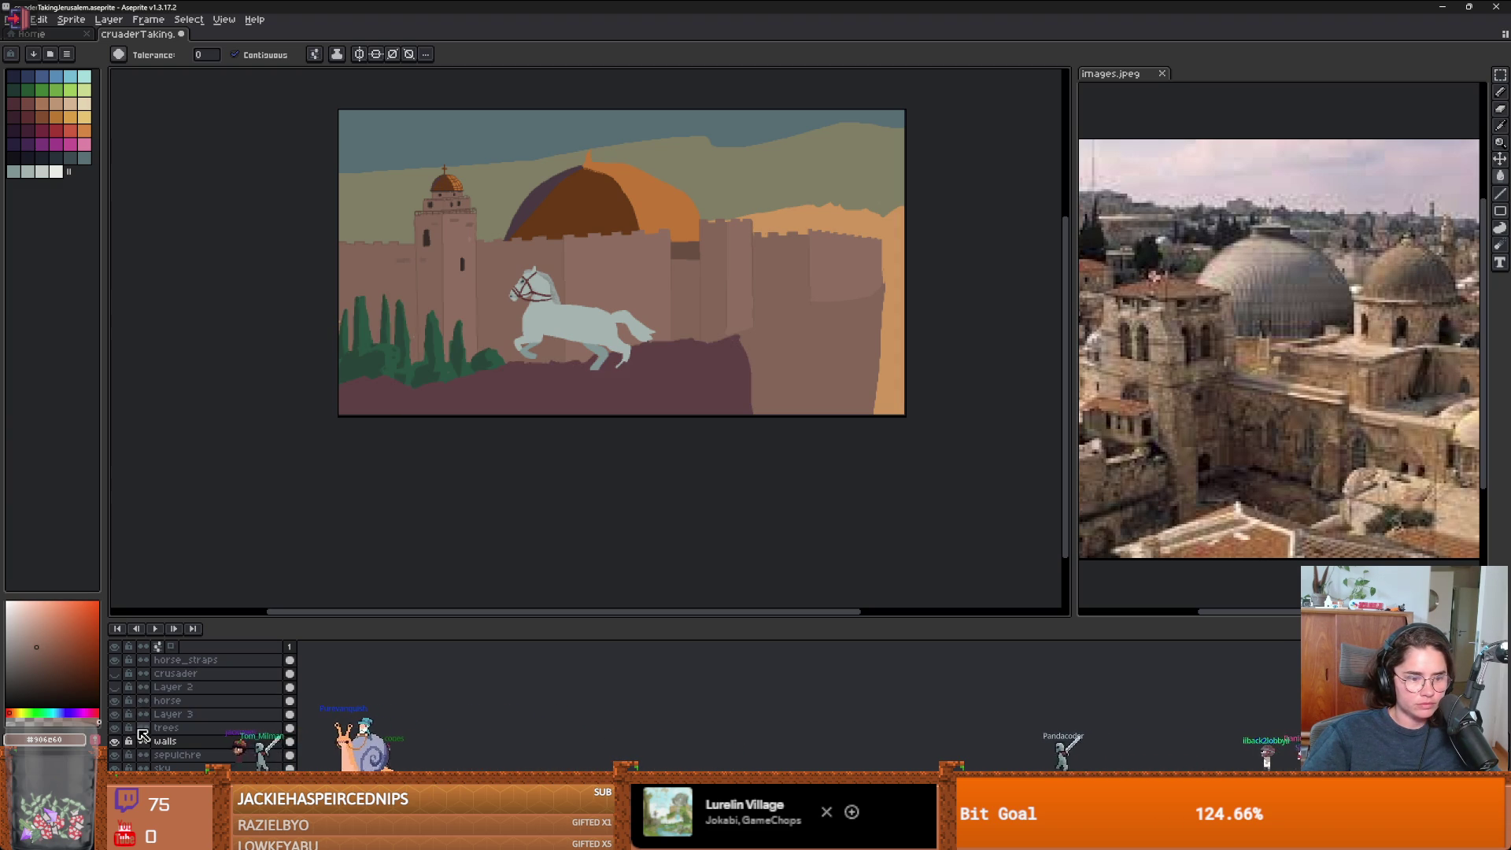
{"action": "left_click", "coordinate": [118, 674]}
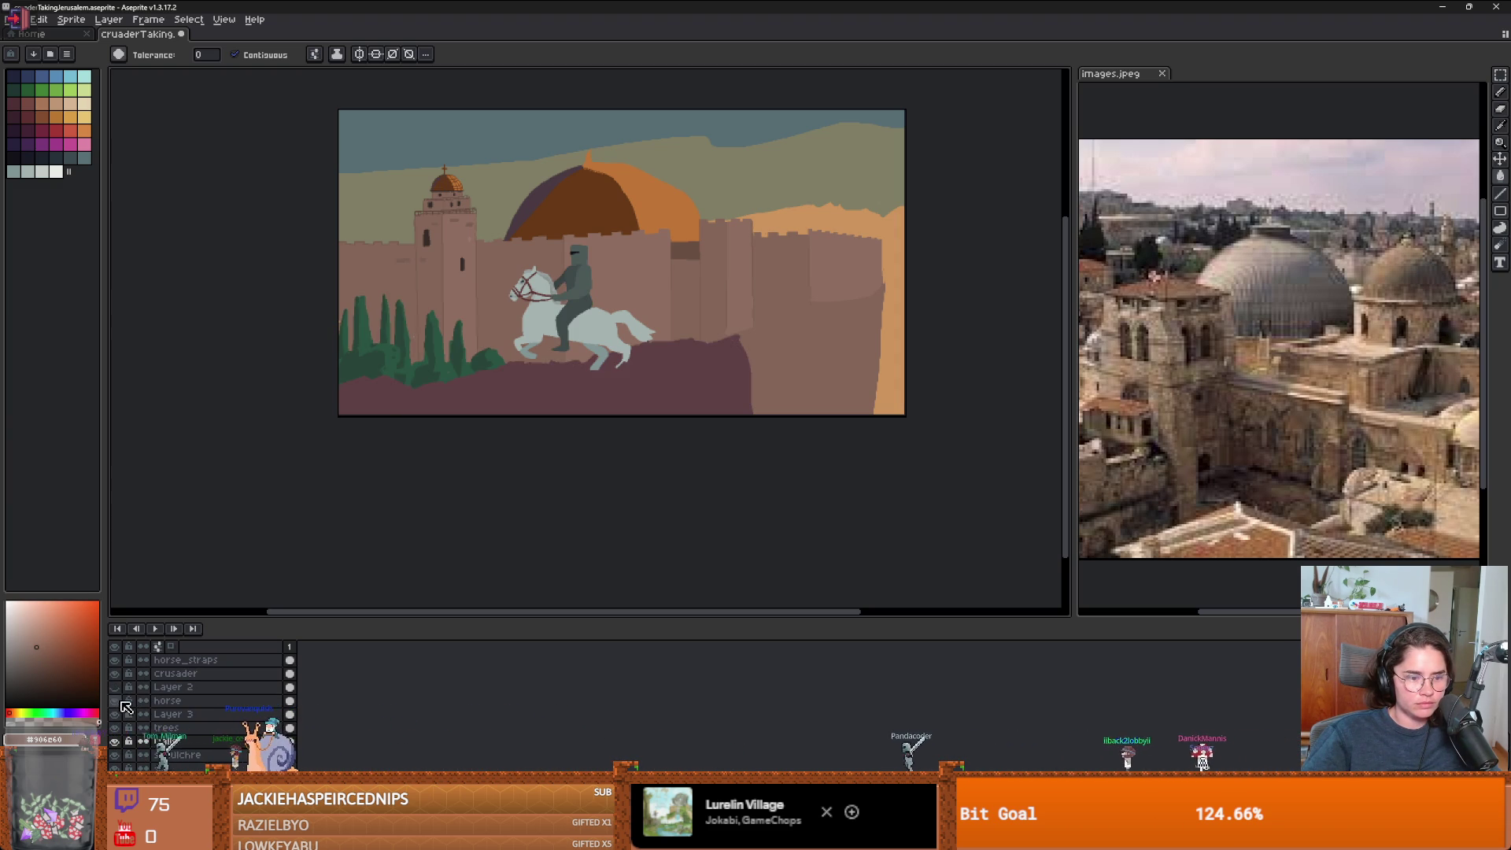
{"action": "left_click", "coordinate": [118, 689]}
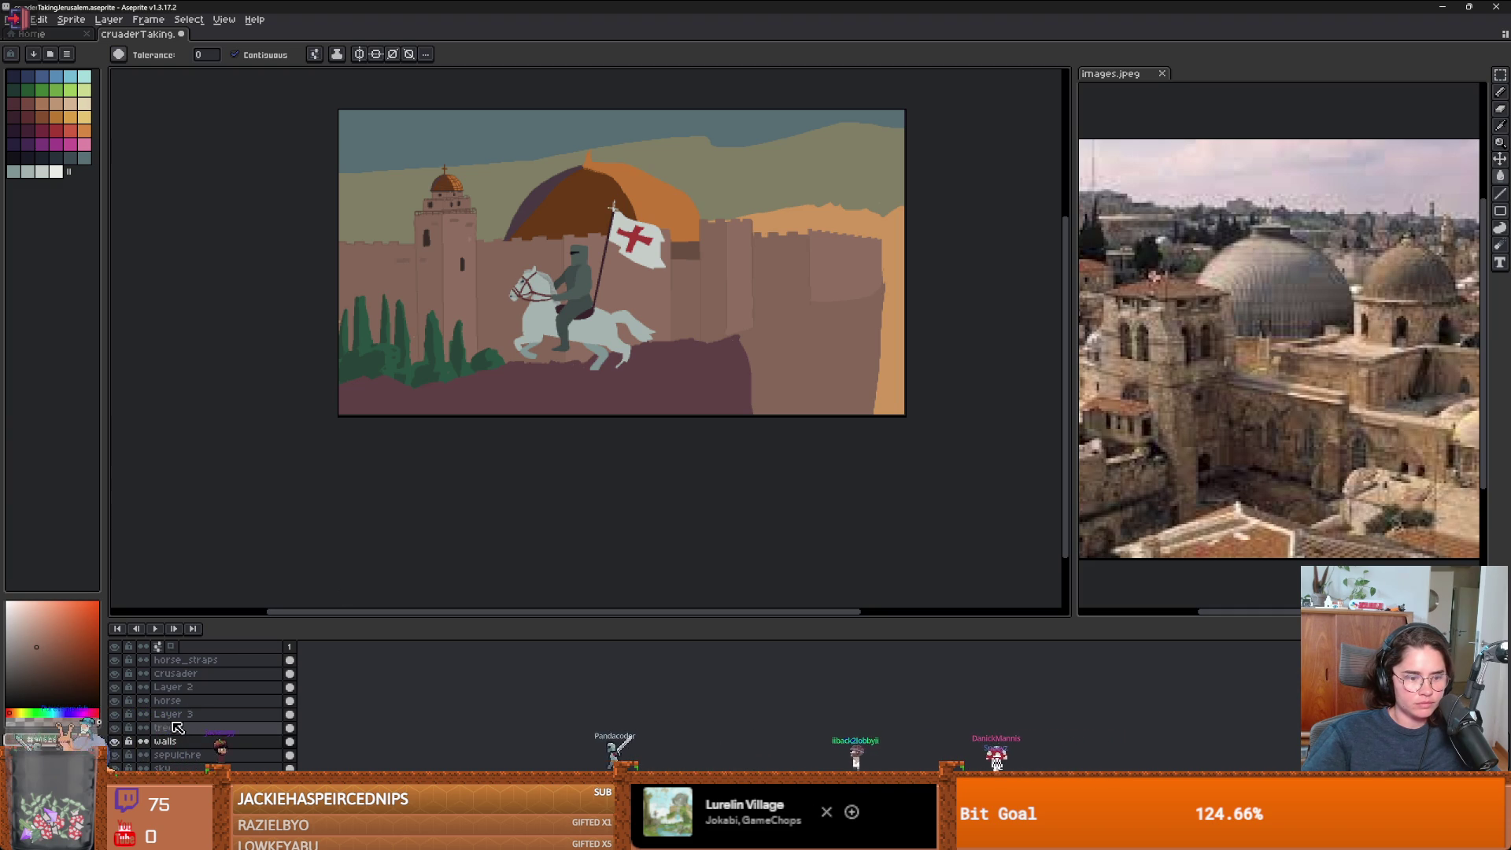
{"action": "scroll", "coordinate": [158, 708], "scroll_direction": "up", "scroll_amount": 2}
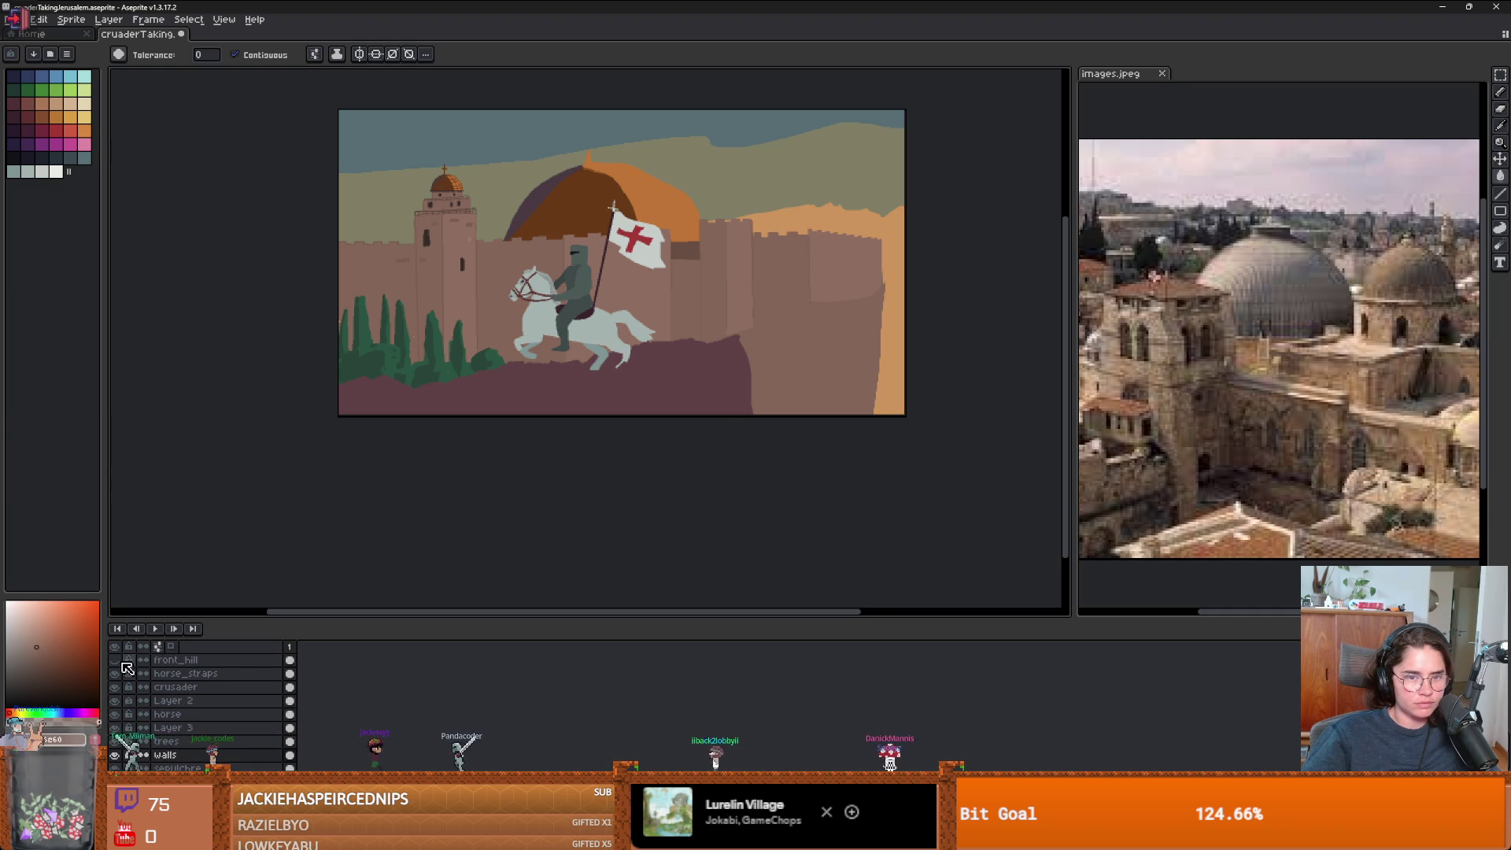
{"action": "left_click", "coordinate": [115, 660]}
{"action": "scroll", "coordinate": [693, 338], "scroll_direction": "up", "scroll_amount": 2}
{"action": "scroll", "coordinate": [722, 369], "scroll_direction": "down", "scroll_amount": 2}
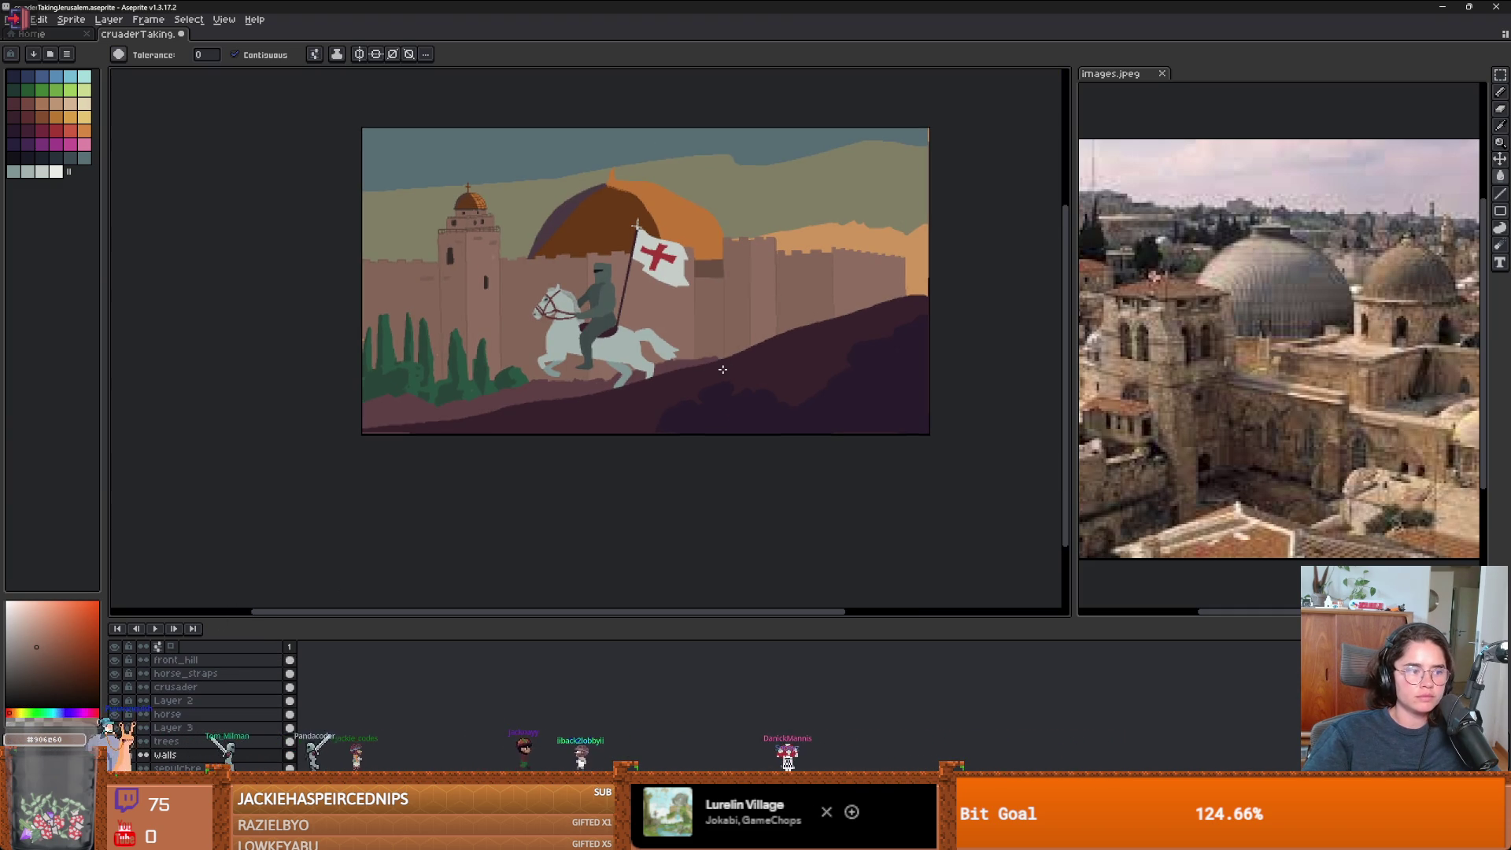
{"action": "scroll", "coordinate": [722, 369], "scroll_direction": "up", "scroll_amount": 2}
{"action": "scroll", "coordinate": [725, 417], "scroll_direction": "down", "scroll_amount": 2}
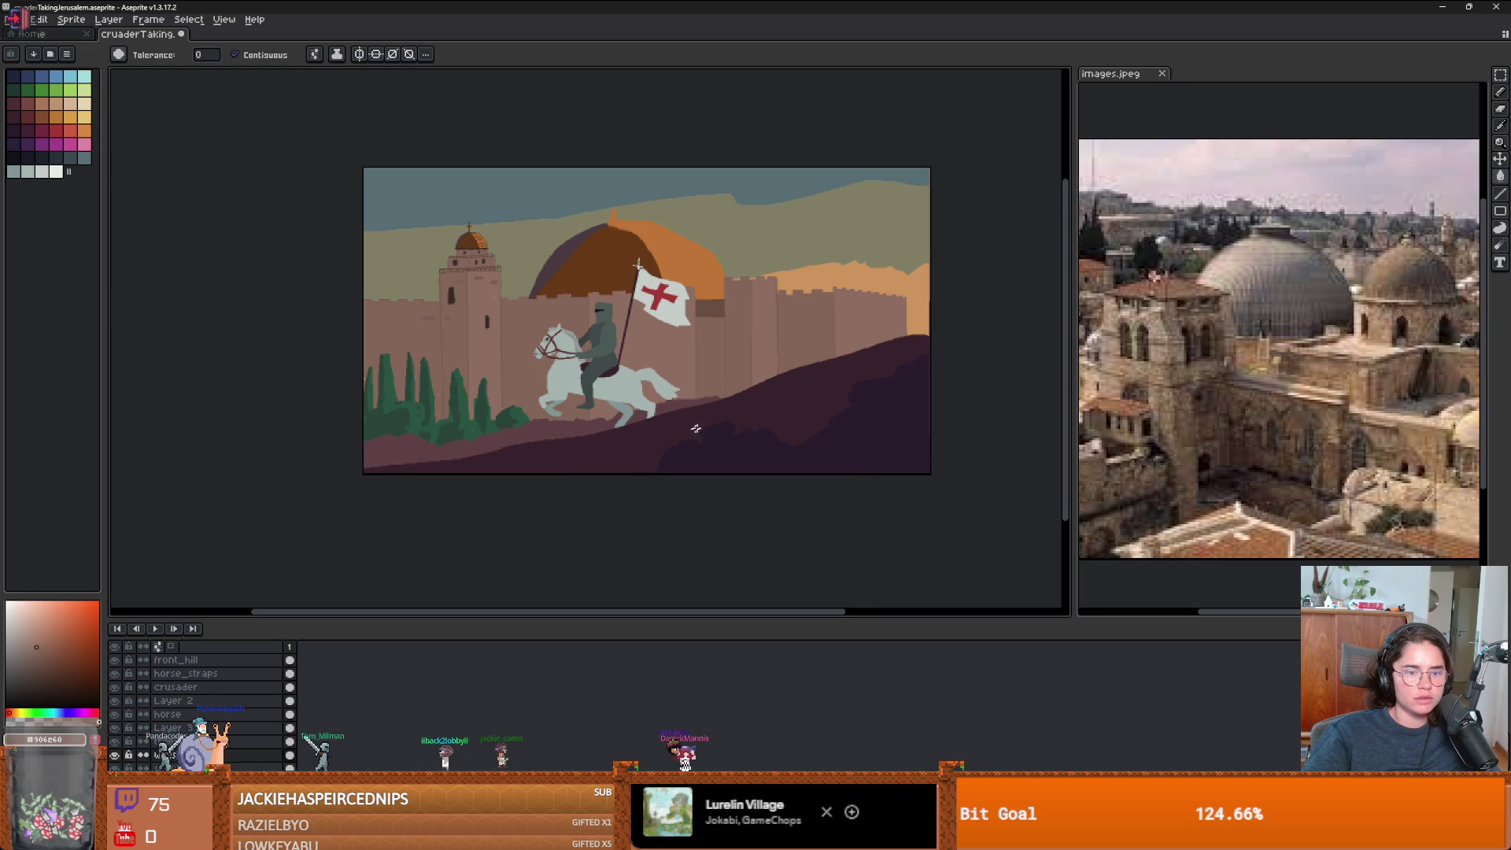
{"action": "scroll", "coordinate": [696, 428], "scroll_direction": "down", "scroll_amount": 1}
{"action": "scroll", "coordinate": [598, 519], "scroll_direction": "up", "scroll_amount": 1}
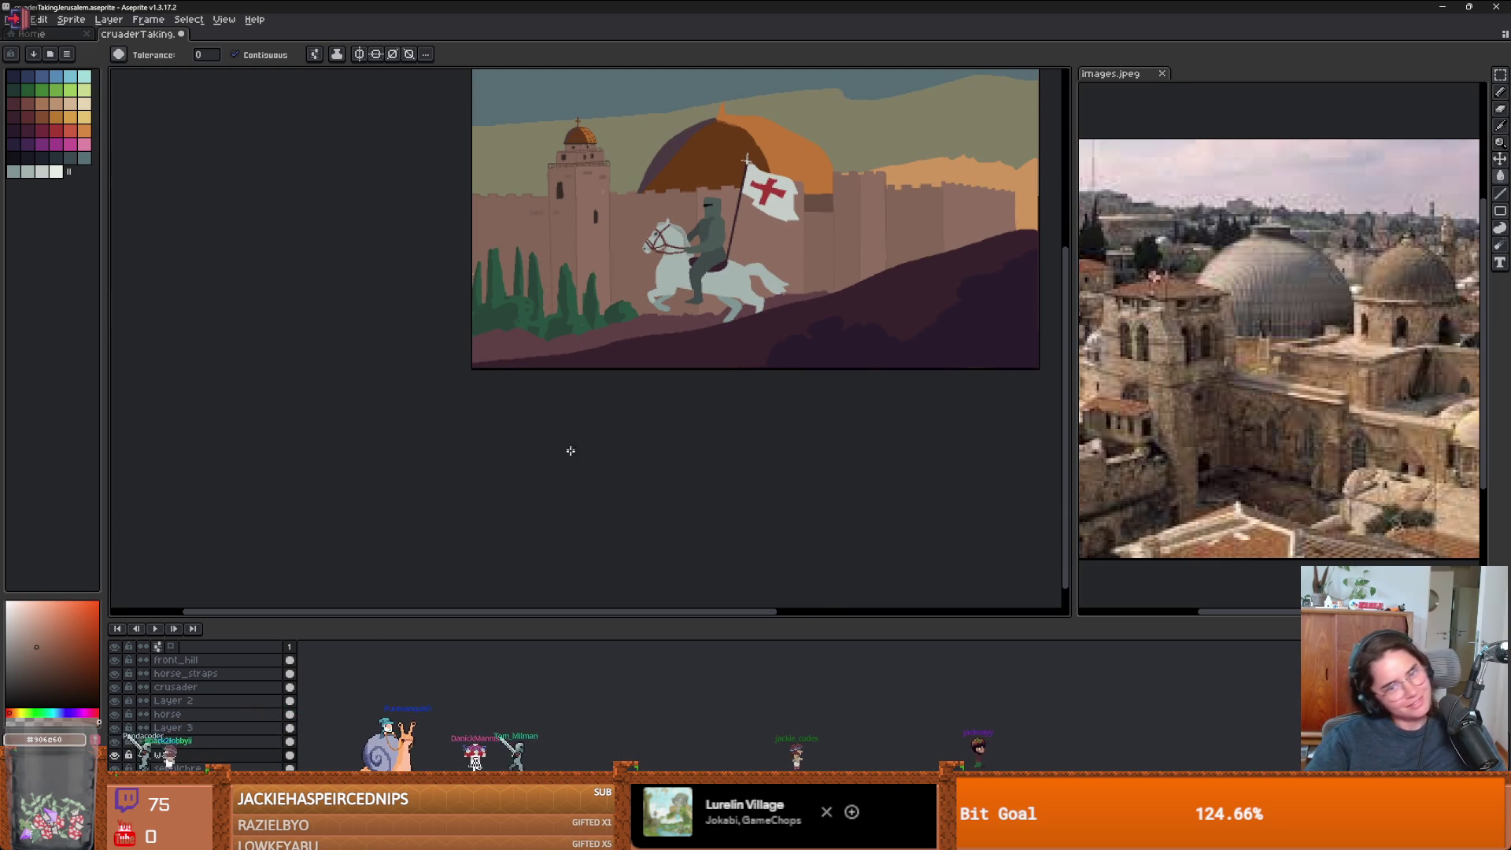
{"action": "scroll", "coordinate": [645, 350], "scroll_direction": "up", "scroll_amount": 1}
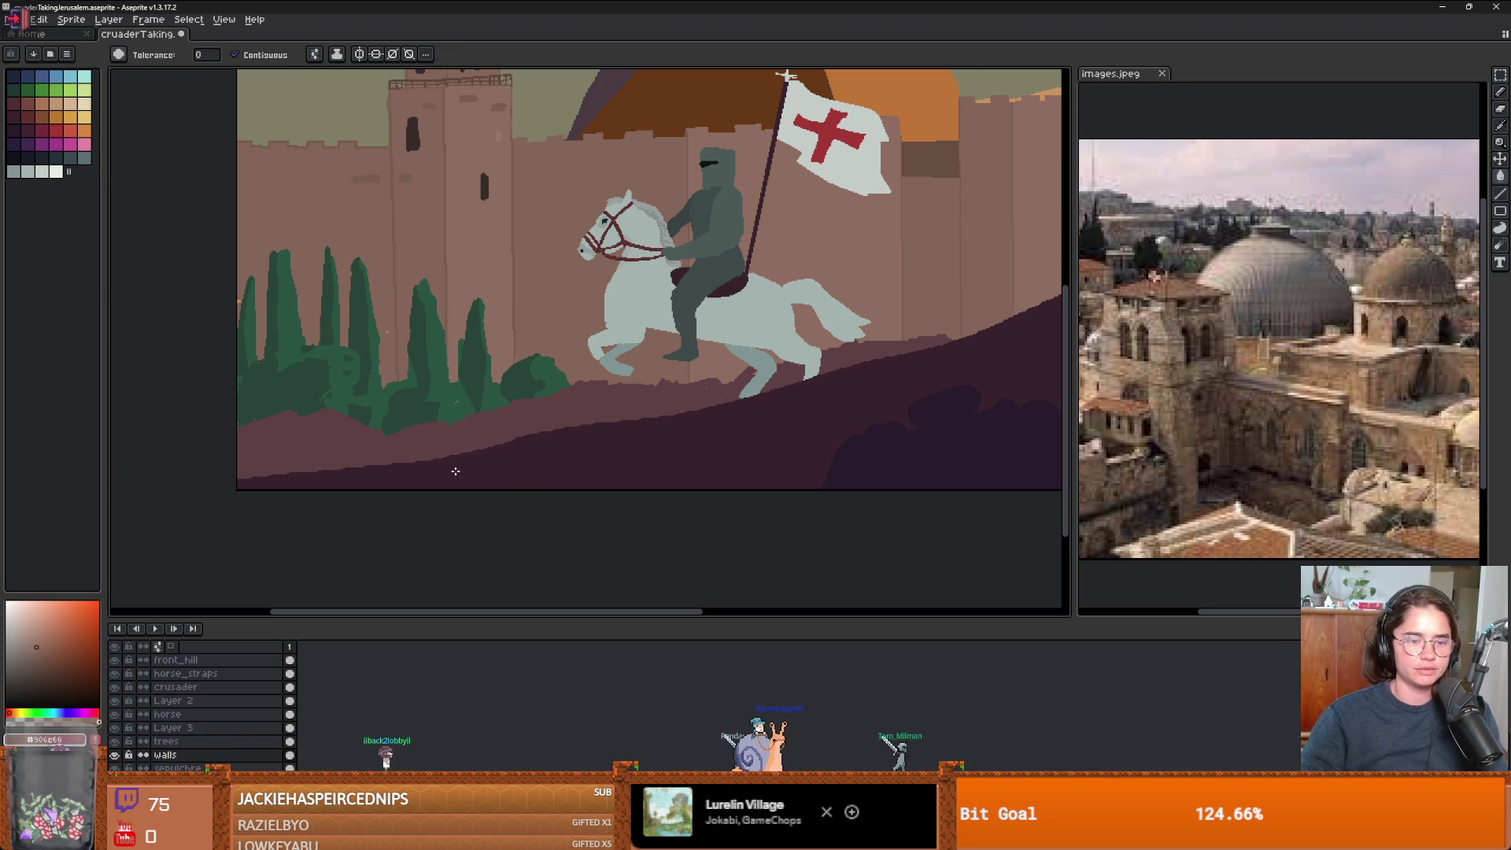
- Toggle the trees and Layer 3 to check their contents, then open Layer 3's properties
{"action": "left_click", "coordinate": [118, 740]}
{"action": "left_click", "coordinate": [118, 741]}
{"action": "left_click", "coordinate": [114, 727]}
{"action": "left_click", "coordinate": [114, 727]}
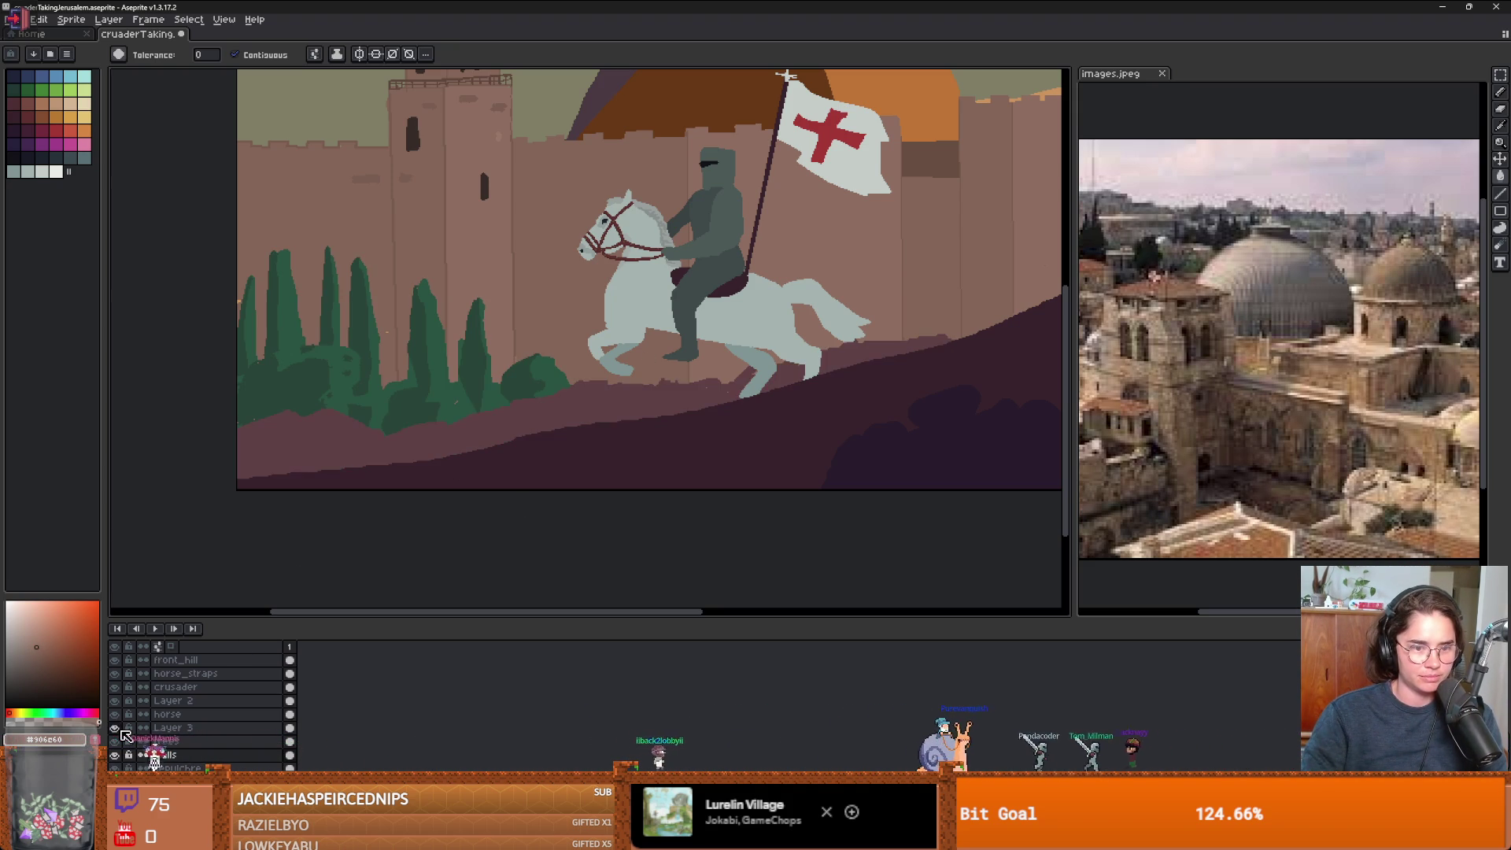
{"action": "double_click", "coordinate": [190, 729]}
- Rename Layer 3 to 'mountain'
{"action": "type", "text": "mout"}
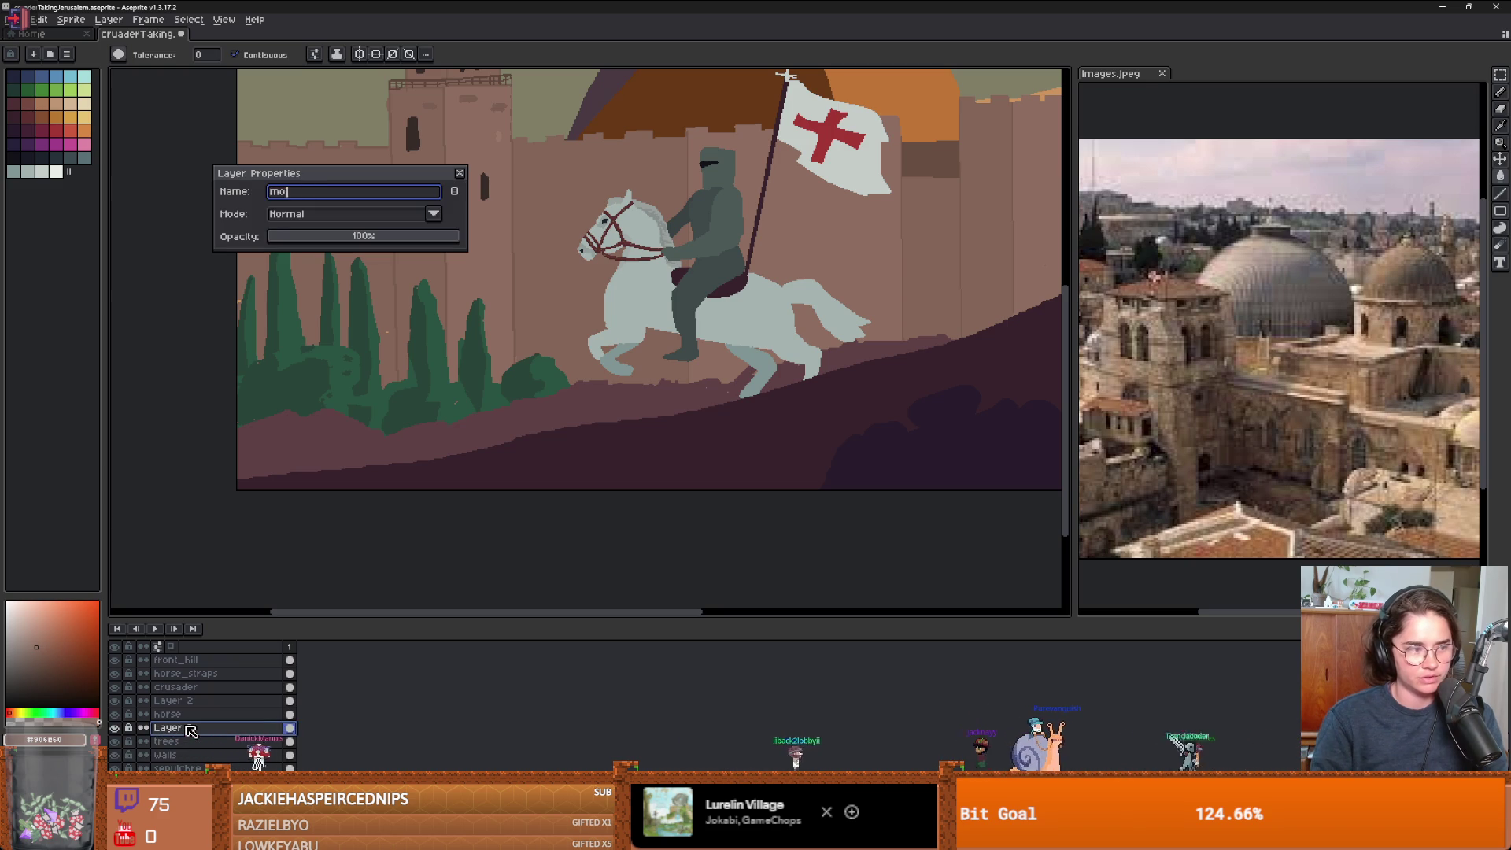
{"action": "key", "text": "BackSpace"}
{"action": "type", "text": "ntai"}
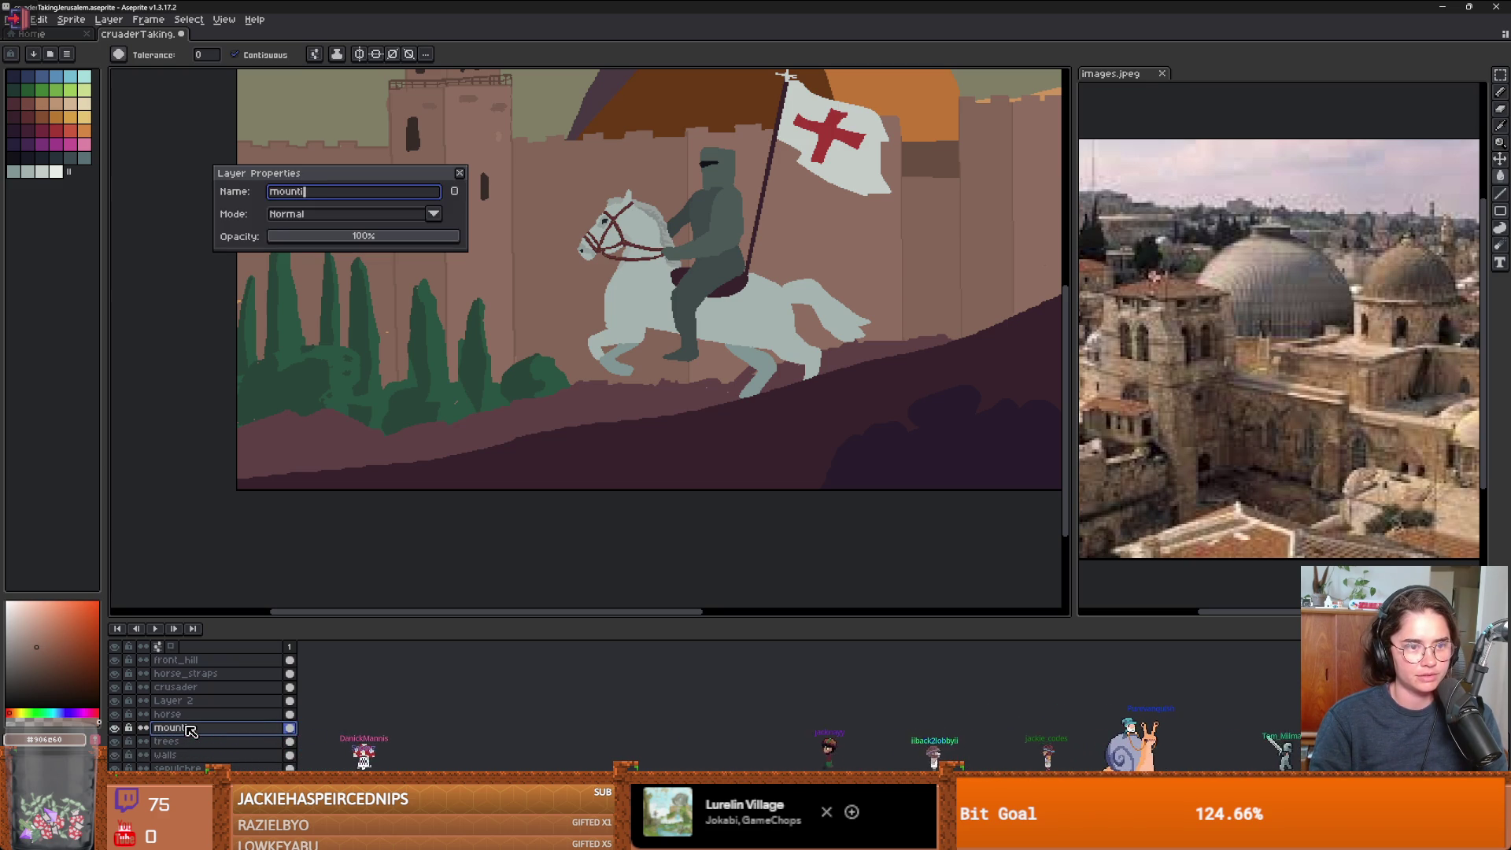
{"action": "type", "text": "n"}
{"action": "key", "text": "Return"}
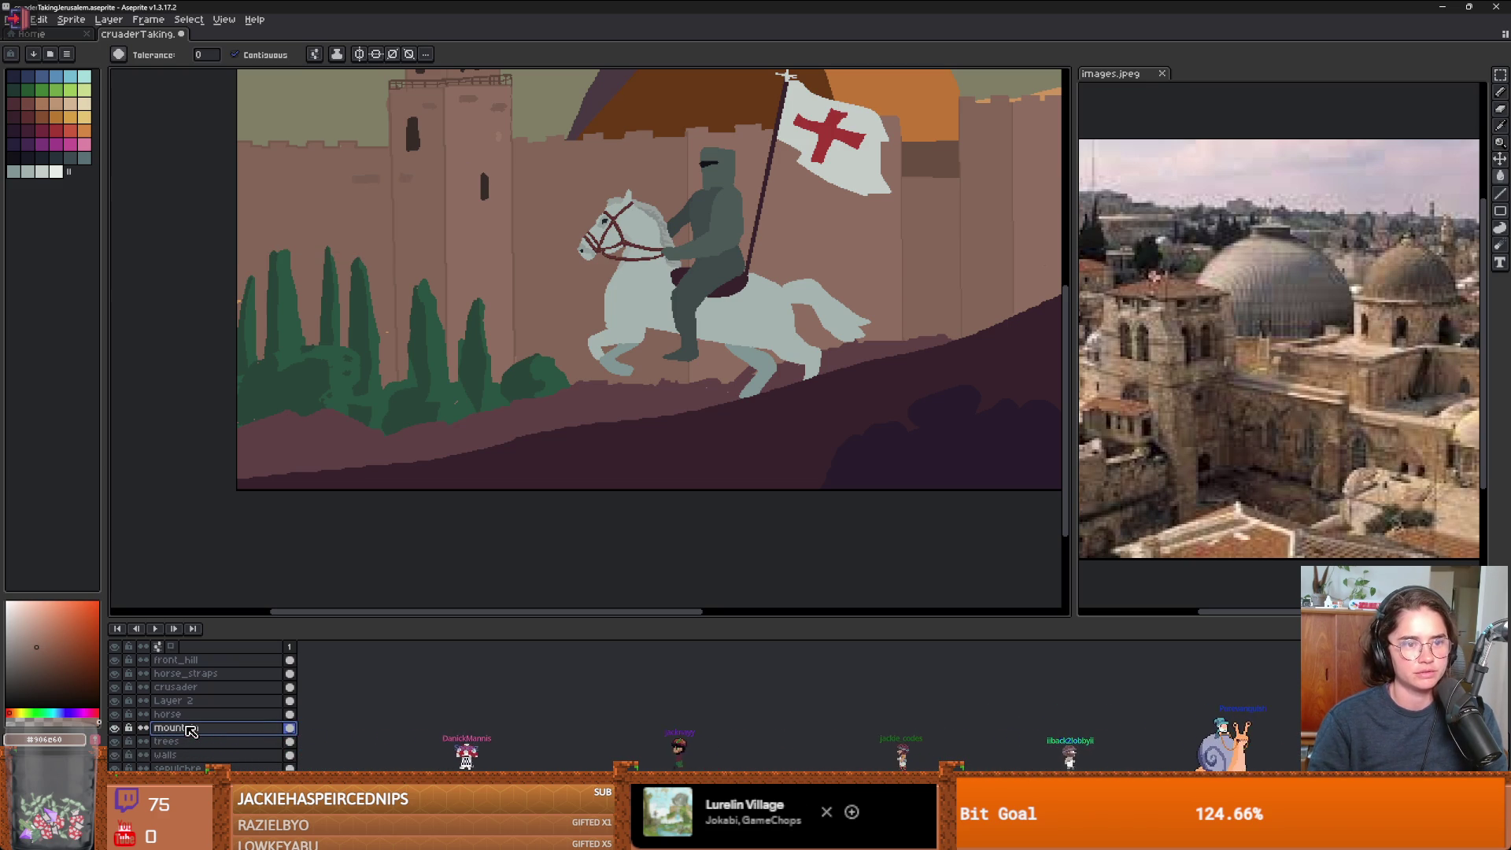
- Eyedrop the mauve ground colour and outline and fill lighter pink rock patches on the hillside
{"action": "scroll", "coordinate": [287, 421], "scroll_direction": "up", "scroll_amount": 3}
{"action": "scroll", "coordinate": [286, 421], "scroll_direction": "down", "scroll_amount": 1}
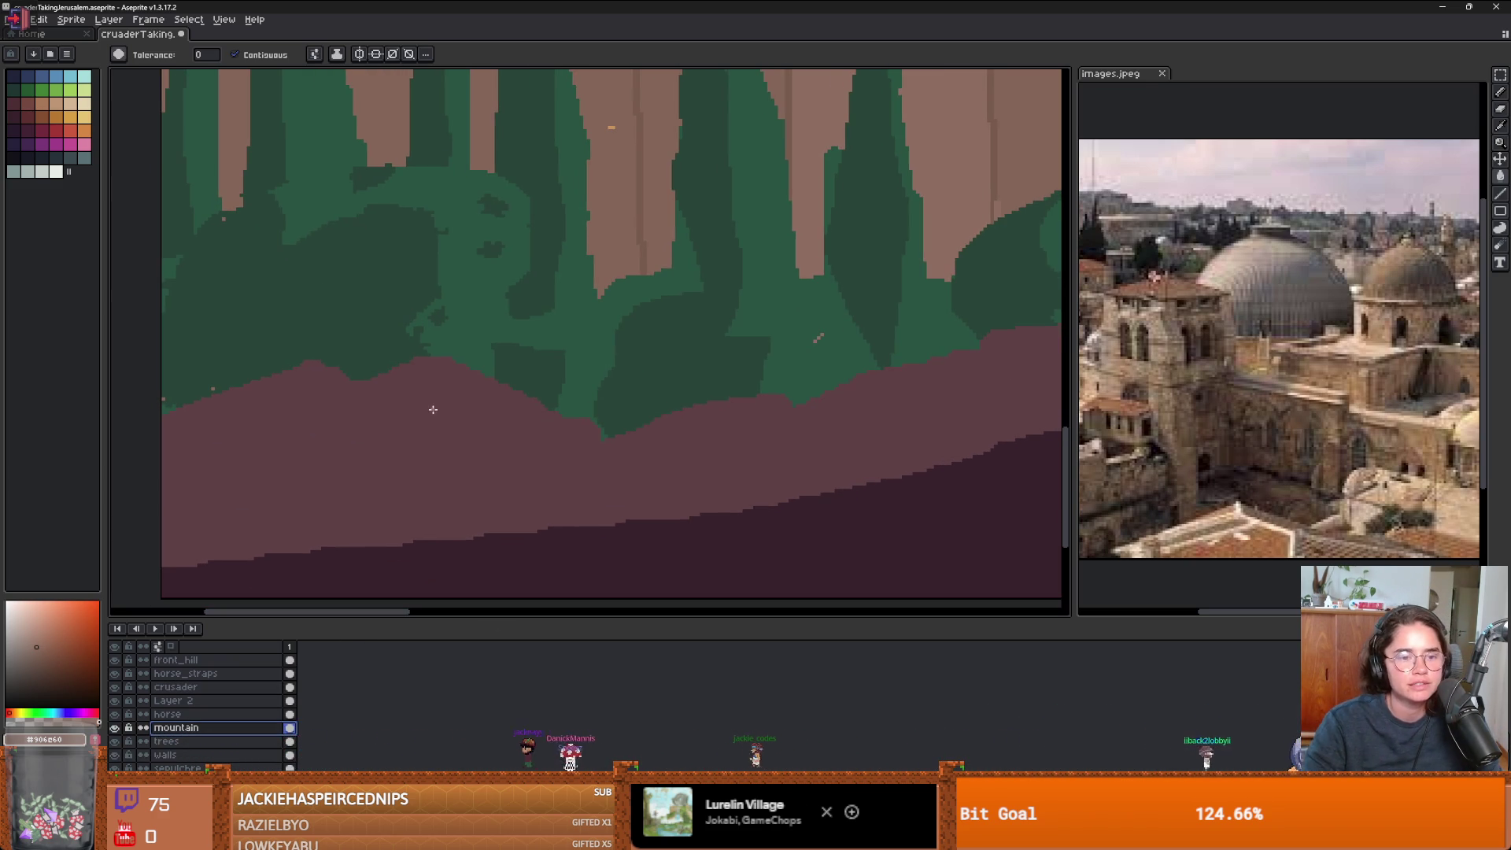
{"action": "left_click", "coordinate": [395, 476], "text": "alt"}
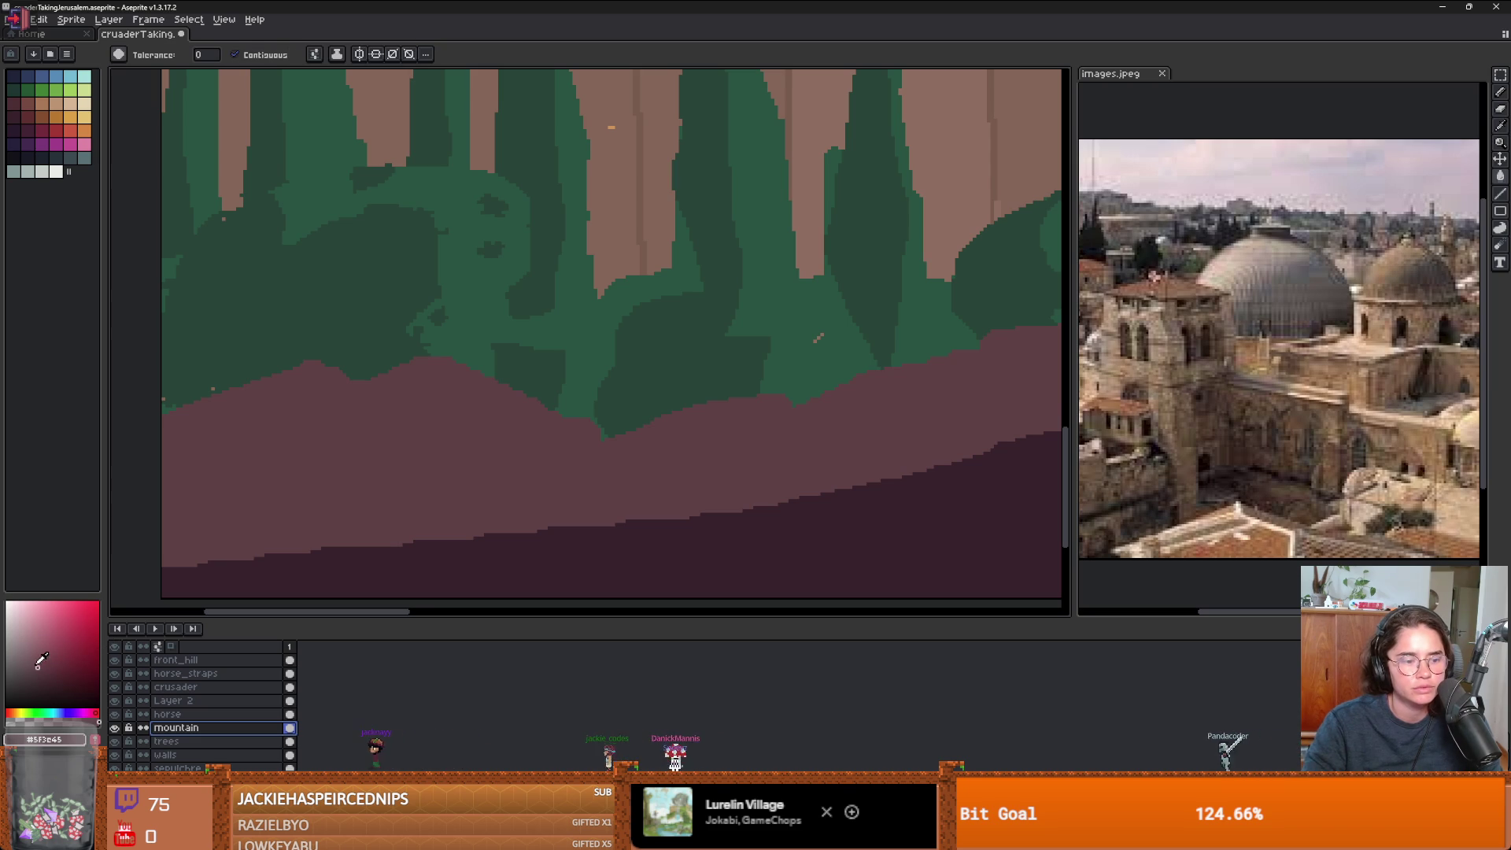
{"action": "key", "text": "b"}
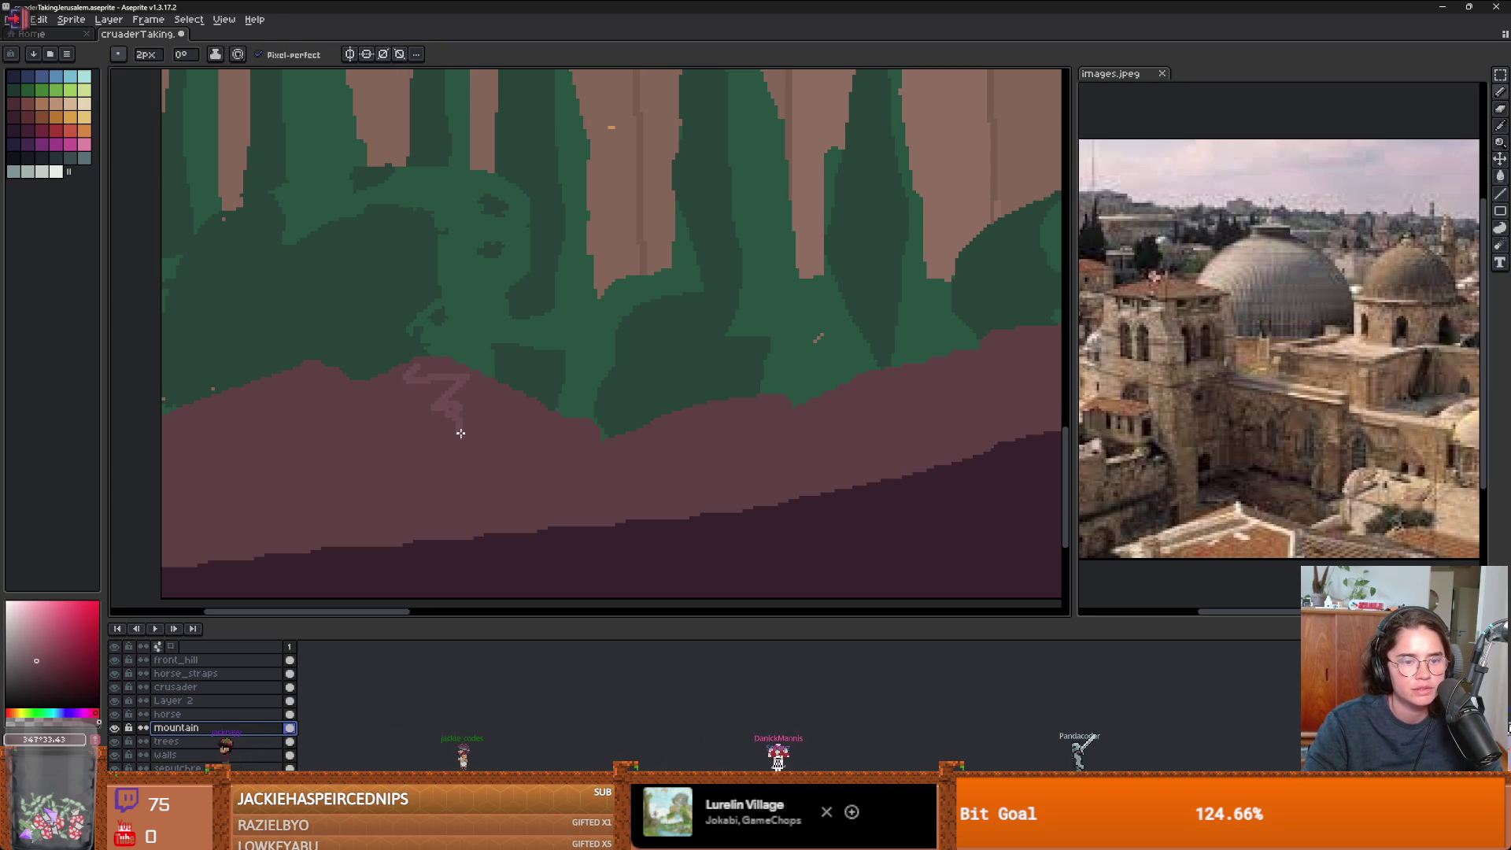
{"action": "key", "text": "g"}
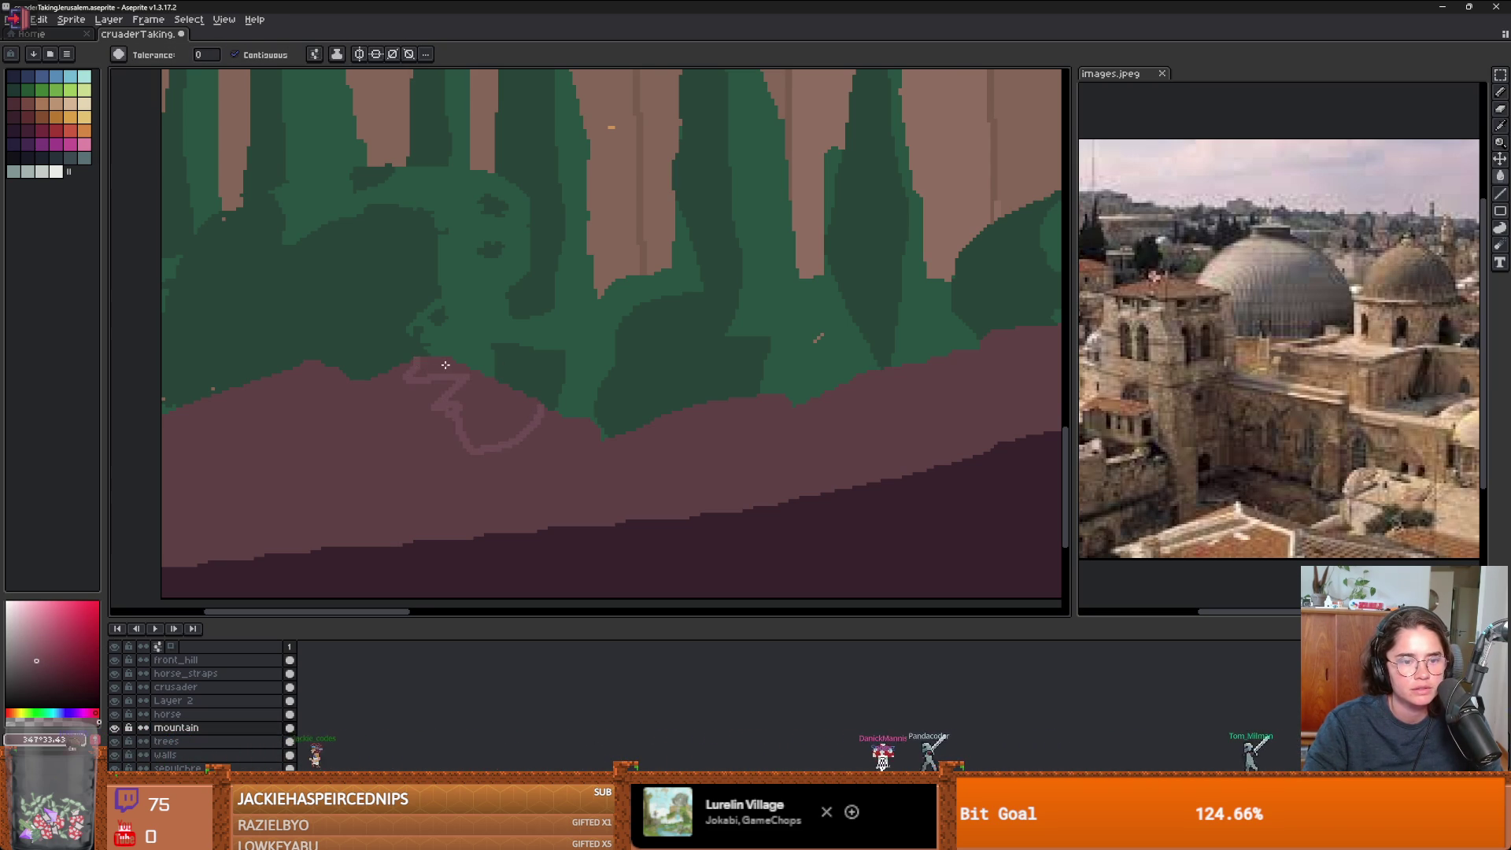
{"action": "left_click", "coordinate": [468, 409]}
{"action": "scroll", "coordinate": [487, 441], "scroll_direction": "down", "scroll_amount": 3}
{"action": "scroll", "coordinate": [513, 491], "scroll_direction": "up", "scroll_amount": 2}
{"action": "key", "text": "b"}
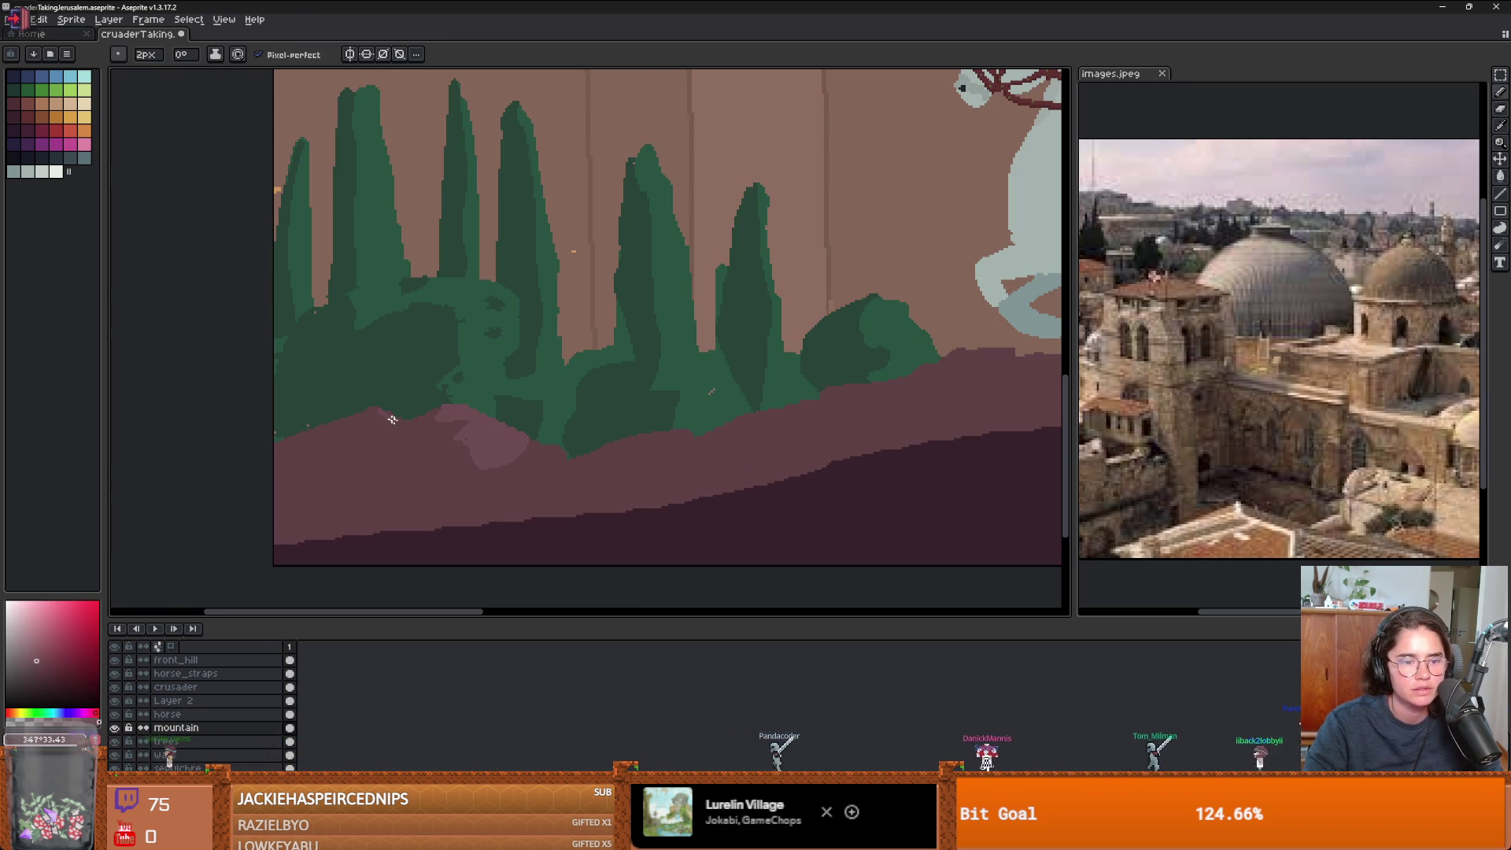
{"action": "left_click_drag", "start_coordinate": [335, 452], "coordinate": [405, 425]}
{"action": "key", "text": "g"}
{"action": "left_click", "coordinate": [391, 462]}
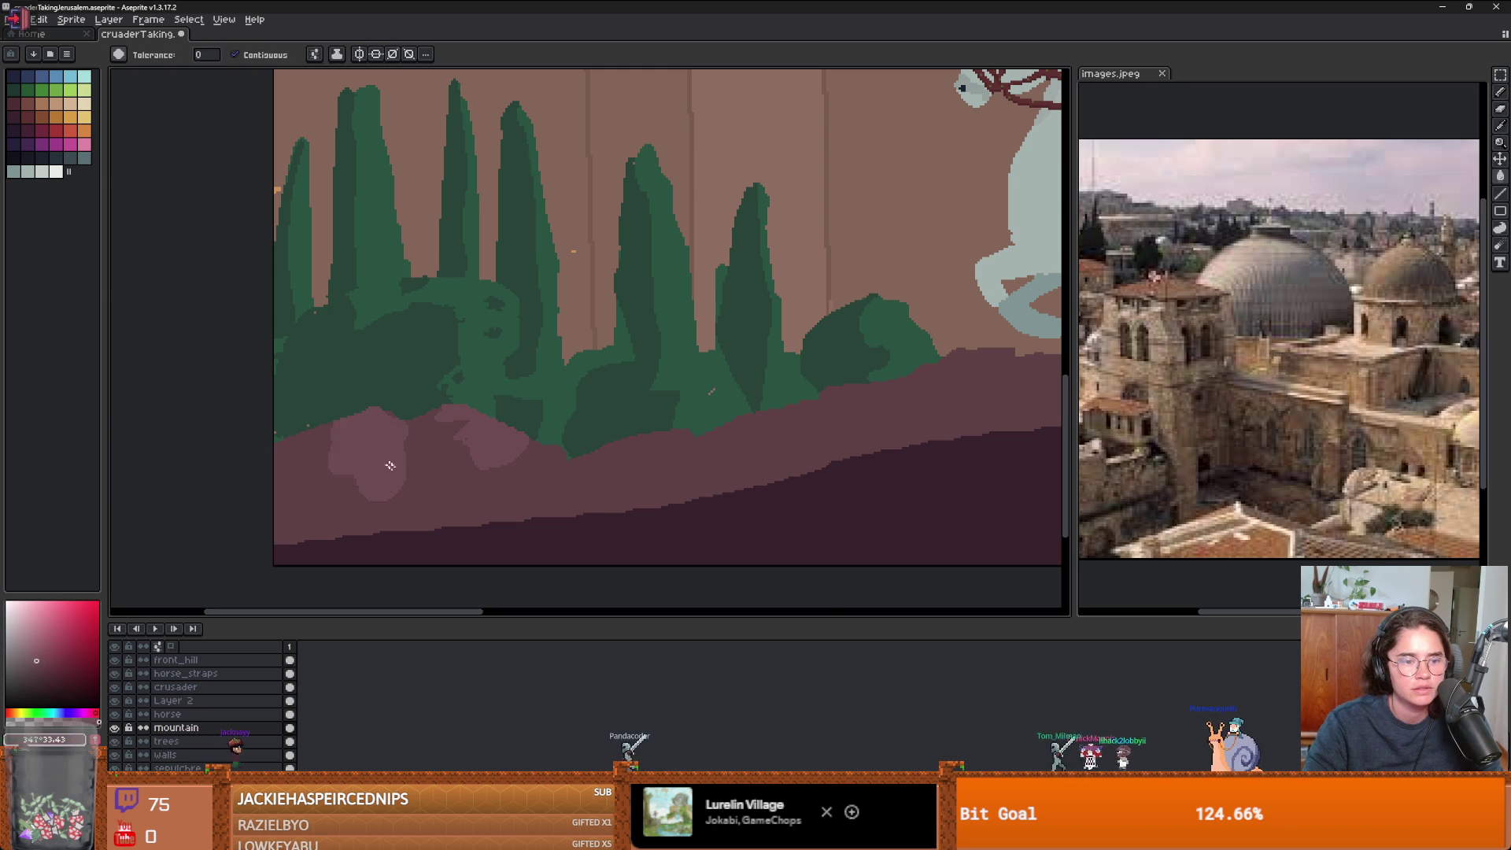
{"action": "scroll", "coordinate": [498, 486], "scroll_direction": "down", "scroll_amount": 3}
{"action": "scroll", "coordinate": [498, 486], "scroll_direction": "up", "scroll_amount": 2}
- Pick a new pink shade, draw a dark stroke on the lower-left ground, and undo a darker fill
{"action": "key", "text": "i"}
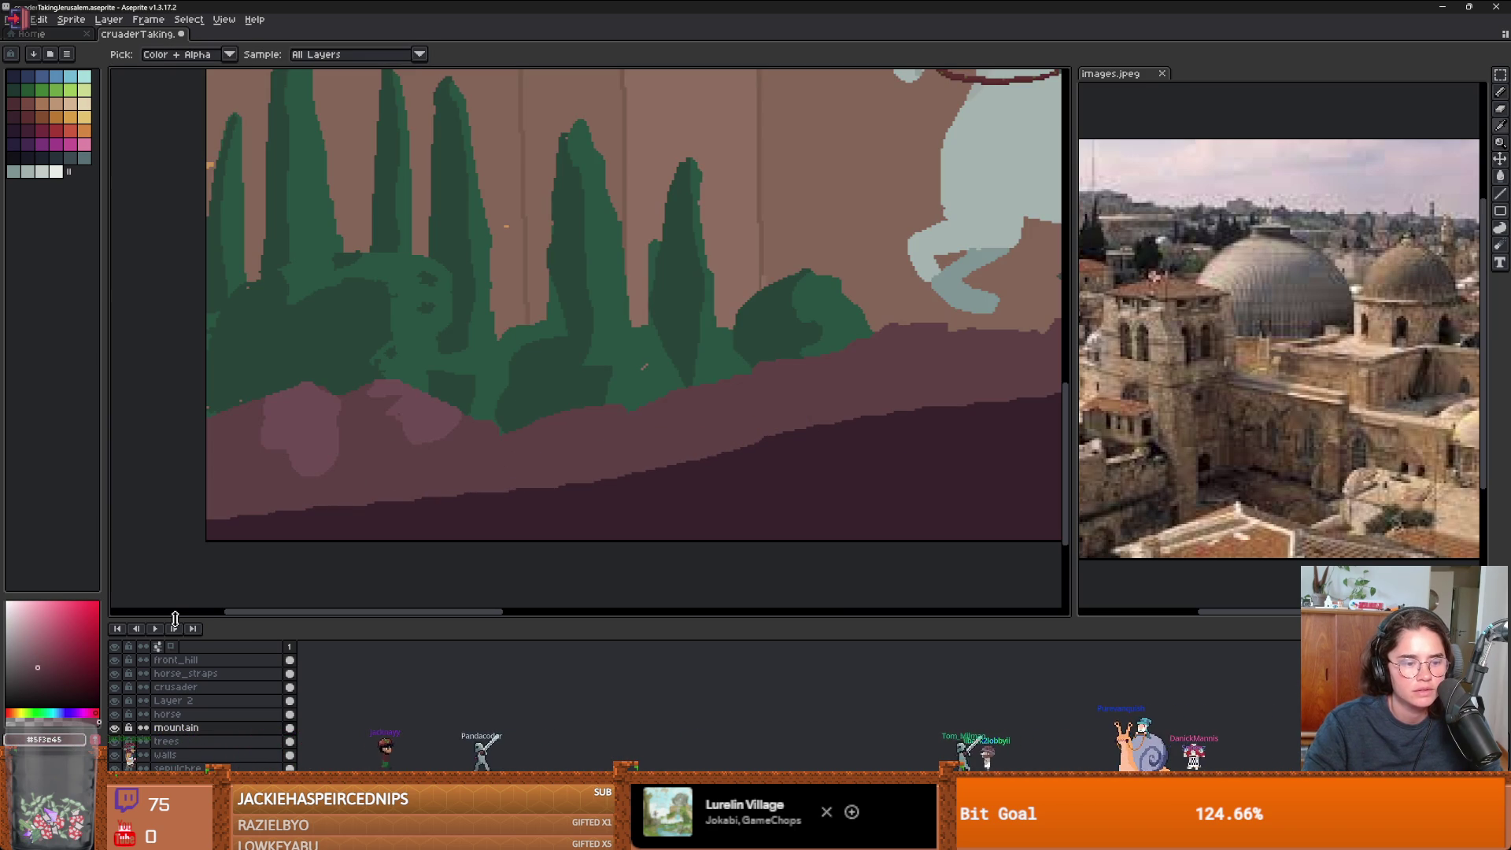
{"action": "left_click", "coordinate": [27, 679]}
{"action": "key", "text": "b"}
{"action": "left_click_drag", "start_coordinate": [241, 402], "coordinate": [236, 441]}
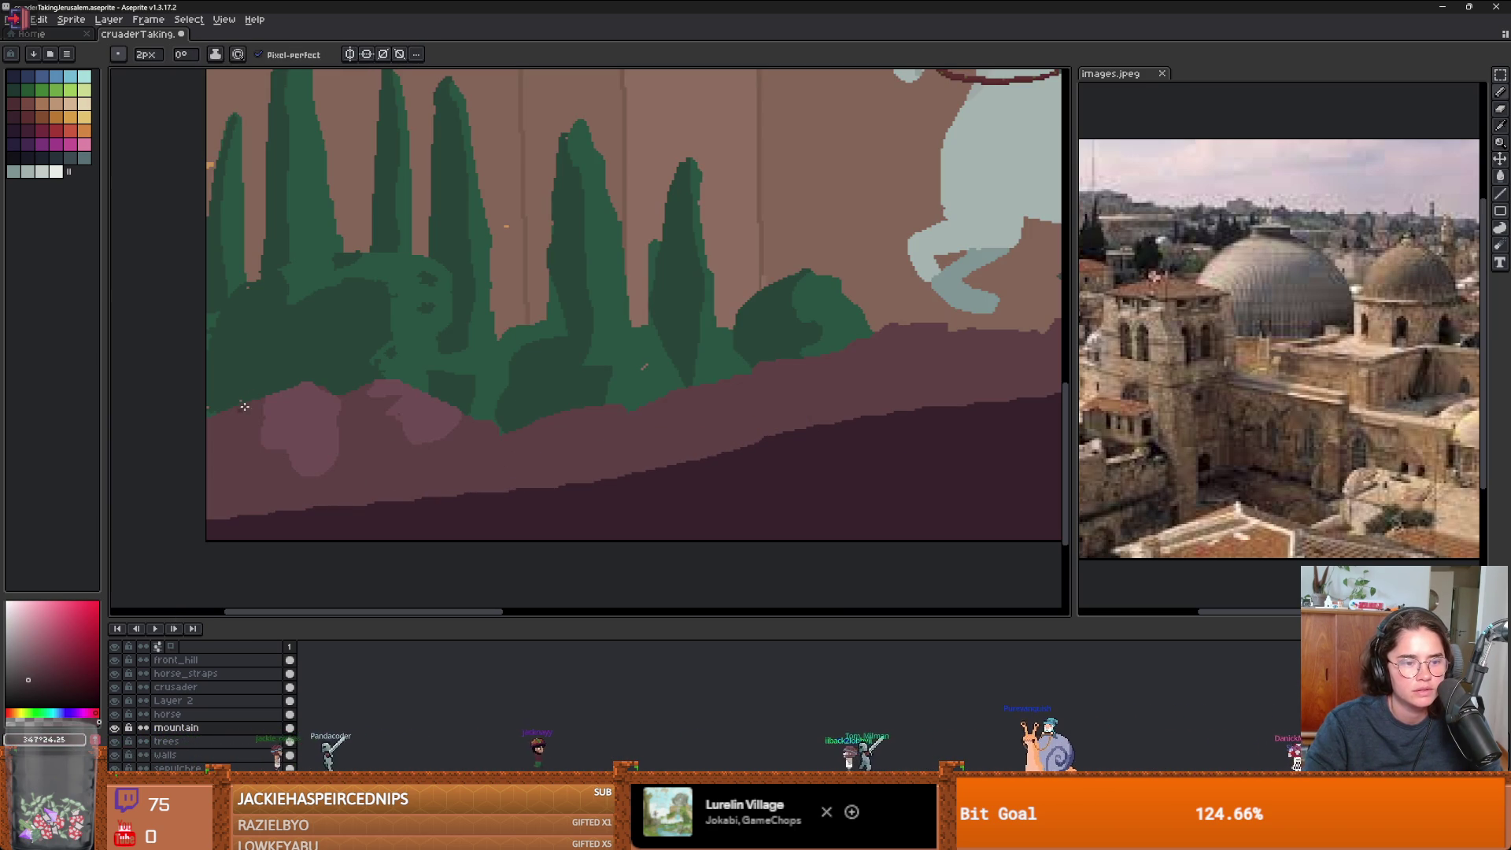
{"action": "scroll", "coordinate": [236, 505], "scroll_direction": "down", "scroll_amount": 2}
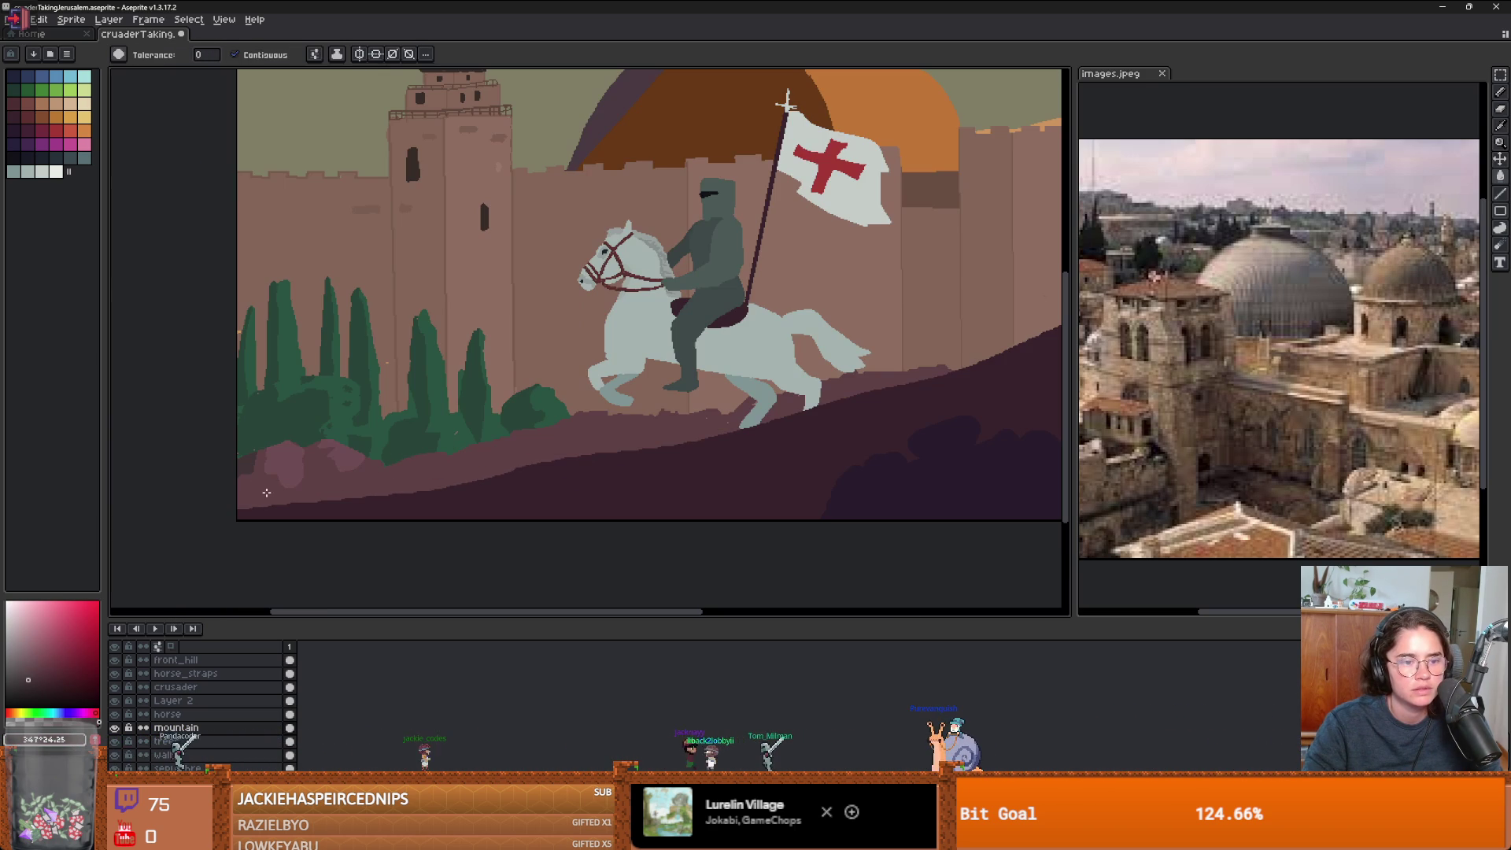
{"action": "key", "text": "g"}
{"action": "left_click", "coordinate": [252, 500]}
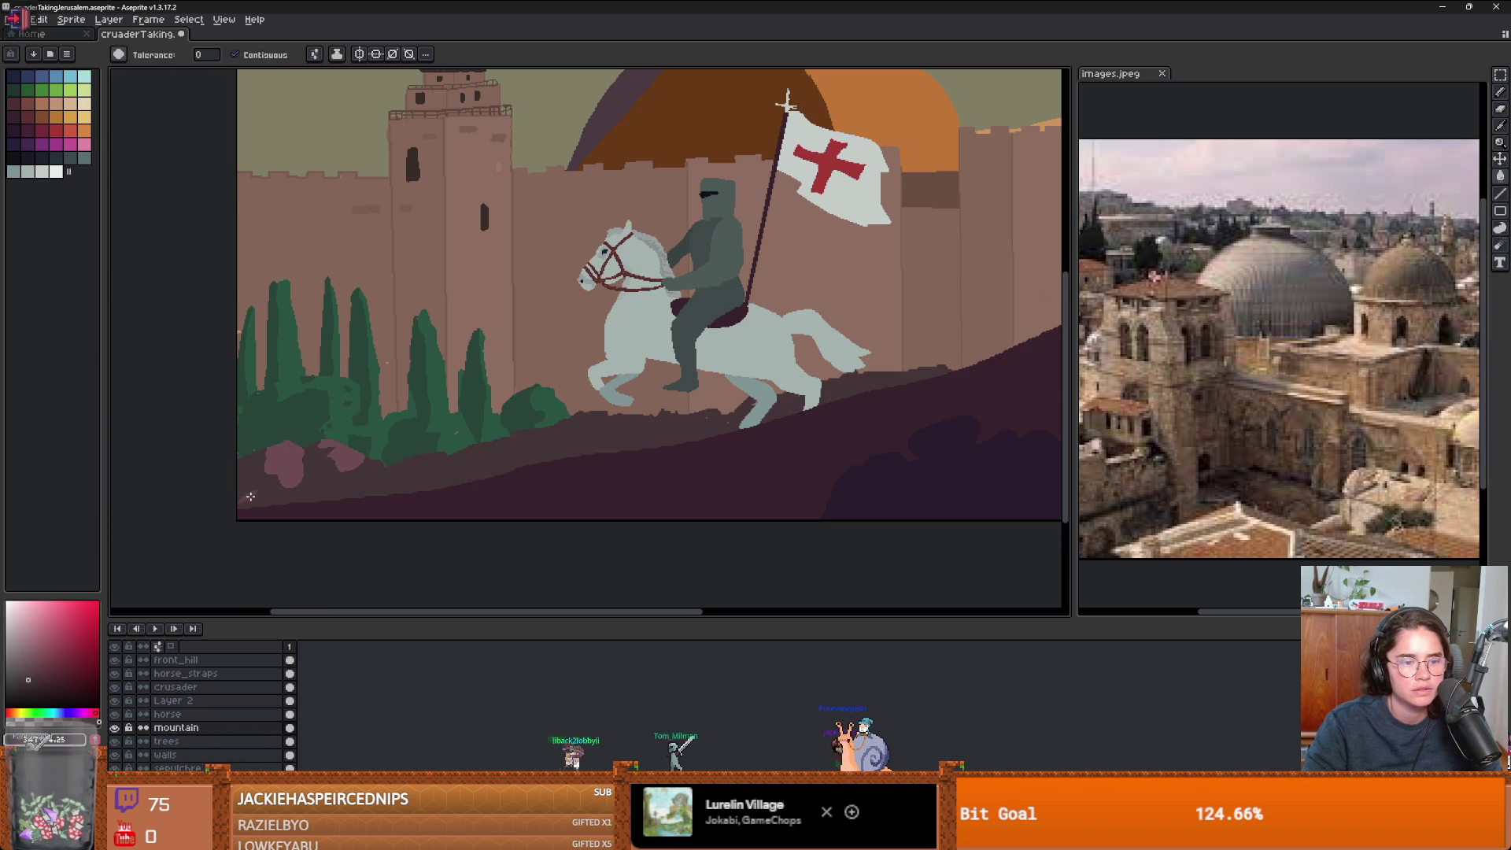
{"action": "key", "text": "ctrl+z"}
{"action": "key", "text": "b"}
{"action": "scroll", "coordinate": [250, 497], "scroll_direction": "up", "scroll_amount": 2}
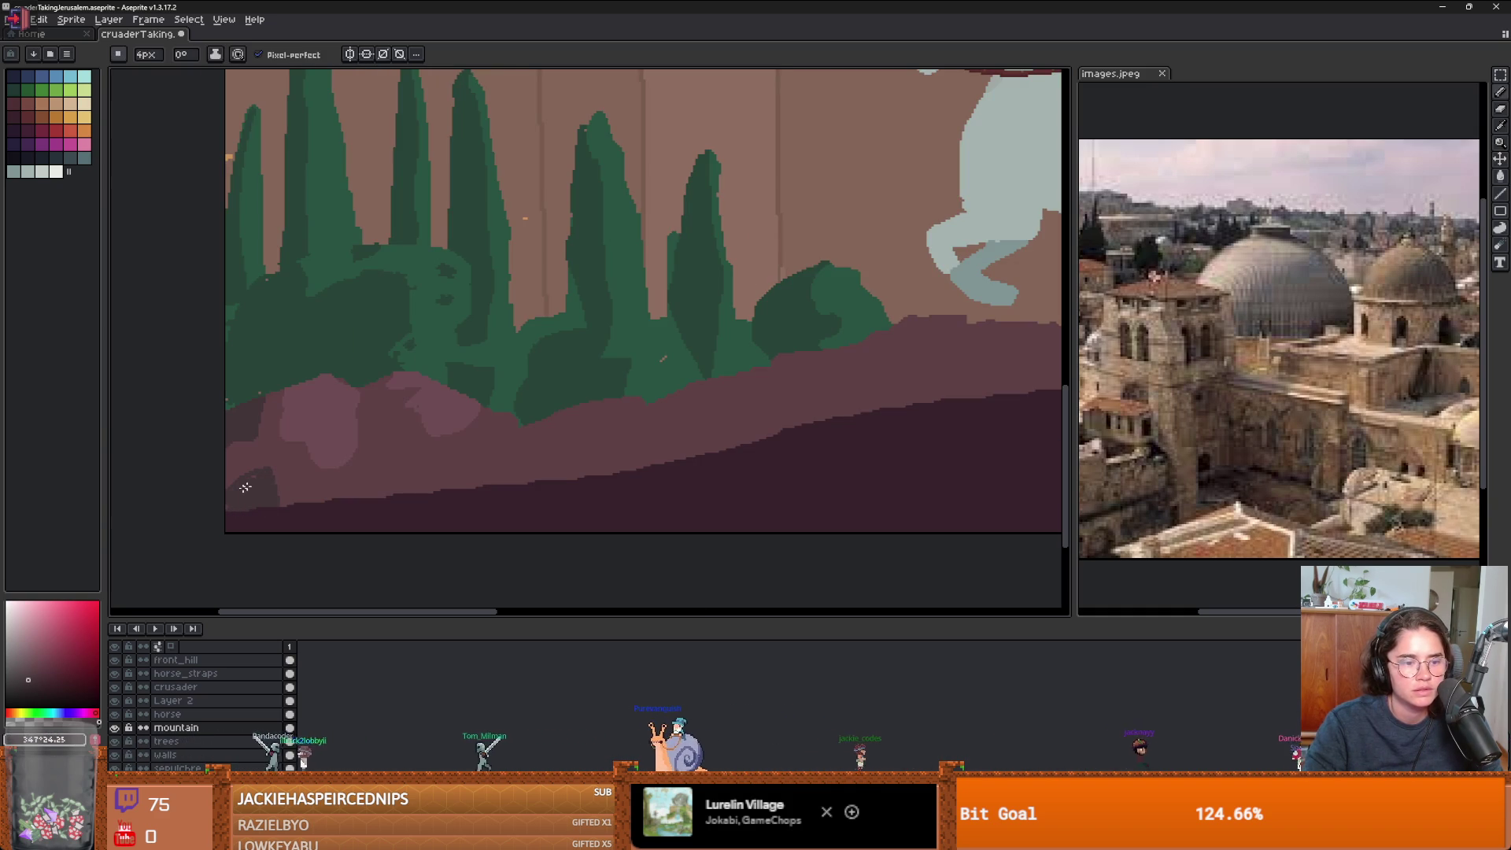
{"action": "scroll", "coordinate": [227, 482], "scroll_direction": "down", "scroll_amount": 2}
{"action": "scroll", "coordinate": [354, 500], "scroll_direction": "up", "scroll_amount": 2}
{"action": "key", "text": "v"}
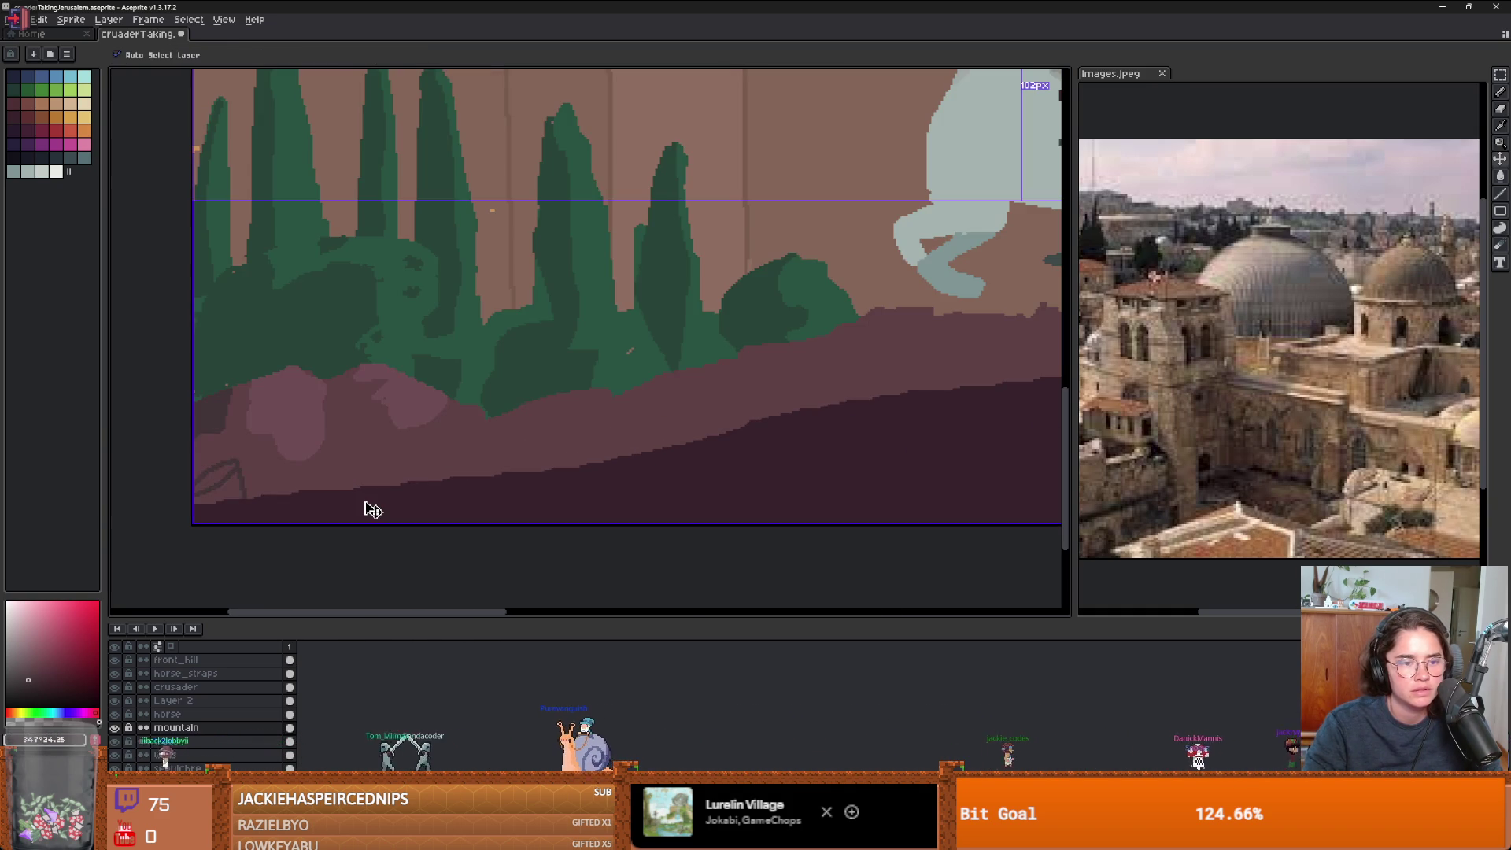
{"action": "scroll", "coordinate": [448, 477], "scroll_direction": "down", "scroll_amount": 2}
{"action": "scroll", "coordinate": [337, 448], "scroll_direction": "up", "scroll_amount": 2}
- Draw a straight ridge line across the pink hill with the Line tool
{"action": "key", "text": "b"}
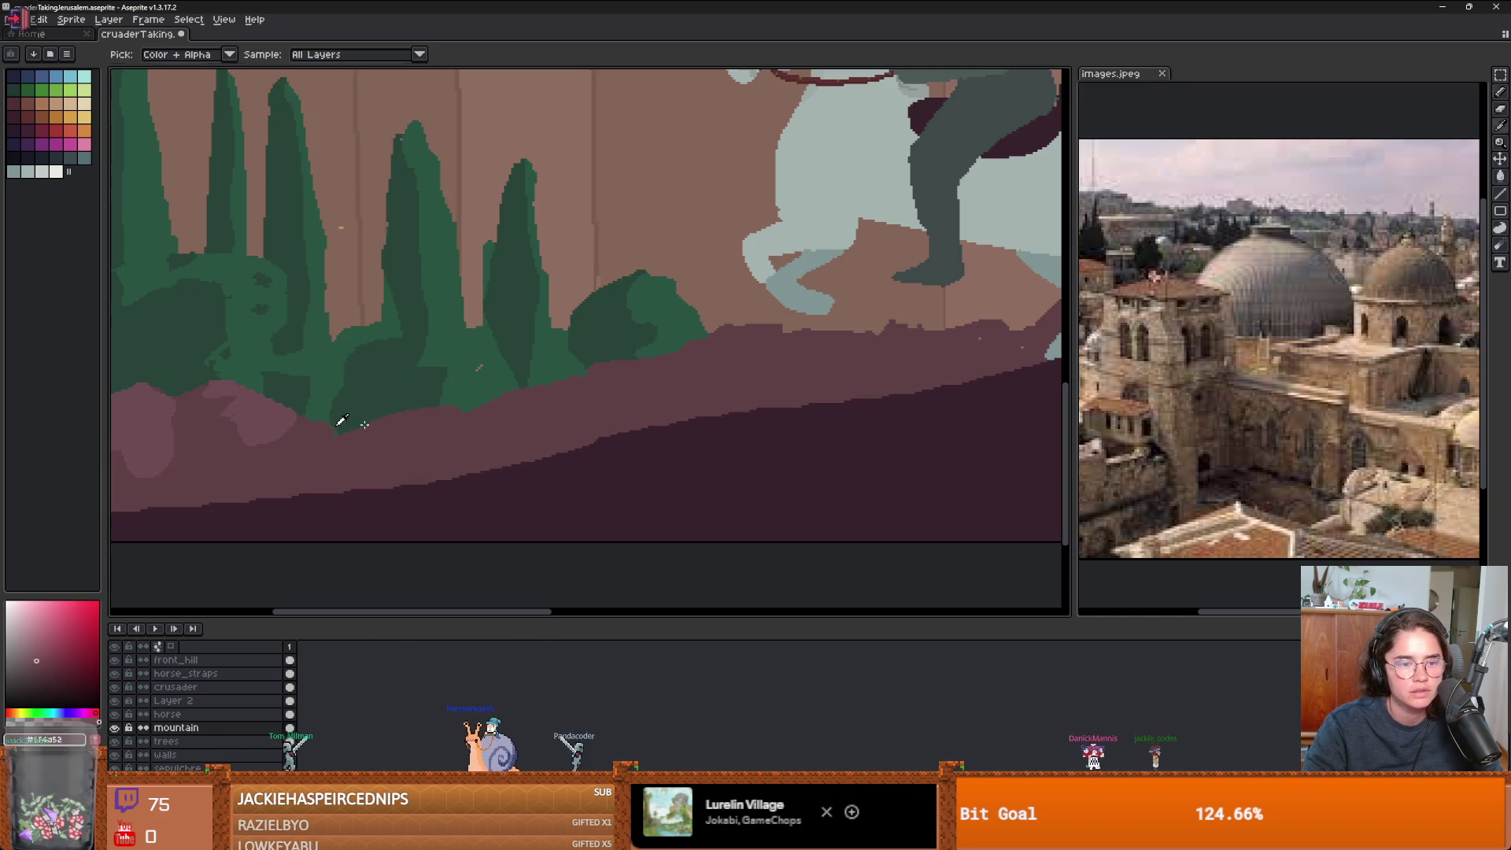
{"action": "key", "text": "l"}
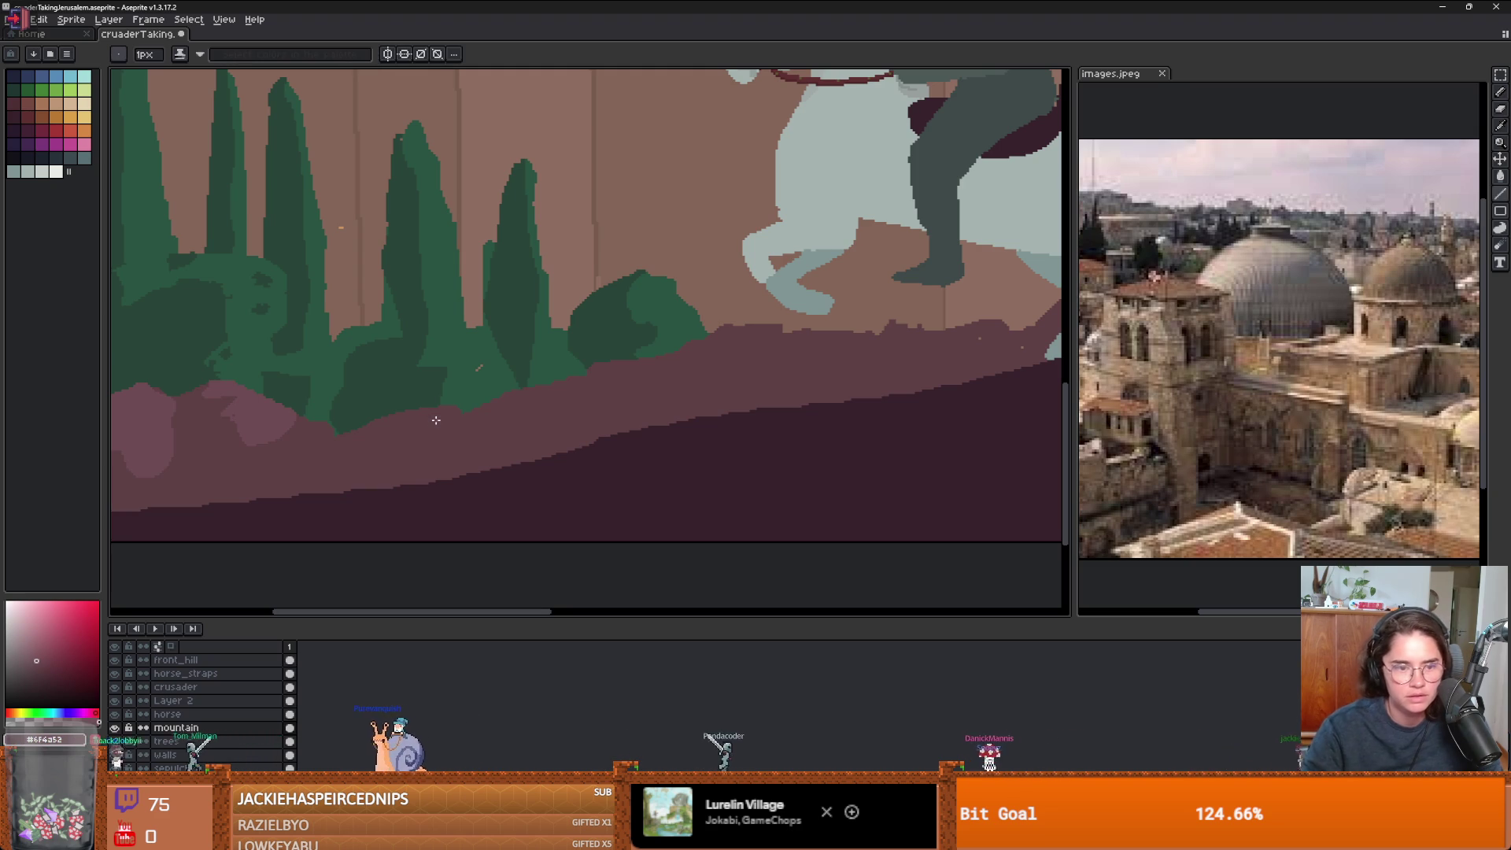
{"action": "left_click_drag", "start_coordinate": [481, 452], "coordinate": [492, 468]}
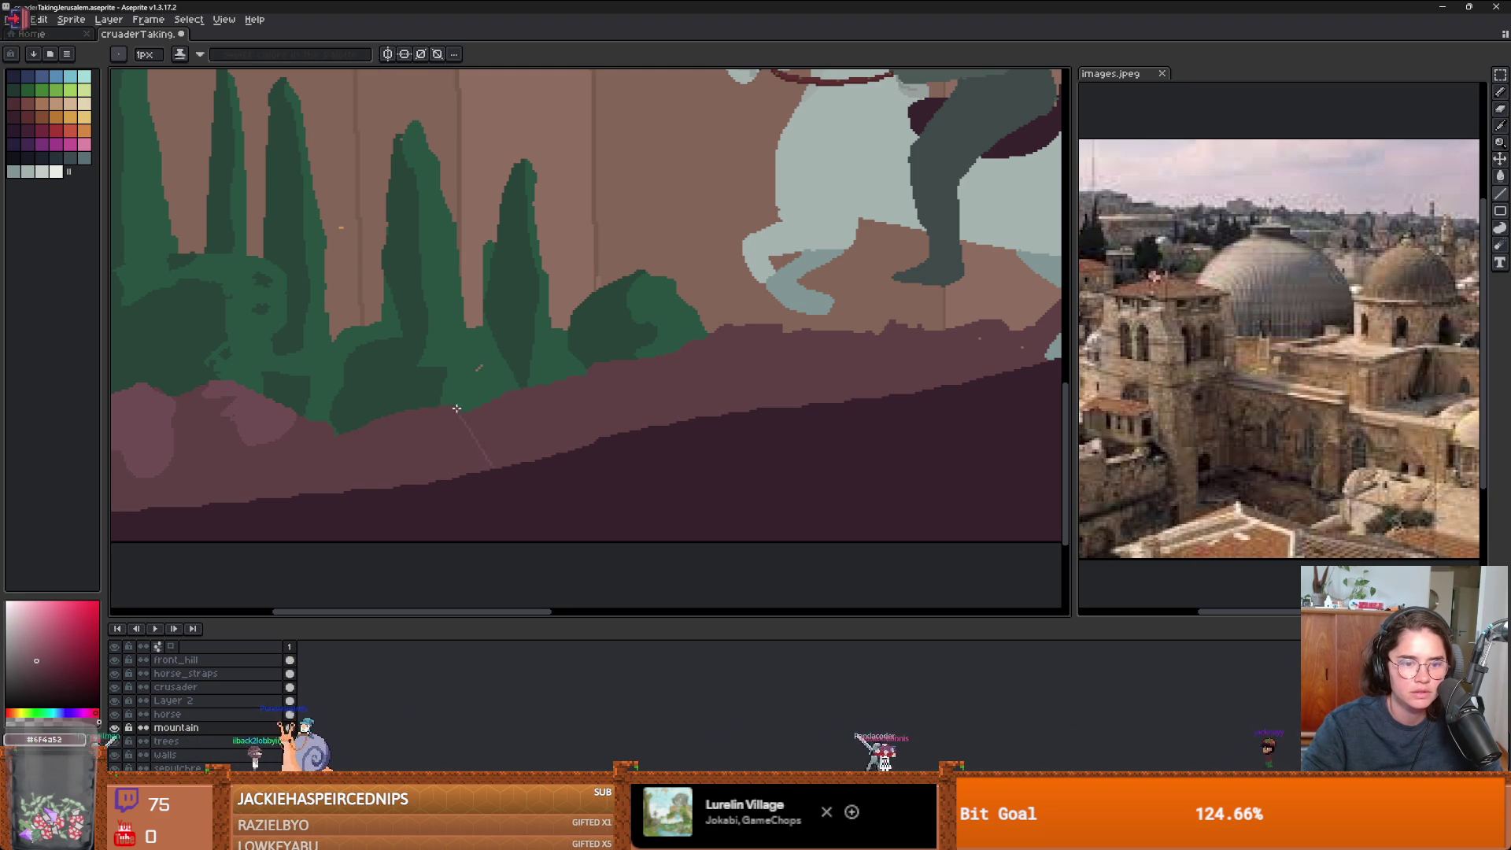
{"action": "key", "text": "b"}
{"action": "scroll", "coordinate": [458, 452], "scroll_direction": "down", "scroll_amount": 2}
{"action": "scroll", "coordinate": [488, 464], "scroll_direction": "up", "scroll_amount": 2}
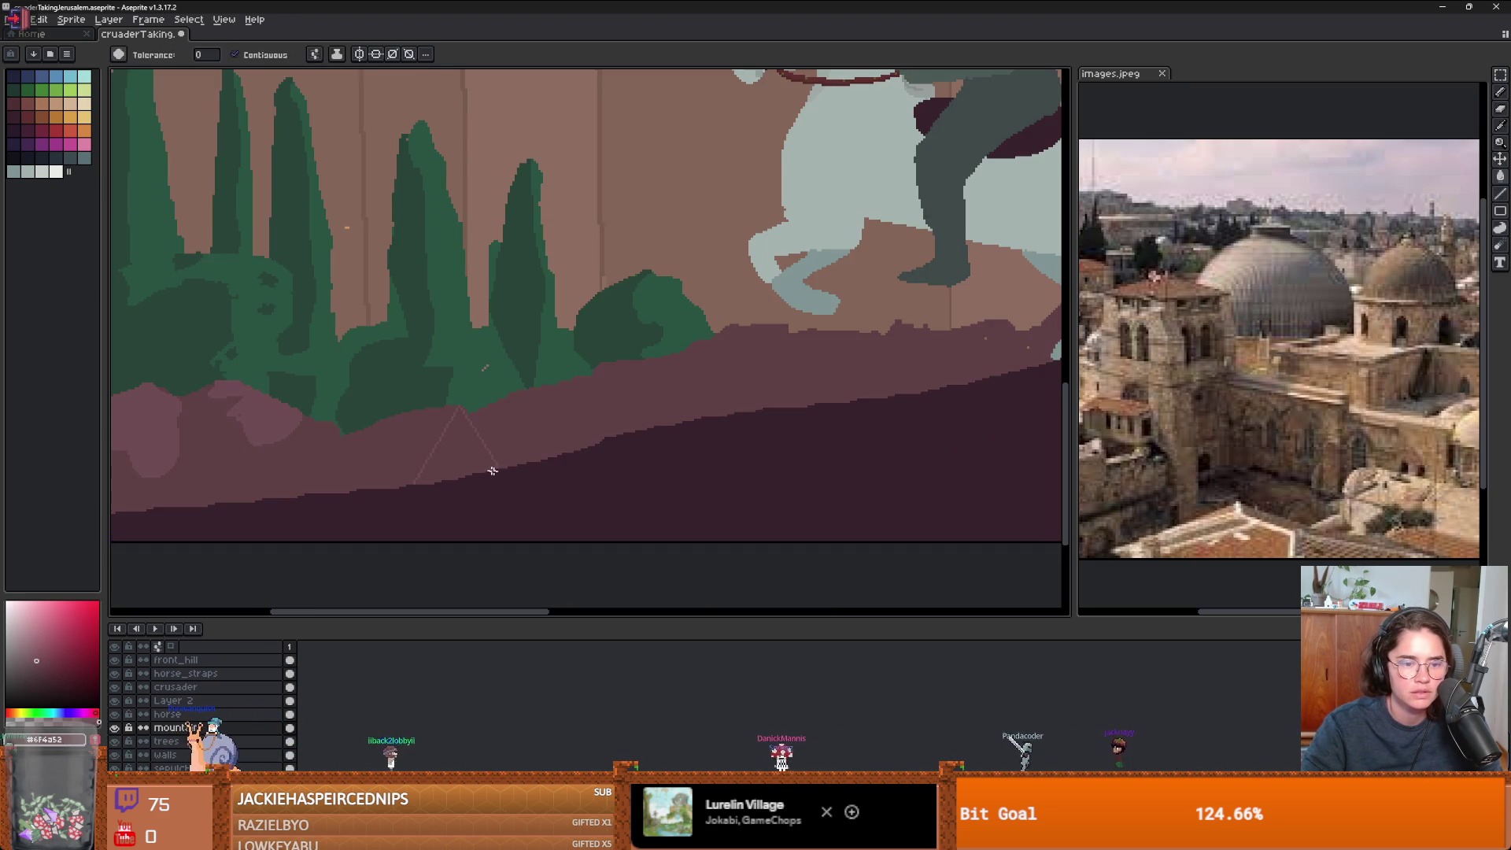
{"action": "key", "text": "plus"}
- Pick a darker mauve as the drawing colour for the rock facets
{"action": "key", "text": "g"}
{"action": "scroll", "coordinate": [461, 484], "scroll_direction": "down", "scroll_amount": 3}
{"action": "scroll", "coordinate": [488, 482], "scroll_direction": "up", "scroll_amount": 1}
{"action": "scroll", "coordinate": [515, 480], "scroll_direction": "down", "scroll_amount": 1}
{"action": "scroll", "coordinate": [504, 472], "scroll_direction": "up", "scroll_amount": 3}
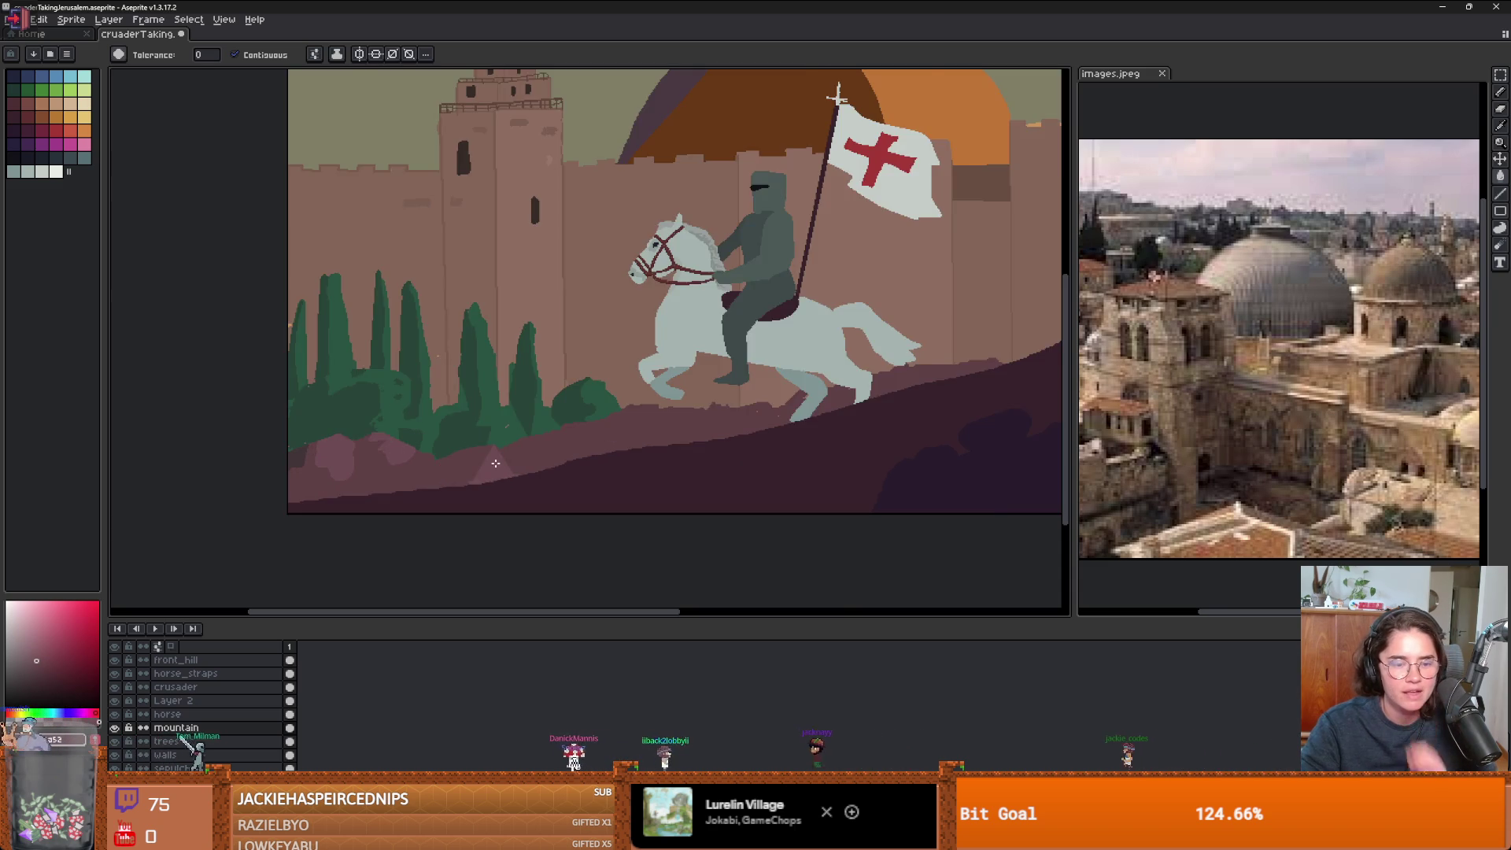
{"action": "key", "text": "b"}
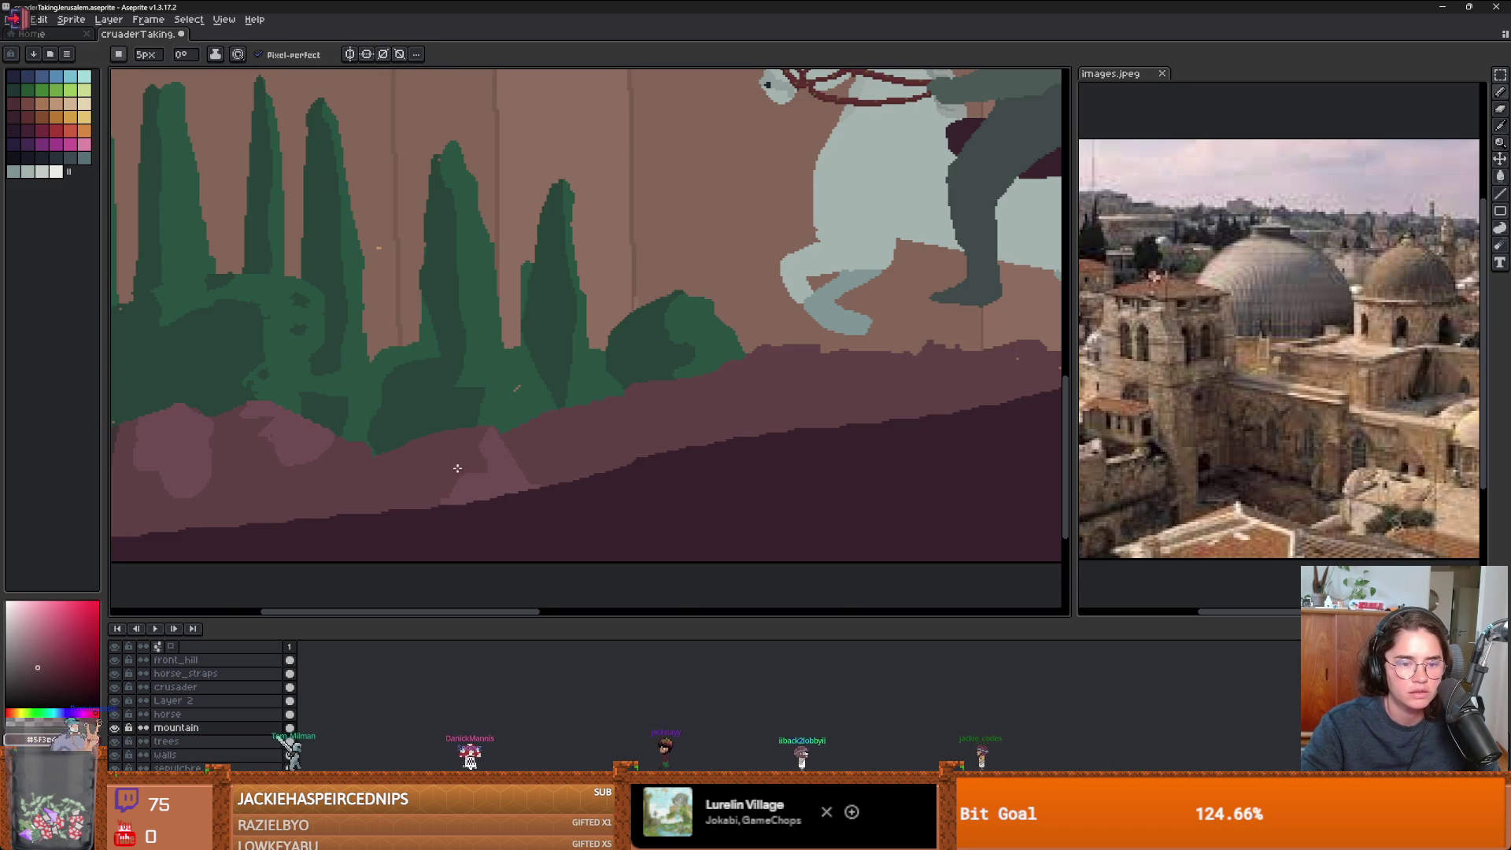
{"action": "scroll", "coordinate": [473, 475], "scroll_direction": "down", "scroll_amount": 2}
{"action": "scroll", "coordinate": [476, 476], "scroll_direction": "up", "scroll_amount": 2}
{"action": "key", "text": "g"}
{"action": "key", "text": "b"}
{"action": "scroll", "coordinate": [419, 465], "scroll_direction": "down", "scroll_amount": 2}
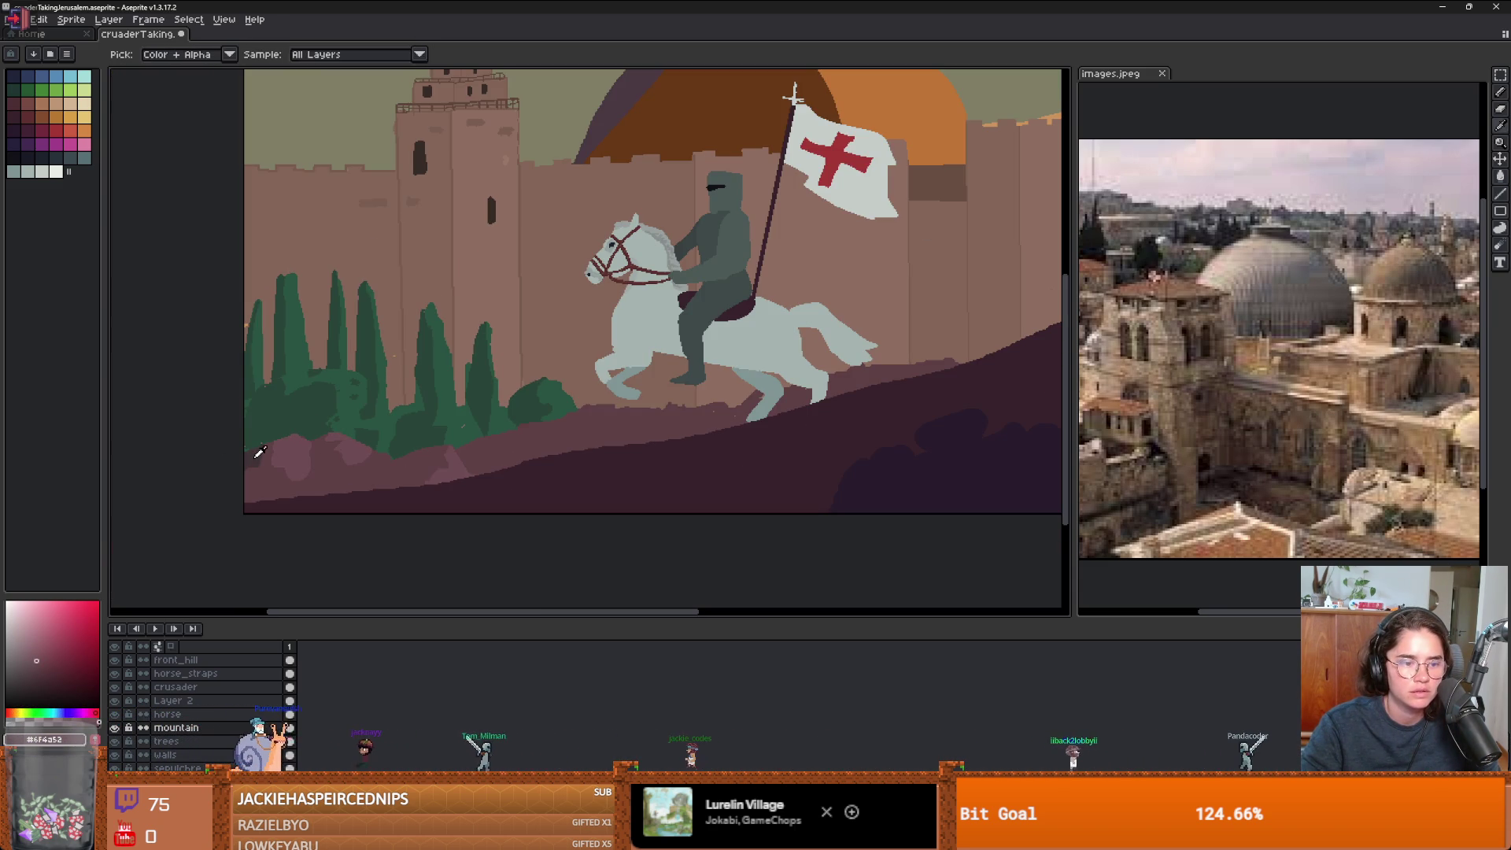
{"action": "left_click", "coordinate": [259, 488], "text": "alt"}
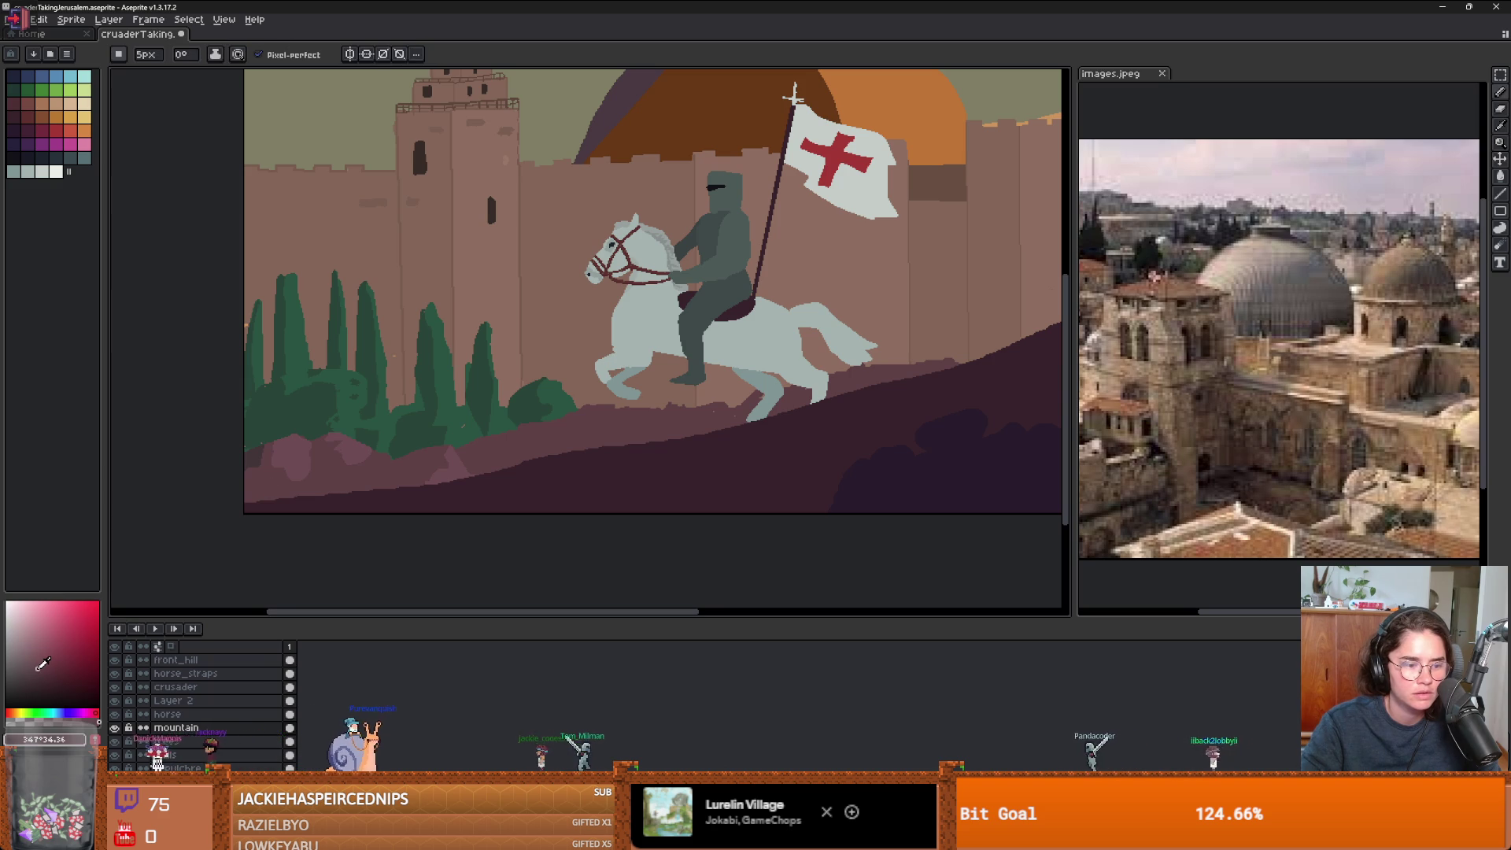
- Shrink the brush to 2px and add mauve rock facets with pencil and paint bucket
{"action": "scroll", "coordinate": [401, 402], "scroll_direction": "up", "scroll_amount": 2}
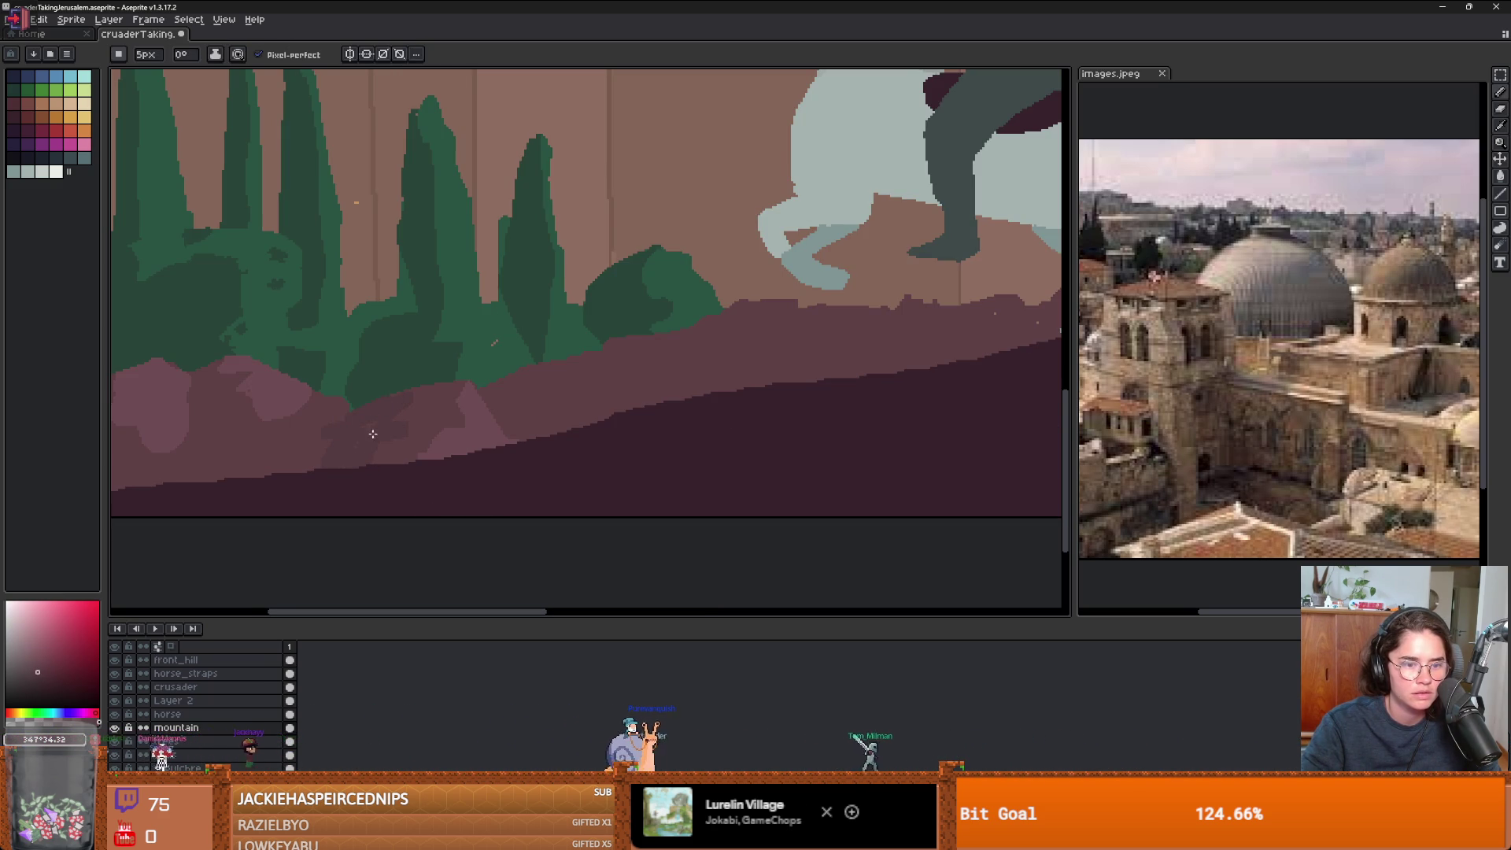
{"action": "scroll", "coordinate": [366, 435], "scroll_direction": "down", "scroll_amount": 2}
{"action": "scroll", "coordinate": [432, 449], "scroll_direction": "up", "scroll_amount": 1}
{"action": "scroll", "coordinate": [432, 453], "scroll_direction": "down", "scroll_amount": 1}
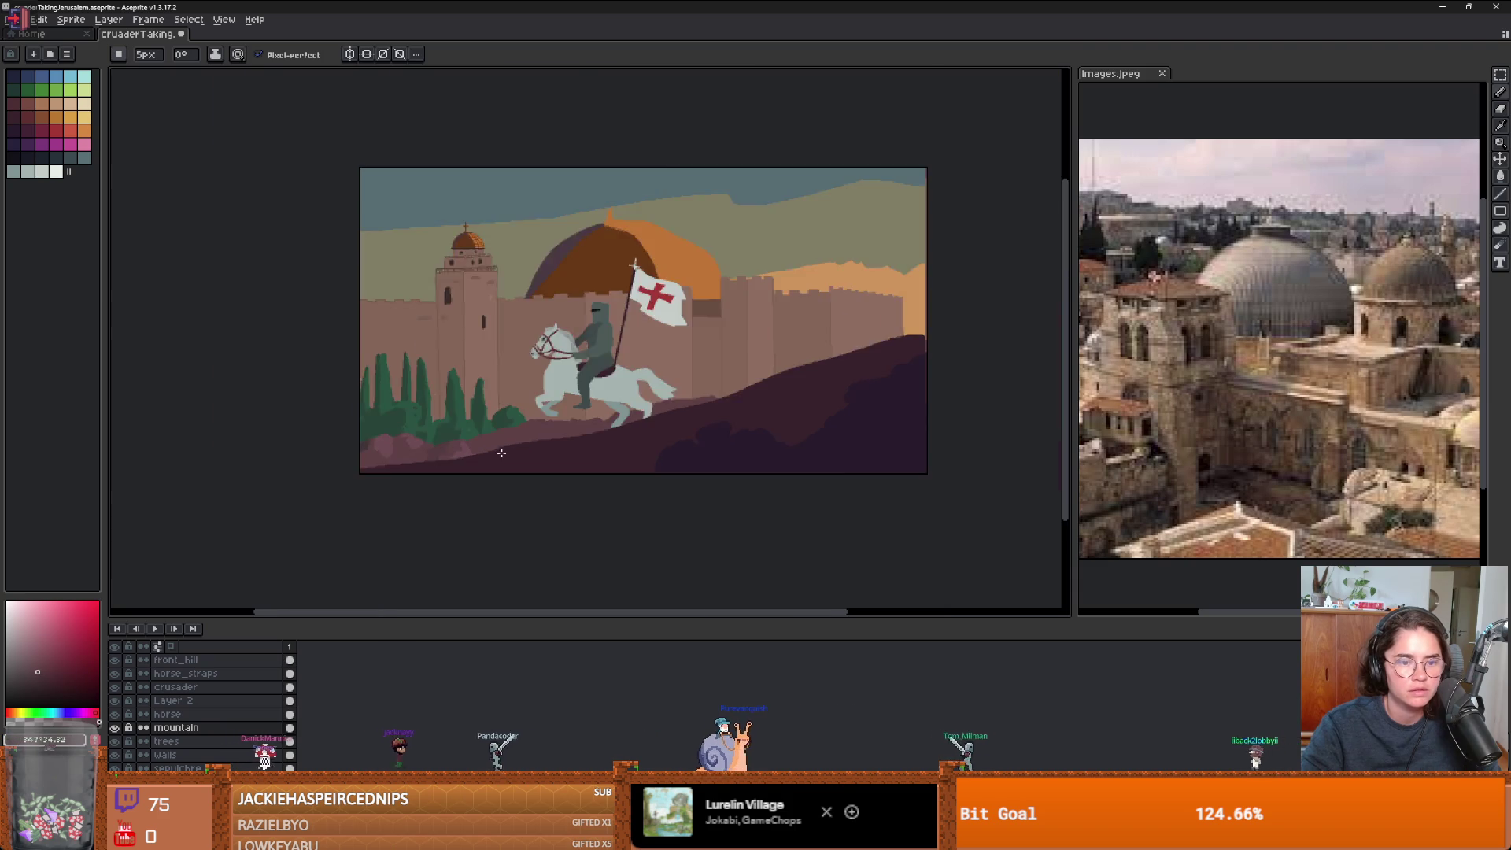
{"action": "scroll", "coordinate": [430, 461], "scroll_direction": "up", "scroll_amount": 1}
{"action": "scroll", "coordinate": [335, 453], "scroll_direction": "up", "scroll_amount": 2}
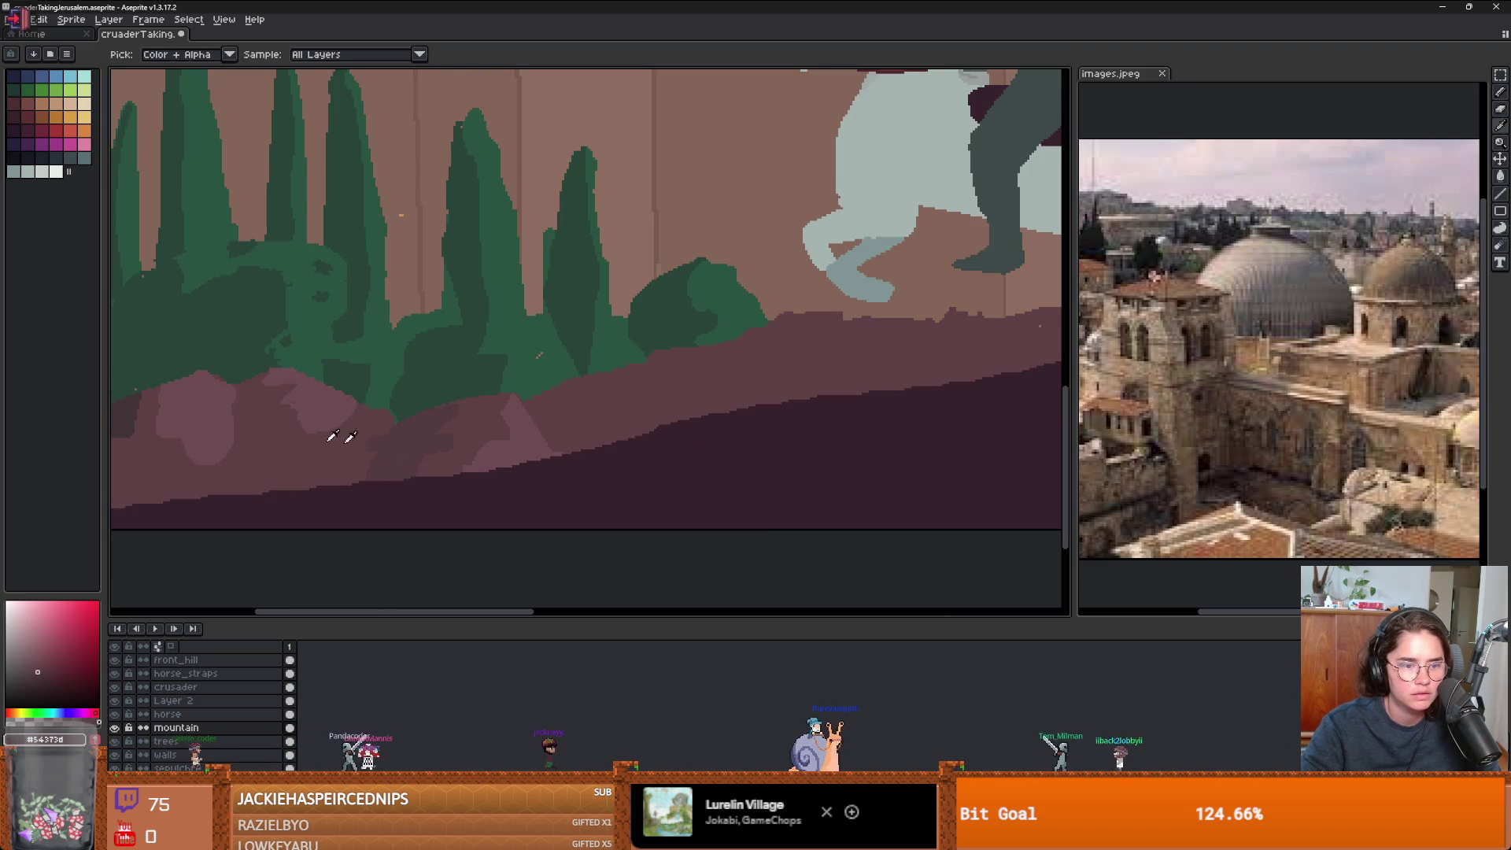
{"action": "key", "text": "minus"}
{"action": "key", "text": "minus"}
{"action": "key", "text": "minus"}
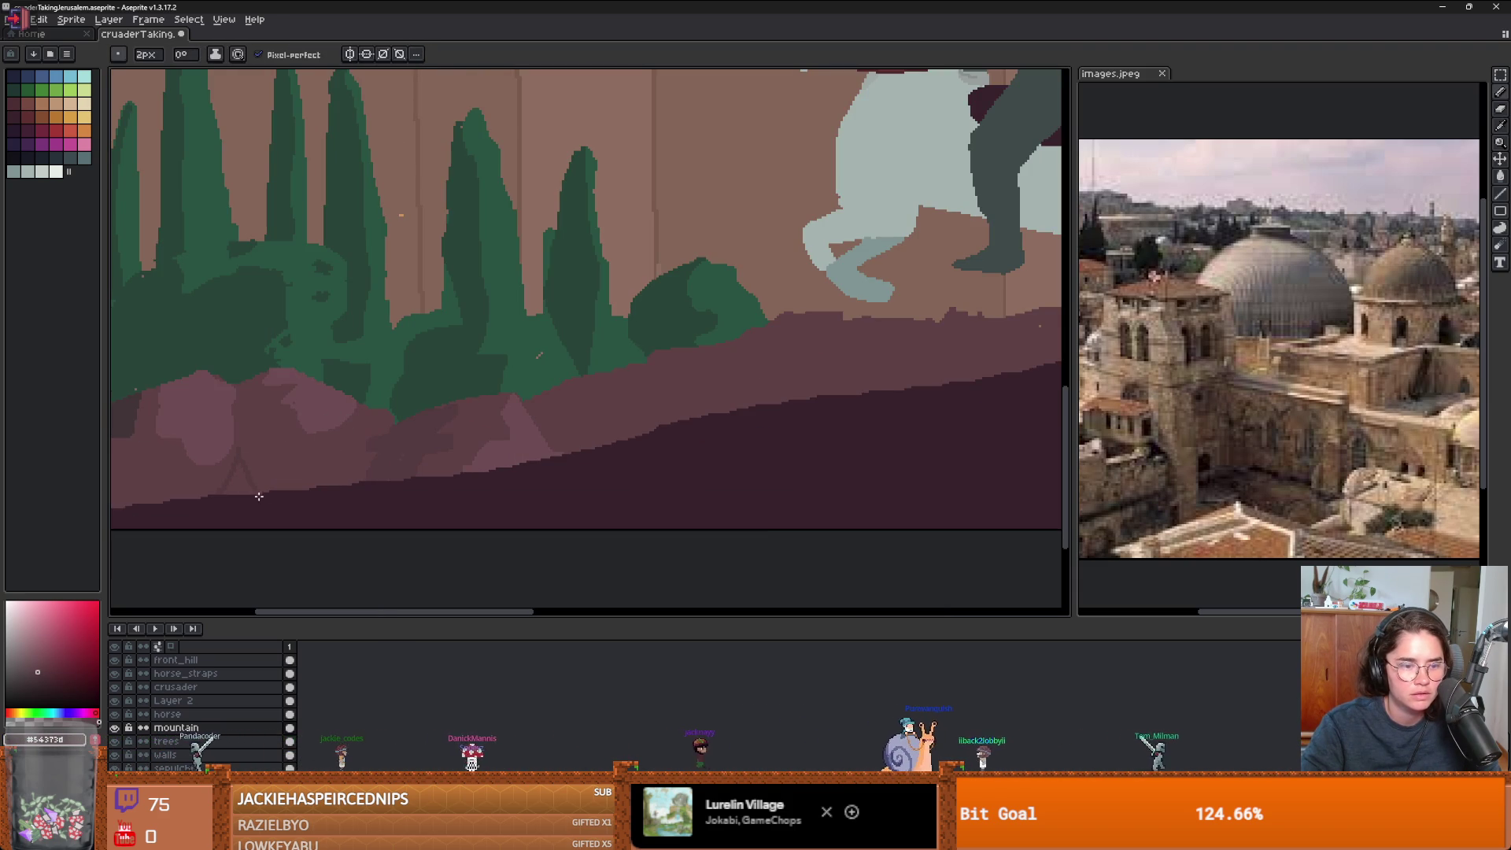
{"action": "scroll", "coordinate": [236, 484], "scroll_direction": "down", "scroll_amount": 2}
{"action": "scroll", "coordinate": [213, 480], "scroll_direction": "up", "scroll_amount": 1}
{"action": "key", "text": "g"}
{"action": "scroll", "coordinate": [213, 476], "scroll_direction": "up", "scroll_amount": 3}
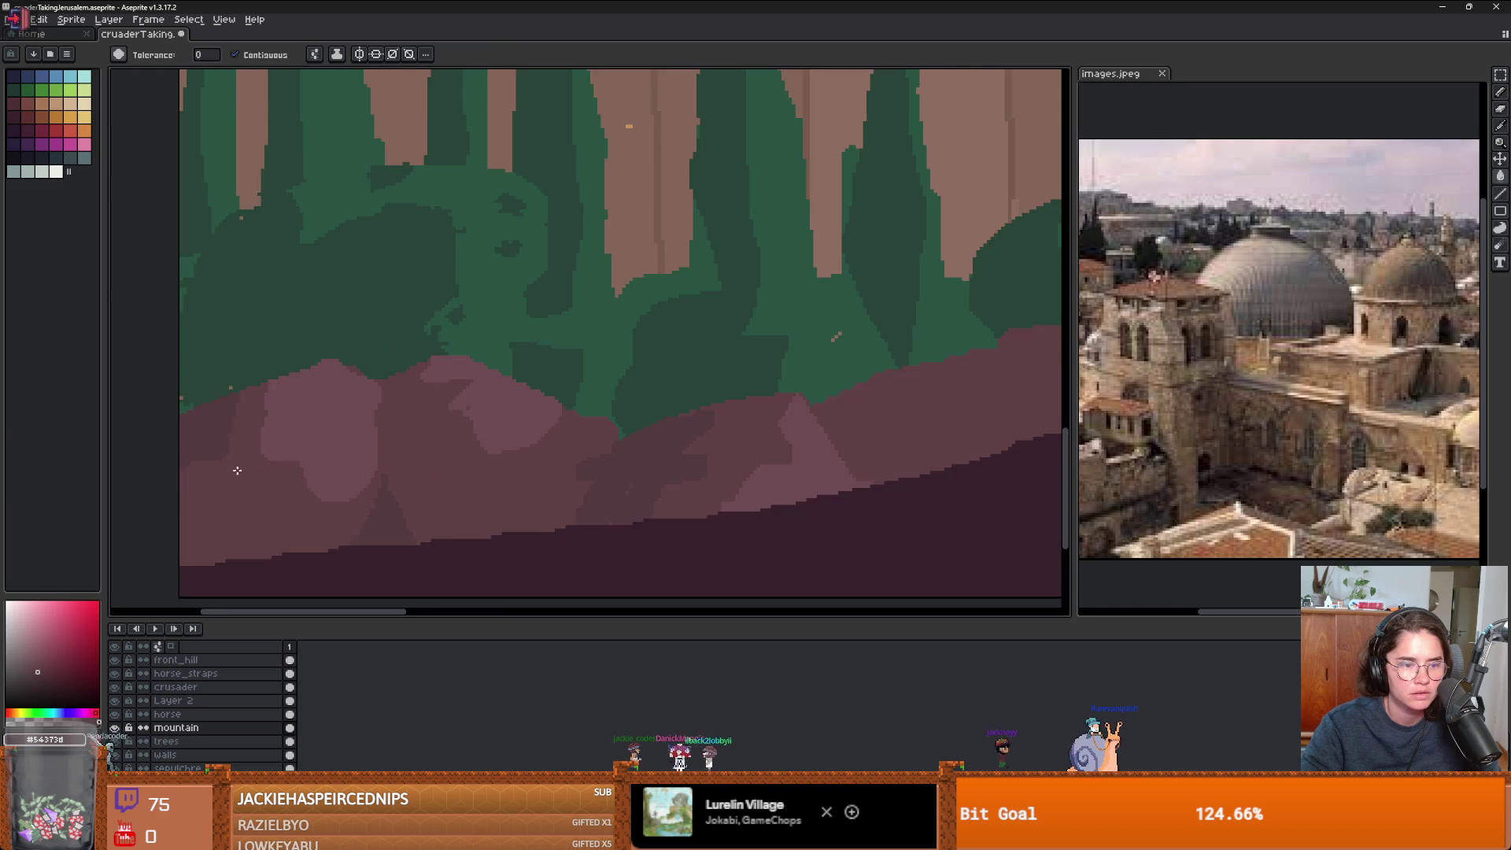
{"action": "key", "text": "b"}
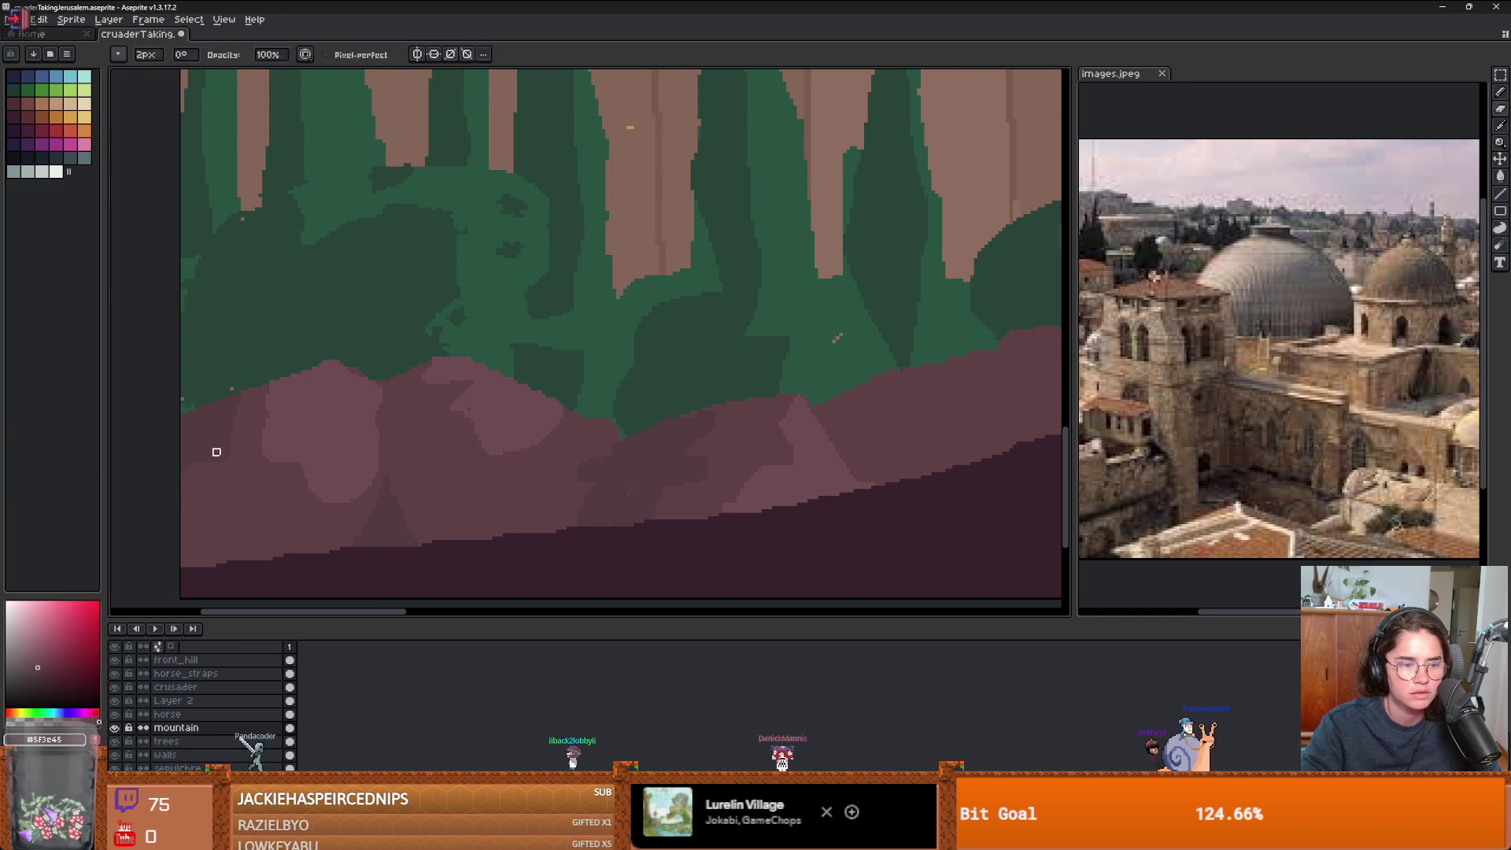
{"action": "key", "text": "g"}
{"action": "scroll", "coordinate": [339, 478], "scroll_direction": "down", "scroll_amount": 2}
{"action": "scroll", "coordinate": [449, 493], "scroll_direction": "up", "scroll_amount": 1}
{"action": "scroll", "coordinate": [553, 496], "scroll_direction": "down", "scroll_amount": 1}
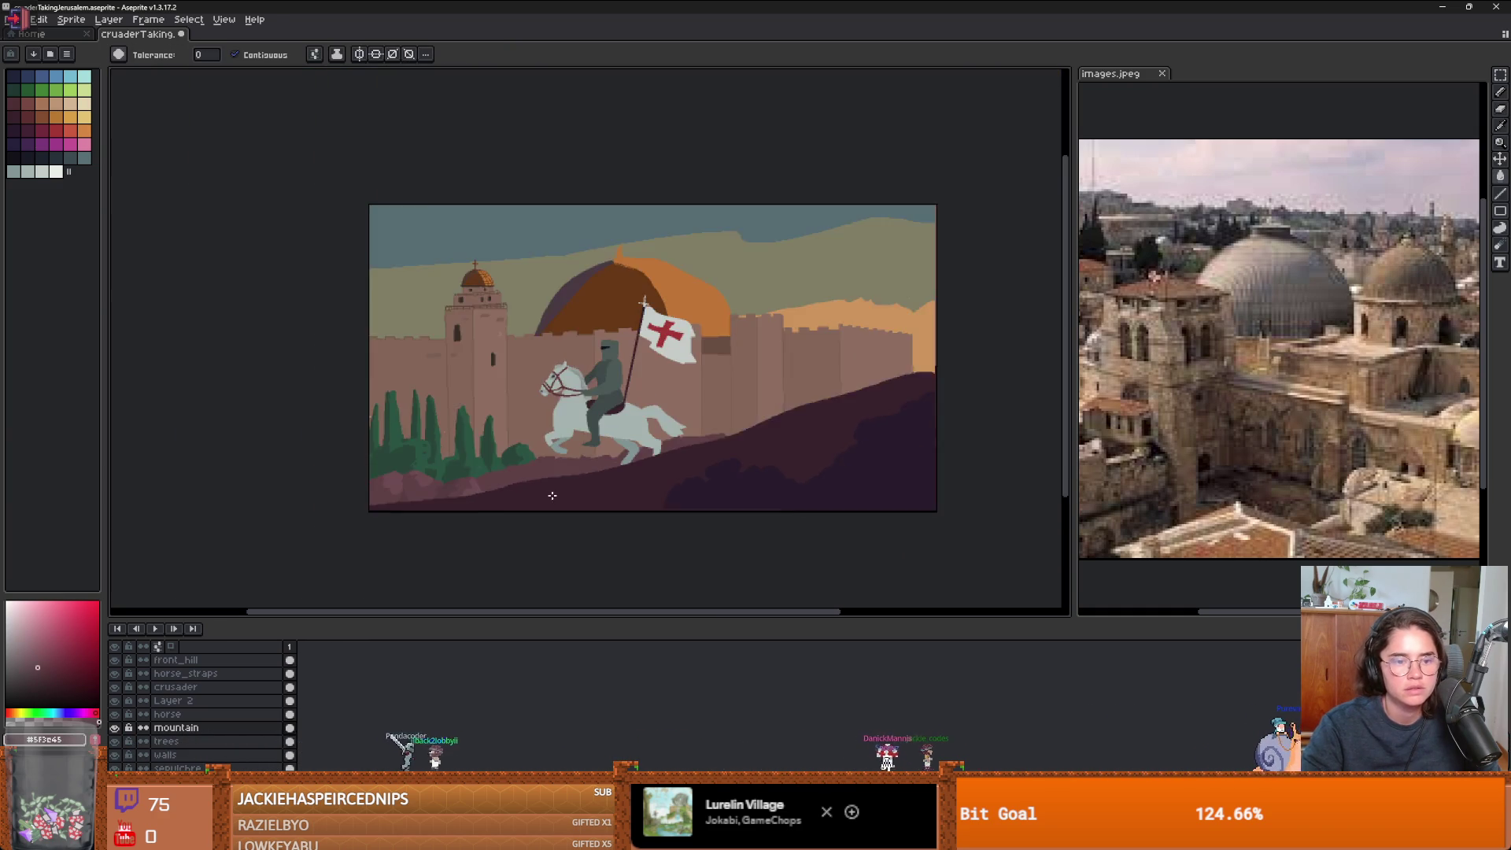
{"action": "scroll", "coordinate": [553, 496], "scroll_direction": "up", "scroll_amount": 1}
{"action": "scroll", "coordinate": [446, 500], "scroll_direction": "up", "scroll_amount": 1}
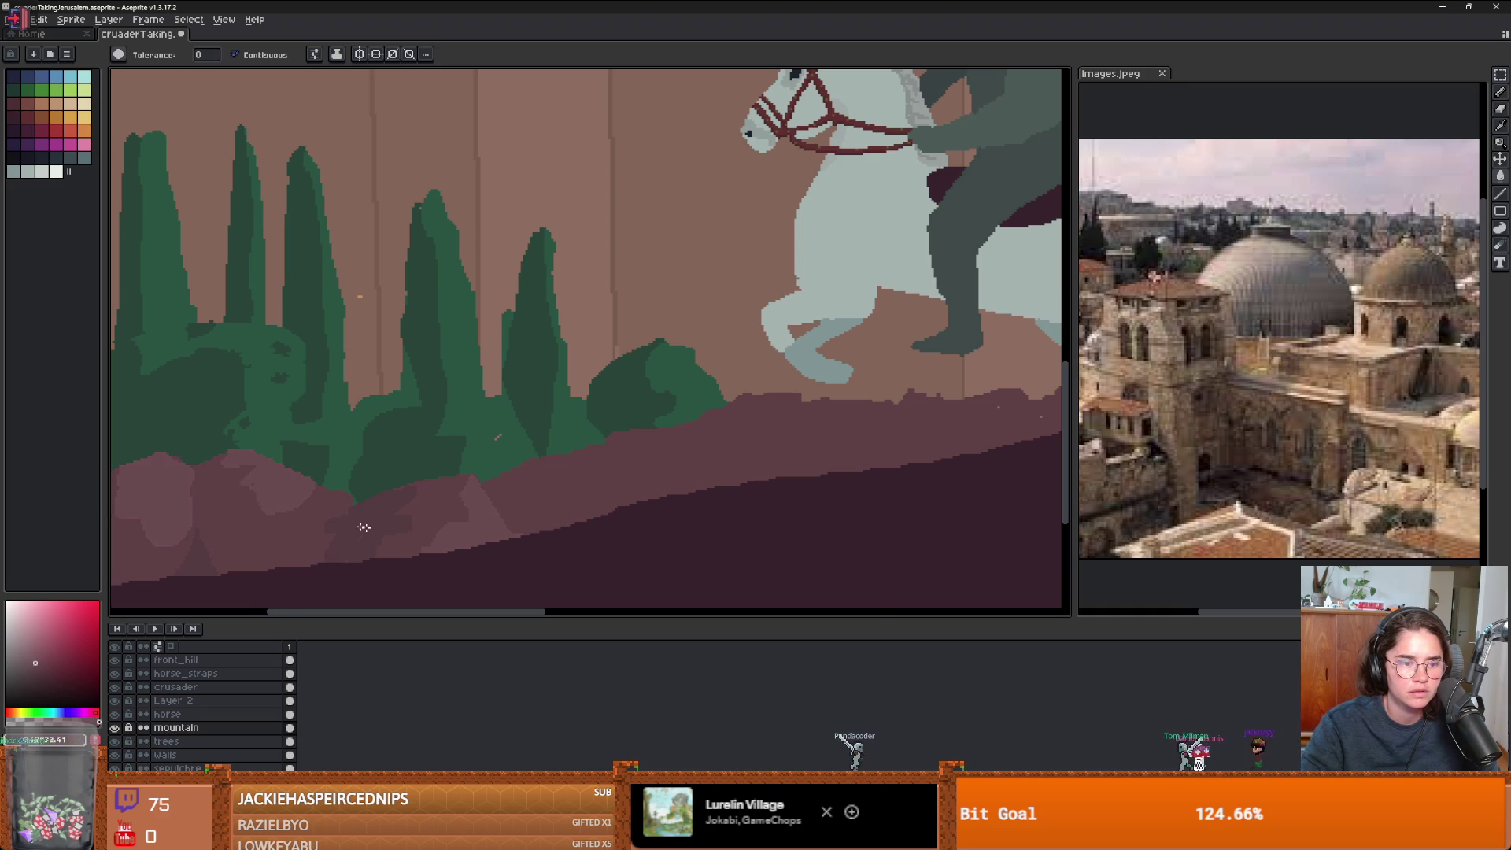
- Make front_hill the active layer with the pencil selected
{"action": "scroll", "coordinate": [363, 526], "scroll_direction": "down", "scroll_amount": 3}
{"action": "scroll", "coordinate": [354, 535], "scroll_direction": "up", "scroll_amount": 1}
{"action": "scroll", "coordinate": [348, 539], "scroll_direction": "down", "scroll_amount": 1}
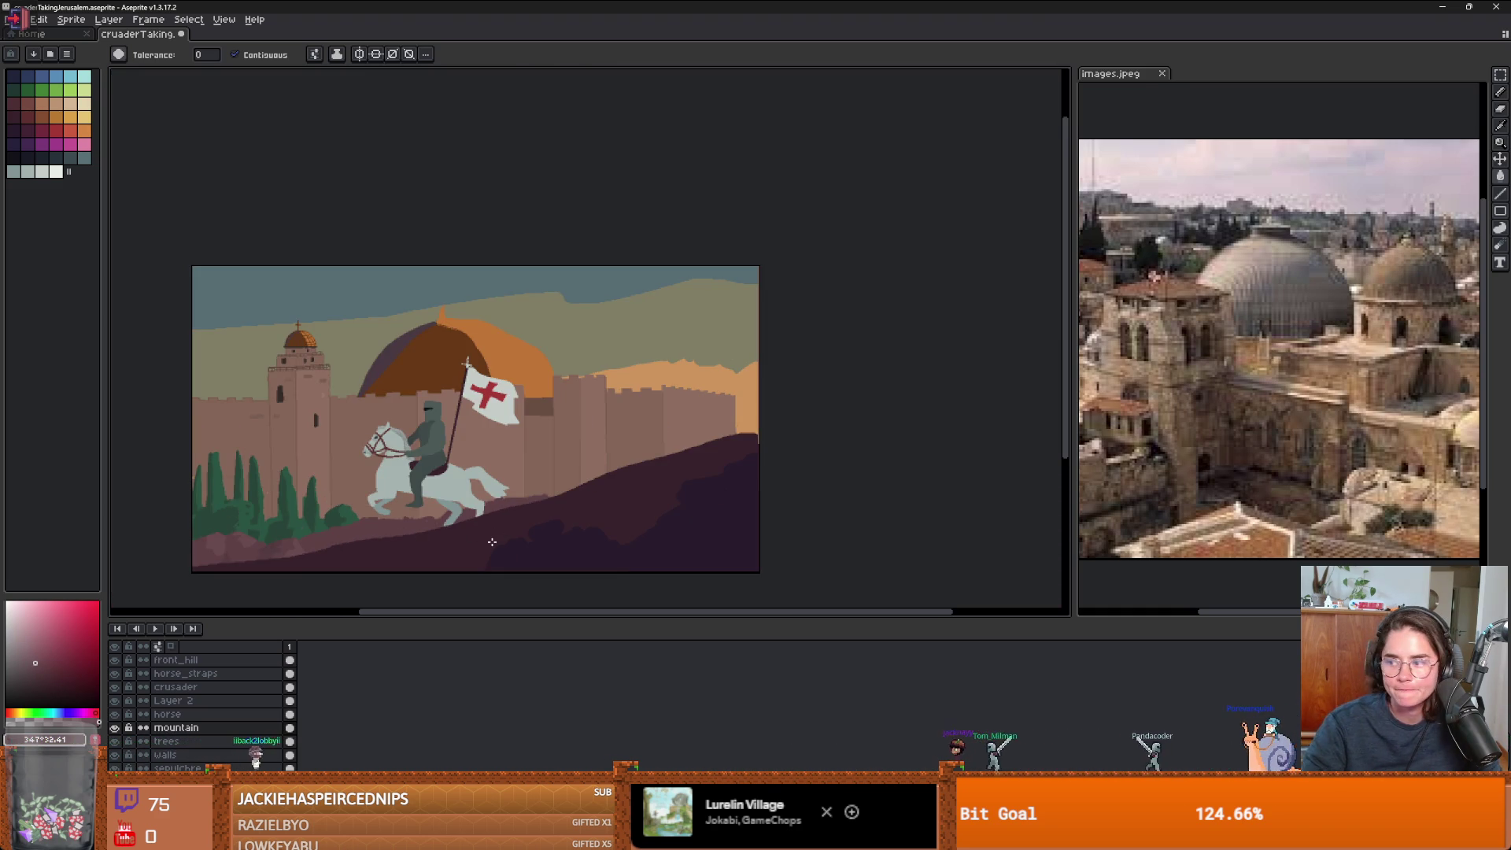
{"action": "scroll", "coordinate": [506, 546], "scroll_direction": "up", "scroll_amount": 2}
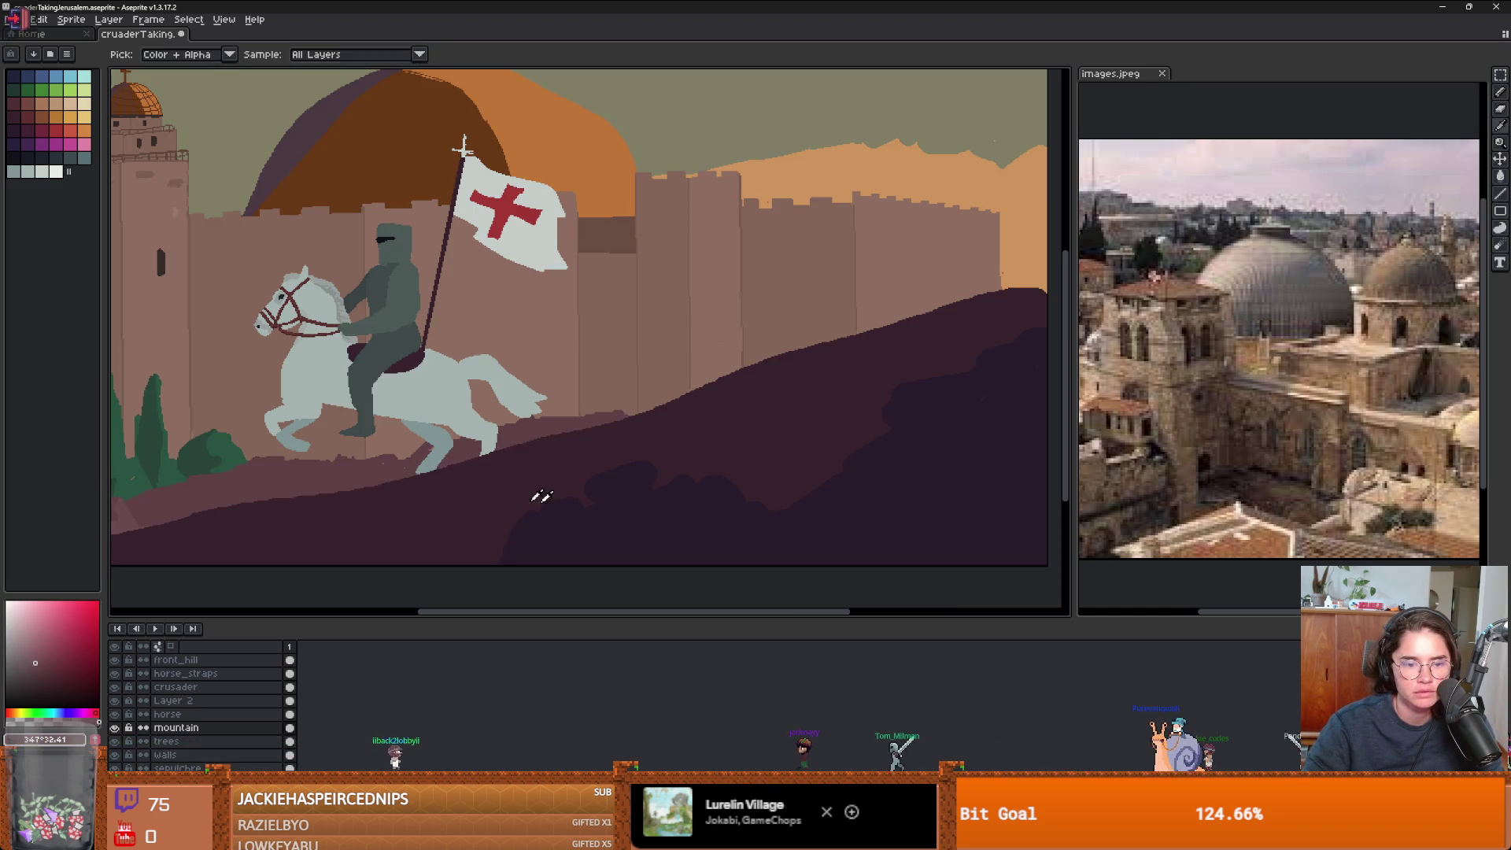
{"action": "key", "text": "b"}
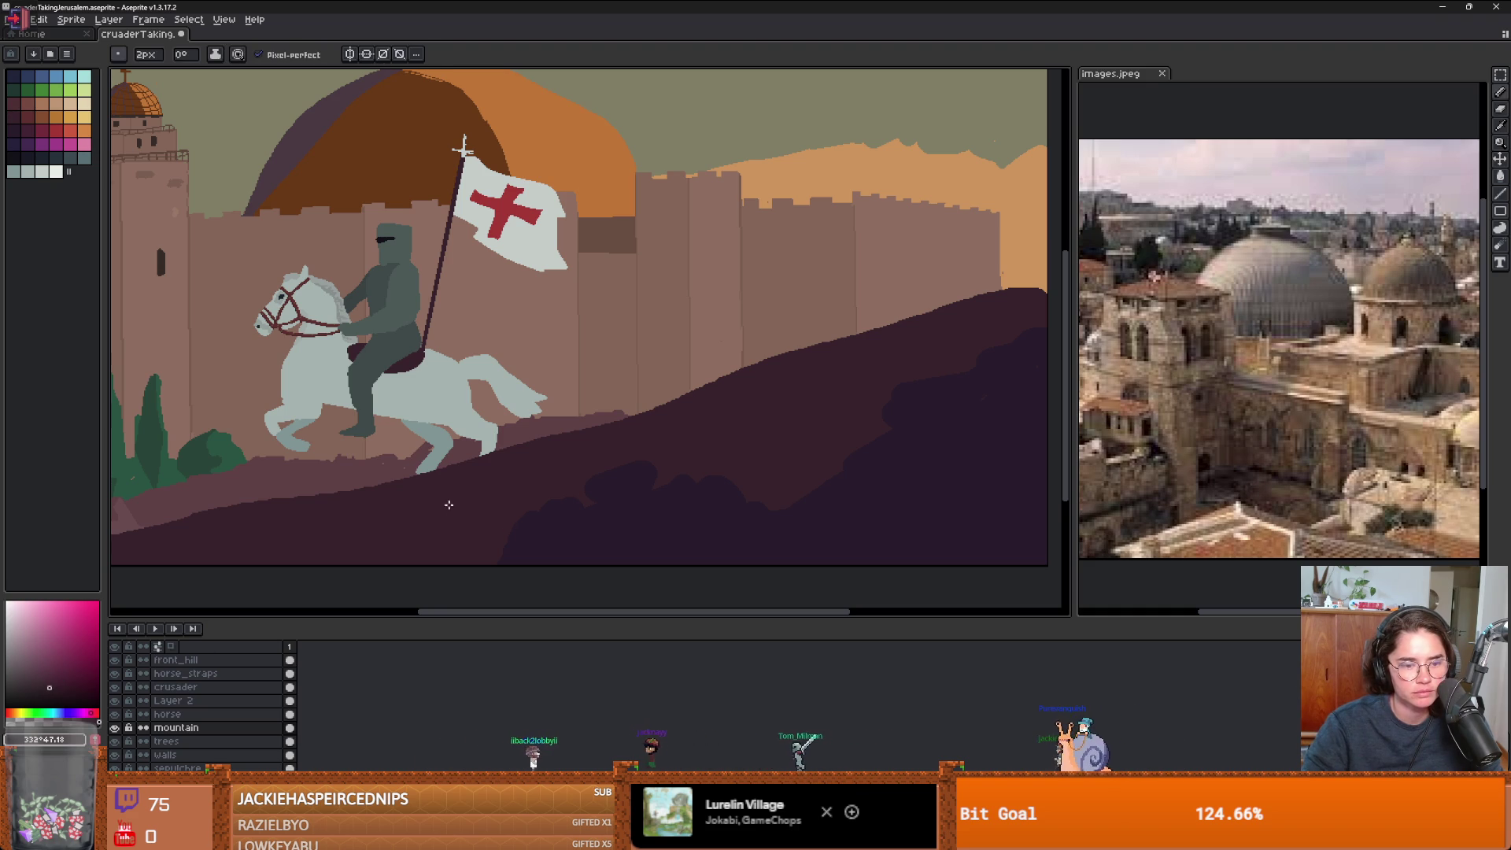
{"action": "left_click", "coordinate": [229, 659]}
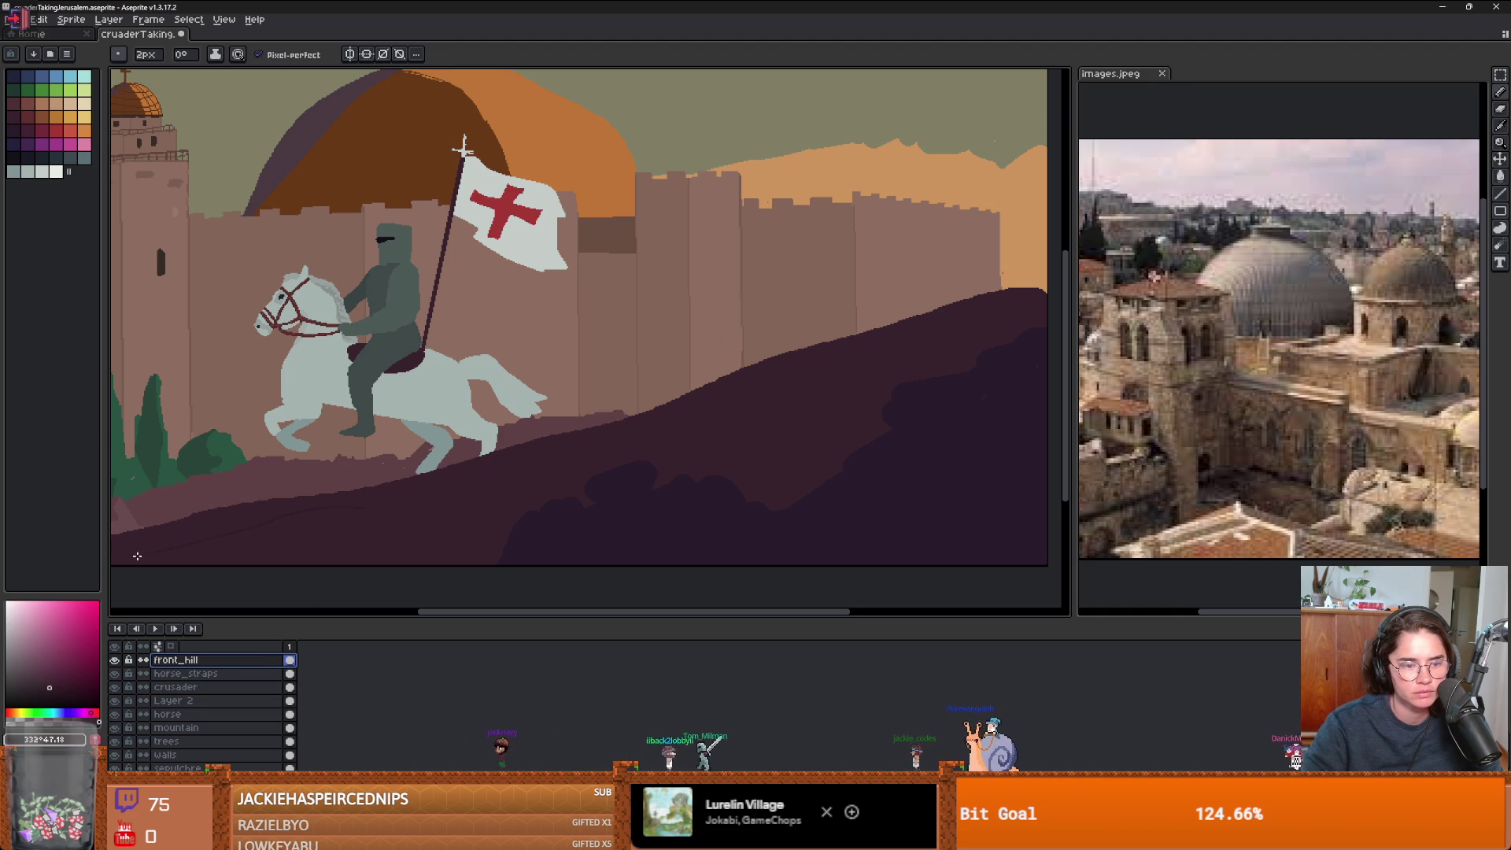
- Enlarge the pencil to 3px and sketch darker streak texture across the foreground hill
{"action": "scroll", "coordinate": [141, 543], "scroll_direction": "left", "scroll_amount": 3}
{"action": "scroll", "coordinate": [236, 558], "scroll_direction": "left", "scroll_amount": 1}
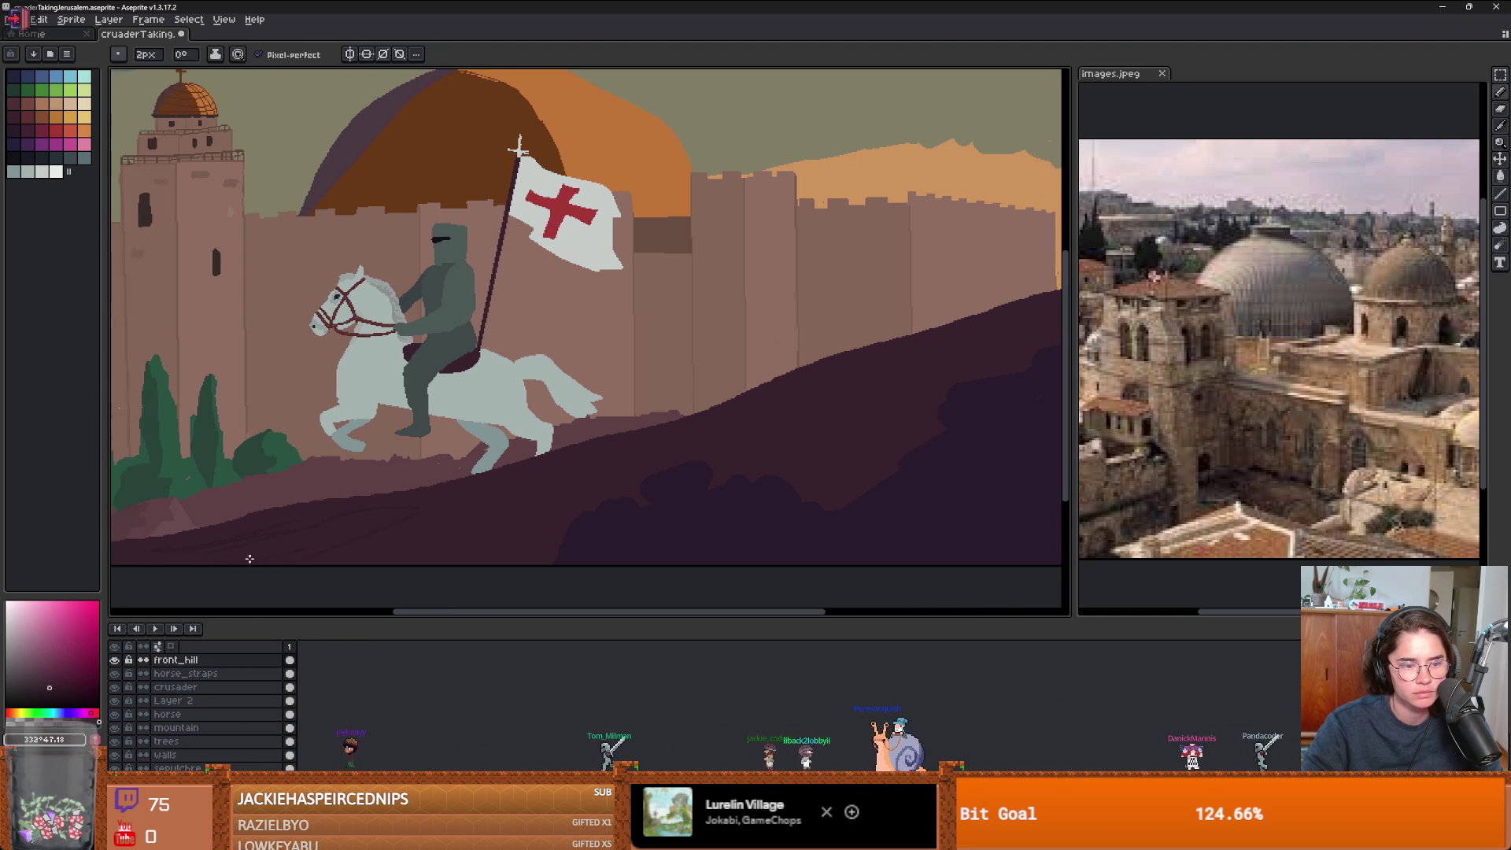
{"action": "scroll", "coordinate": [253, 556], "scroll_direction": "left", "scroll_amount": 5}
{"action": "key", "text": "plus"}
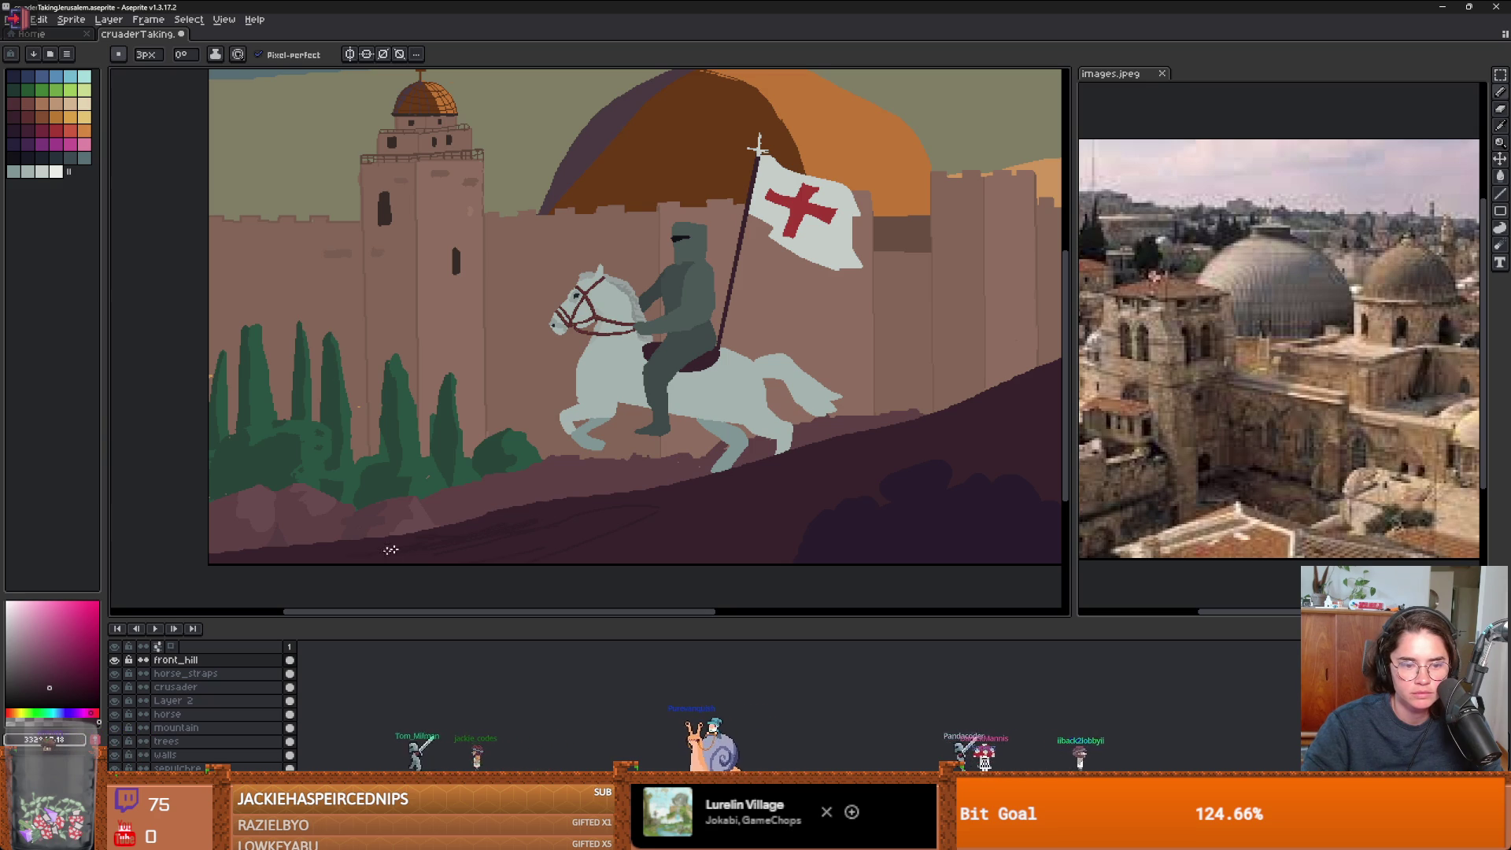
{"action": "scroll", "coordinate": [417, 563], "scroll_direction": "right", "scroll_amount": 3}
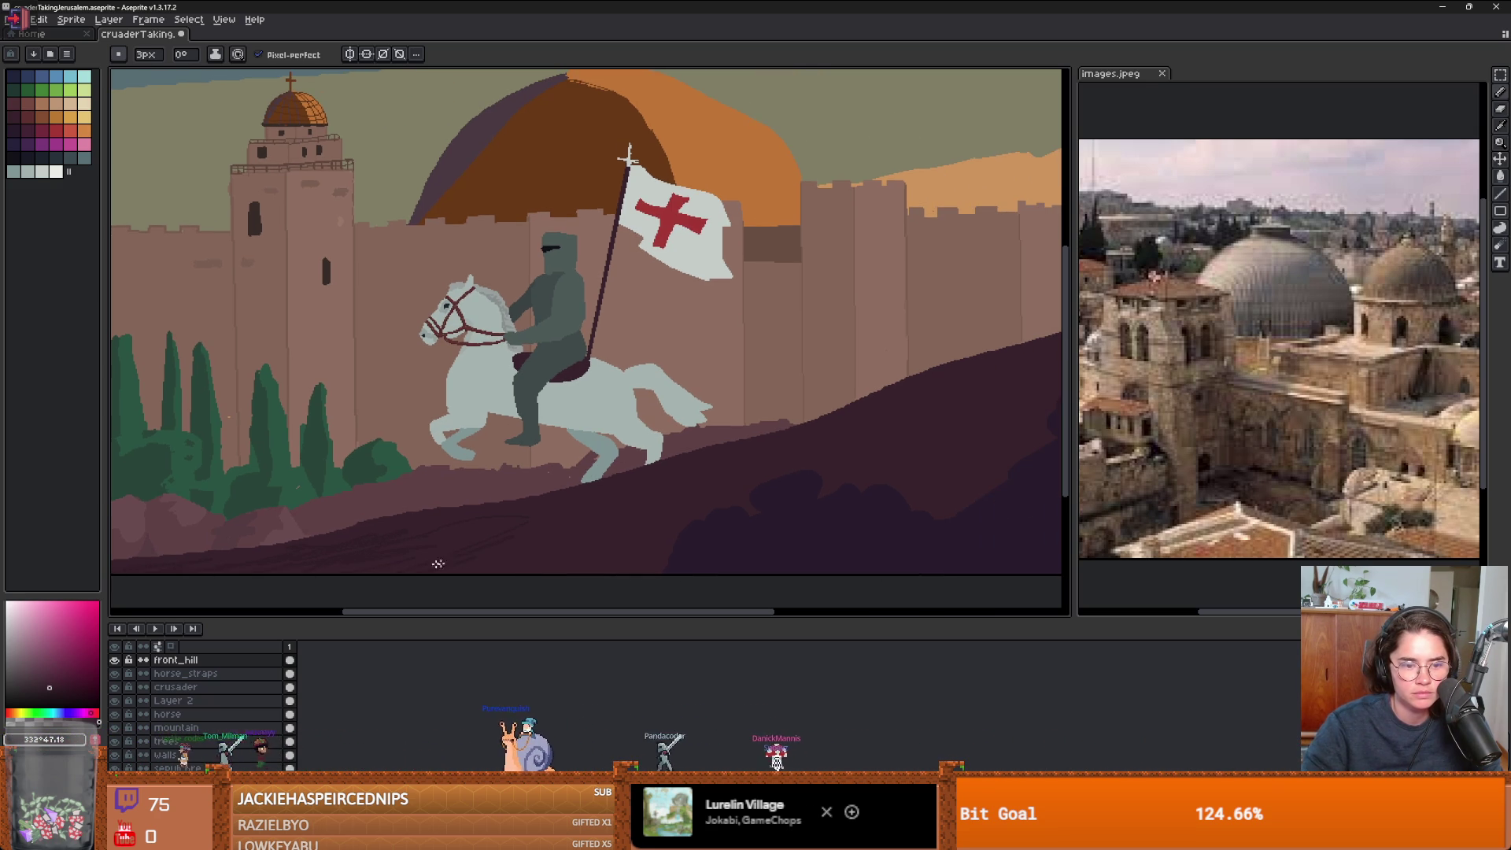
{"action": "scroll", "coordinate": [529, 542], "scroll_direction": "right", "scroll_amount": 1}
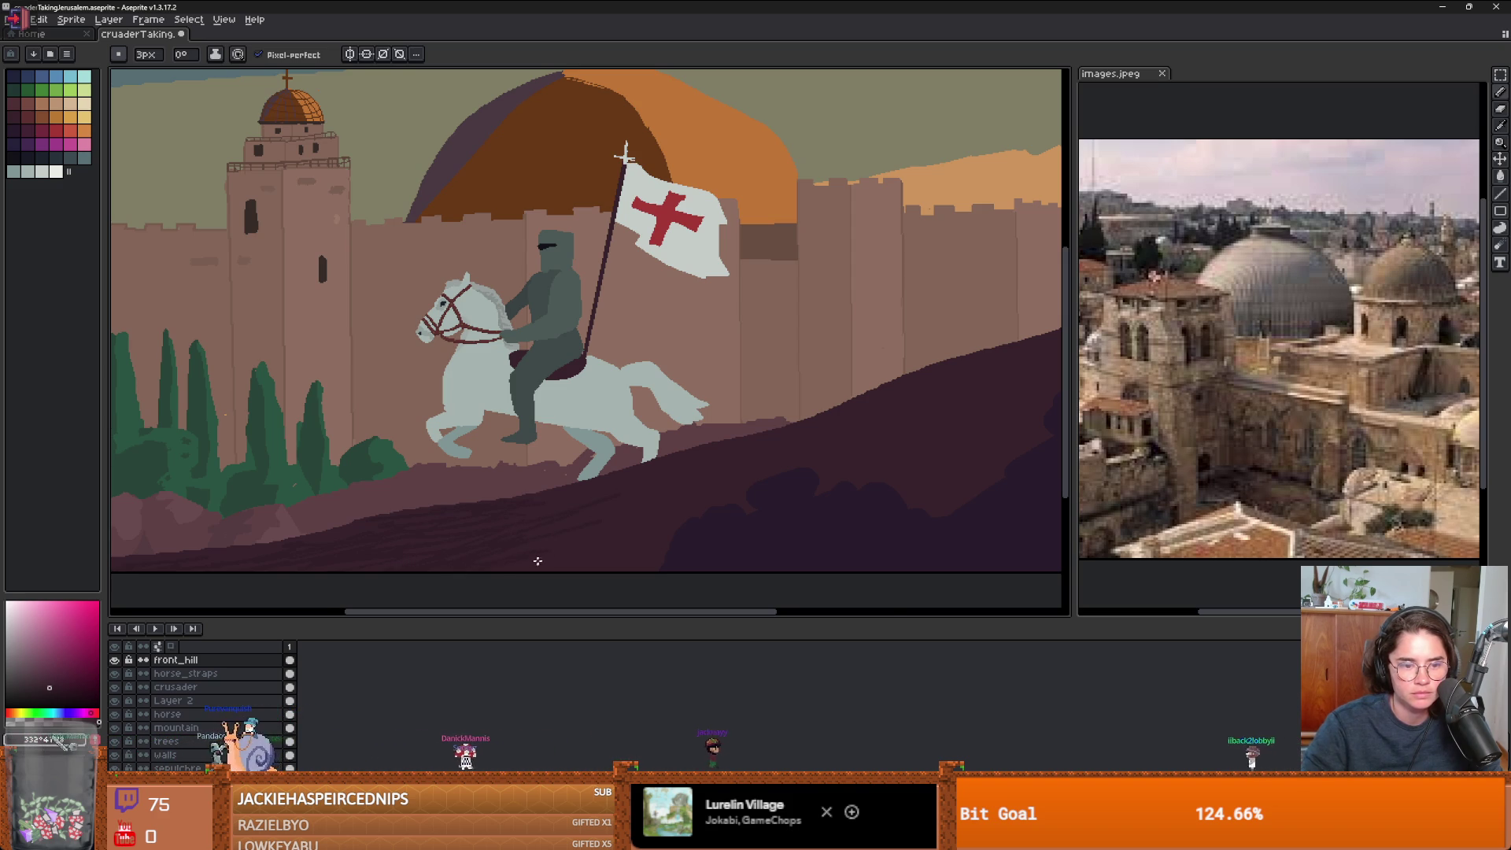
{"action": "scroll", "coordinate": [537, 560], "scroll_direction": "down", "scroll_amount": 2}
{"action": "scroll", "coordinate": [573, 548], "scroll_direction": "up", "scroll_amount": 2}
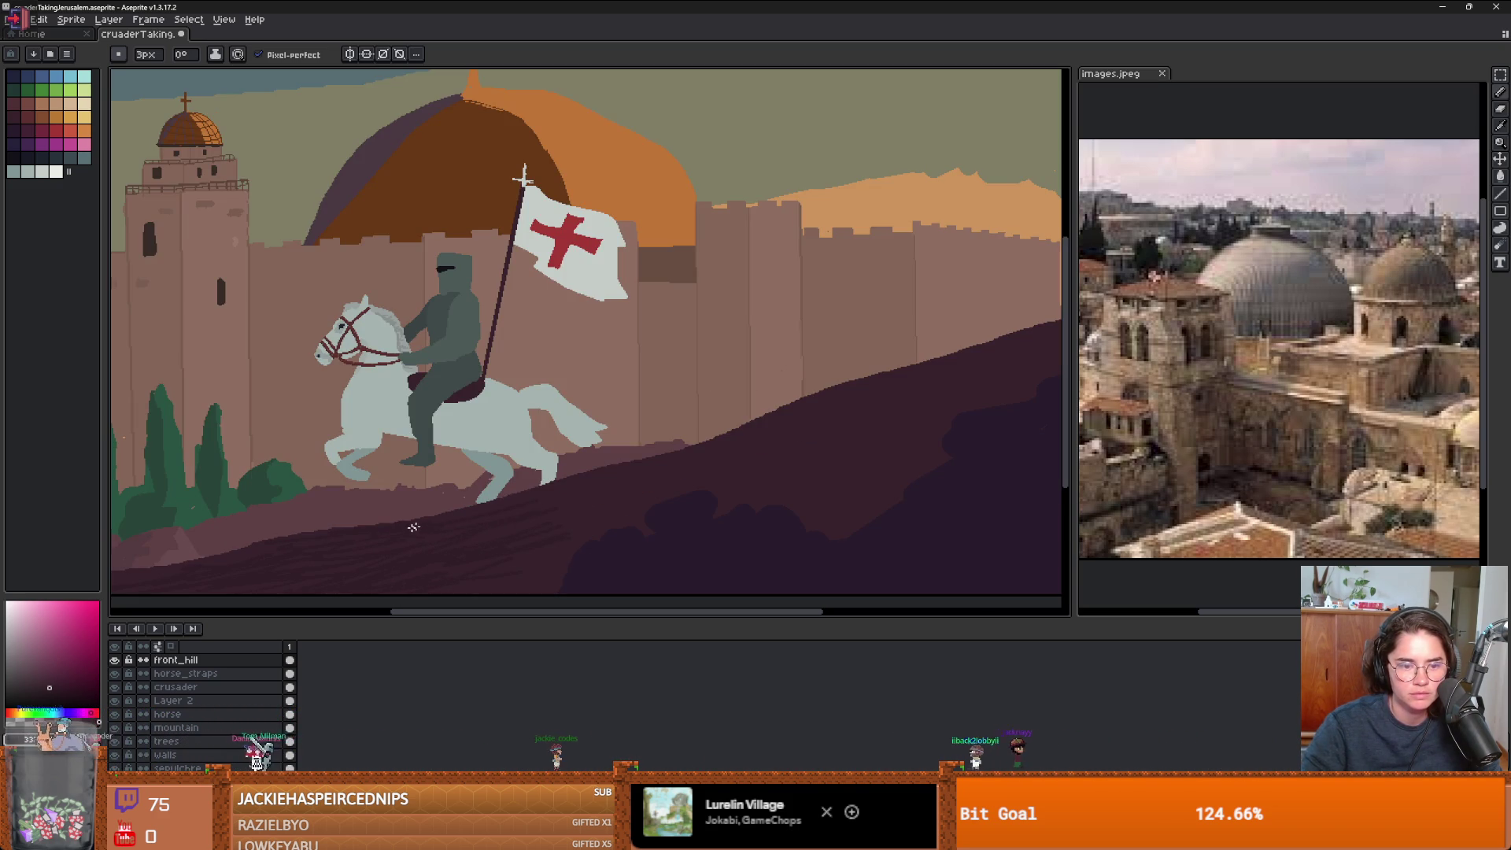
{"action": "scroll", "coordinate": [512, 524], "scroll_direction": "down", "scroll_amount": 1}
{"action": "scroll", "coordinate": [520, 532], "scroll_direction": "up", "scroll_amount": 1}
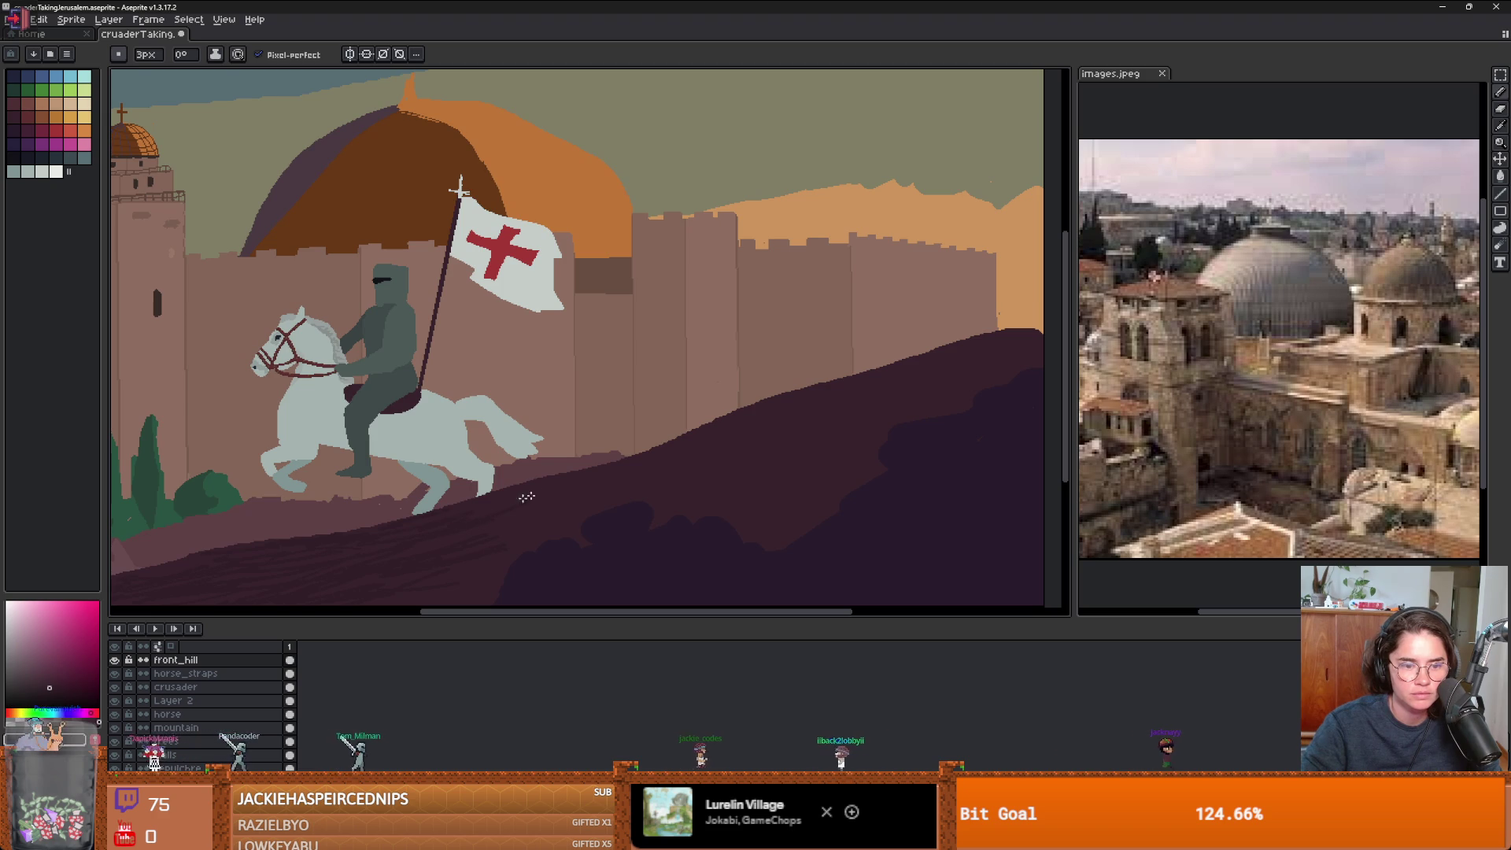
{"action": "scroll", "coordinate": [491, 573], "scroll_direction": "down", "scroll_amount": 1}
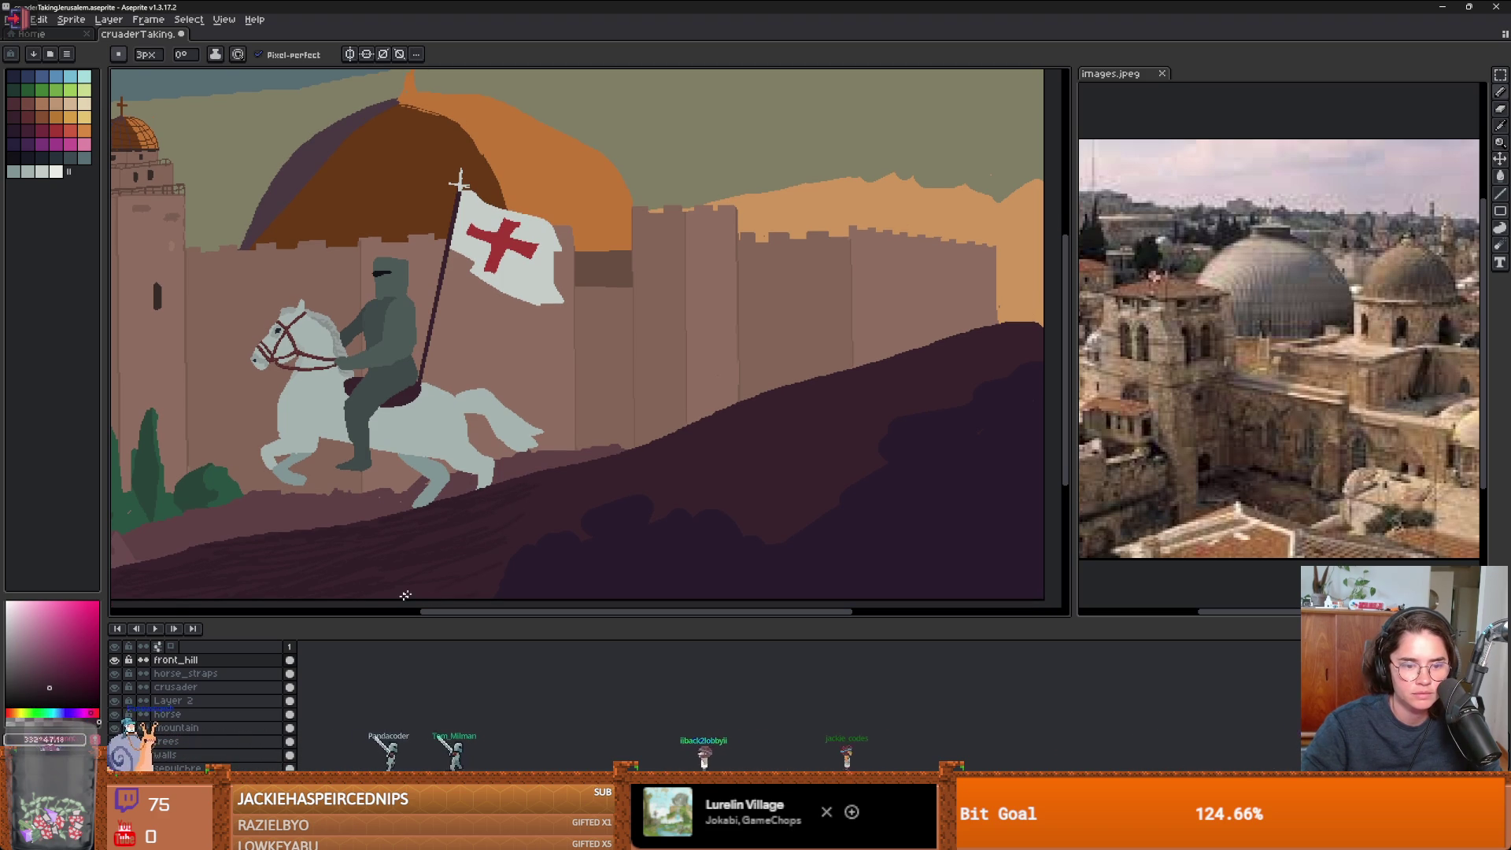
{"action": "scroll", "coordinate": [383, 577], "scroll_direction": "down", "scroll_amount": 1}
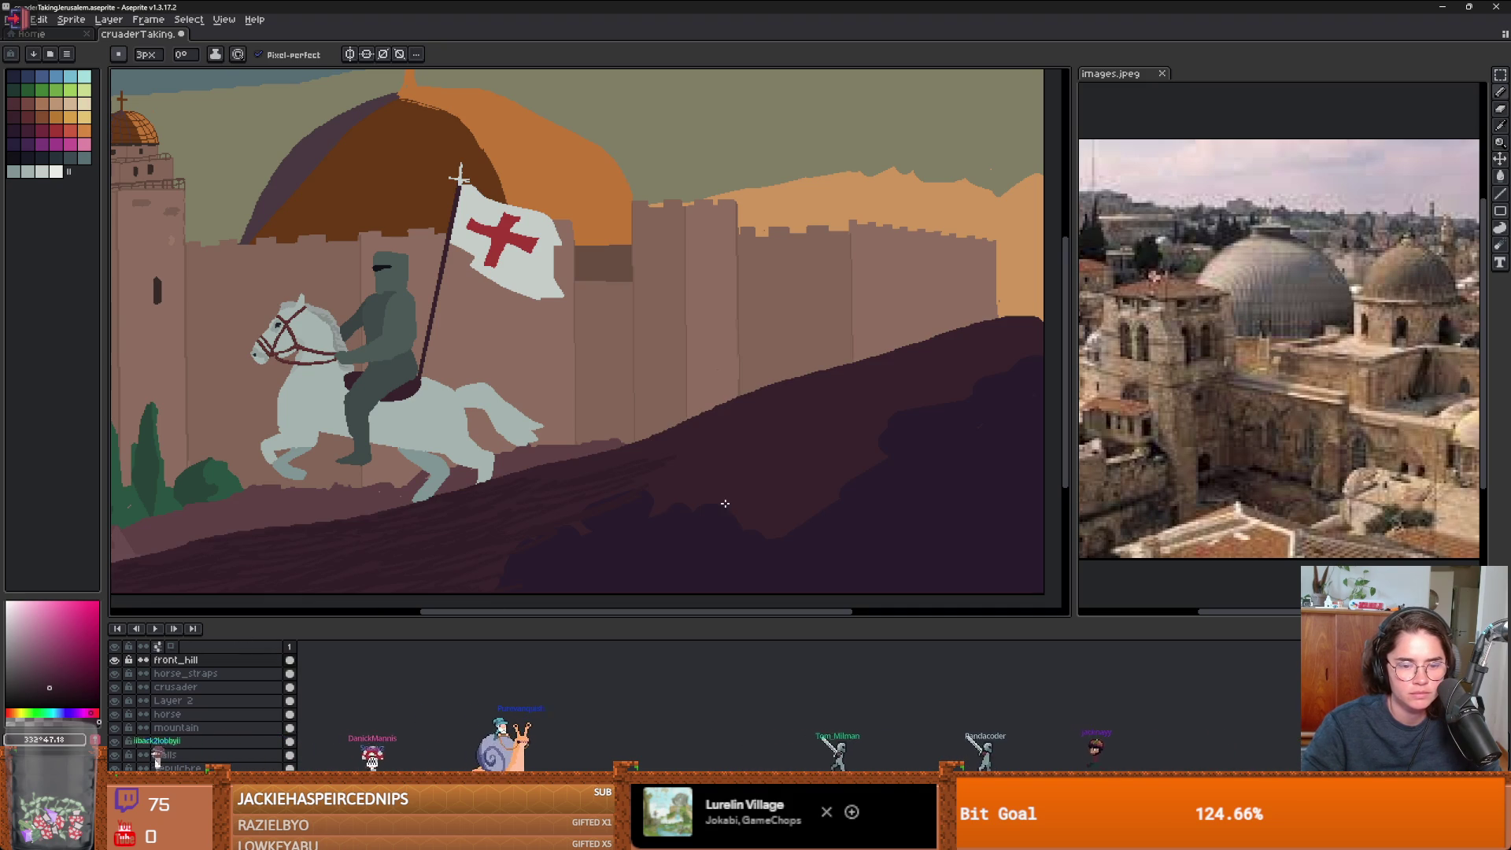
{"action": "scroll", "coordinate": [700, 492], "scroll_direction": "down", "scroll_amount": 3}
{"action": "key", "text": "w"}
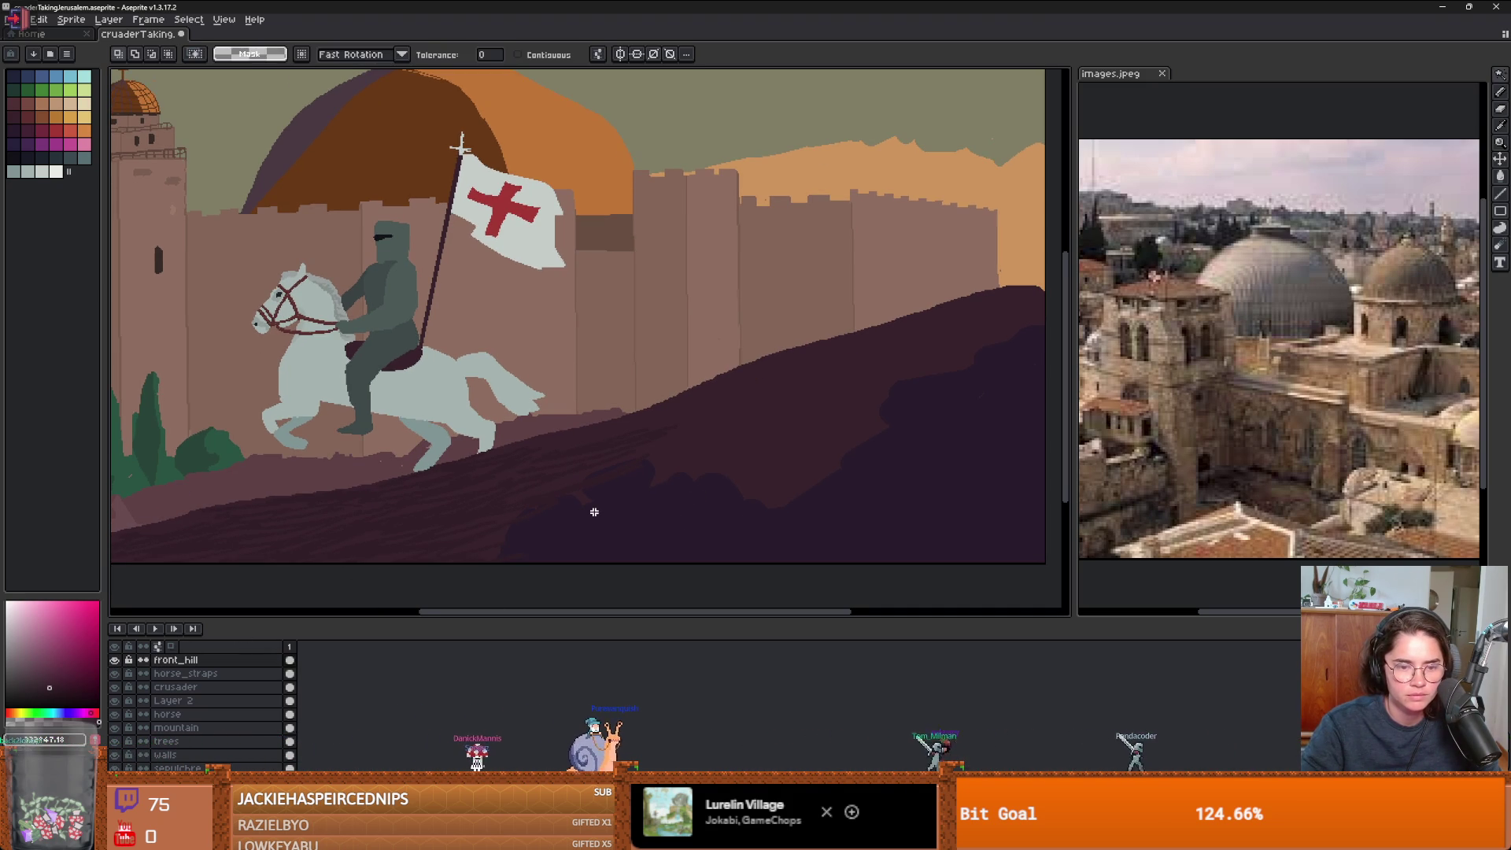
- Cut the dark lower-right hill region with the Magic Wand and paste it onto a new layer
{"action": "key", "text": "b"}
{"action": "left_click", "coordinate": [643, 462], "text": "alt"}
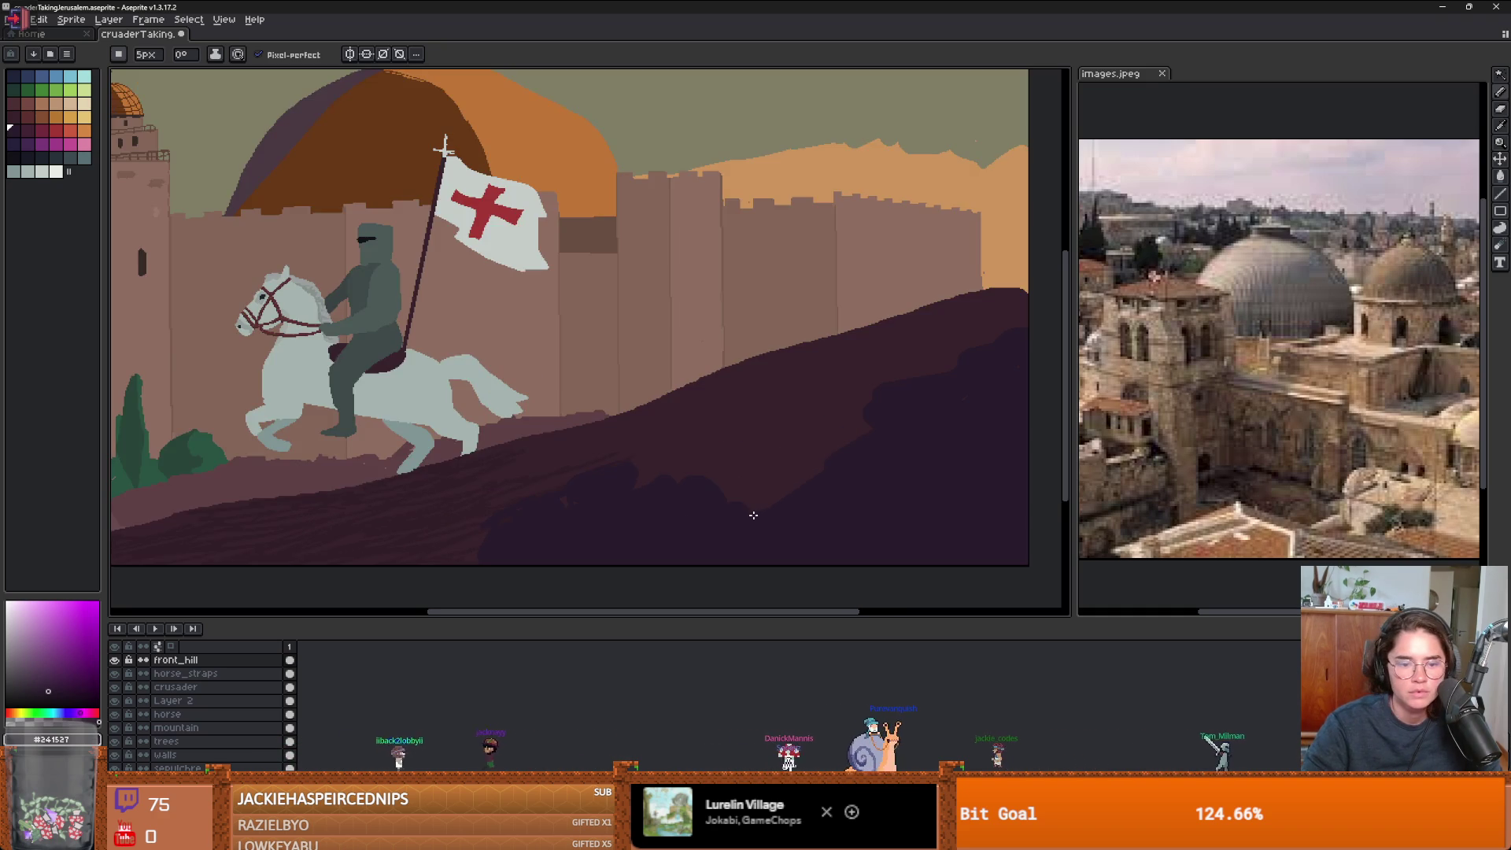
{"action": "scroll", "coordinate": [802, 512], "scroll_direction": "down", "scroll_amount": 2}
{"action": "key", "text": "w"}
{"action": "left_click", "coordinate": [837, 507]}
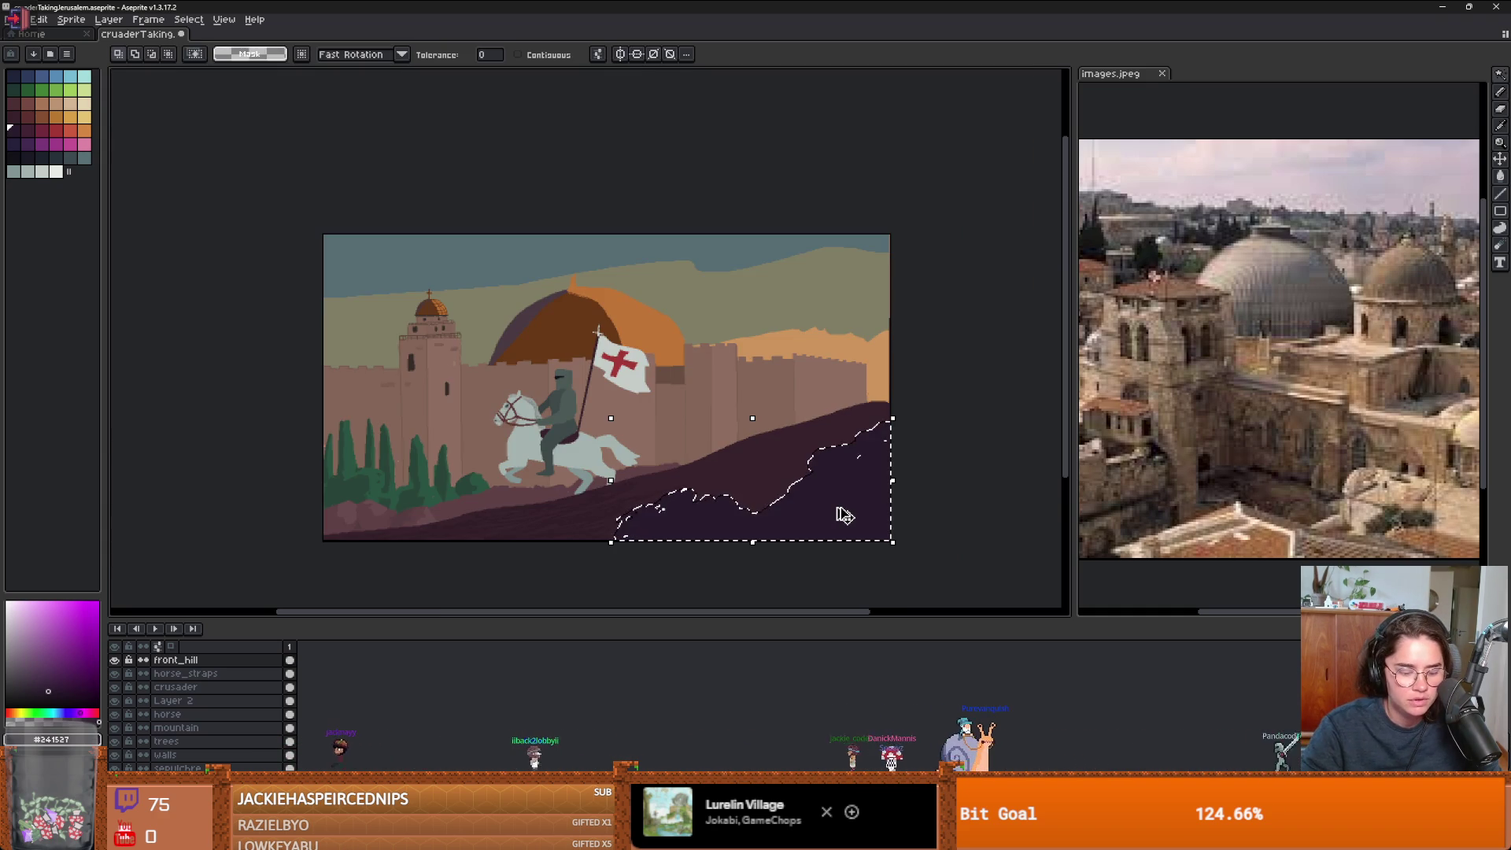
{"action": "key", "text": "Delete"}
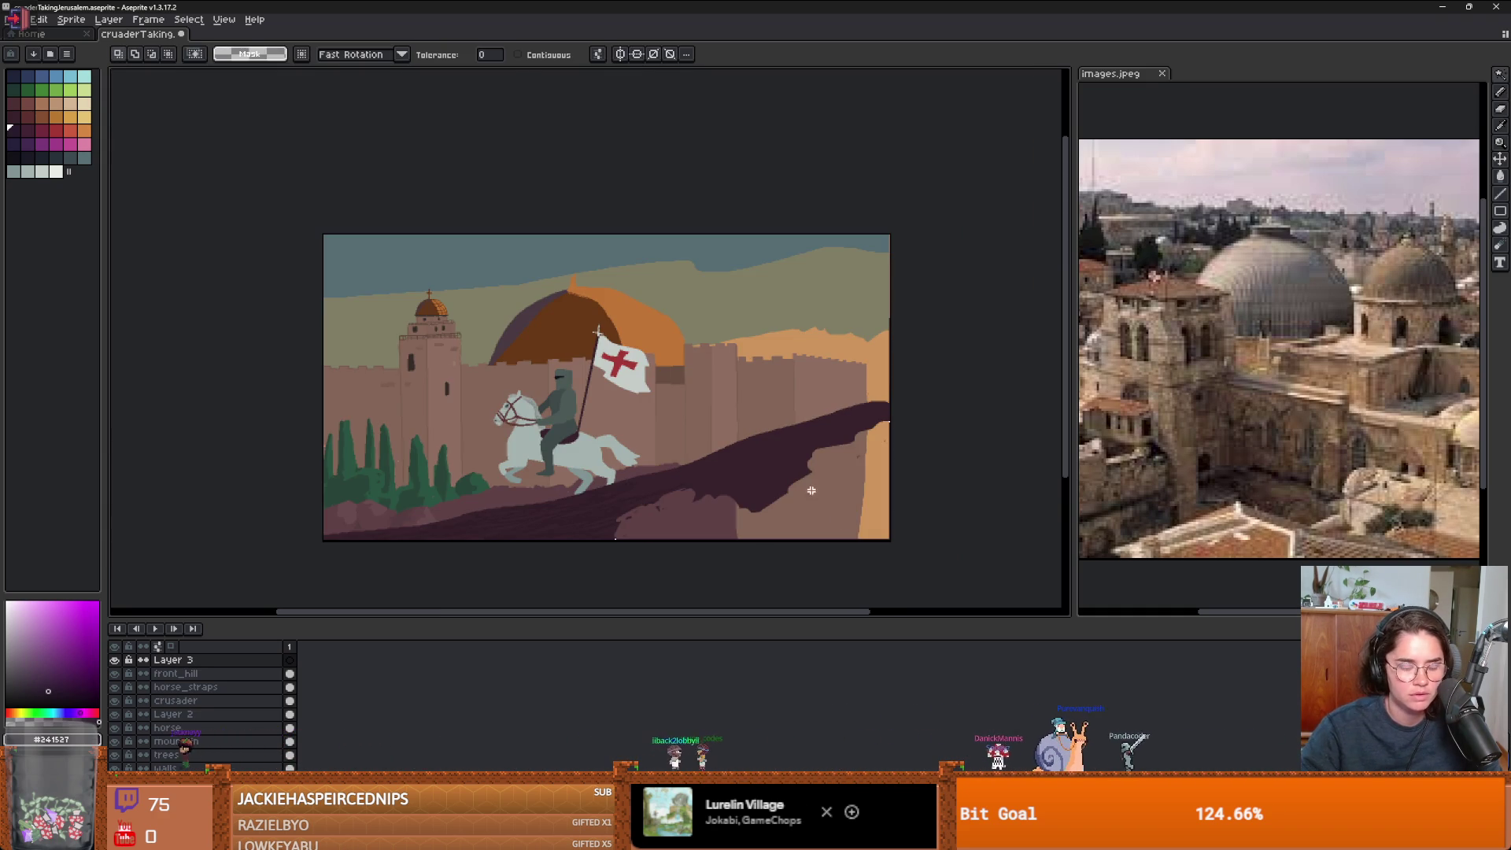
{"action": "key", "text": "shift+n"}
{"action": "key", "text": "ctrl+v"}
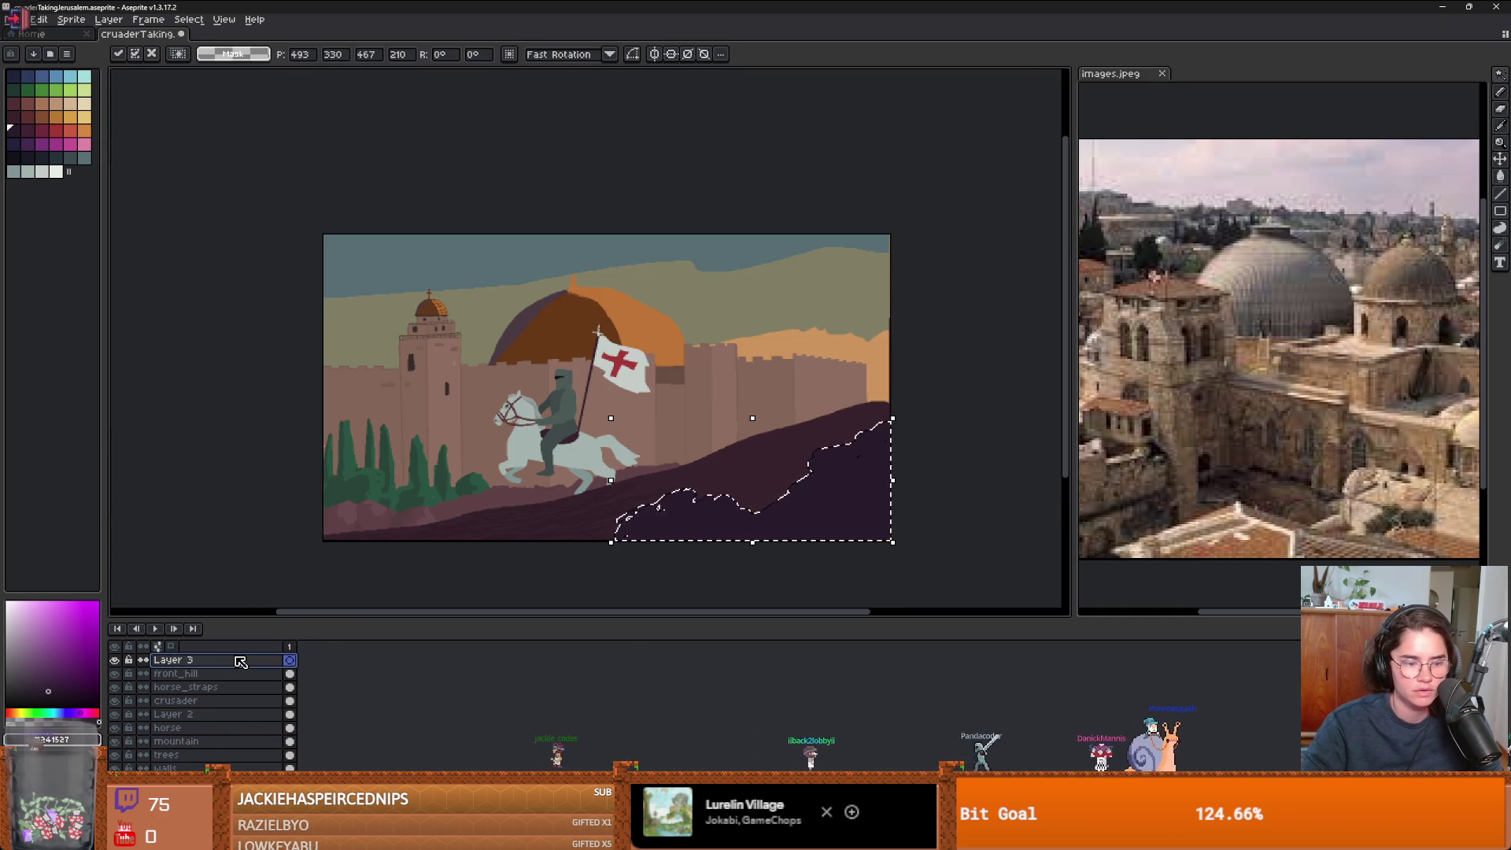
- Rename the new Layer 3 to 'front_folliage'
{"action": "double_click", "coordinate": [236, 659]}
{"action": "type", "text": "font"}
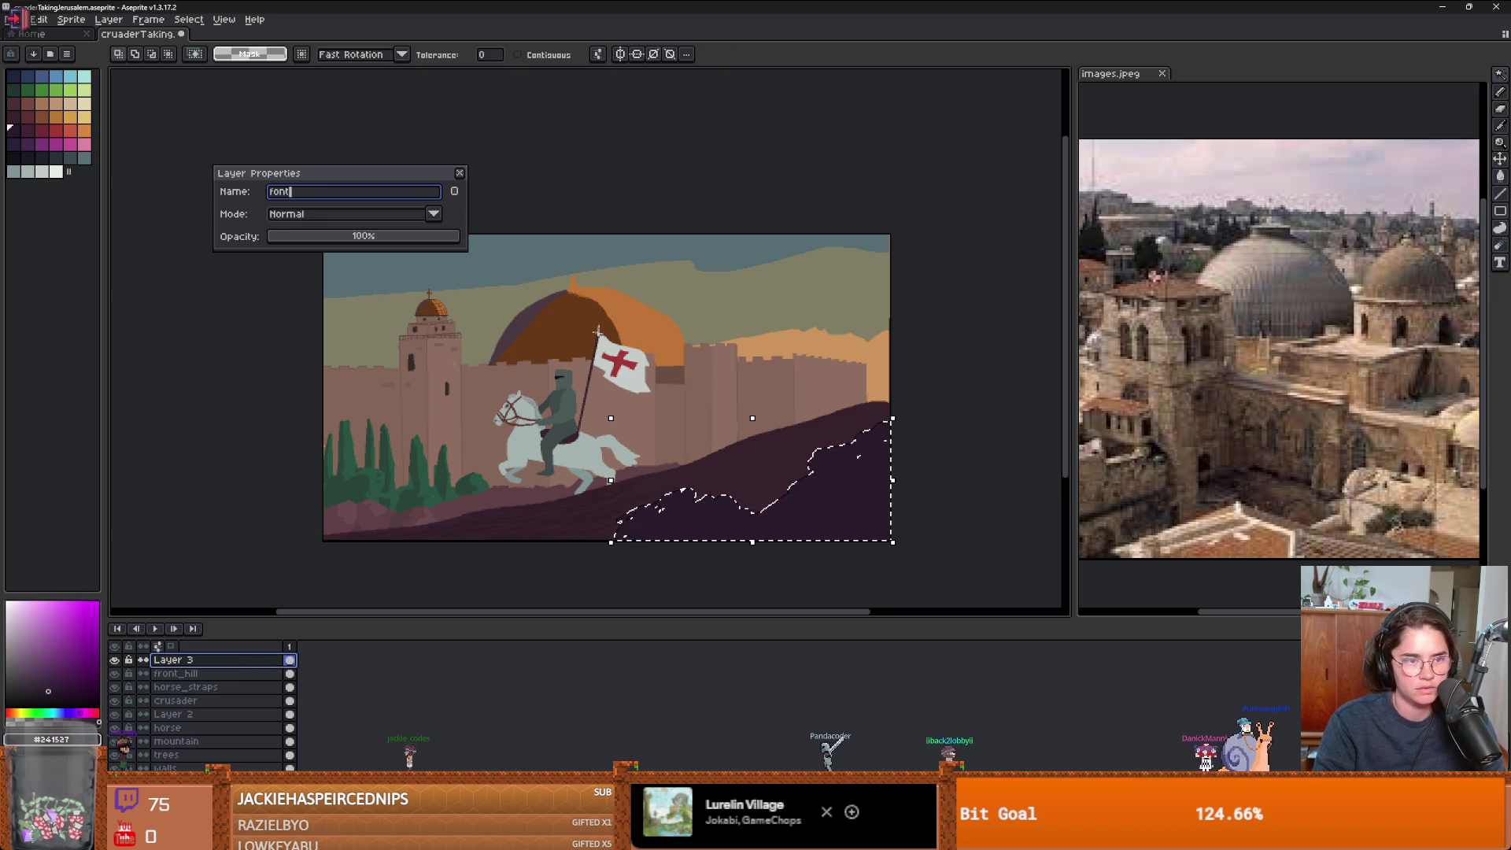
{"action": "key", "text": "BackSpace"}
{"action": "key", "text": "BackSpace"}
{"action": "key", "text": "BackSpace"}
{"action": "type", "text": "o"}
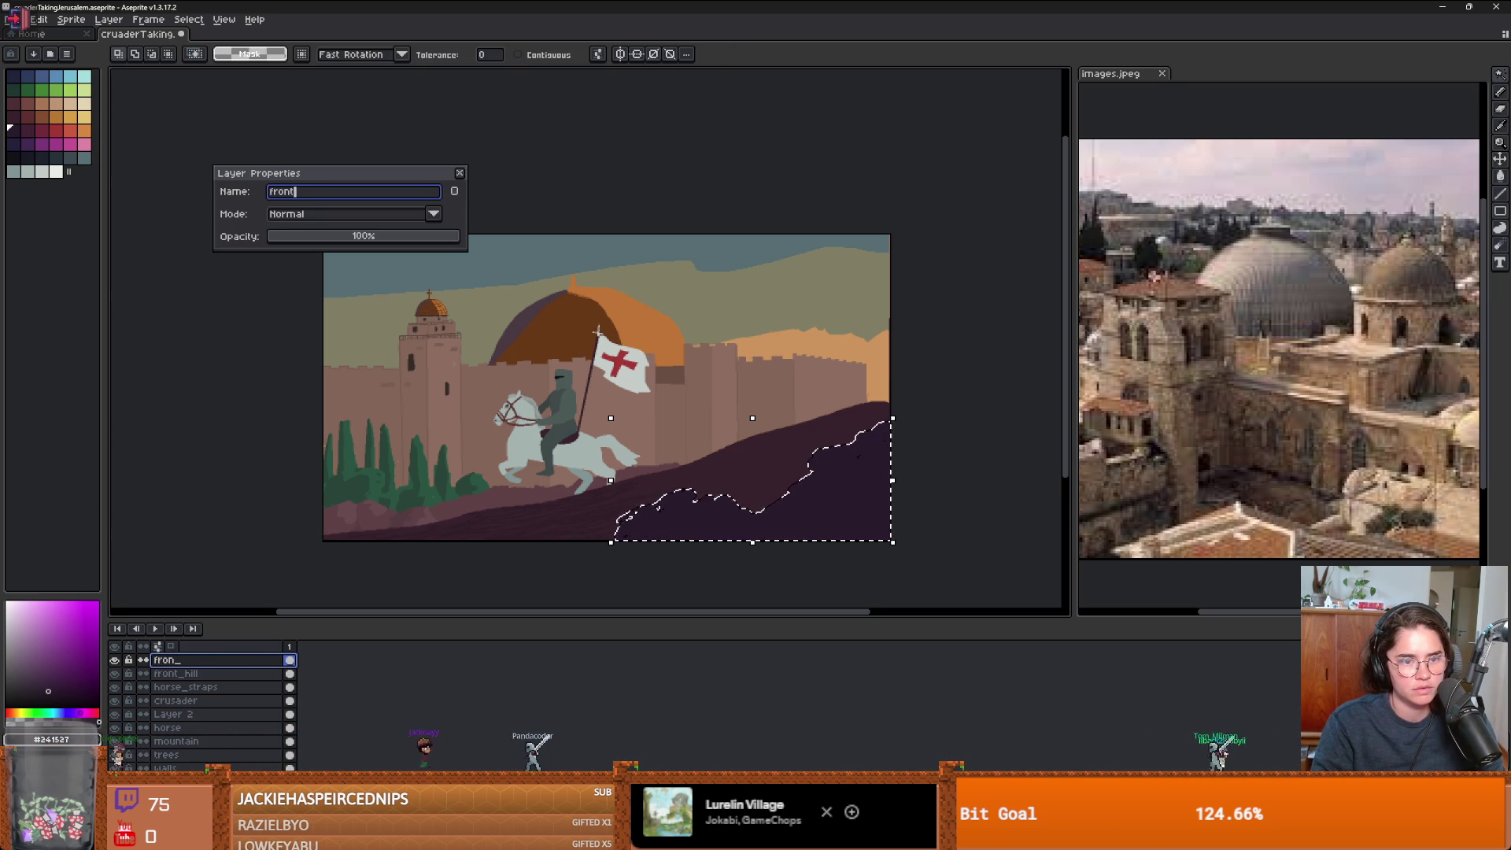
{"action": "type", "text": "e"}
{"action": "key", "text": "Return"}
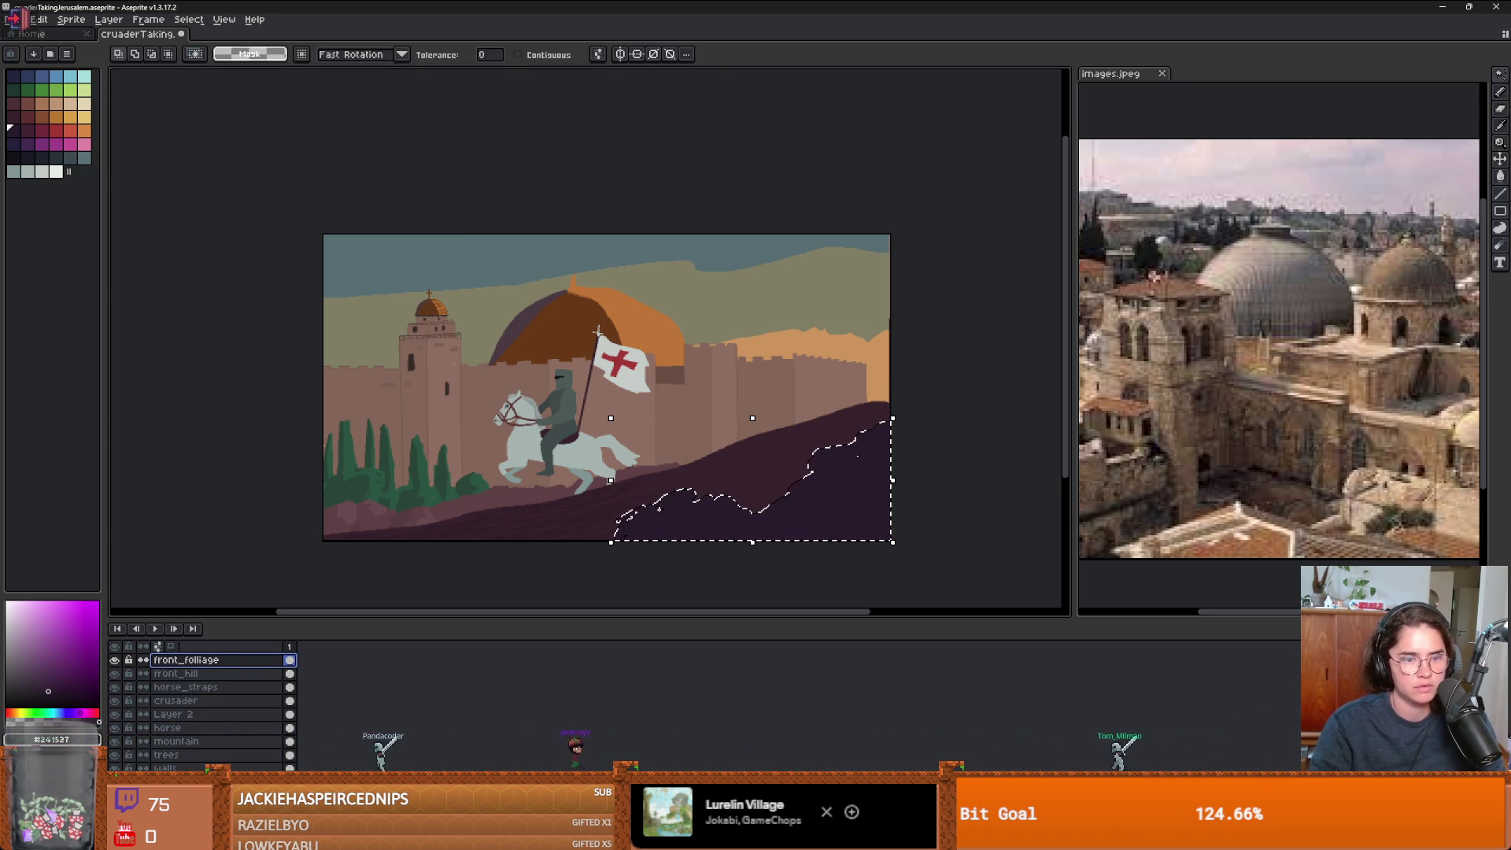
{"action": "left_click", "coordinate": [253, 674]}
- Clear the selection, sample the darker foliage purple, and undo a stray stroke on front_folliage
{"action": "key", "text": "ctrl+d"}
{"action": "scroll", "coordinate": [667, 534], "scroll_direction": "up", "scroll_amount": 3}
{"action": "key", "text": "b"}
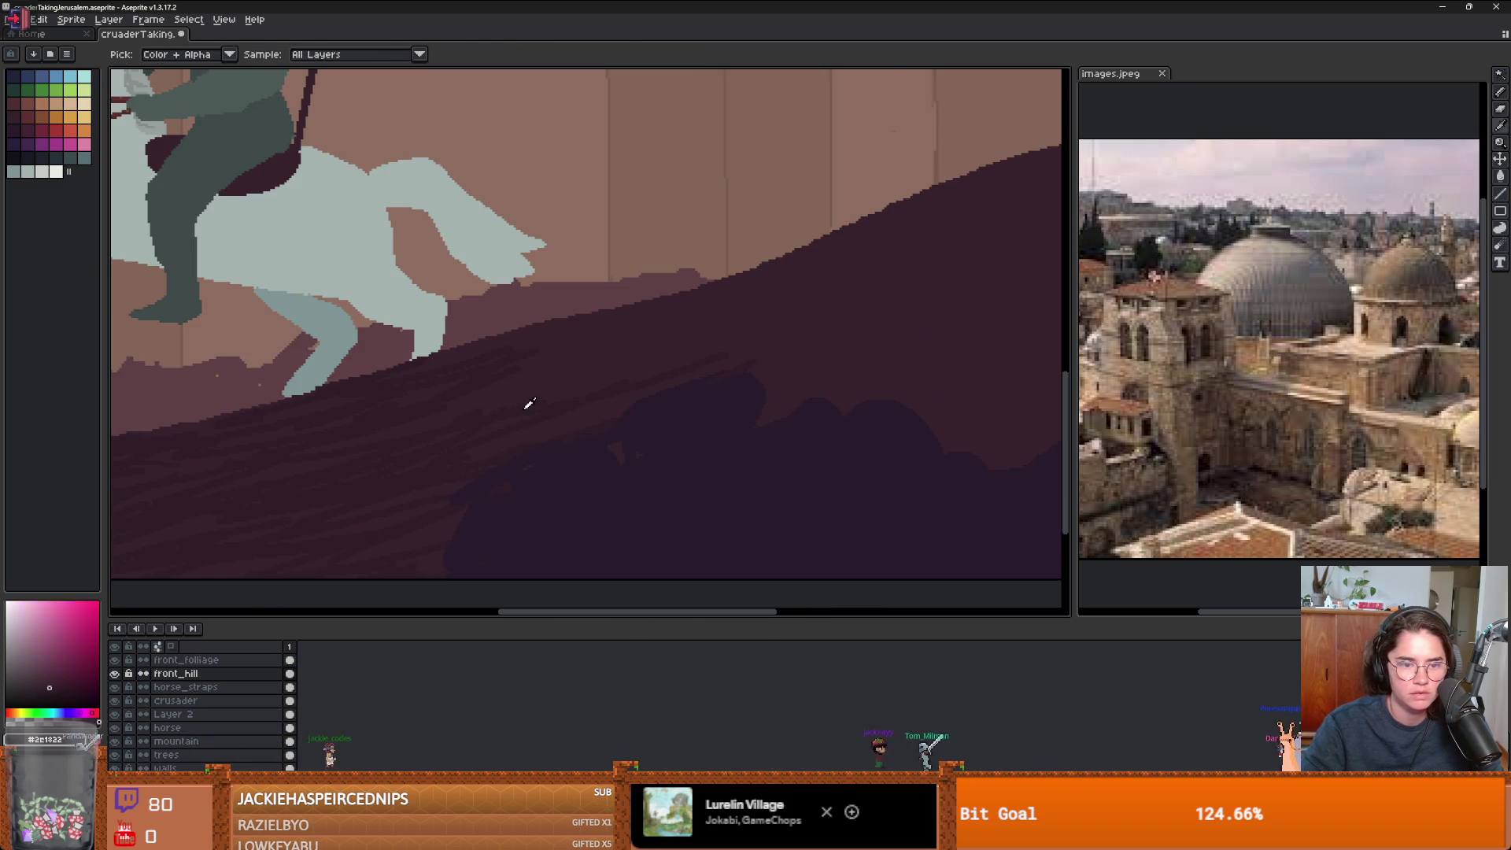
{"action": "scroll", "coordinate": [539, 409], "scroll_direction": "down", "scroll_amount": 1}
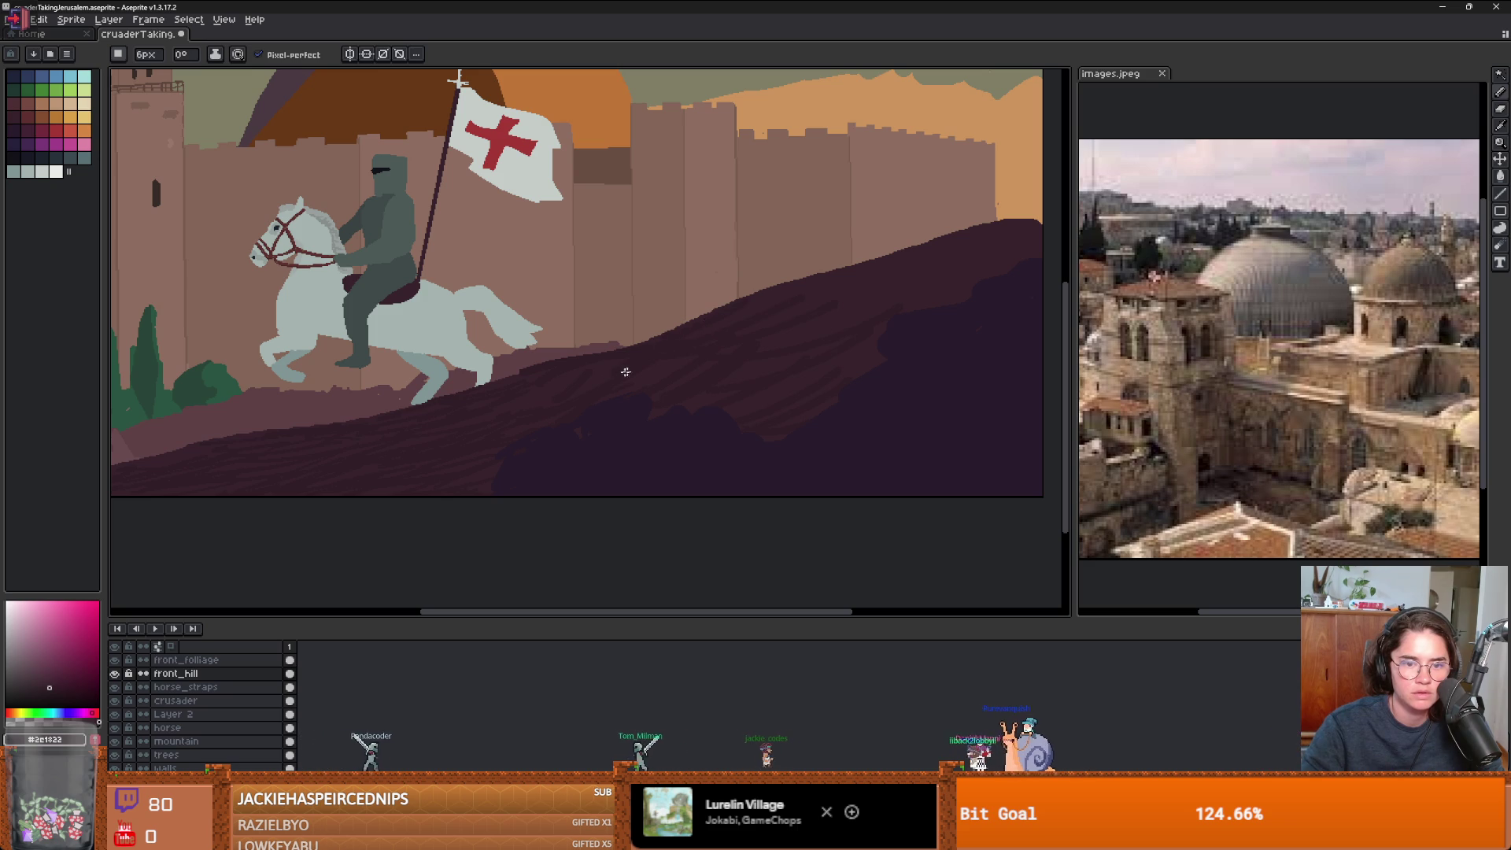
{"action": "scroll", "coordinate": [646, 388], "scroll_direction": "down", "scroll_amount": 2}
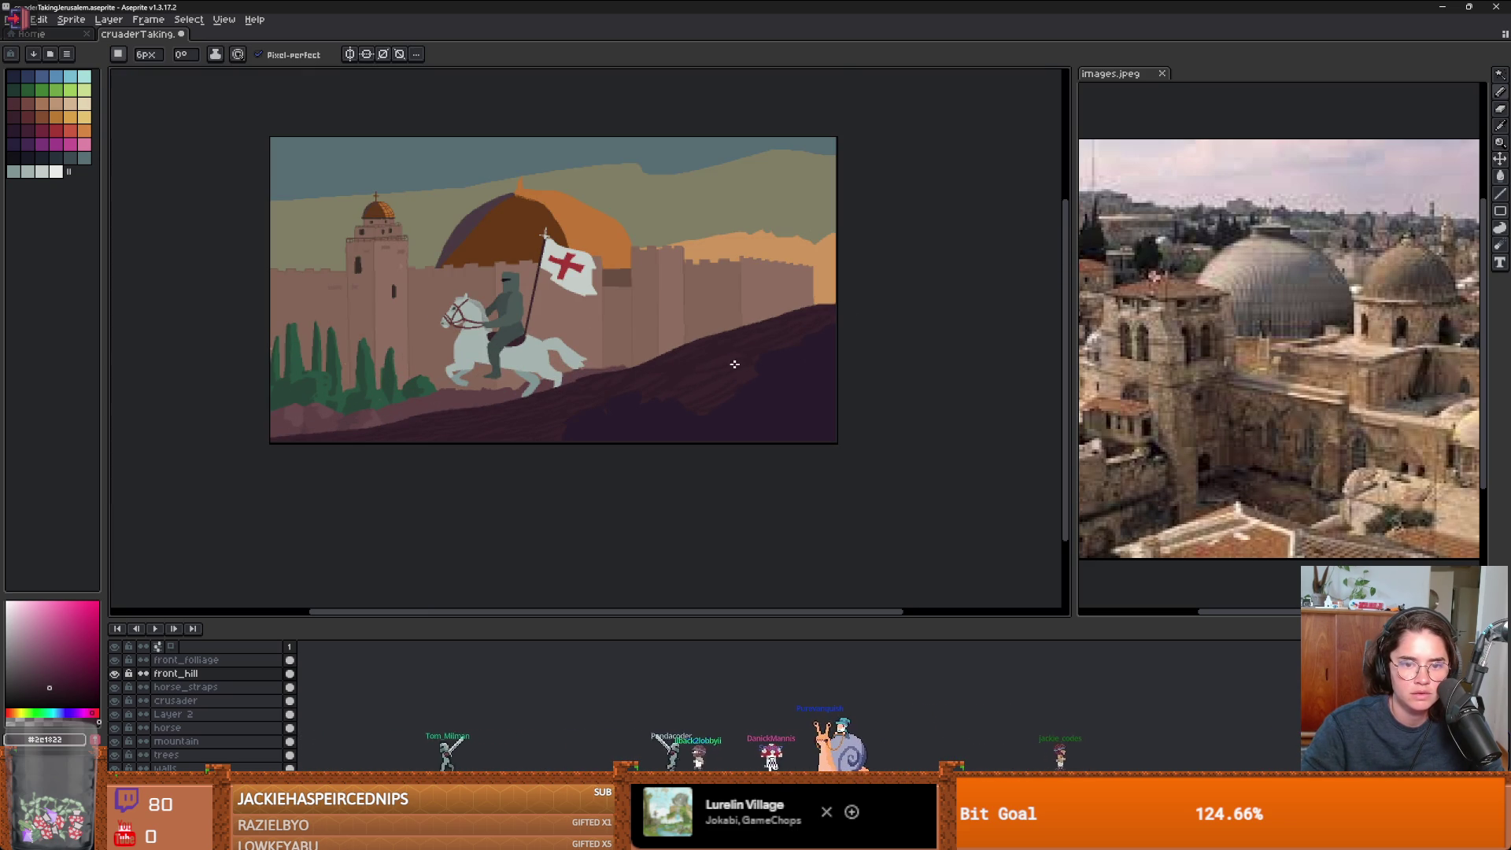
{"action": "scroll", "coordinate": [641, 408], "scroll_direction": "down", "scroll_amount": 1}
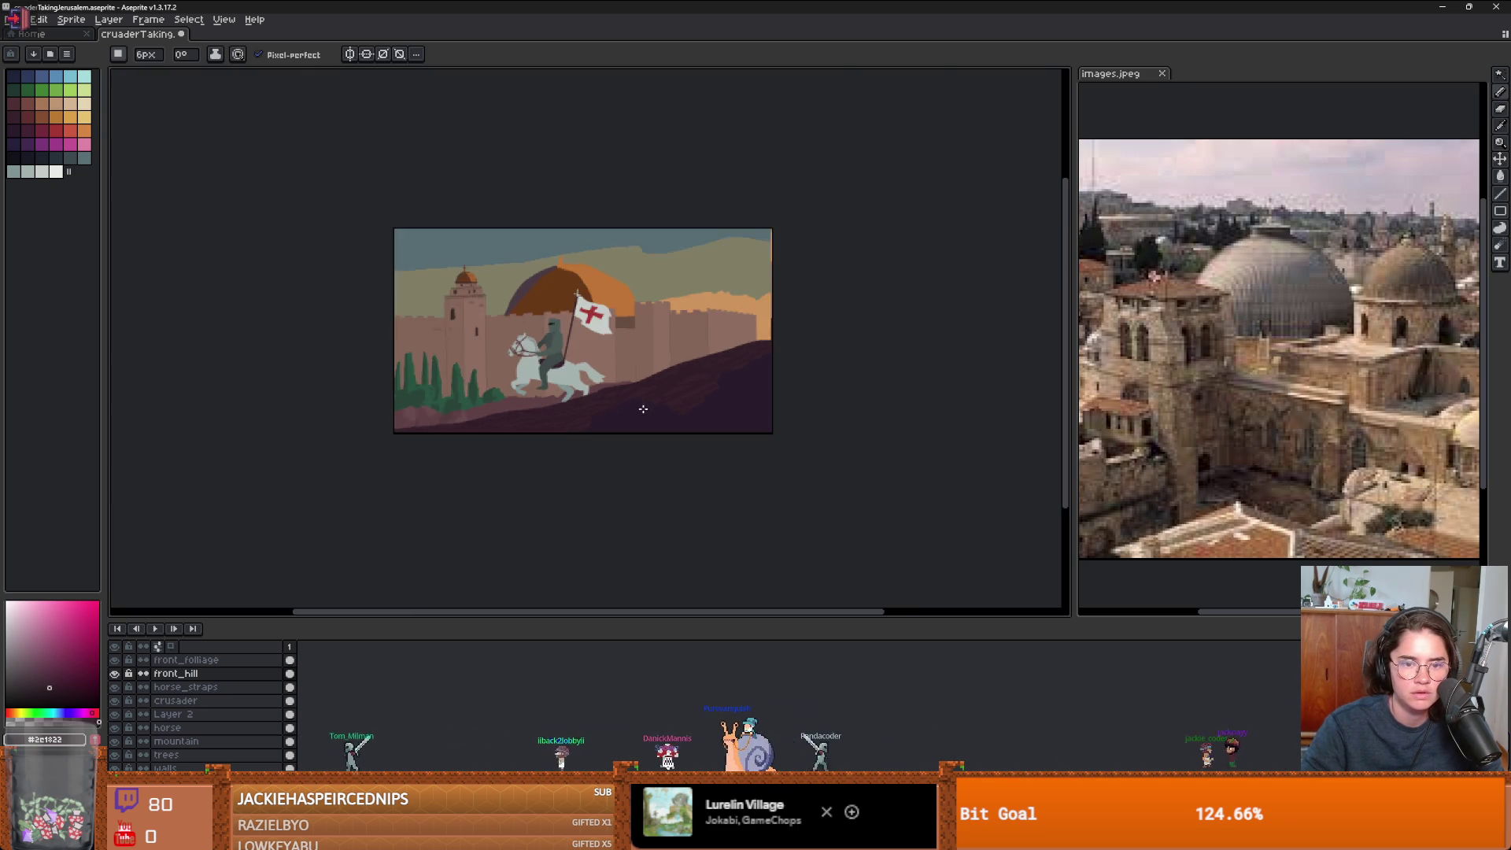
{"action": "scroll", "coordinate": [708, 414], "scroll_direction": "up", "scroll_amount": 3}
{"action": "key", "text": "Up"}
{"action": "left_click", "coordinate": [417, 452], "text": "alt"}
{"action": "scroll", "coordinate": [418, 456], "scroll_direction": "up", "scroll_amount": 2}
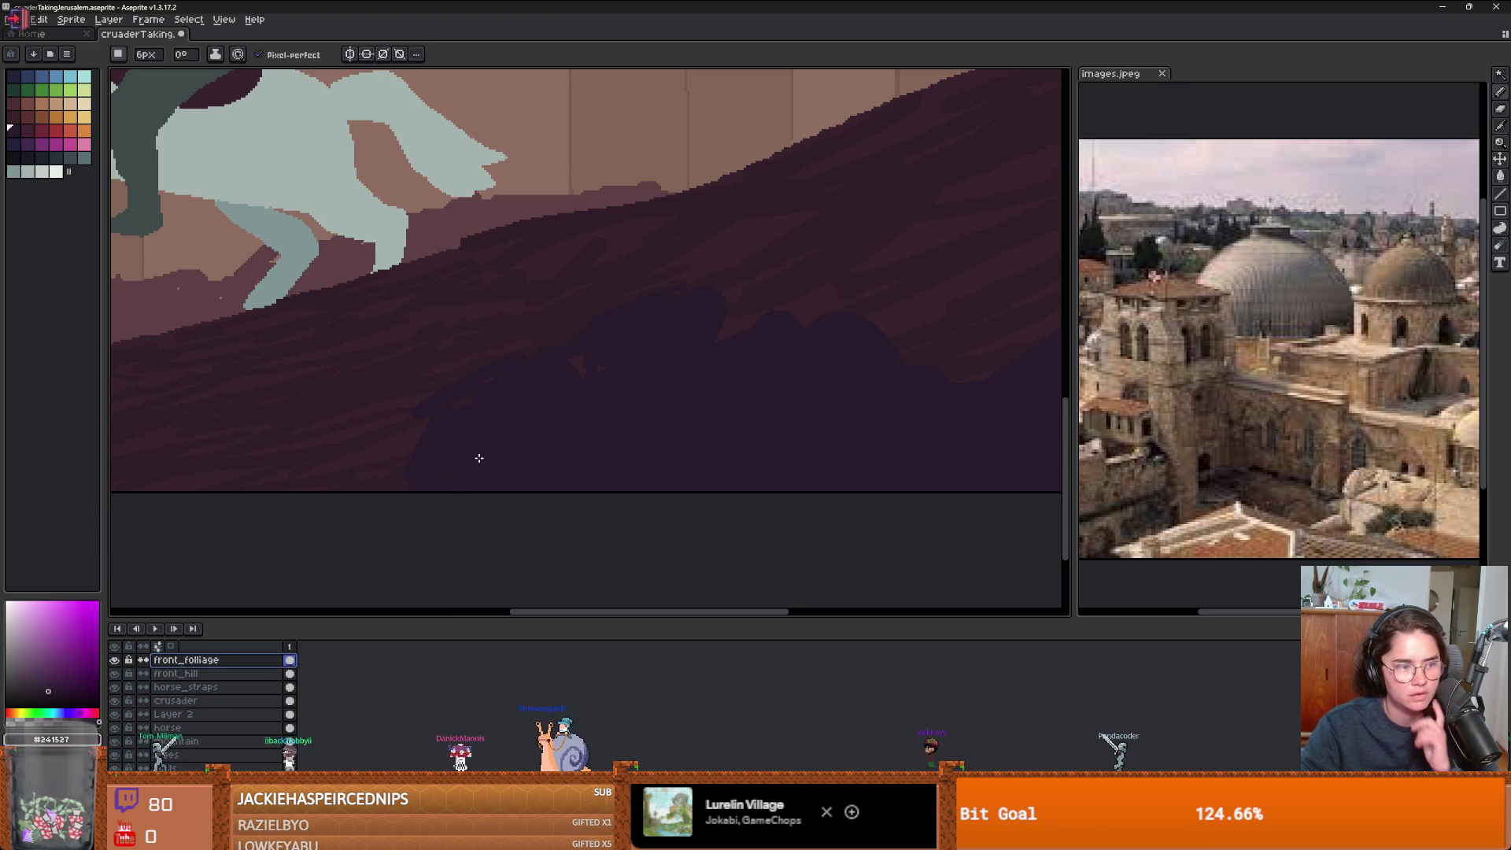
{"action": "scroll", "coordinate": [543, 452], "scroll_direction": "down", "scroll_amount": 2}
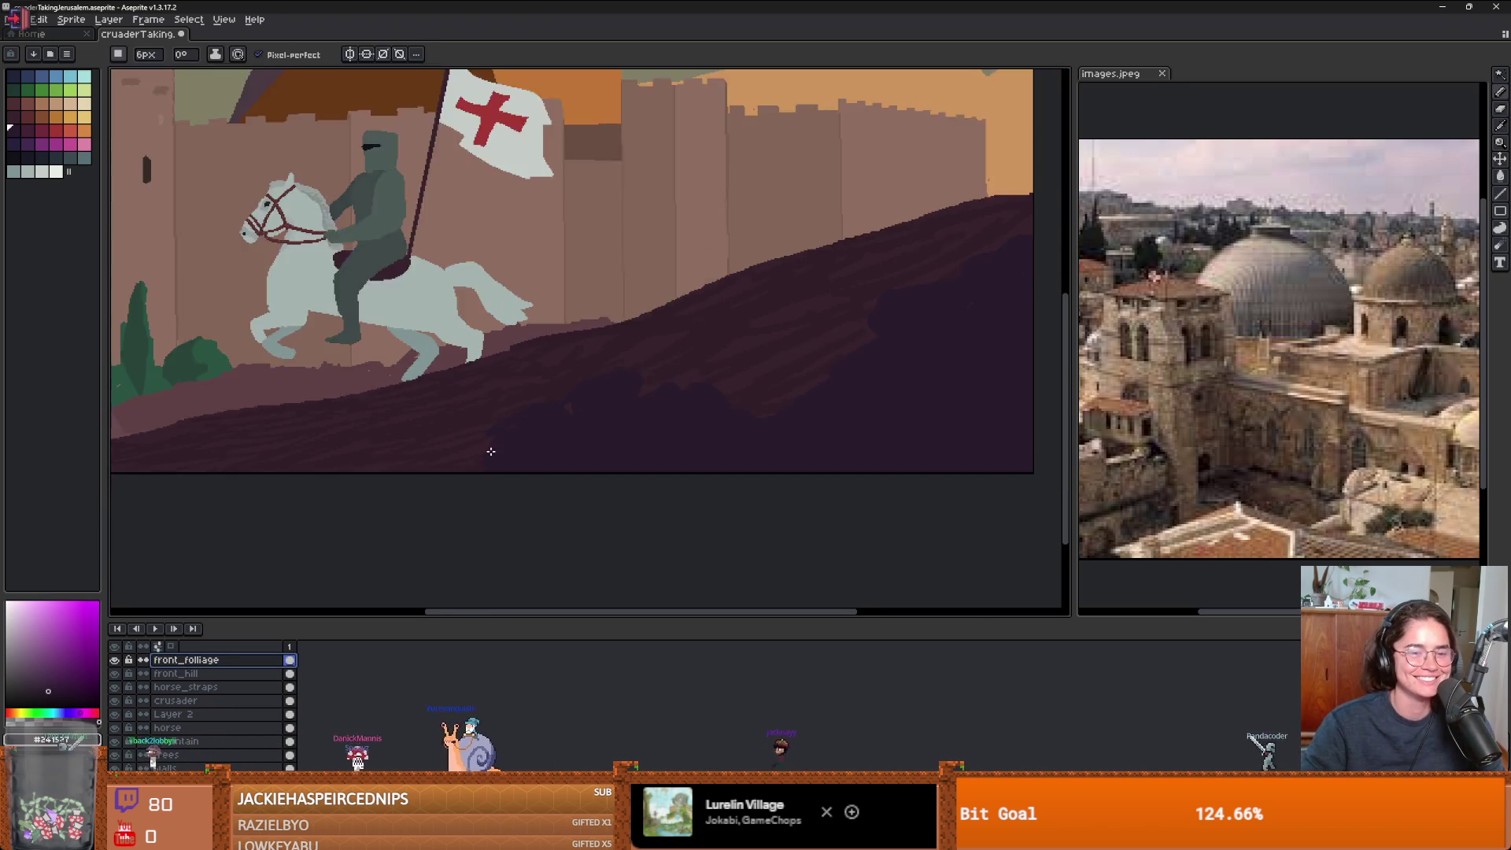
{"action": "scroll", "coordinate": [586, 368], "scroll_direction": "up", "scroll_amount": 2}
{"action": "key", "text": "e"}
{"action": "left_click_drag", "start_coordinate": [612, 354], "coordinate": [629, 367]}
{"action": "key", "text": "ctrl+z"}
- Hide front_folliage and paint dark purple over the light streaks at front_hill's right end
{"action": "left_click", "coordinate": [227, 674]}
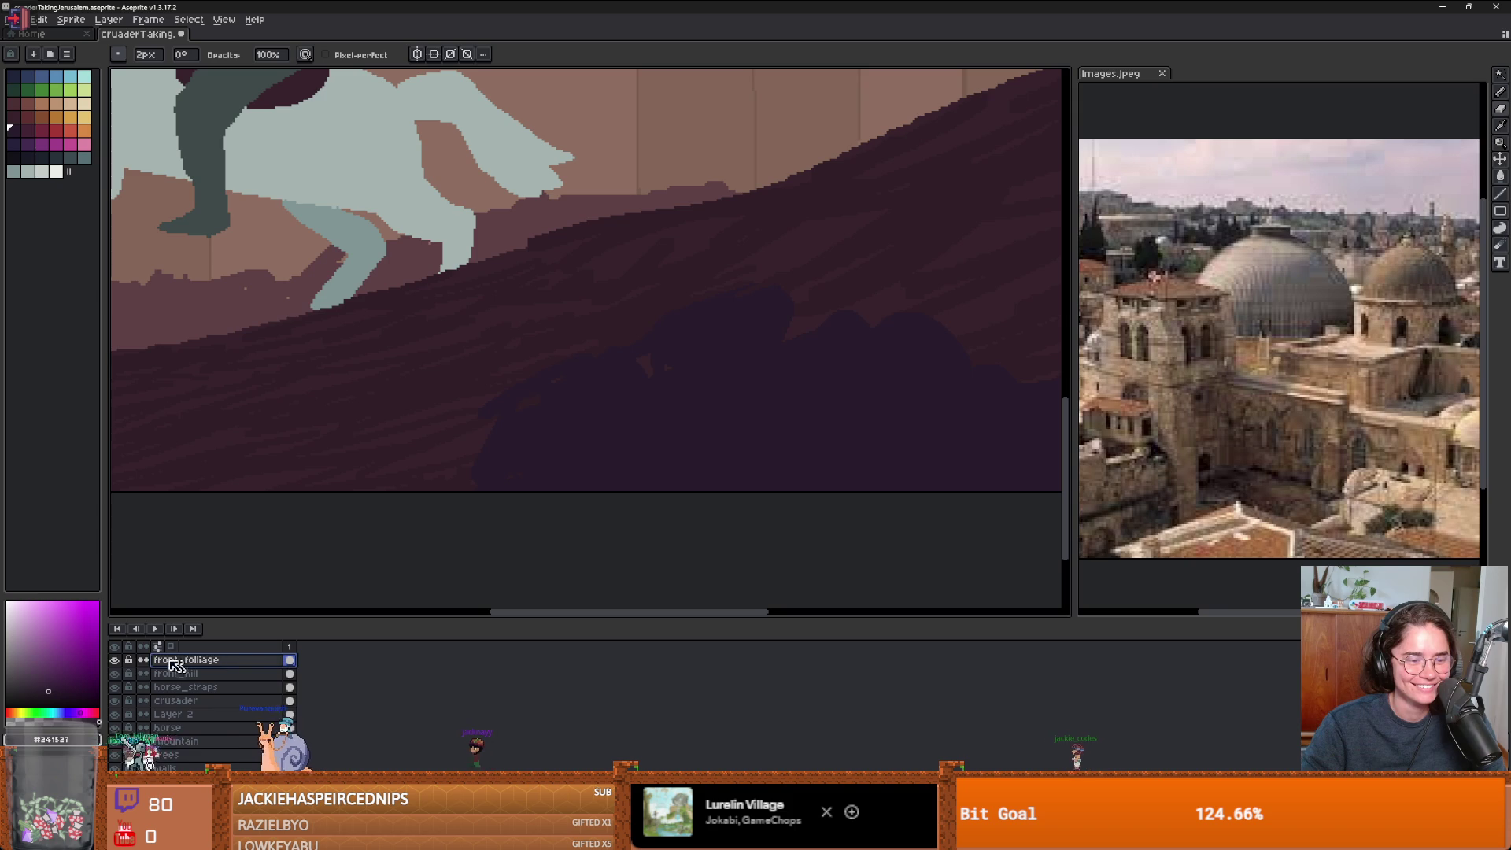
{"action": "left_click", "coordinate": [115, 659]}
{"action": "scroll", "coordinate": [637, 433], "scroll_direction": "down", "scroll_amount": 3}
{"action": "key", "text": "i"}
{"action": "key", "text": "b"}
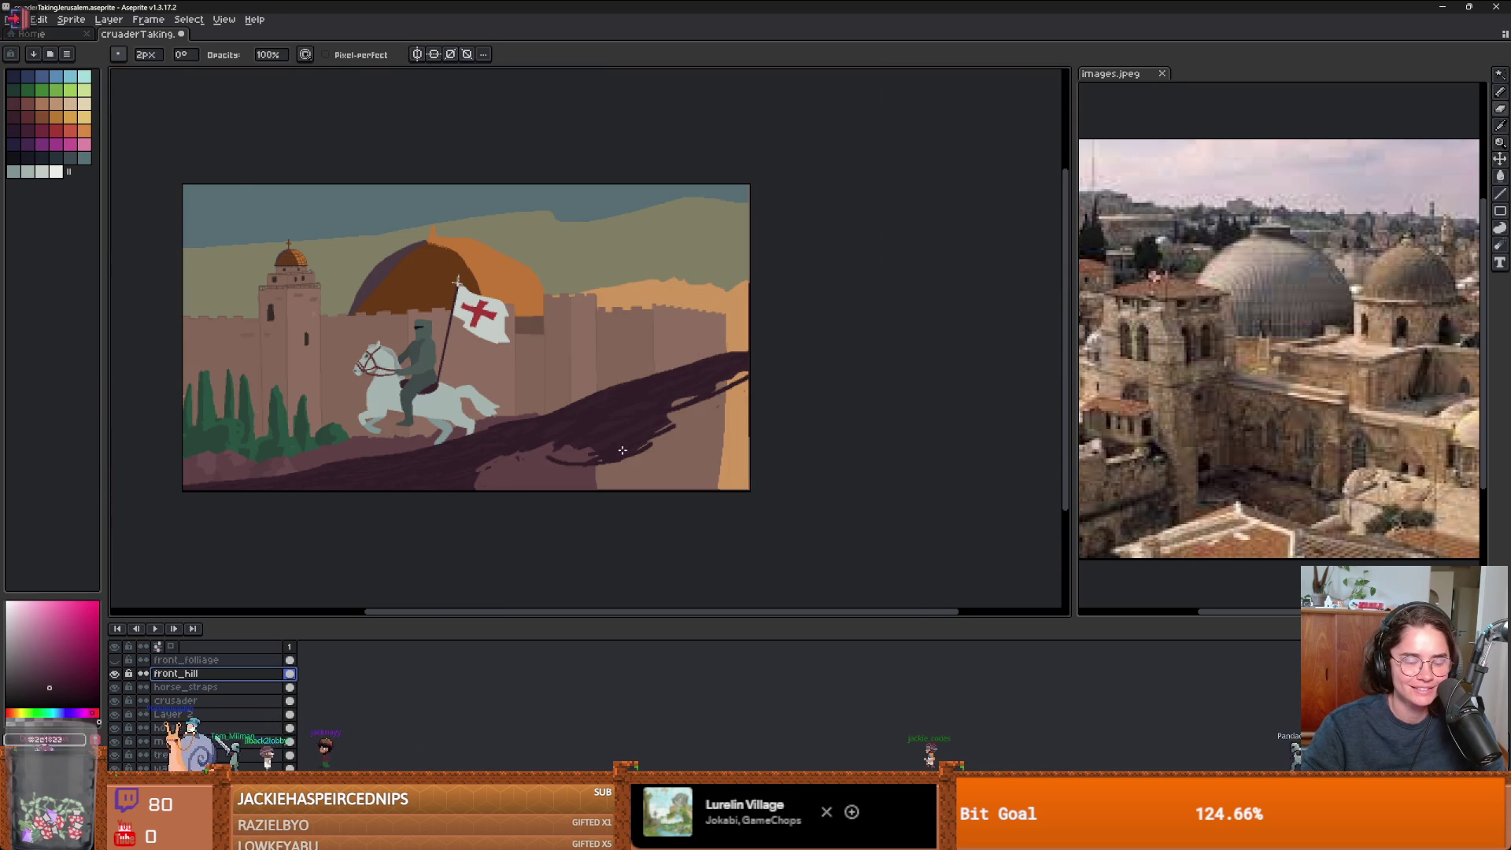
{"action": "scroll", "coordinate": [598, 434], "scroll_direction": "up", "scroll_amount": 2}
{"action": "mouse_move", "coordinate": [464, 466]}
{"action": "left_mouse_down"}
{"action": "mouse_move", "coordinate": [331, 506]}
{"action": "mouse_move", "coordinate": [622, 496]}
{"action": "mouse_move", "coordinate": [469, 540]}
{"action": "left_mouse_up"}
{"action": "mouse_move", "coordinate": [900, 498]}
{"action": "left_mouse_down"}
{"action": "mouse_move", "coordinate": [921, 456]}
{"action": "mouse_move", "coordinate": [697, 427]}
{"action": "left_mouse_up"}
{"action": "left_click_drag", "start_coordinate": [791, 386], "coordinate": [731, 413]}
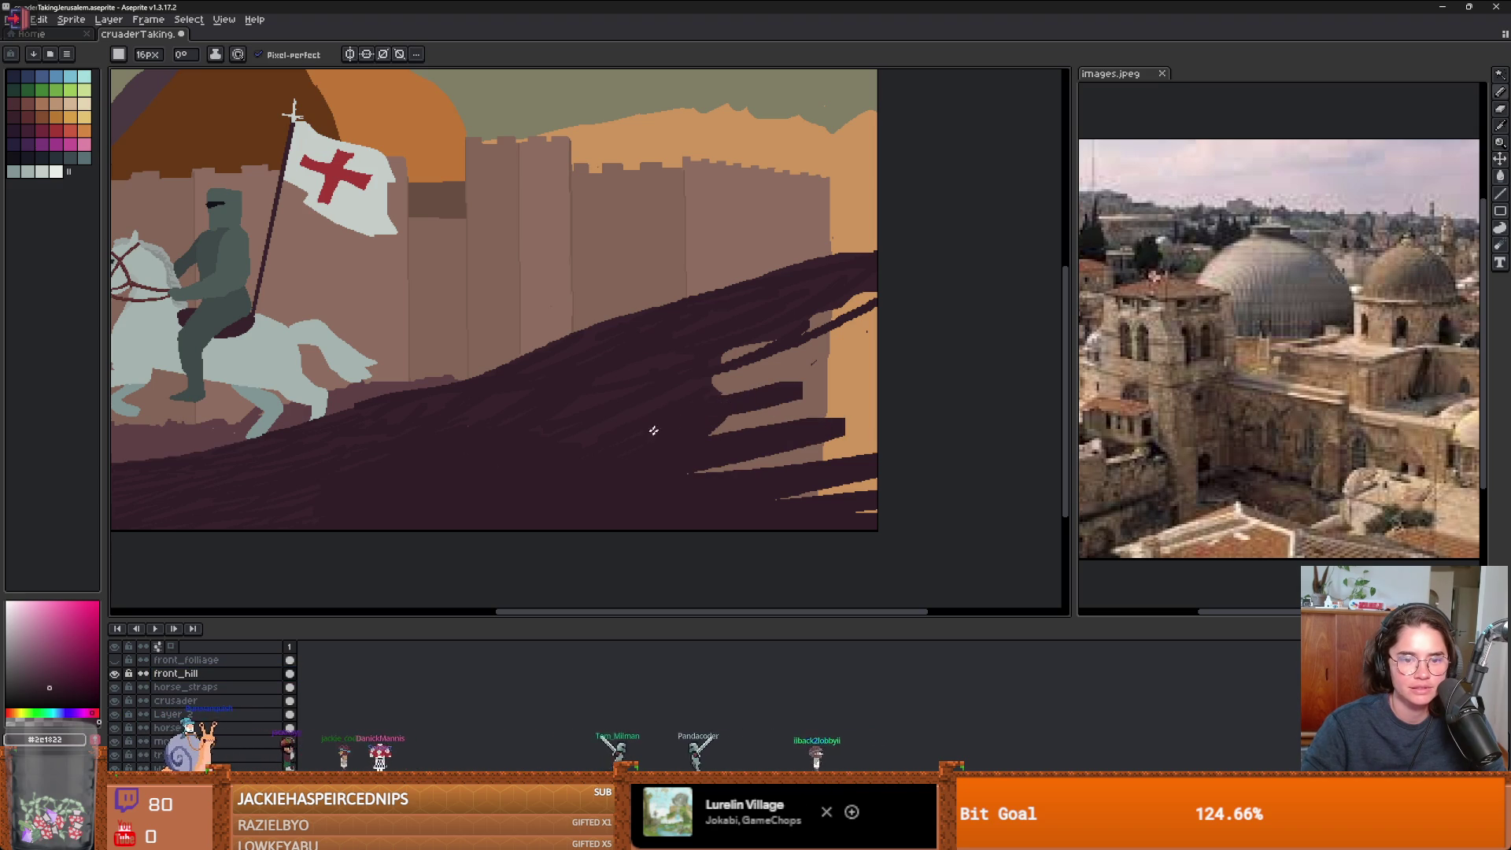
{"action": "left_click_drag", "start_coordinate": [869, 297], "coordinate": [840, 314]}
- Fill the remaining light gaps and the orange lower-right streak dark with the Paint Bucket
{"action": "key", "text": "g"}
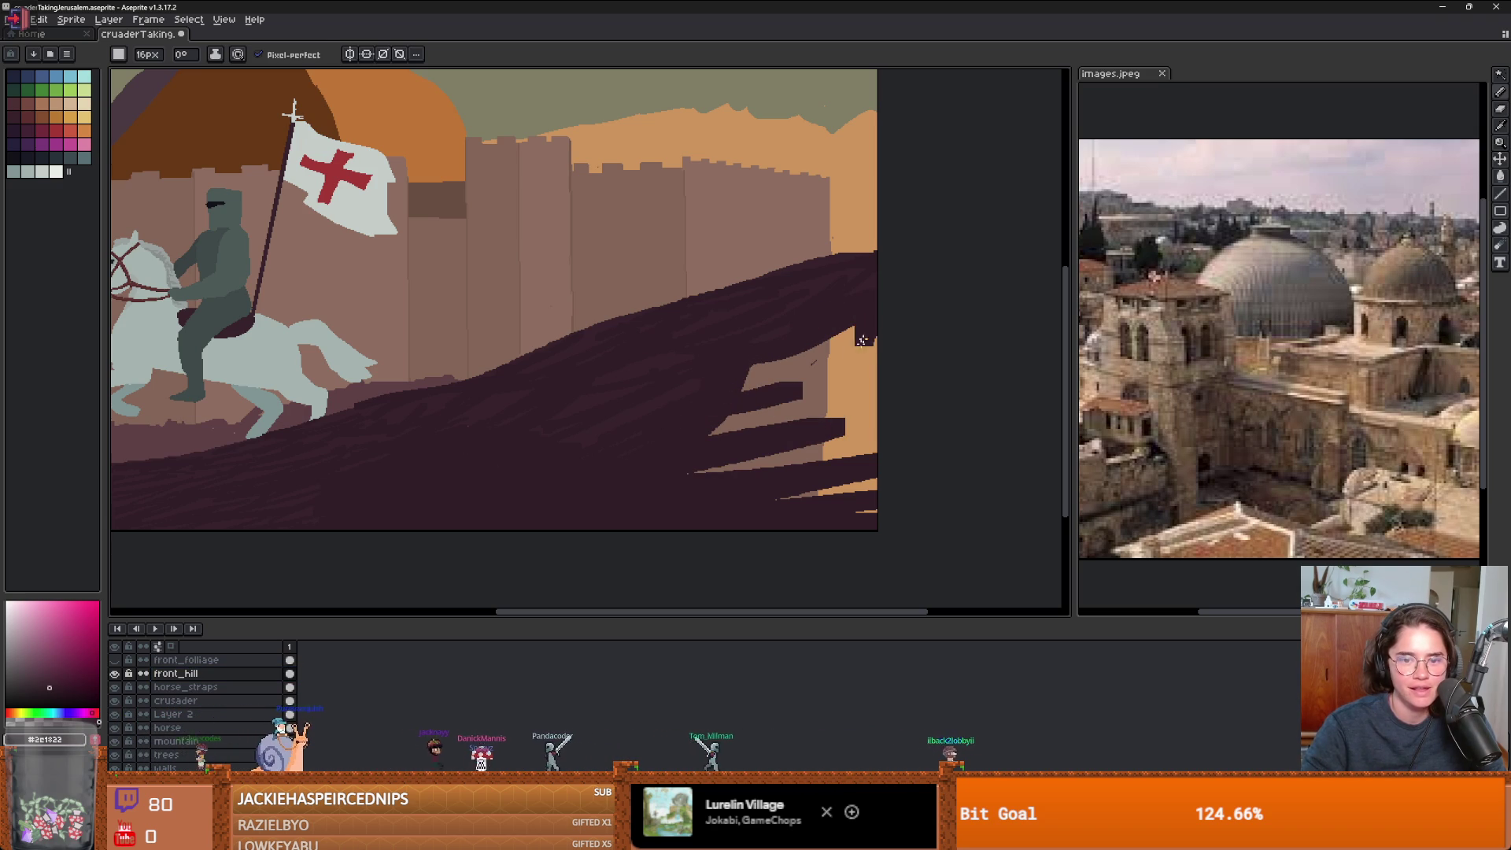
{"action": "left_click", "coordinate": [833, 413]}
{"action": "left_click", "coordinate": [865, 511]}
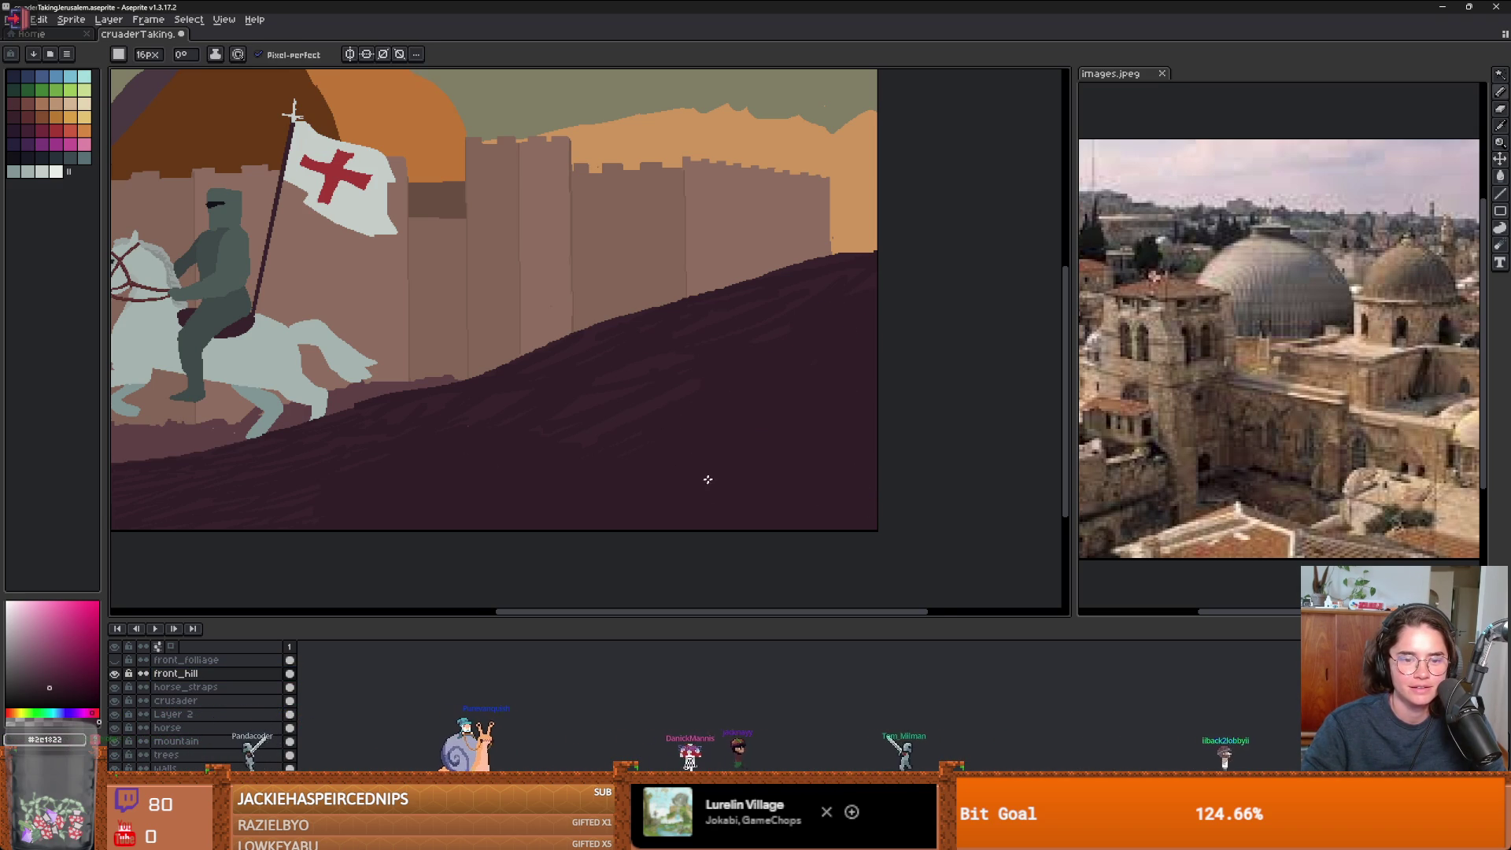
{"action": "key", "text": "b"}
{"action": "scroll", "coordinate": [598, 504], "scroll_direction": "down", "scroll_amount": 1}
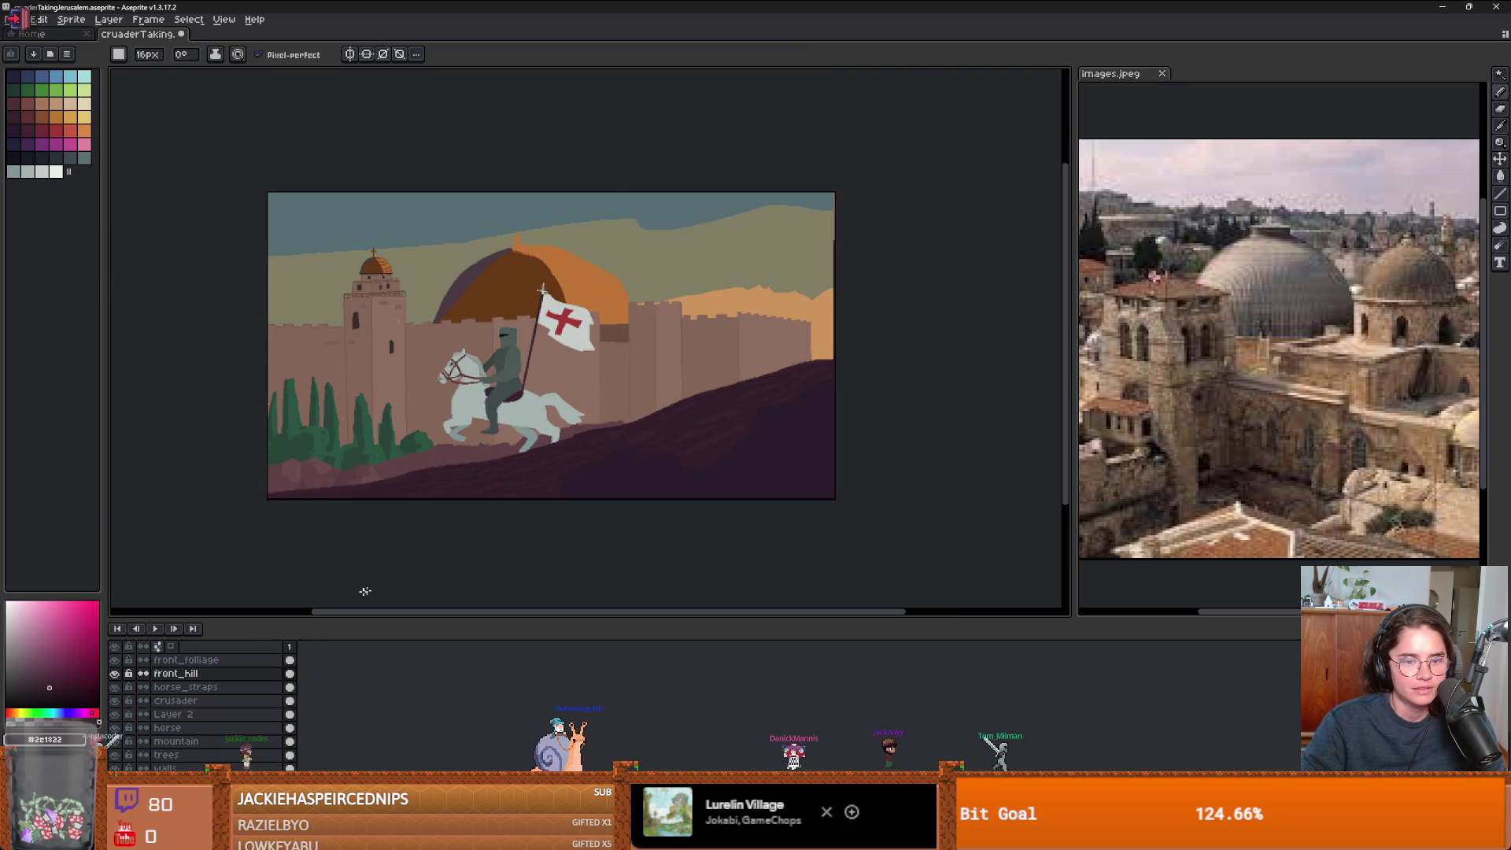
- Eyedrop the dark foliage purple #241527 and set the brush to 1px
{"action": "scroll", "coordinate": [618, 535], "scroll_direction": "up", "scroll_amount": 1}
{"action": "left_click", "coordinate": [488, 475], "text": "alt"}
{"action": "scroll", "coordinate": [509, 435], "scroll_direction": "up", "scroll_amount": 1}
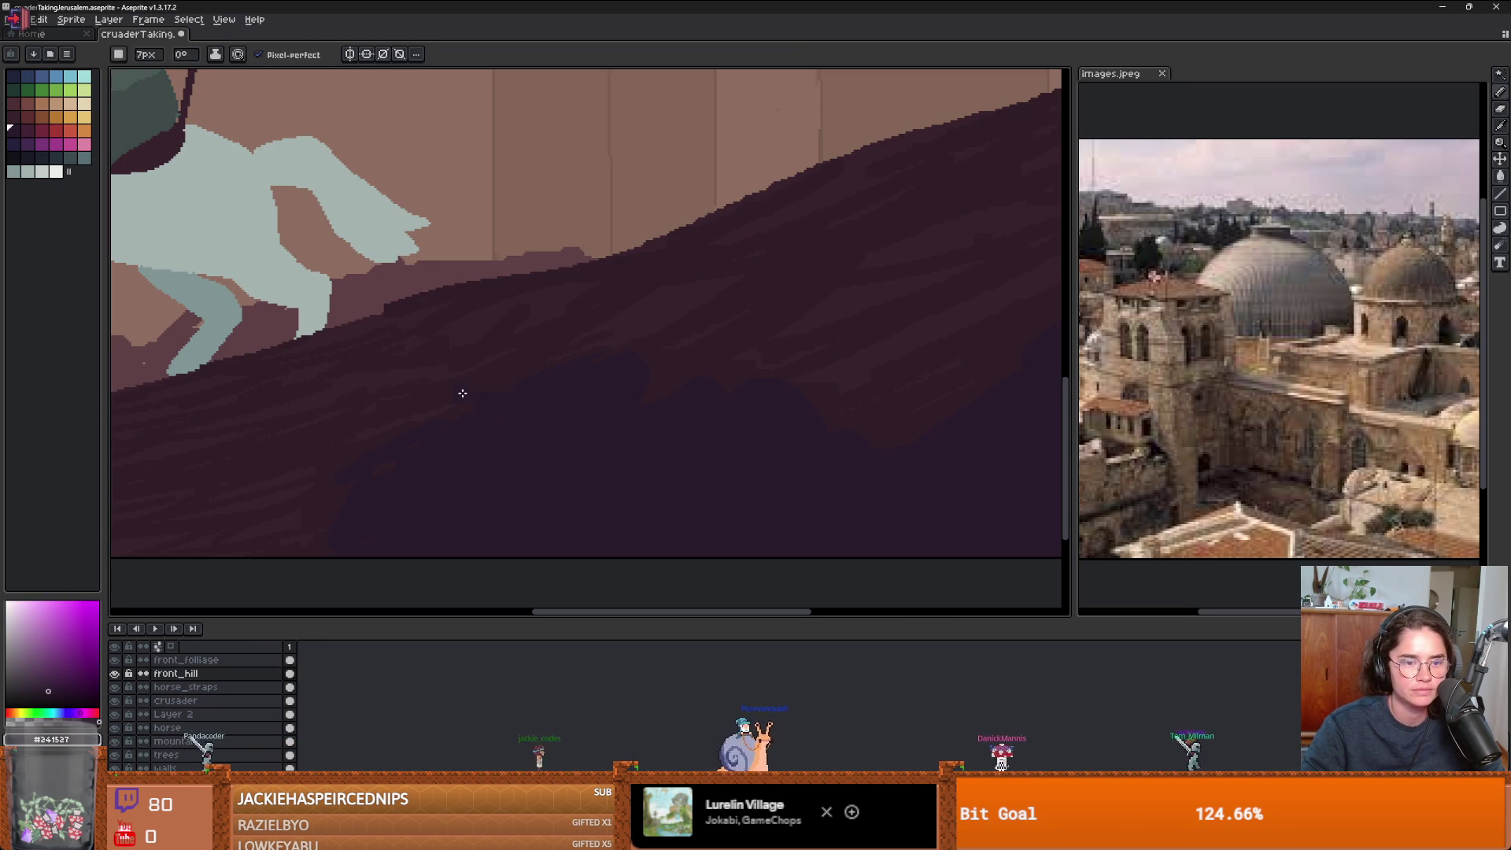
{"action": "key", "text": "e"}
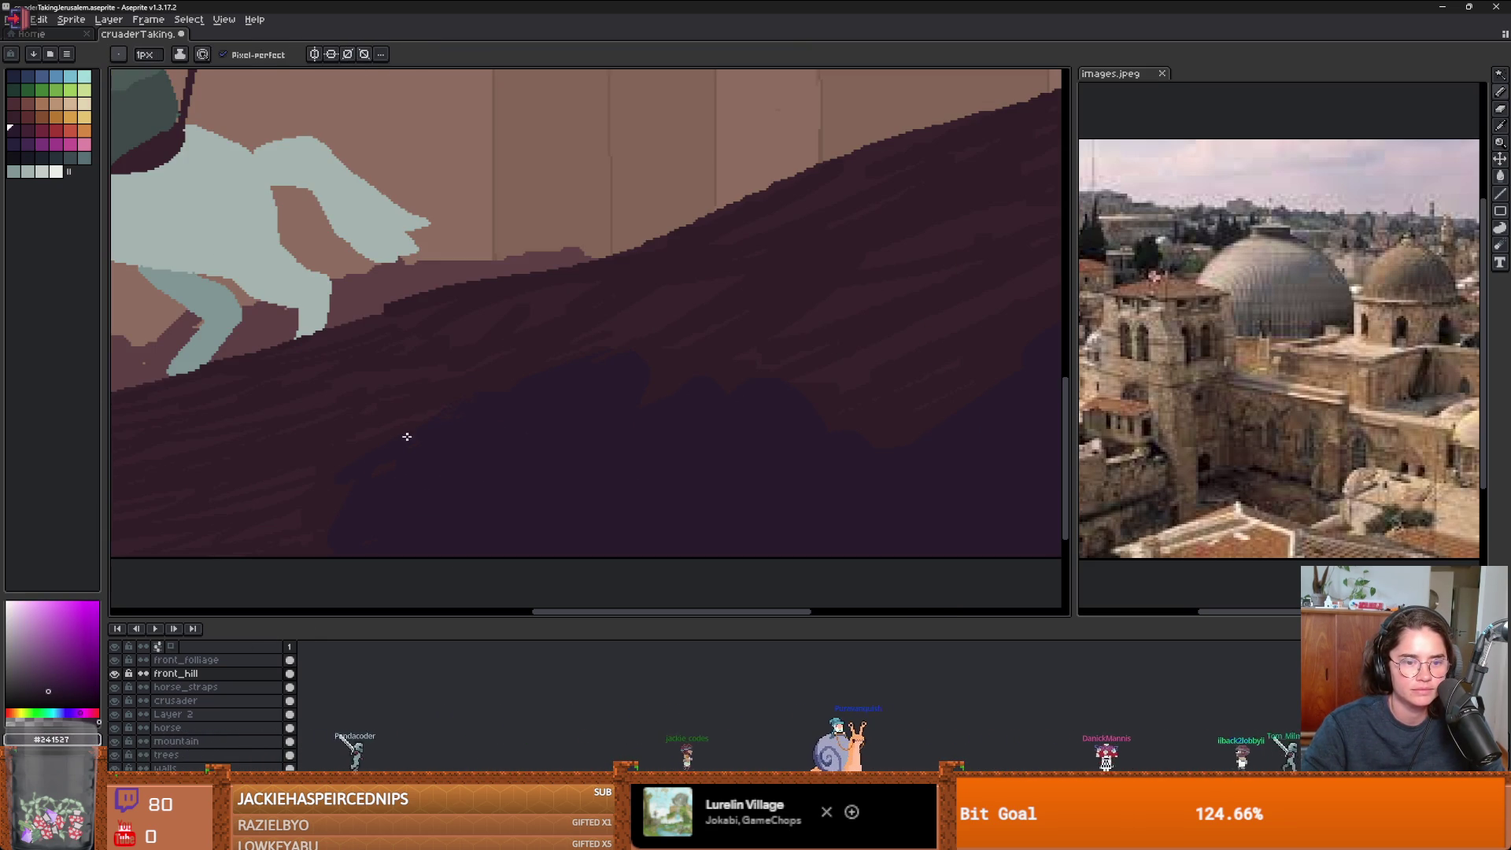
{"action": "scroll", "coordinate": [397, 450], "scroll_direction": "up", "scroll_amount": 1}
- Move up to the front_folliage layer and switch to the Eraser
{"action": "key", "text": "b"}
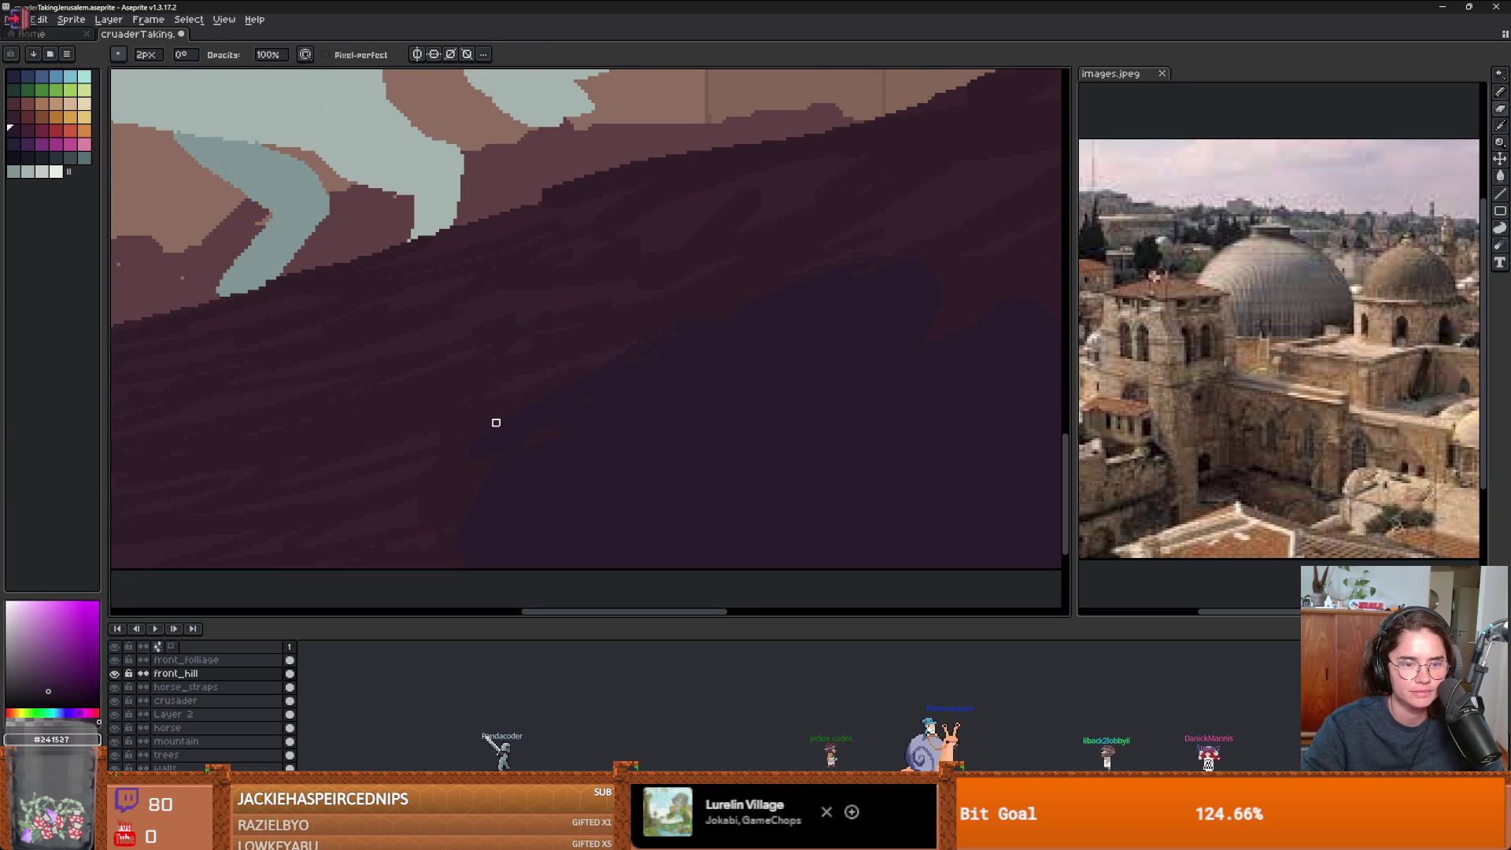
{"action": "key", "text": "v"}
{"action": "key", "text": "alt+Up"}
{"action": "key", "text": "e"}
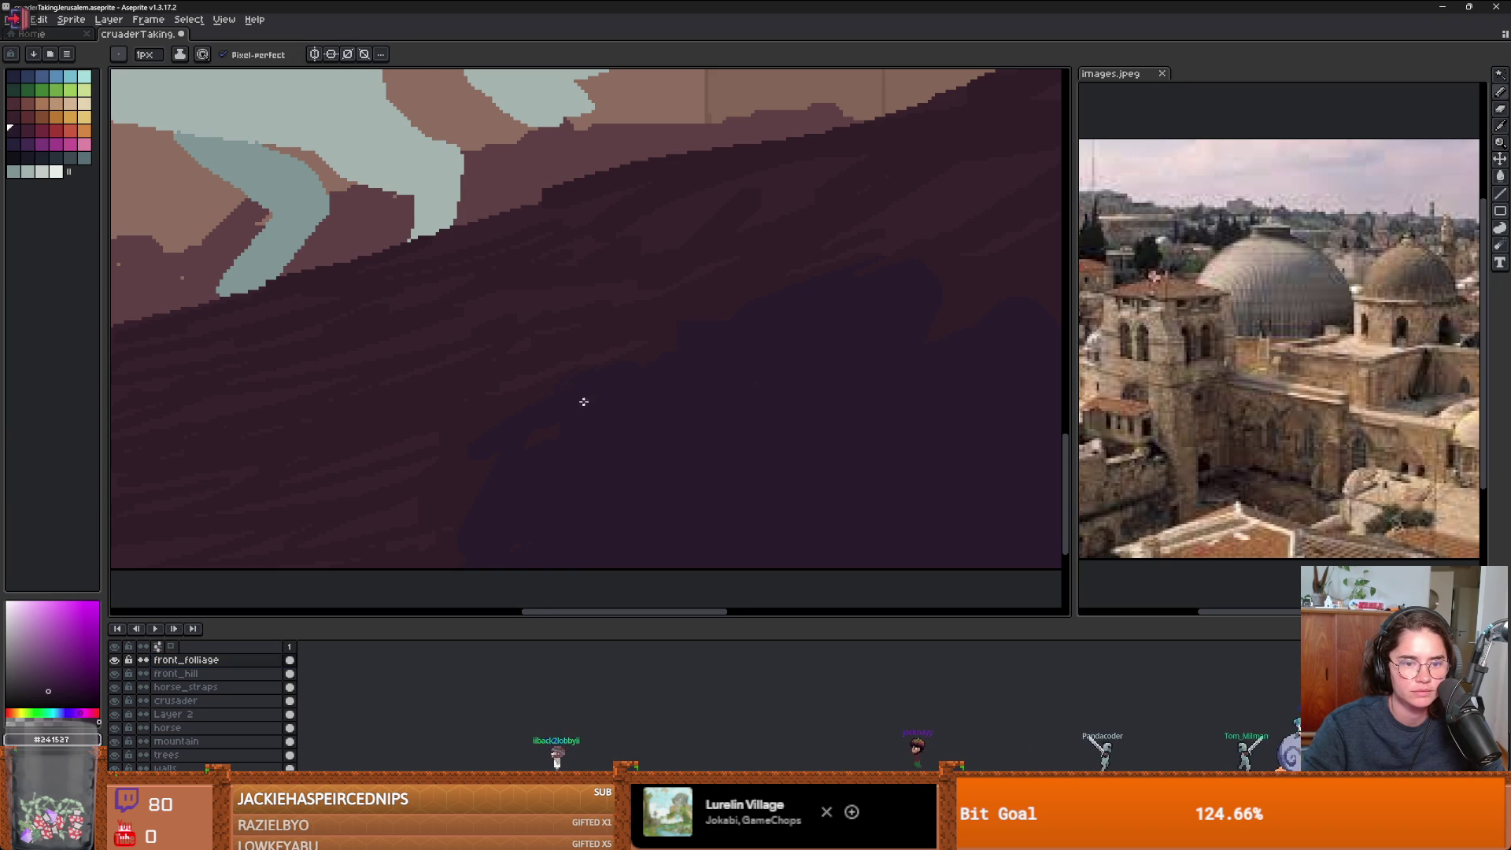
{"action": "scroll", "coordinate": [583, 401], "scroll_direction": "up", "scroll_amount": 1}
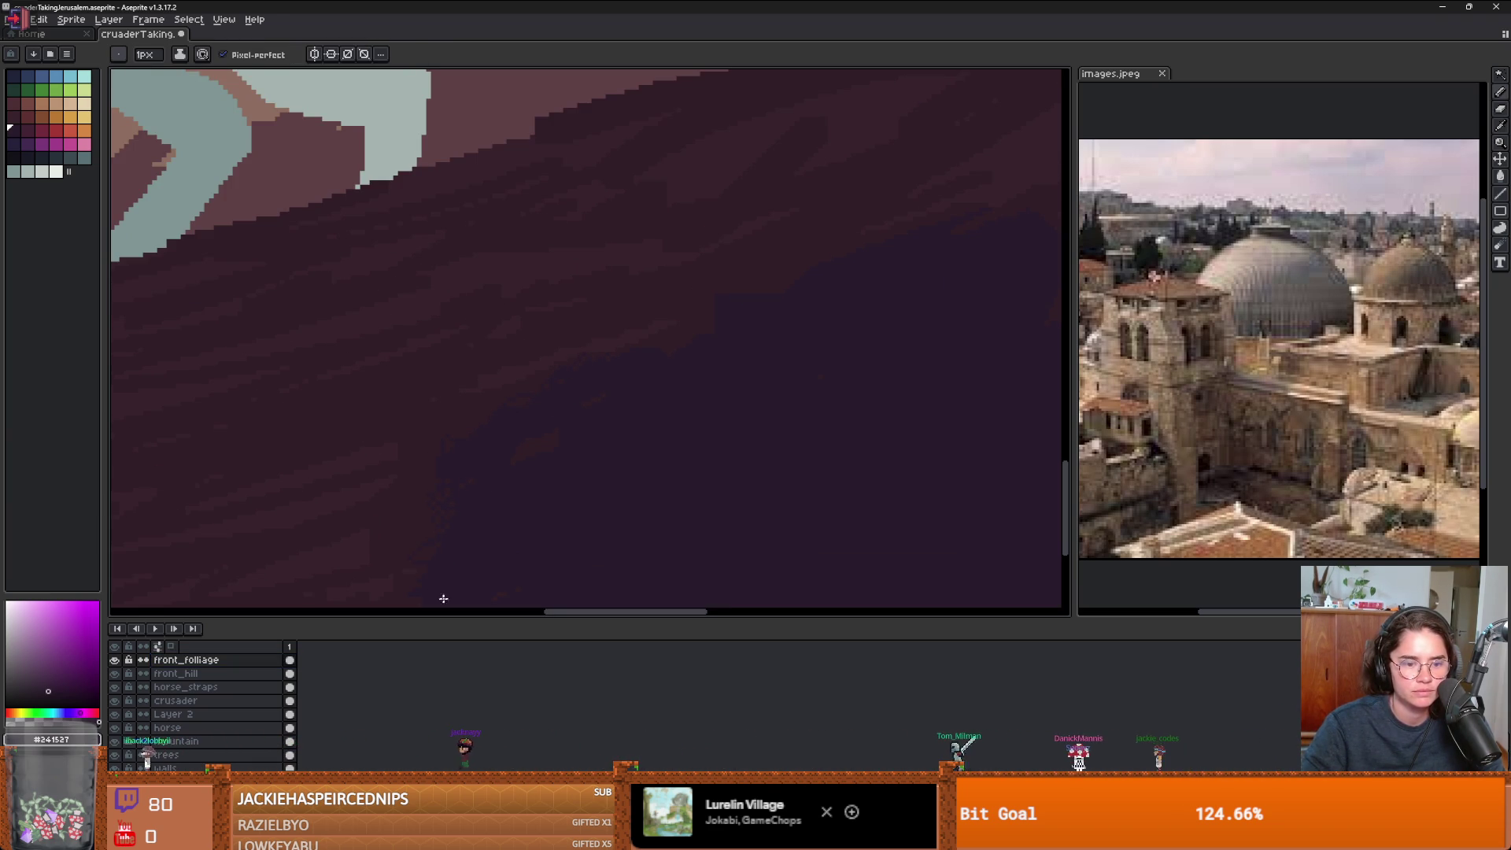
{"action": "scroll", "coordinate": [443, 598], "scroll_direction": "down", "scroll_amount": 1}
{"action": "scroll", "coordinate": [551, 487], "scroll_direction": "up", "scroll_amount": 1}
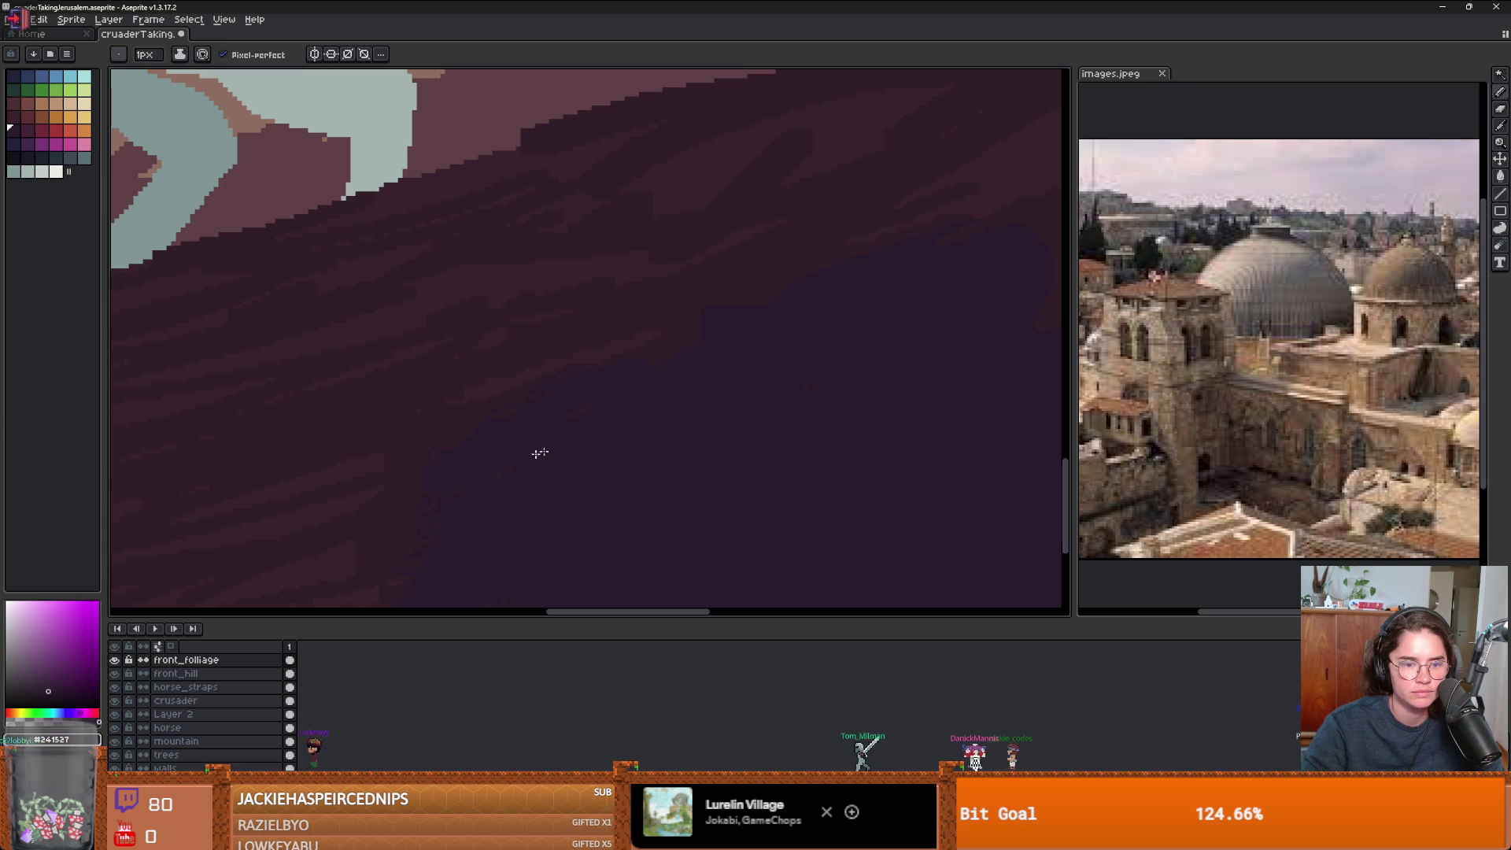
{"action": "scroll", "coordinate": [550, 440], "scroll_direction": "down", "scroll_amount": 1}
{"action": "scroll", "coordinate": [502, 475], "scroll_direction": "up", "scroll_amount": 1}
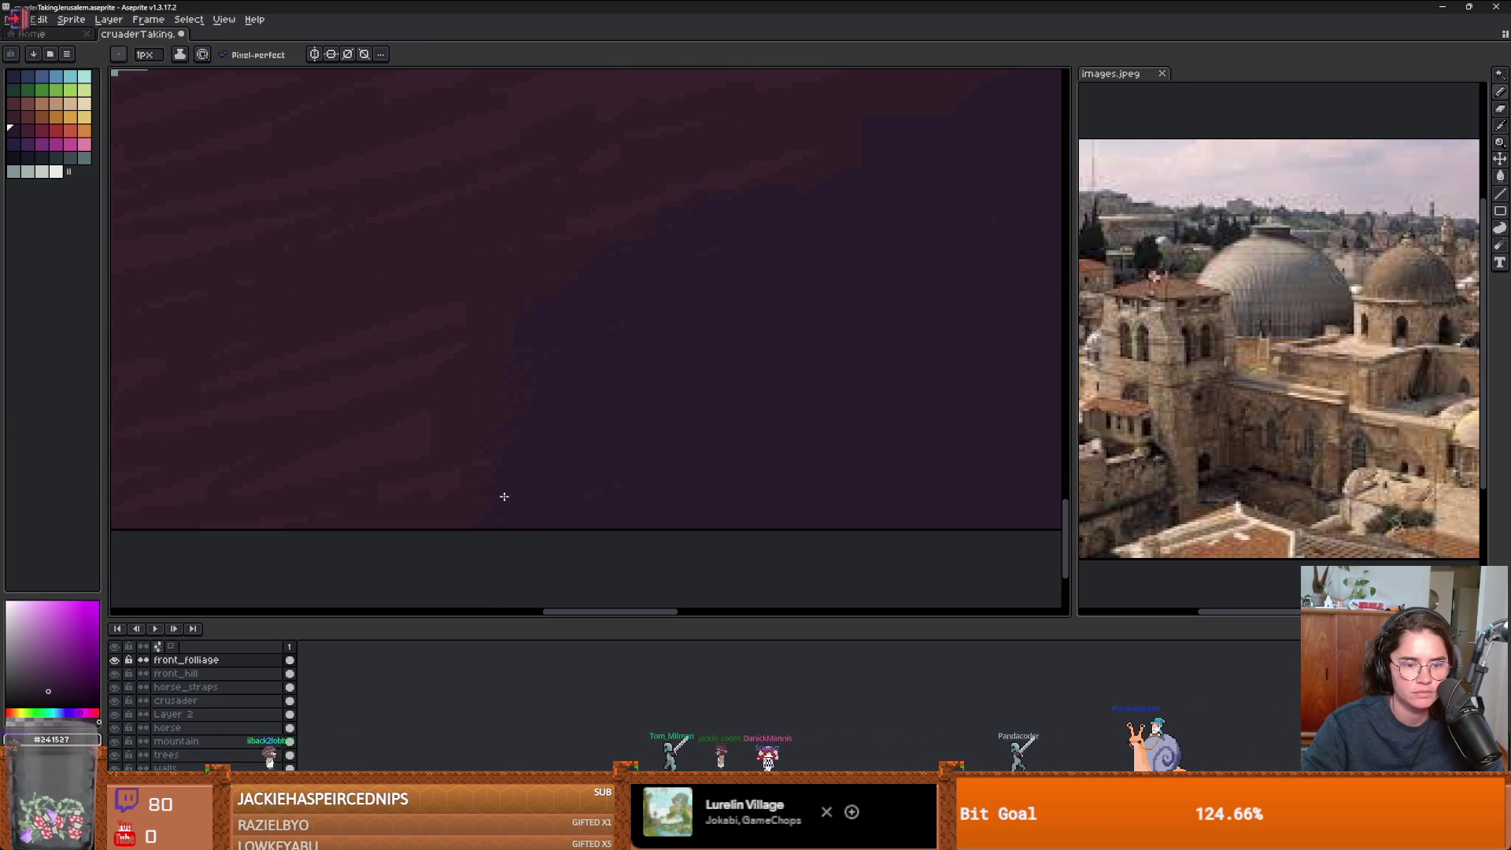
{"action": "scroll", "coordinate": [664, 449], "scroll_direction": "down", "scroll_amount": 1}
{"action": "scroll", "coordinate": [598, 417], "scroll_direction": "up", "scroll_amount": 1}
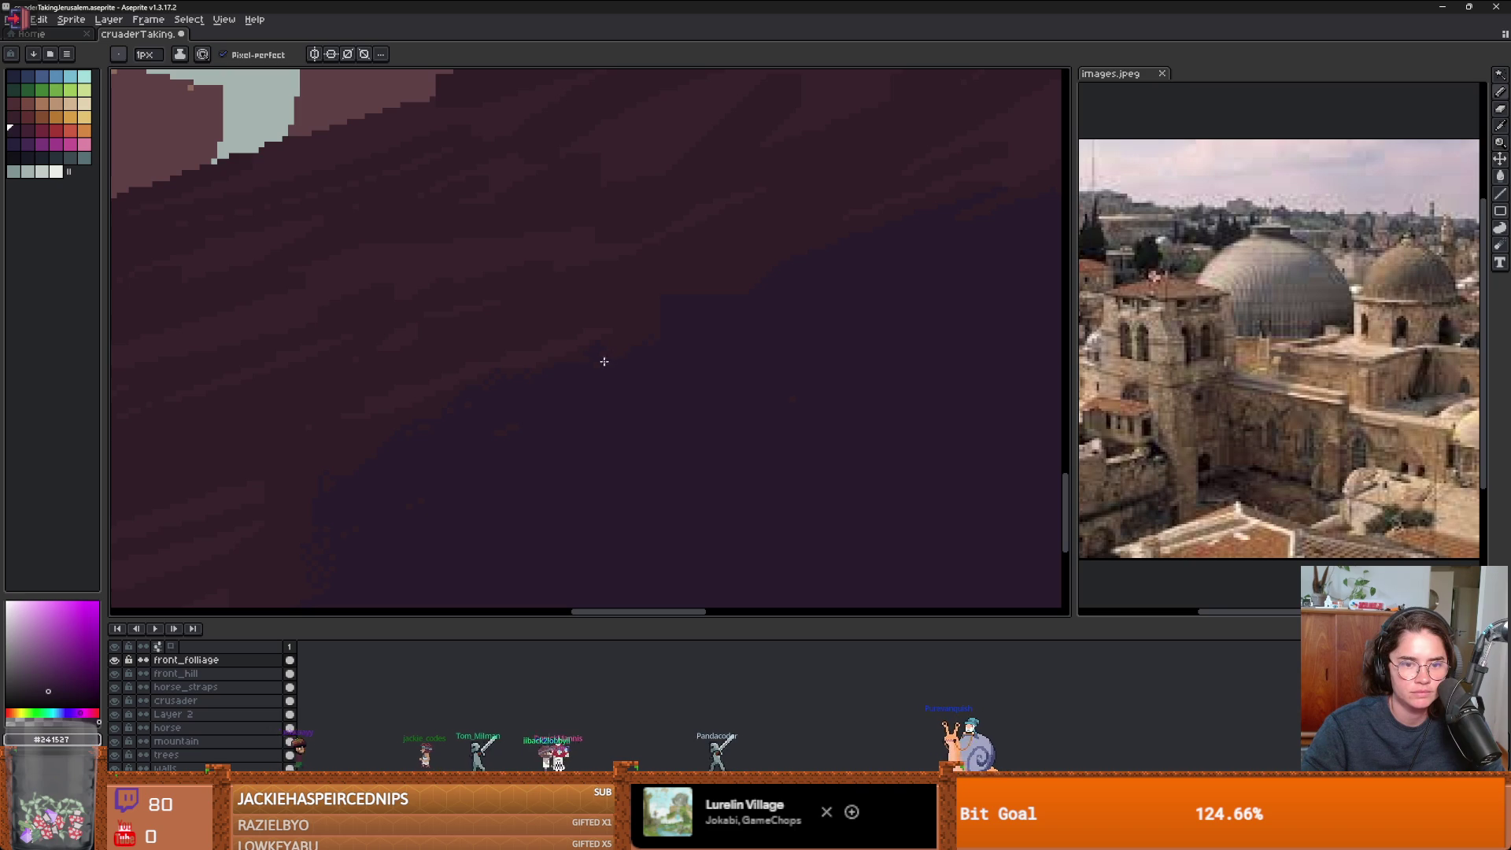
{"action": "scroll", "coordinate": [585, 357], "scroll_direction": "up", "scroll_amount": 1}
{"action": "key", "text": "w"}
{"action": "left_click", "coordinate": [553, 381]}
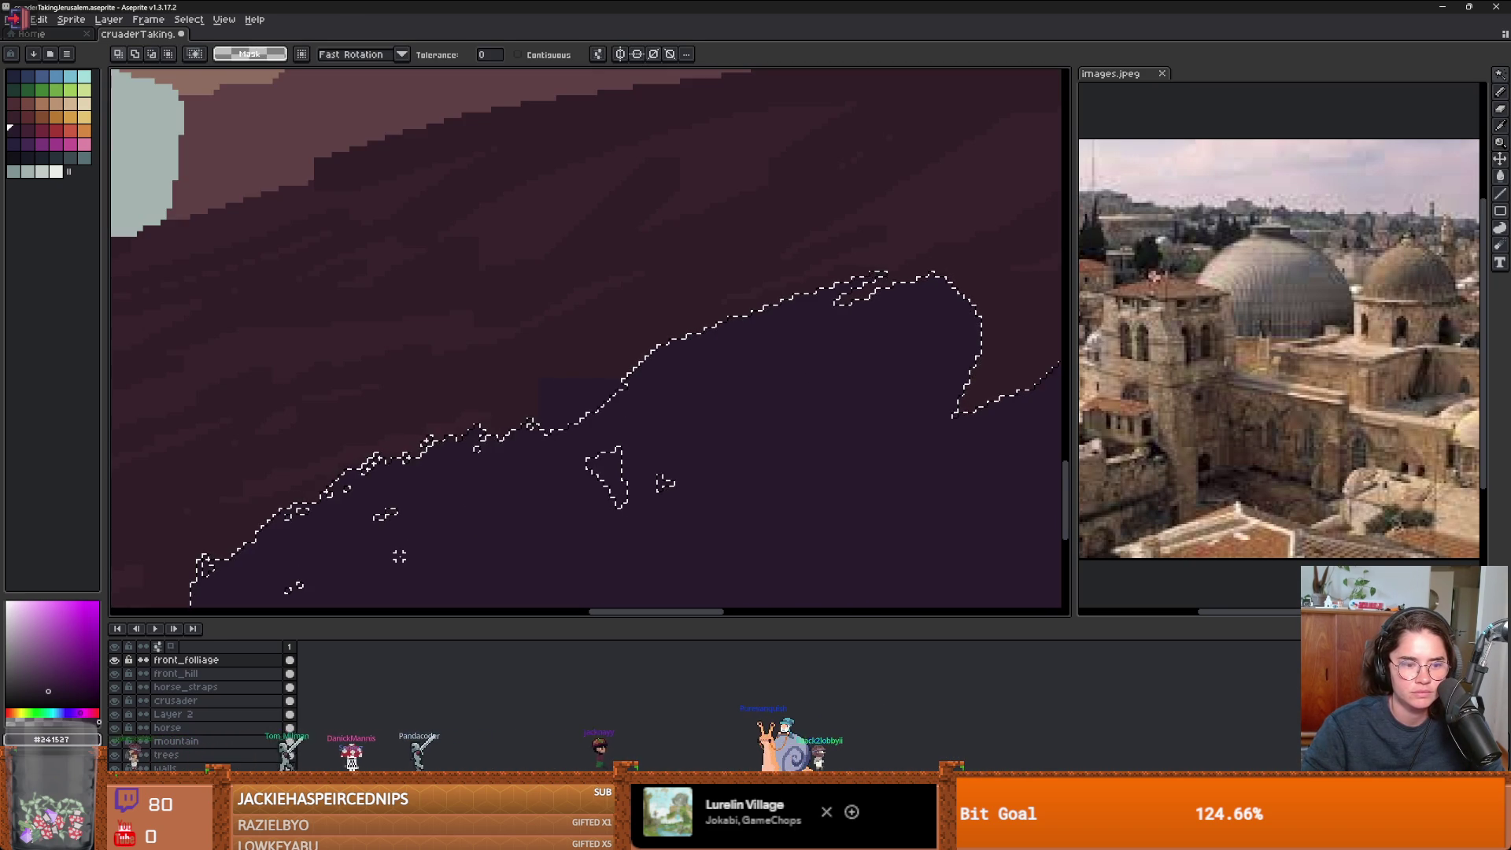
{"action": "key", "text": "alt+Down"}
{"action": "left_click", "coordinate": [613, 382]}
{"action": "key", "text": "b"}
{"action": "mouse_move", "coordinate": [578, 362]}
{"action": "left_mouse_down"}
{"action": "mouse_move", "coordinate": [543, 409]}
{"action": "mouse_move", "coordinate": [605, 386]}
{"action": "left_mouse_up"}
{"action": "key", "text": "e"}
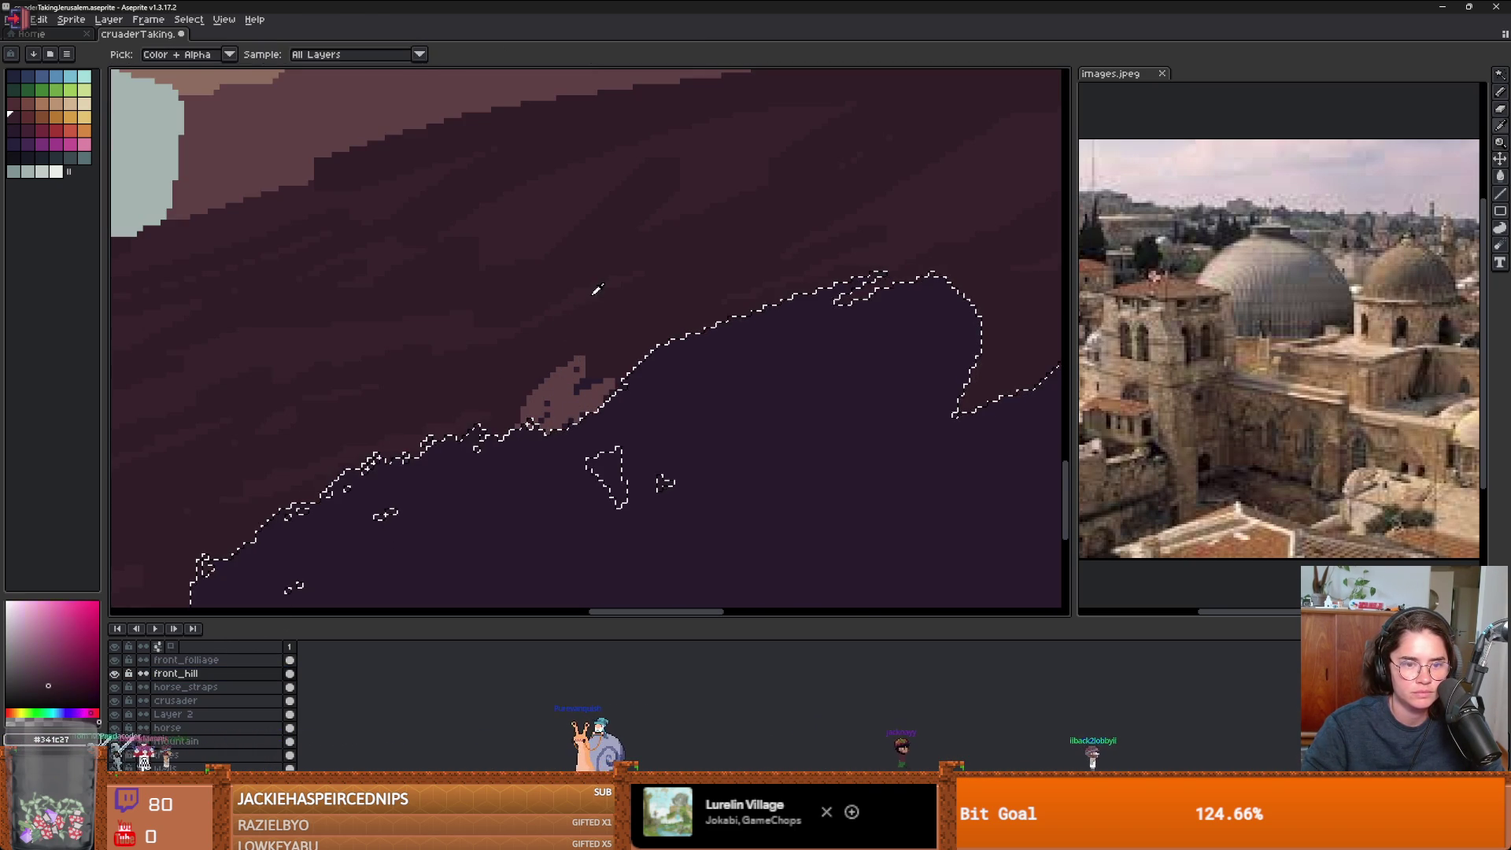
{"action": "left_click_drag", "start_coordinate": [596, 391], "coordinate": [551, 406]}
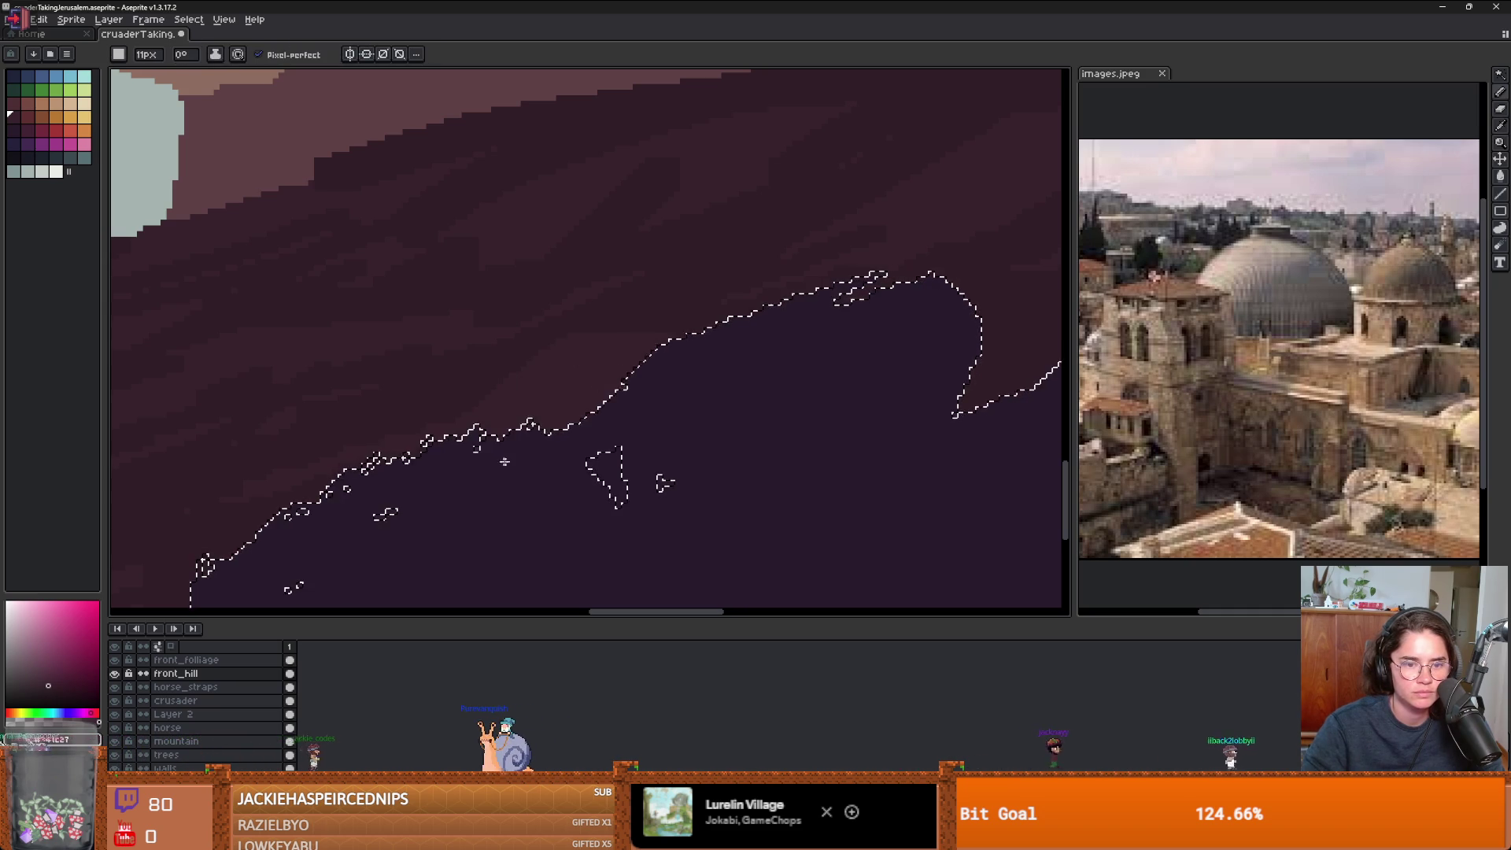
{"action": "scroll", "coordinate": [661, 349], "scroll_direction": "down", "scroll_amount": 1}
{"action": "scroll", "coordinate": [661, 349], "scroll_direction": "down", "scroll_amount": 4}
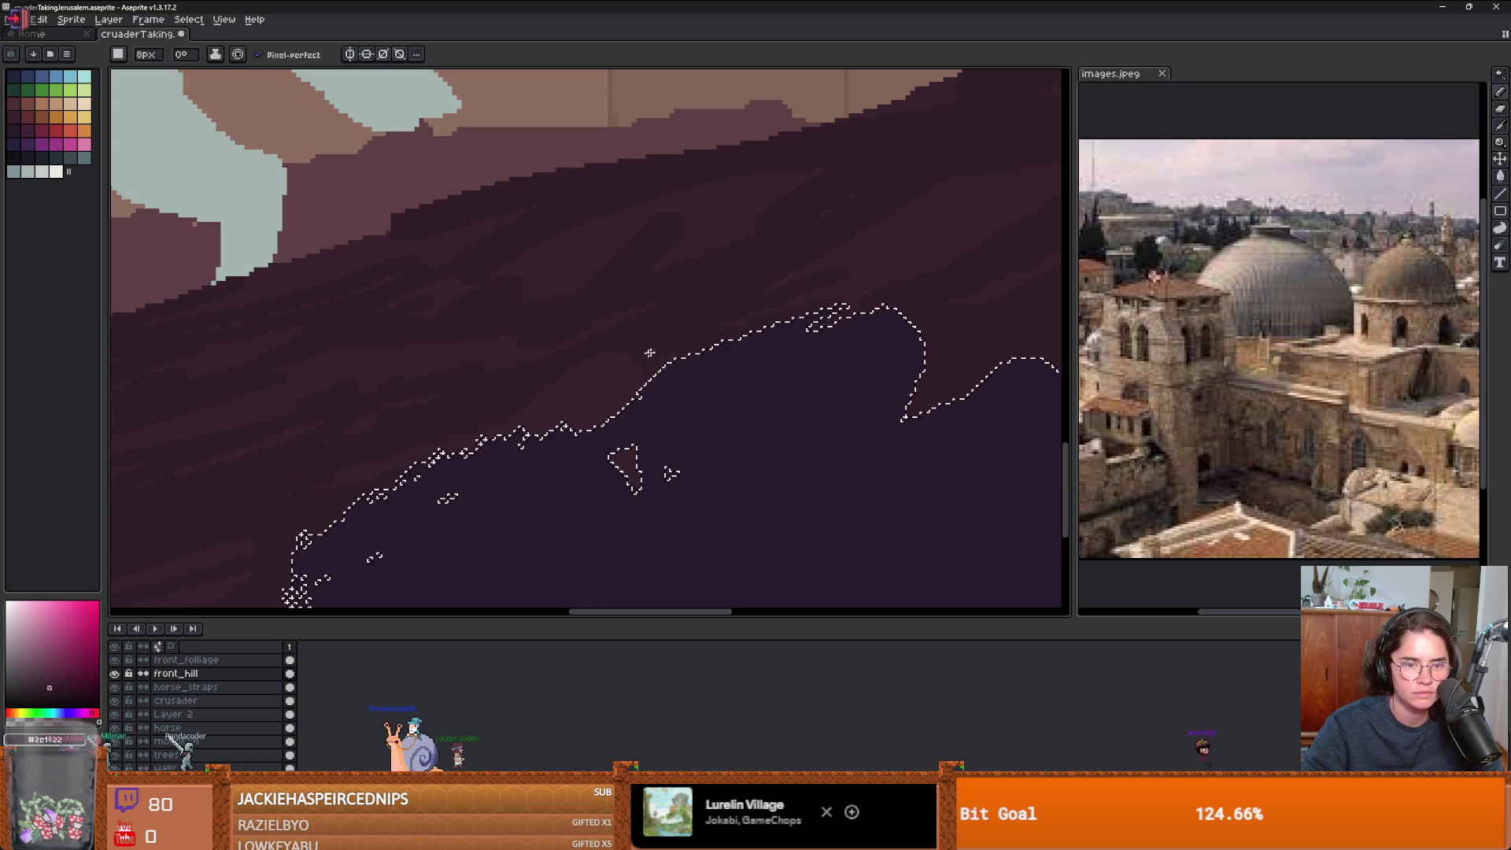
{"action": "scroll", "coordinate": [661, 404], "scroll_direction": "down", "scroll_amount": 1}
{"action": "left_click", "coordinate": [157, 661]}
{"action": "key", "text": "ctrl+t"}
{"action": "scroll", "coordinate": [550, 323], "scroll_direction": "down", "scroll_amount": 3}
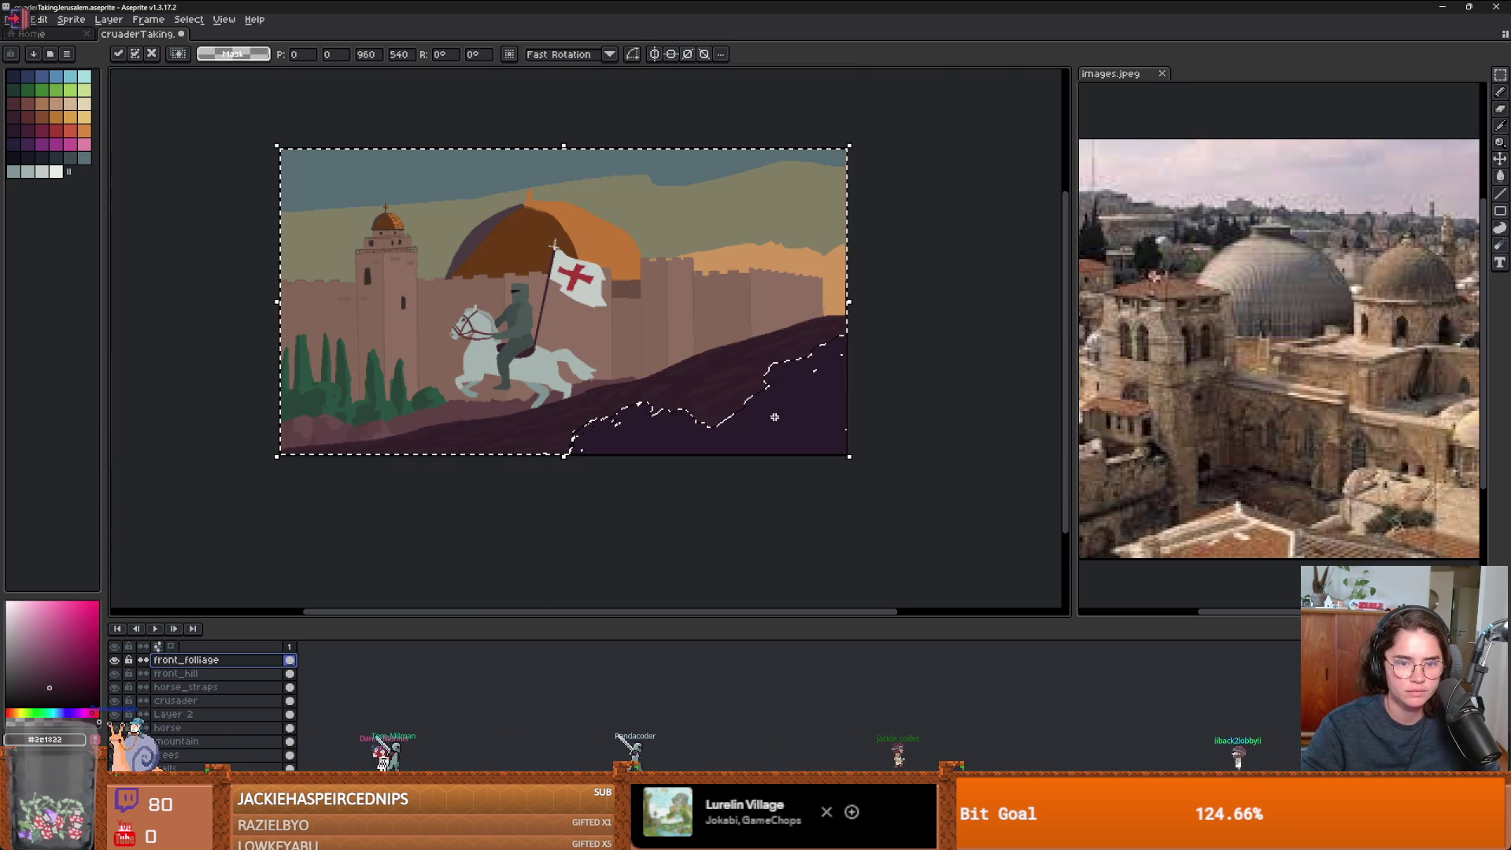
{"action": "key", "text": "ctrl+d"}
{"action": "scroll", "coordinate": [659, 446], "scroll_direction": "up", "scroll_amount": 4}
{"action": "scroll", "coordinate": [480, 328], "scroll_direction": "up", "scroll_amount": 2}
{"action": "key", "text": "b"}
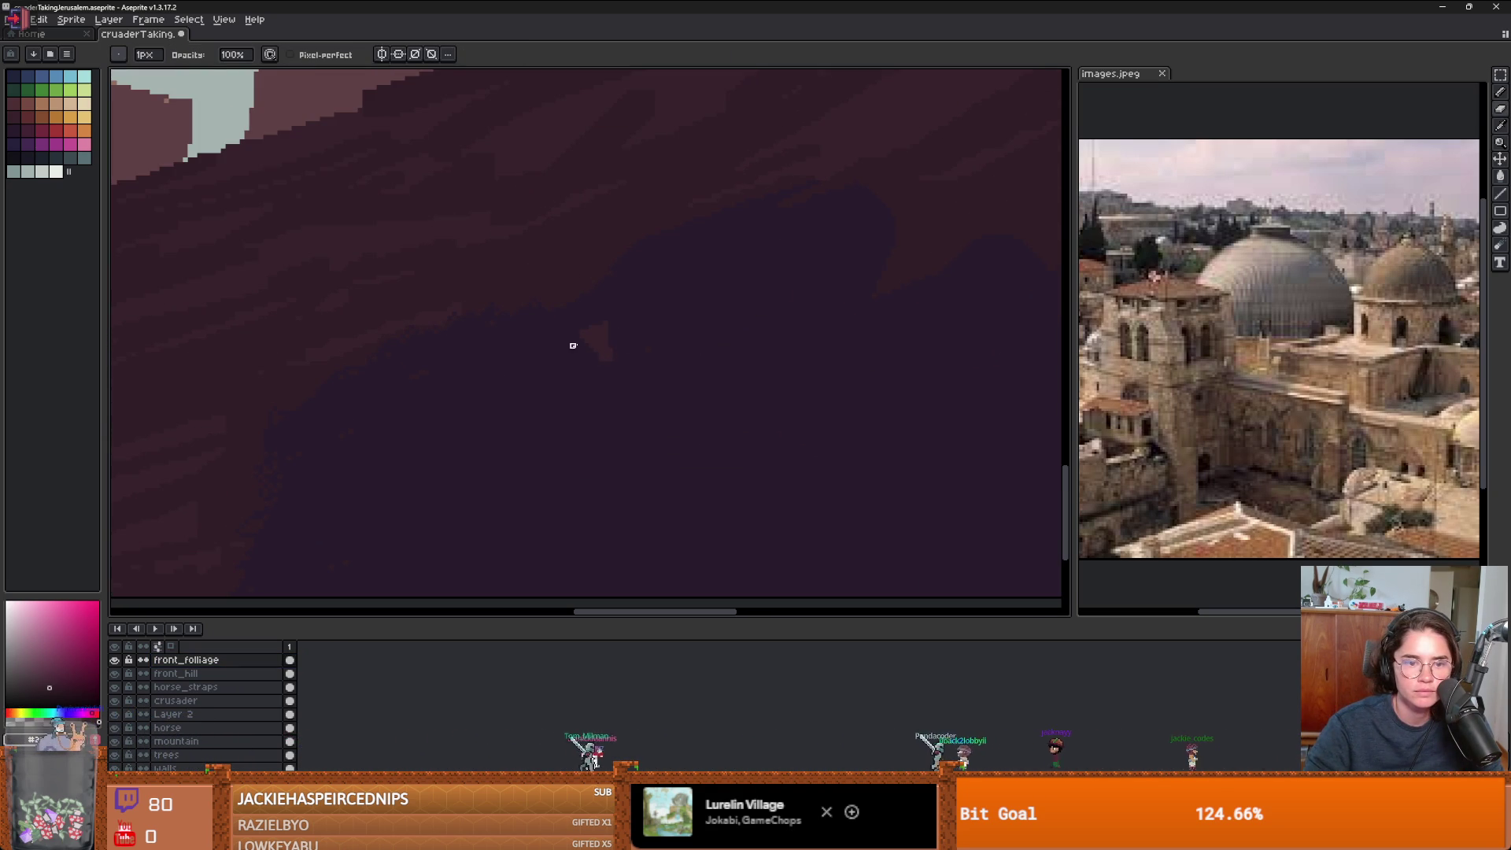
{"action": "left_click", "coordinate": [601, 340], "text": "alt"}
{"action": "key", "text": "e"}
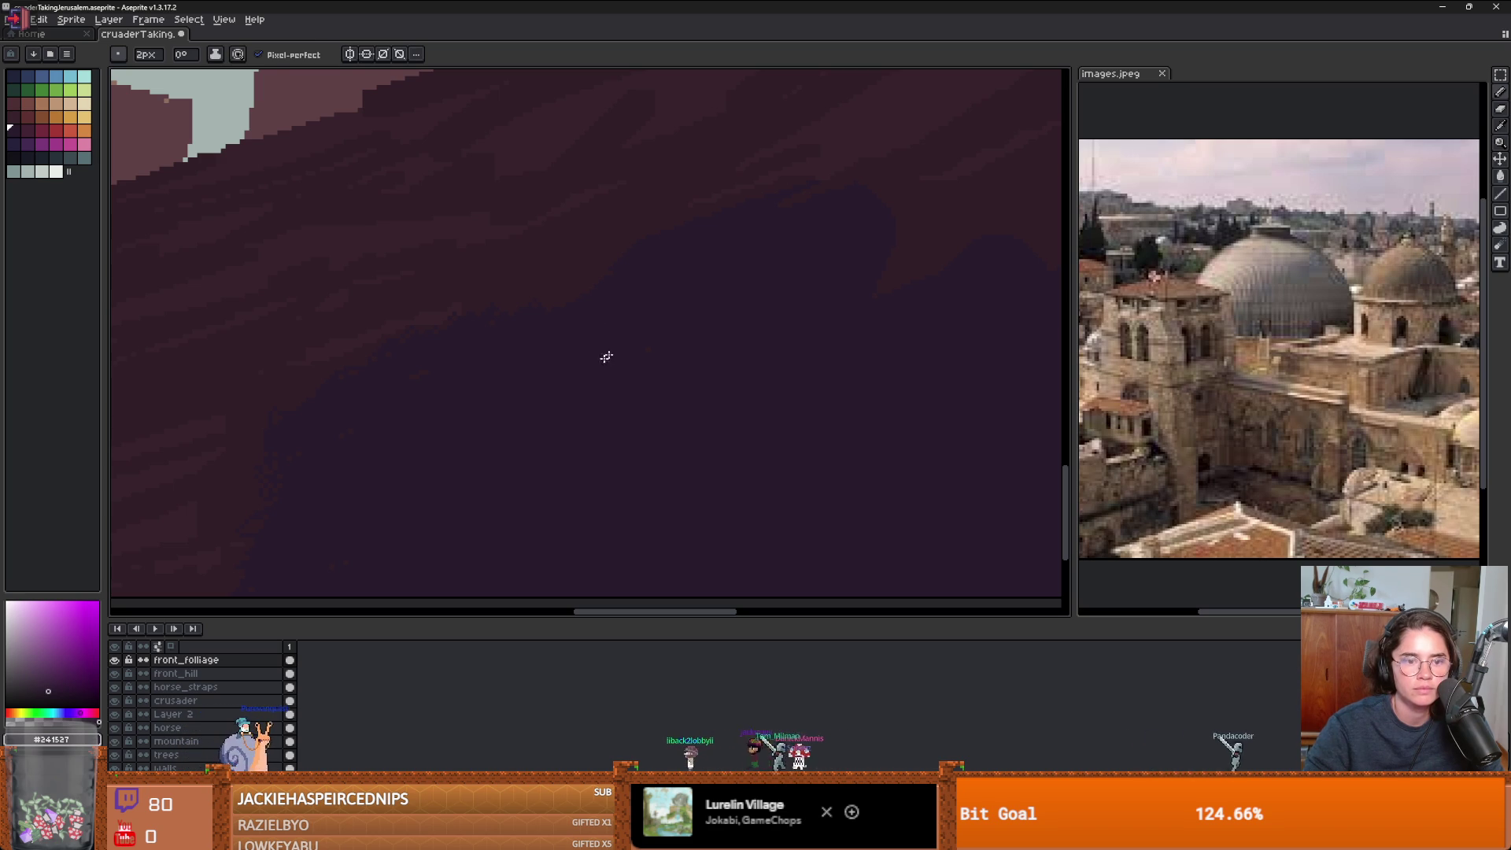
{"action": "key", "text": "b"}
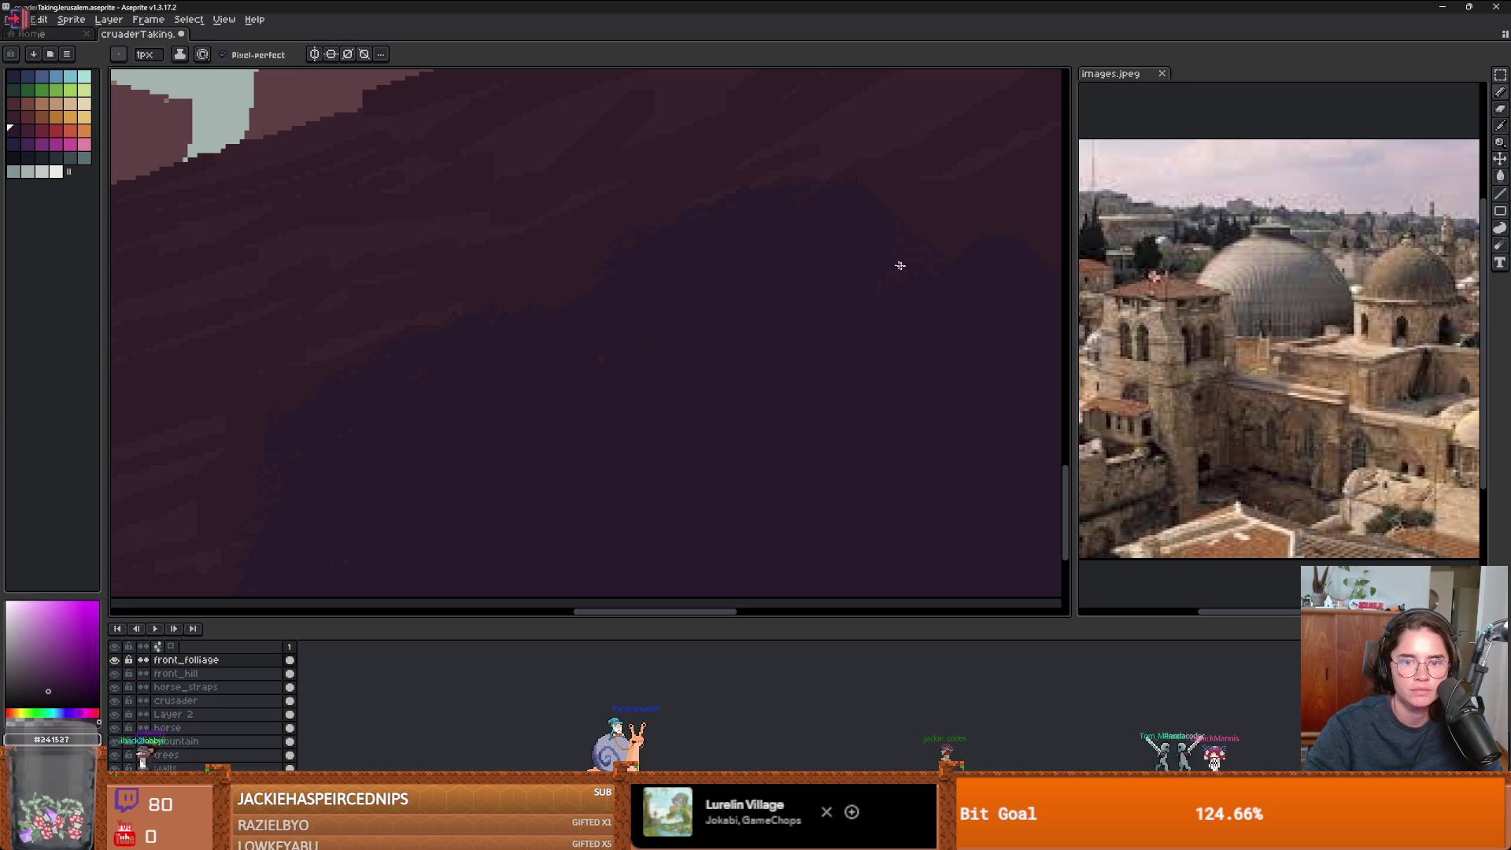
{"action": "scroll", "coordinate": [900, 266], "scroll_direction": "down", "scroll_amount": 3}
{"action": "scroll", "coordinate": [684, 394], "scroll_direction": "up", "scroll_amount": 3}
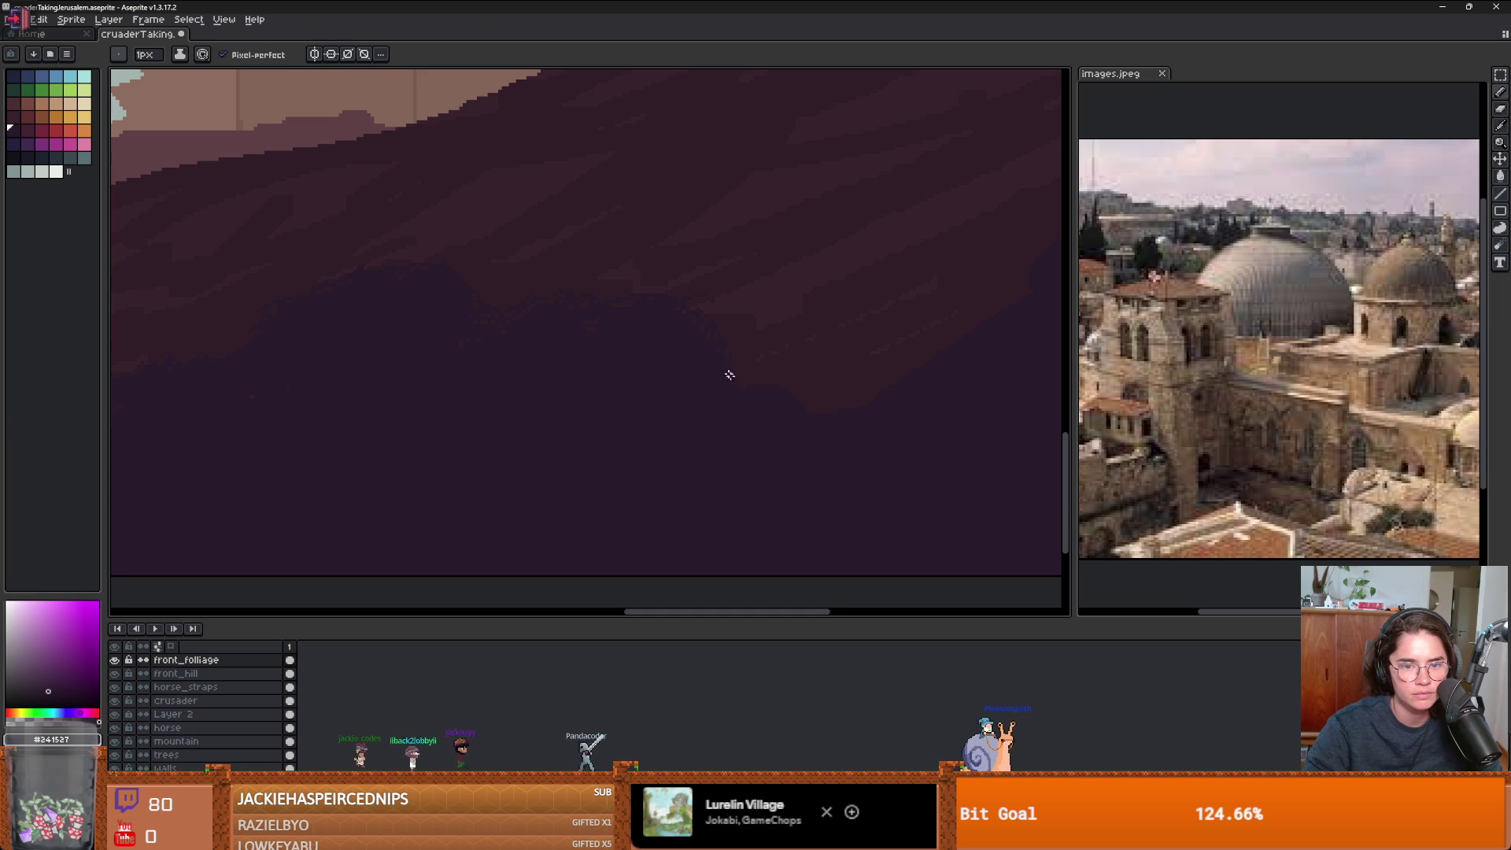
{"action": "scroll", "coordinate": [680, 392], "scroll_direction": "down", "scroll_amount": 3}
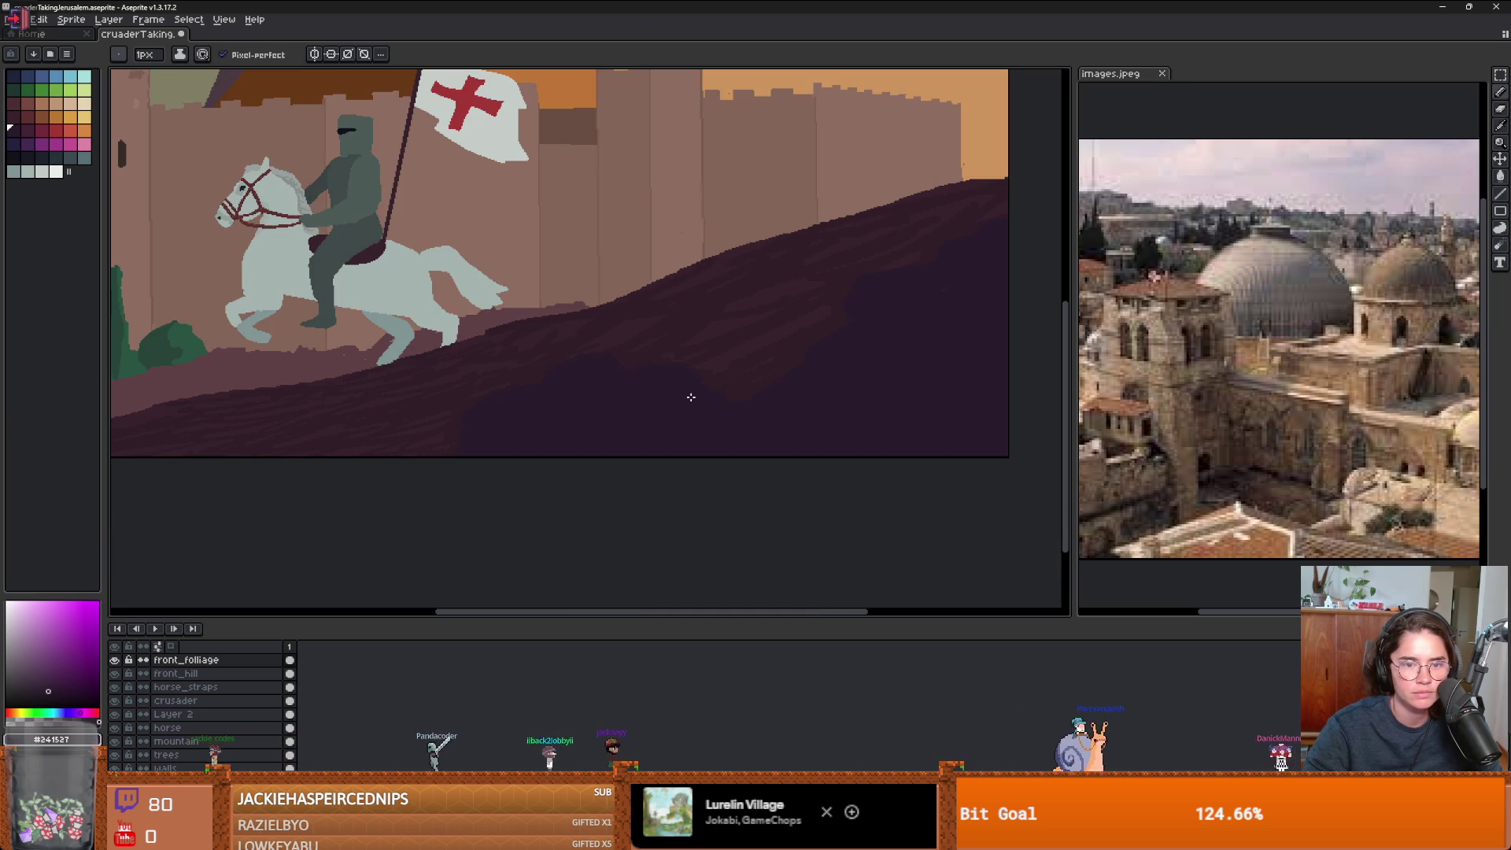
{"action": "scroll", "coordinate": [748, 394], "scroll_direction": "down", "scroll_amount": 2}
{"action": "scroll", "coordinate": [701, 391], "scroll_direction": "up", "scroll_amount": 1}
{"action": "scroll", "coordinate": [910, 394], "scroll_direction": "up", "scroll_amount": 1}
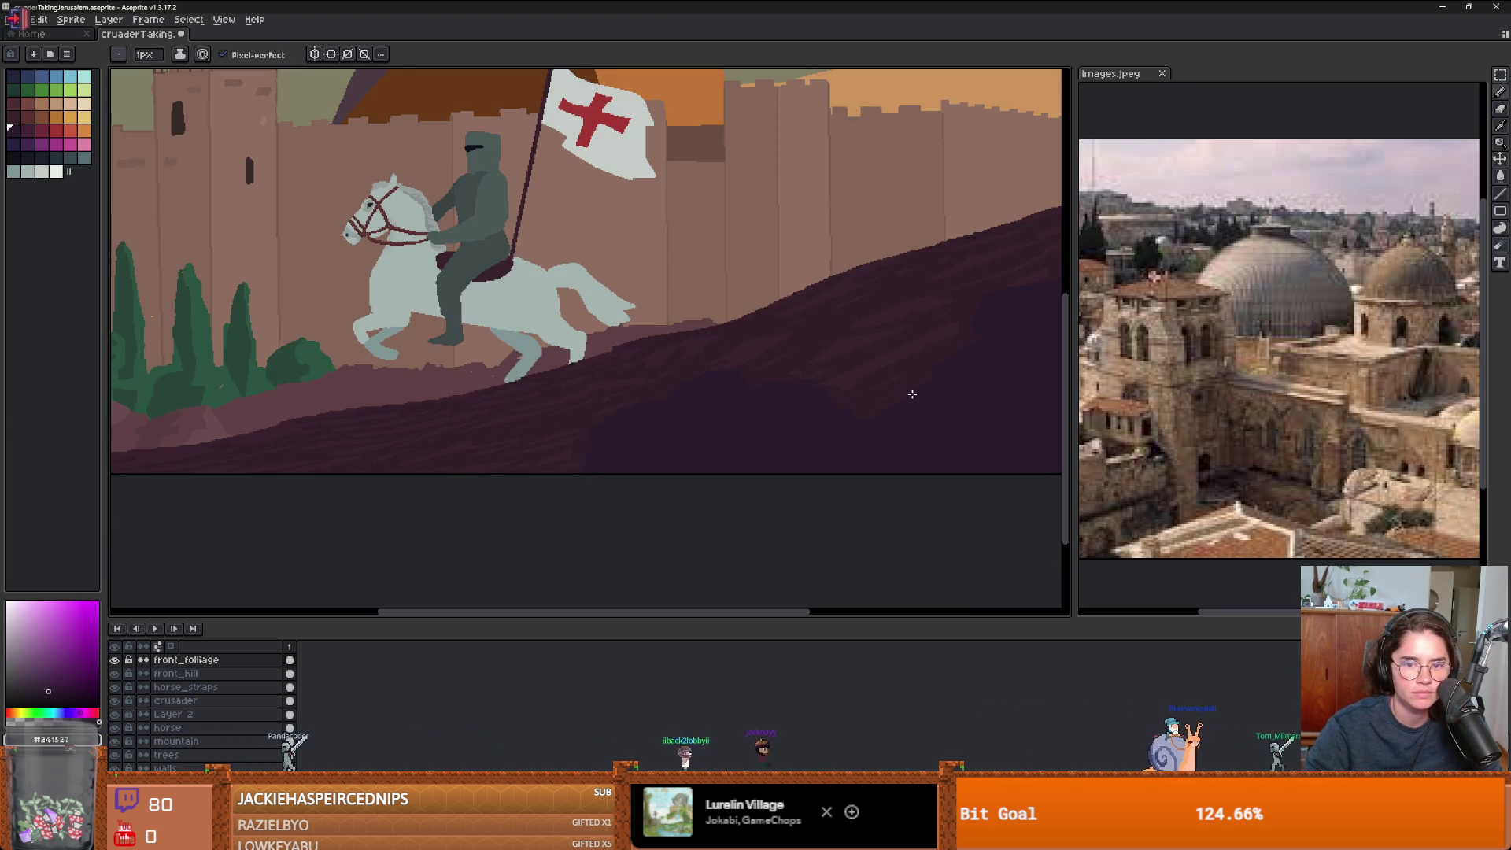
{"action": "scroll", "coordinate": [880, 422], "scroll_direction": "up", "scroll_amount": 1}
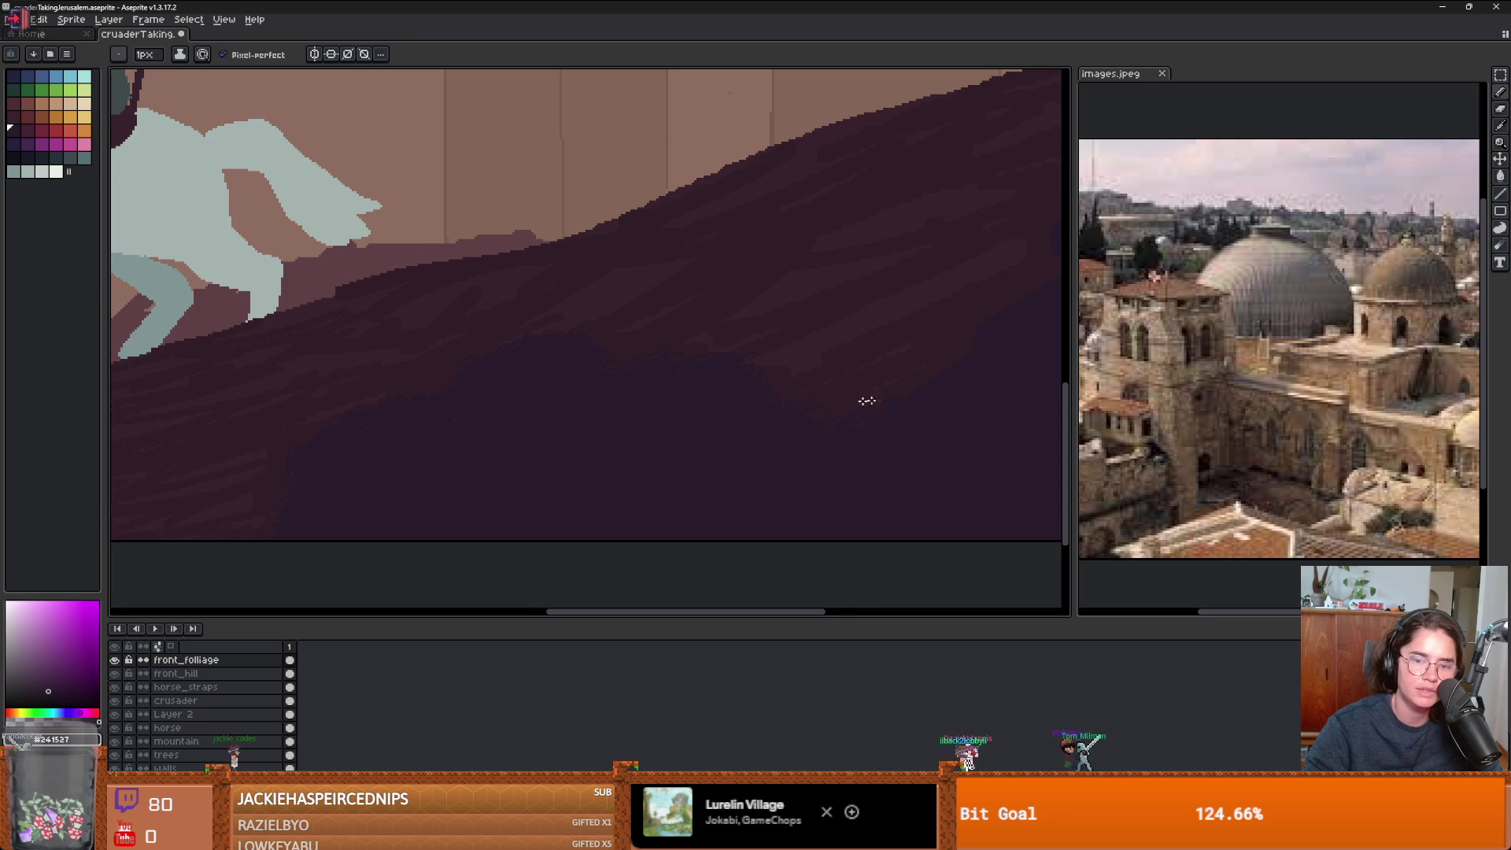
{"action": "left_click_drag", "start_coordinate": [867, 400], "coordinate": [817, 441]}
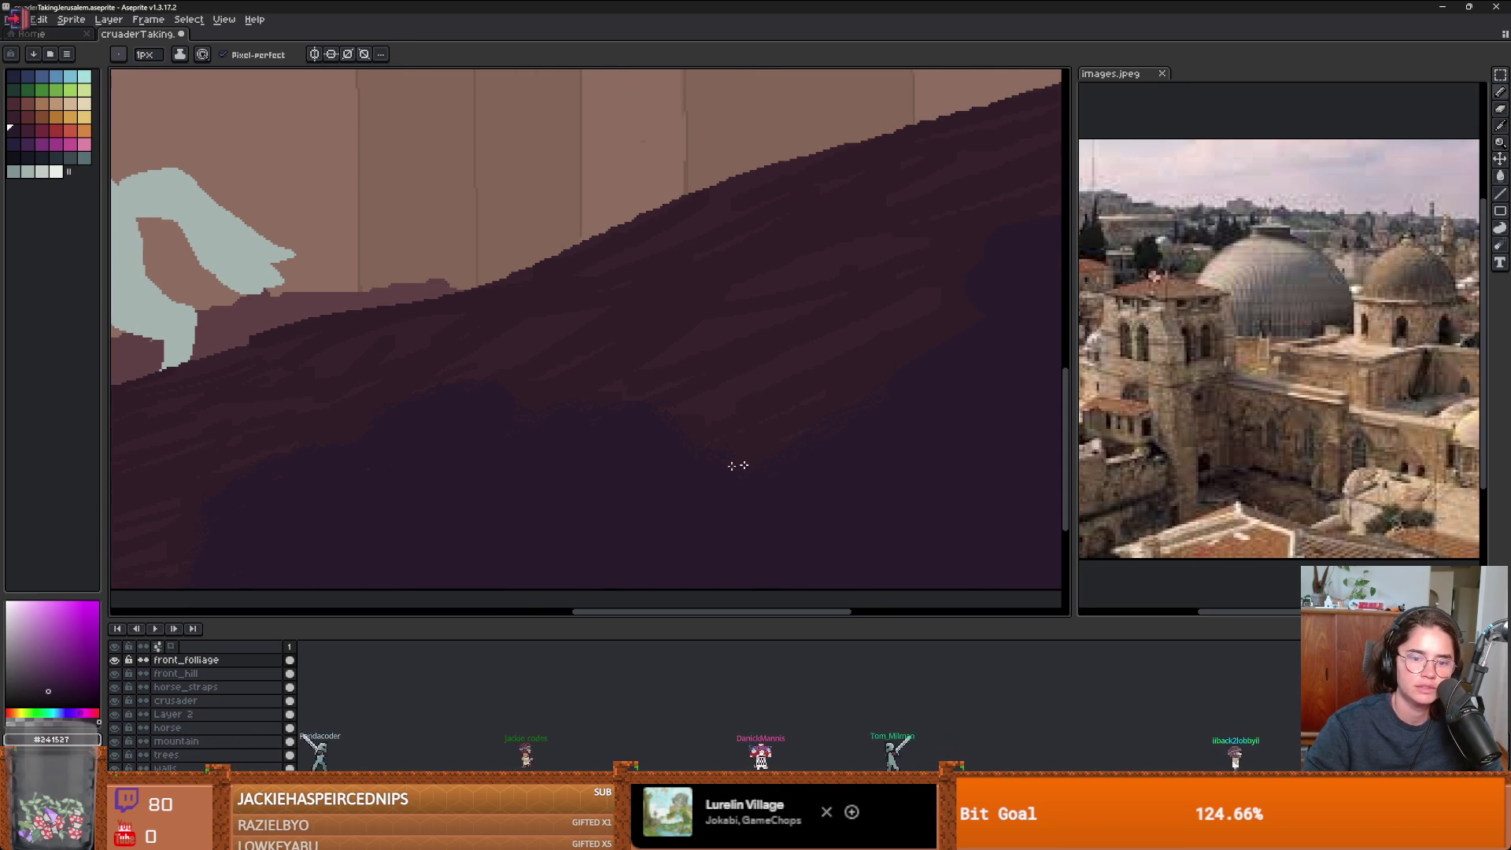
{"action": "left_click_drag", "start_coordinate": [883, 410], "coordinate": [818, 464]}
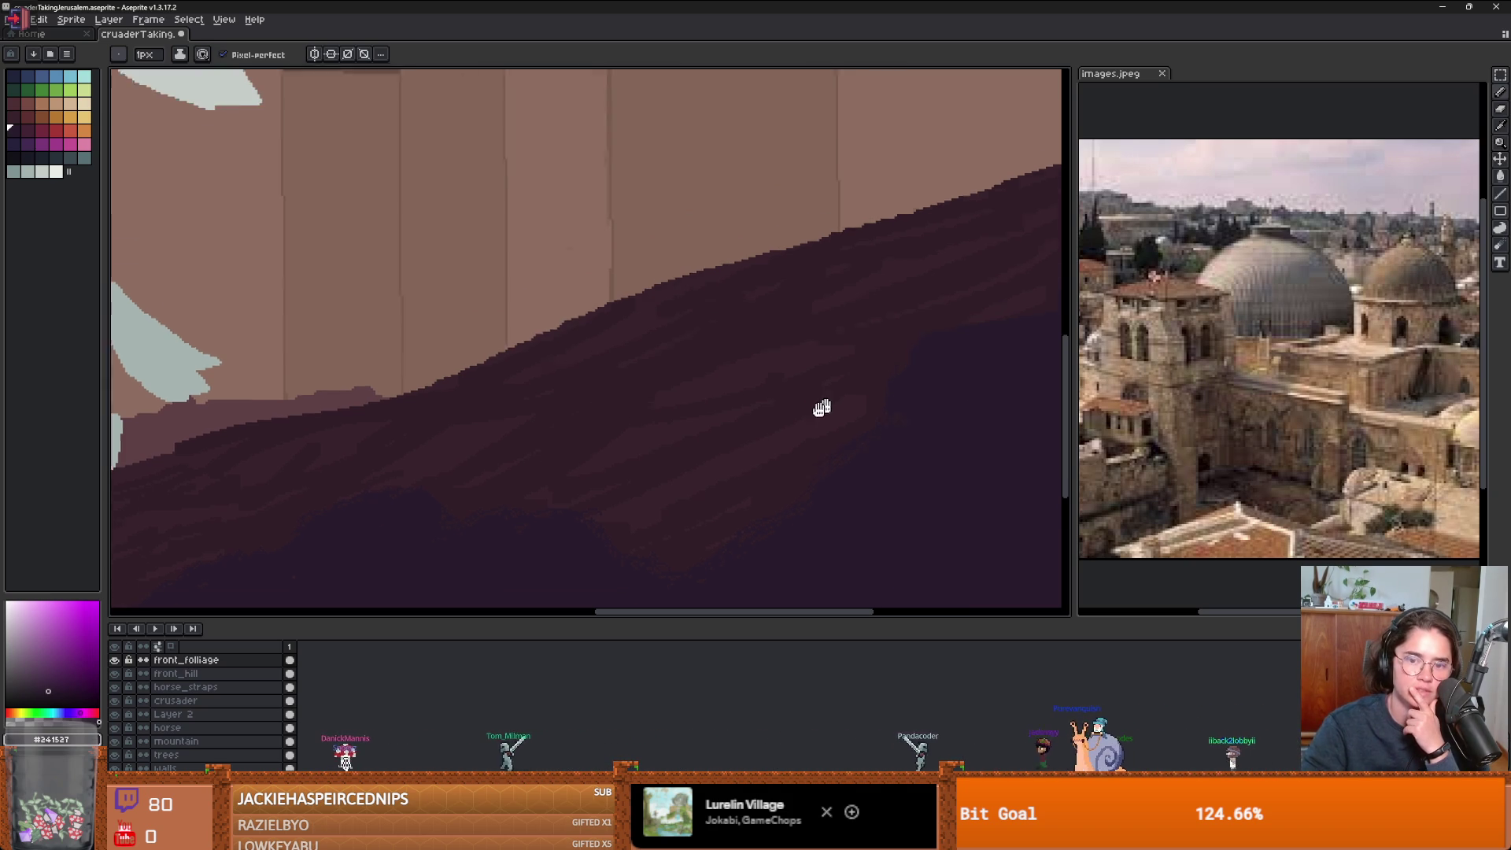
{"action": "left_click_drag", "start_coordinate": [882, 337], "coordinate": [819, 412]}
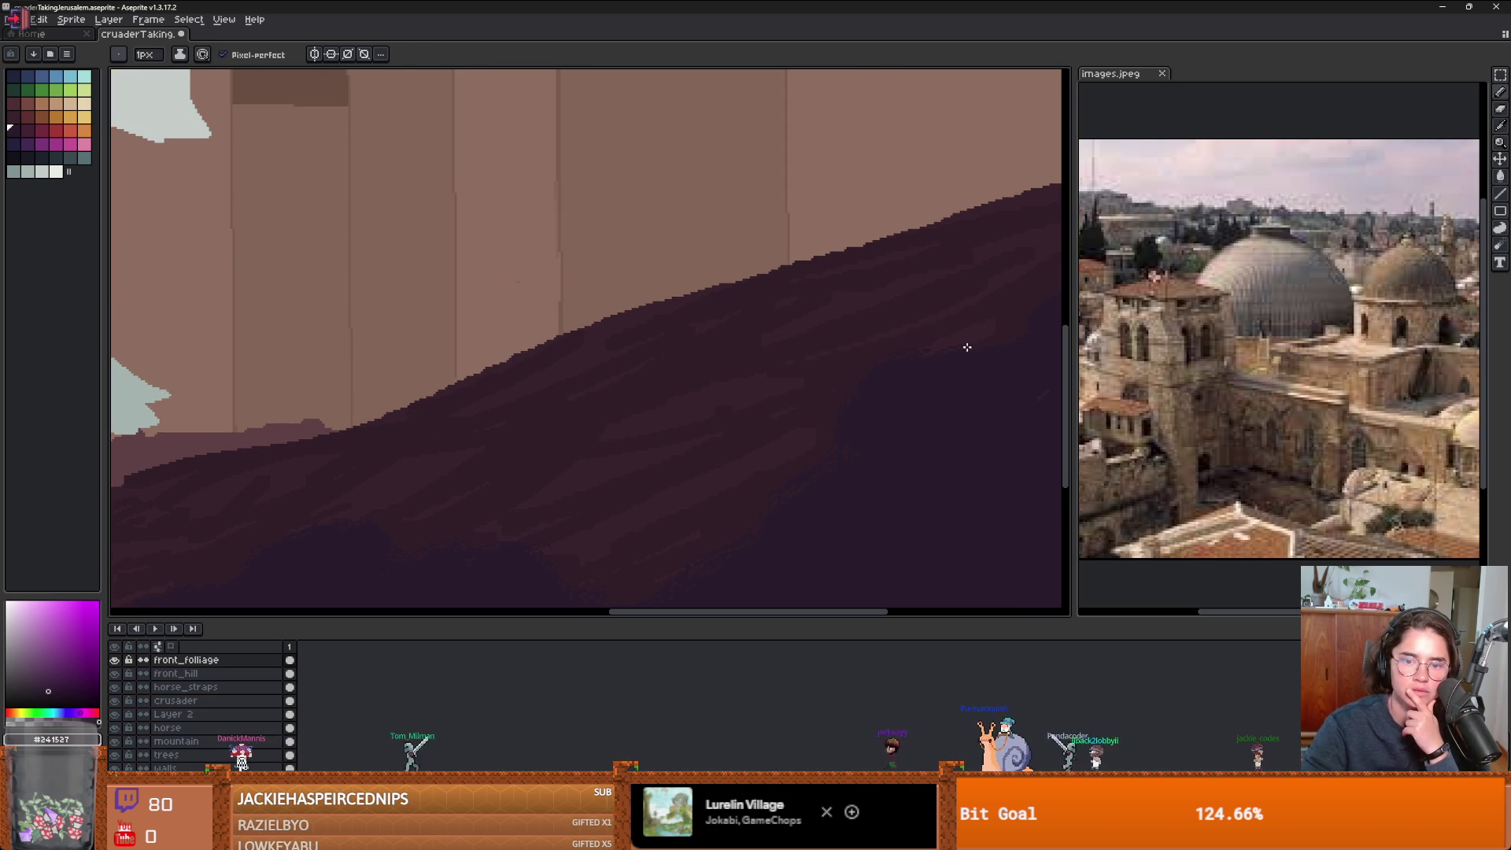
{"action": "left_click_drag", "start_coordinate": [995, 335], "coordinate": [796, 479]}
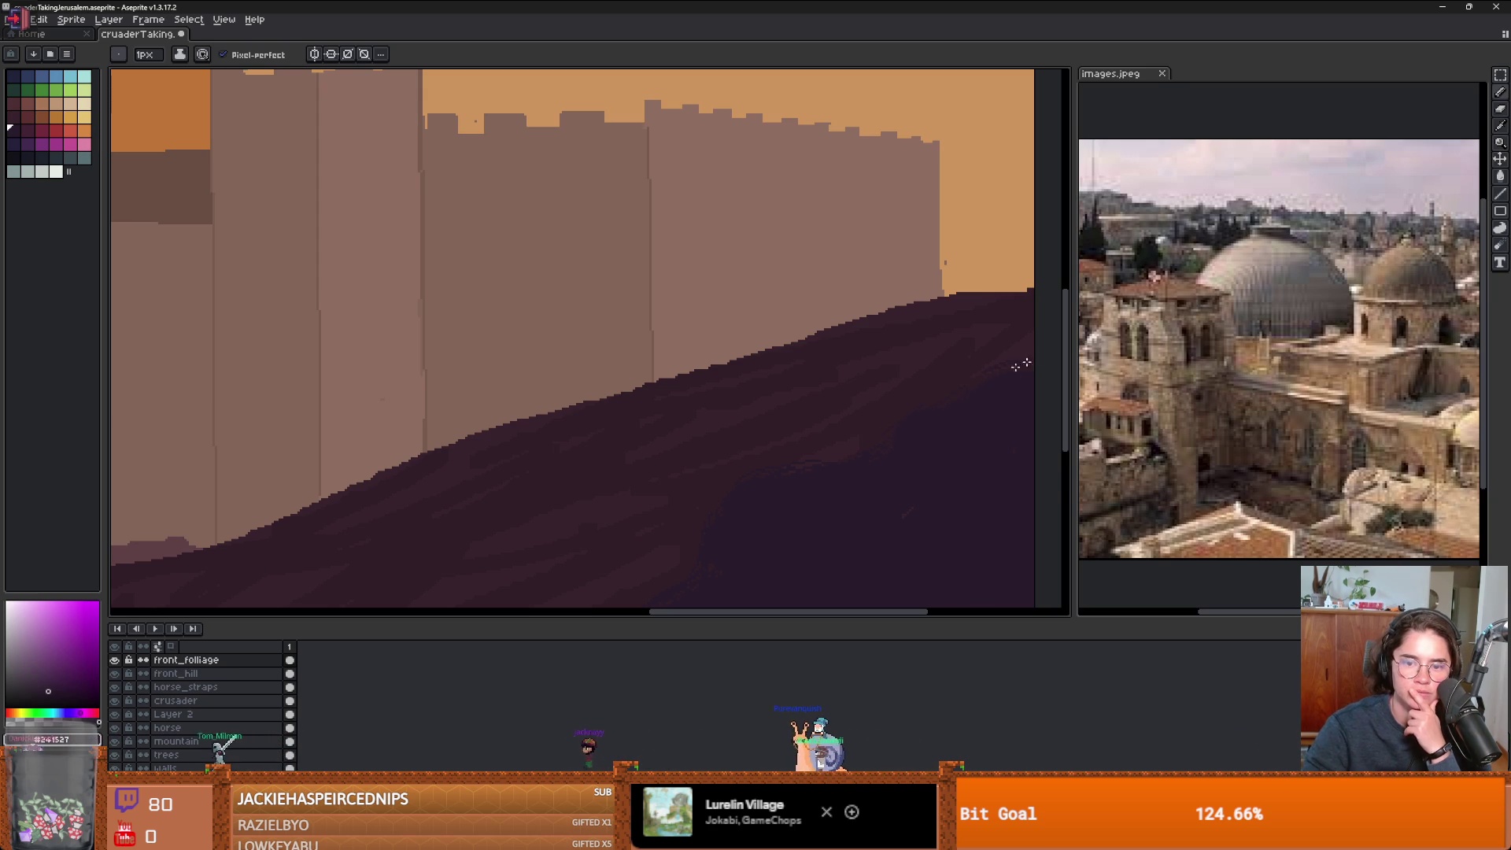
{"action": "scroll", "coordinate": [1021, 364], "scroll_direction": "down", "scroll_amount": 5}
{"action": "scroll", "coordinate": [595, 423], "scroll_direction": "up", "scroll_amount": 4}
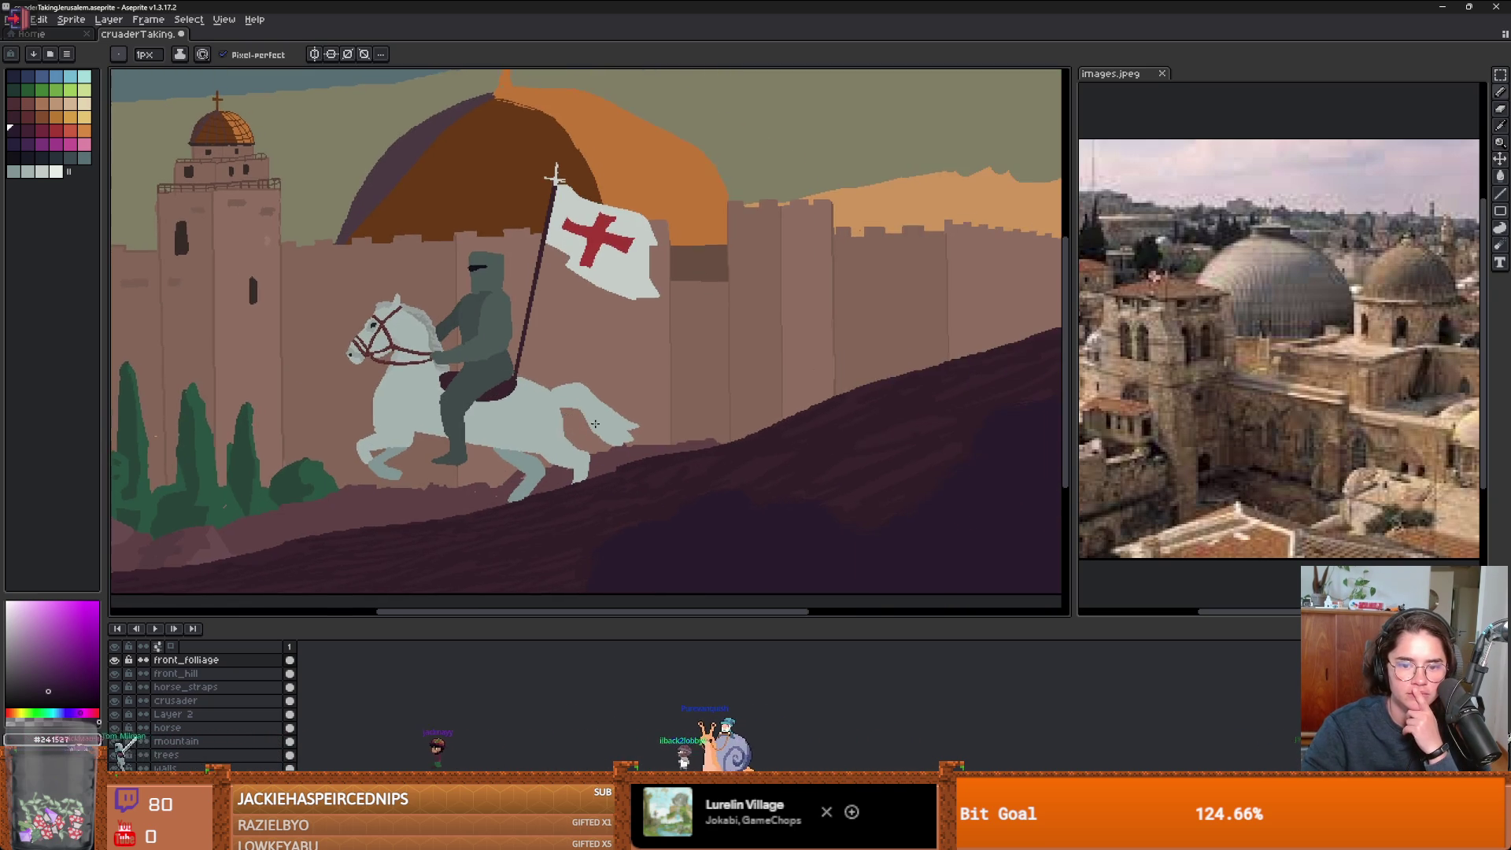
{"action": "scroll", "coordinate": [594, 424], "scroll_direction": "down", "scroll_amount": 1}
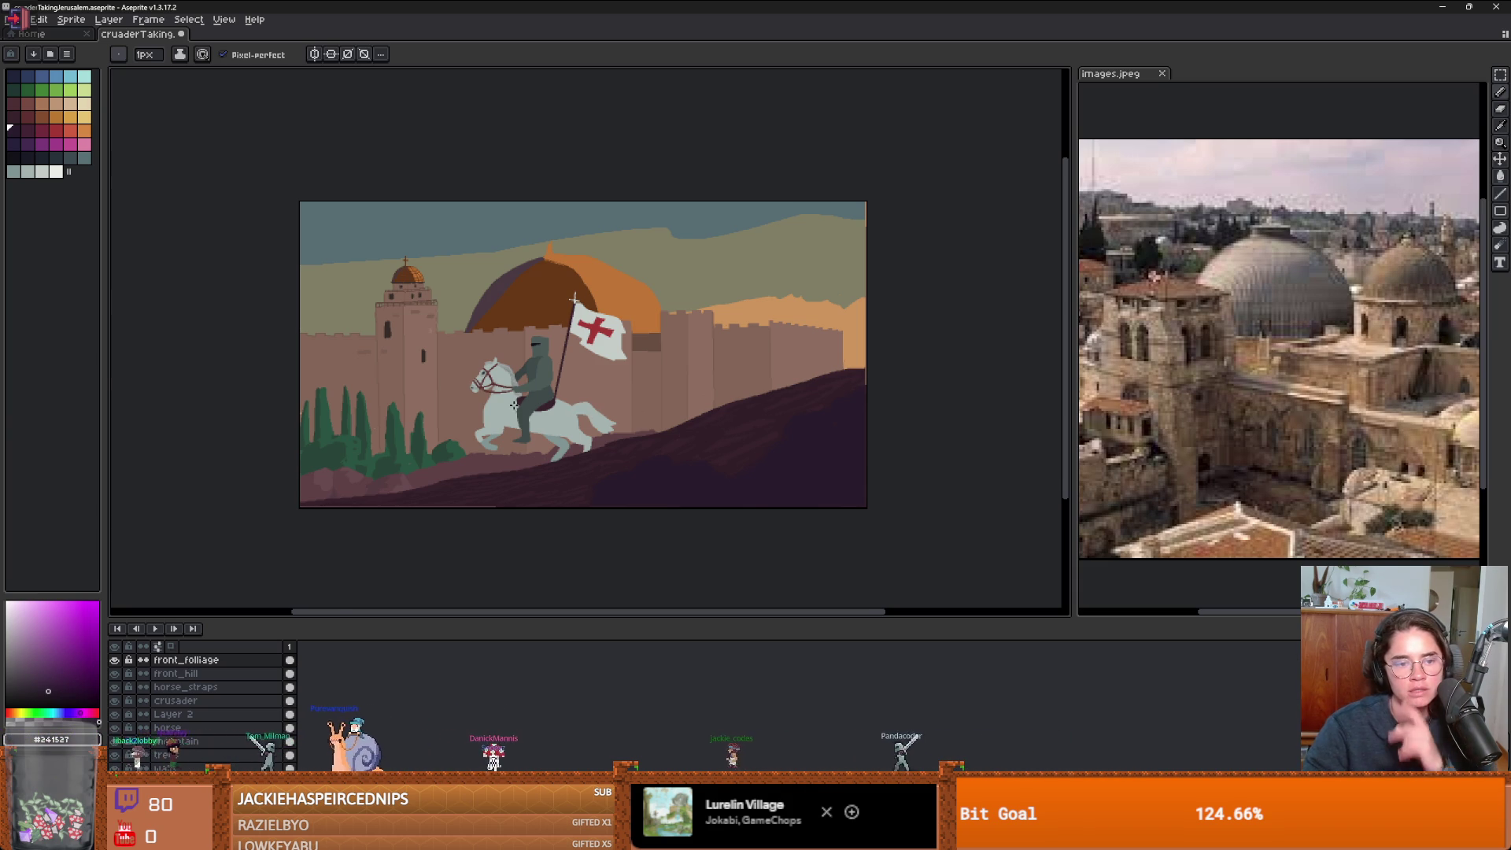
{"action": "scroll", "coordinate": [513, 404], "scroll_direction": "up", "scroll_amount": 1}
{"action": "scroll", "coordinate": [212, 708], "scroll_direction": "down", "scroll_amount": 1}
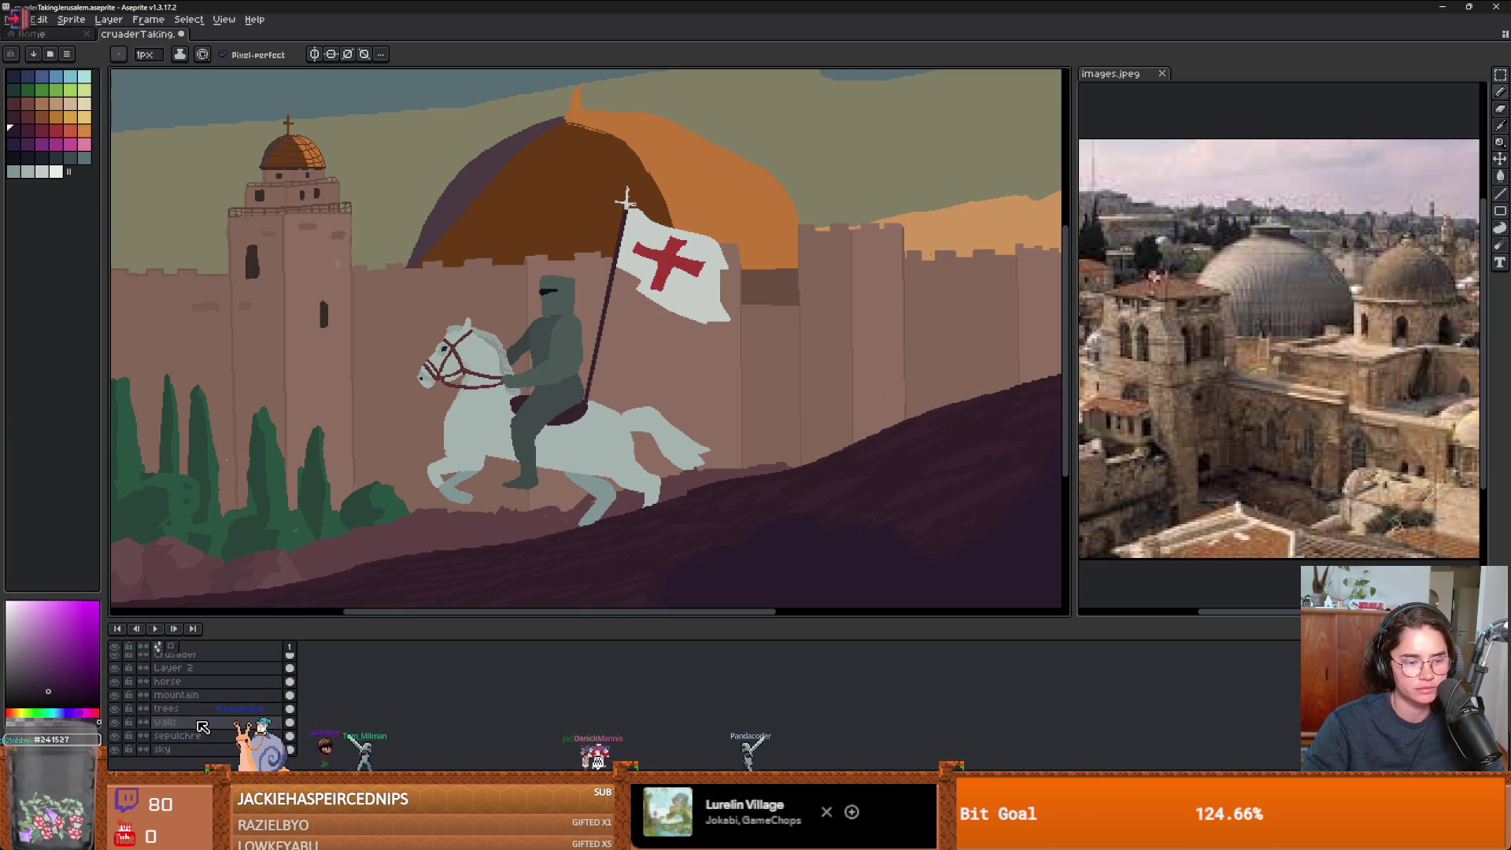
- Draw a dark window slit on the wall tower beside the flag, undoing a stray stroke
{"action": "scroll", "coordinate": [354, 350], "scroll_direction": "up", "scroll_amount": 2}
{"action": "scroll", "coordinate": [638, 393], "scroll_direction": "down", "scroll_amount": 2}
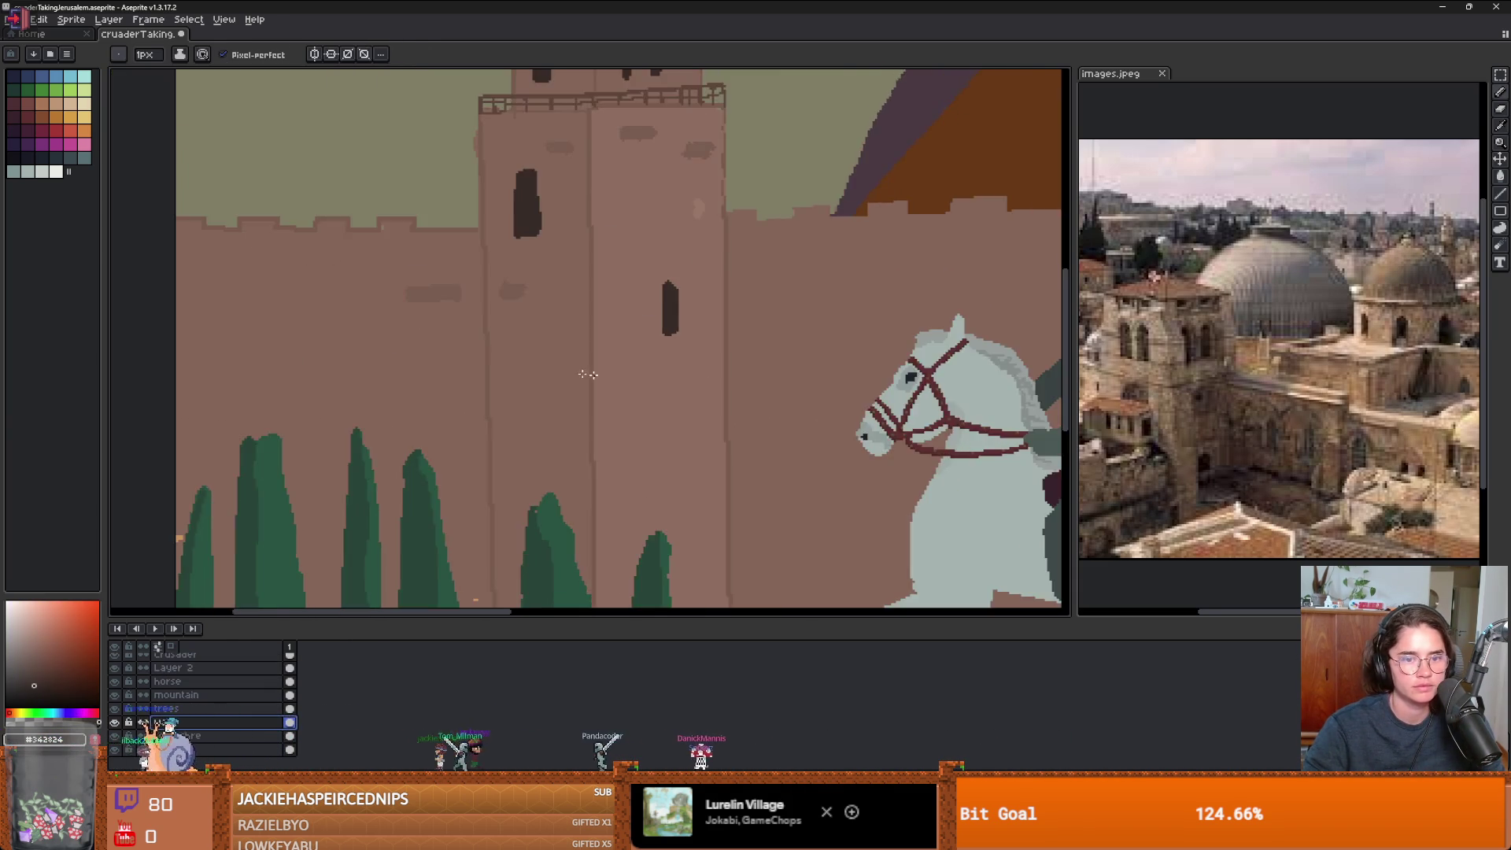
{"action": "scroll", "coordinate": [480, 327], "scroll_direction": "up", "scroll_amount": 1}
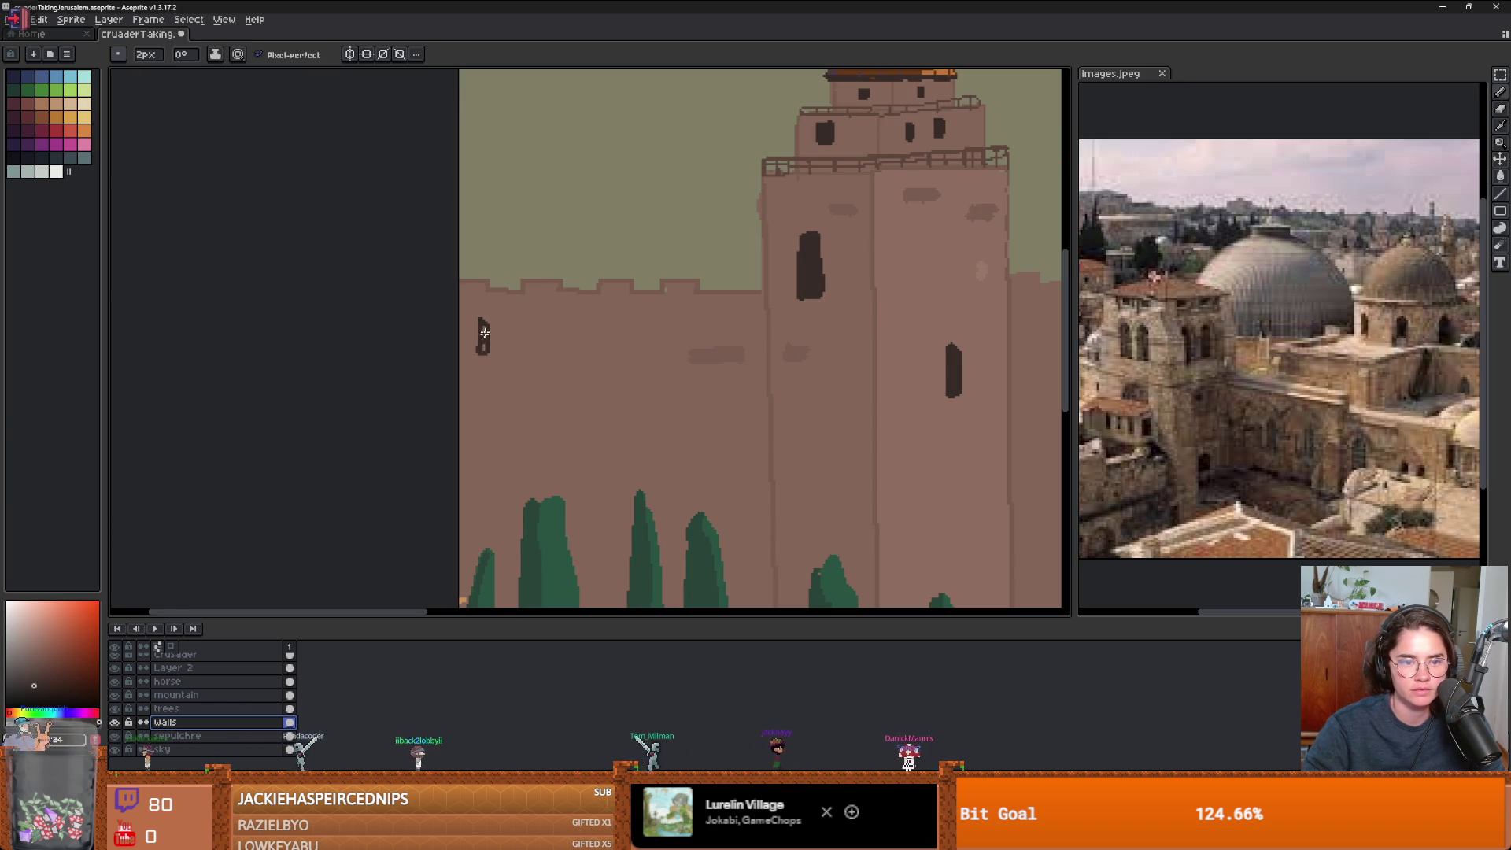
{"action": "scroll", "coordinate": [484, 333], "scroll_direction": "down", "scroll_amount": 2}
{"action": "scroll", "coordinate": [739, 393], "scroll_direction": "up", "scroll_amount": 2}
{"action": "left_click_drag", "start_coordinate": [944, 403], "coordinate": [601, 403]}
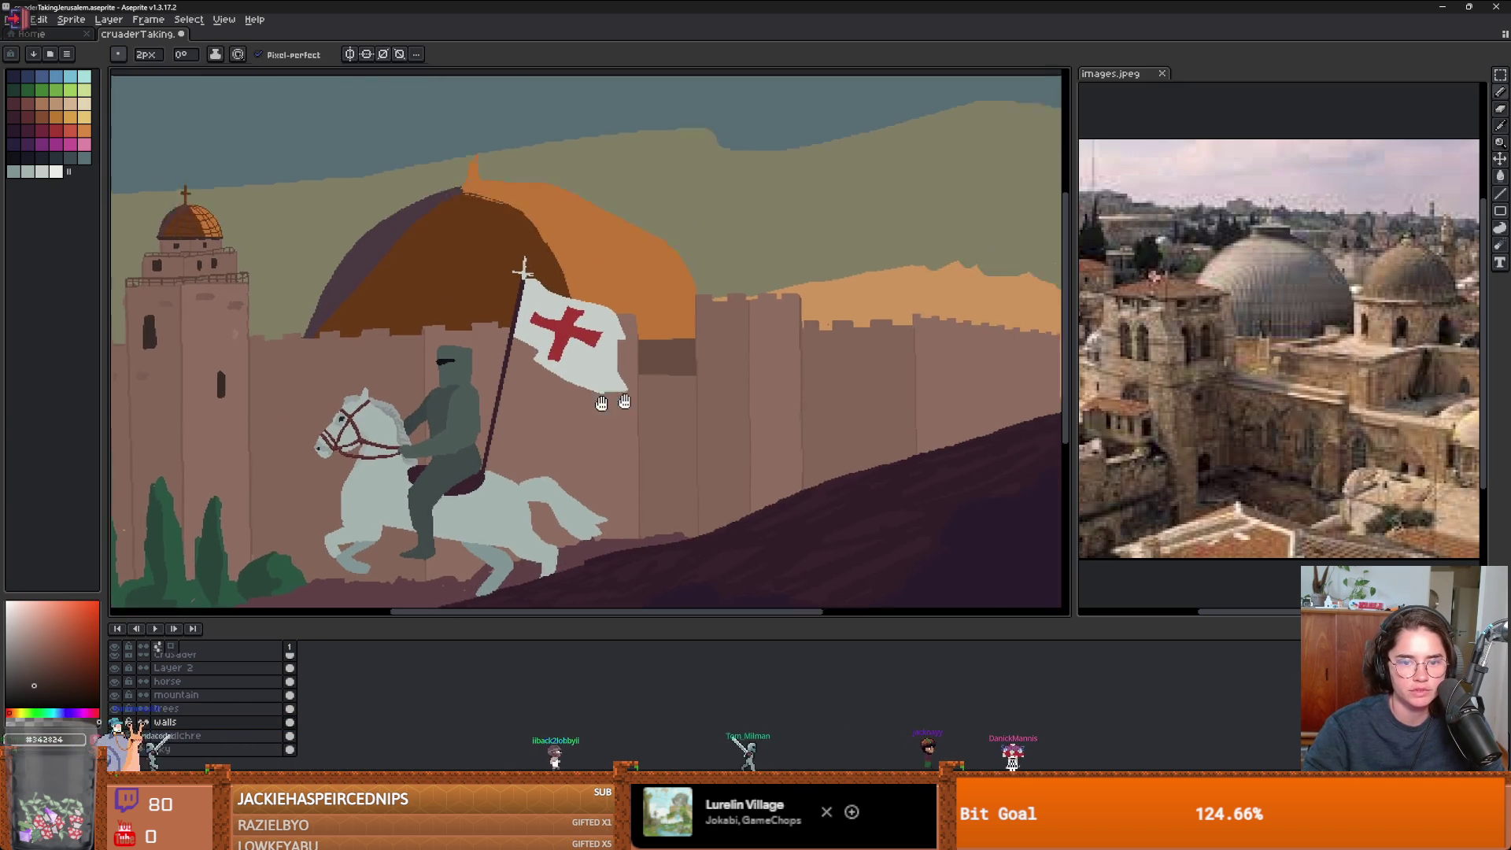
{"action": "scroll", "coordinate": [601, 403], "scroll_direction": "up", "scroll_amount": 1}
{"action": "mouse_move", "coordinate": [652, 272]}
{"action": "left_mouse_down"}
{"action": "mouse_move", "coordinate": [657, 305]}
{"action": "mouse_move", "coordinate": [651, 277]}
{"action": "left_mouse_up"}
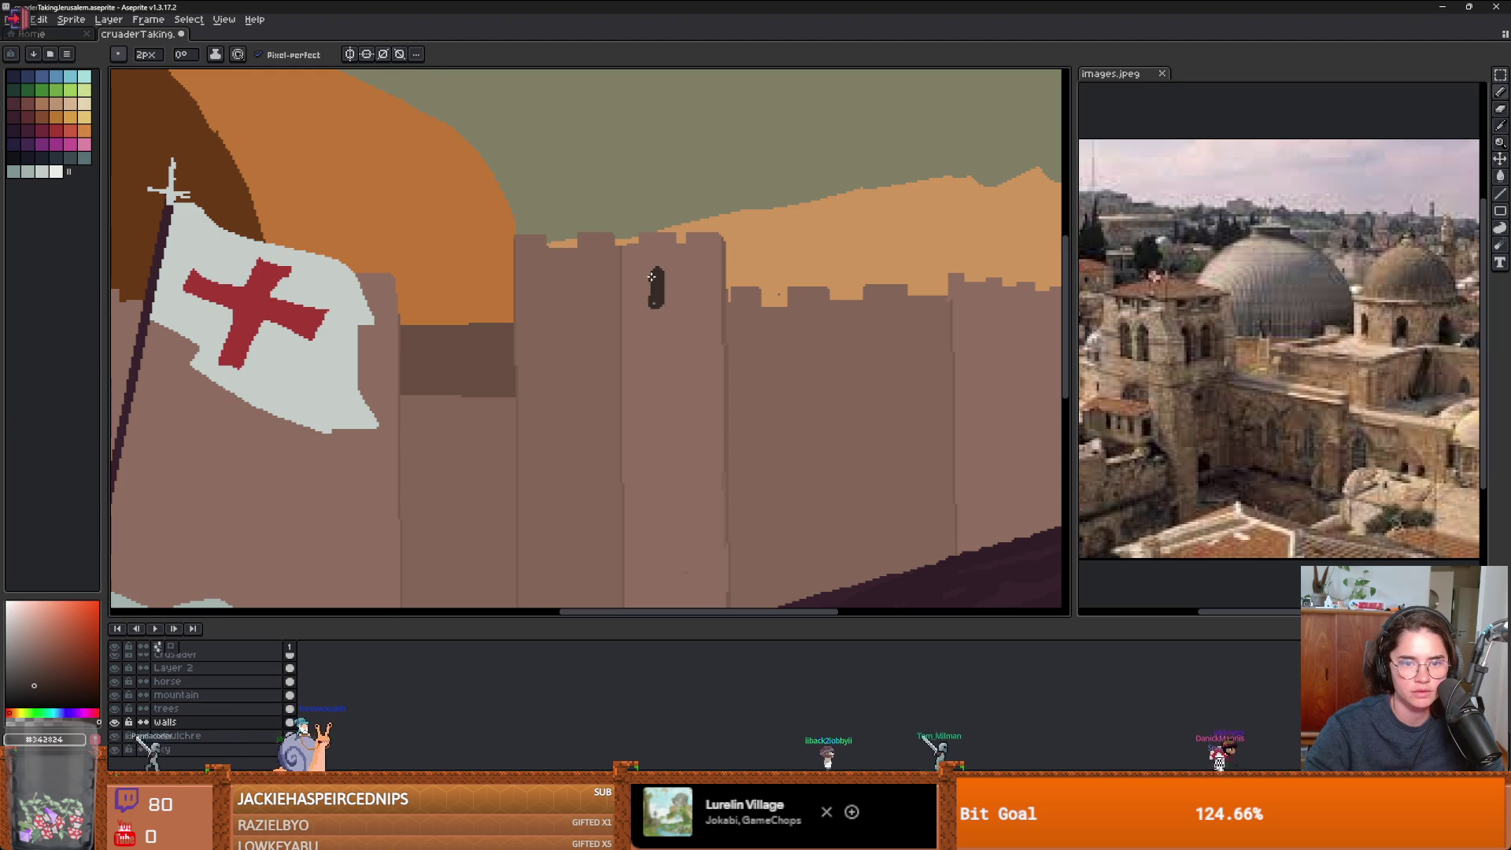
{"action": "left_click_drag", "start_coordinate": [688, 332], "coordinate": [690, 356]}
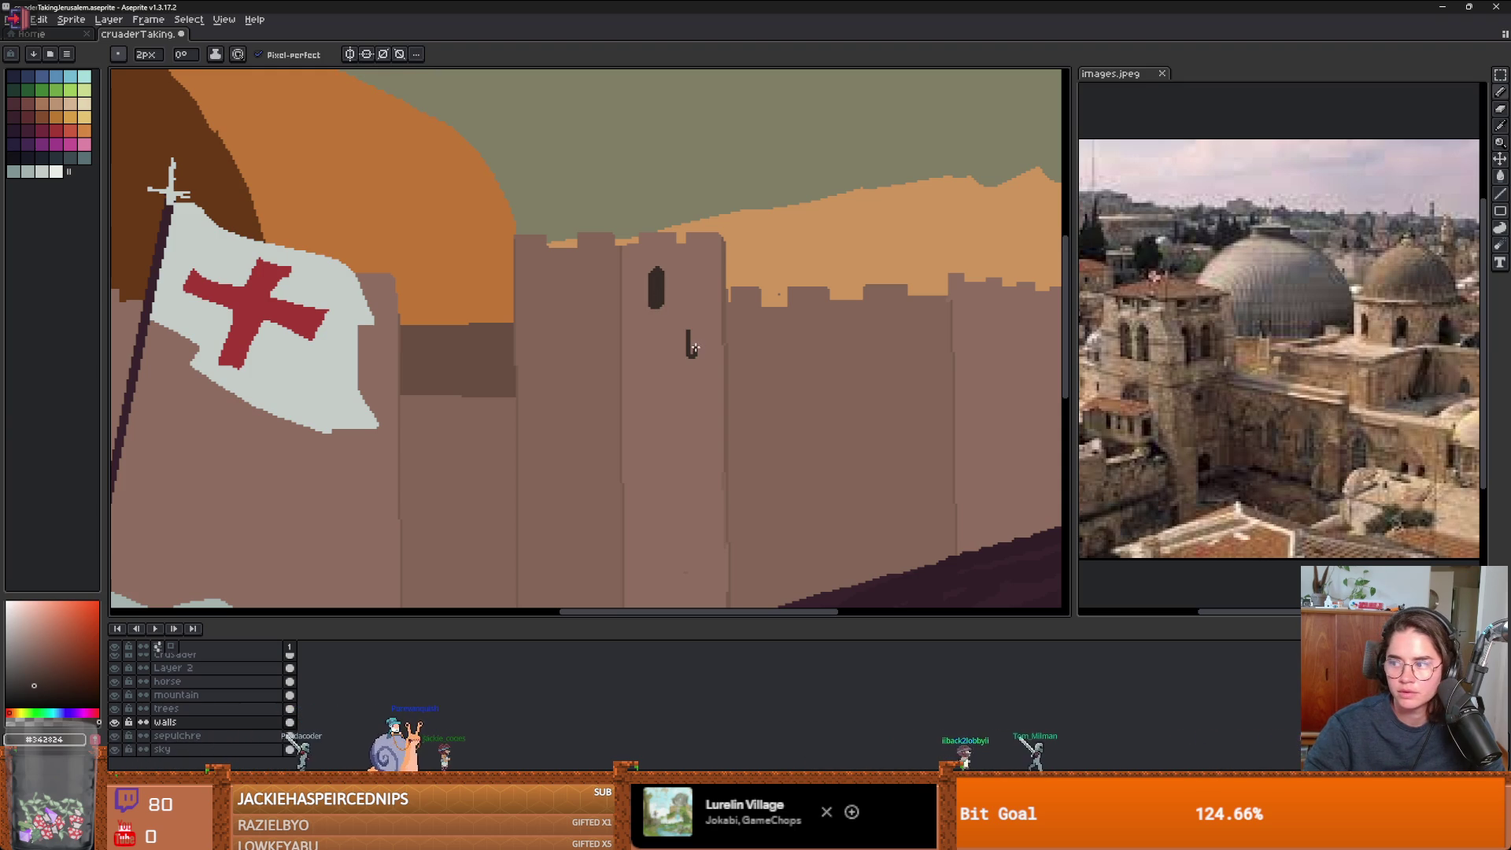
{"action": "key", "text": "ctrl+z"}
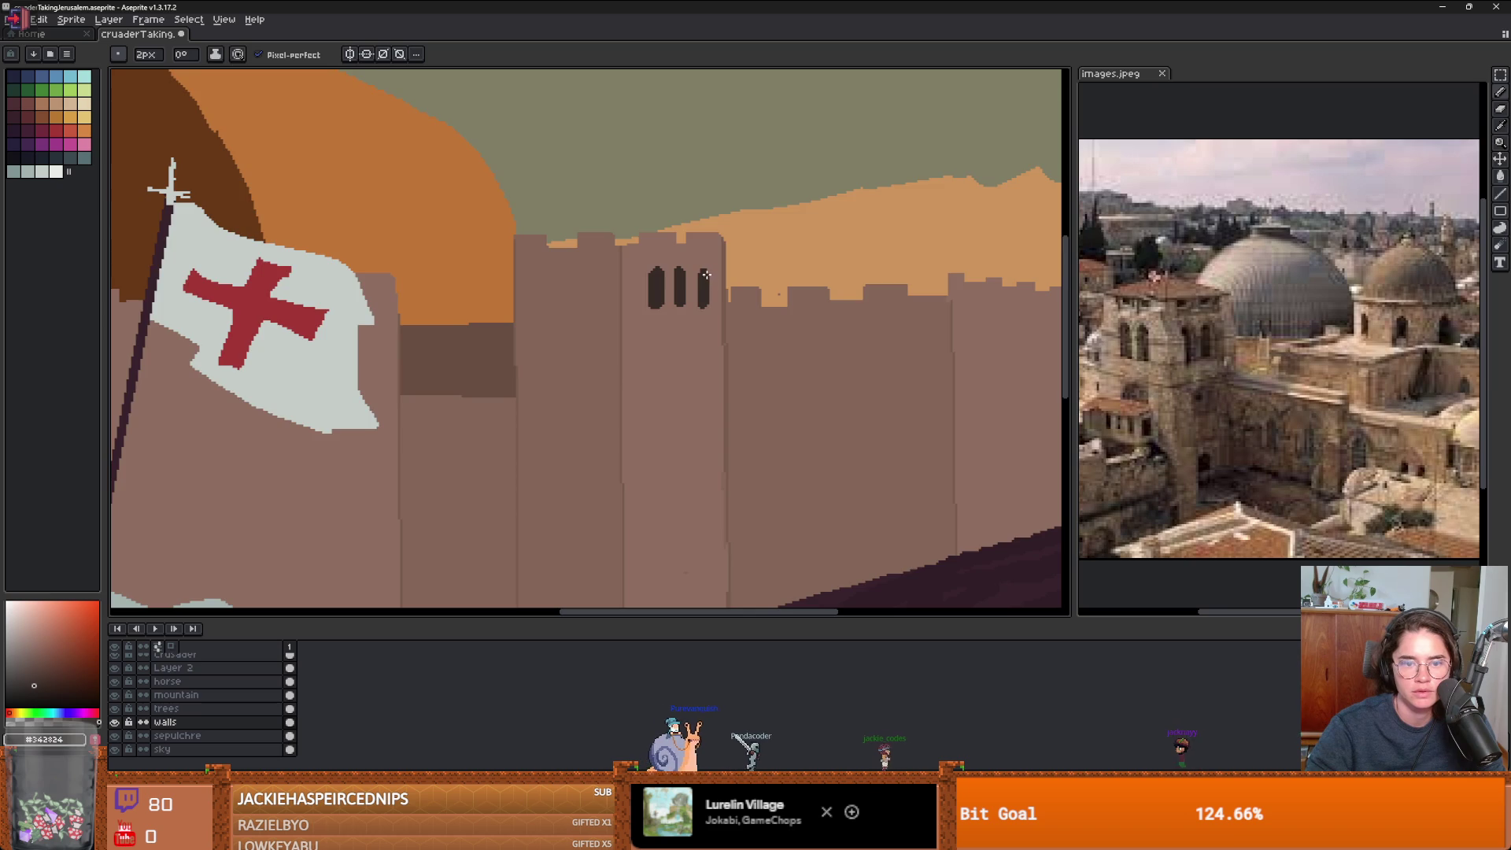
- Outline a small arched opening on the wall and fill it dark
{"action": "scroll", "coordinate": [706, 275], "scroll_direction": "down", "scroll_amount": 3}
{"action": "scroll", "coordinate": [764, 379], "scroll_direction": "up", "scroll_amount": 5}
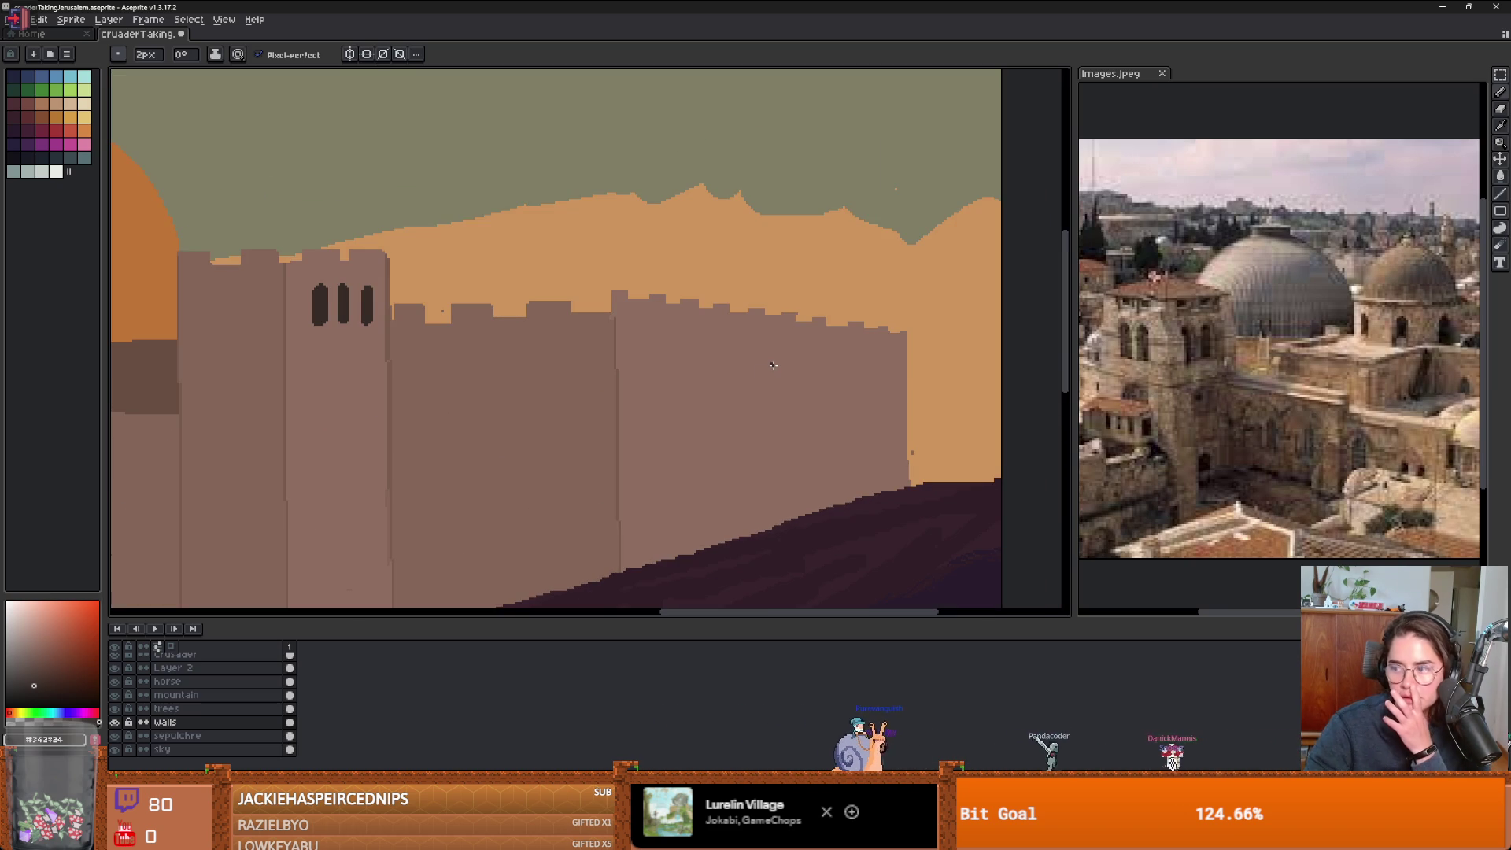
{"action": "scroll", "coordinate": [711, 397], "scroll_direction": "left", "scroll_amount": 5}
{"action": "scroll", "coordinate": [661, 403], "scroll_direction": "down", "scroll_amount": 2}
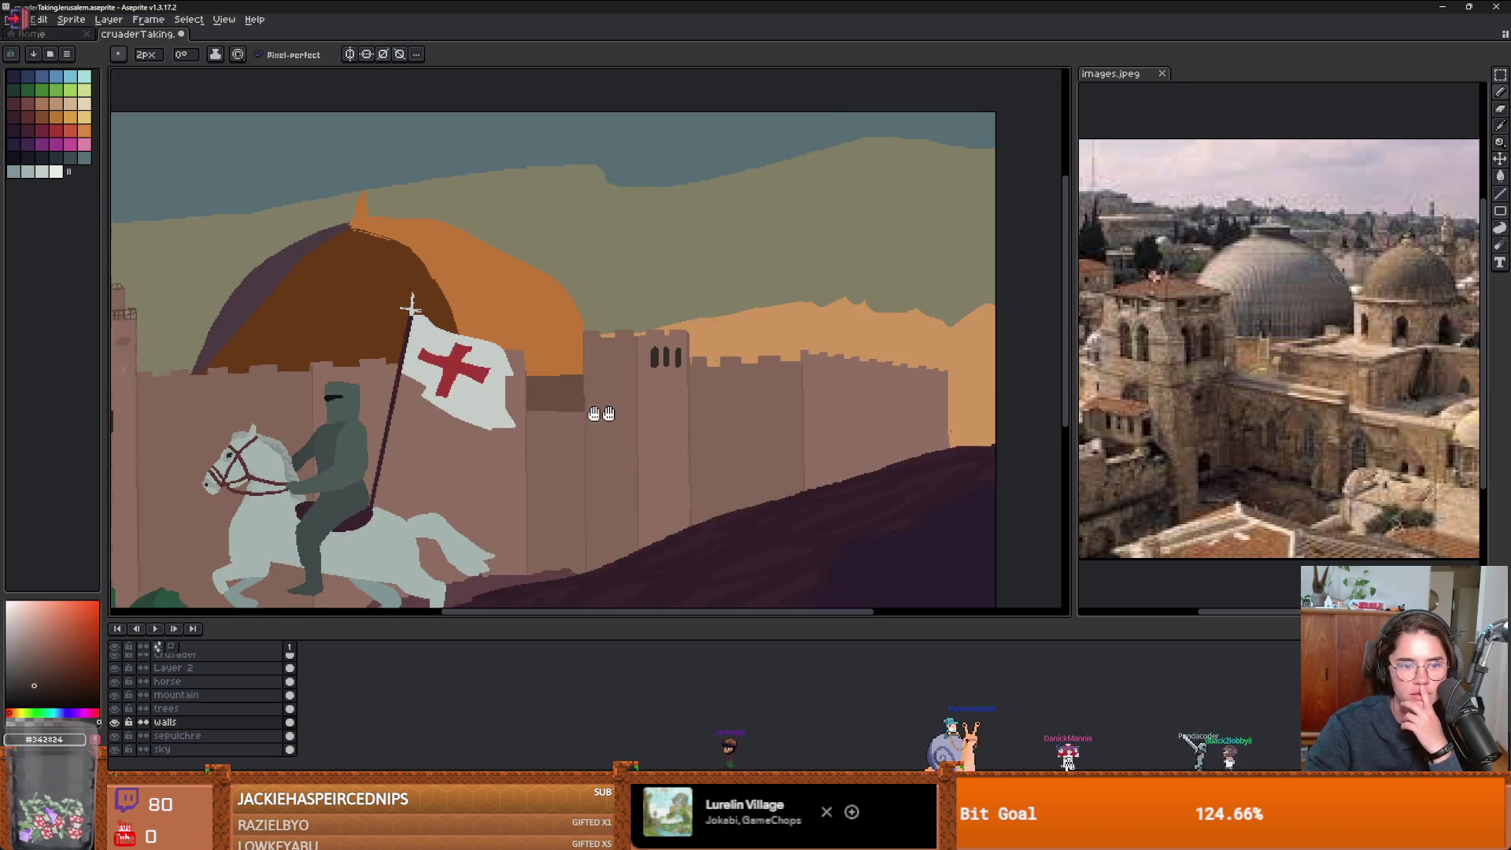
{"action": "scroll", "coordinate": [605, 410], "scroll_direction": "up", "scroll_amount": 2}
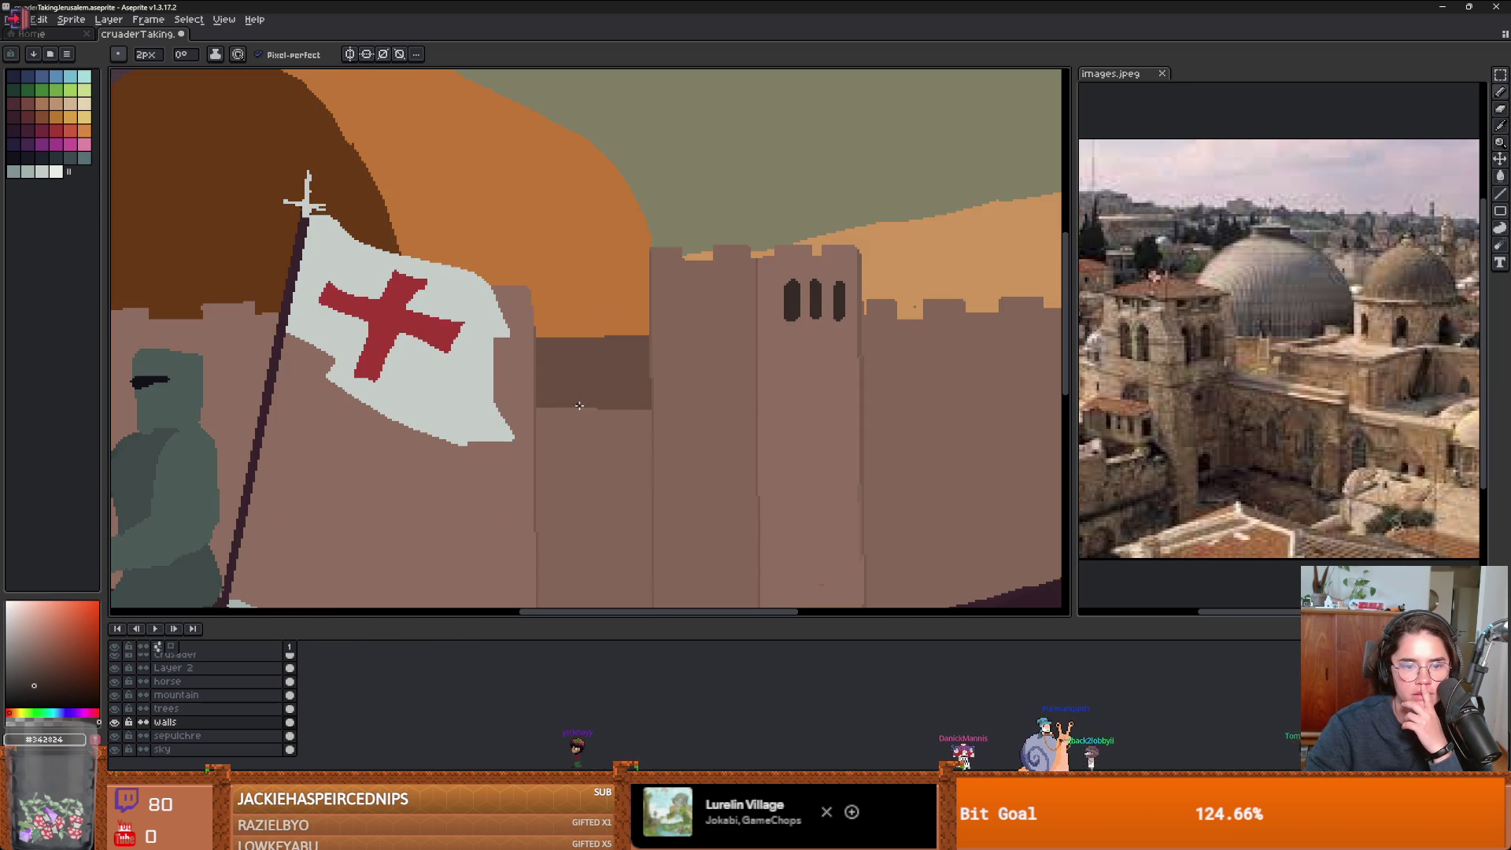
{"action": "left_click_drag", "start_coordinate": [615, 392], "coordinate": [612, 403]}
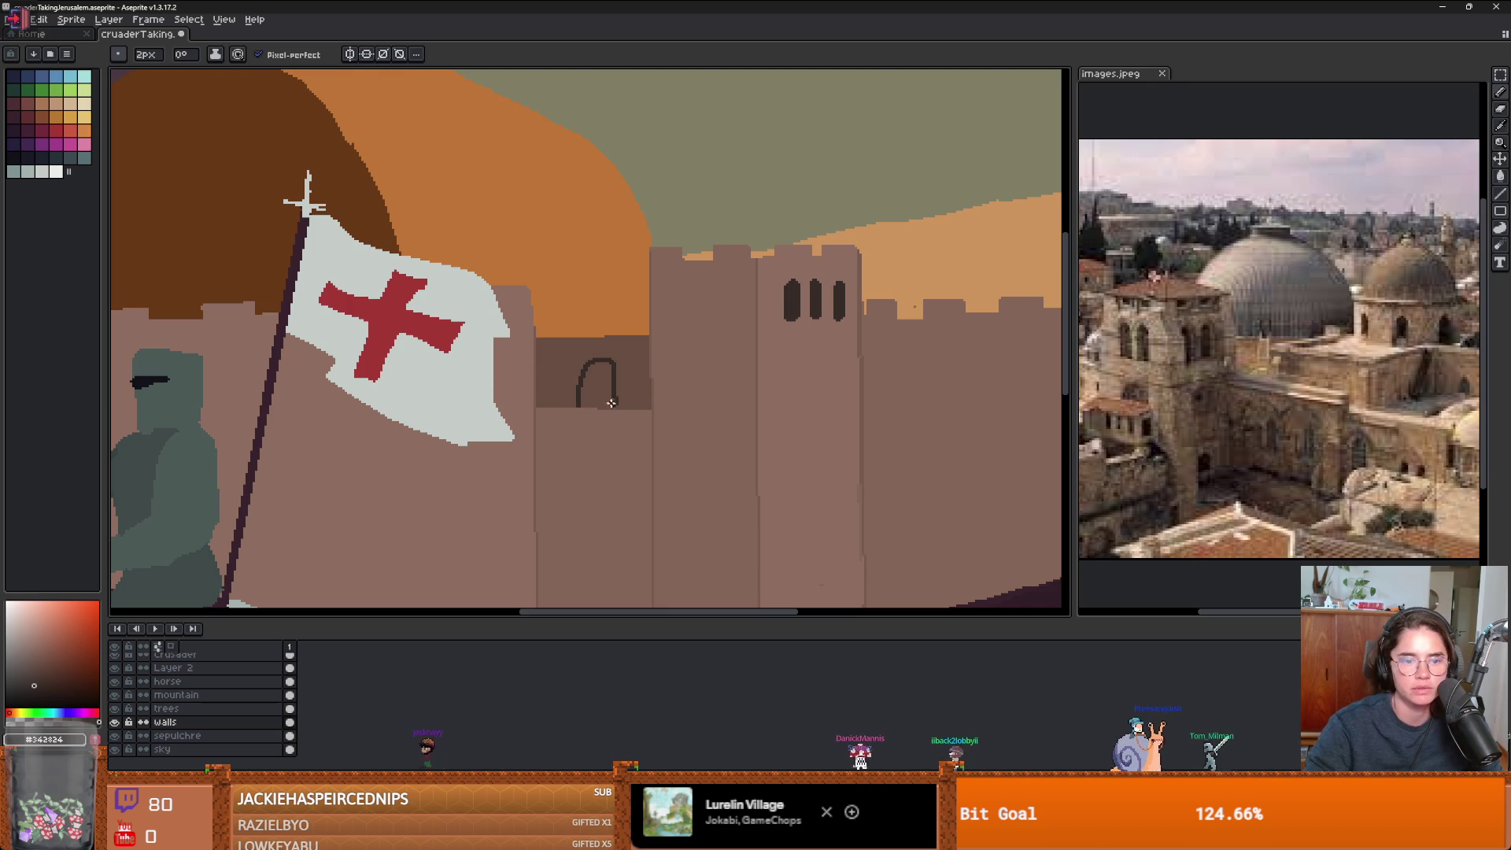
{"action": "key", "text": "g"}
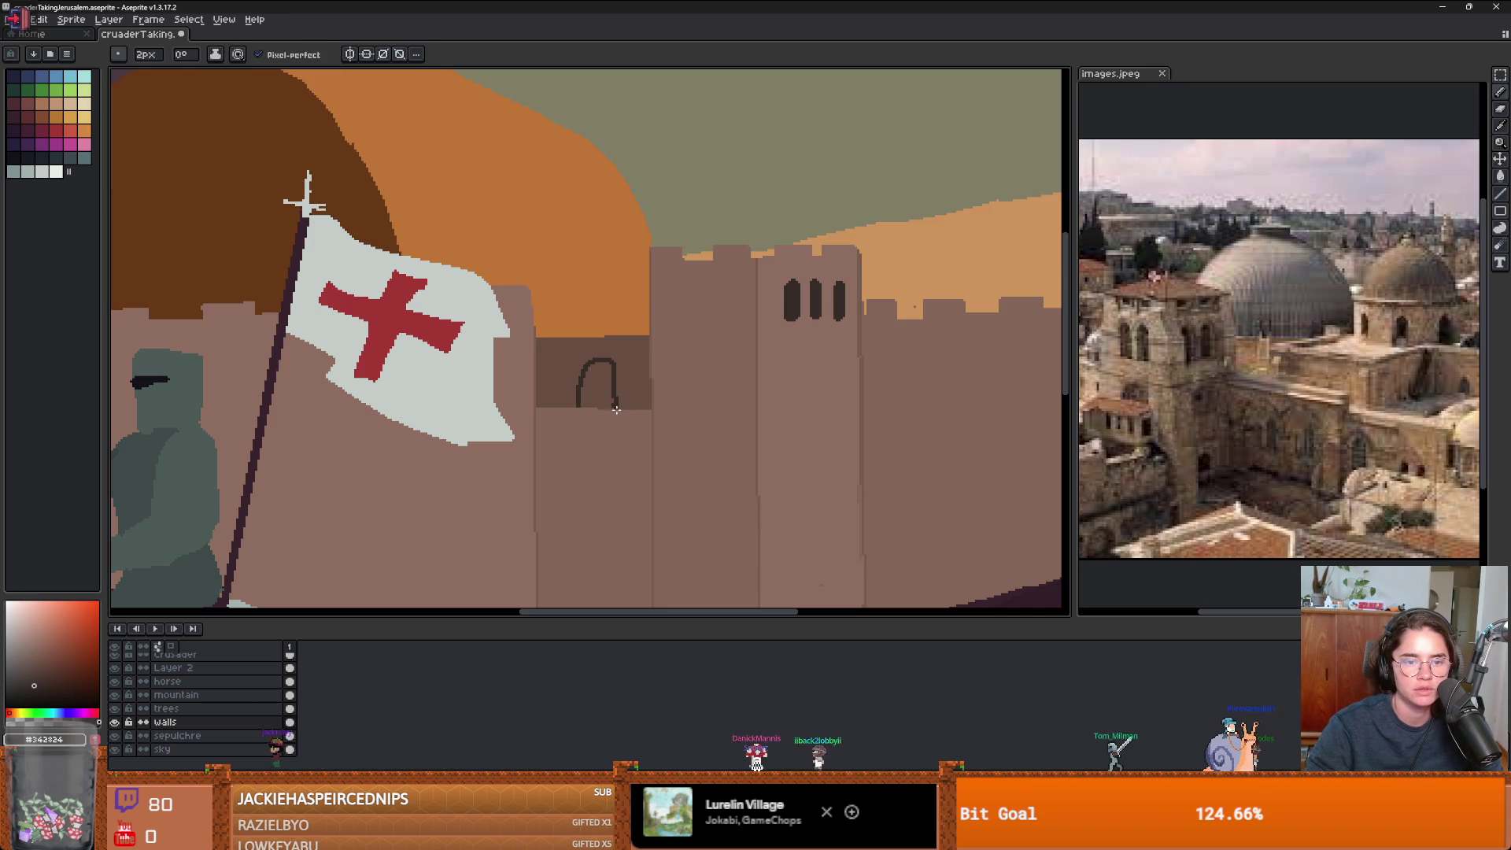
{"action": "left_click", "coordinate": [602, 399]}
{"action": "scroll", "coordinate": [621, 409], "scroll_direction": "down", "scroll_amount": 4}
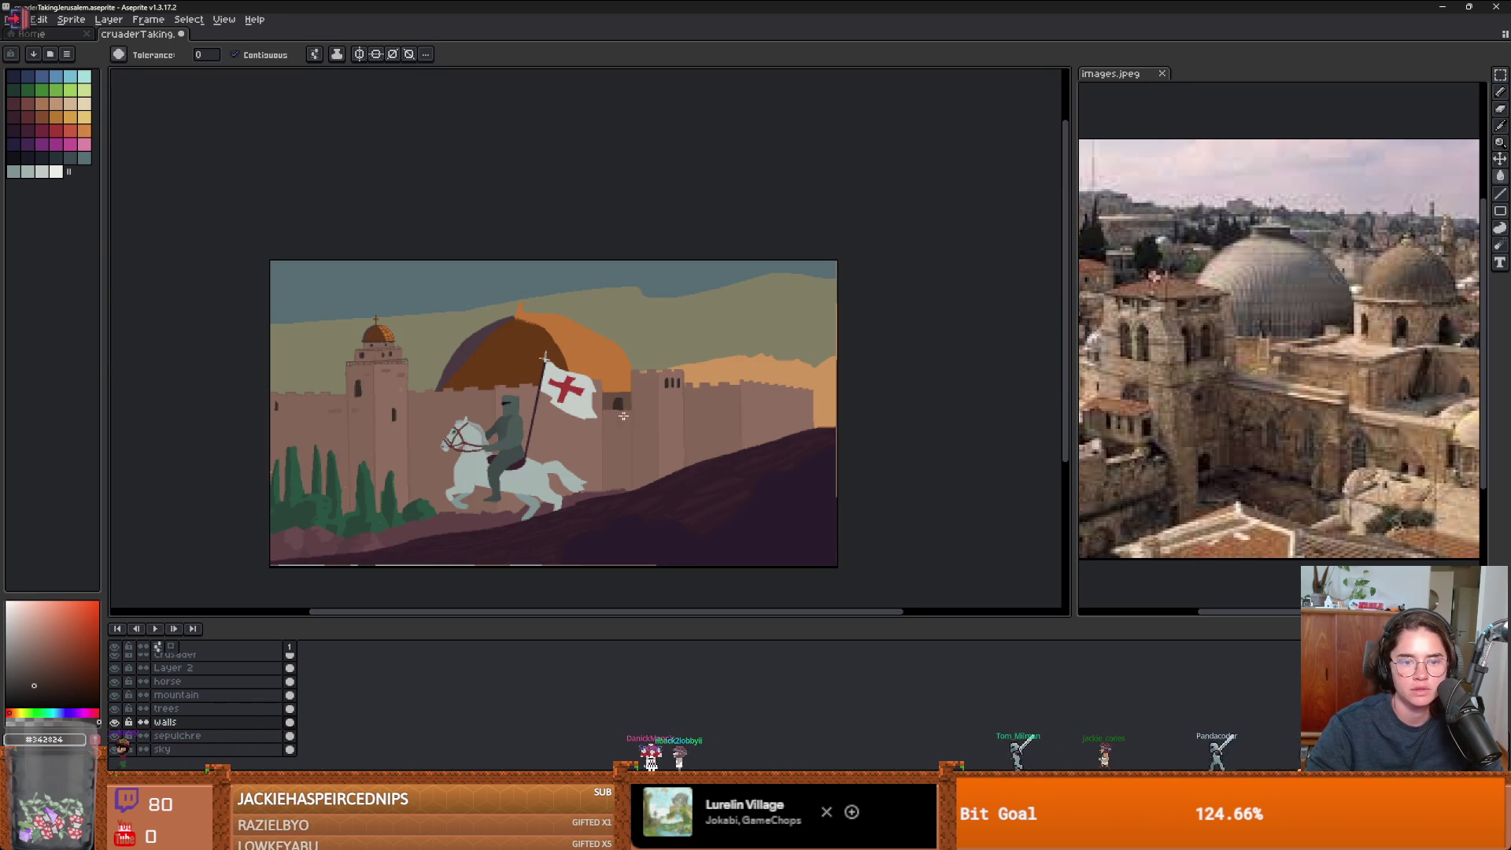
- With the pencil, draw a rounded dark window slit on the long city wall
{"action": "scroll", "coordinate": [623, 416], "scroll_direction": "up", "scroll_amount": 2}
{"action": "scroll", "coordinate": [622, 411], "scroll_direction": "down", "scroll_amount": 2}
{"action": "scroll", "coordinate": [622, 405], "scroll_direction": "up", "scroll_amount": 2}
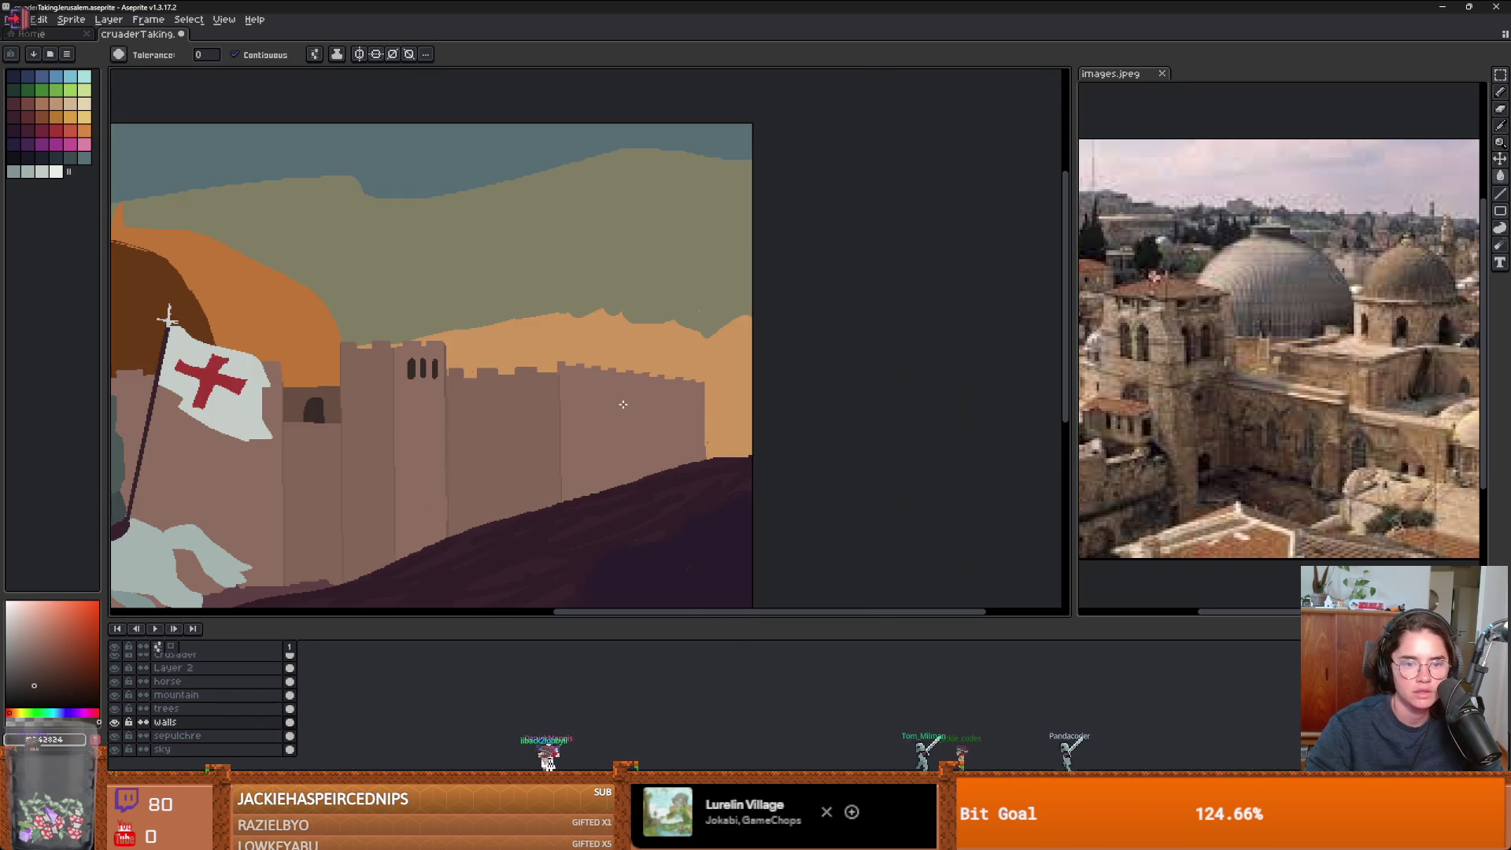
{"action": "scroll", "coordinate": [622, 403], "scroll_direction": "up", "scroll_amount": 2}
{"action": "key", "text": "b"}
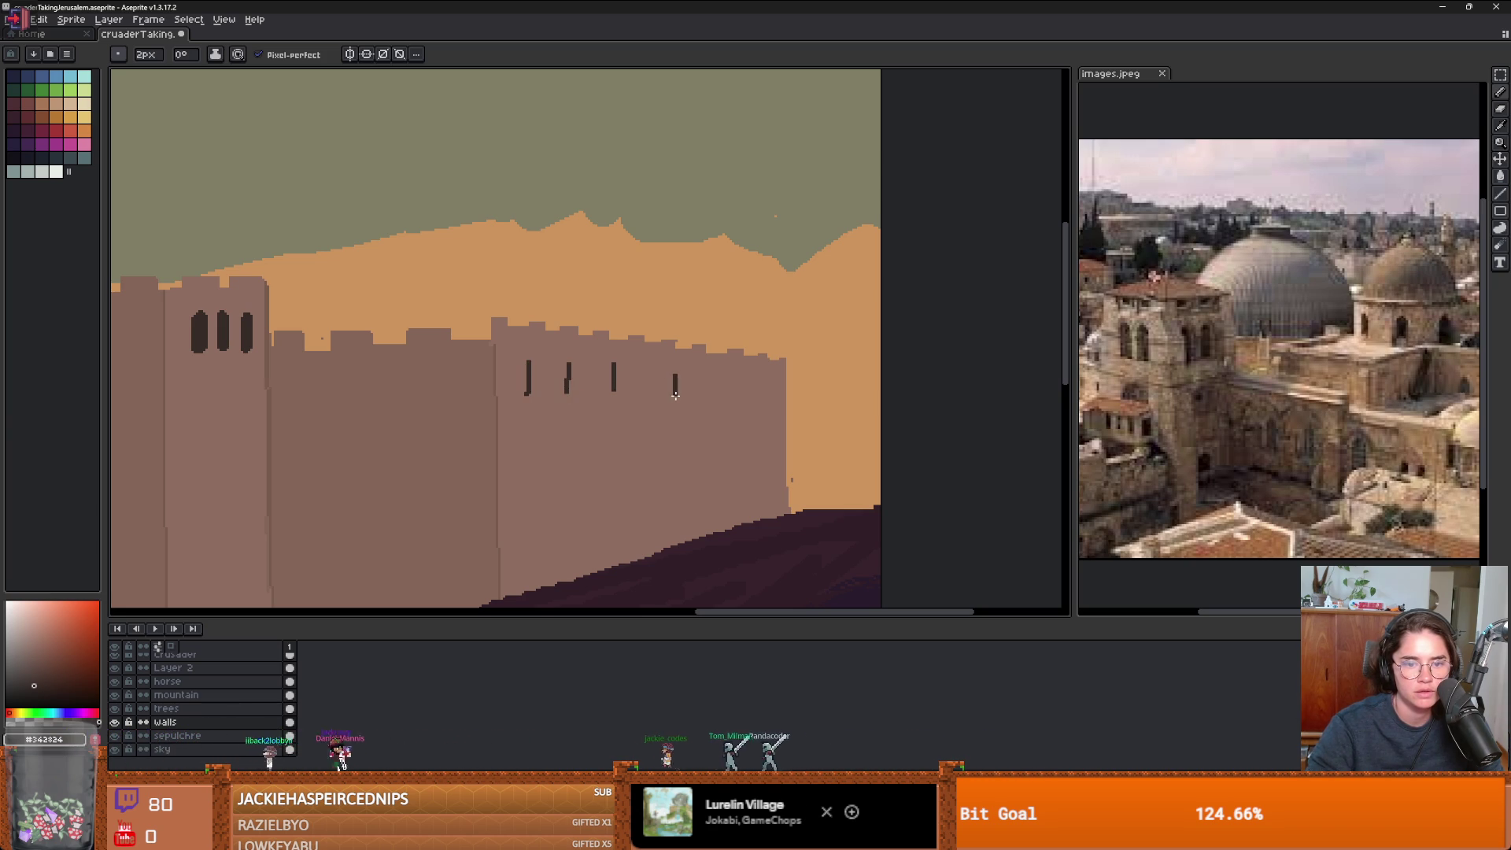
{"action": "scroll", "coordinate": [725, 400], "scroll_direction": "down", "scroll_amount": 3}
{"action": "key", "text": "v"}
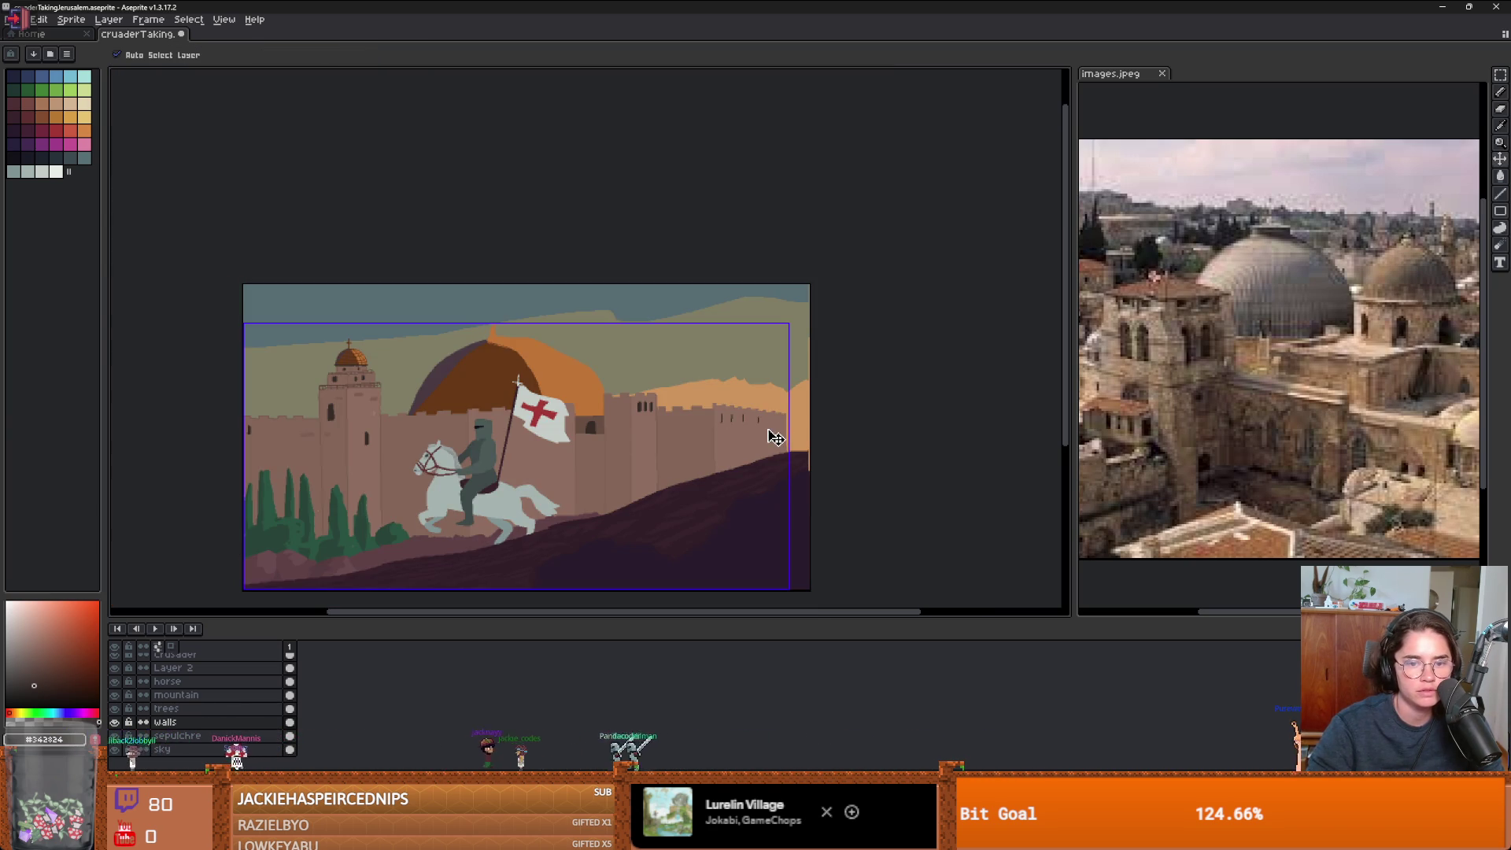
{"action": "scroll", "coordinate": [750, 433], "scroll_direction": "up", "scroll_amount": 3}
{"action": "key", "text": "b"}
{"action": "left_click_drag", "start_coordinate": [686, 338], "coordinate": [683, 398]}
{"action": "left_click_drag", "start_coordinate": [694, 337], "coordinate": [692, 399]}
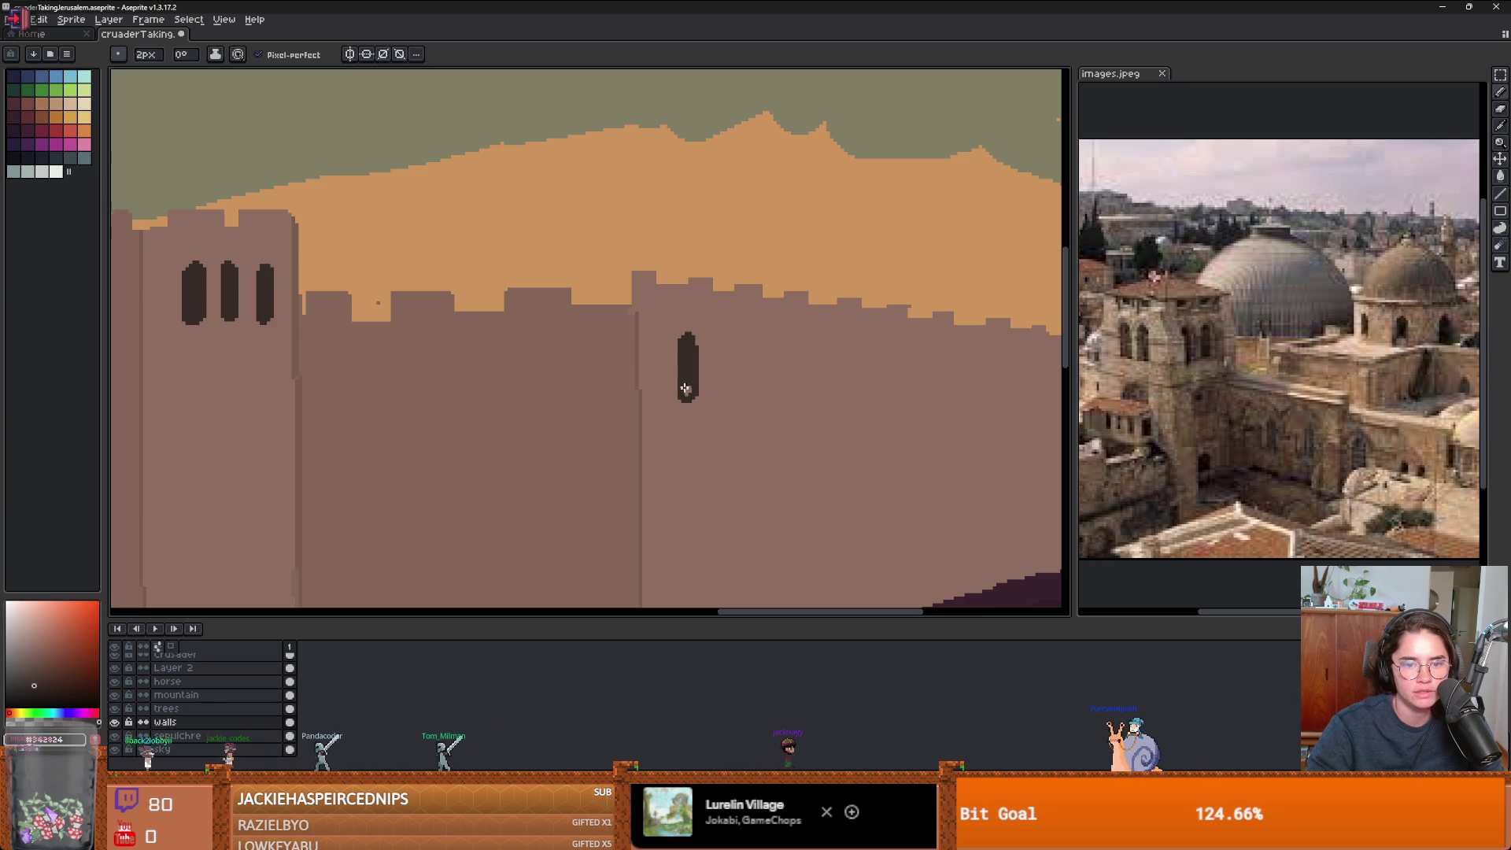
- Add three more dark window slits further right along the wall
{"action": "left_click_drag", "start_coordinate": [748, 338], "coordinate": [754, 387]}
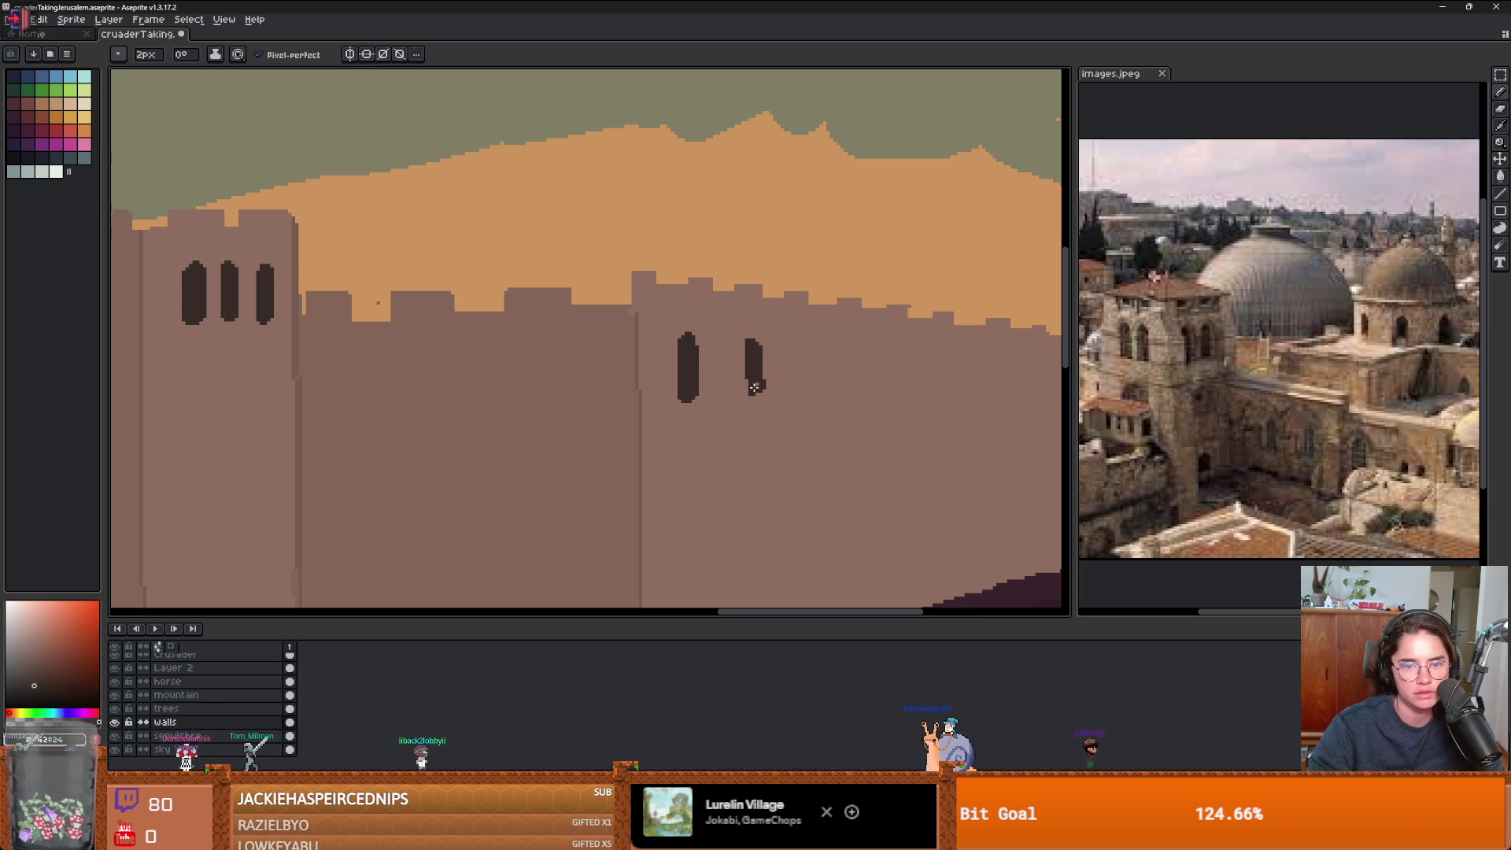
{"action": "scroll", "coordinate": [756, 378], "scroll_direction": "down", "scroll_amount": 2}
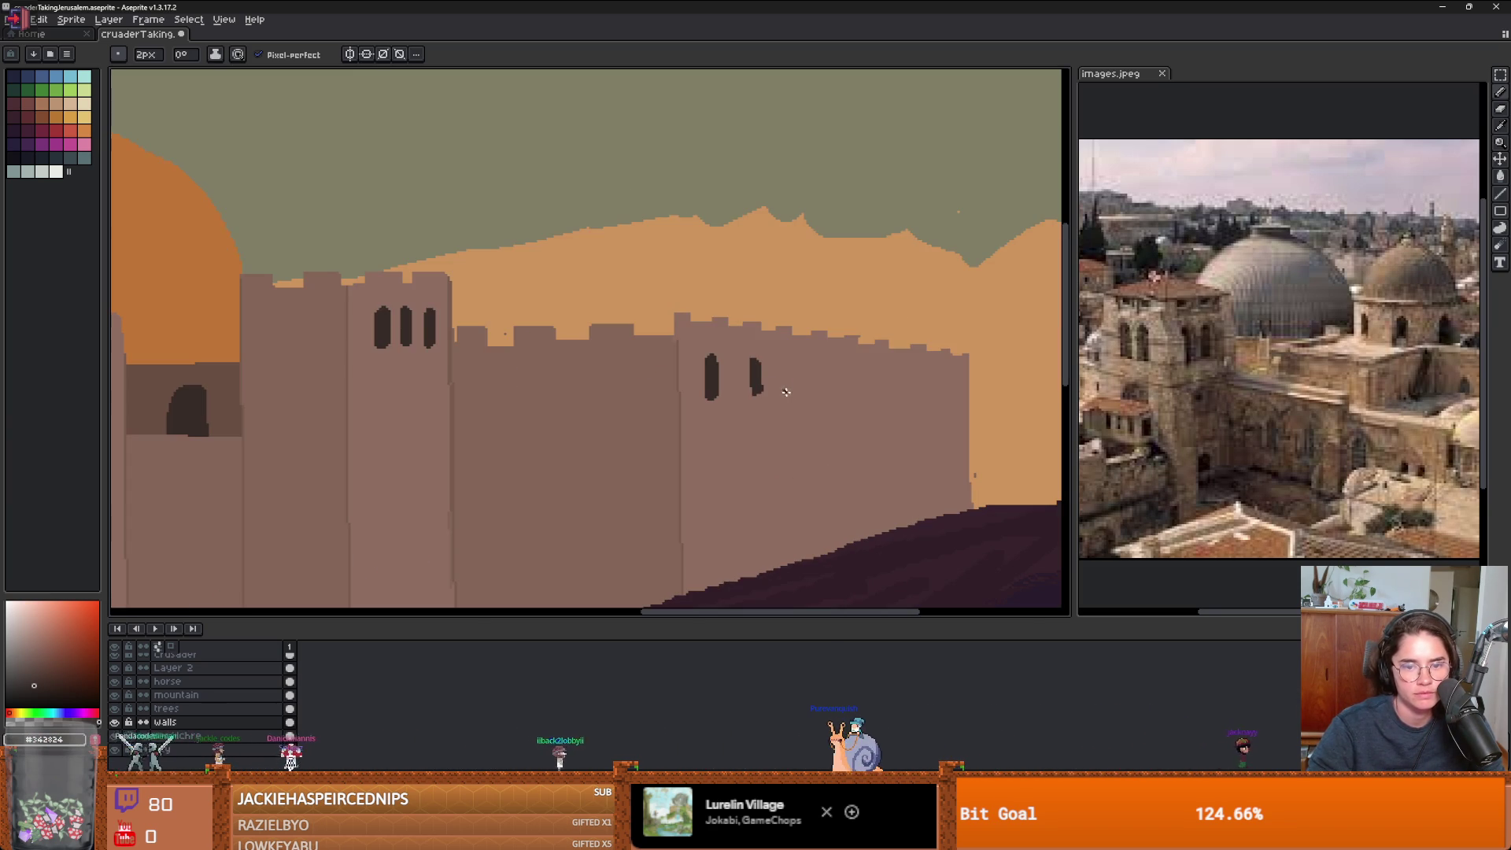
{"action": "left_click_drag", "start_coordinate": [789, 360], "coordinate": [790, 372]}
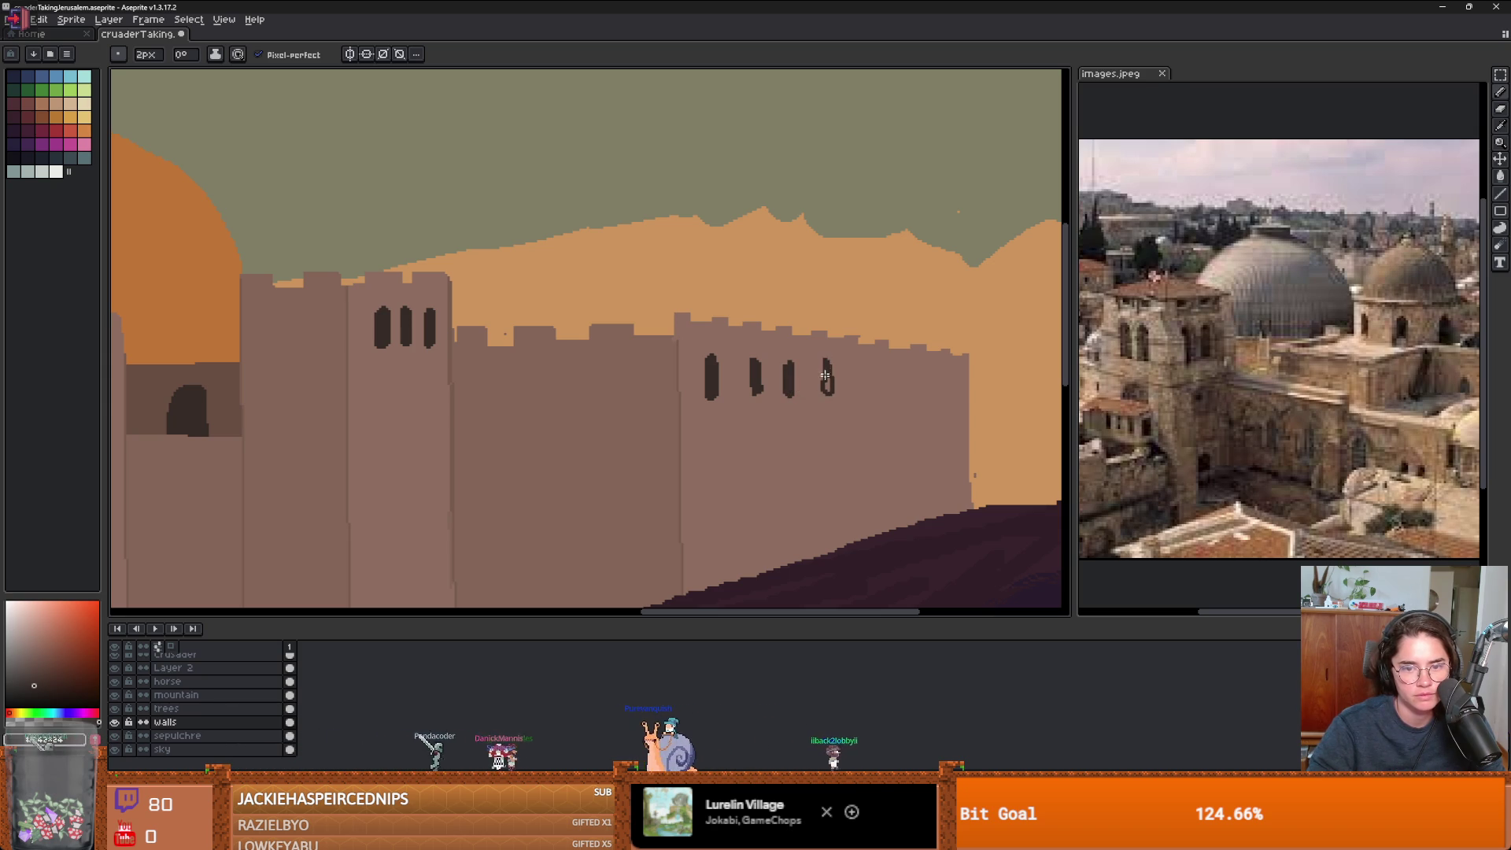
{"action": "scroll", "coordinate": [841, 398], "scroll_direction": "down", "scroll_amount": 3}
{"action": "scroll", "coordinate": [842, 403], "scroll_direction": "up", "scroll_amount": 3}
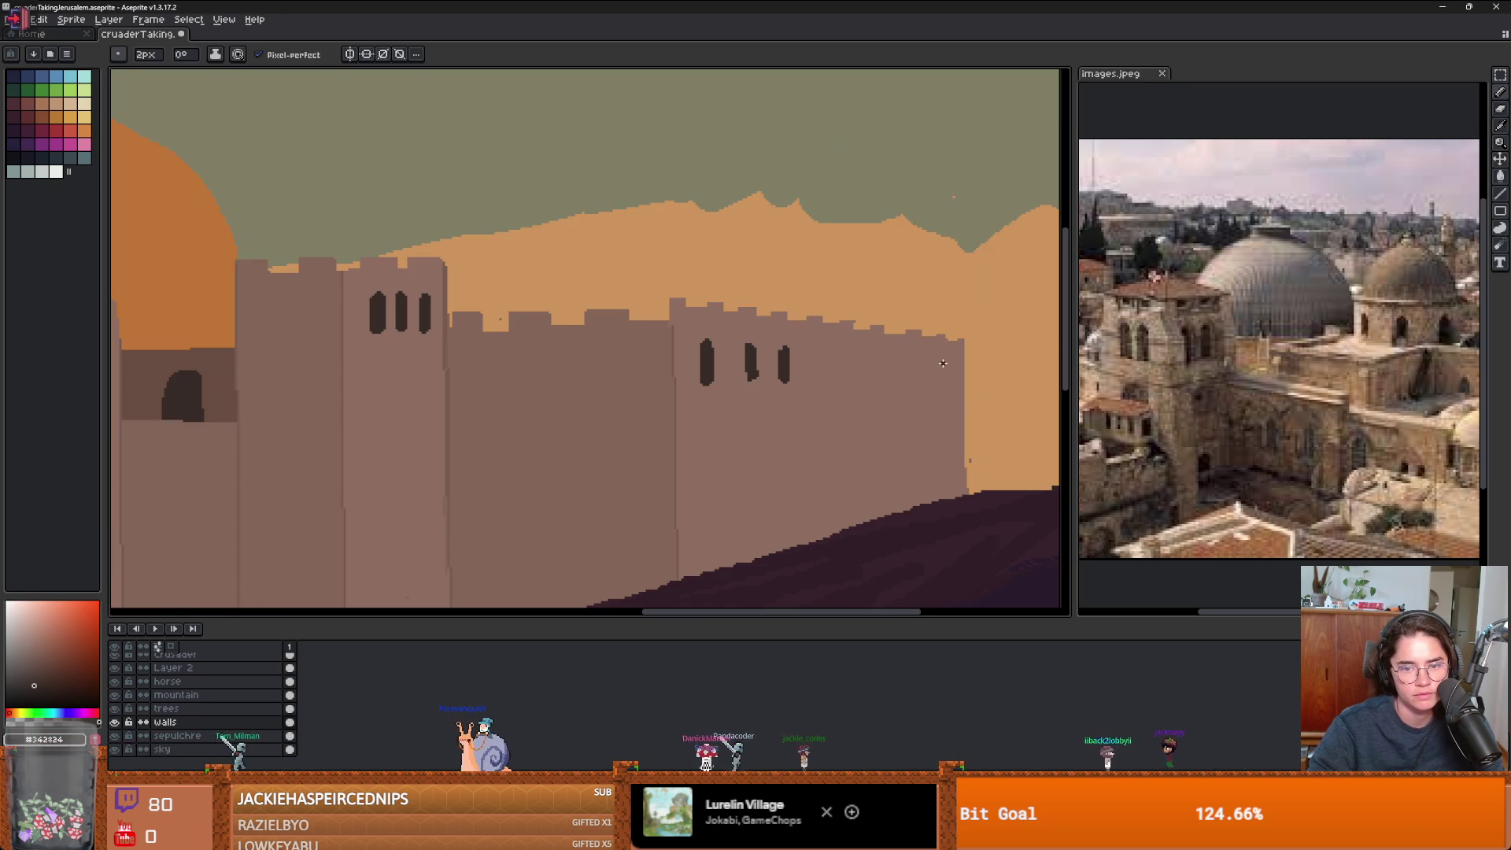
{"action": "mouse_move", "coordinate": [942, 379]}
{"action": "left_mouse_down"}
{"action": "mouse_move", "coordinate": [919, 359]}
{"action": "mouse_move", "coordinate": [862, 376]}
{"action": "left_mouse_up"}
{"action": "scroll", "coordinate": [865, 371], "scroll_direction": "down", "scroll_amount": 3}
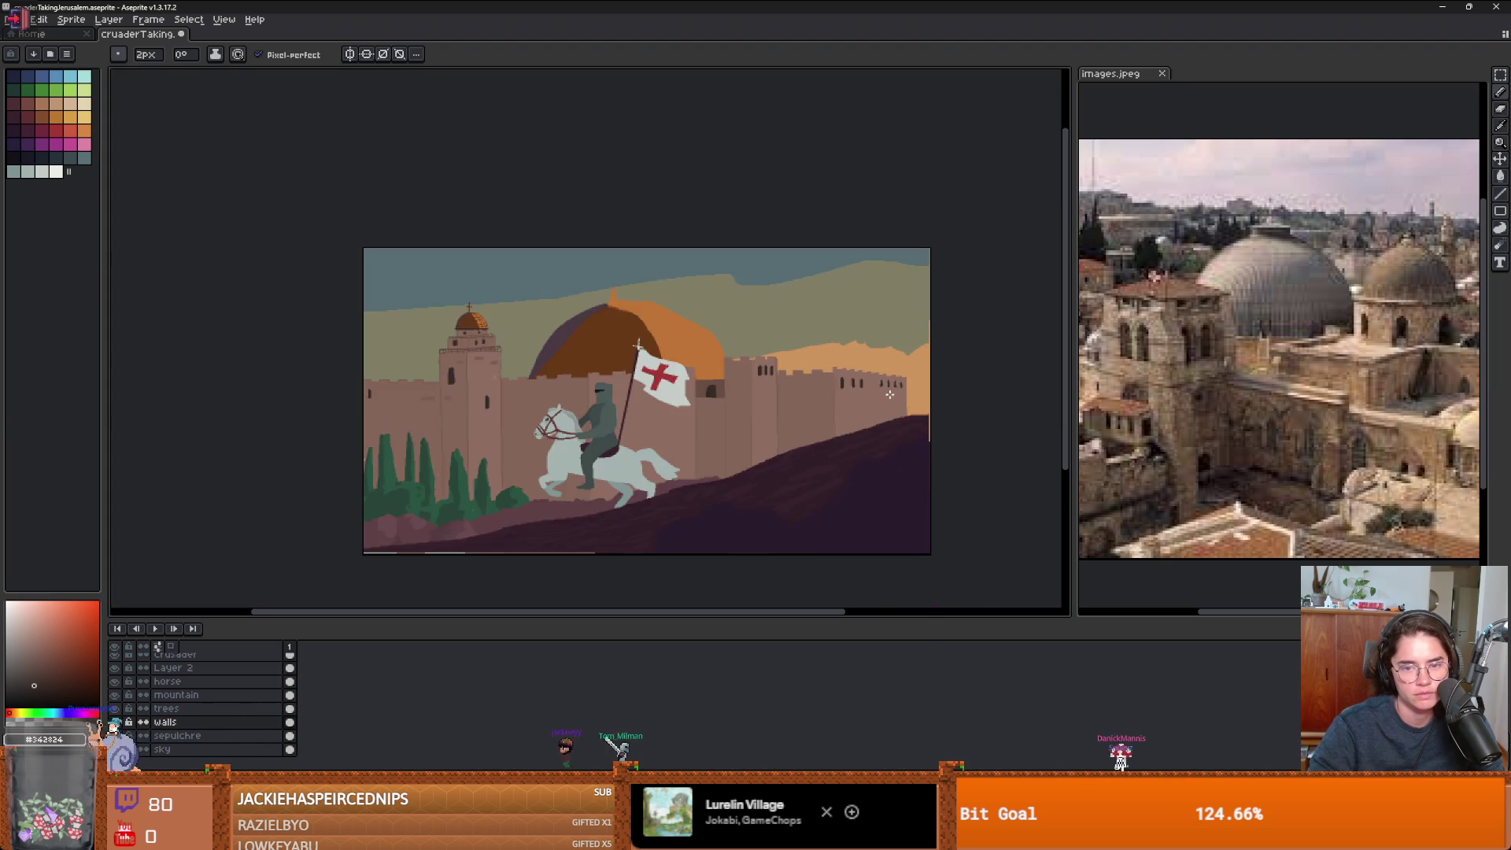
- Paint another short window slit on the right stretch of the wall
{"action": "scroll", "coordinate": [876, 391], "scroll_direction": "up", "scroll_amount": 3}
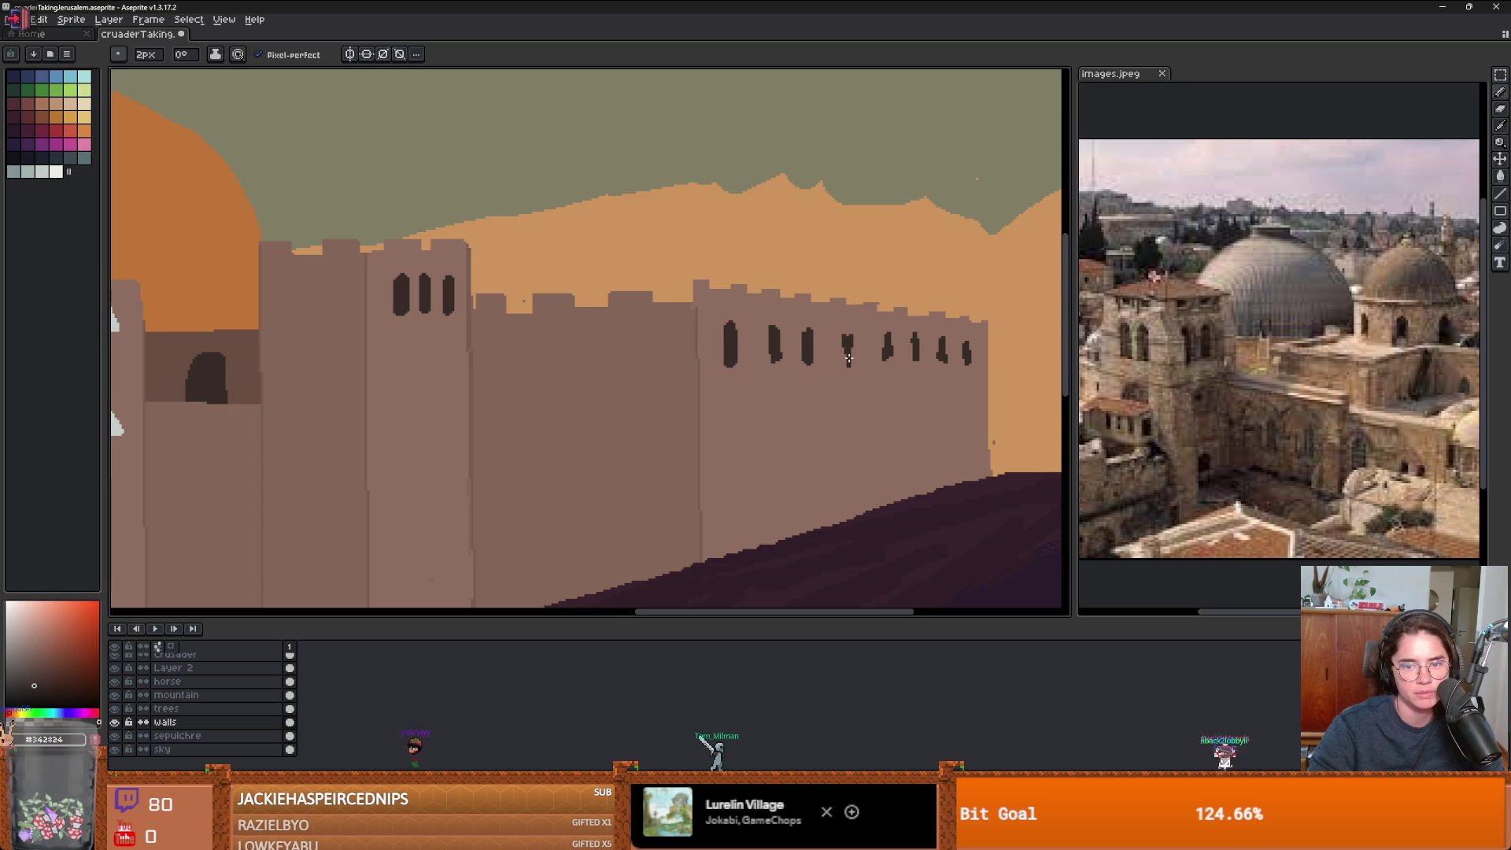
{"action": "scroll", "coordinate": [866, 374], "scroll_direction": "down", "scroll_amount": 3}
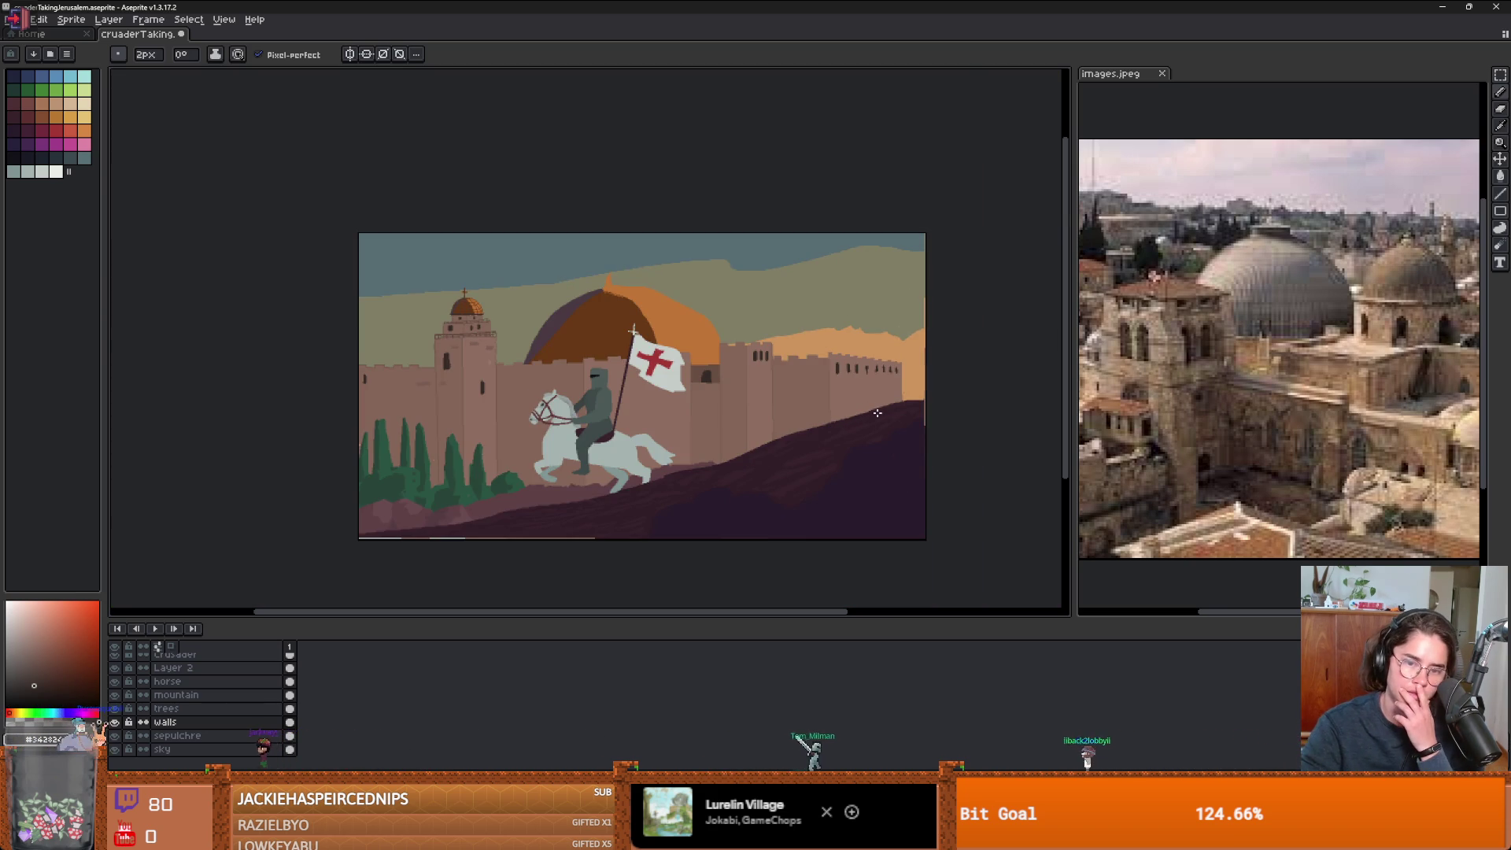
{"action": "scroll", "coordinate": [890, 382], "scroll_direction": "up", "scroll_amount": 3}
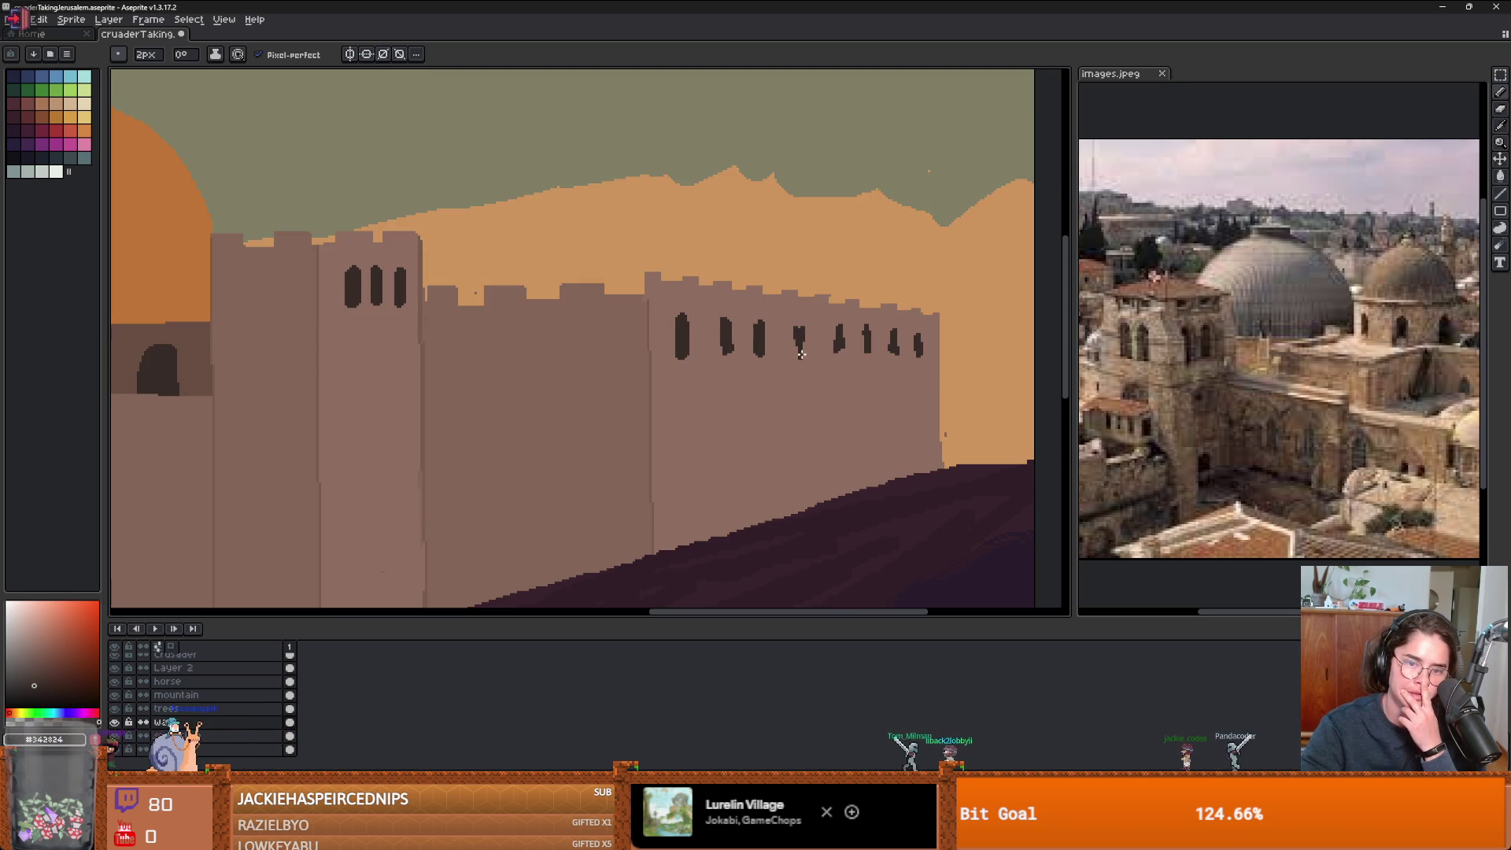
{"action": "scroll", "coordinate": [729, 388], "scroll_direction": "down", "scroll_amount": 3}
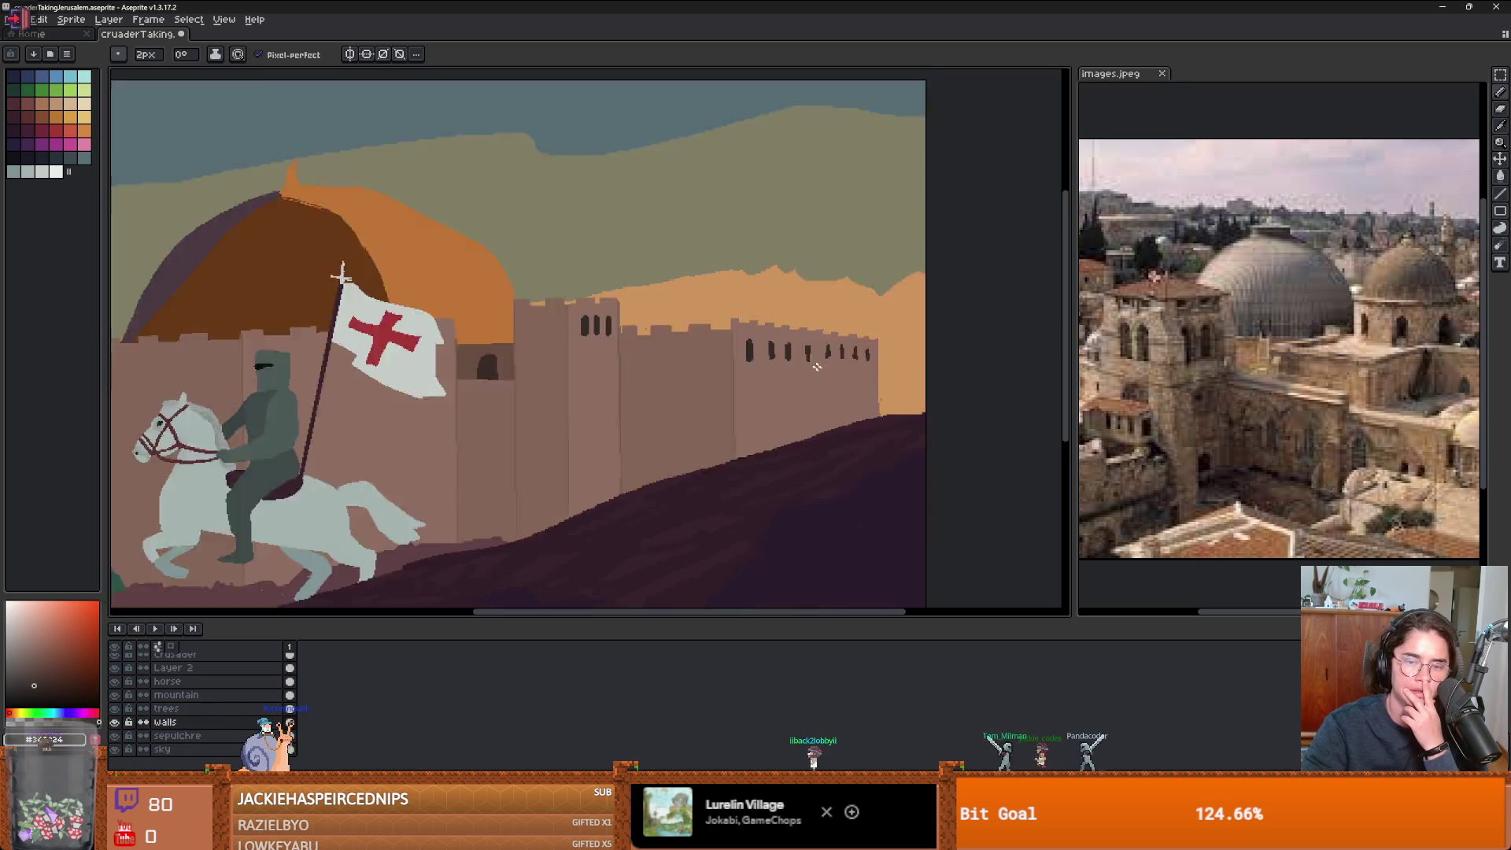
{"action": "scroll", "coordinate": [730, 389], "scroll_direction": "up", "scroll_amount": 1}
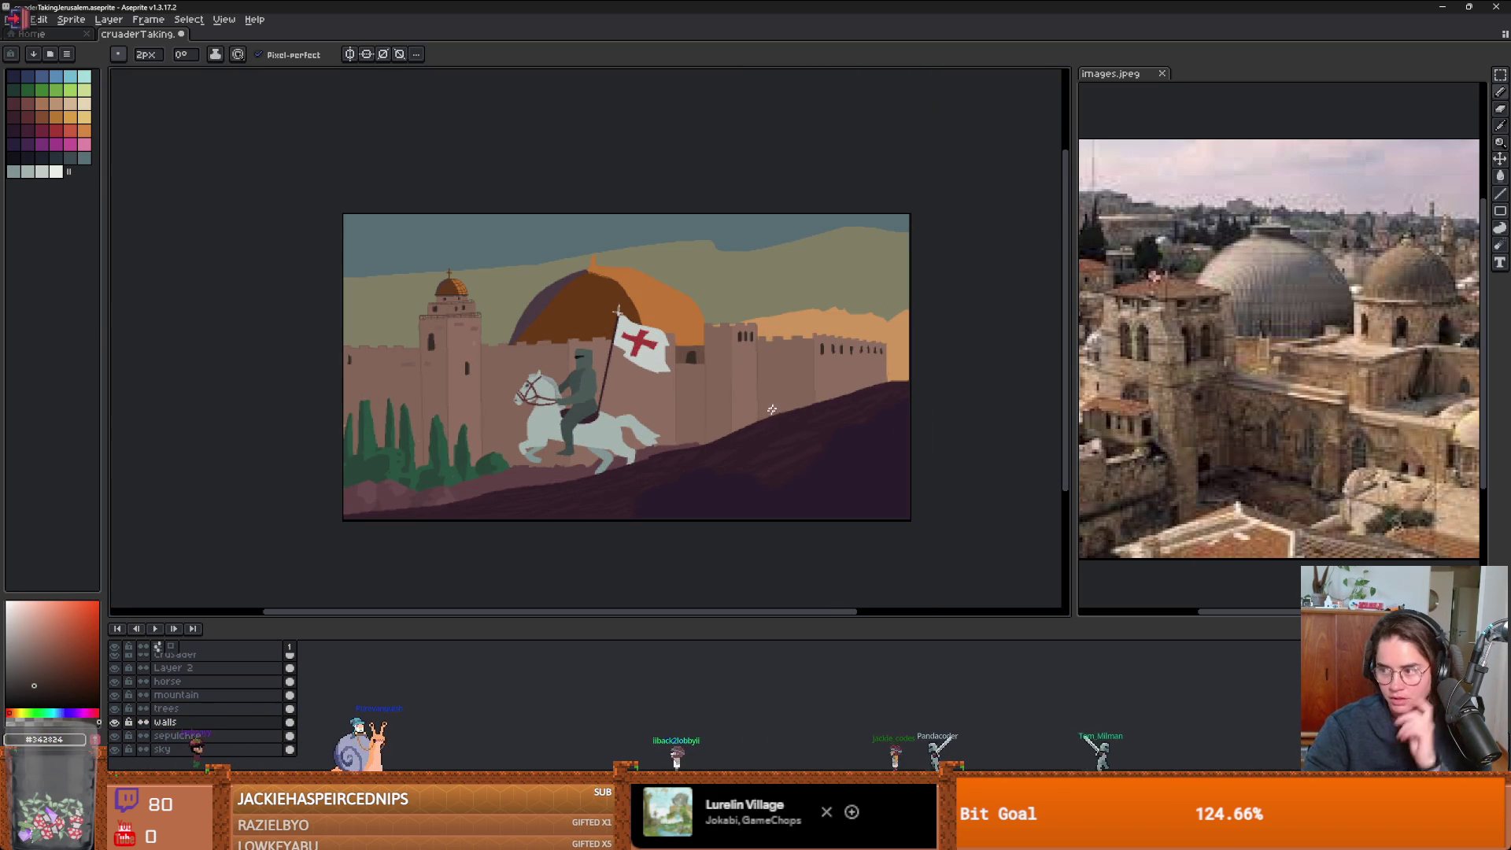
{"action": "left_click_drag", "start_coordinate": [793, 369], "coordinate": [793, 378]}
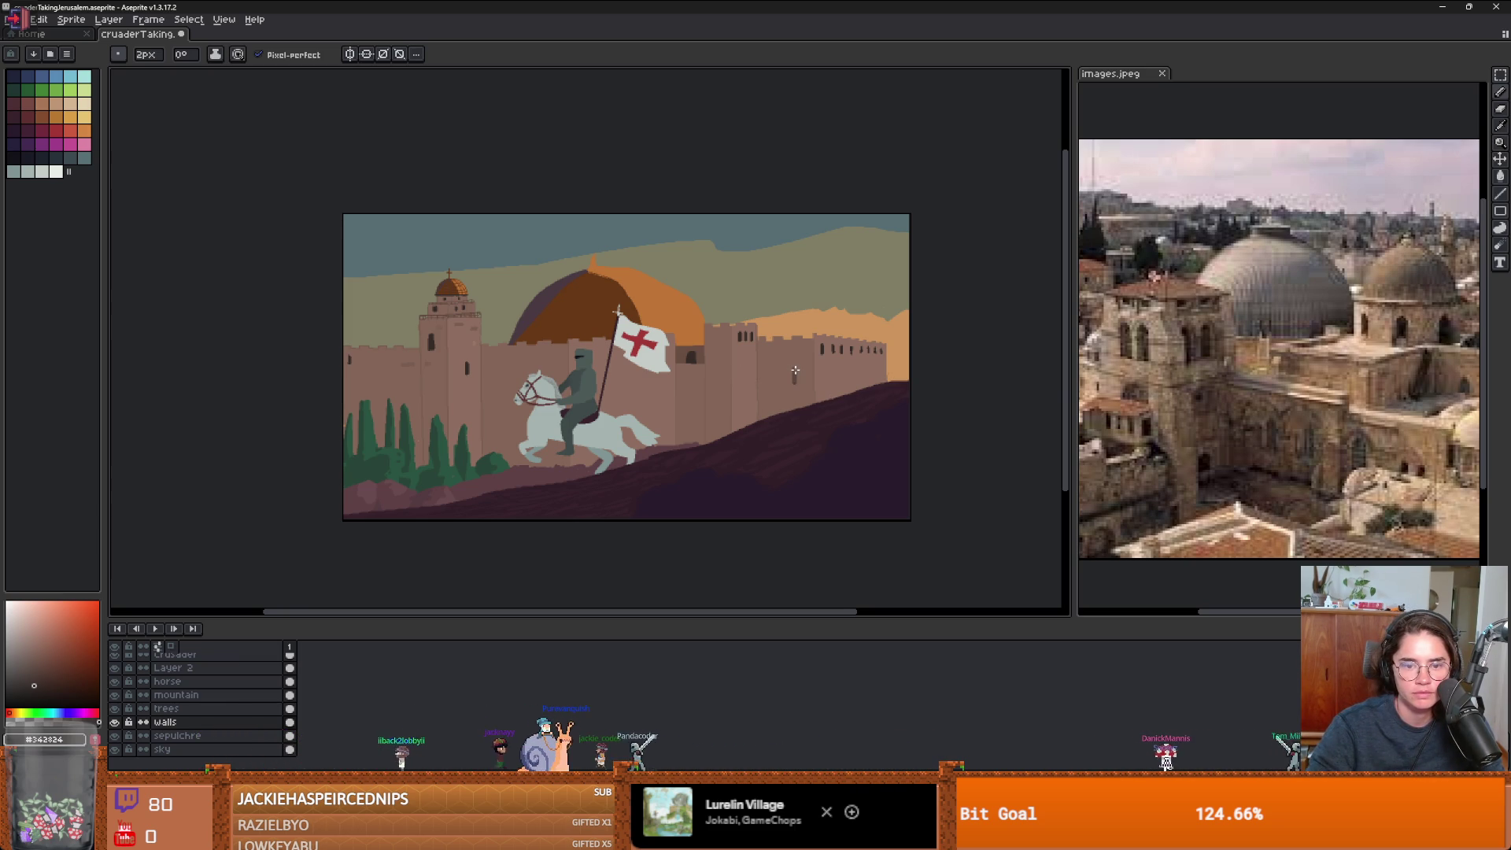
- Pan the view across the tower and walls, briefly switching to the paint bucket
{"action": "scroll", "coordinate": [793, 381], "scroll_direction": "up", "scroll_amount": 2}
{"action": "scroll", "coordinate": [788, 383], "scroll_direction": "up", "scroll_amount": 2}
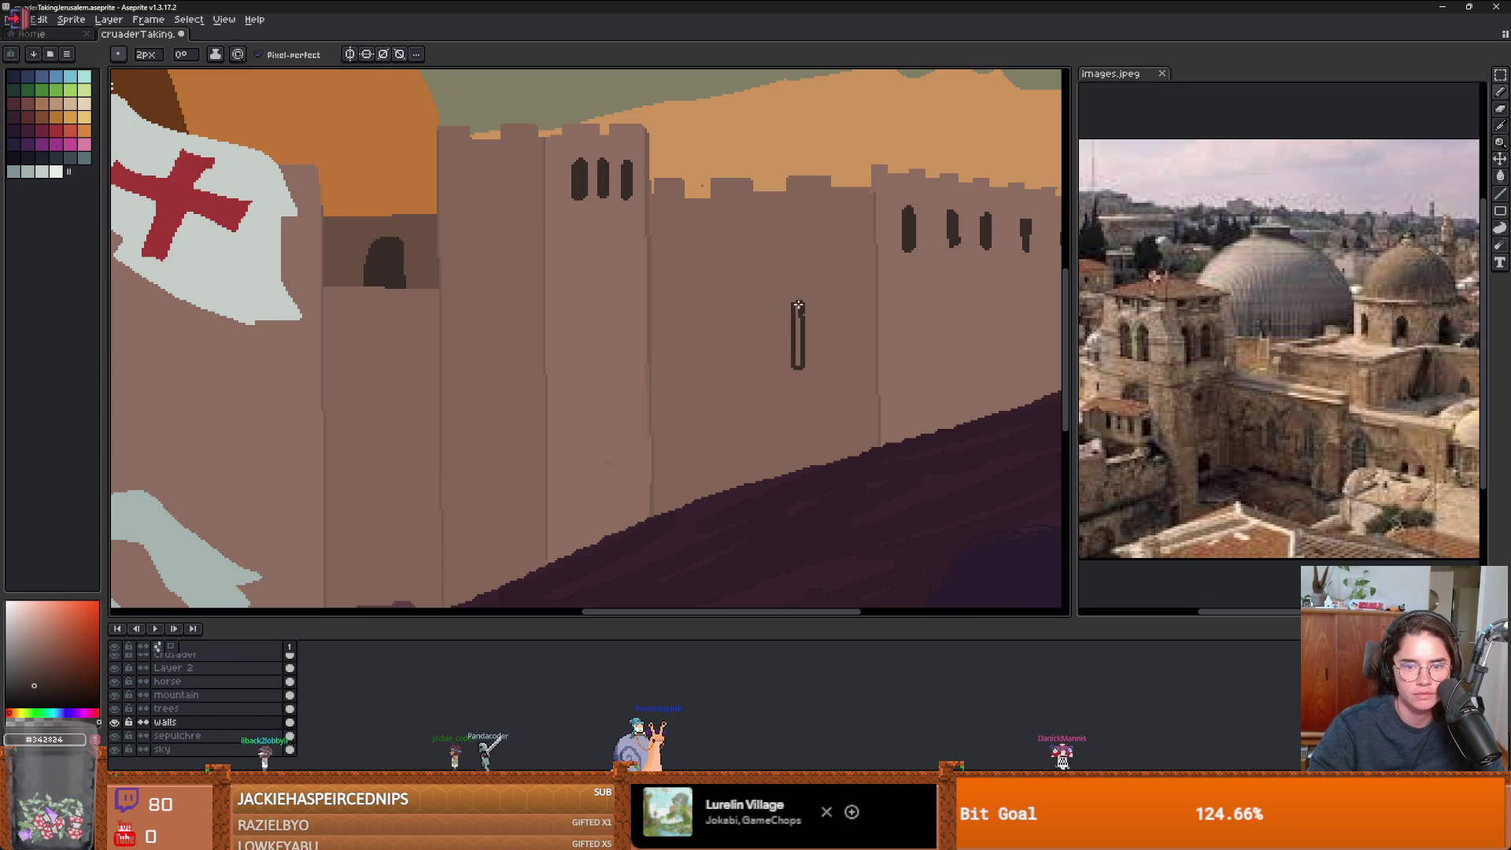
{"action": "scroll", "coordinate": [800, 311], "scroll_direction": "down", "scroll_amount": 2}
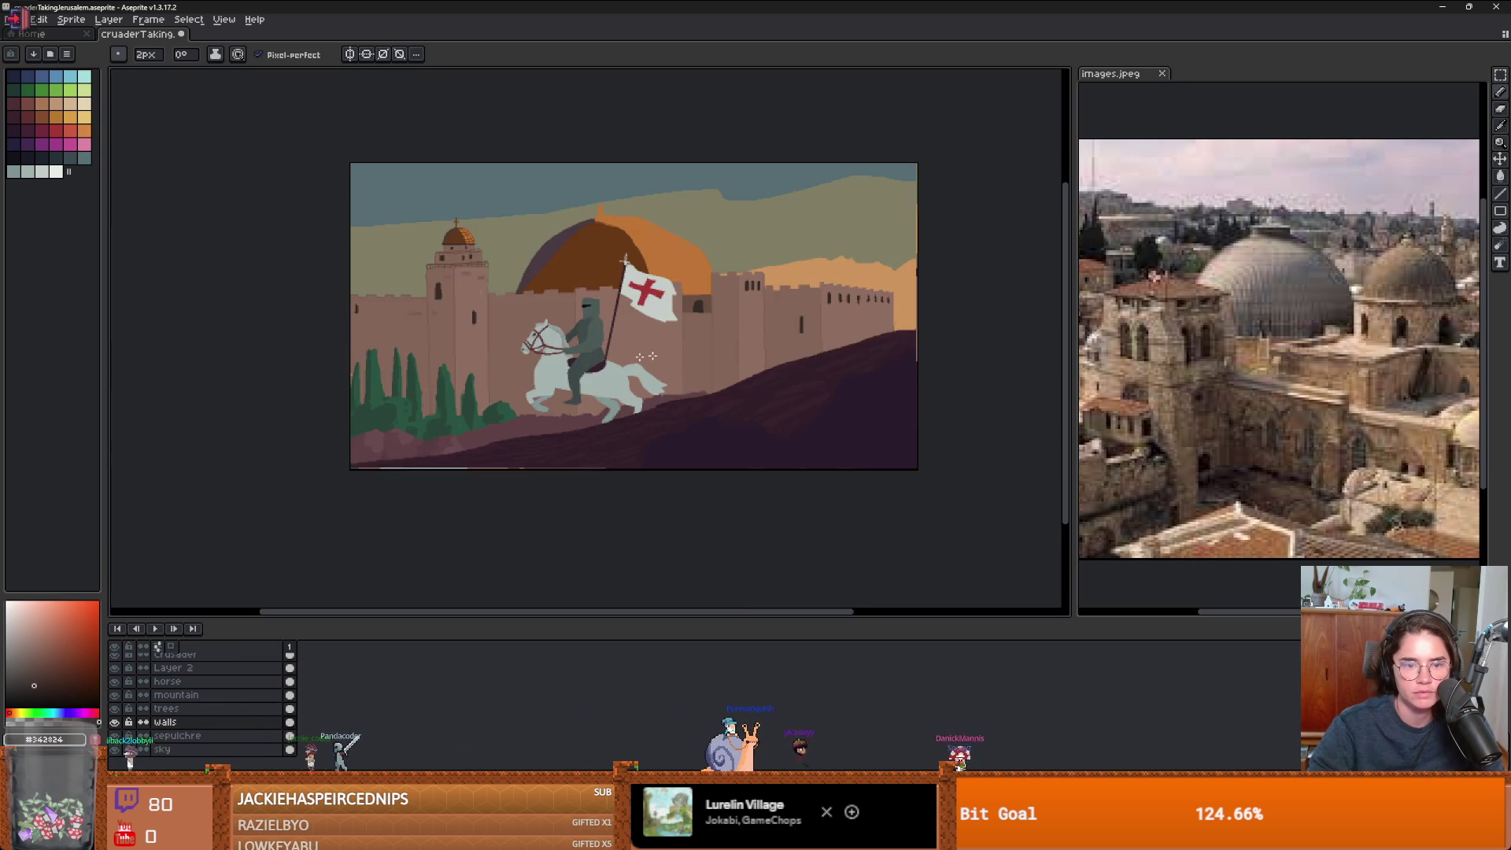
{"action": "scroll", "coordinate": [732, 314], "scroll_direction": "up", "scroll_amount": 2}
{"action": "left_click_drag", "start_coordinate": [792, 327], "coordinate": [550, 346]}
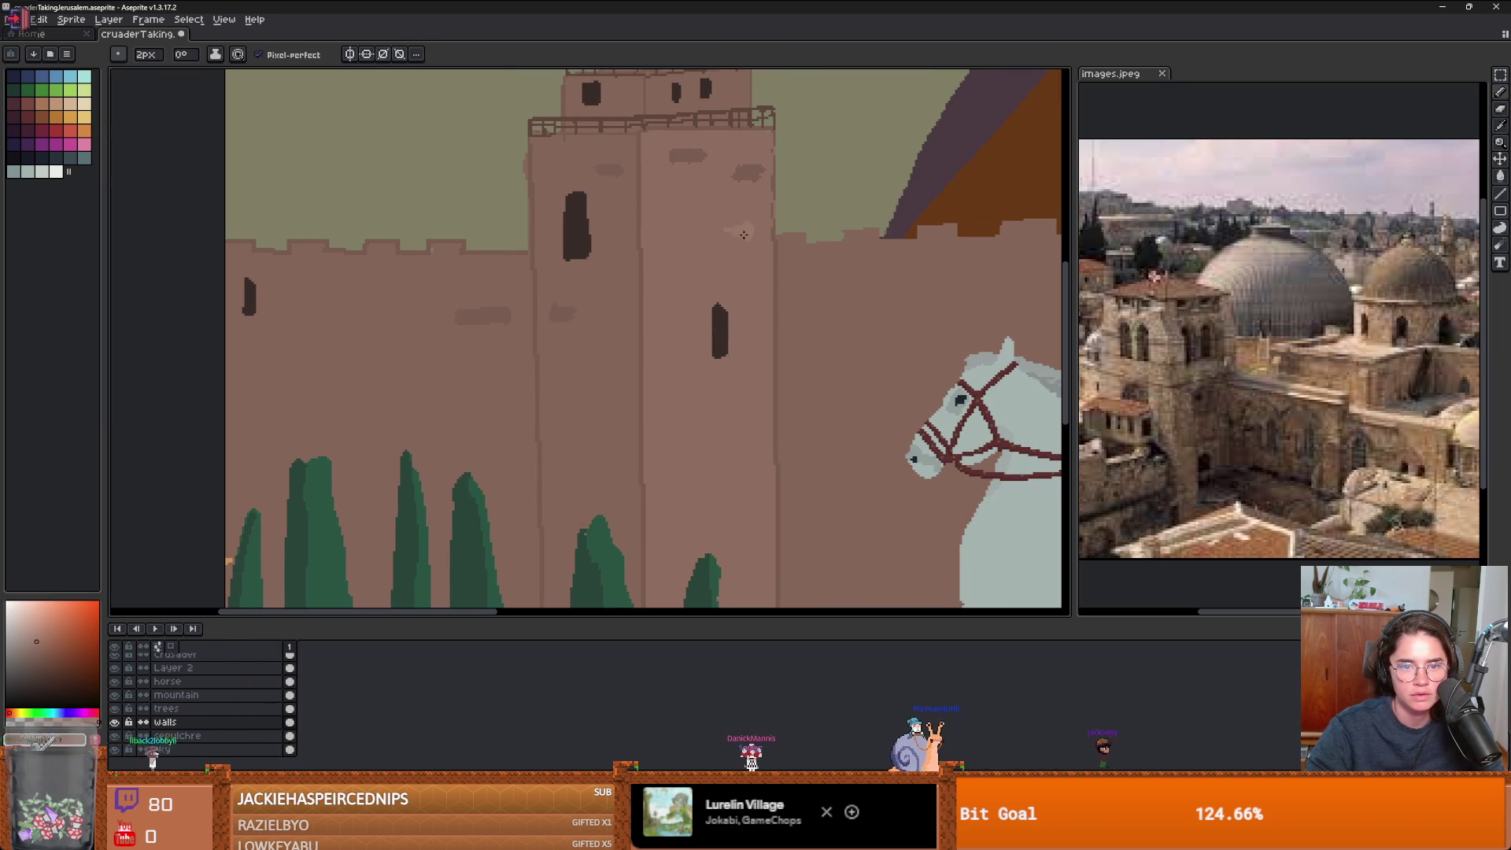
{"action": "scroll", "coordinate": [753, 234], "scroll_direction": "down", "scroll_amount": 2}
{"action": "scroll", "coordinate": [760, 408], "scroll_direction": "up", "scroll_amount": 2}
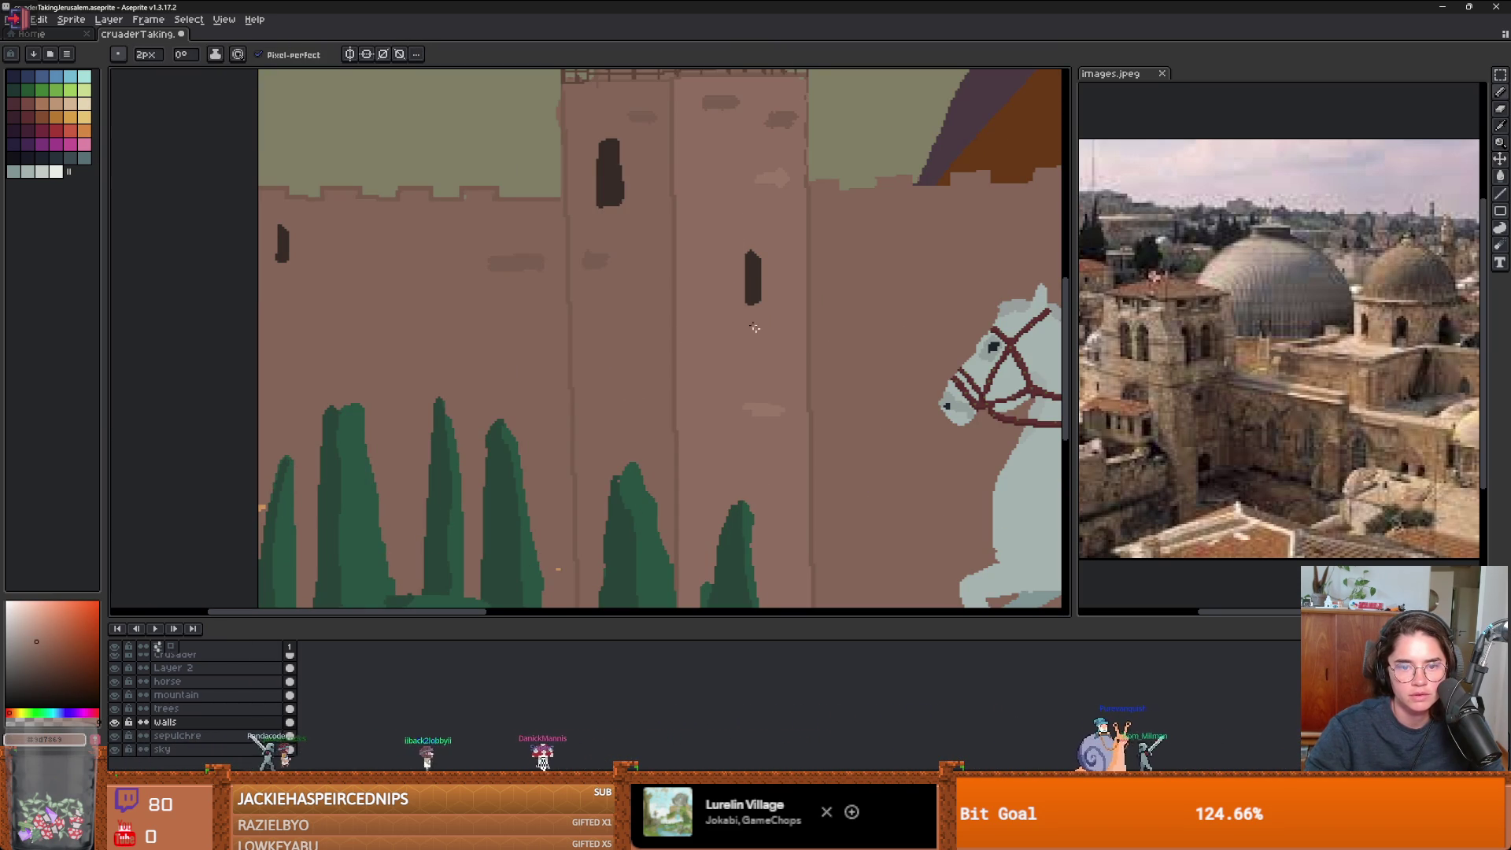
{"action": "key", "text": "i"}
{"action": "key", "text": "g"}
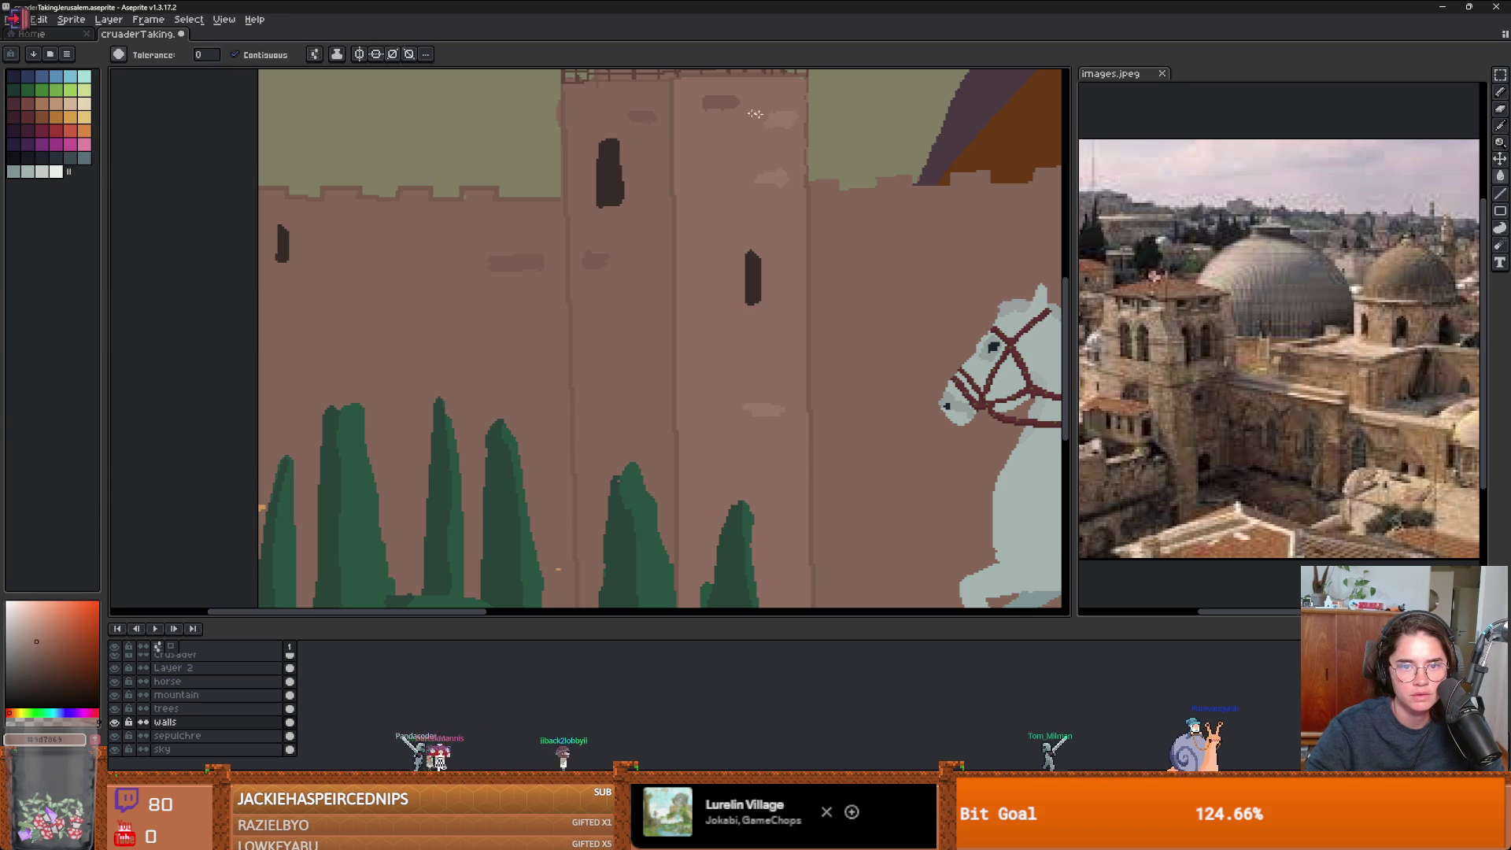
{"action": "scroll", "coordinate": [785, 169], "scroll_direction": "down", "scroll_amount": 2}
{"action": "scroll", "coordinate": [692, 205], "scroll_direction": "up", "scroll_amount": 1}
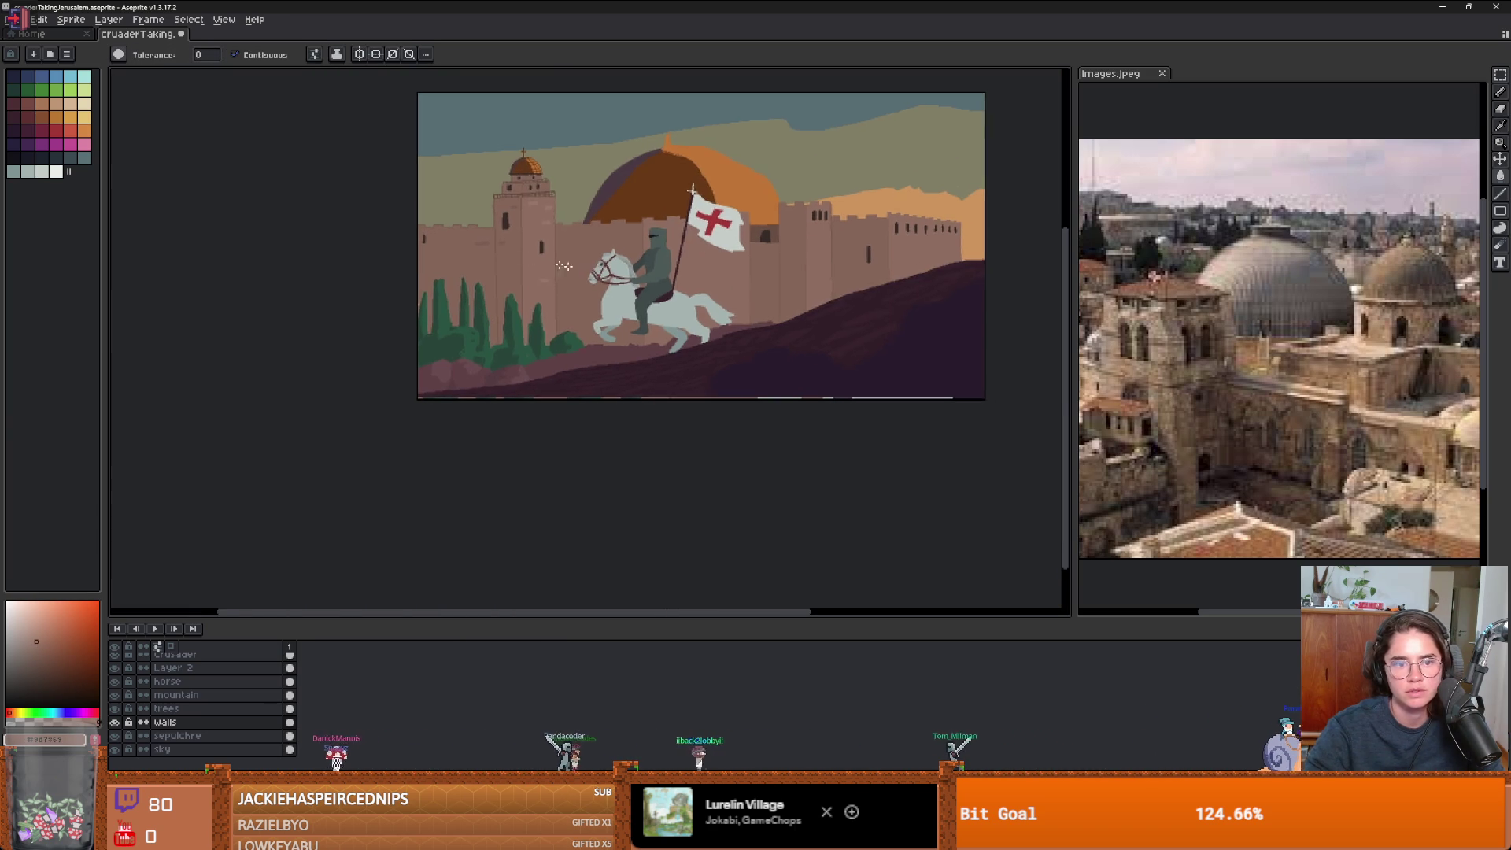
{"action": "scroll", "coordinate": [589, 230], "scroll_direction": "up", "scroll_amount": 1}
- Return to the pencil and pick a darker brown for the walls
{"action": "key", "text": "b"}
{"action": "left_click", "coordinate": [626, 288], "text": "alt"}
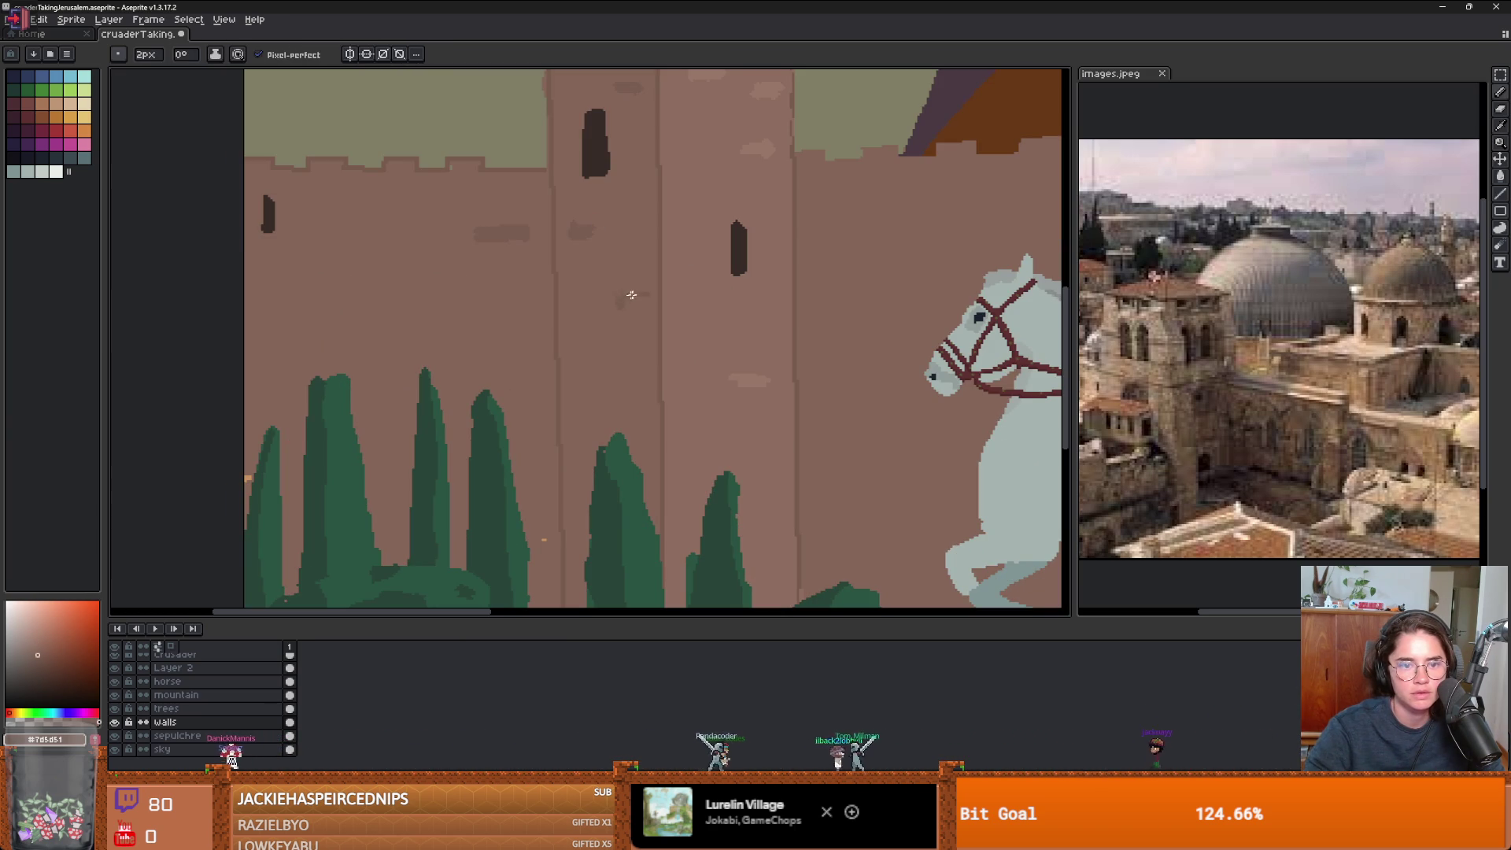
{"action": "scroll", "coordinate": [664, 308], "scroll_direction": "down", "scroll_amount": 2}
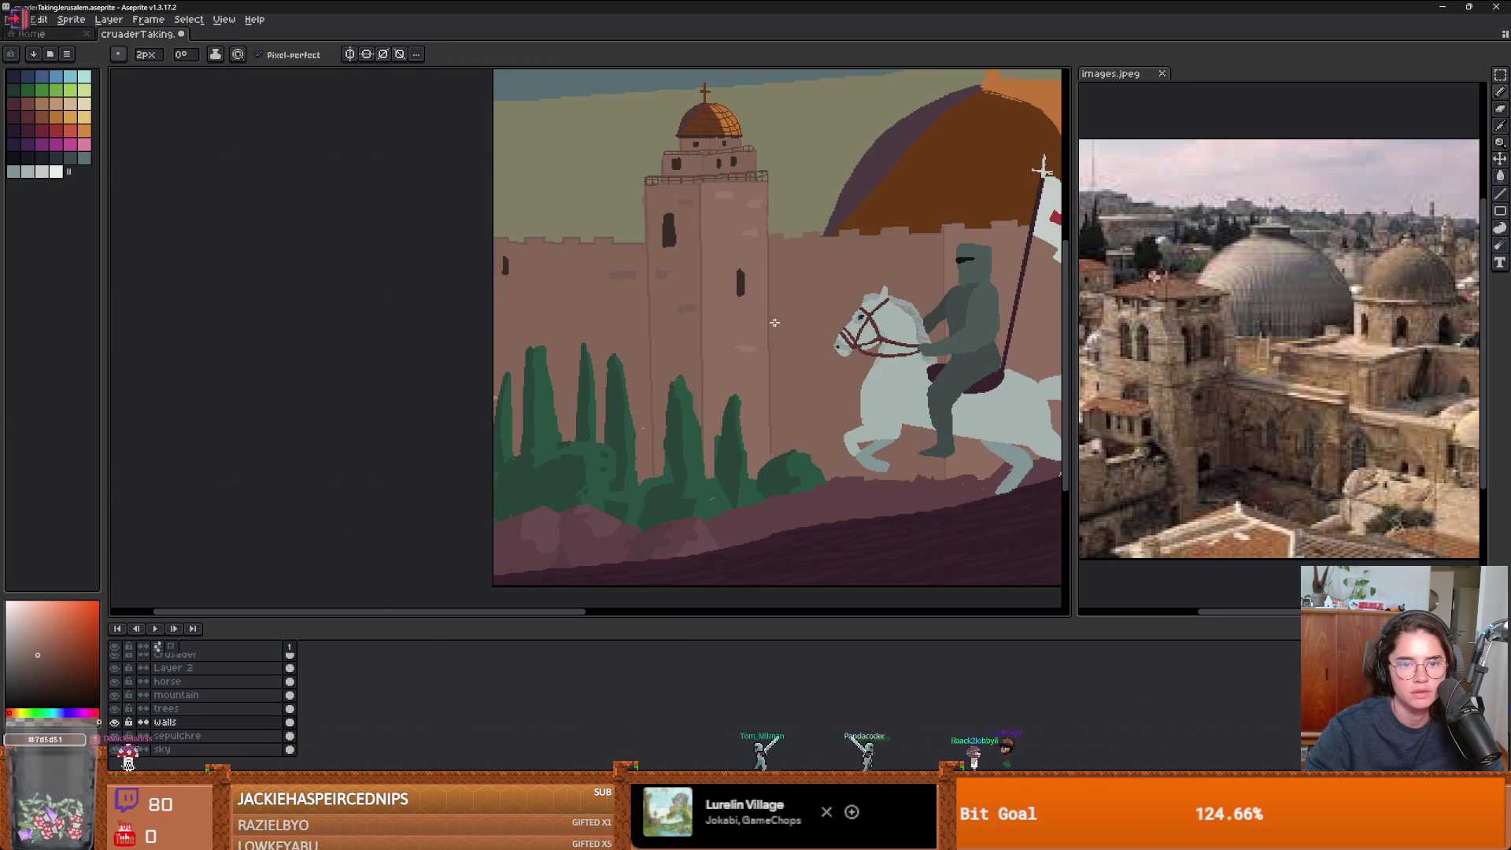
{"action": "scroll", "coordinate": [547, 327], "scroll_direction": "up", "scroll_amount": 2}
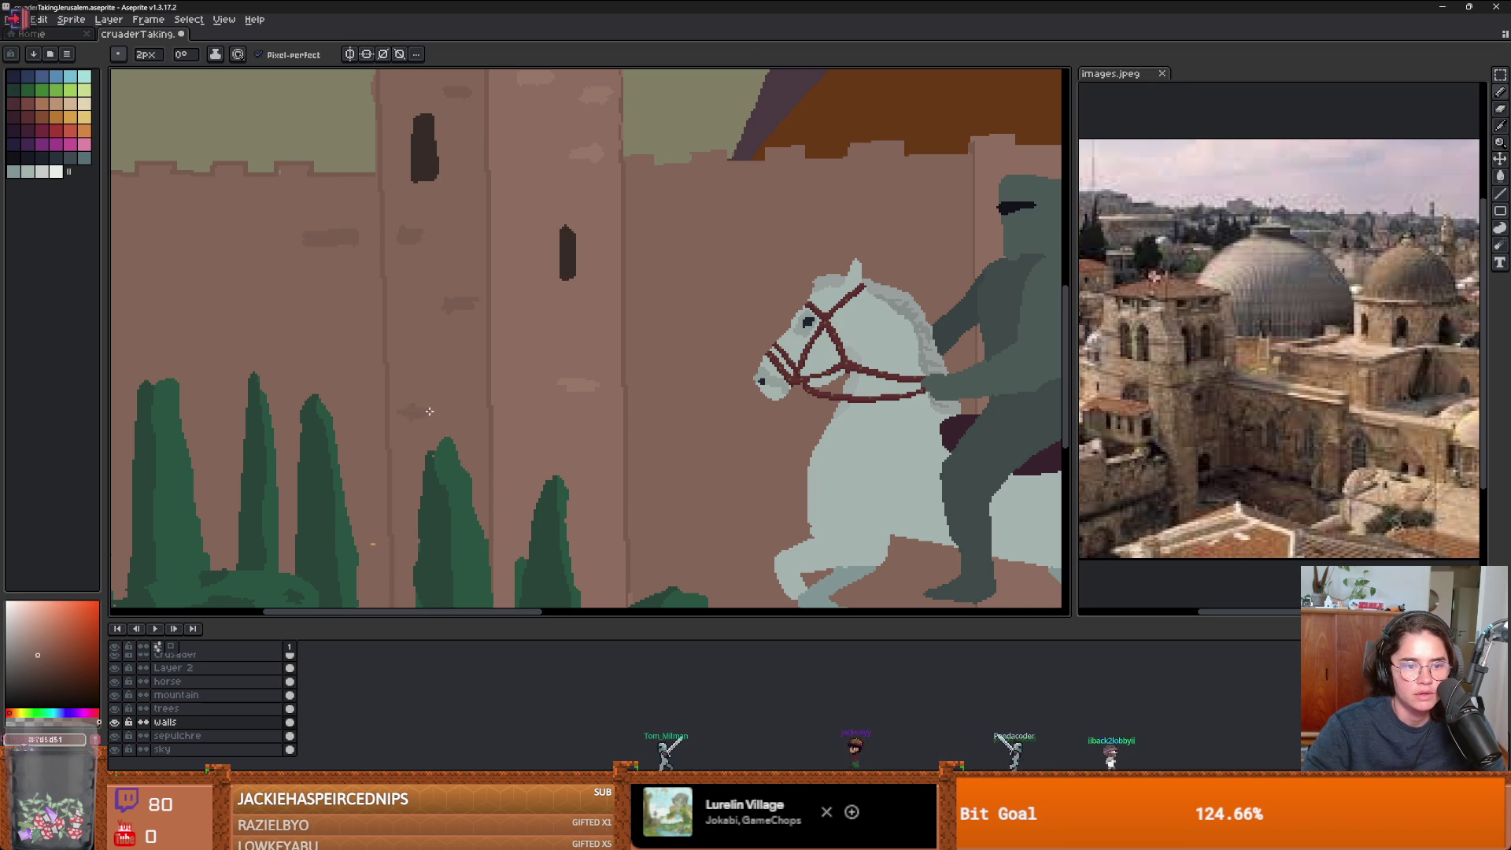
{"action": "scroll", "coordinate": [416, 409], "scroll_direction": "down", "scroll_amount": 2}
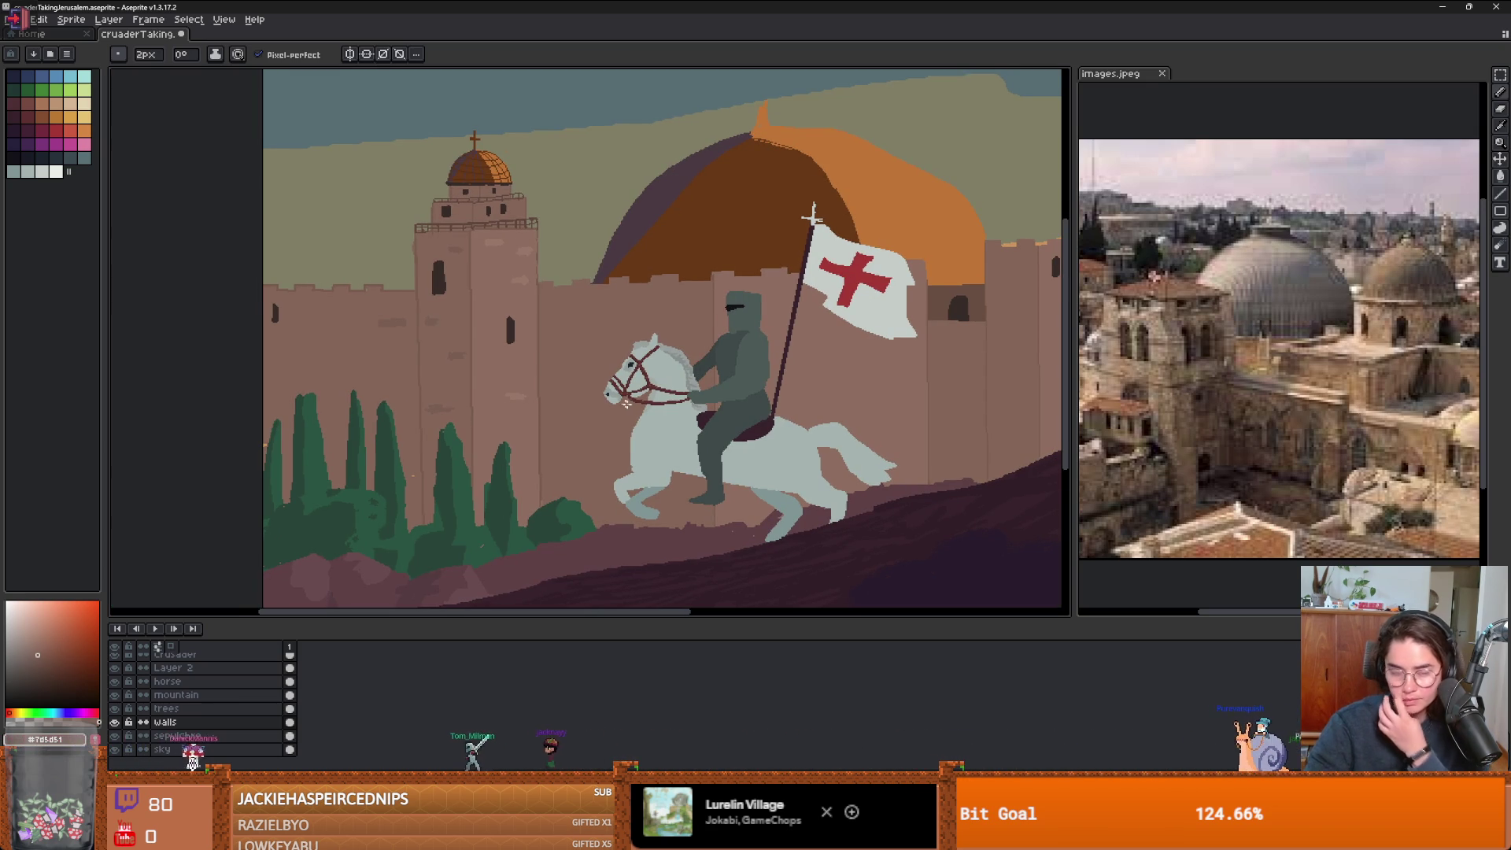
{"action": "scroll", "coordinate": [601, 363], "scroll_direction": "up", "scroll_amount": 2}
{"action": "scroll", "coordinate": [671, 344], "scroll_direction": "down", "scroll_amount": 2}
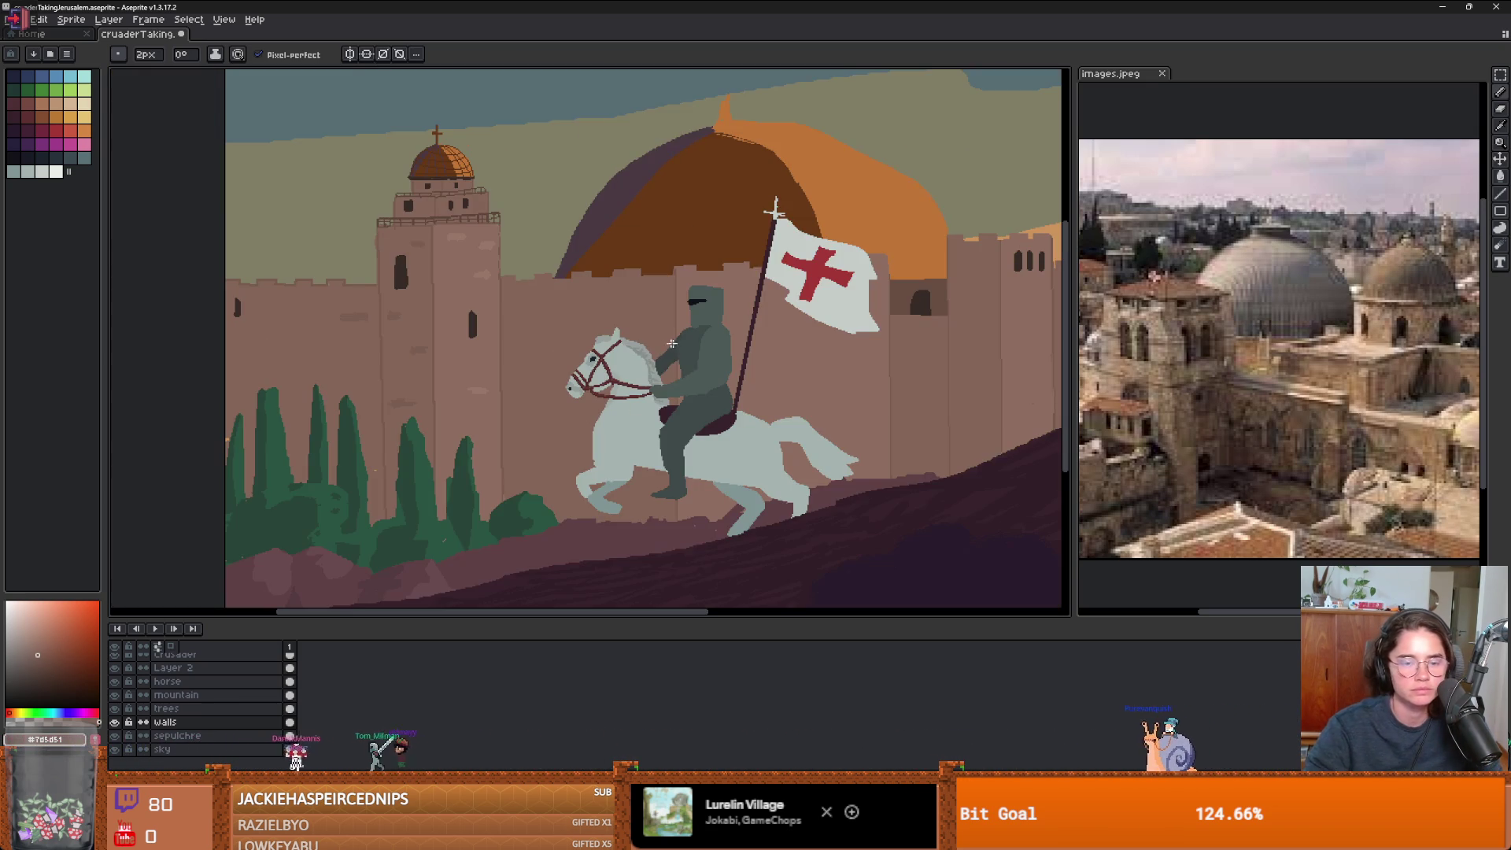
{"action": "scroll", "coordinate": [700, 365], "scroll_direction": "down", "scroll_amount": 2}
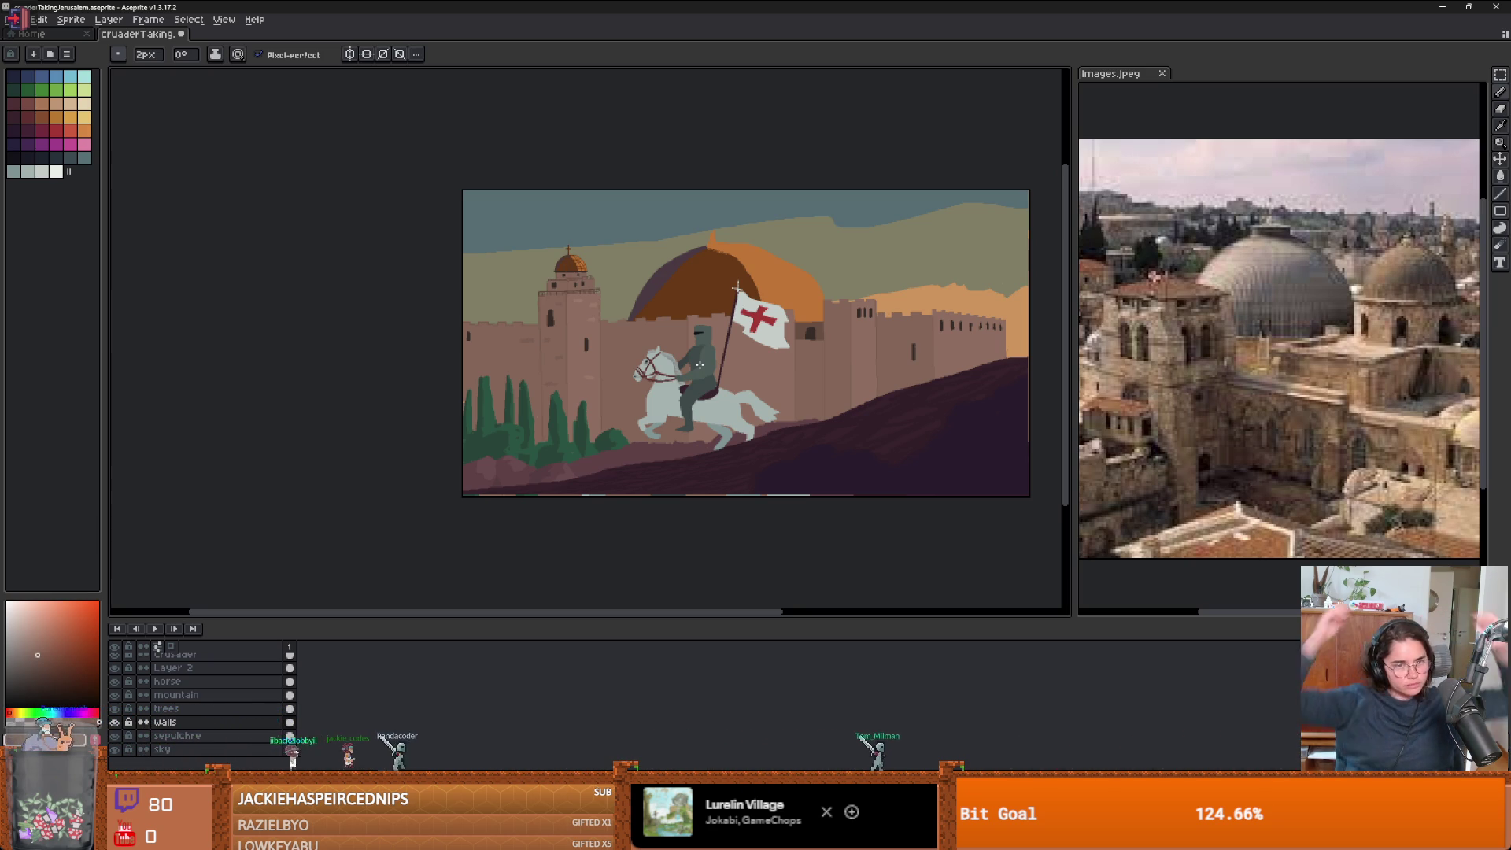
- Centre the dome top in view and toggle the walls layer's visibility to check it
{"action": "scroll", "coordinate": [706, 237], "scroll_direction": "up", "scroll_amount": 5}
{"action": "left_click_drag", "start_coordinate": [624, 148], "coordinate": [674, 280]}
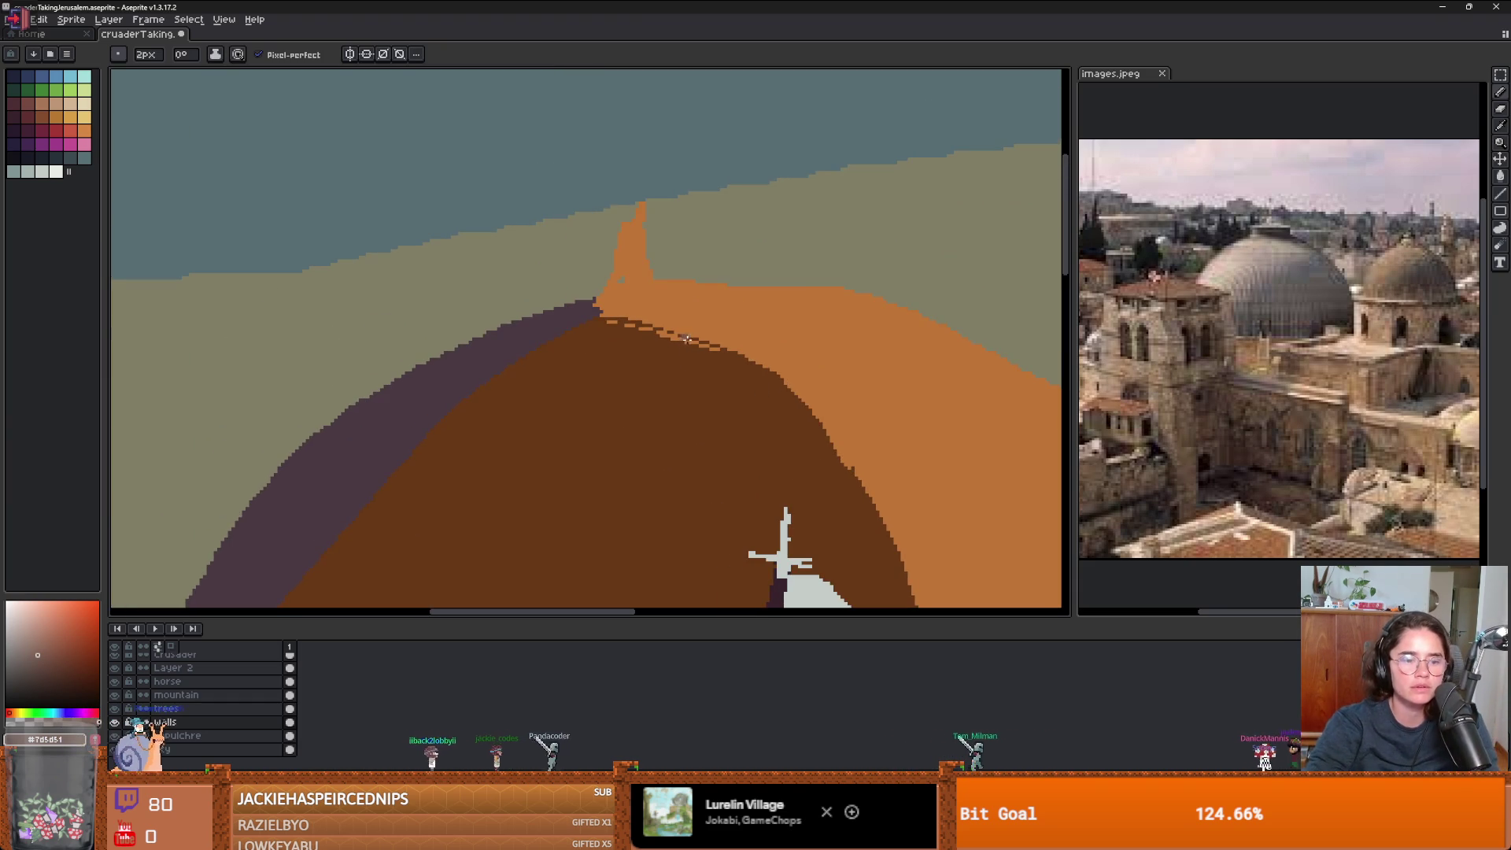
{"action": "key", "text": "e"}
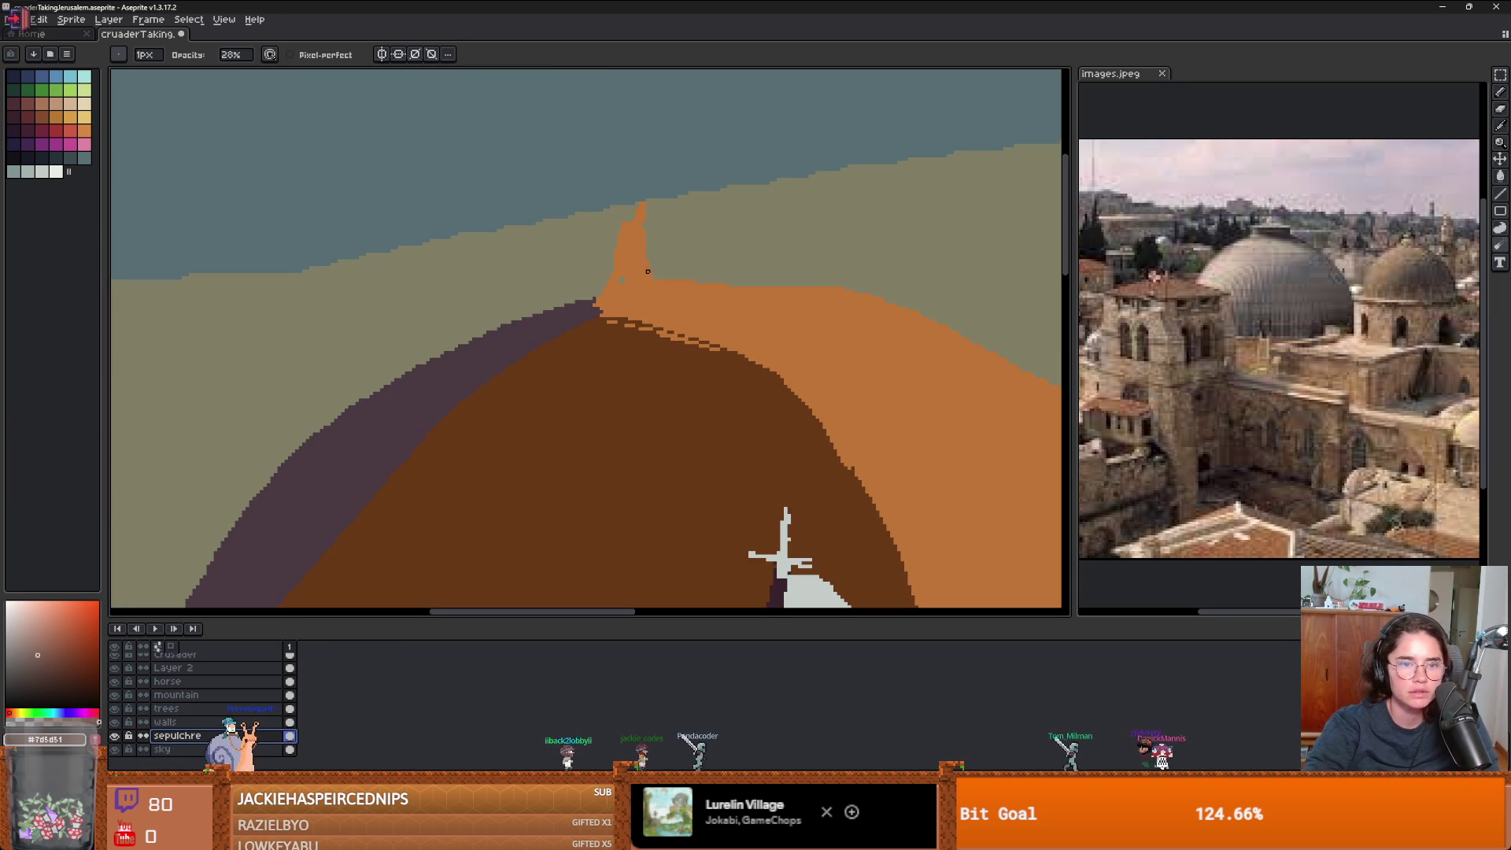
{"action": "scroll", "coordinate": [200, 699], "scroll_direction": "up", "scroll_amount": 2}
{"action": "scroll", "coordinate": [200, 699], "scroll_direction": "up", "scroll_amount": 1}
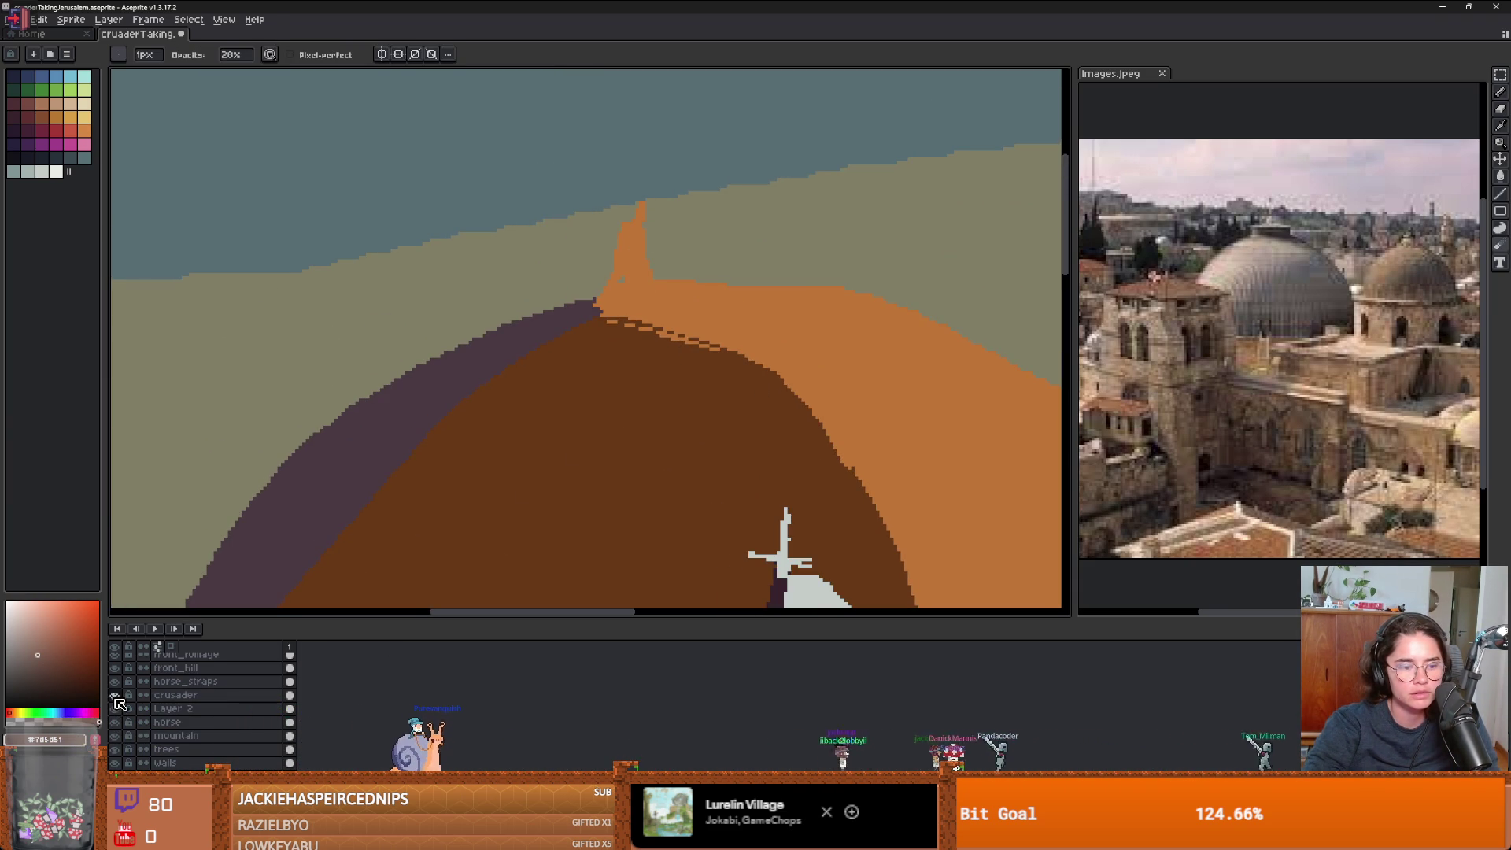
{"action": "scroll", "coordinate": [168, 741], "scroll_direction": "down", "scroll_amount": 3}
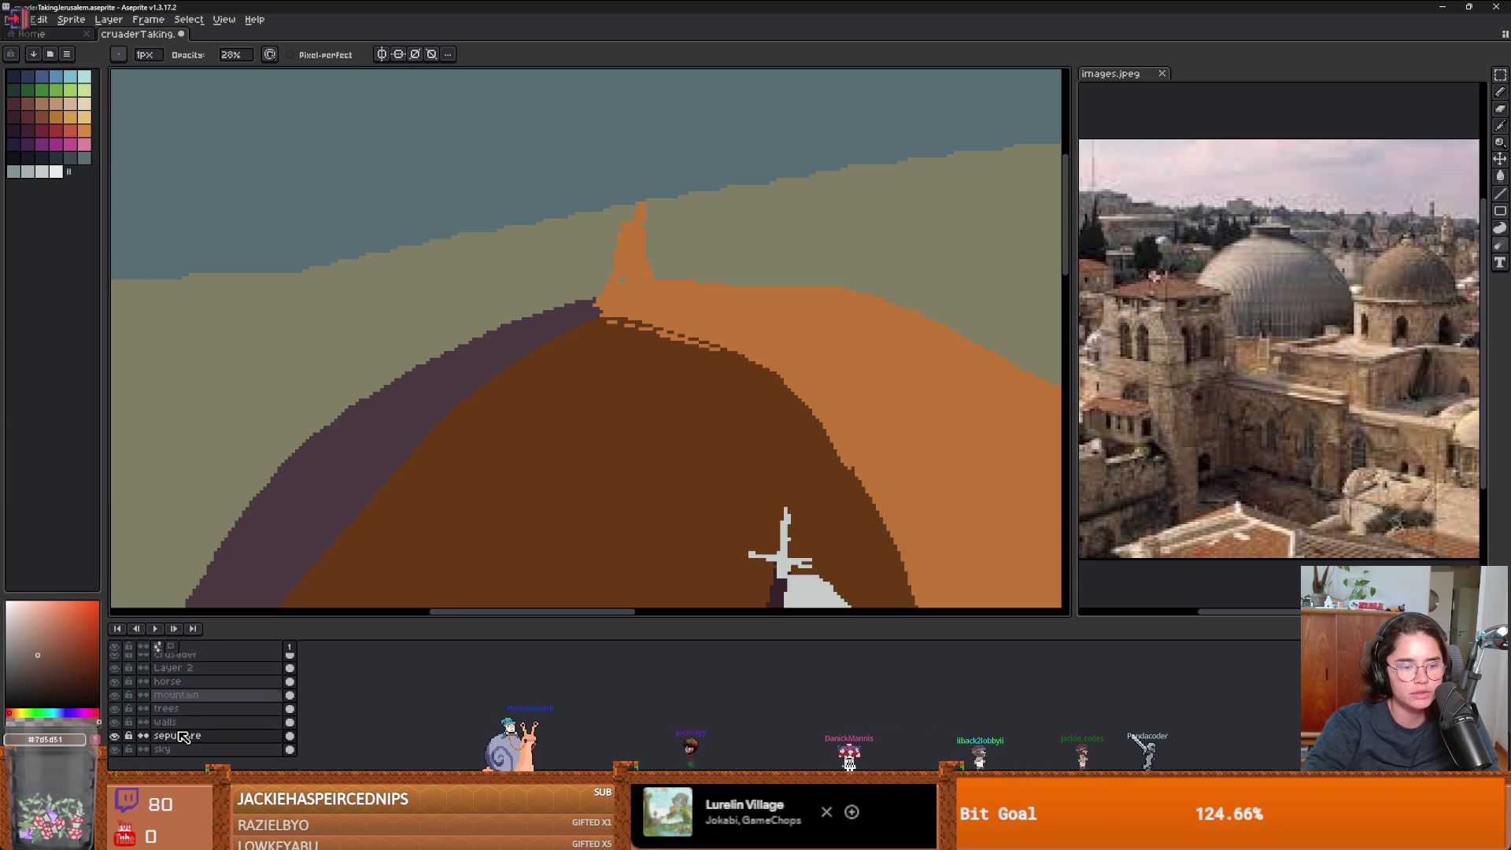
{"action": "left_click", "coordinate": [116, 721]}
{"action": "left_click", "coordinate": [116, 721]}
{"action": "scroll", "coordinate": [517, 432], "scroll_direction": "down", "scroll_amount": 2}
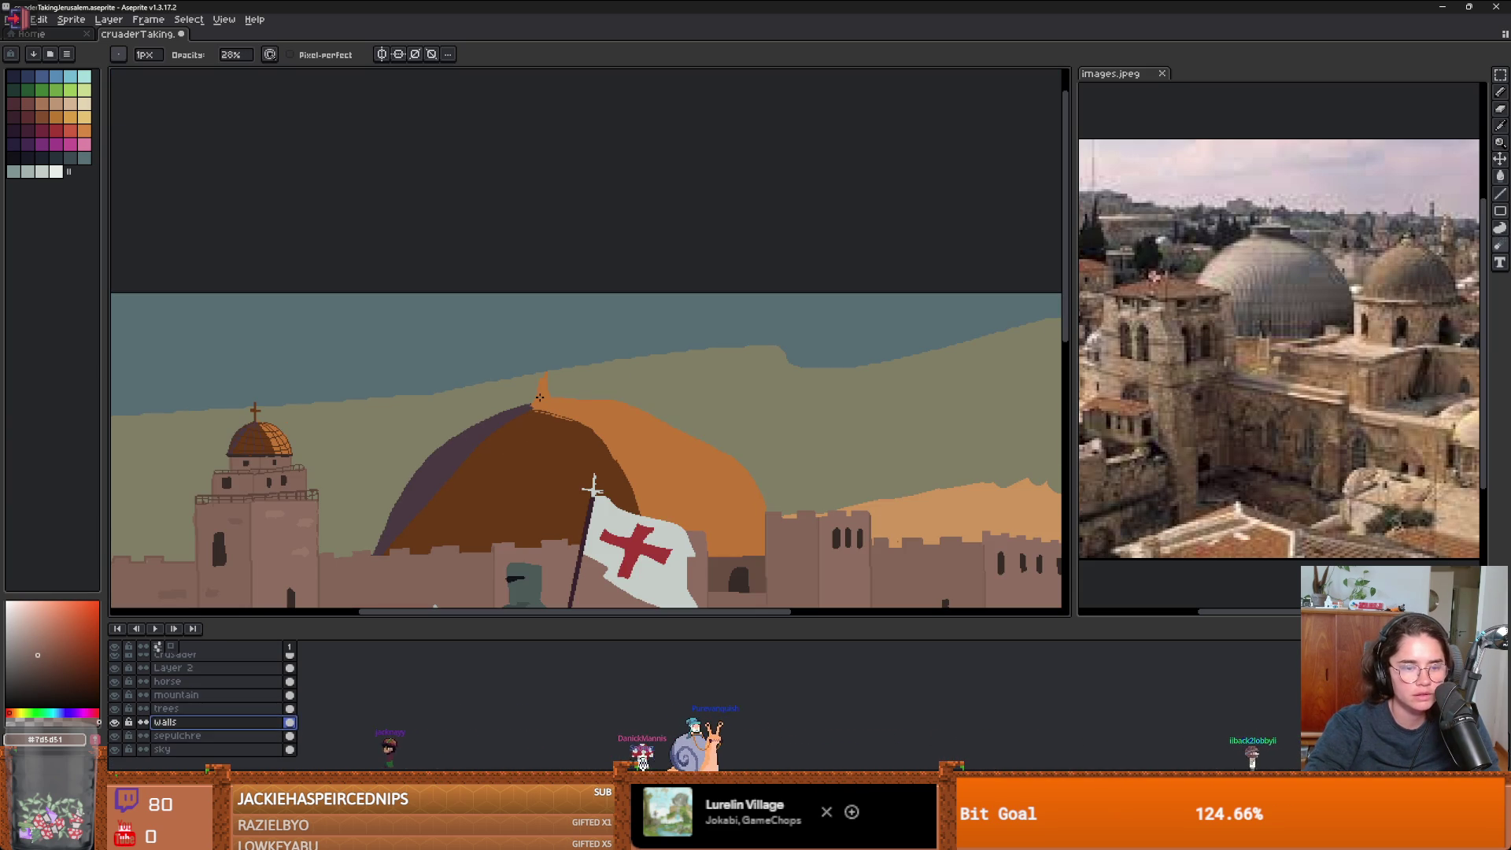
{"action": "key", "text": "e"}
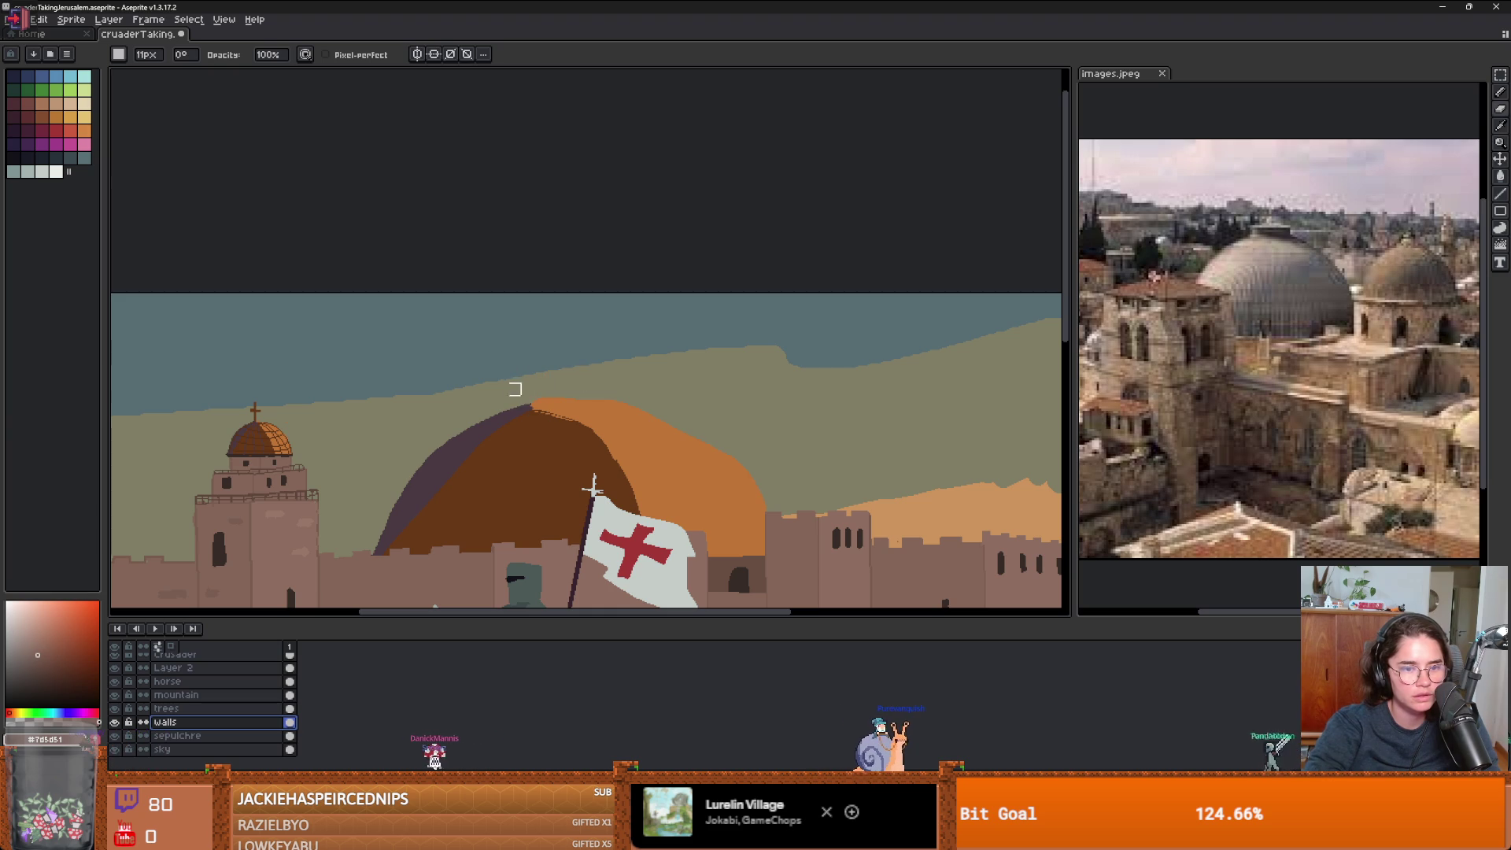
- On the sepulchre layer, draw an orange spire above the dome and pick dark brown
{"action": "left_click", "coordinate": [177, 734]}
{"action": "scroll", "coordinate": [472, 456], "scroll_direction": "up", "scroll_amount": 3}
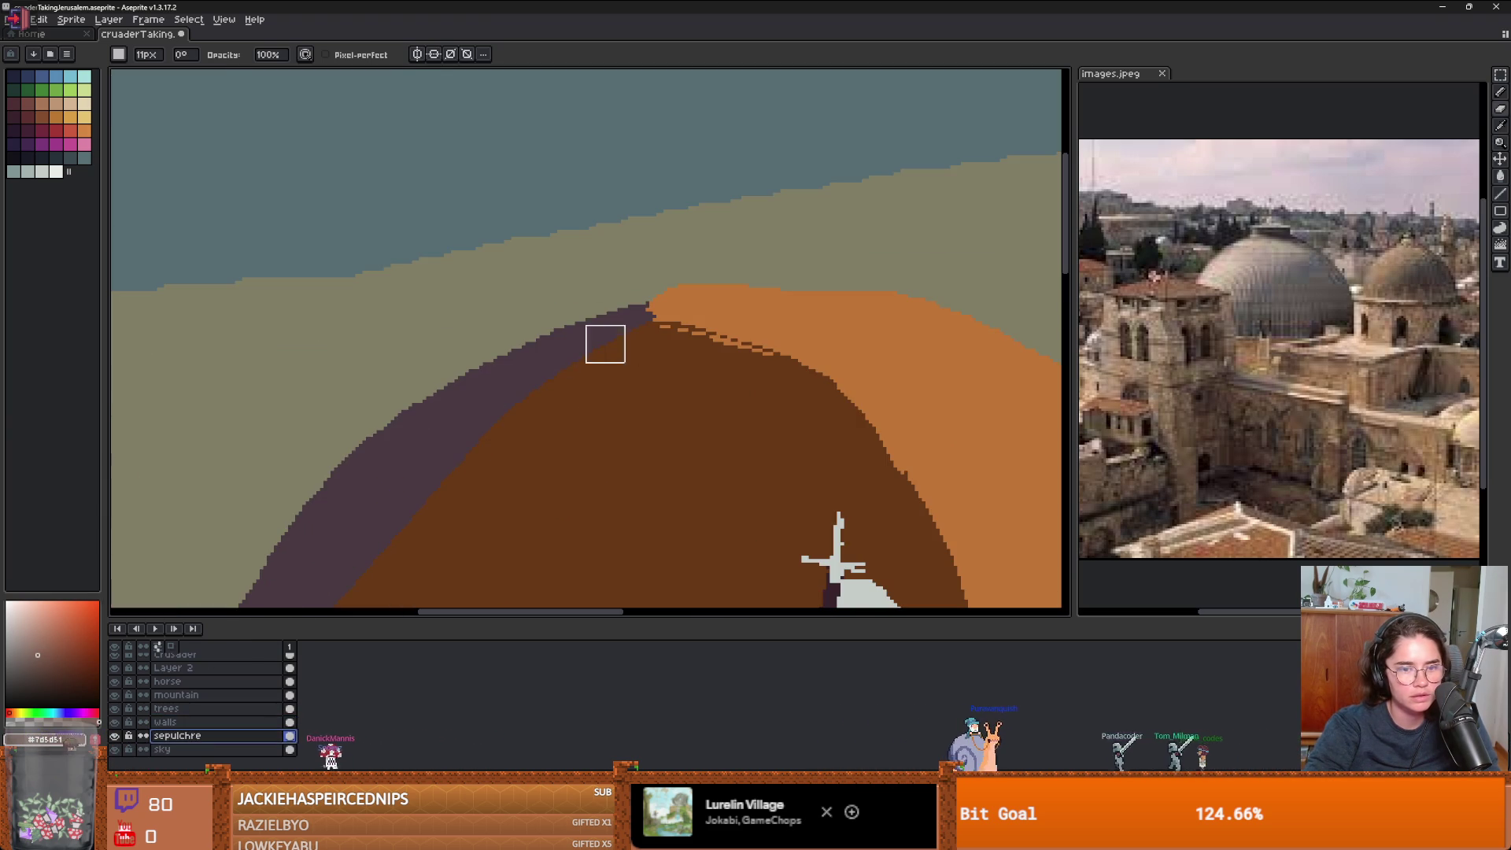
{"action": "left_click", "coordinate": [642, 338], "text": "alt"}
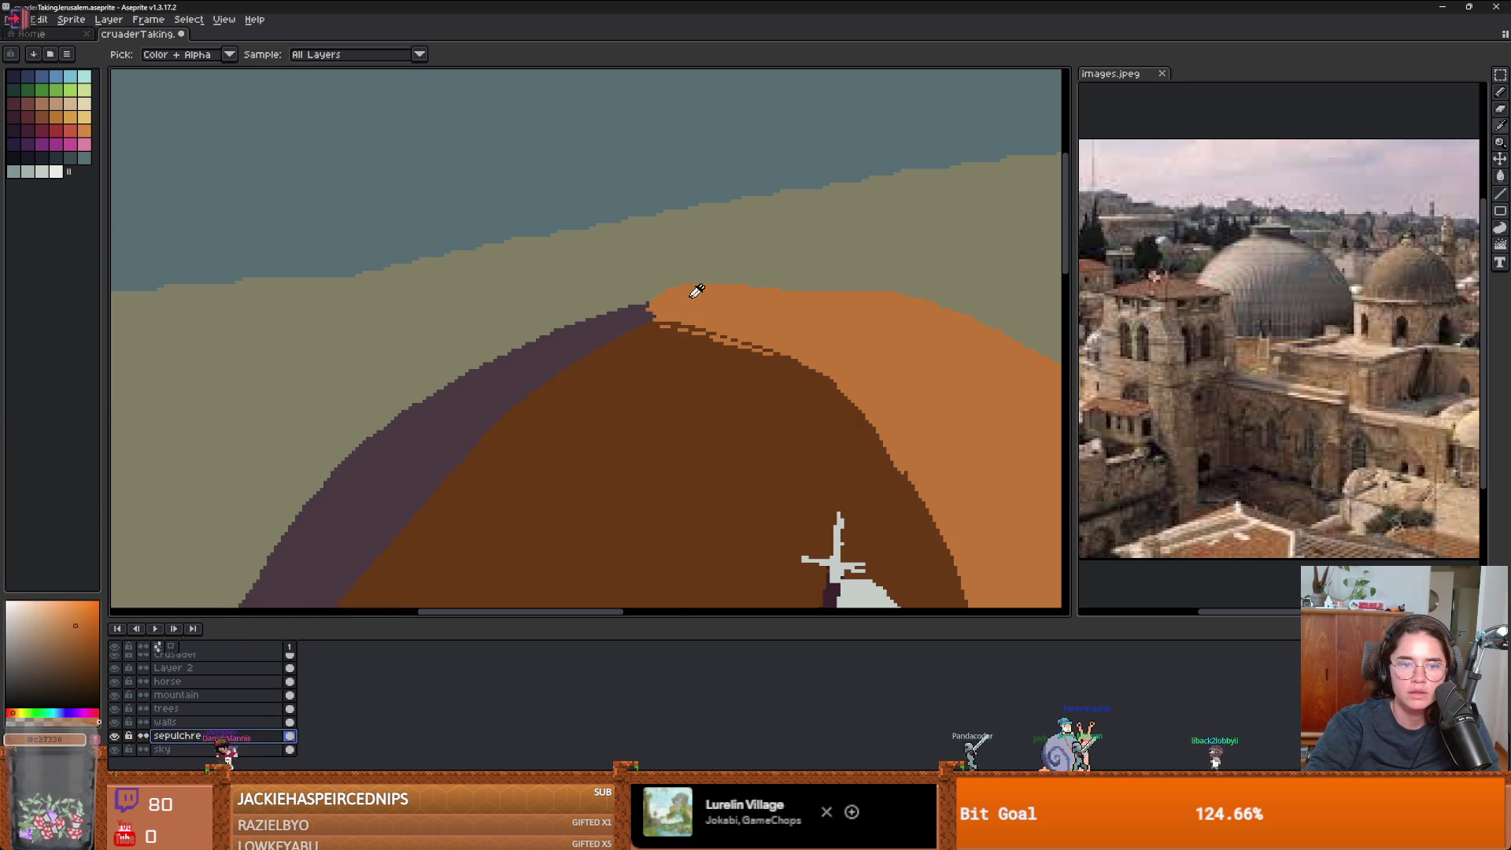
{"action": "mouse_move", "coordinate": [684, 285]}
{"action": "left_mouse_down"}
{"action": "mouse_move", "coordinate": [674, 206]}
{"action": "mouse_move", "coordinate": [644, 299]}
{"action": "left_mouse_up"}
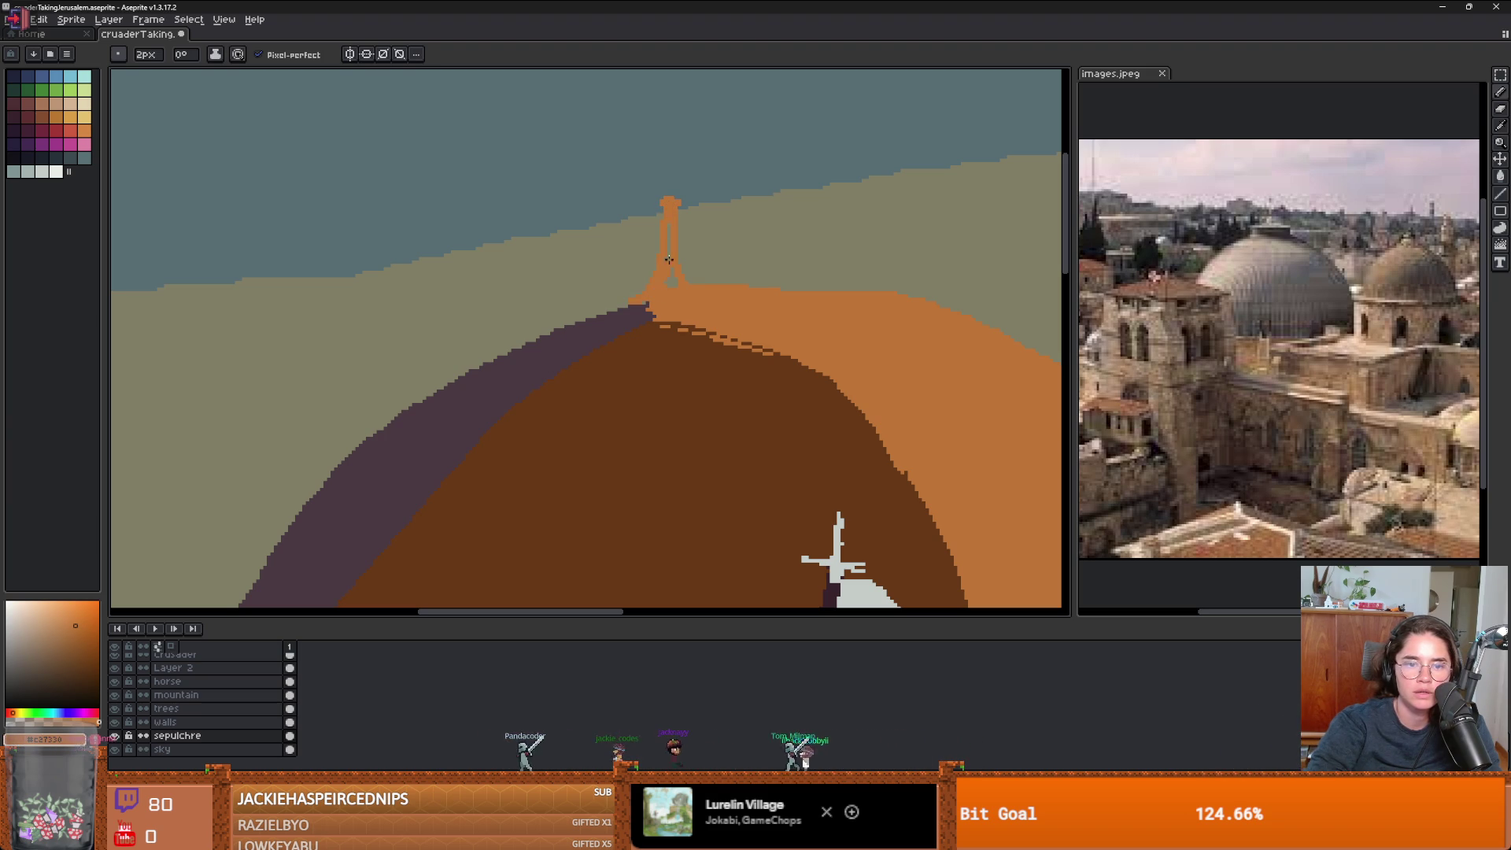
{"action": "left_click", "coordinate": [653, 360], "text": "alt"}
{"action": "scroll", "coordinate": [754, 277], "scroll_direction": "up", "scroll_amount": 3}
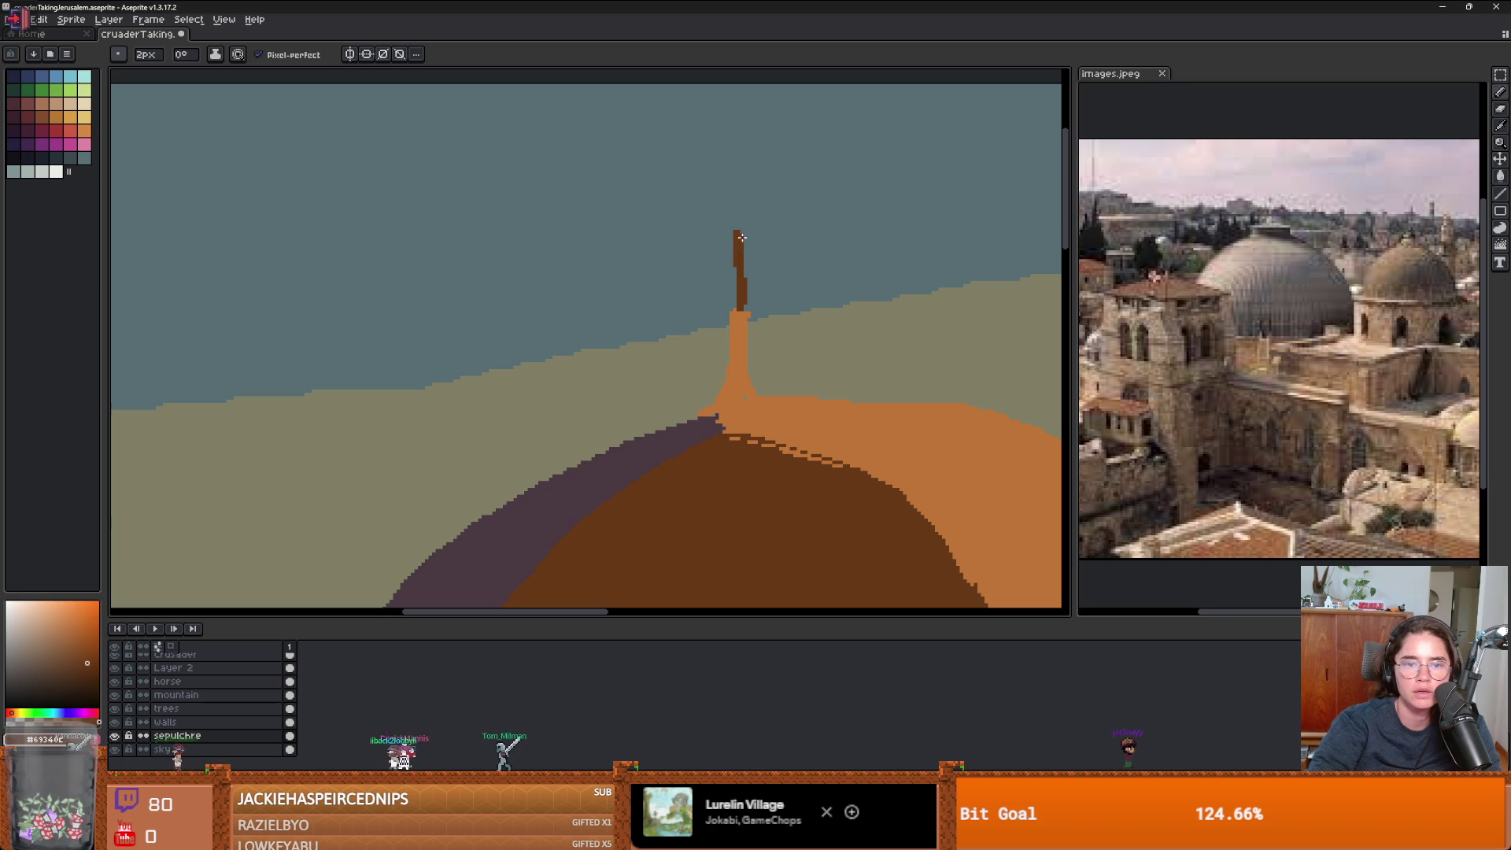
{"action": "scroll", "coordinate": [738, 271], "scroll_direction": "down", "scroll_amount": 4}
{"action": "scroll", "coordinate": [728, 291], "scroll_direction": "up", "scroll_amount": 6}
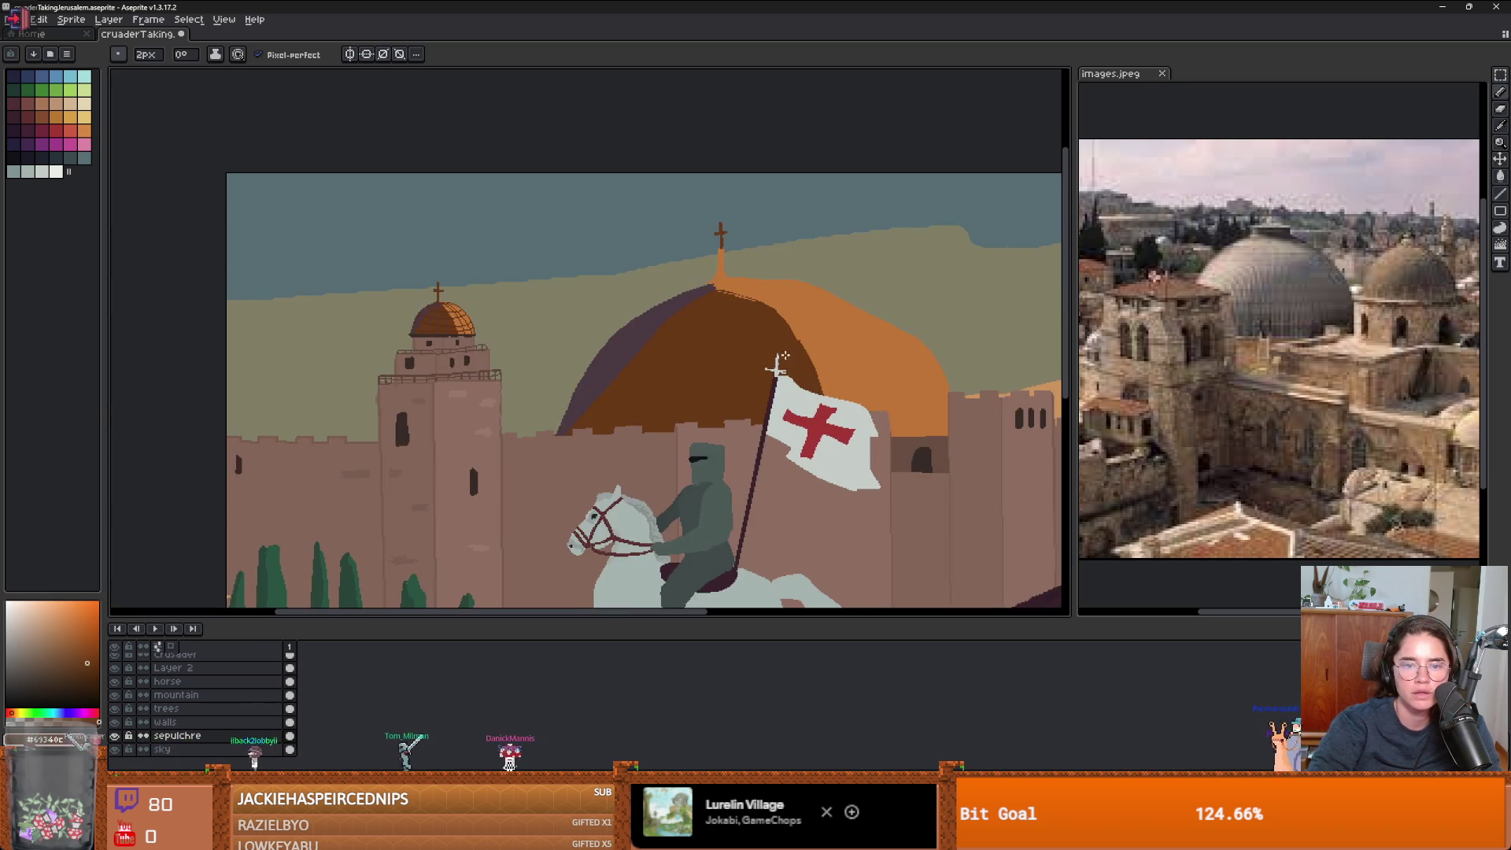
- Paint over the stray orange specks at the dome top in dark brown
{"action": "mouse_move", "coordinate": [775, 289]}
{"action": "left_mouse_down"}
{"action": "mouse_move", "coordinate": [725, 252]}
{"action": "mouse_move", "coordinate": [677, 255]}
{"action": "left_mouse_up"}
{"action": "key", "text": "alt"}
{"action": "left_click", "coordinate": [669, 261], "text": "alt"}
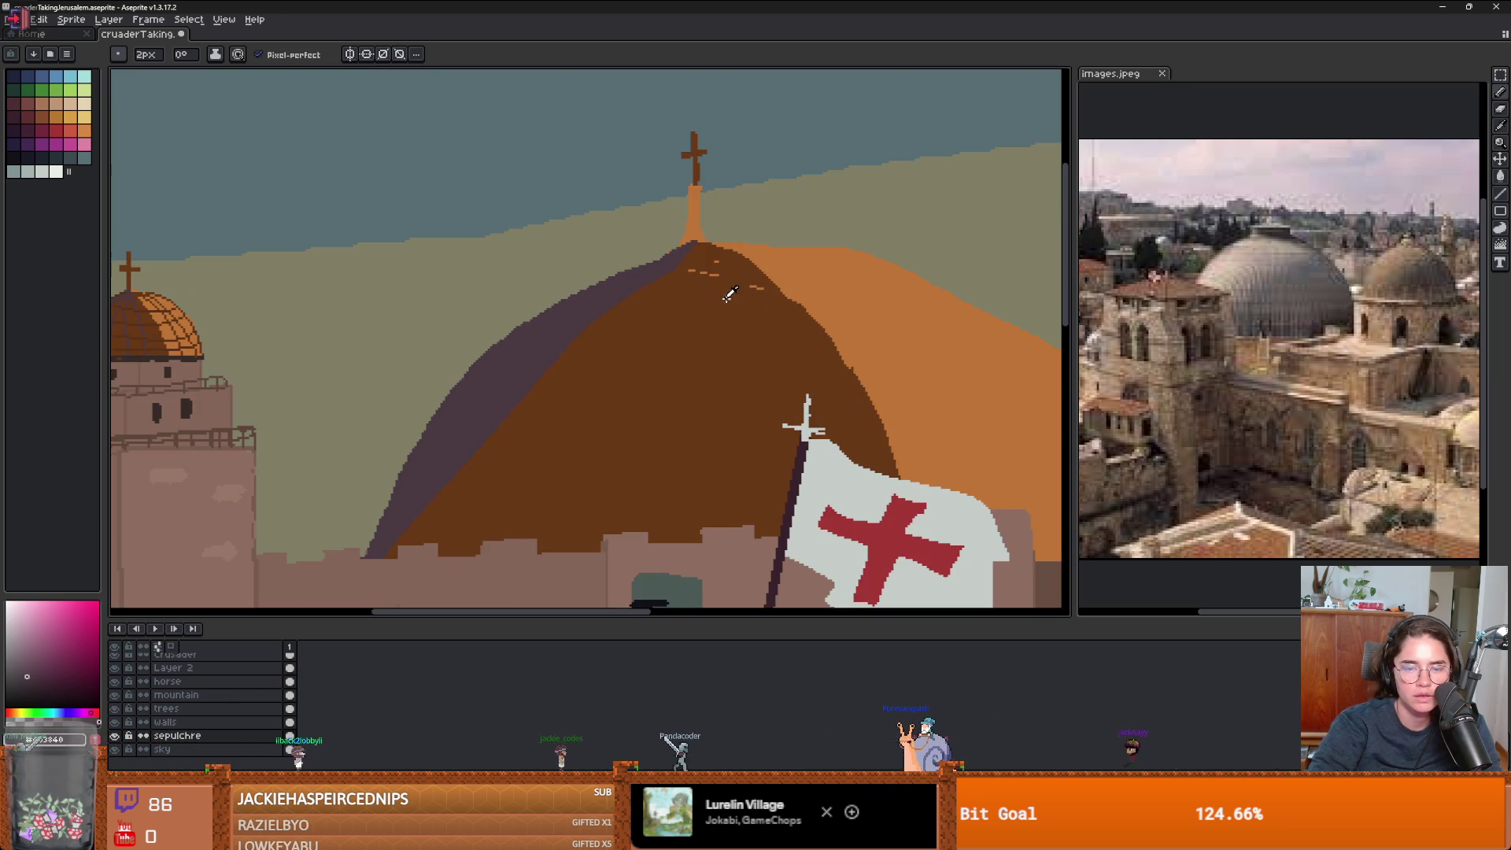
{"action": "left_click", "coordinate": [757, 291], "text": "alt"}
{"action": "left_click_drag", "start_coordinate": [716, 271], "coordinate": [476, 273]}
{"action": "key", "text": "alt"}
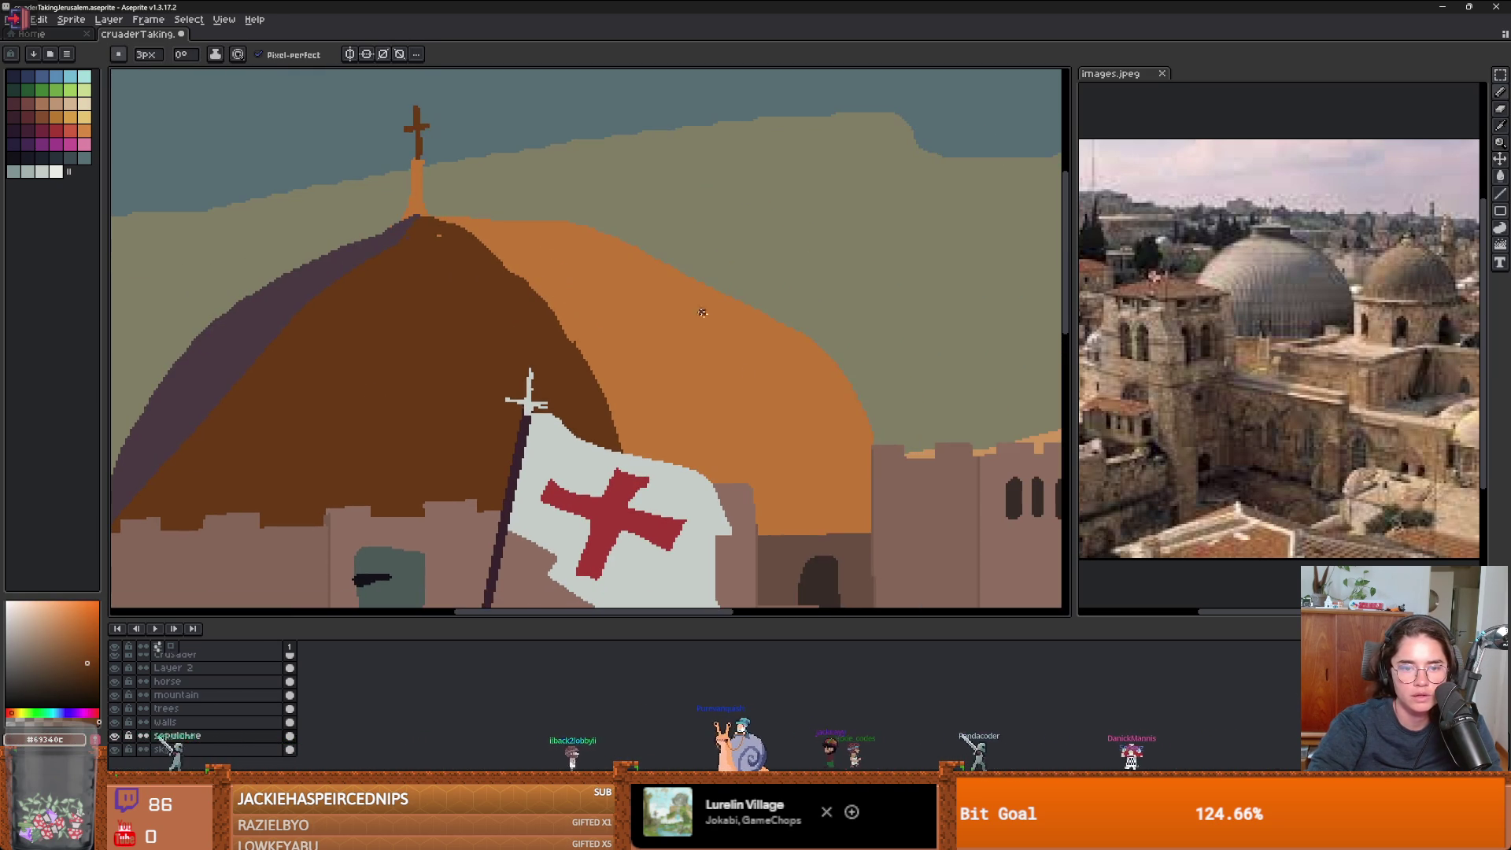
- Draw curved dark rib lines across the dome's orange side, discarding an unwanted edge outline
{"action": "mouse_move", "coordinate": [871, 519]}
{"action": "left_mouse_down"}
{"action": "mouse_move", "coordinate": [810, 354]}
{"action": "mouse_move", "coordinate": [525, 219]}
{"action": "left_mouse_up"}
{"action": "key", "text": "ctrl+z"}
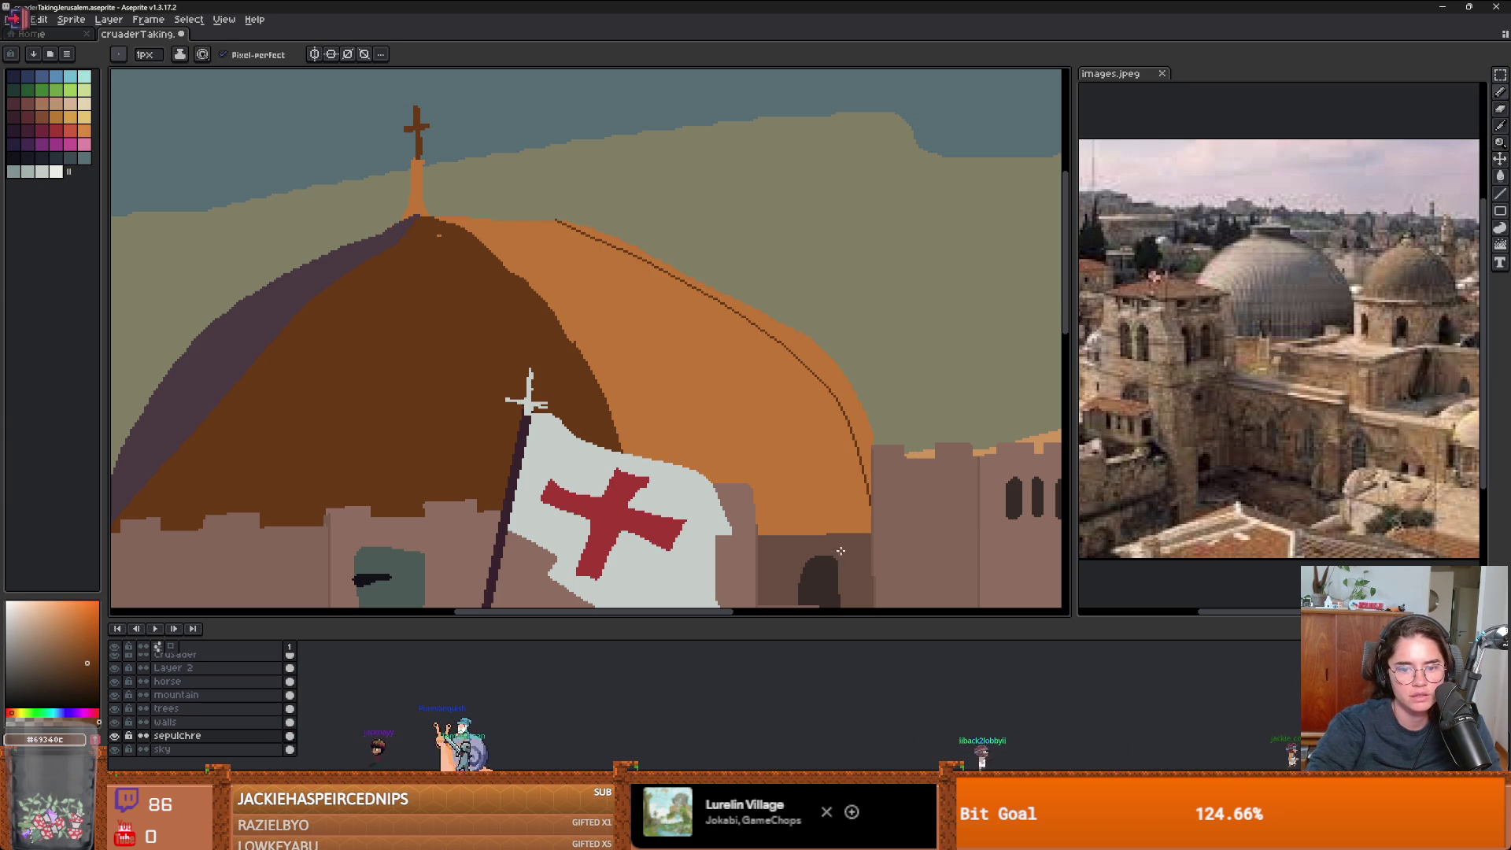
{"action": "scroll", "coordinate": [524, 236], "scroll_direction": "down", "scroll_amount": 3}
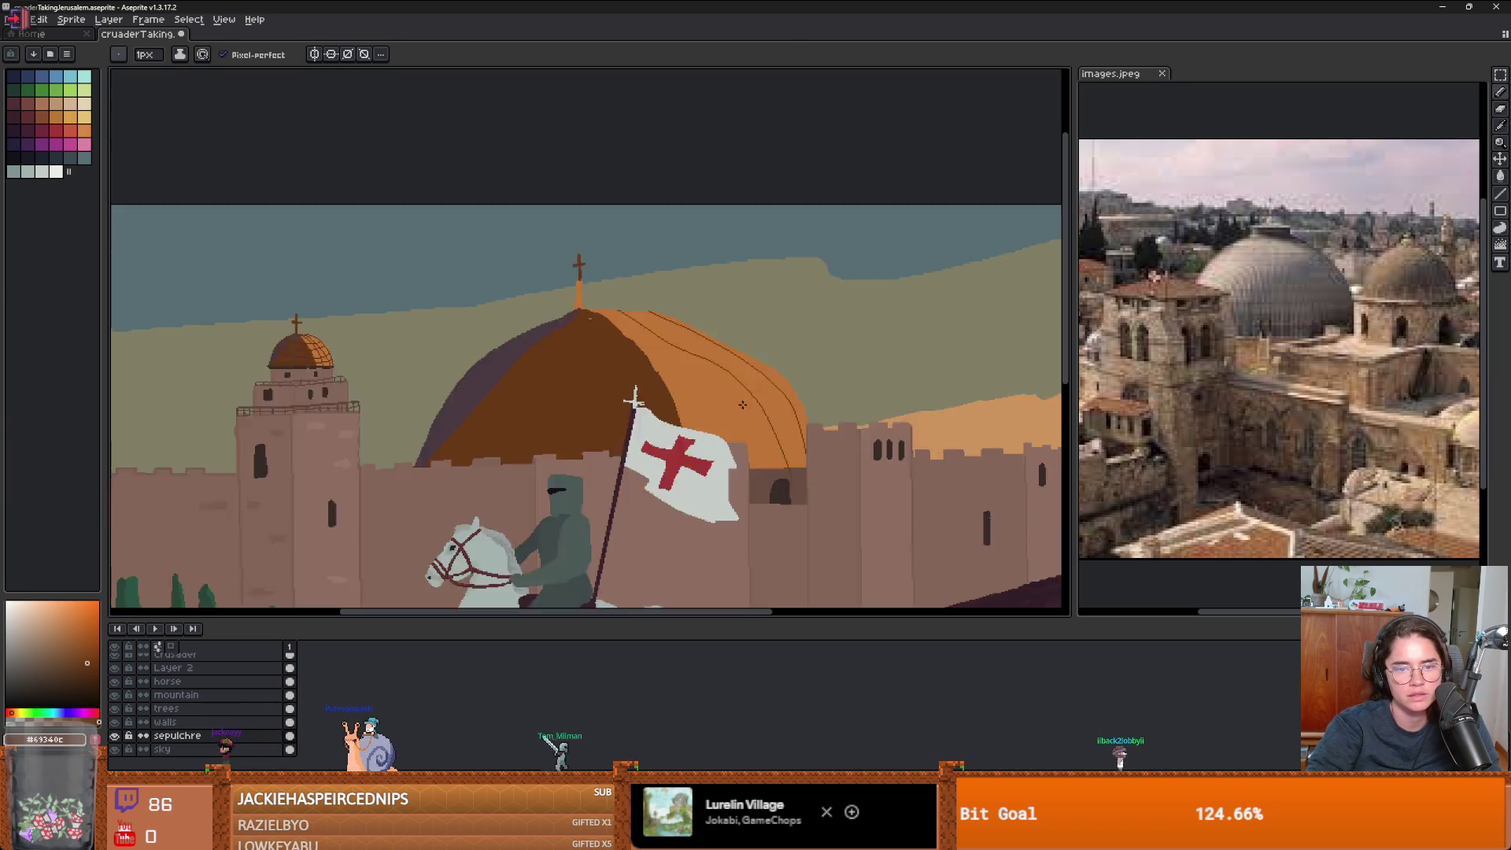
{"action": "scroll", "coordinate": [739, 425], "scroll_direction": "up", "scroll_amount": 3}
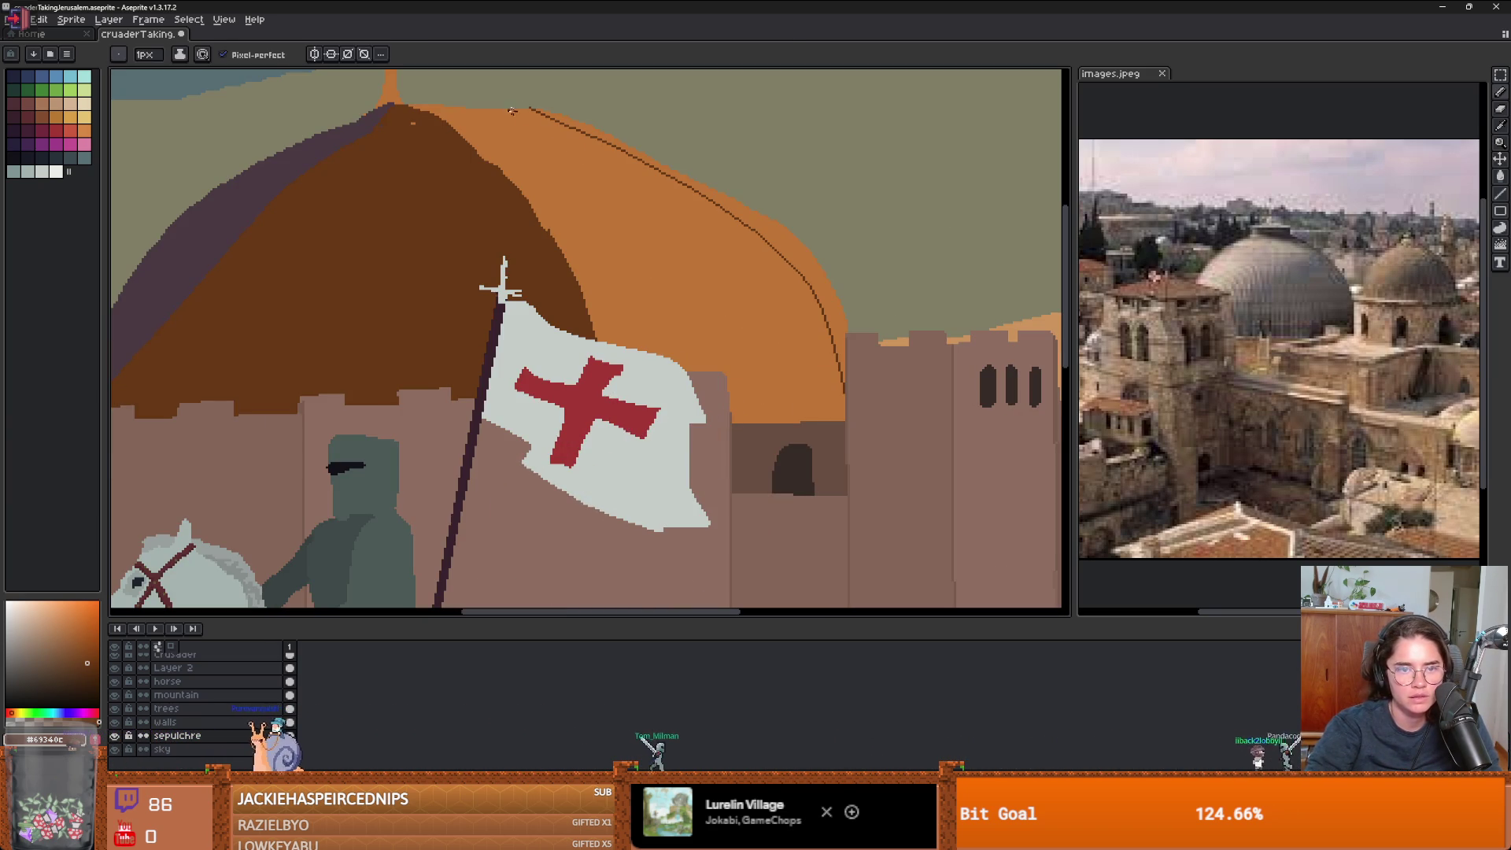
{"action": "scroll", "coordinate": [795, 434], "scroll_direction": "down", "scroll_amount": 1}
{"action": "scroll", "coordinate": [795, 434], "scroll_direction": "up", "scroll_amount": 1}
{"action": "key", "text": "ctrl+z"}
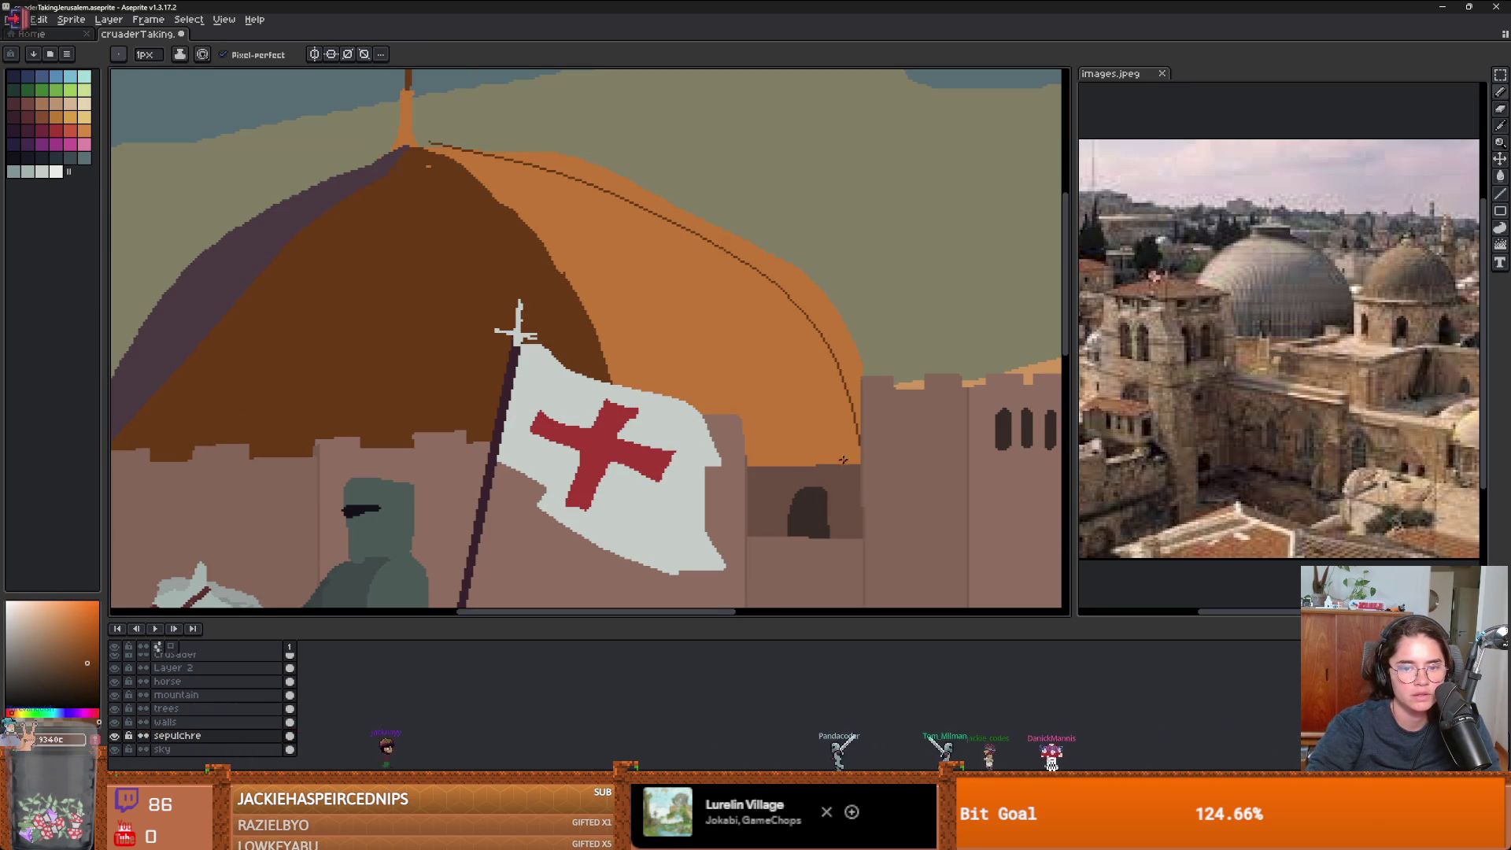
{"action": "left_click_drag", "start_coordinate": [781, 340], "coordinate": [433, 146]}
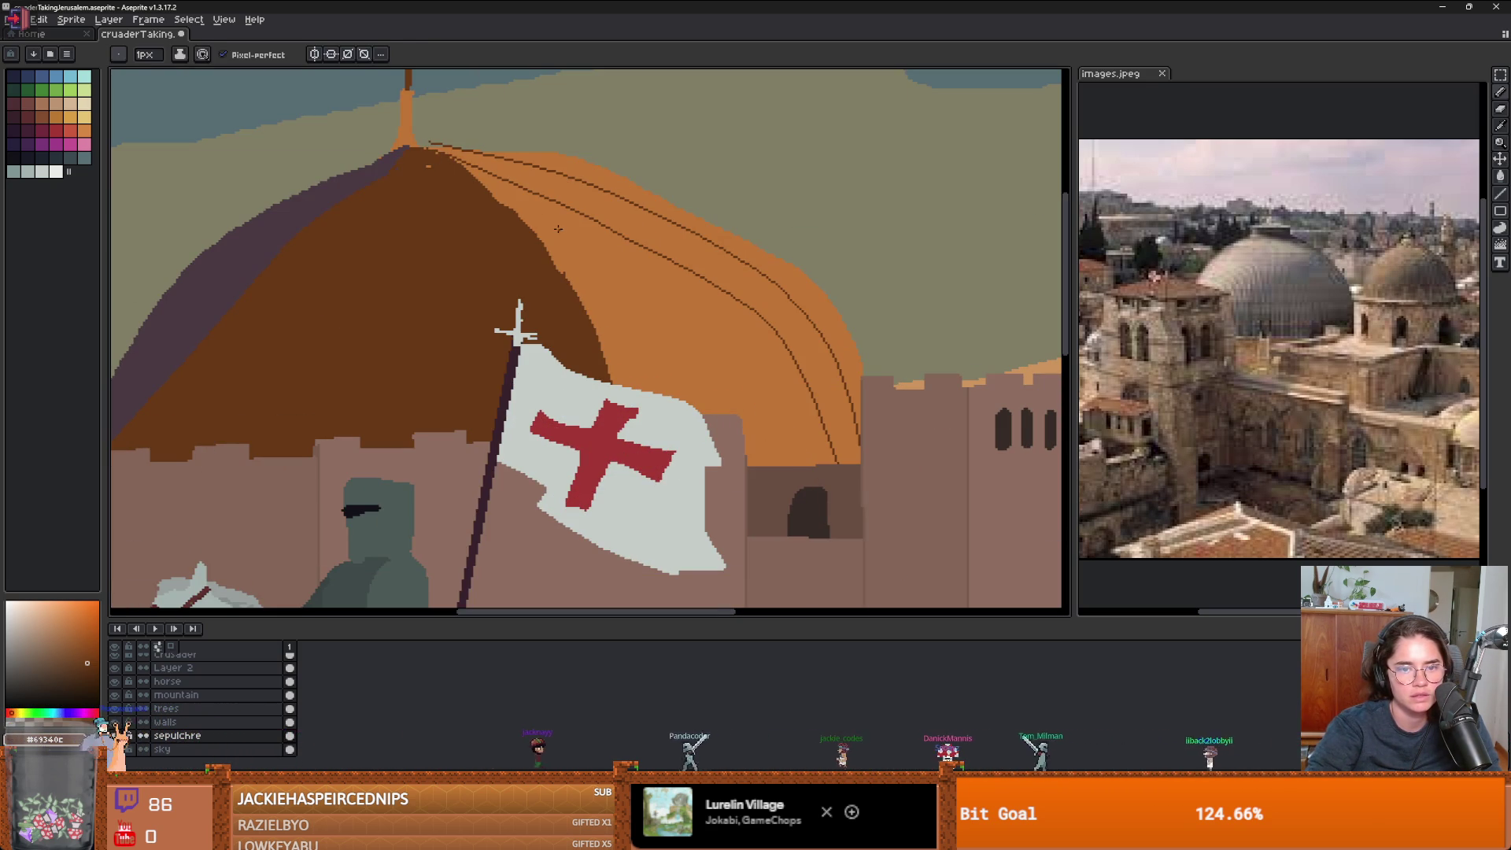
{"action": "mouse_move", "coordinate": [781, 463]}
{"action": "left_mouse_down"}
{"action": "mouse_move", "coordinate": [413, 148]}
{"action": "mouse_move", "coordinate": [610, 191]}
{"action": "left_mouse_up"}
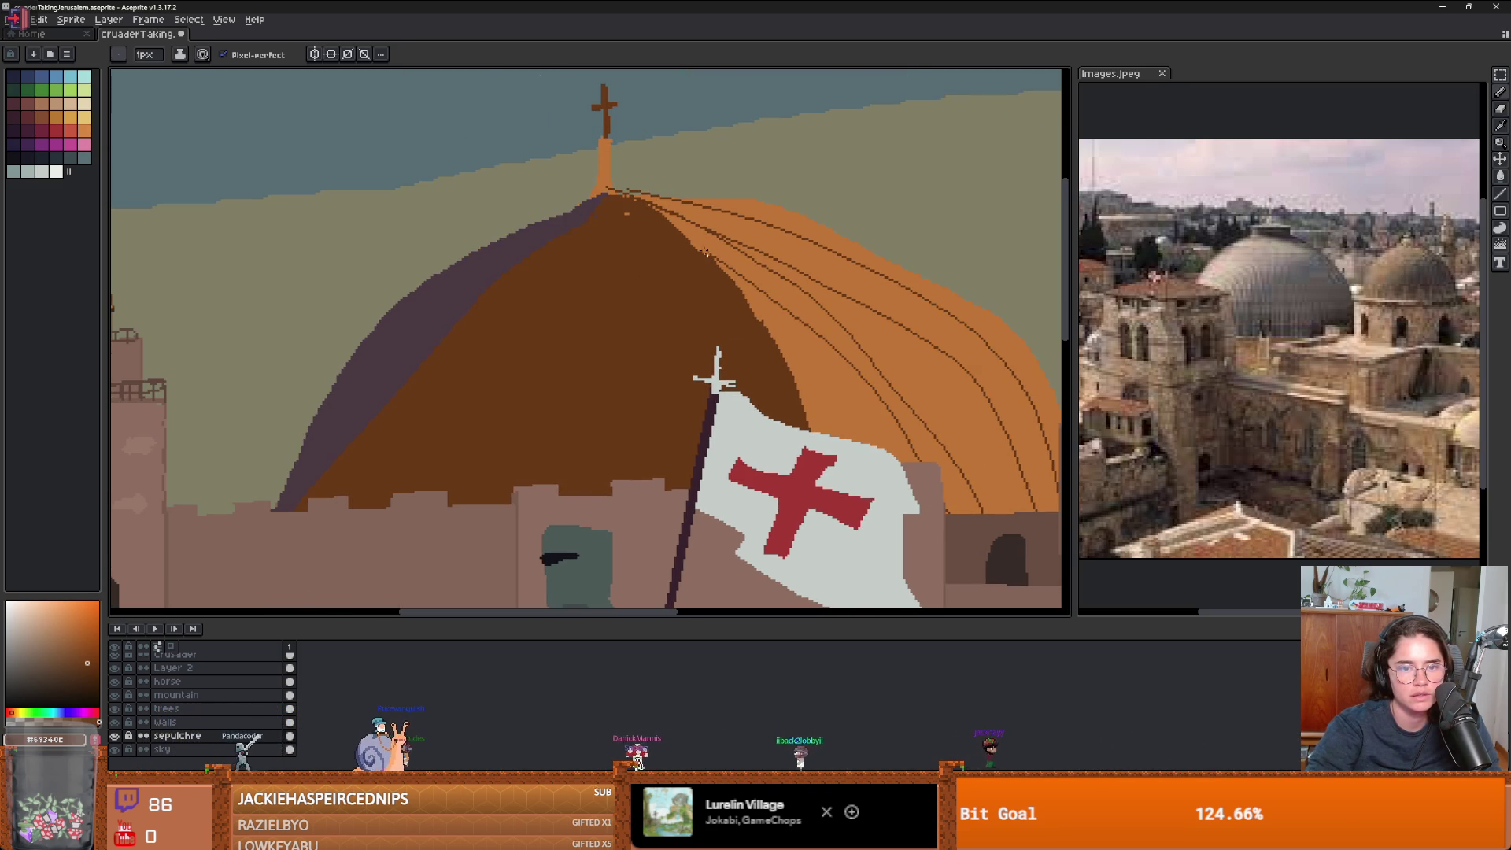
{"action": "key", "text": "e"}
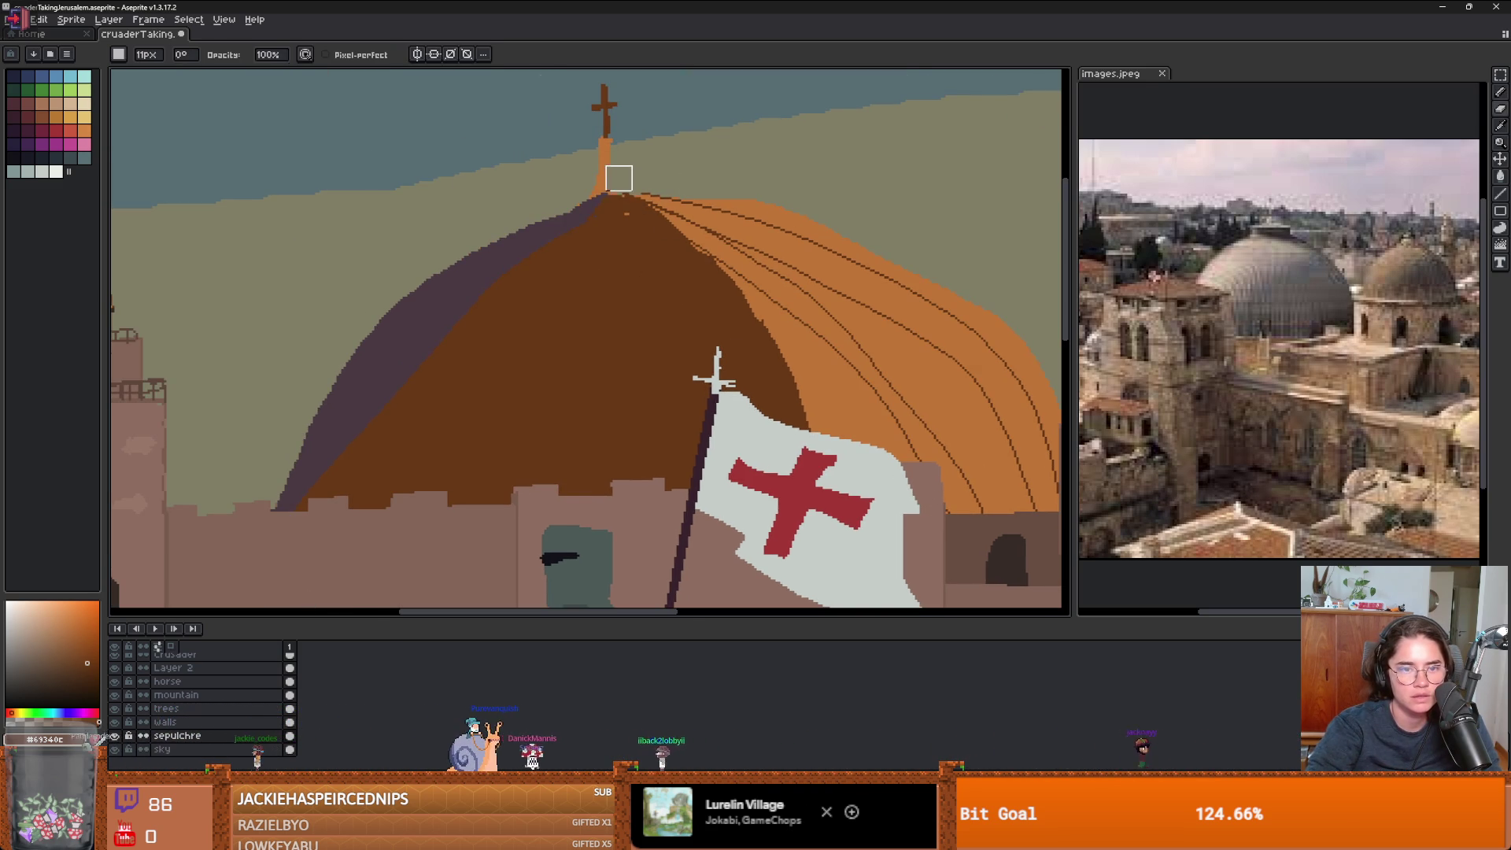
{"action": "scroll", "coordinate": [855, 167], "scroll_direction": "down", "scroll_amount": 1}
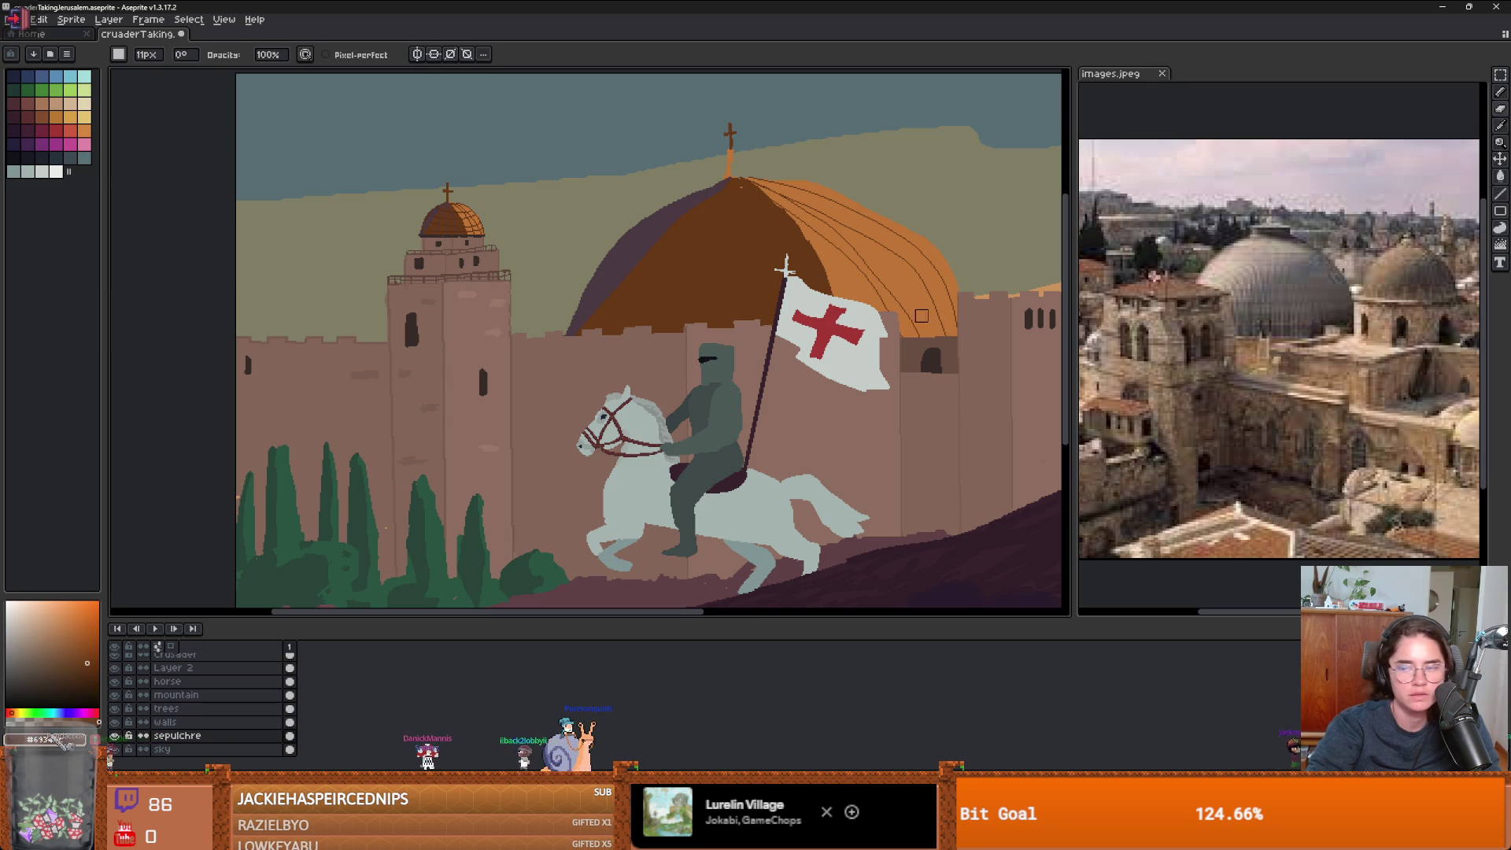
- Undo the dark rib lines on the dome's orange side
{"action": "key", "text": "ctrl"}
{"action": "key", "text": "ctrl+z"}
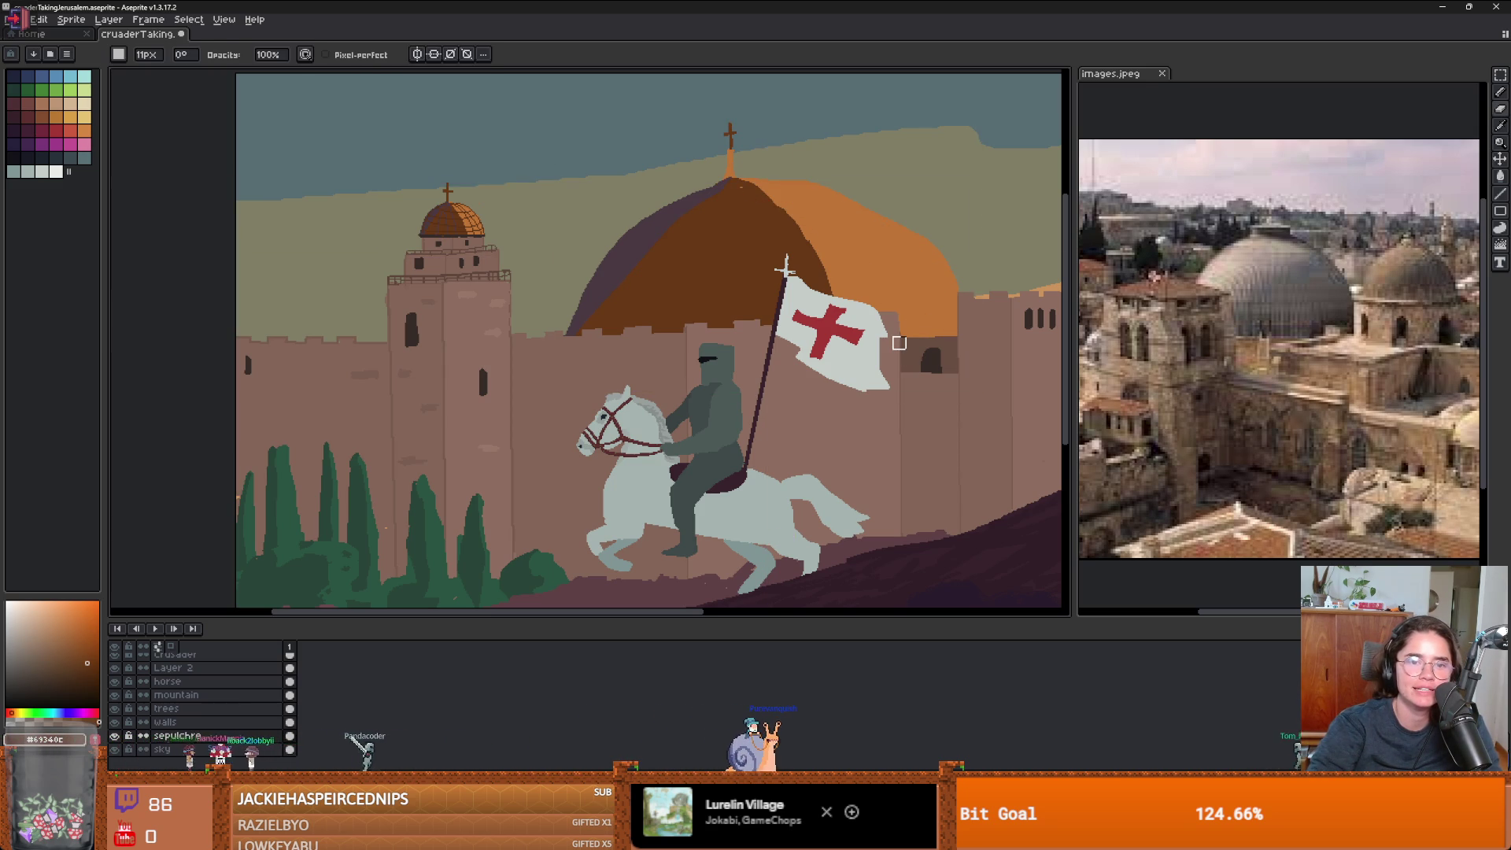
{"action": "key", "text": "ctrl"}
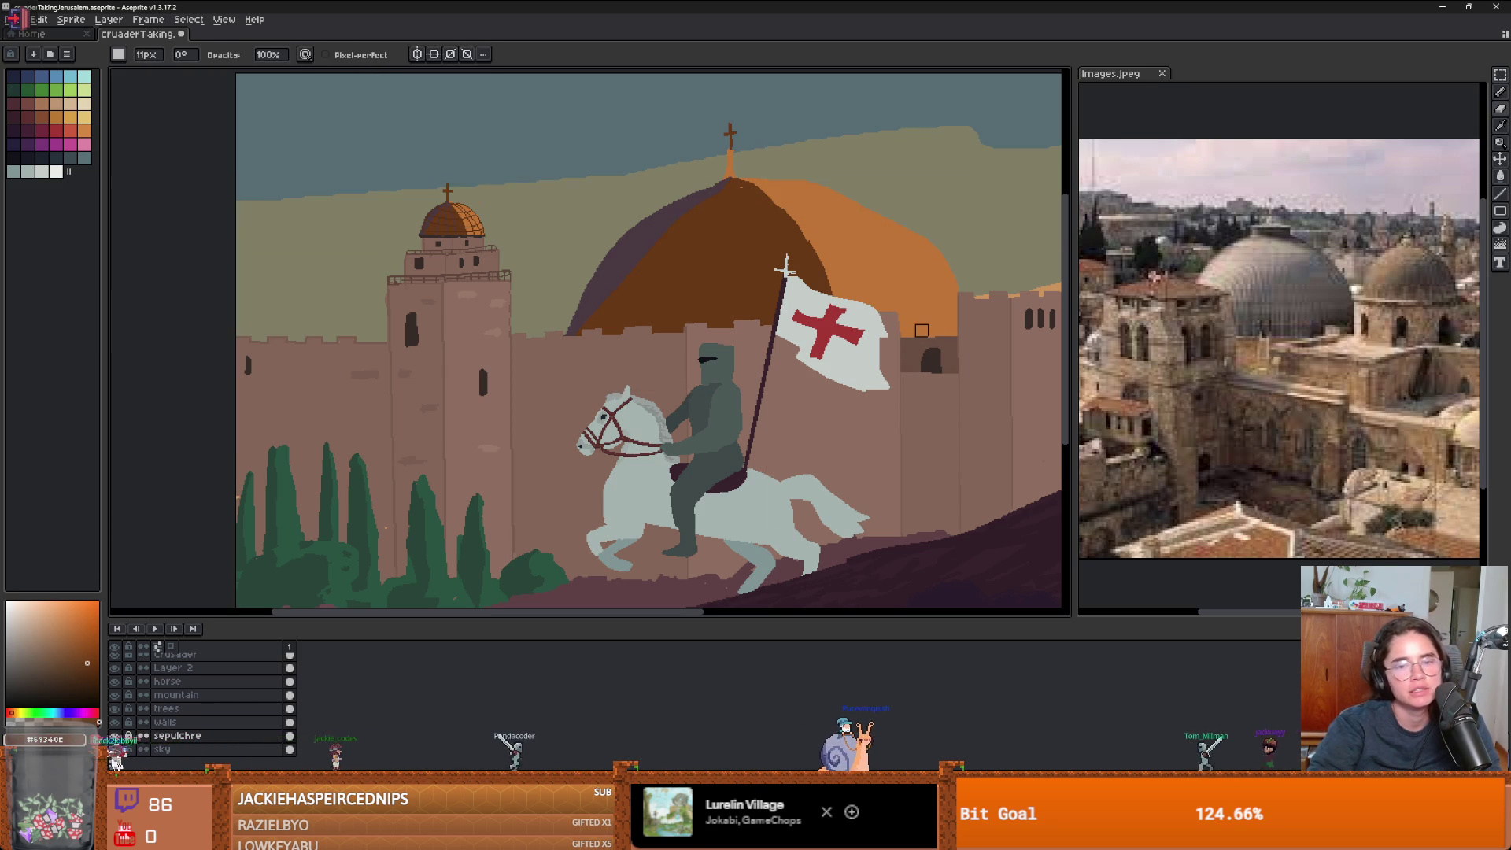
{"action": "scroll", "coordinate": [793, 401], "scroll_direction": "down", "scroll_amount": 2}
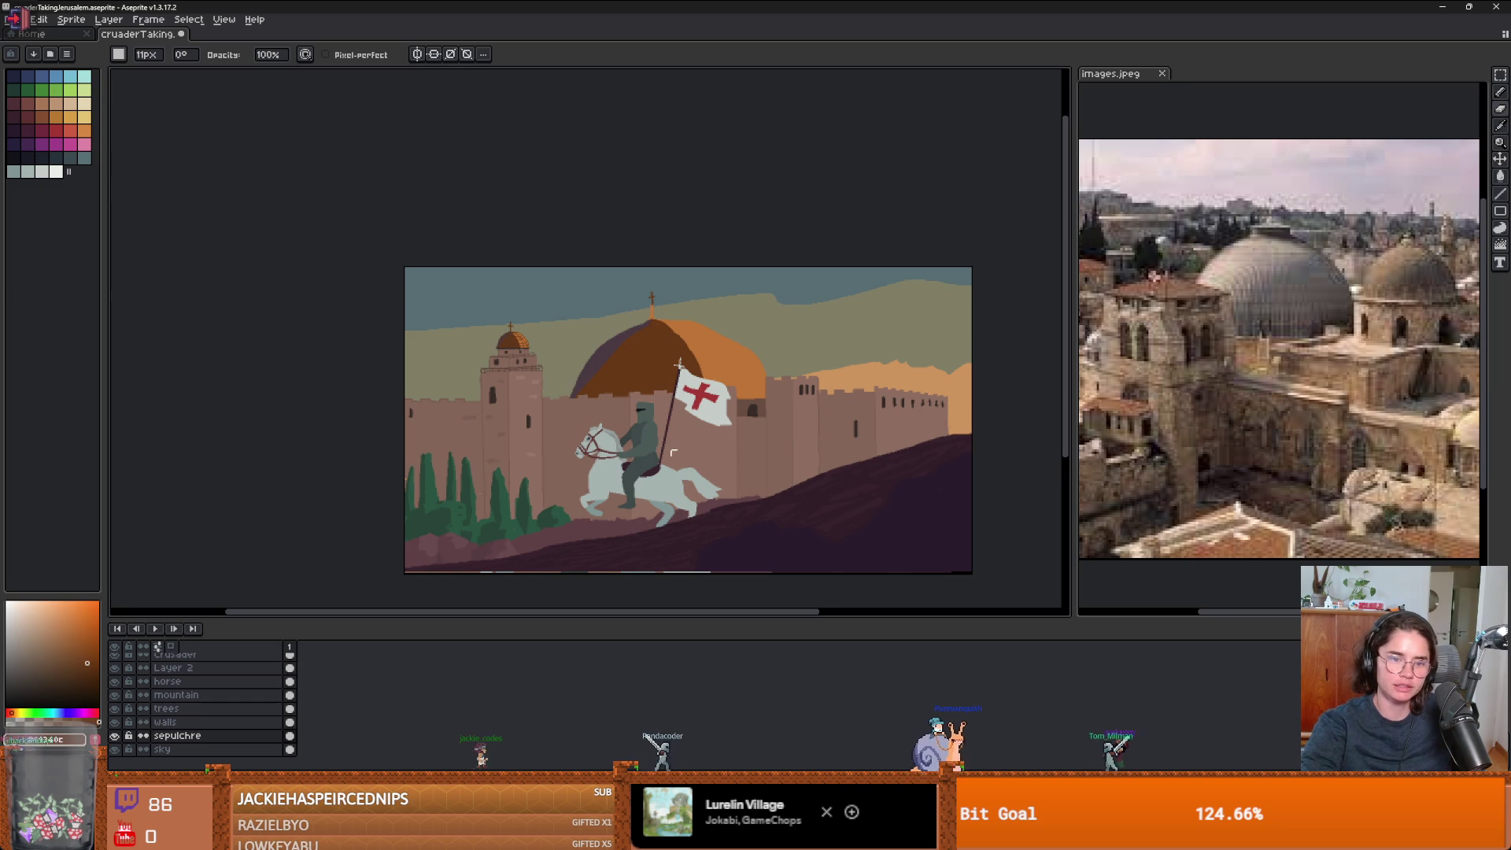
- Save the crusader painting with Ctrl+S
{"action": "key", "text": "ctrl+s"}
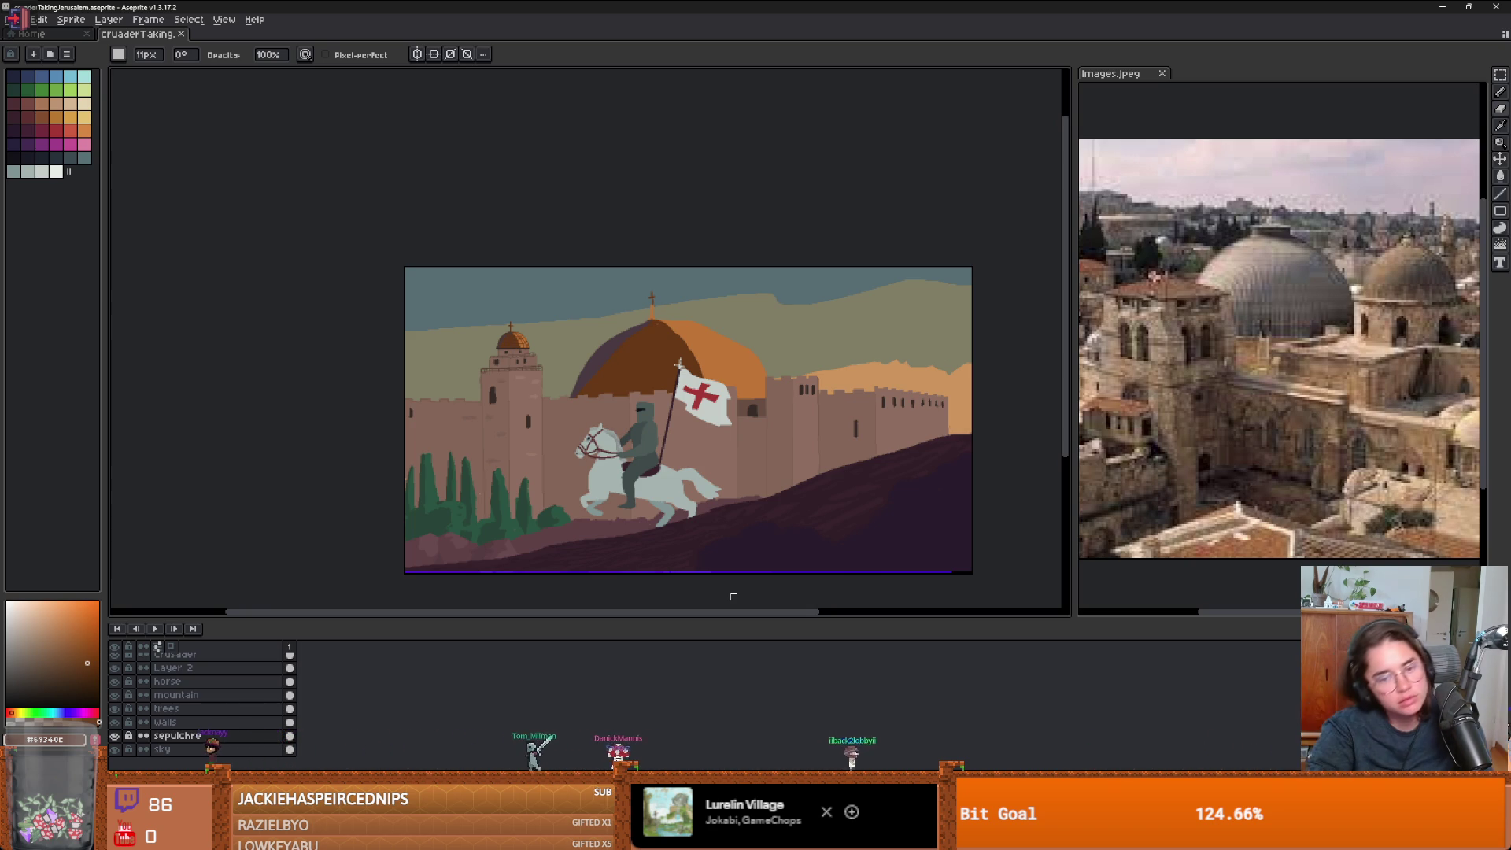
{"action": "scroll", "coordinate": [795, 457], "scroll_direction": "up", "scroll_amount": 3}
{"action": "key", "text": "alt"}
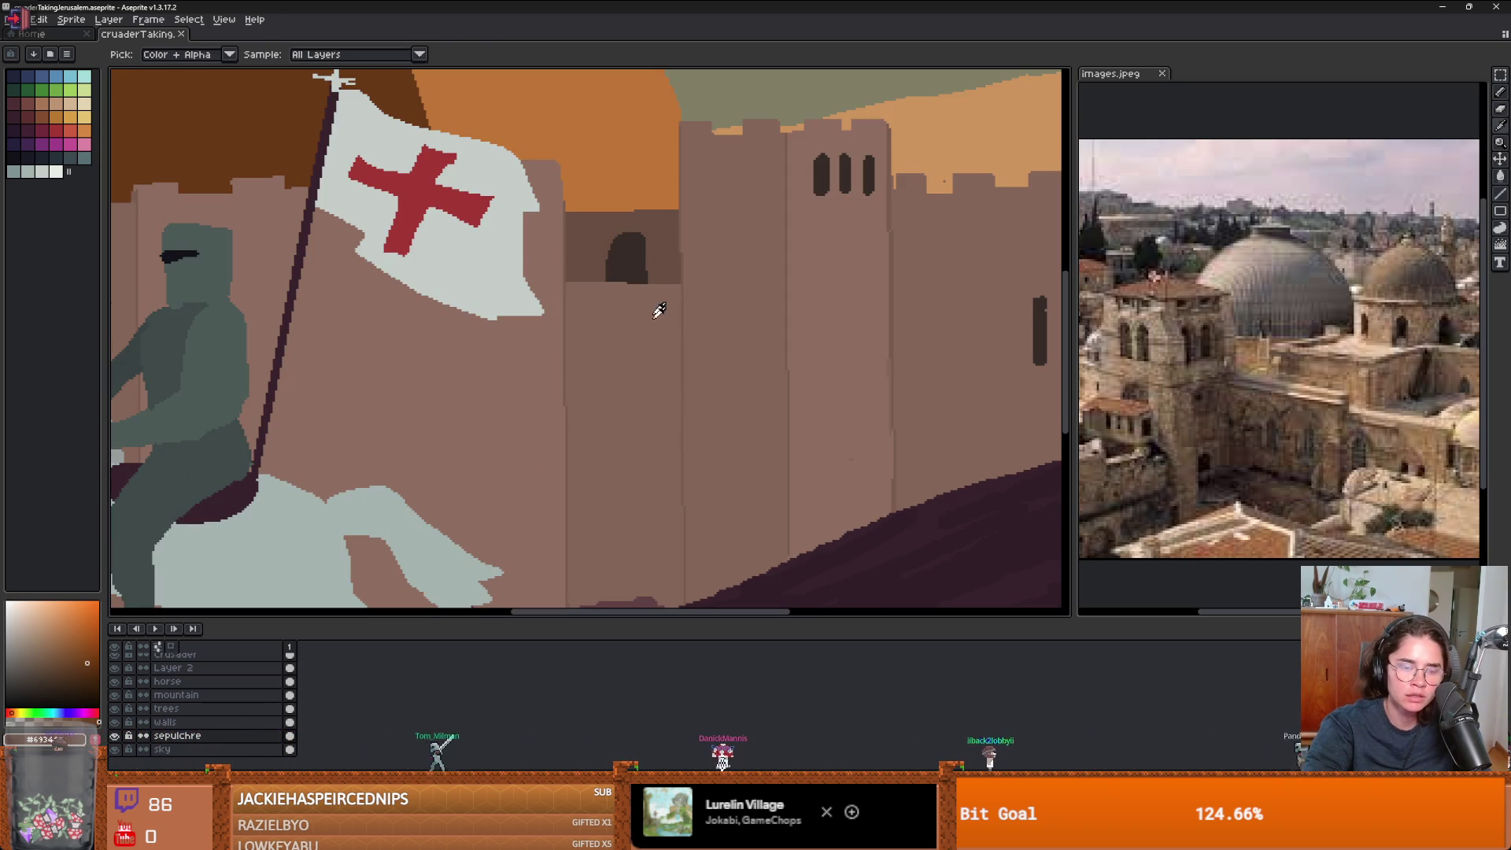
{"action": "scroll", "coordinate": [659, 311], "scroll_direction": "down", "scroll_amount": 3}
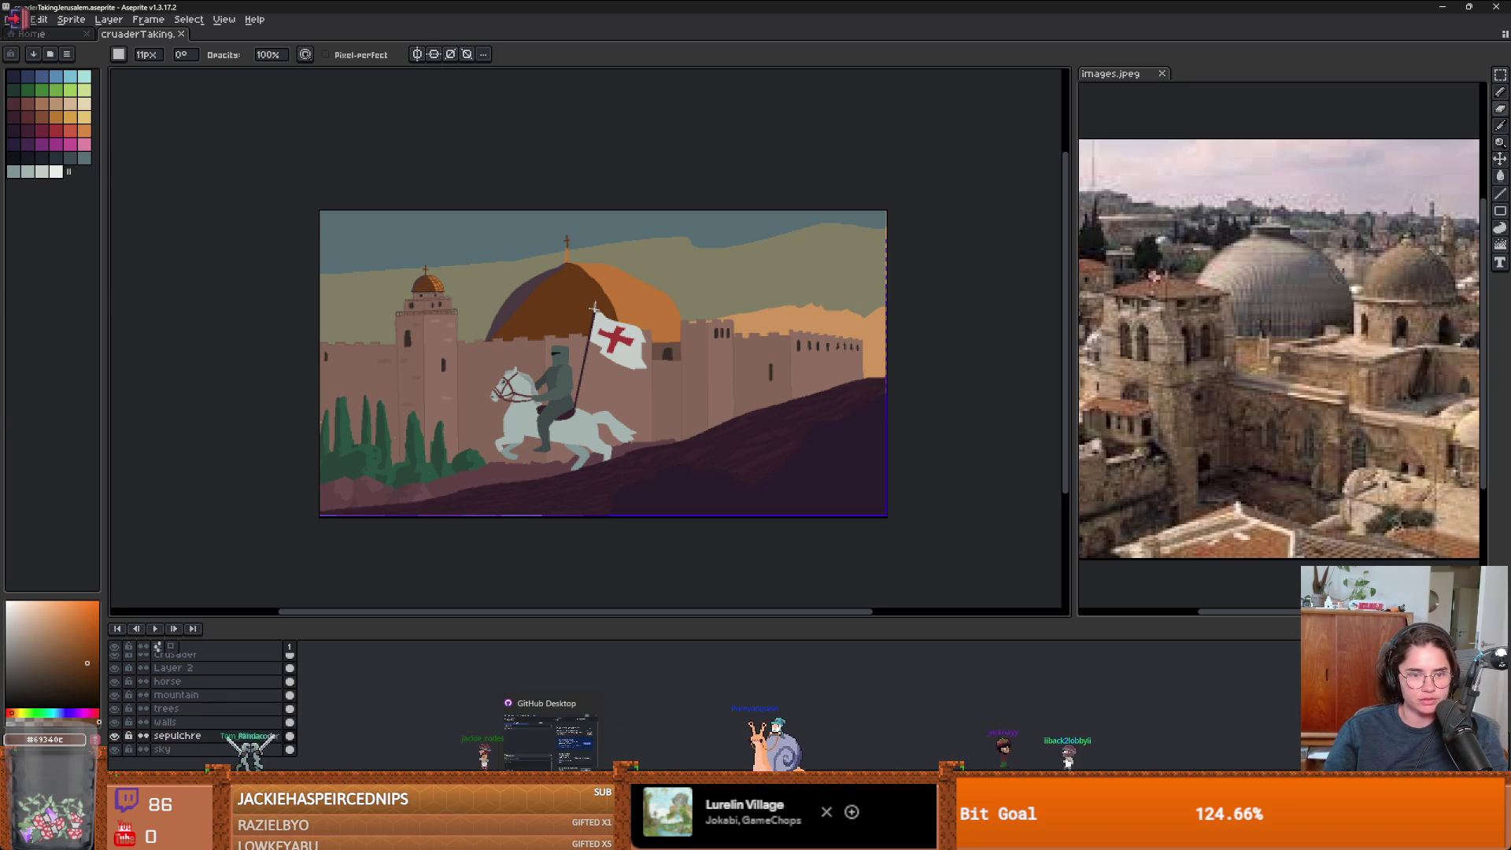
- Commit the painting to dev with summary 'updated crusader taking jerusalem painting'
{"action": "left_click", "coordinate": [551, 736]}
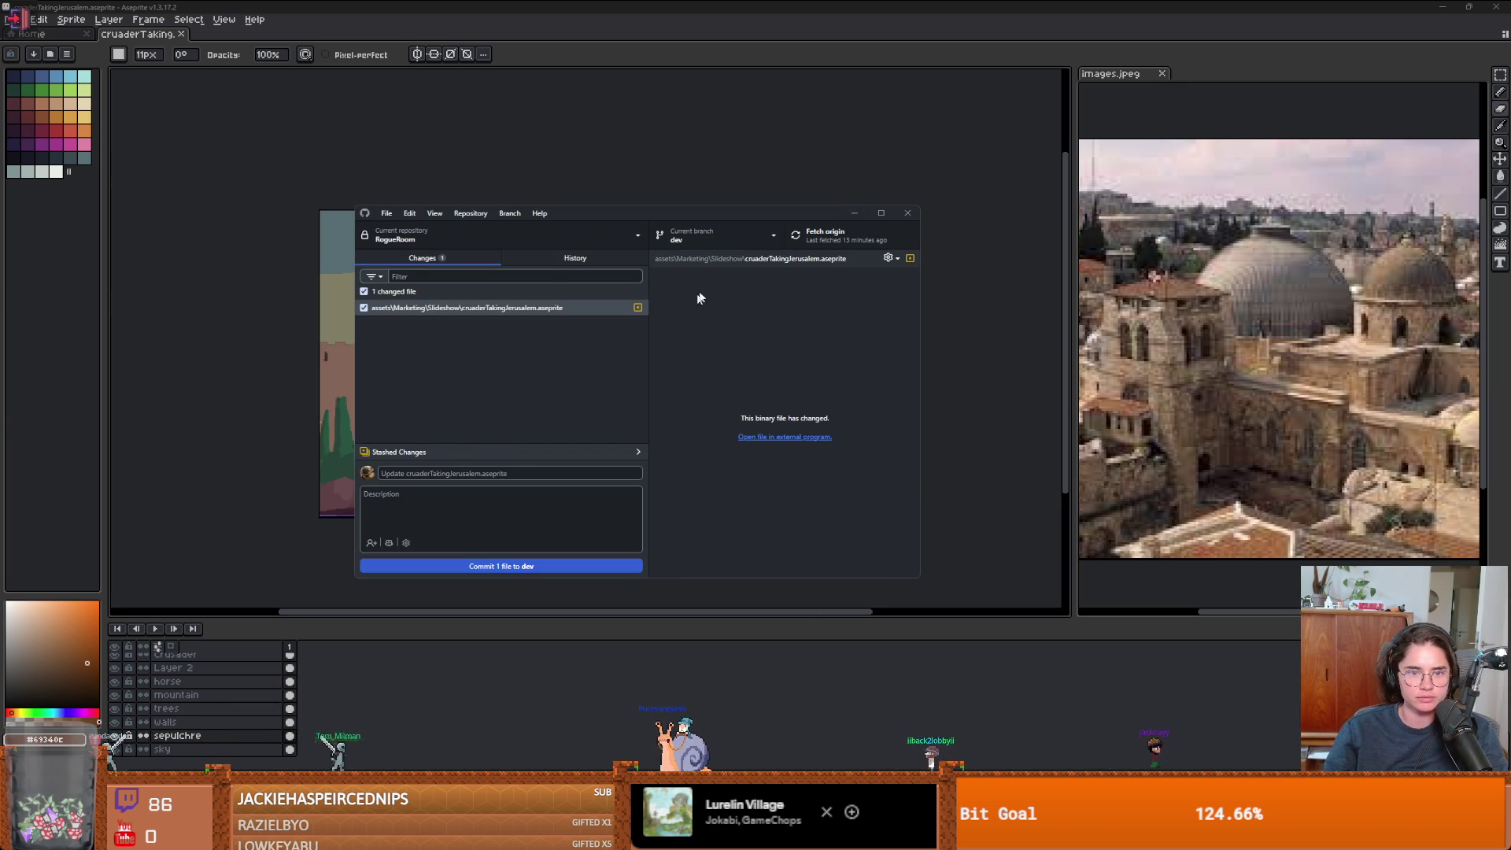
{"action": "left_click", "coordinate": [524, 476]}
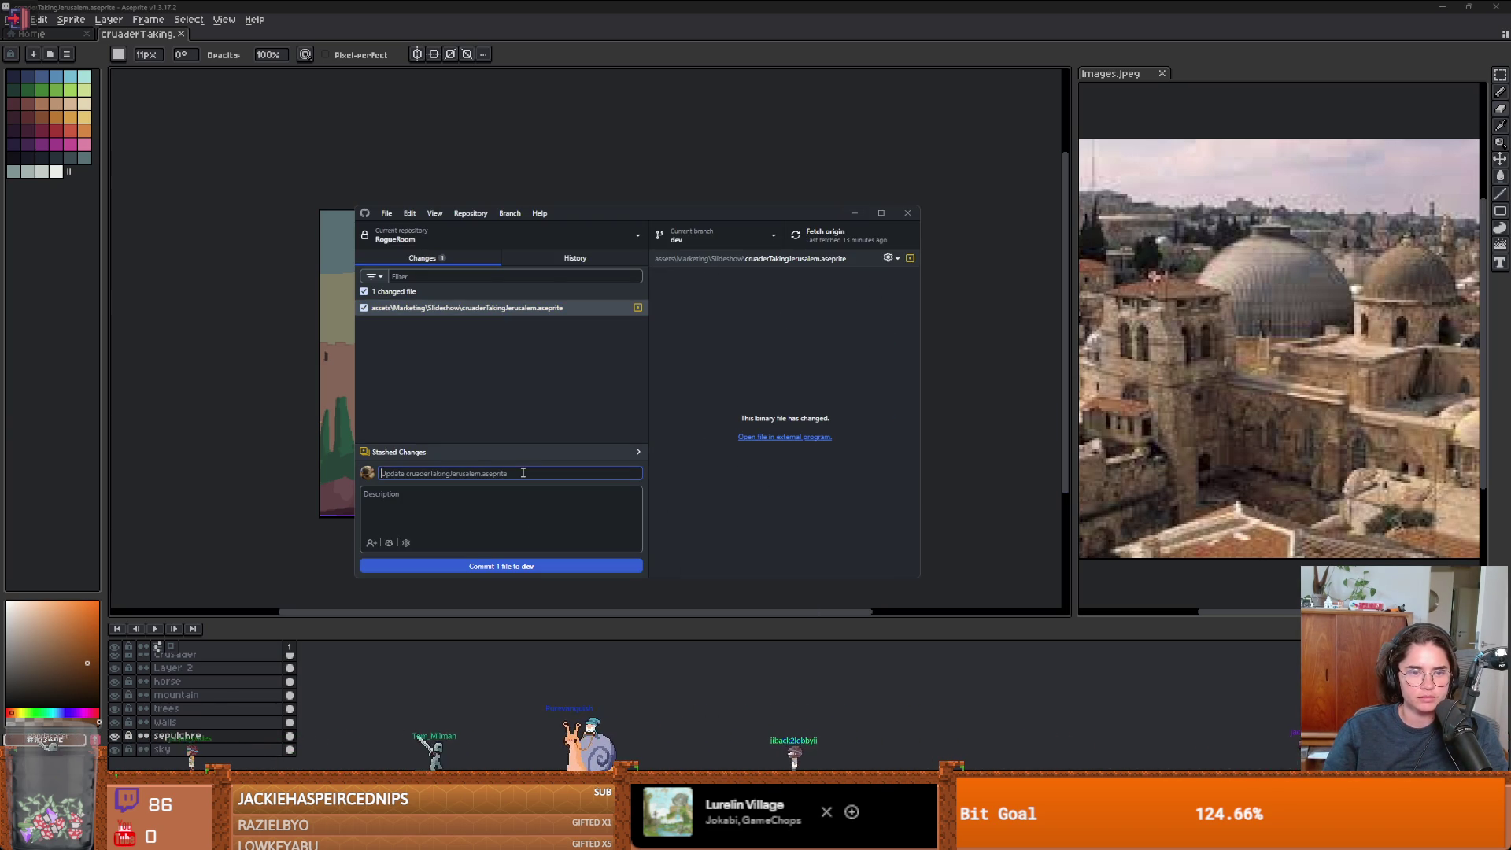
{"action": "left_click", "coordinate": [557, 315]}
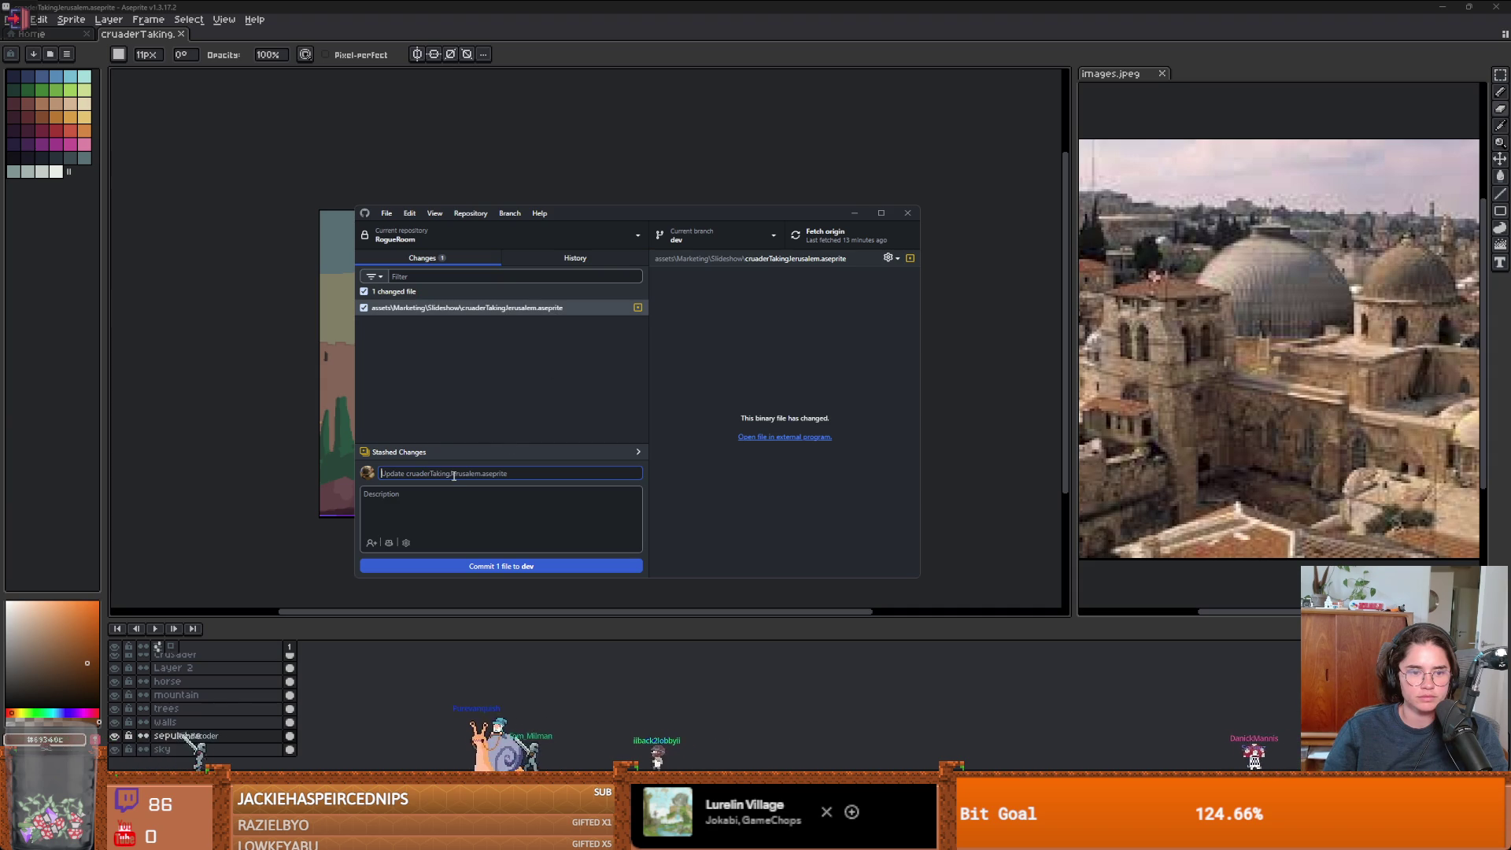
{"action": "left_click", "coordinate": [454, 473]}
{"action": "type", "text": "updated"}
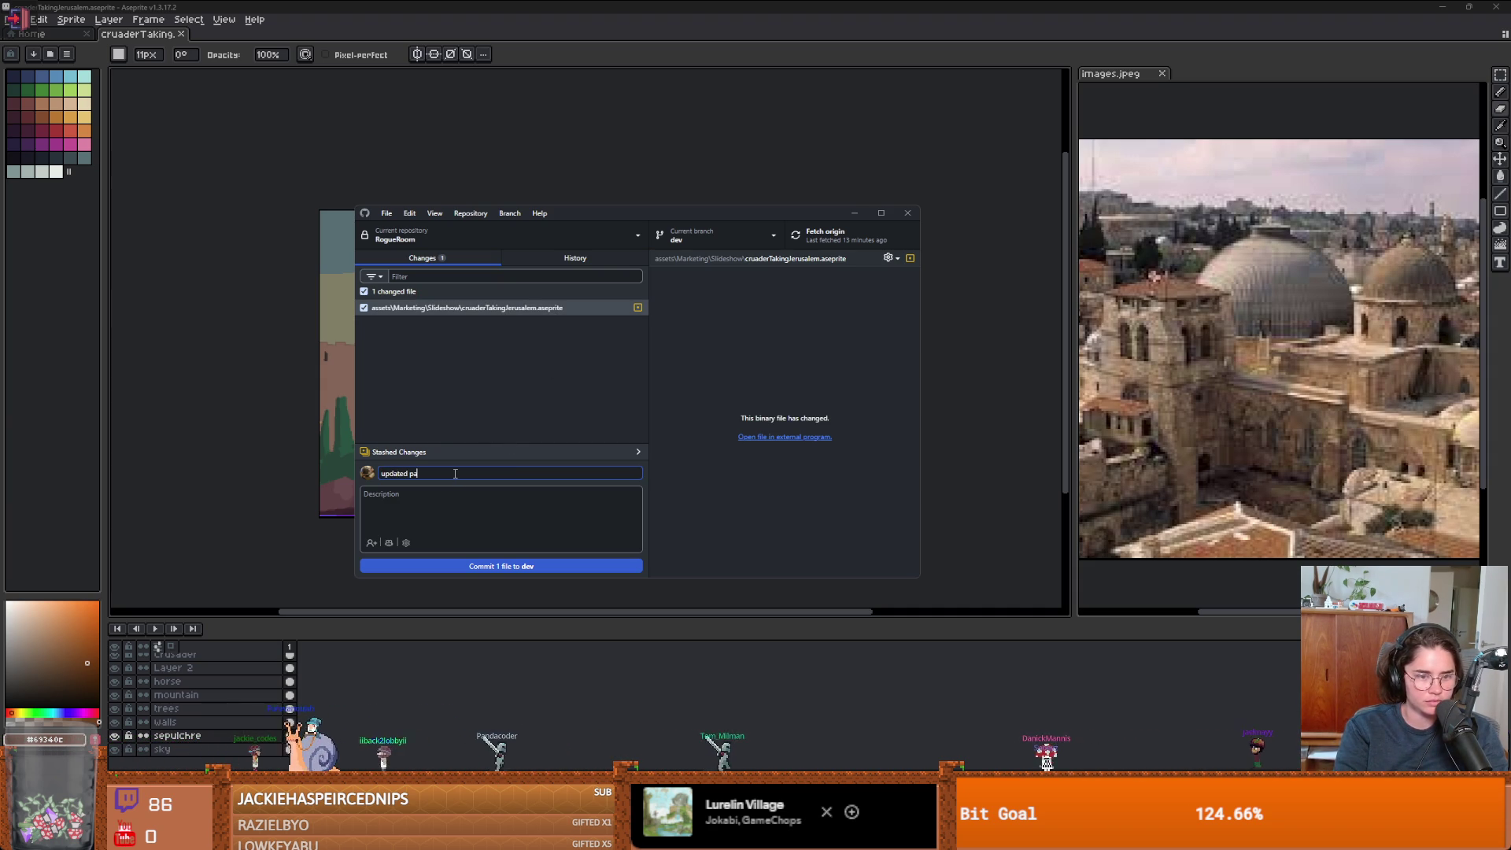
{"action": "type", "text": " crusader taking"}
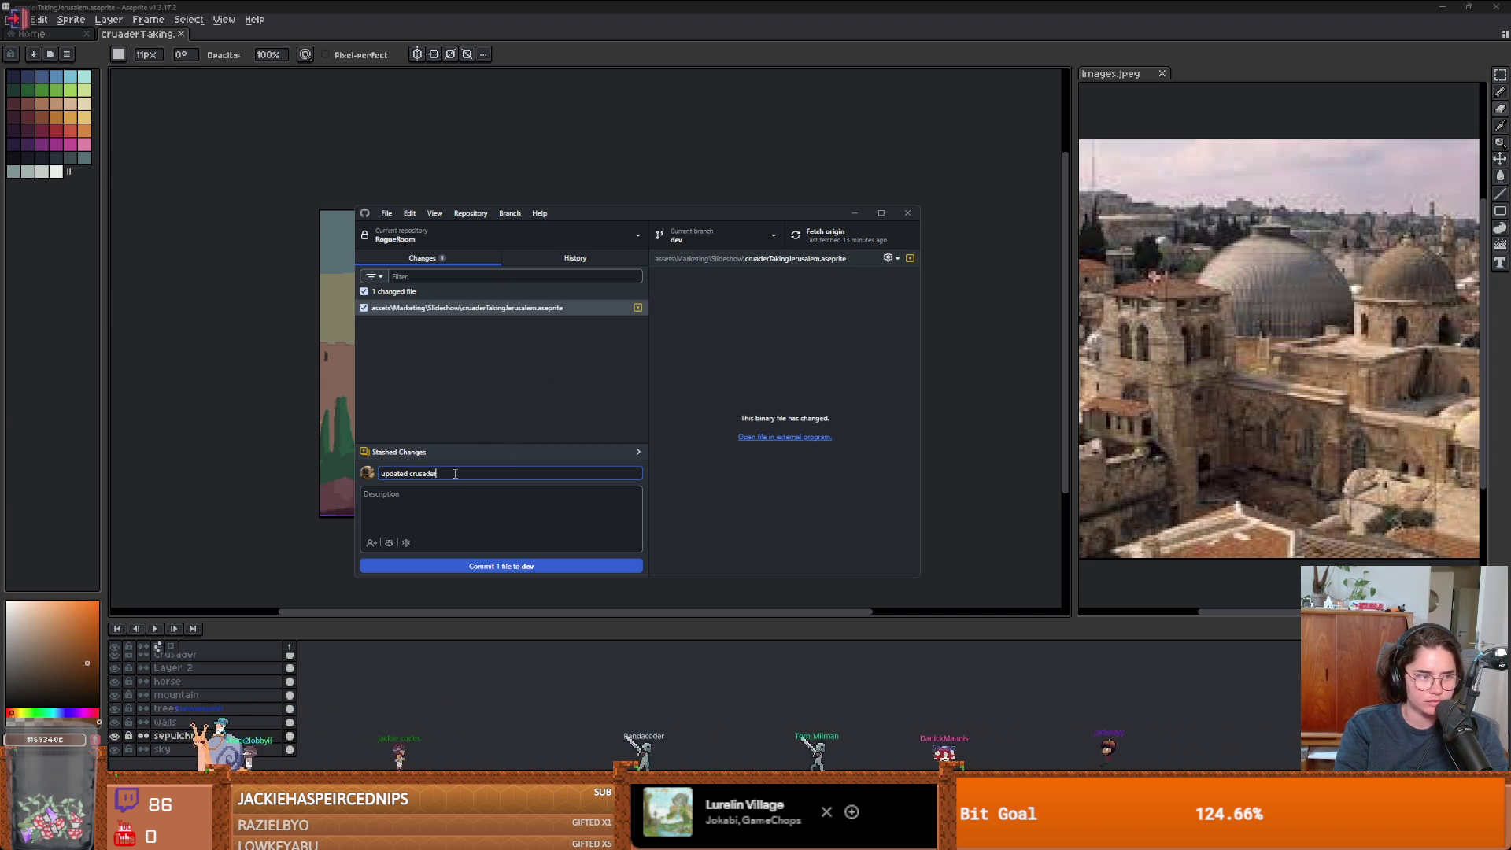
{"action": "type", "text": " jerusalem painting"}
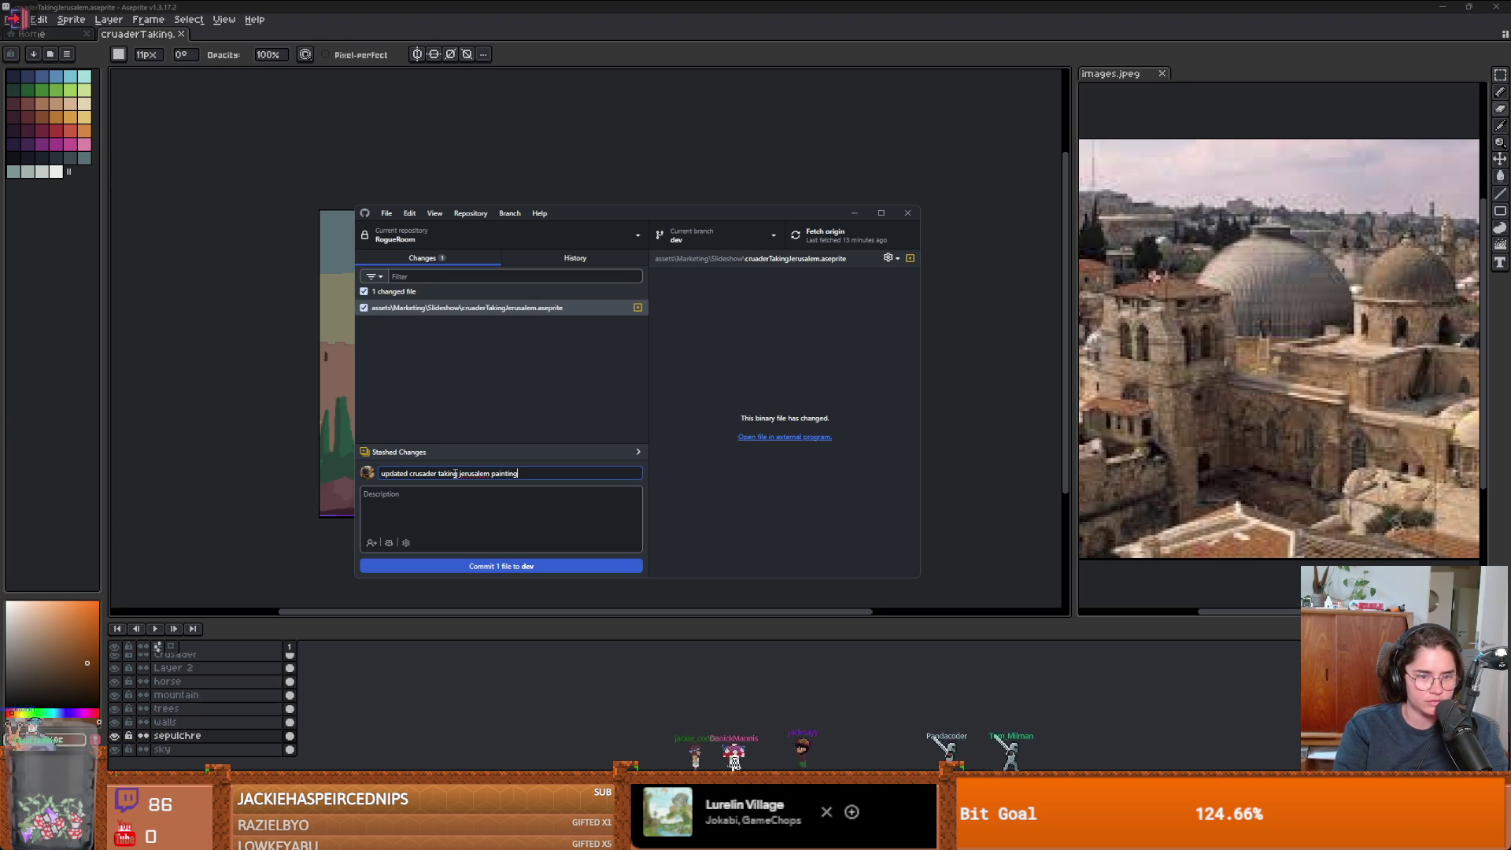
{"action": "left_click", "coordinate": [502, 566]}
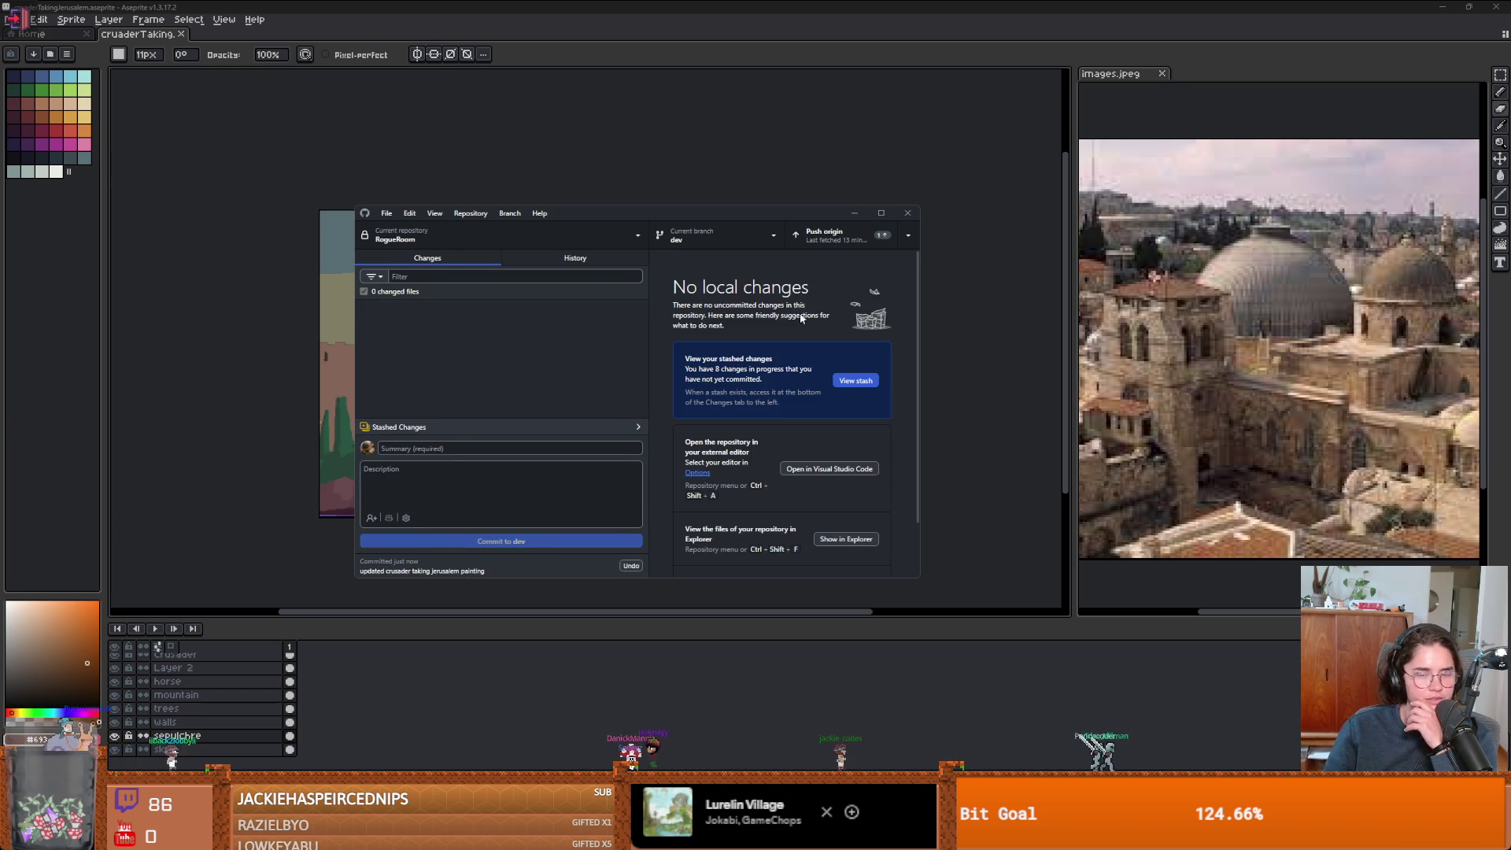
- Push the new commit to origin and go back to Aseprite
{"action": "left_click", "coordinate": [826, 235]}
{"action": "left_click_drag", "start_coordinate": [734, 219], "coordinate": [725, 158]}
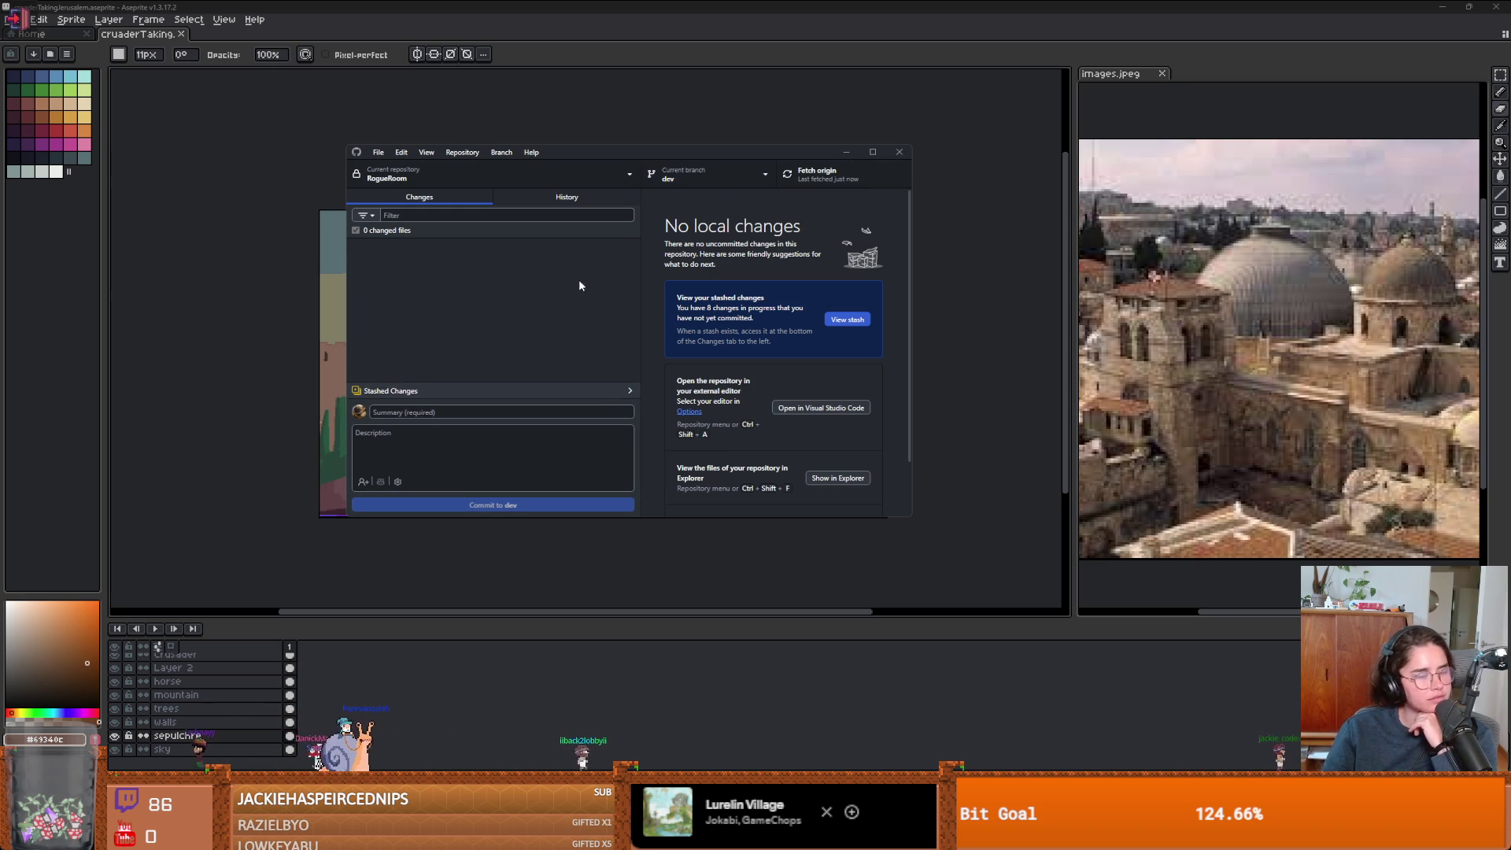
{"action": "left_click", "coordinate": [924, 302]}
{"action": "scroll", "coordinate": [688, 400], "scroll_direction": "up", "scroll_amount": 3}
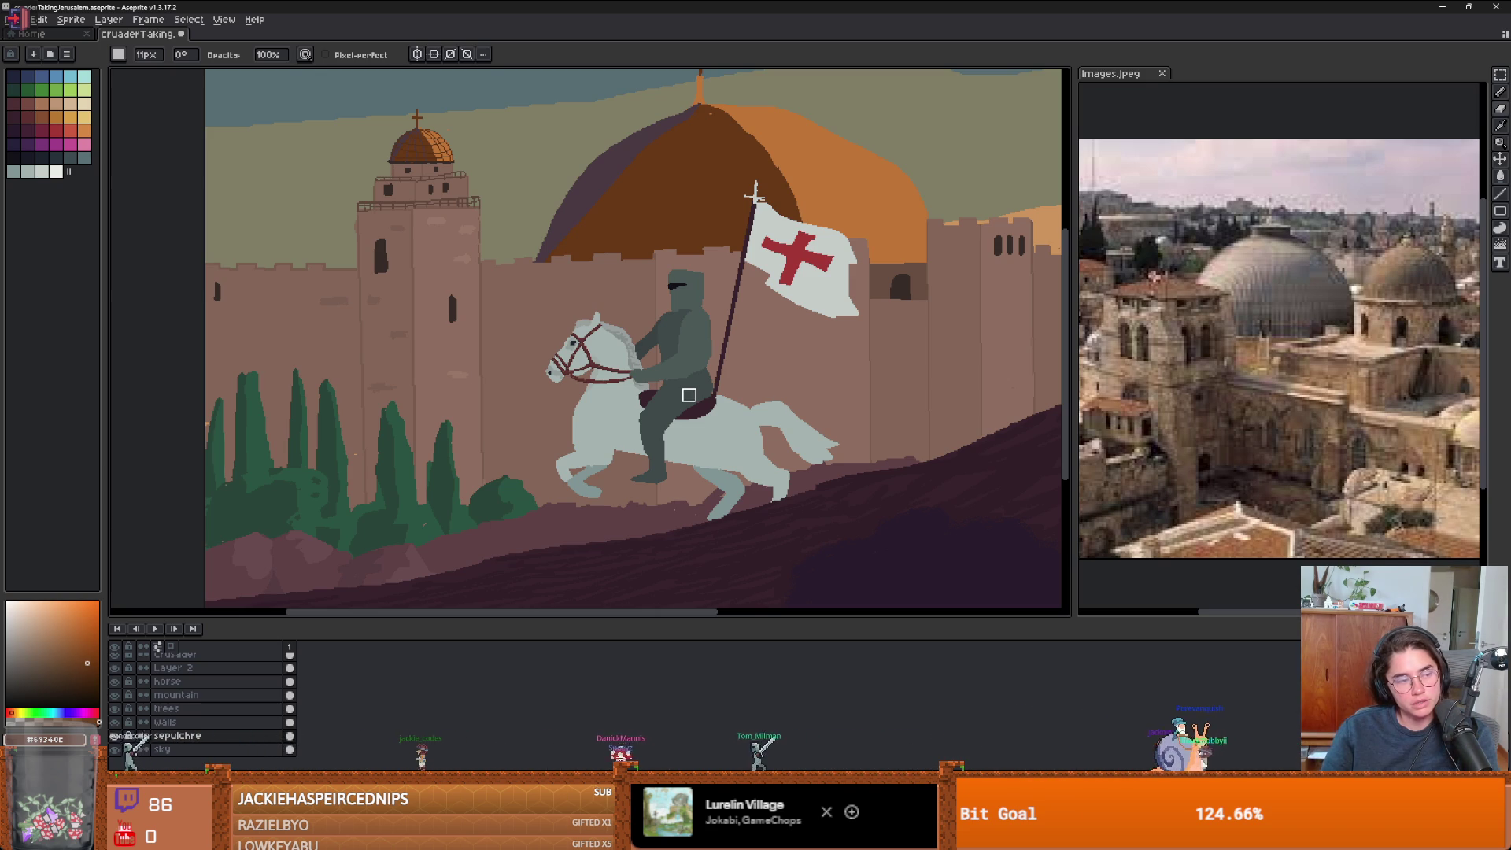
- Zoom out so the whole crusader-before-Jerusalem painting fits in the editor
{"action": "key", "text": "minus"}
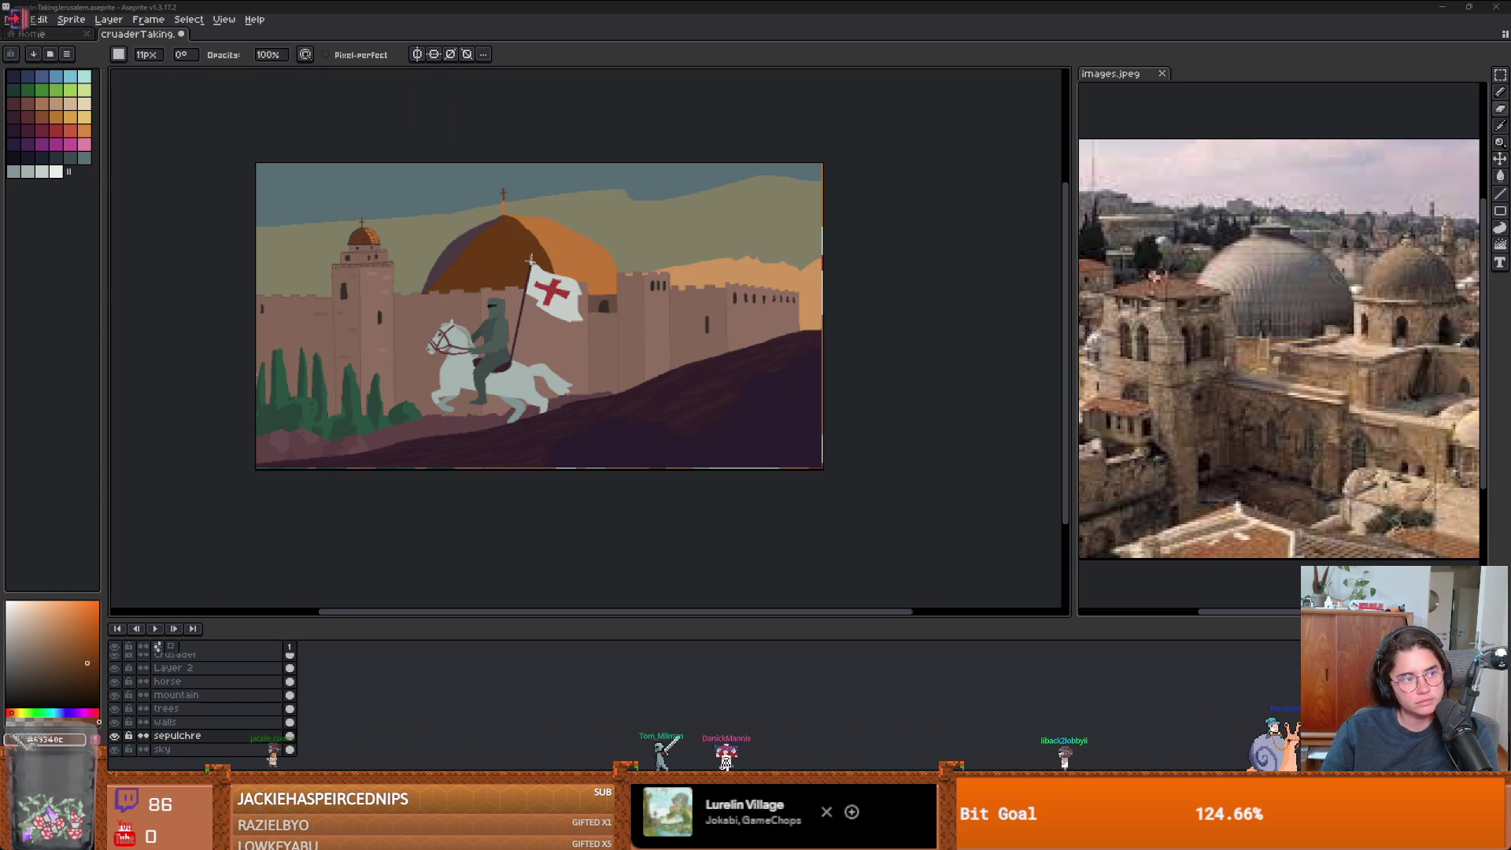